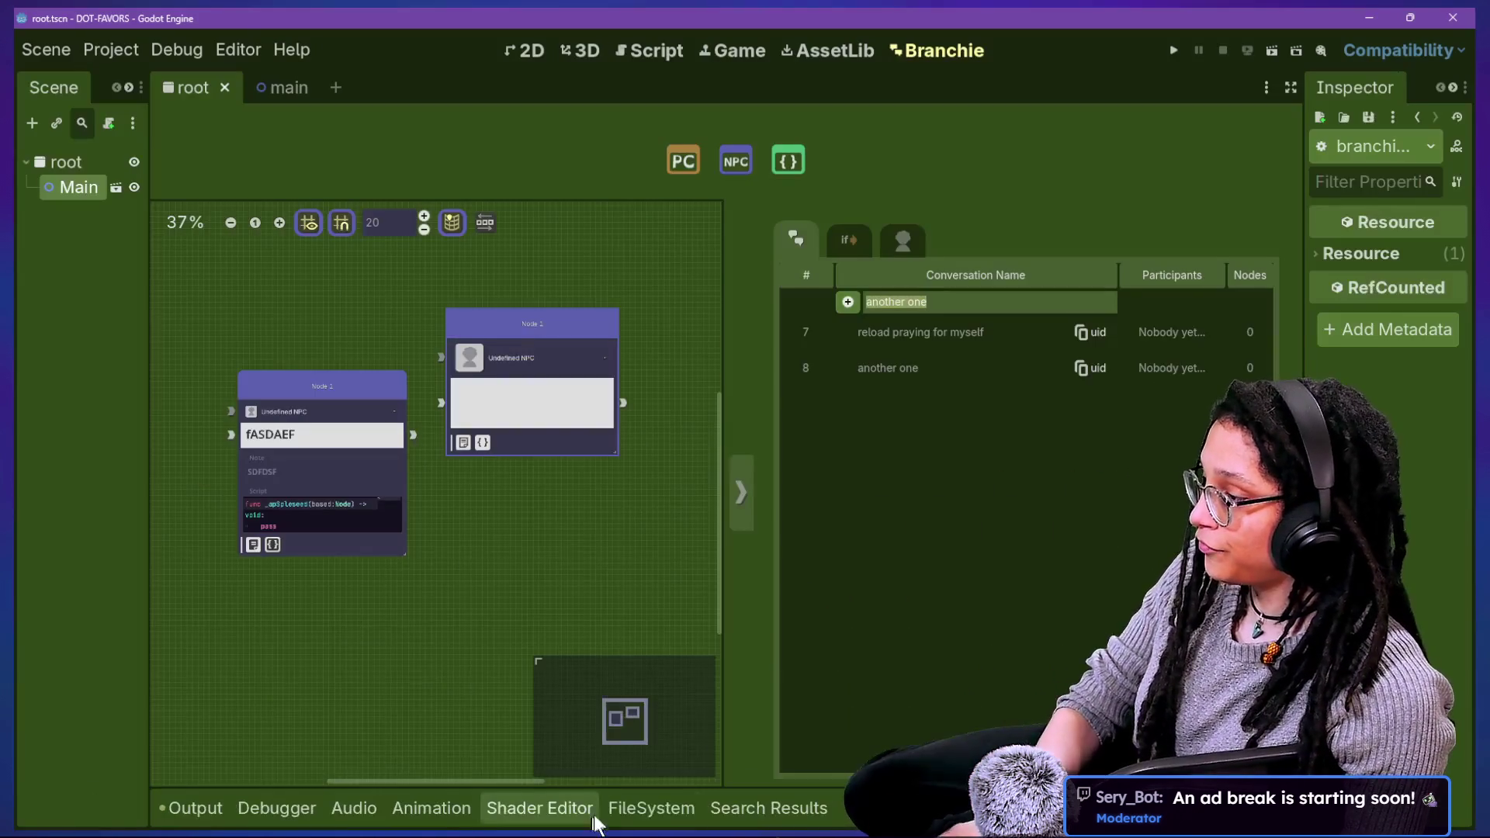
Step: Disable the Branchie plugin in Project Settings > Plugins and close the dialog
click(613, 811)
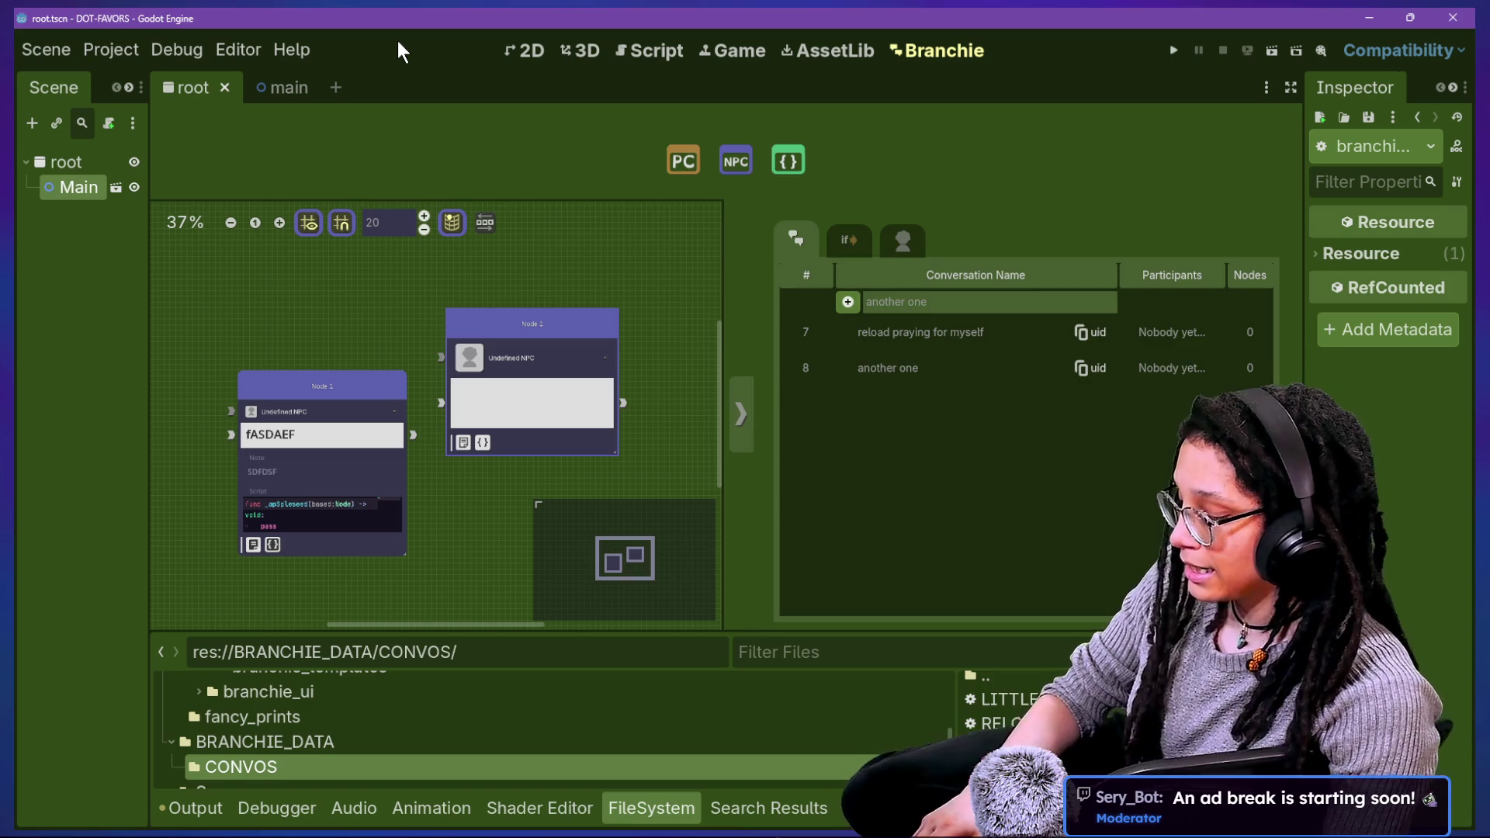
key(alt+p)
click(344, 281)
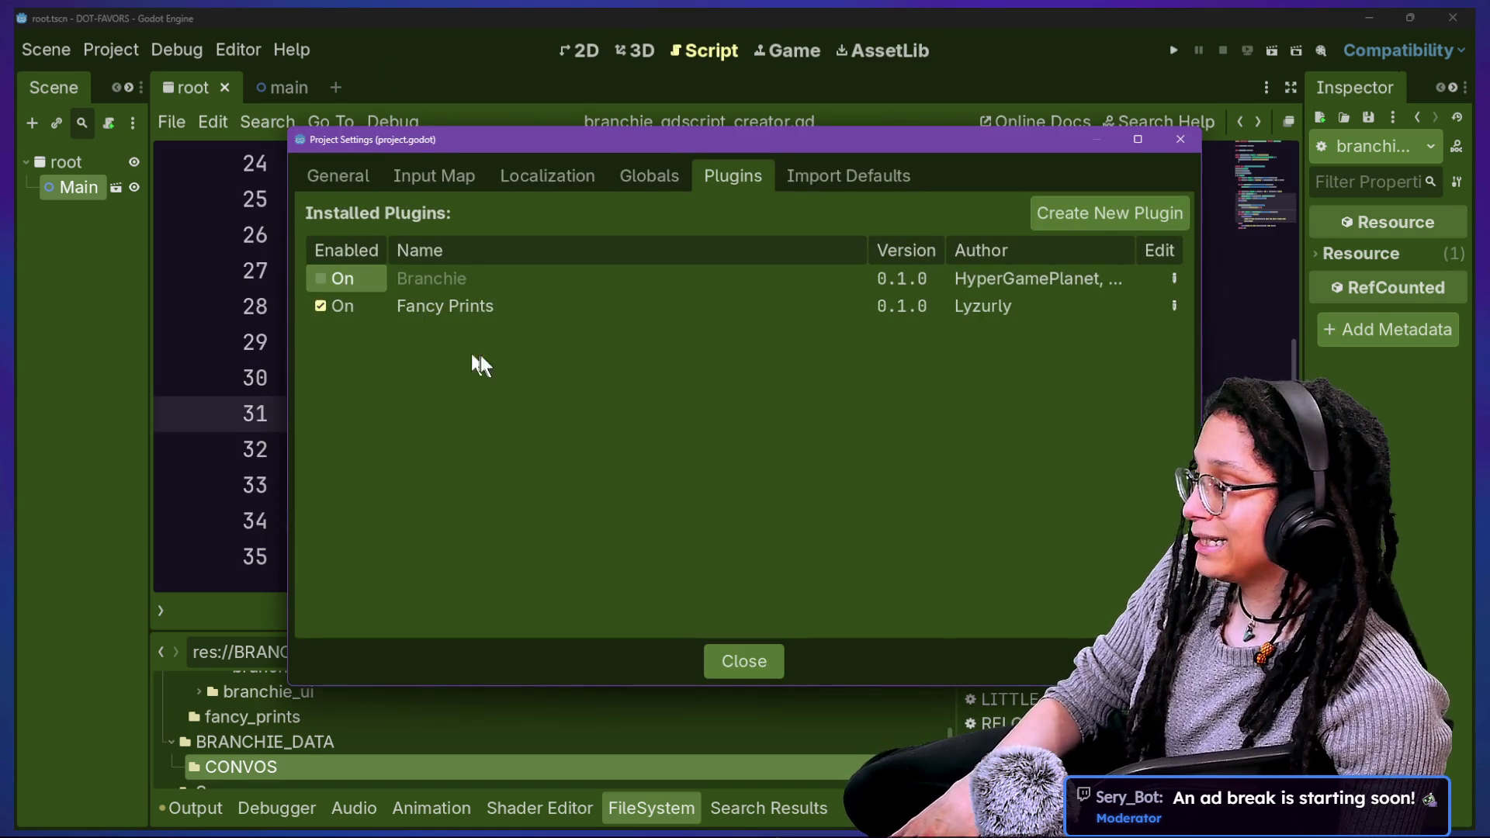
click(722, 667)
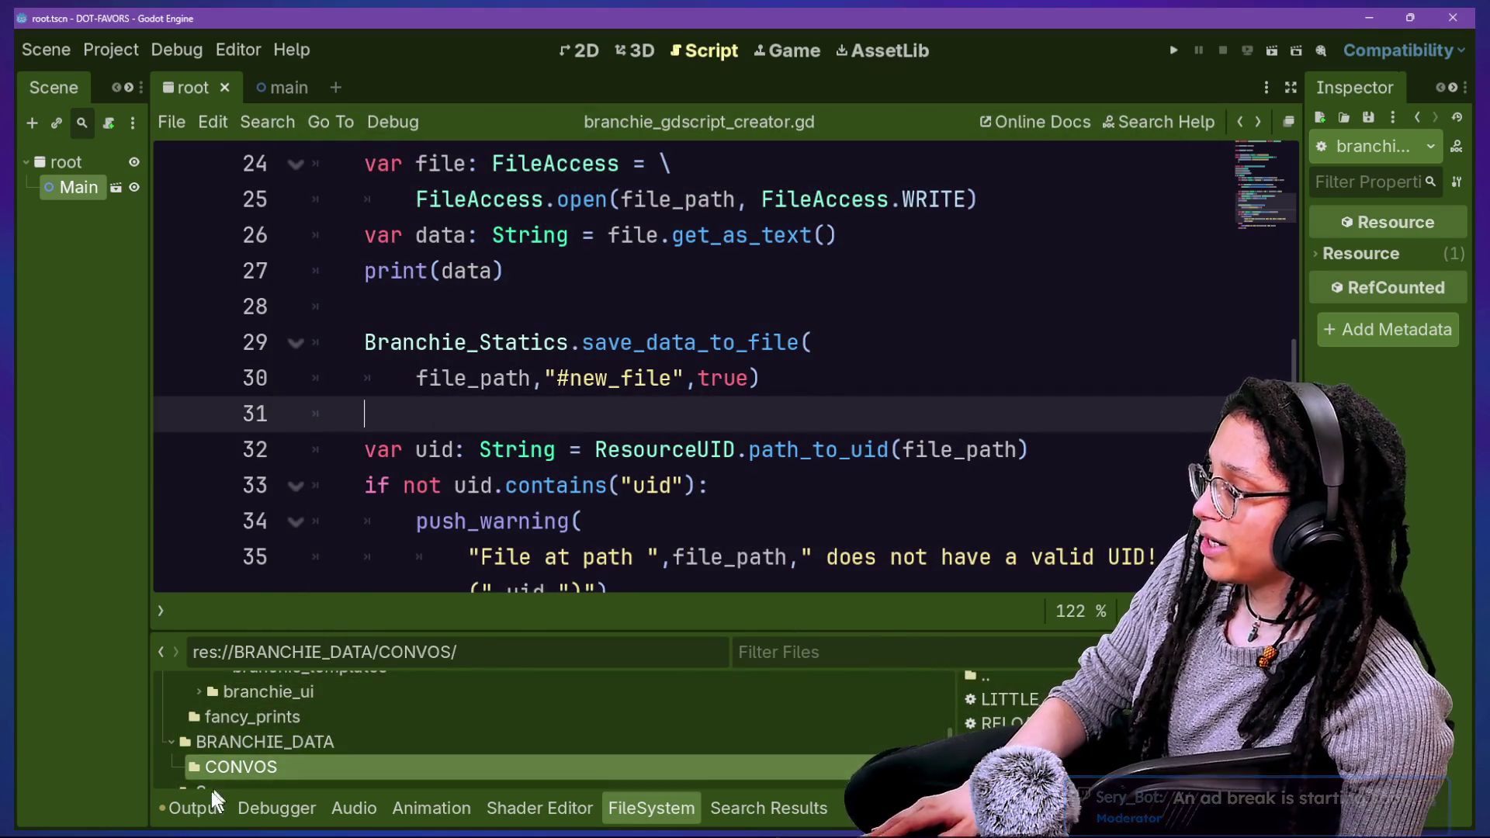
Step: Show and then collapse the Output panel, placing the caret at the end of line 30
click(194, 808)
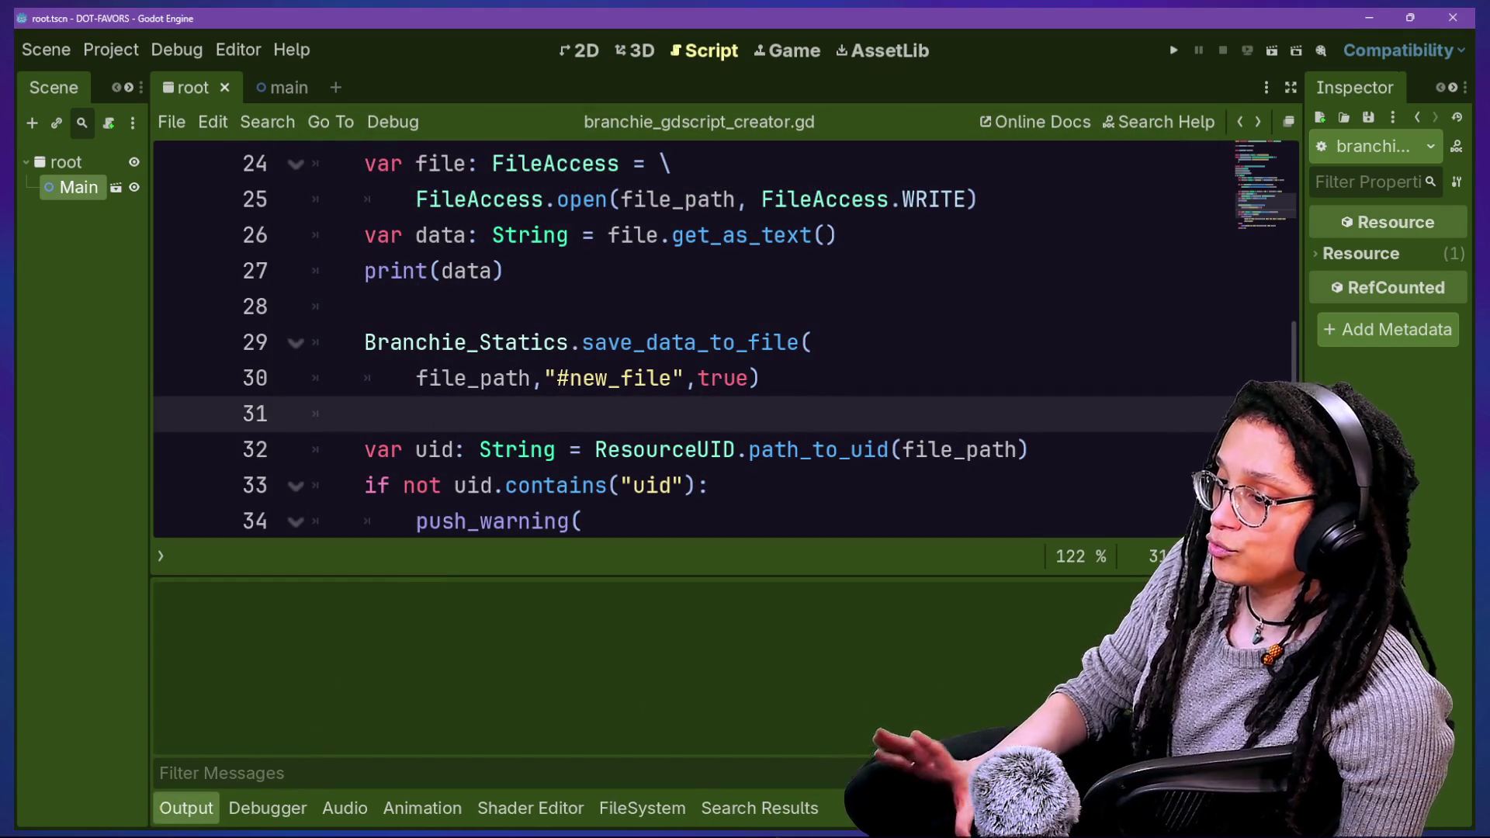
click(1128, 370)
key(ctrl+j)
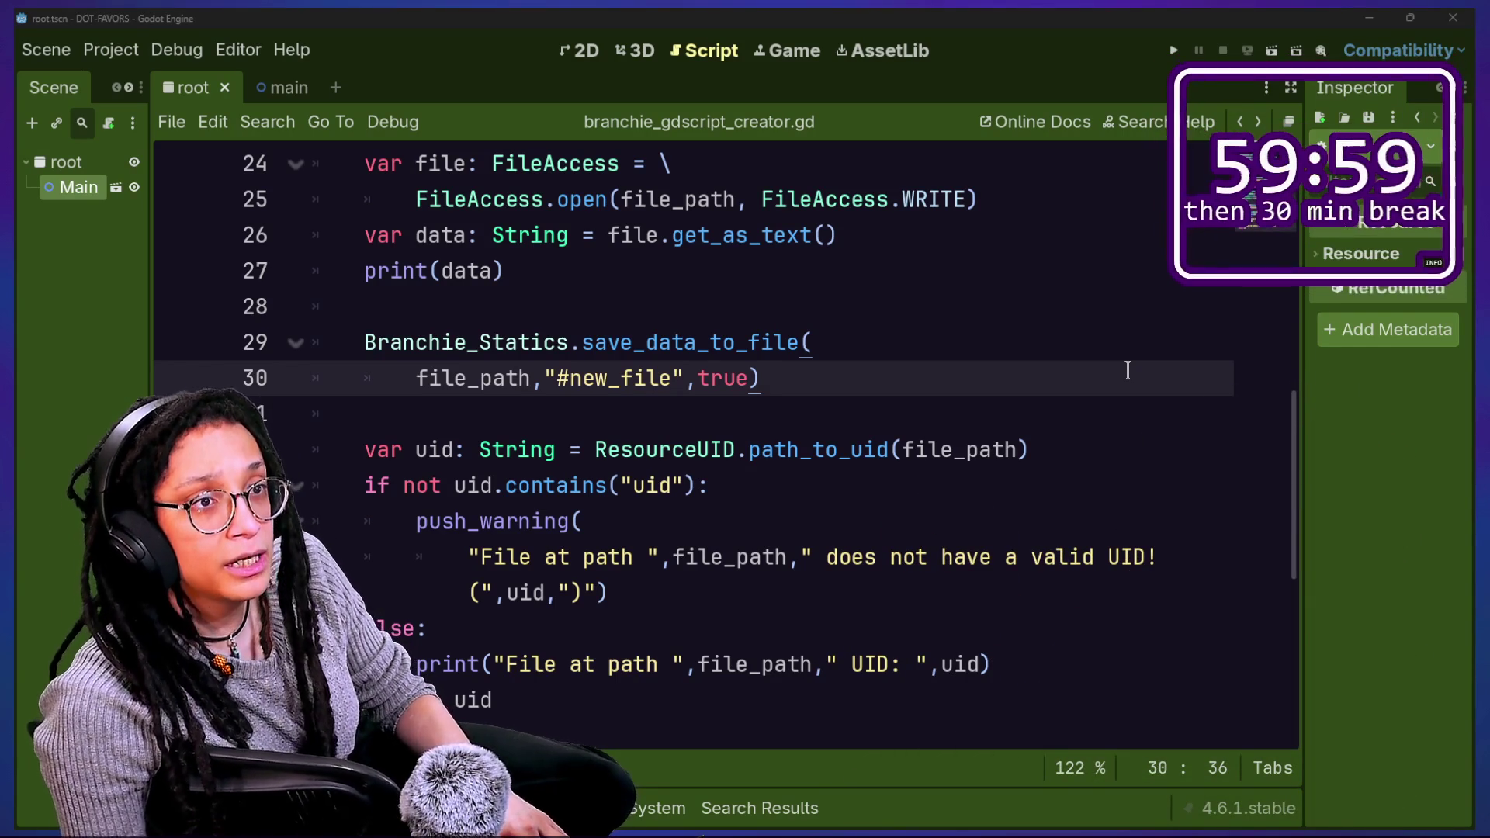
key(alt+Tab)
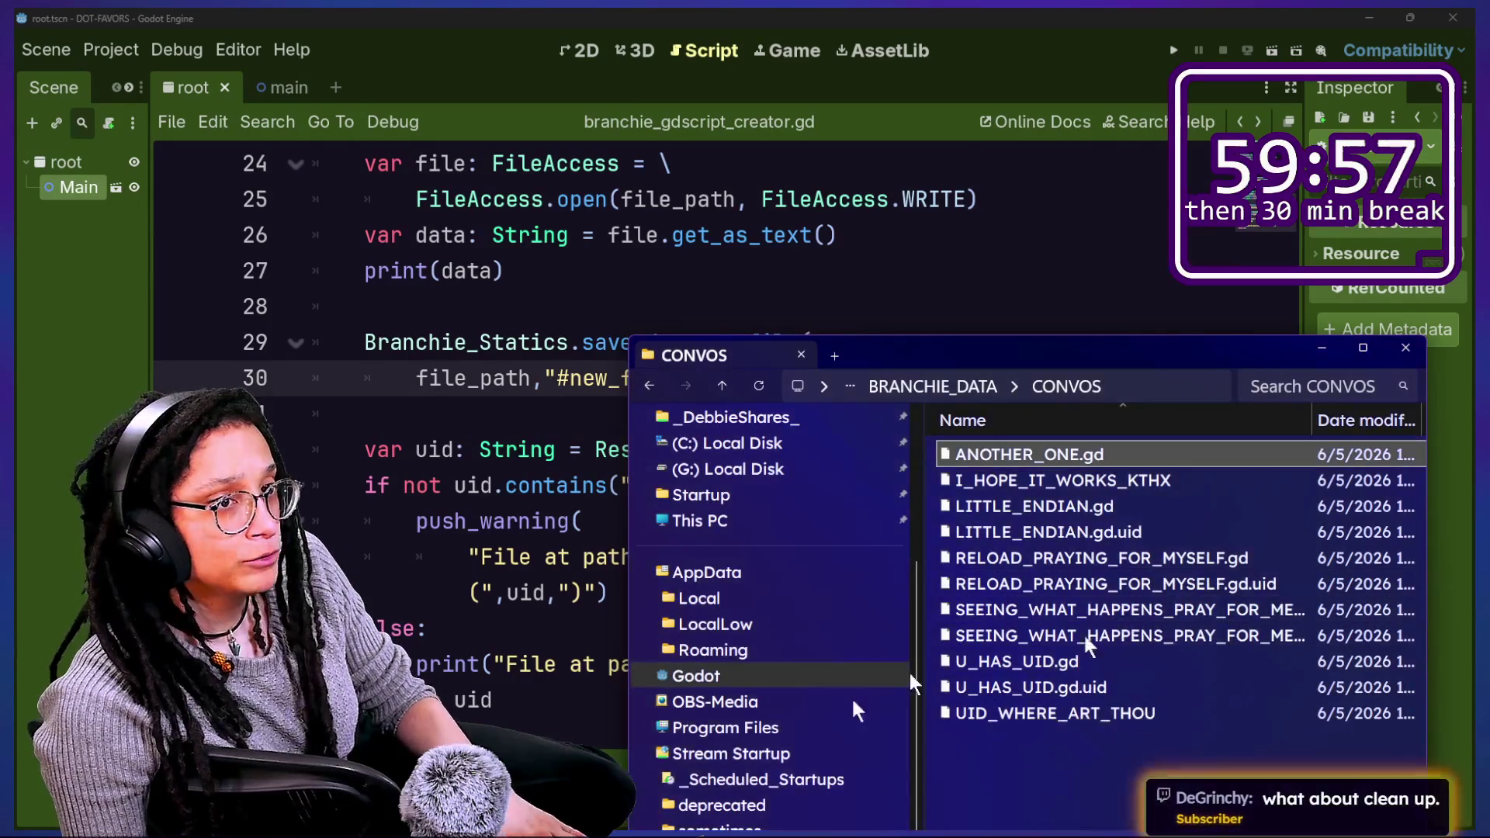
Step: Select and delete all generated .gd and .gd.uid files in CONVOS, then return to Godot
mouse_move(1079, 752)
mouse_down()
mouse_move(1105, 658)
mouse_move(1023, 436)
mouse_move(943, 345)
mouse_up()
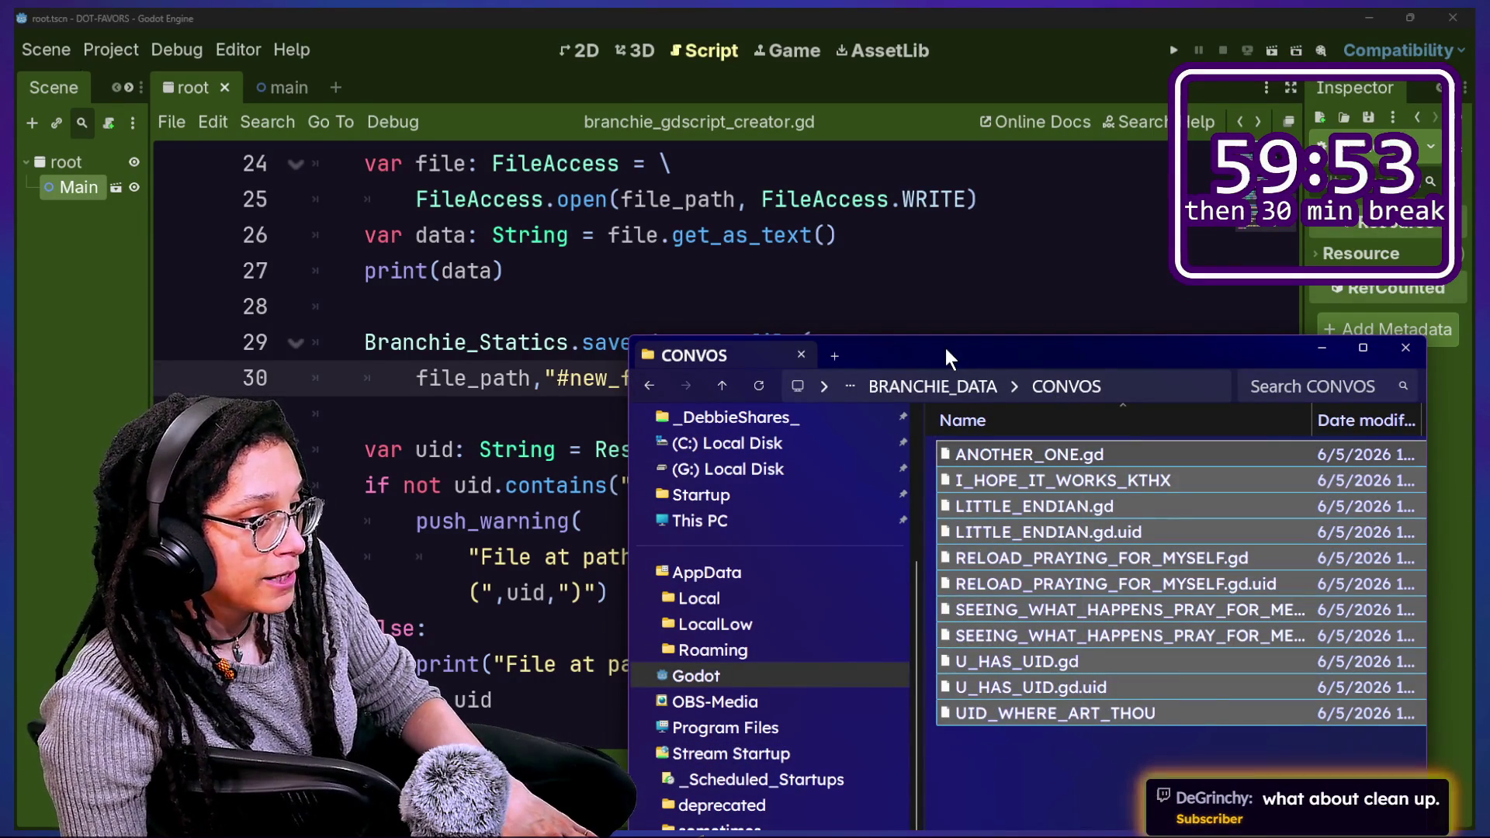
key(Delete)
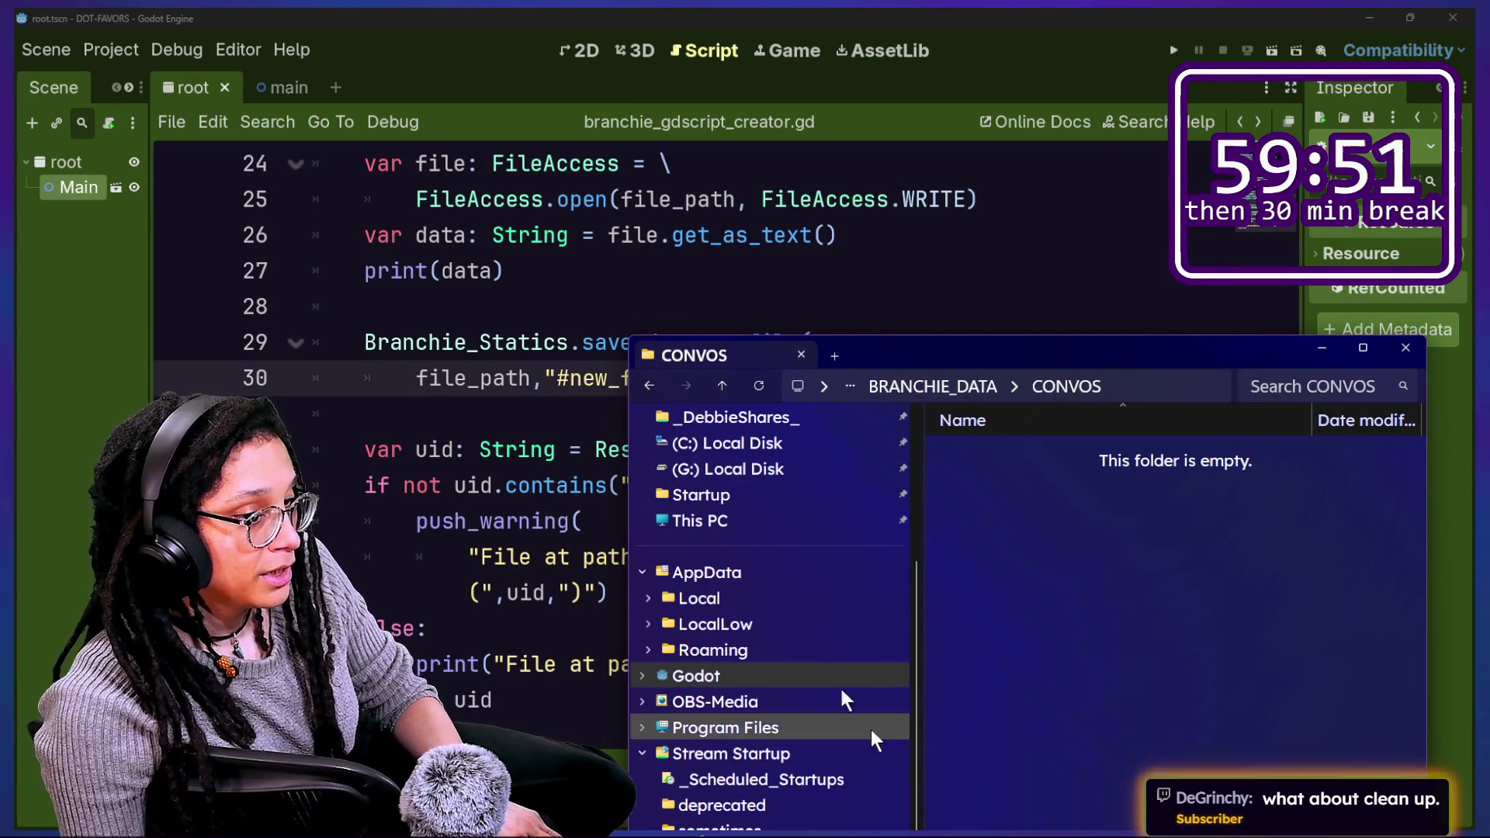
key(alt+Tab)
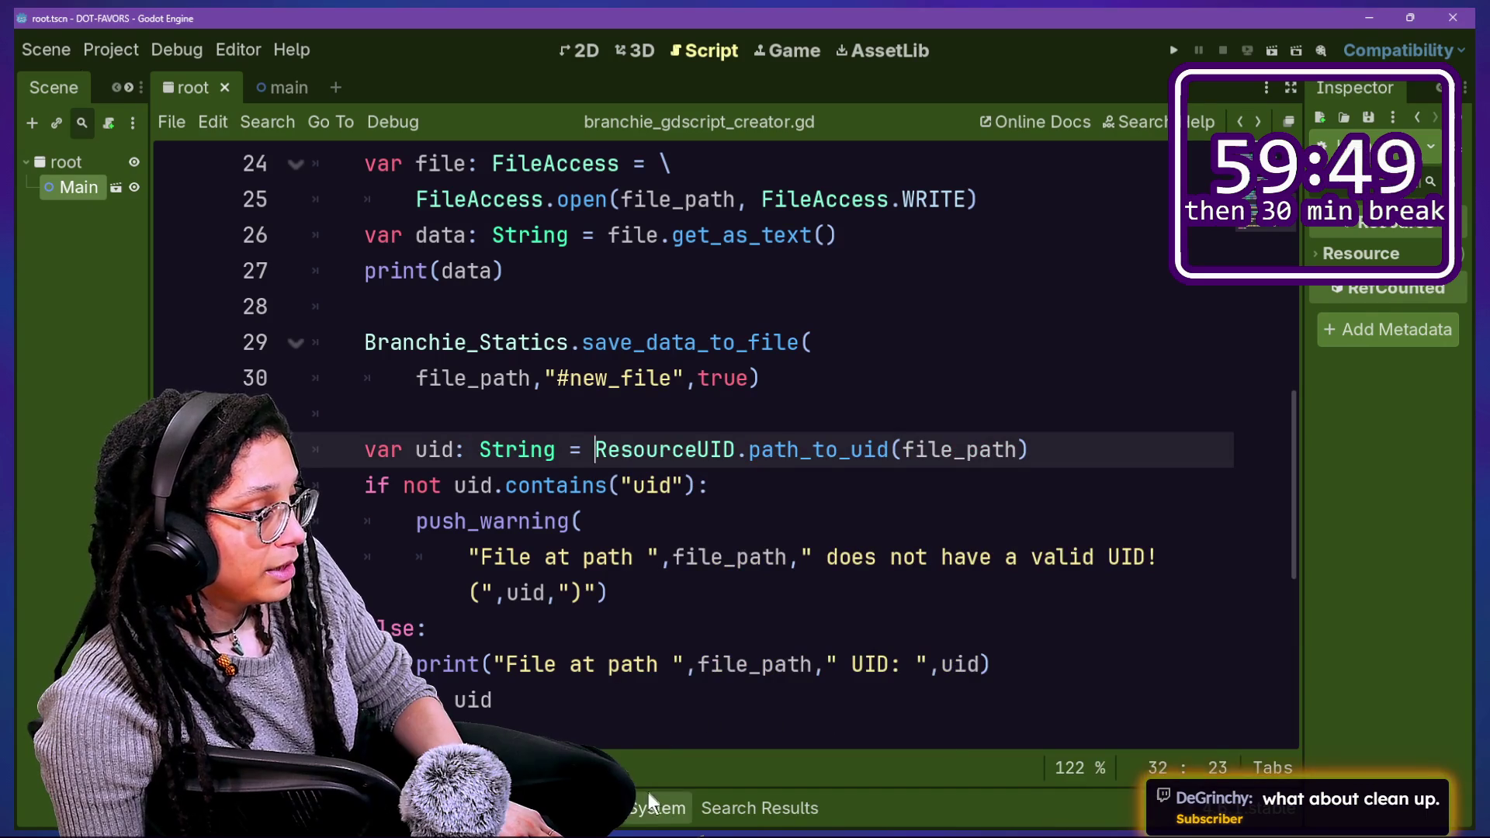
Step: Show the FileSystem dock, go to line 30, and switch to the AssetLib view
click(651, 796)
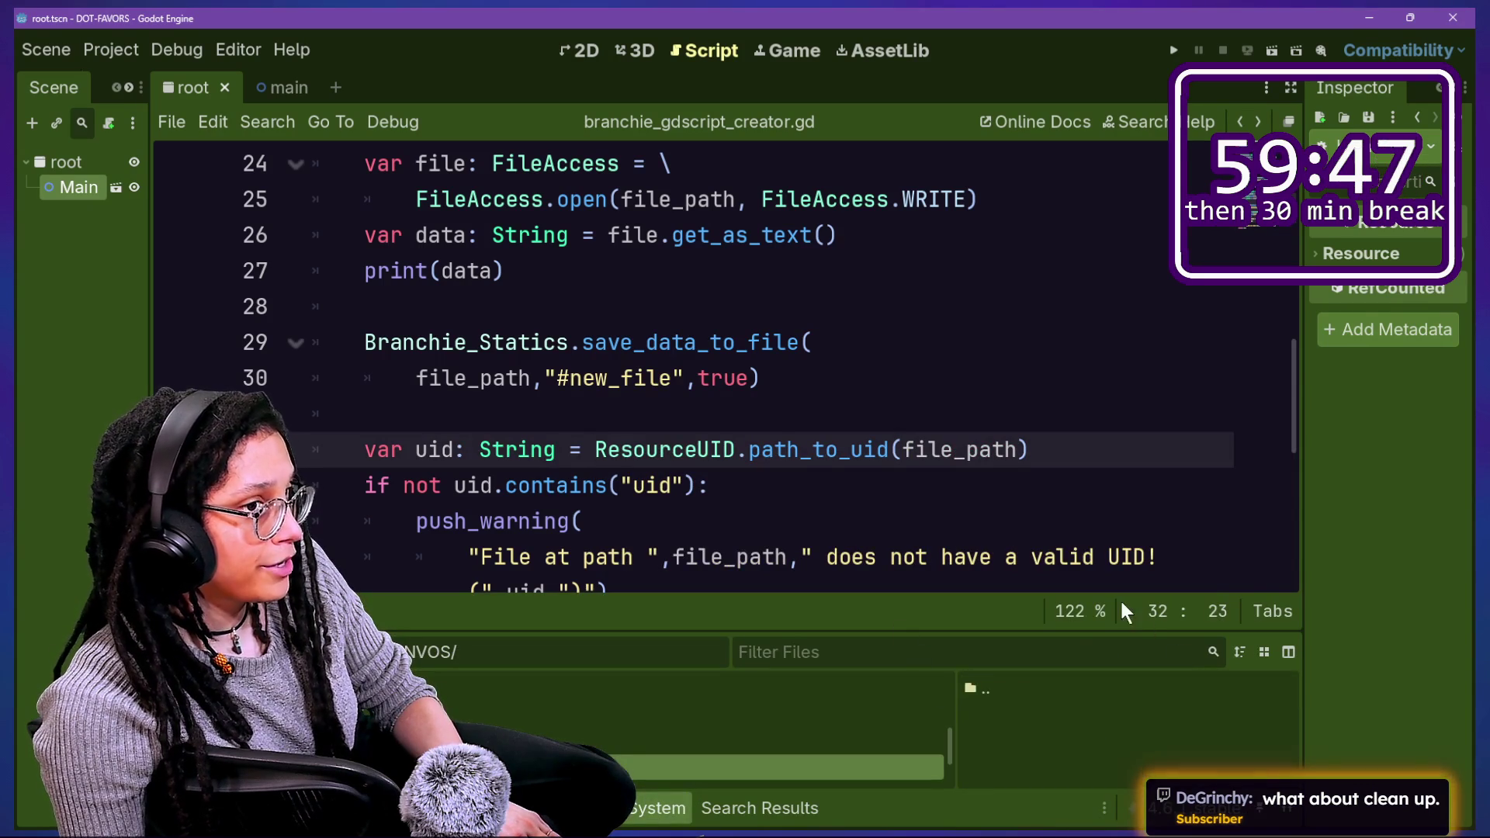
click(853, 387)
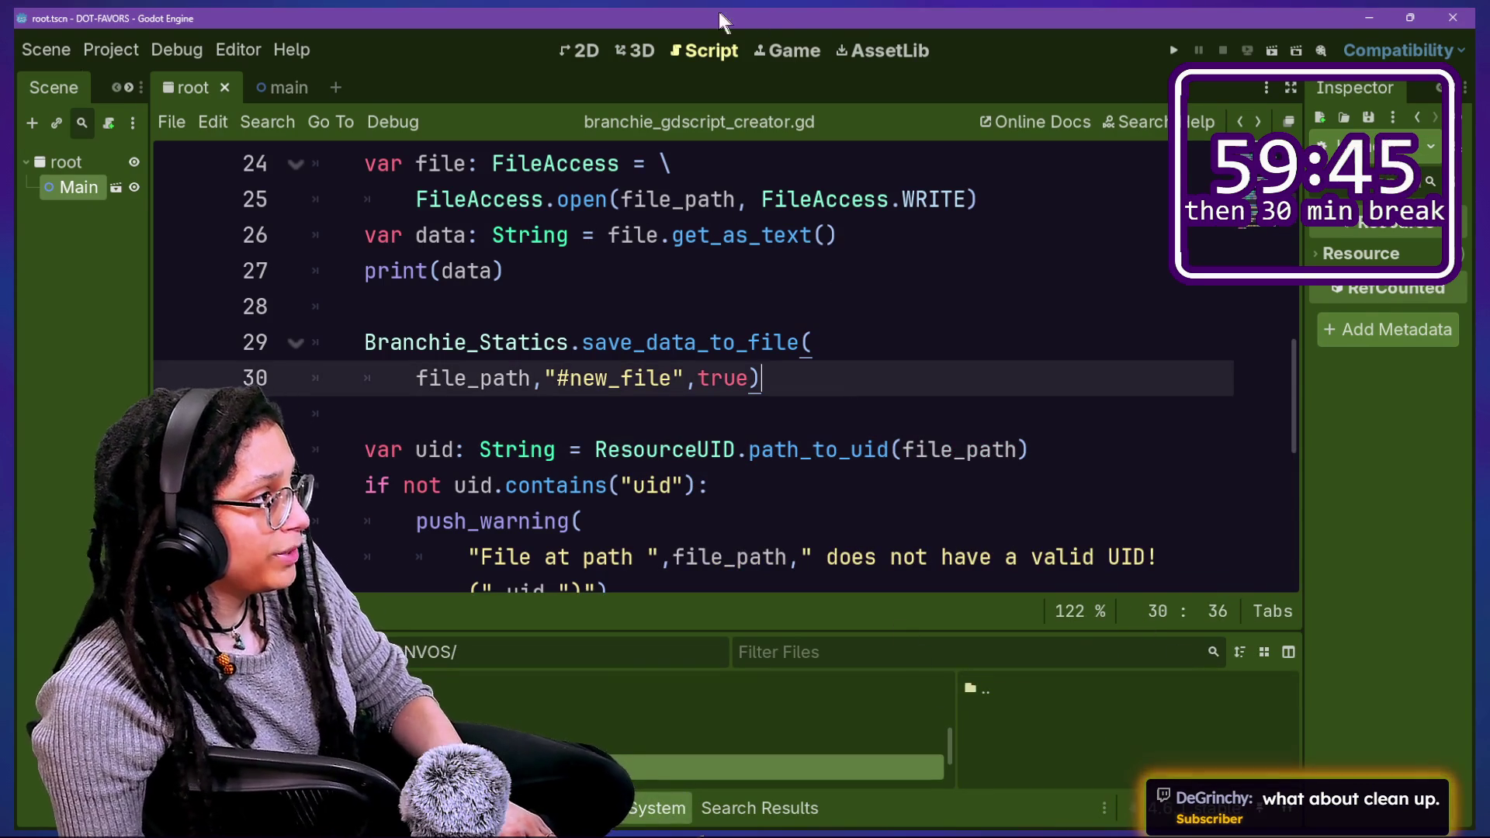
click(858, 48)
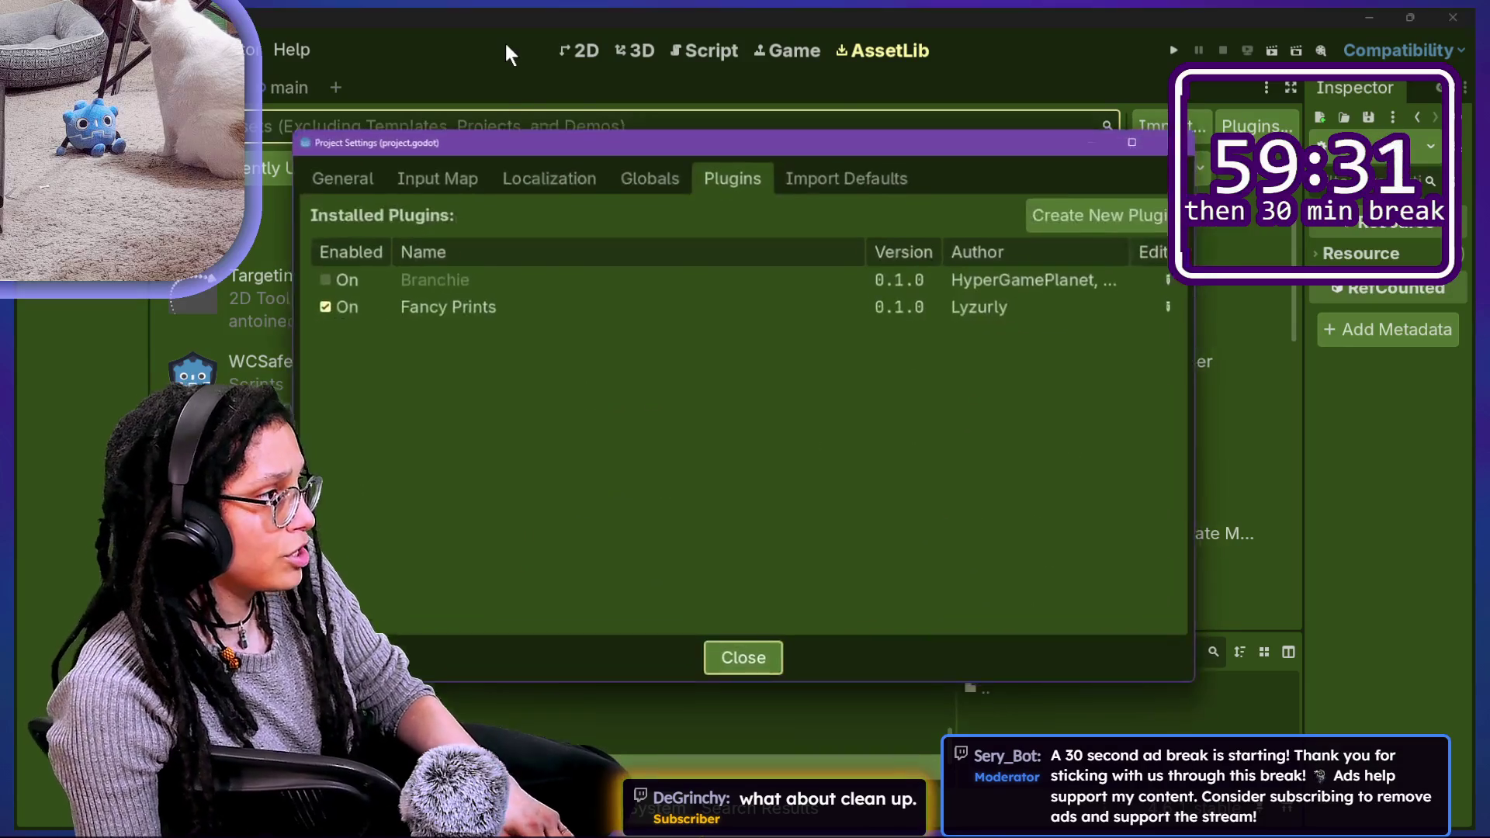
Step: Re-enable Branchie, add the conversation 'CAT HAS ENTERED THE CHAT', and reload the script from disk
click(320, 278)
key(Escape)
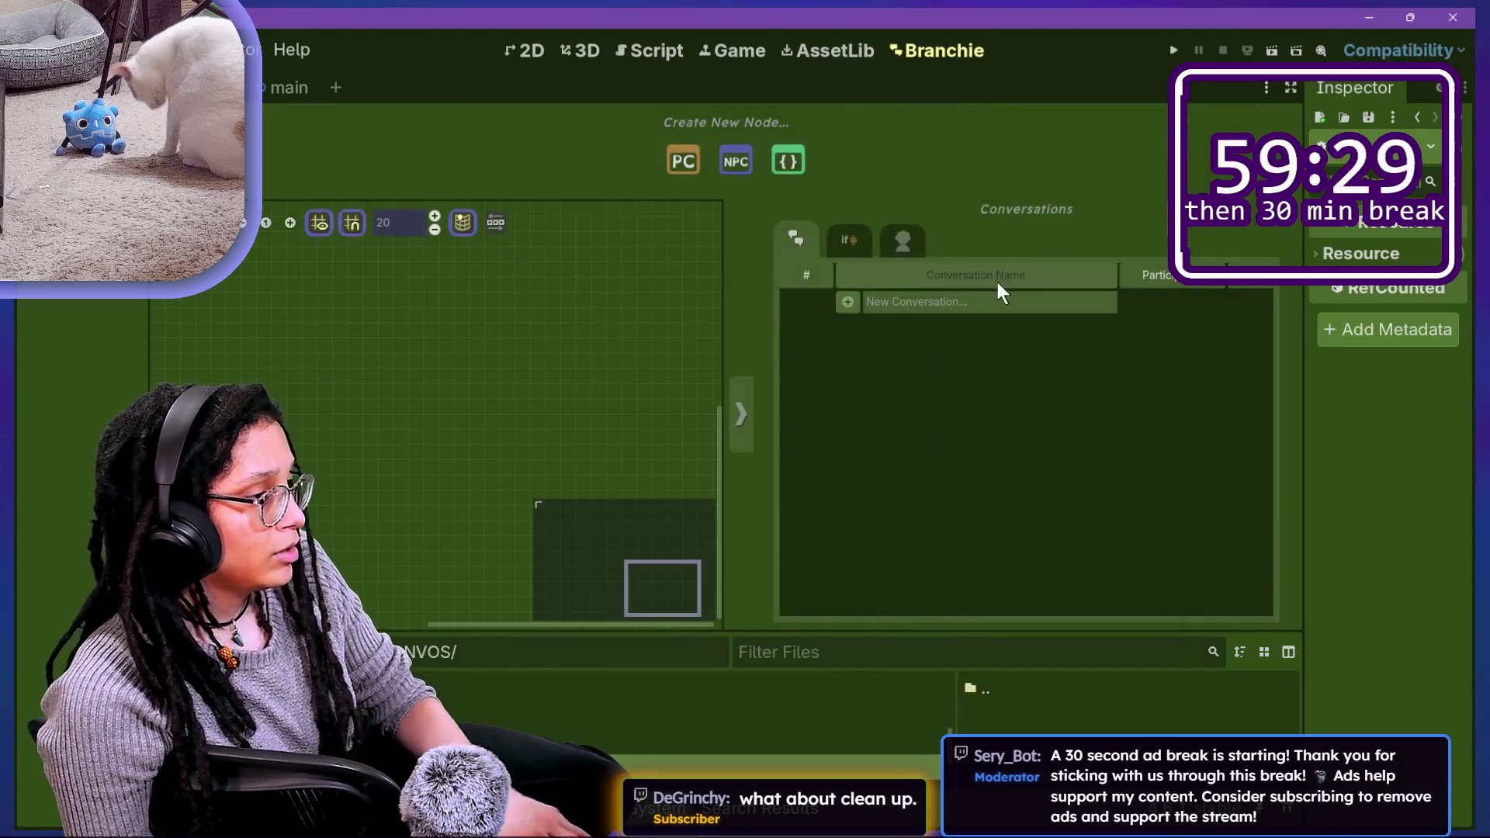
click(1008, 304)
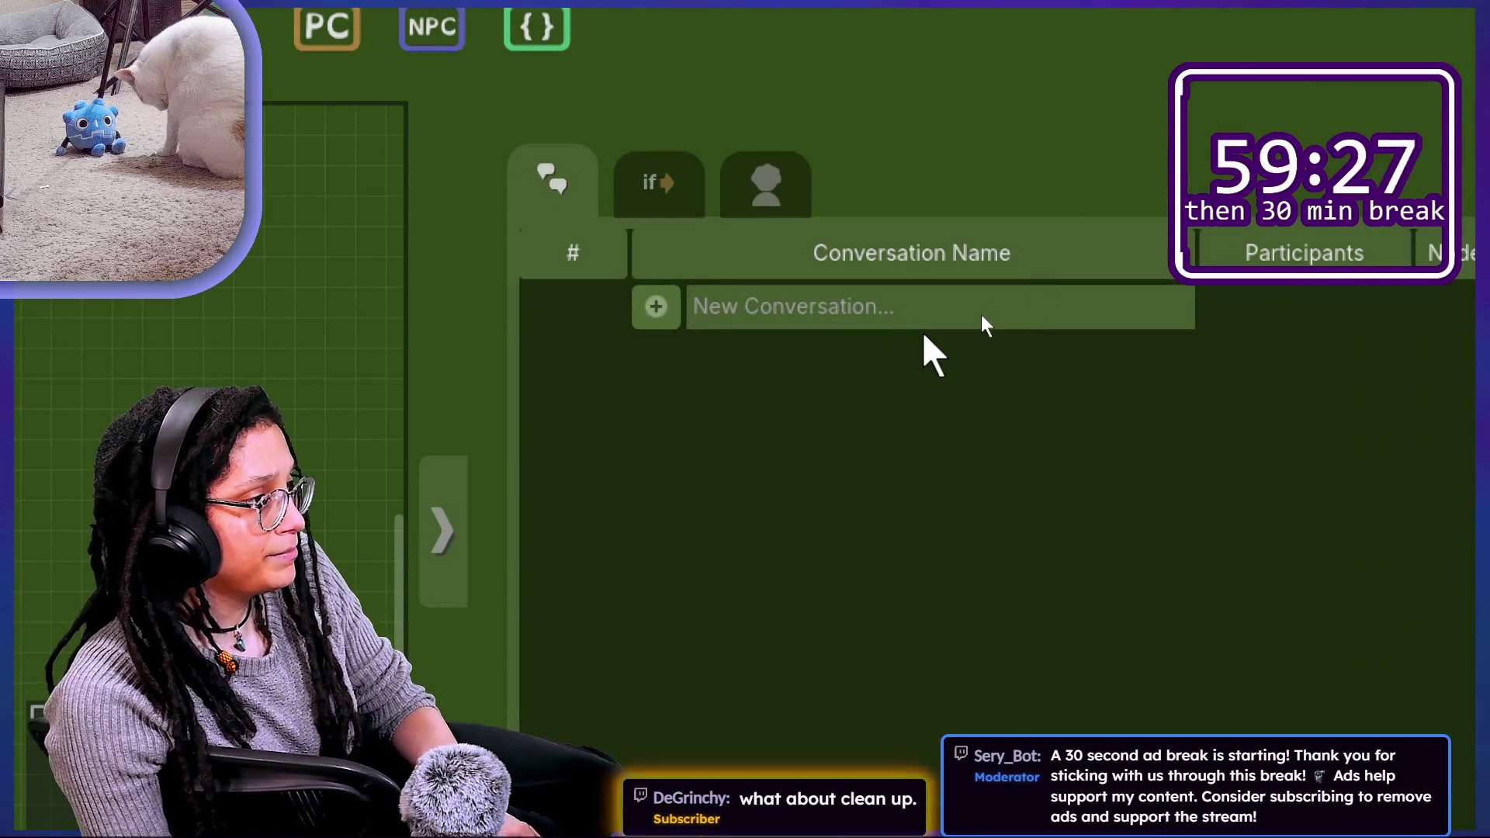
text(CAT HAS ENT)
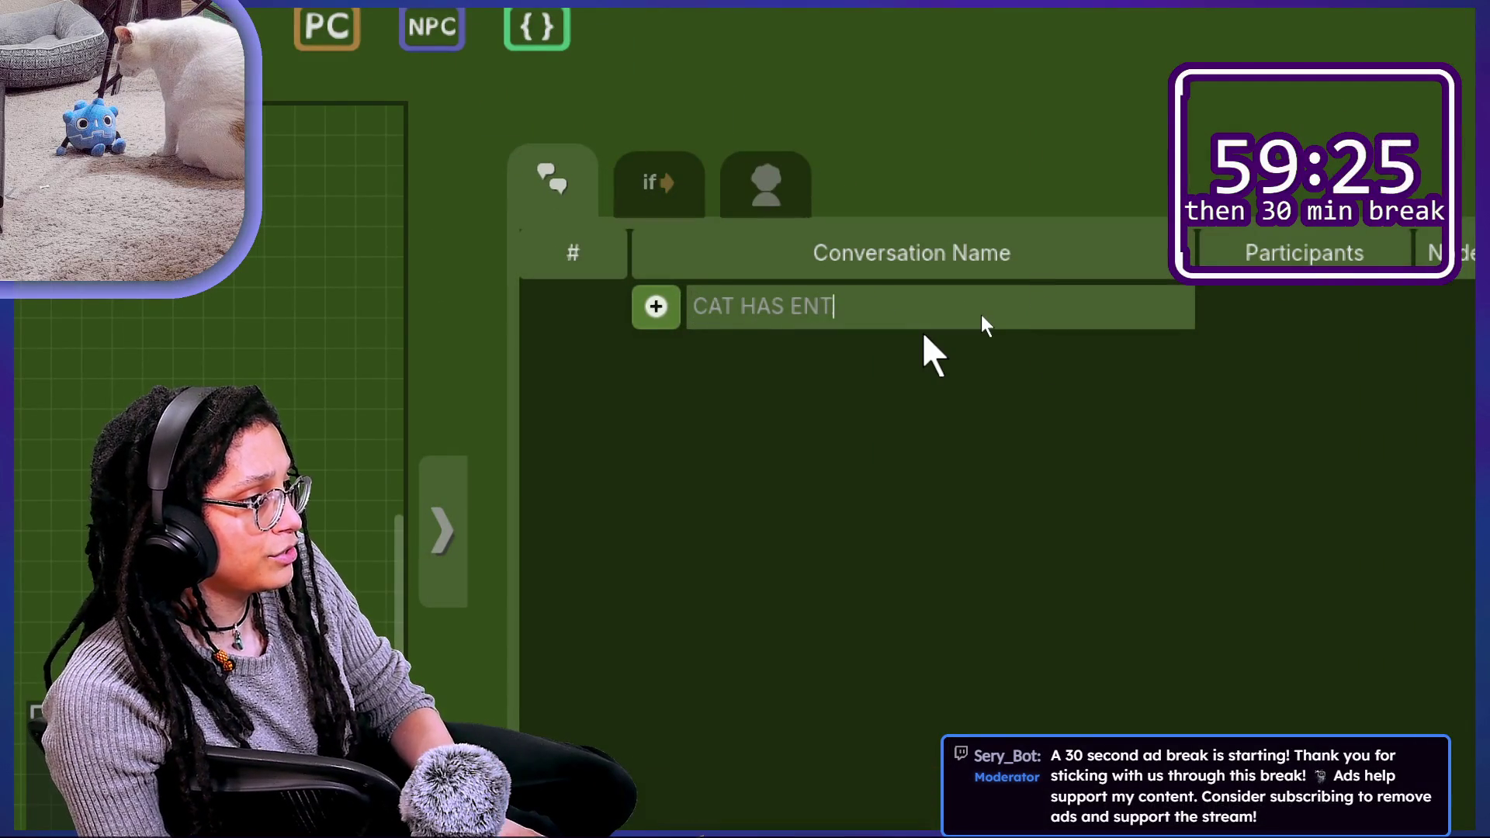
text(ERED  THE CHAT)
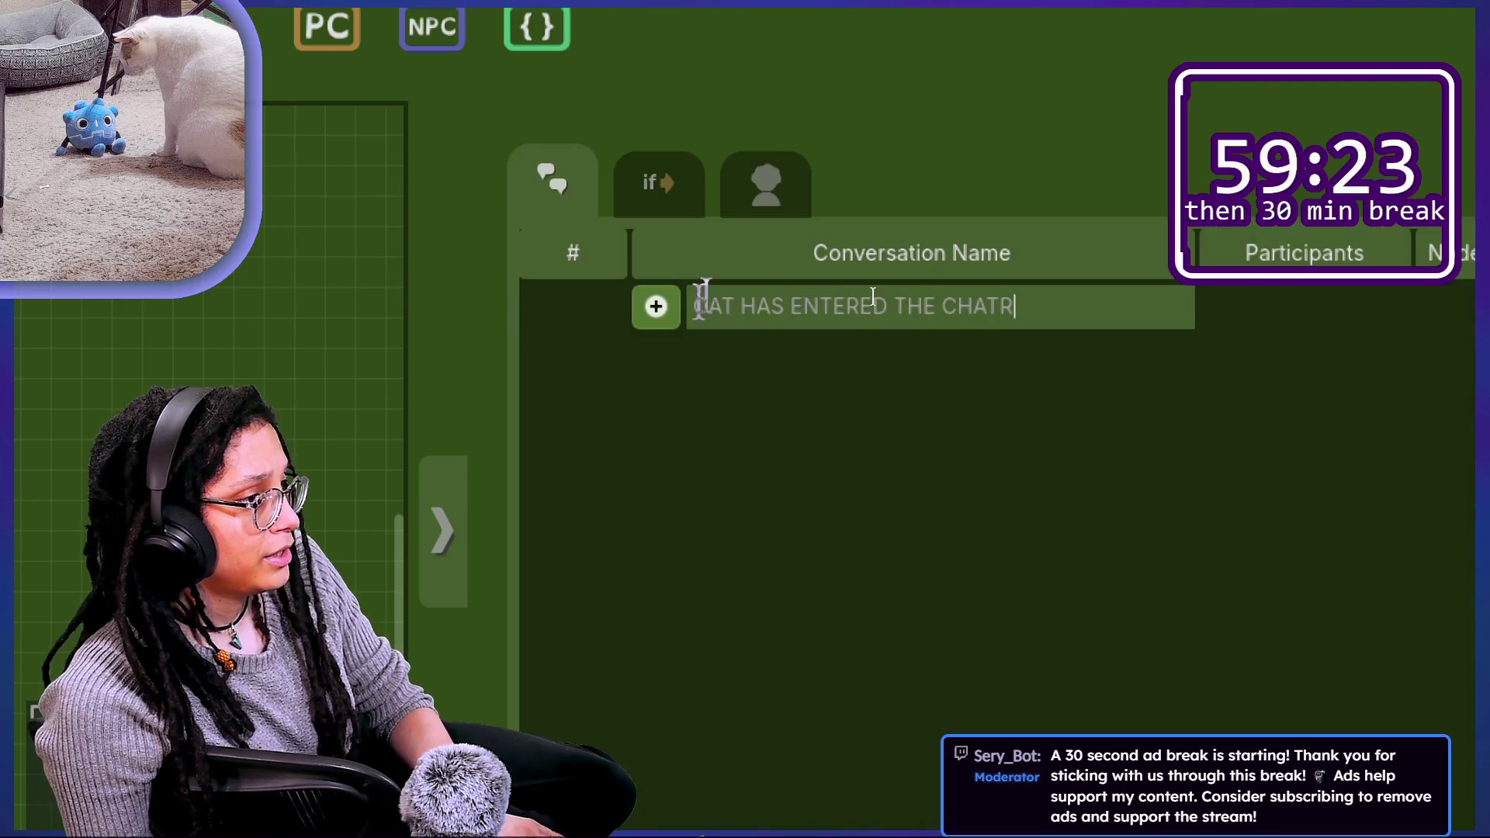
click(655, 307)
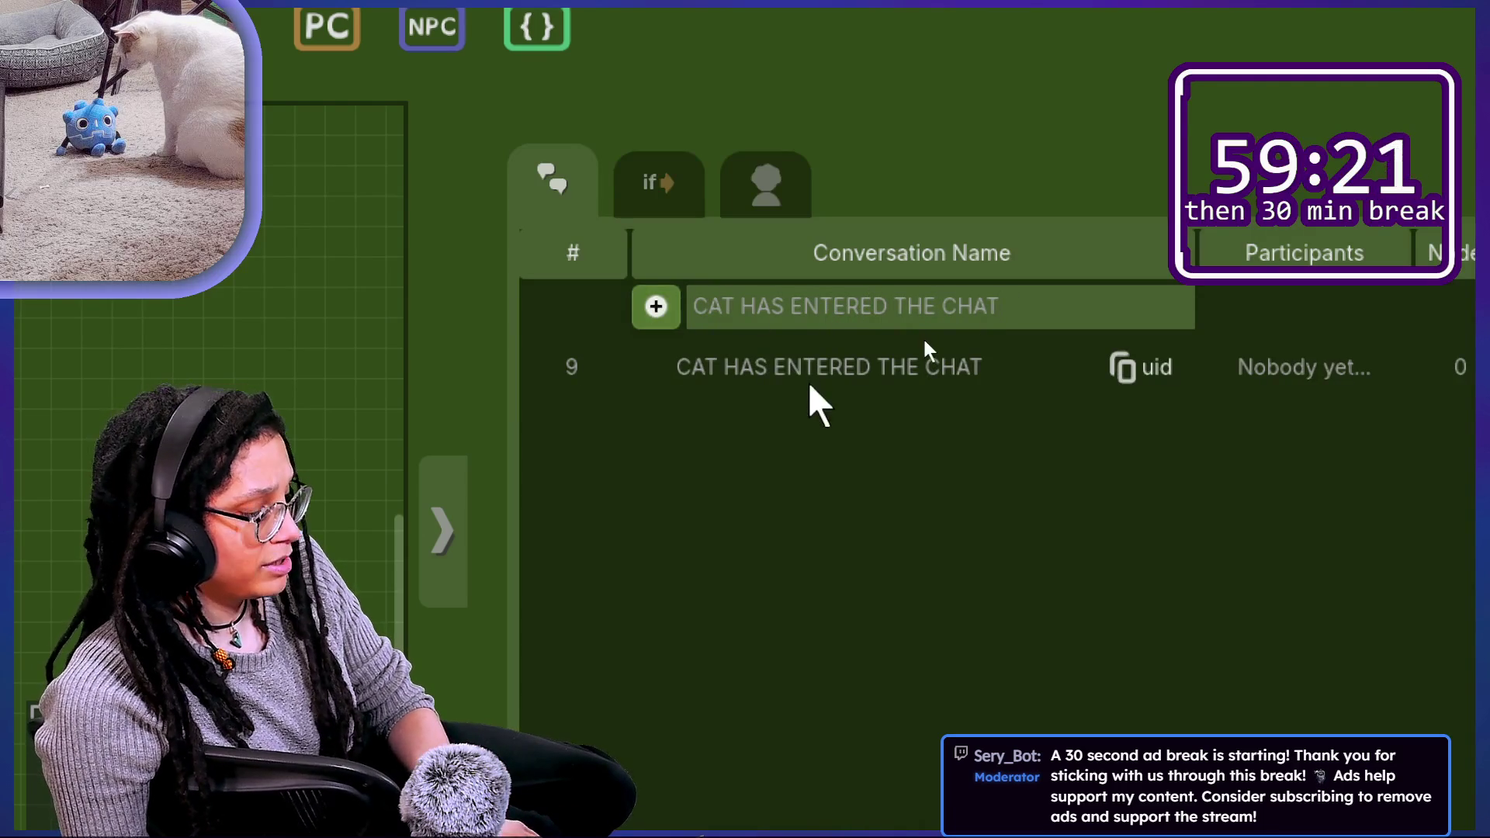
drag(570, 404, 1074, 411)
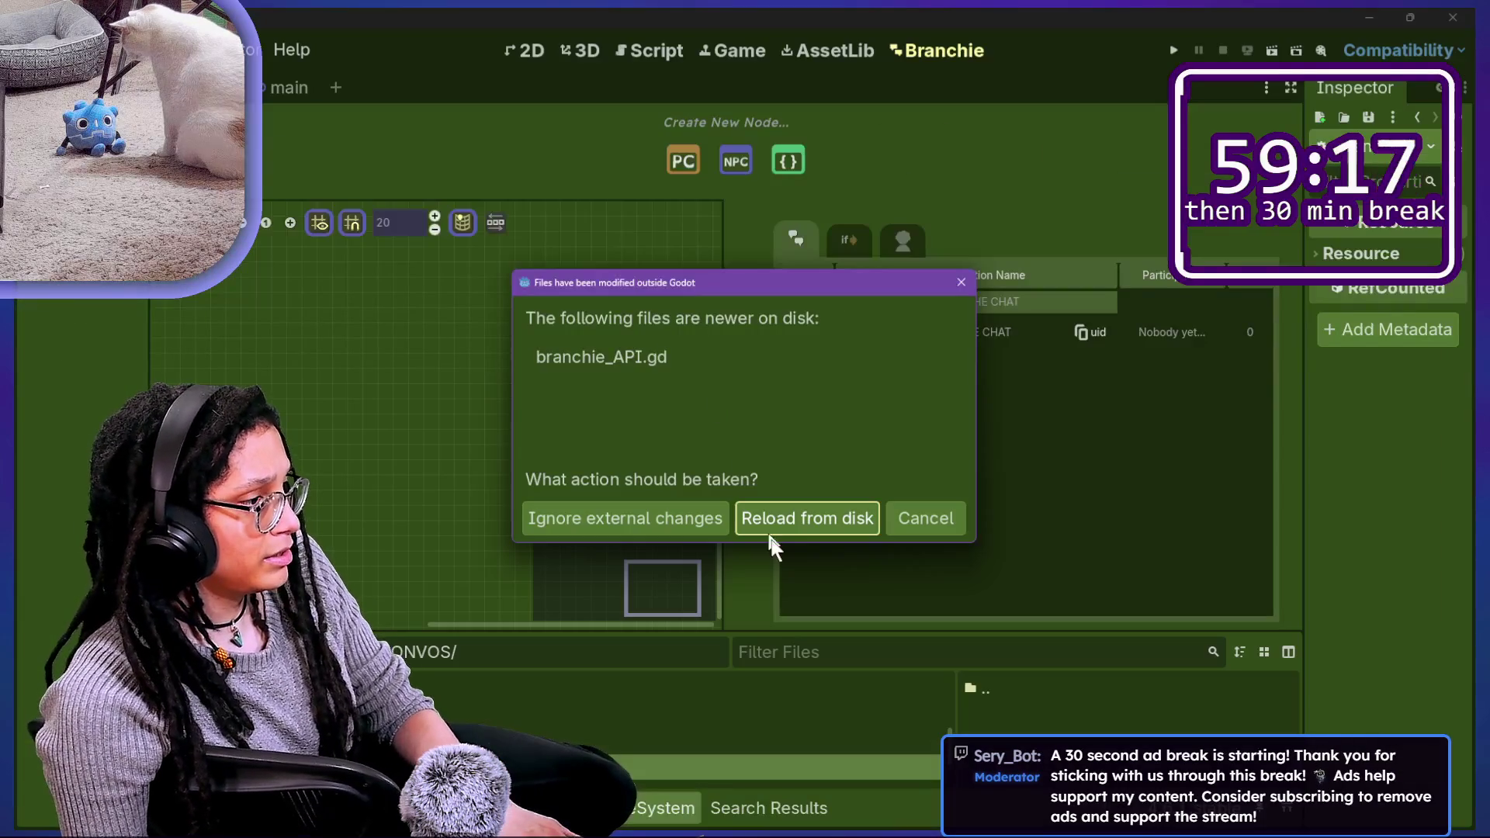
click(778, 520)
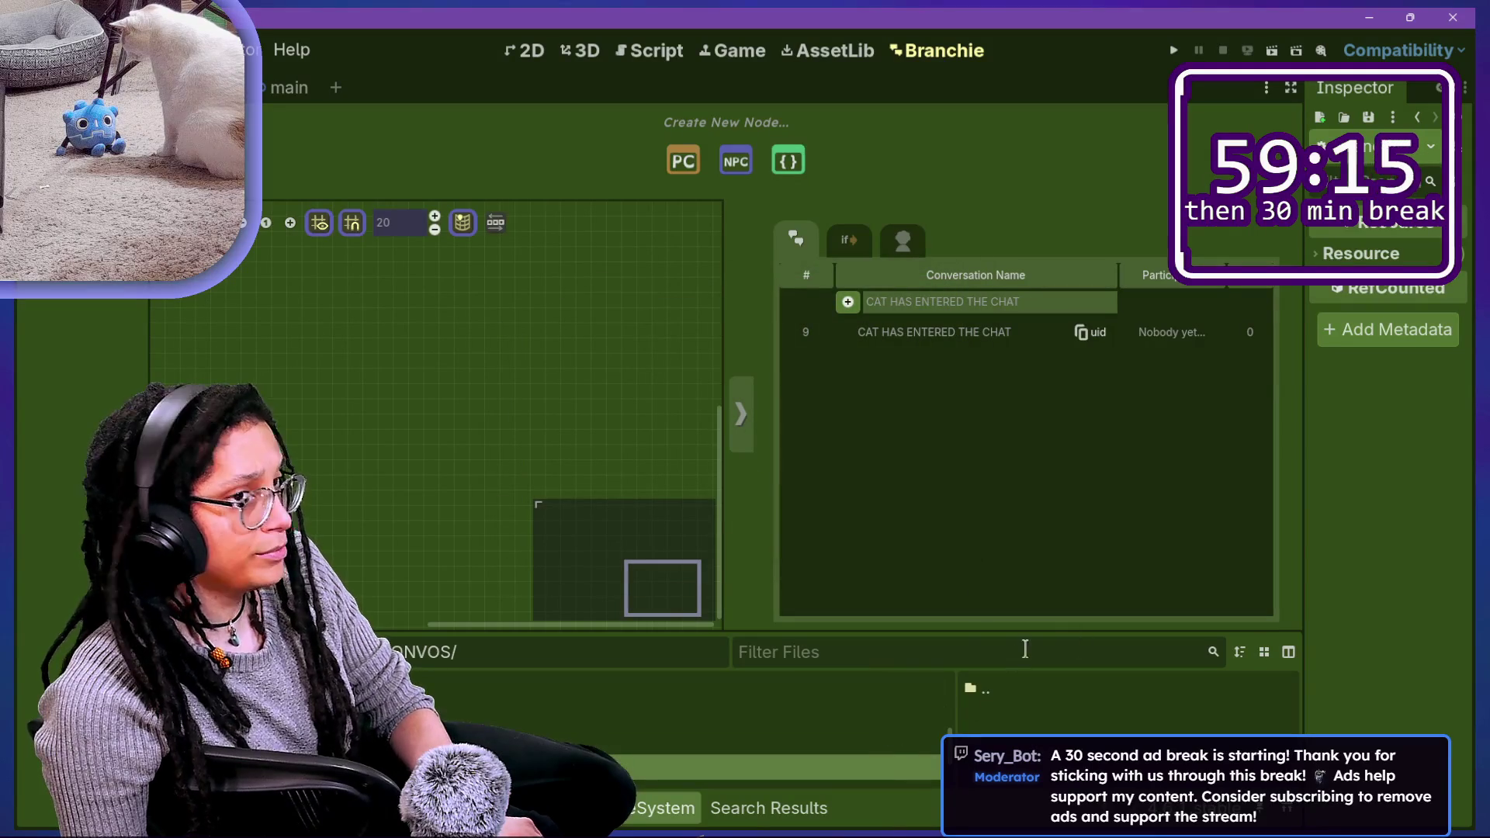
mouse_move(988, 665)
mouse_down()
mouse_move(970, 690)
mouse_move(853, 613)
mouse_up()
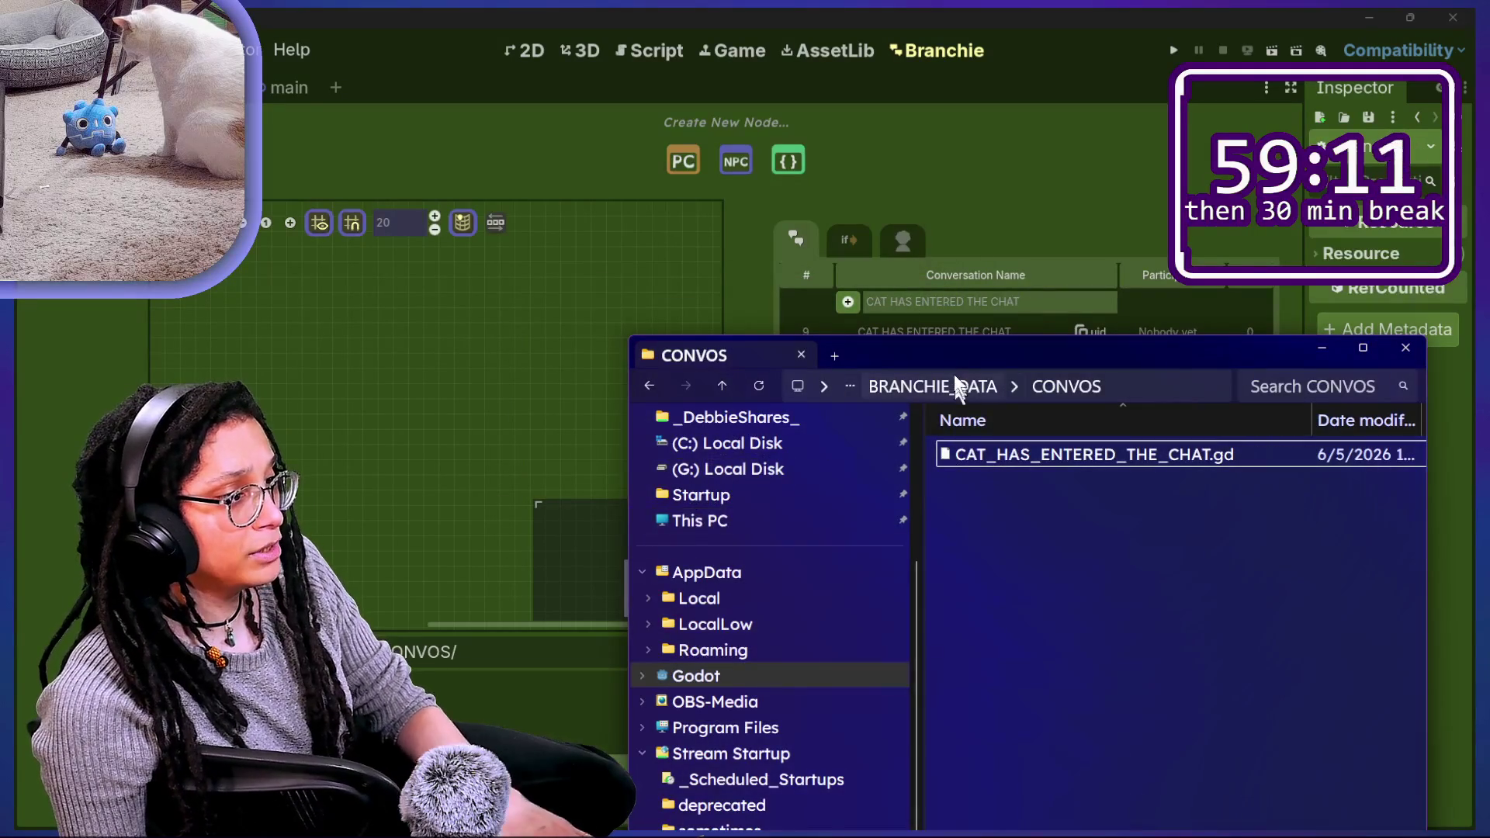
Step: Move the CONVOS window to inspect CAT_HAS_ENTERED_THE_CHAT.gd, then return to the Godot editor
drag(947, 360, 788, 305)
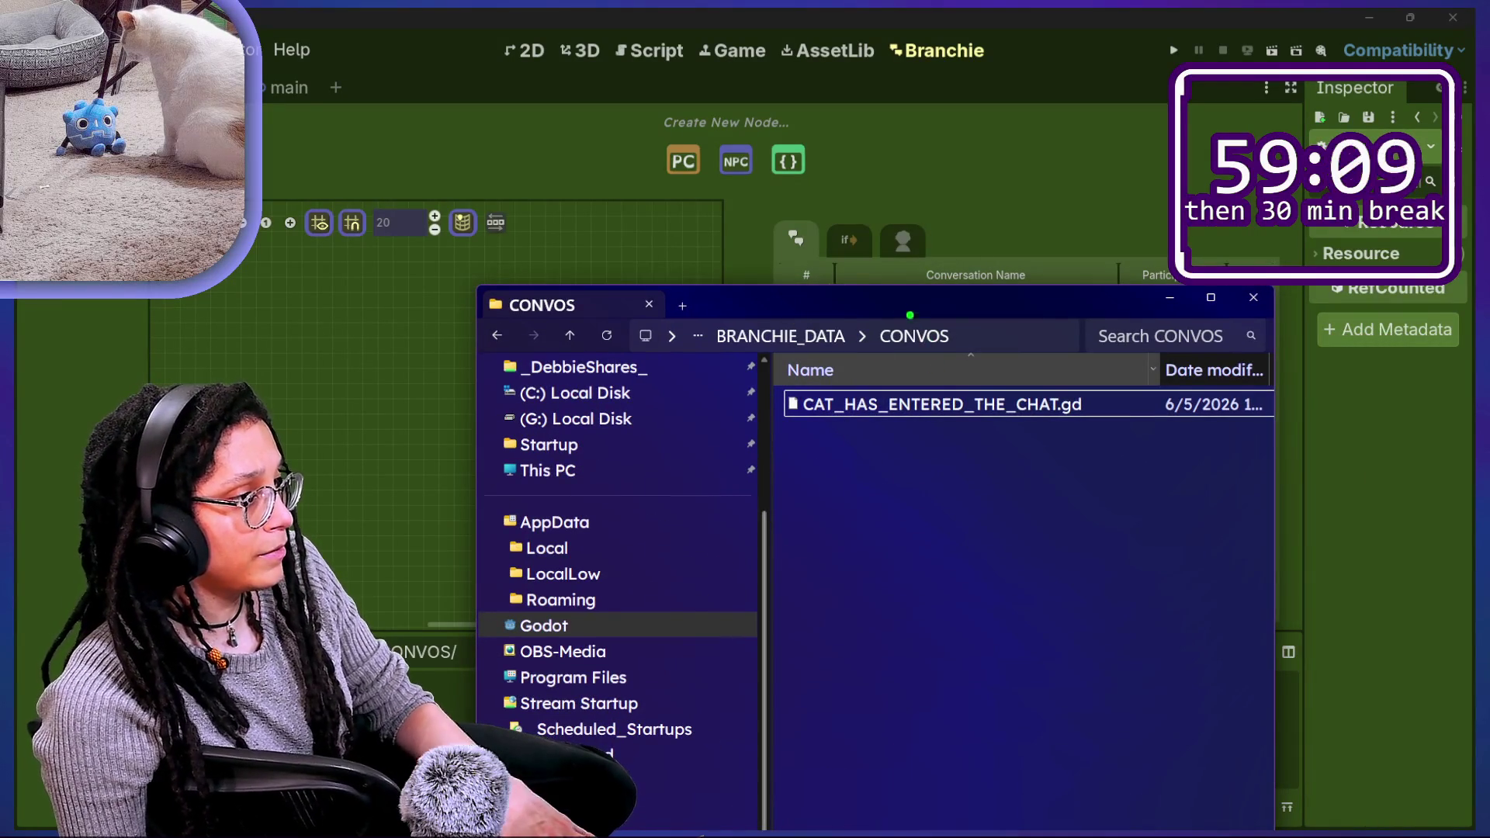
mouse_move(909, 315)
mouse_down()
mouse_move(1179, 426)
mouse_move(1009, 256)
mouse_move(668, 365)
mouse_up()
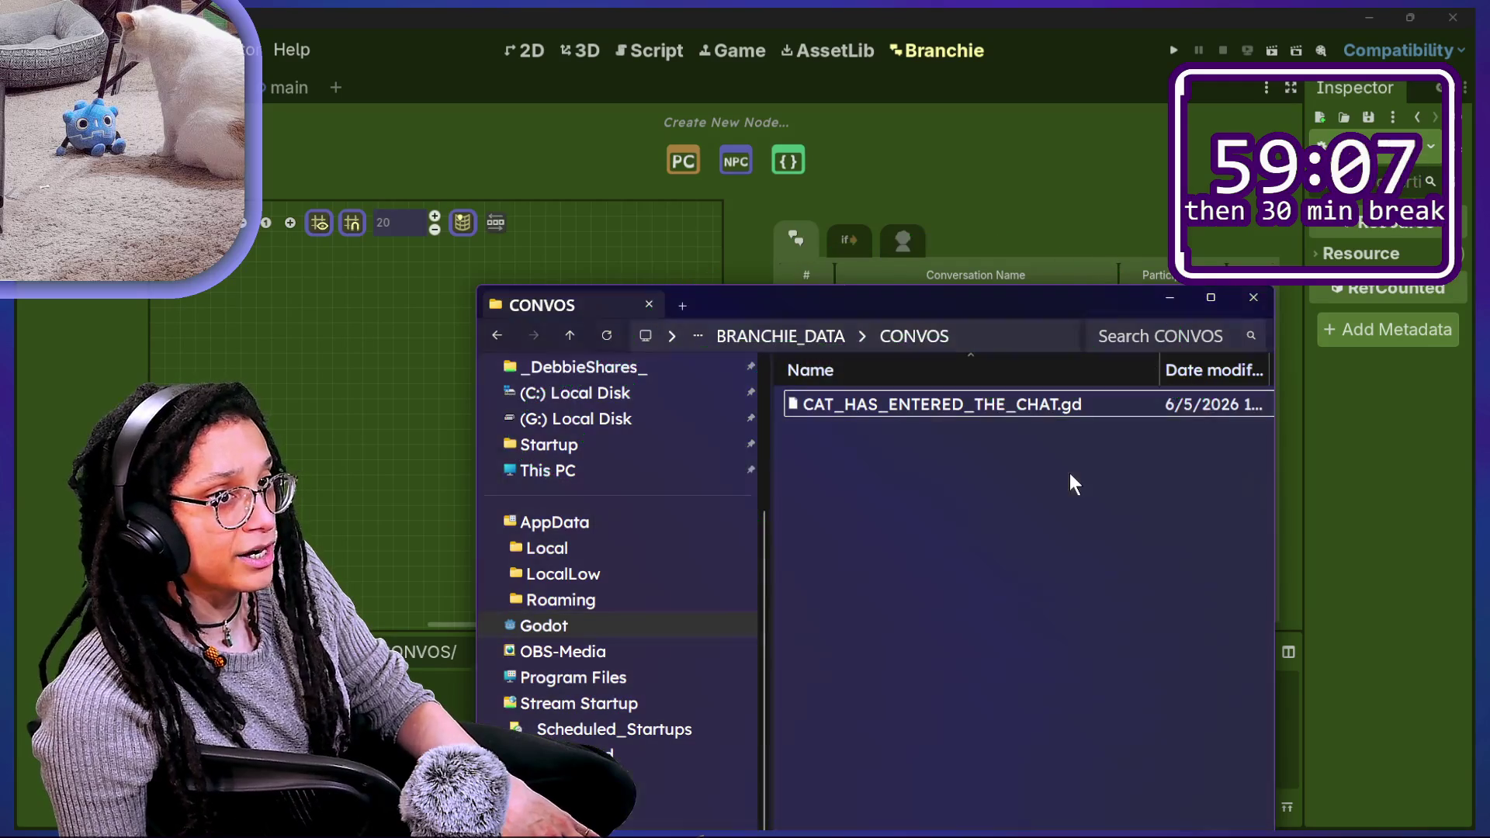
key(ctrl+2)
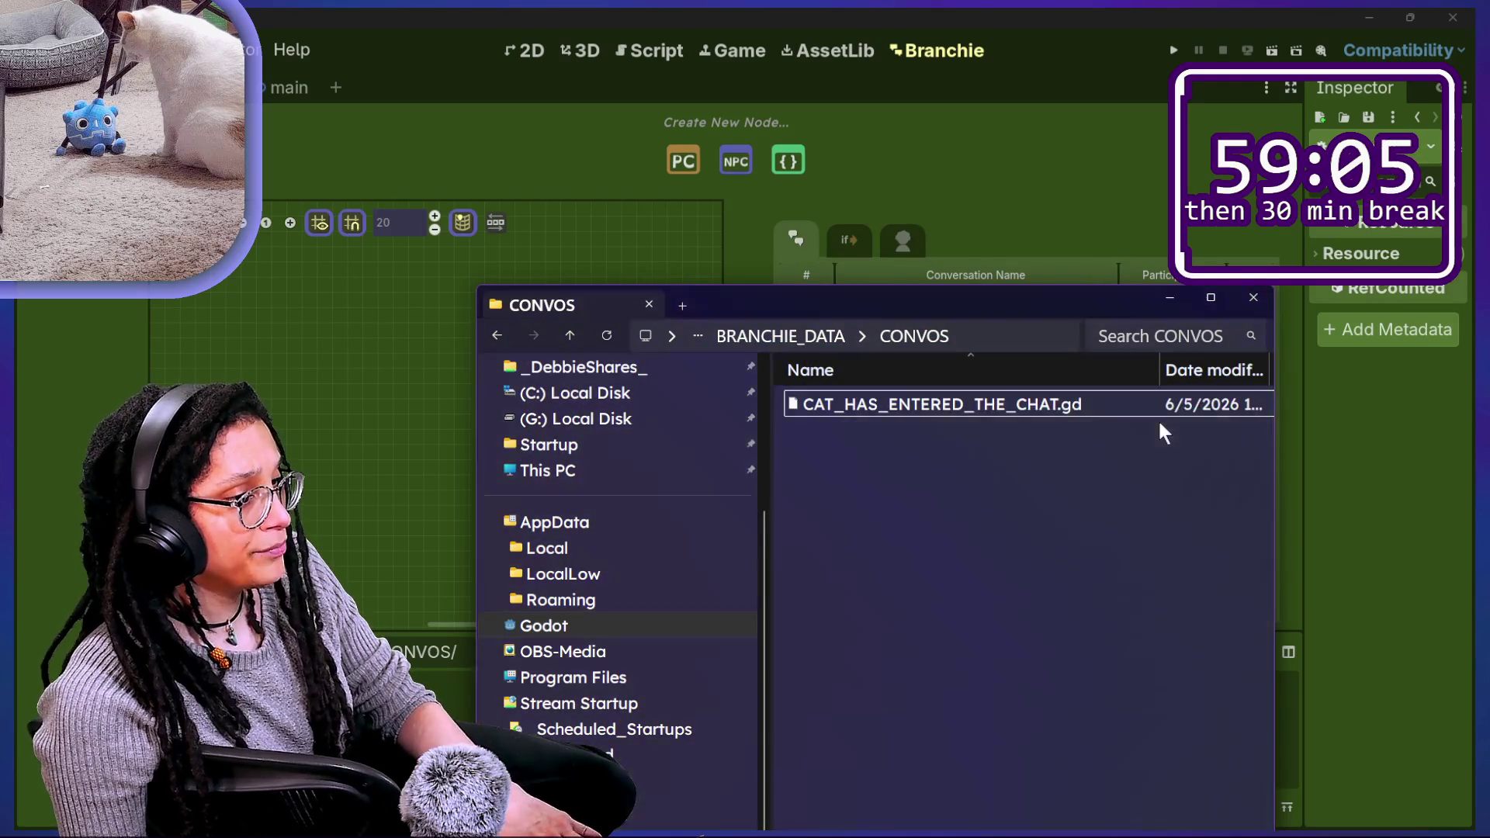
click(1345, 487)
drag(1054, 708, 771, 799)
key(ctrl+2)
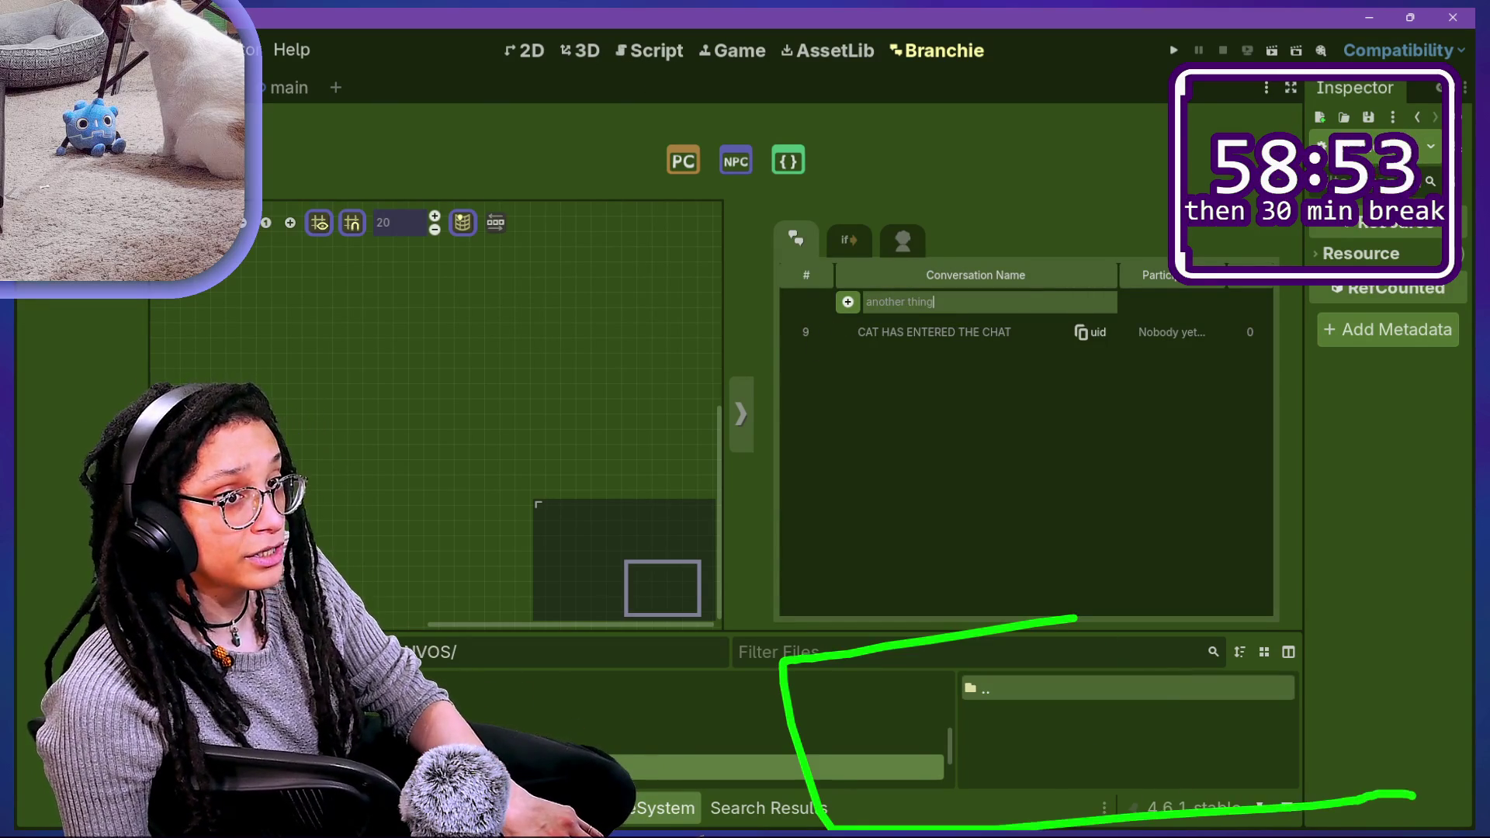
Step: Add the 'another thing' conversation and dismiss the externally modified files warning
click(854, 303)
drag(813, 729, 881, 641)
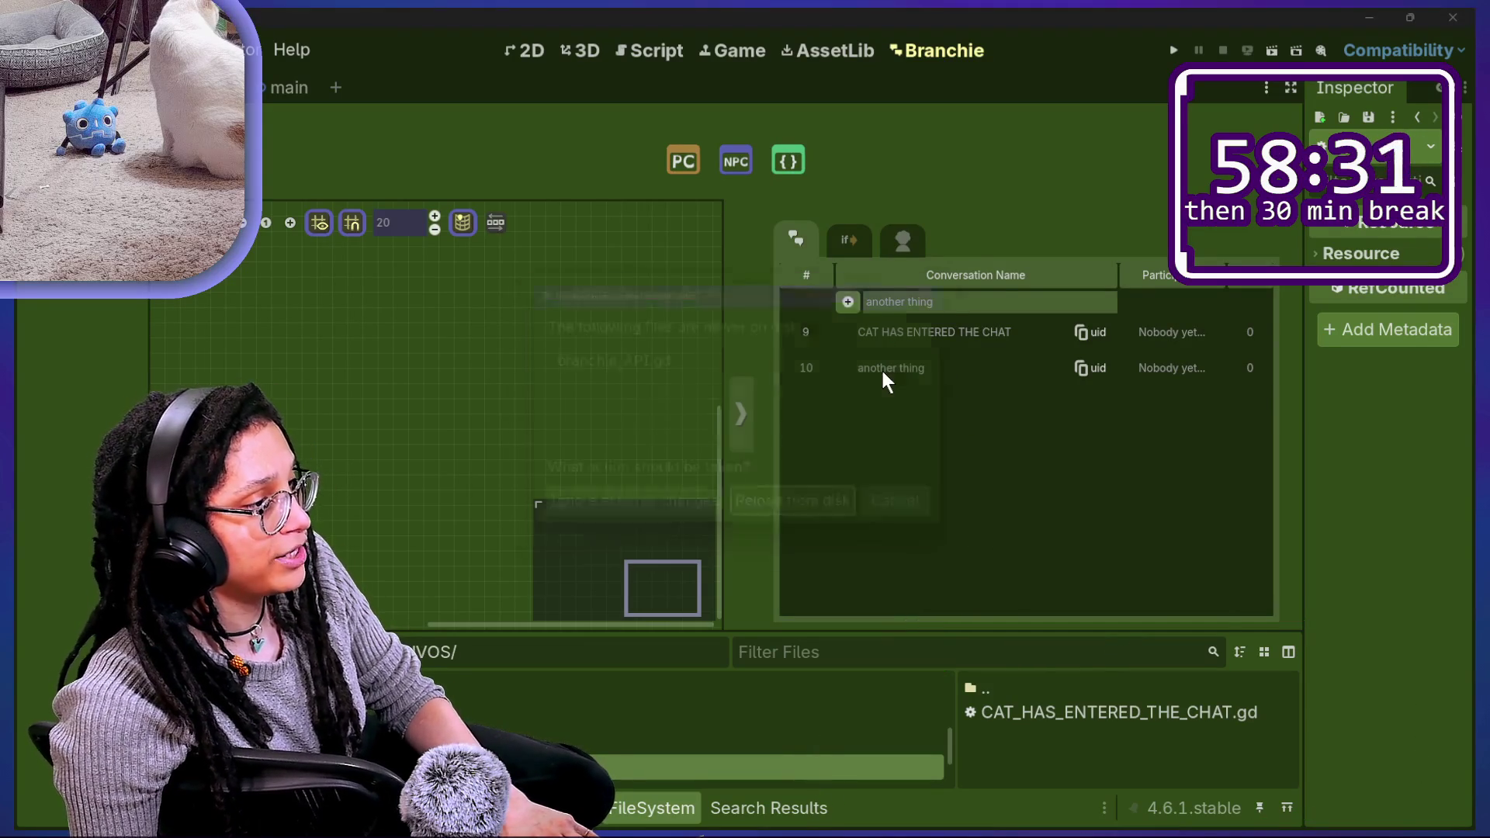
click(853, 518)
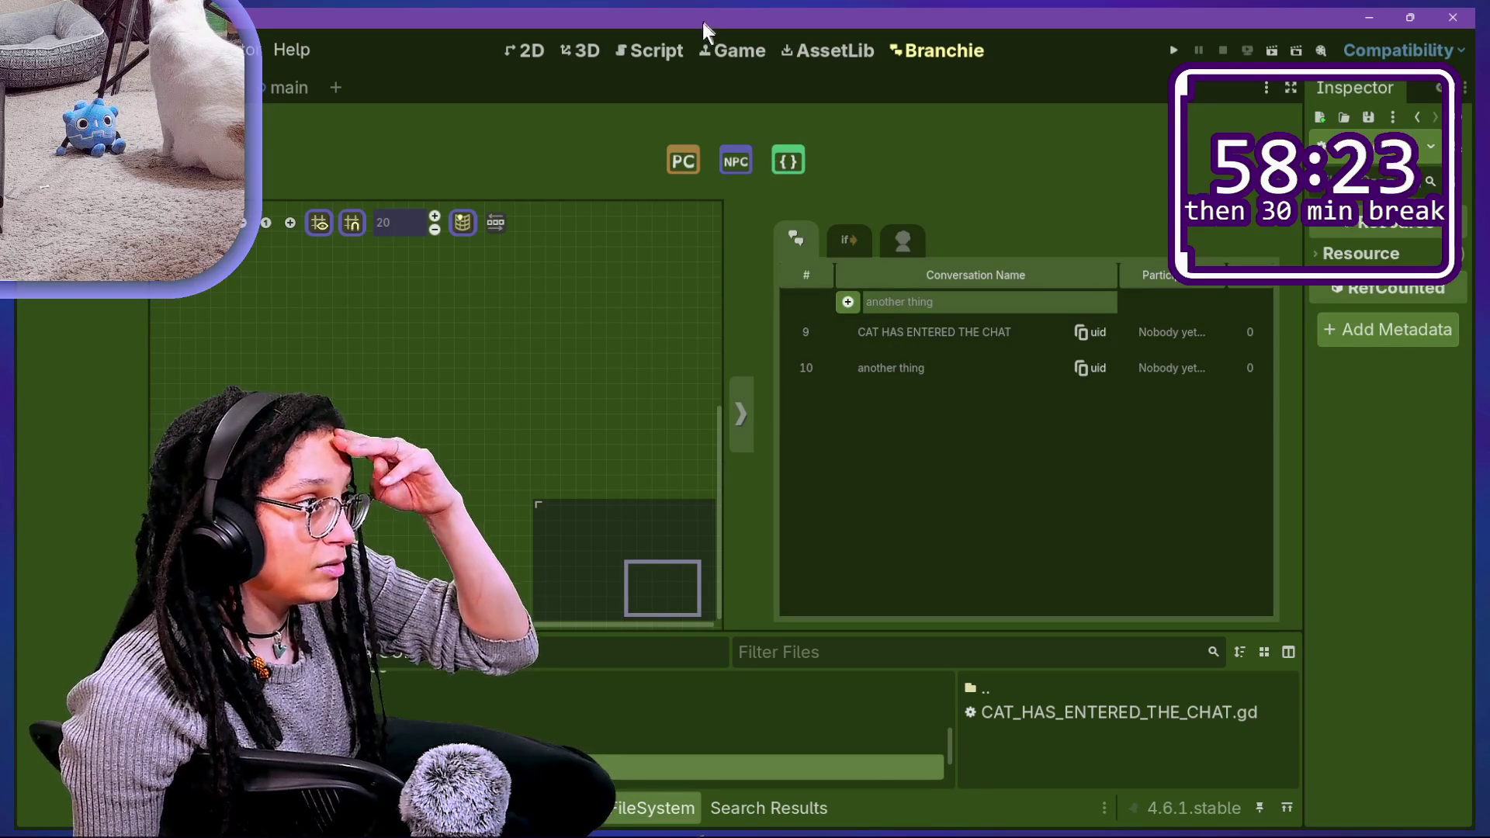
Step: Switch to branchie_gdscript_creator.gd, hide the bottom panel with Alt+O, and drag the Scene dock wider
click(660, 52)
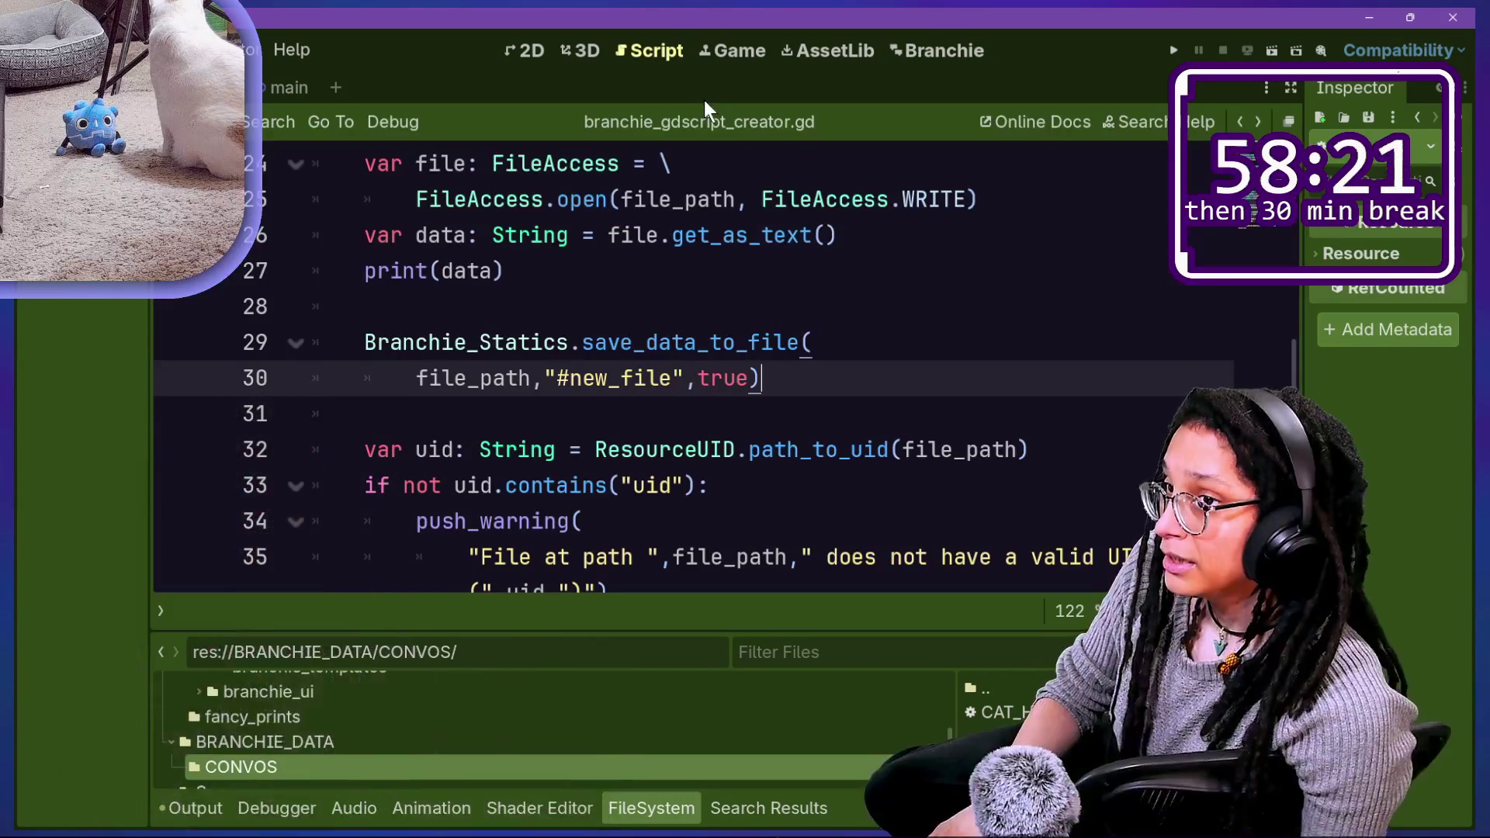
click(577, 309)
scroll(577, 308, up, 2)
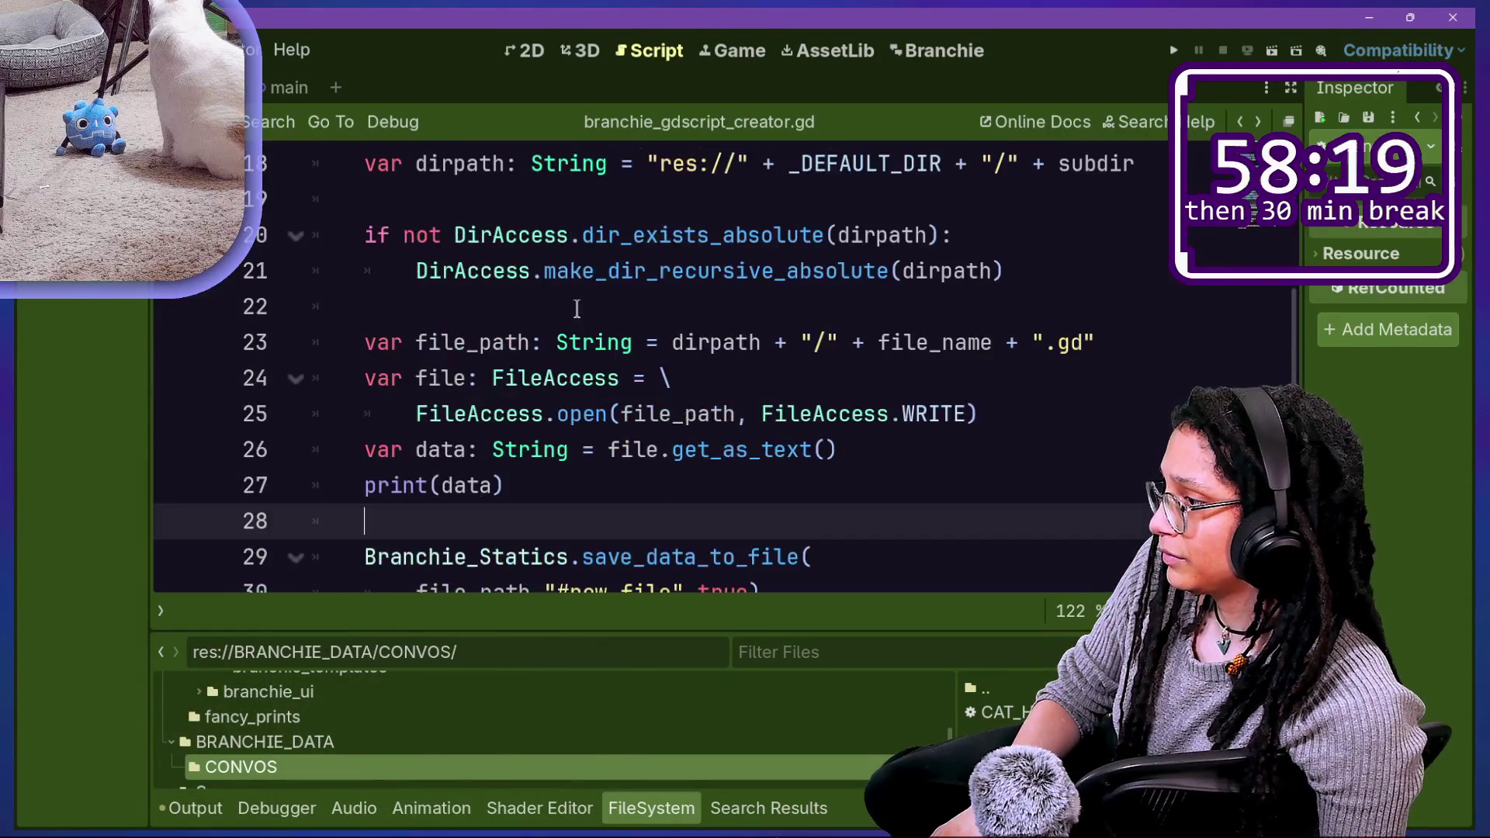
key(alt+o)
key(alt+o)
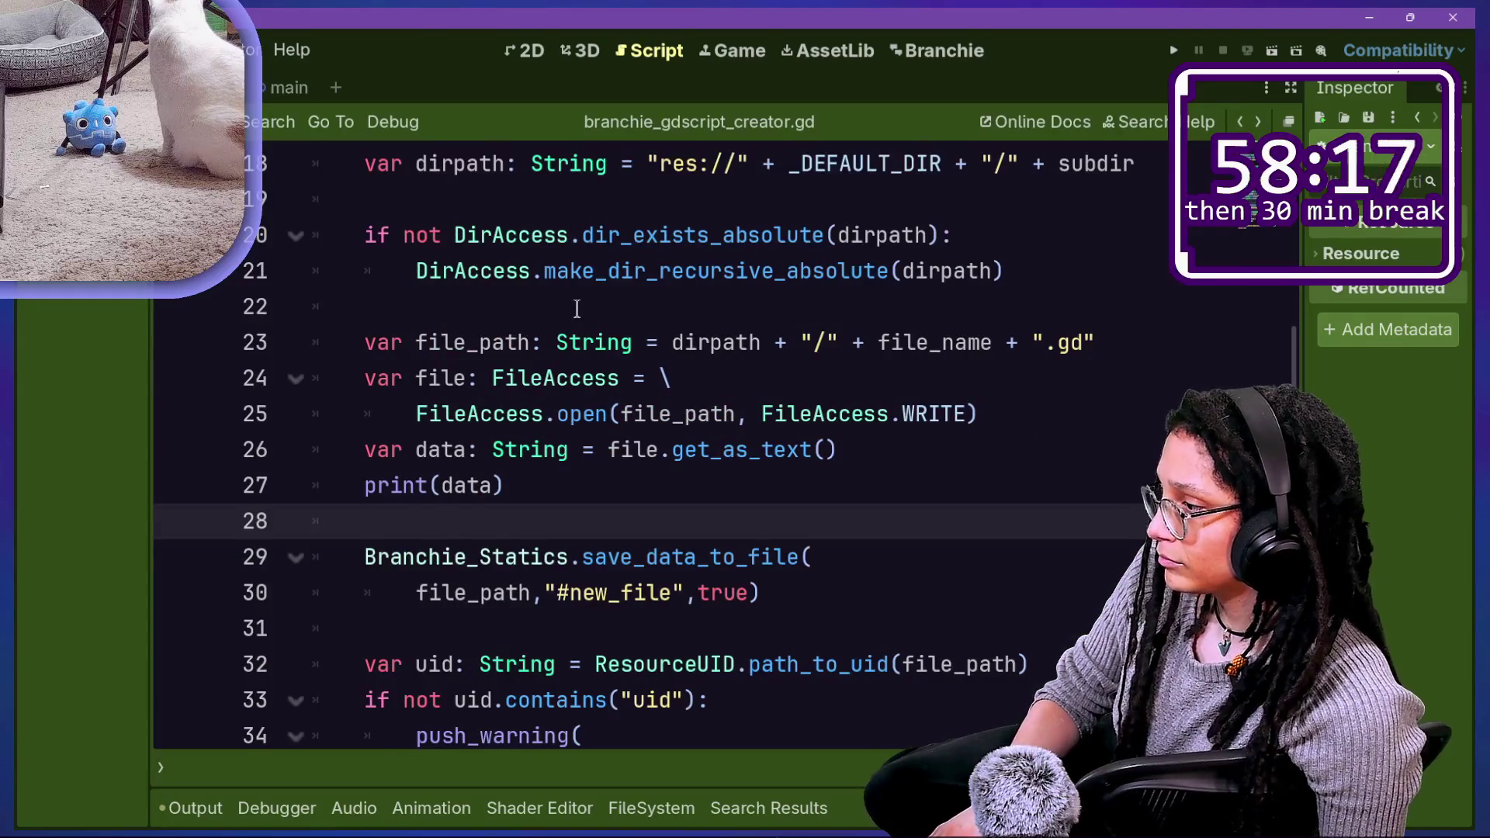
scroll(577, 309, up, 4)
scroll(577, 308, down, 1)
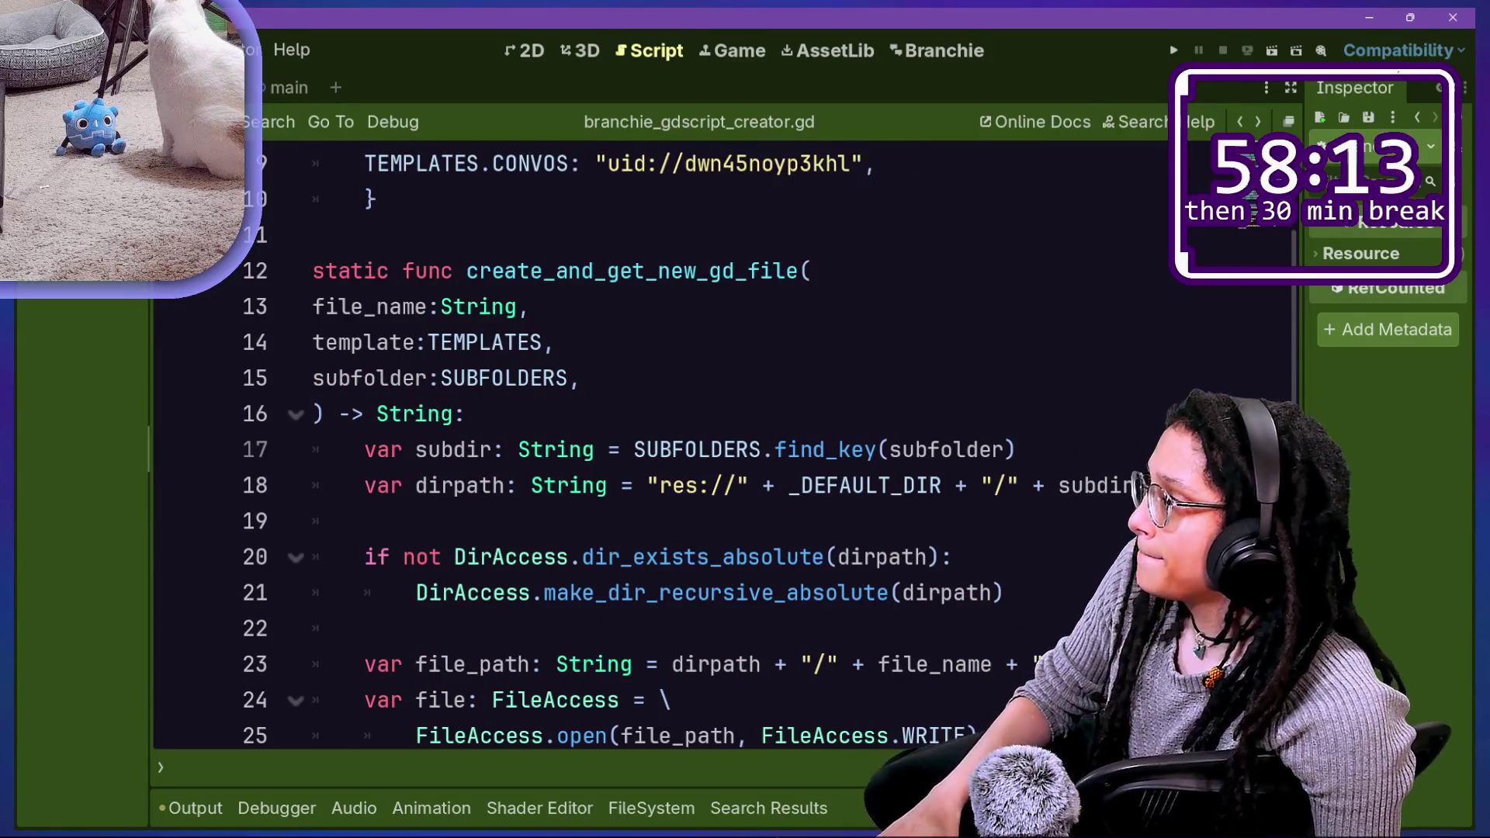
drag(149, 449, 224, 449)
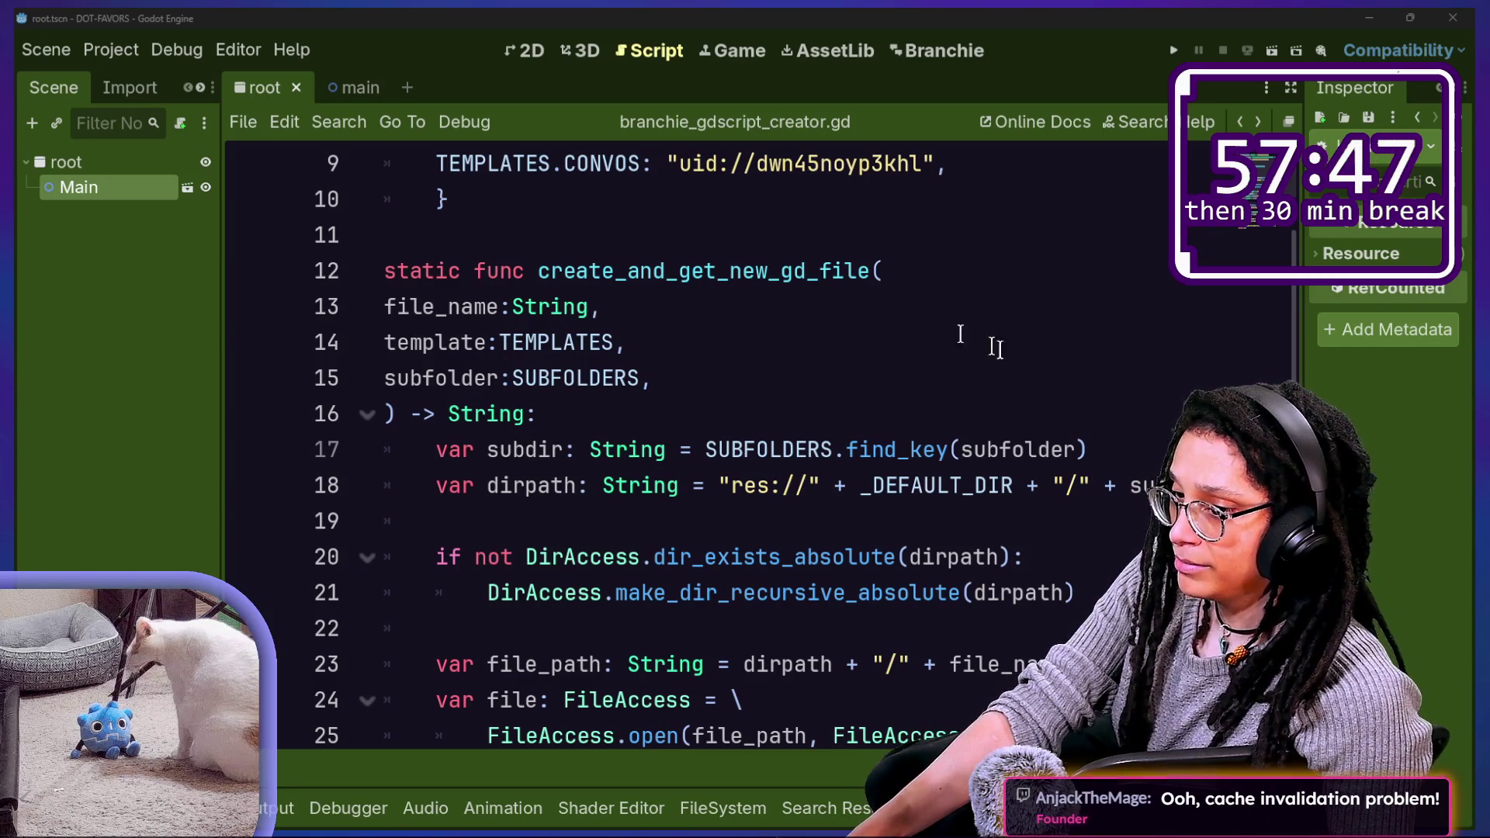
Step: Step through create_and_get_new_gd_file from line 15 to the get_as_text line 26
click(1023, 362)
key(Down)
key(Down)
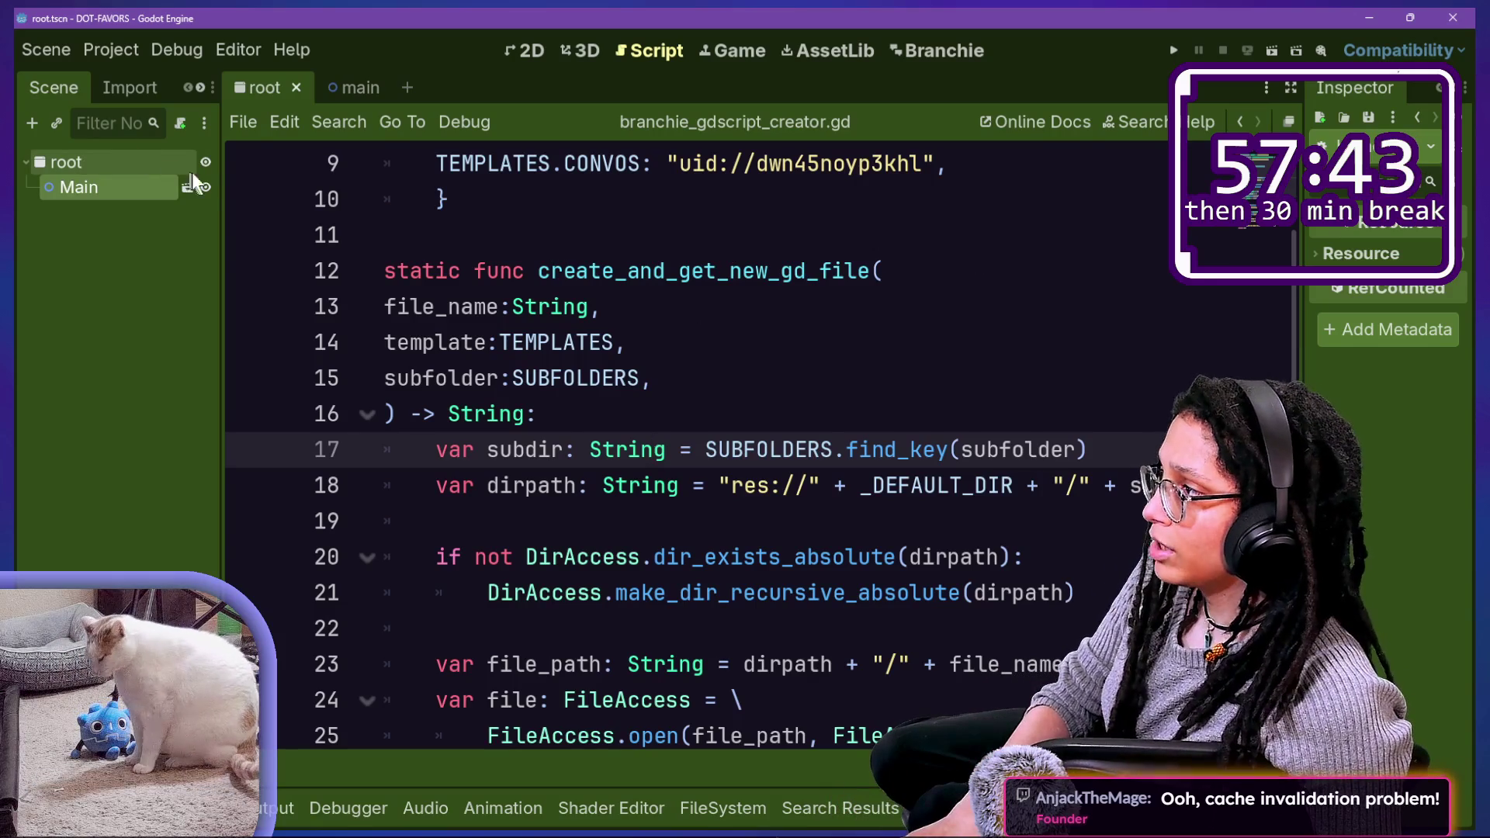
drag(223, 180, 249, 178)
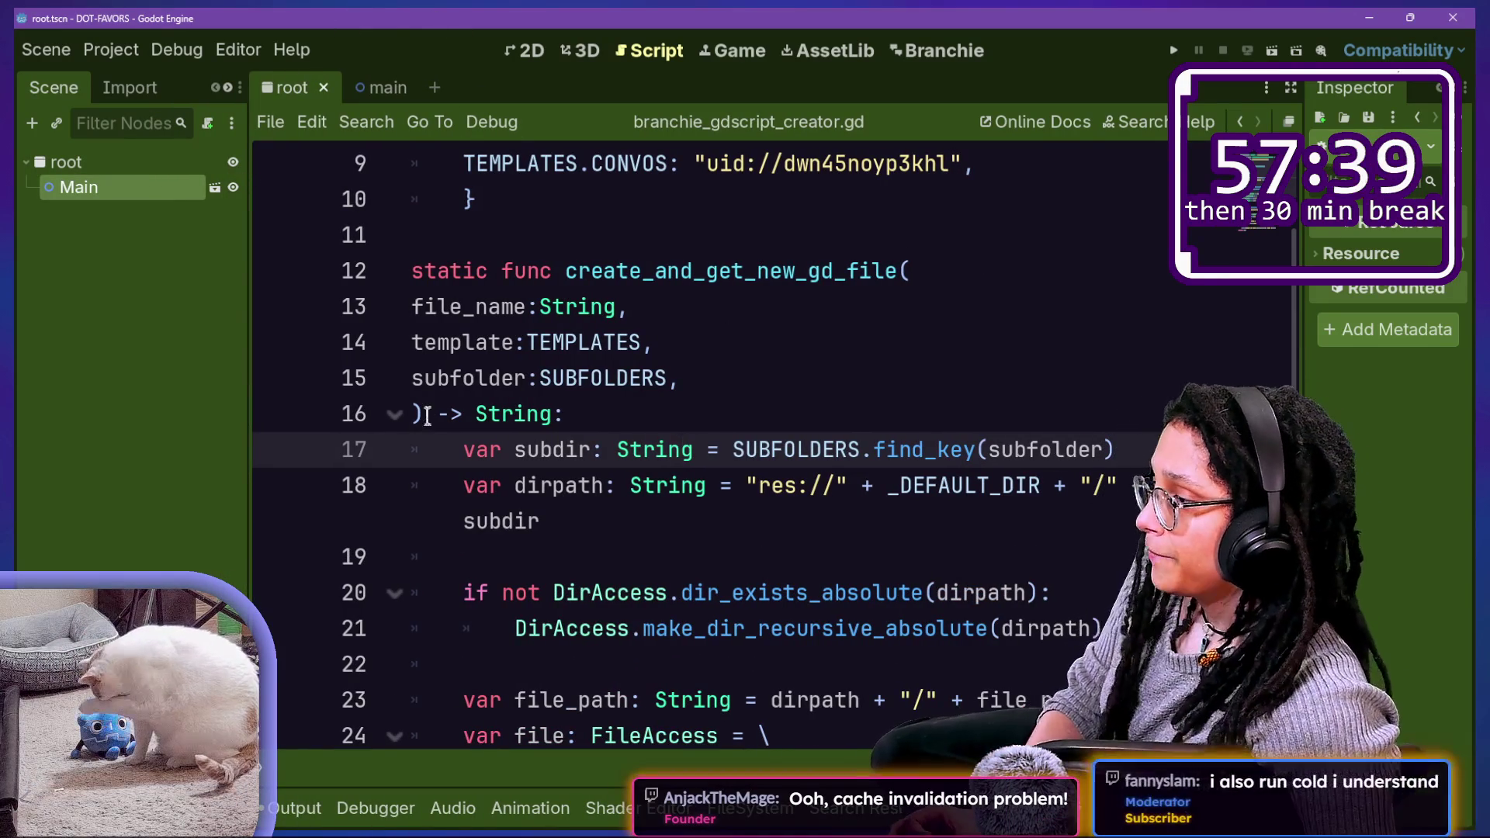
click(700, 361)
key(Down)
key(Down)
key(Down)
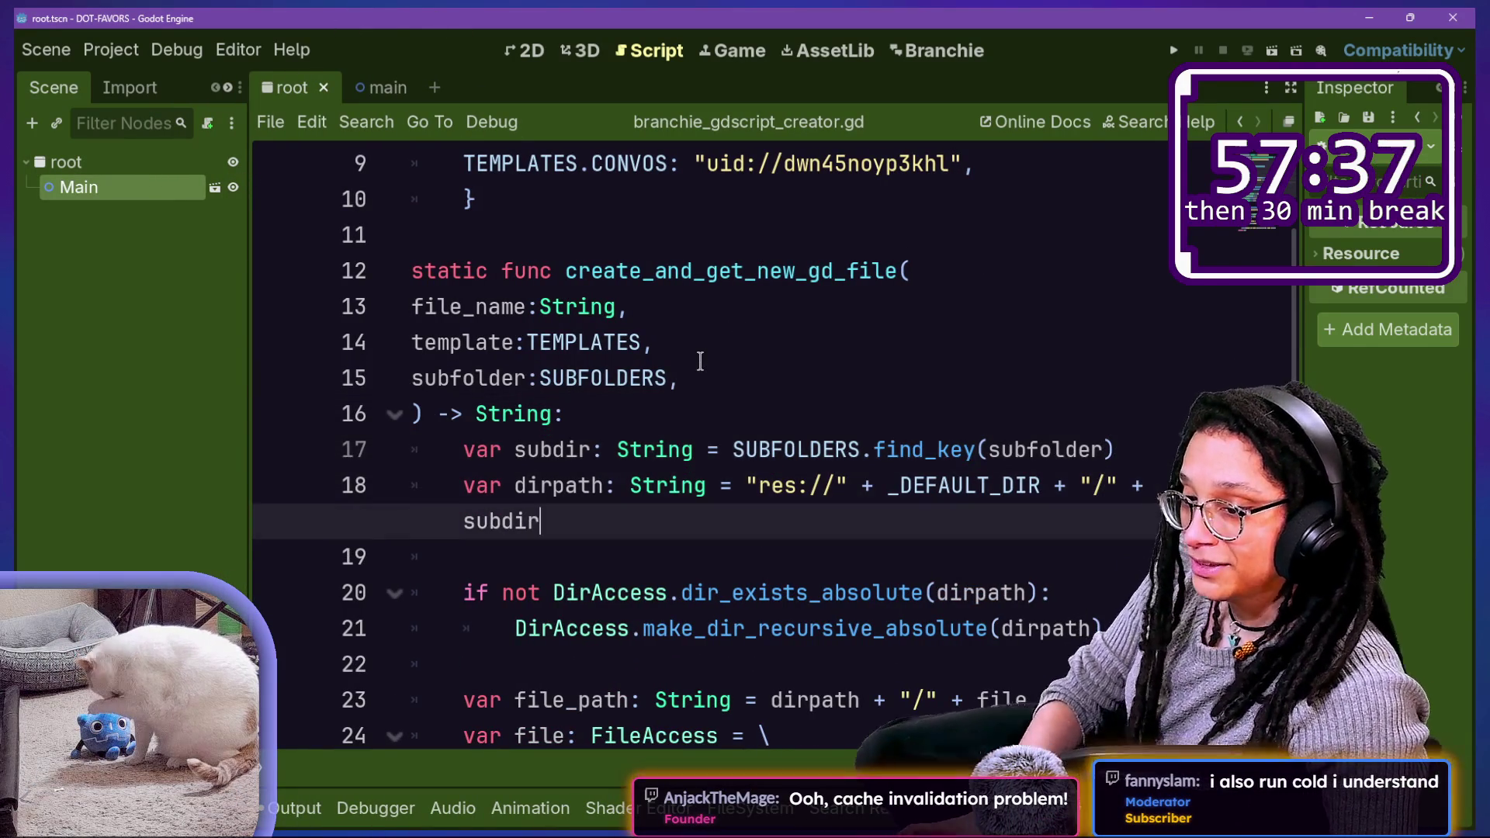
key(Down)
key(Down)
key(Down)
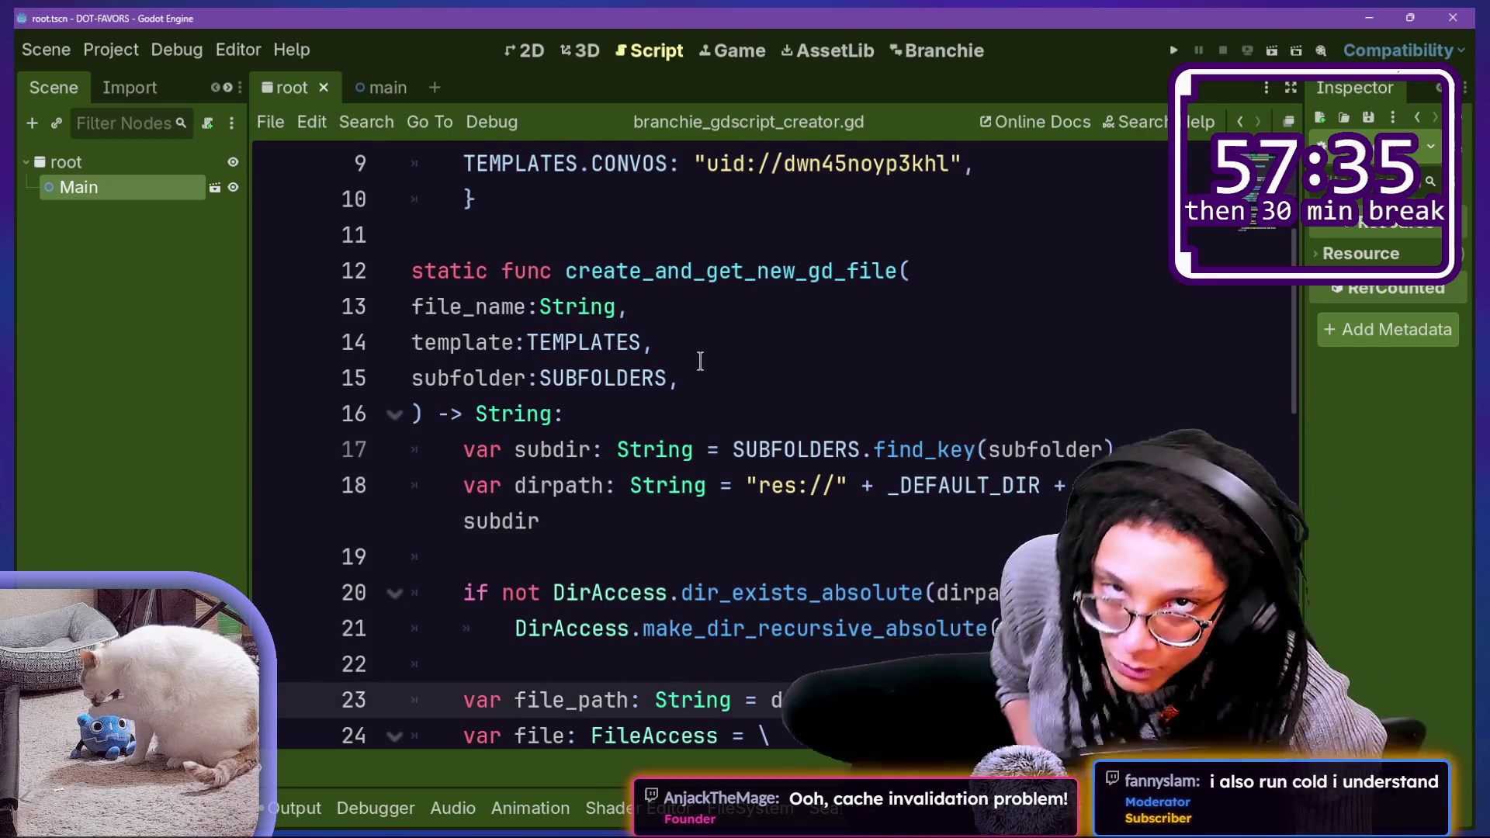
key(Down)
key(Down)
key(Up)
key(Up)
key(Up)
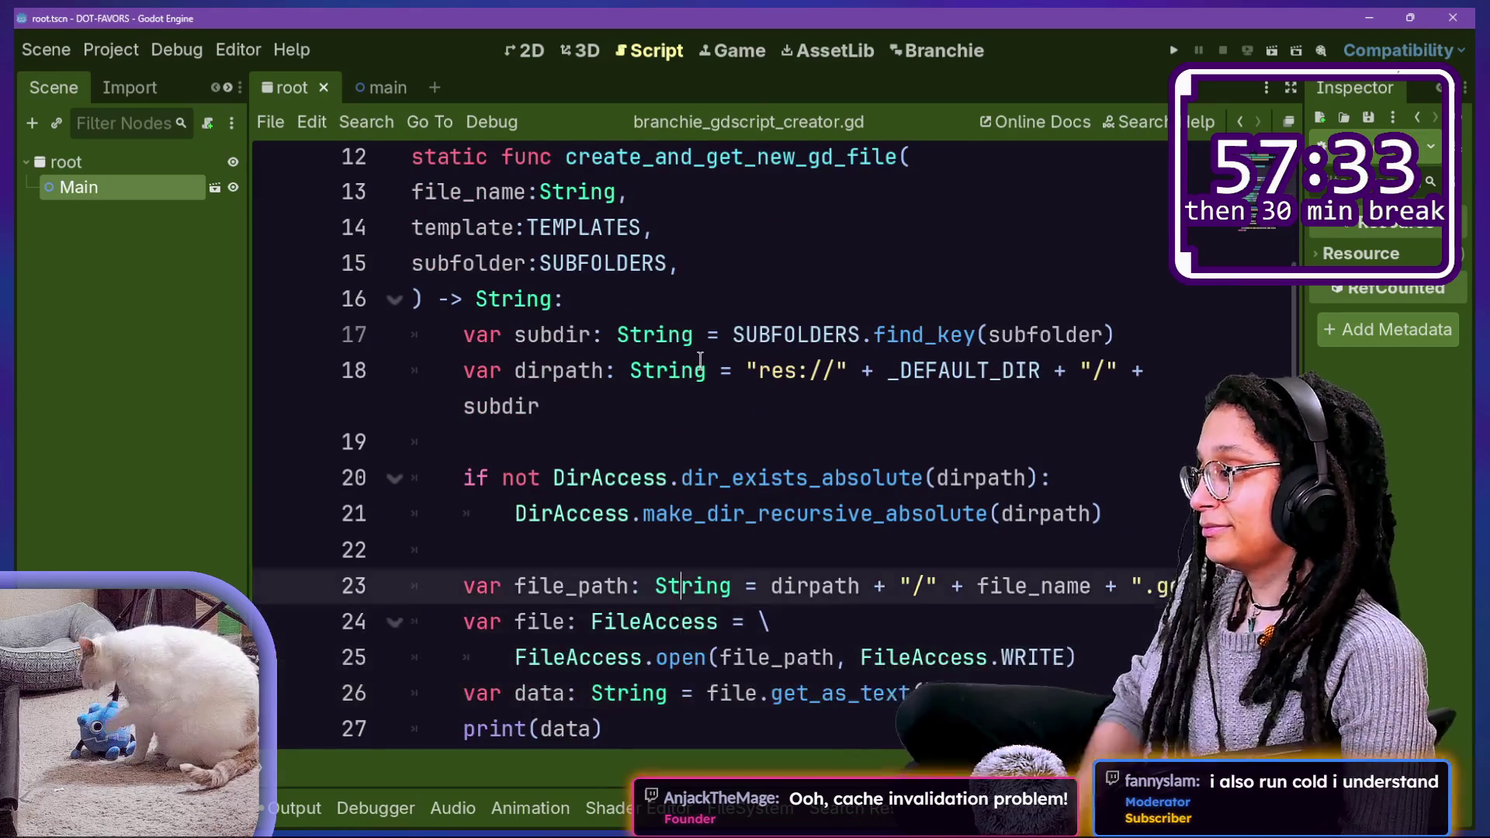
key(Down)
key(Down)
key(Down)
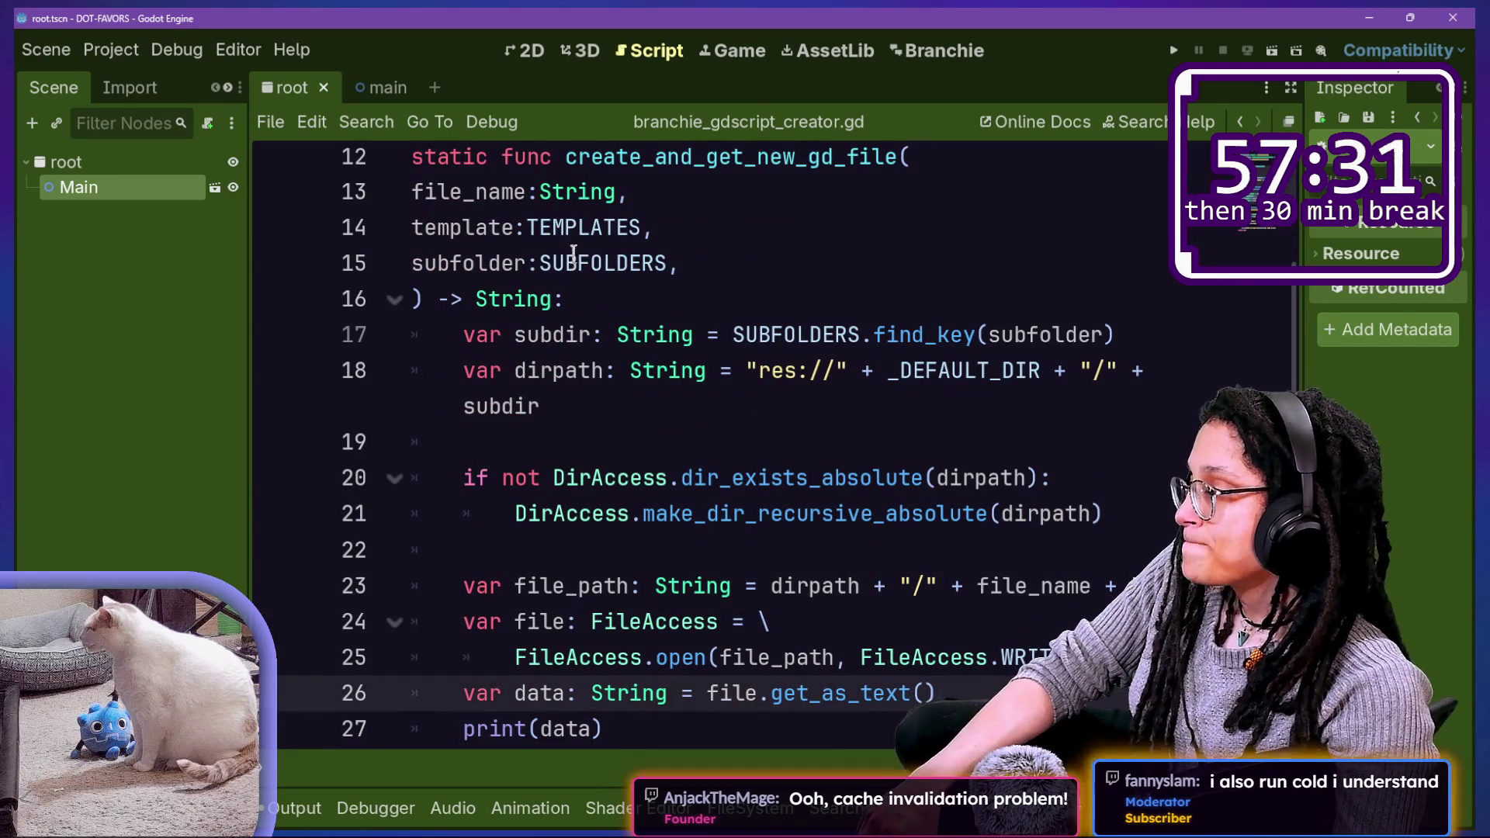
scroll(848, 418, down, 2)
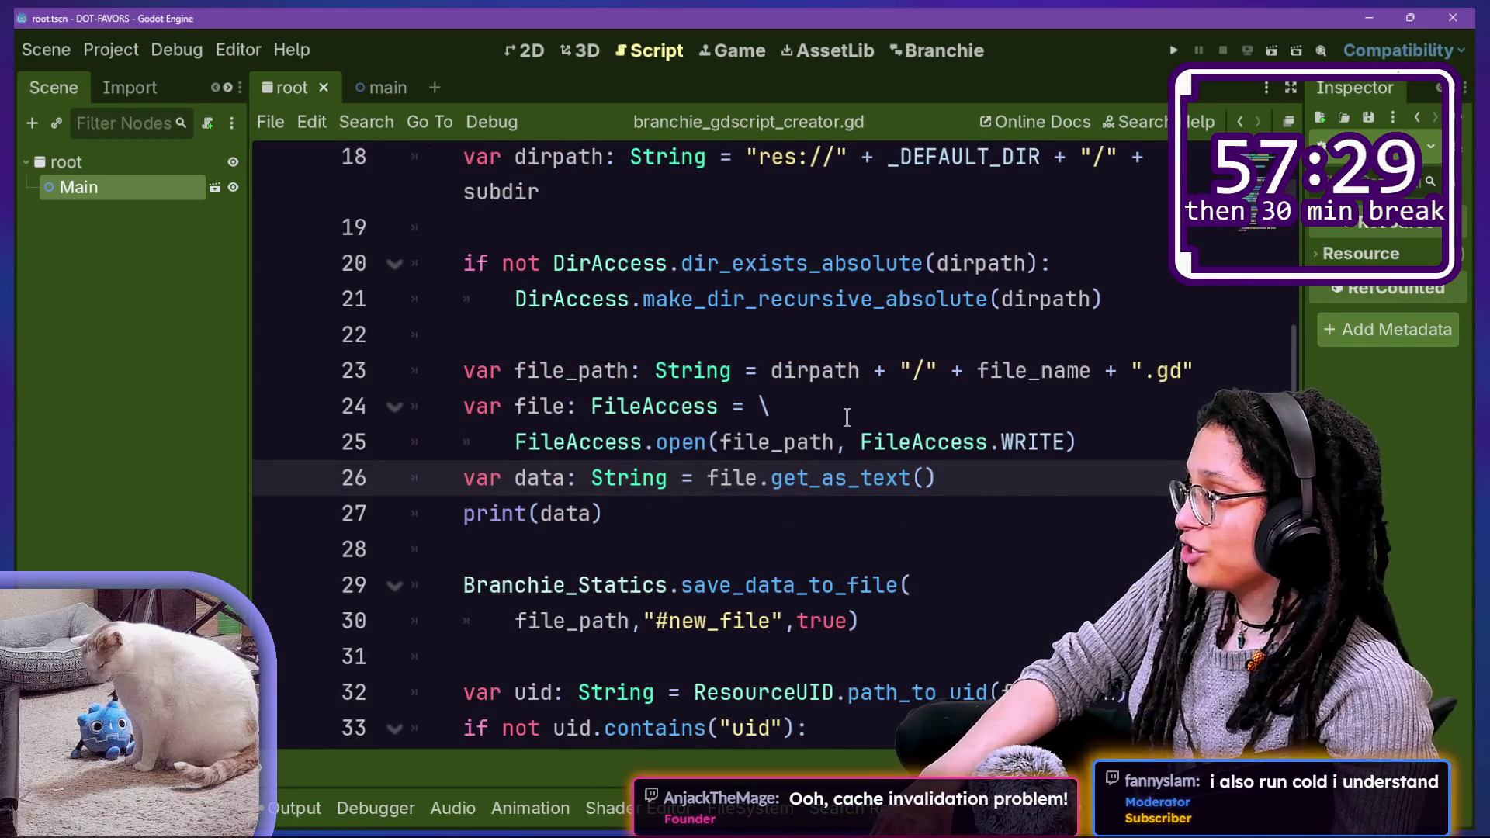
scroll(848, 418, up, 1)
scroll(848, 418, down, 4)
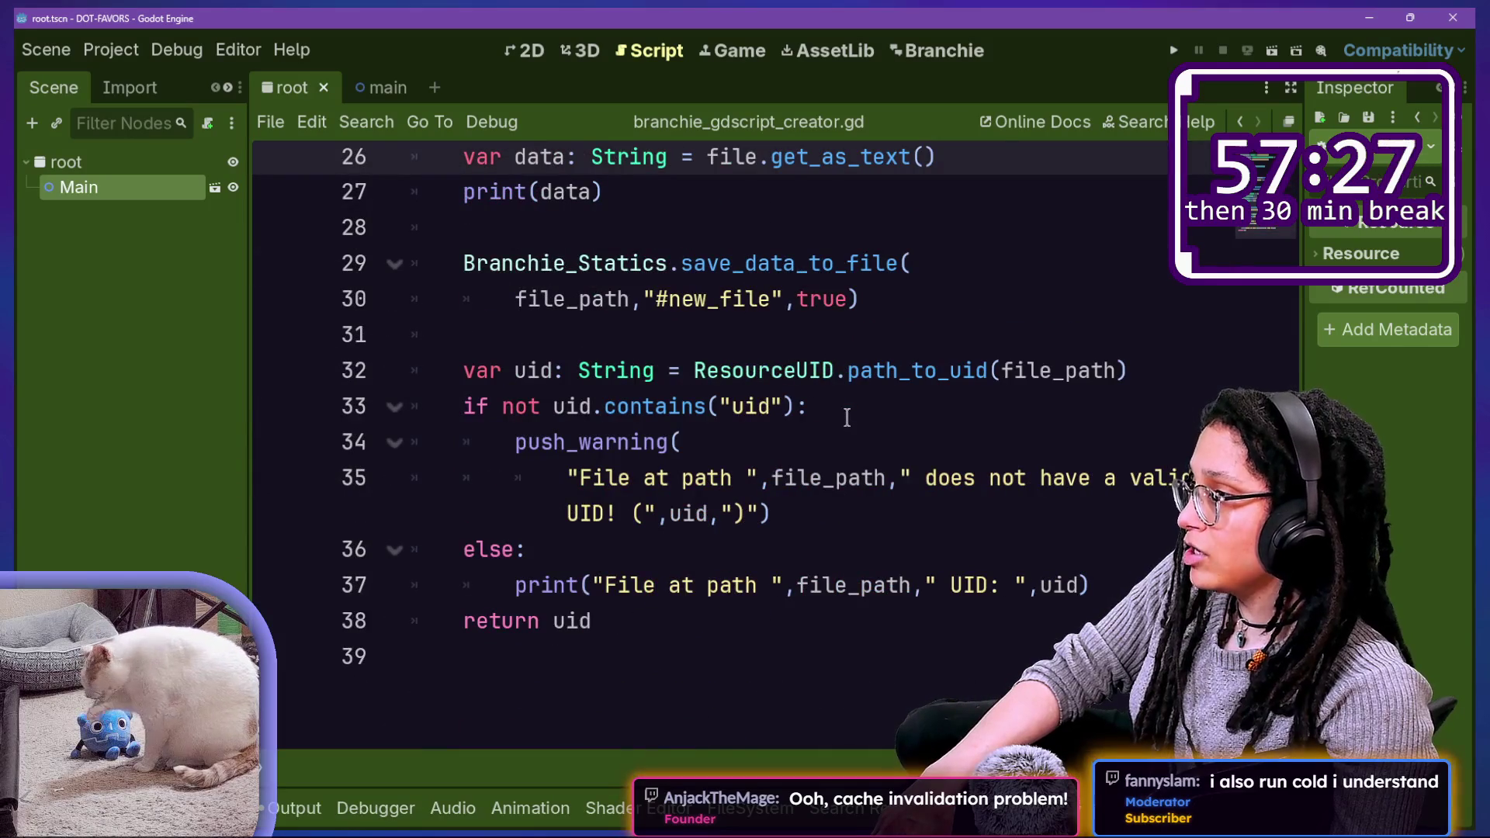
scroll(848, 418, up, 1)
scroll(799, 451, up, 5)
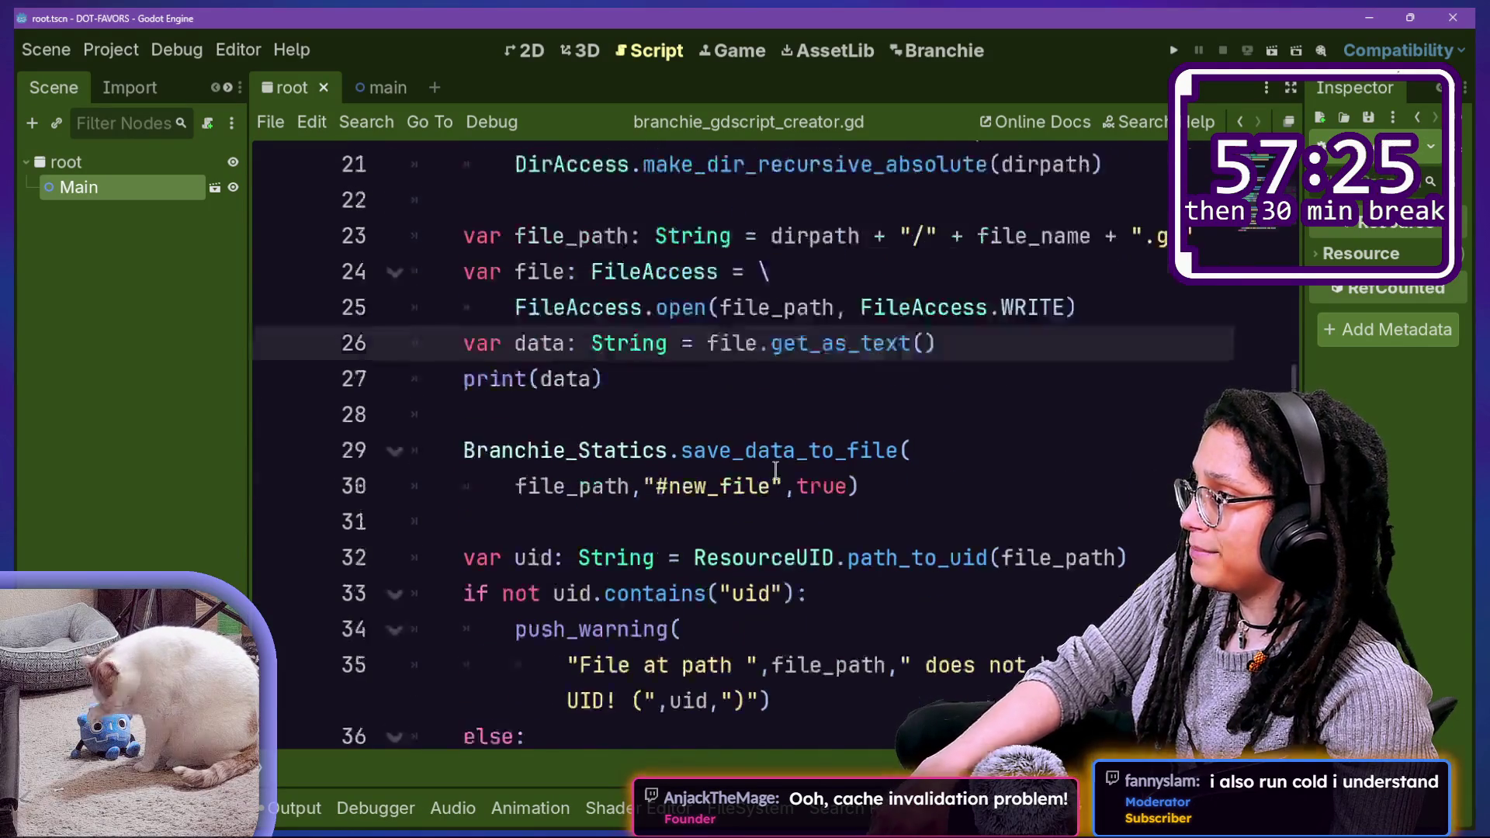
Step: Highlight the function signature and the subdir and dirpath lines to review them
drag(662, 286, 822, 381)
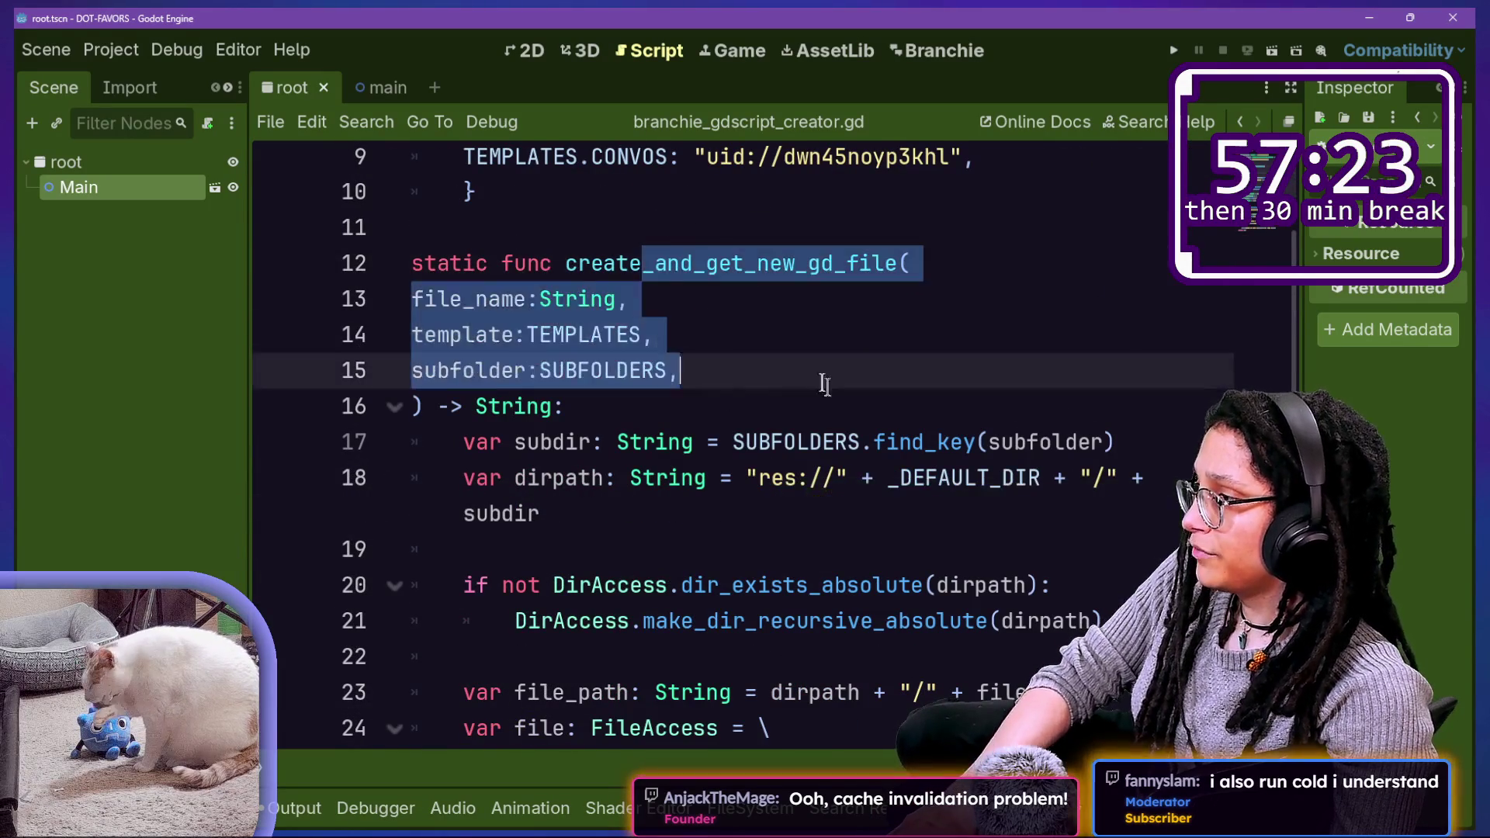
click(822, 381)
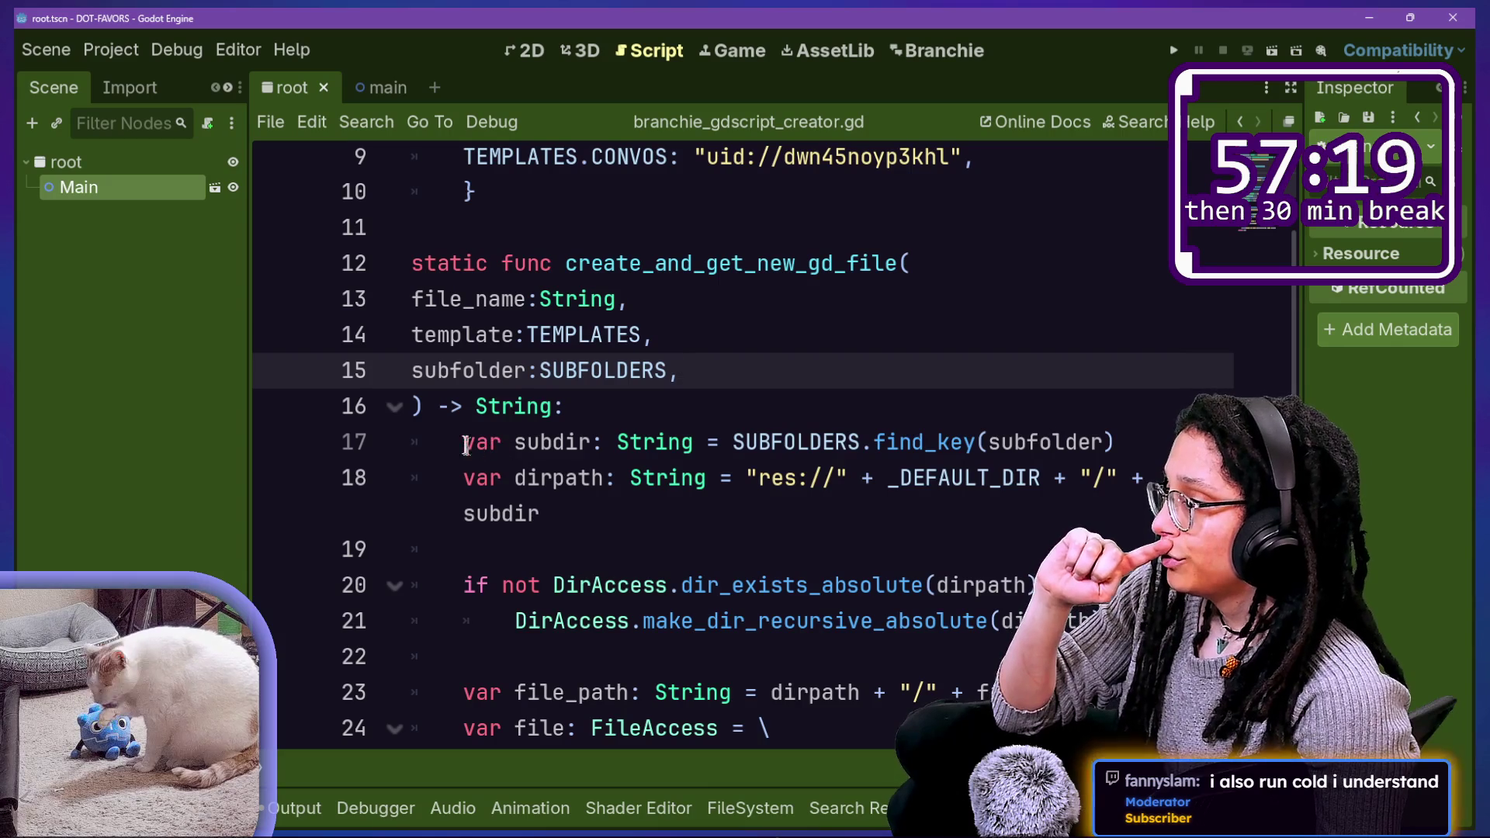
drag(465, 442, 1049, 477)
click(1049, 477)
scroll(1049, 474, down, 1)
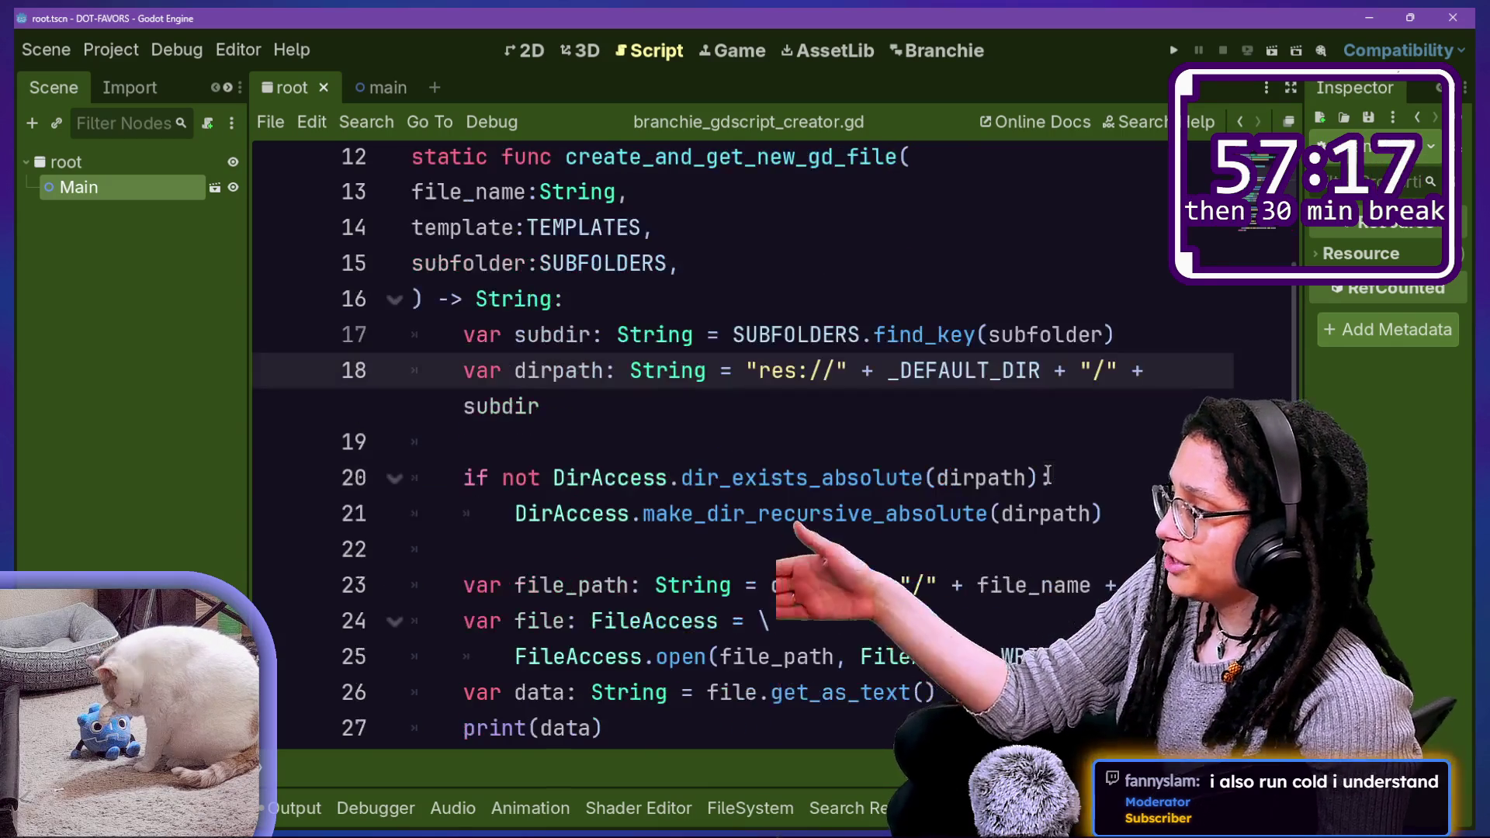
scroll(623, 364, down, 1)
mouse_move(624, 365)
mouse_down()
mouse_move(745, 409)
mouse_move(811, 478)
mouse_up()
scroll(811, 477, down, 1)
click(811, 472)
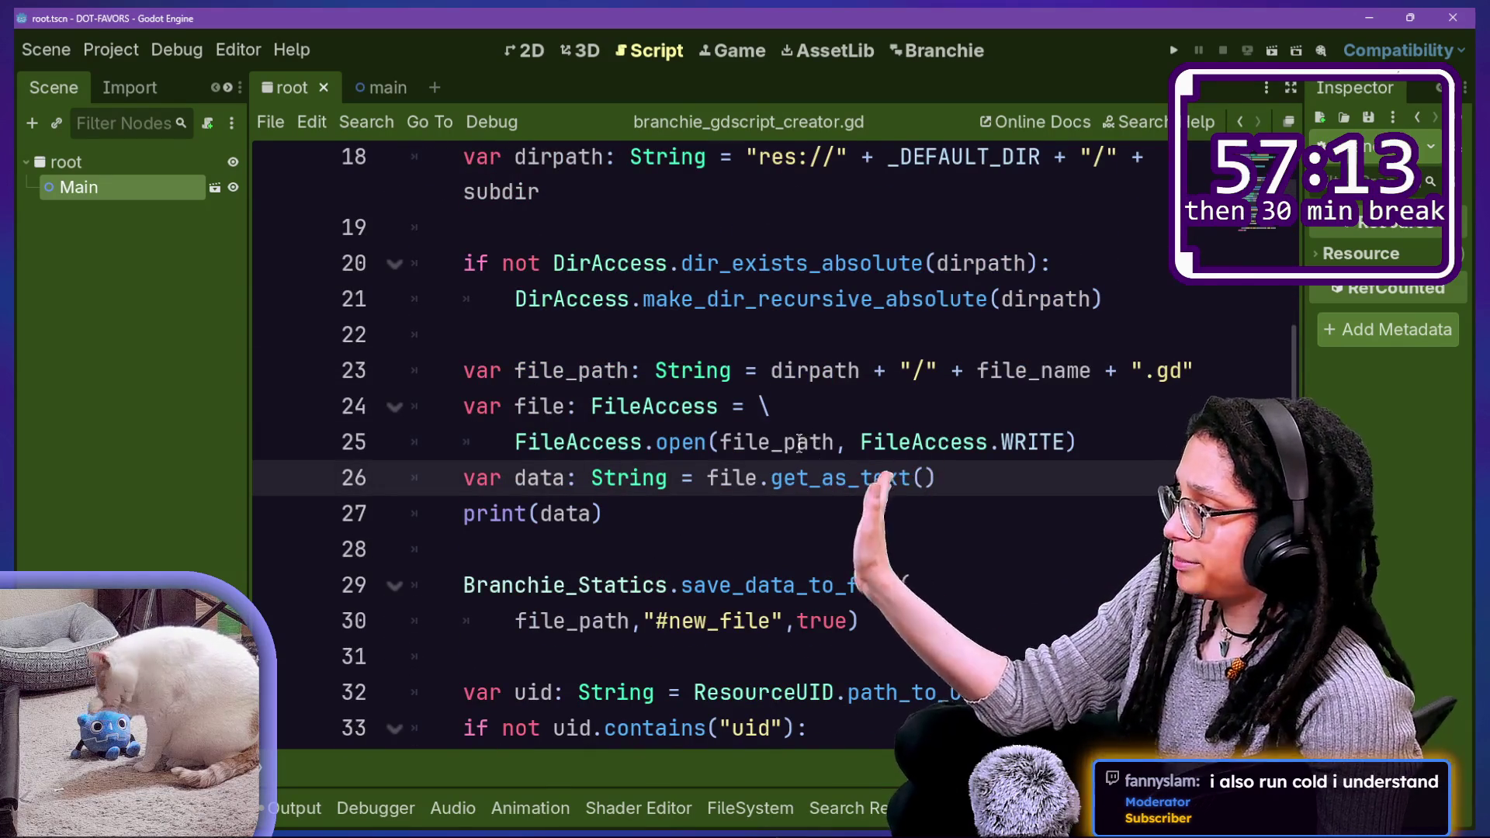
Step: Review the file variable and FileAccess.open statement on lines 24–25 by selecting them
drag(579, 371, 646, 443)
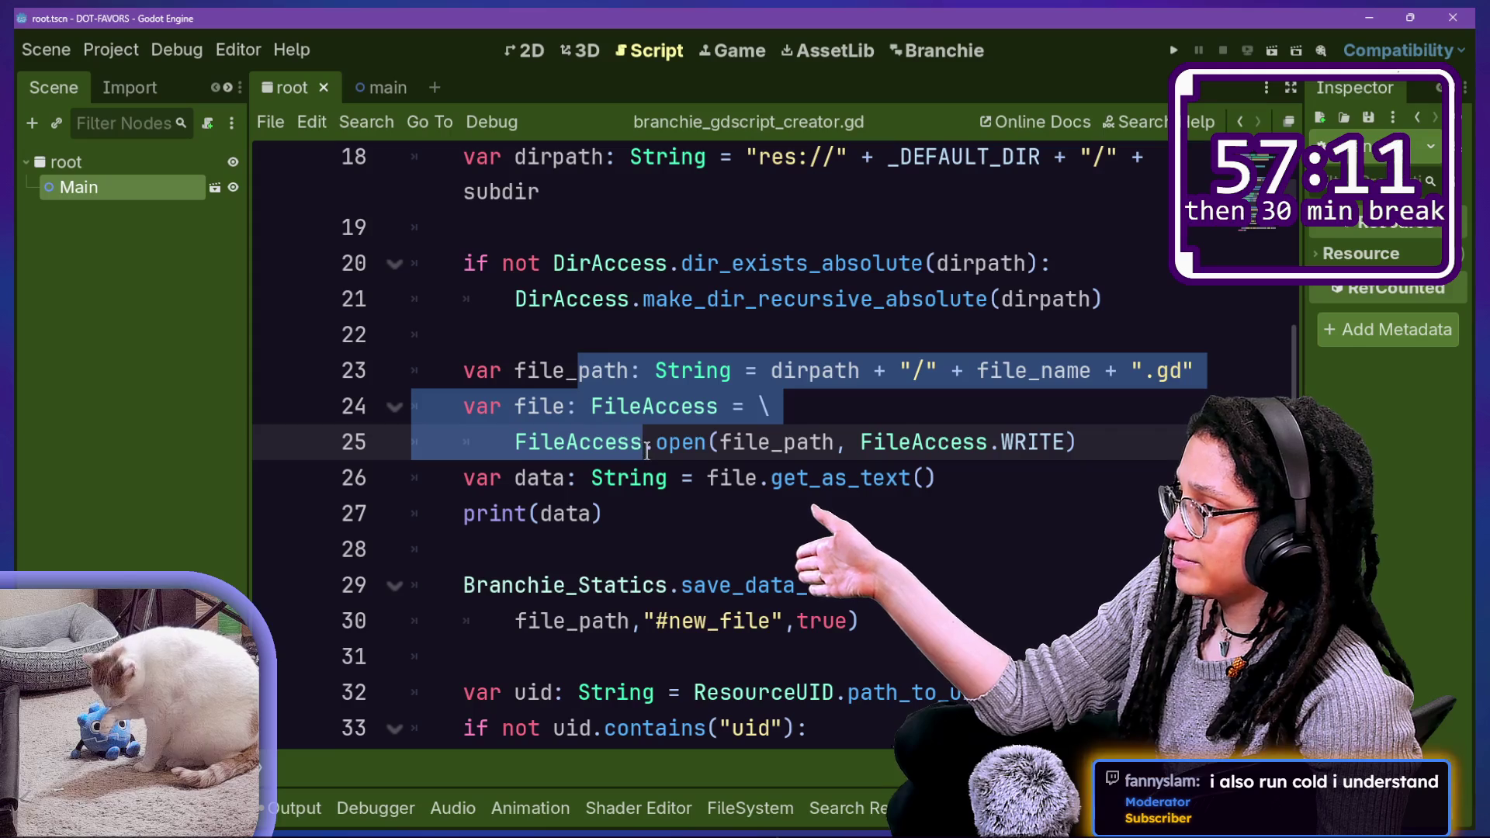
click(646, 443)
drag(514, 406, 772, 408)
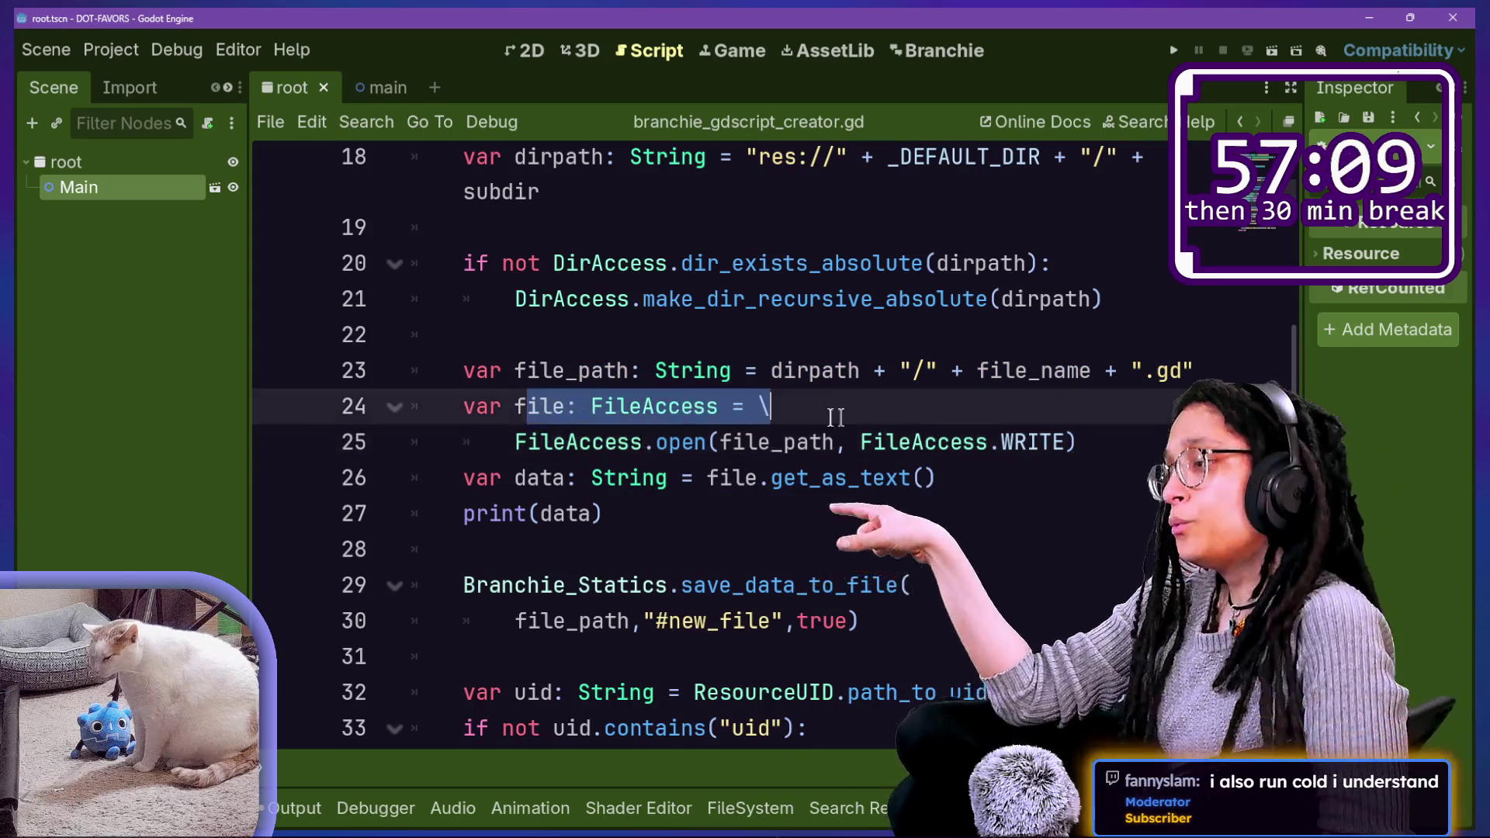
click(1052, 442)
key(shift+Up)
key(shift+Home)
key(shift+Home)
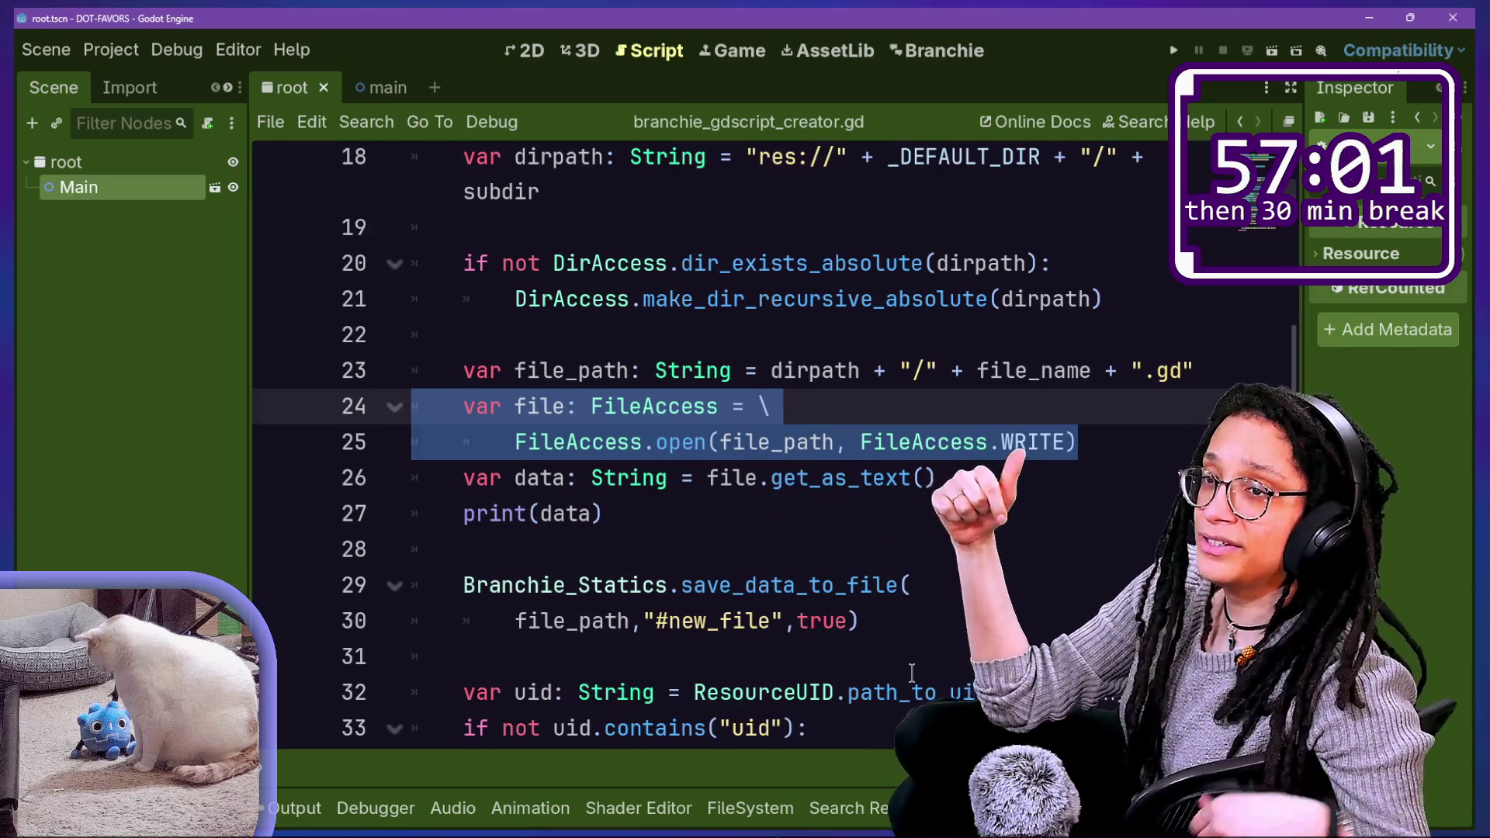
click(578, 339)
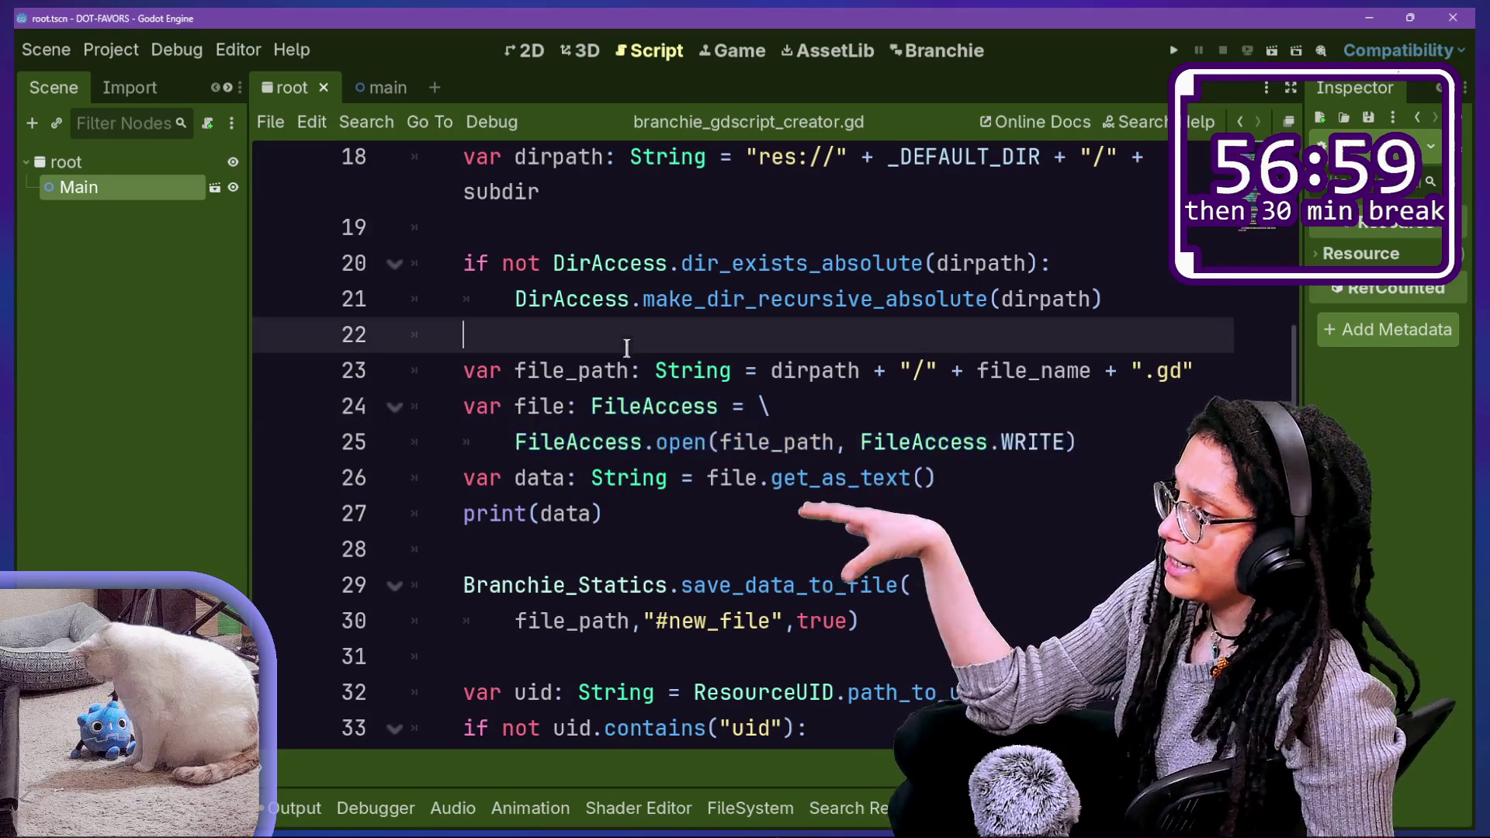
drag(575, 404, 1078, 442)
click(1102, 442)
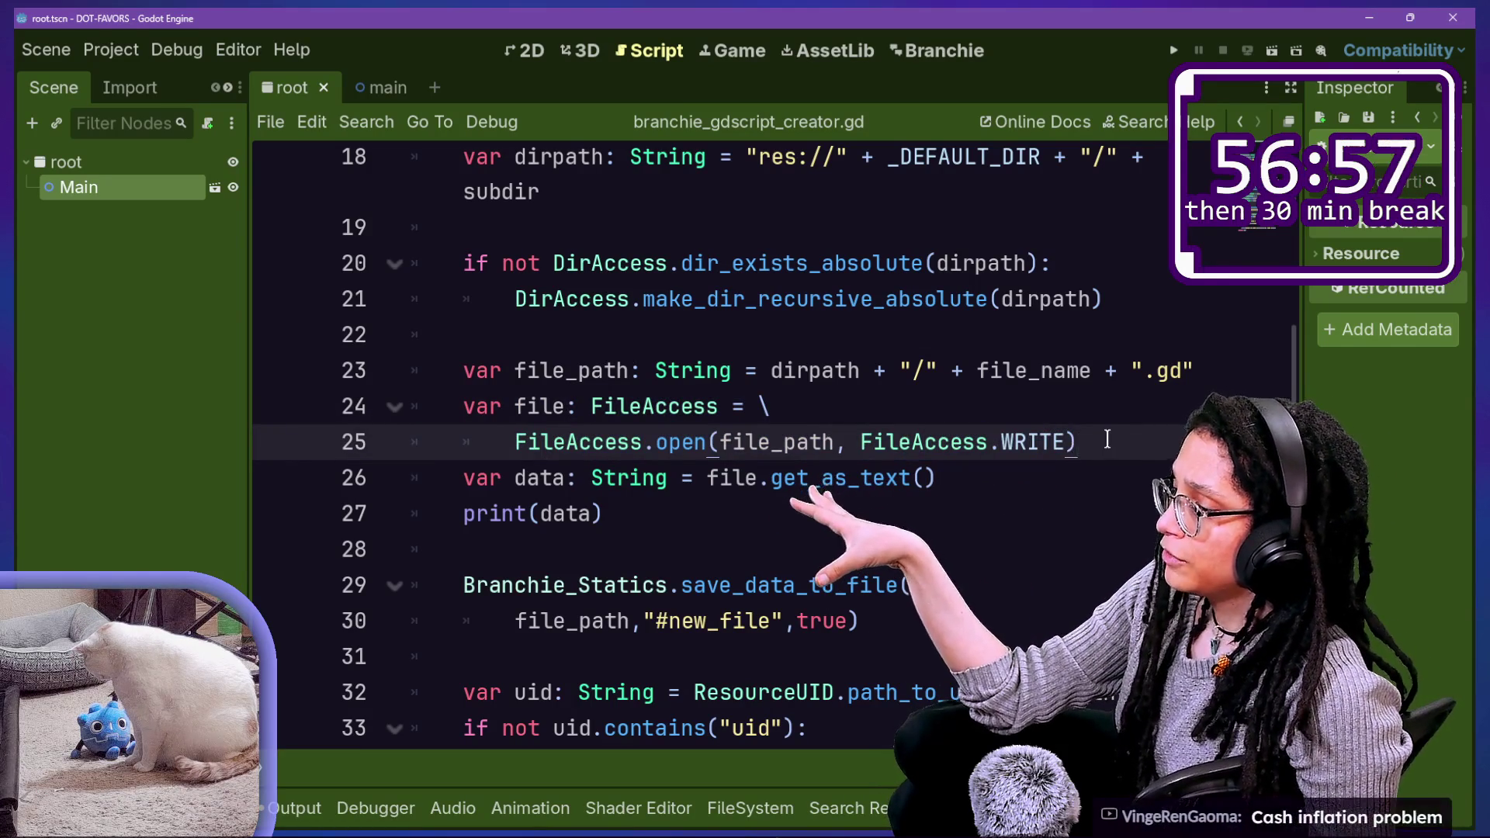
Step: Review the save_data_to_file call, push_warning and else branch, then the get_as_text and print(data) lines
click(988, 441)
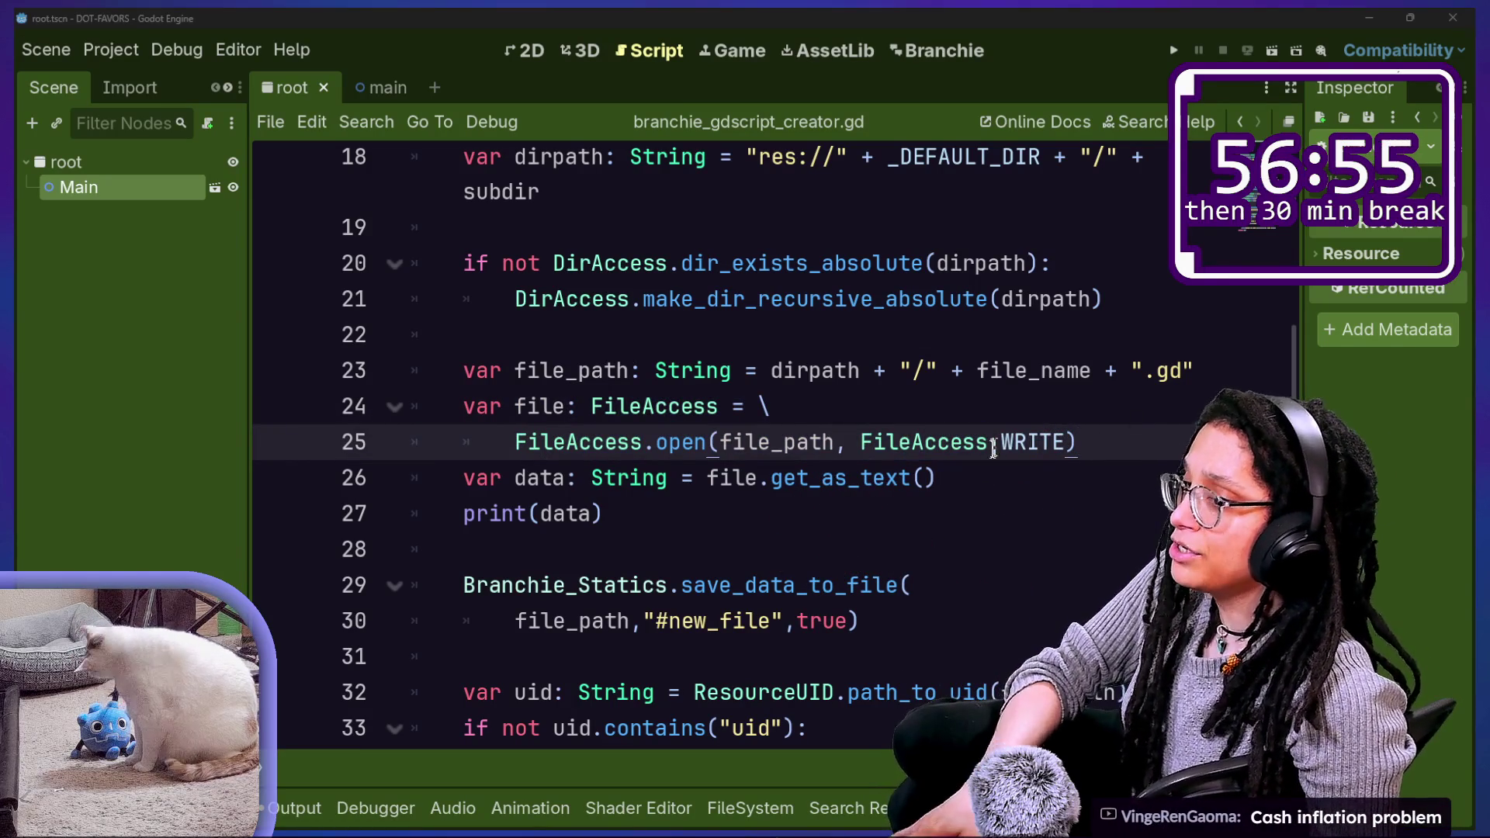
key(Down)
key(Down)
key(Down)
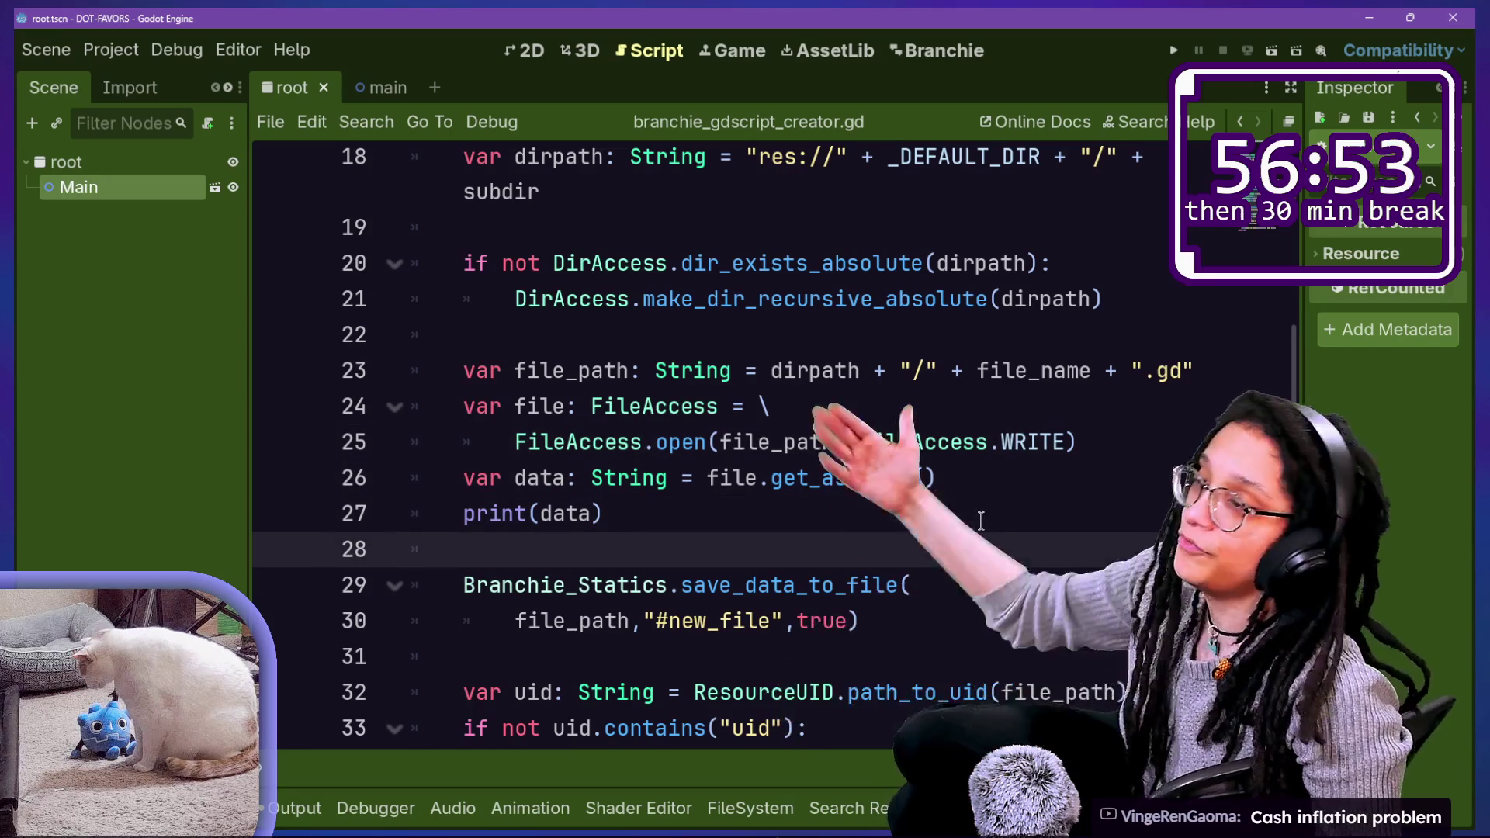
key(Down)
key(Down)
key(Down)
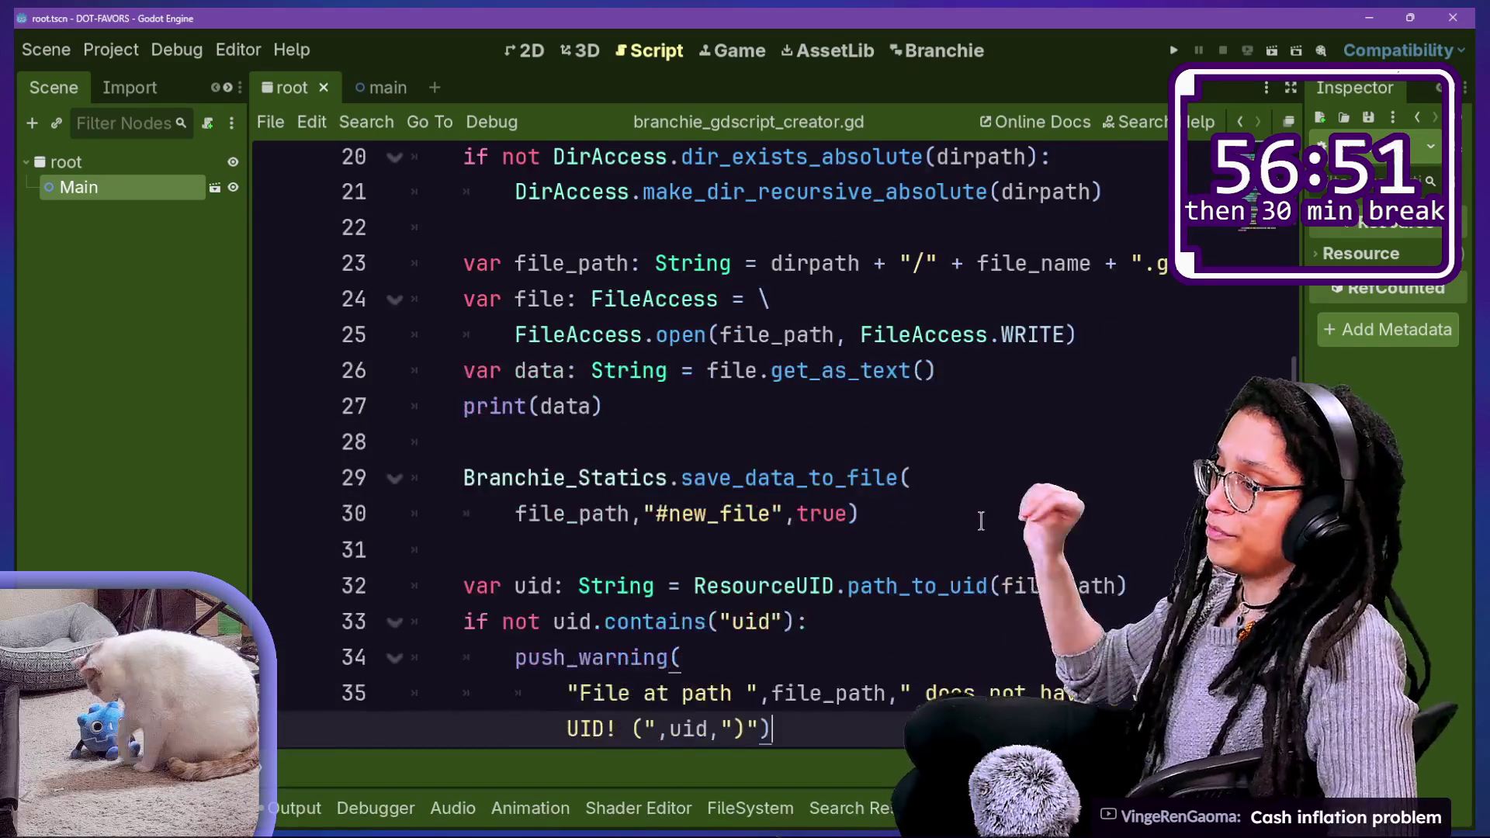
key(Down)
key(Down)
key(Up)
key(Up)
key(Up)
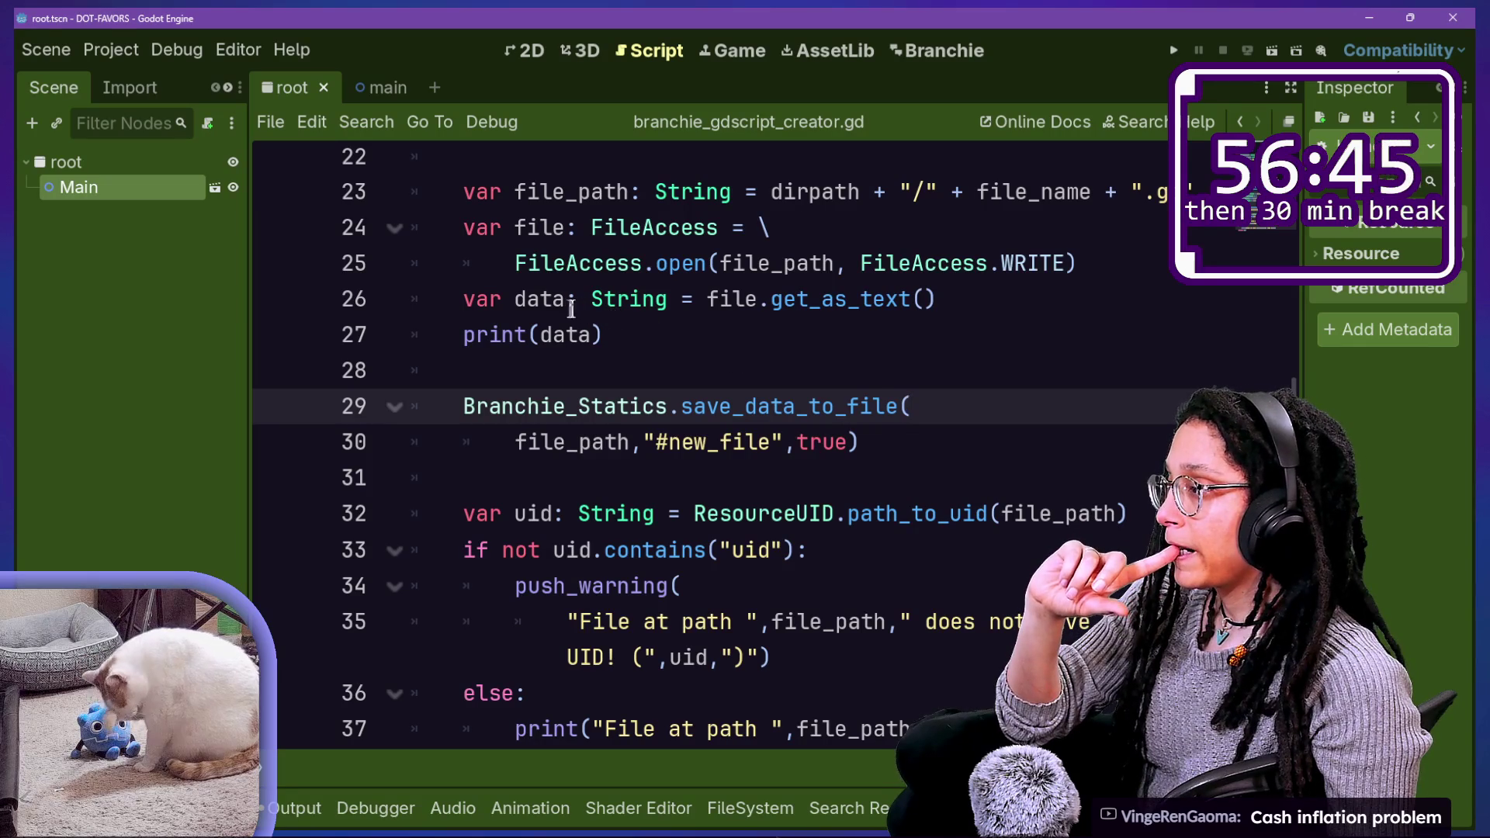
drag(534, 303, 672, 320)
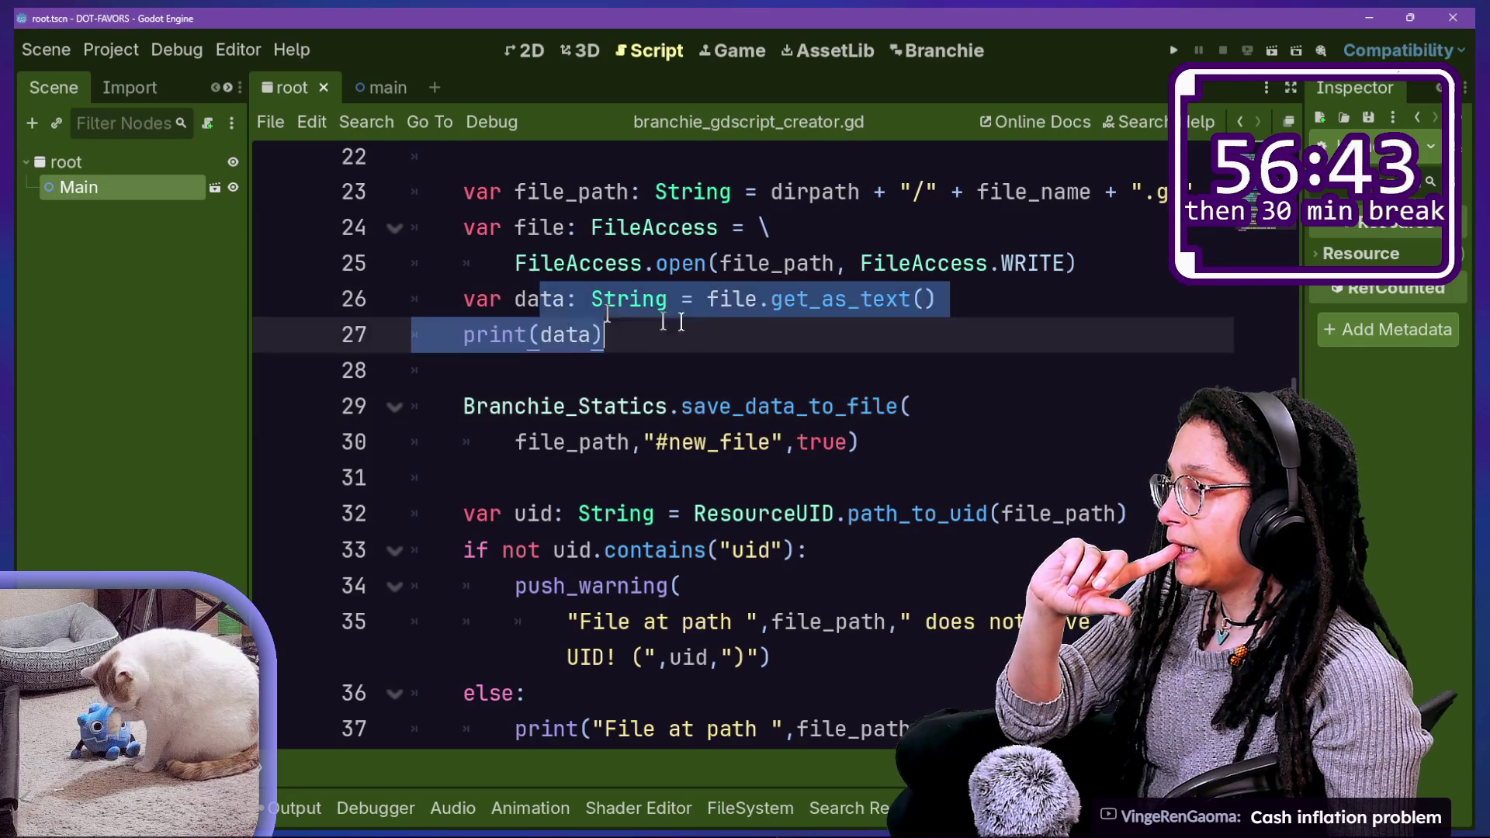
click(675, 320)
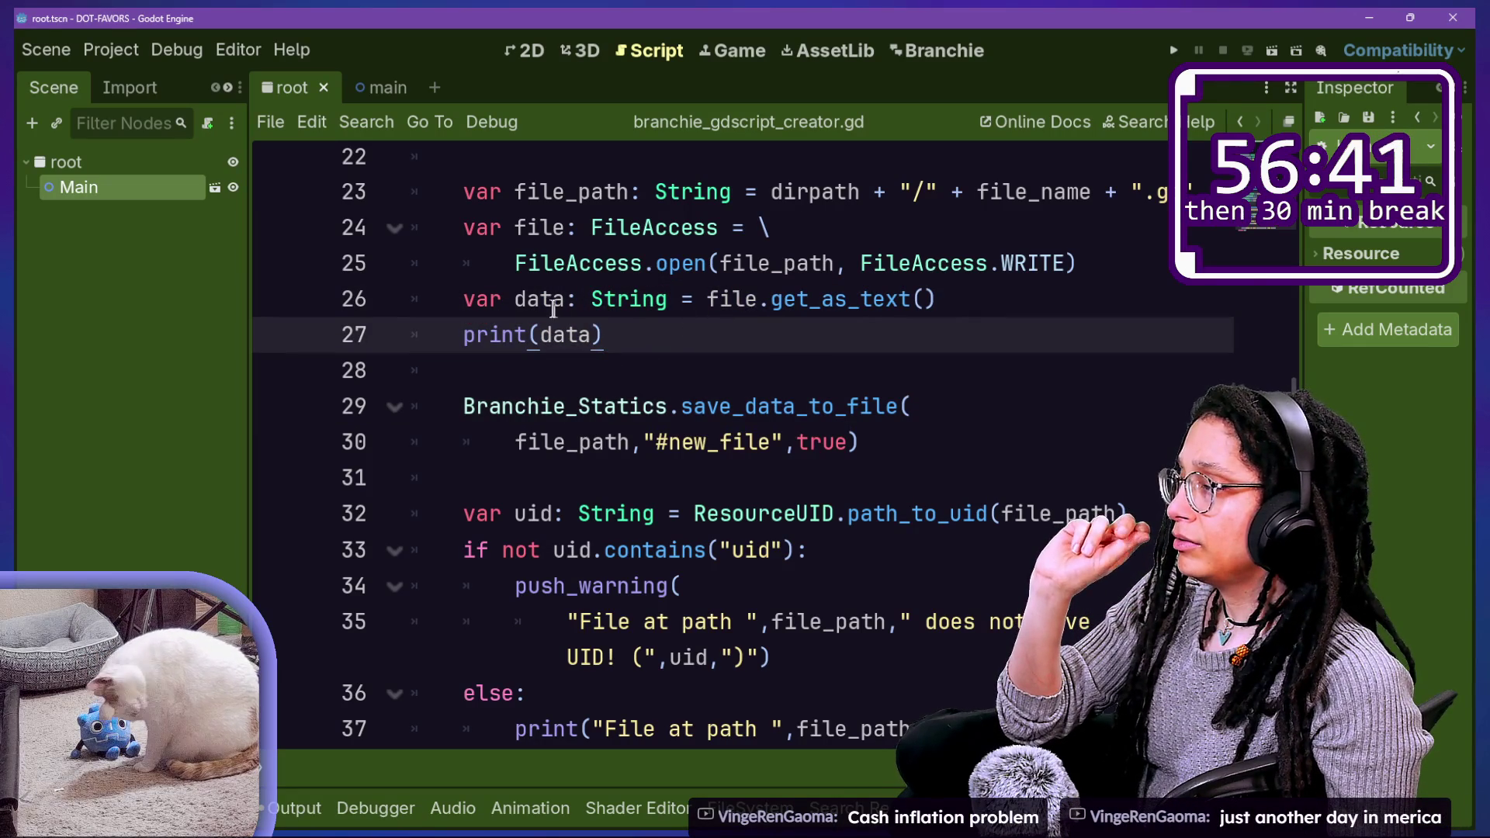
Step: Open the output log, then change the print to print("Script contains: ",data) and save
click(287, 807)
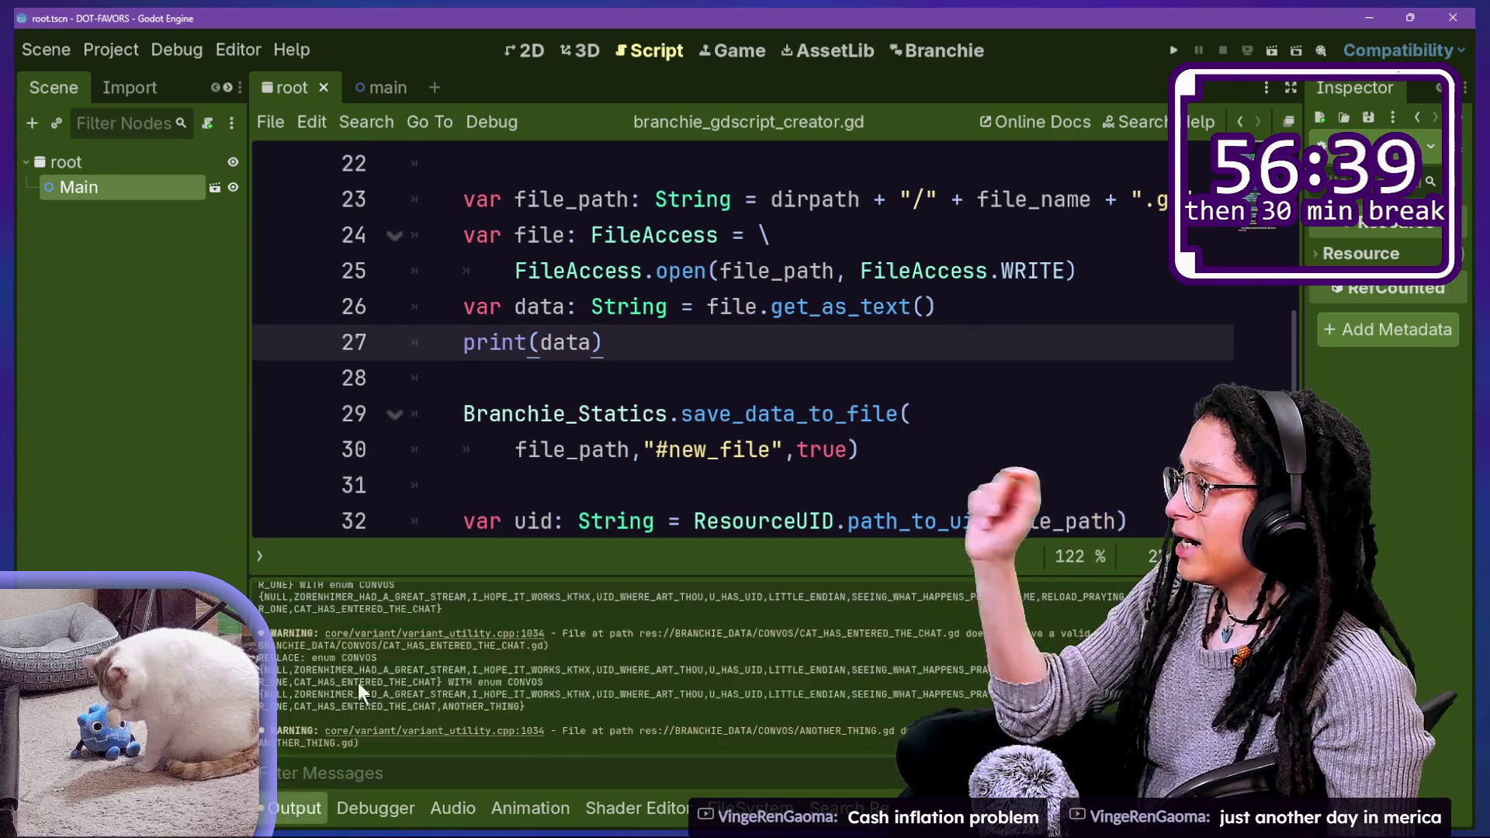
scroll(402, 658, up, 2)
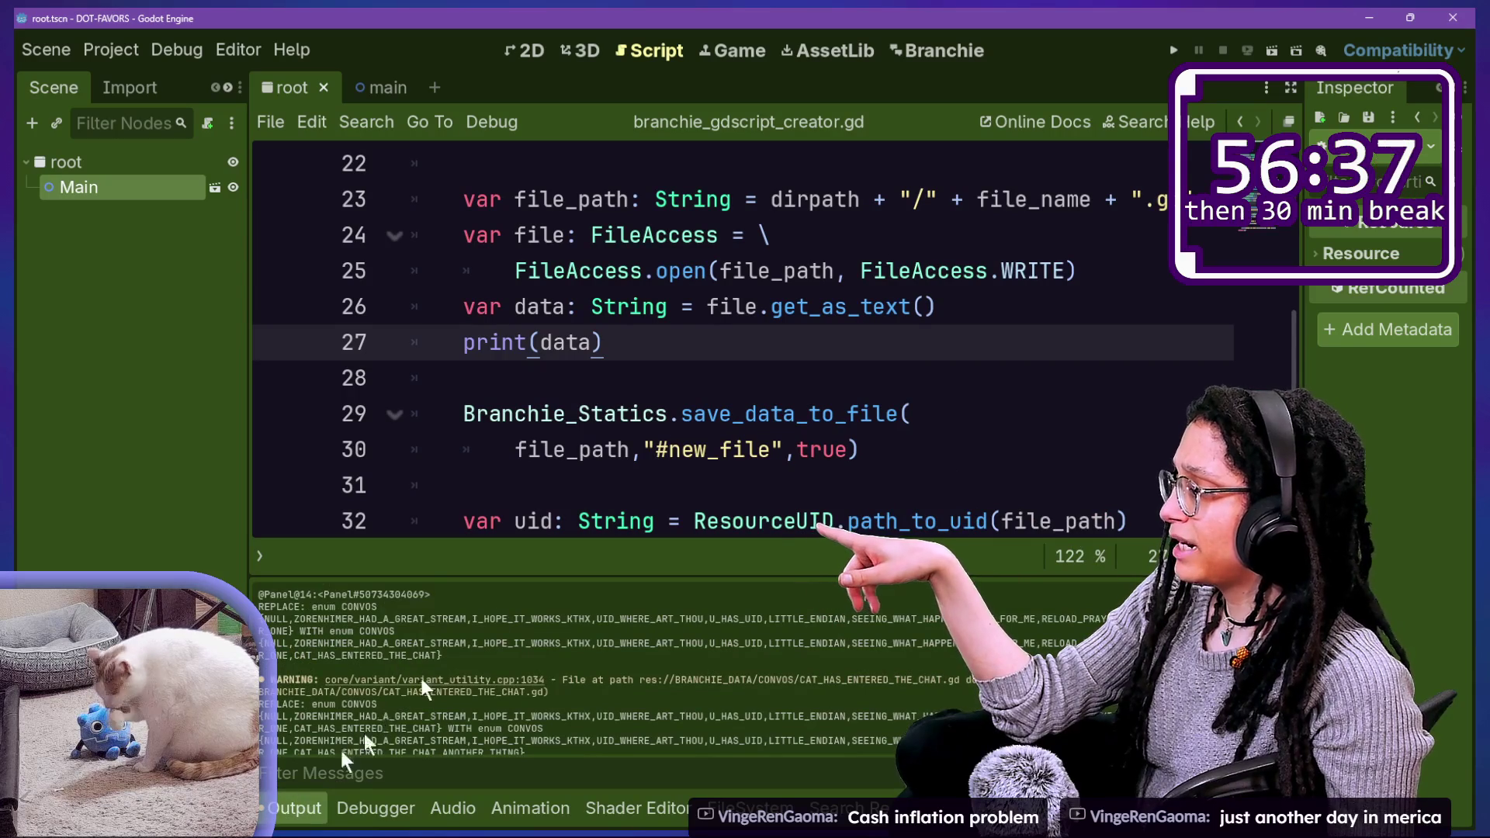
key(Left)
key(Left)
key(Left)
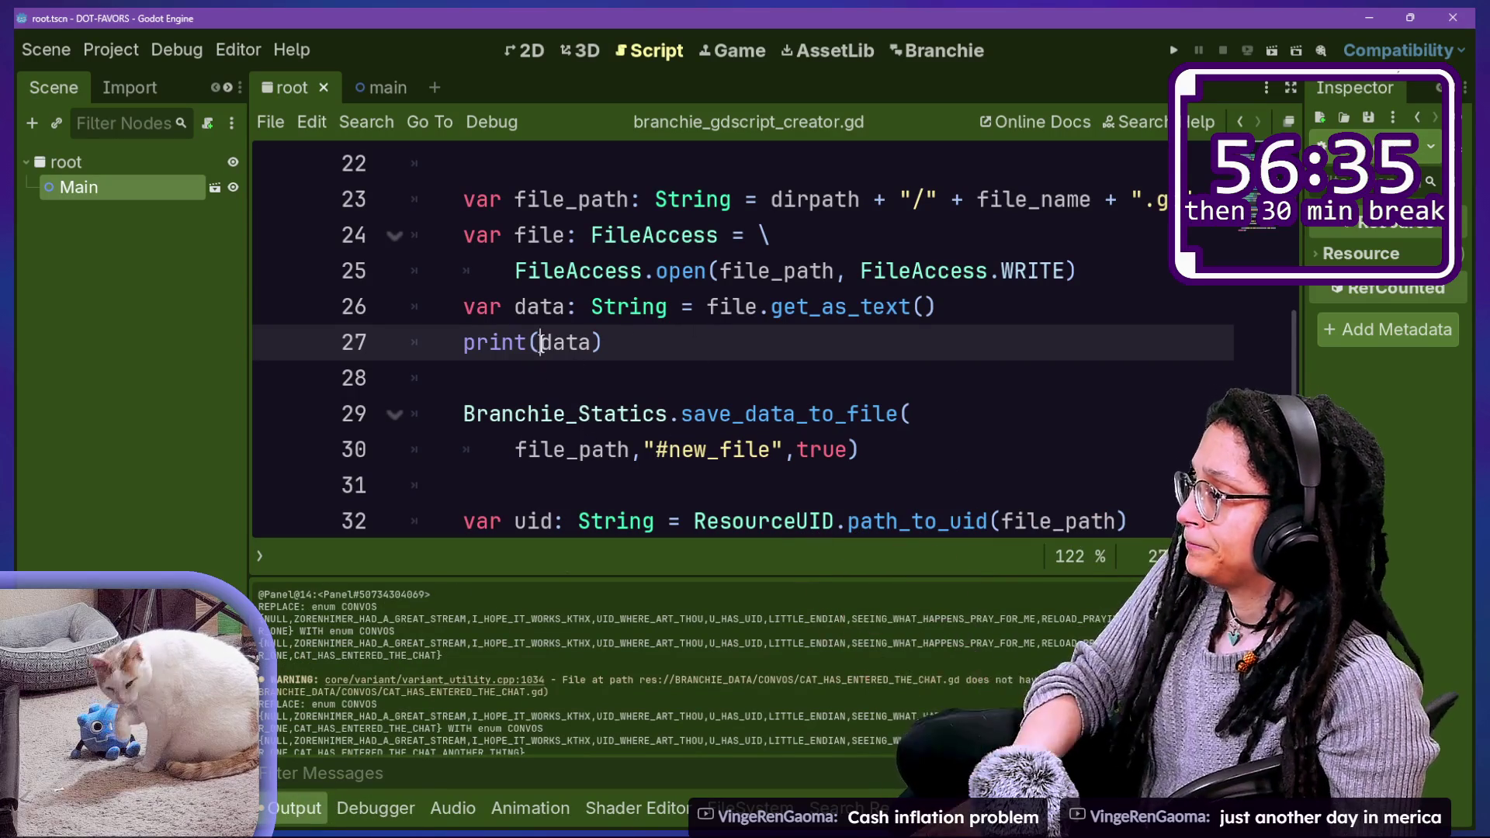
text("Script c)
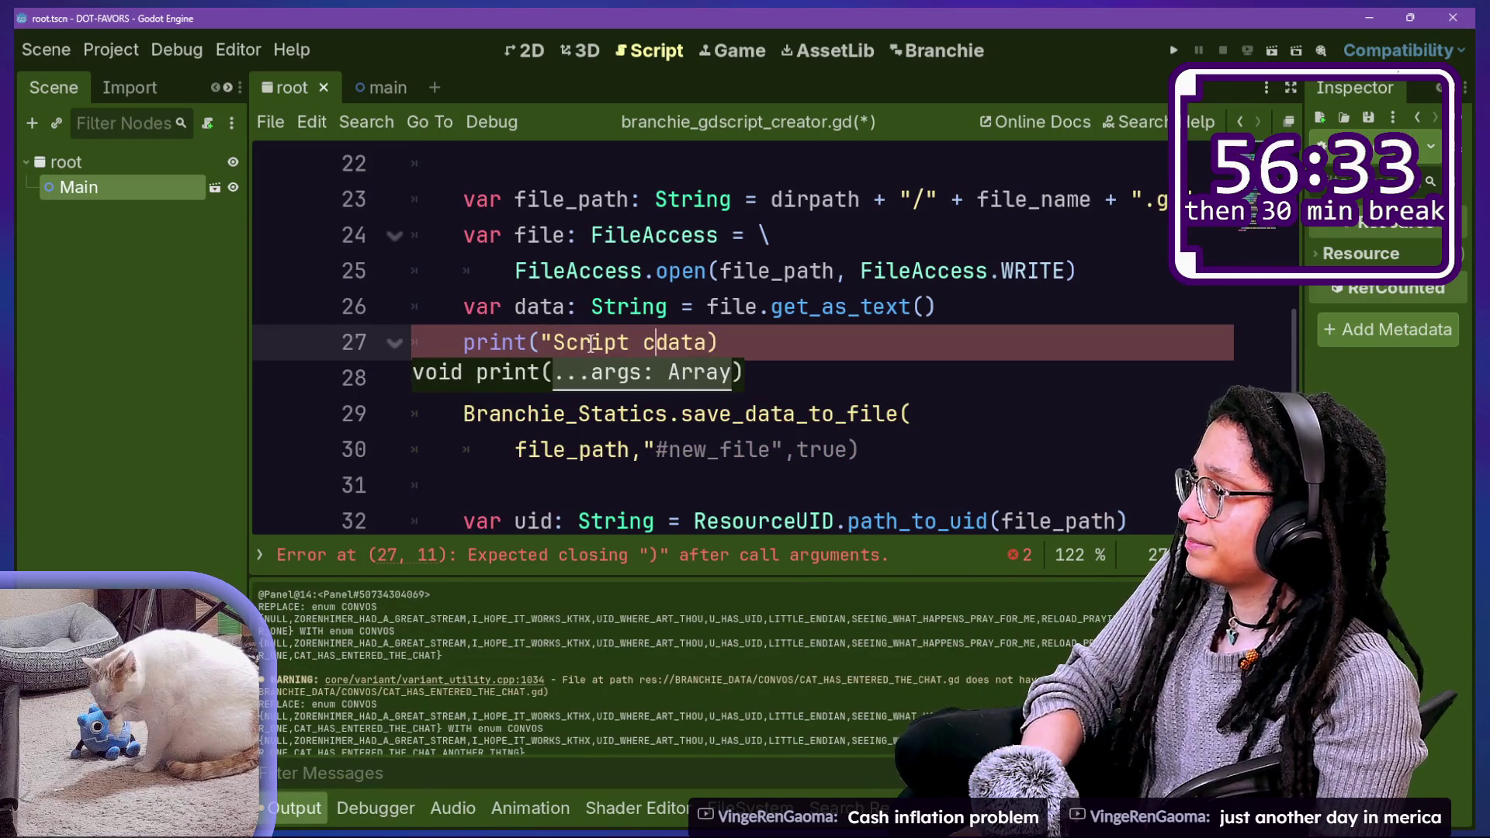
text(s")
key(BackSpace)
text(:")
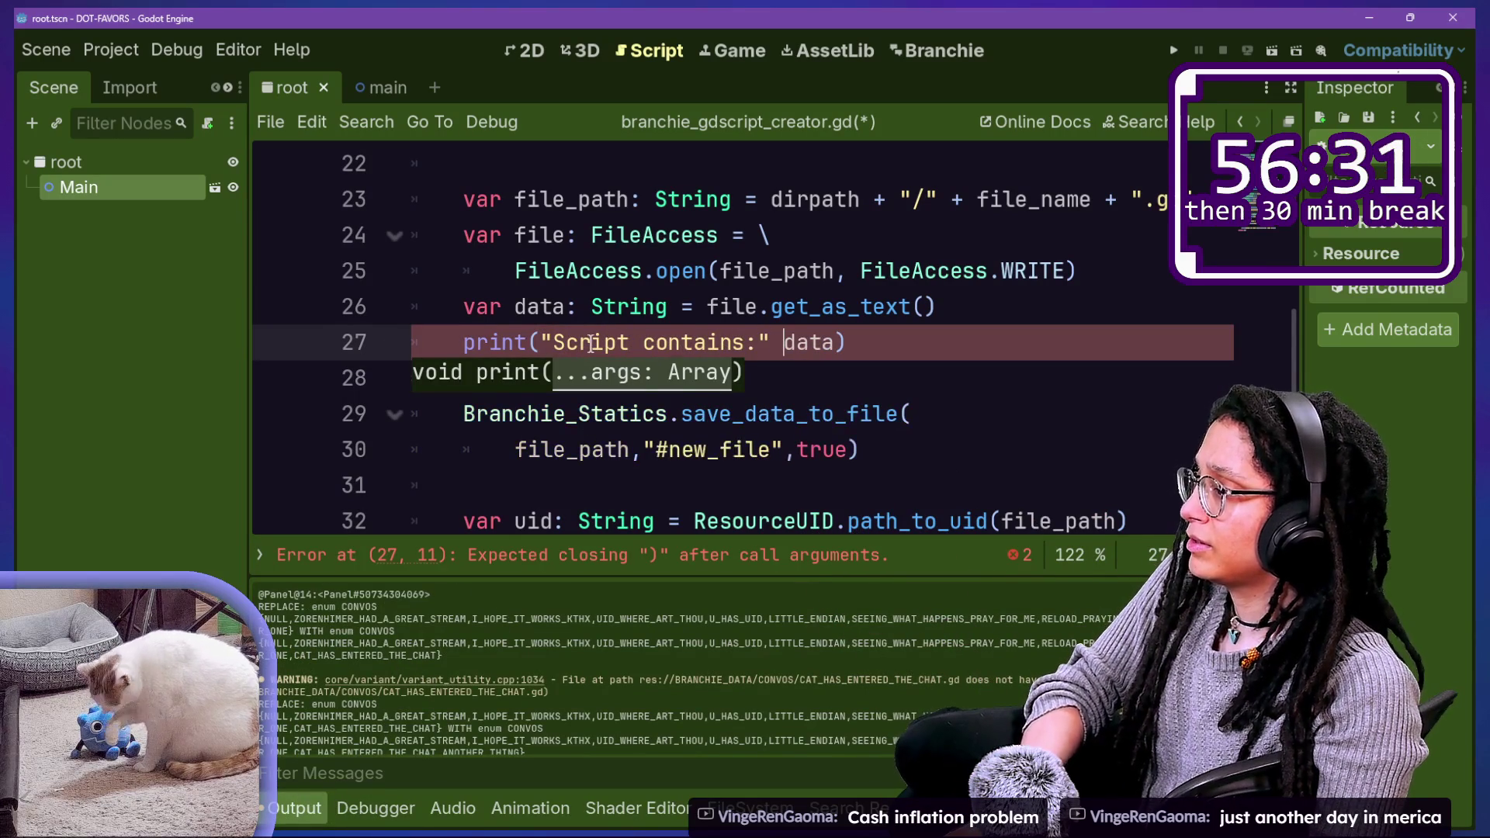
key(ctrl+s)
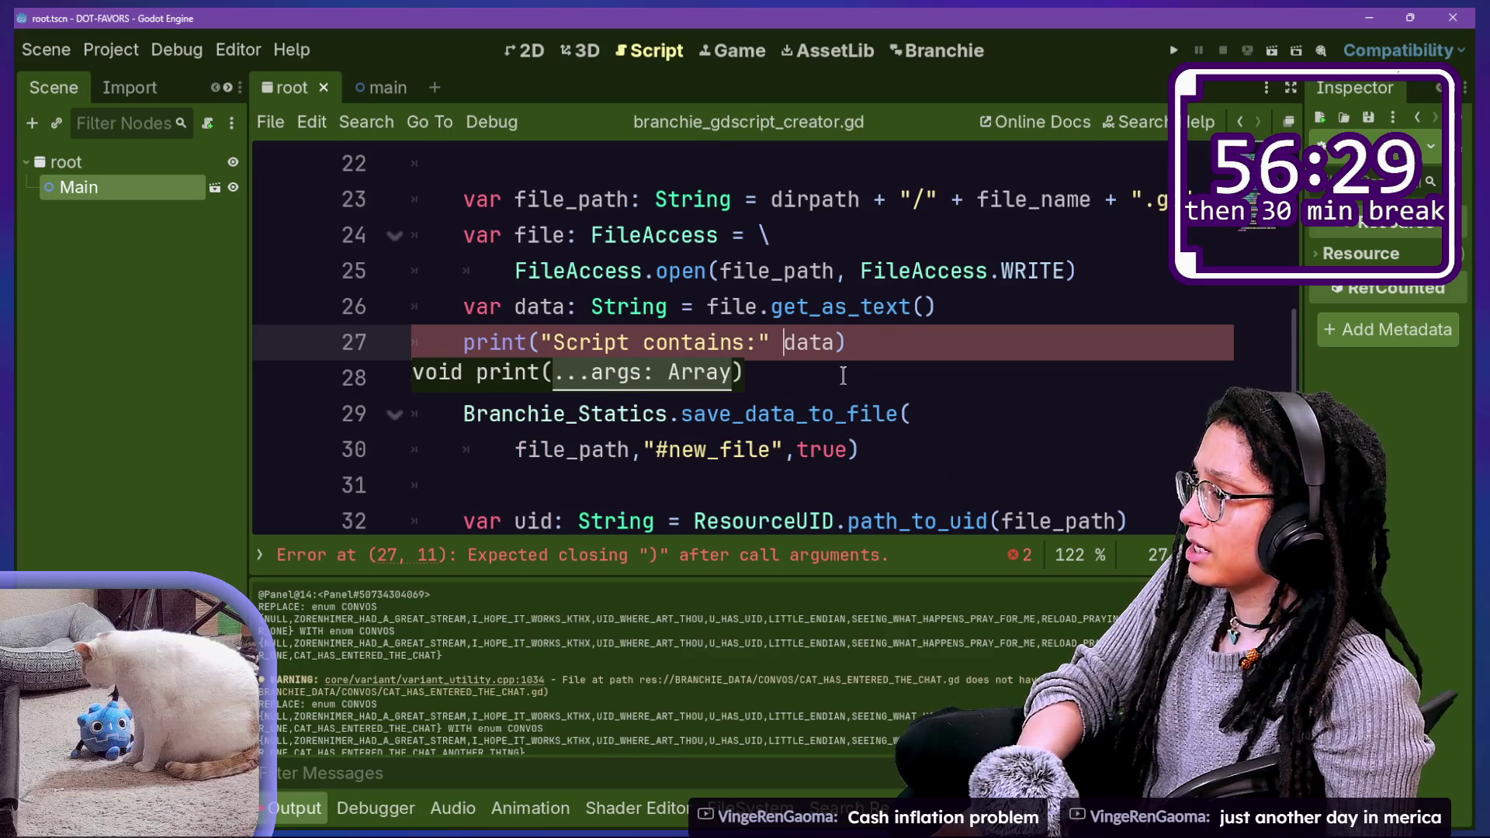
key(BackSpace)
text(,)
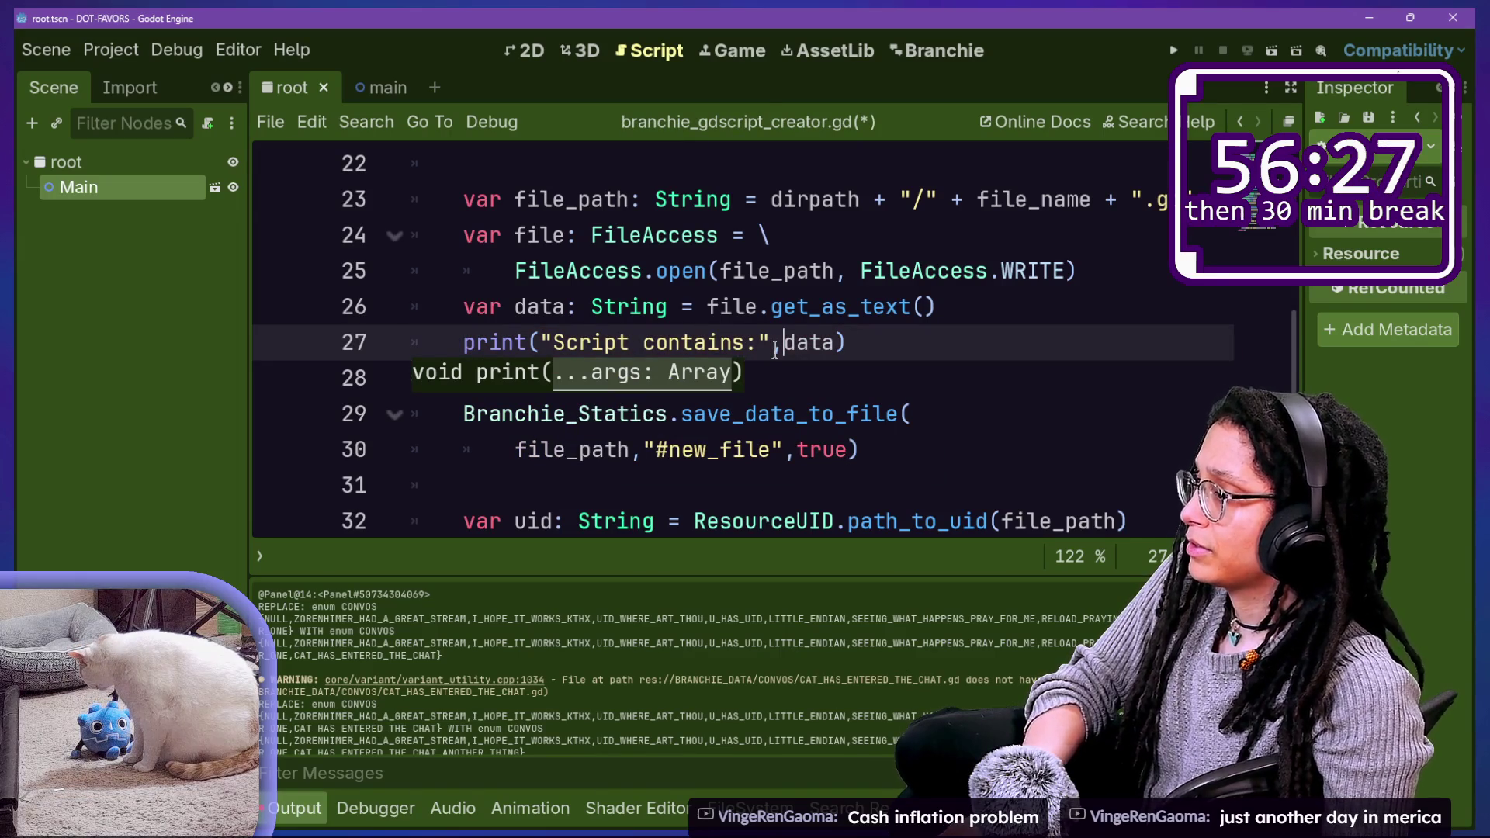
key(ctrl+s)
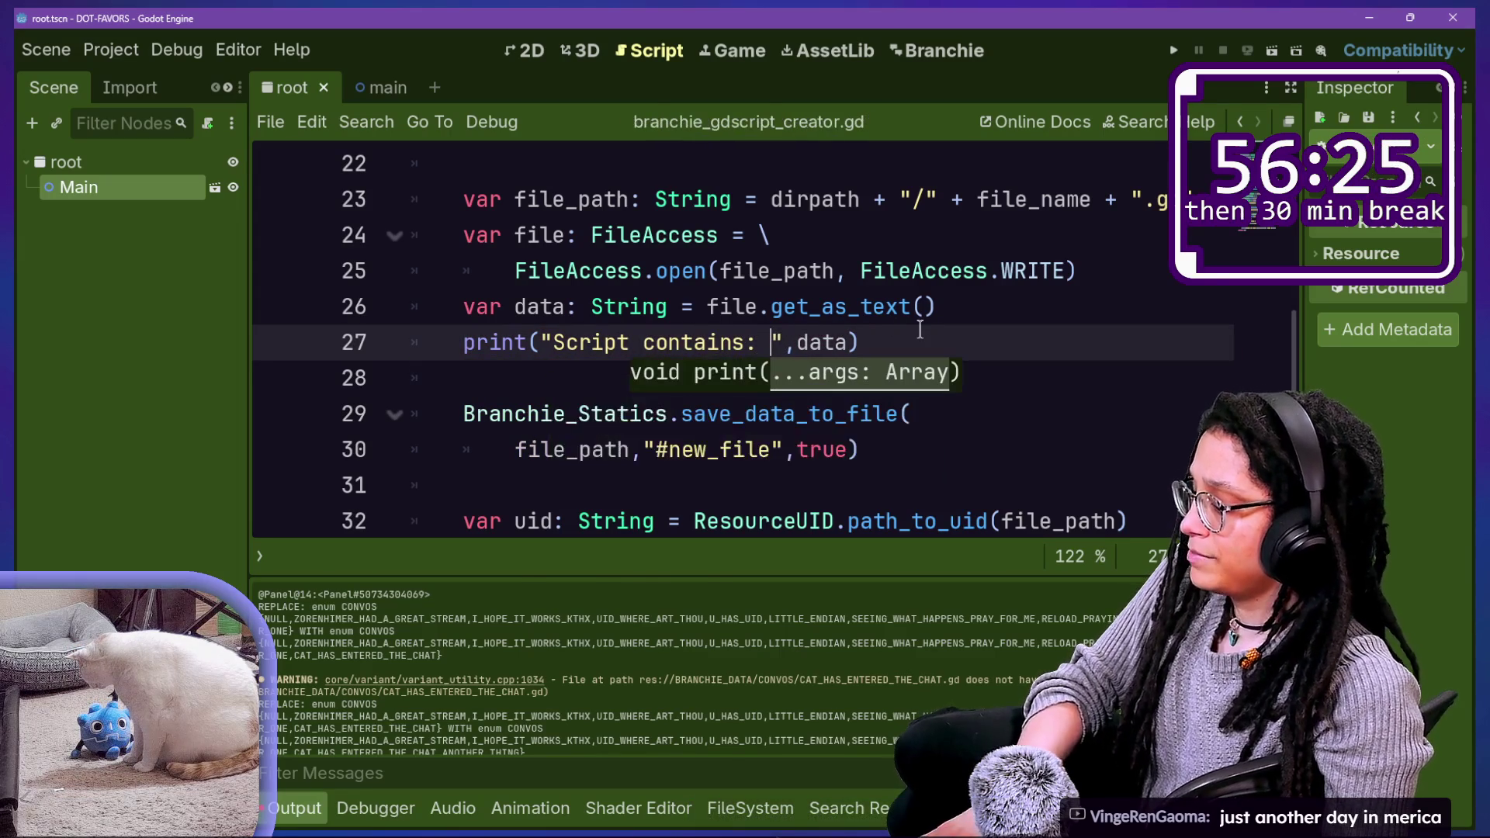
key(ctrl+j)
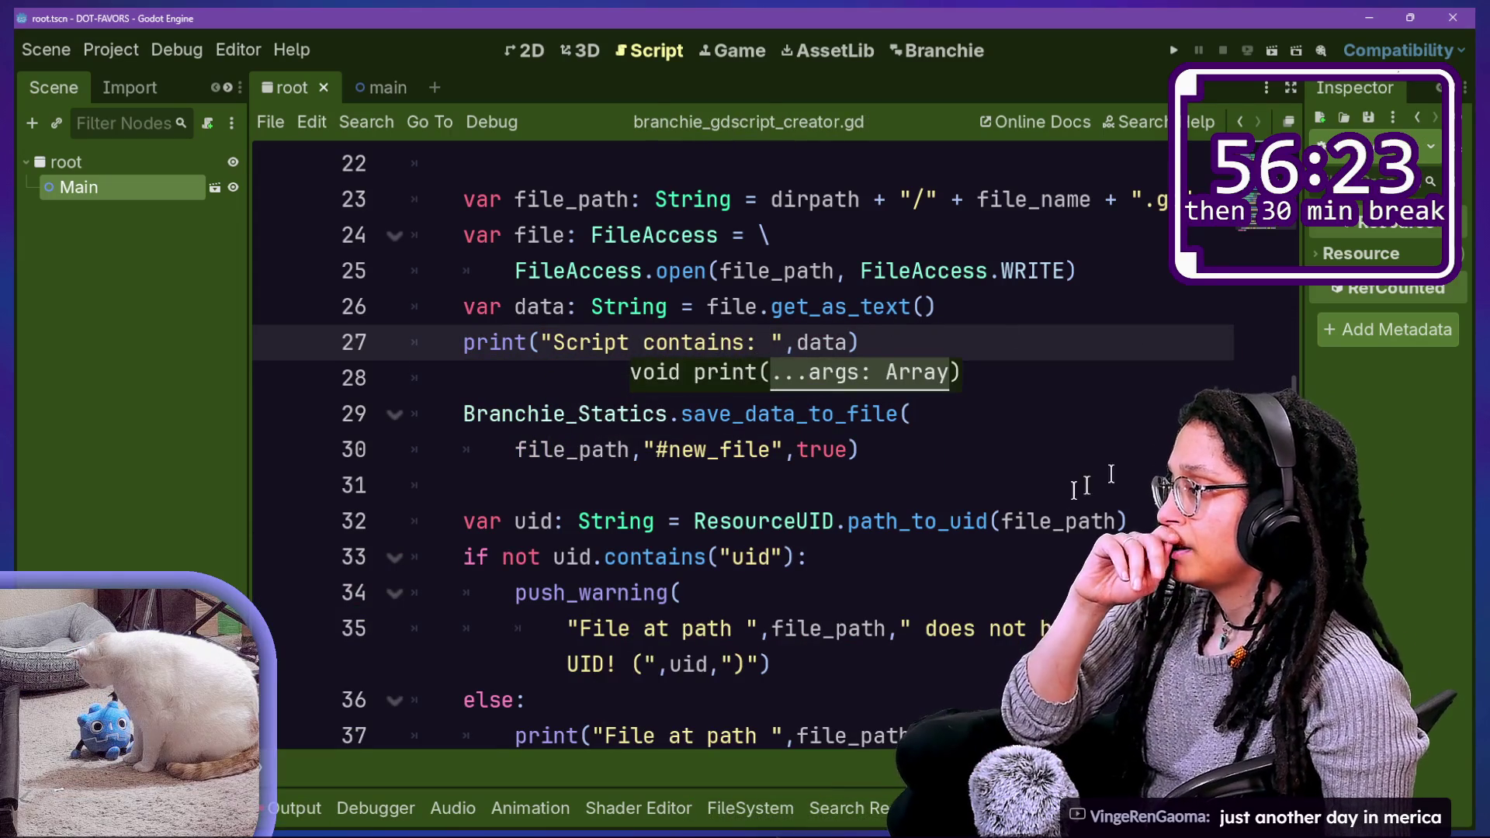
Step: Review the save call and the #new_file marker string on the following lines
key(Down)
key(Down)
key(Down)
click(860, 450)
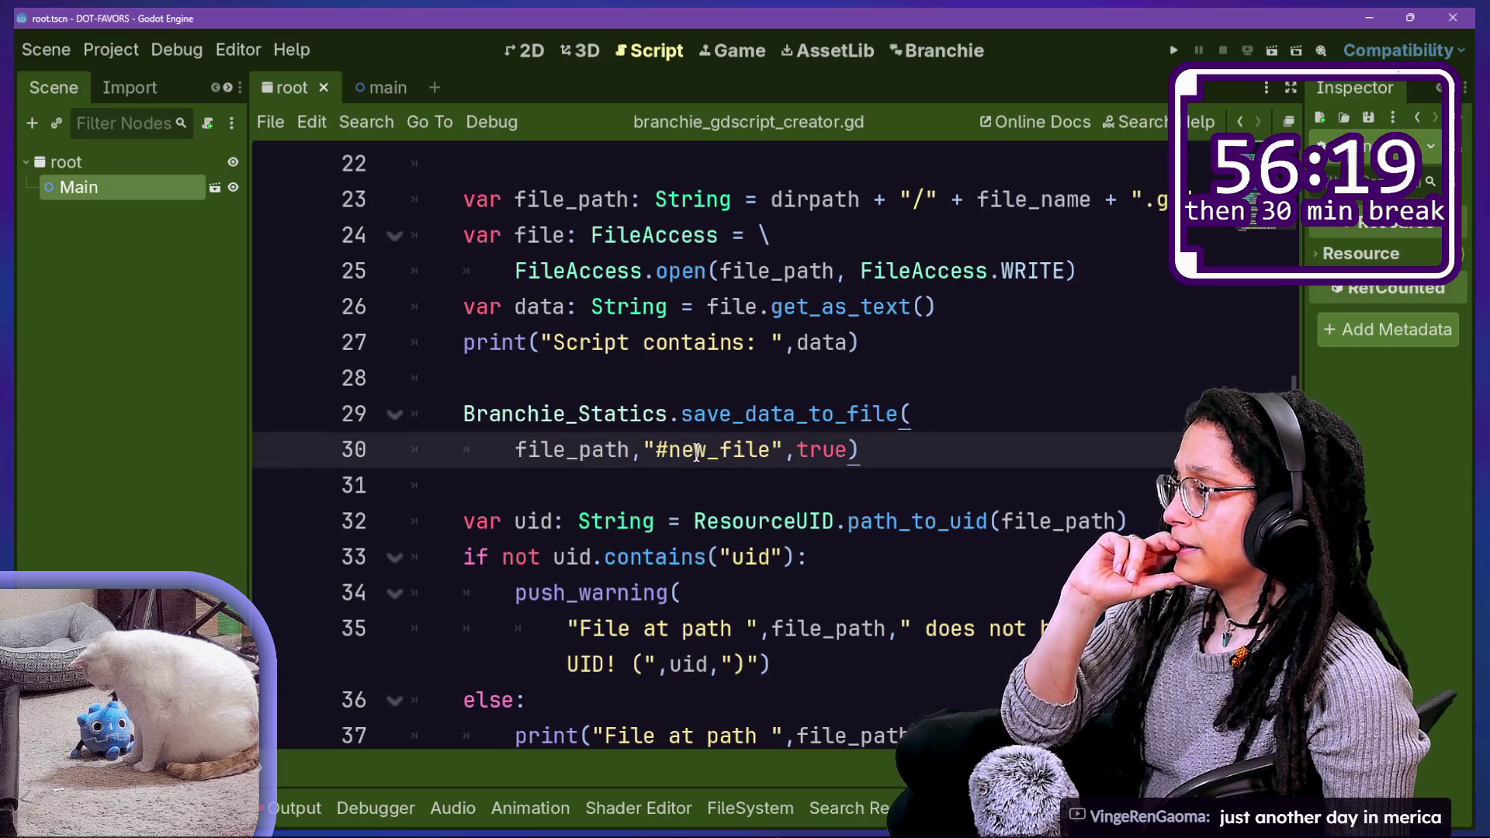
click(656, 450)
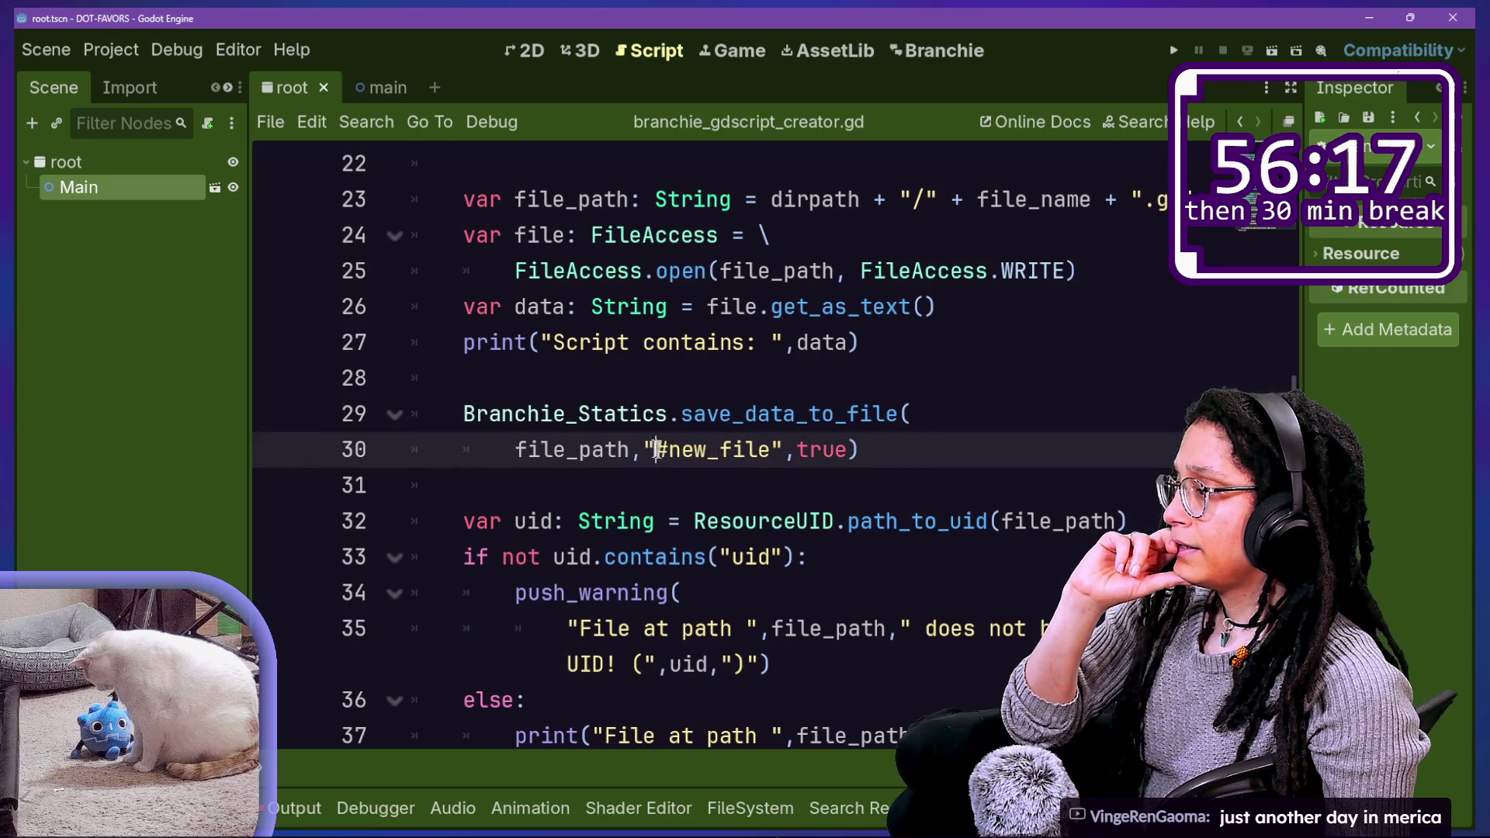
click(939, 316)
Step: Insert a new line after get_as_text and type Branchie_Statics. using autocomplete
key(Return)
text(ar)
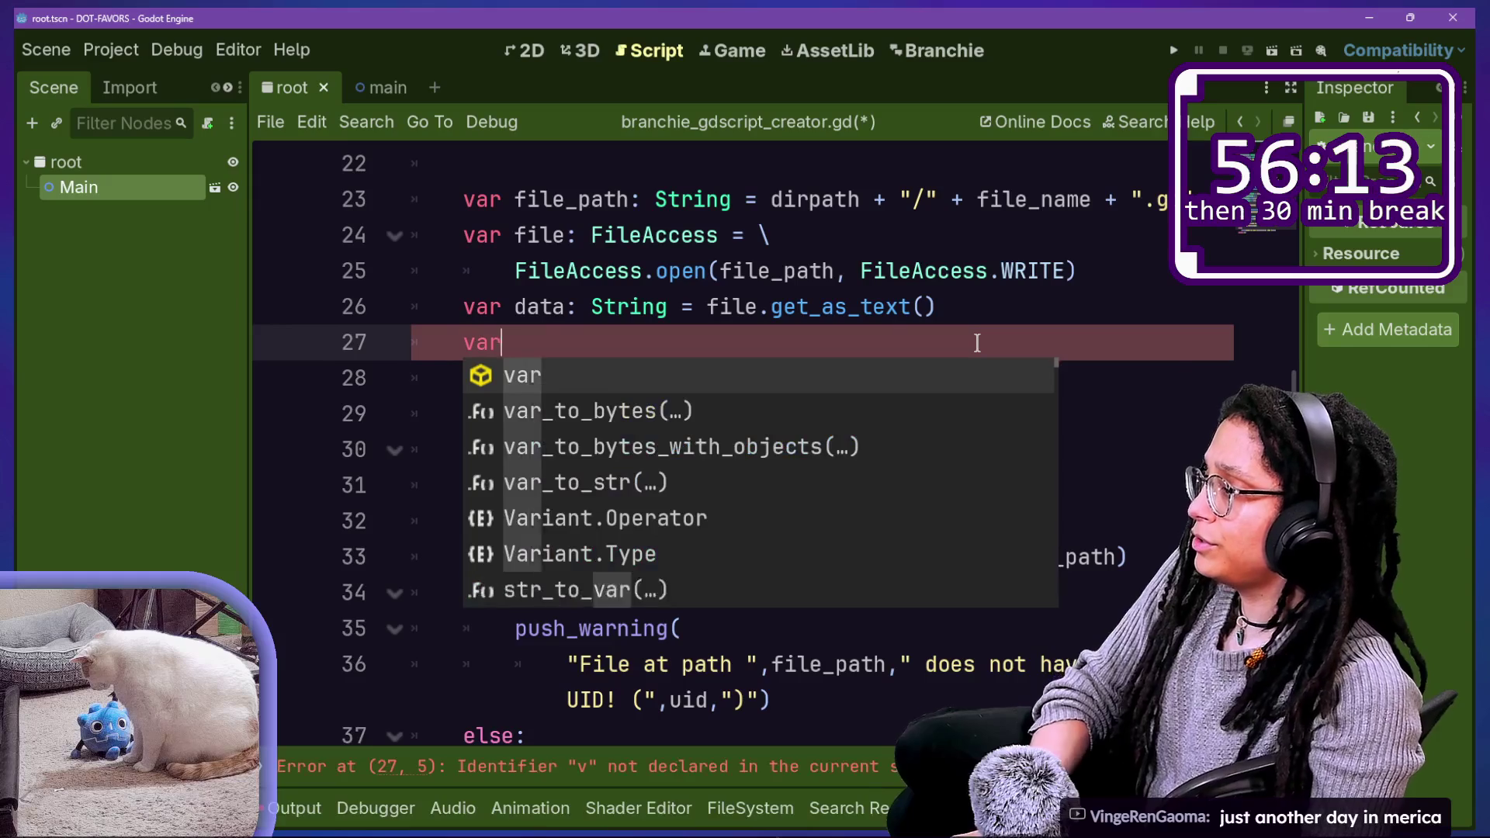
key(BackSpace)
key(BackSpace)
key(BackSpace)
key(BackSpace)
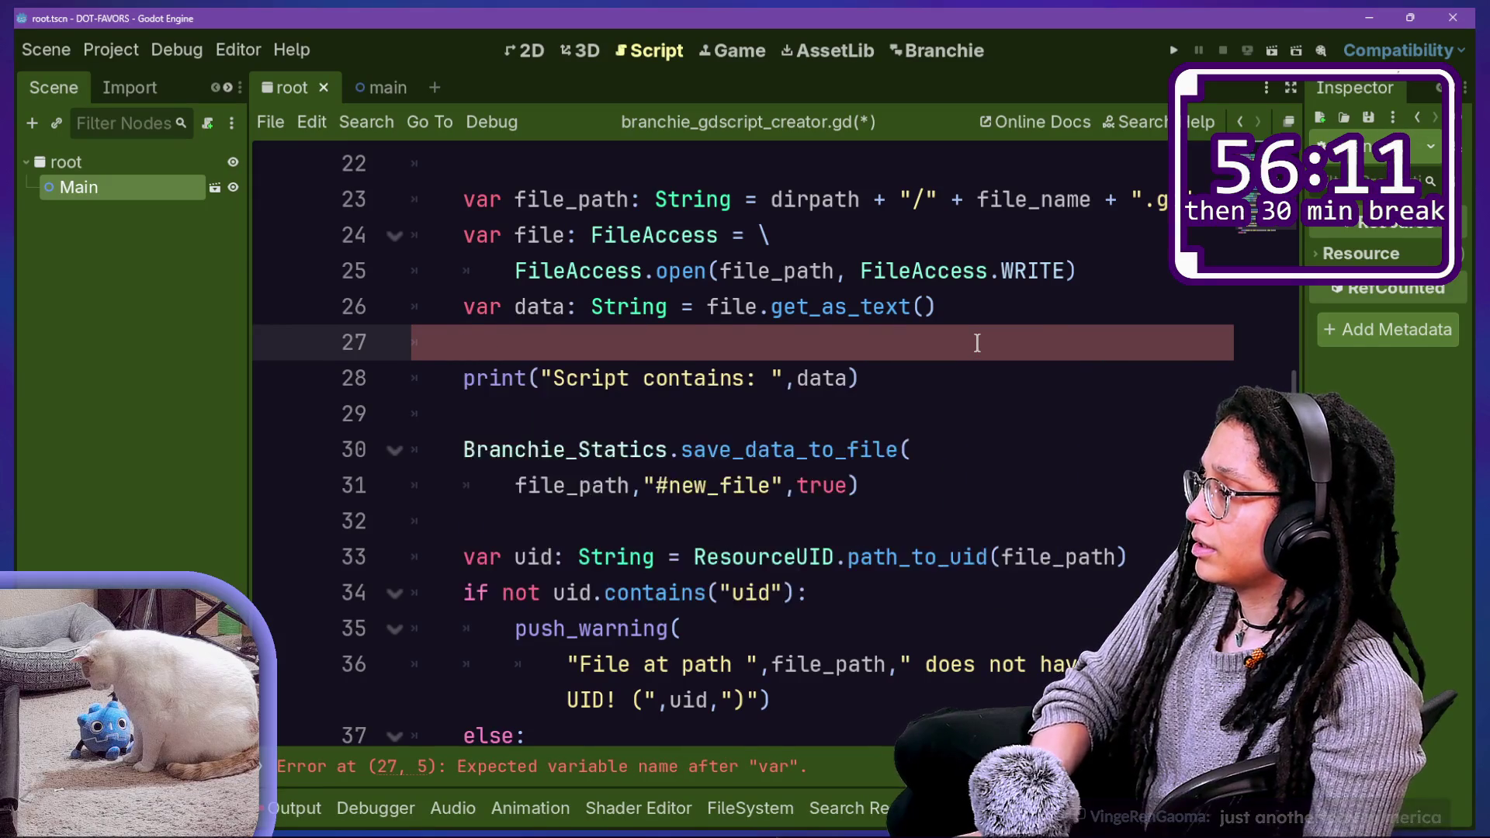
text(Branchie)
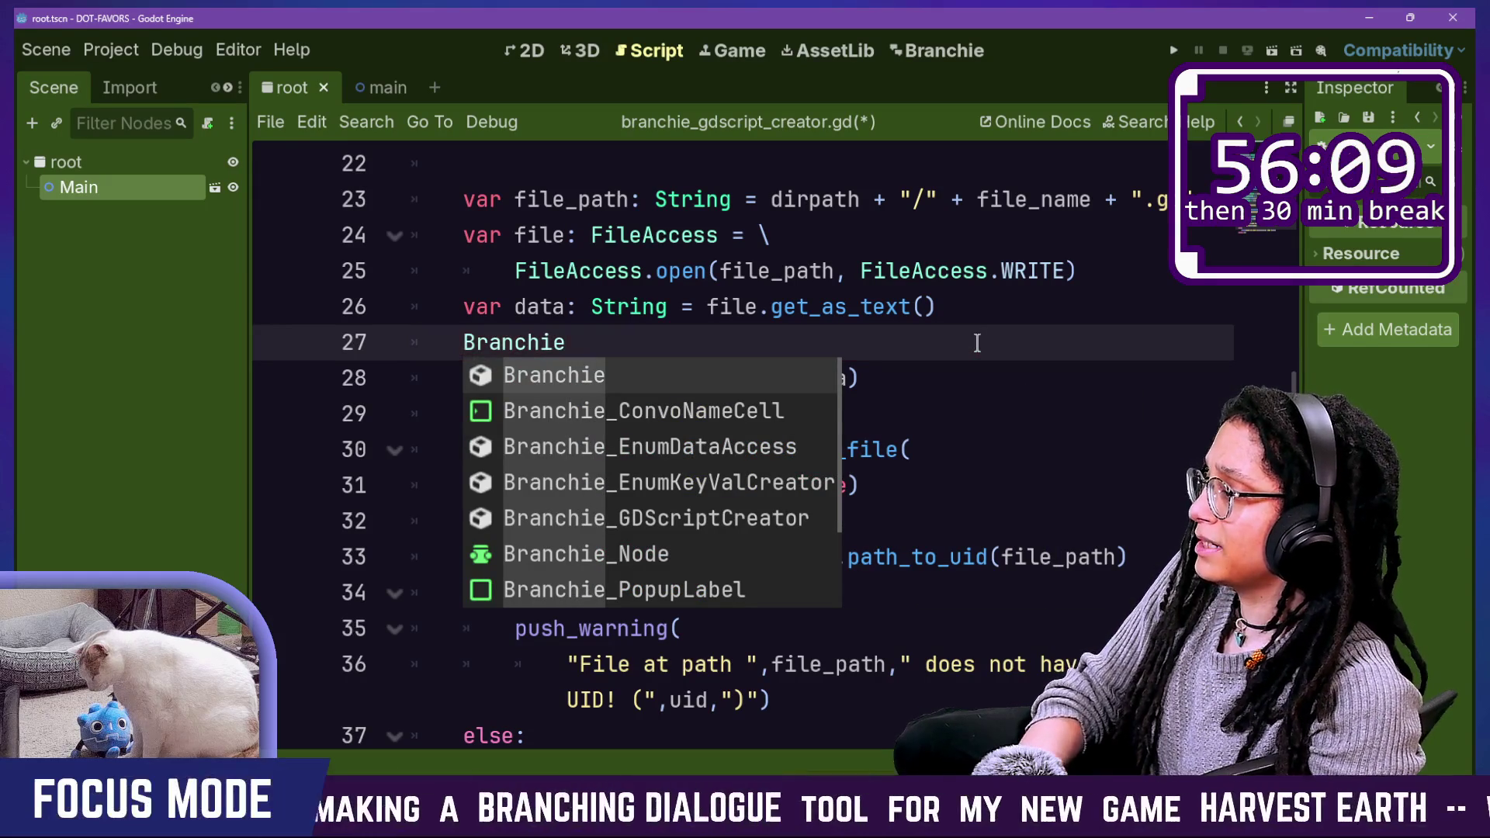
key(Down)
key(Down)
key(Down)
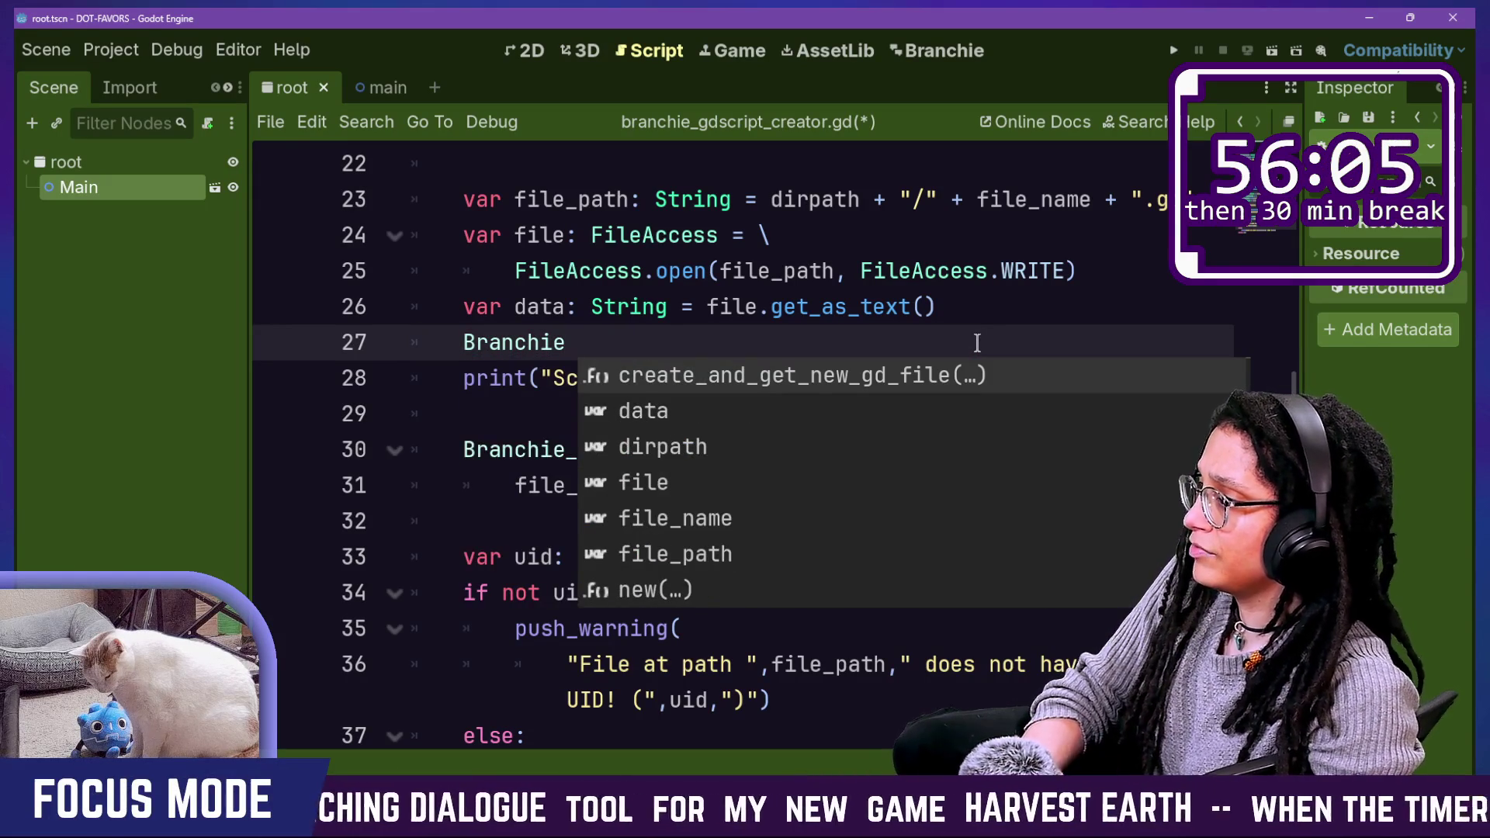
key(BackSpace)
key(Down)
key(Down)
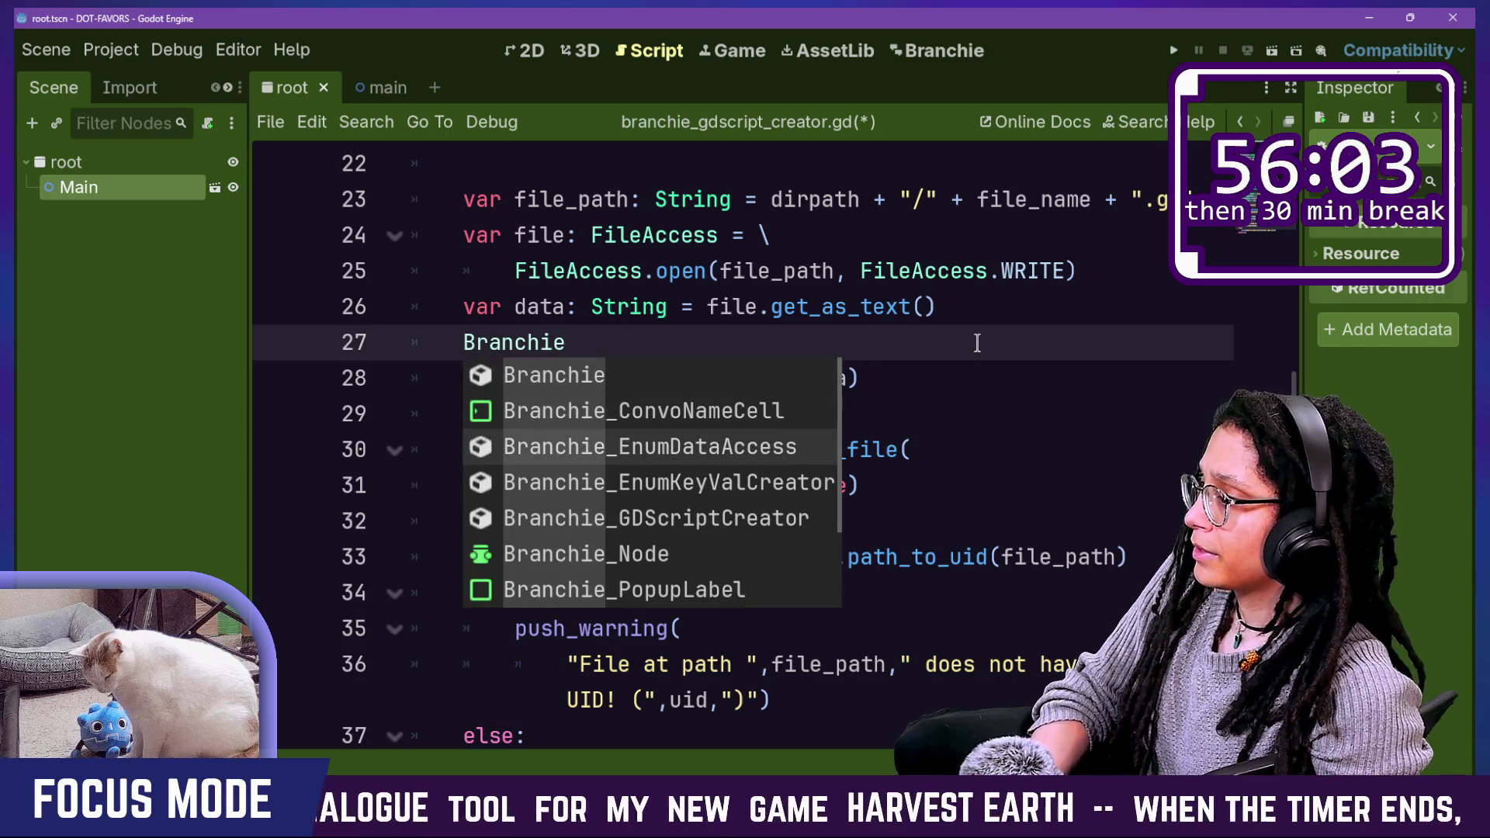
text(_Sta)
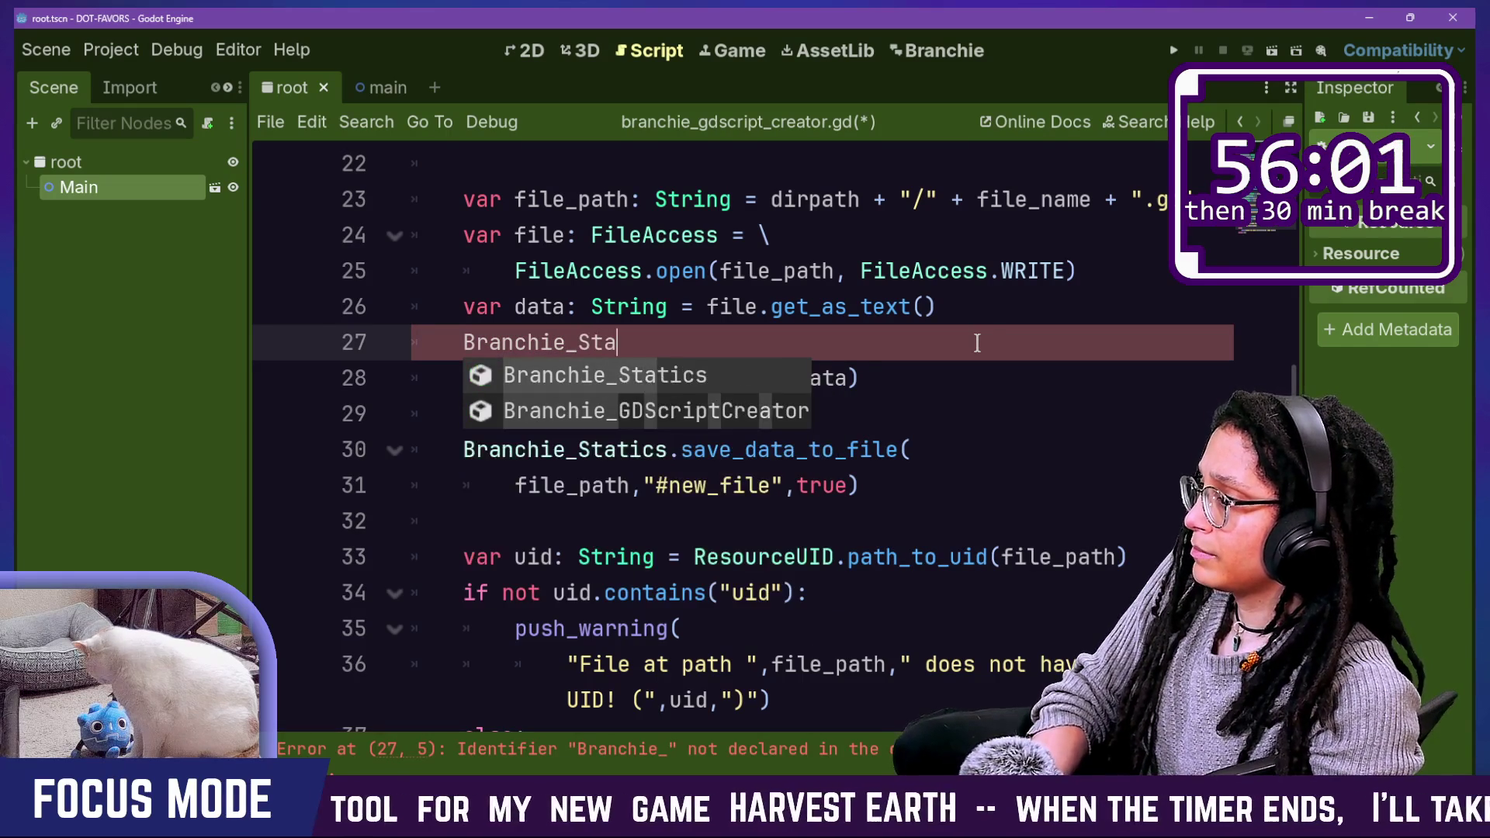
key(Return)
text(.)
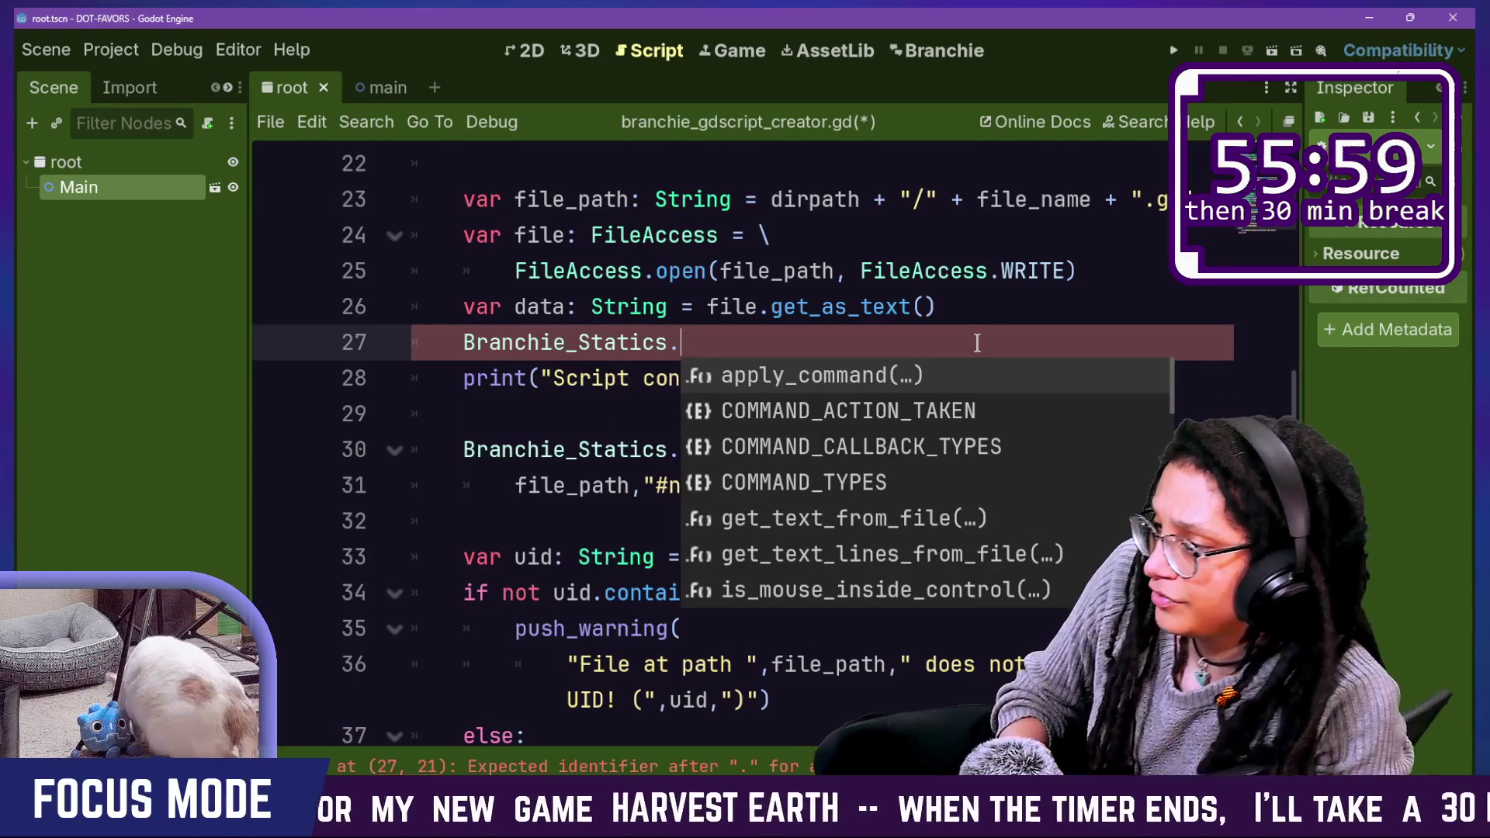
Step: Browse the Branchie_Statics member list, including replace_text_lines_in_file
key(Down)
key(Down)
key(Down)
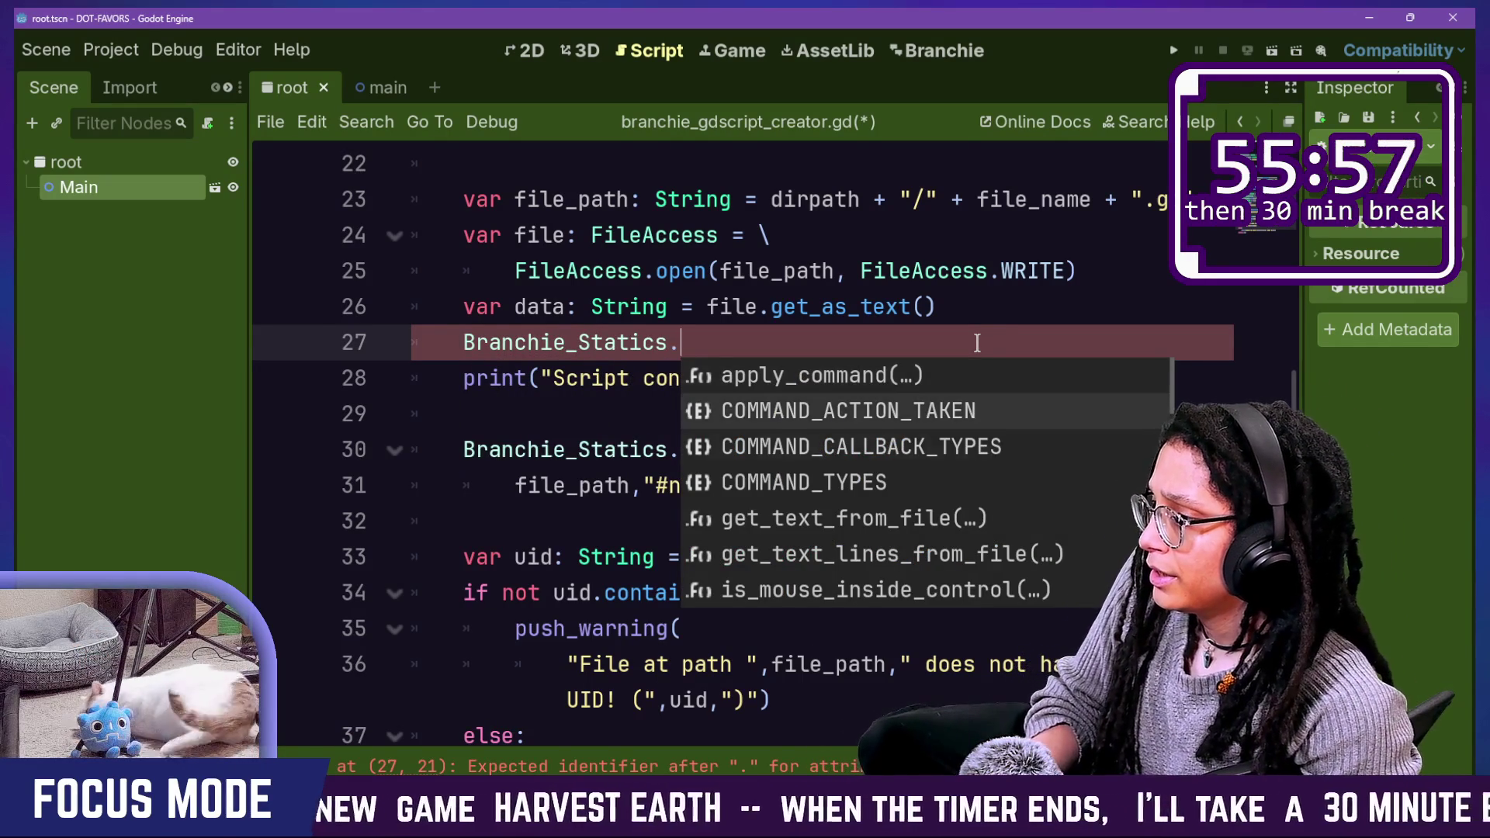
key(Down)
key(Down)
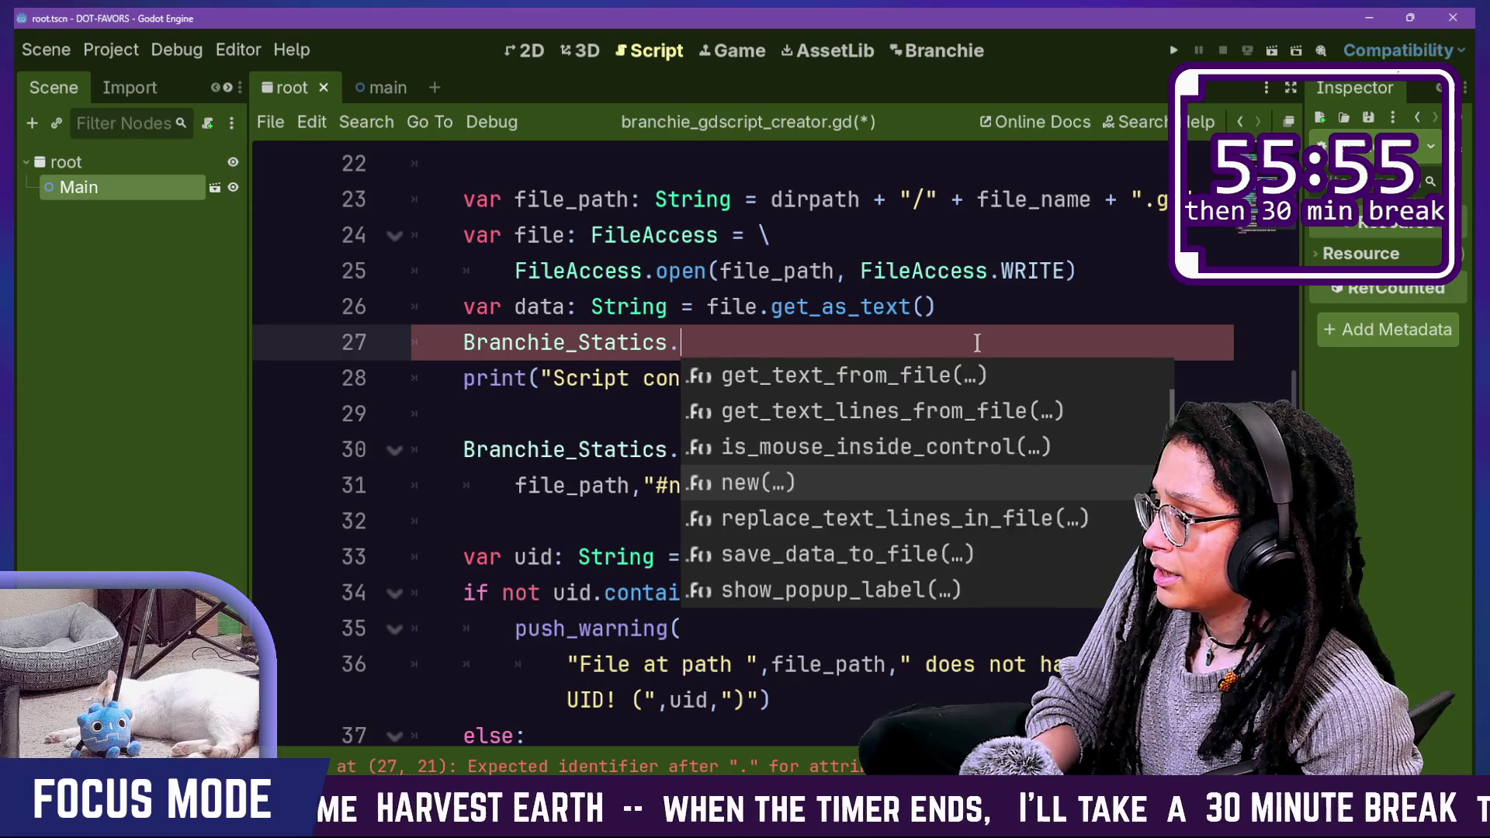
key(Down)
key(Down)
key(Down)
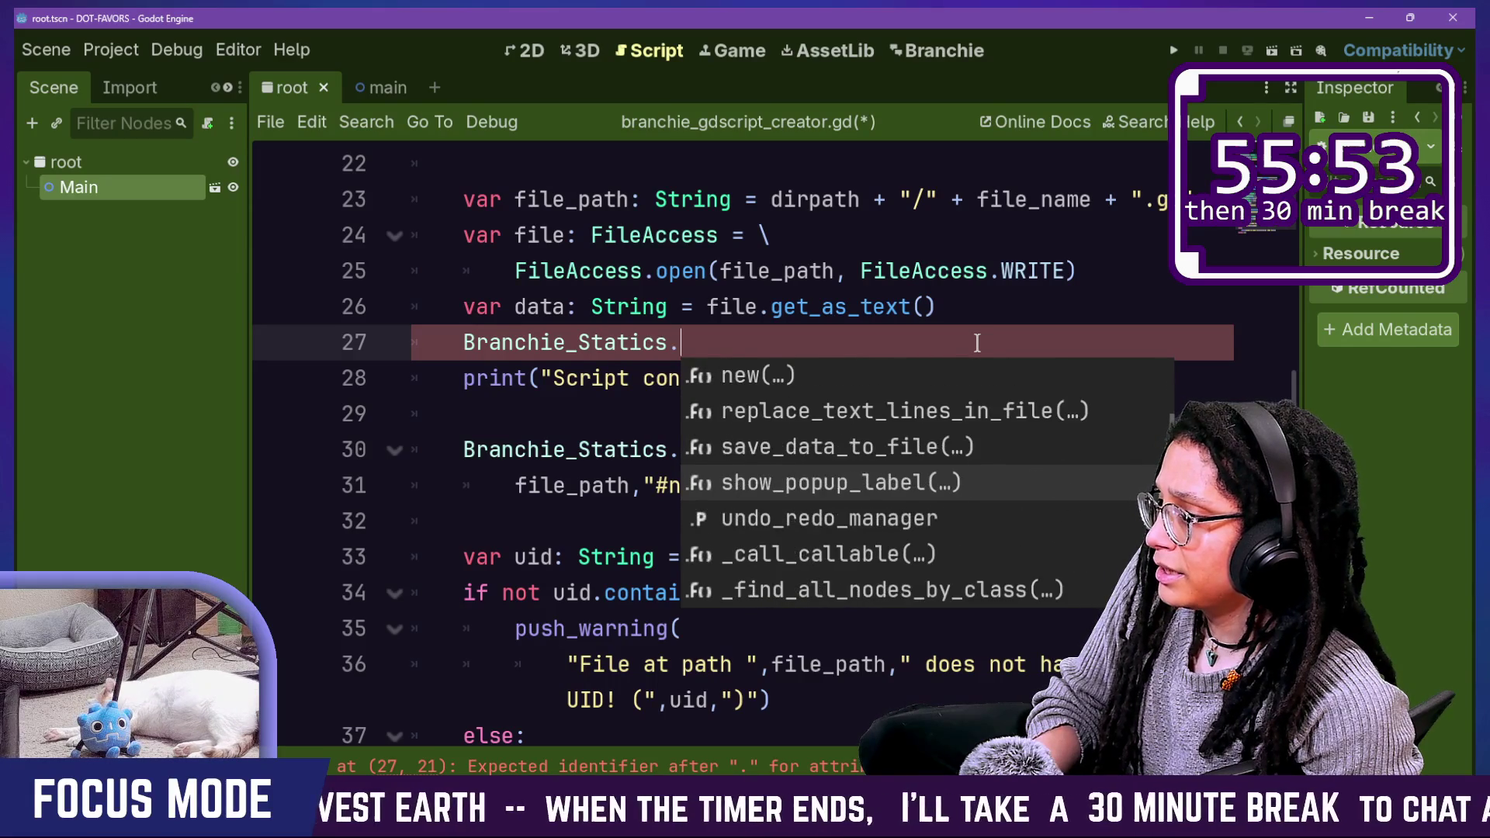
key(Down)
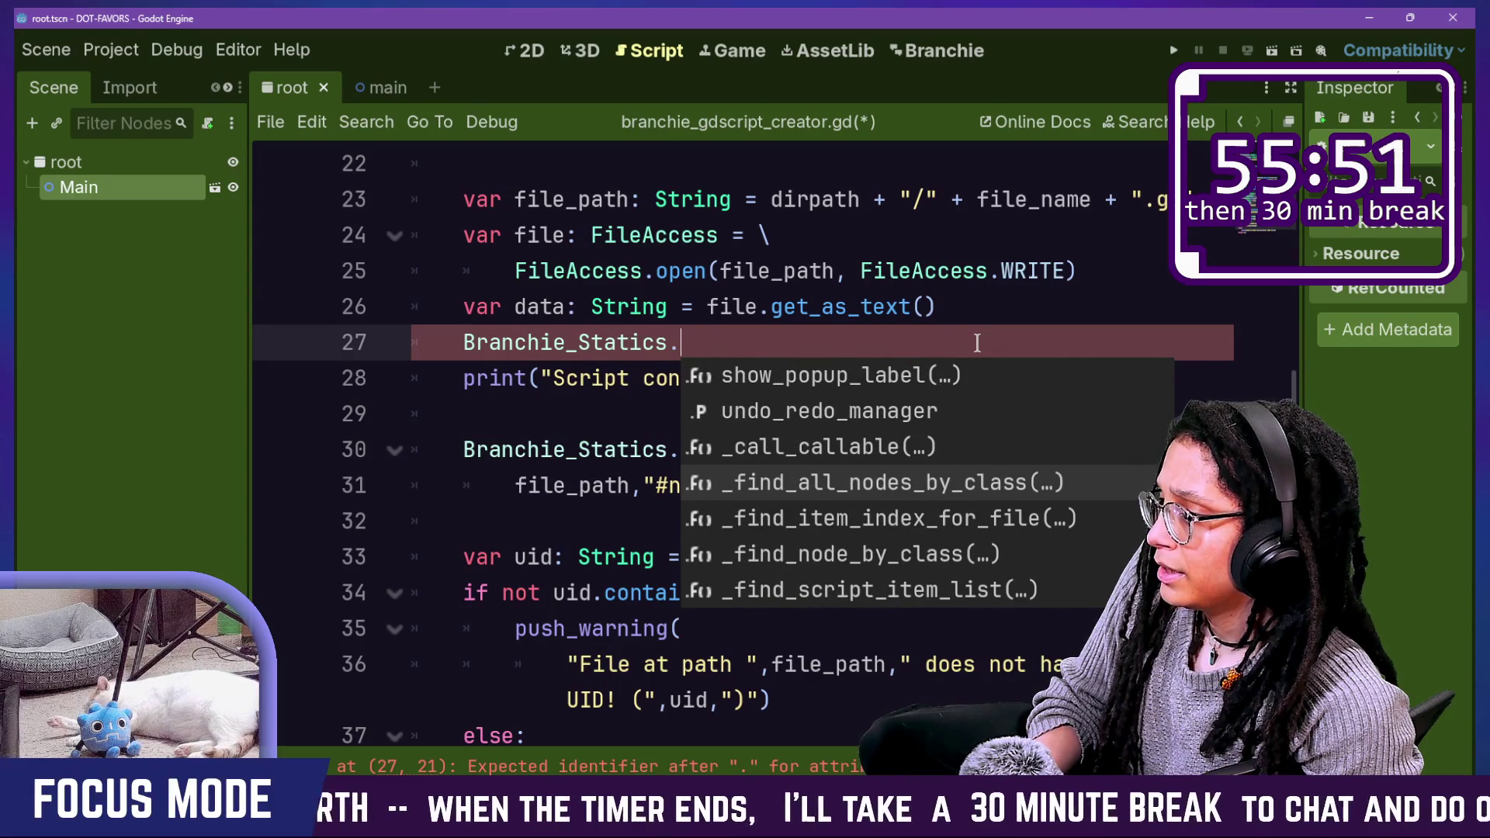
key(Down)
key(Down)
key(Down)
key(Up)
key(Up)
key(Up)
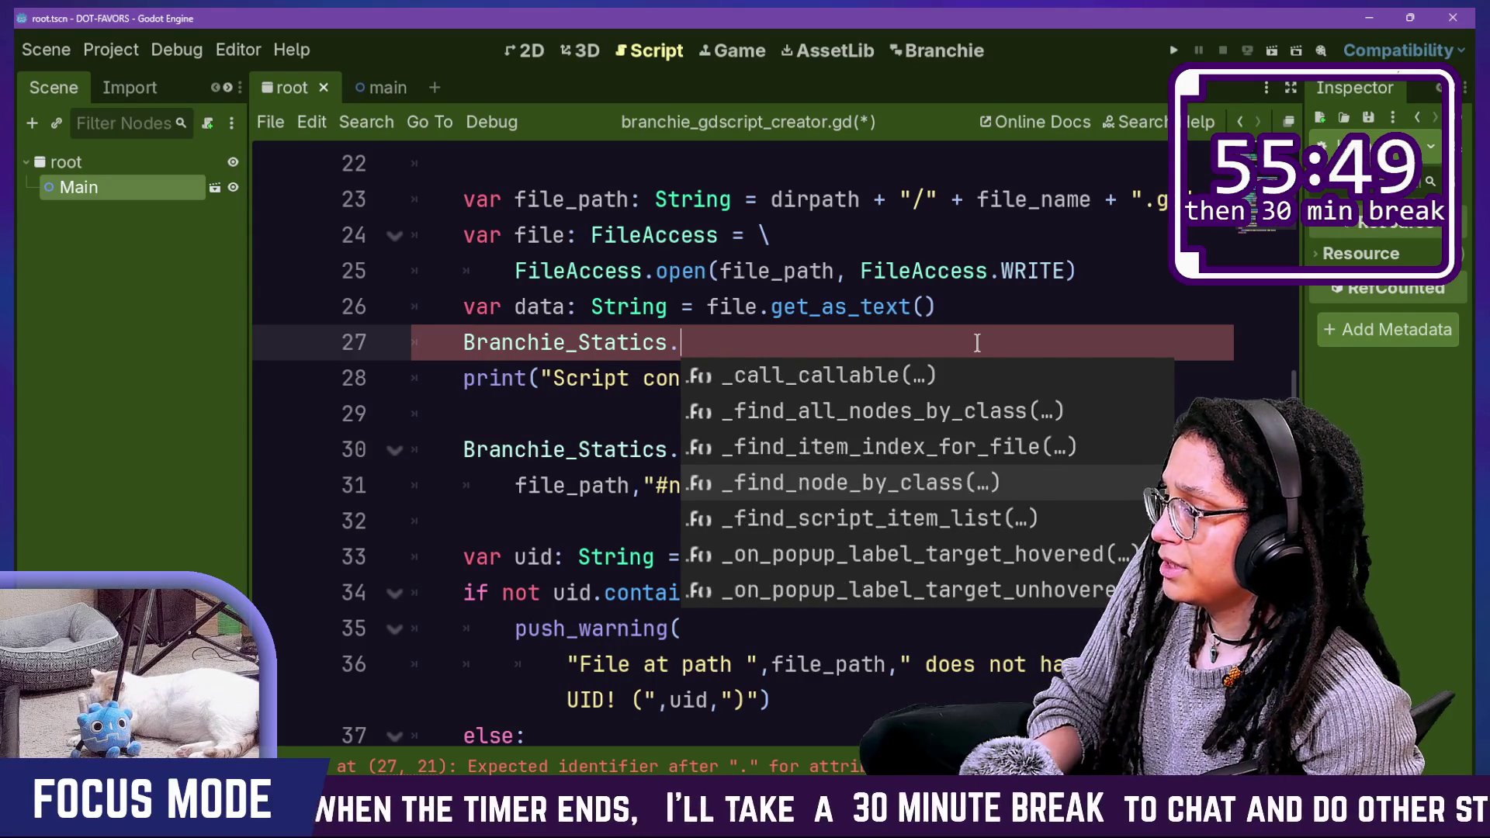
key(Up)
key(Up)
key(Up)
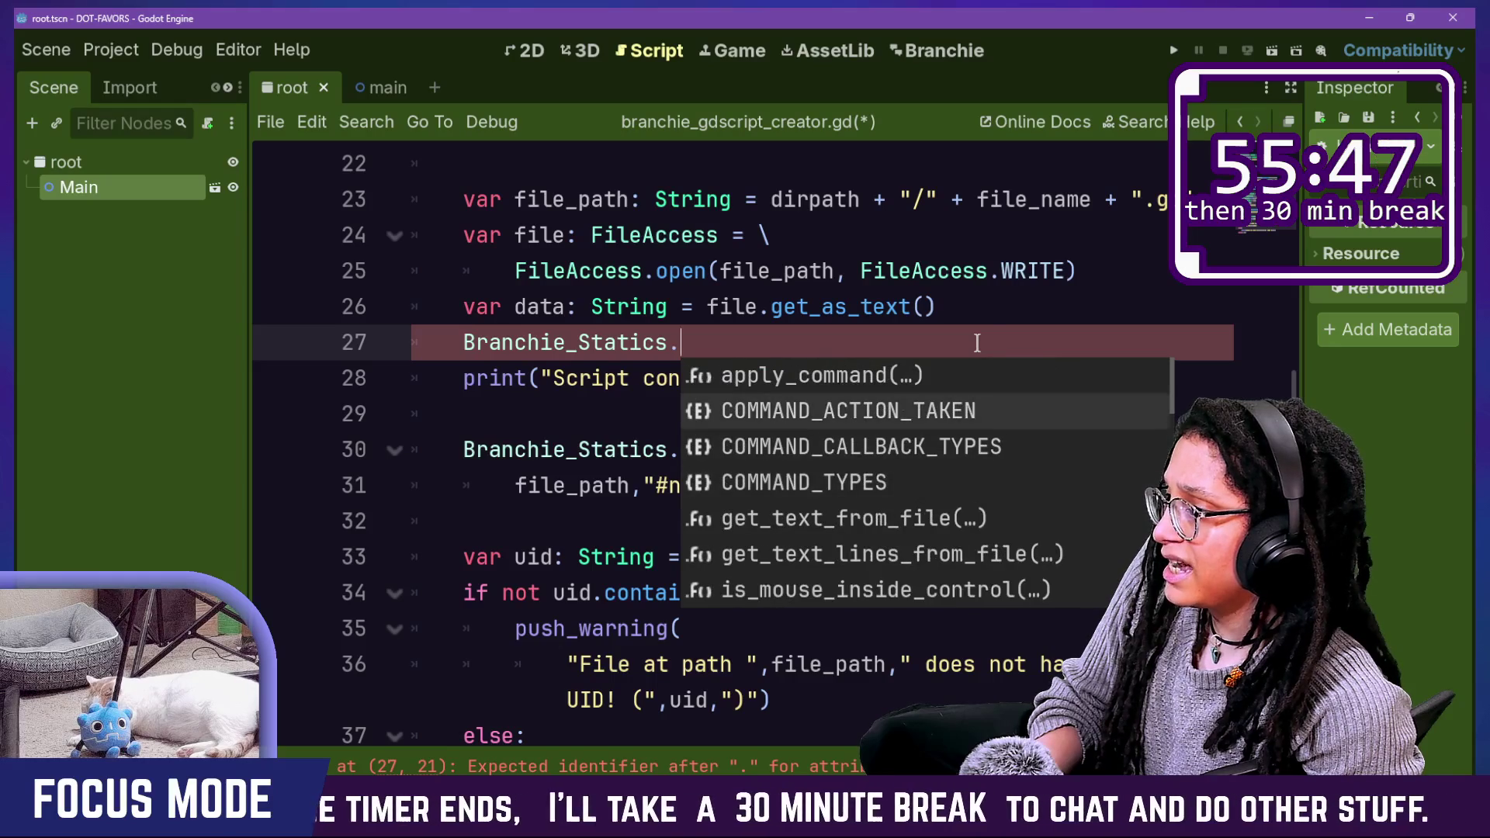
key(Down)
key(Down)
key(Down)
key(Down)
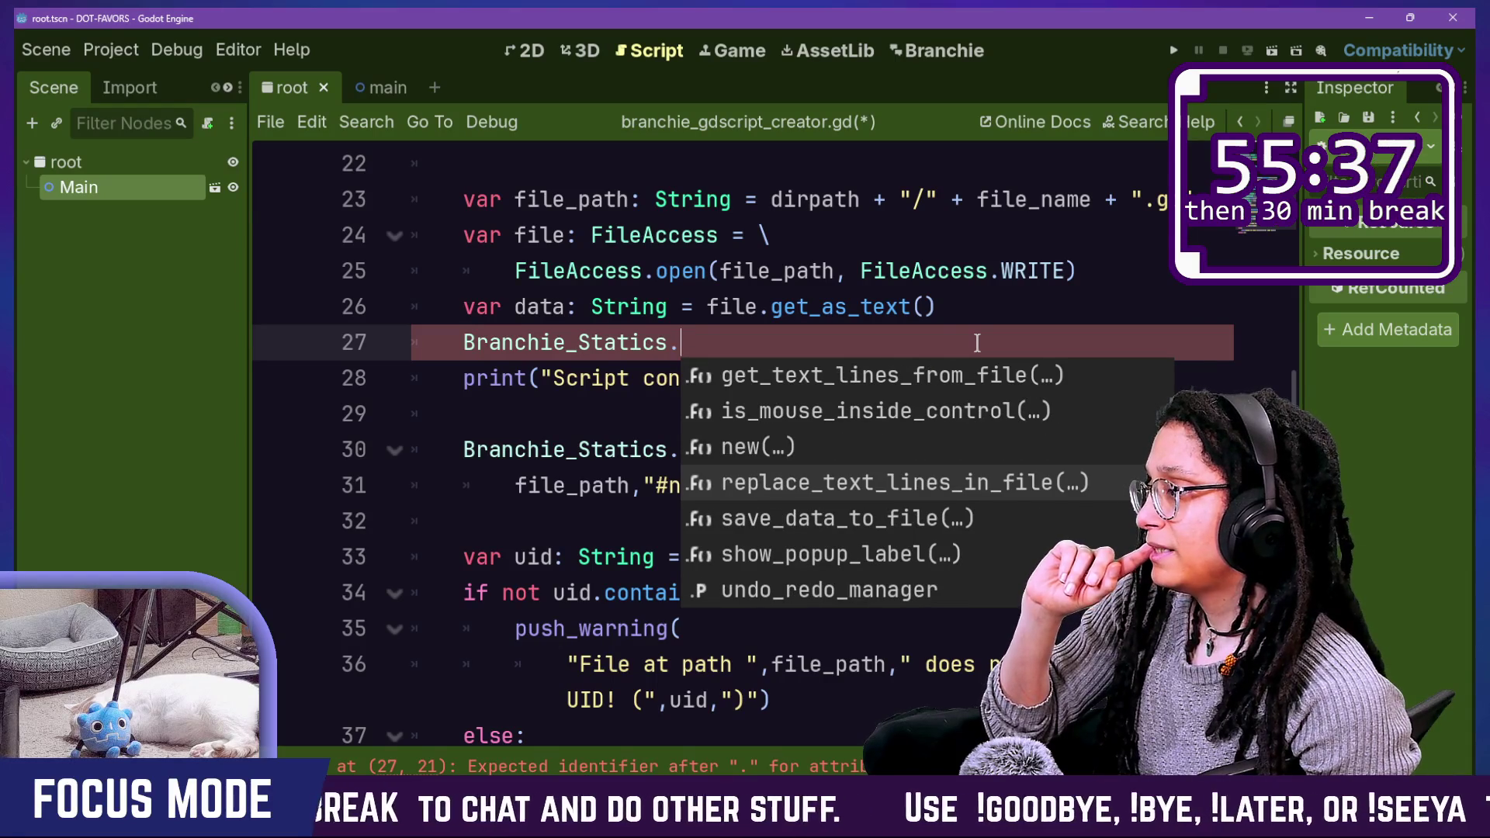
Step: Write the replace_text_lines_in_file call with file_path, data, "#new_file" and true arguments
key(Return)
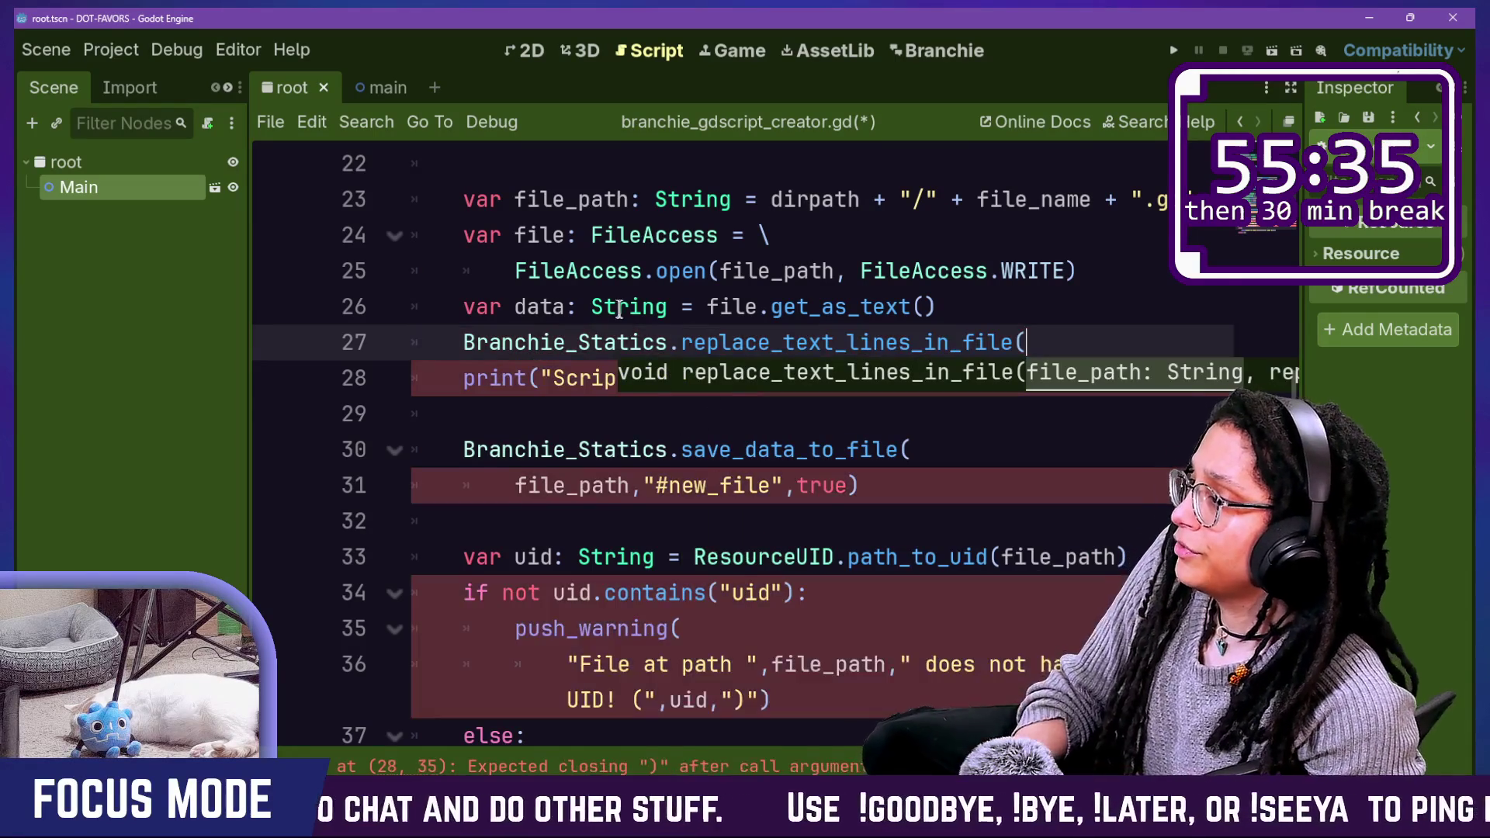
key(Return)
key(Tab)
text(d)
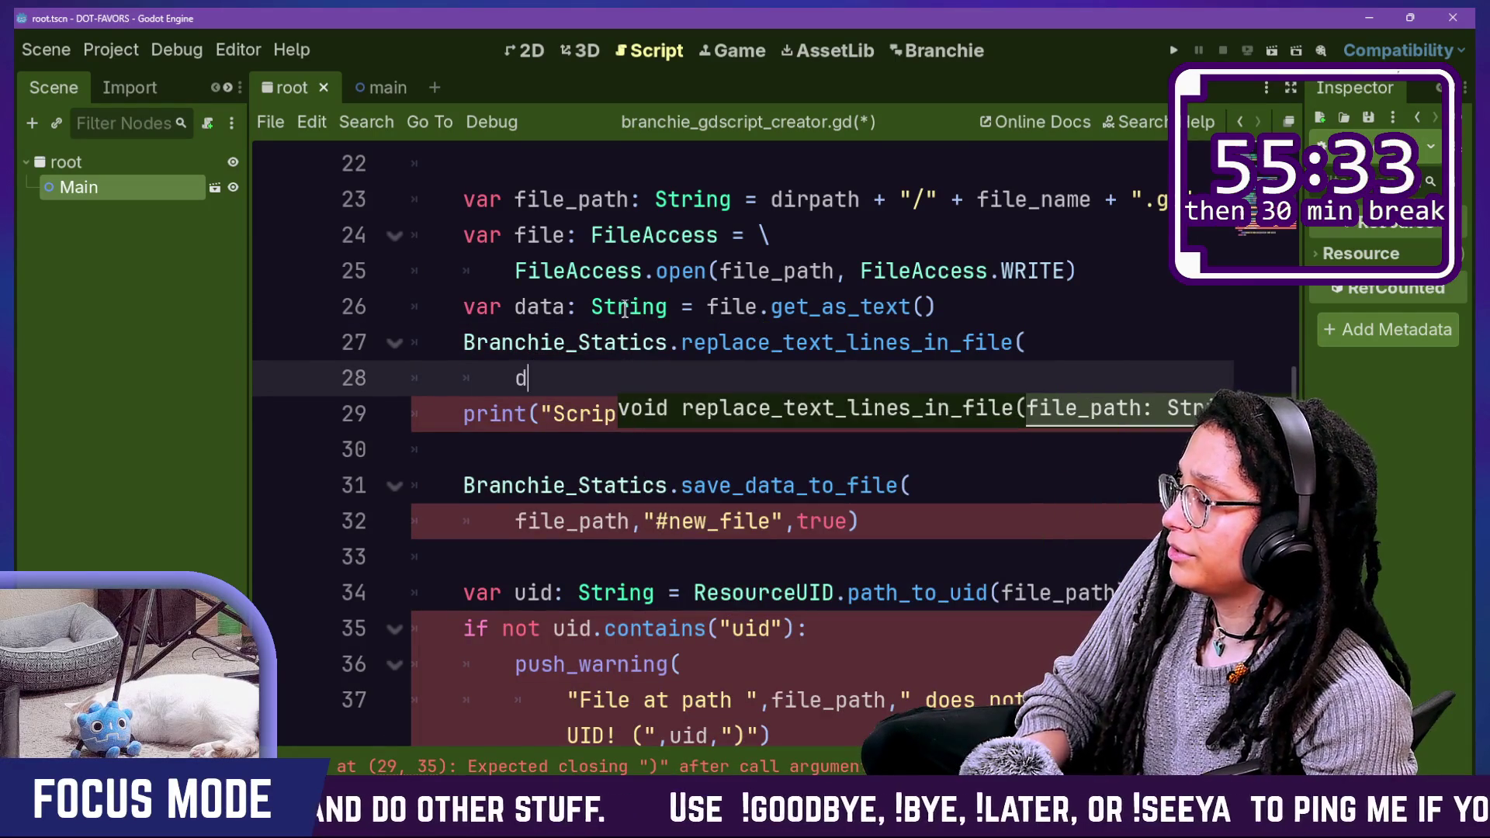
text(ata)
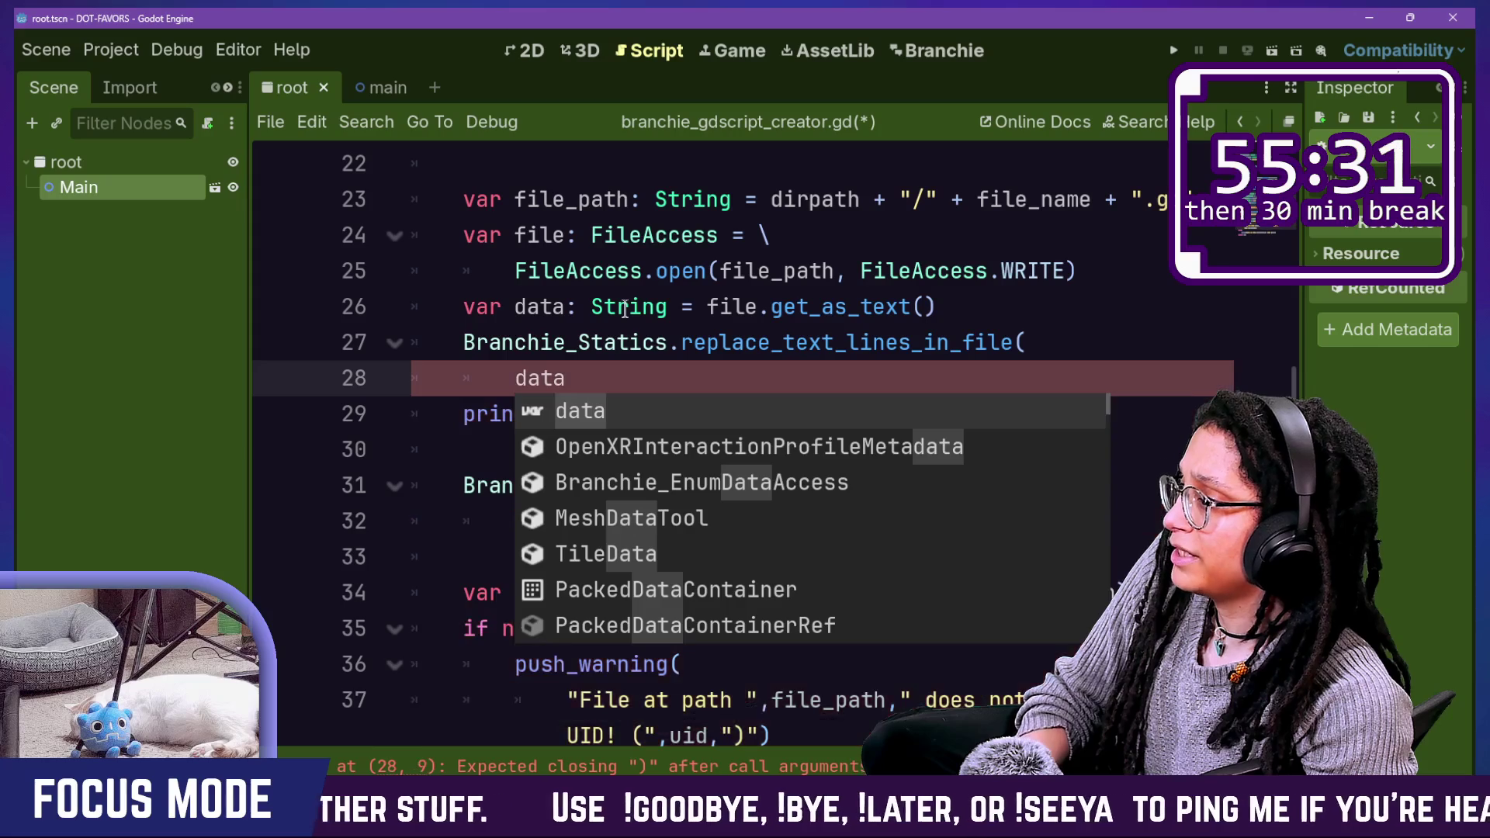
text(,)
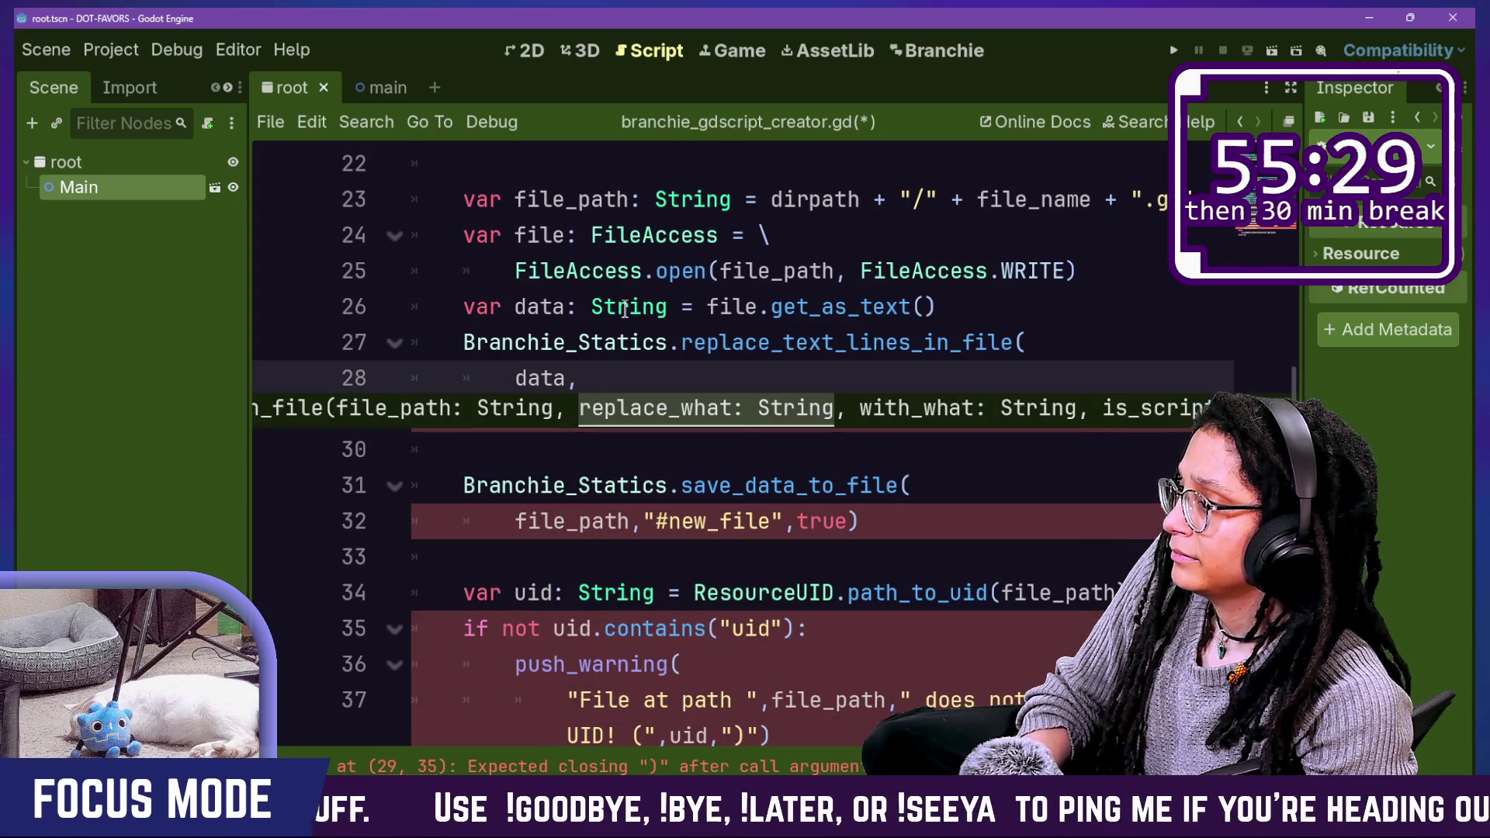
text(f)
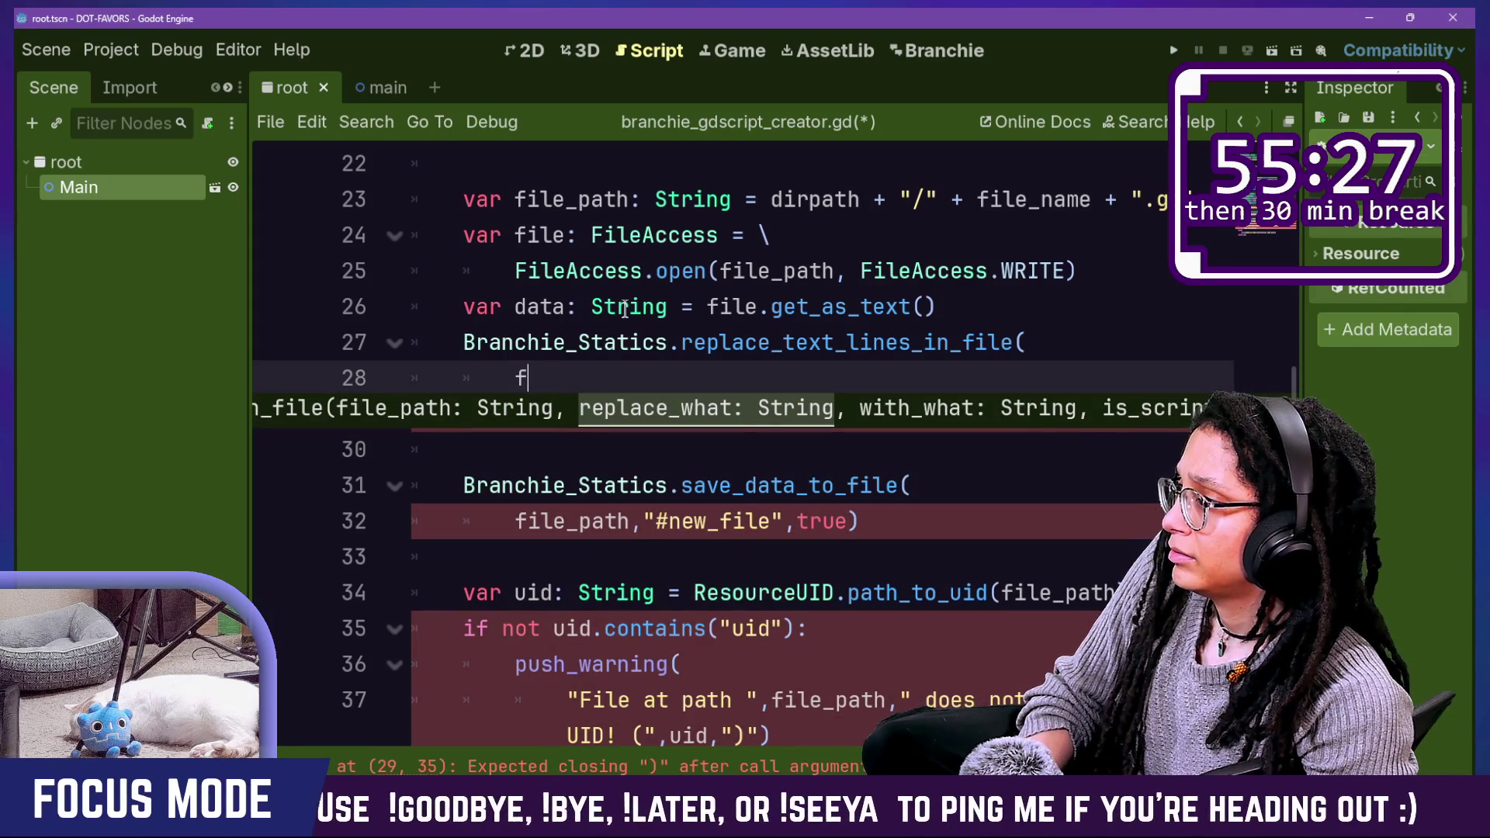
text(ile_path,)
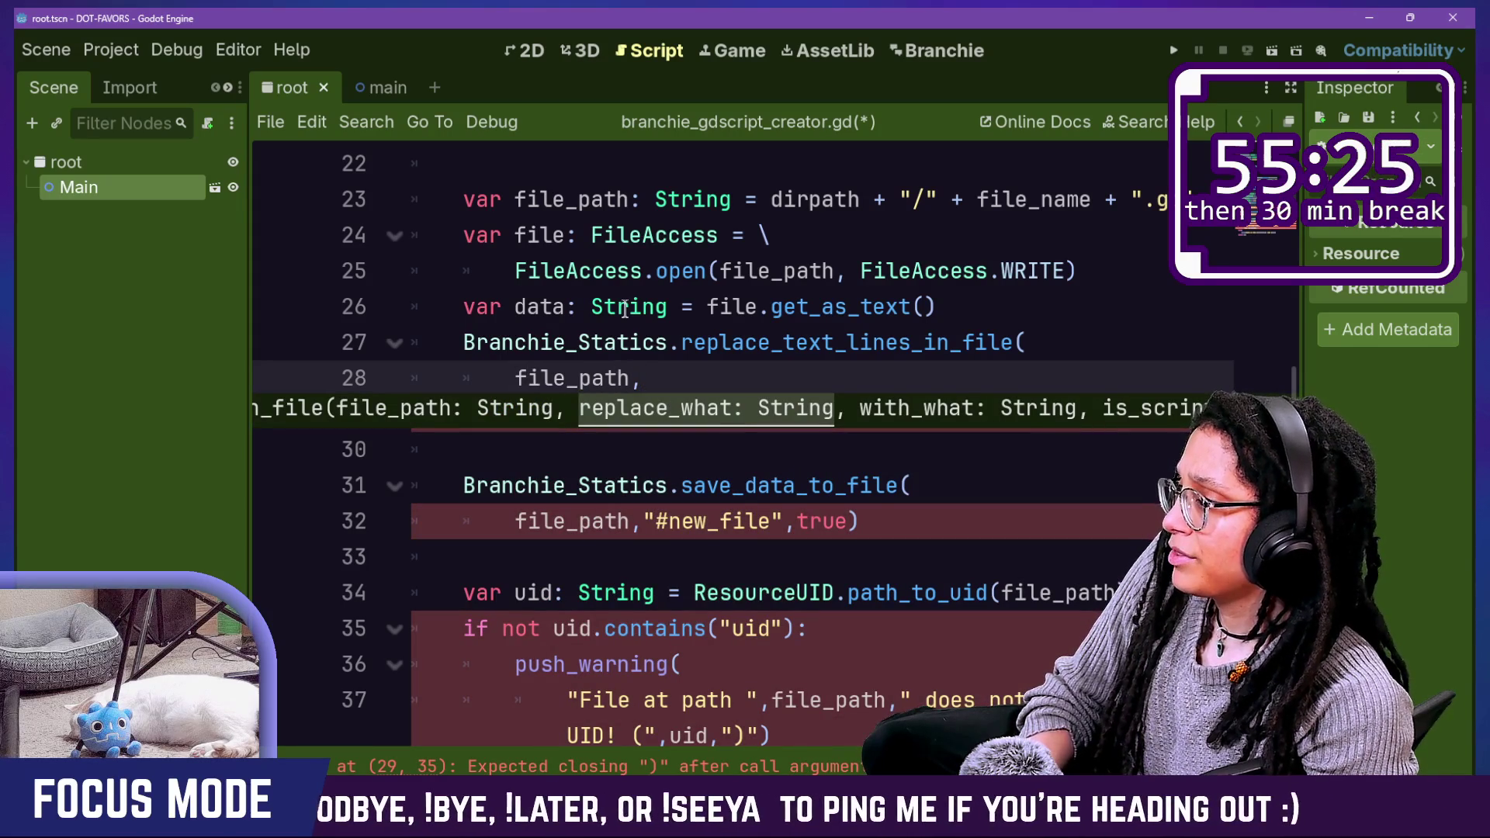
text(data,)
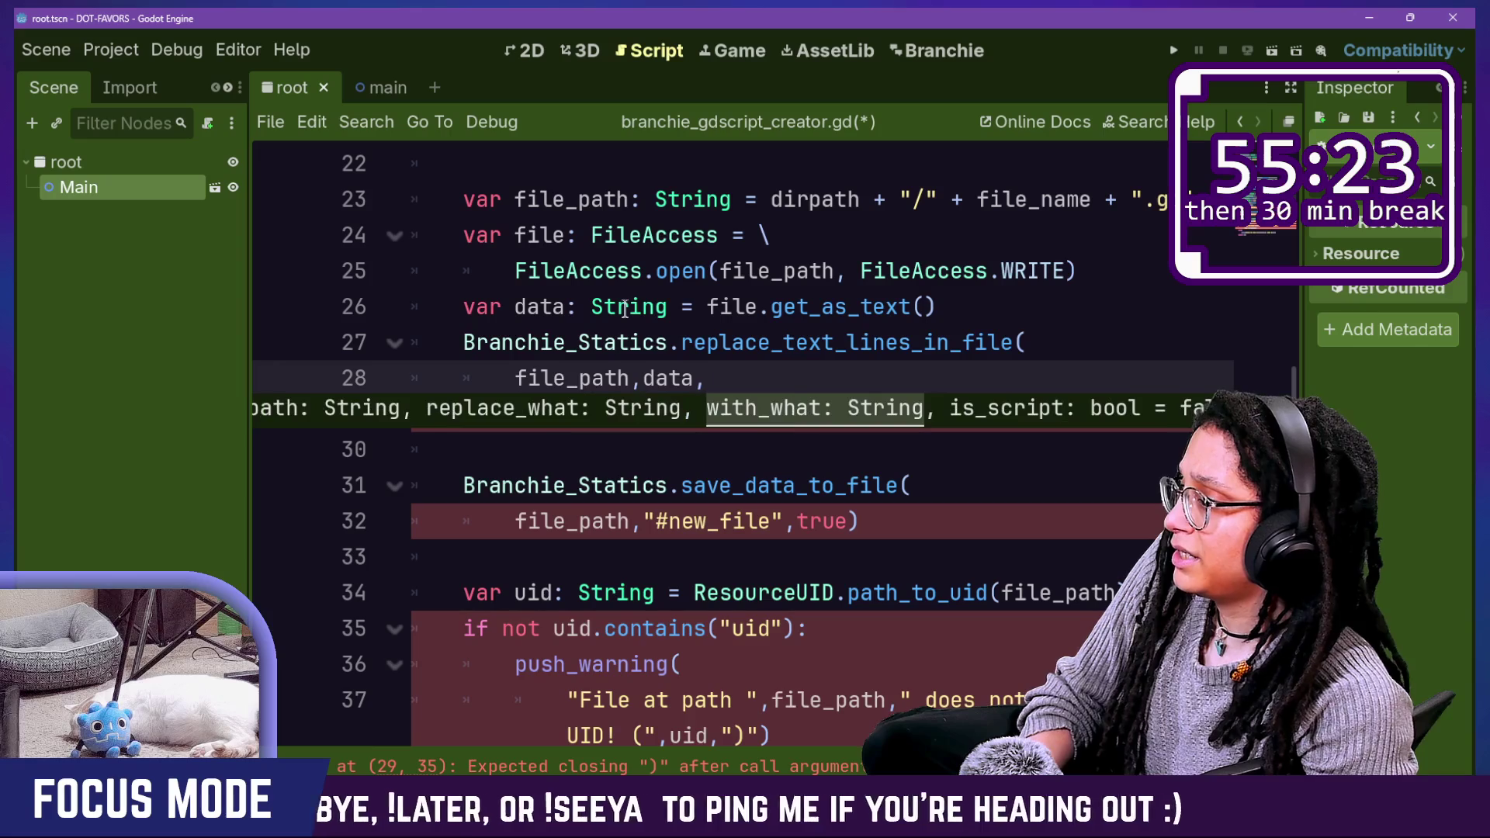
drag(638, 521, 786, 522)
key(ctrl+c)
click(759, 378)
key(ctrl+v)
text(,)
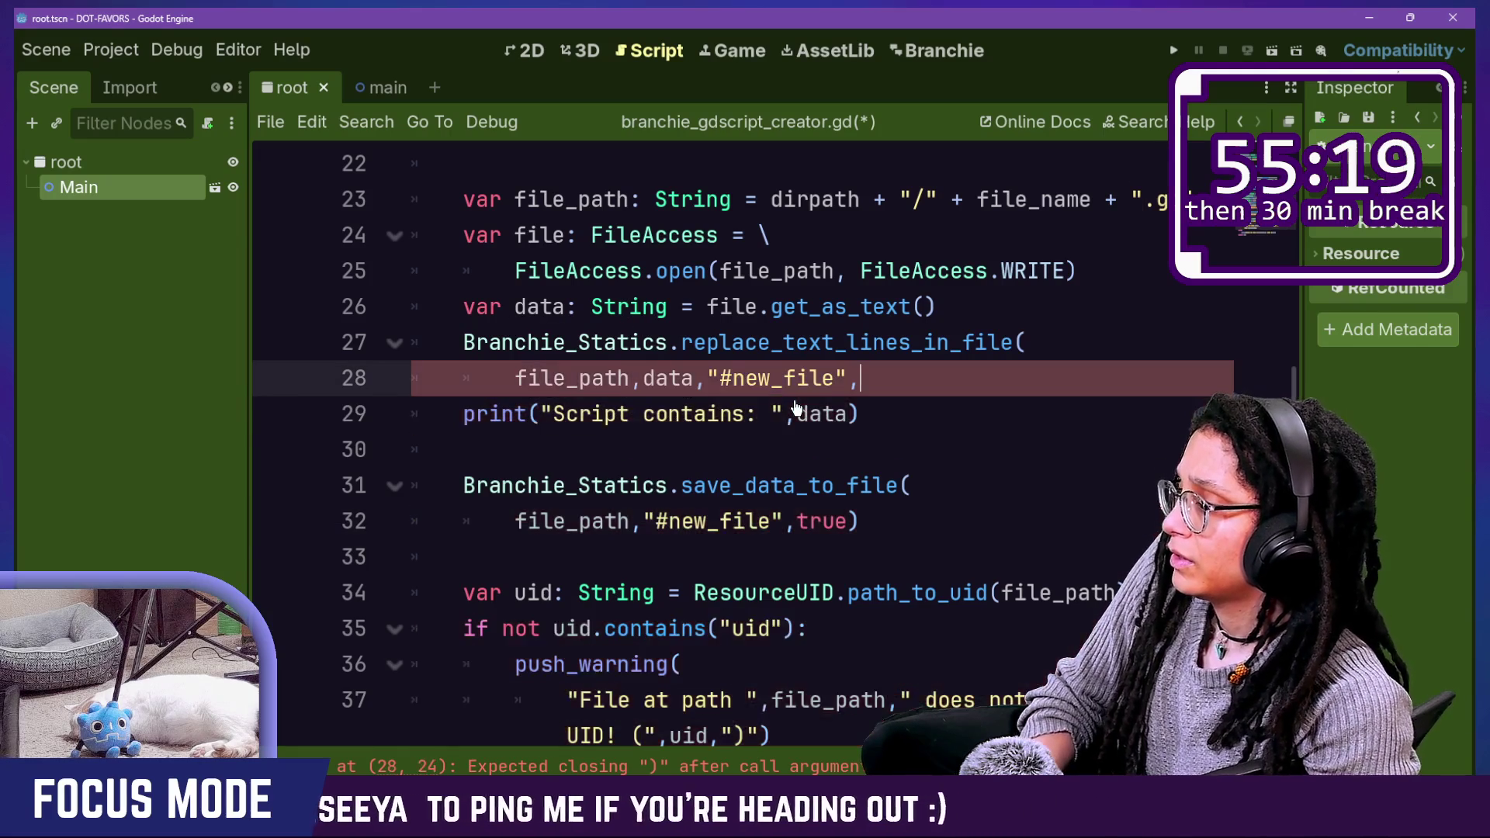
text(true))
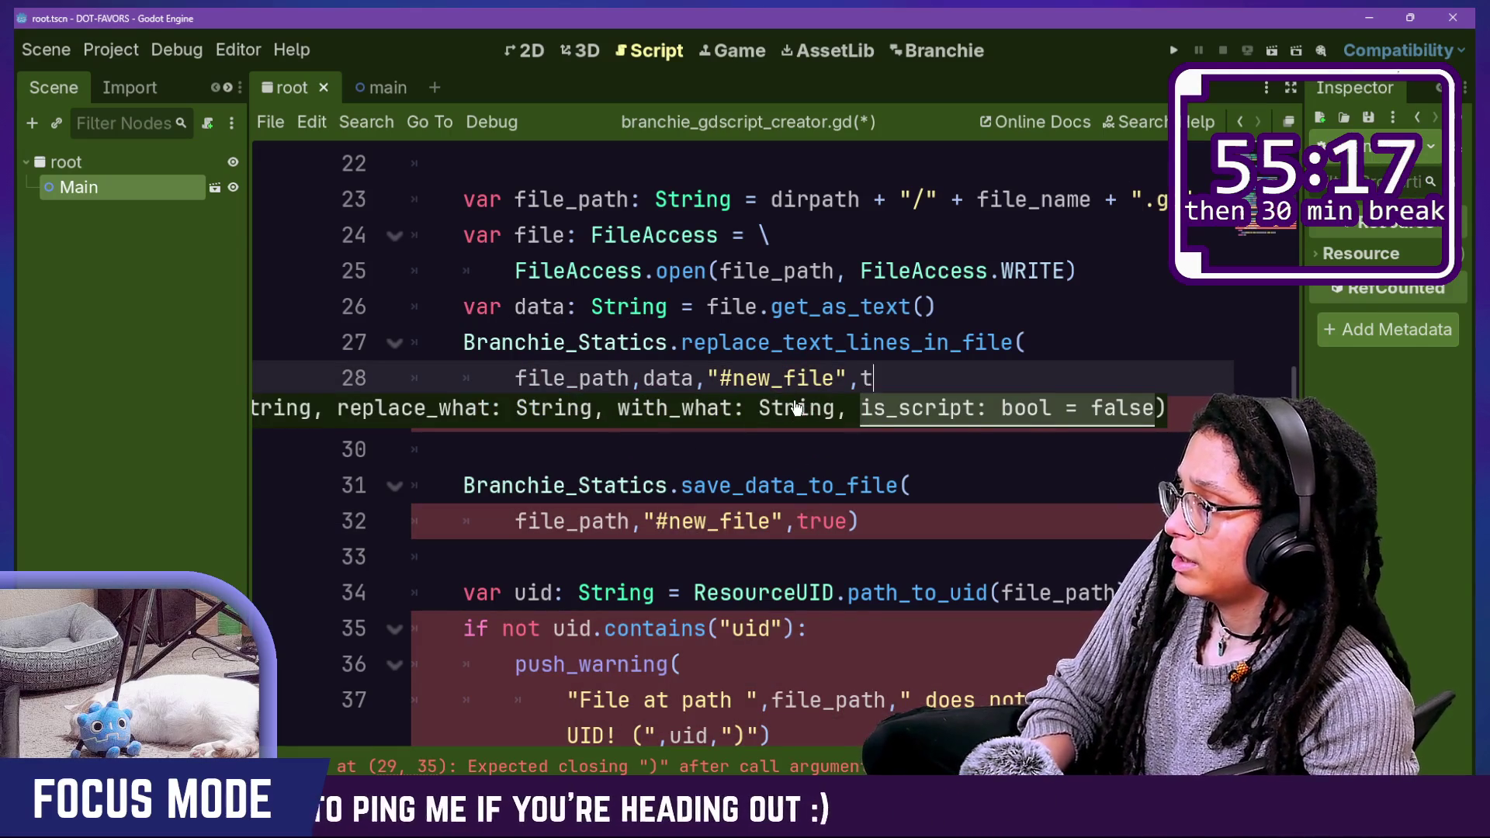
Step: Delete the separate save-to-file call and save the script
key(Up)
key(Up)
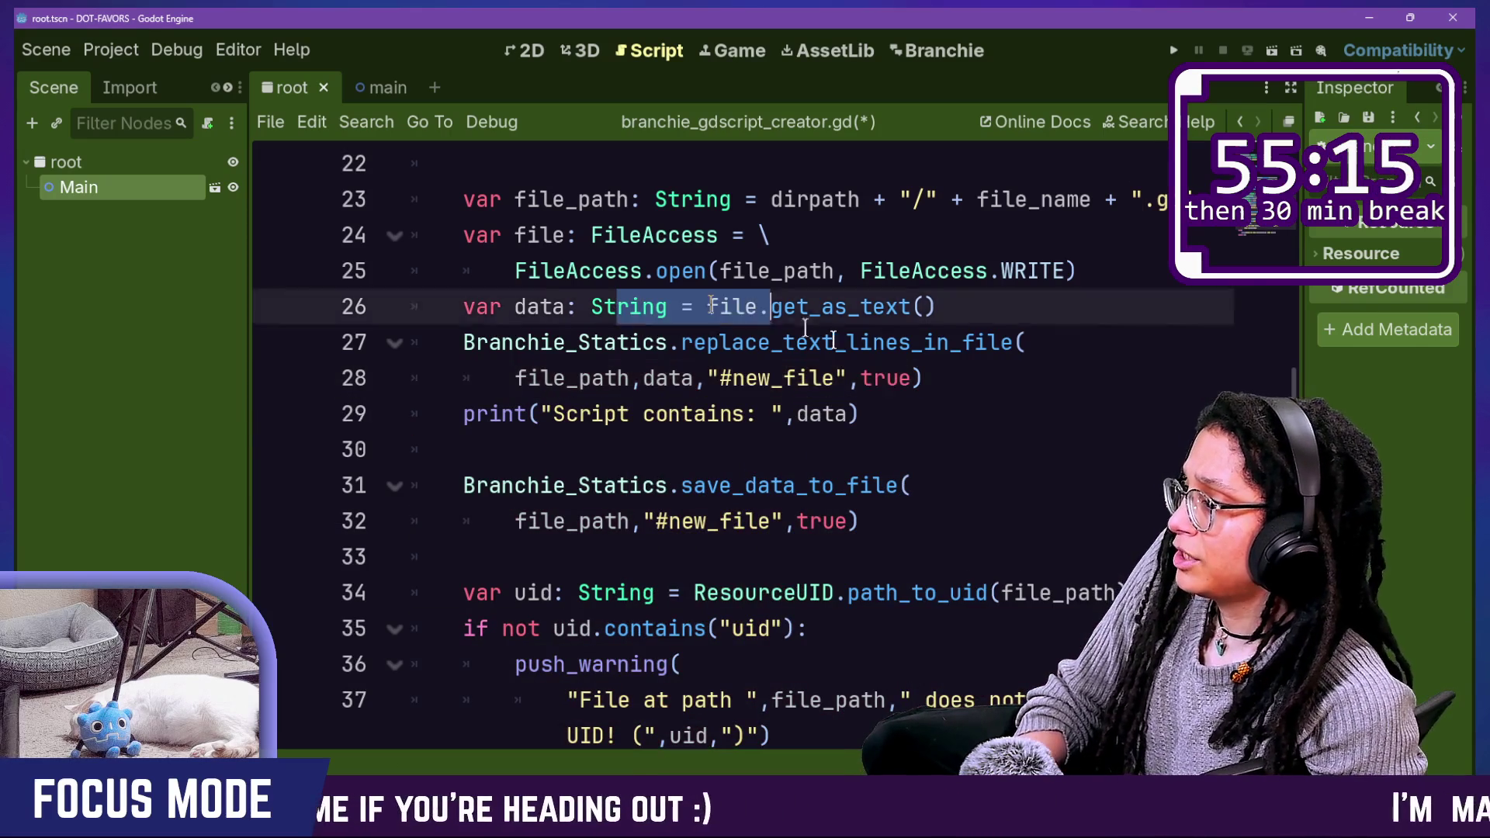
key(Down)
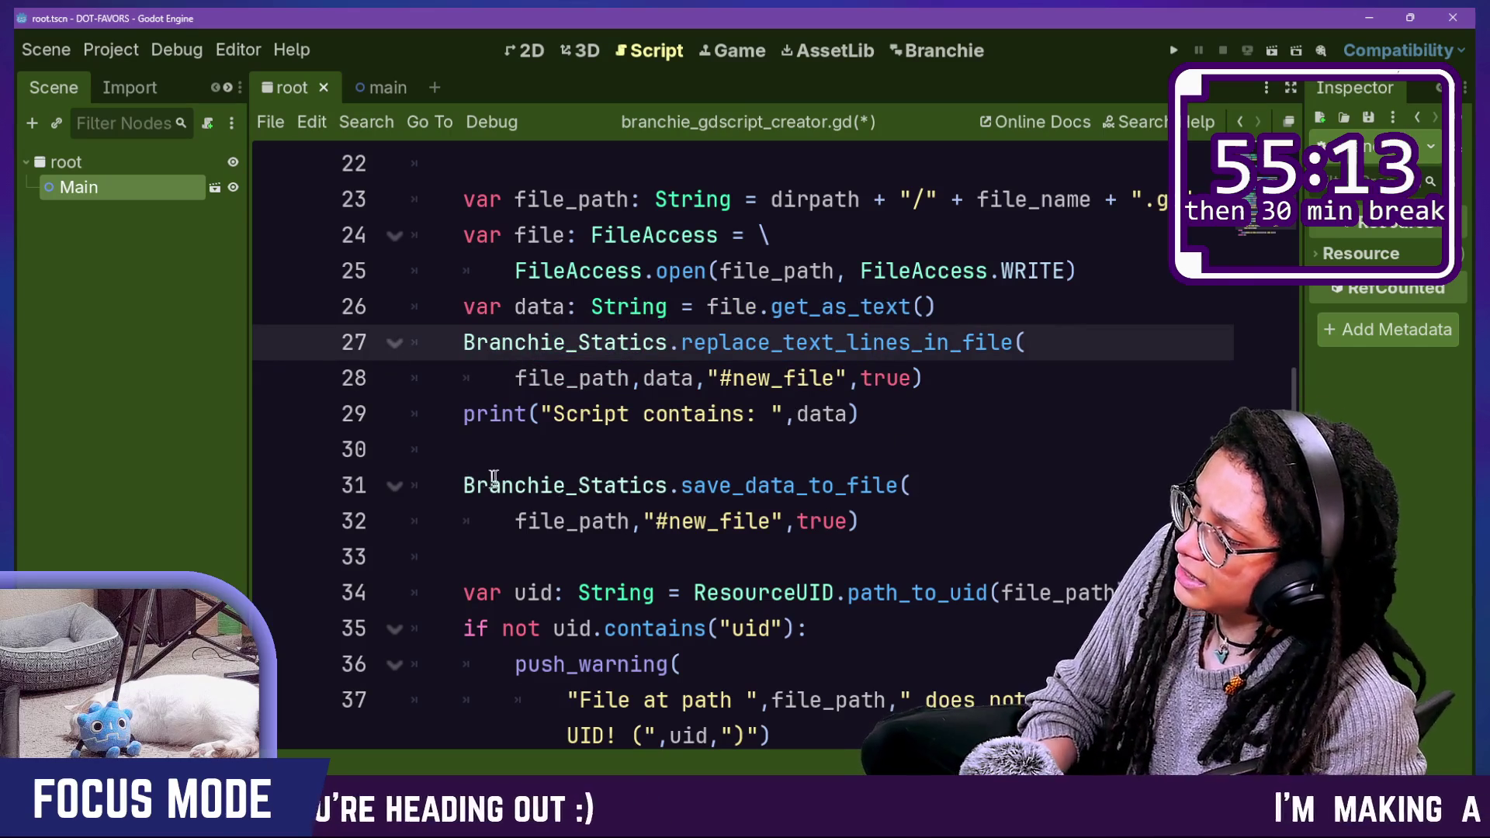
drag(489, 464, 964, 509)
key(BackSpace)
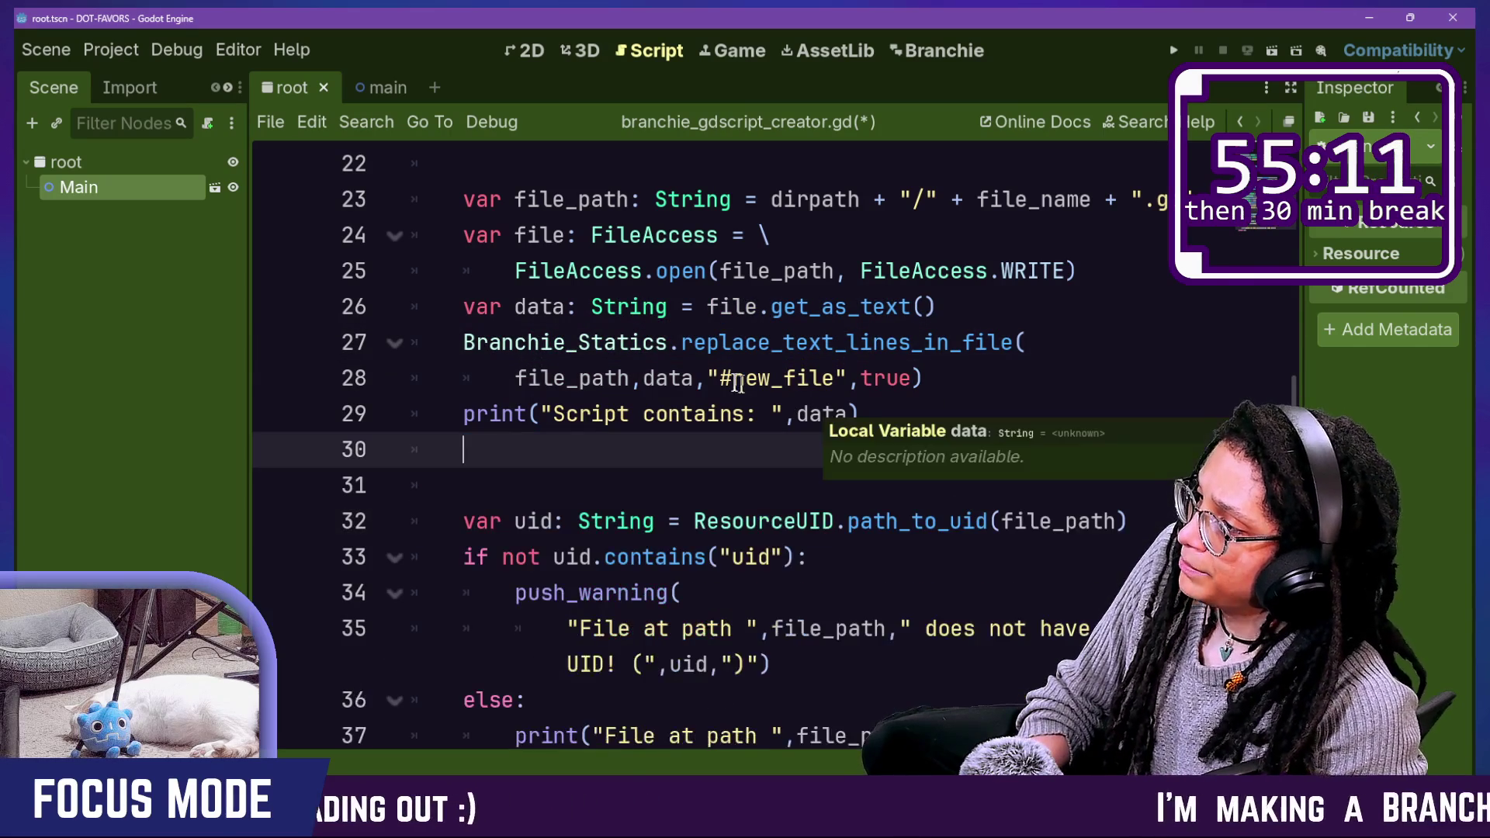
drag(705, 306, 1008, 376)
click(1009, 375)
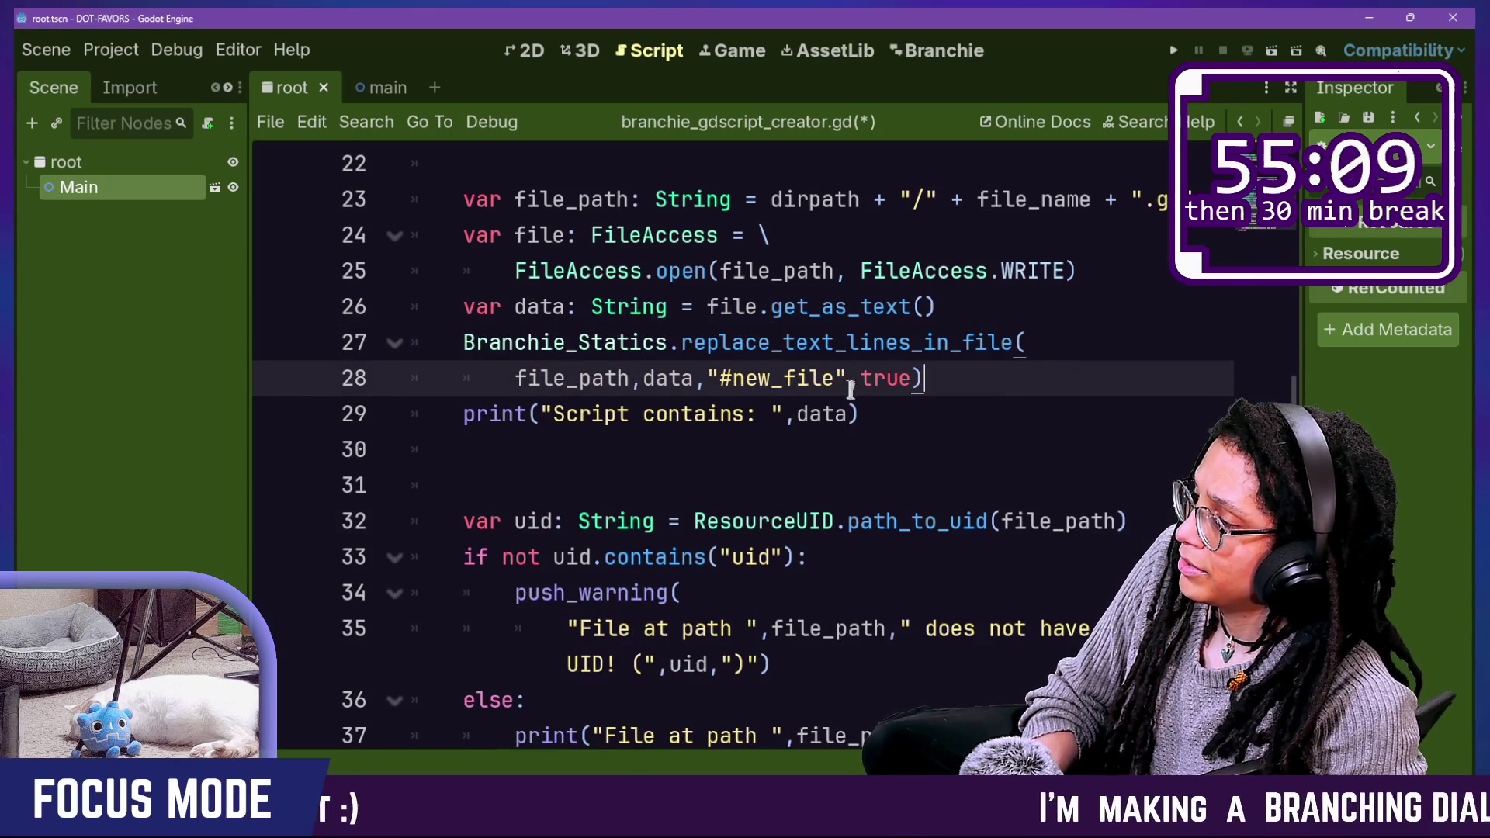
key(ctrl+s)
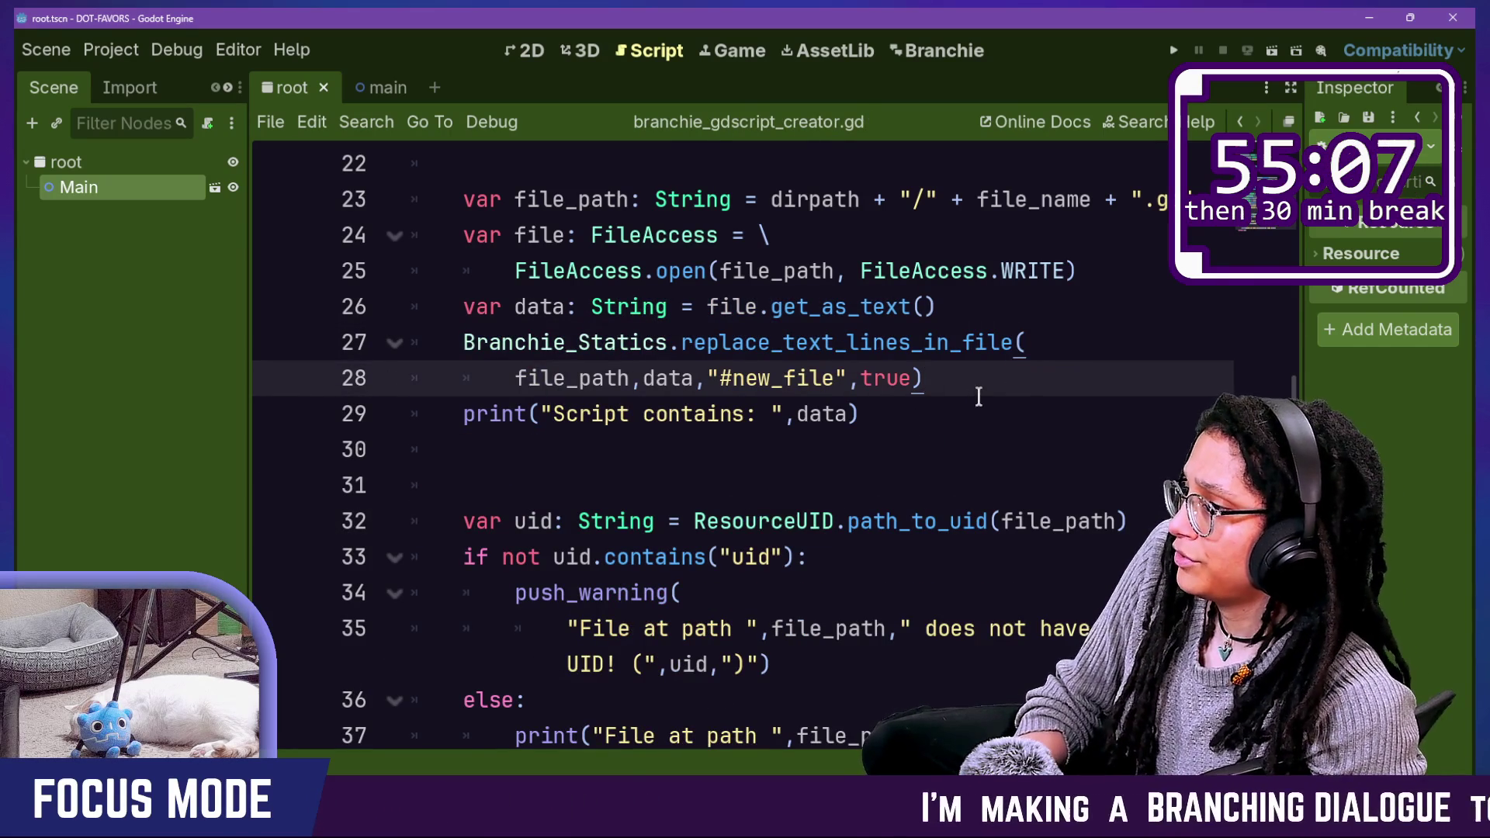
Step: Tidy the blank lines below the print call and save the script again
key(Return)
click(576, 534)
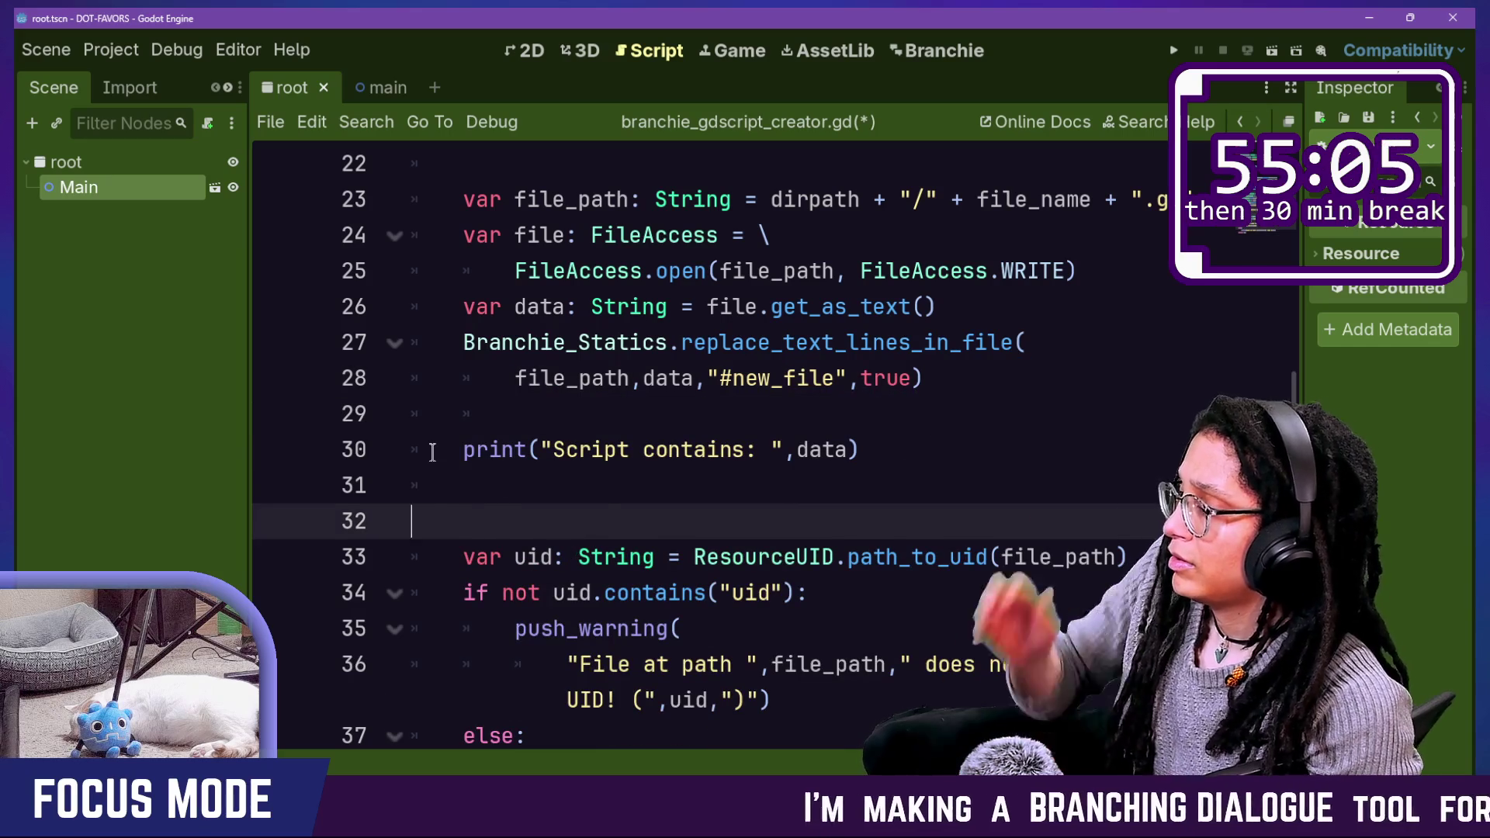
key(BackSpace)
key(BackSpace)
scroll(821, 546, down, 1)
key(ctrl+s)
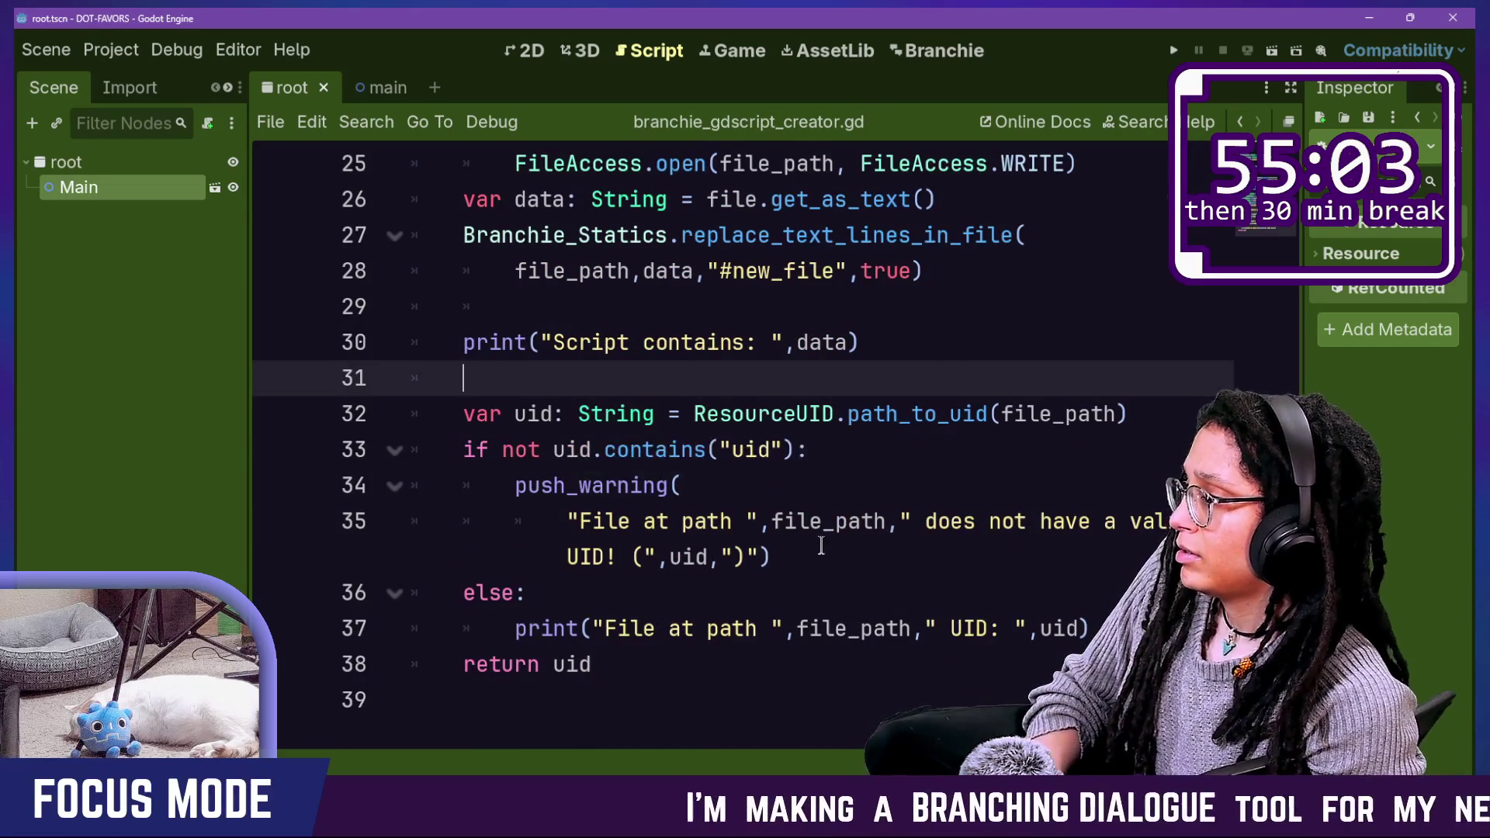
Step: Highlight the replace-lines call and the UID lookup on lines 32–33 while explaining
mouse_move(757, 235)
mouse_down()
mouse_move(846, 272)
mouse_move(777, 241)
mouse_move(988, 233)
mouse_move(942, 269)
mouse_up()
click(620, 199)
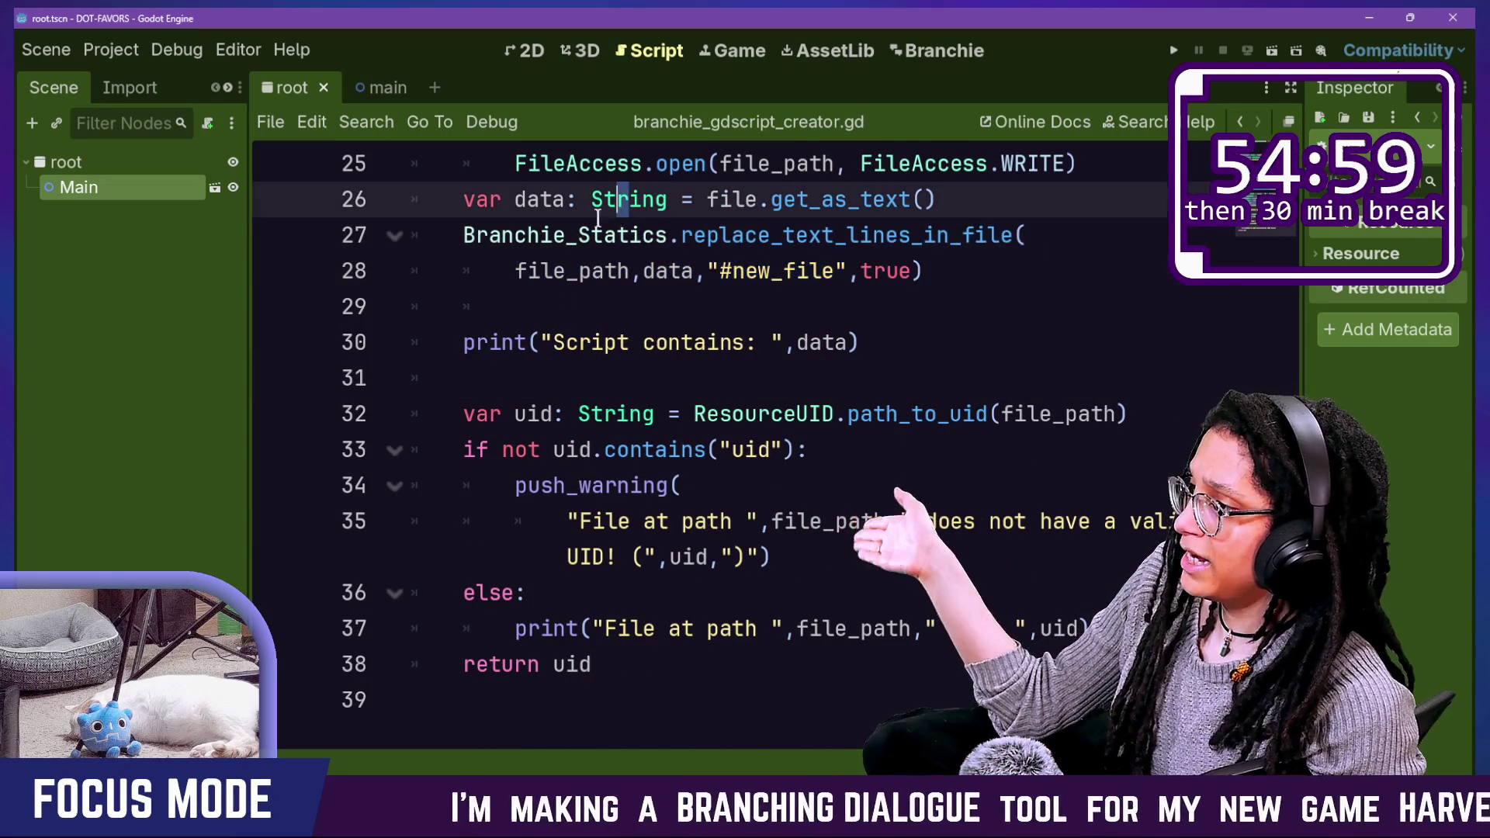
drag(677, 237, 998, 235)
click(998, 235)
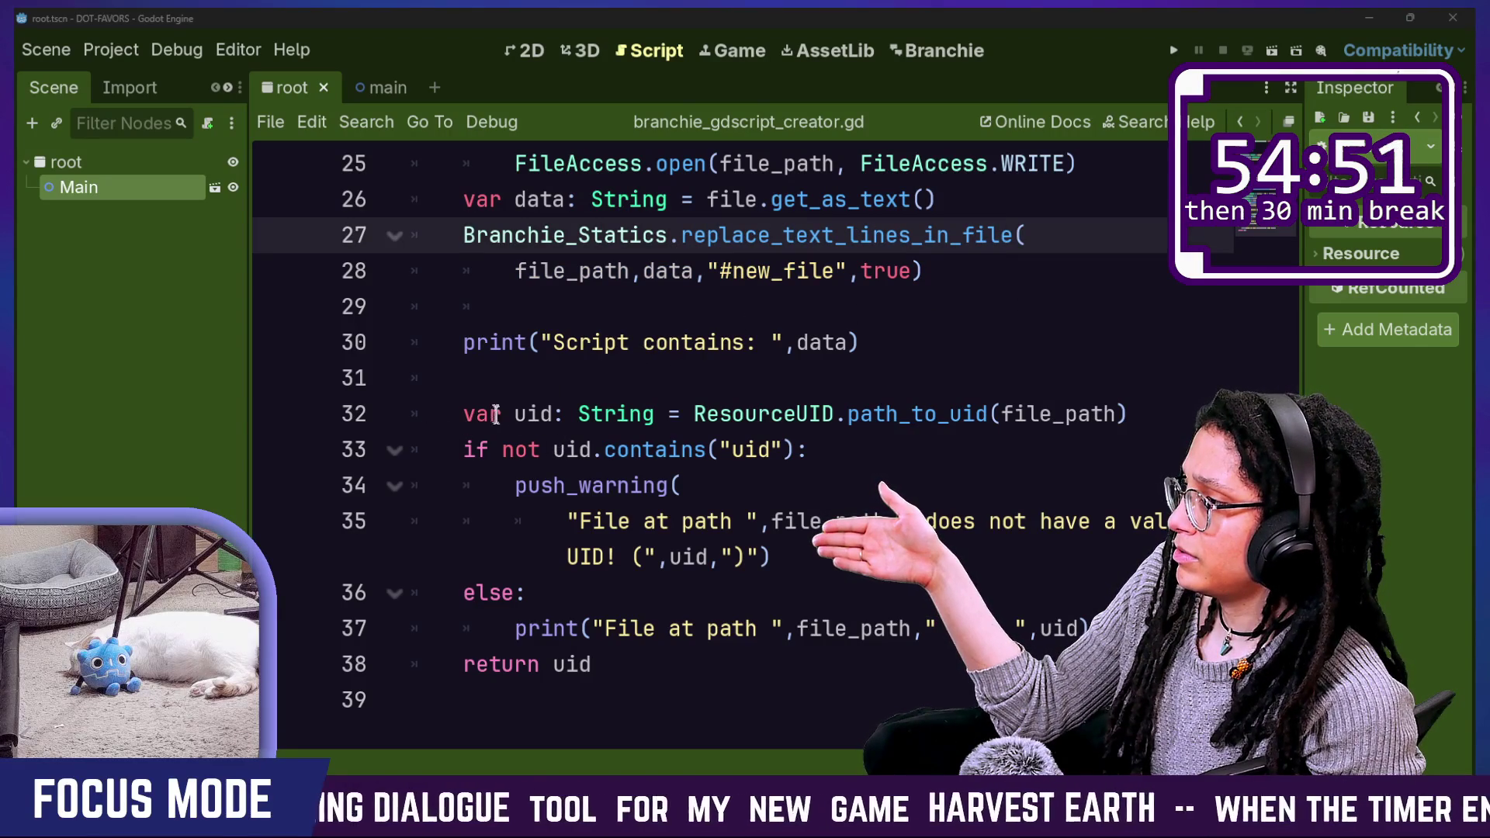
drag(475, 413, 1111, 448)
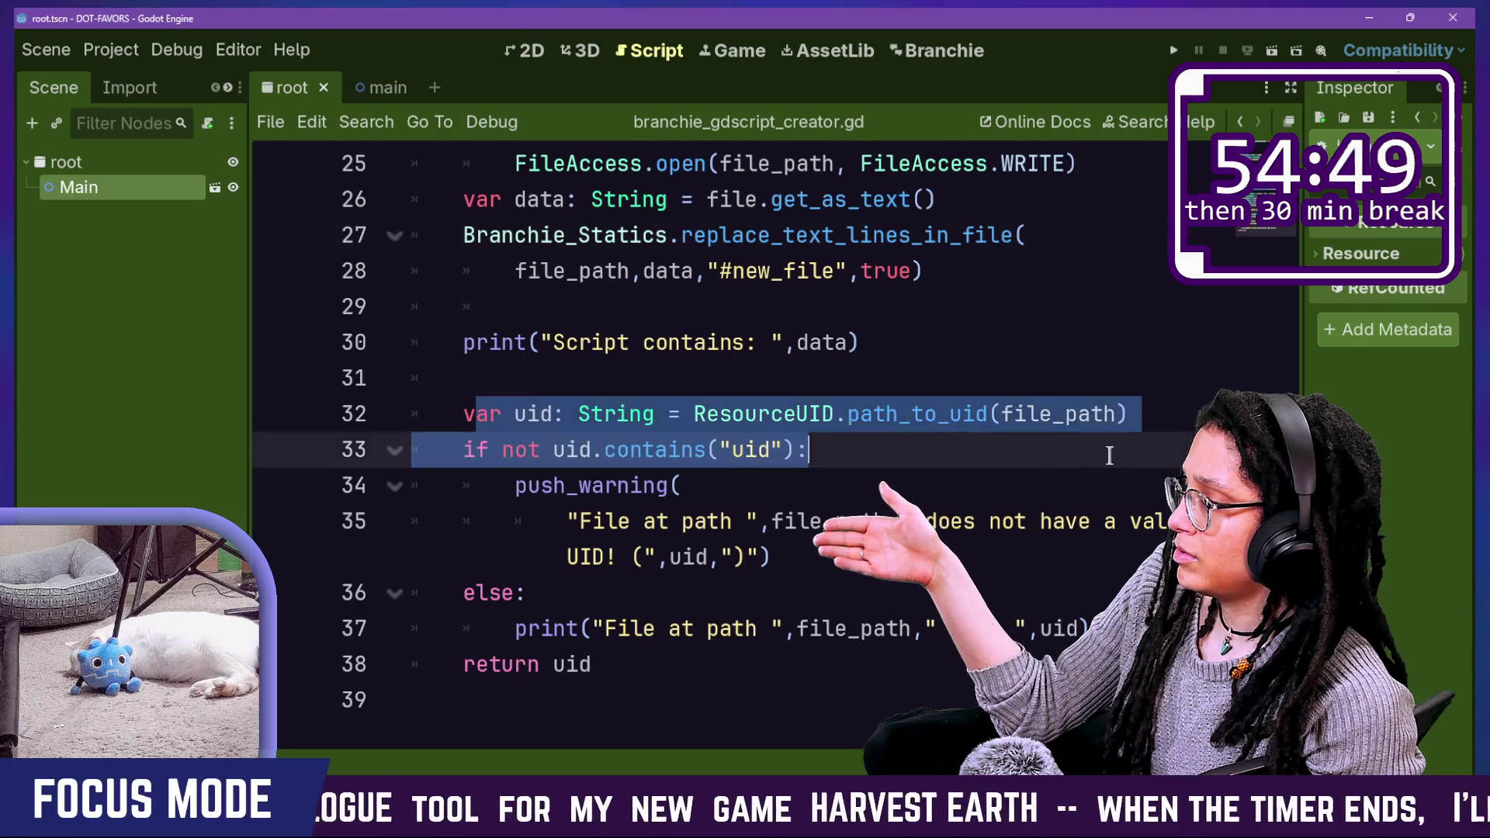
click(1112, 449)
key(Down)
key(Down)
key(Down)
key(Down)
key(Down)
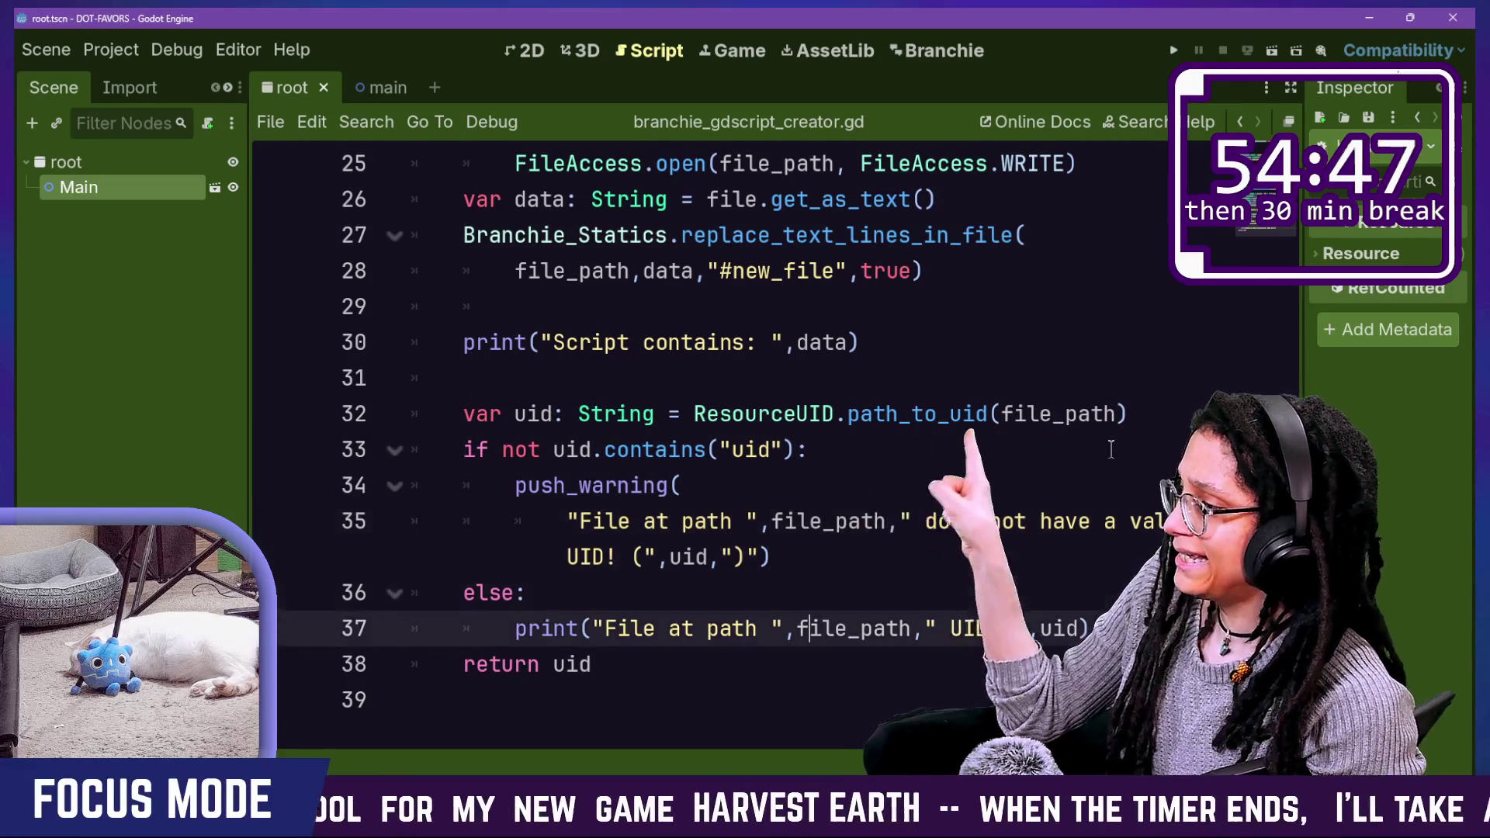
Step: Review the UID check on lines 32–36 and its push_warning message
scroll(731, 555, down, 1)
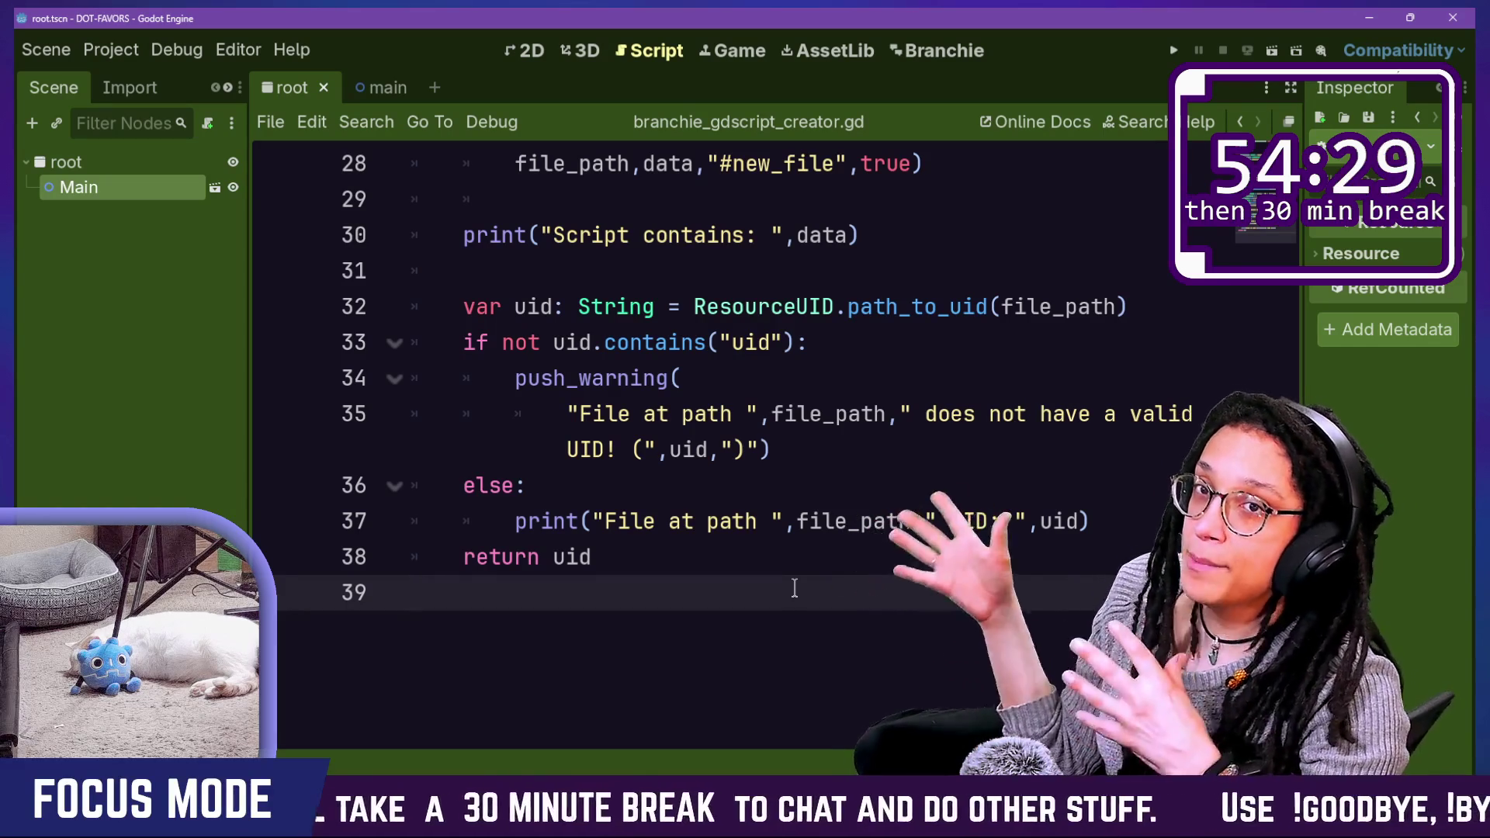
click(822, 454)
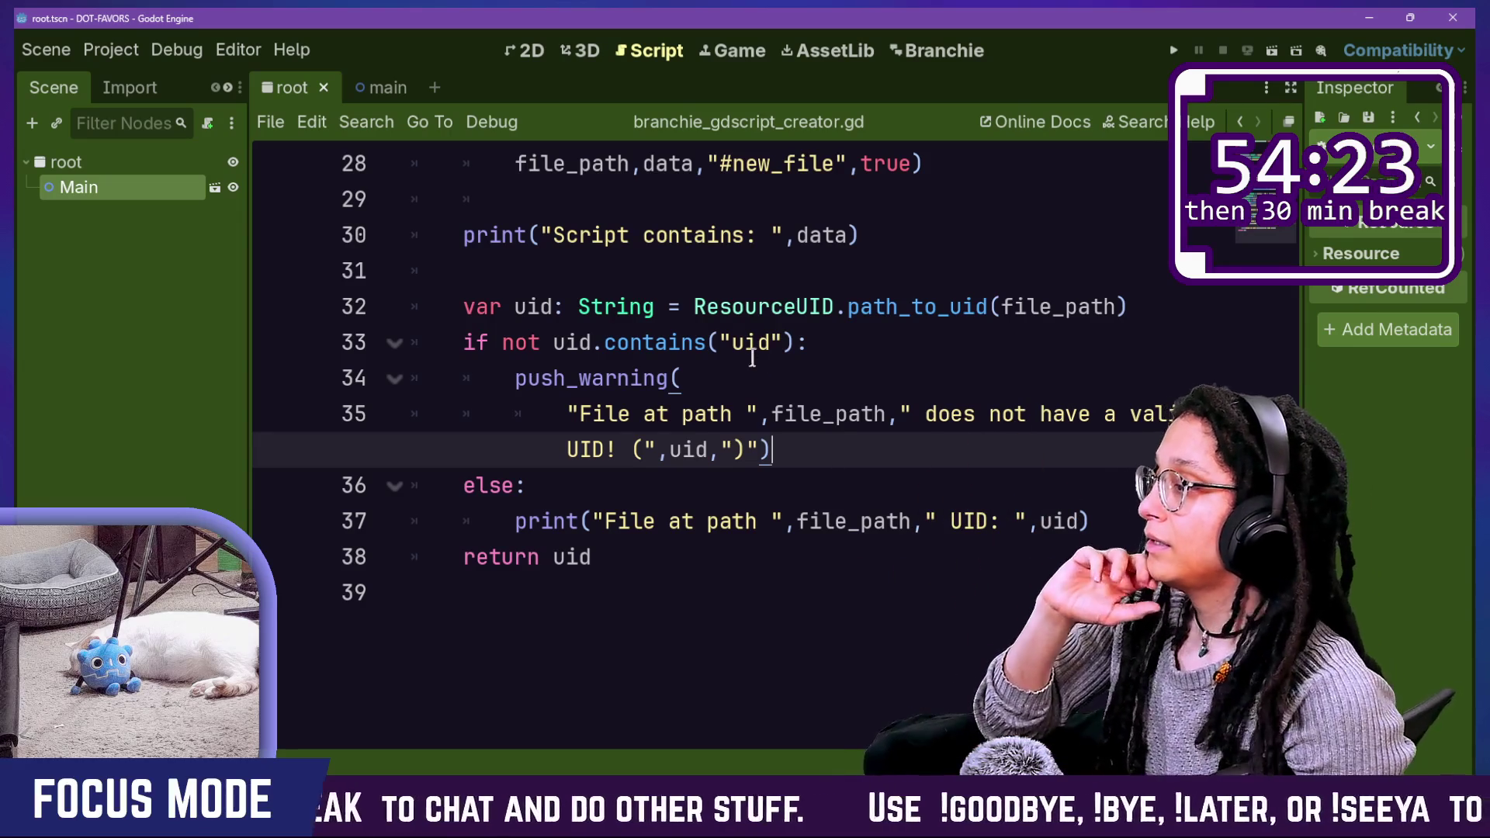
drag(758, 306, 908, 466)
click(932, 522)
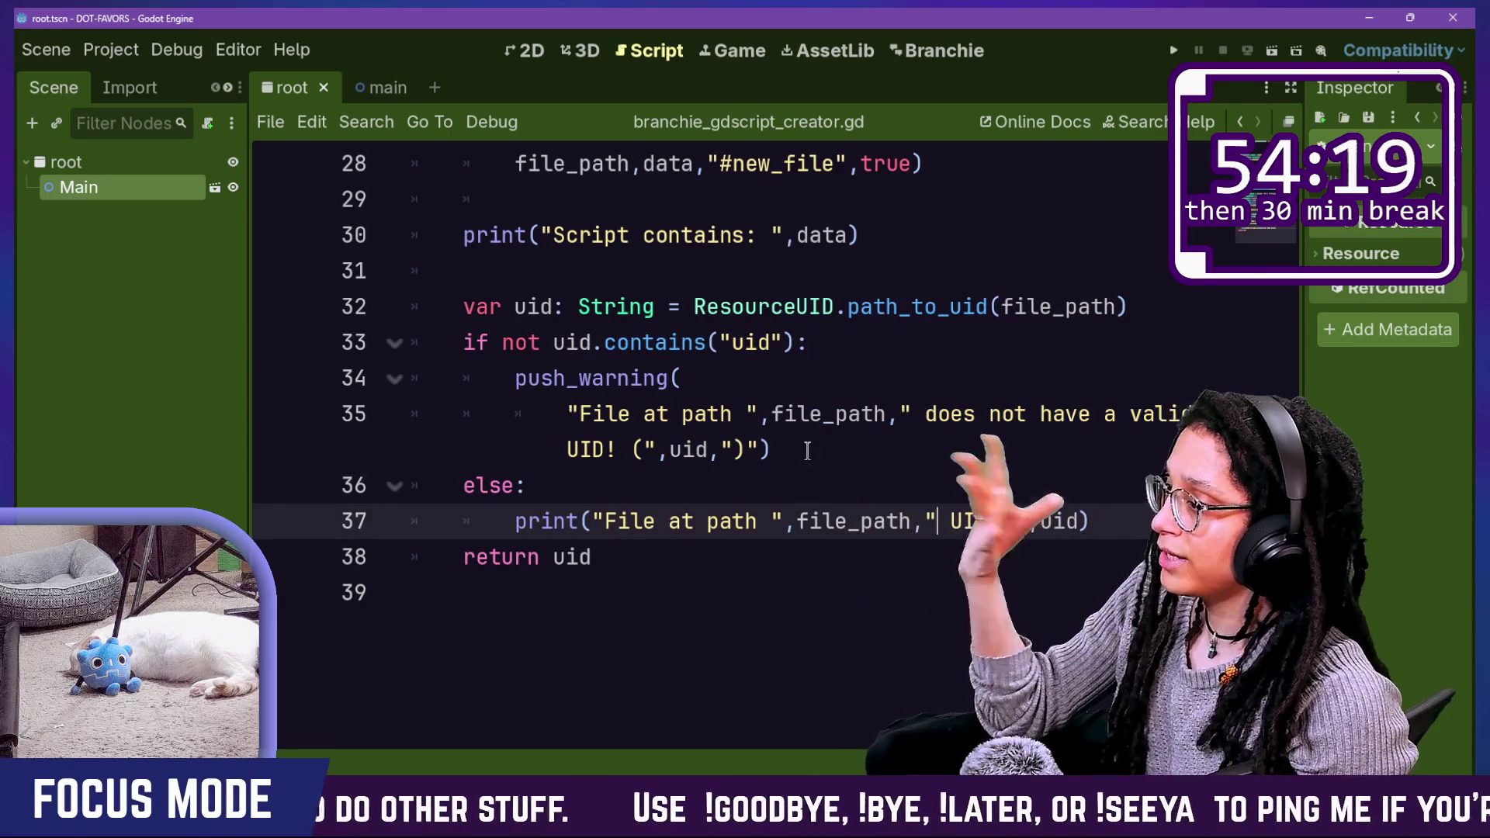
click(814, 452)
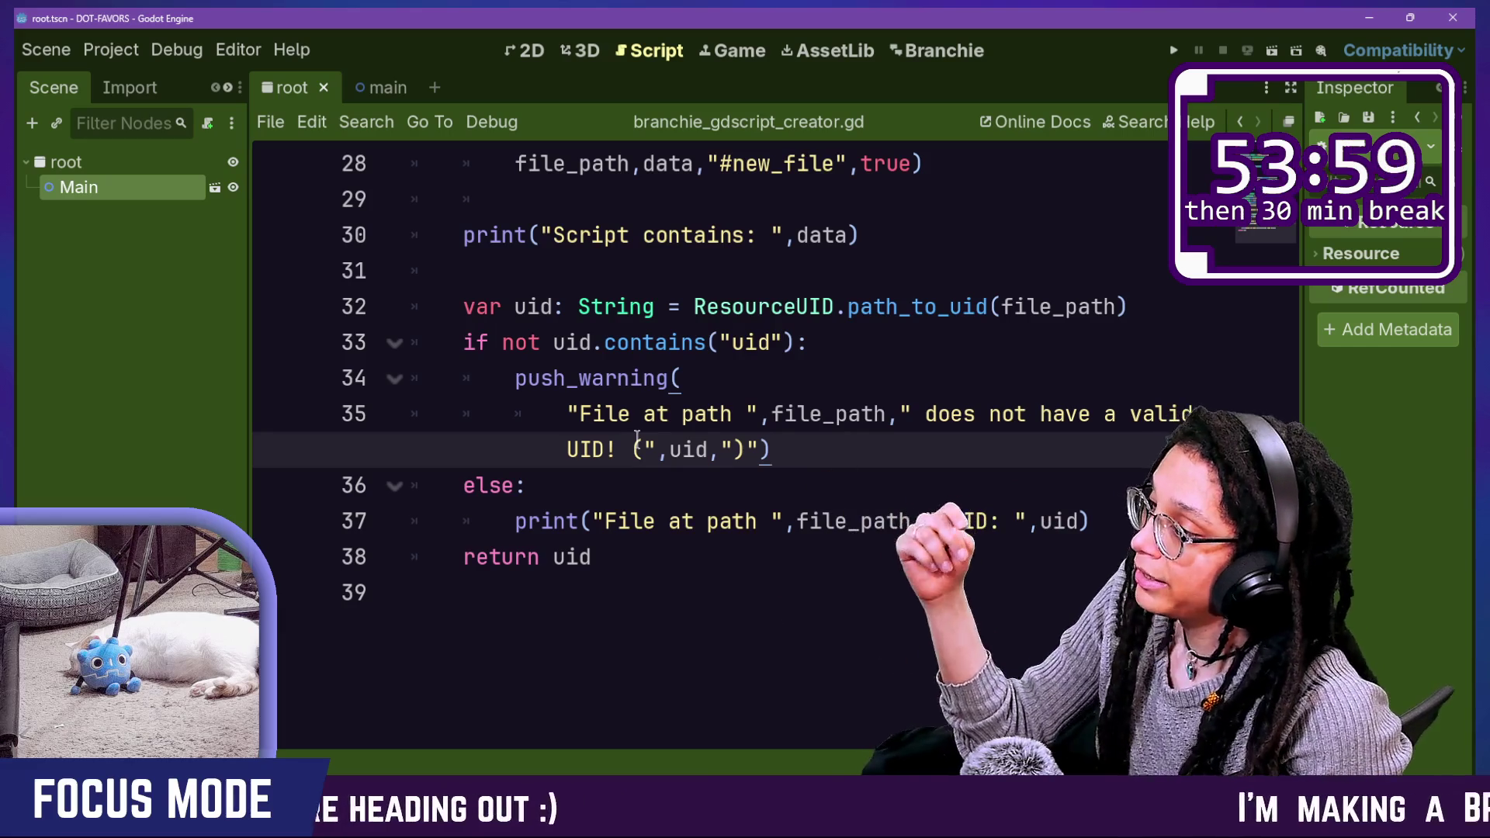
click(812, 380)
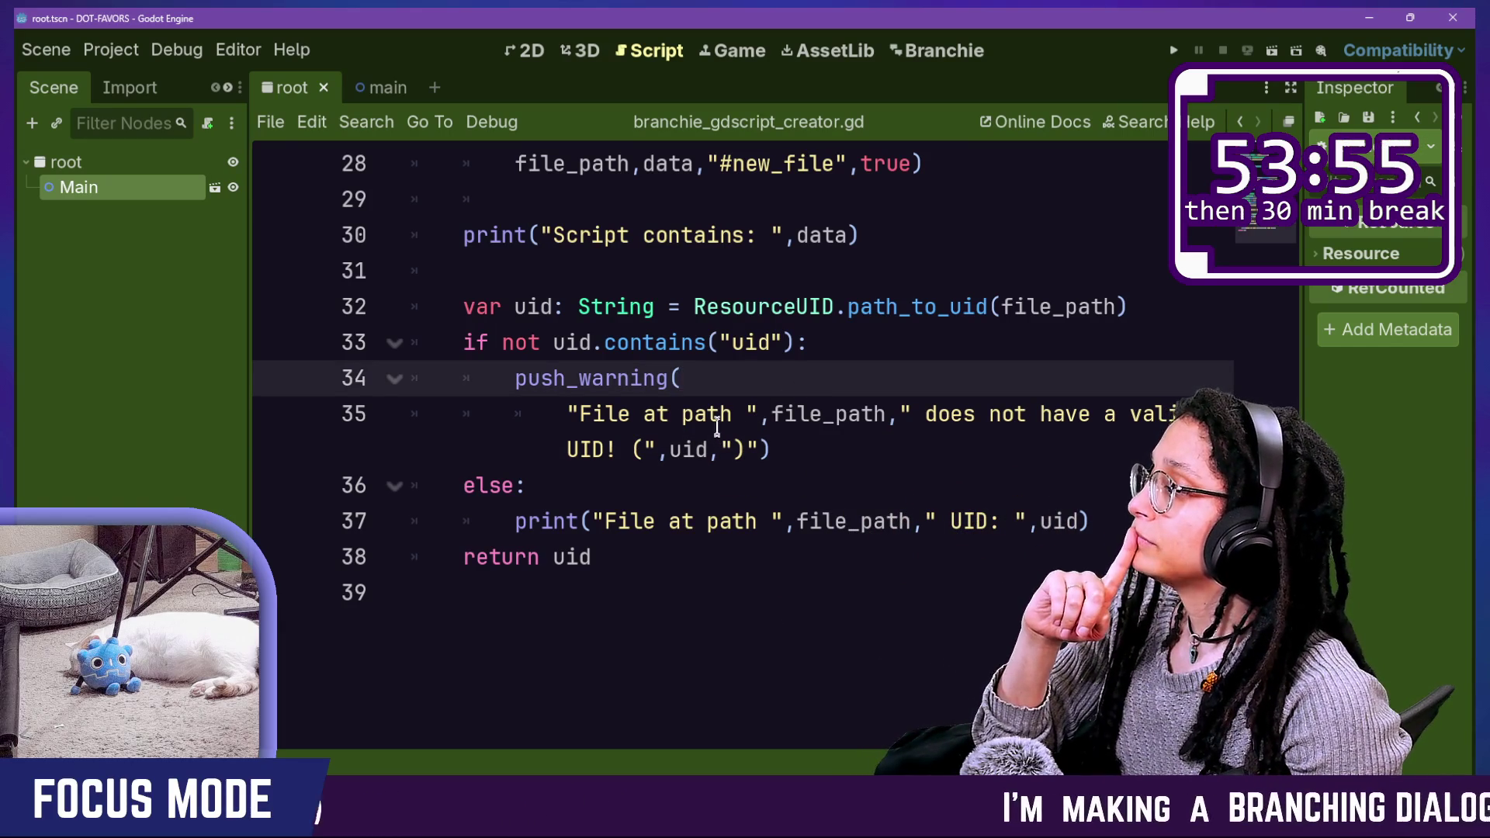
drag(650, 295, 681, 499)
click(705, 543)
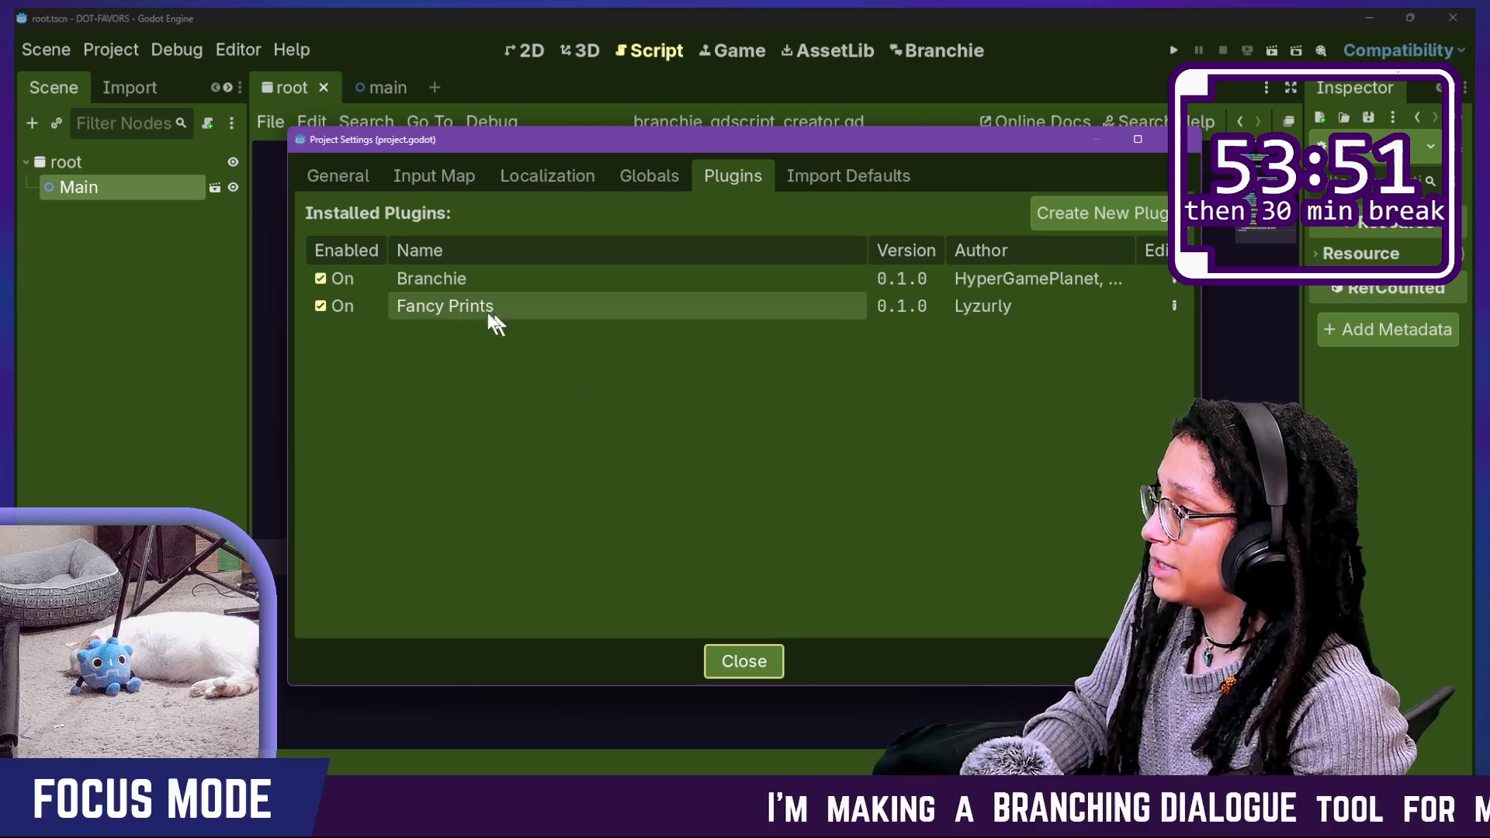
Step: Reload the Branchie plugin by toggling it off and on, then close Project Settings
click(348, 273)
click(347, 275)
key(Escape)
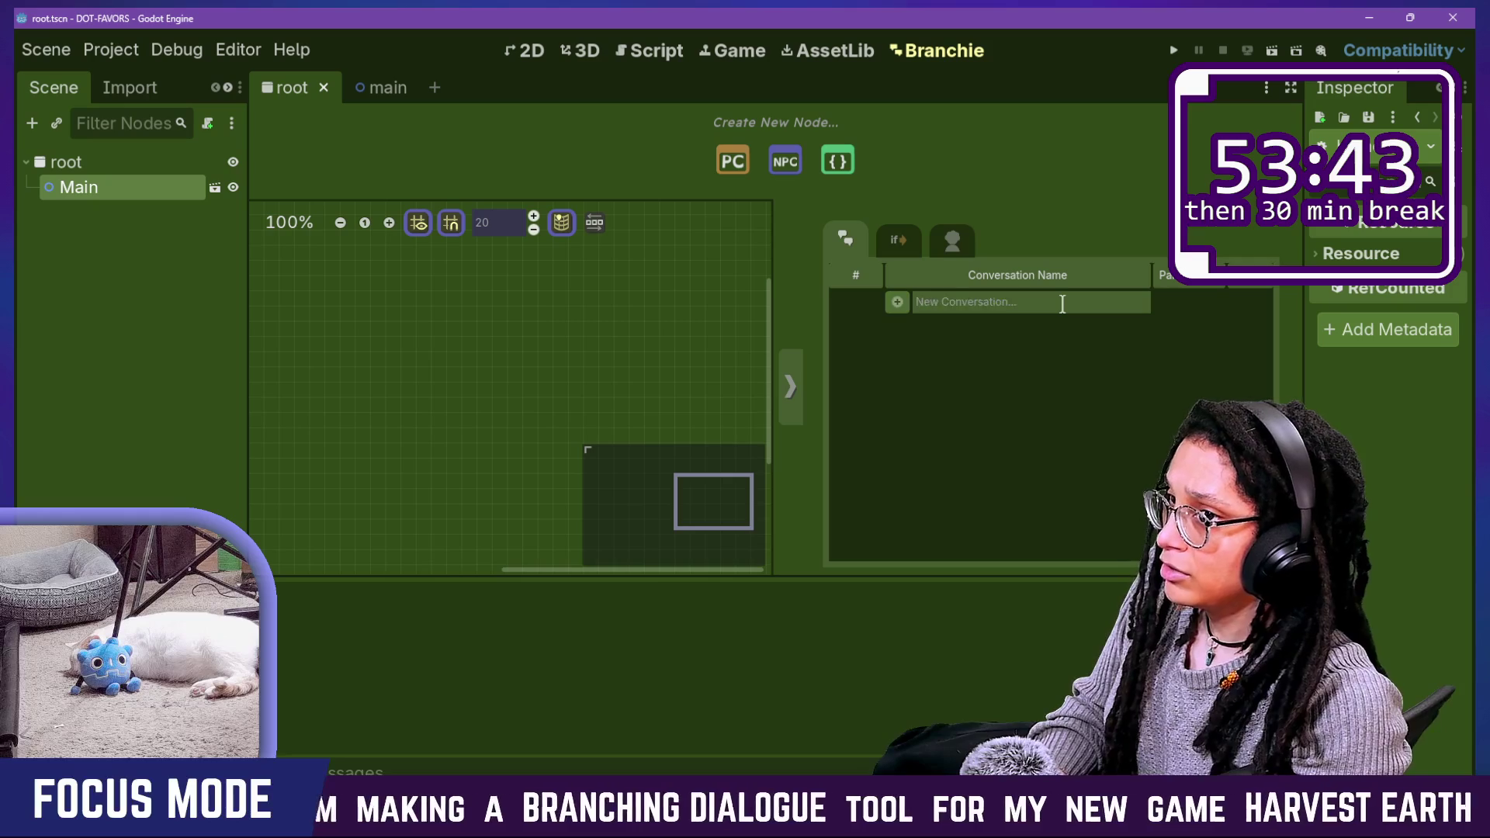
Step: Add the 'another try' conversation and inspect the get_as_text null-value error in the output
text(another try)
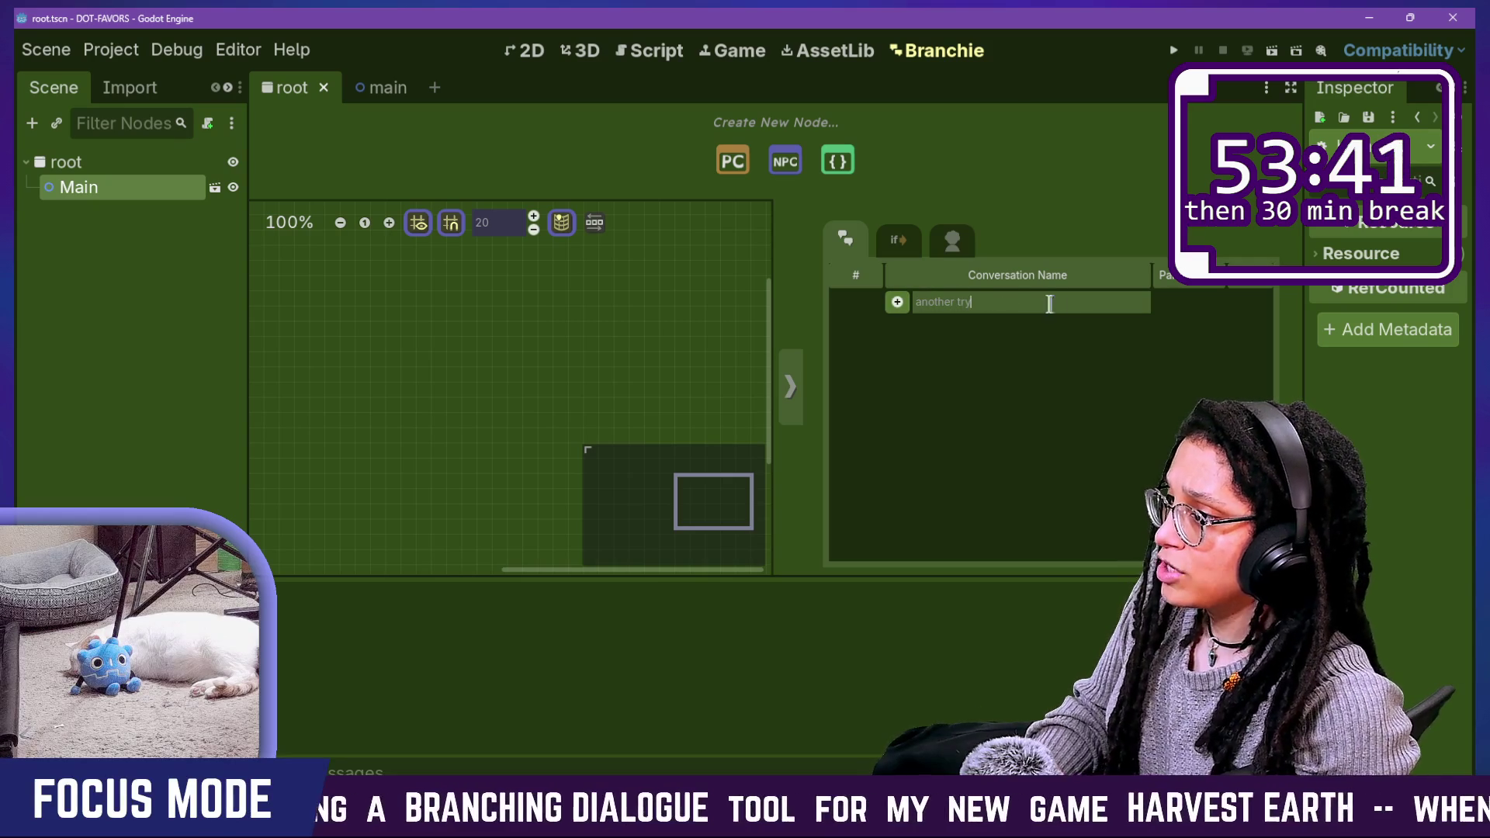
click(897, 302)
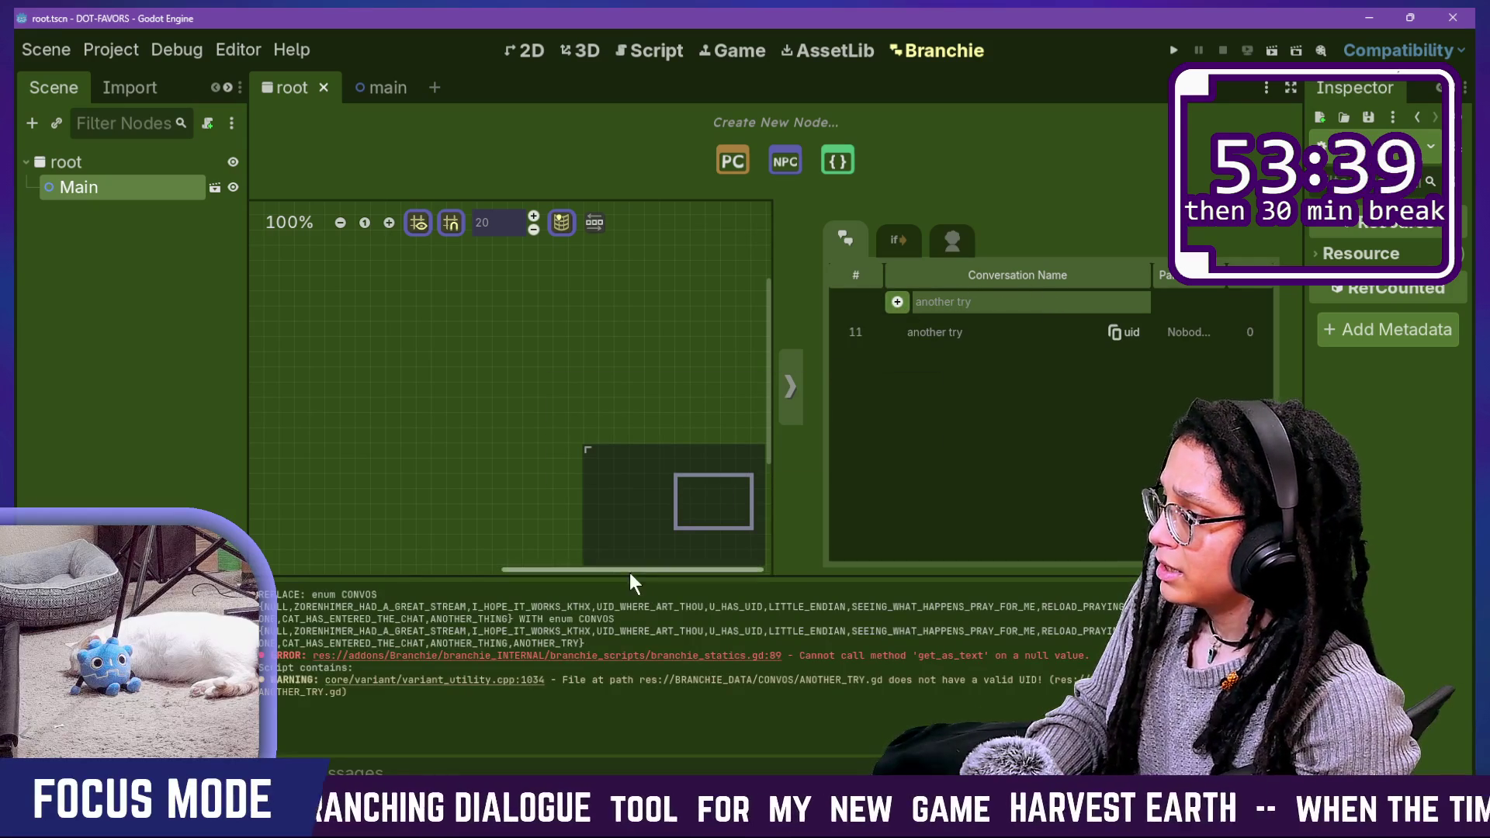
drag(628, 574, 706, 331)
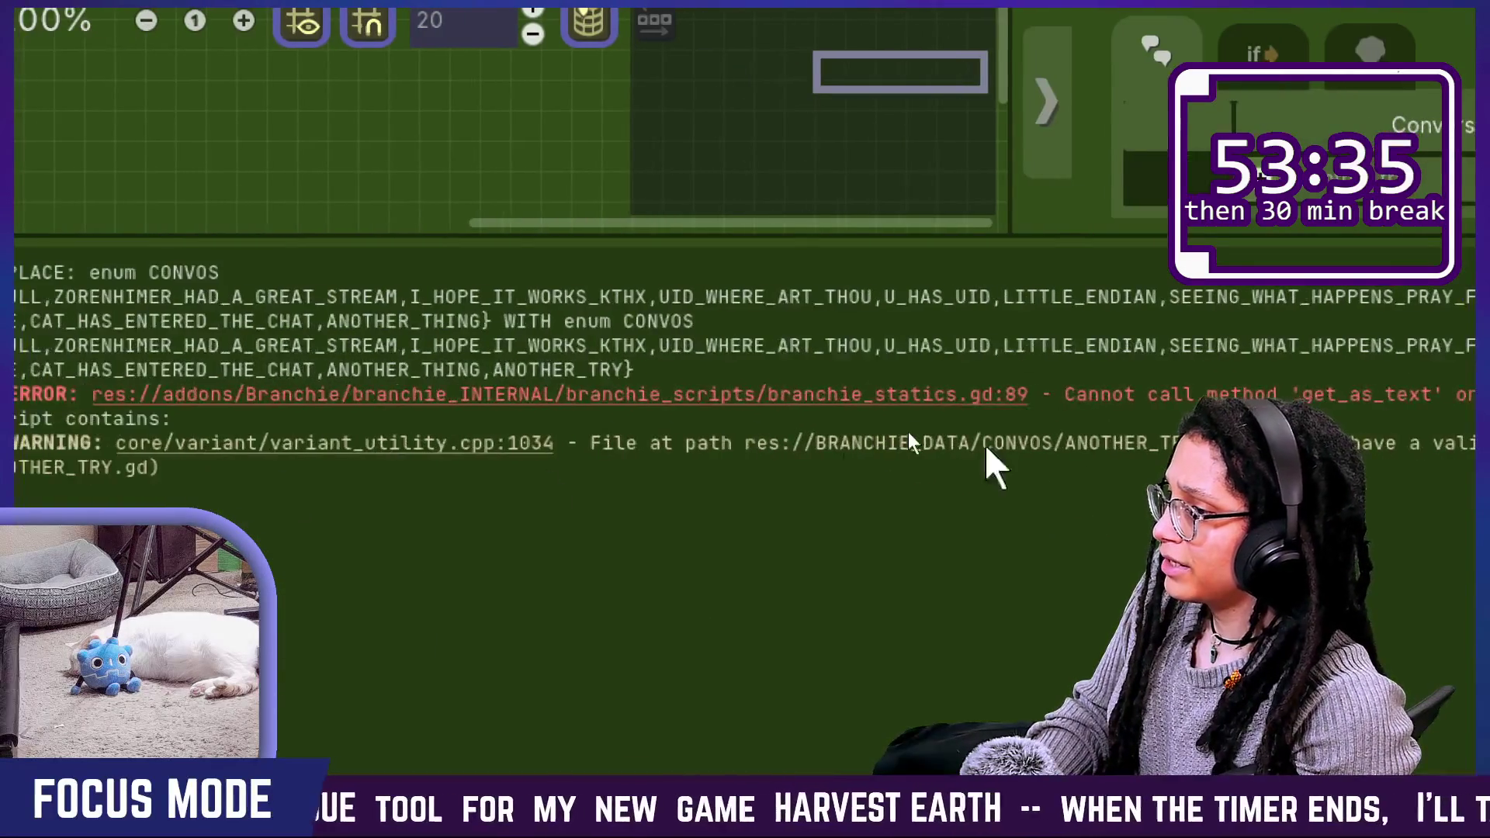
mouse_move(862, 394)
mouse_down()
mouse_move(1041, 398)
mouse_move(1084, 422)
mouse_up()
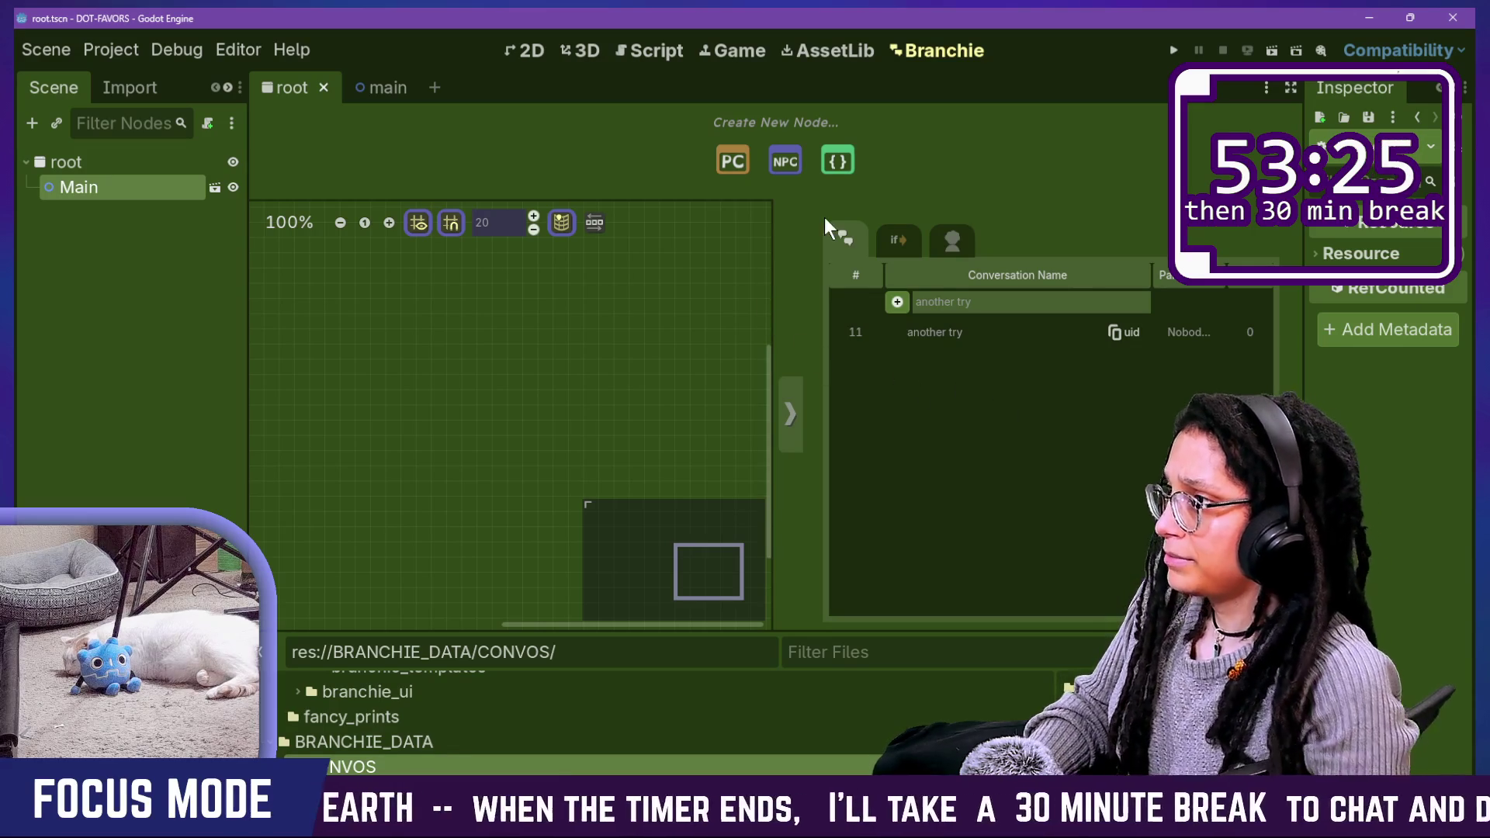
click(673, 53)
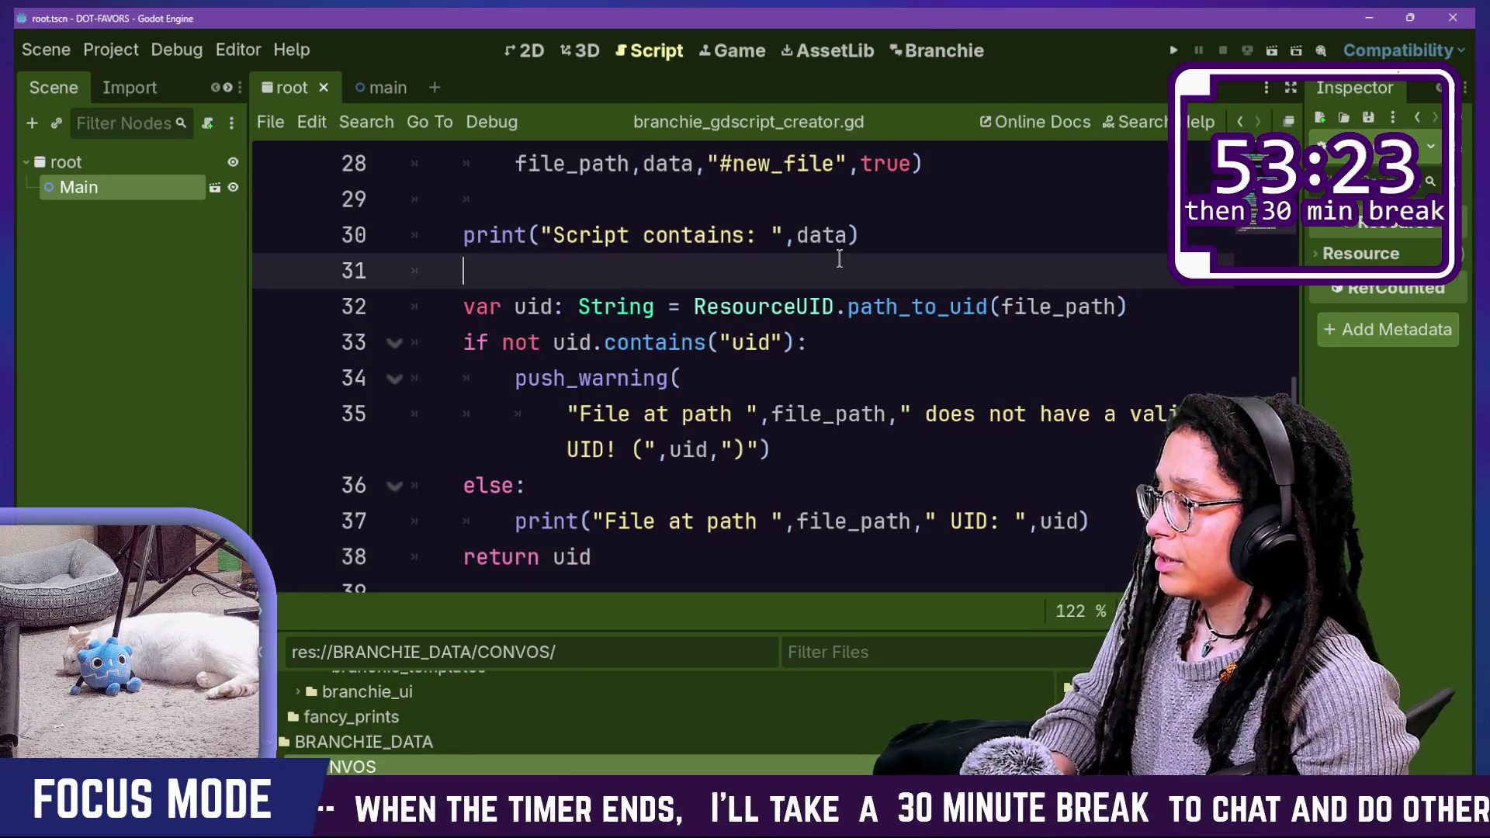
key(ctrl+f)
text(get_as_)
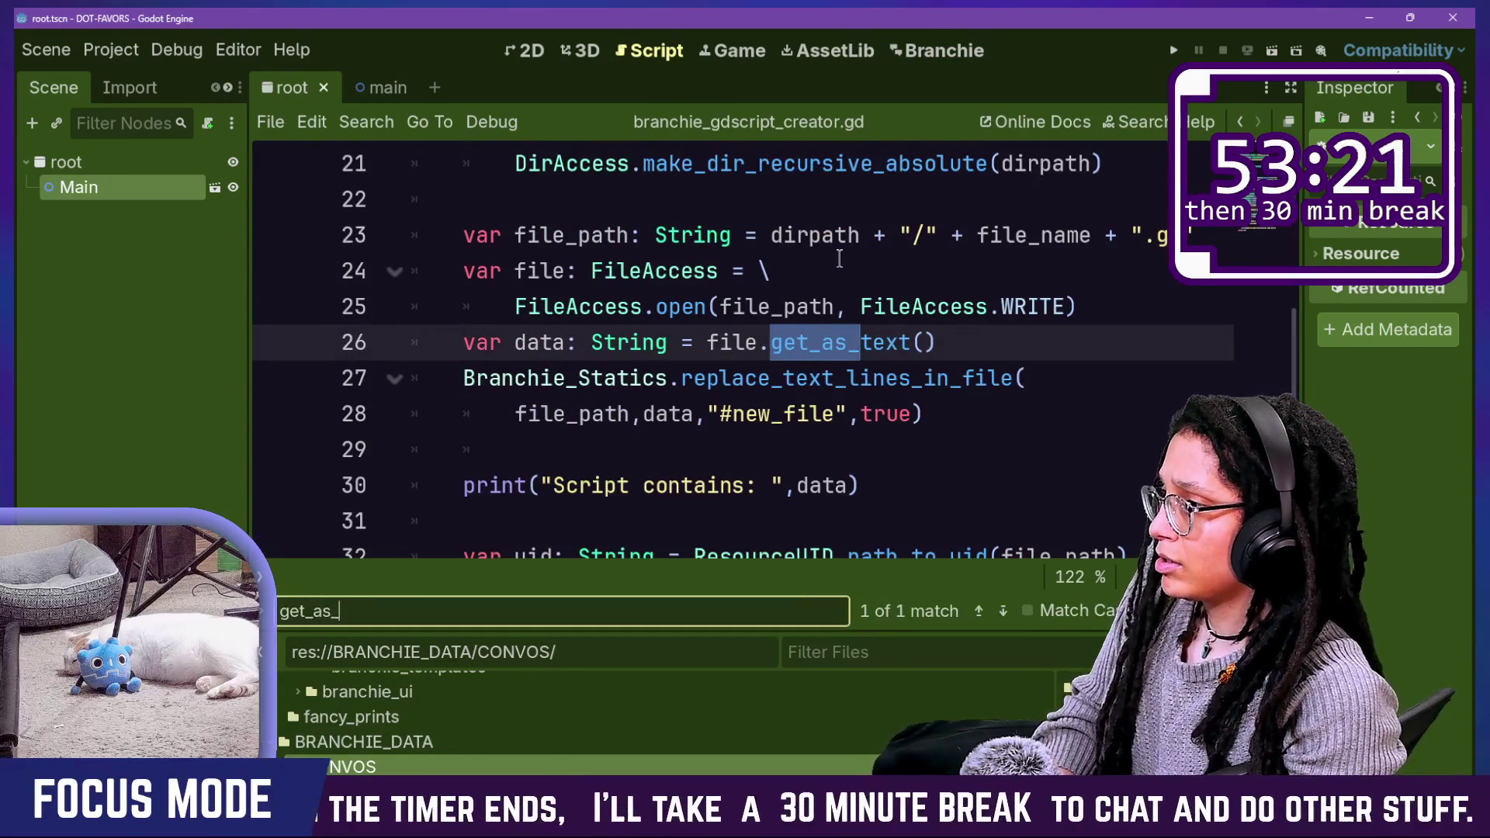
text(text)
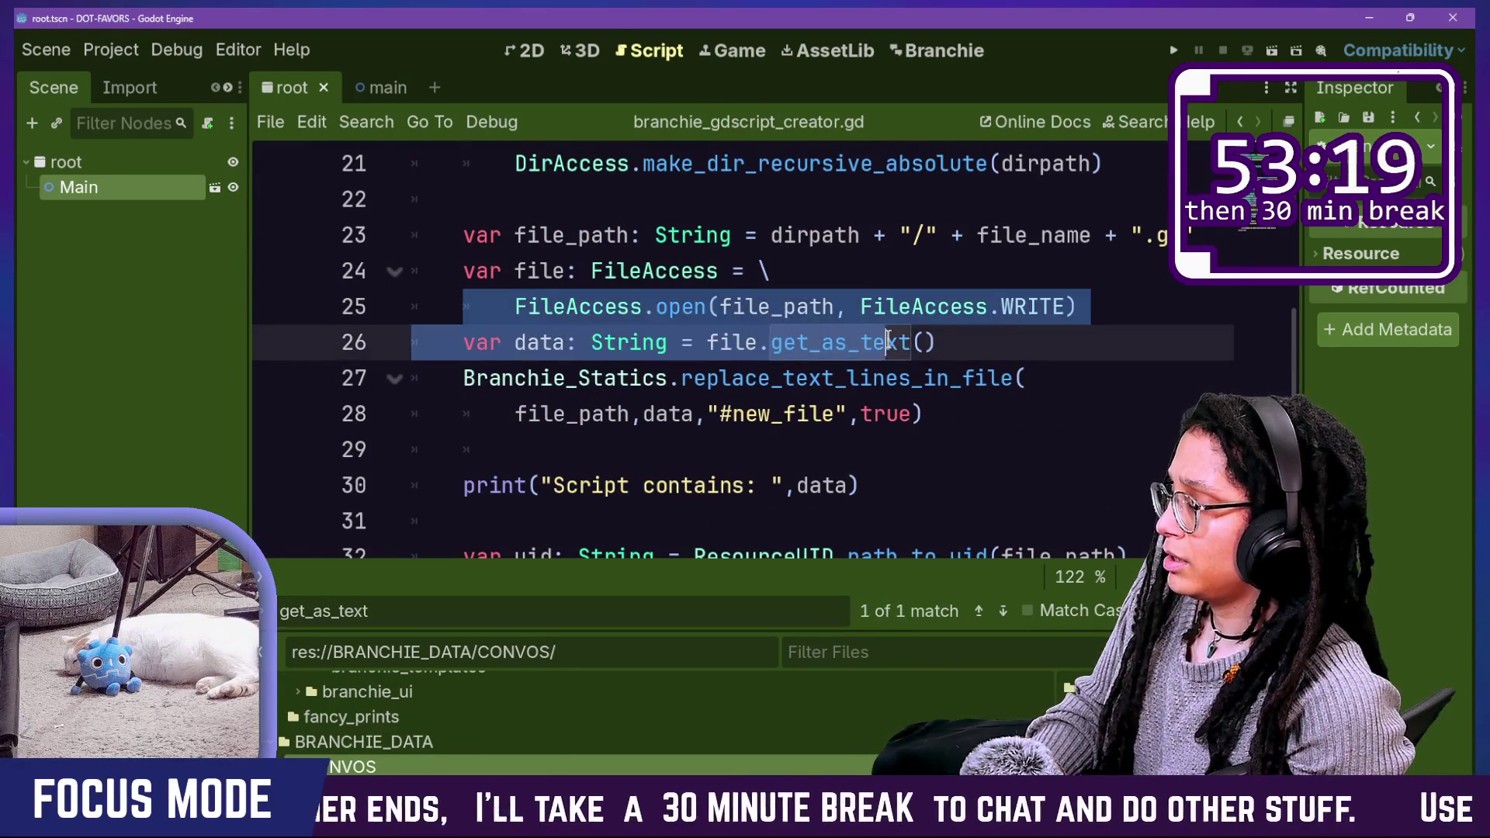
click(918, 343)
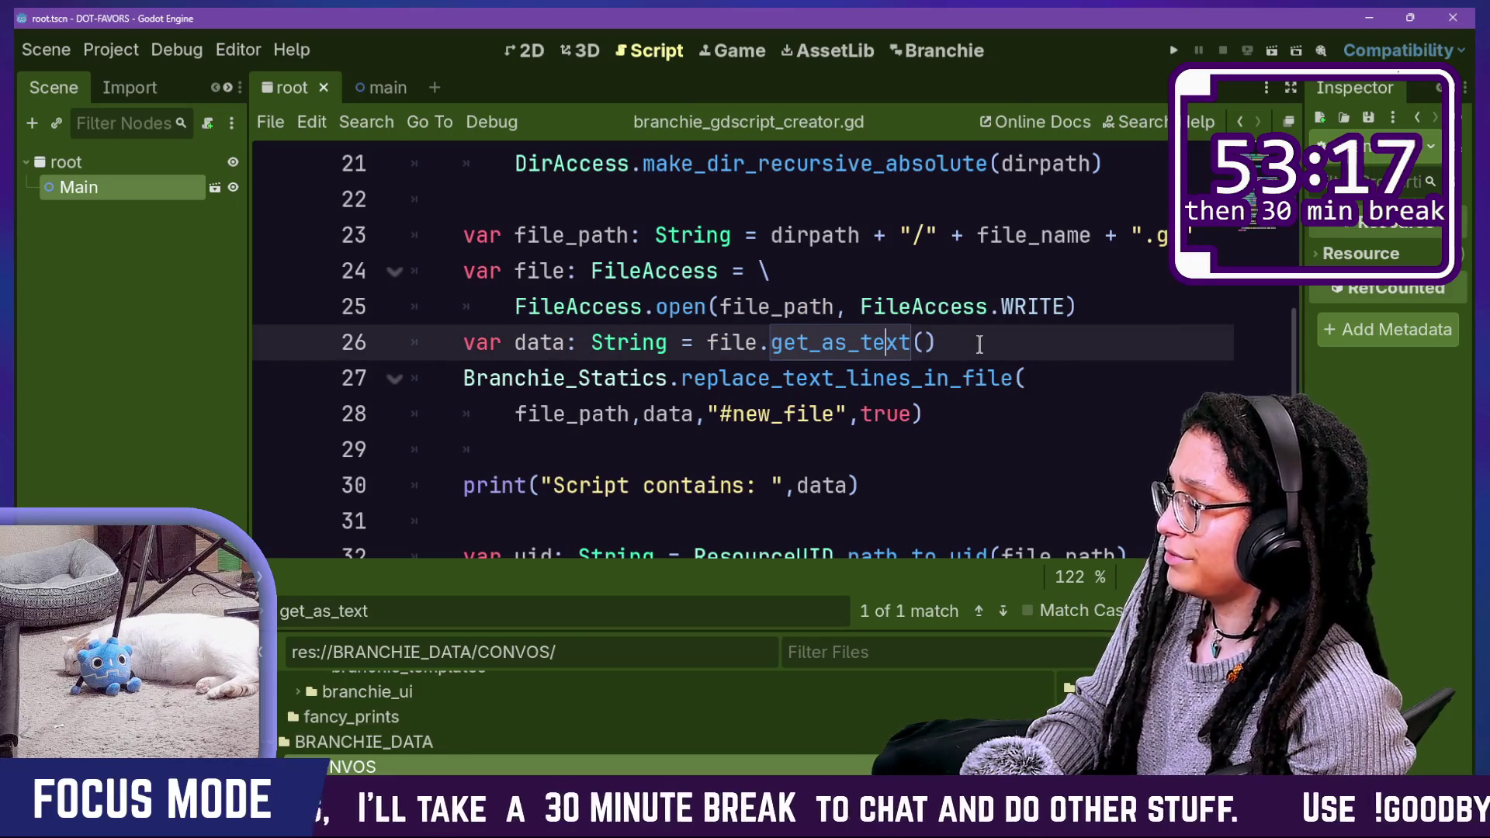
mouse_move(980, 344)
mouse_down()
mouse_move(1119, 306)
mouse_move(1111, 322)
mouse_up()
click(1113, 329)
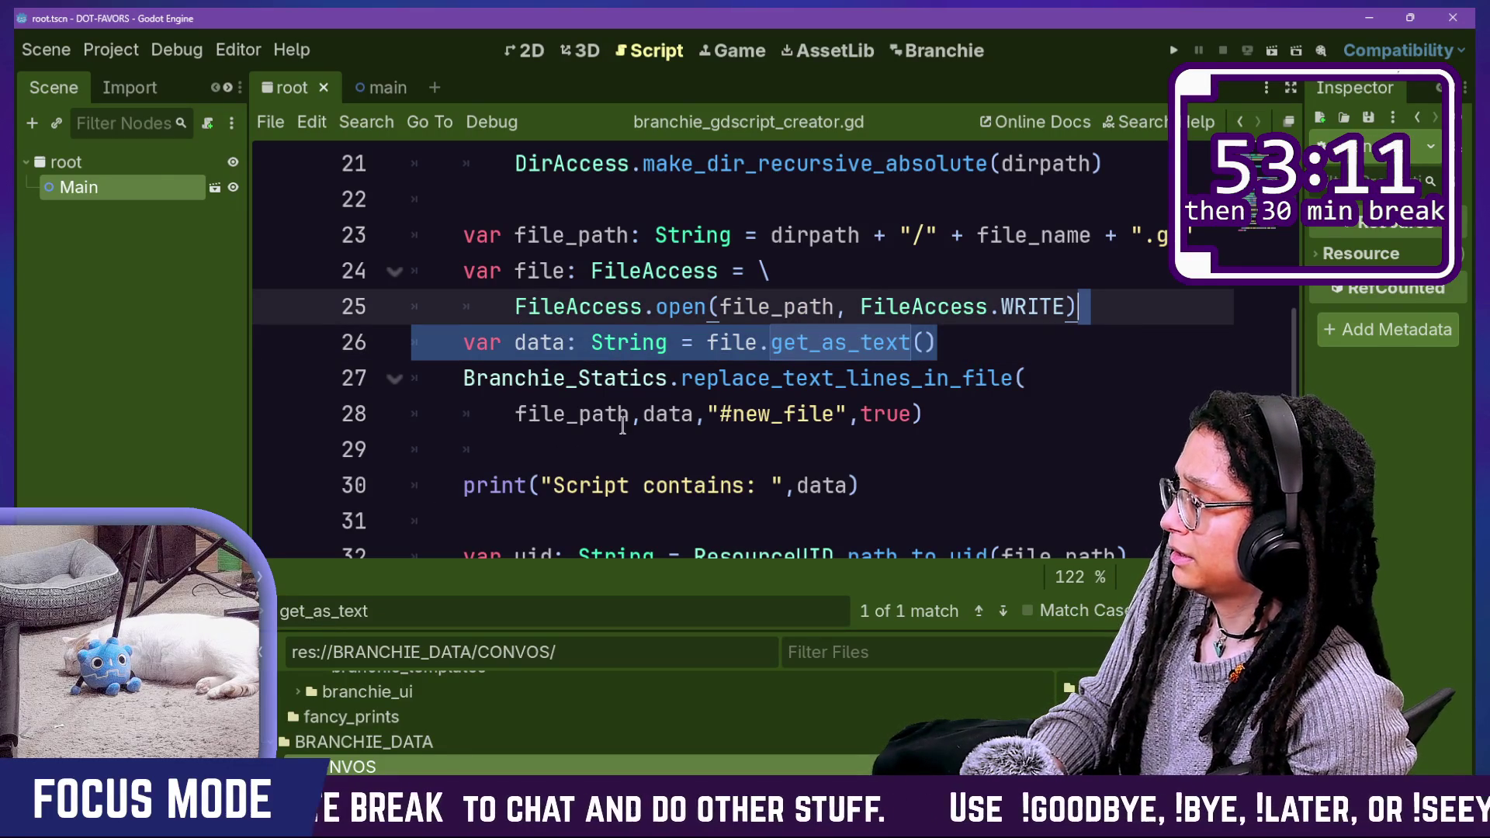
click(693, 378)
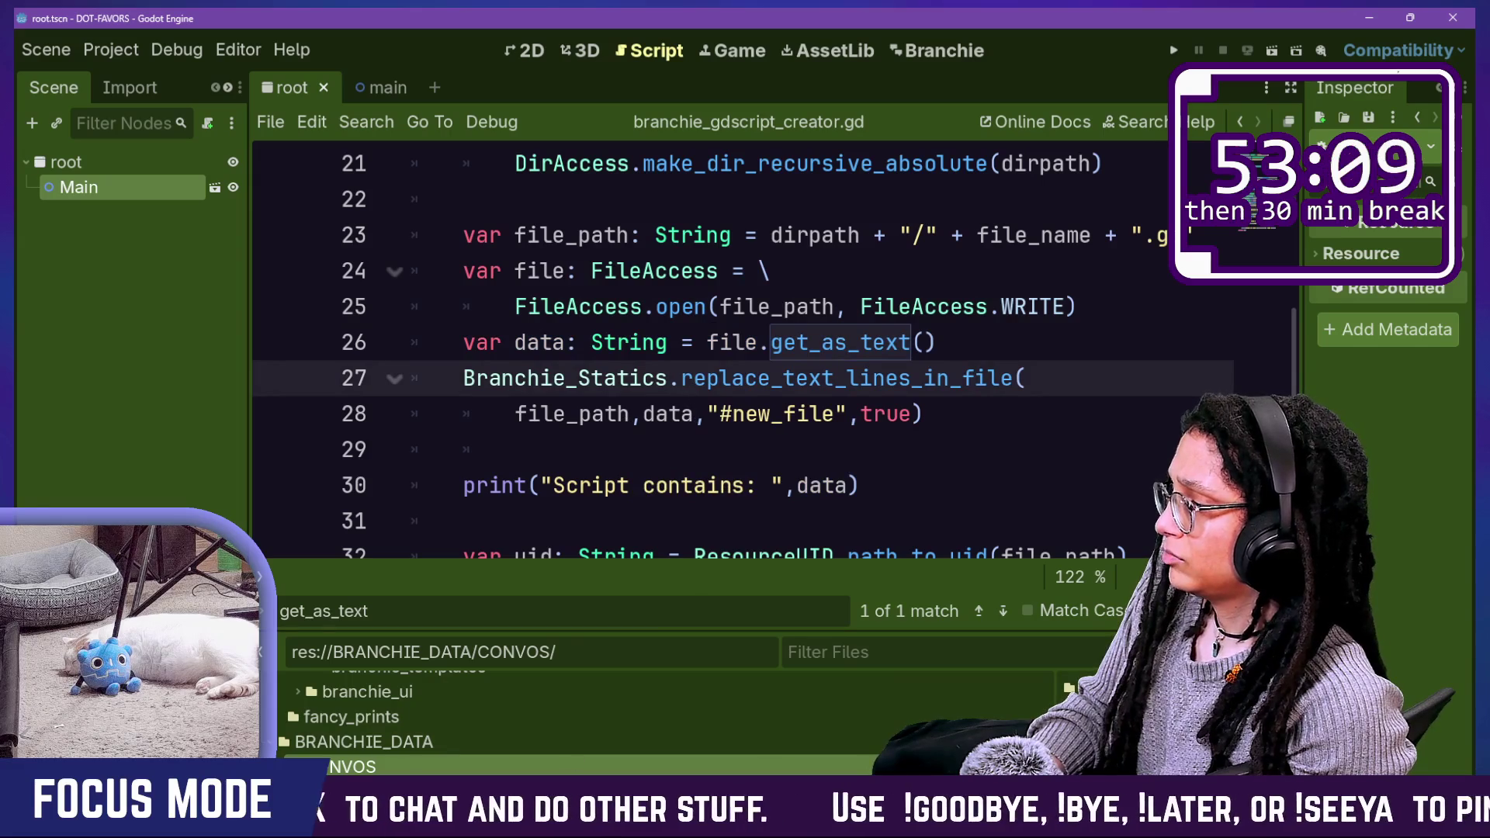
key(ctrl+shift+x)
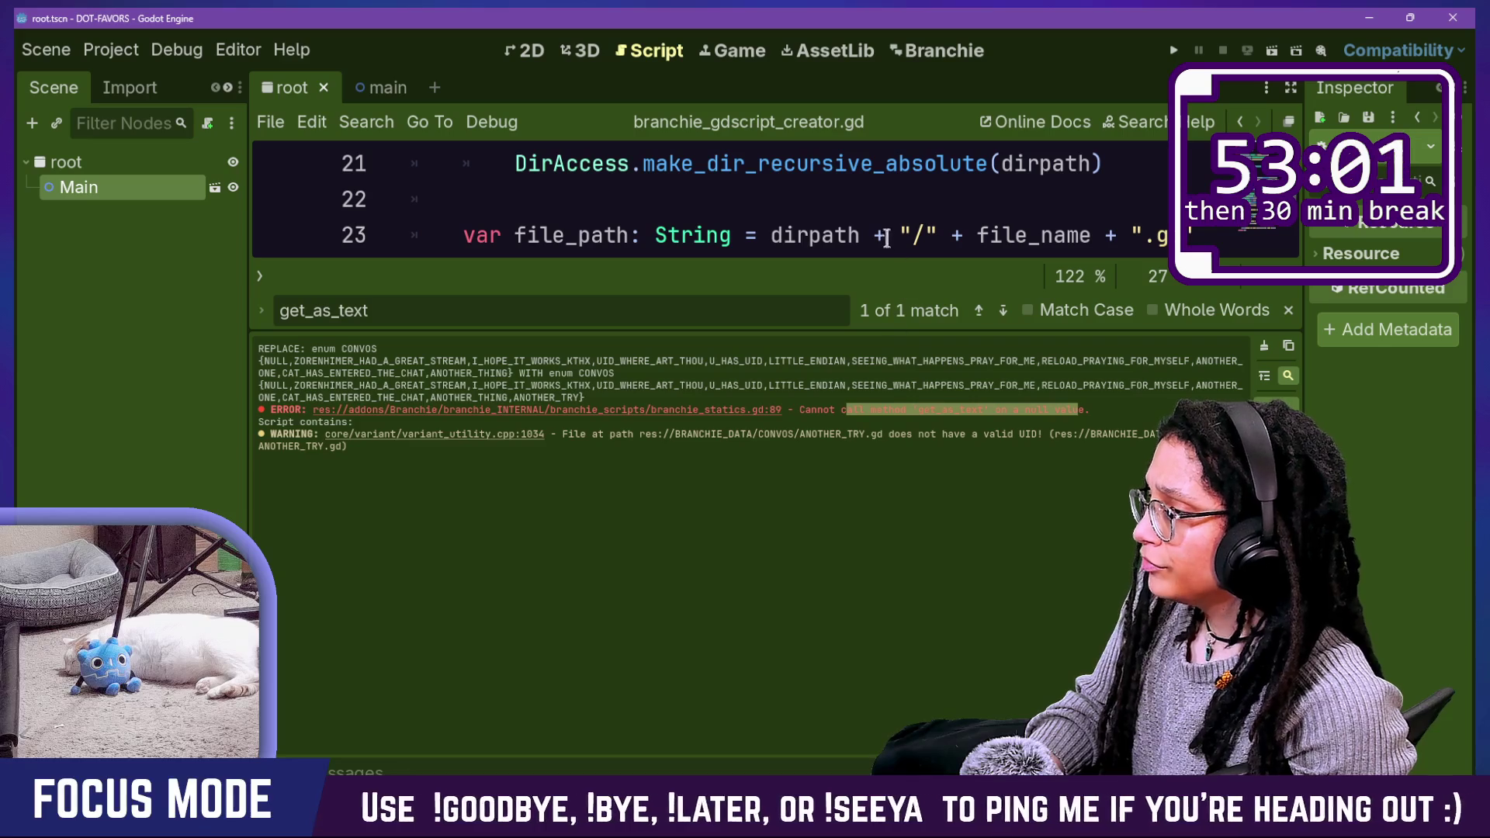
click(856, 215)
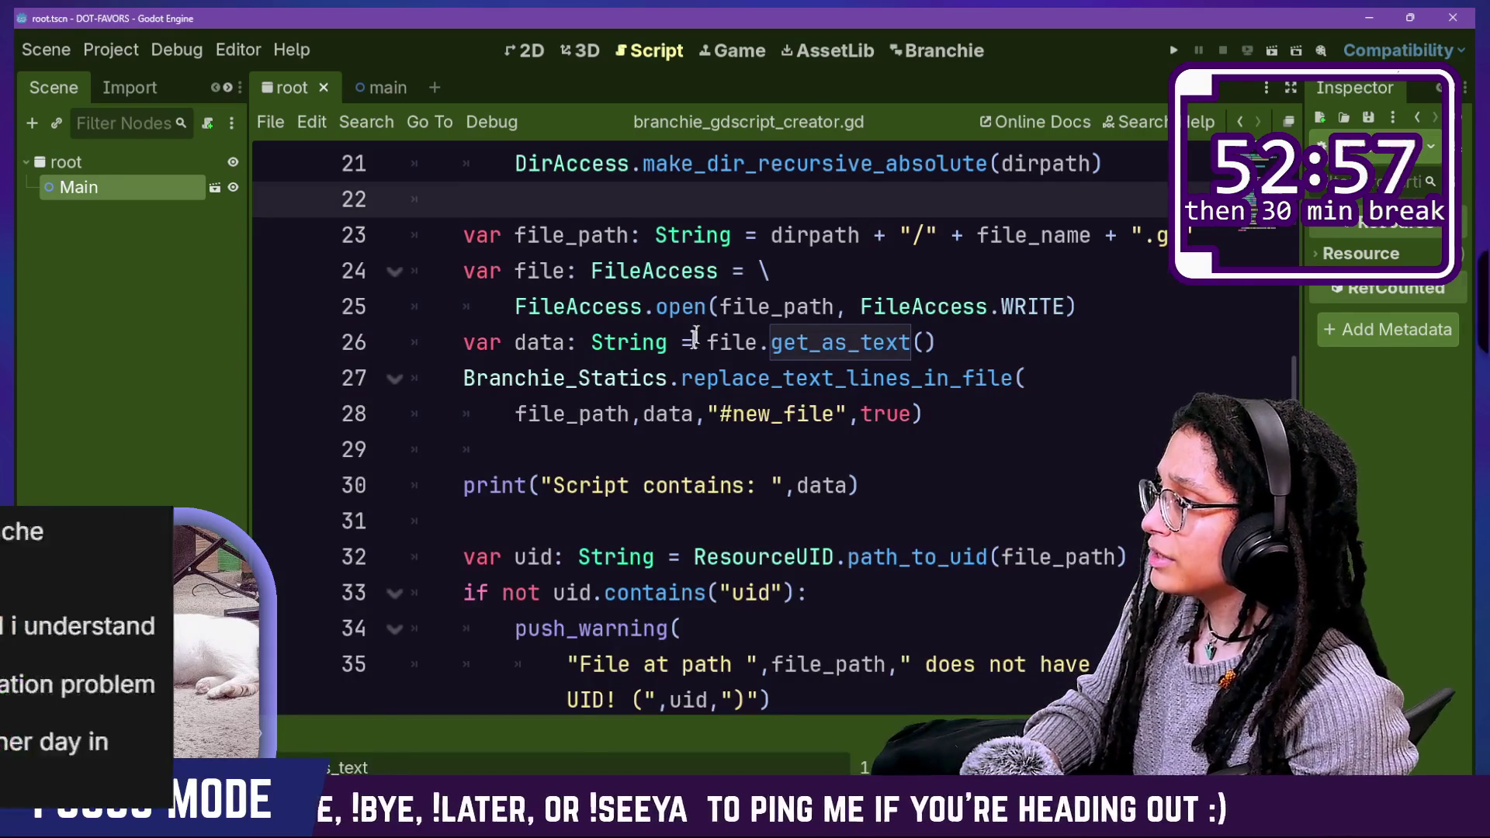
Step: Select lines 25–28, narrowing to the replace call's arguments
click(706, 449)
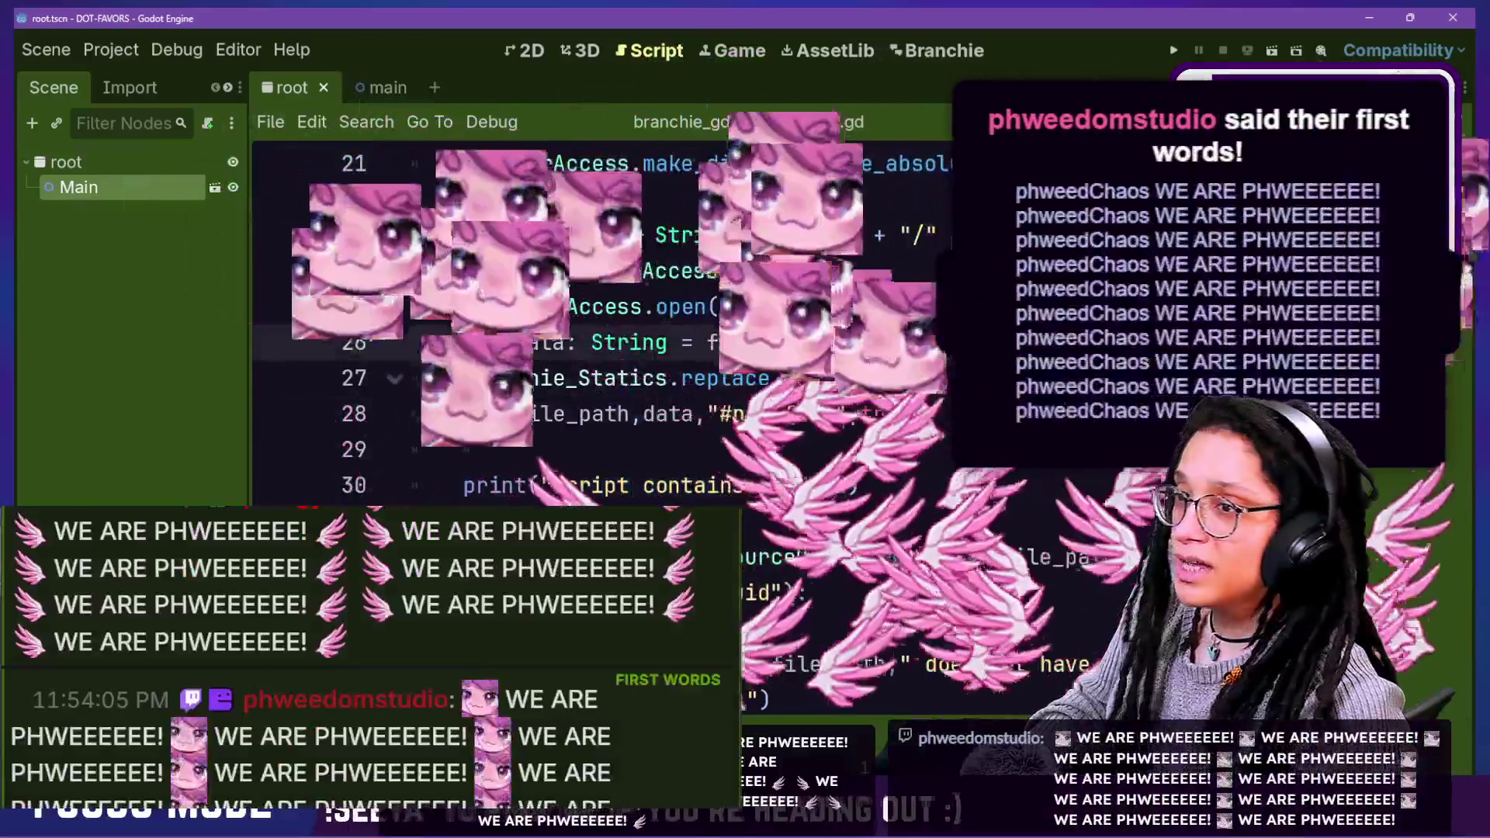
click(837, 279)
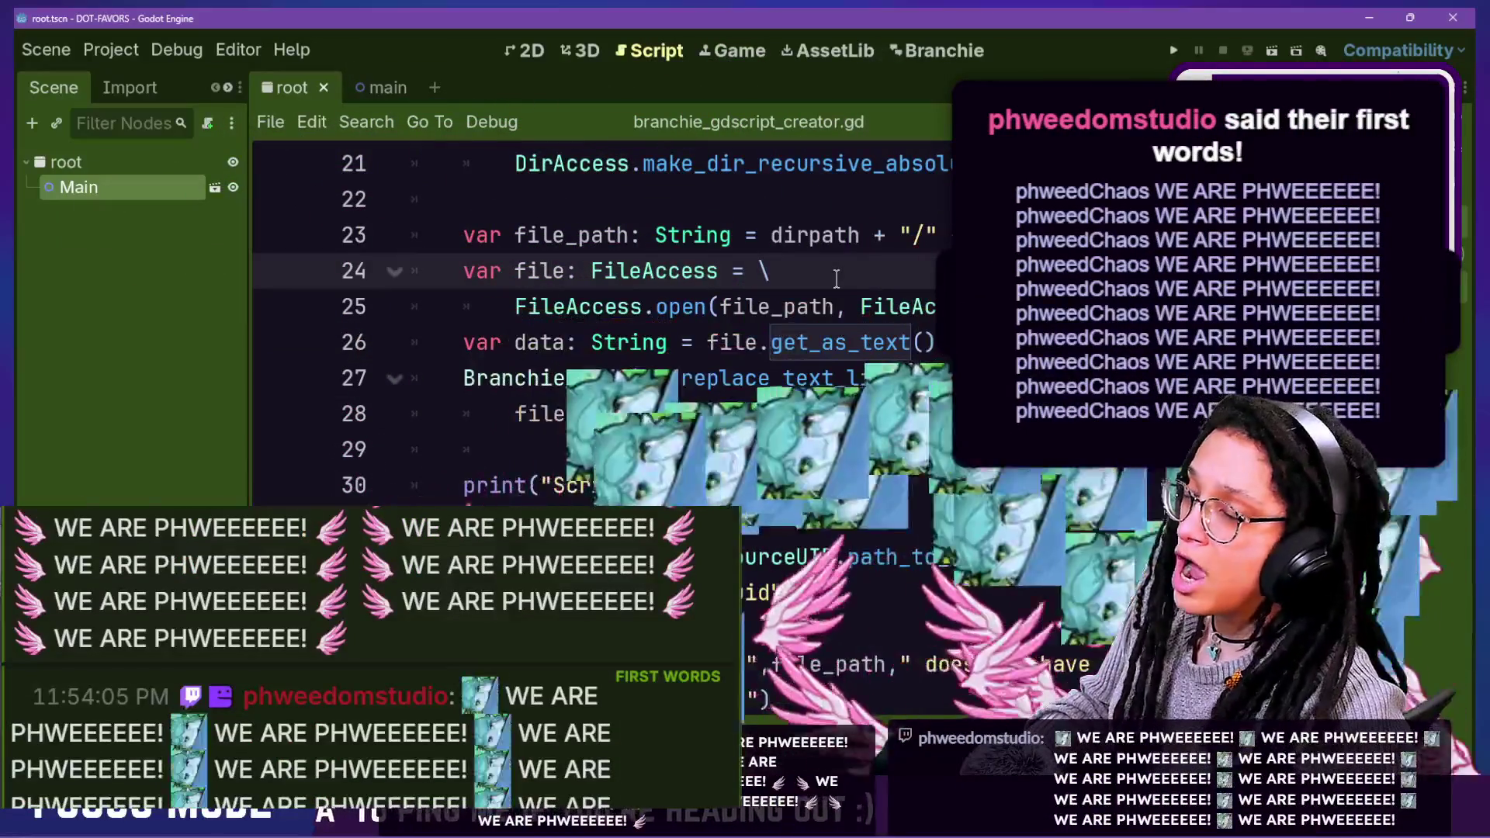
click(848, 342)
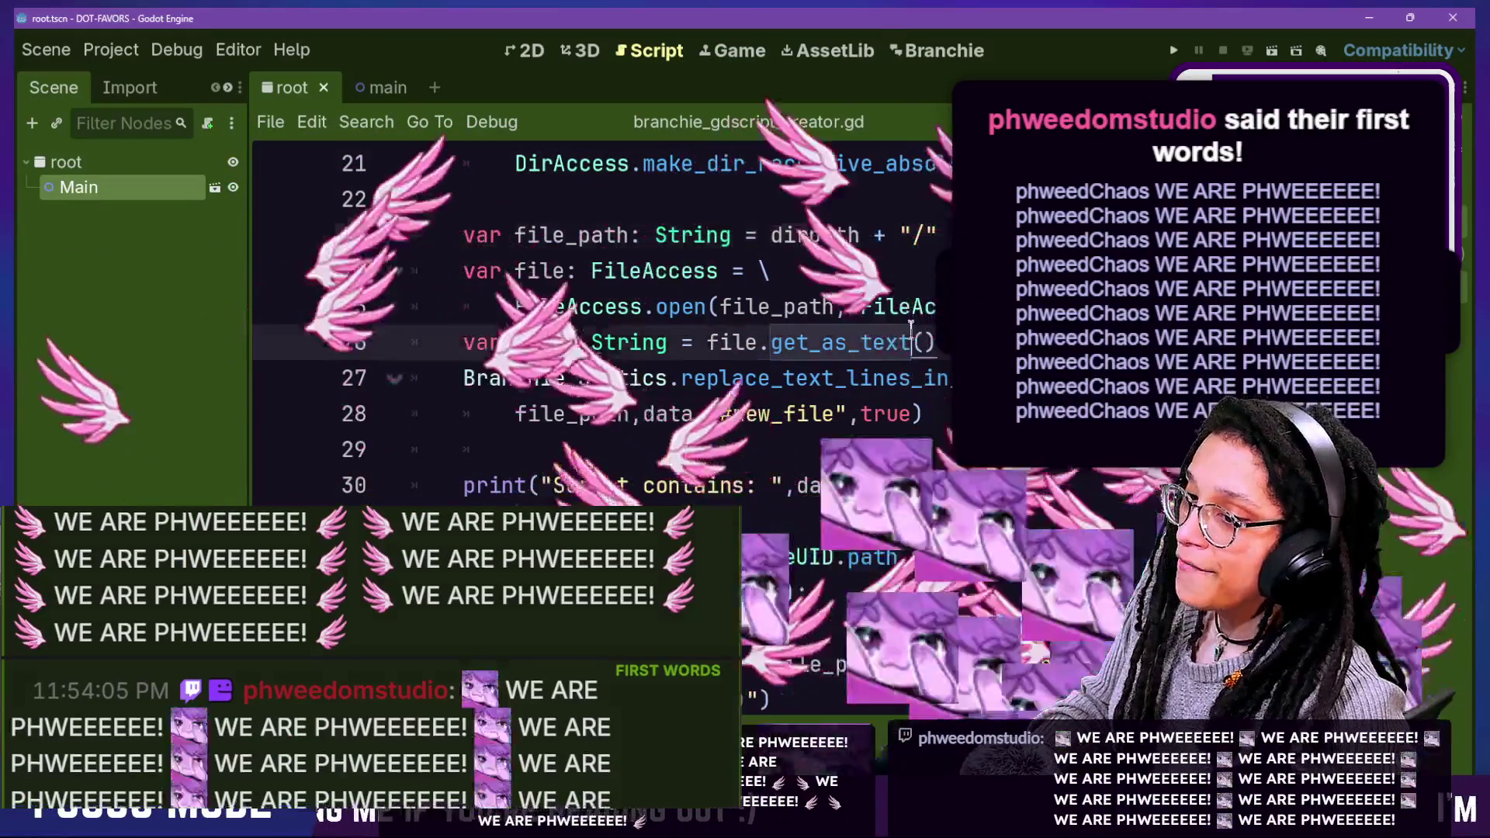
key(Up)
drag(415, 307, 924, 409)
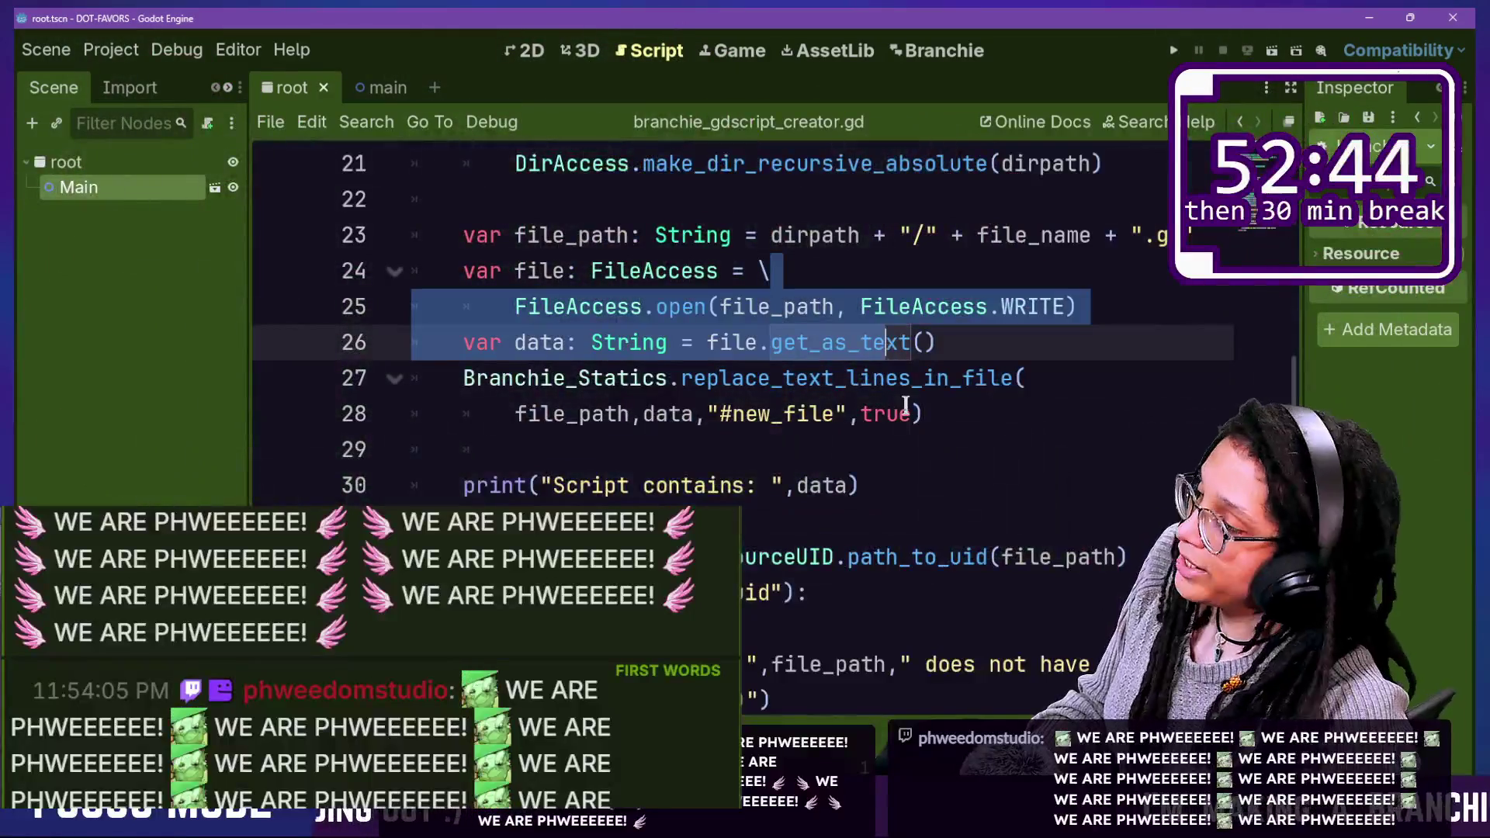
drag(910, 408, 908, 397)
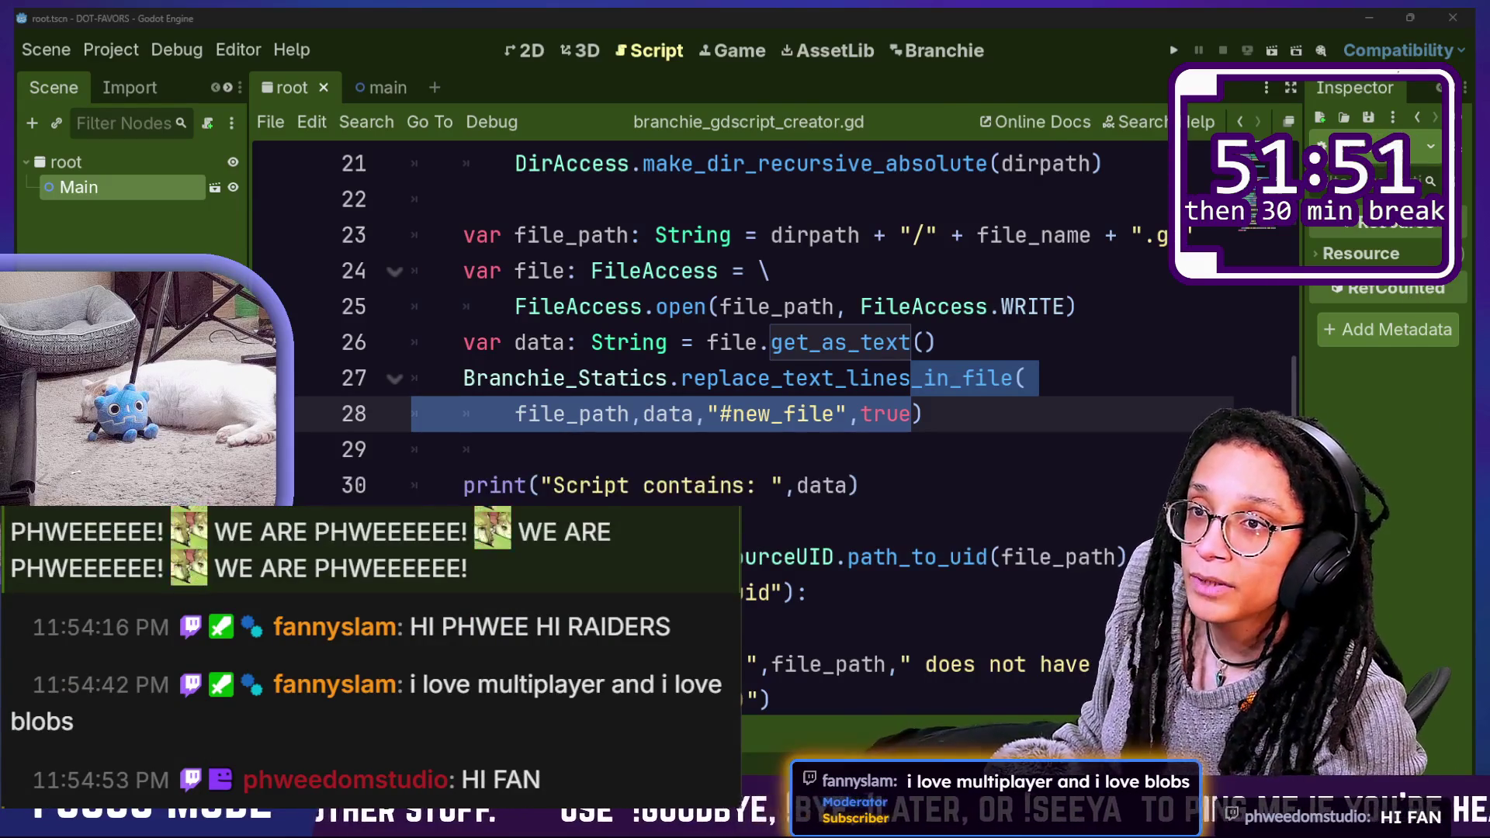
Step: Reload the externally changed scripts from disk and switch to the Branchie screen
key(alt+Tab)
click(342, 779)
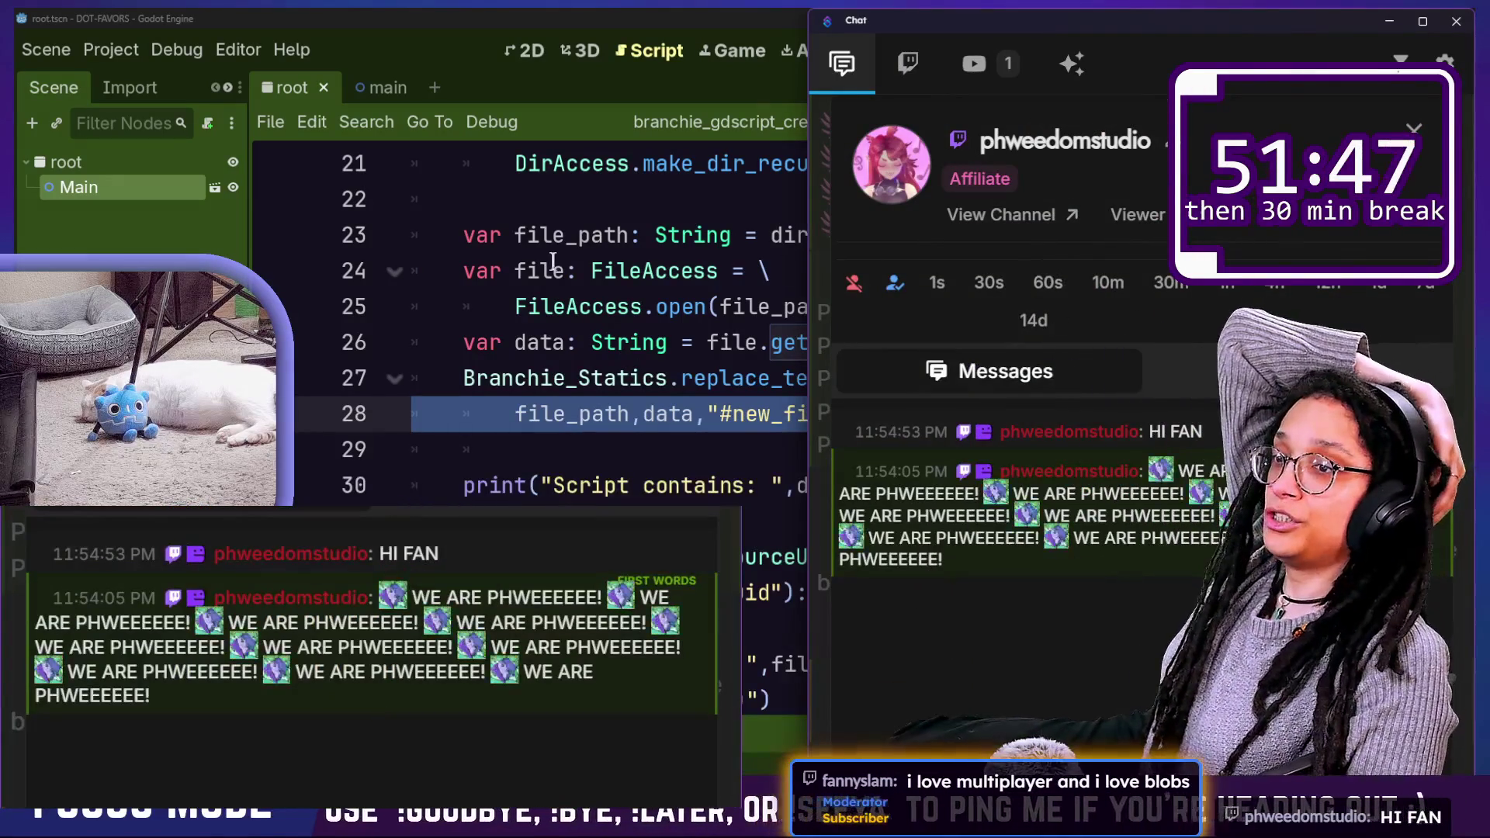
key(alt+Tab)
click(785, 522)
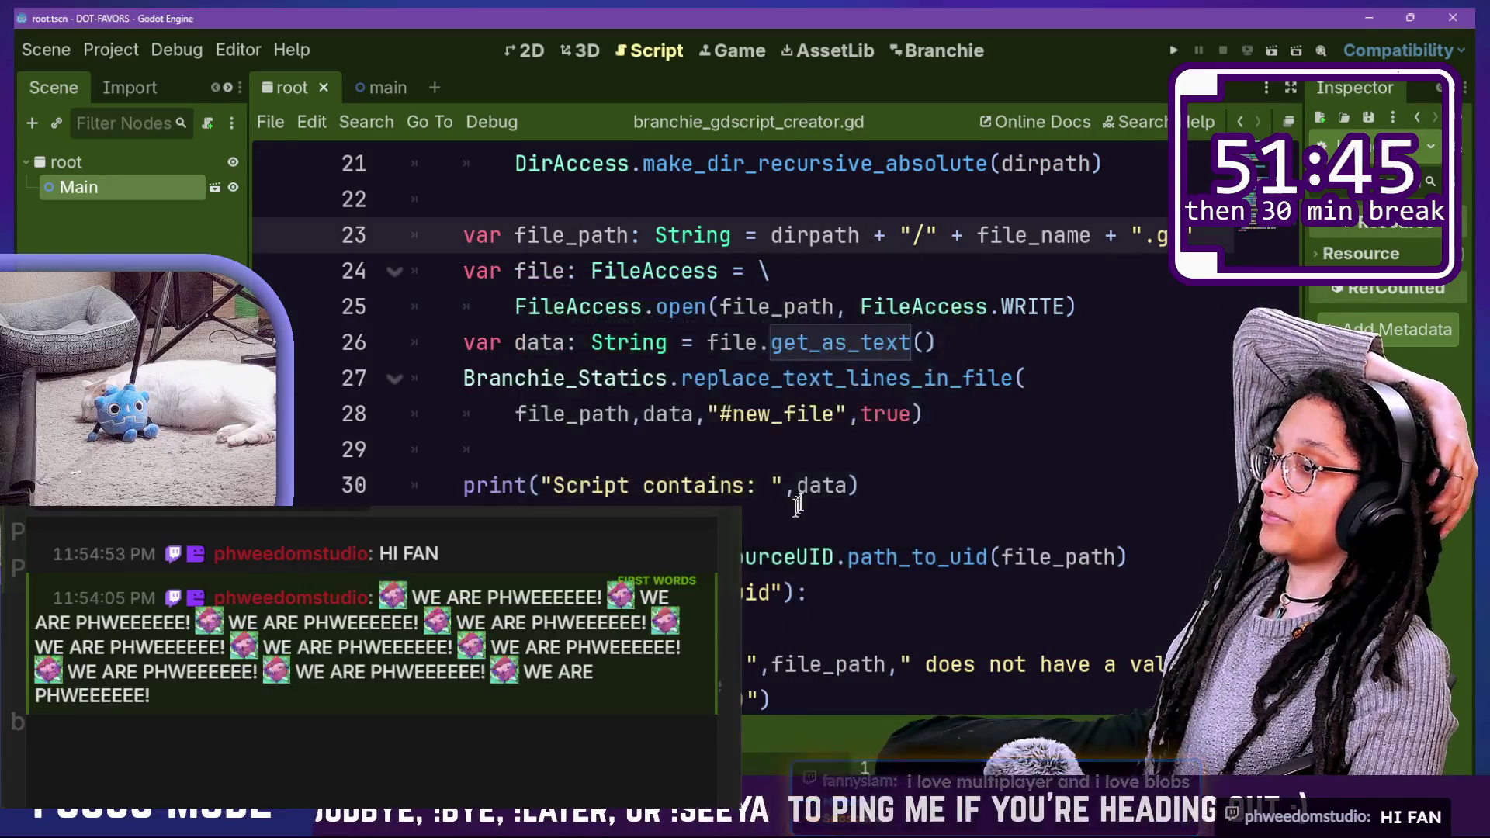
click(928, 50)
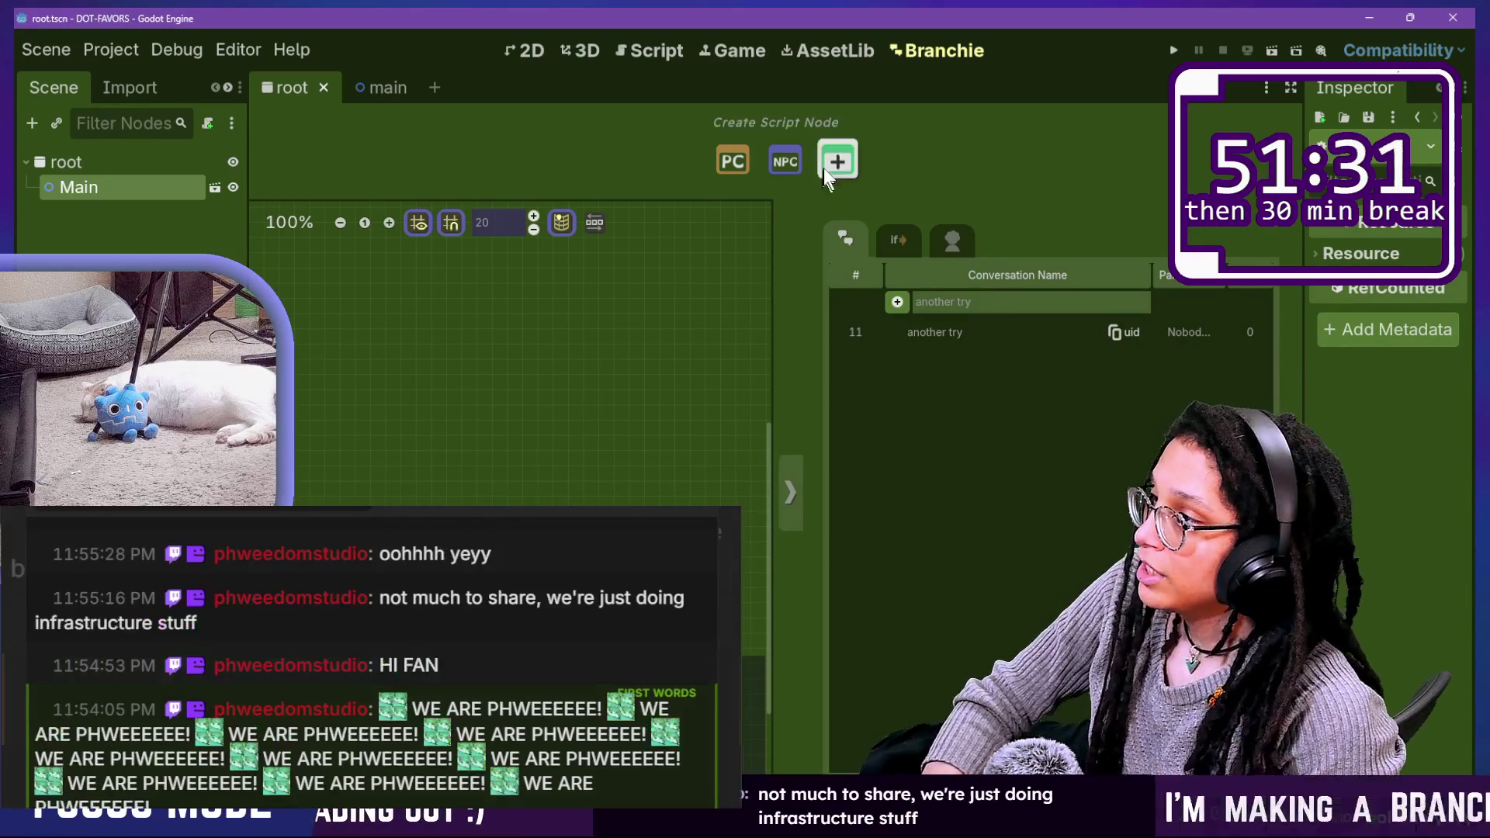
Step: Add and position an NPC dialogue node holding a test line naming the raiding studio
click(779, 165)
mouse_move(542, 359)
mouse_down()
mouse_move(631, 288)
mouse_move(638, 318)
mouse_up()
click(607, 446)
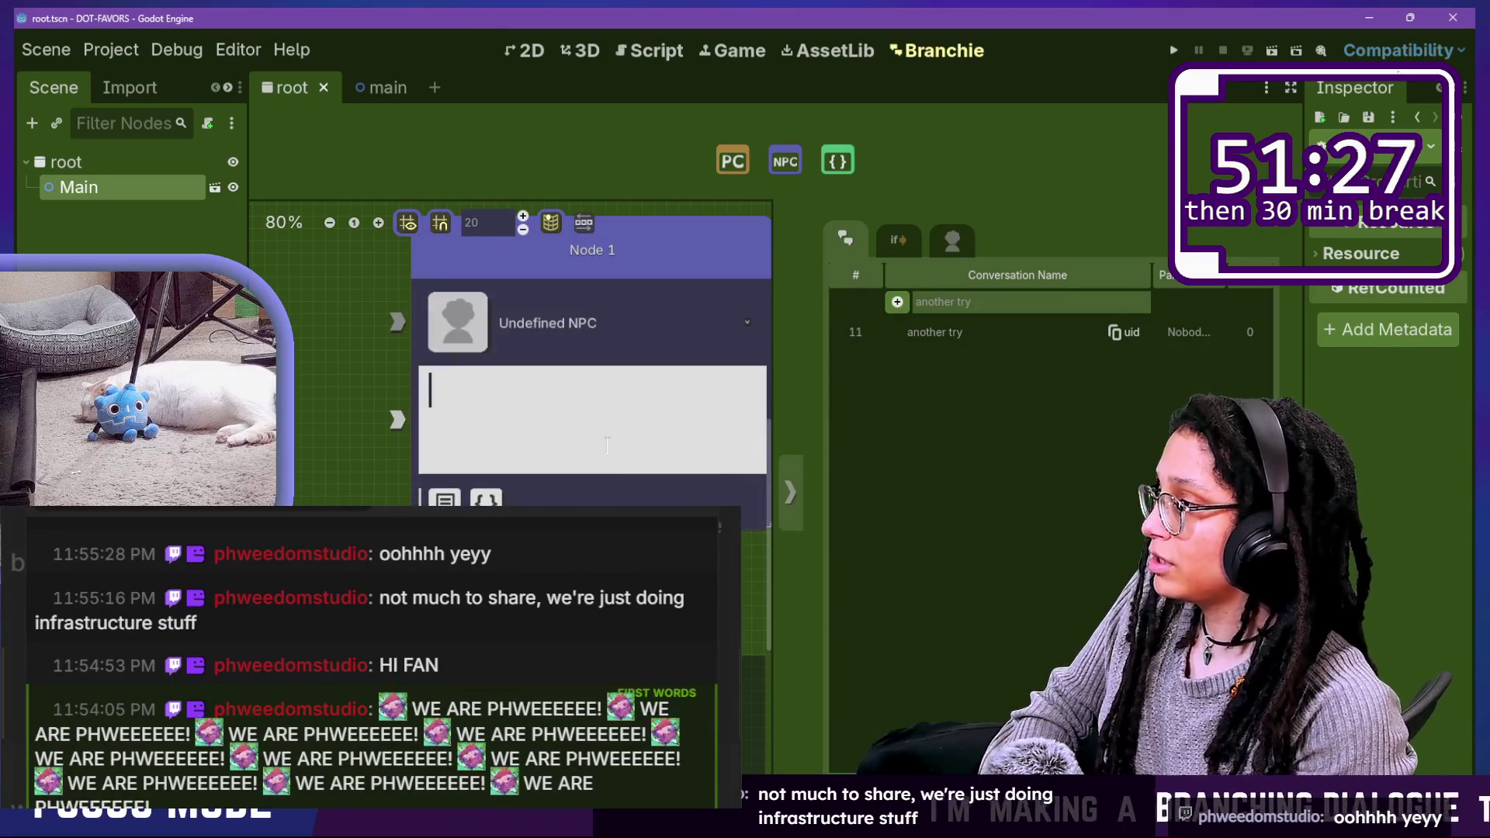
text(Phweedom stu)
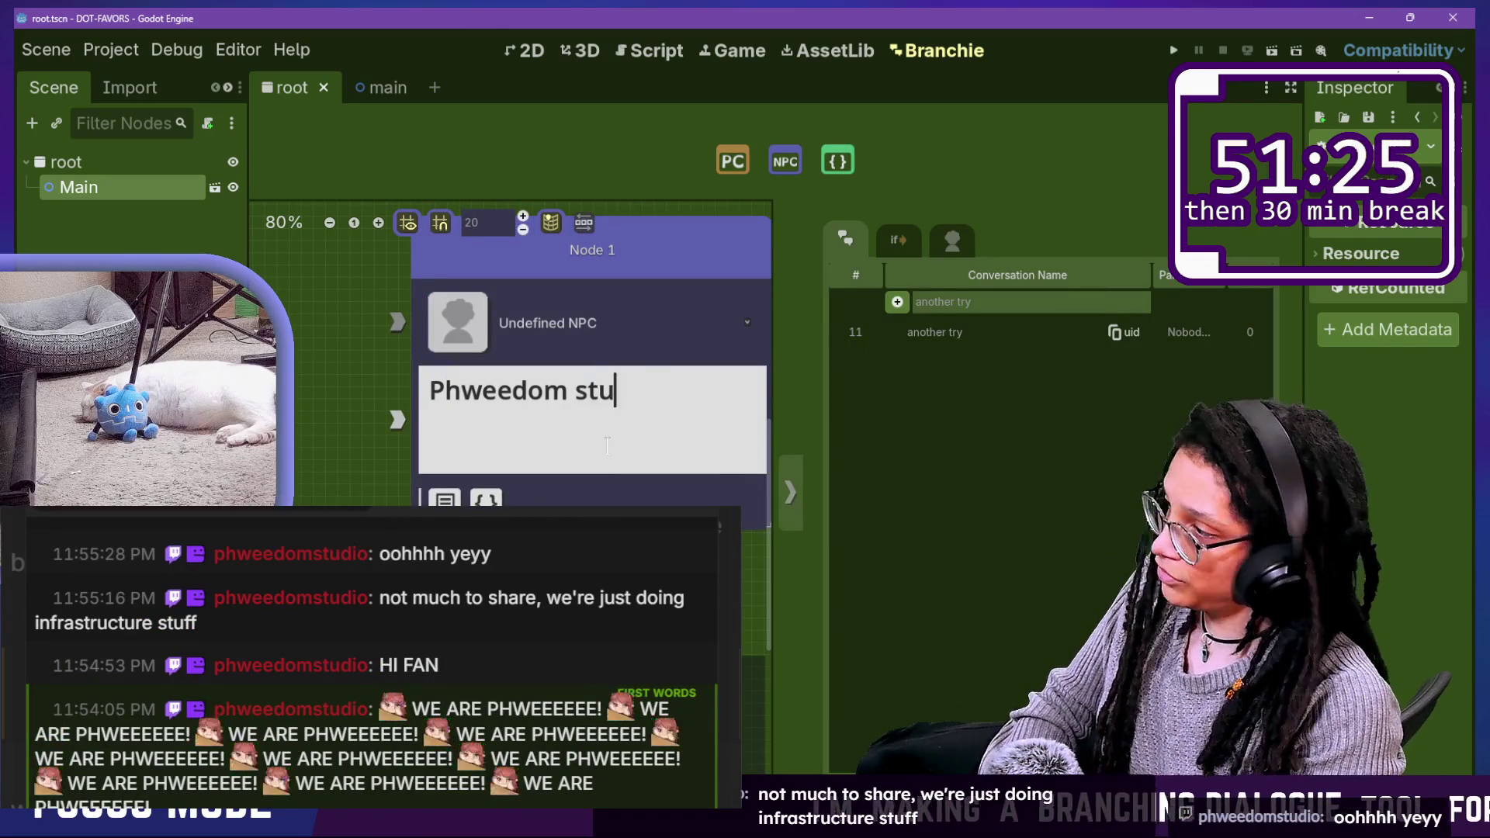
text(dio dialogue)
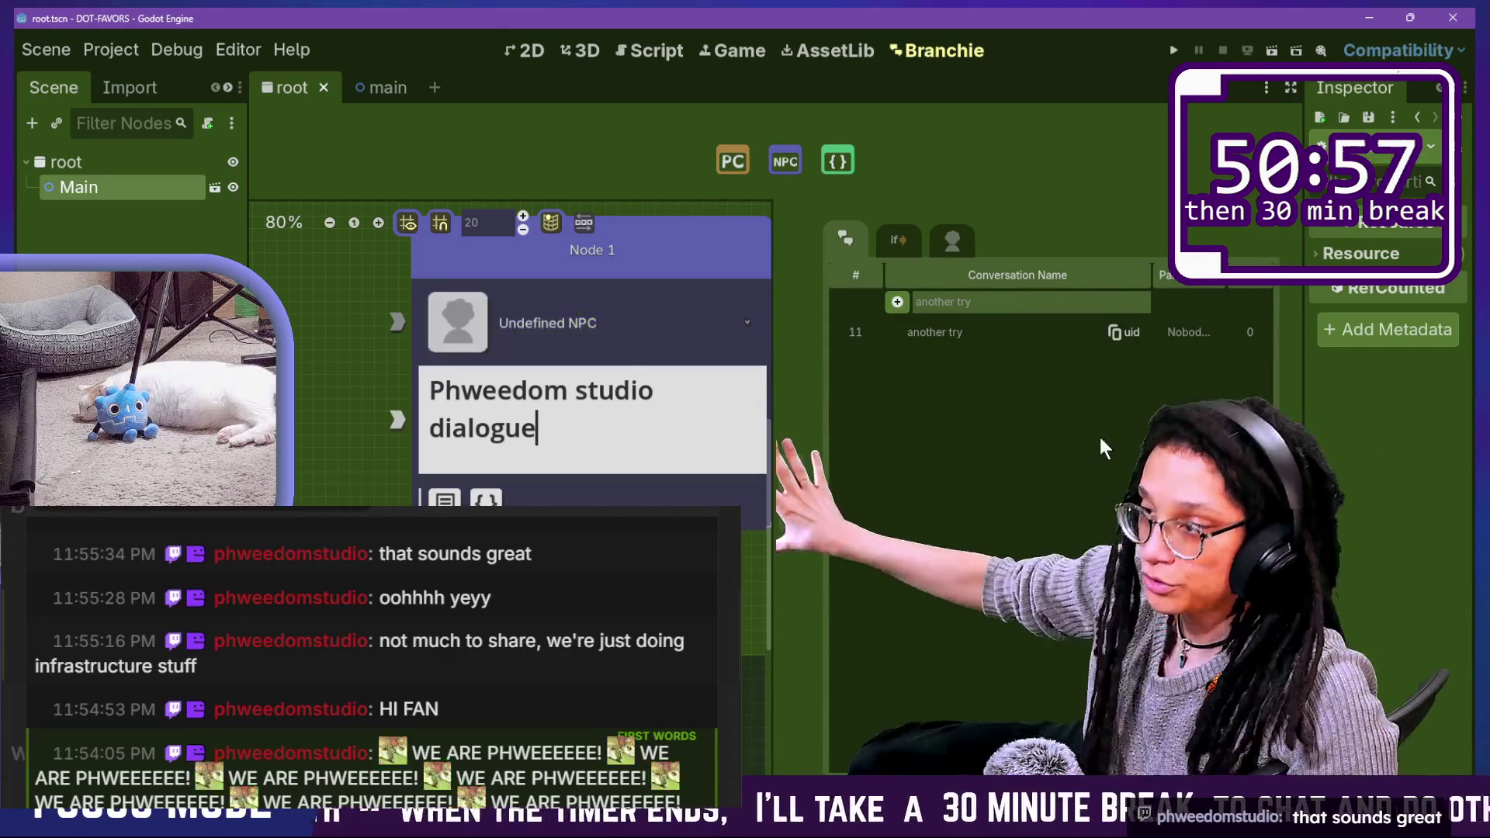
click(1018, 302)
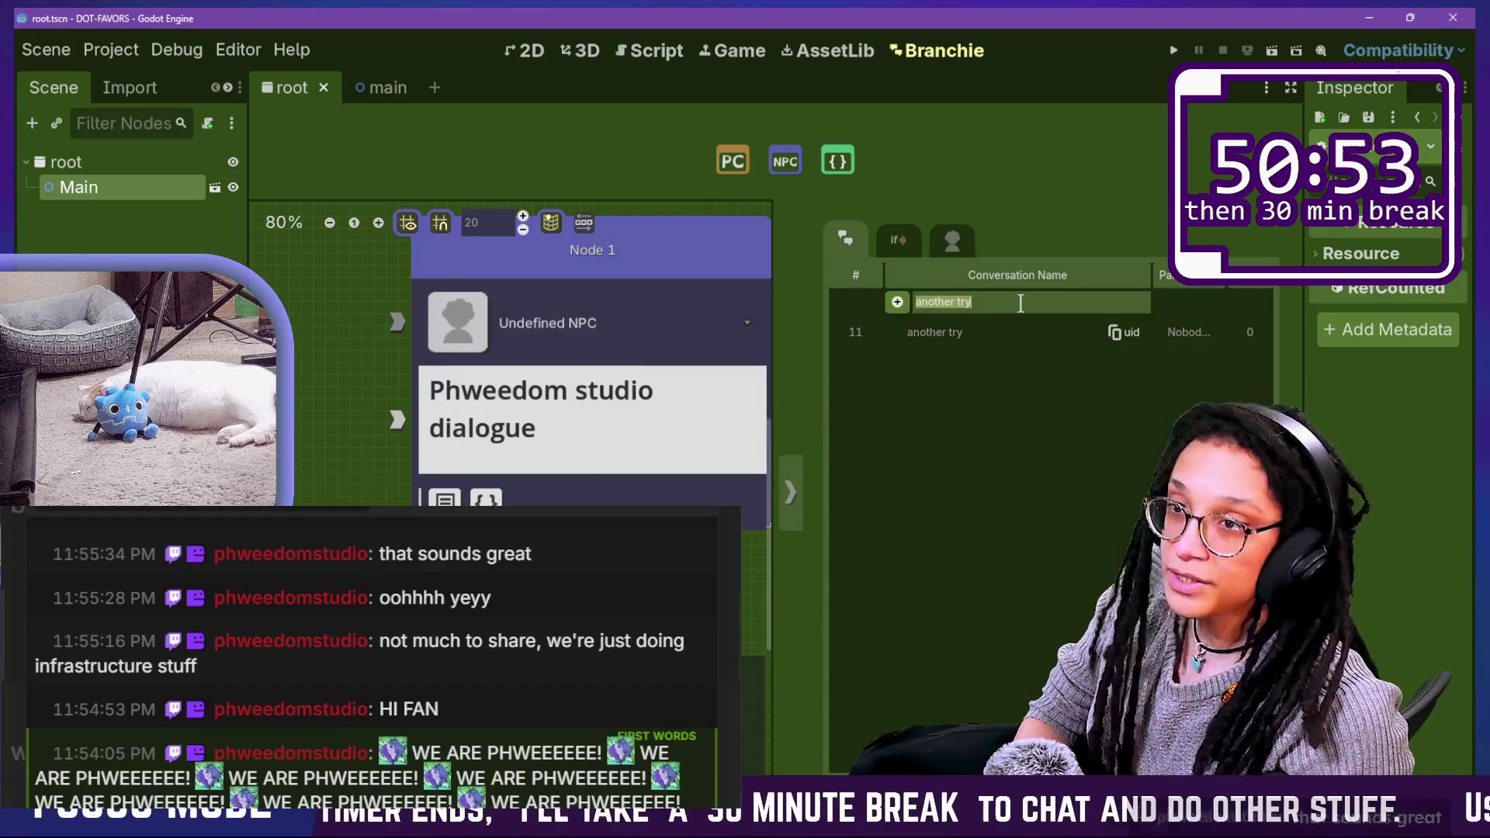
Step: Delete the test node and add a conversation named after the raiding studio plus 'raid' as entry 12
click(704, 254)
key(Delete)
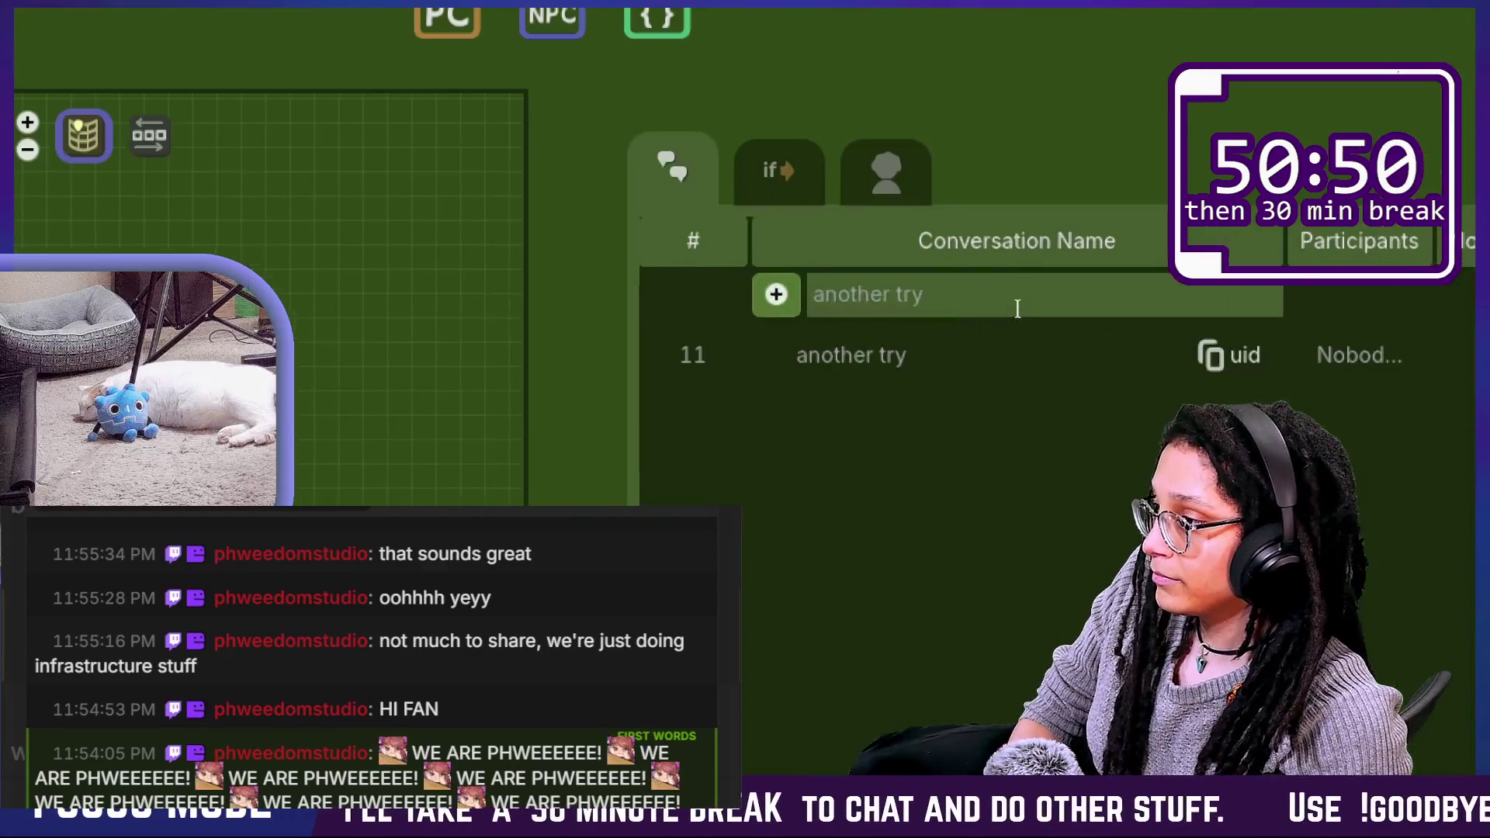
click(1015, 303)
key(BackSpace)
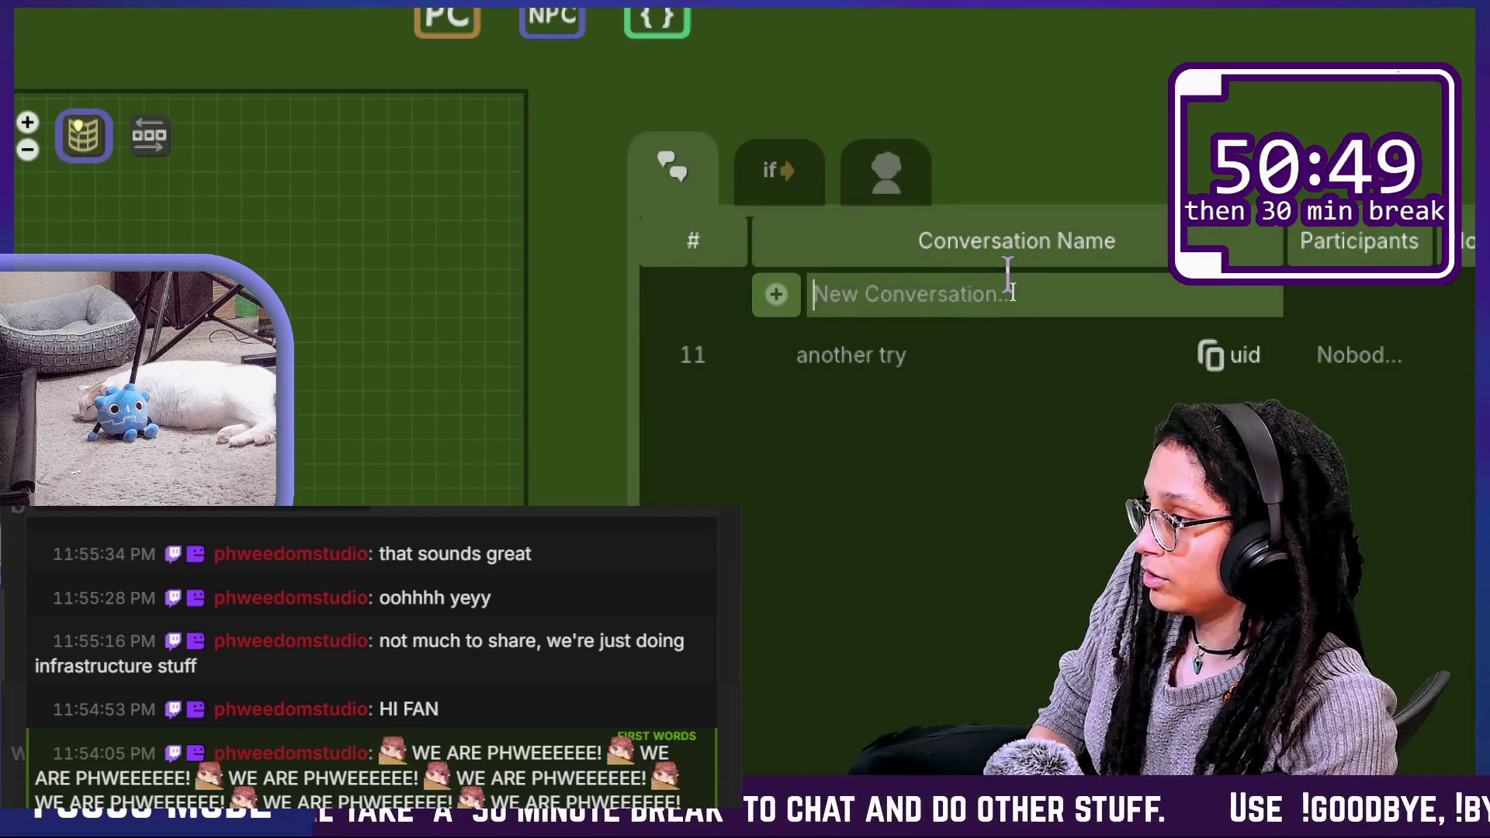
text(phweedomstudio raid)
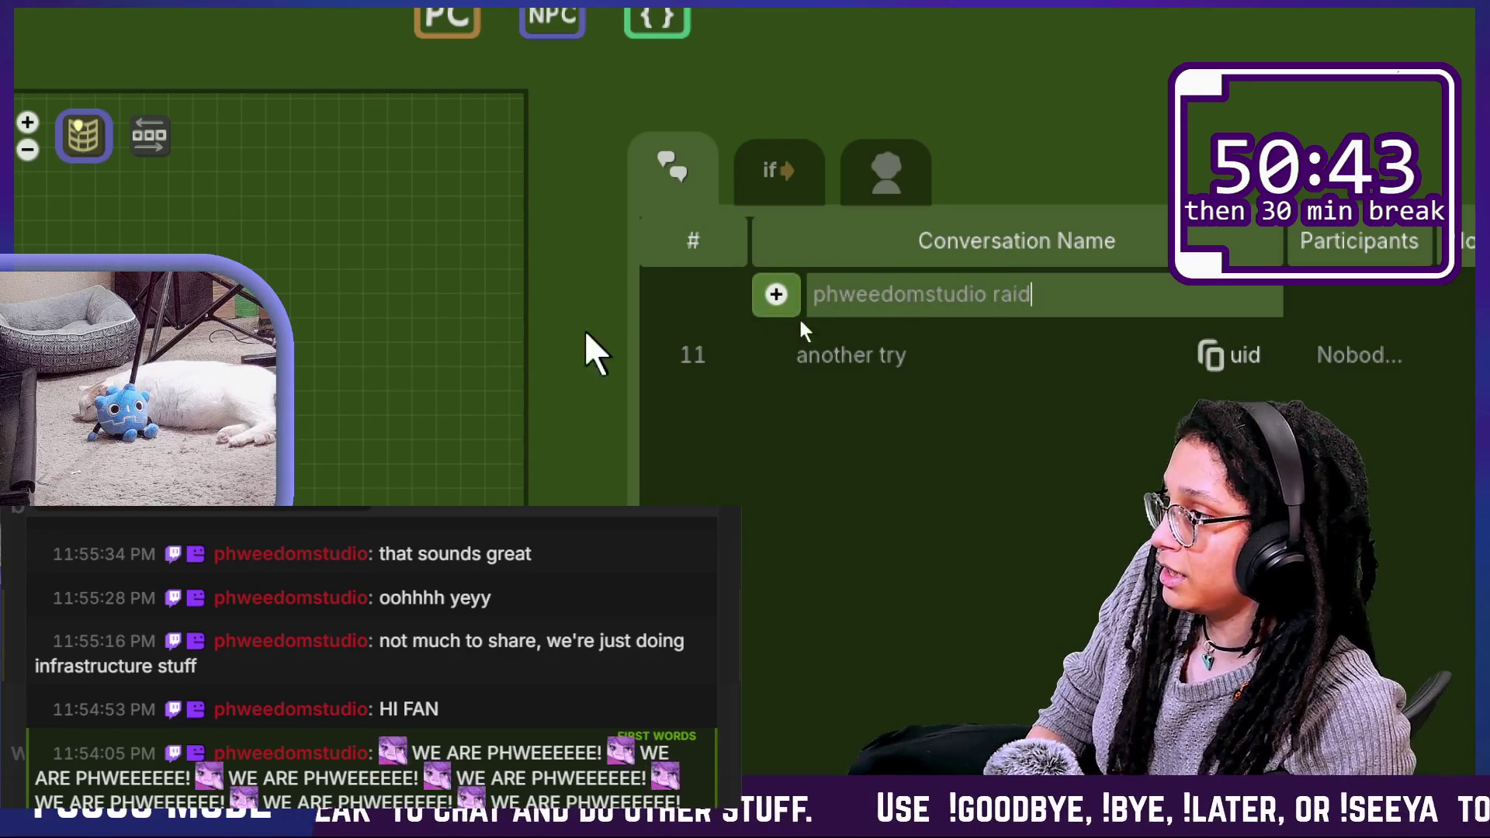
text(!)
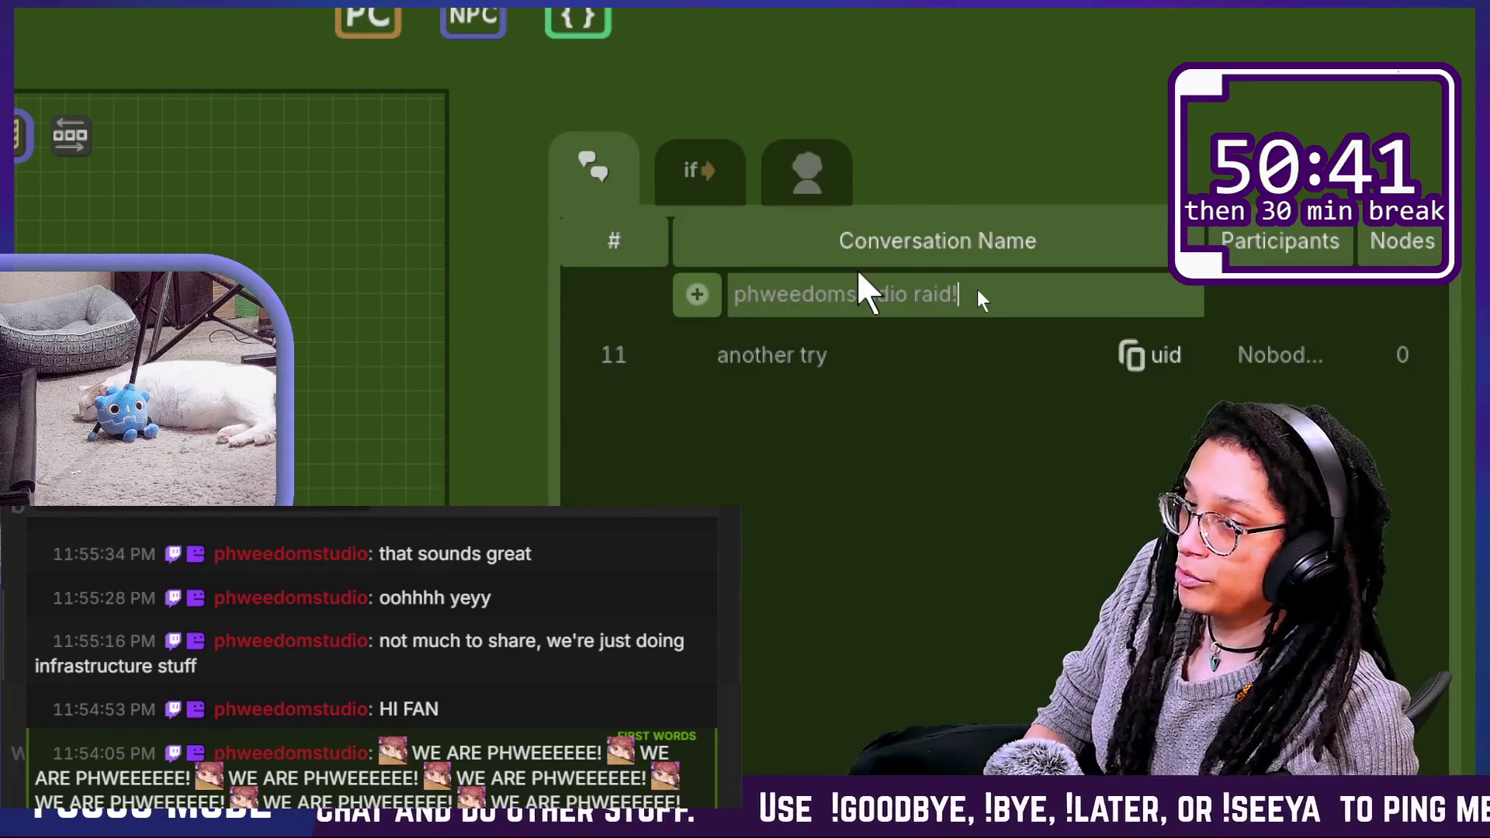
key(BackSpace)
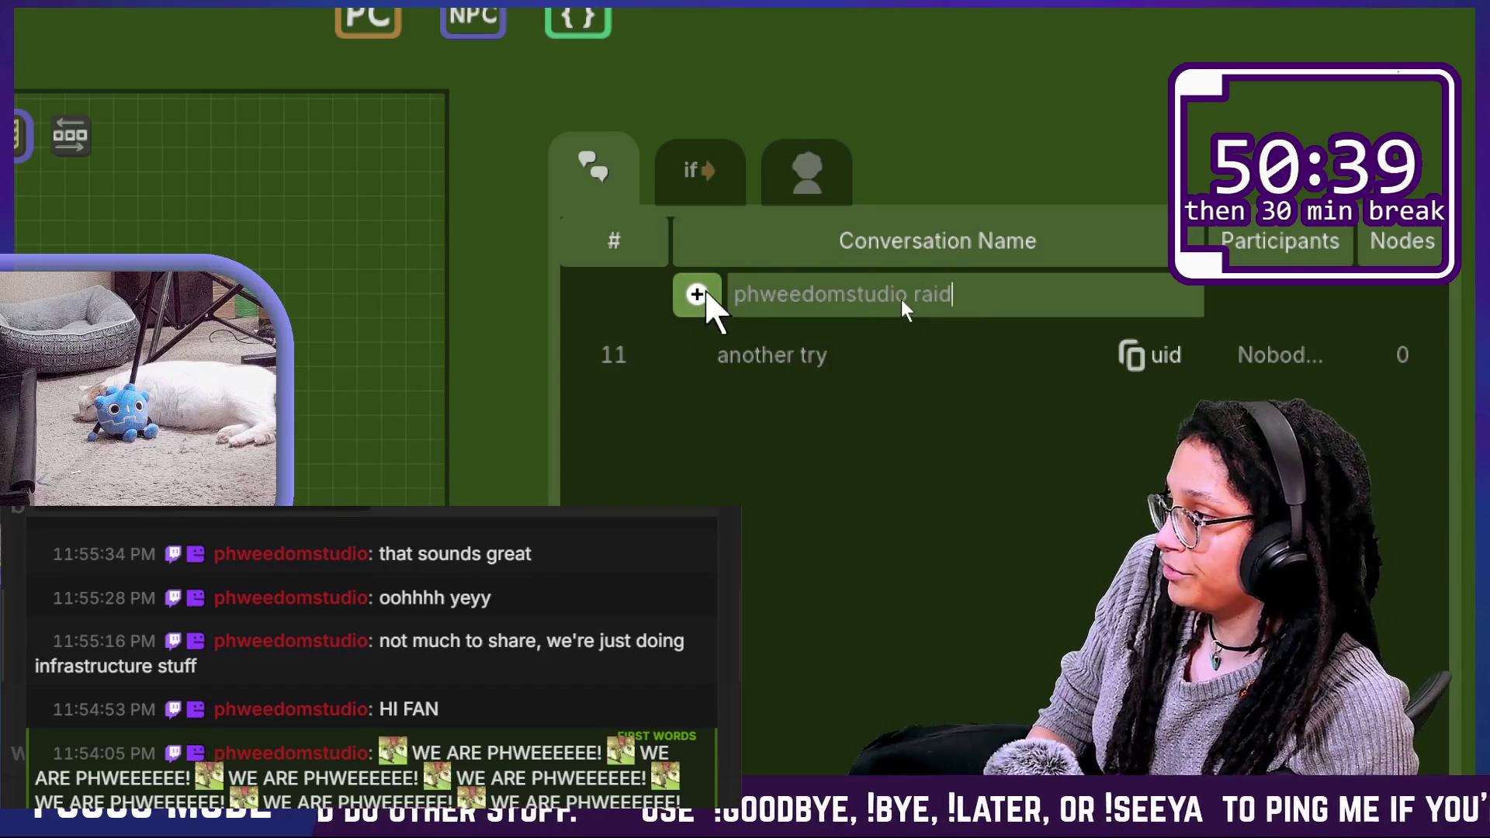
click(697, 295)
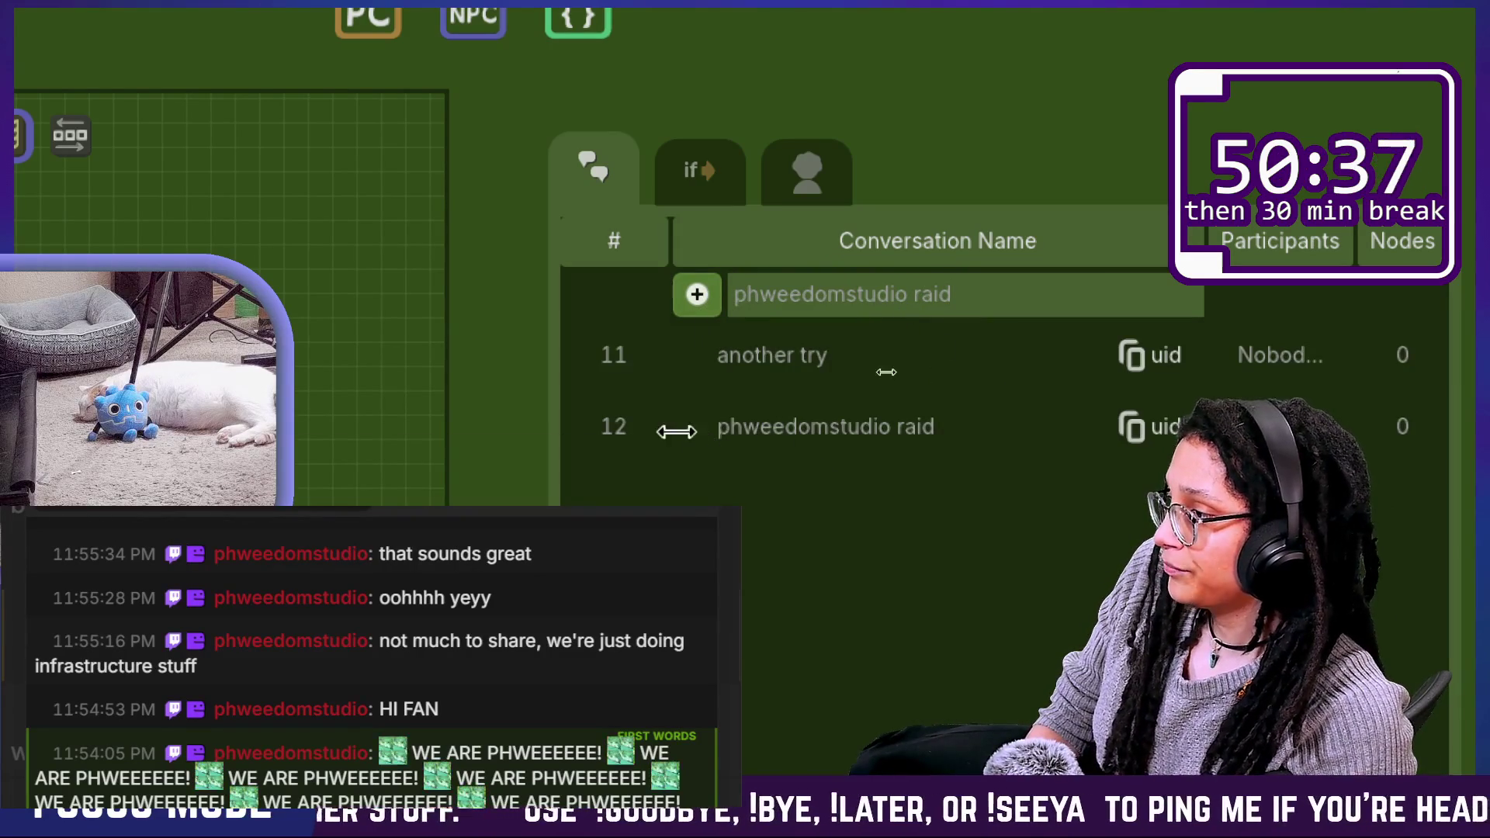
drag(619, 499, 1114, 443)
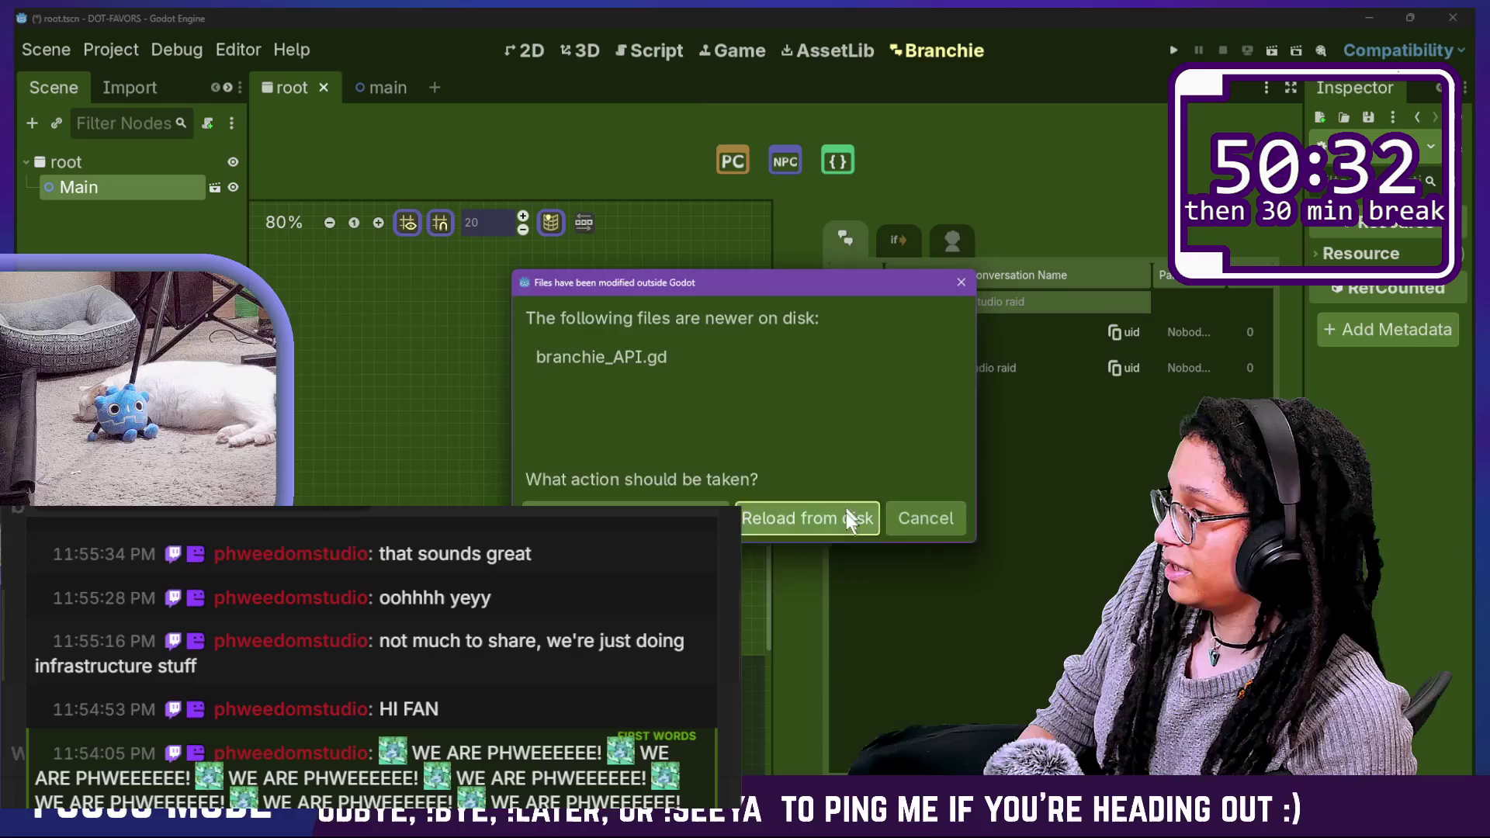
Step: Dismiss the reload notice and open branchie_API.gd through Quick Open with 'api'
click(846, 517)
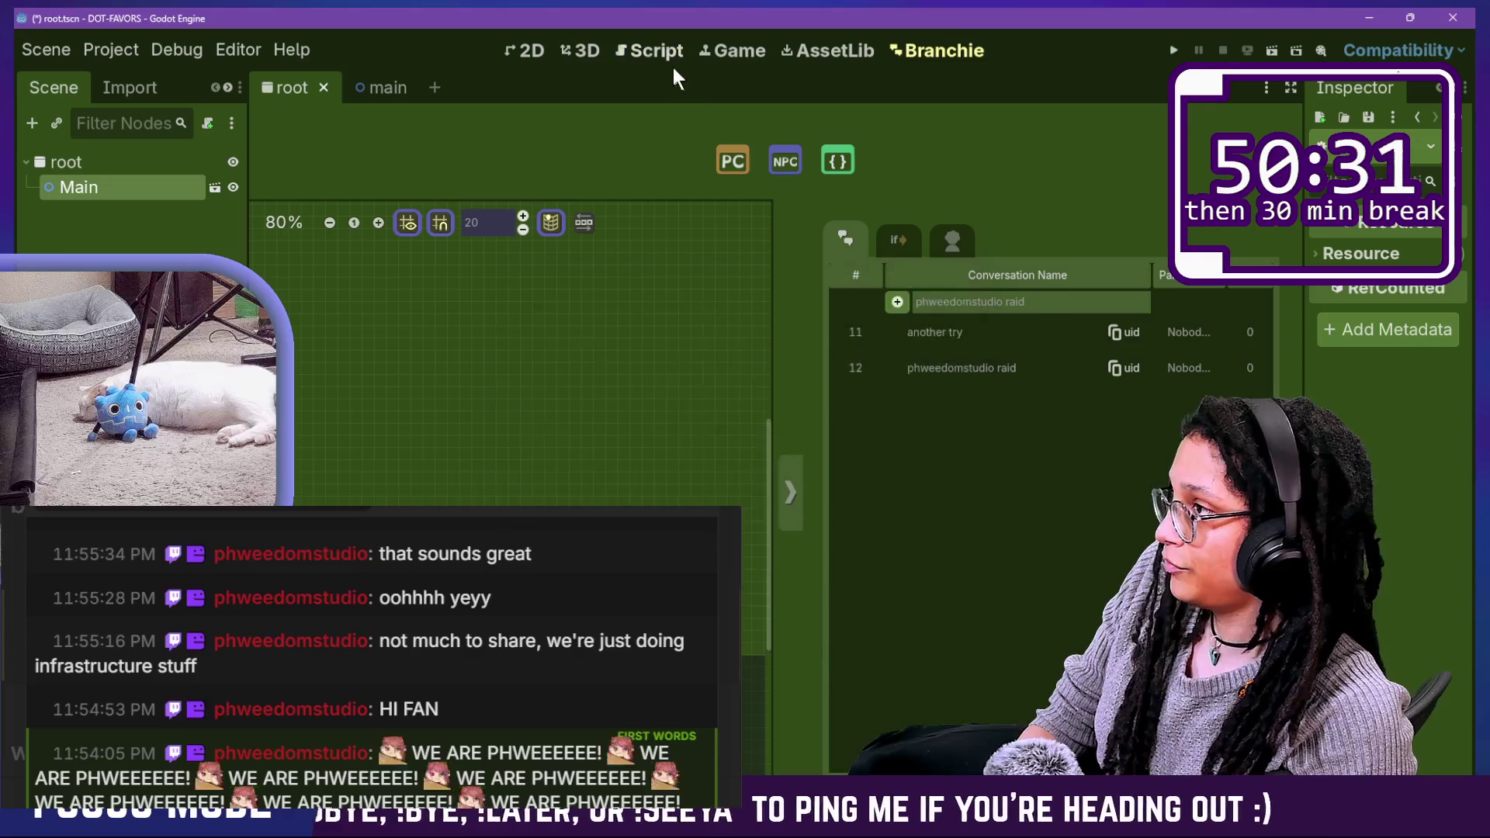
click(669, 60)
key(shift+alt+o)
text(api)
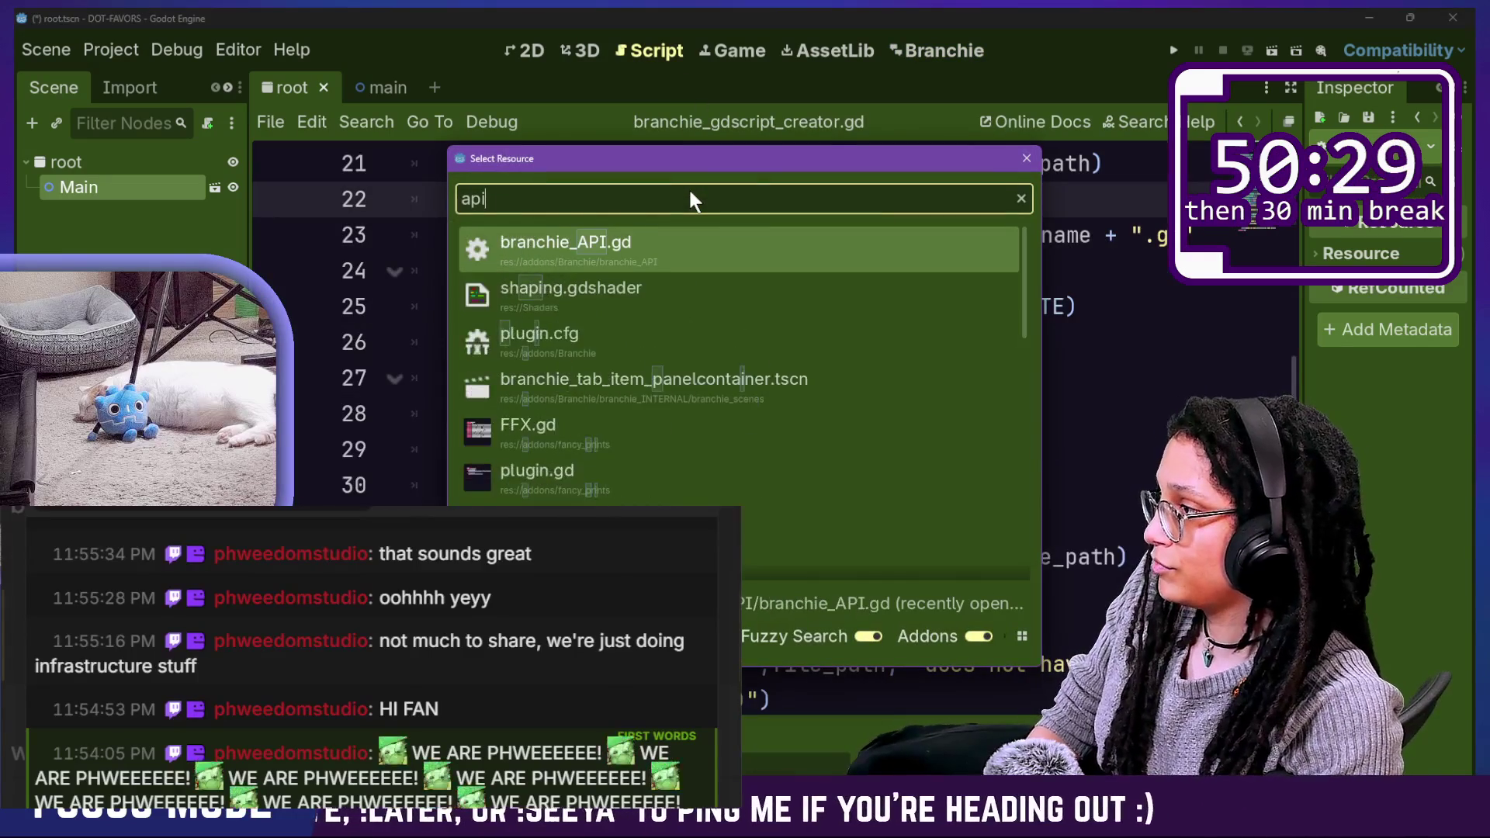
key(Return)
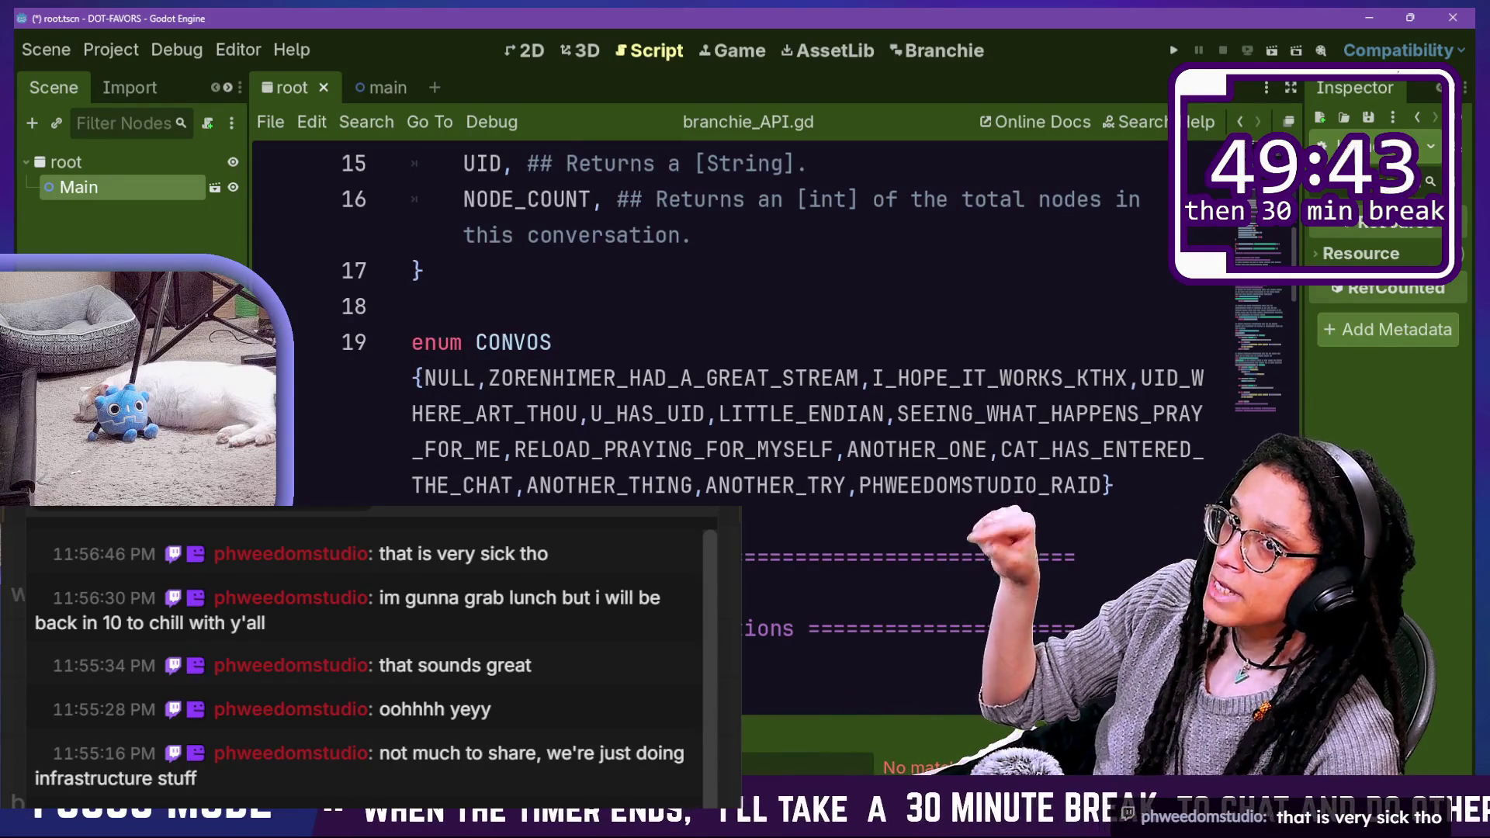
click(788, 428)
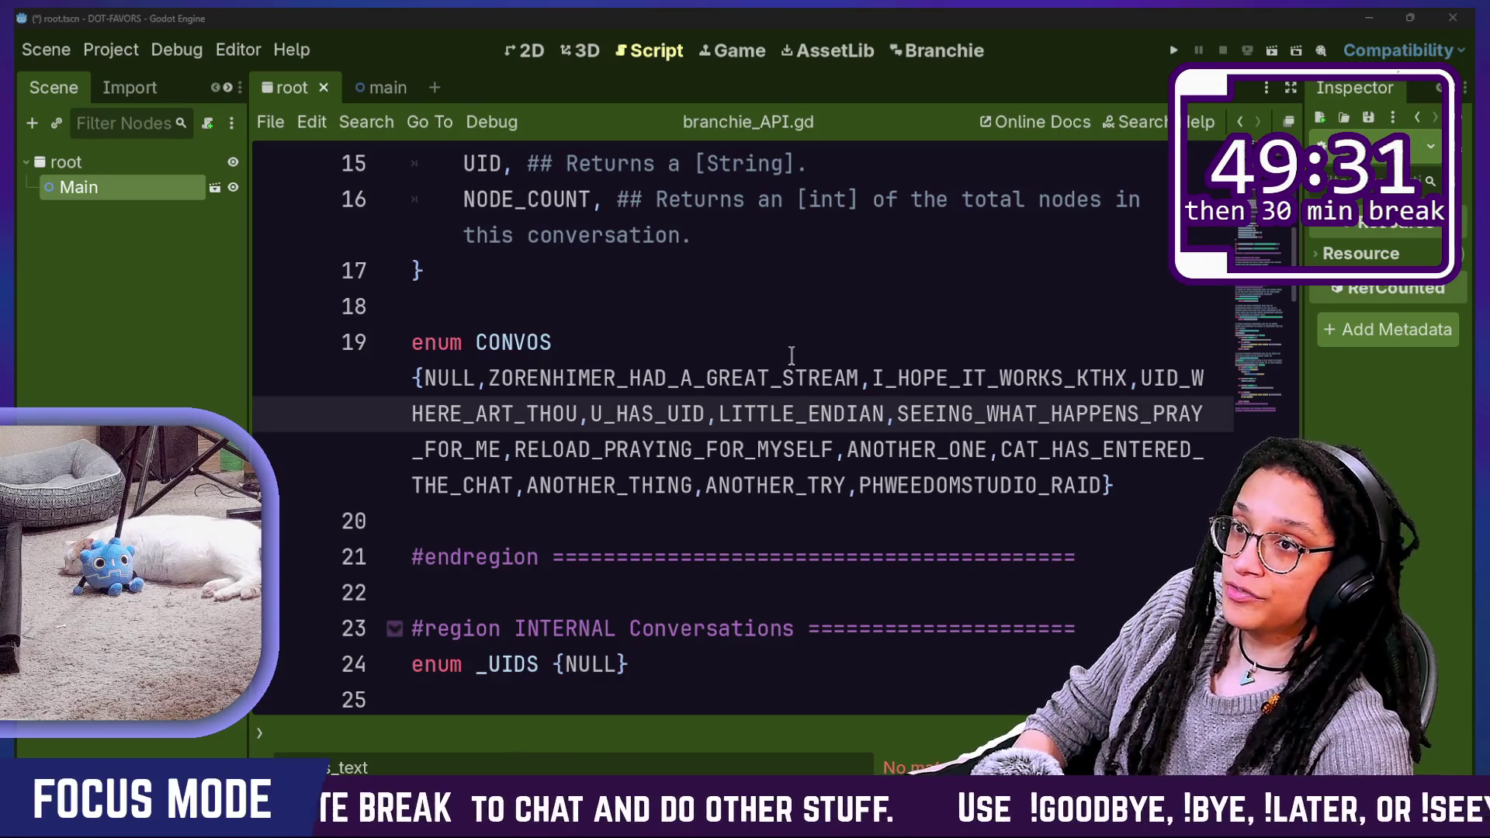
key(alt+Tab)
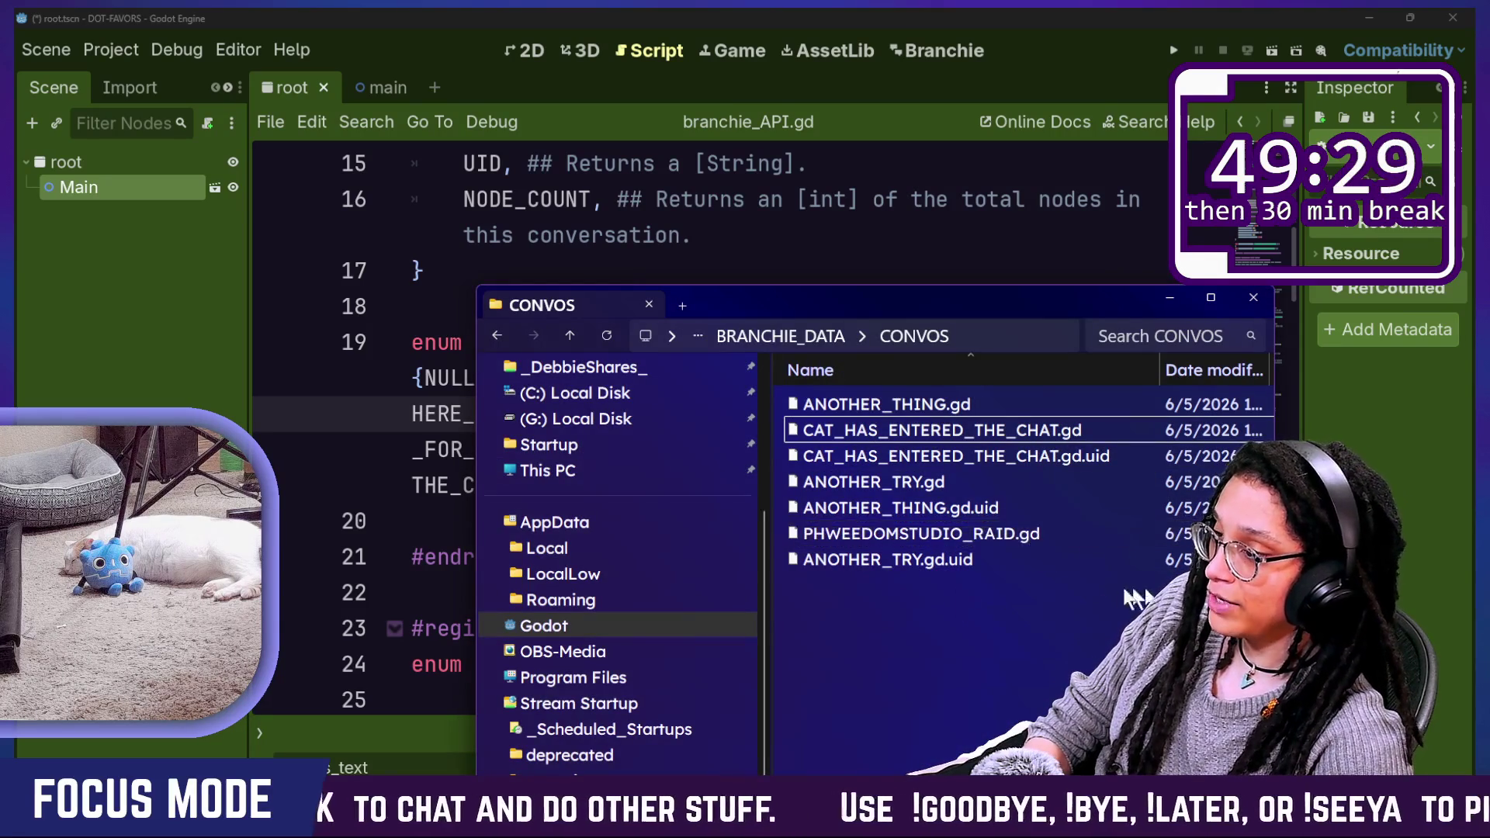
key(ctrl+1)
mouse_move(730, 538)
mouse_down()
mouse_move(1141, 522)
mouse_move(505, 621)
mouse_move(504, 745)
mouse_move(1001, 730)
mouse_up()
key(Escape)
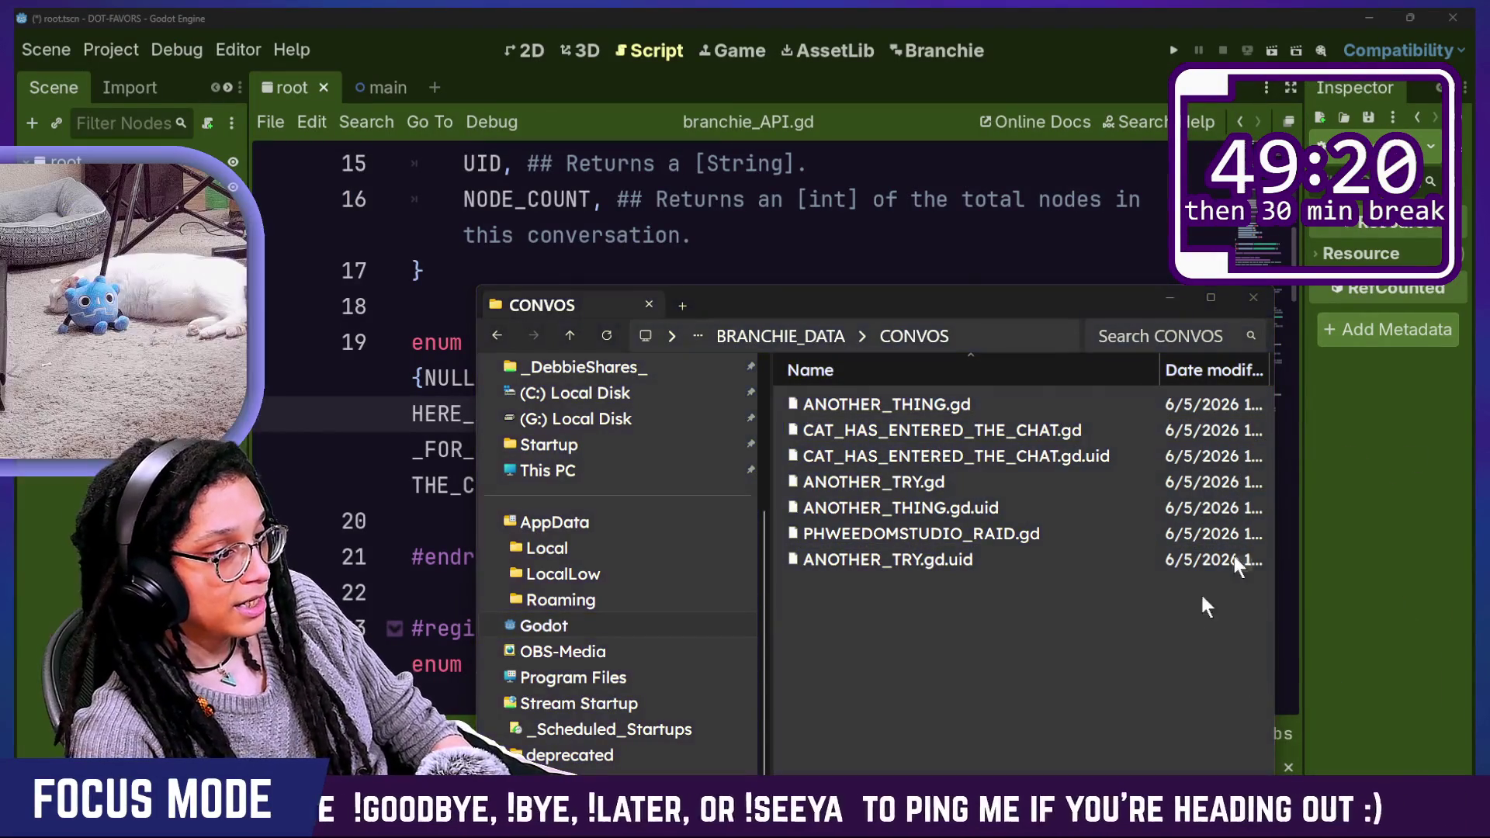
Step: Enlarge and widen the FileSystem dock showing the conversation files, then return to Branchie
click(1341, 699)
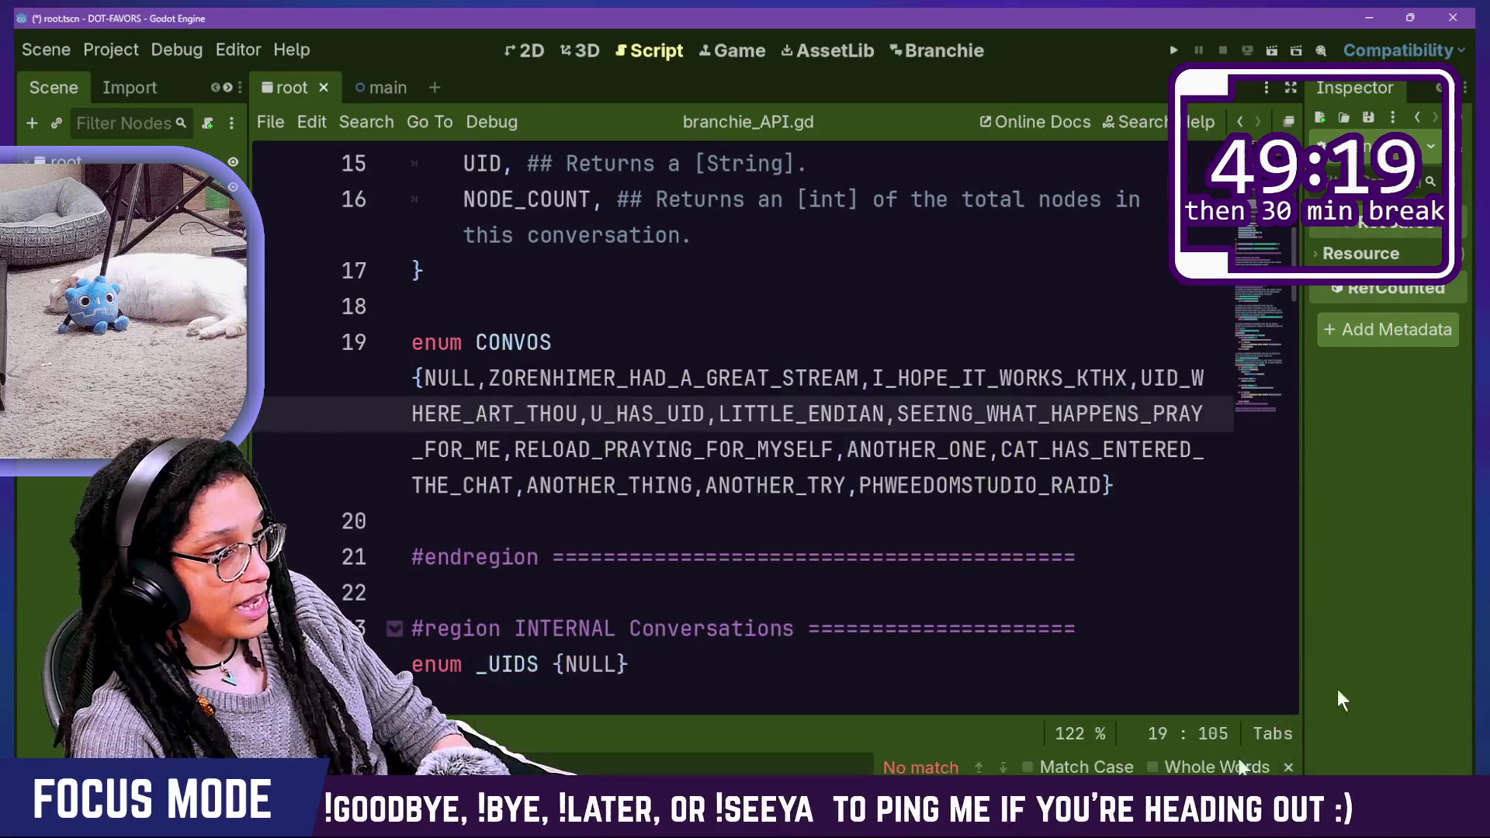
key(alt+f)
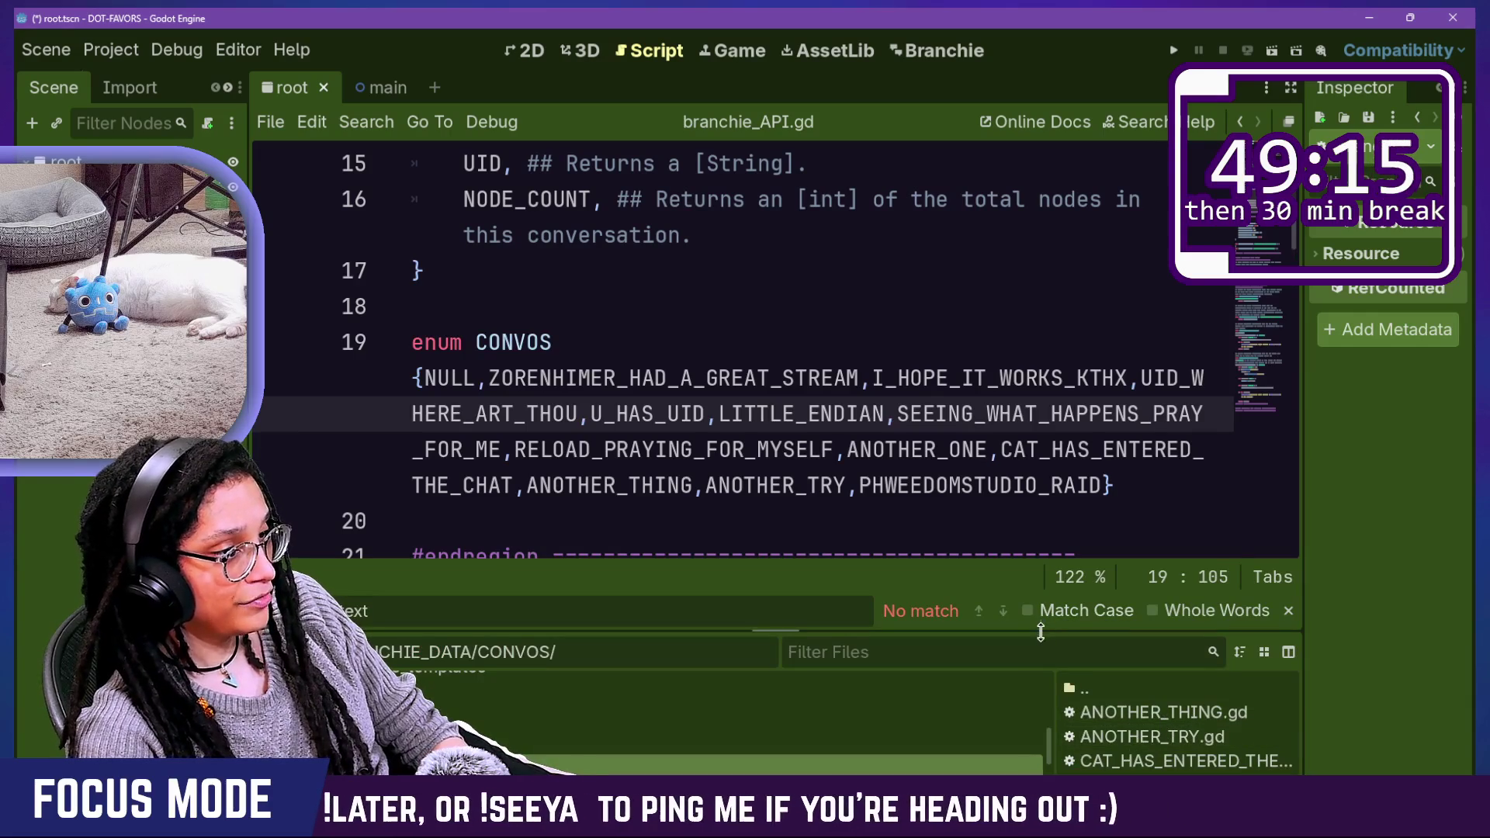
drag(1028, 632, 1028, 532)
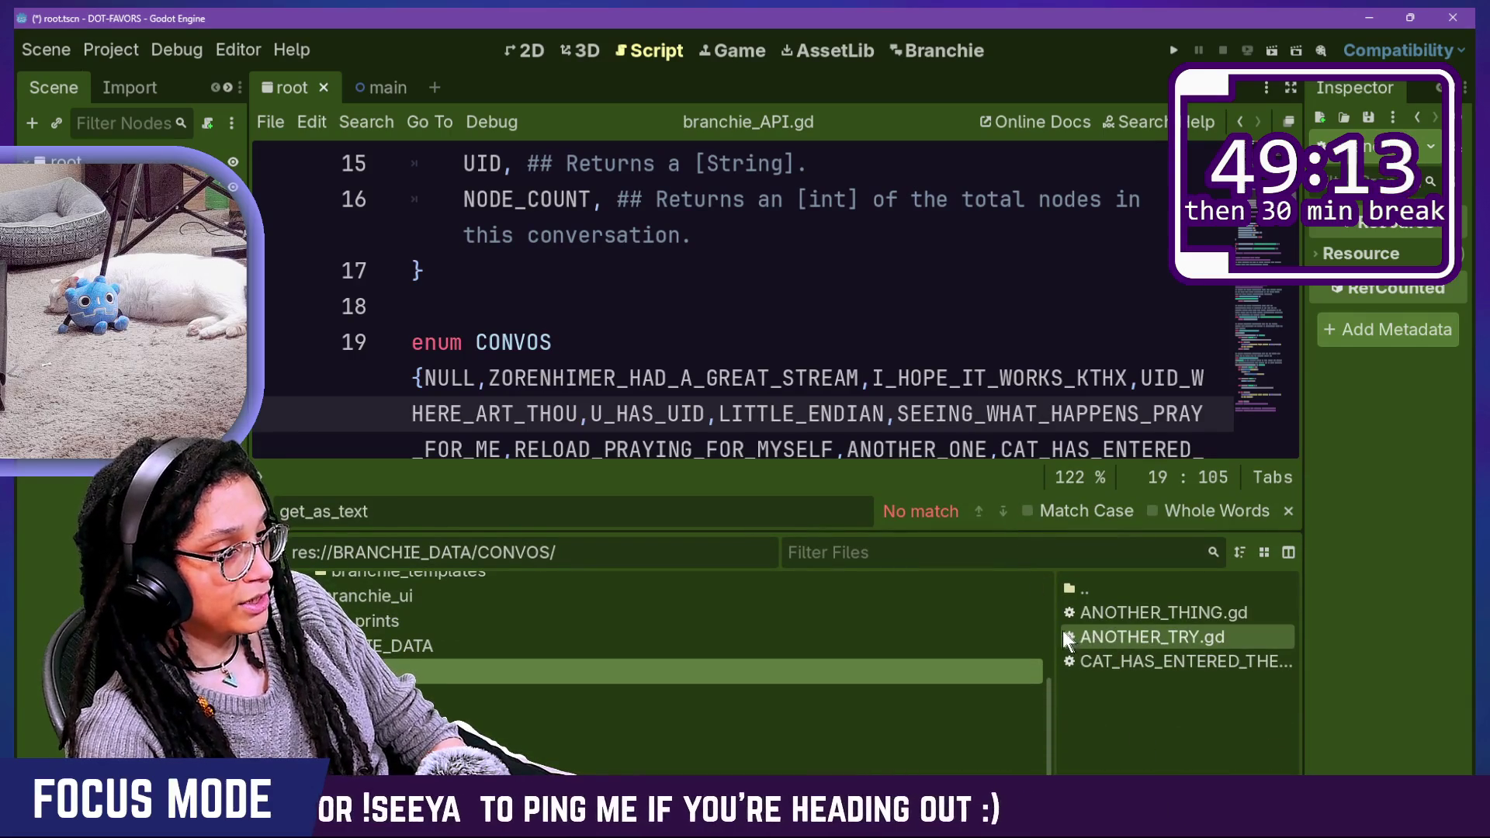
drag(1056, 631, 955, 630)
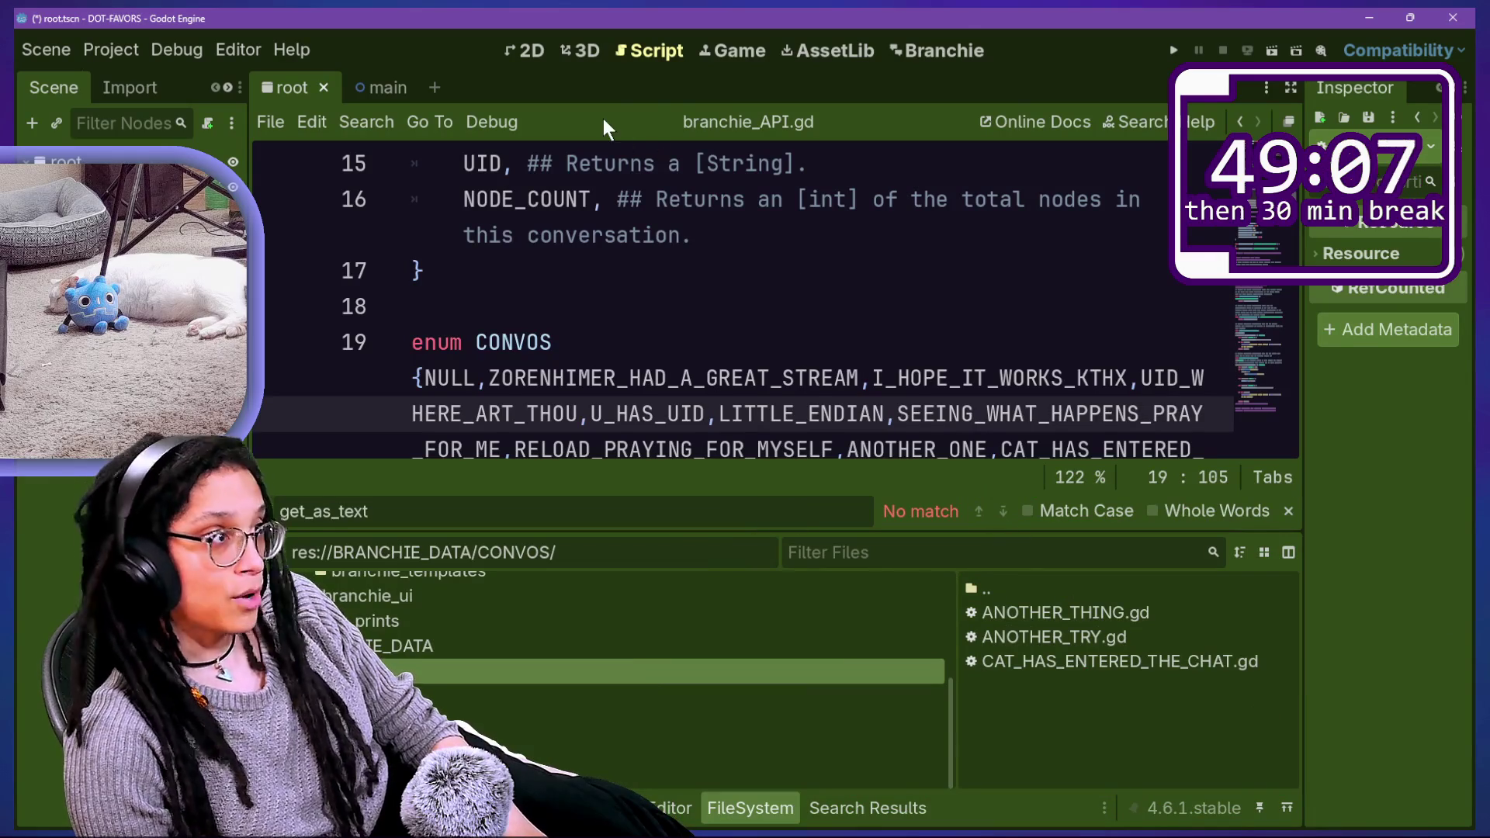
click(971, 39)
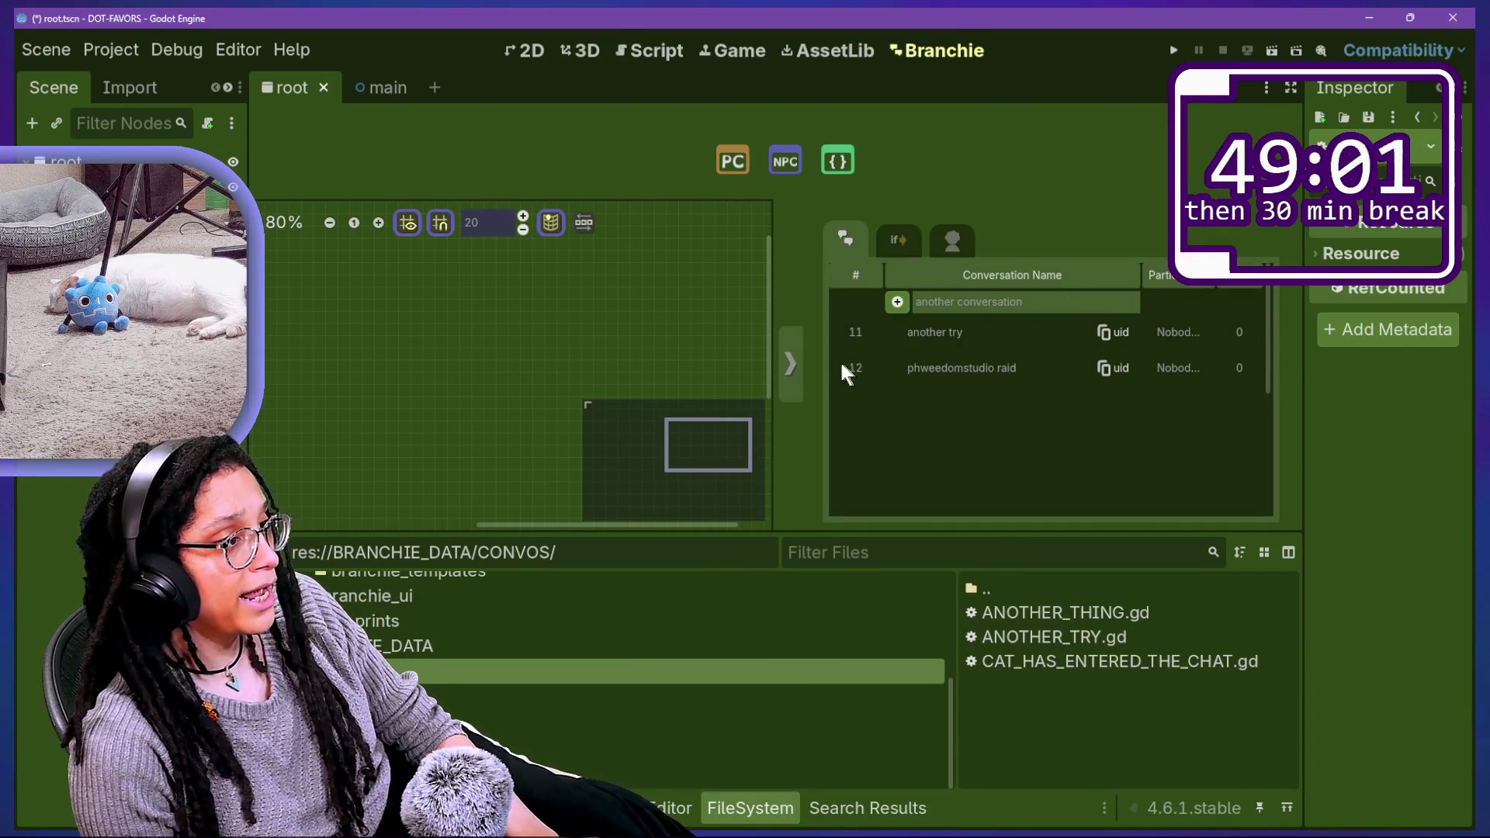
Step: Add 'another conversation' as entry 13, reload branchie_API.gd from disk, and view its code
click(894, 302)
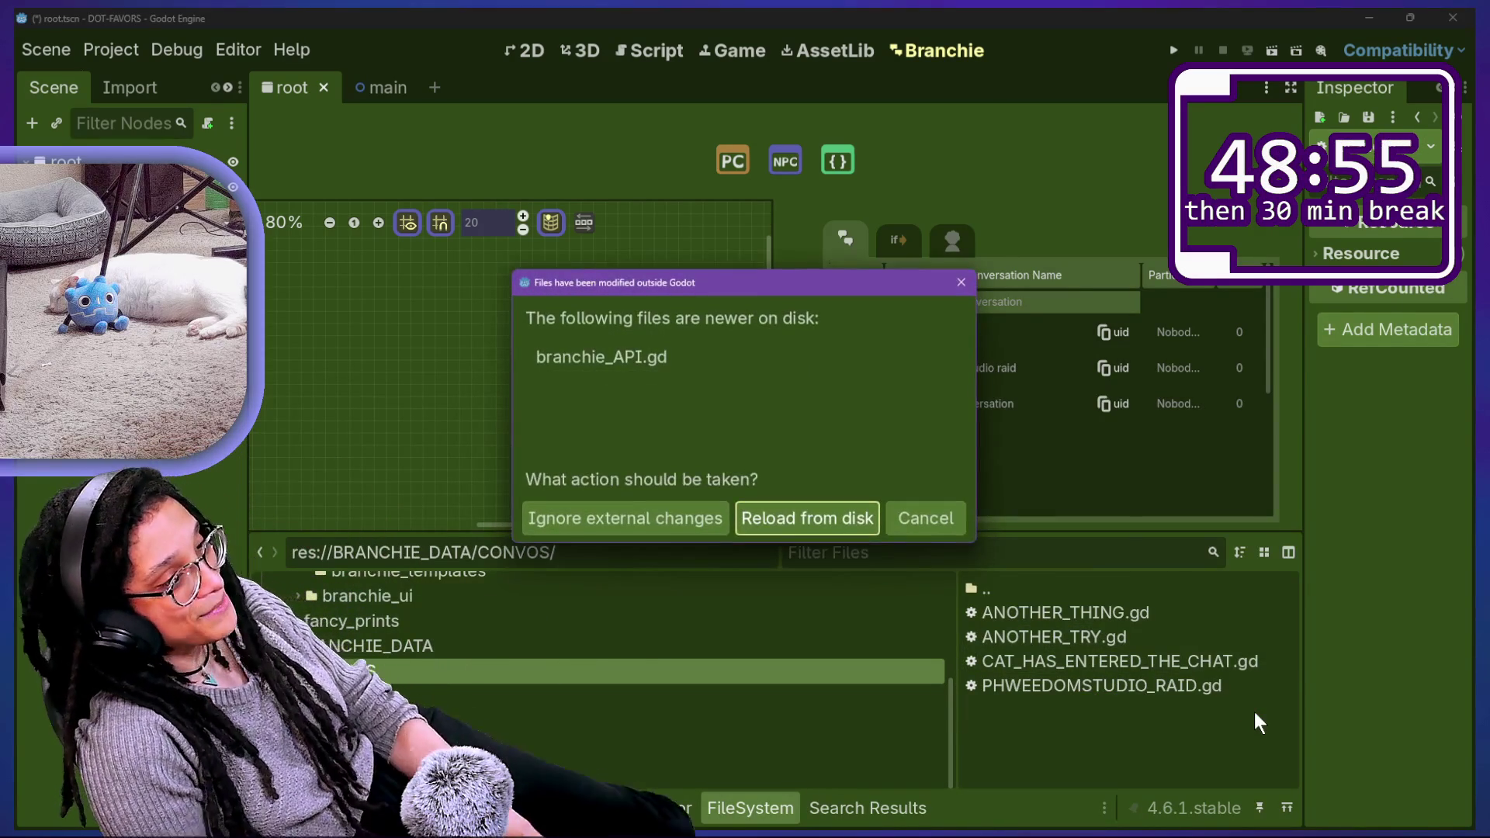
click(831, 515)
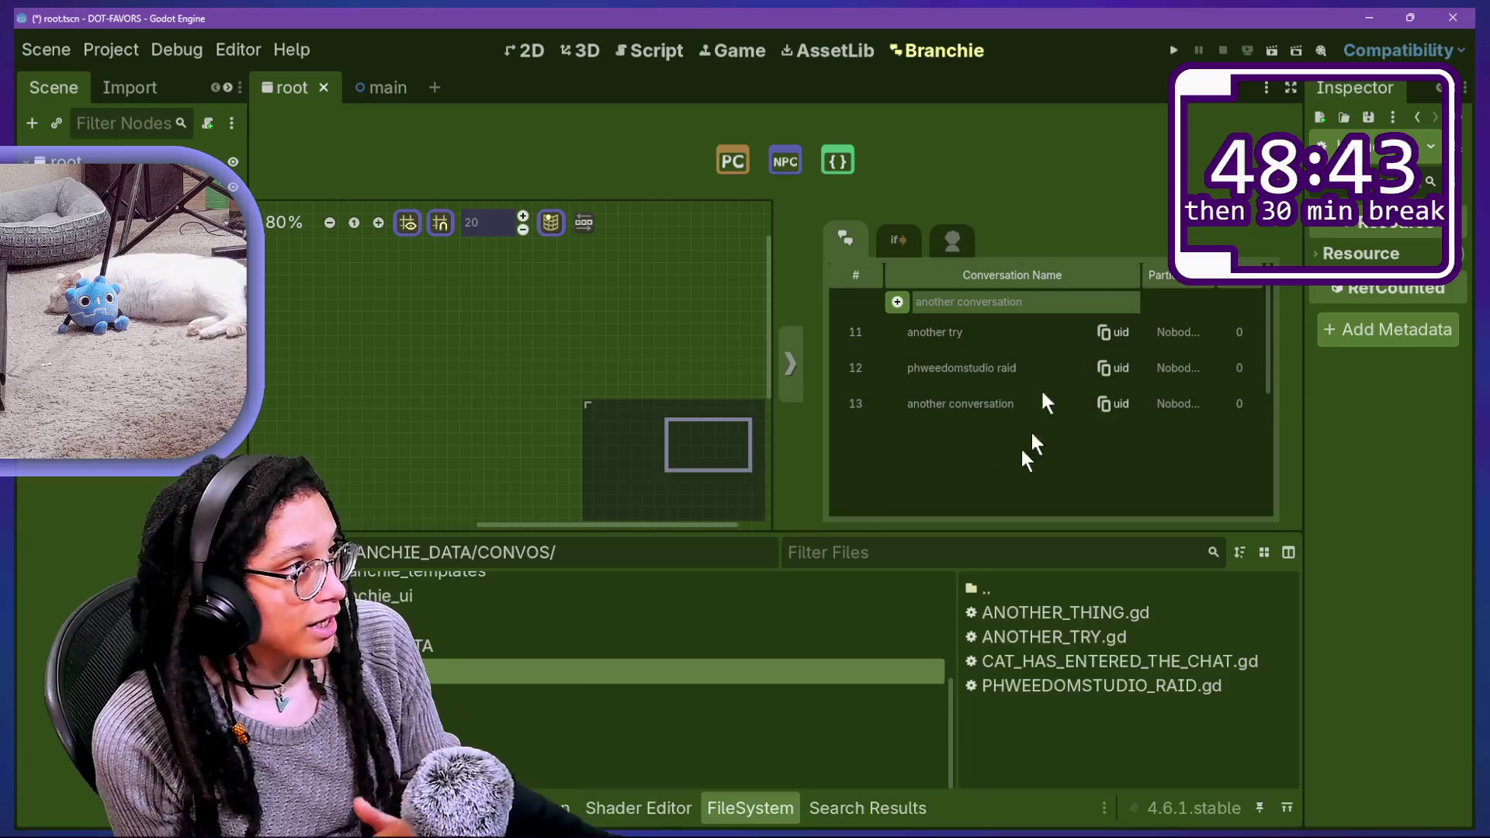
click(650, 53)
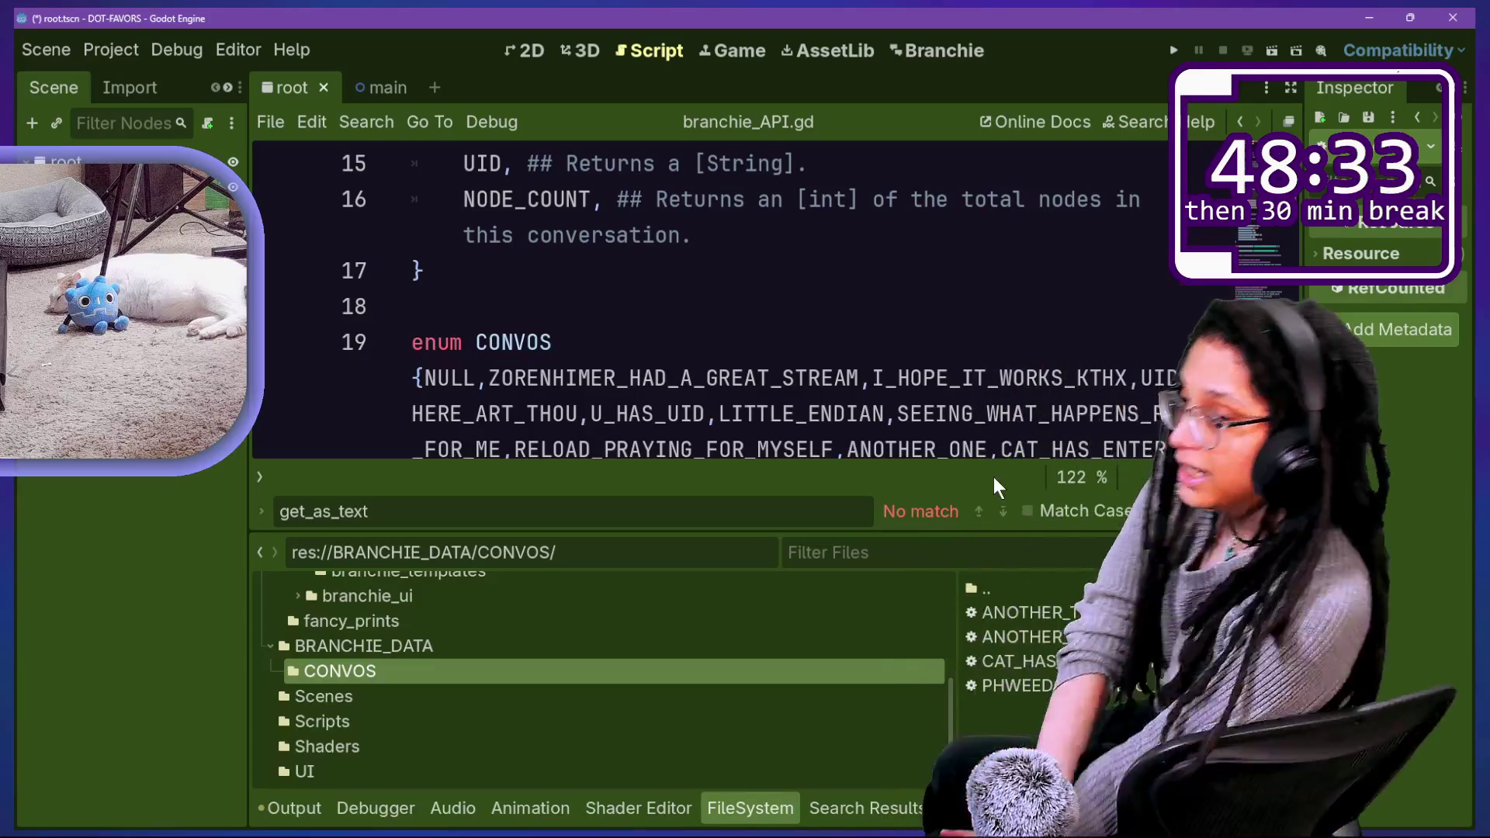
Step: Inspect the CONVOS enum ending with ANOTHER_CONVERSATION, hiding the bottom panel for room
click(759, 323)
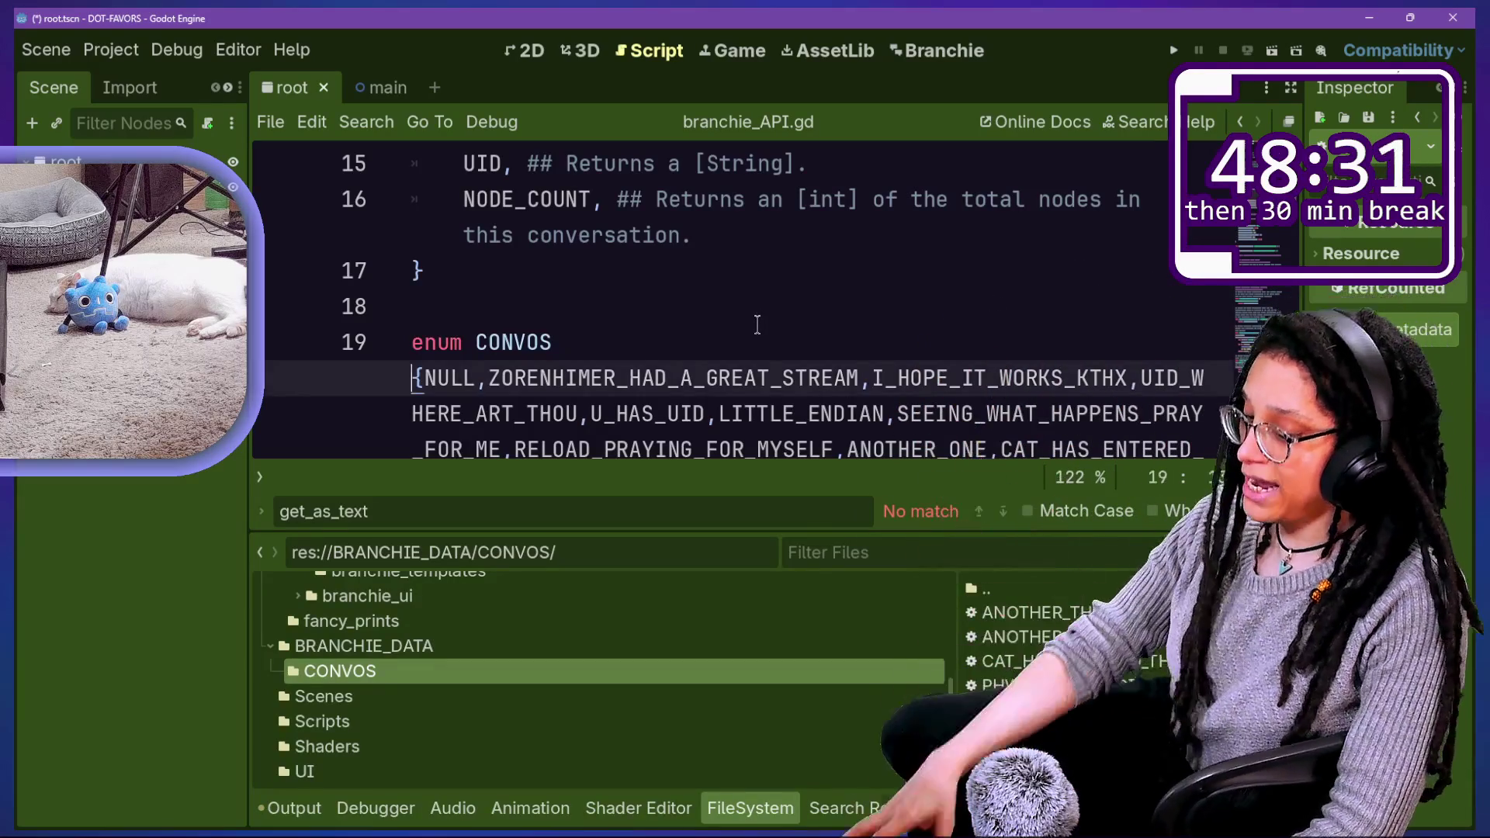
drag(804, 530, 804, 631)
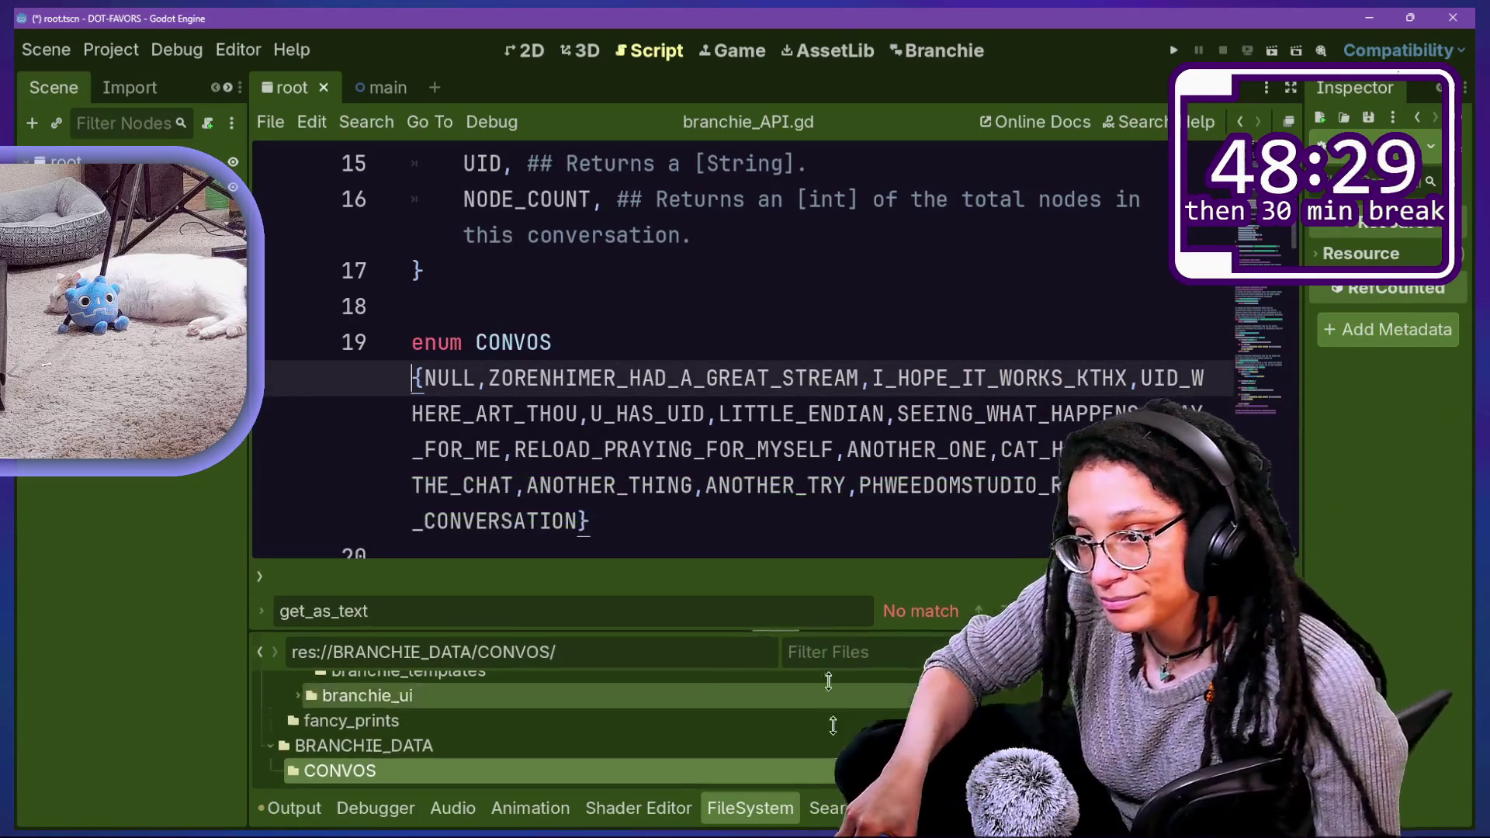
click(804, 414)
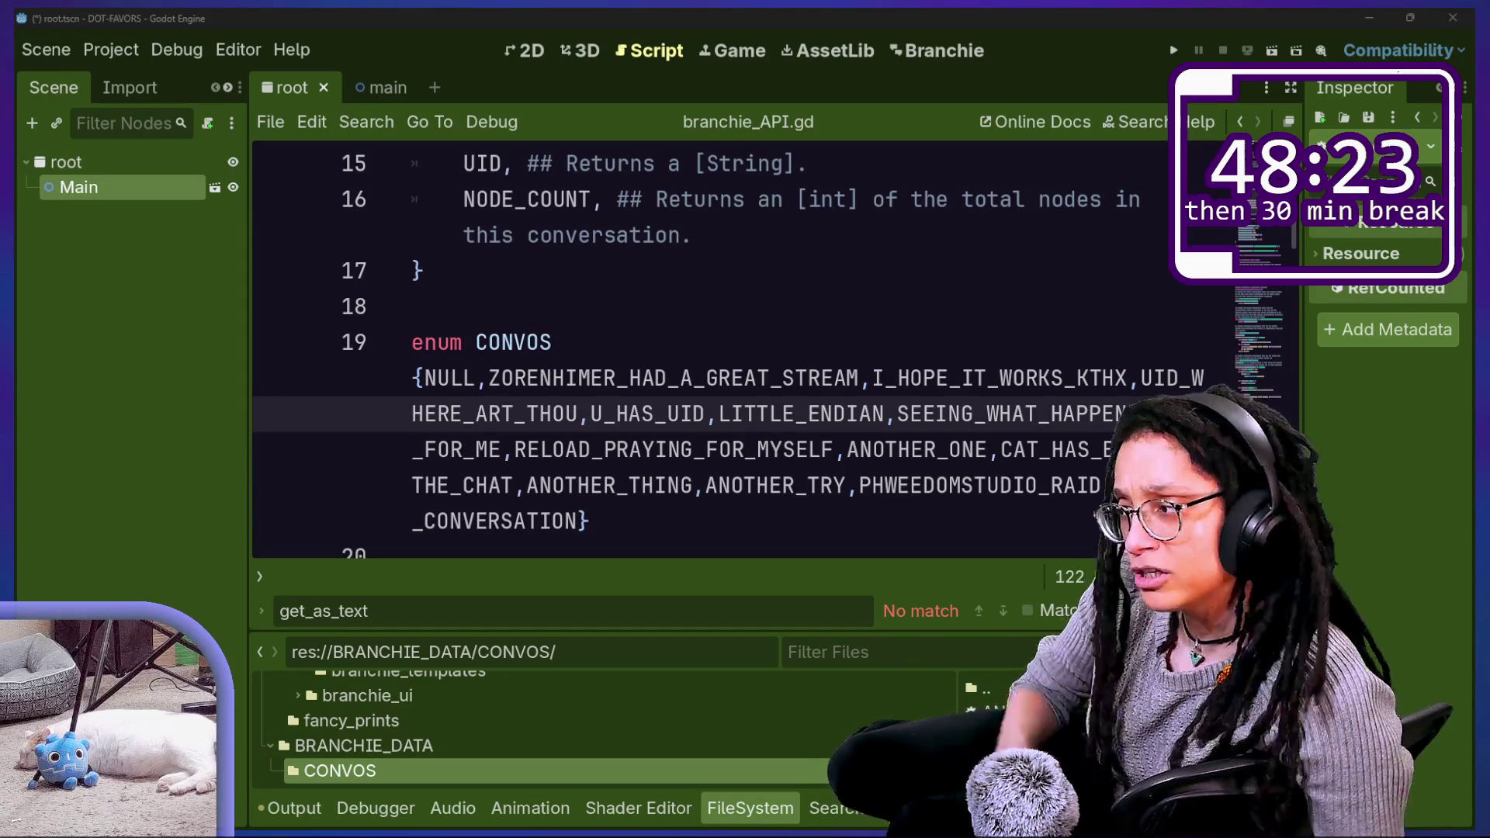
click(1026, 378)
key(Up)
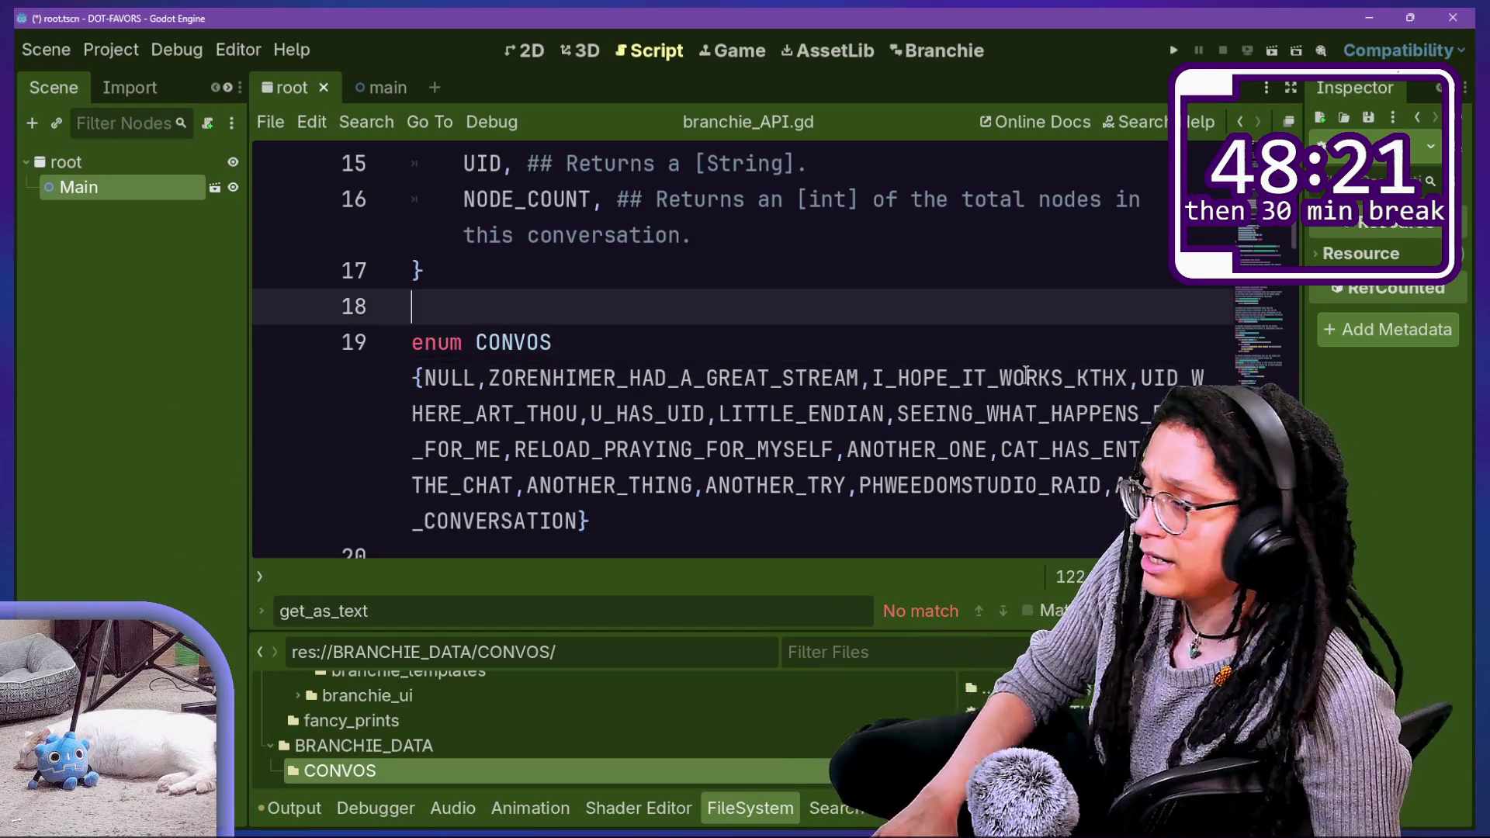
key(Up)
key(Up)
key(Up)
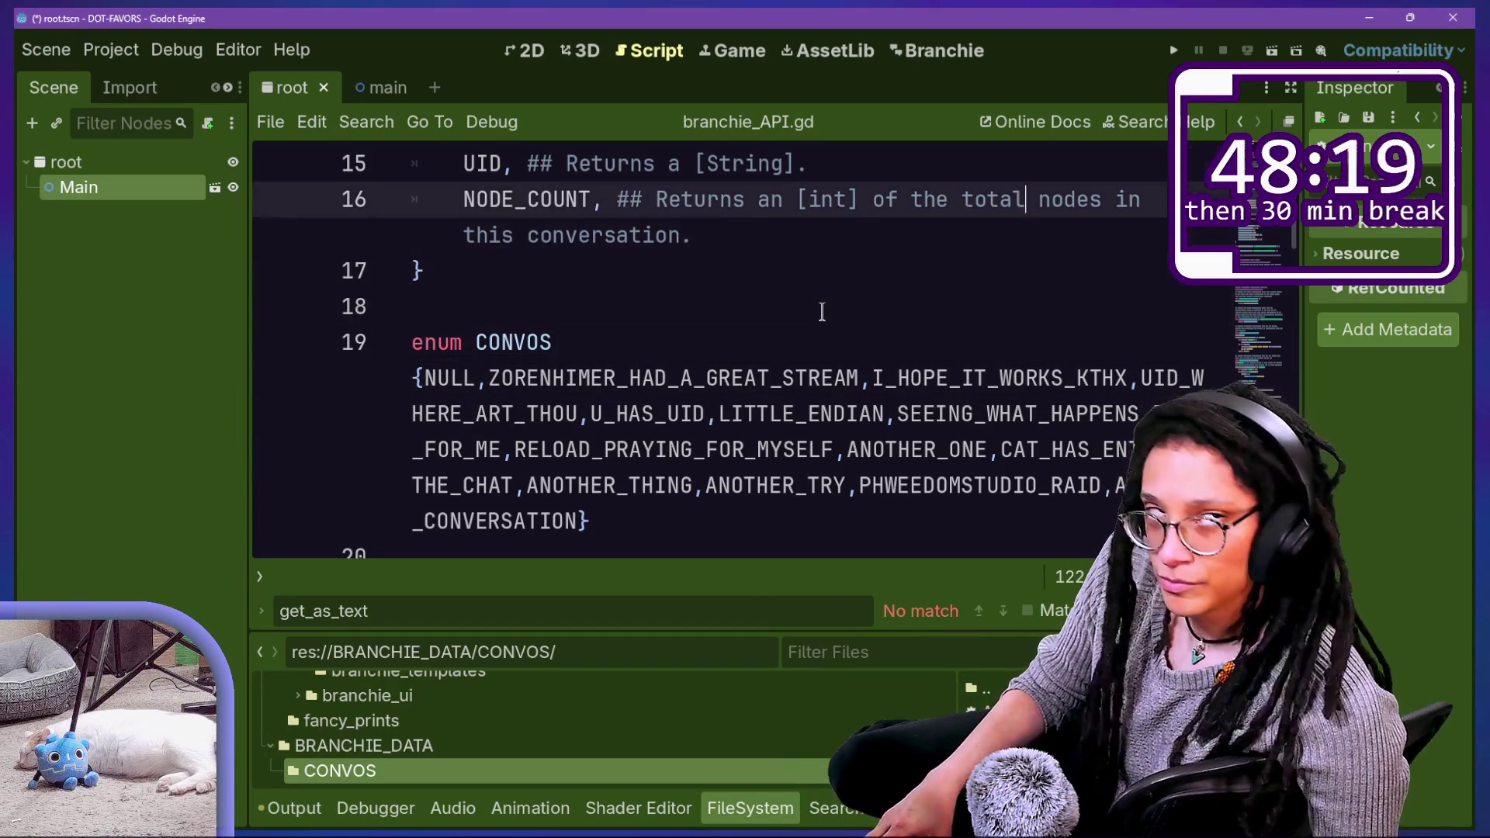
key(alt+o)
key(alt+o)
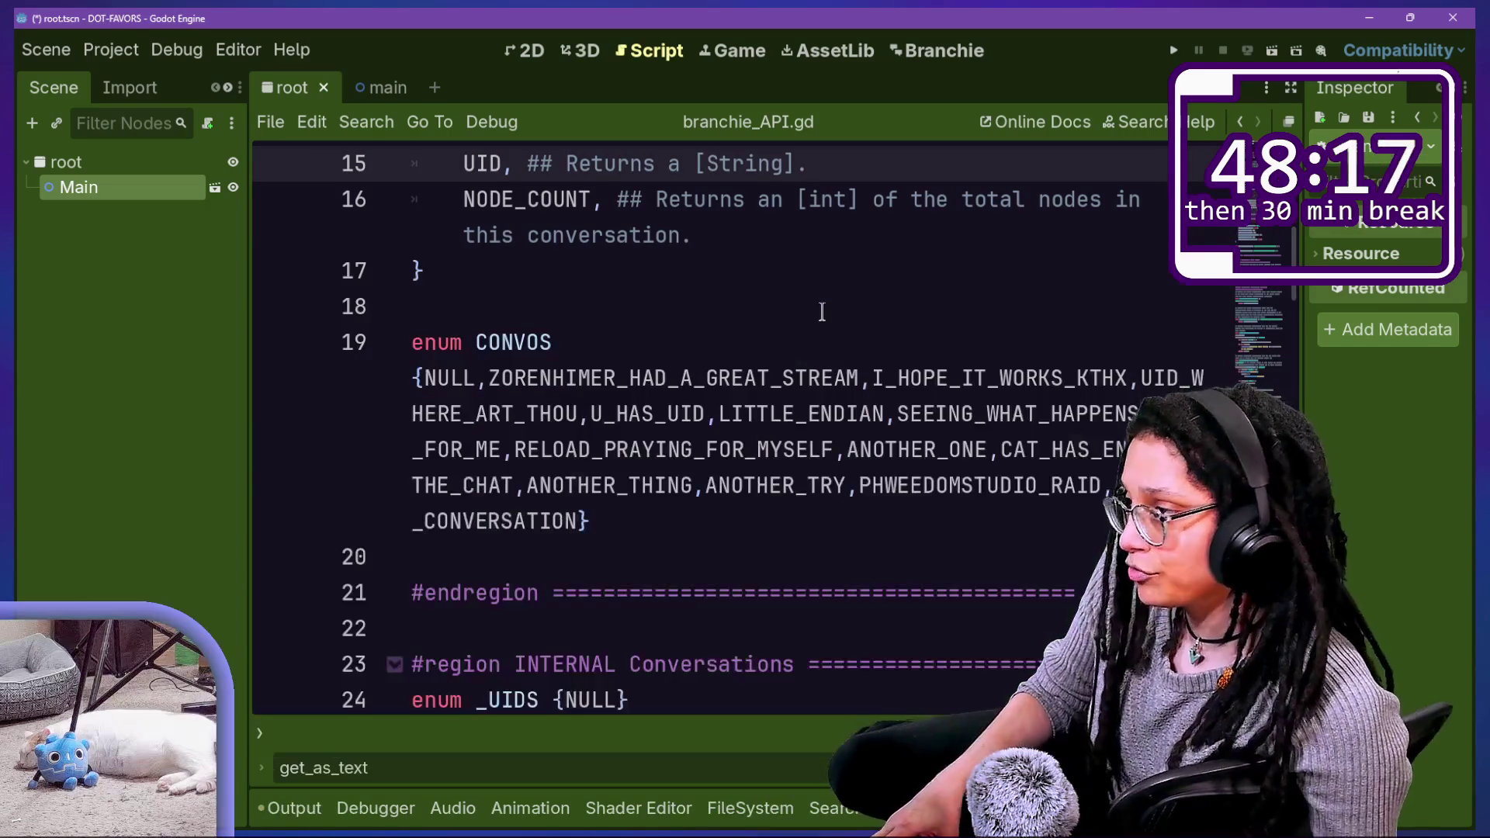
scroll(704, 499, down, 2)
scroll(703, 499, up, 1)
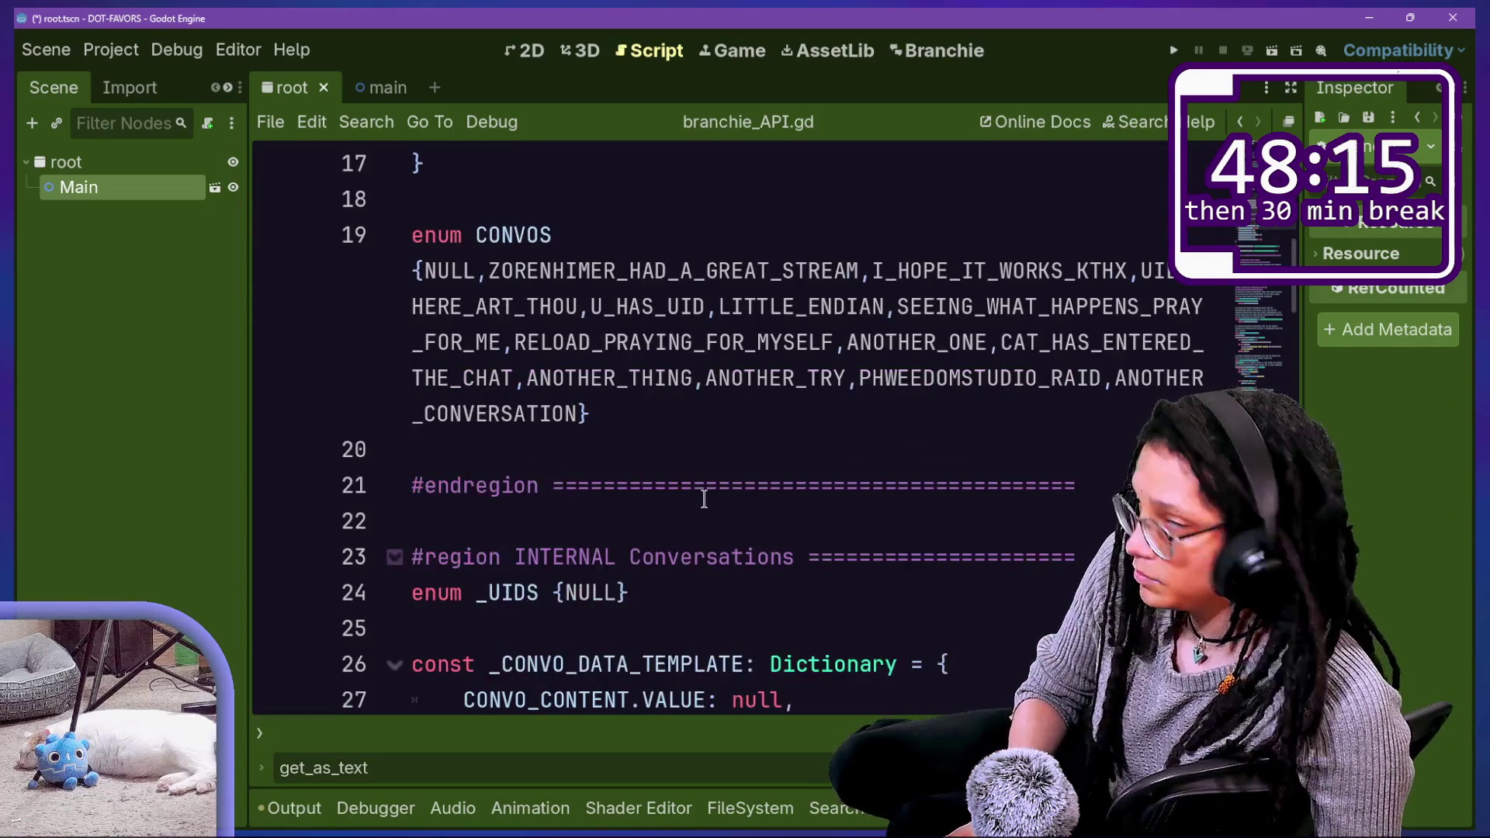
Step: Open branchie_gdscript_creator.gd from the Quick Open results
key(shift+alt+o)
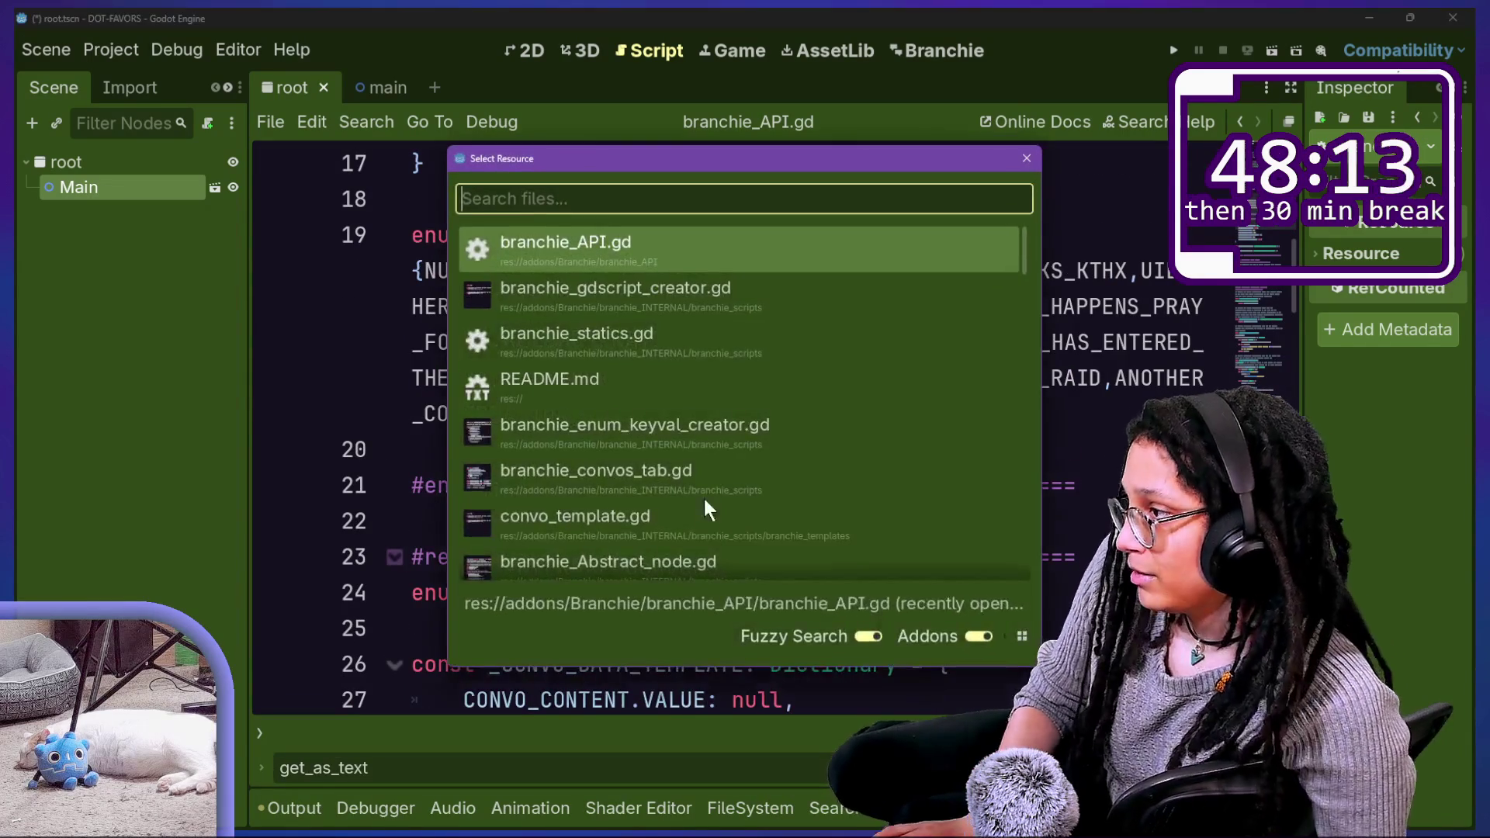
key(Down)
key(Down)
key(Up)
key(Up)
key(Down)
key(Down)
key(Down)
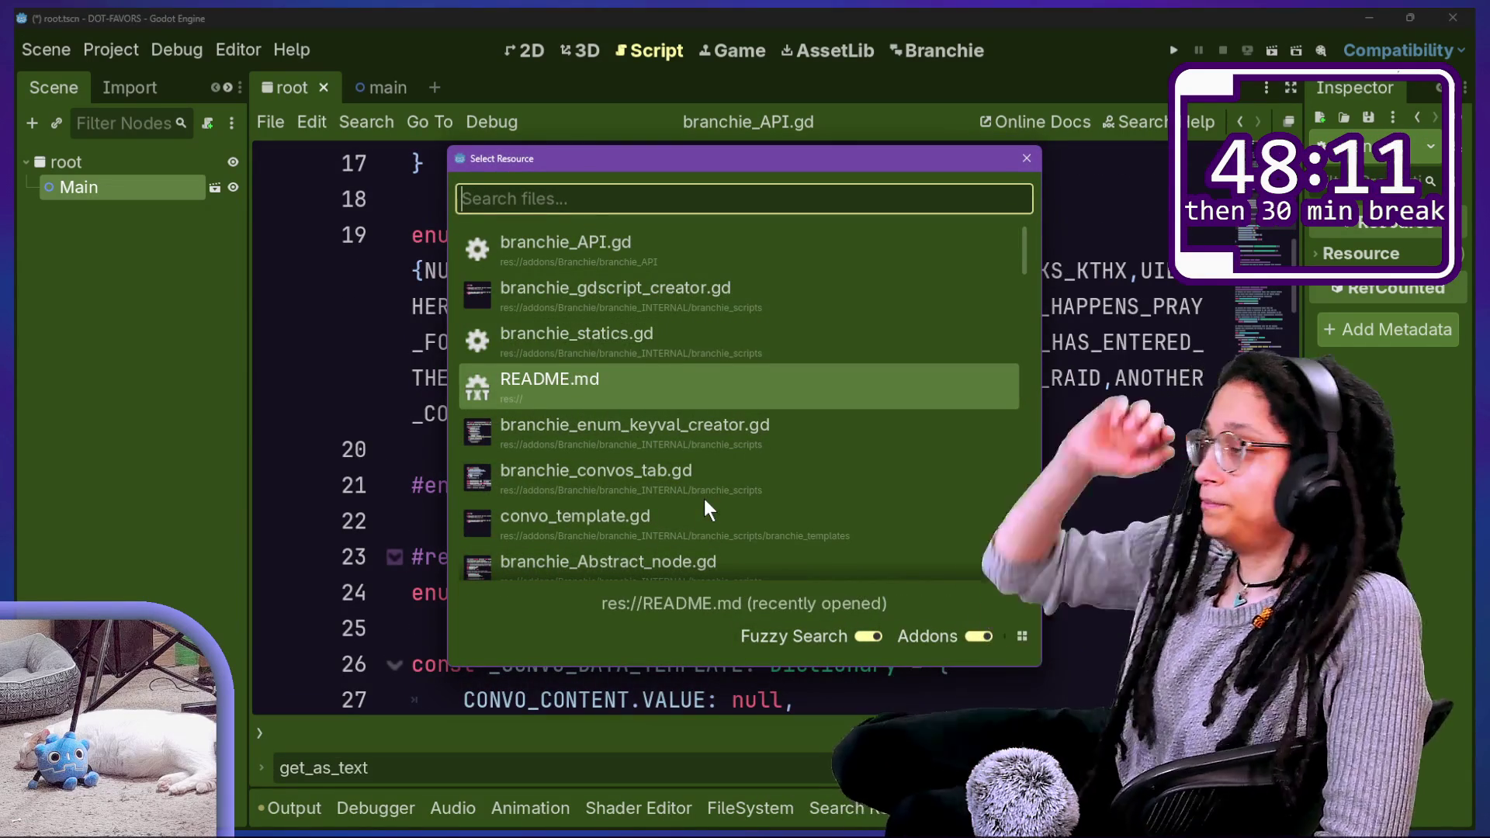
key(Up)
key(Up)
key(Return)
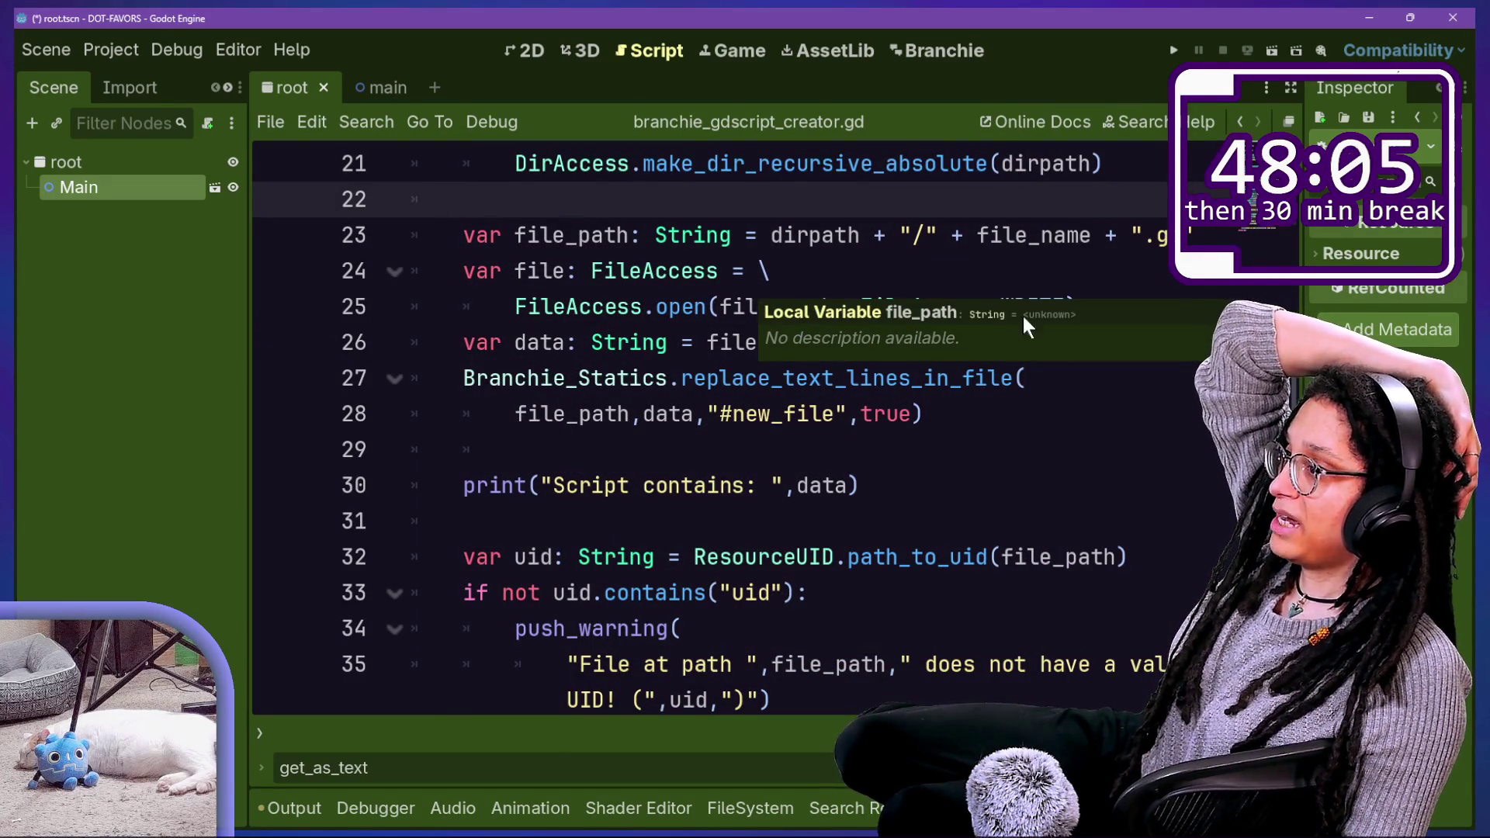
Step: Hide the output log and place the caret after get_as_text() on line 26
click(656, 384)
drag(617, 378, 899, 378)
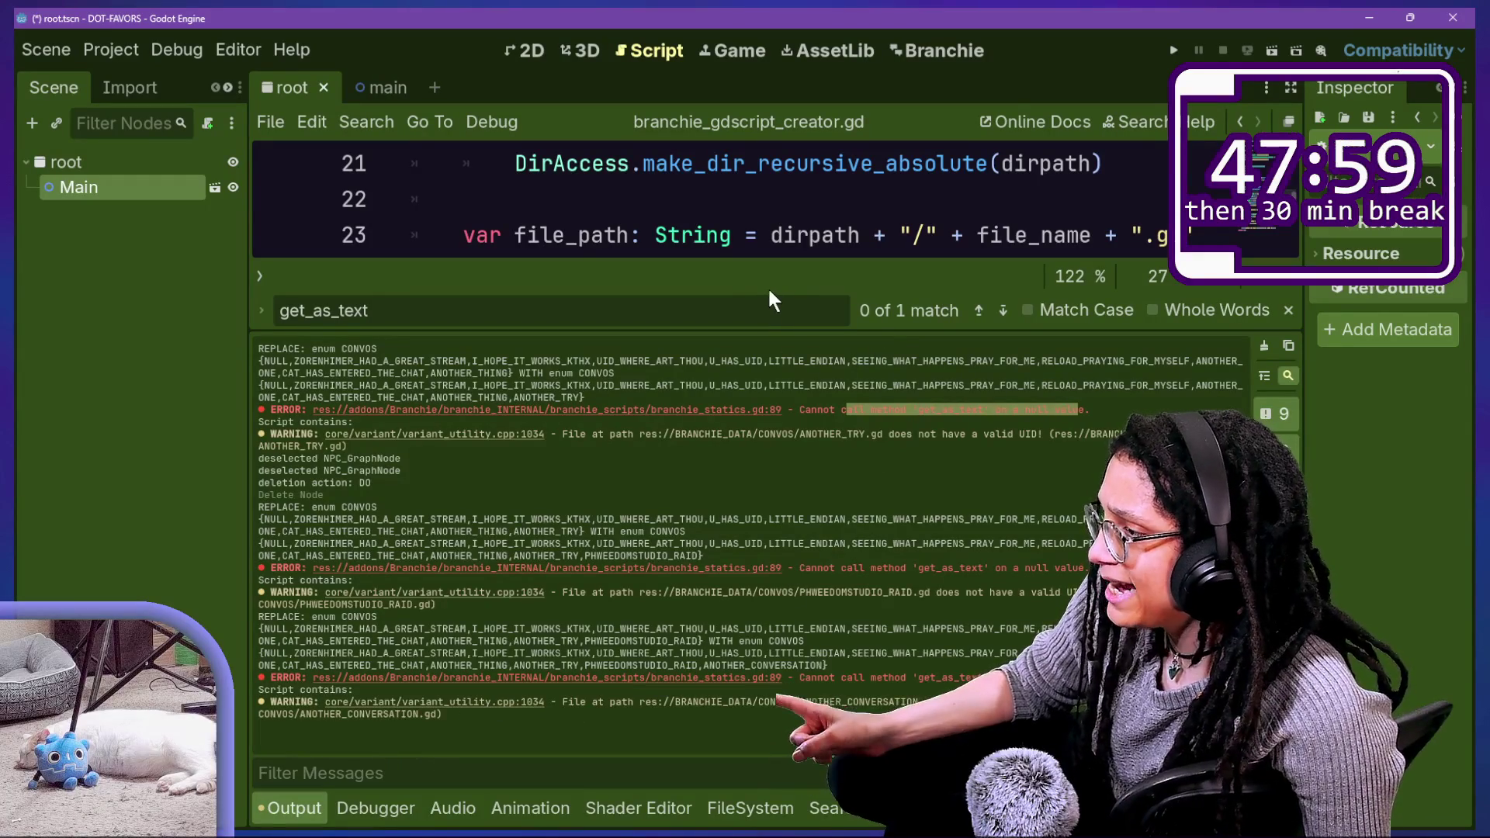
click(778, 237)
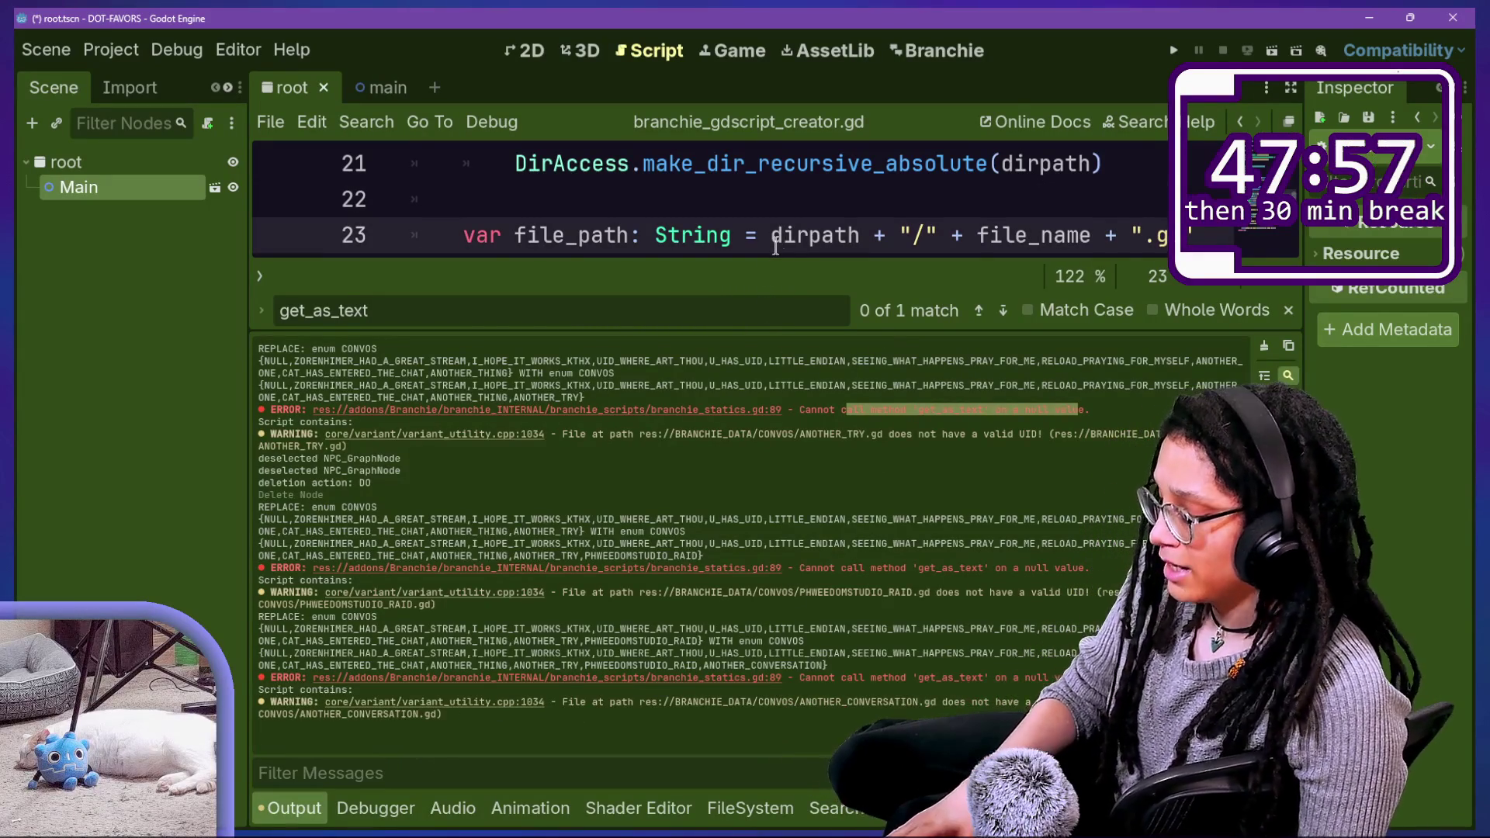
key(ctrl+j)
click(837, 415)
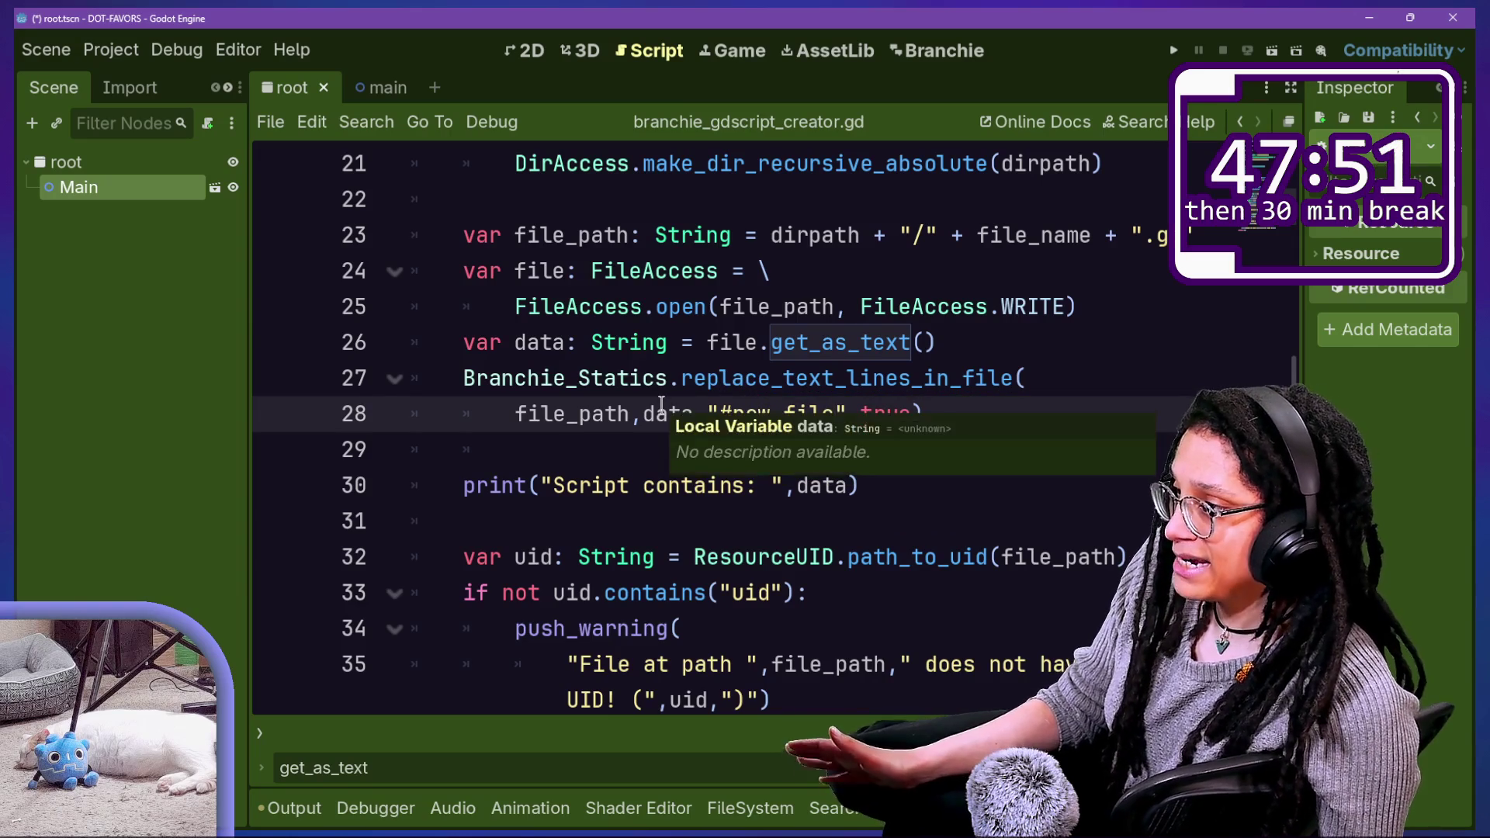
drag(552, 342, 951, 374)
click(952, 342)
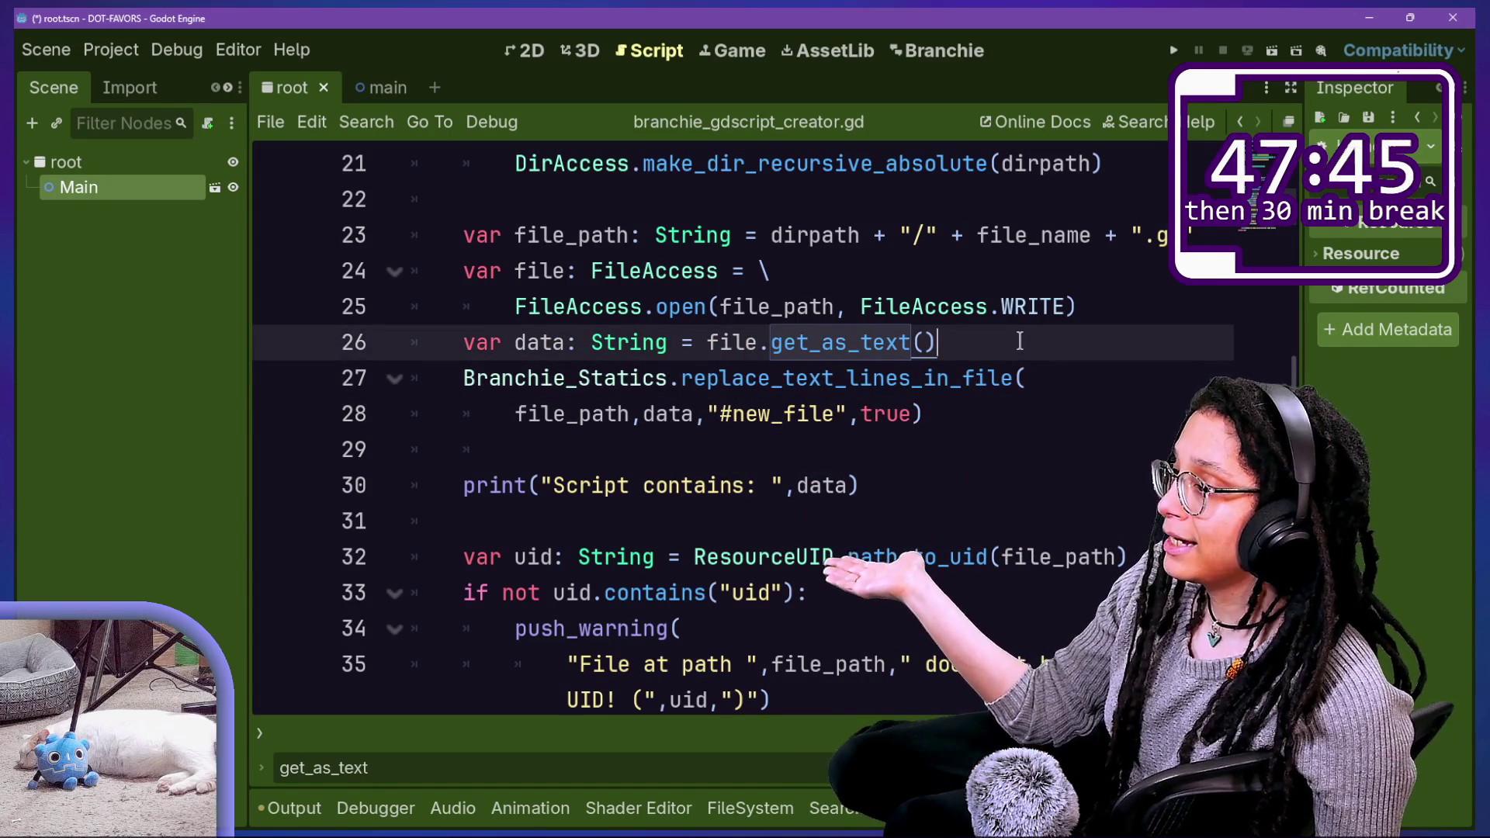
Step: Add a line after get_as_text() that appends the '#new_file' marker to data
key(Return)
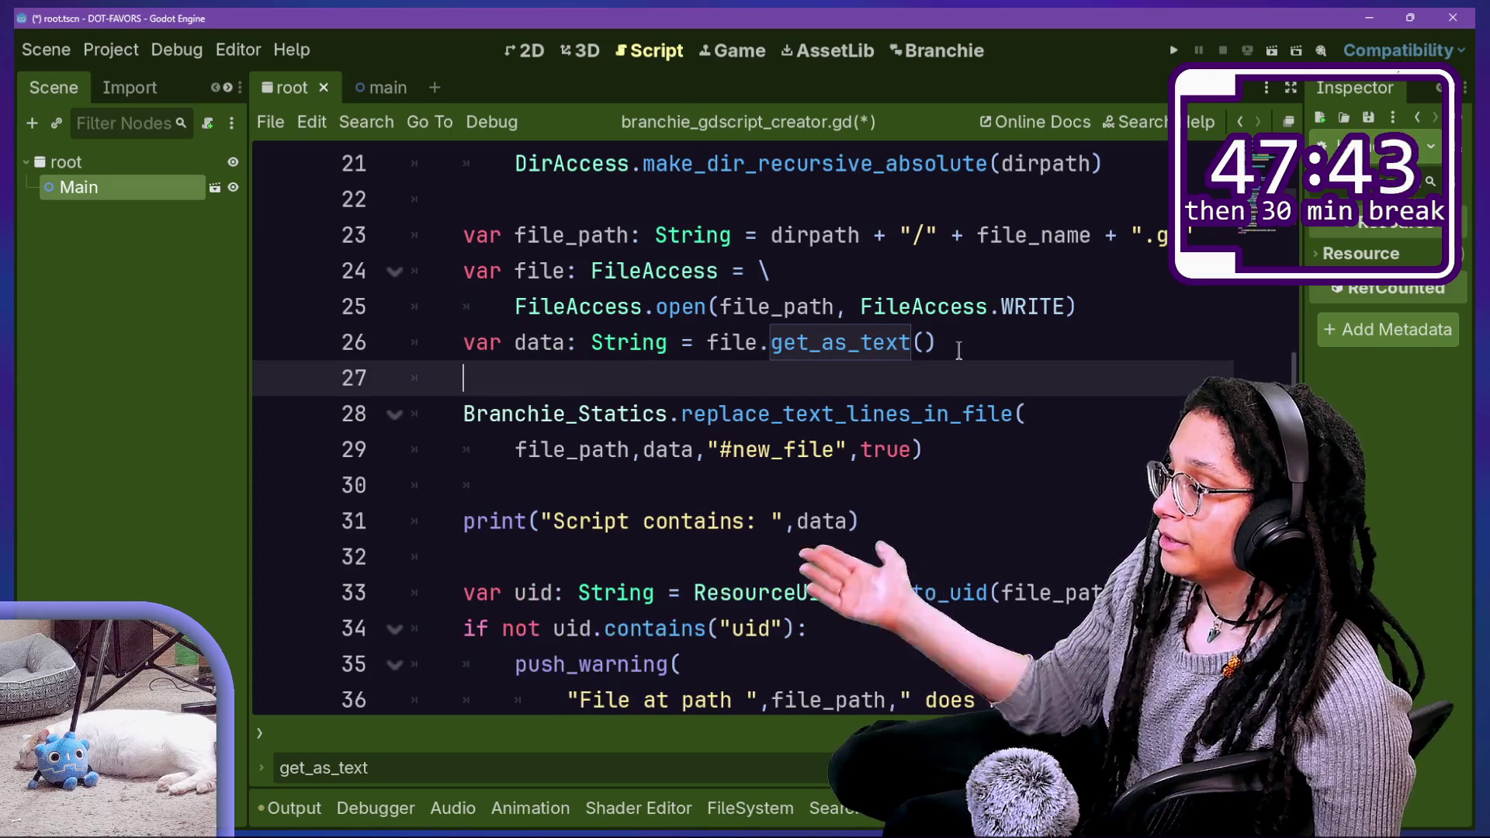
key(BackSpace)
key(Return)
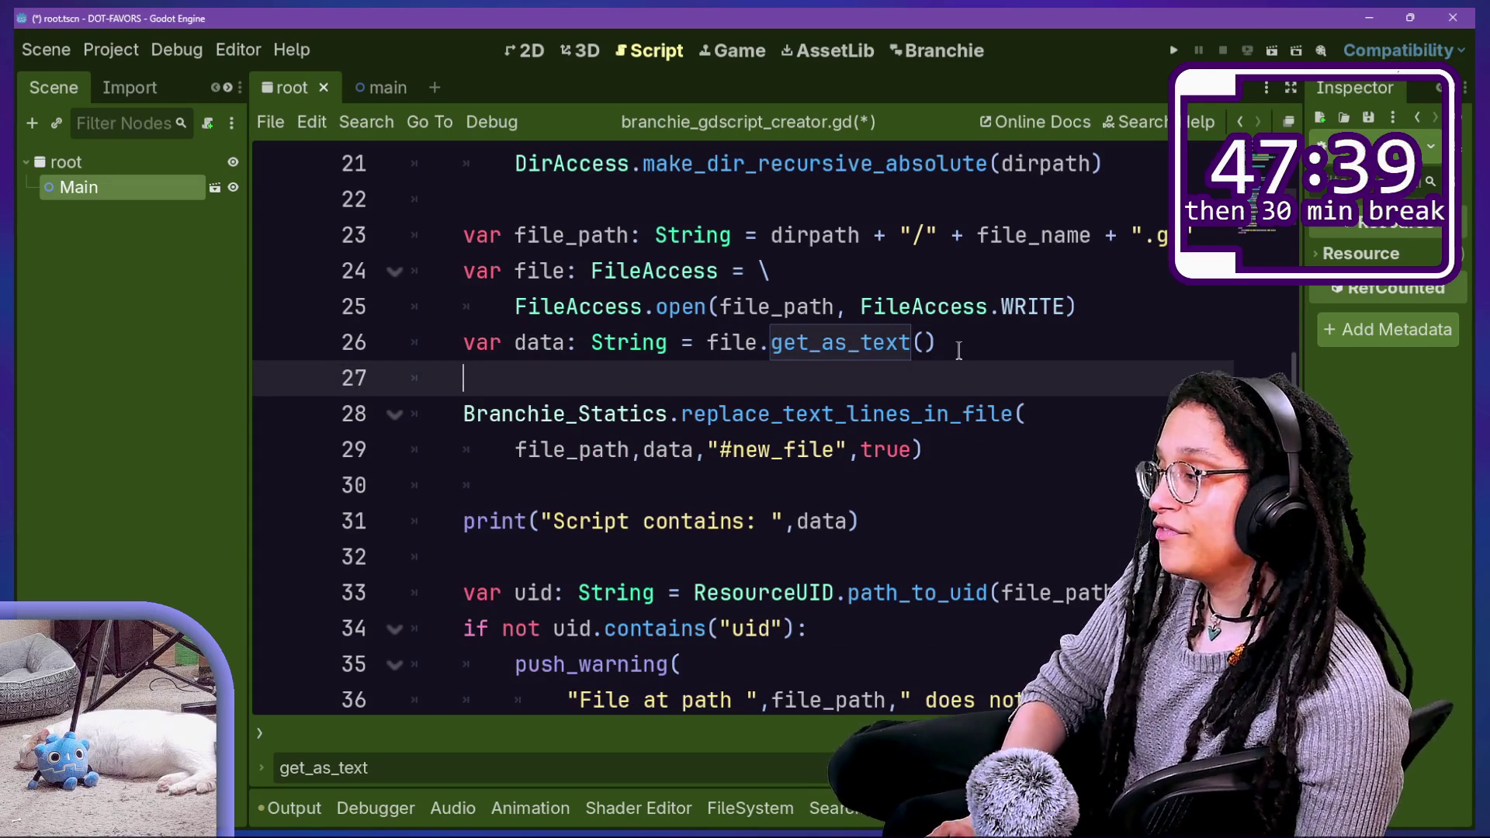
text(data +=)
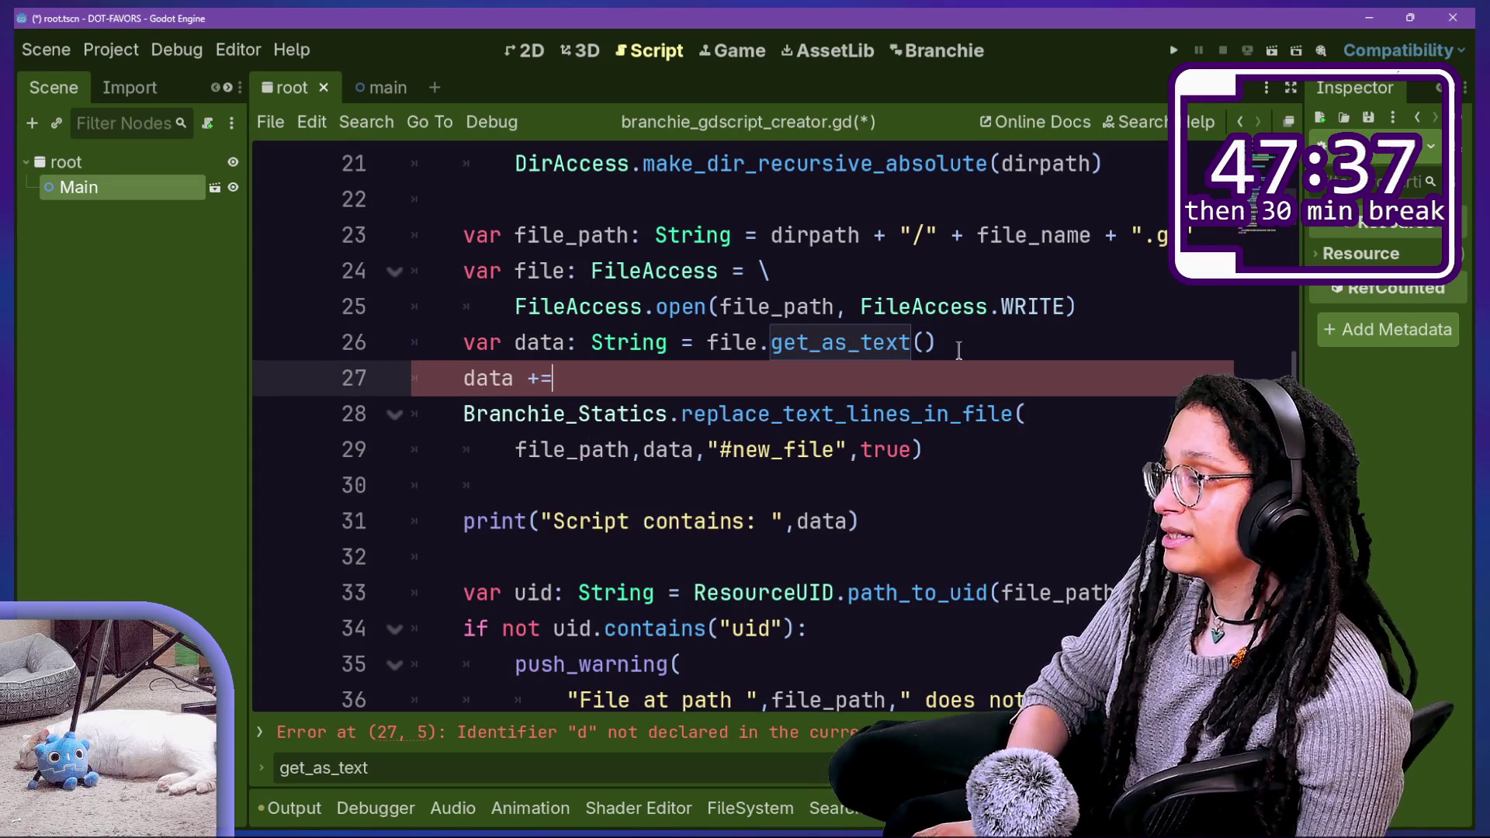
click(784, 271)
drag(705, 449, 848, 449)
key(ctrl+c)
click(605, 367)
key(ctrl+v)
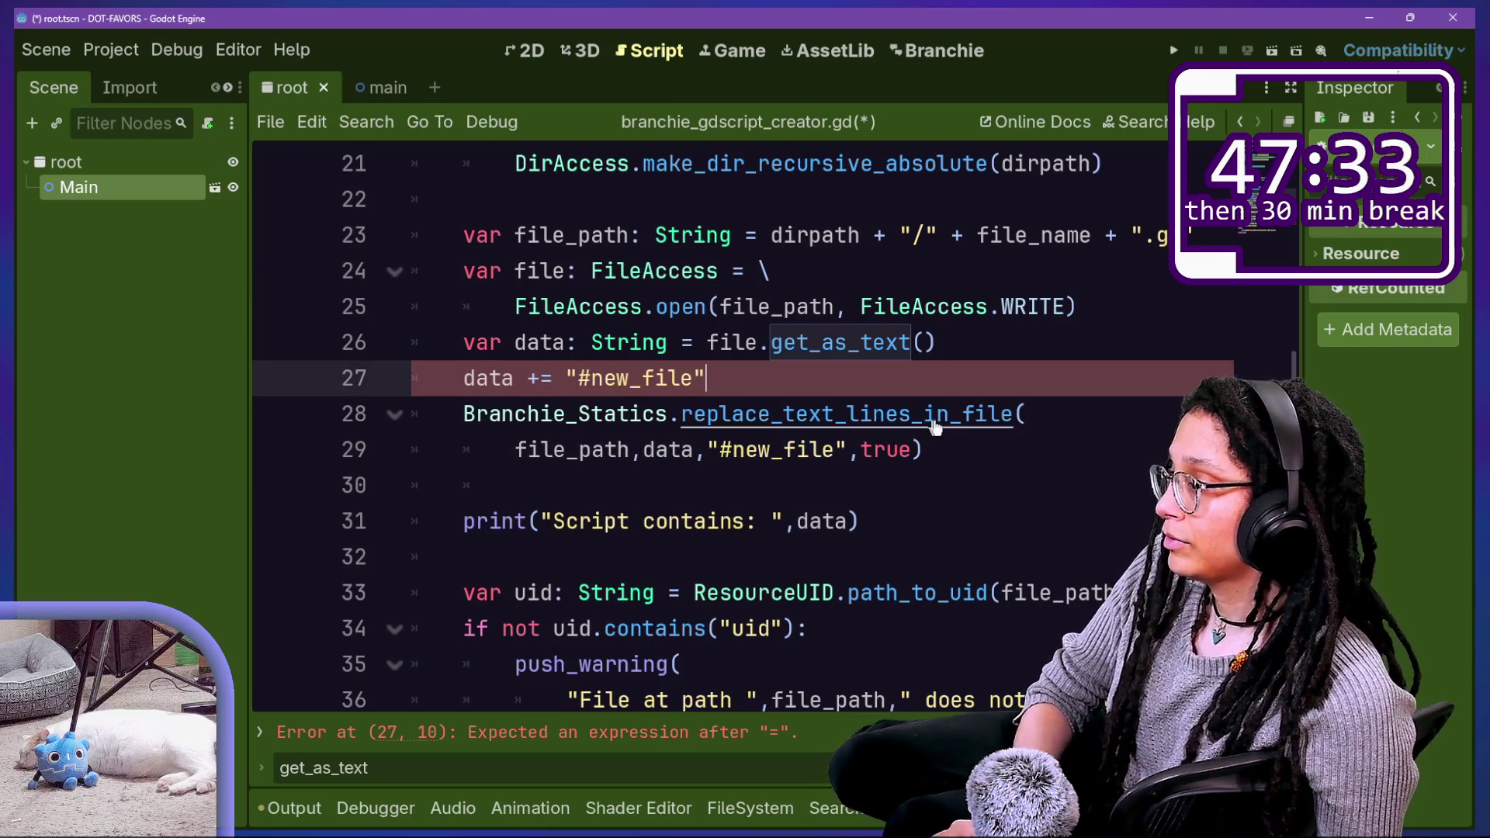
Step: Replace the old replace_text_lines_in_file call with Branchie_Statics.save_data_to_file
drag(971, 449, 987, 382)
key(BackSpace)
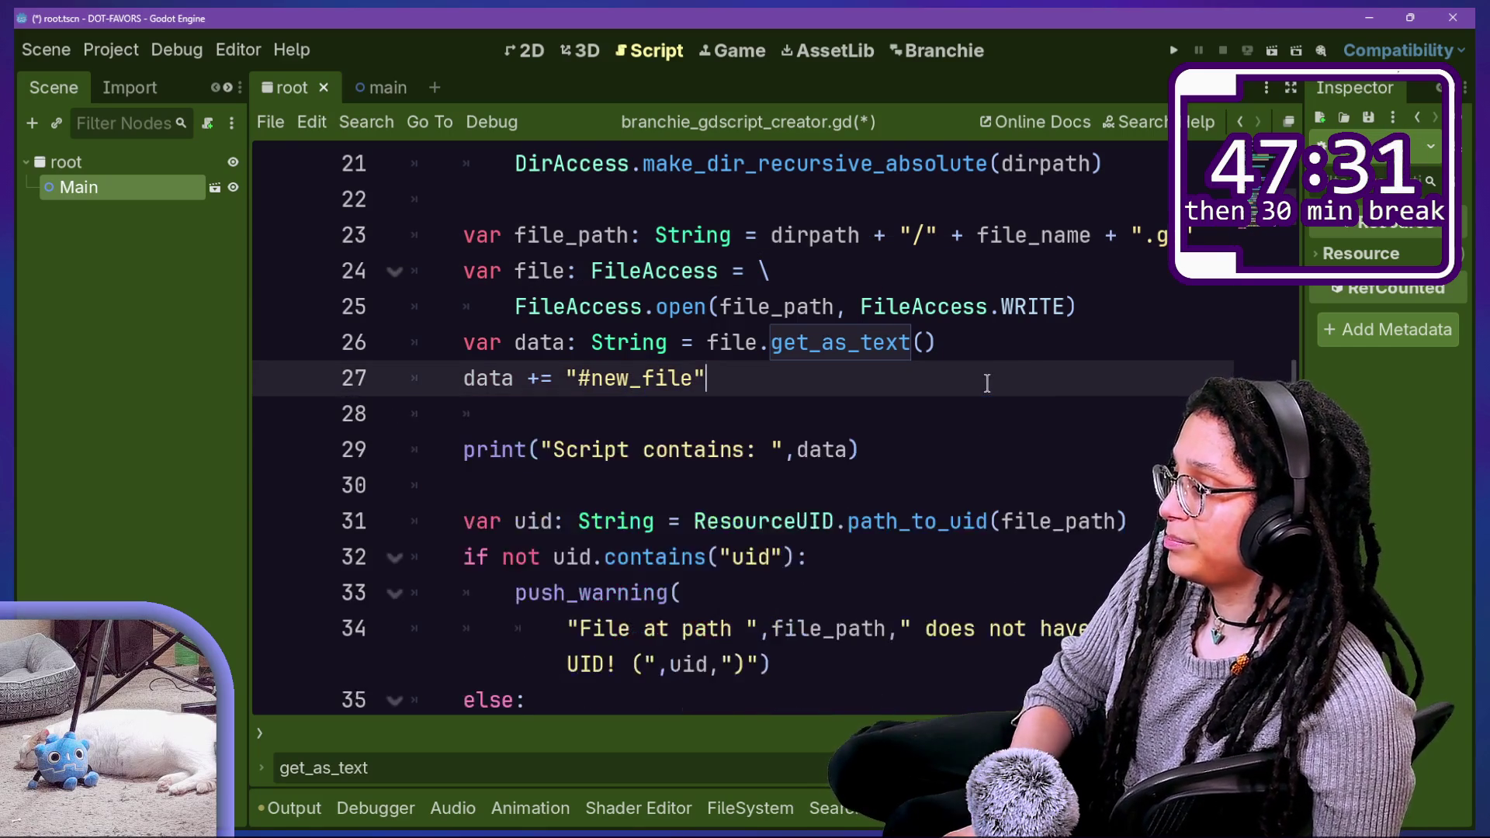
key(Return)
key(Return)
text(Br)
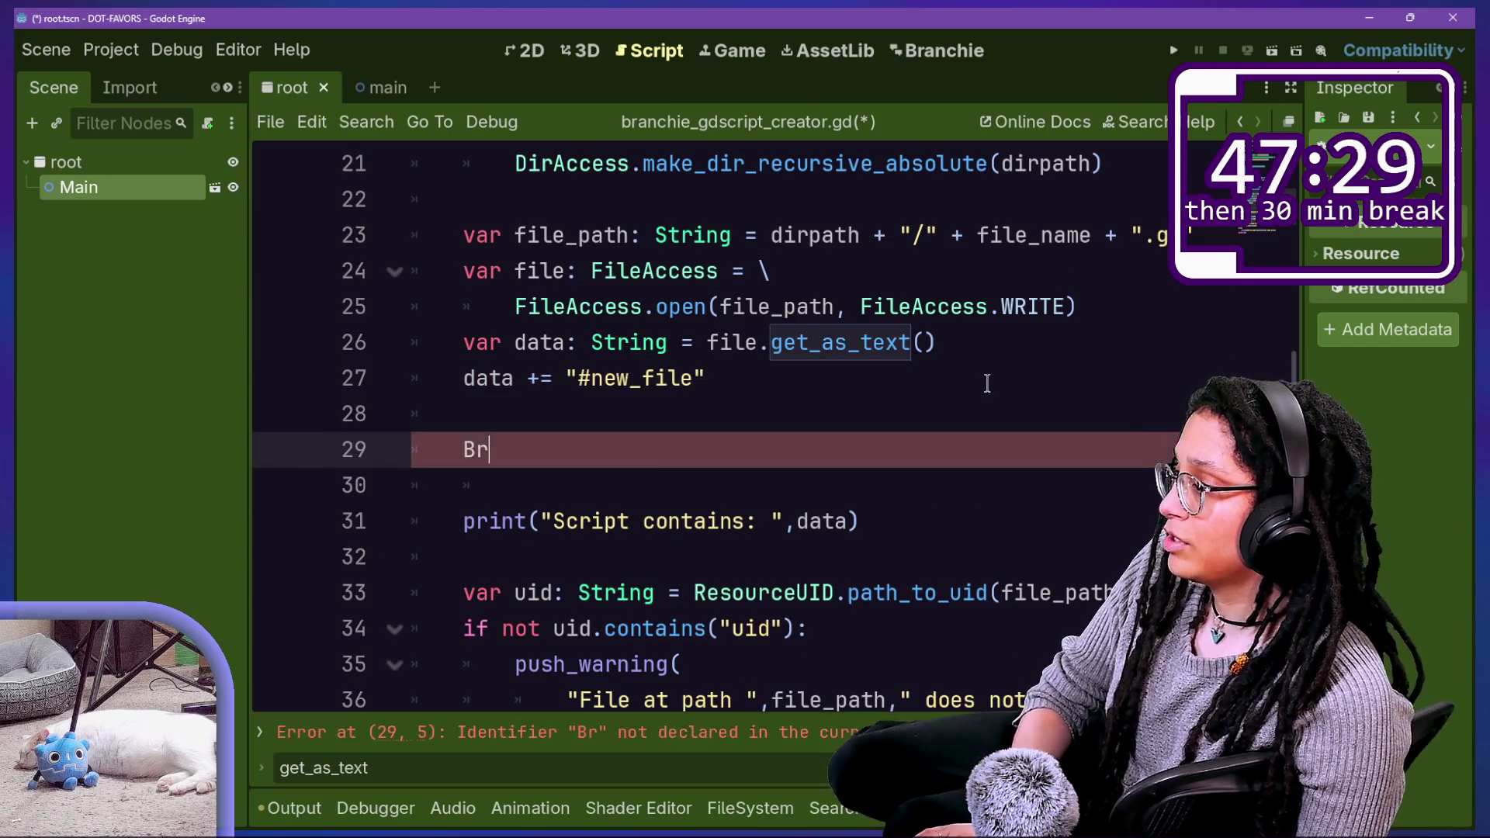
key(BackSpace)
key(BackSpace)
key(BackSpace)
key(ctrl+z)
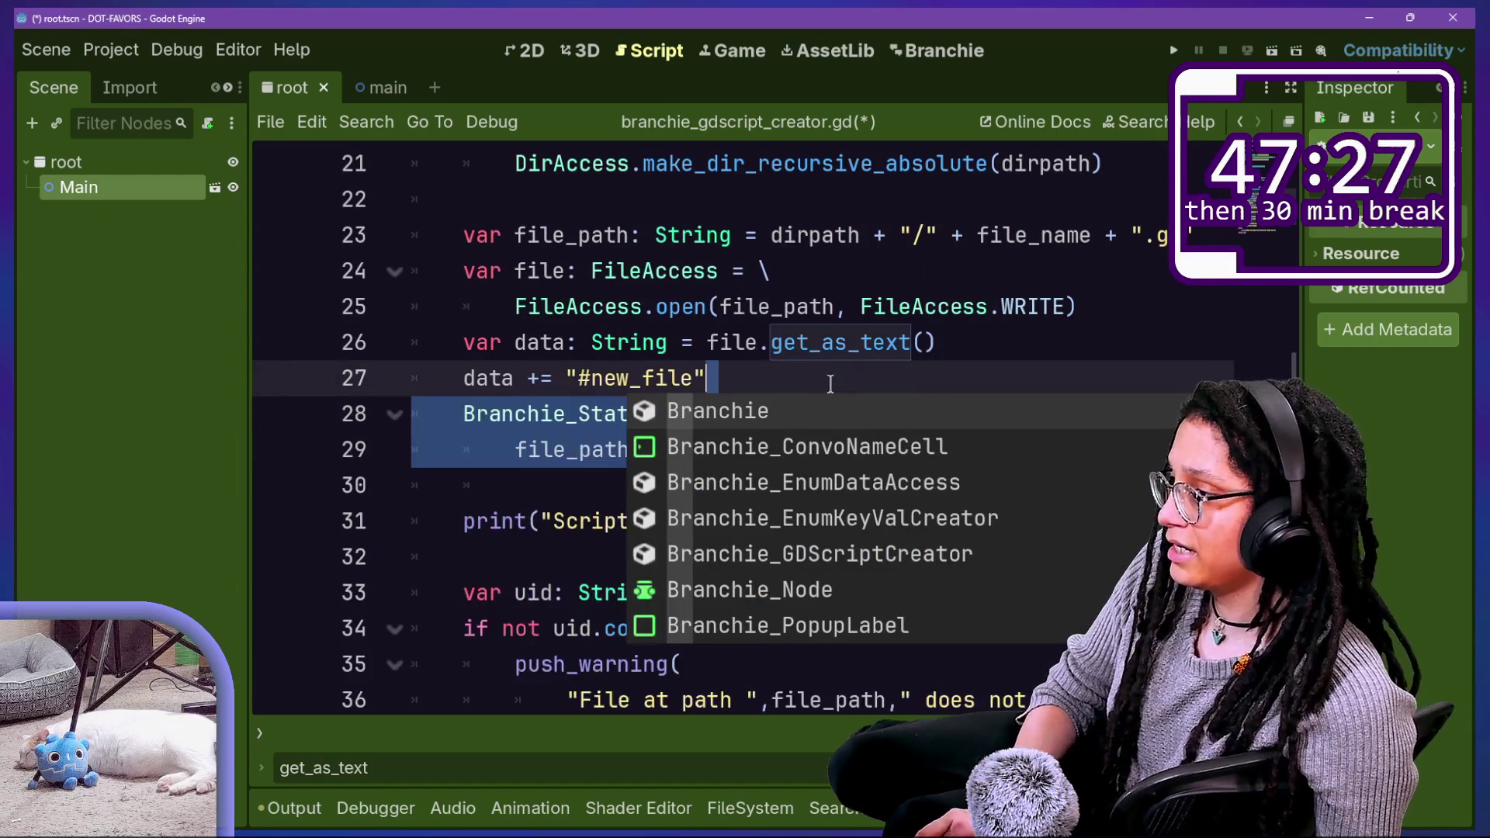
key(BackSpace)
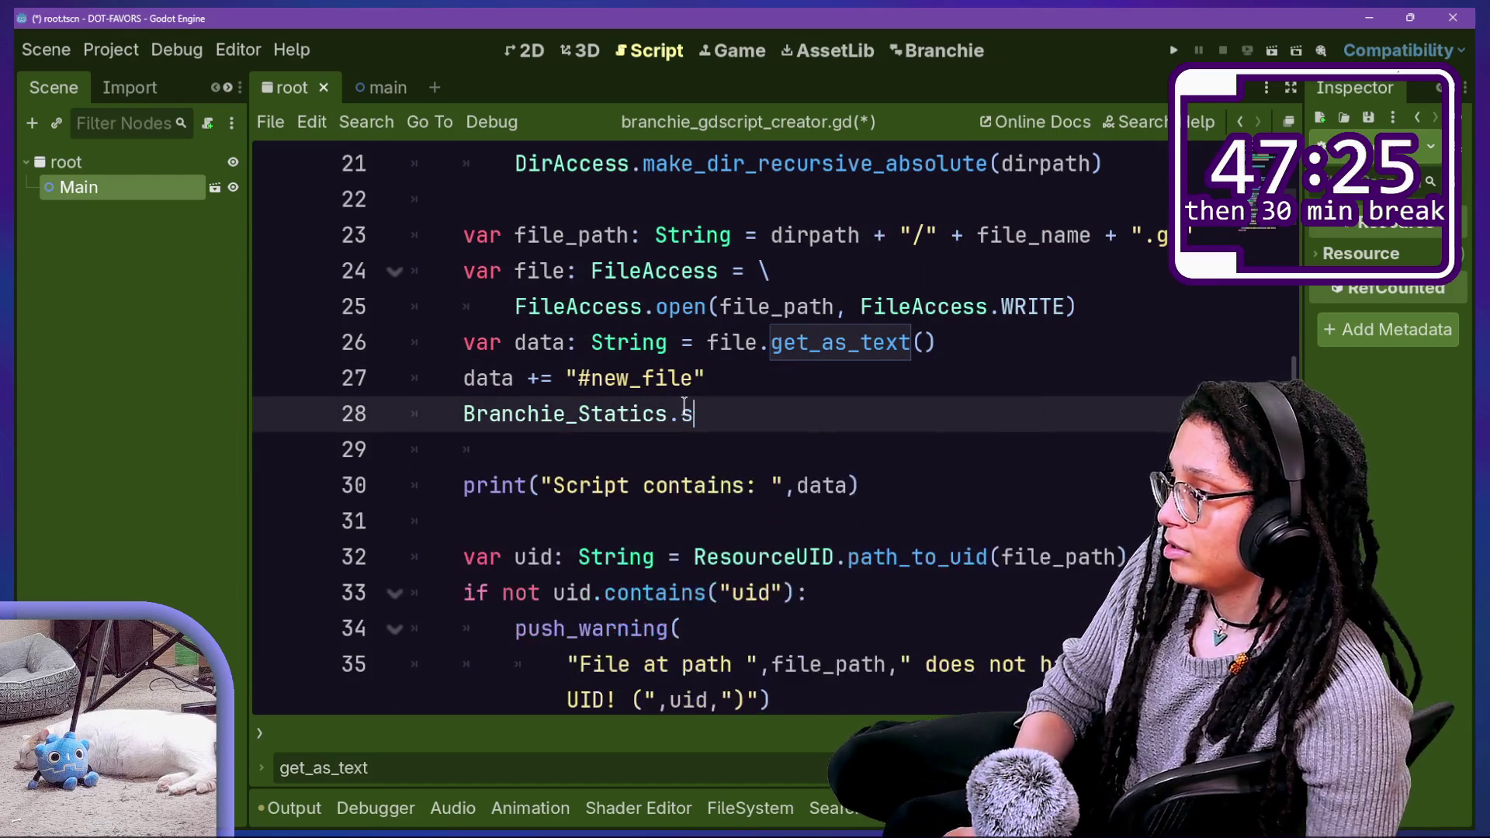
text(sav)
key(Return)
key(Return)
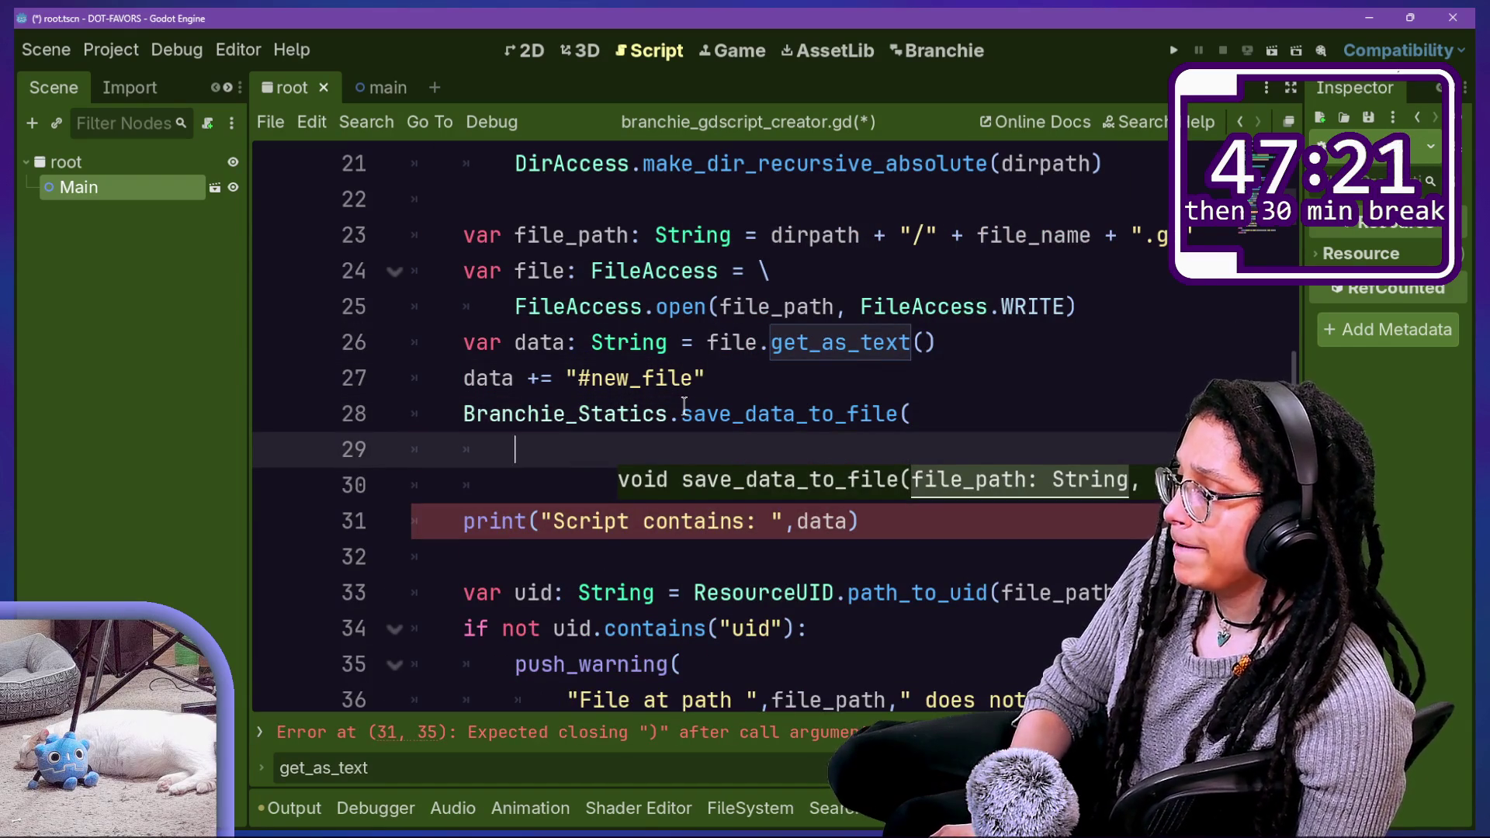
Step: Give save_data_to_file the arguments file_path, data, true and save the script
text(fi)
key(Down)
key(Down)
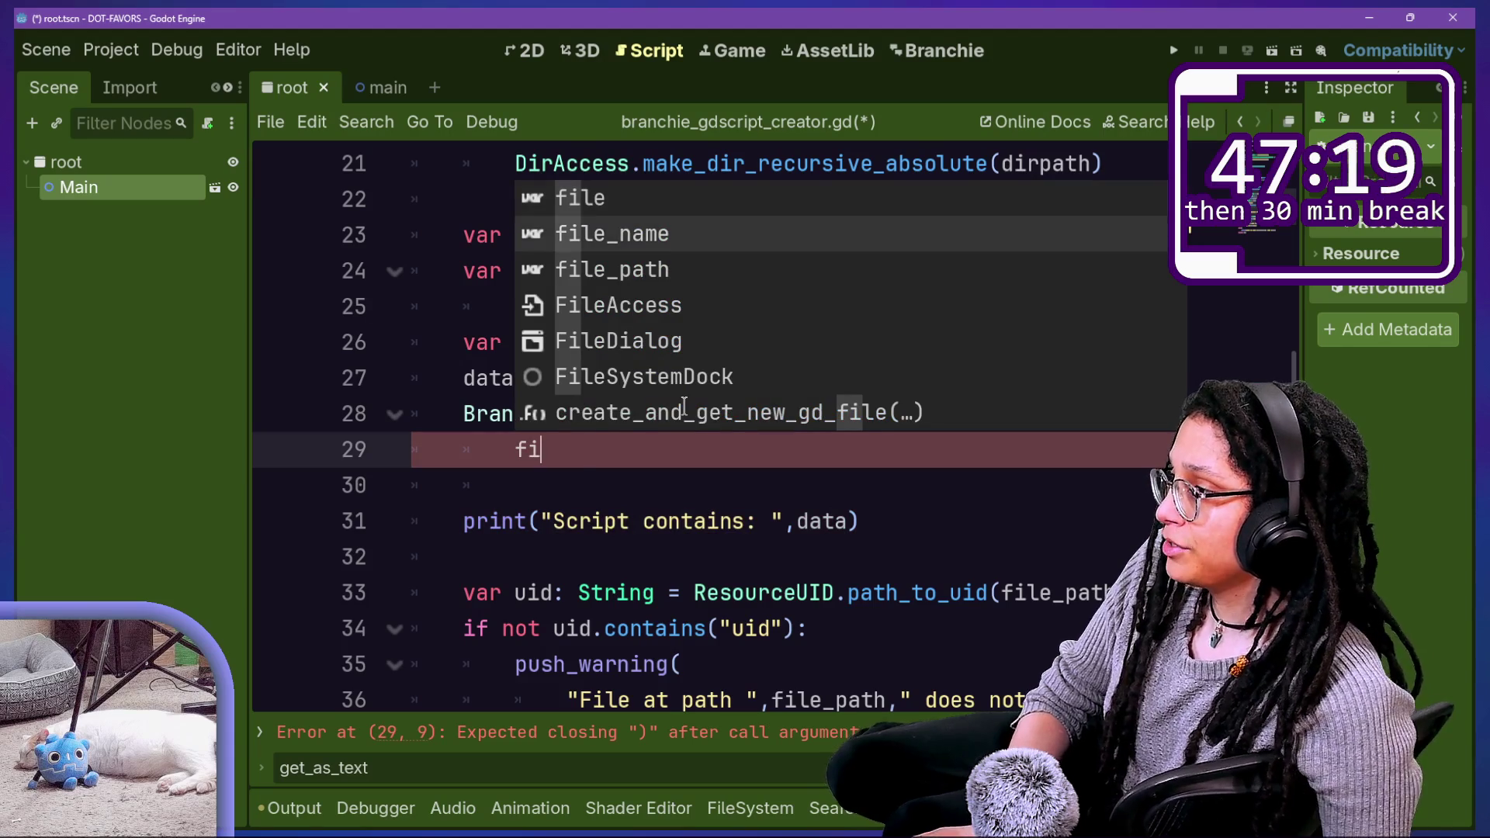
key(Return)
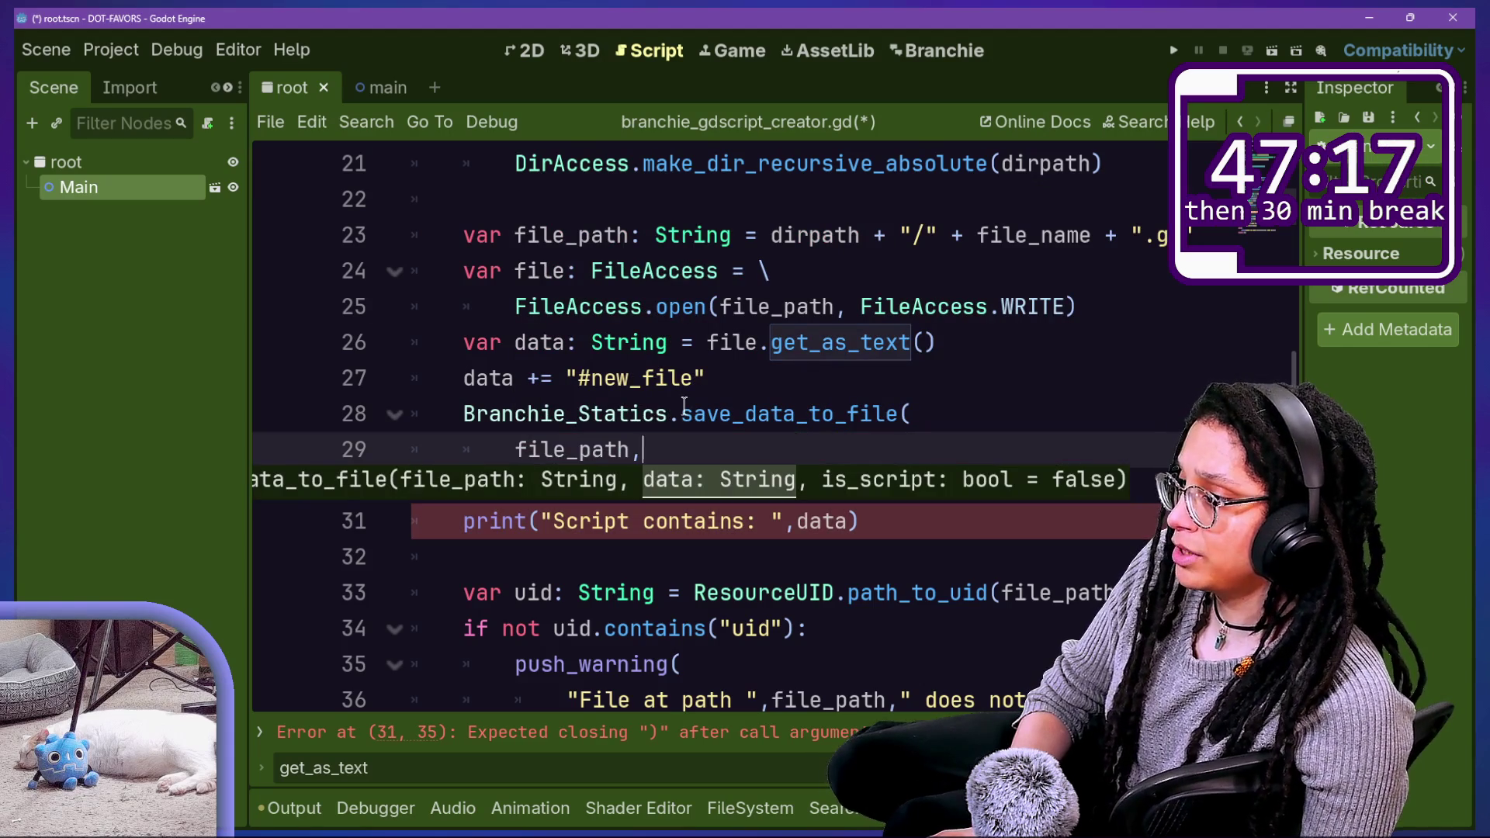
text(data,is_script)
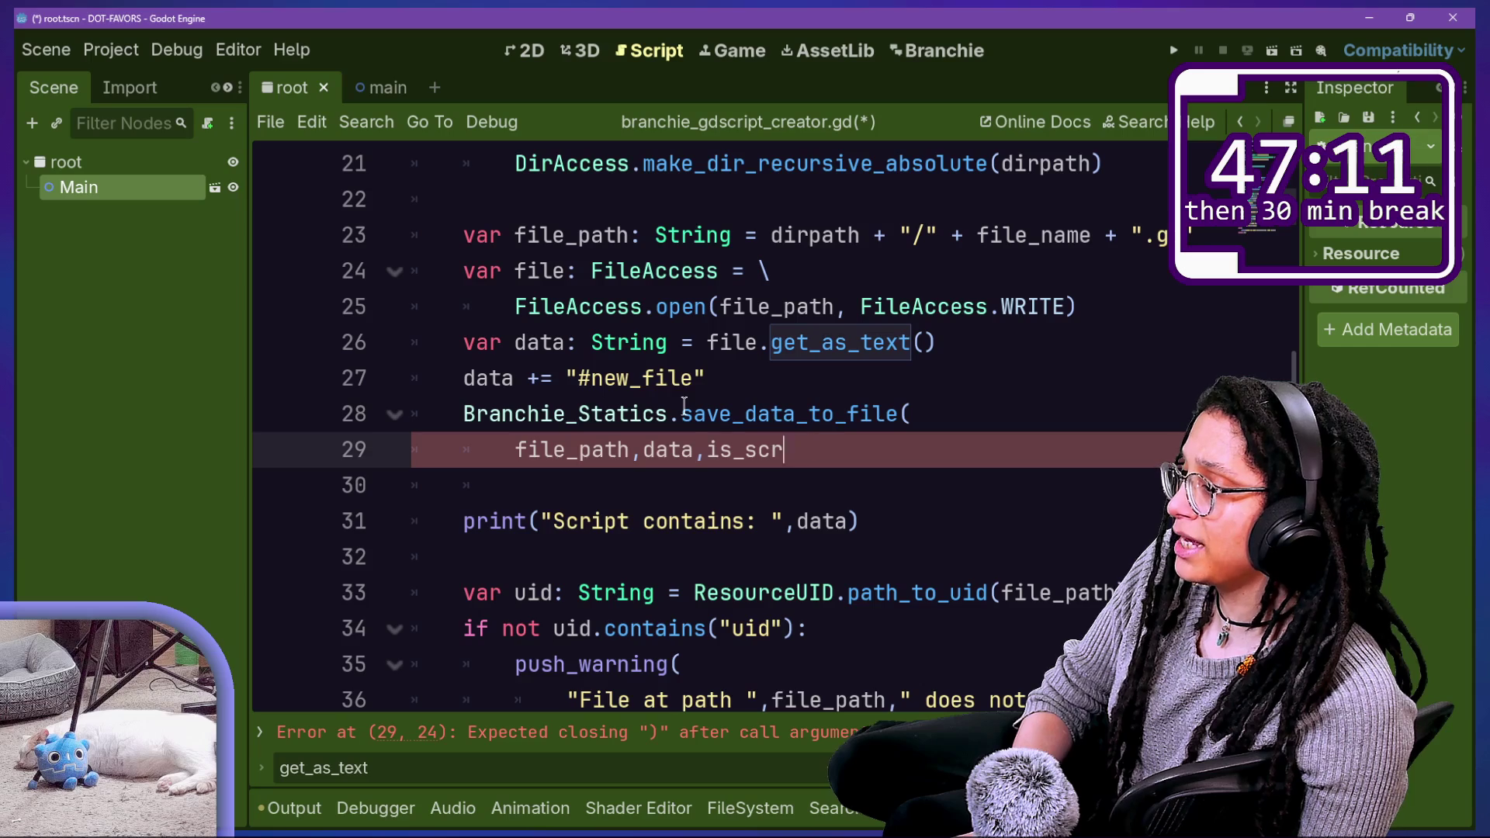
key(BackSpace)
key(BackSpace)
text(true))
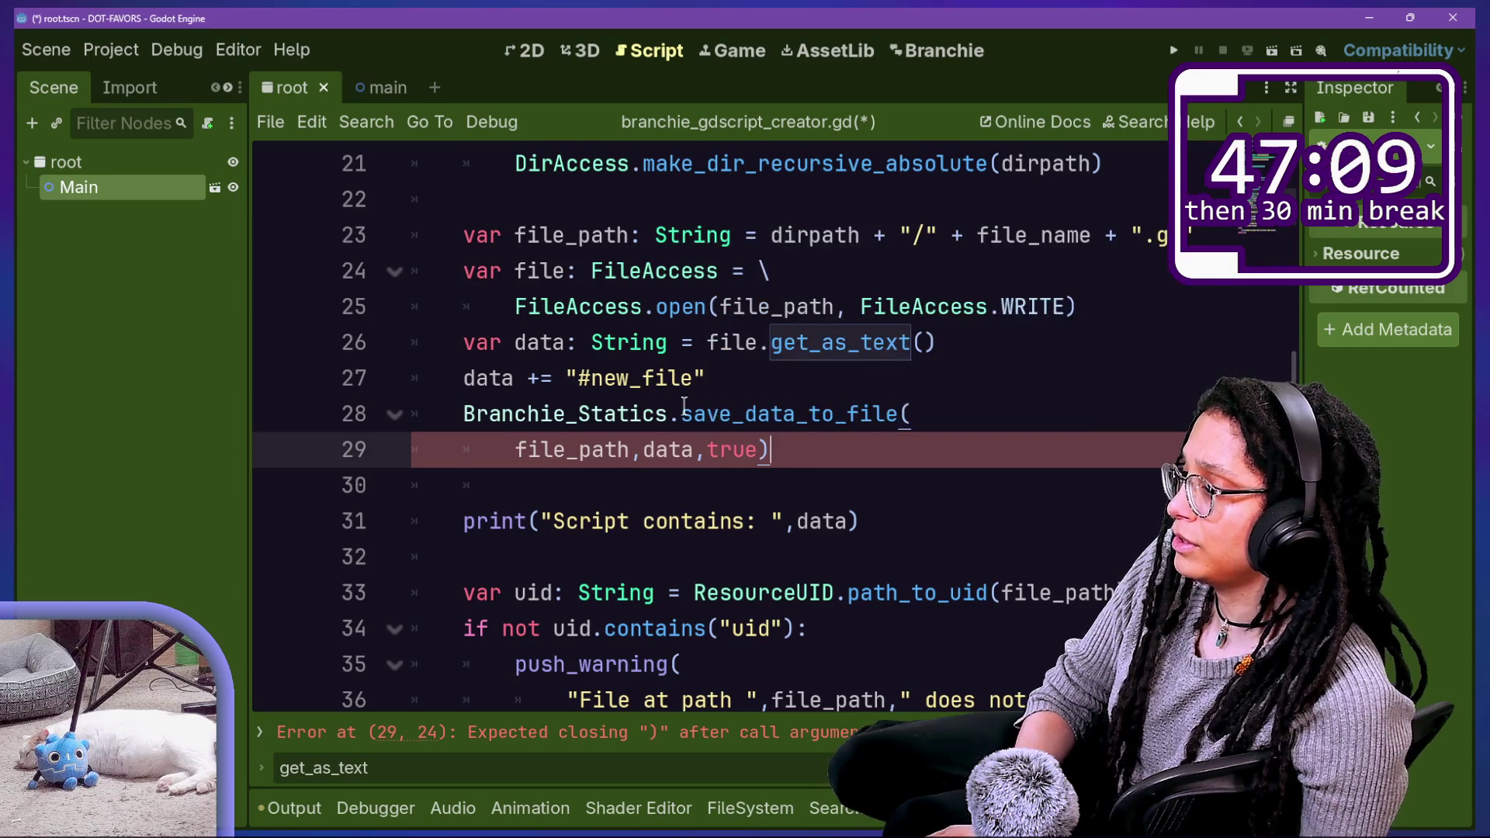
click(682, 384)
key(ctrl+s)
Step: Review the new #new_file line and the following print statement by selecting them
drag(515, 307, 748, 413)
click(419, 350)
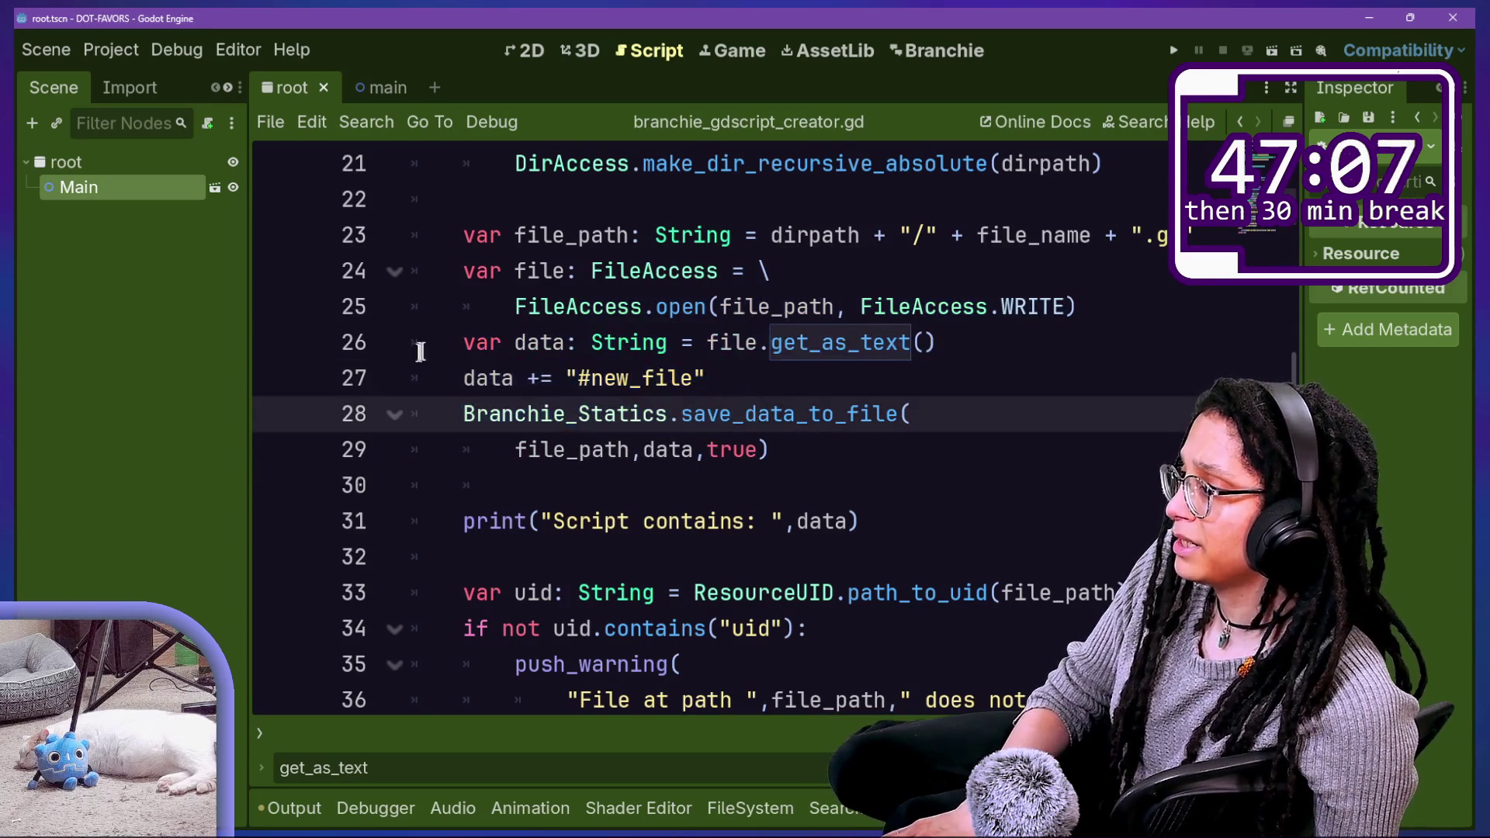
mouse_move(566, 378)
mouse_down()
mouse_move(693, 378)
mouse_move(464, 342)
mouse_up()
click(476, 372)
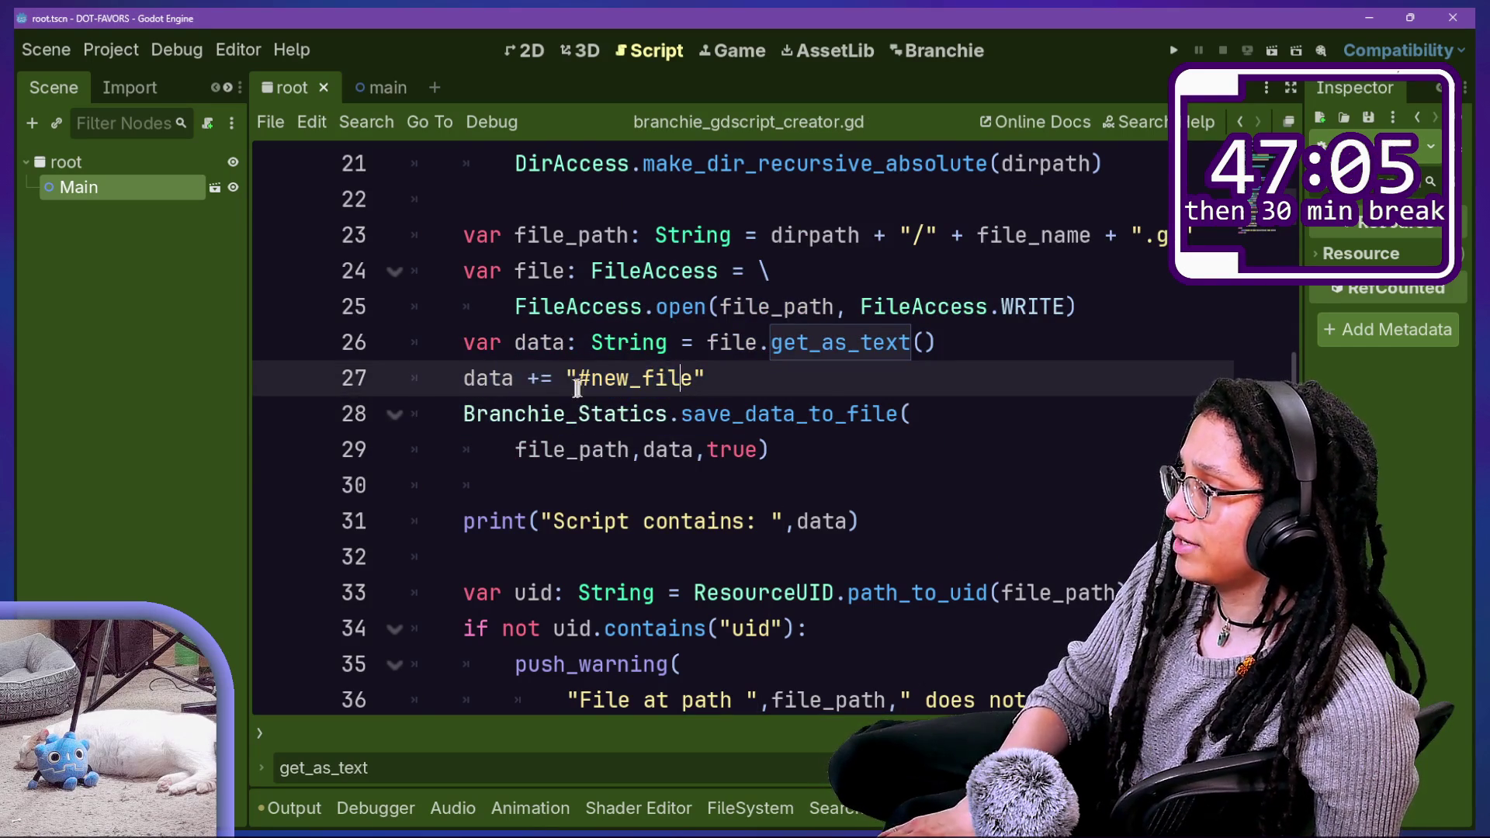
click(964, 475)
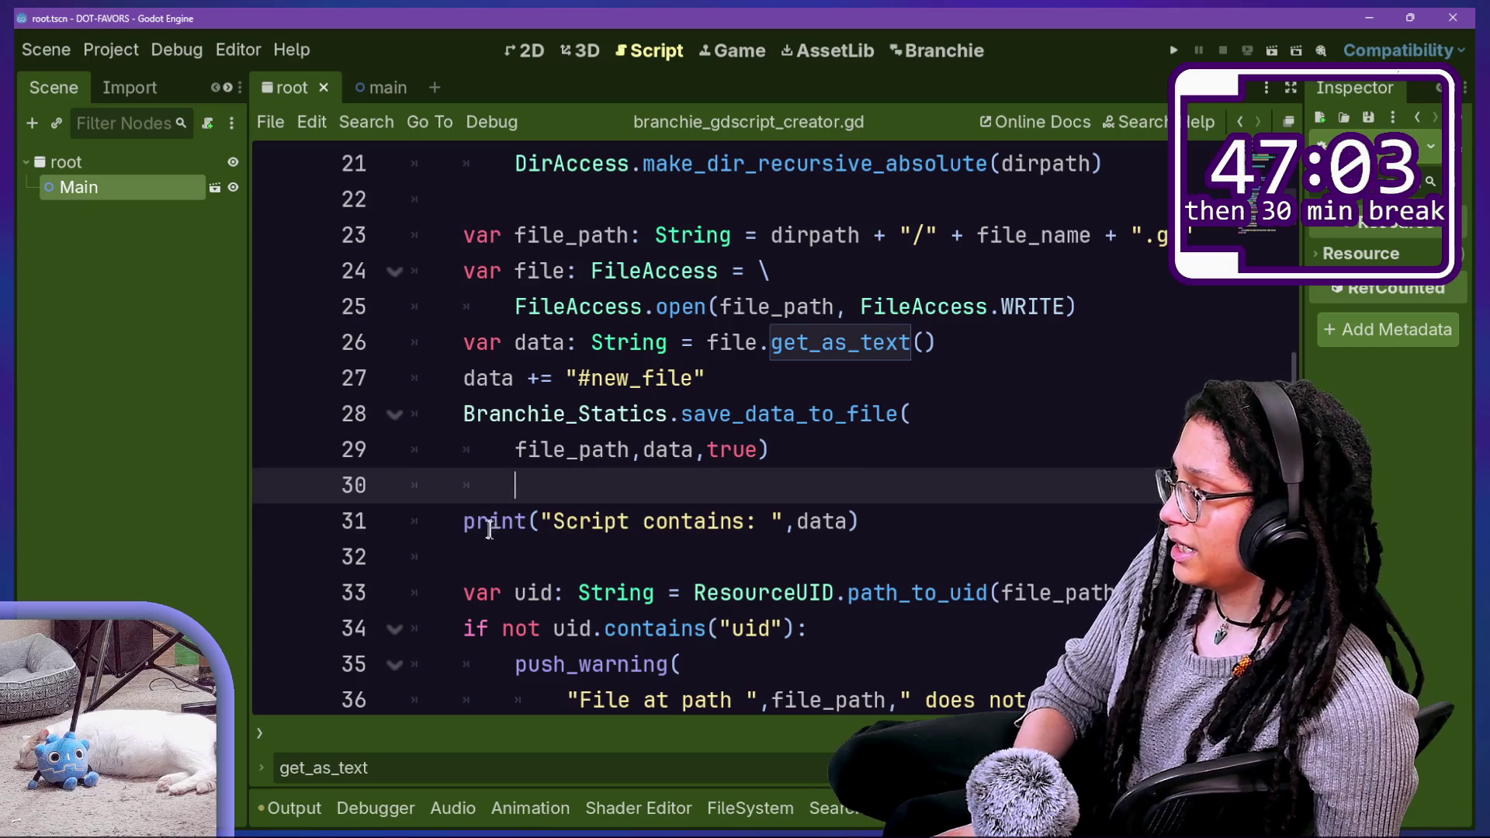
drag(490, 521, 722, 546)
click(672, 486)
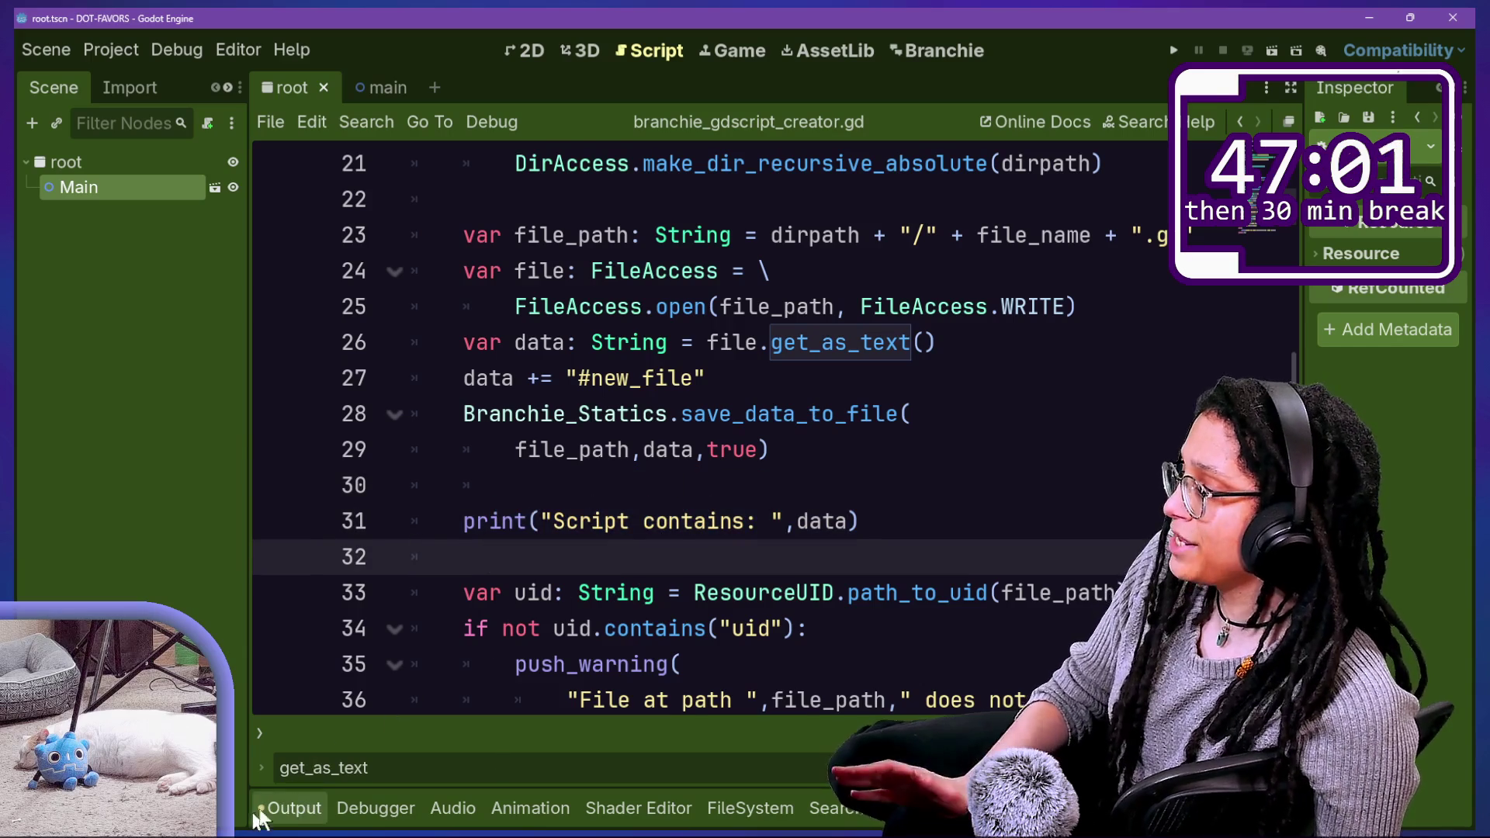
Step: Clear the Output log and toggle the Branchie plugin off and on in Project Settings
click(279, 808)
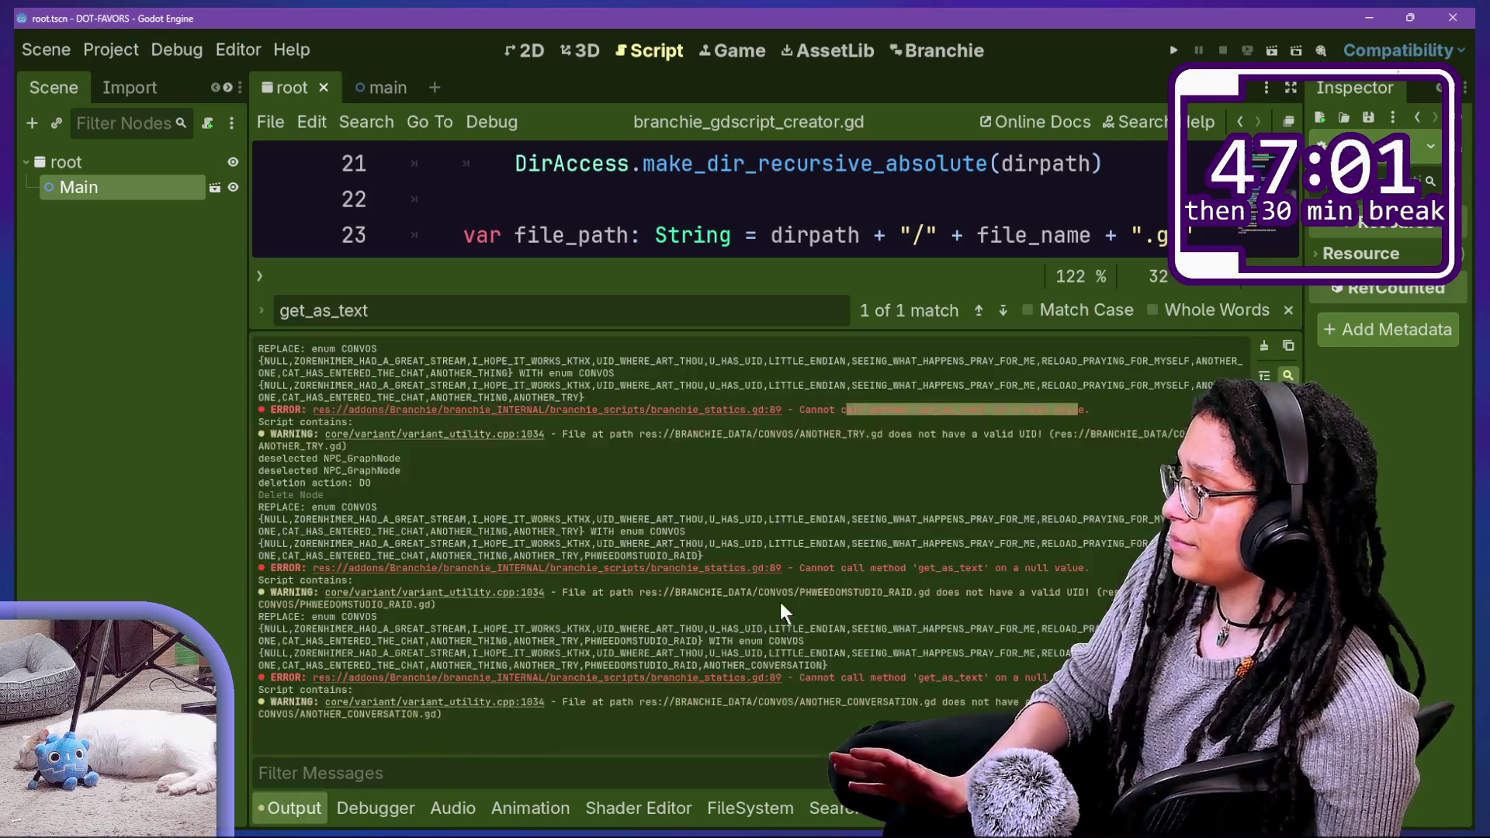
click(1264, 346)
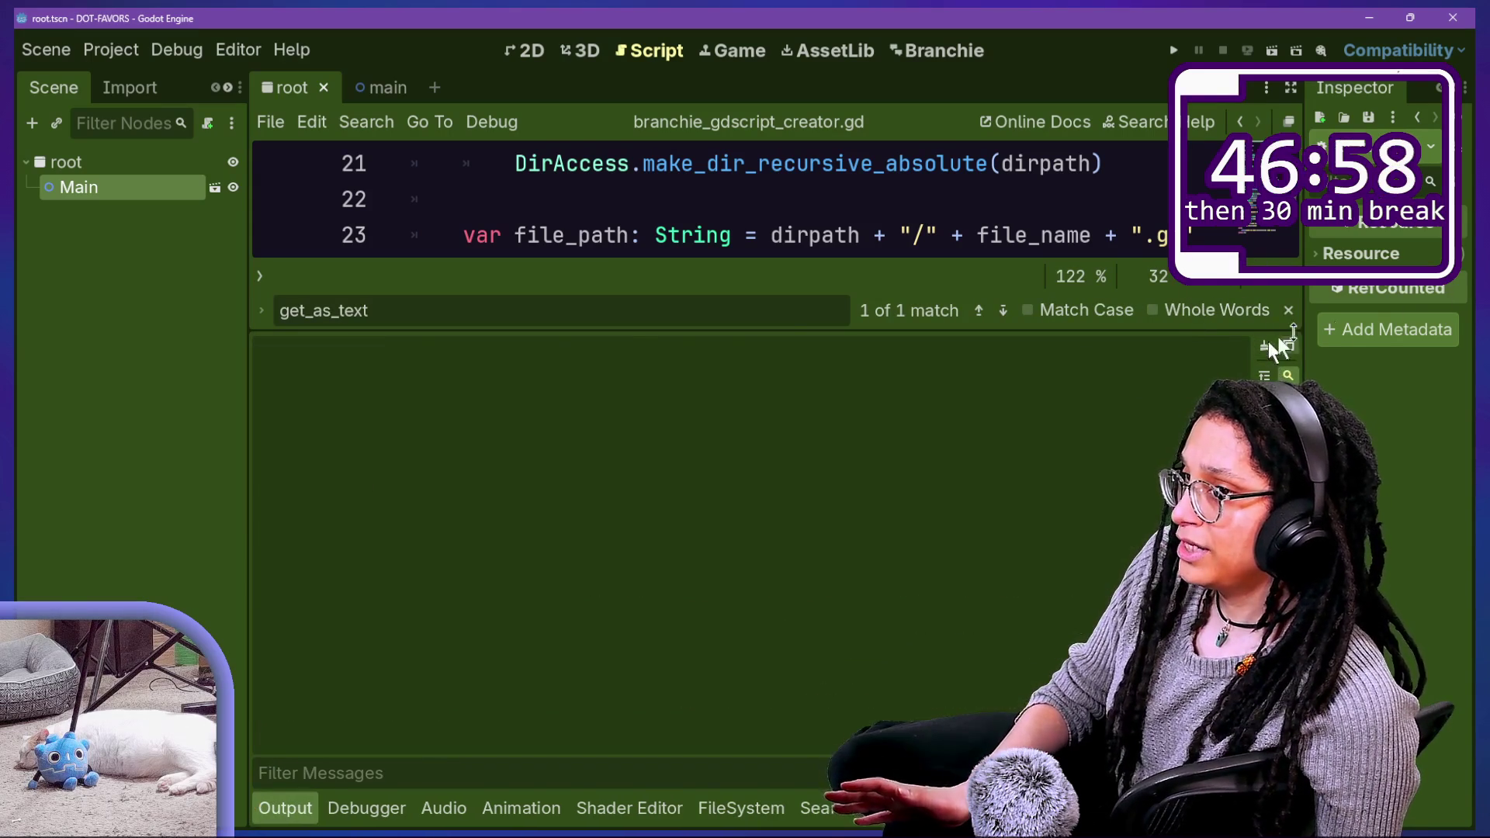
click(590, 233)
key(ctrl+comma)
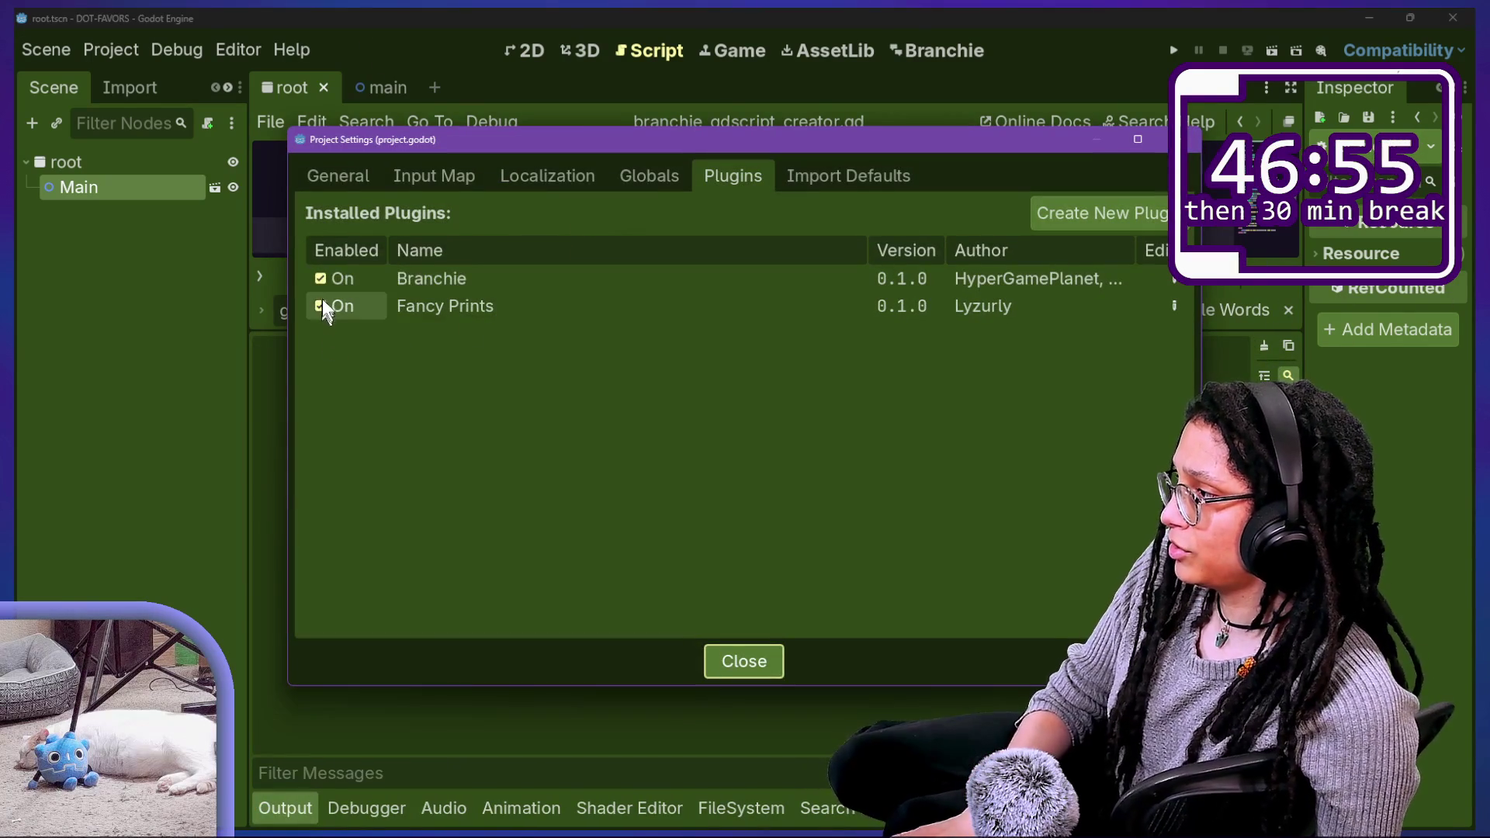
double_click(342, 280)
key(Escape)
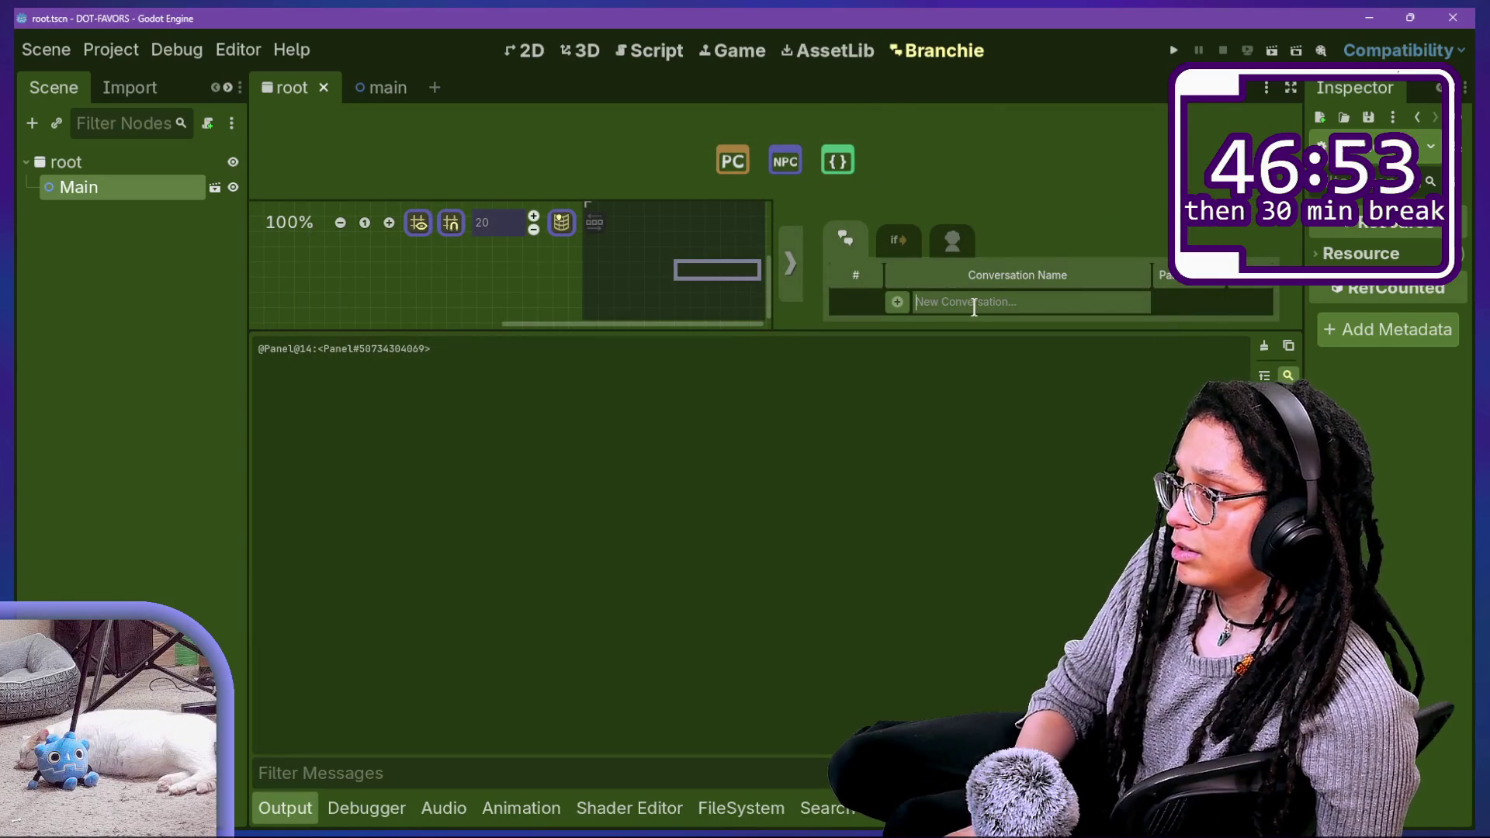
Step: Create a conversation named 'any old thing' and dismiss the files-modified prompt
click(974, 302)
text(any old thing)
key(Return)
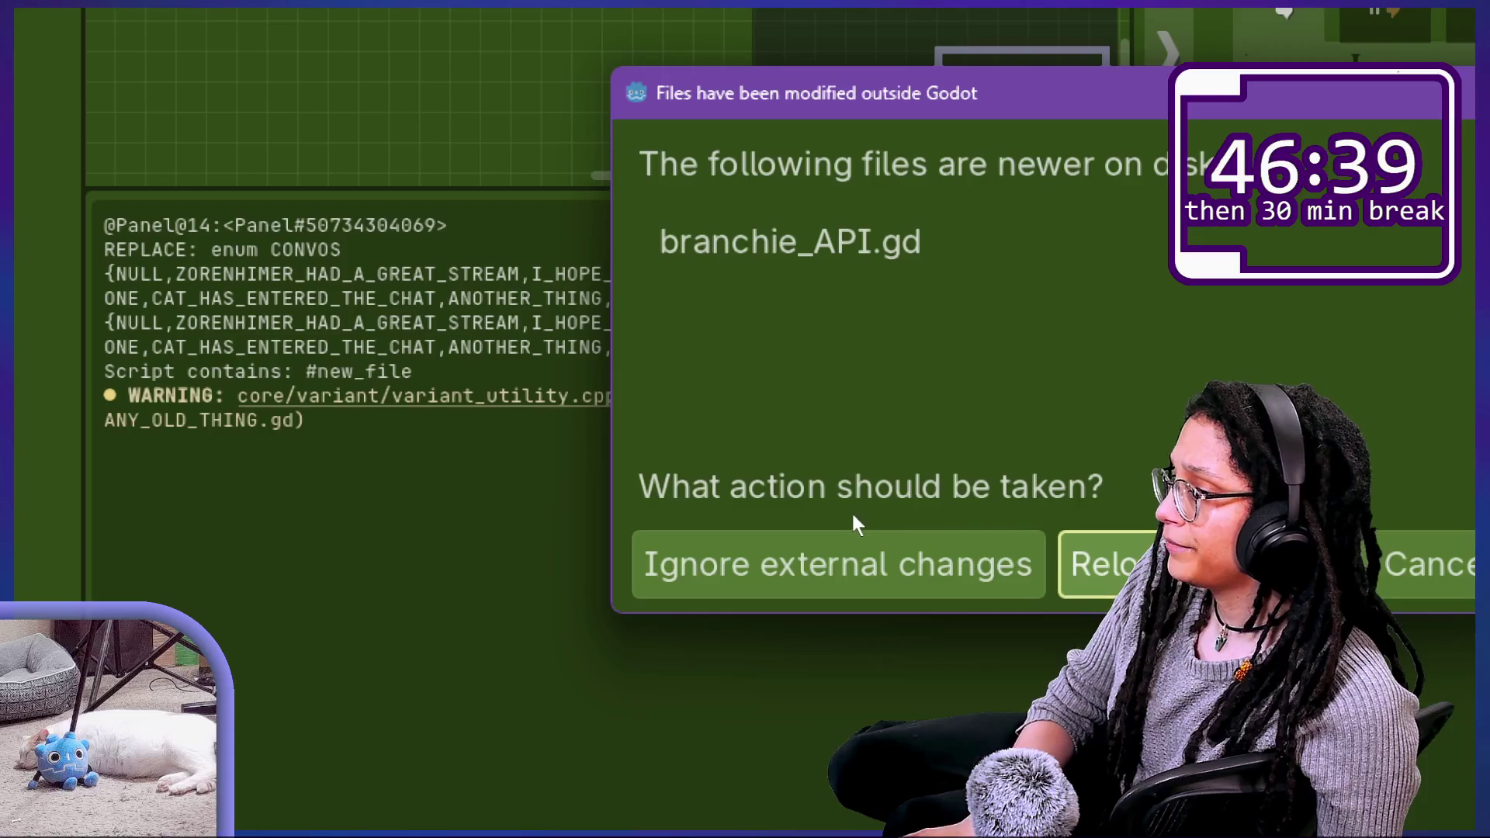
click(1064, 543)
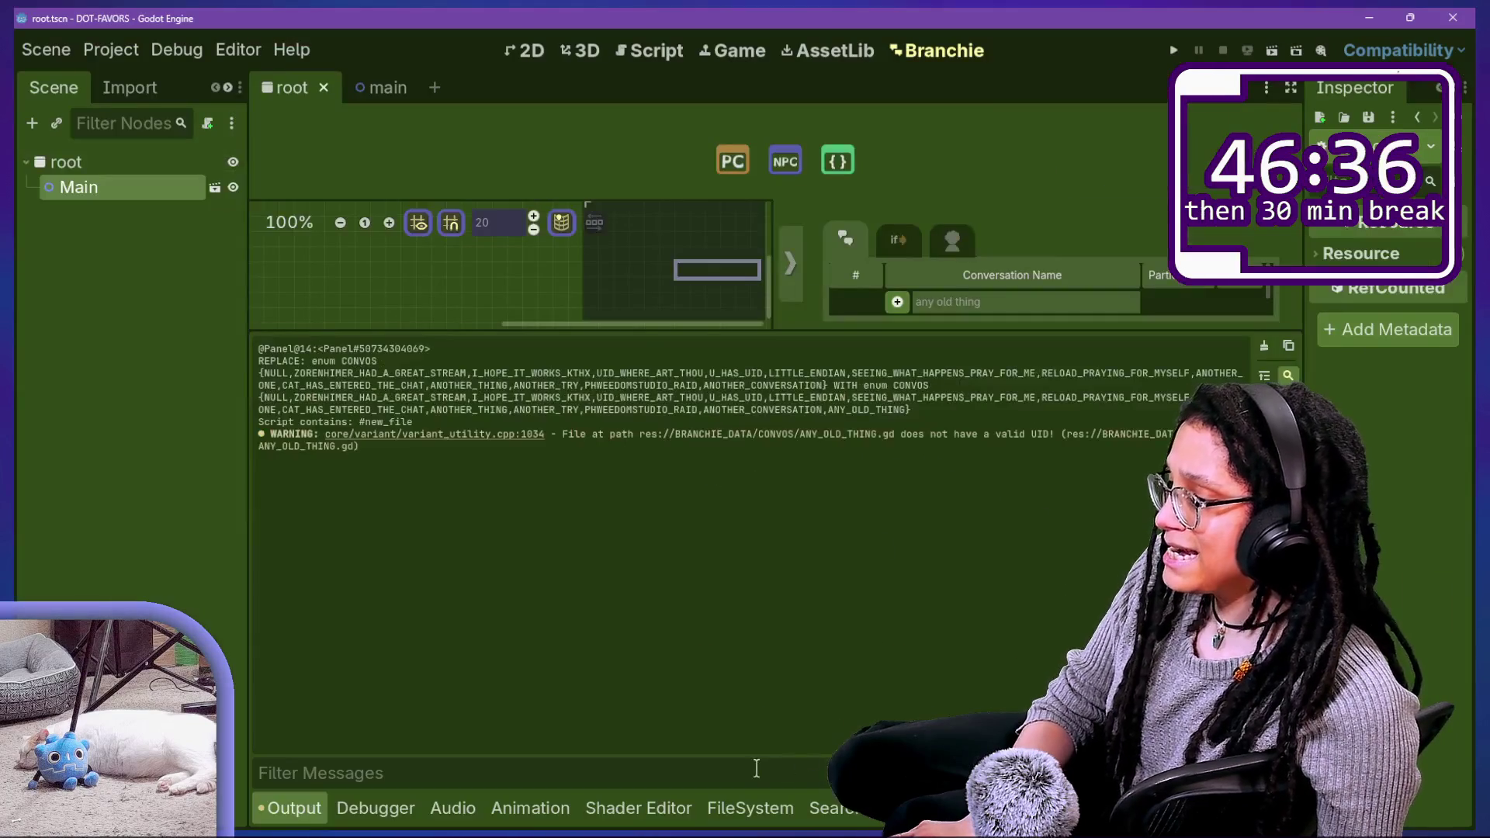
click(752, 808)
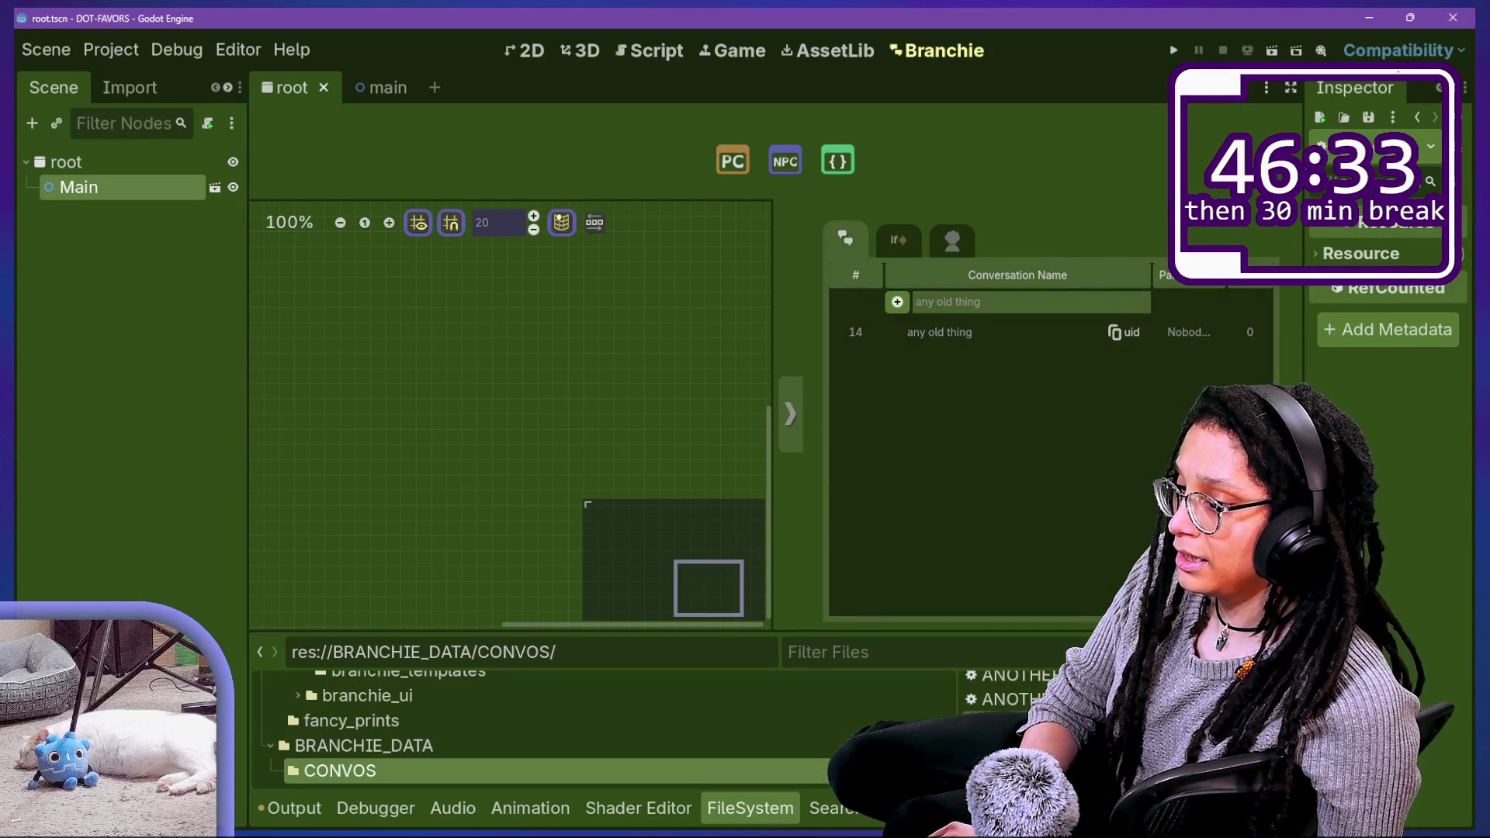
Step: Comment out the save_data_to_file call on lines 28–29 with Ctrl+K and save
click(681, 37)
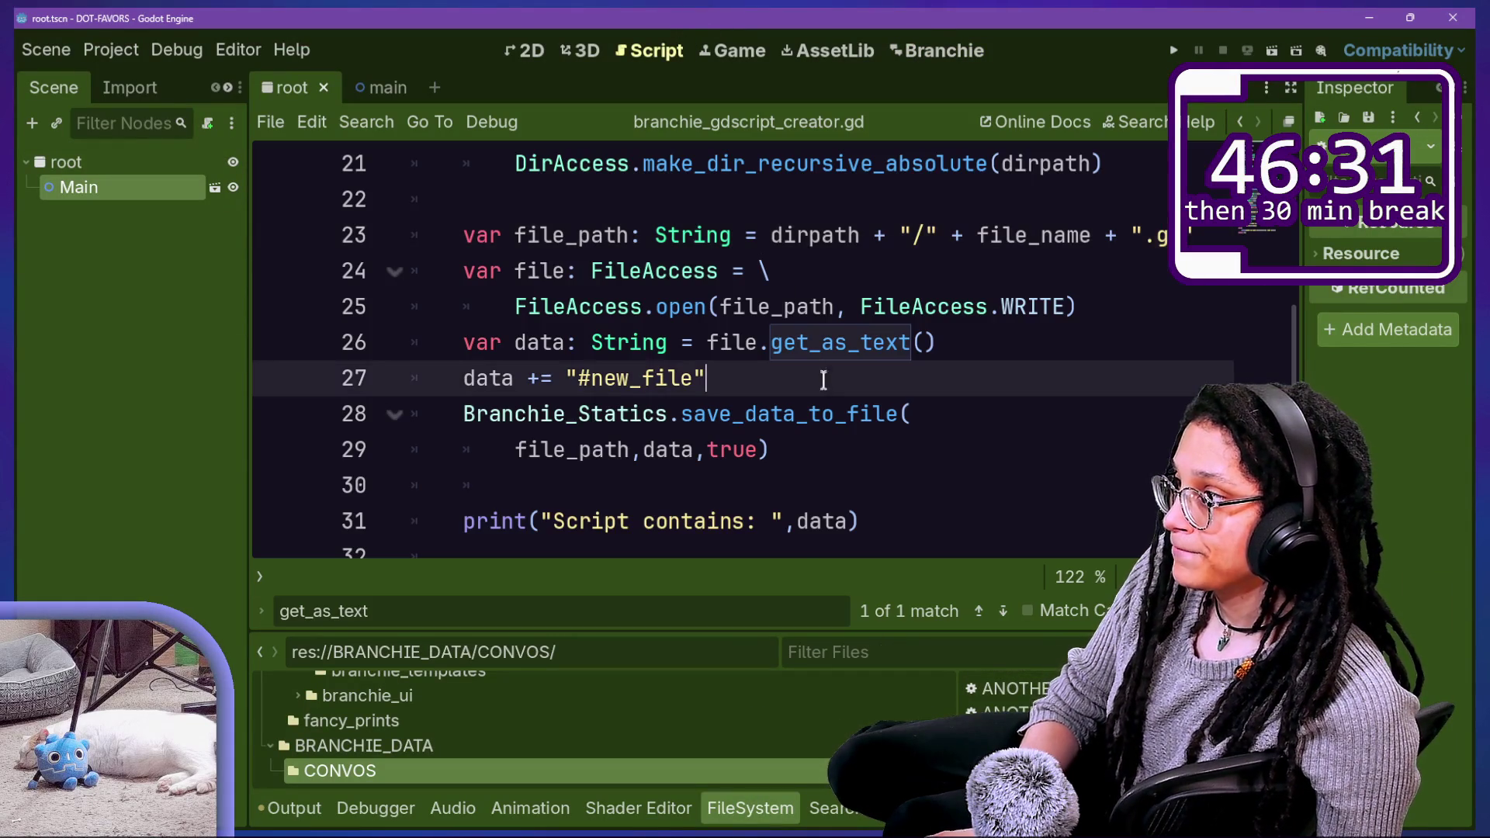
key(Down)
key(Down)
key(Down)
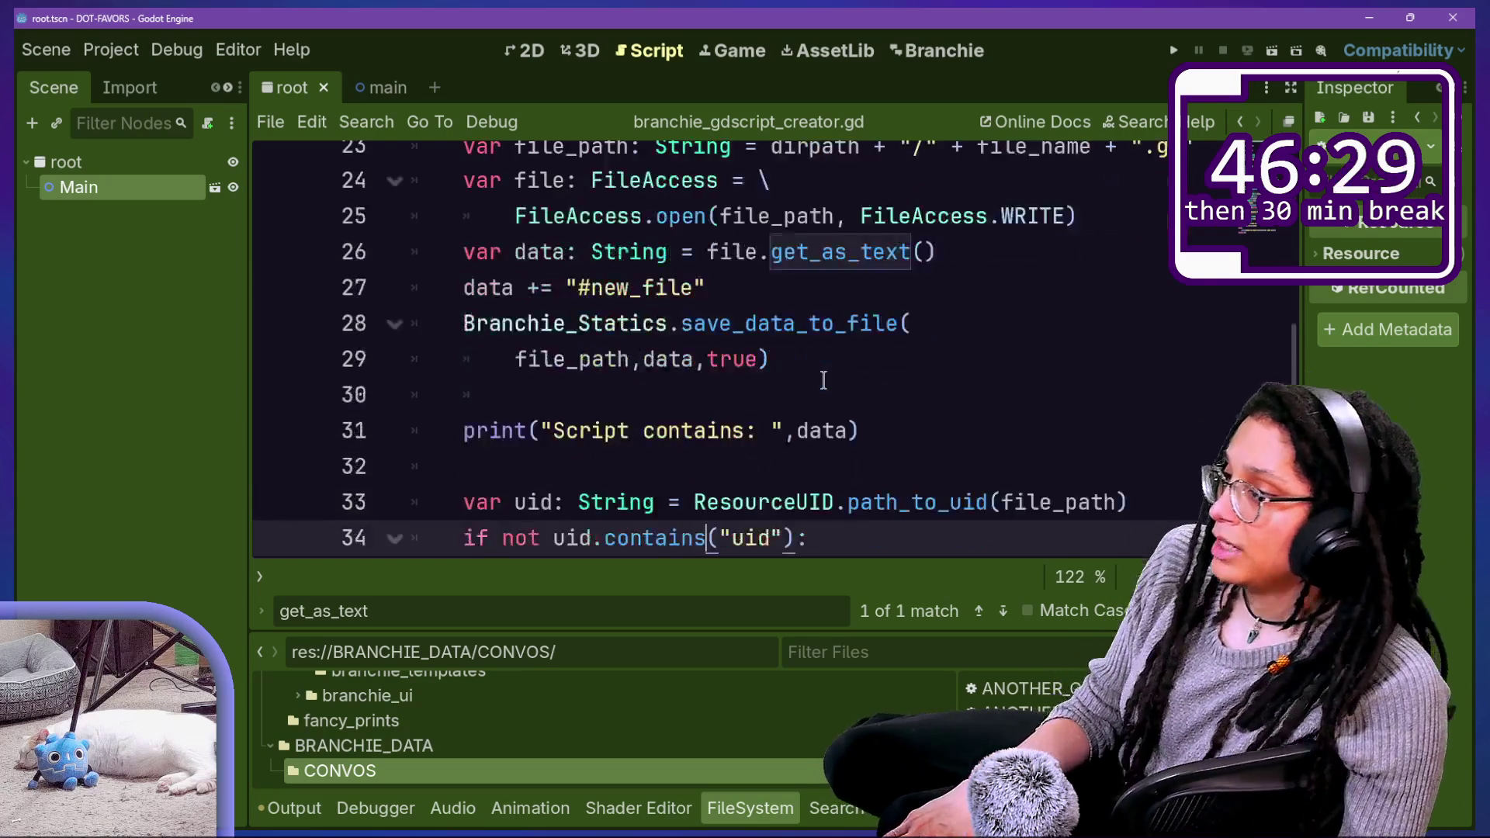
drag(559, 295, 812, 336)
click(812, 333)
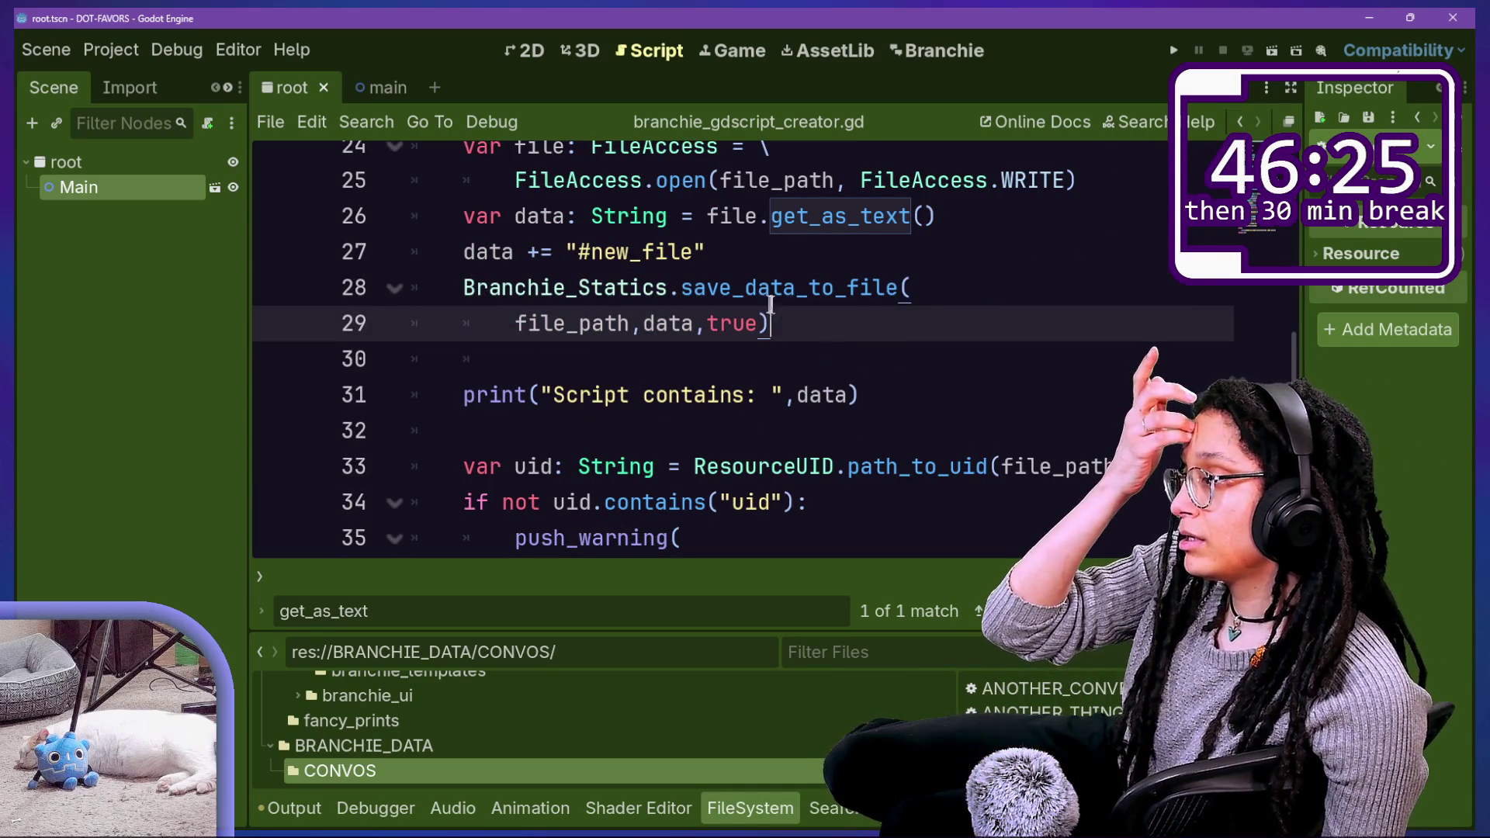
key(shift+Up)
key(ctrl+k)
key(ctrl+s)
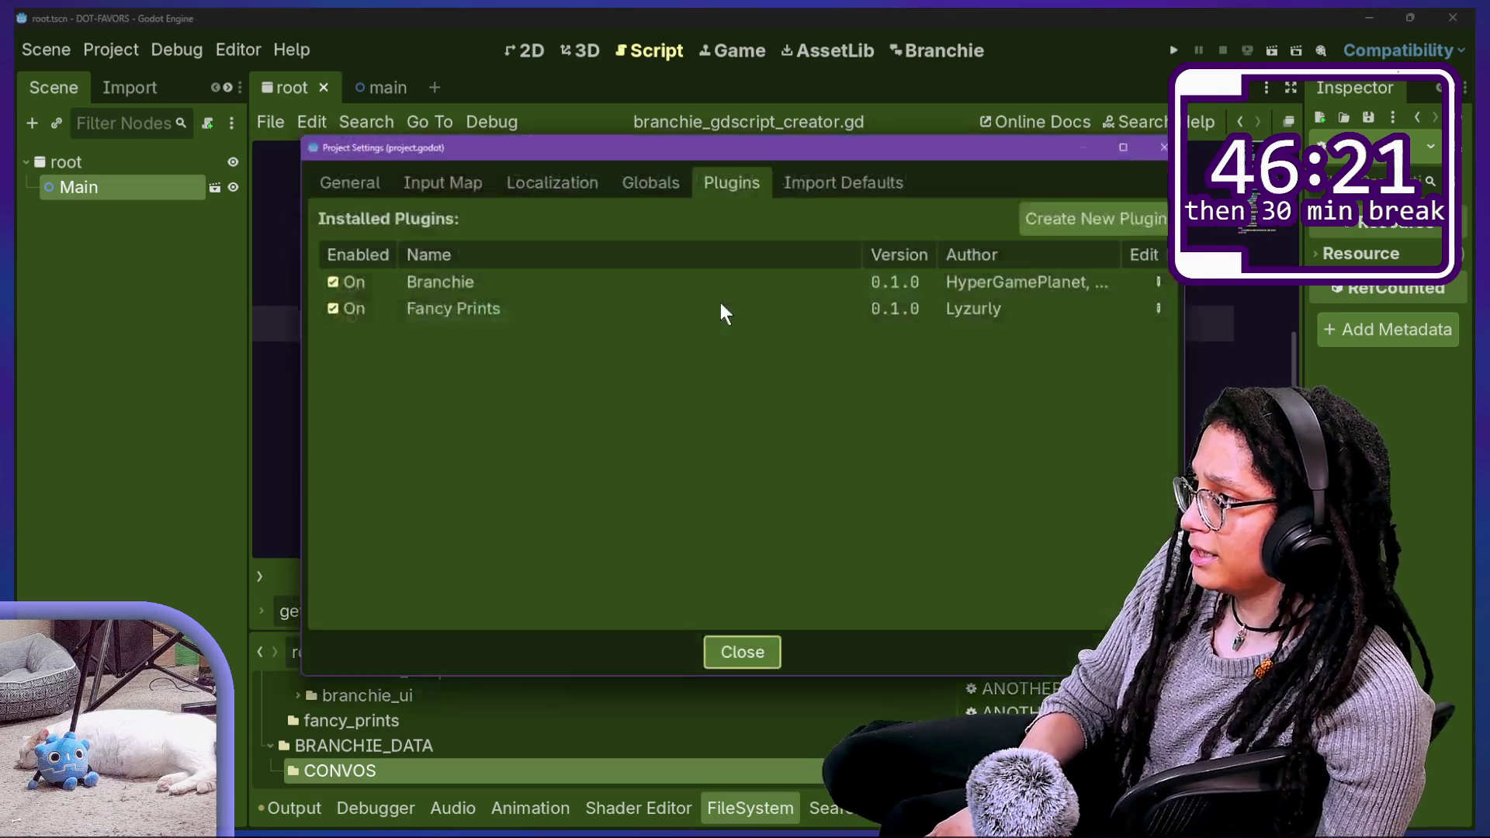
Step: Disable and re-enable the Branchie plugin, then close Project Settings
click(351, 279)
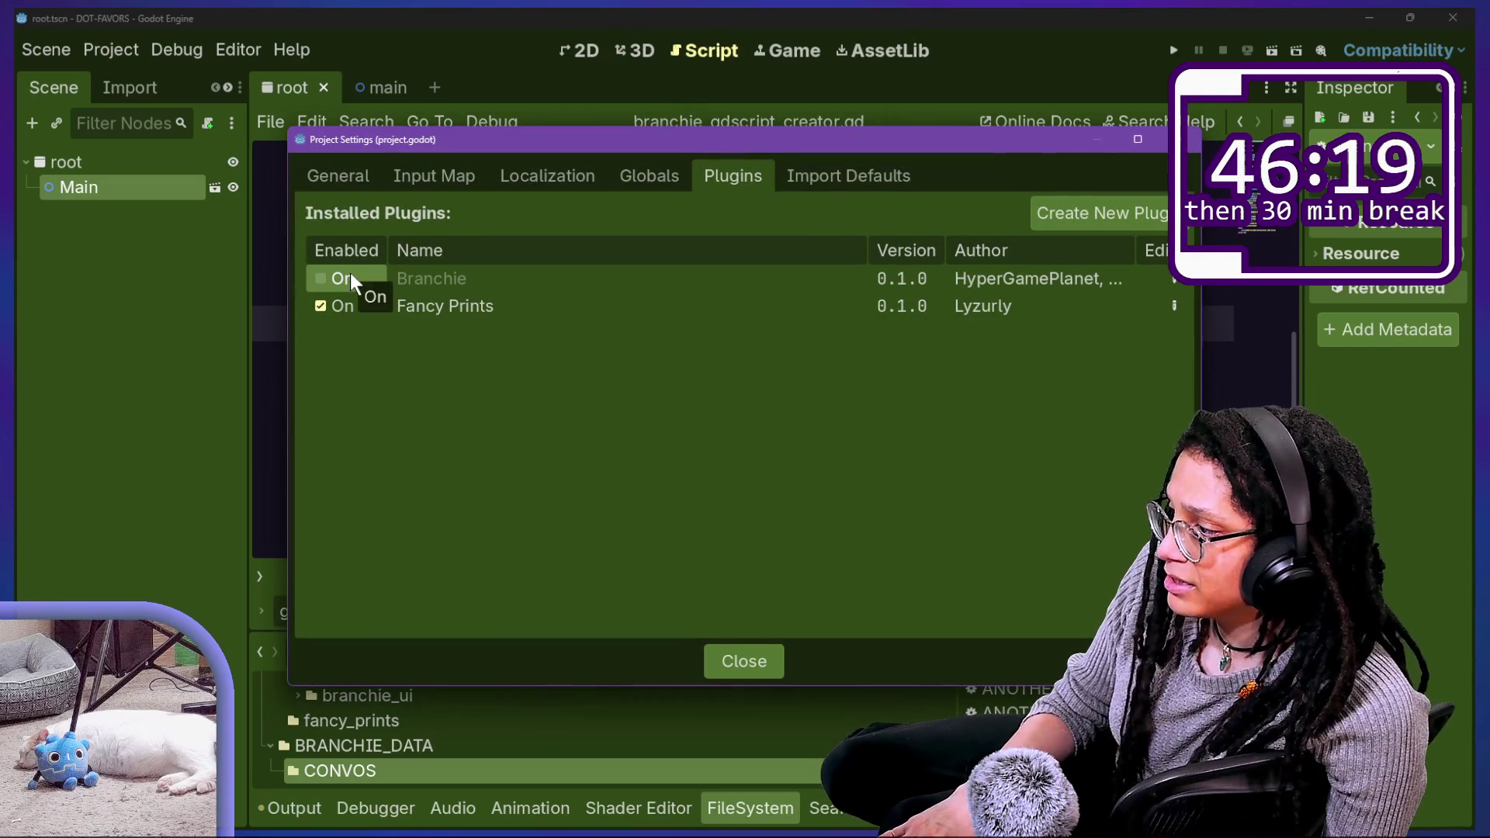
click(351, 278)
click(762, 664)
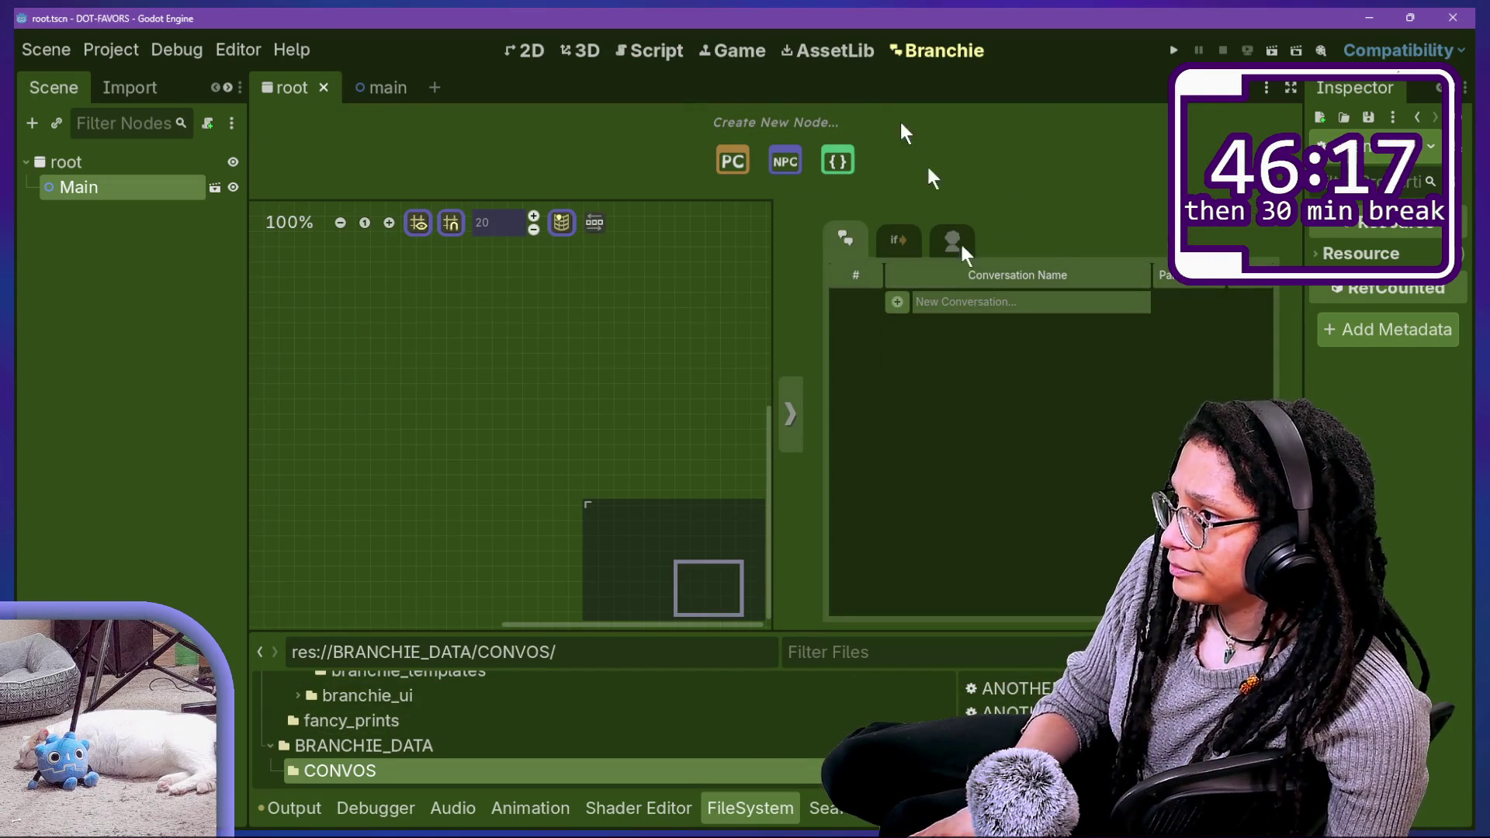
Step: Add a conversation named 'anything different' and show the Output log
text(anything )
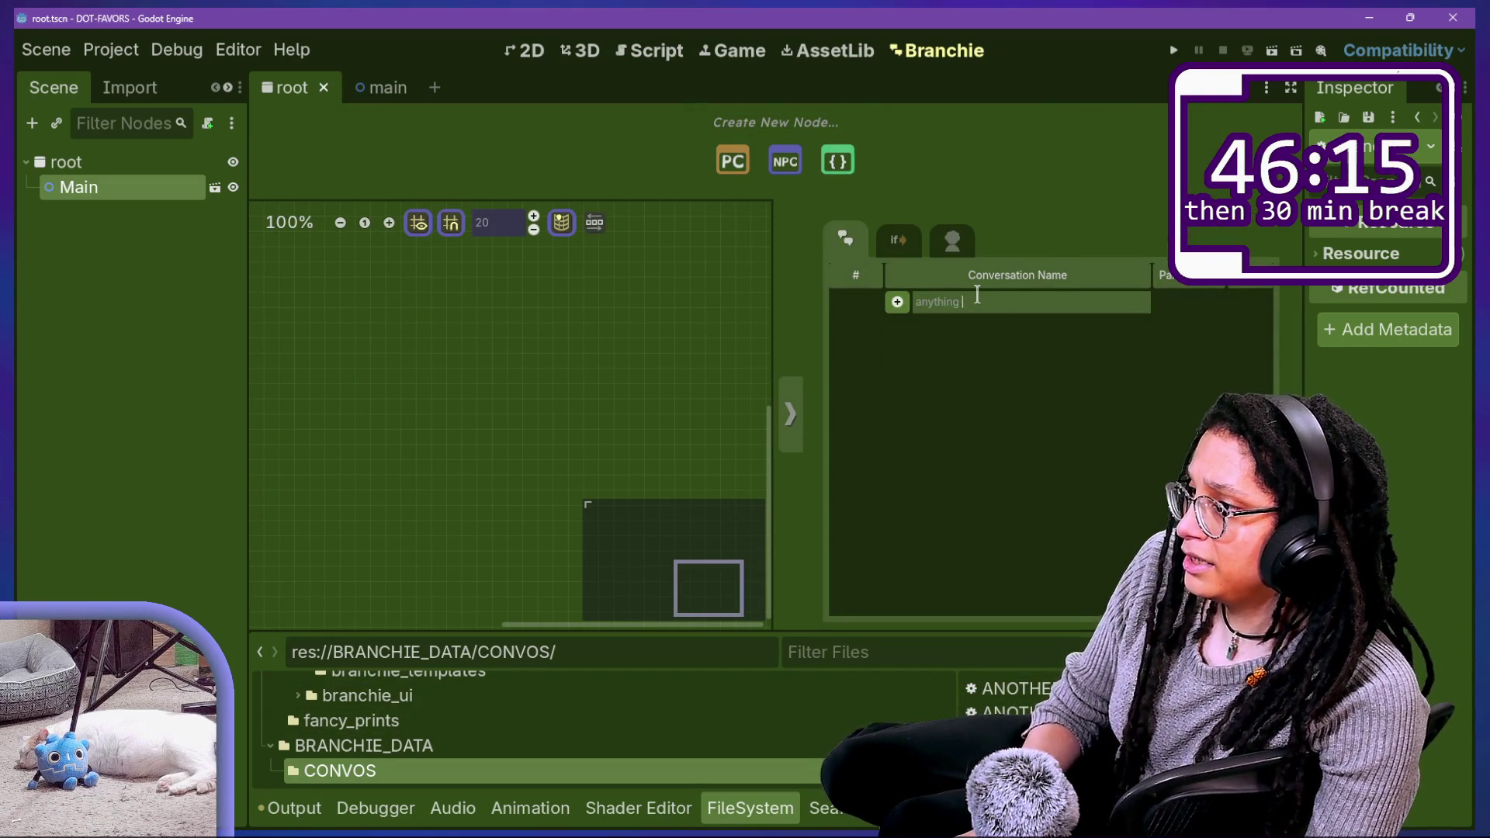
text(different)
click(897, 301)
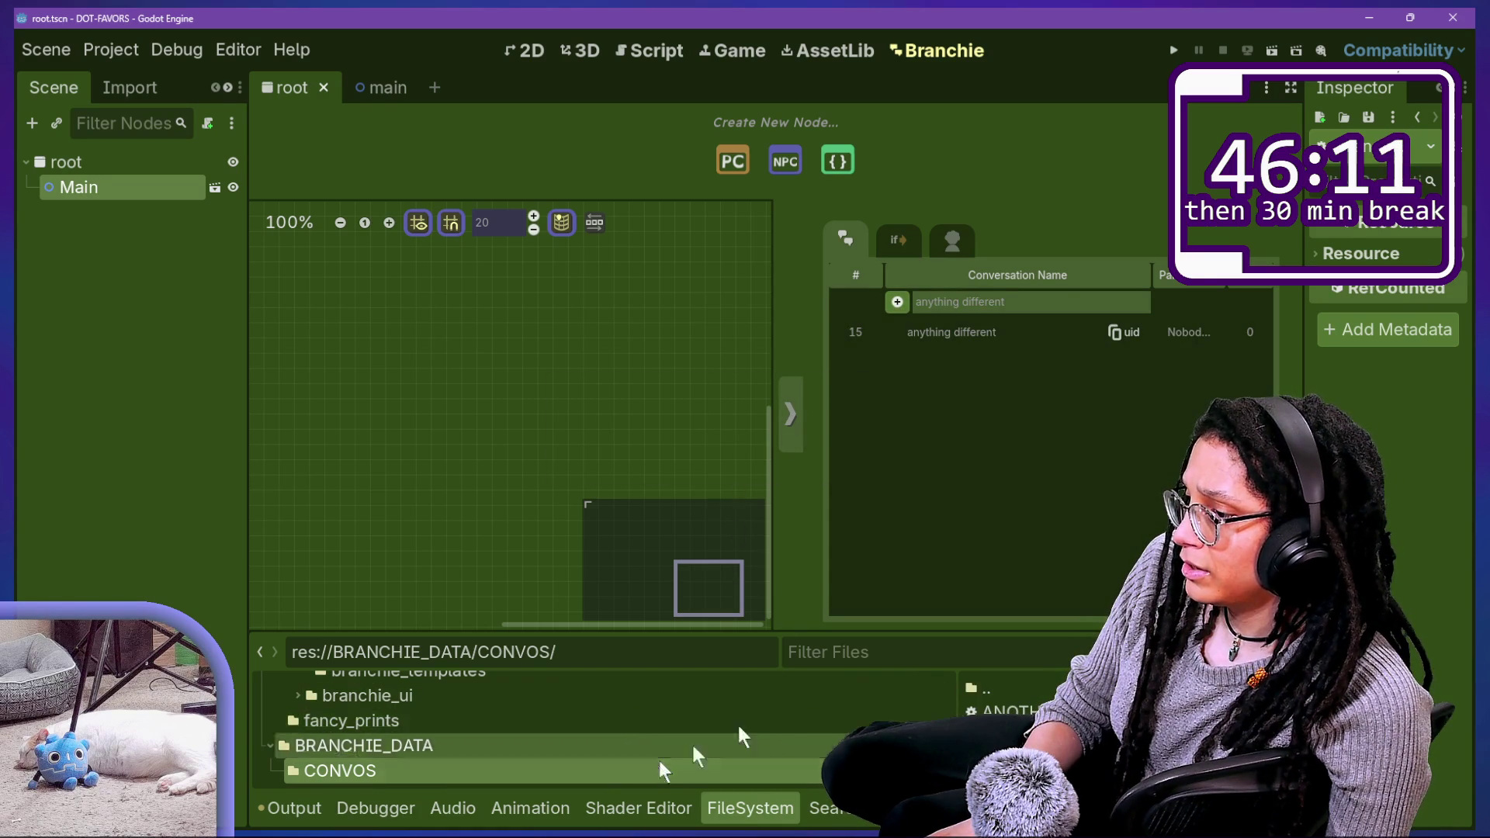
click(293, 808)
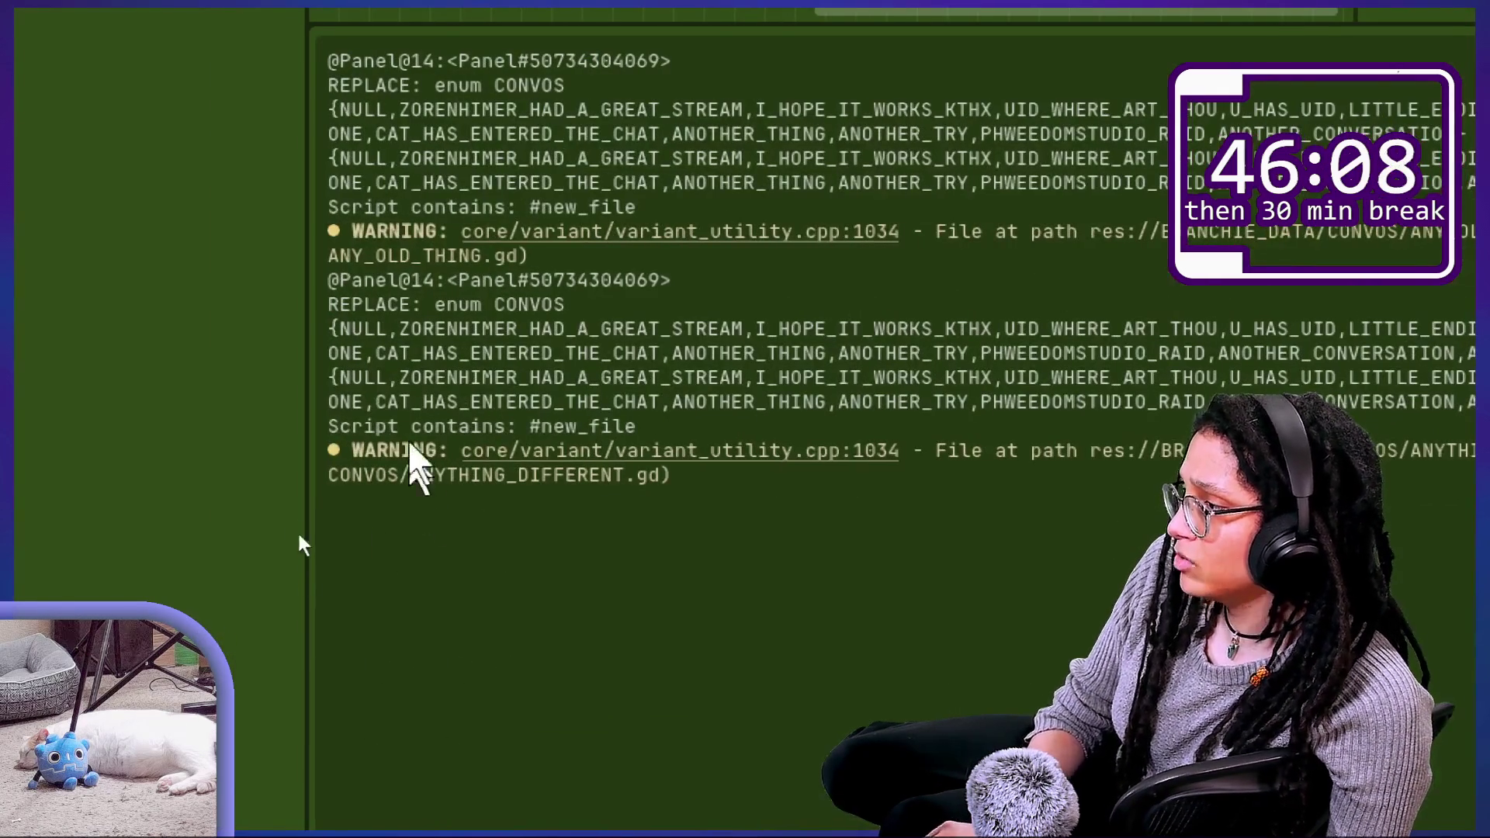
Step: Reload the externally changed files and enlarge the conversation list to reveal row 15
drag(260, 531, 342, 542)
mouse_move(496, 448)
mouse_down()
mouse_move(582, 450)
mouse_move(648, 423)
mouse_move(400, 381)
mouse_move(318, 438)
mouse_up()
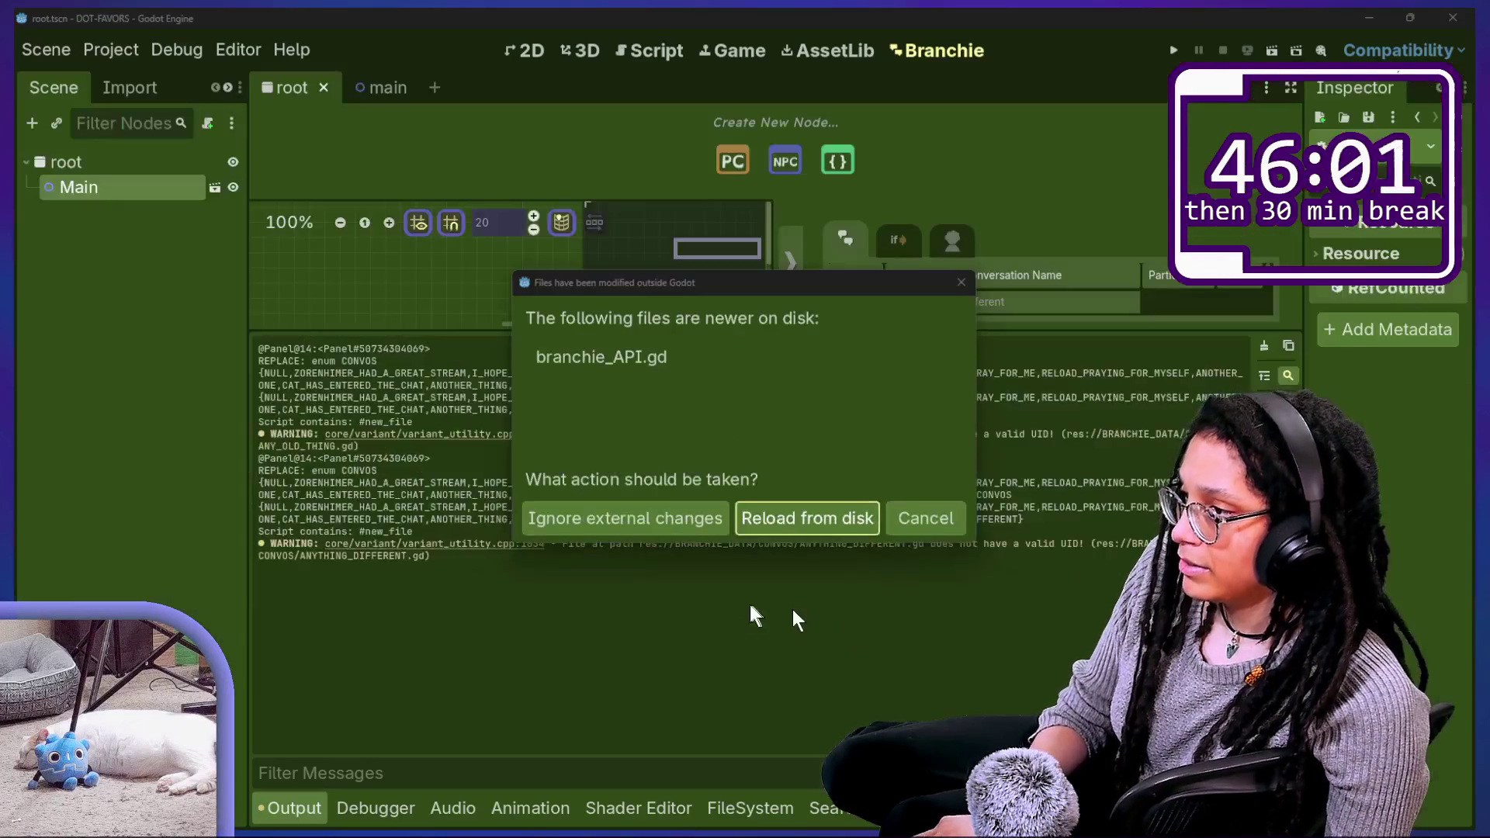
key(alt+Tab)
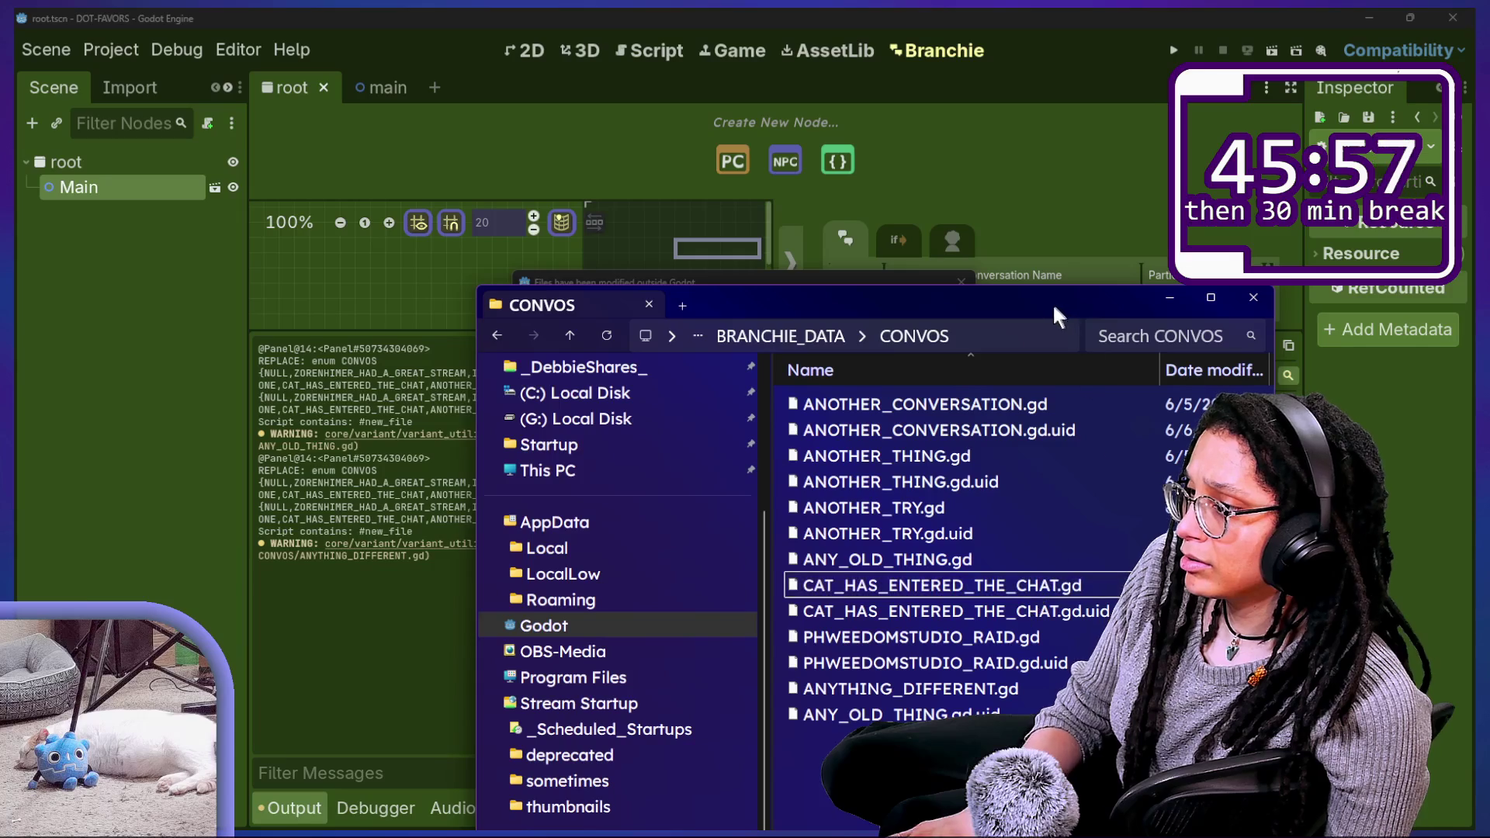
drag(1053, 301, 1030, 565)
click(789, 510)
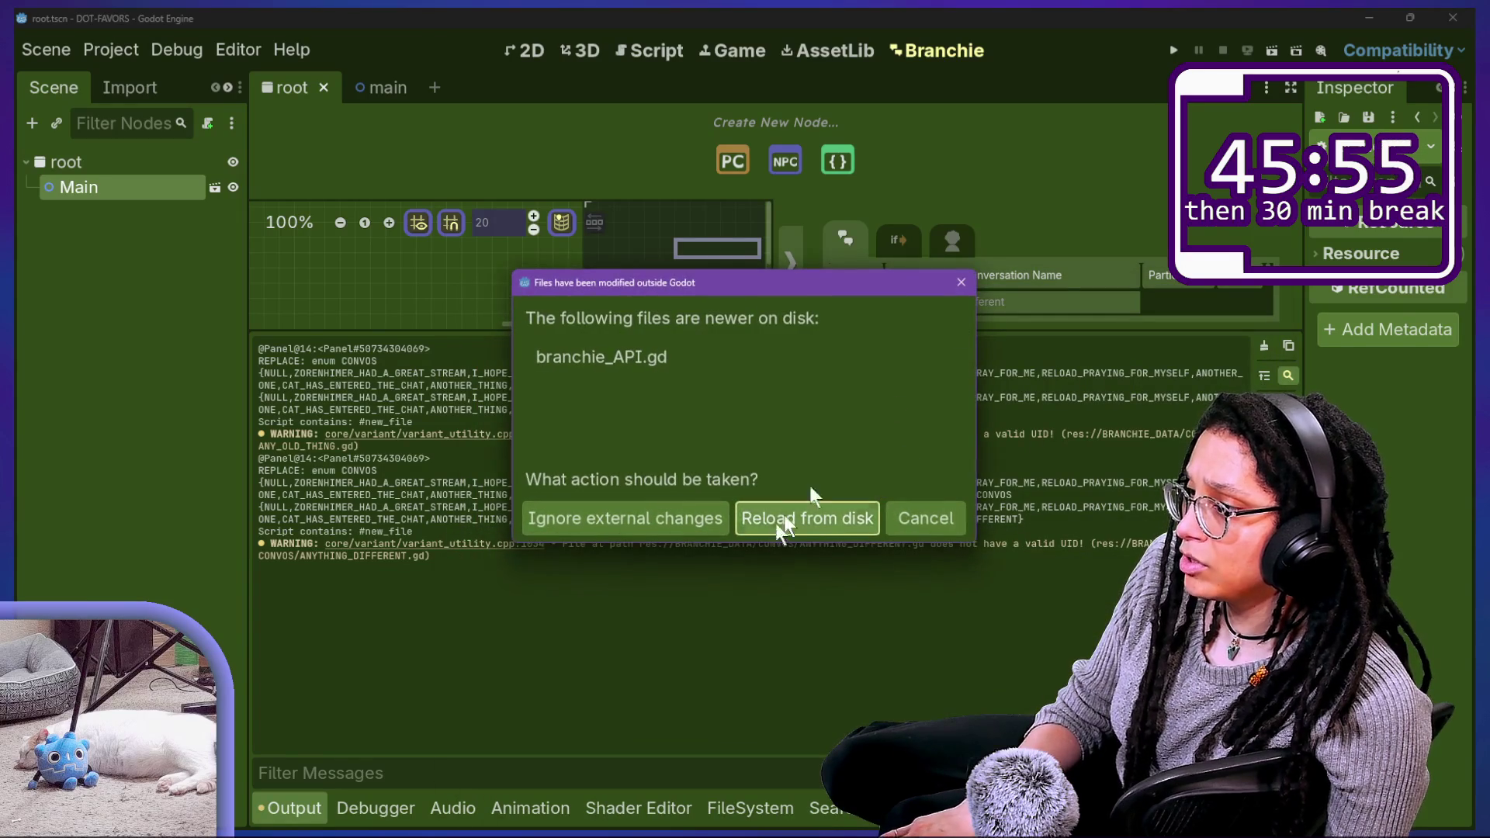
click(779, 526)
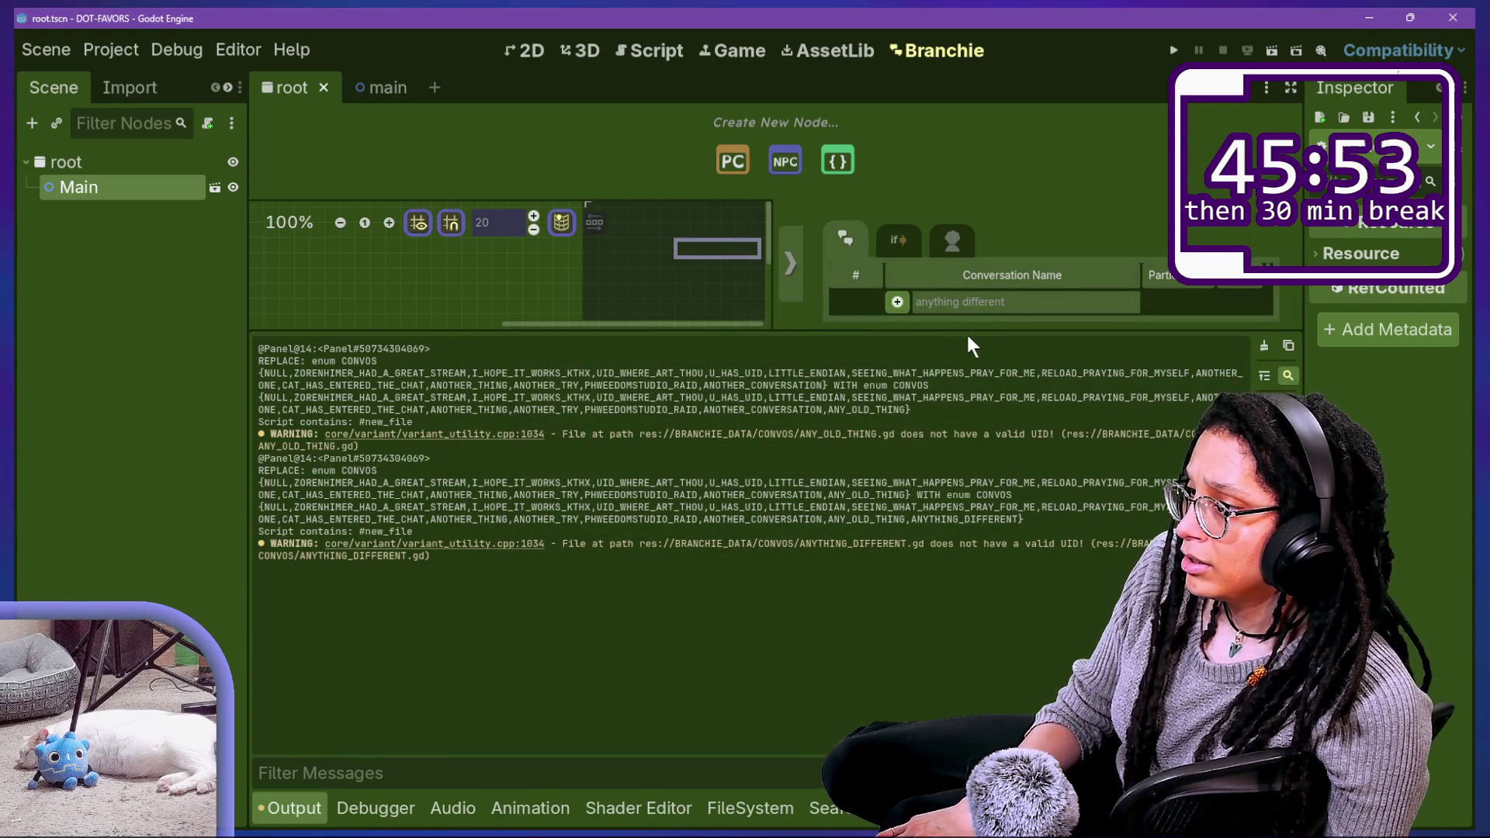
drag(965, 332, 954, 381)
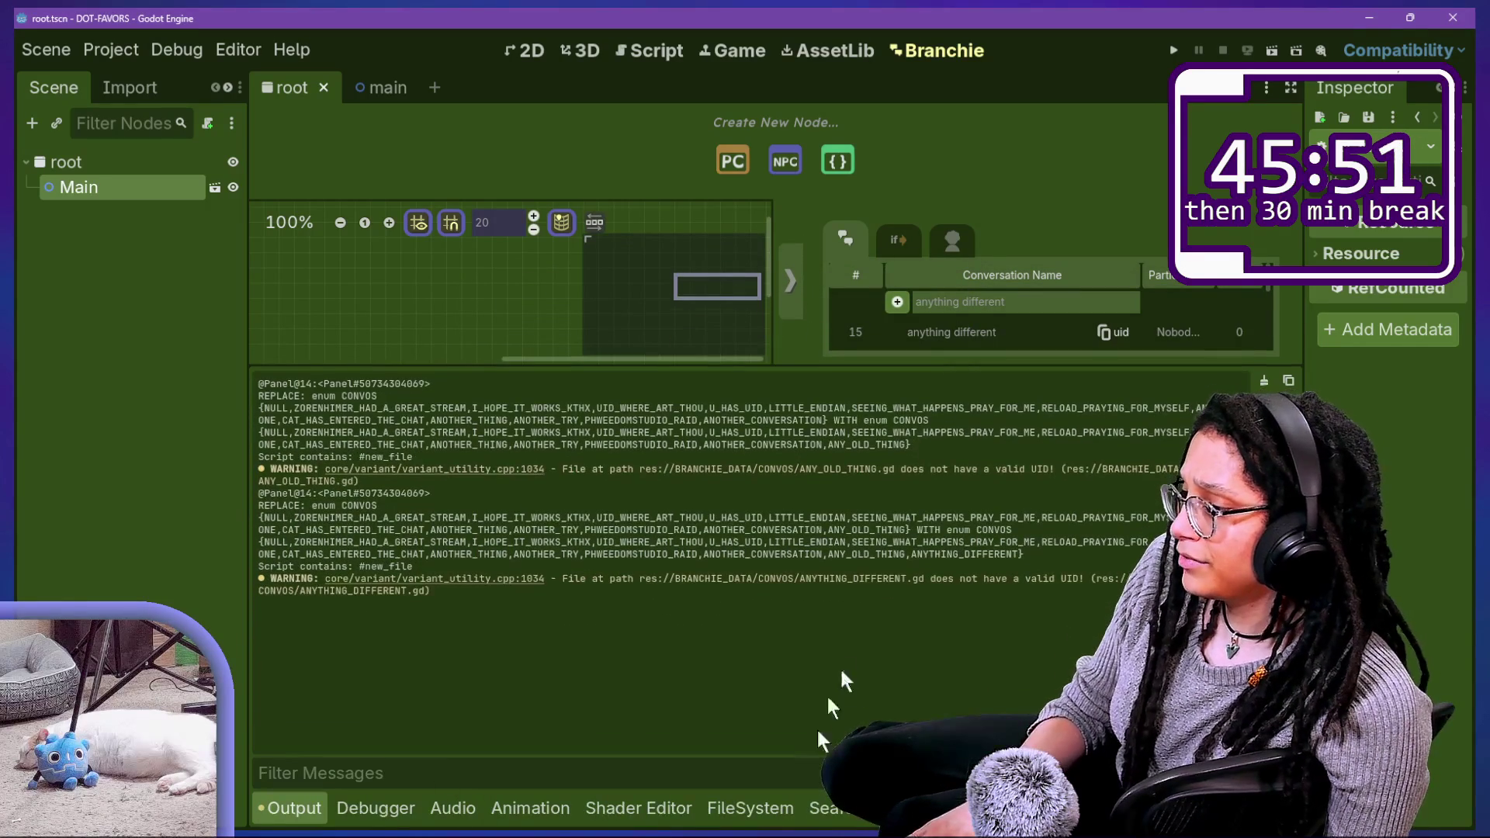
click(741, 805)
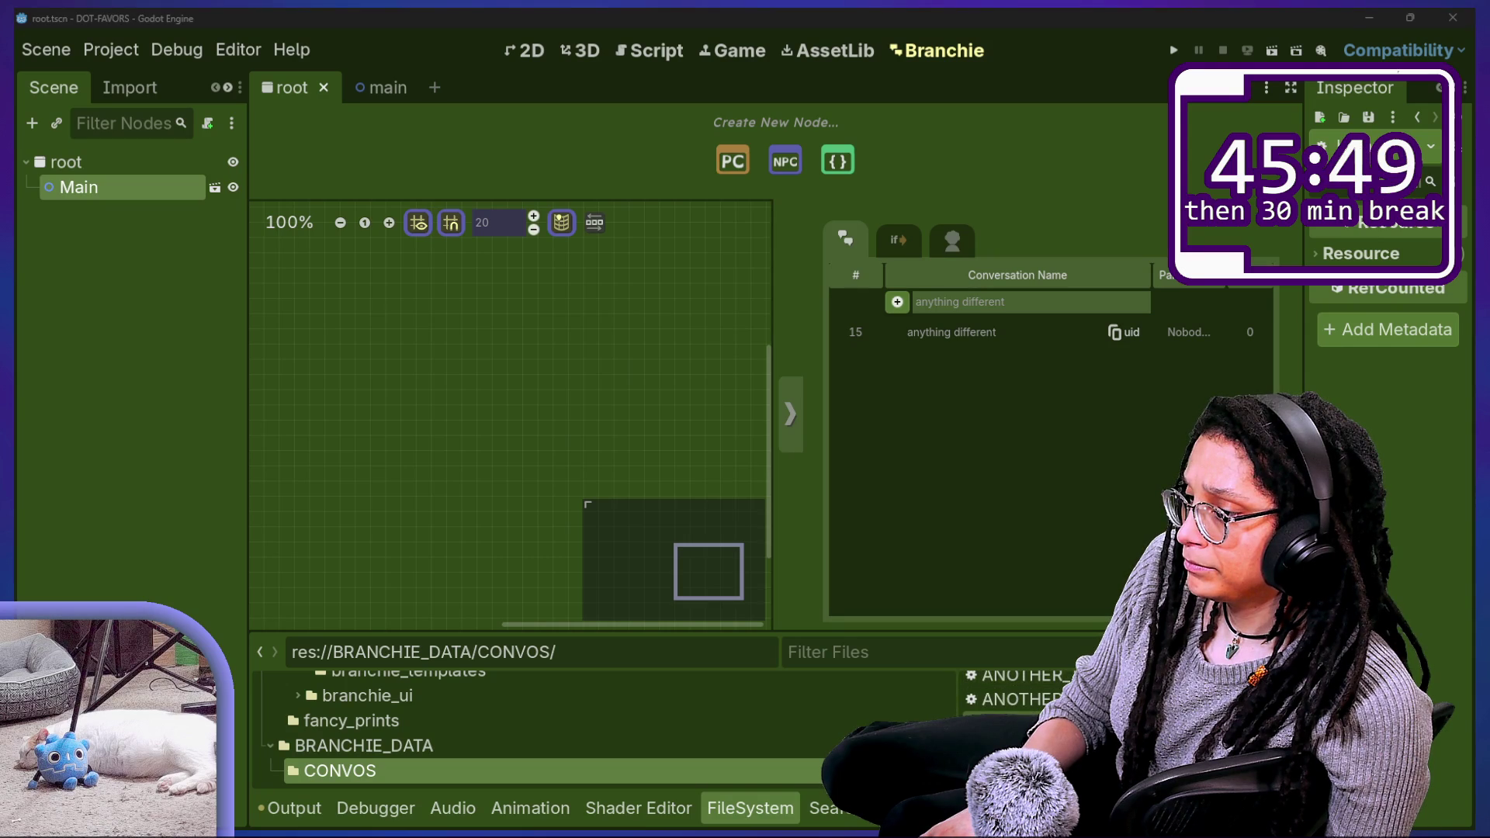
Step: Confirm ANYTHING_DIFFERENT.gd is in the CONVOS folder, then return to branchie_gdscript_creator.gd
click(1065, 359)
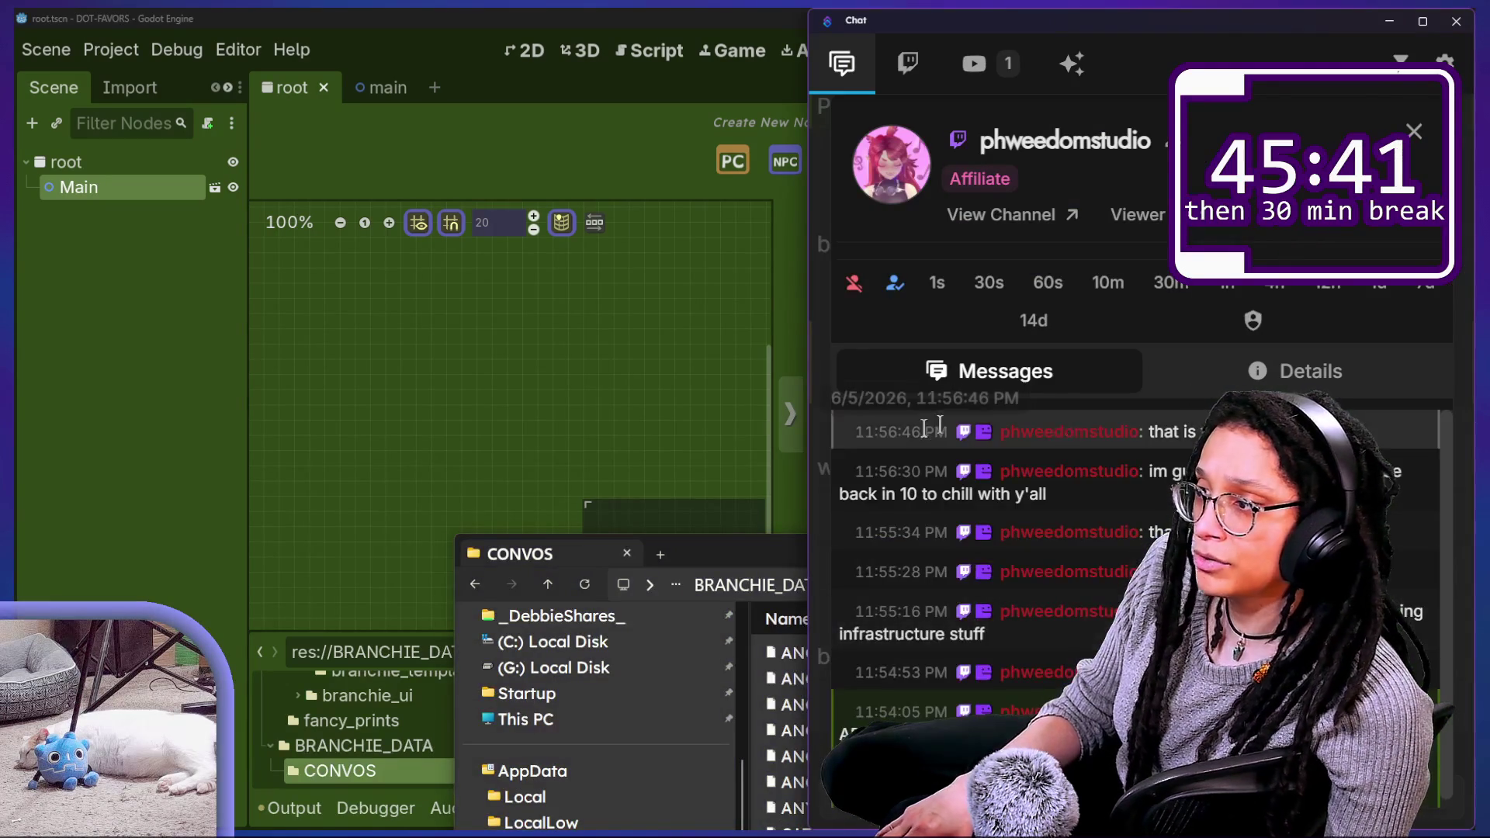
click(482, 489)
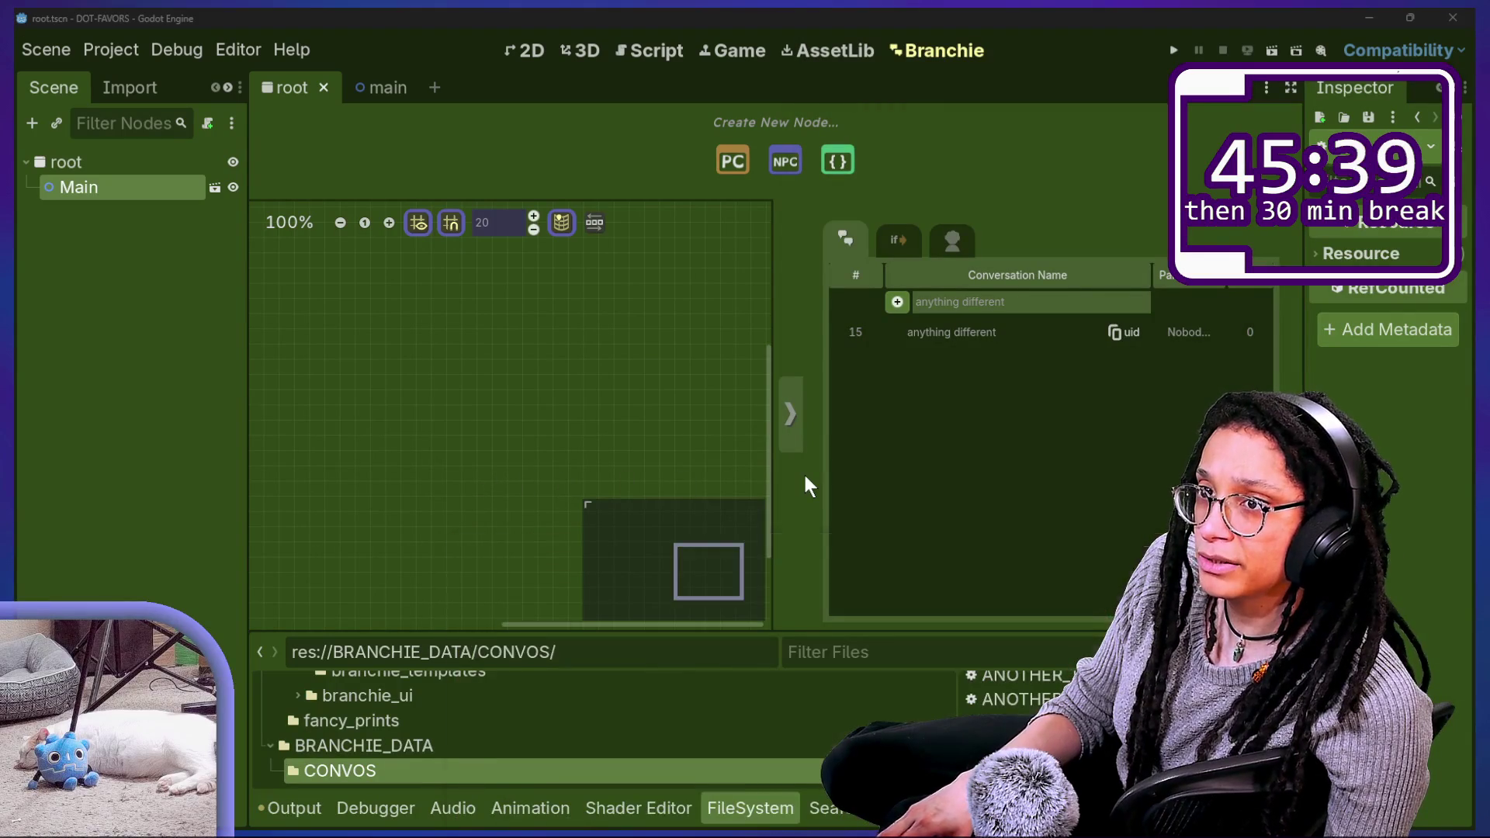
key(alt+Tab)
drag(798, 564, 591, 256)
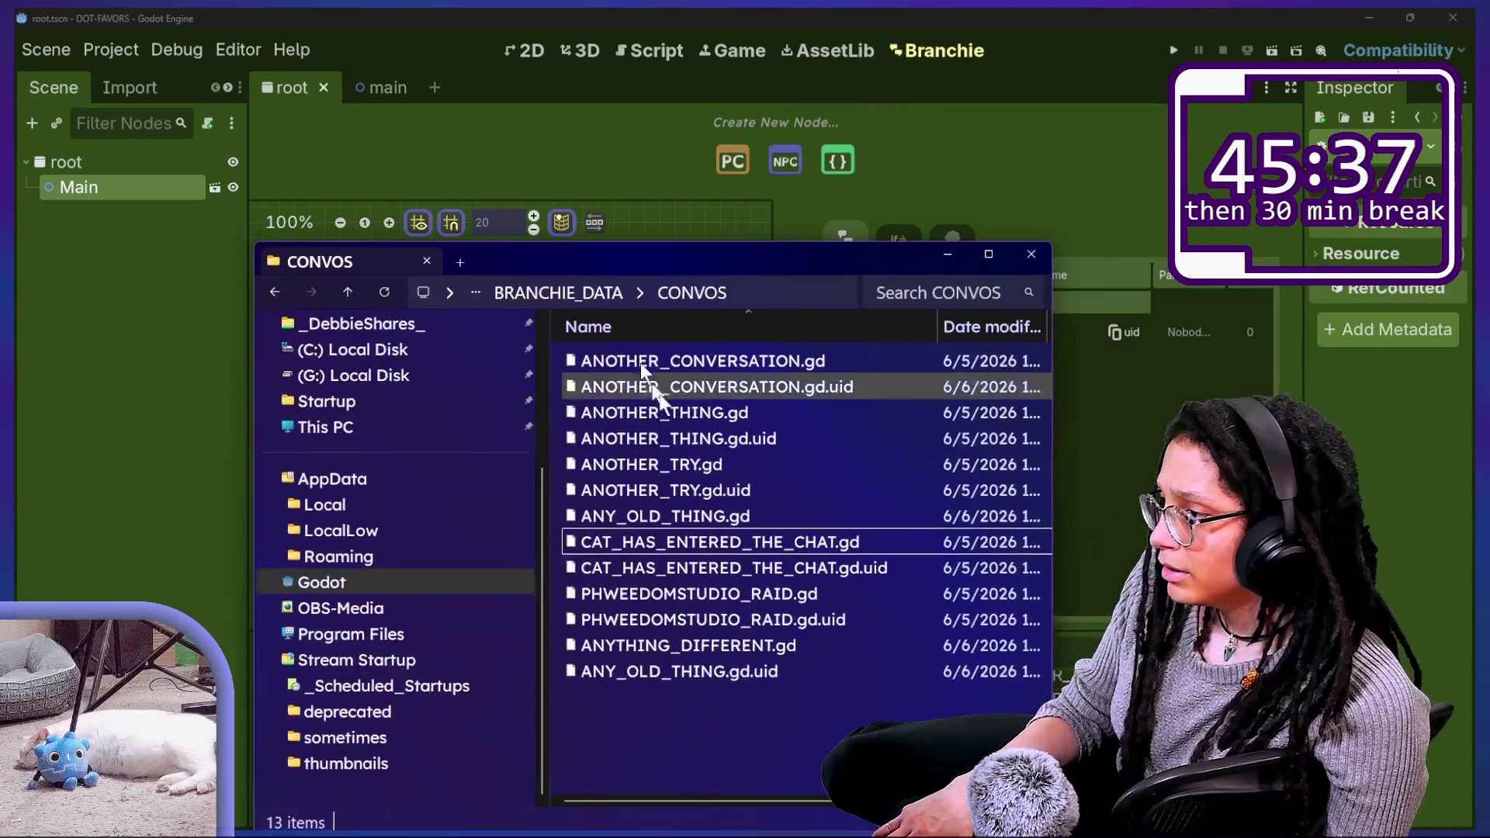
click(645, 645)
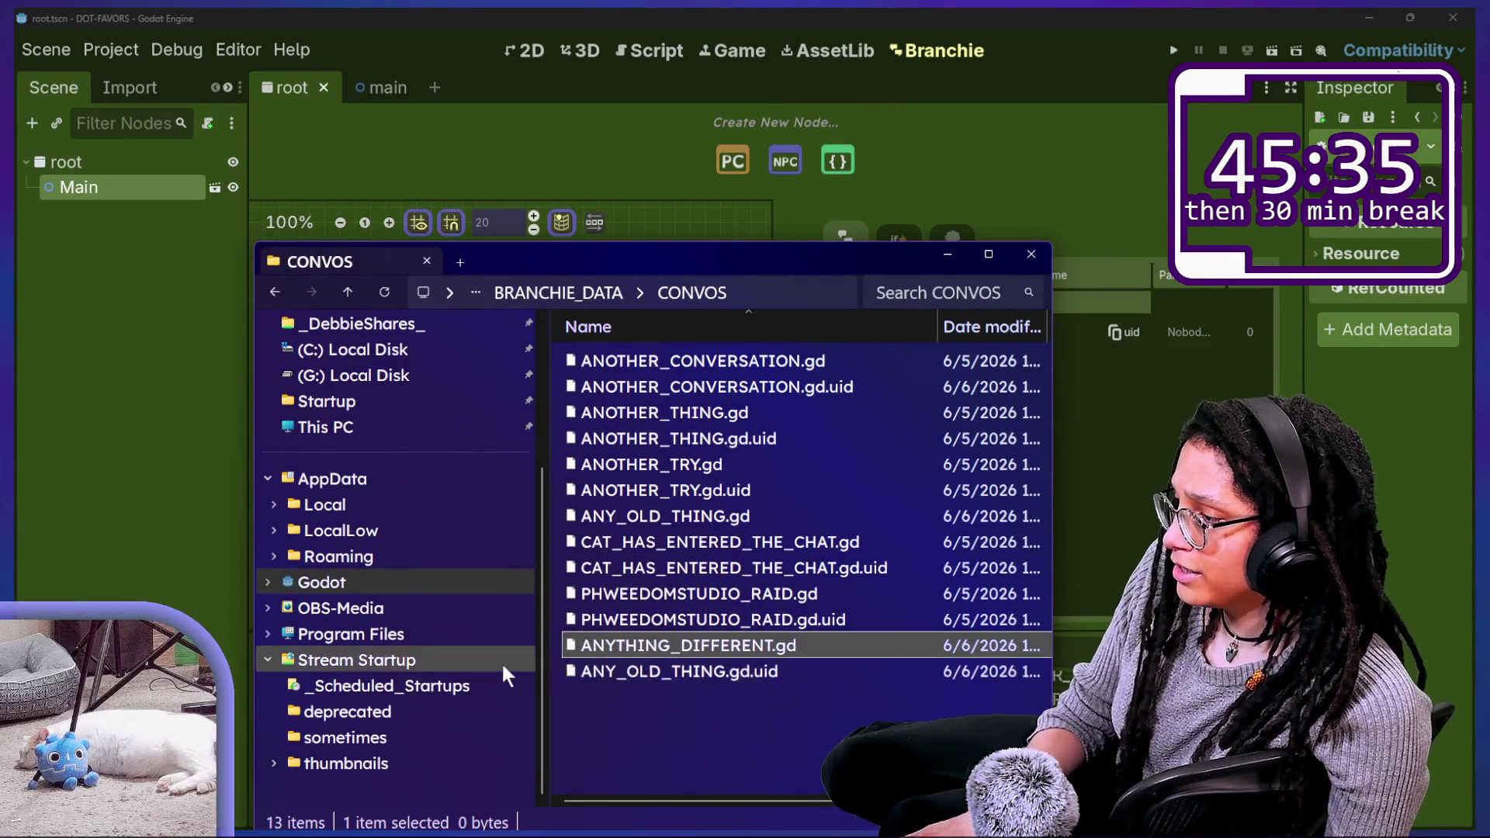
drag(557, 666, 757, 665)
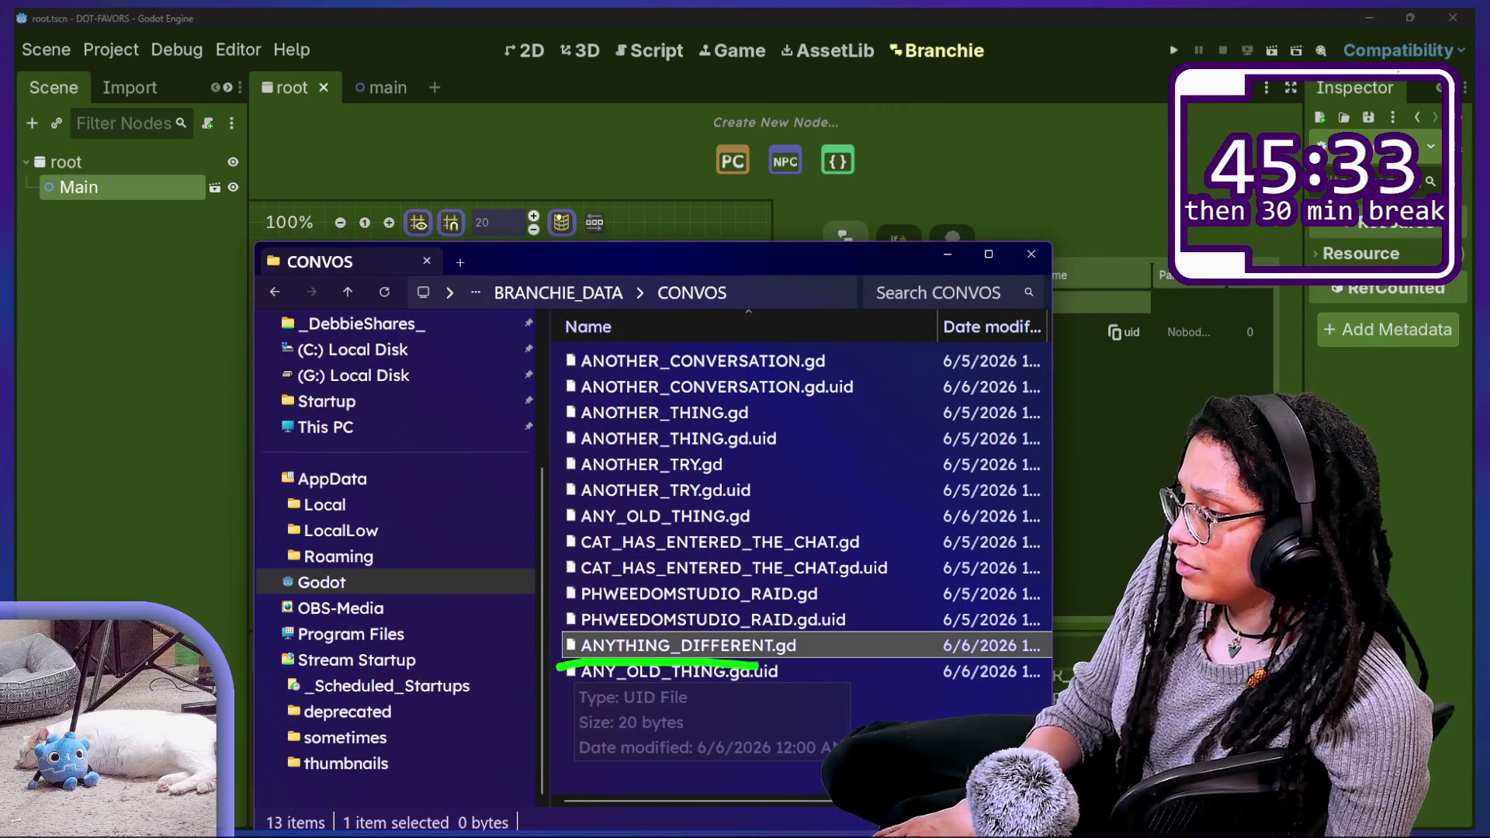
click(1105, 598)
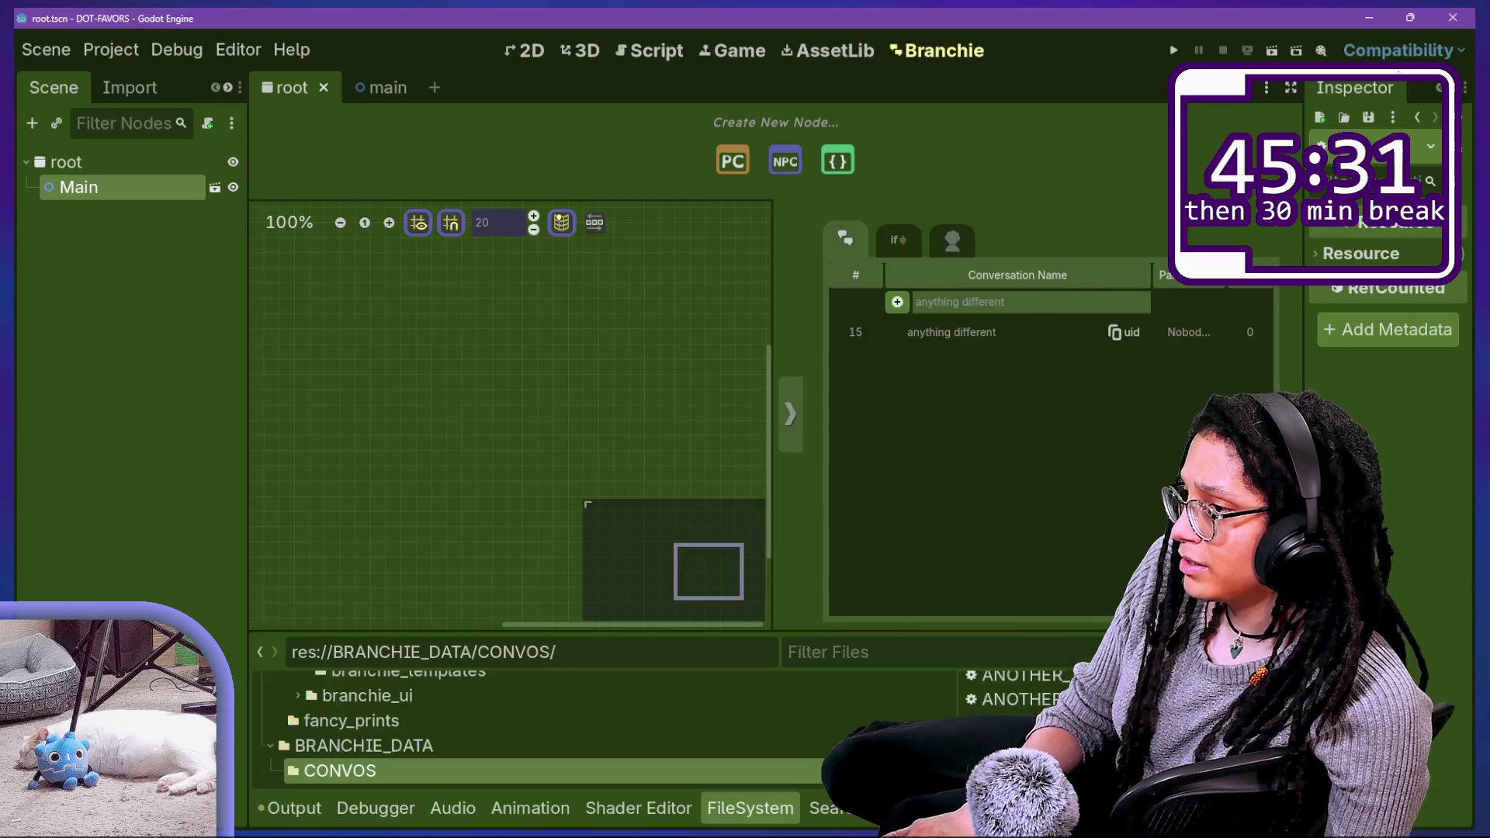
click(649, 50)
Step: Locate the commented-out save_data_to_file lines below the print call
click(709, 380)
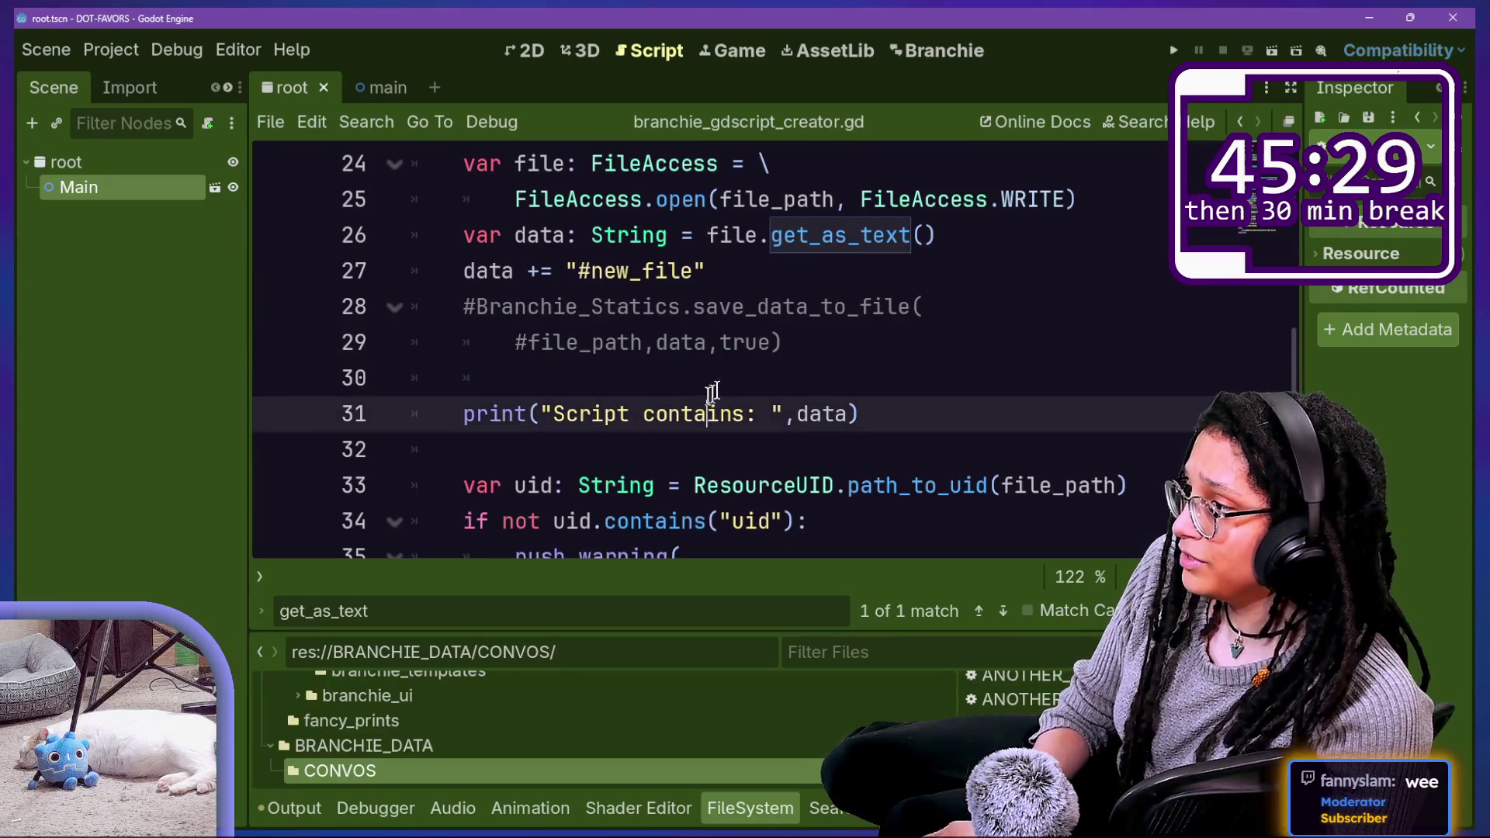
click(692, 306)
mouse_move(830, 354)
mouse_down()
mouse_move(476, 334)
mouse_move(478, 320)
mouse_move(872, 413)
mouse_up()
click(473, 307)
click(870, 415)
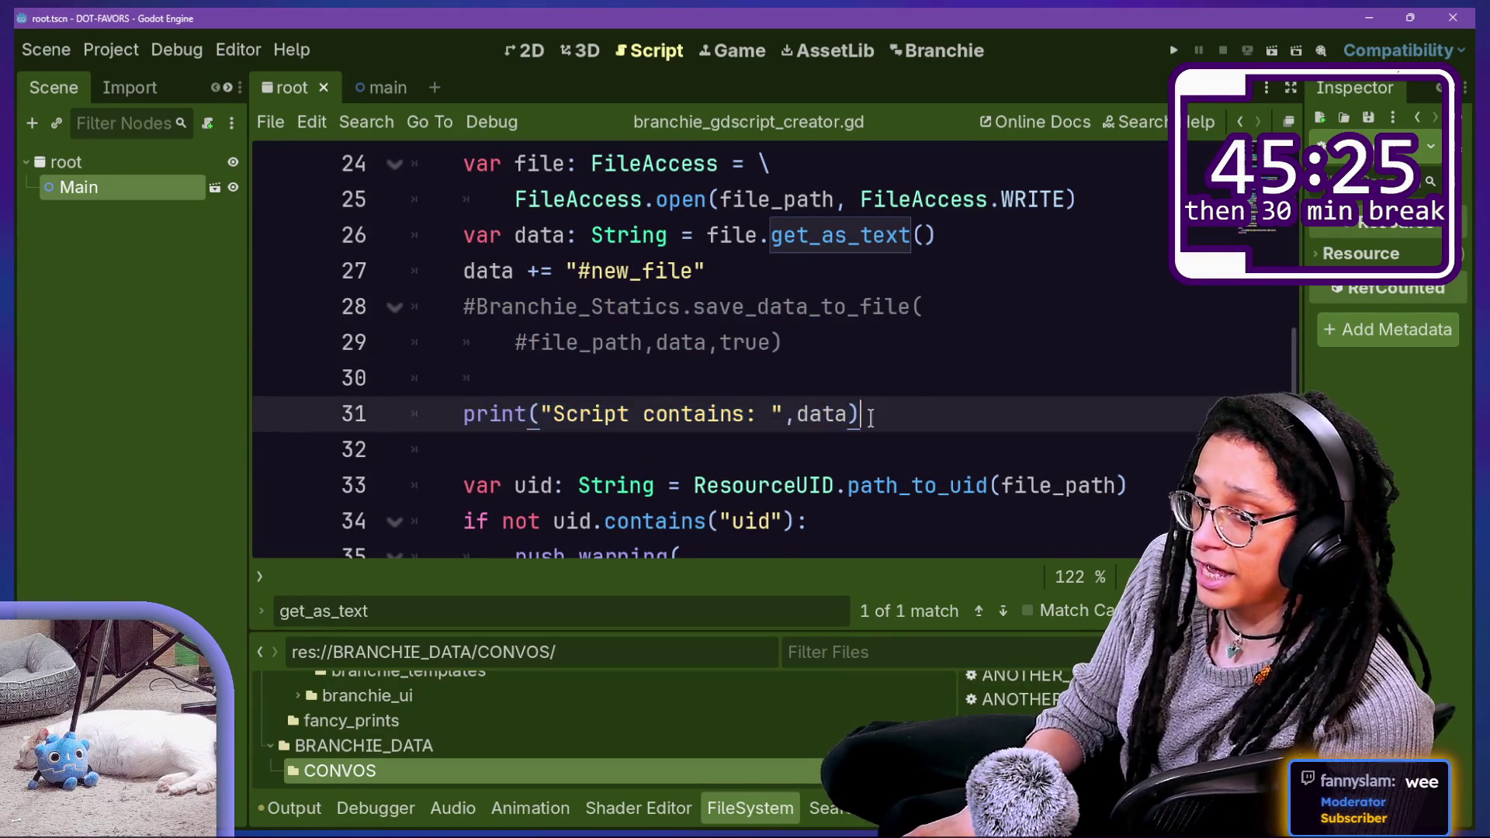
key(Up)
key(Up)
key(Down)
key(Down)
key(Down)
key(Up)
key(Up)
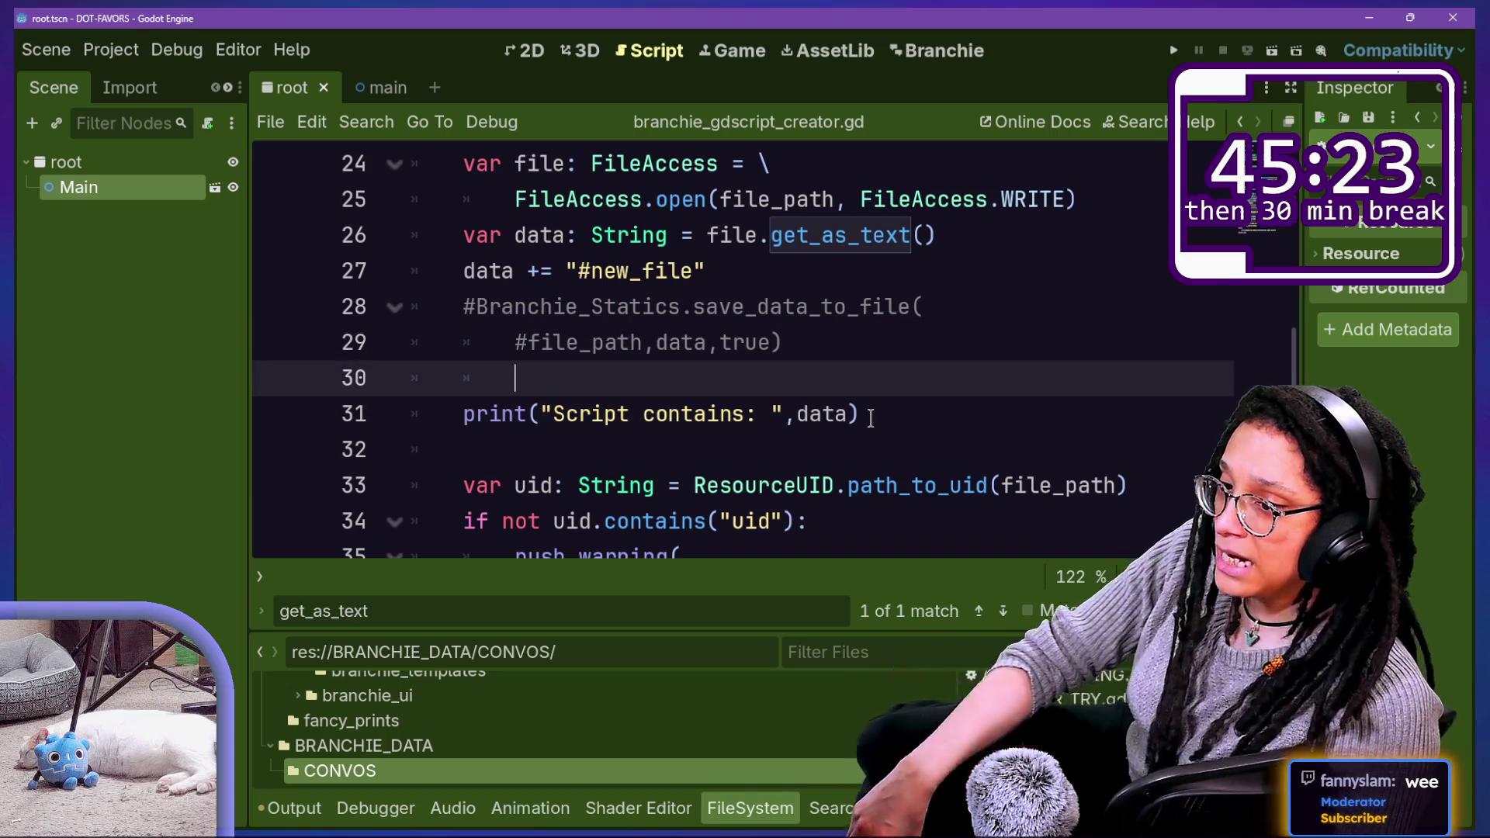
key(Down)
key(Up)
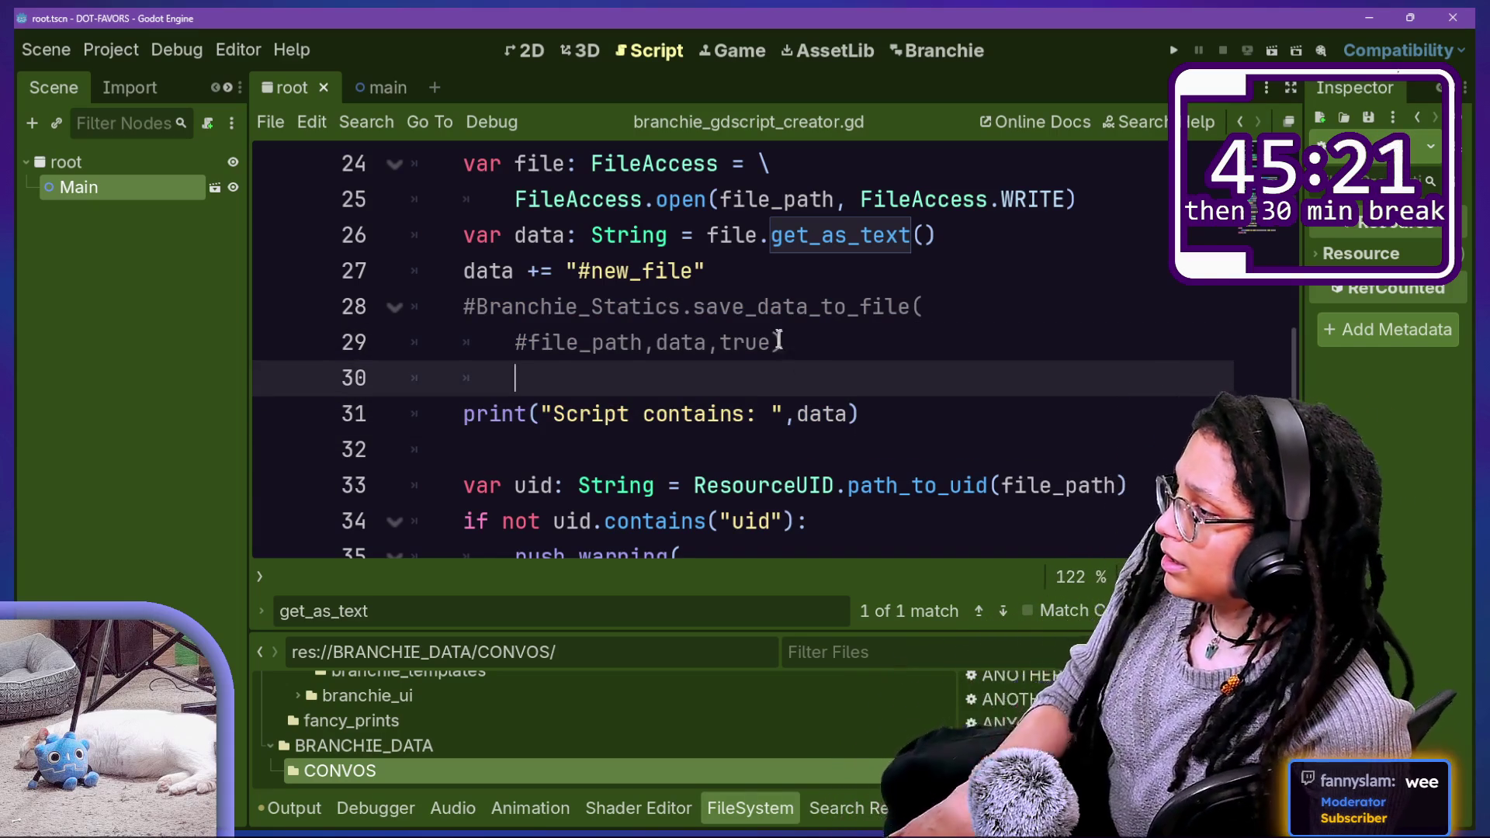
click(734, 343)
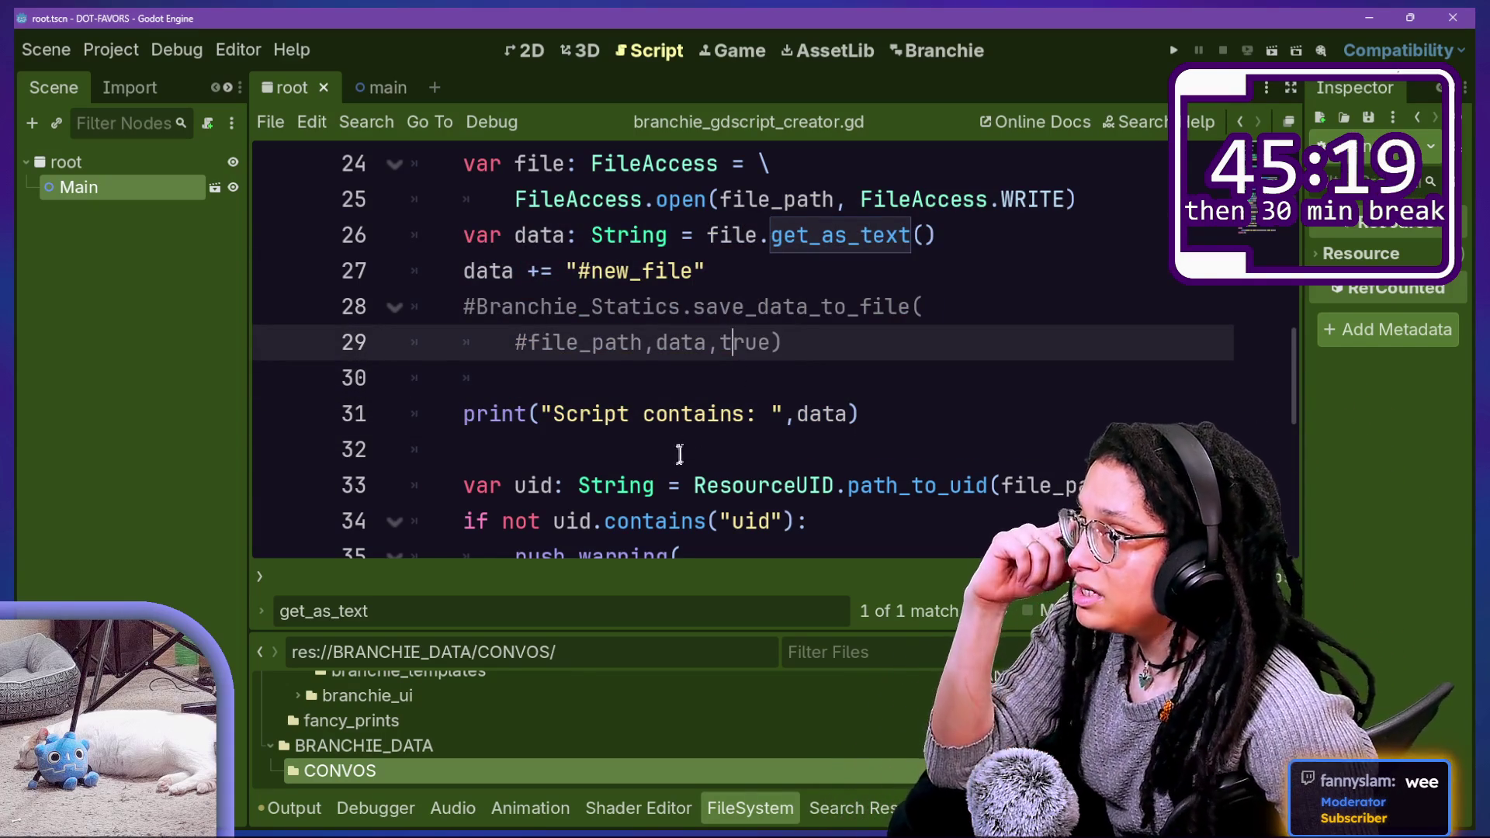
Step: Select lines 28–29 and uncomment the save_data_to_file call with Ctrl+K
drag(771, 235, 1002, 323)
drag(899, 344, 823, 303)
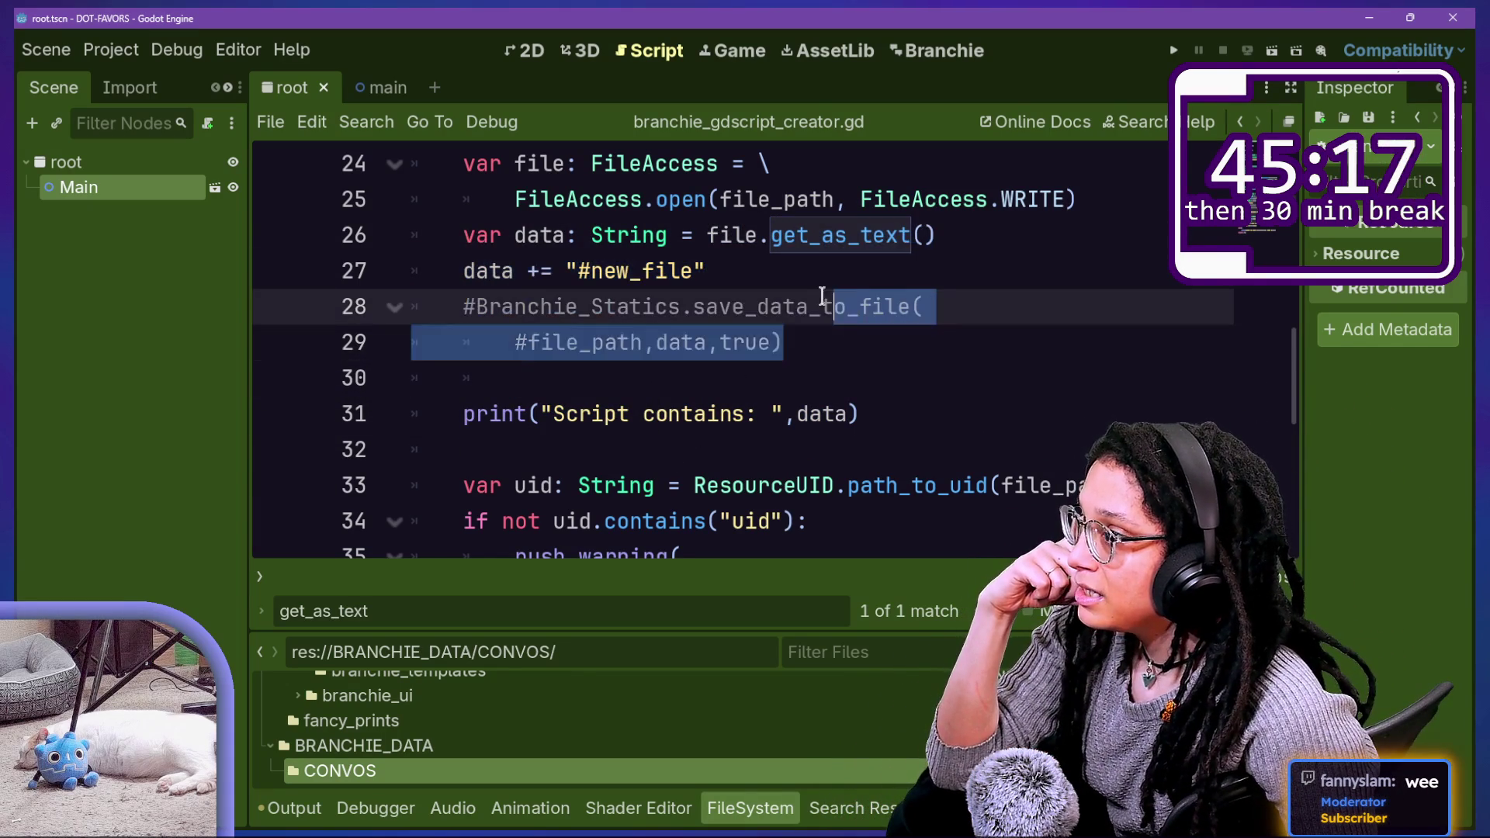
click(823, 302)
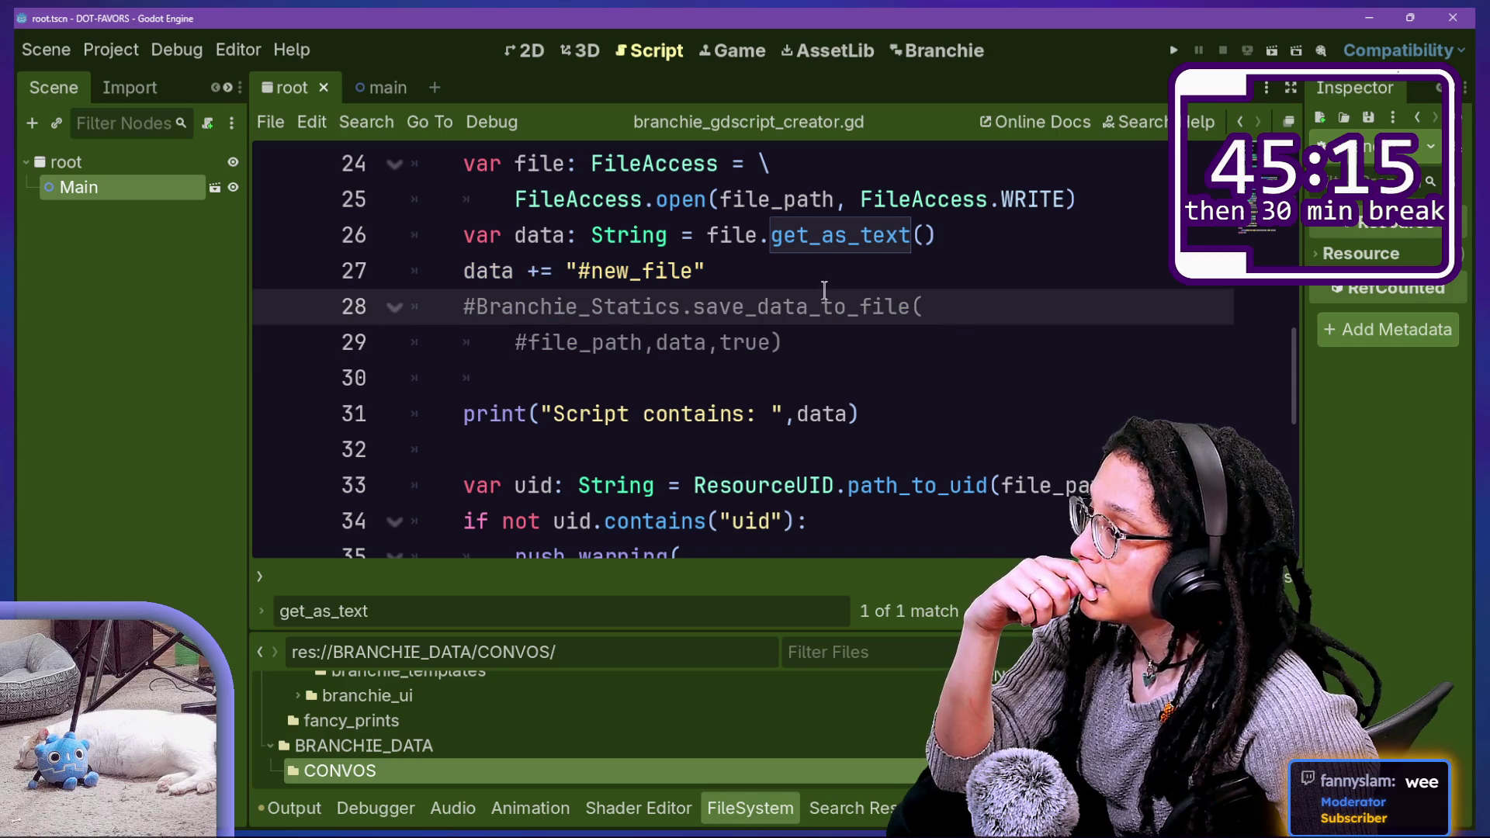
drag(850, 260, 874, 332)
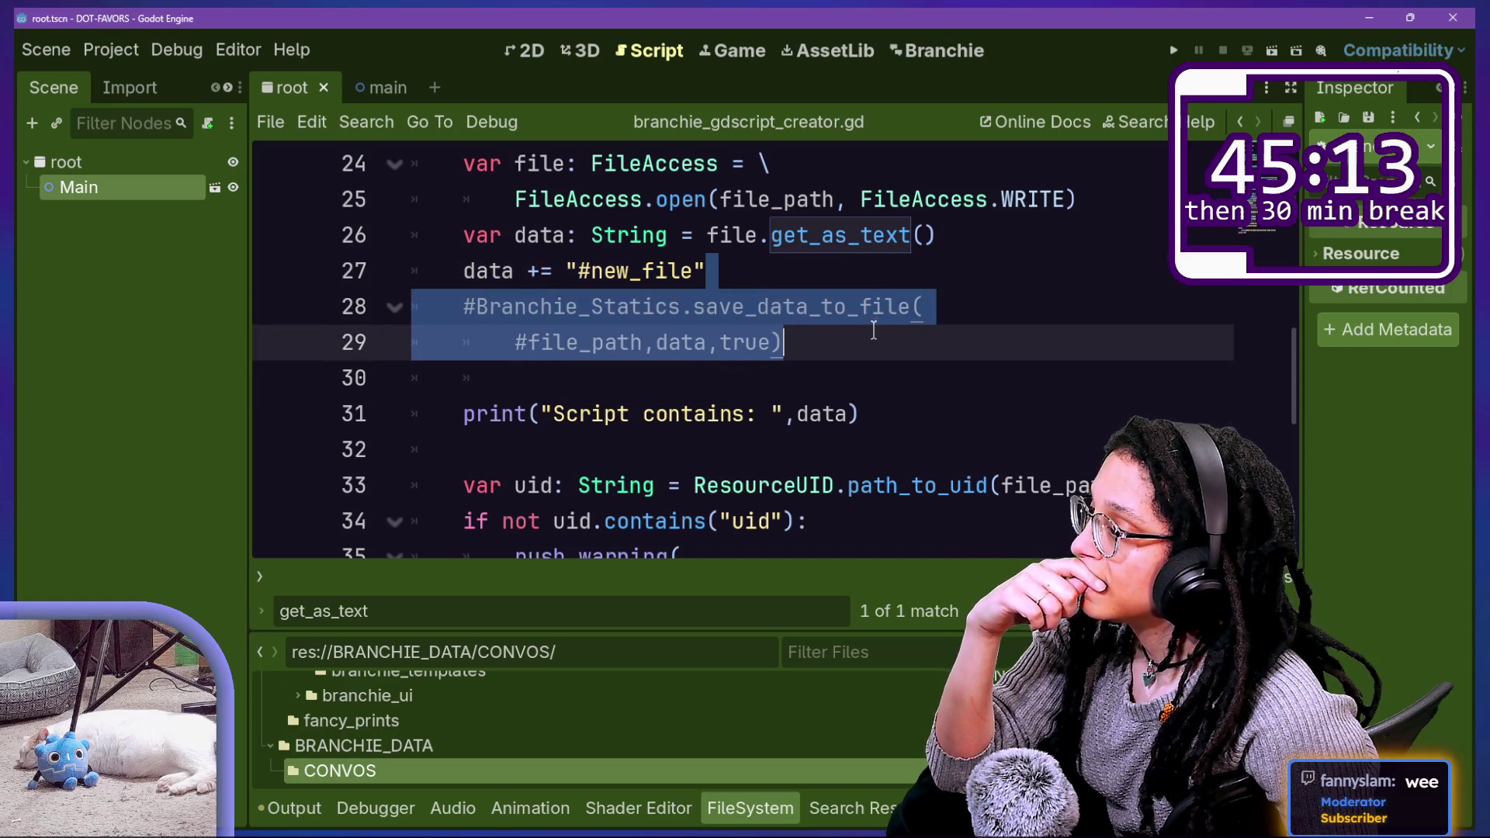
click(872, 332)
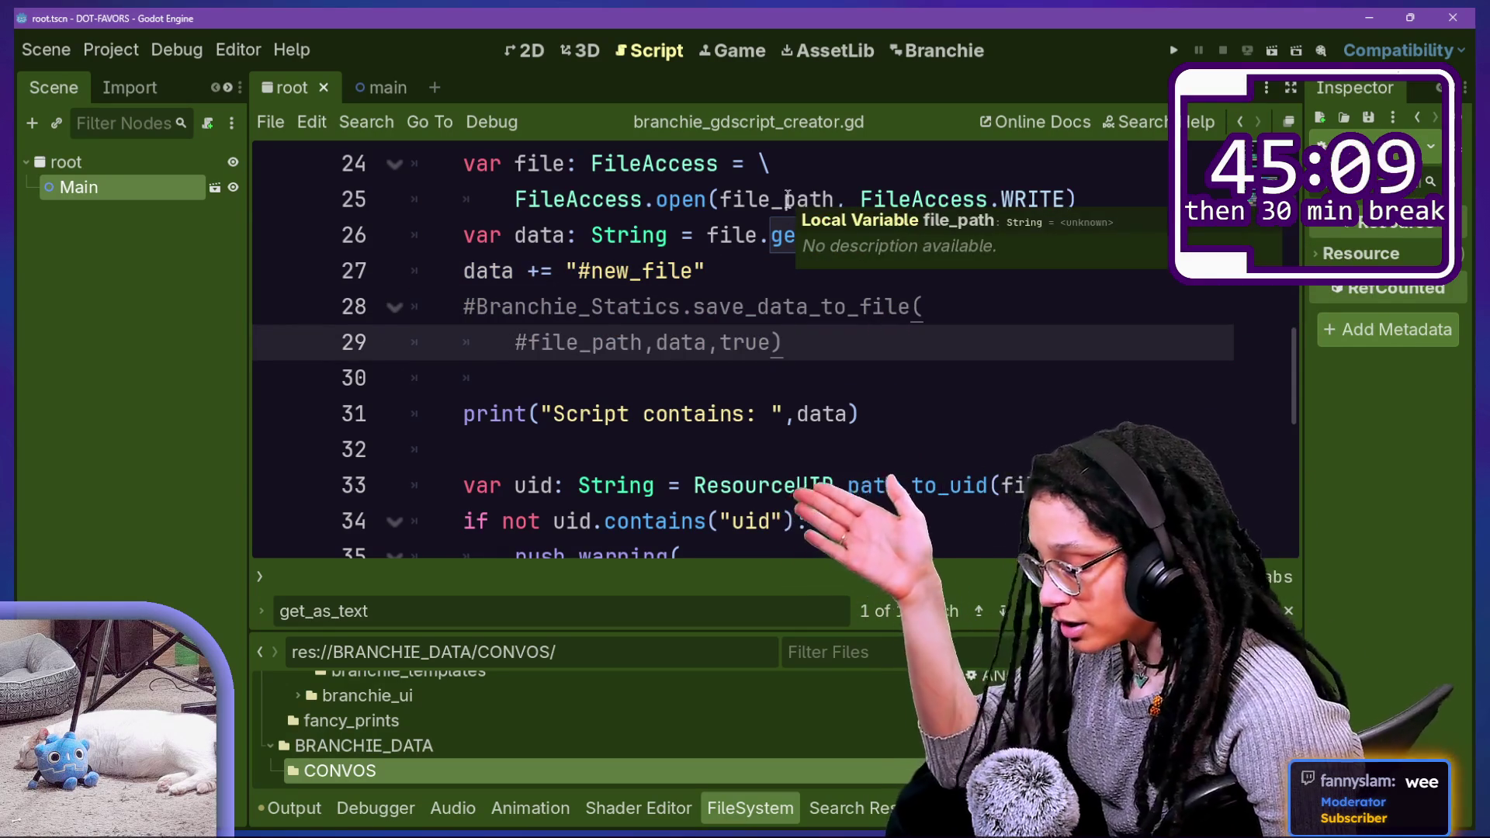
drag(580, 306, 864, 323)
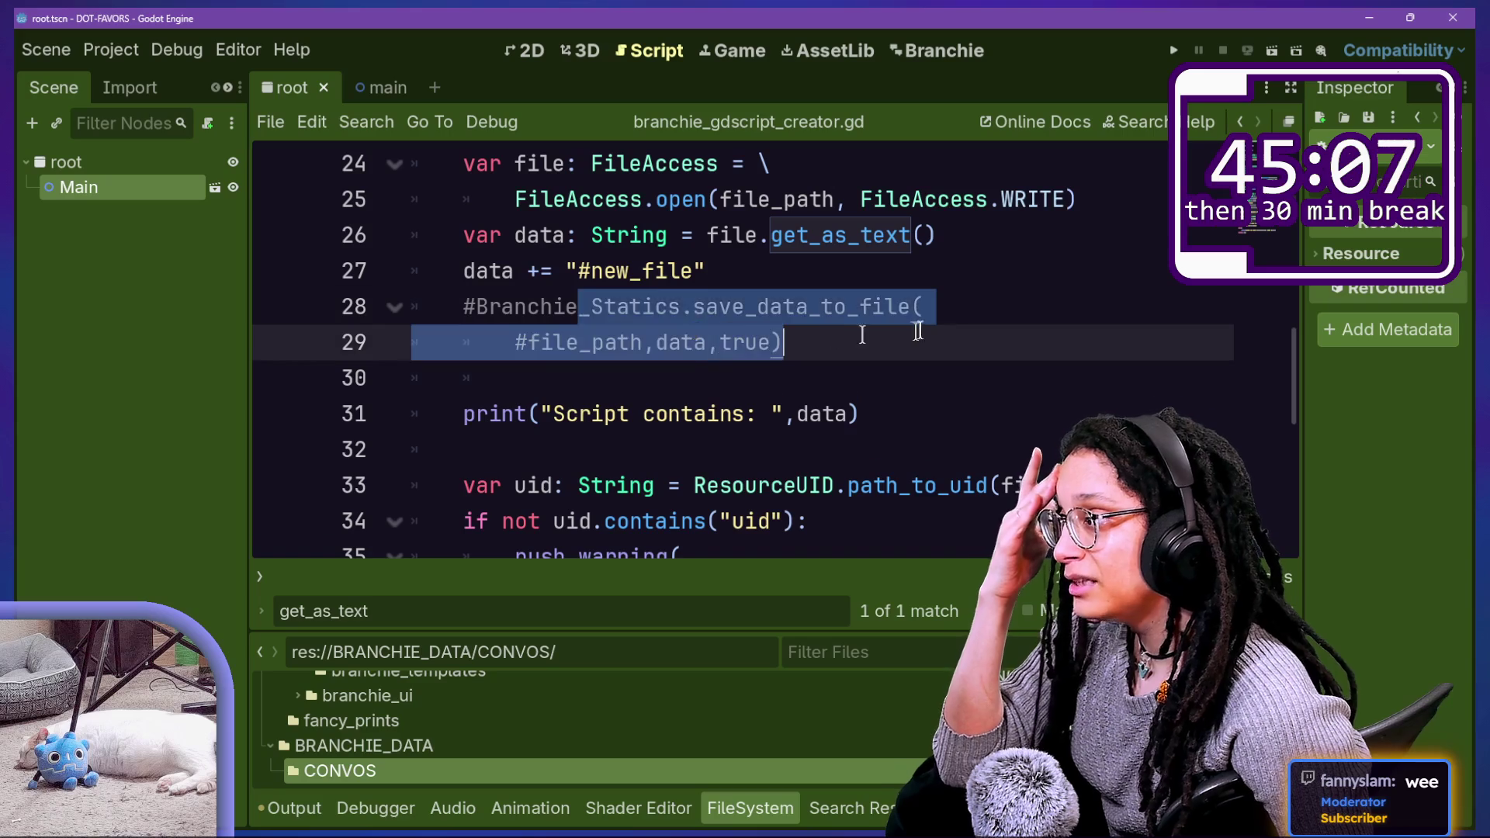
click(921, 311)
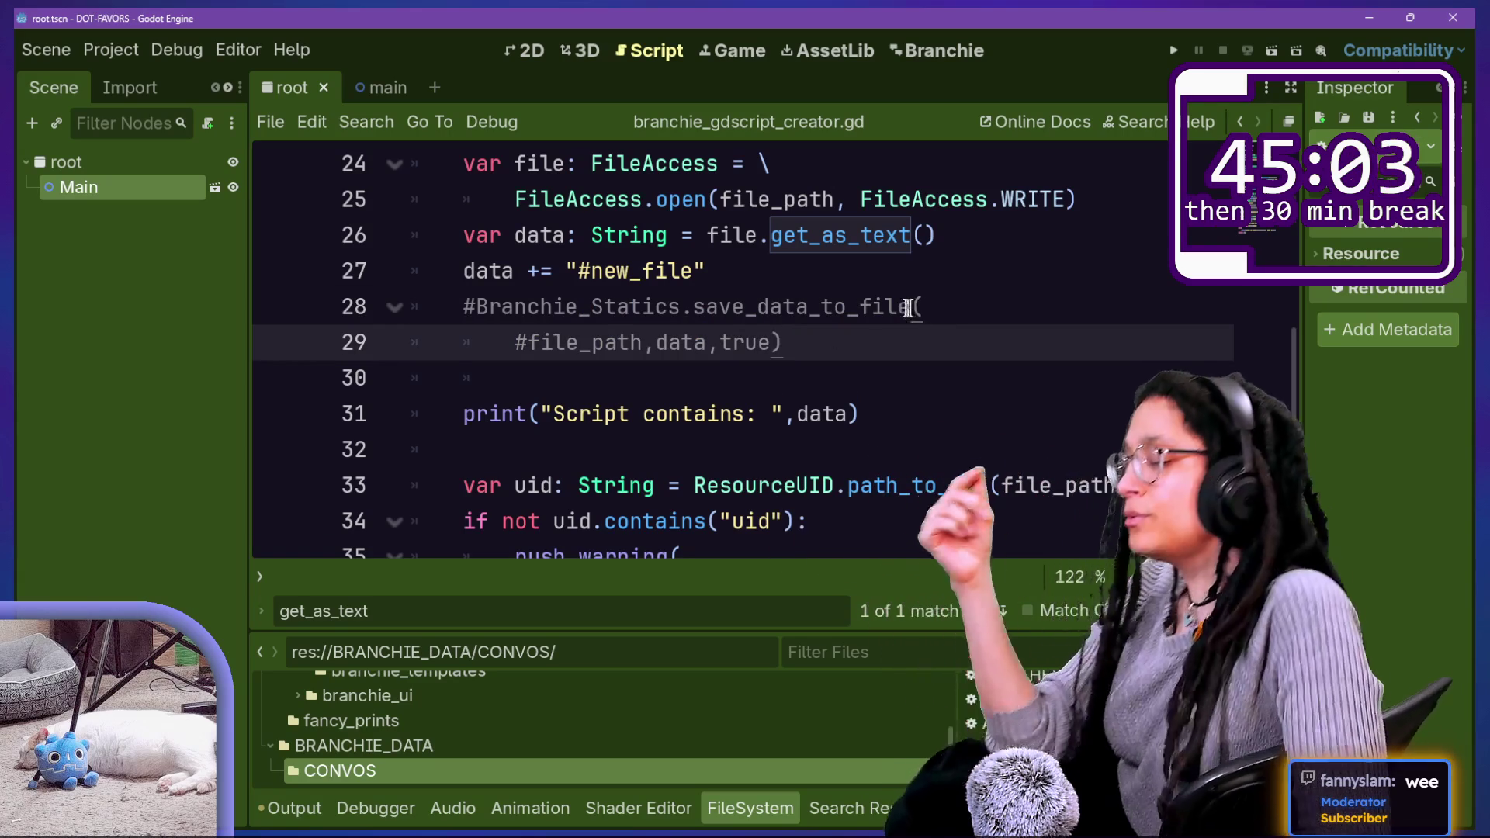
drag(875, 337, 861, 306)
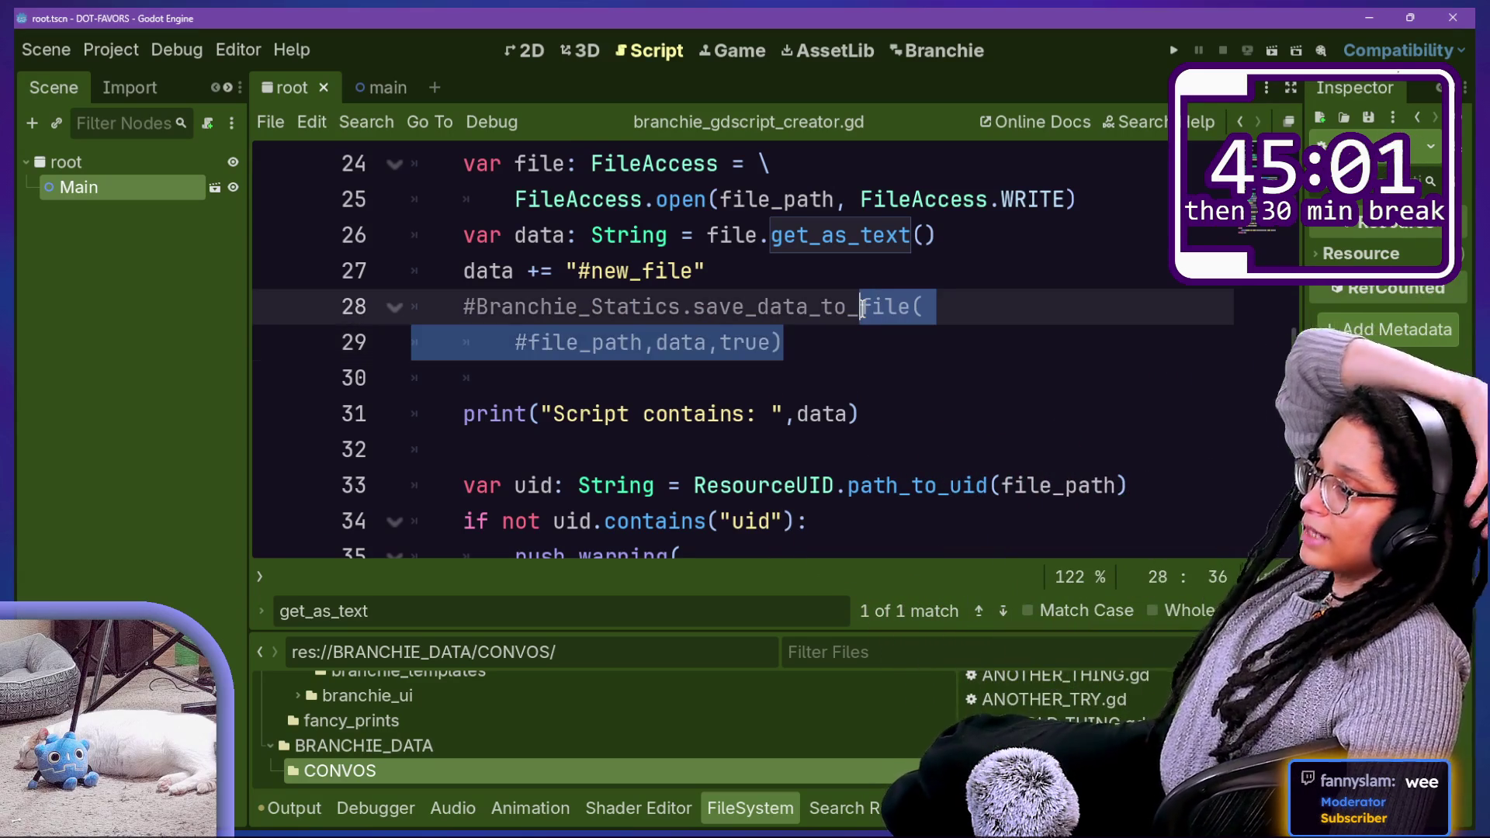
key(ctrl+k)
scroll(849, 328, down, 1)
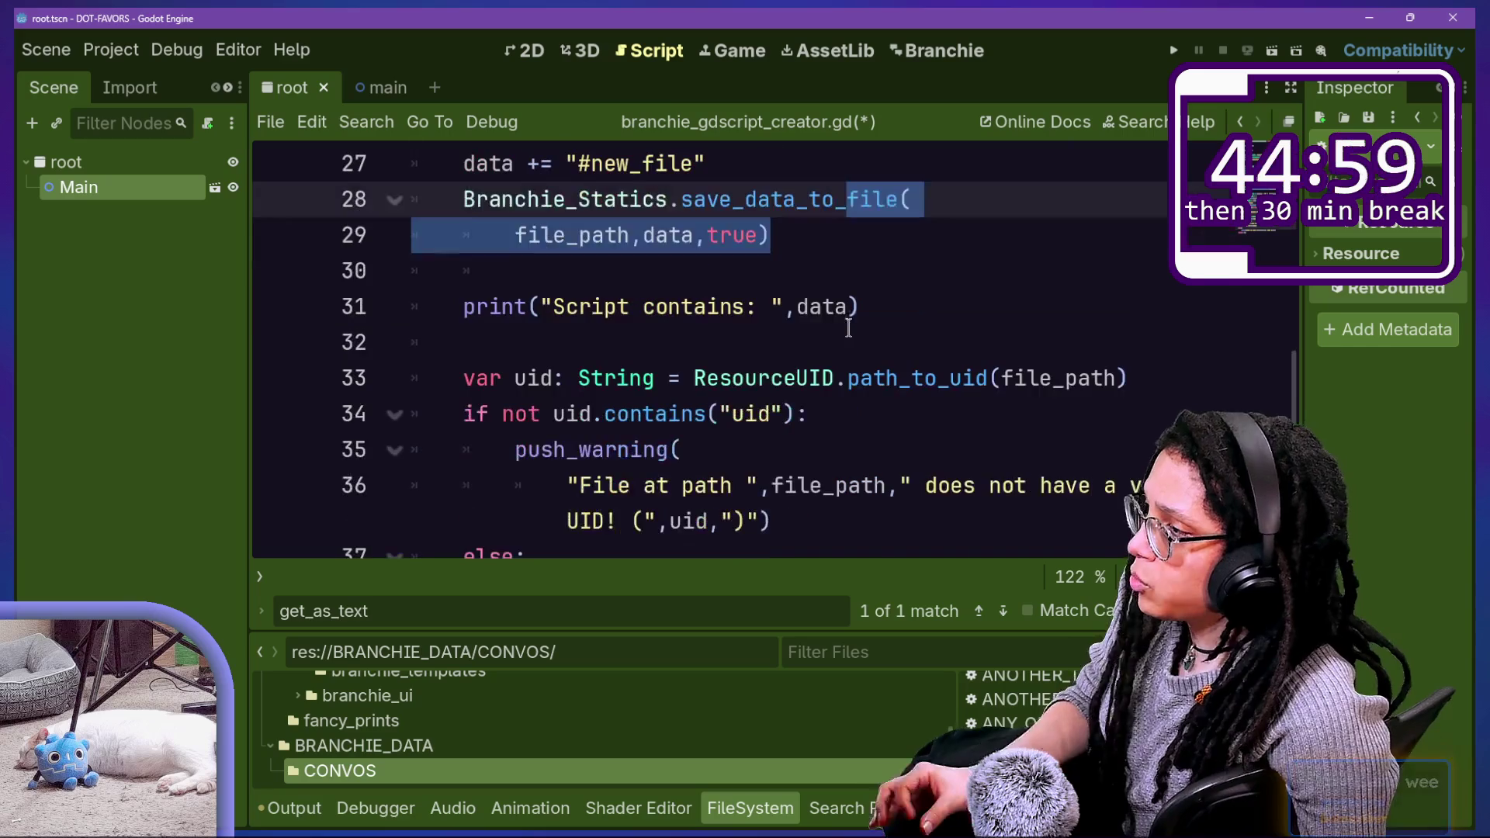
click(816, 237)
scroll(815, 237, up, 2)
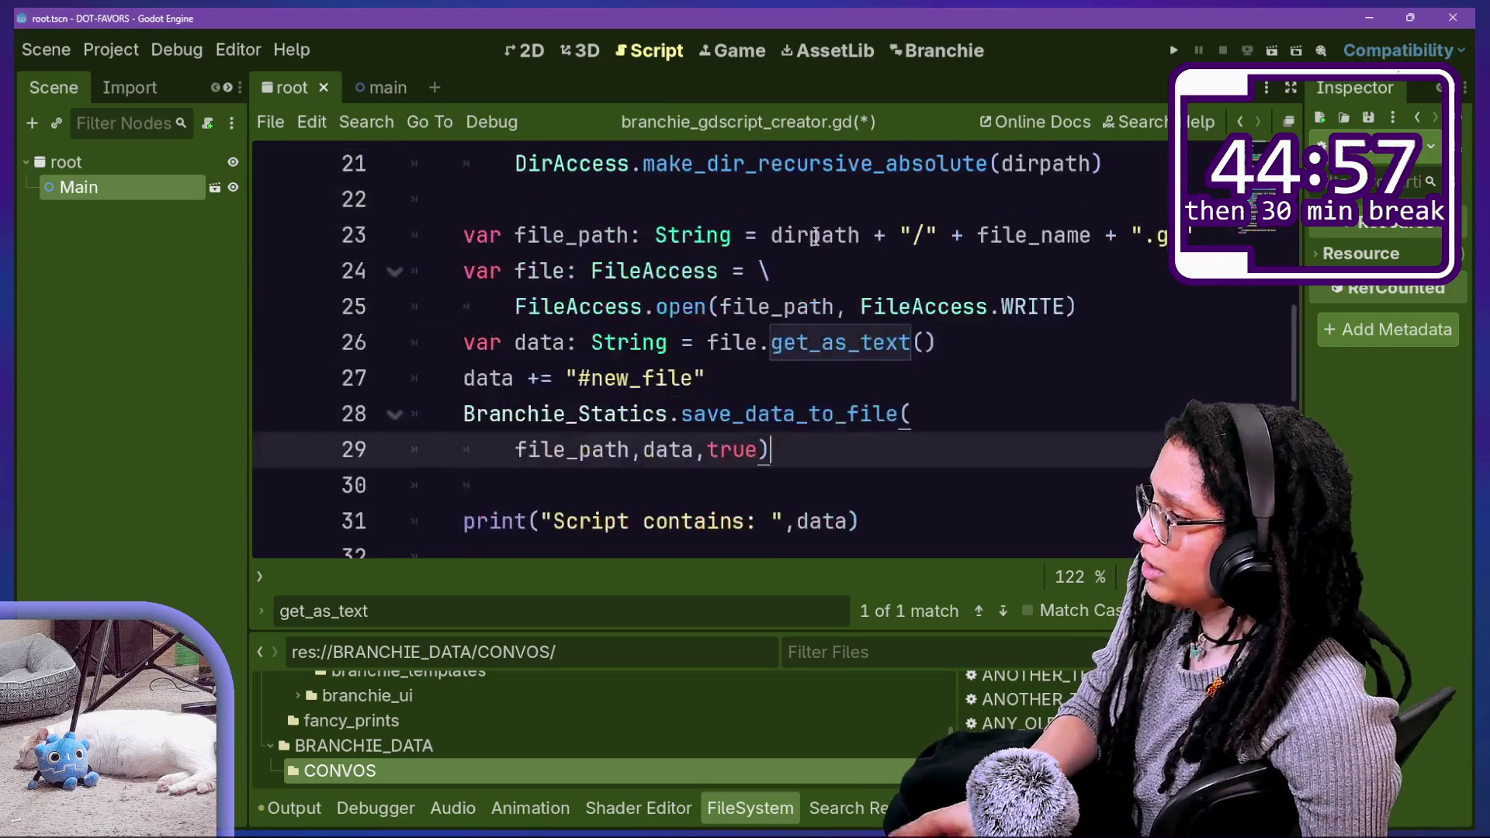
scroll(822, 264, down, 1)
scroll(821, 299, up, 1)
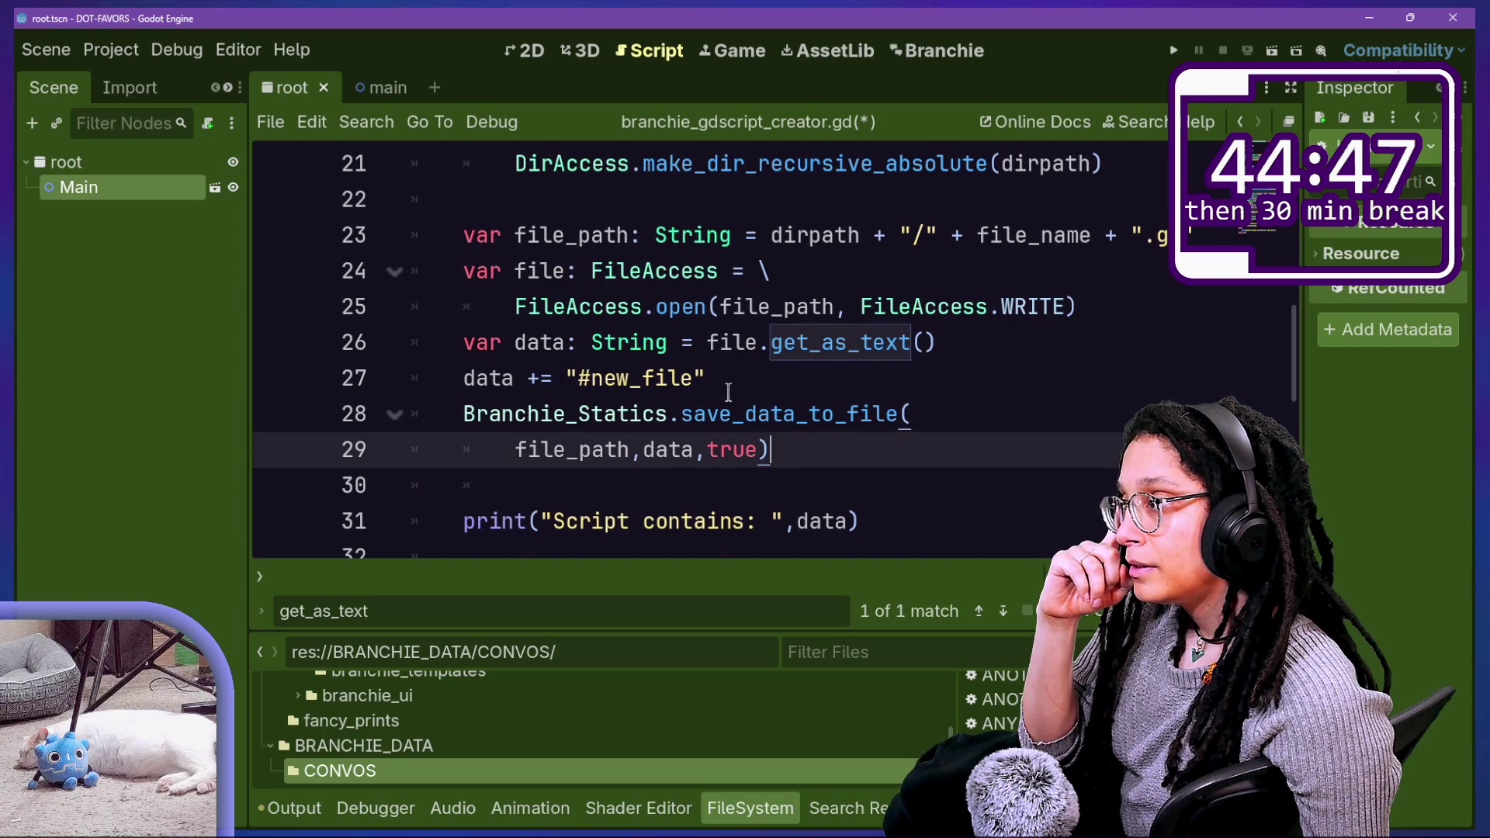
scroll(728, 390, up, 1)
scroll(728, 392, up, 2)
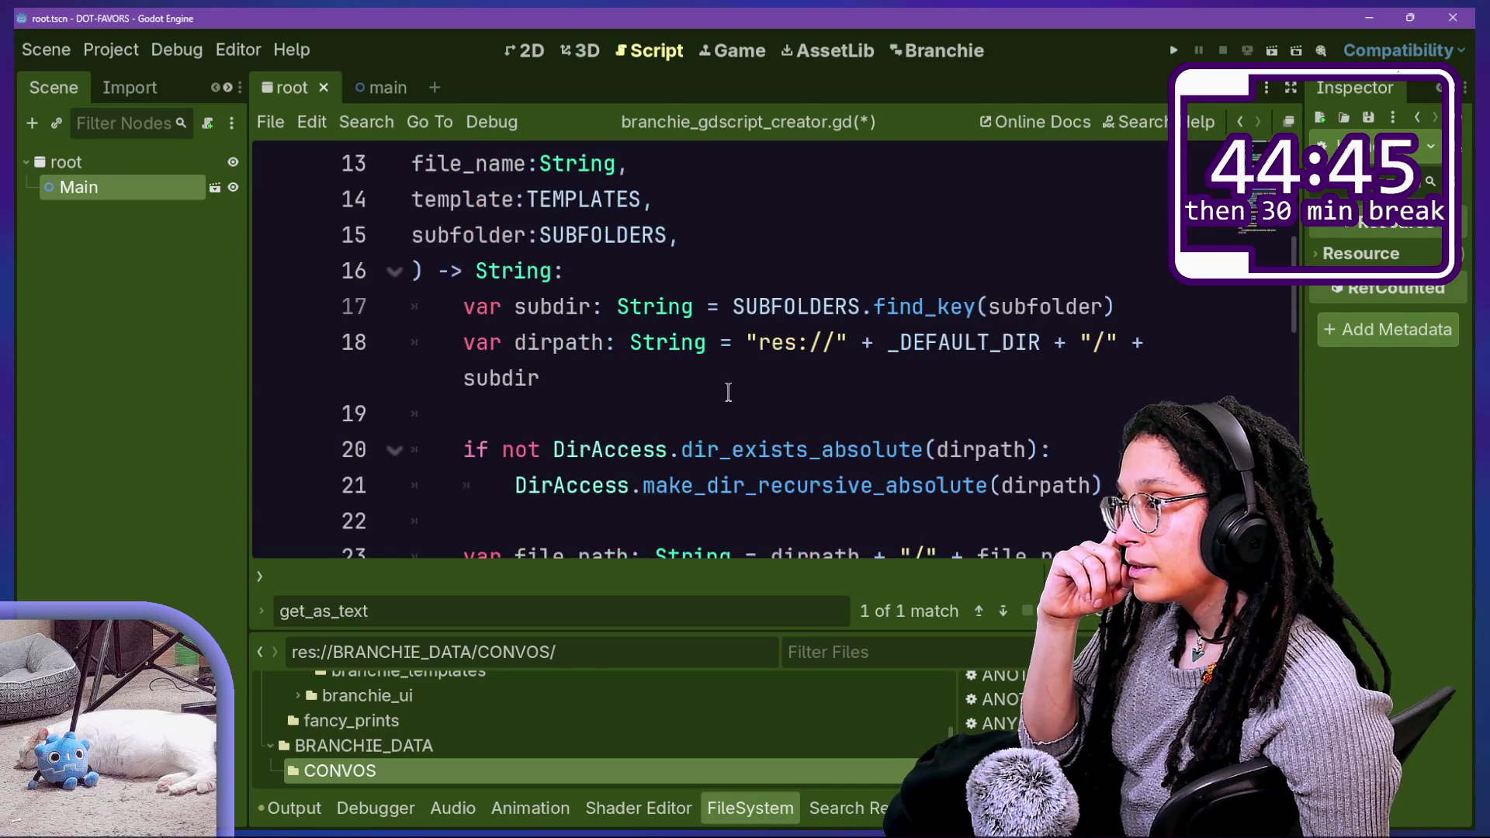
scroll(728, 392, down, 3)
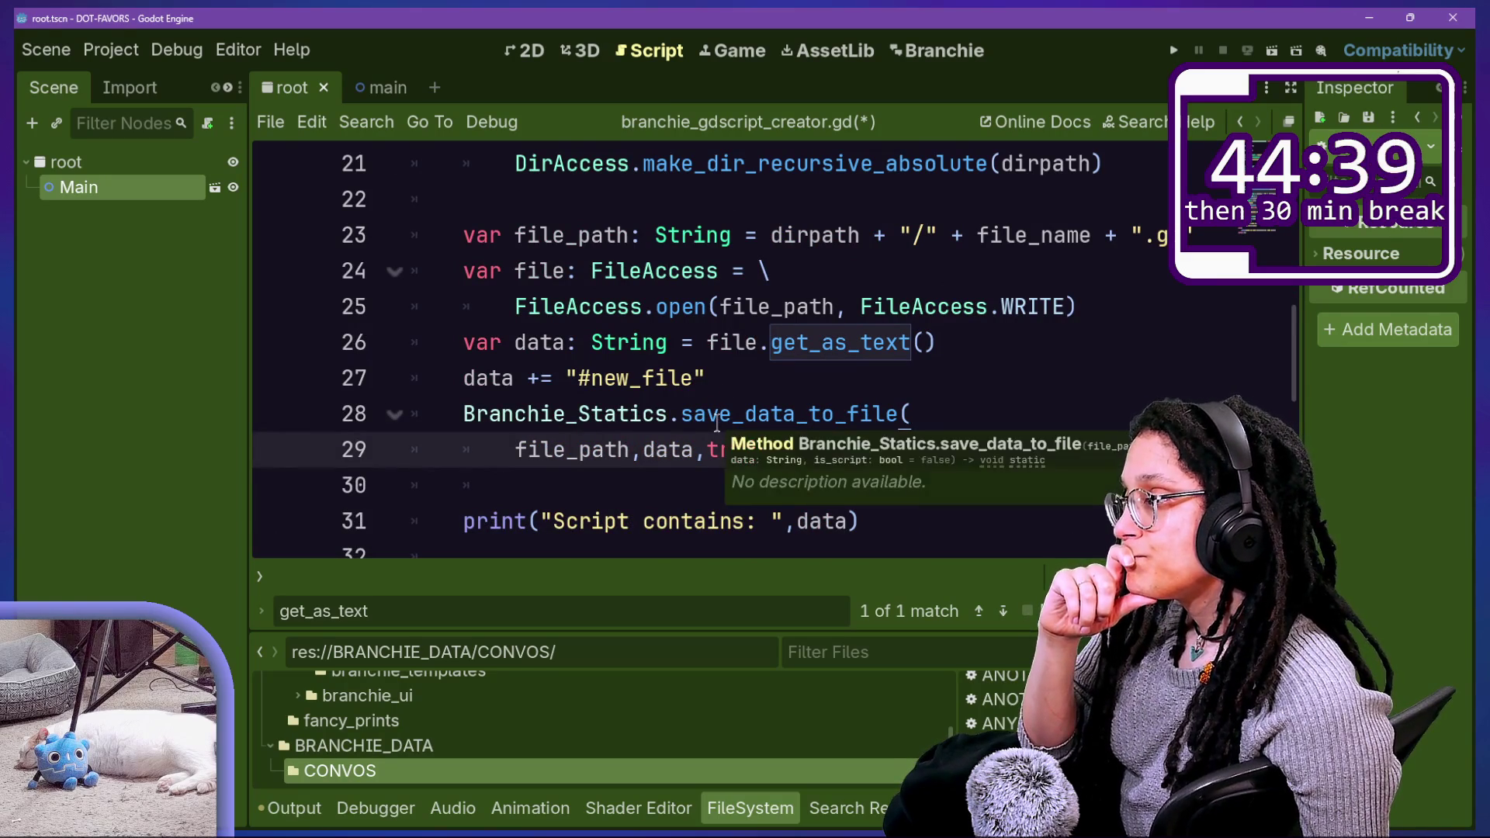
scroll(786, 380, down, 2)
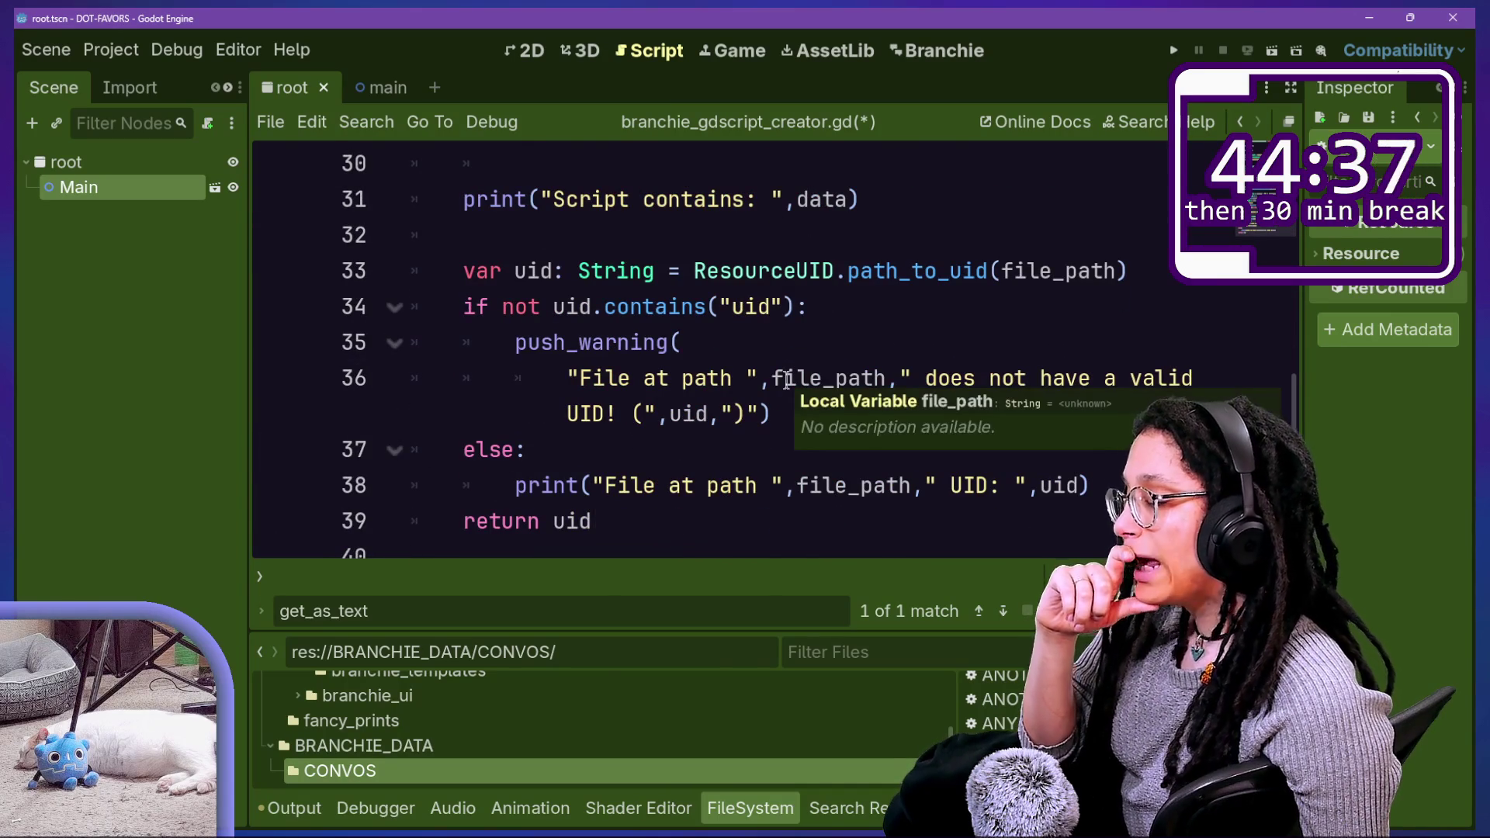
scroll(780, 388, up, 3)
scroll(776, 397, up, 1)
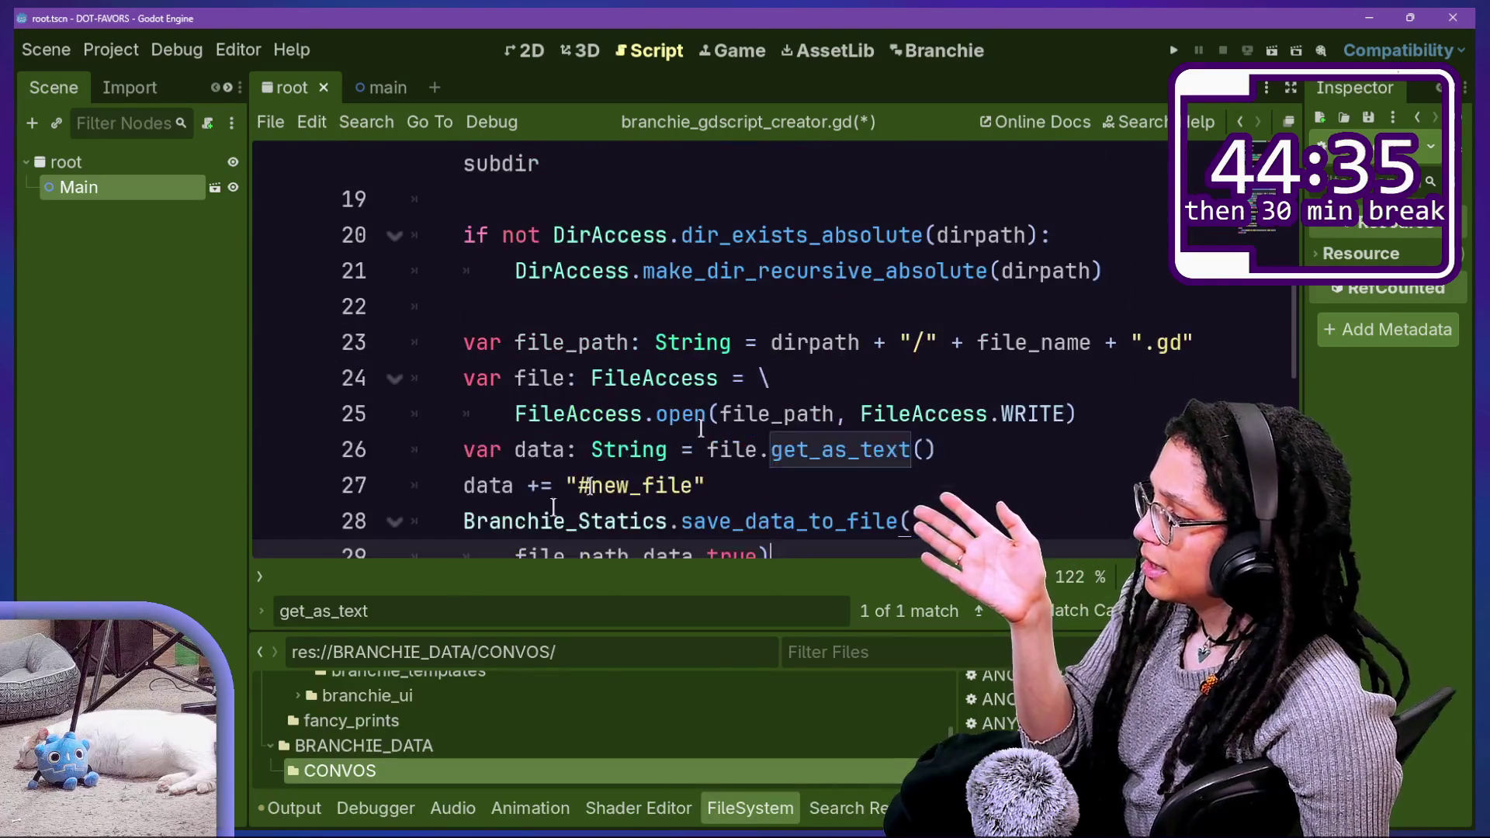
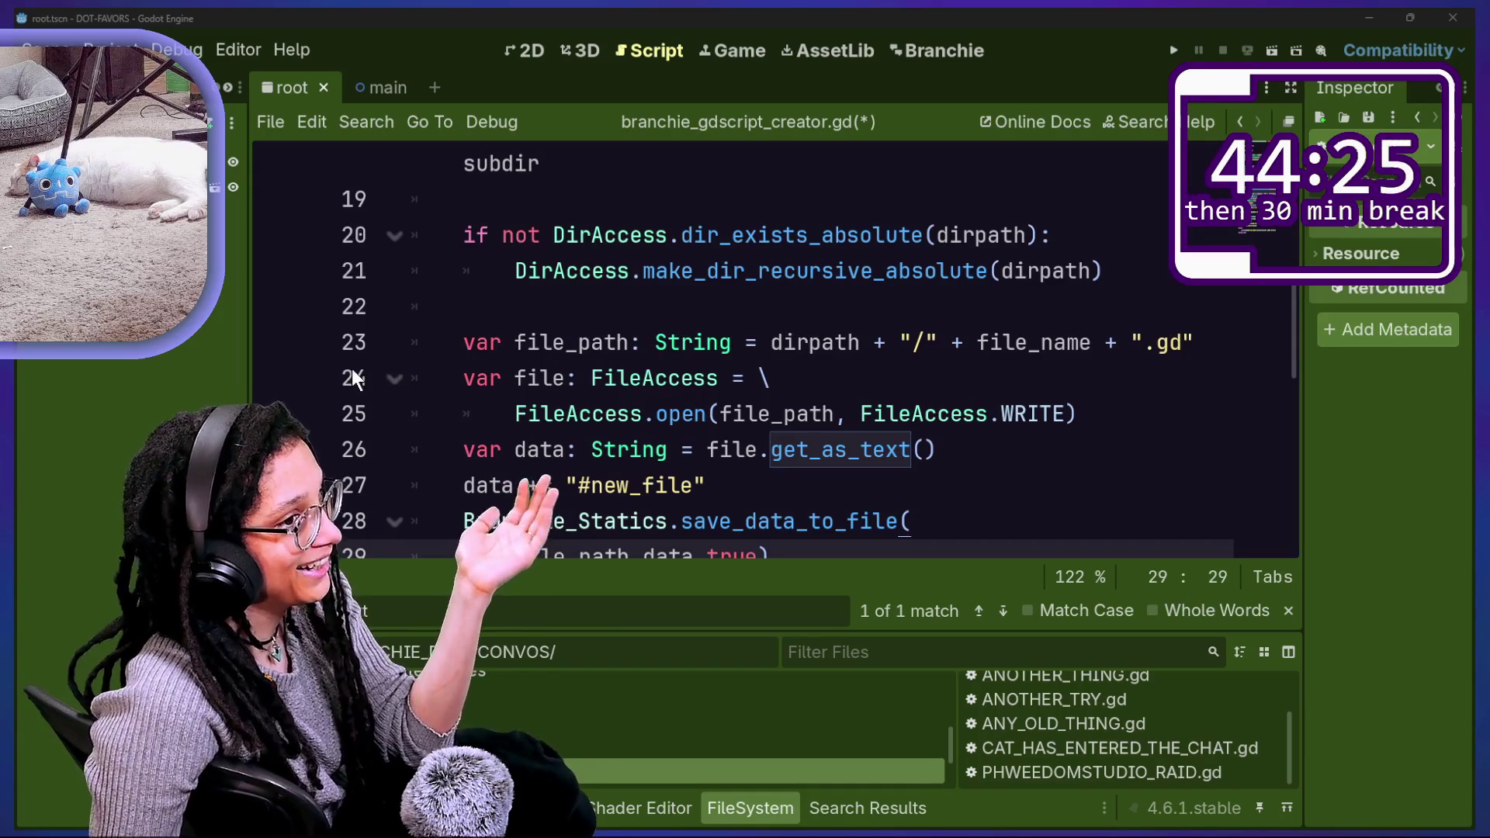
Step: Set a breakpoint on line 23 of branchie_gdscript_creator.gd
click(275, 342)
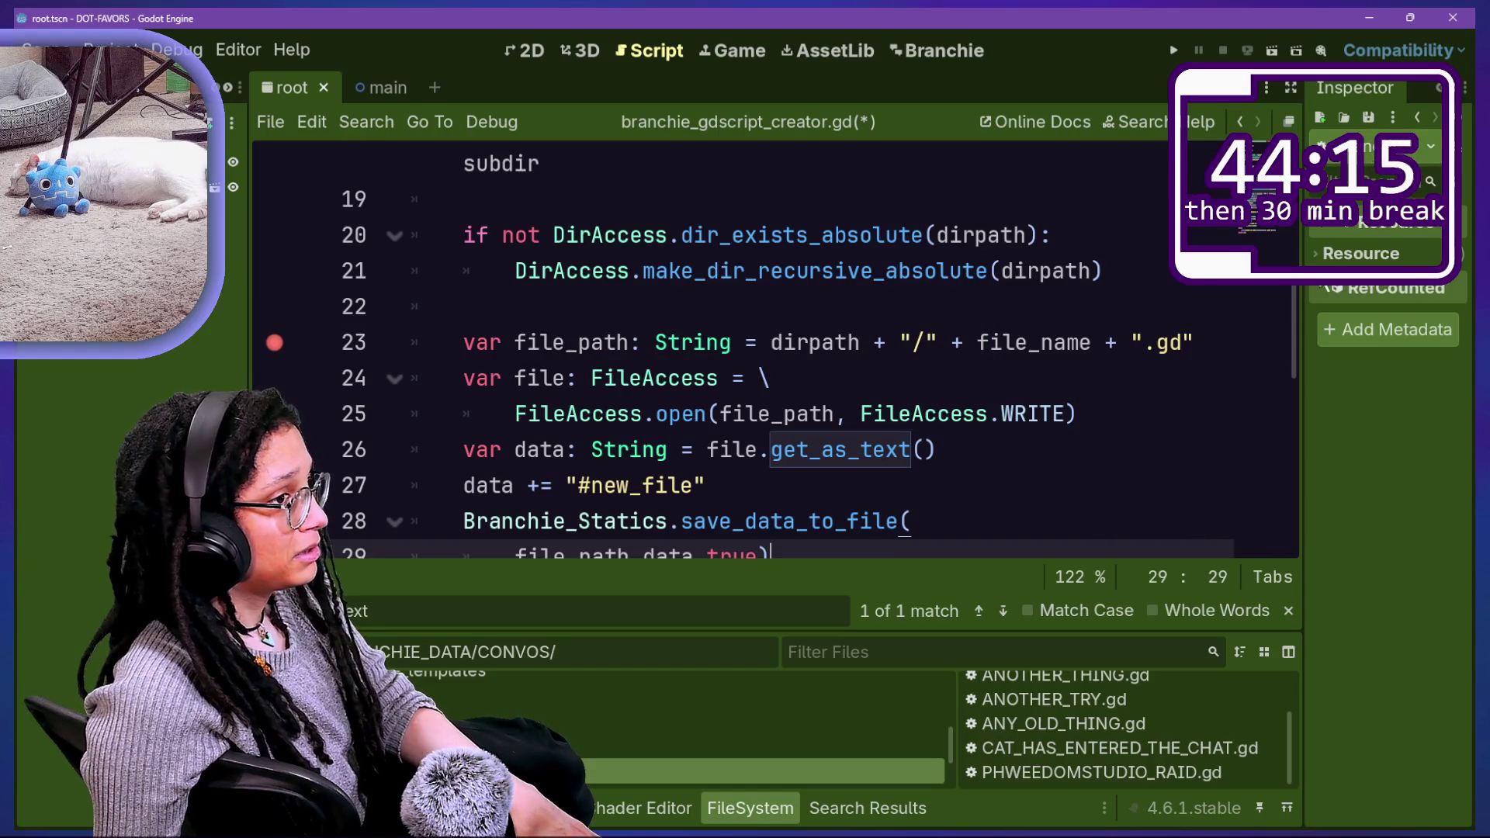
key(alt+o)
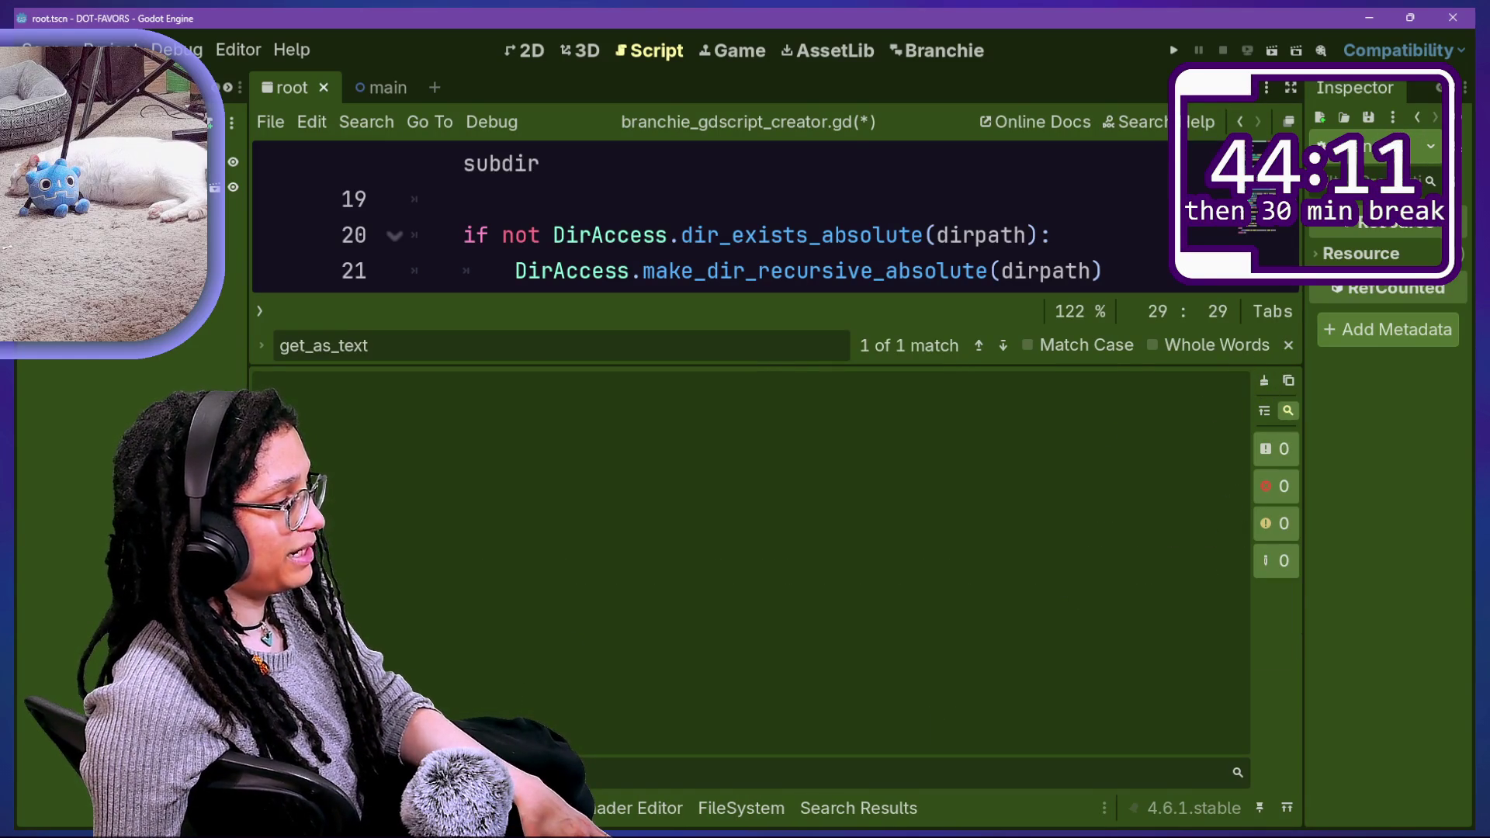
key(alt+o)
Step: Reload the Branchie plugin by toggling it in Project Settings > Plugins
click(522, 306)
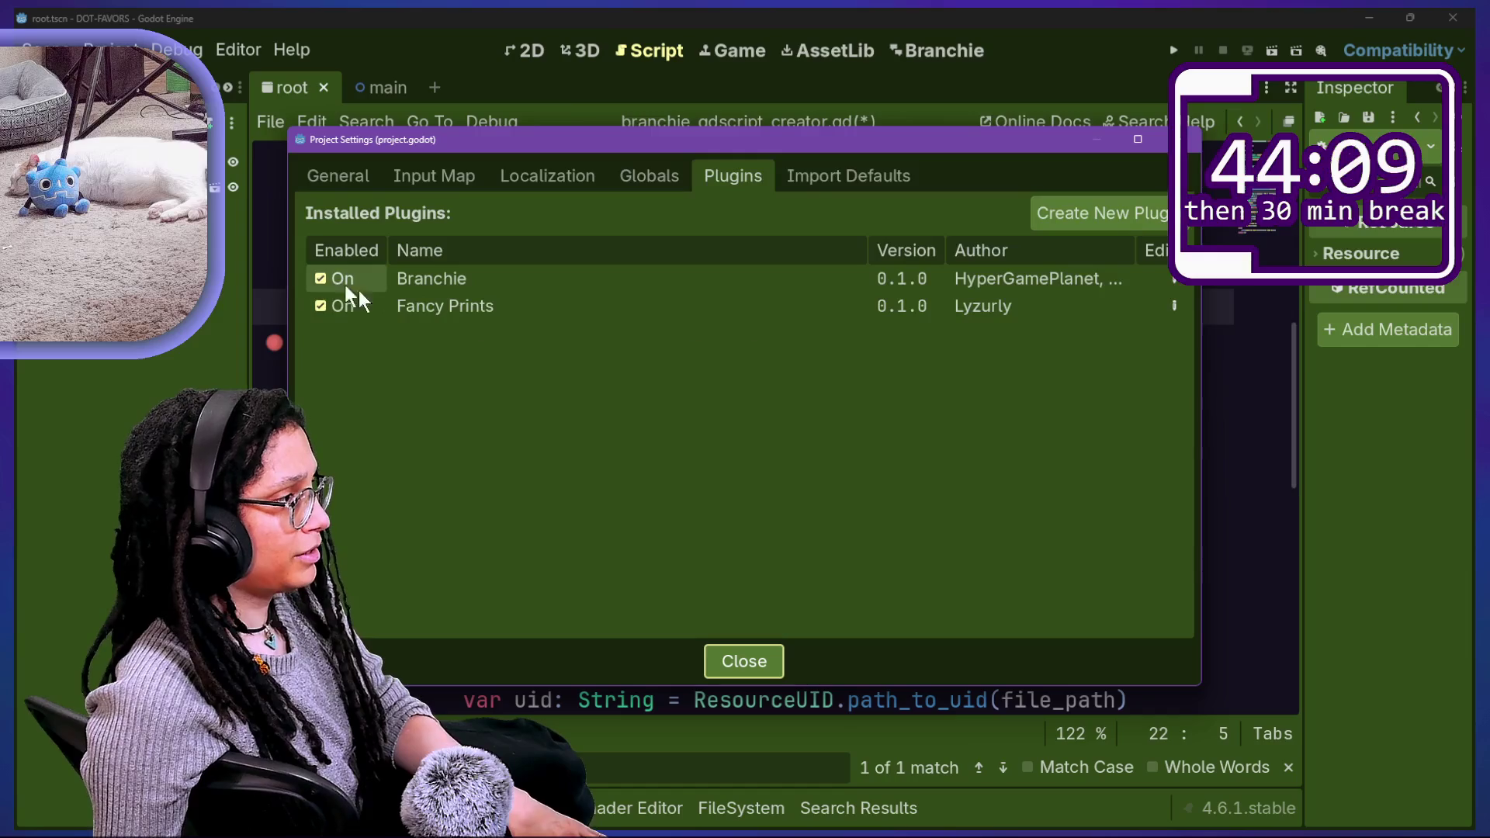
click(342, 289)
click(342, 289)
key(Escape)
Step: Create a new Branchie conversation named 'breakpoint', then return to the script
click(956, 313)
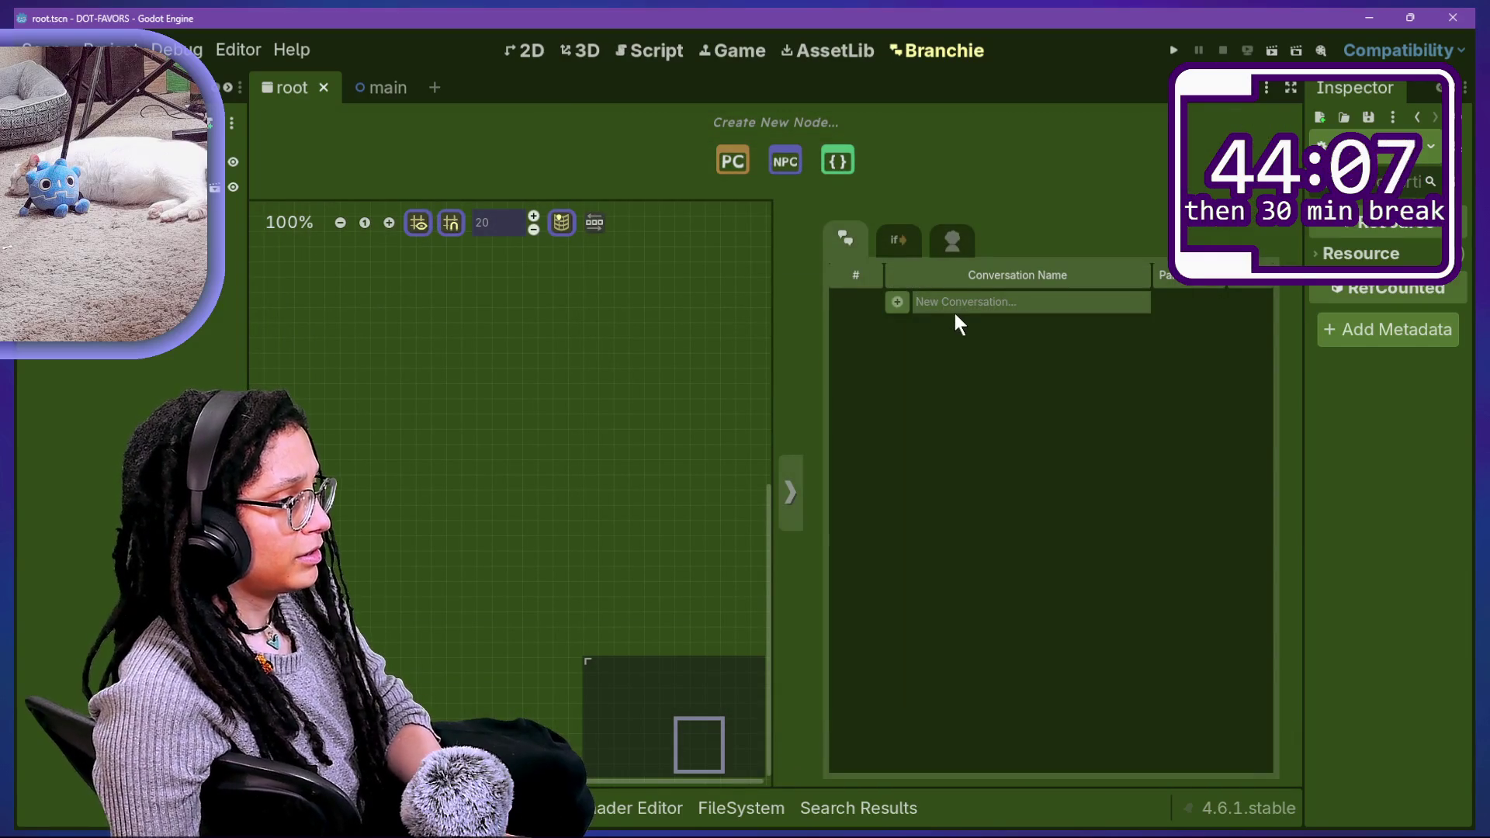
text(breakpoint)
click(897, 302)
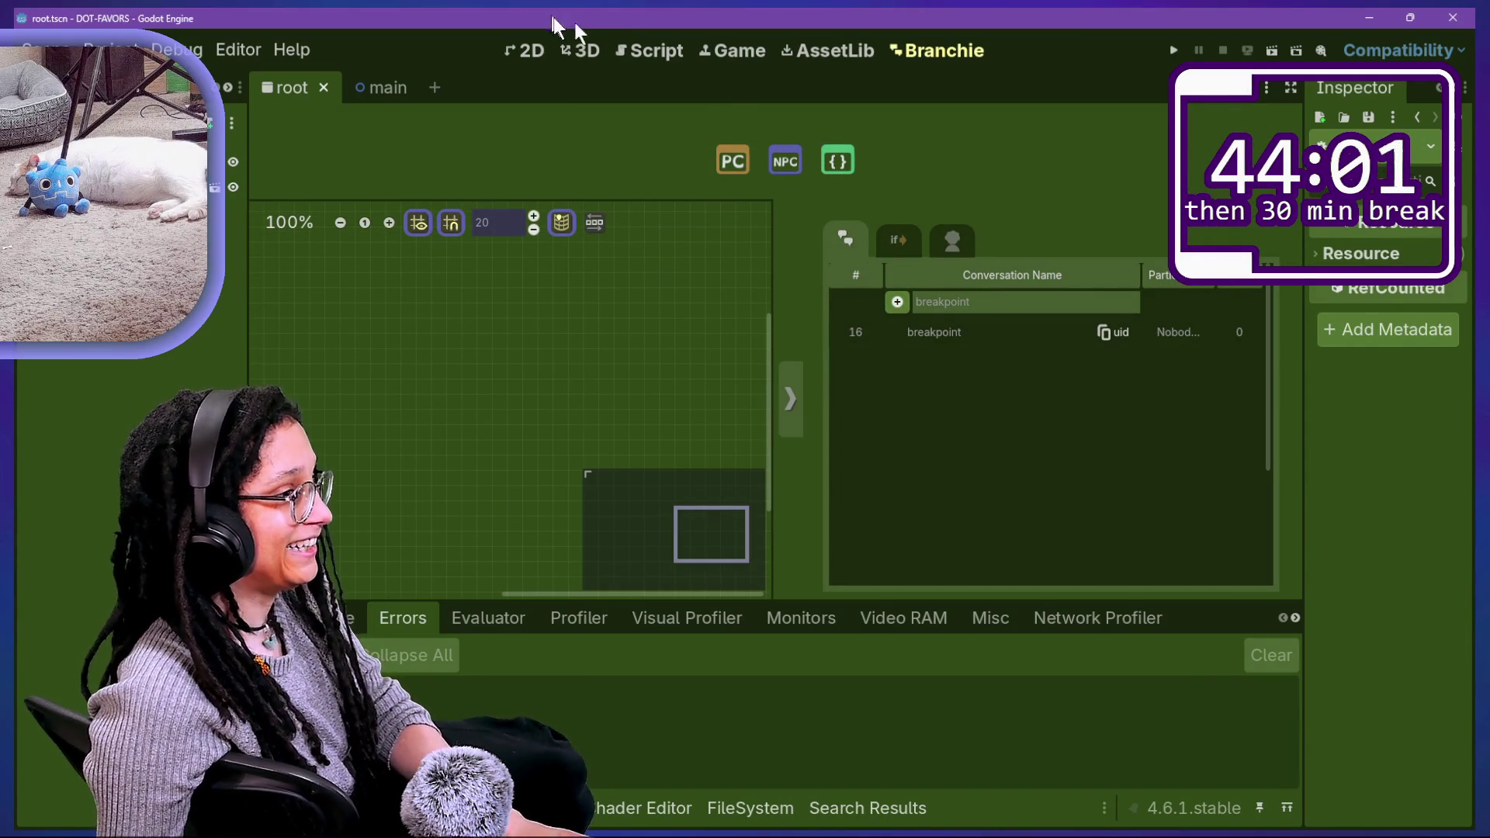
click(641, 50)
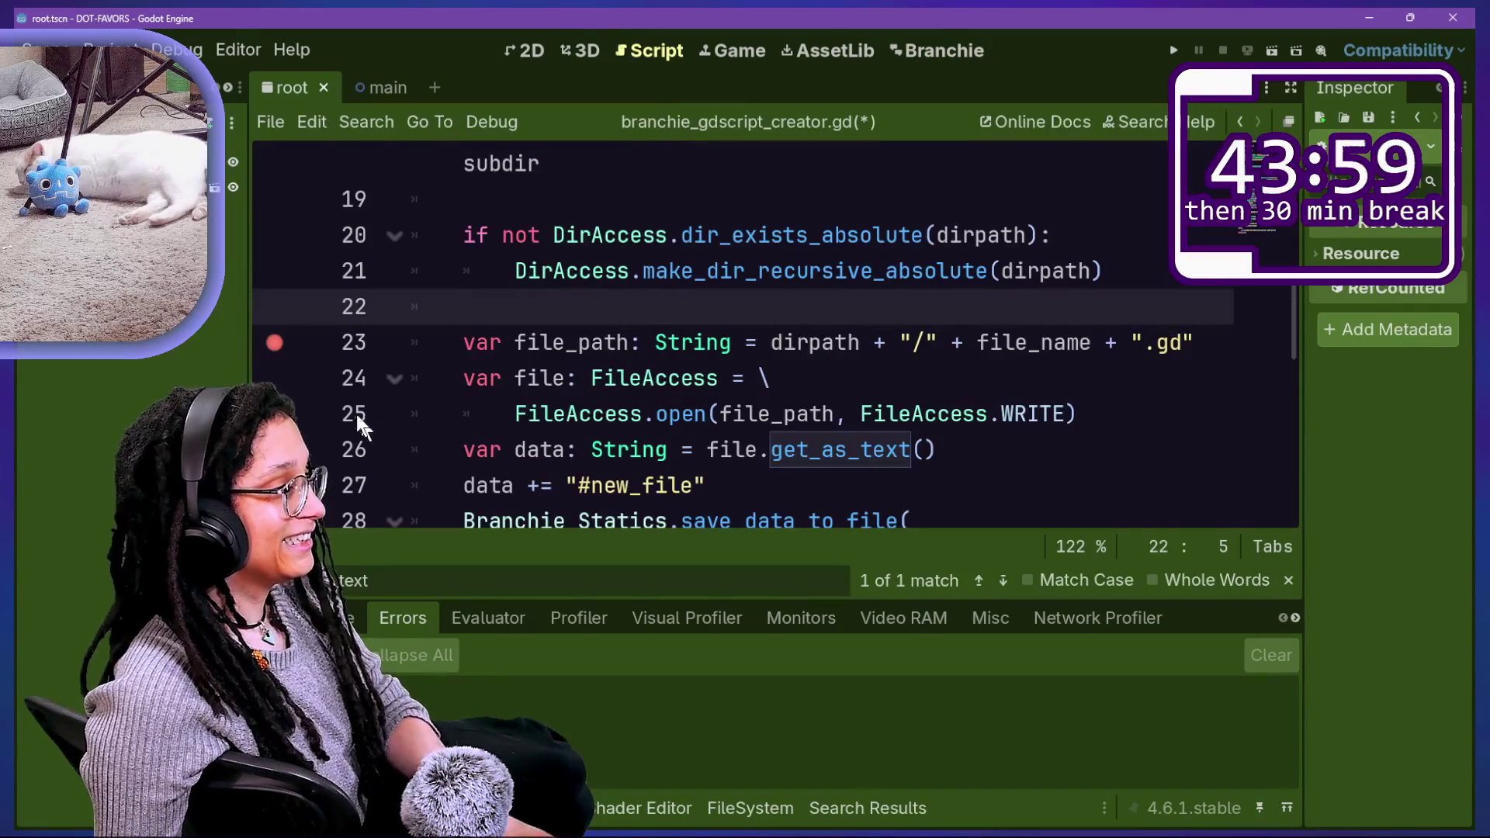
Step: Clear the breakpoint on line 23 of the gdscript creator script
click(274, 343)
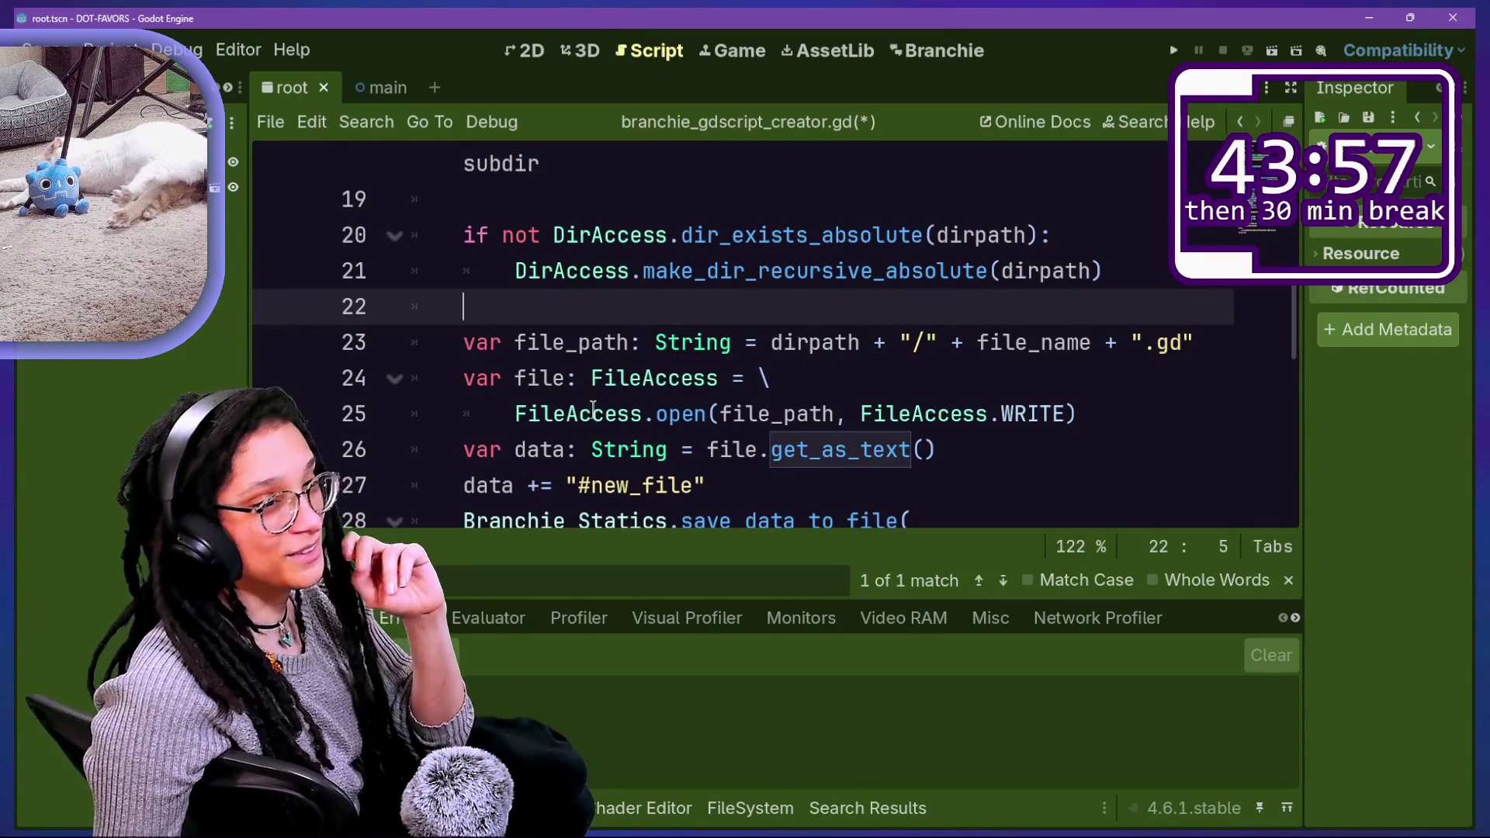
click(674, 413)
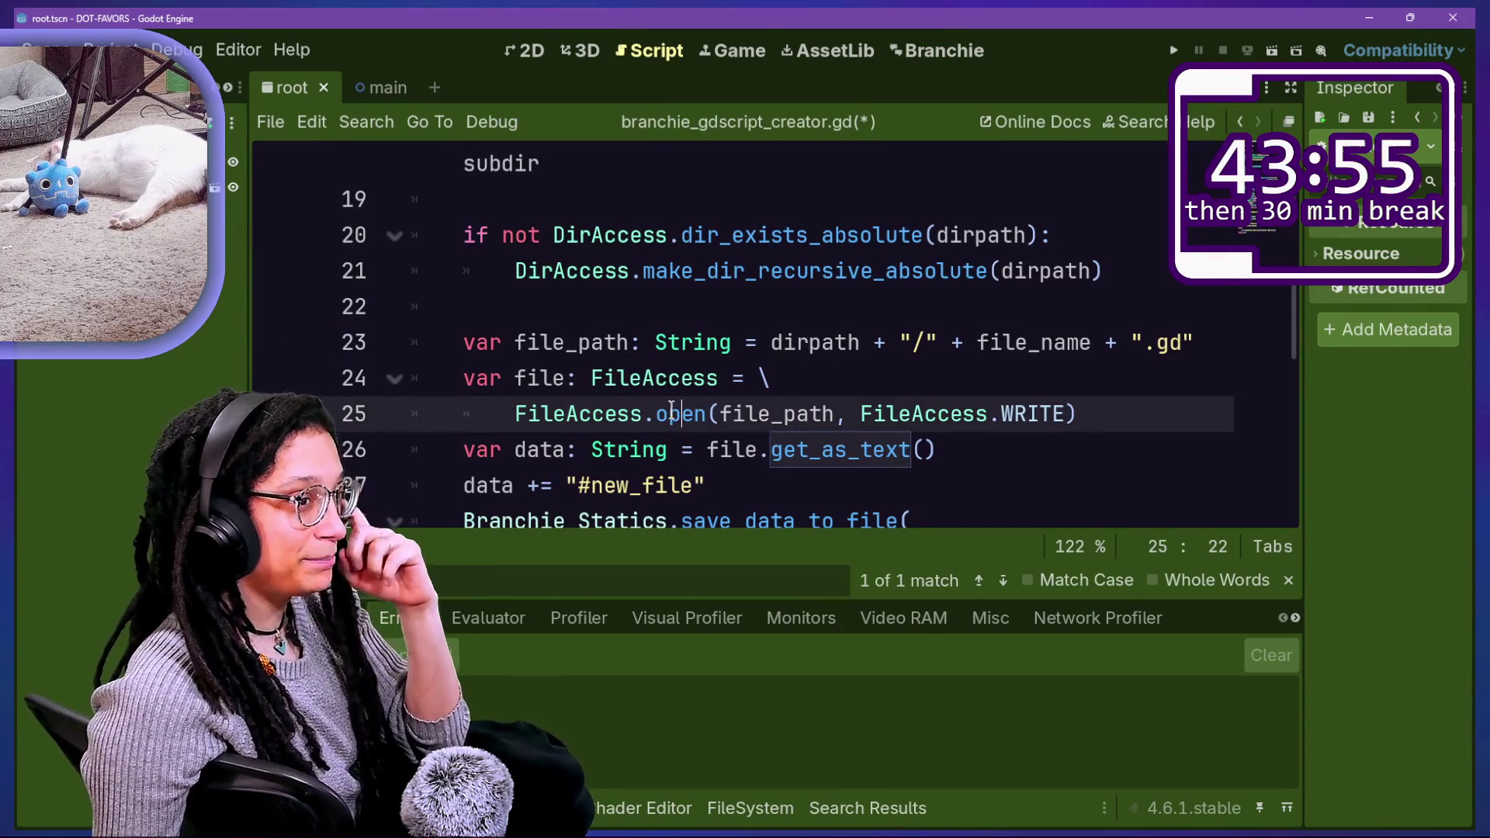
click(765, 373)
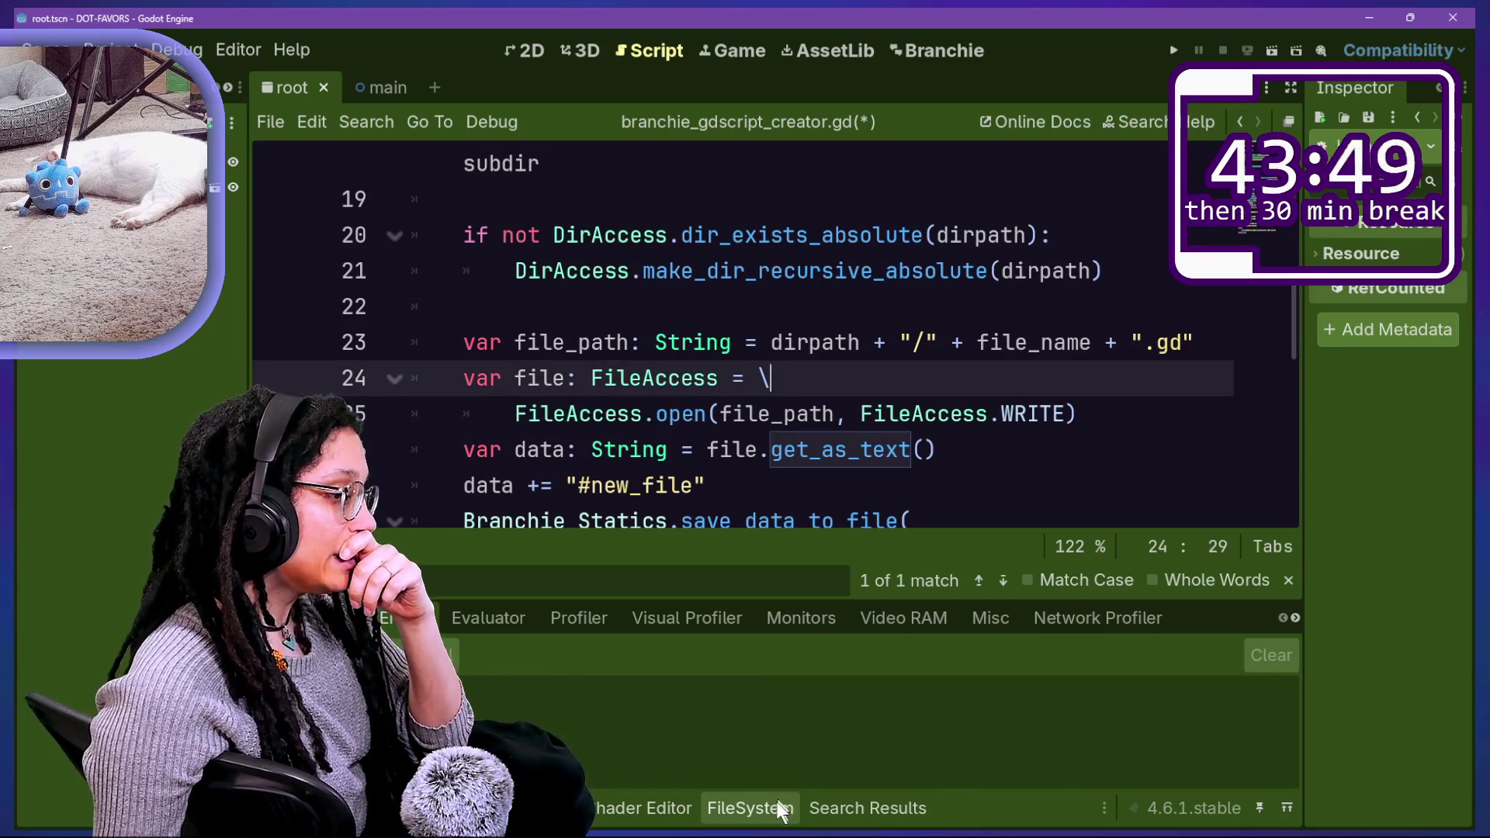
Step: Bring up the FileSystem dock and review how create_and_get_new_gd_file builds dirpath
click(751, 808)
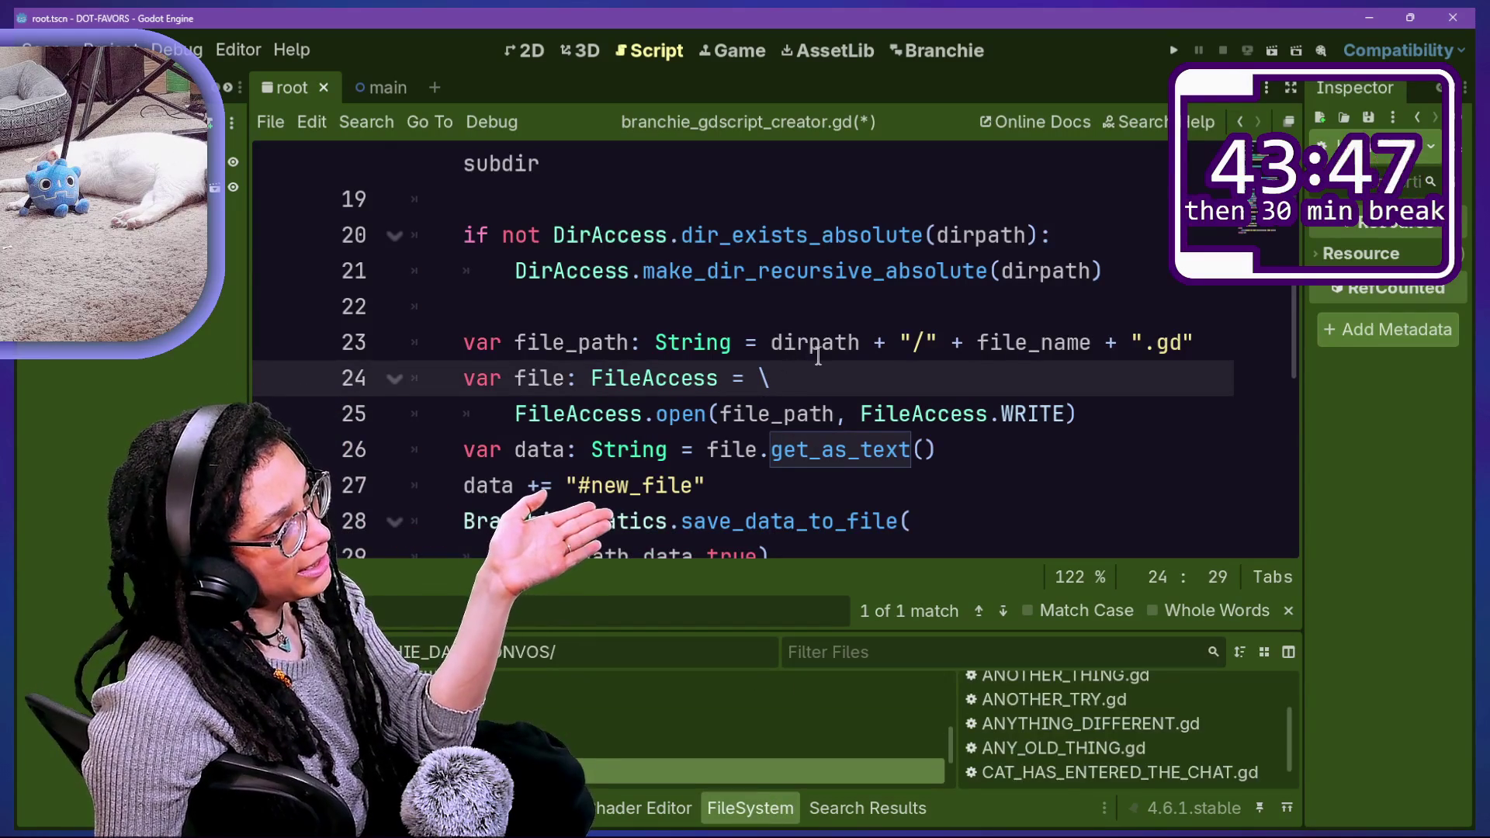
scroll(906, 468, down, 1)
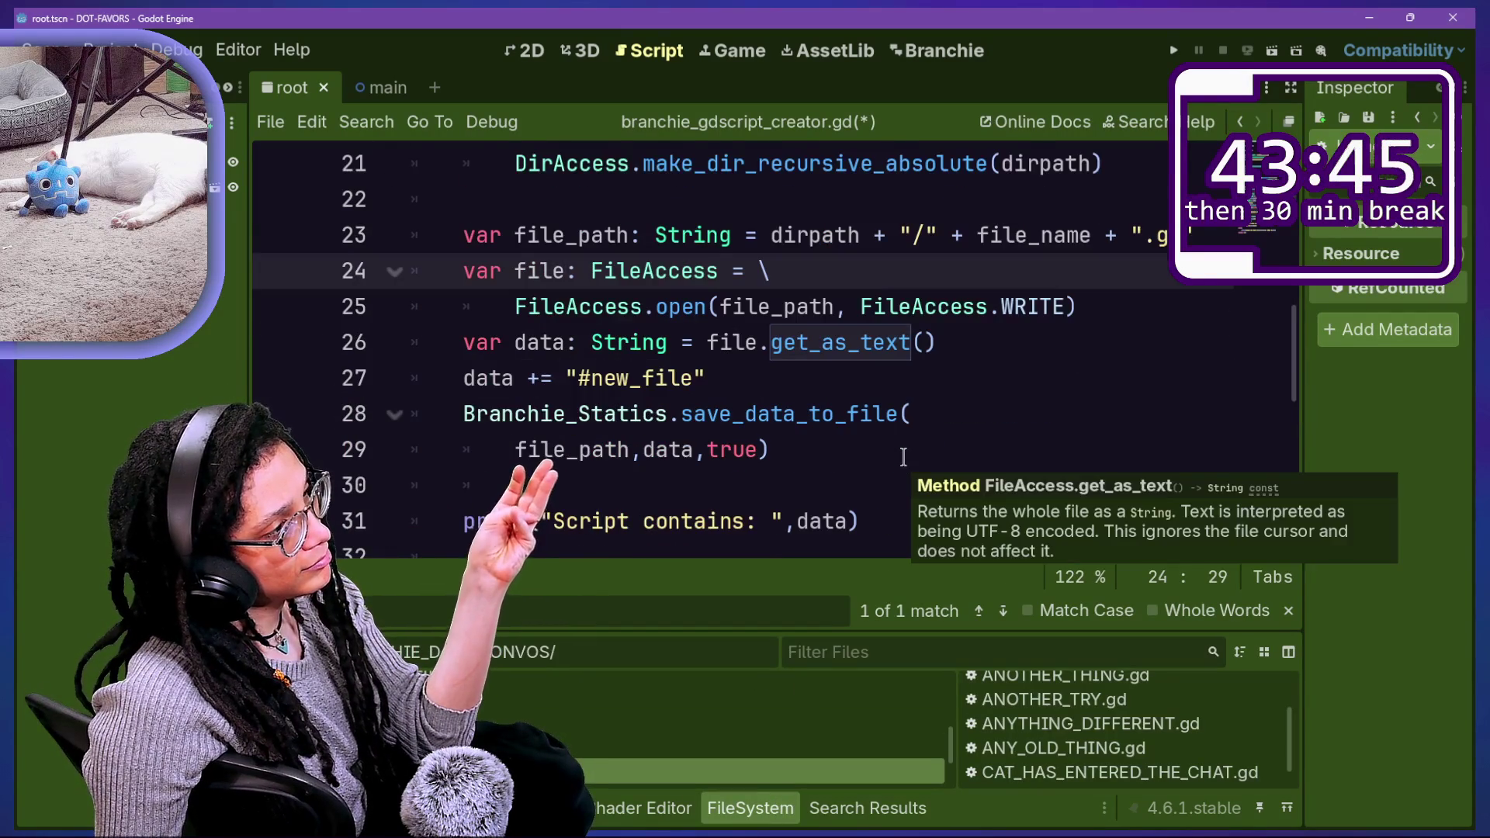
scroll(905, 464, up, 4)
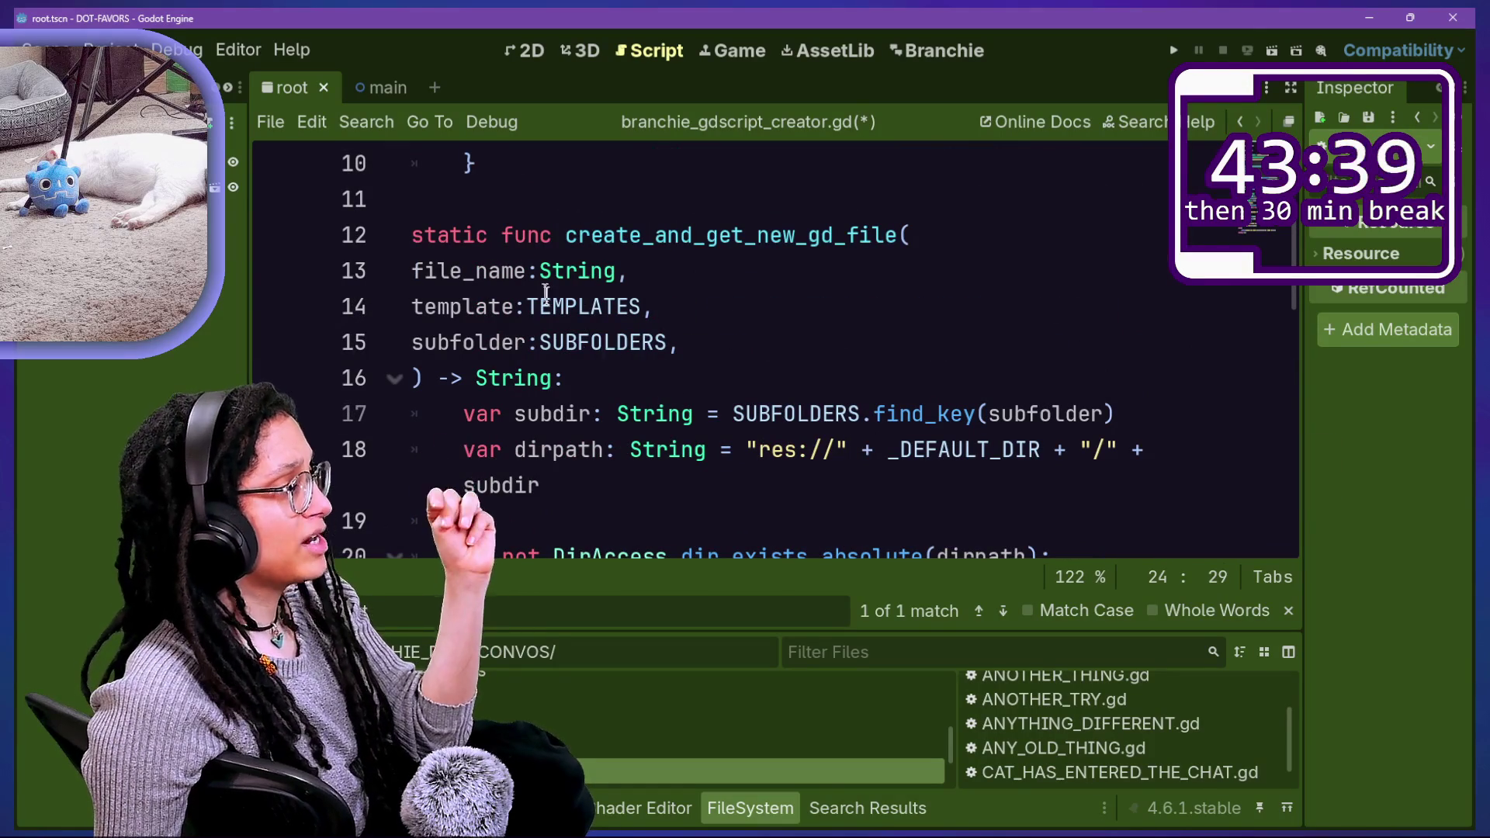
click(556, 237)
click(613, 367)
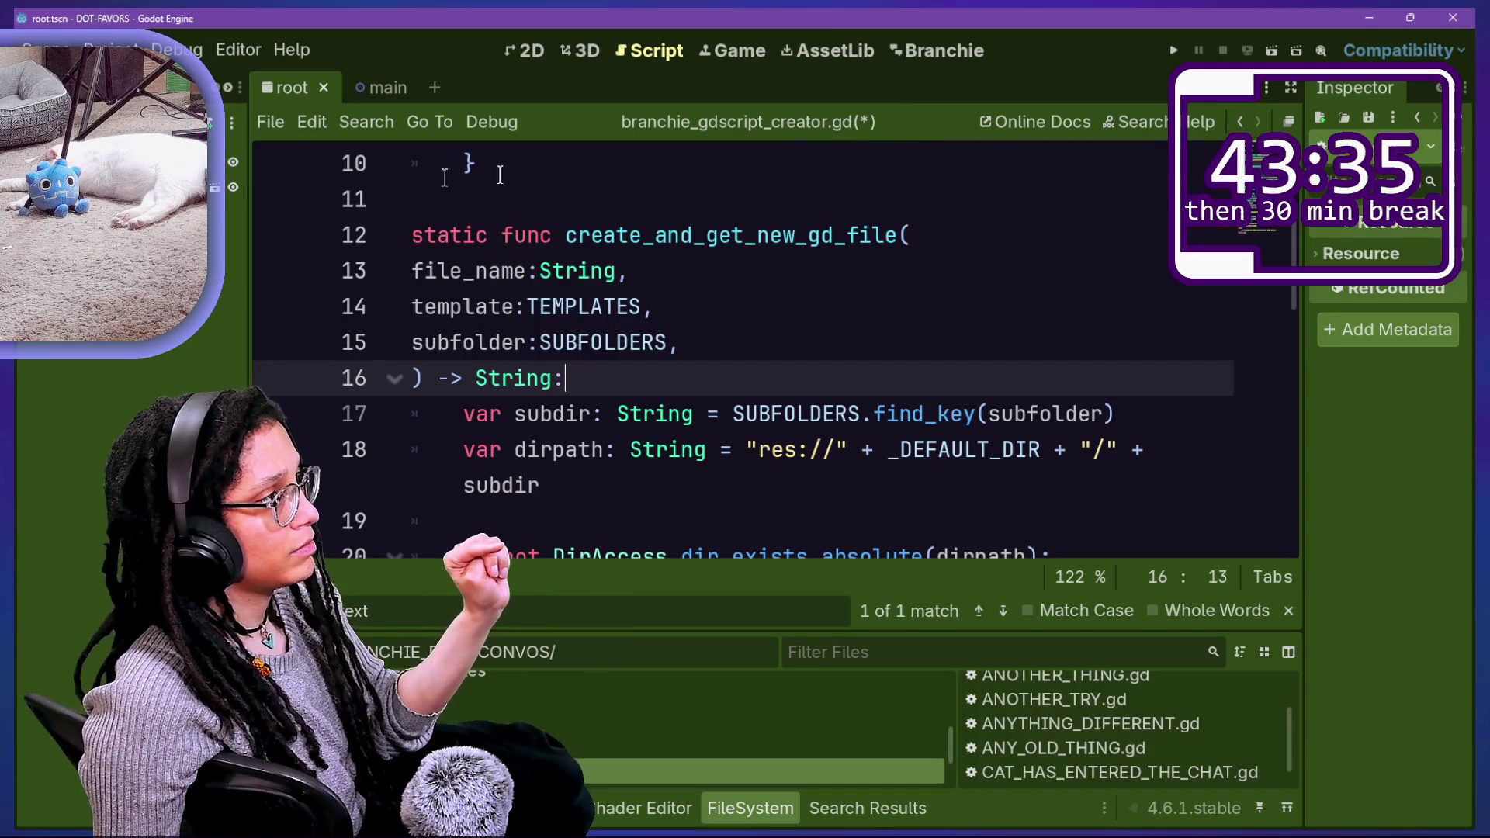
scroll(539, 209, up, 2)
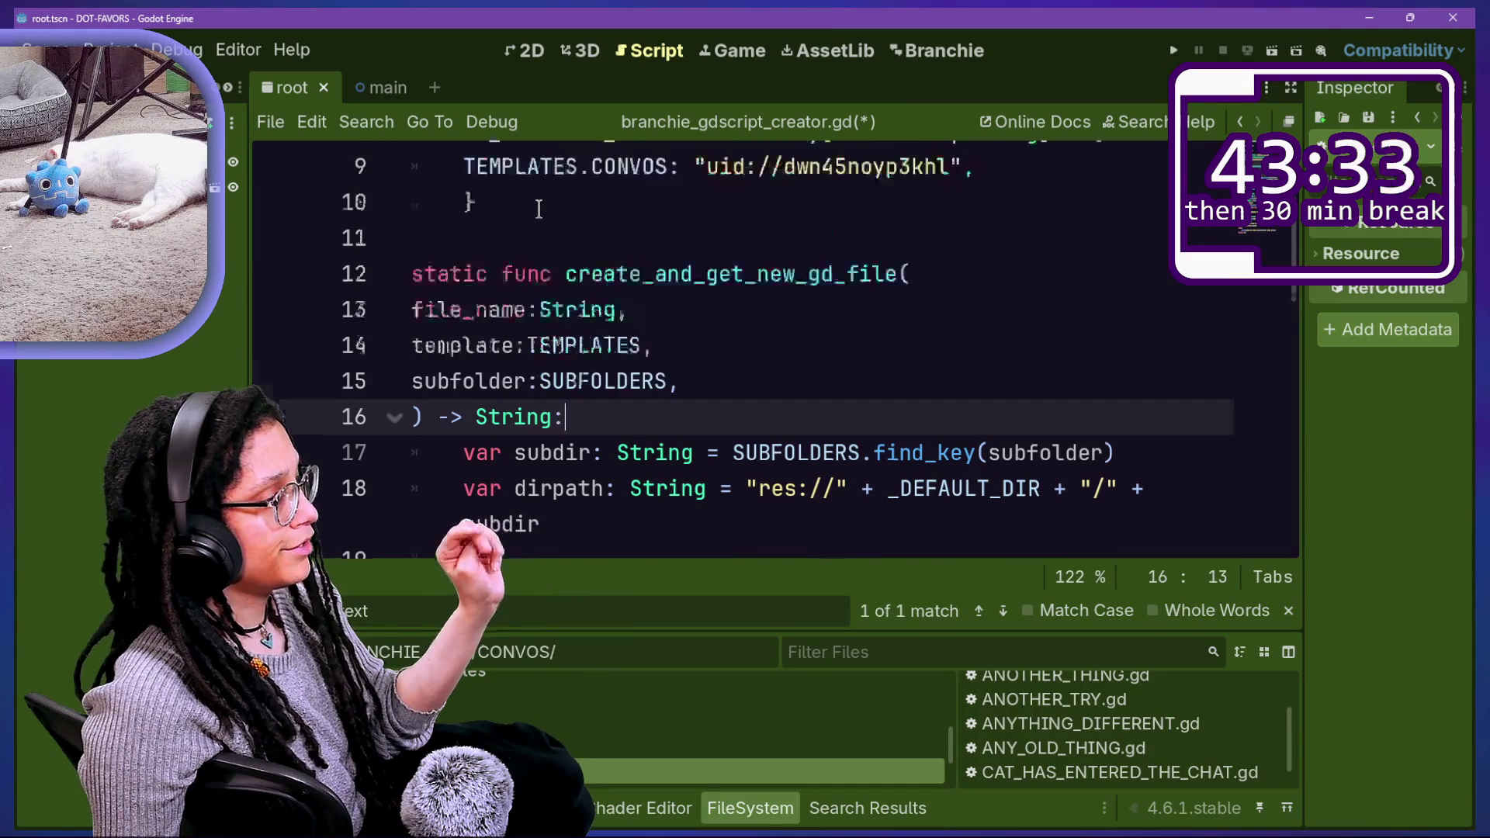
scroll(548, 209, down, 1)
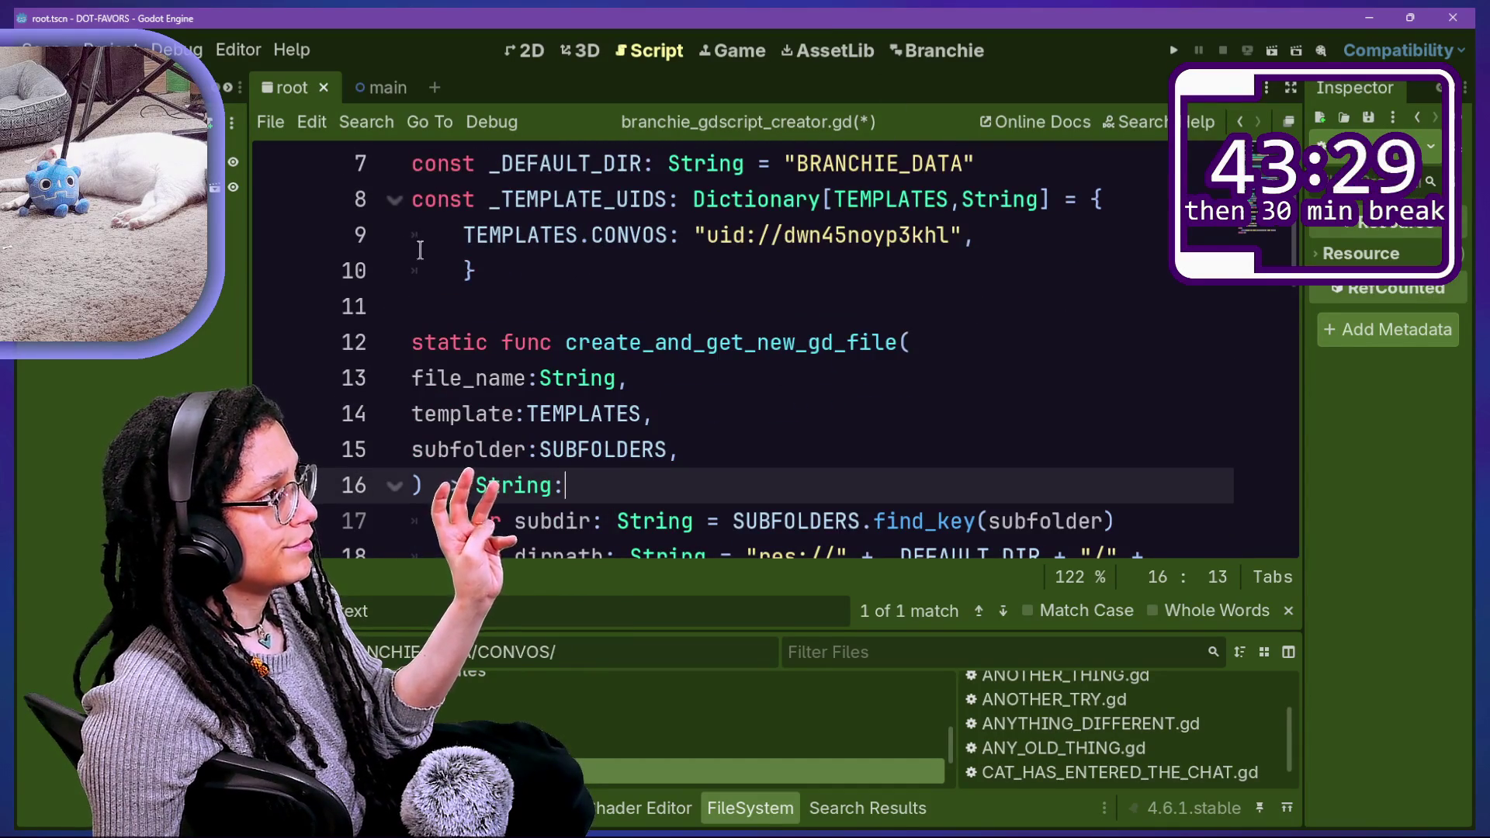
Step: Insert print("CREATING AND GETTING A NEW FILE") above the subdir line and save
click(771, 521)
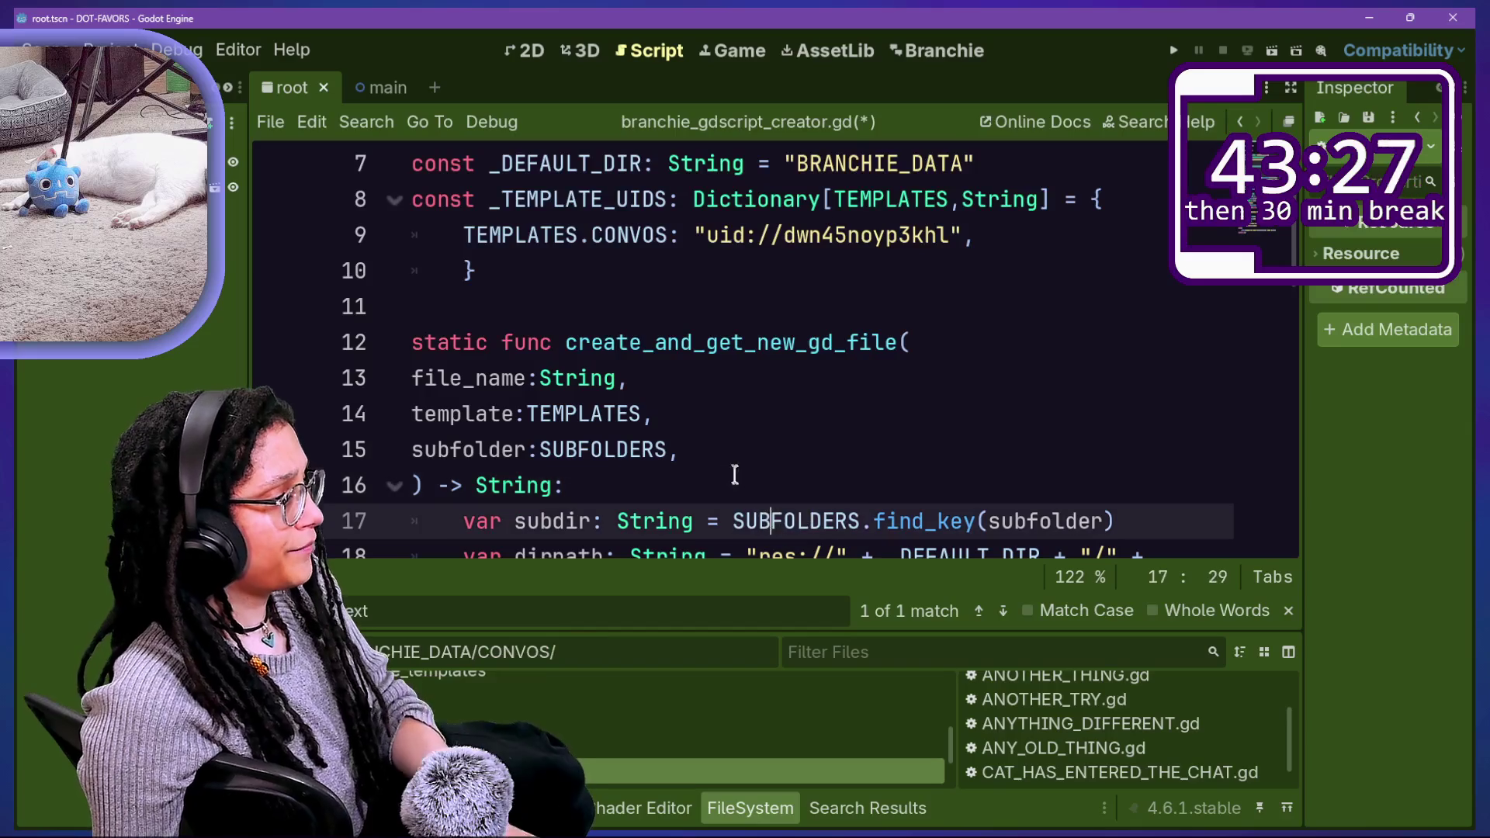
key(ctrl+shift+Return)
text(print("CREATING AND GETTING)
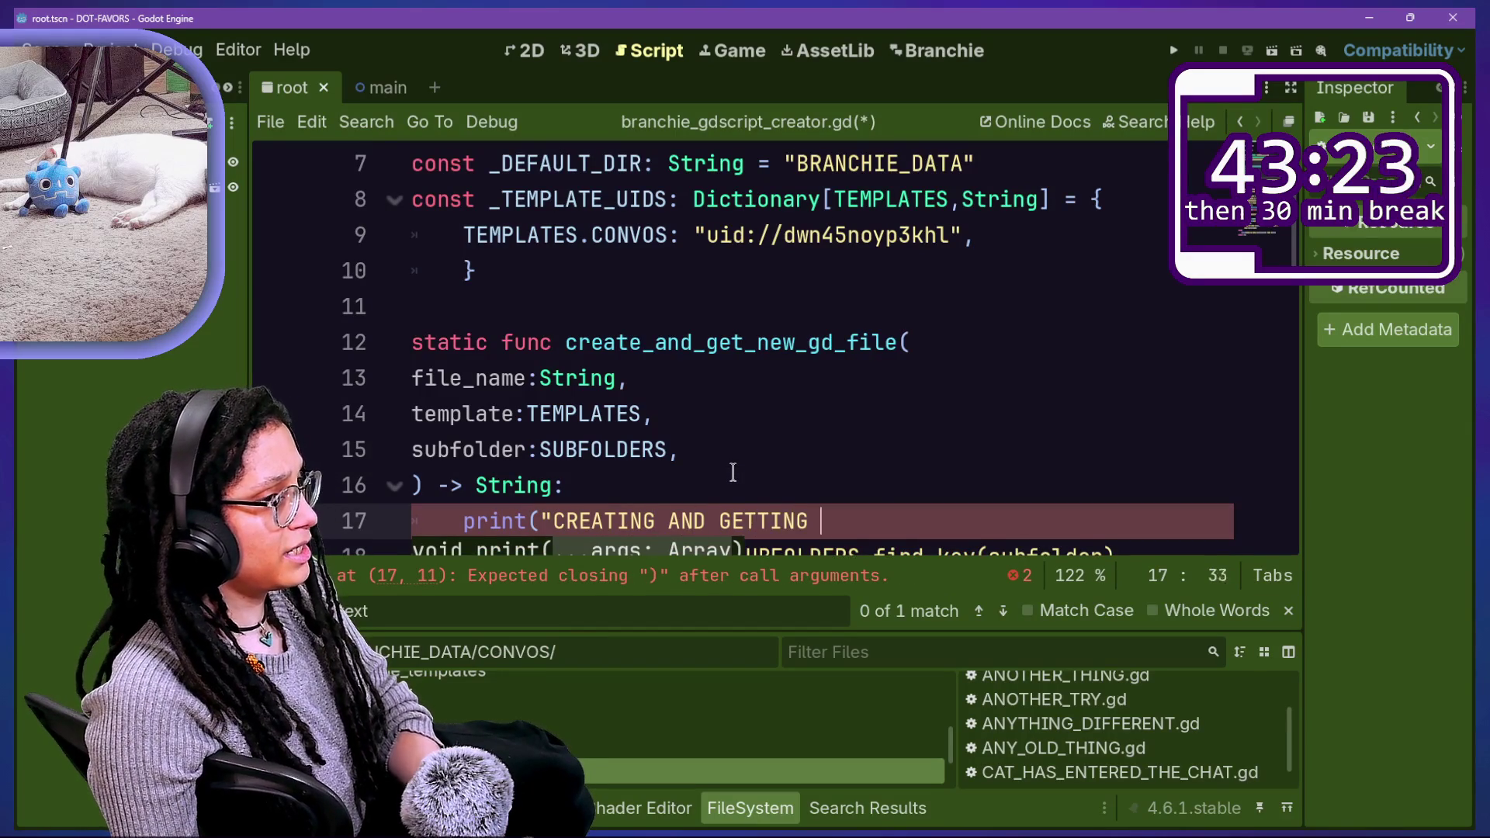
text(FILE"))
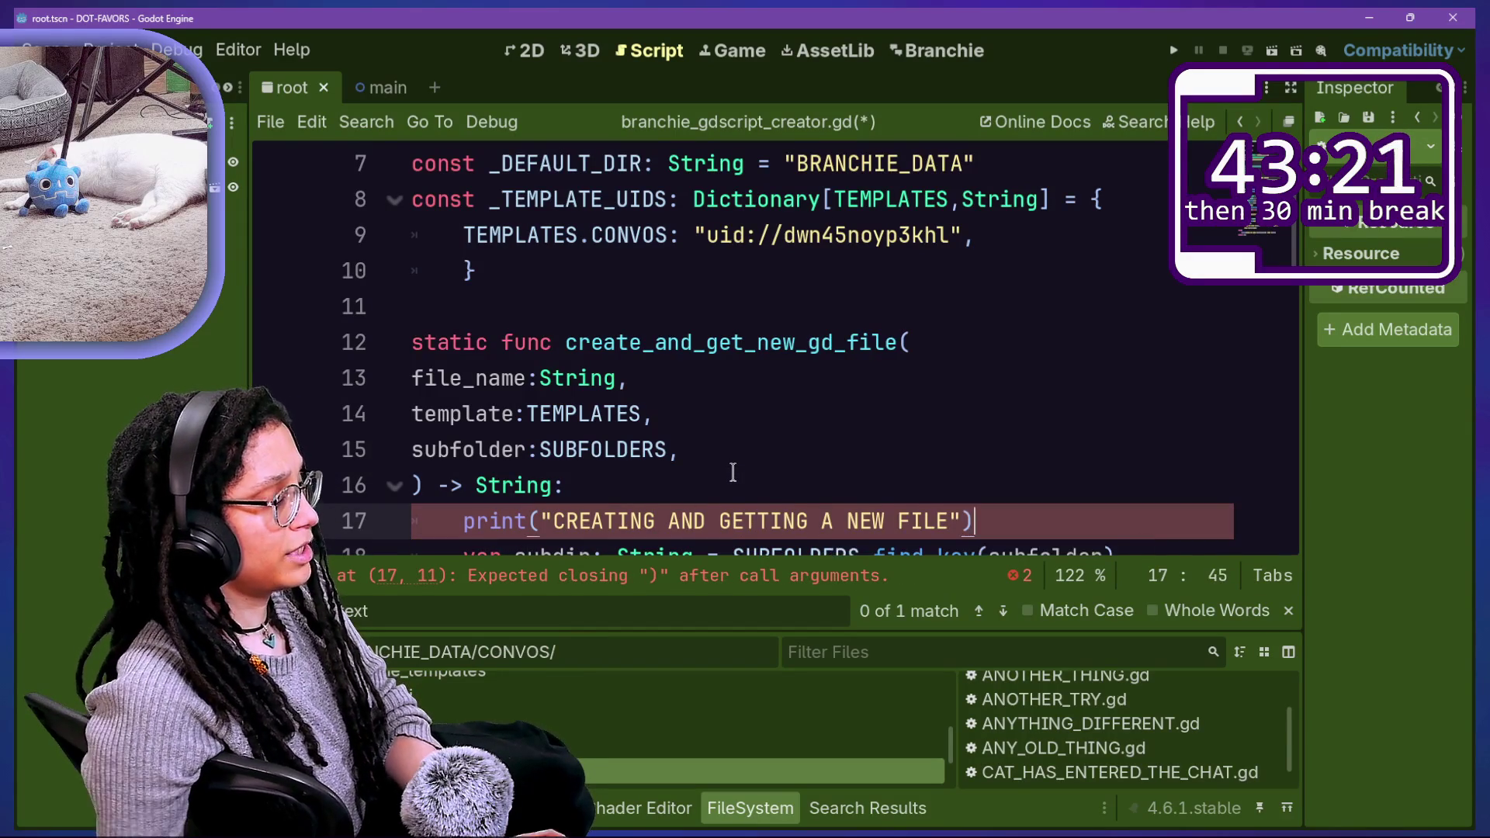
key(ctrl+s)
scroll(636, 221, down, 2)
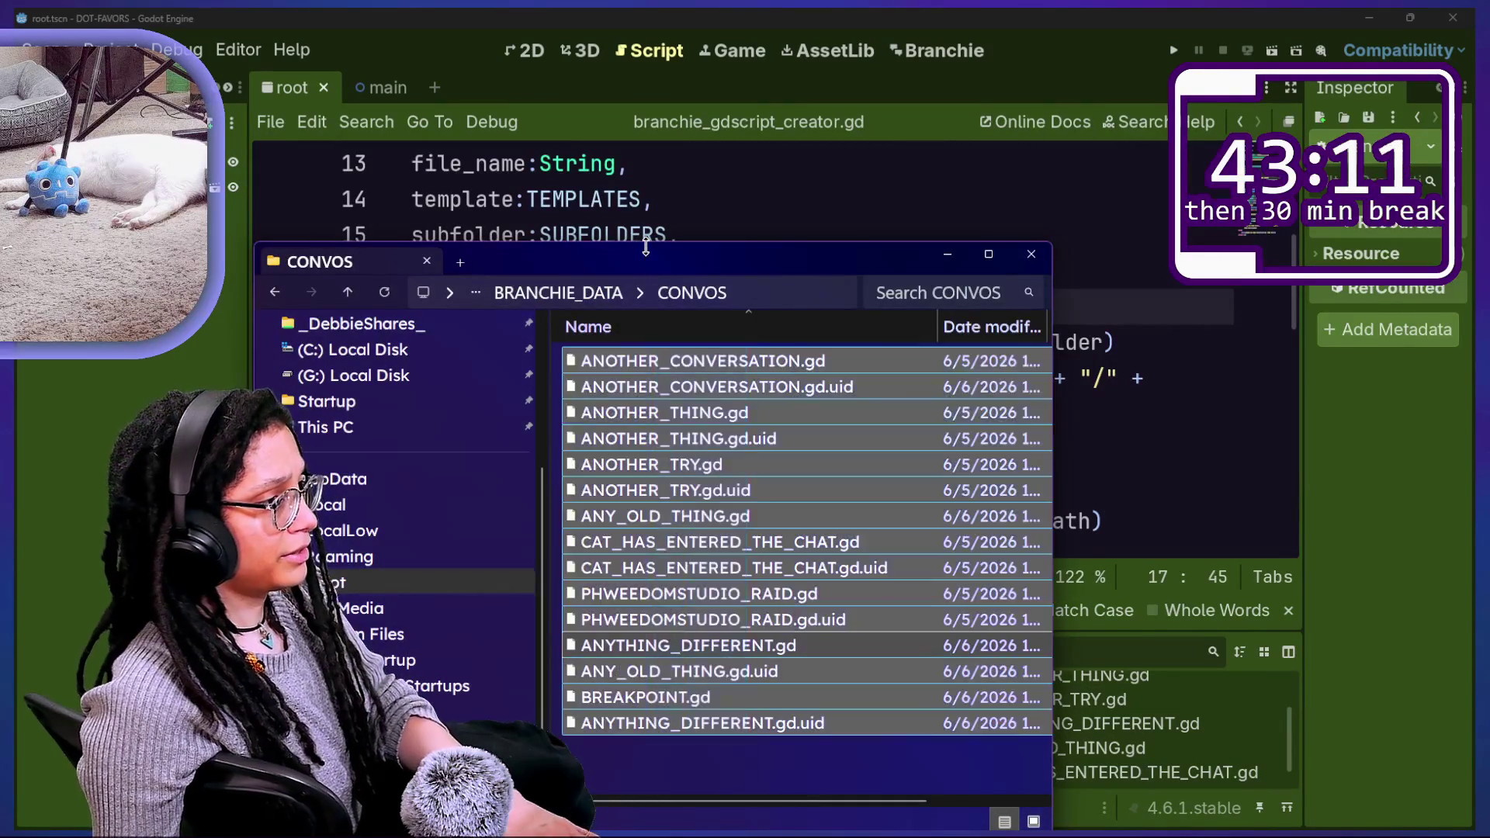
Step: Delete all files in BRANCHIE_DATA/CONVOS, then switch back to Godot
key(alt+Left)
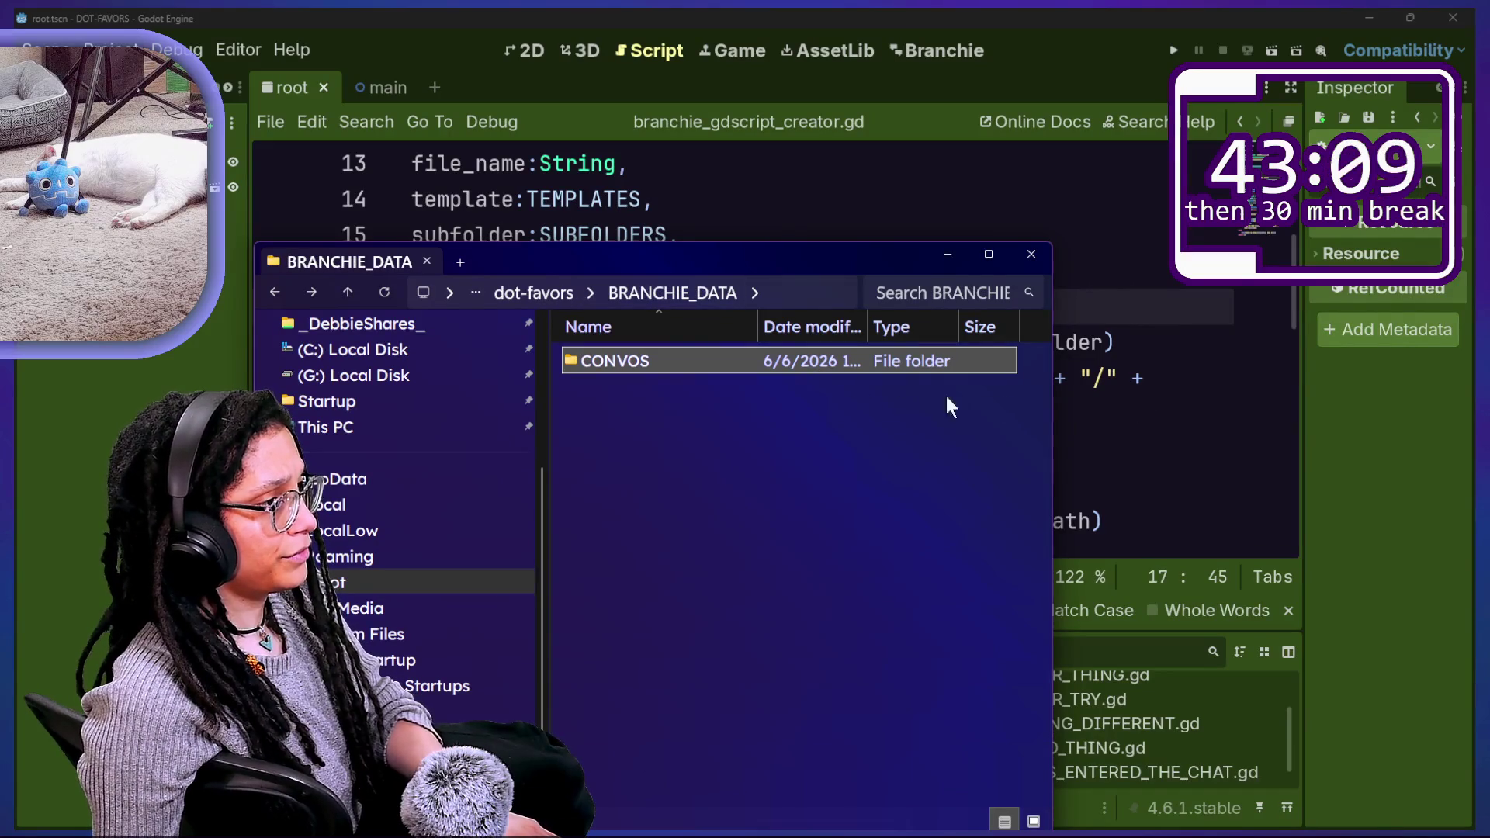
double_click(813, 365)
drag(784, 741, 529, 167)
key(Delete)
click(1373, 389)
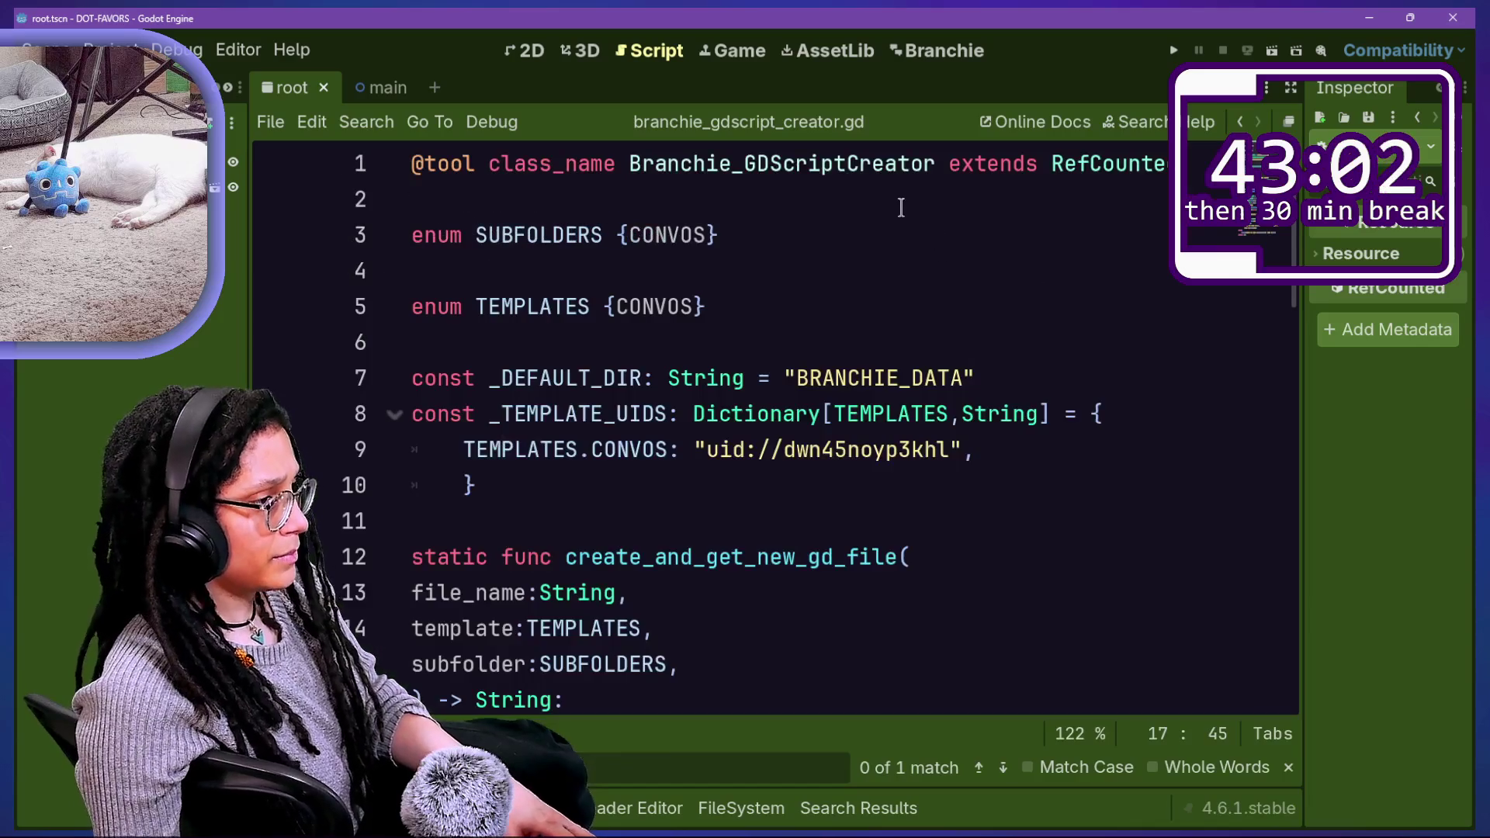
Step: Turn line 17's print into a print.fancy call starting with [FFX
click(1107, 596)
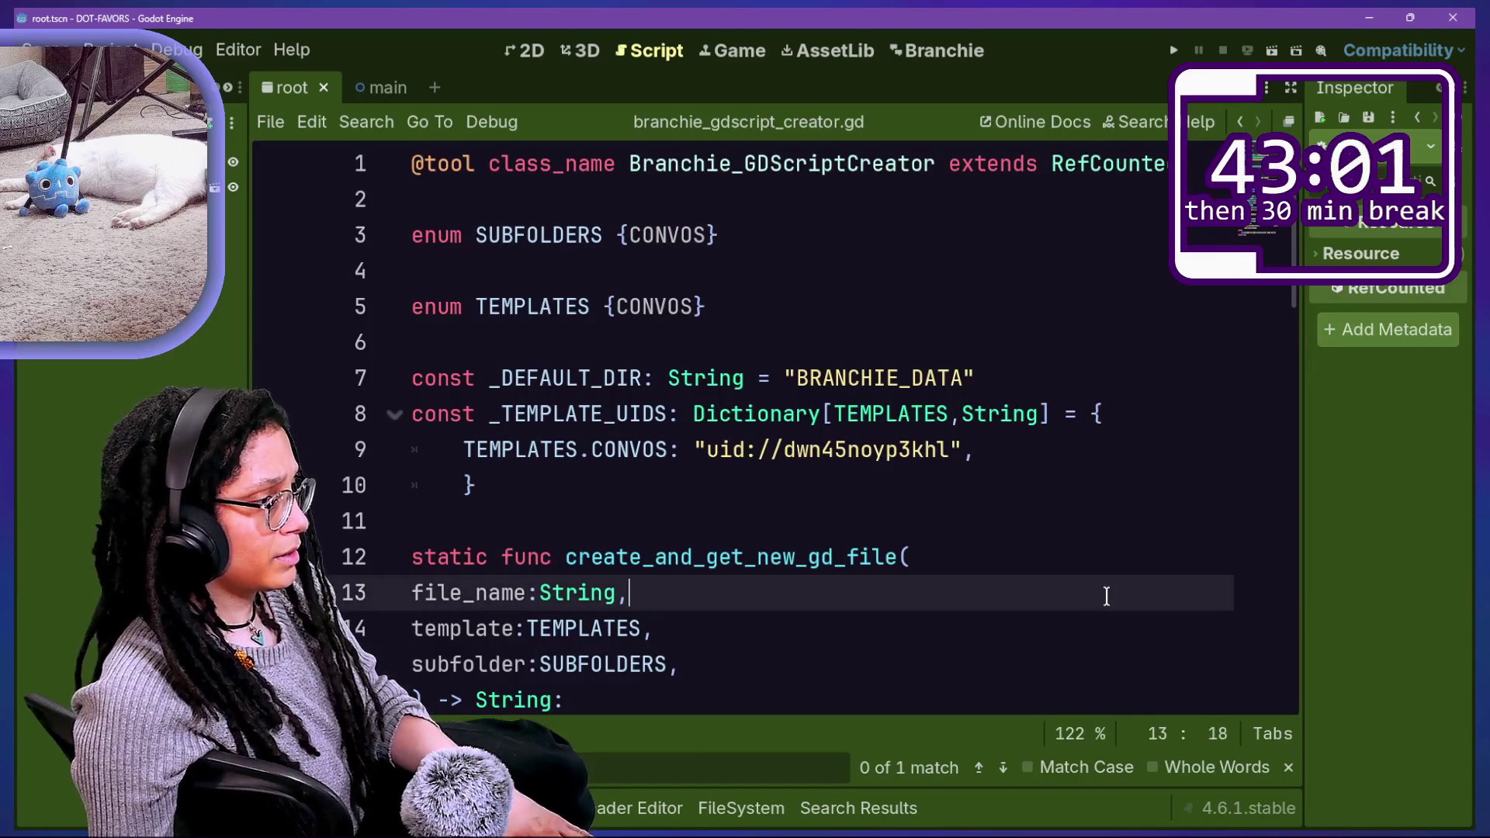
scroll(1107, 596, down, 3)
click(524, 418)
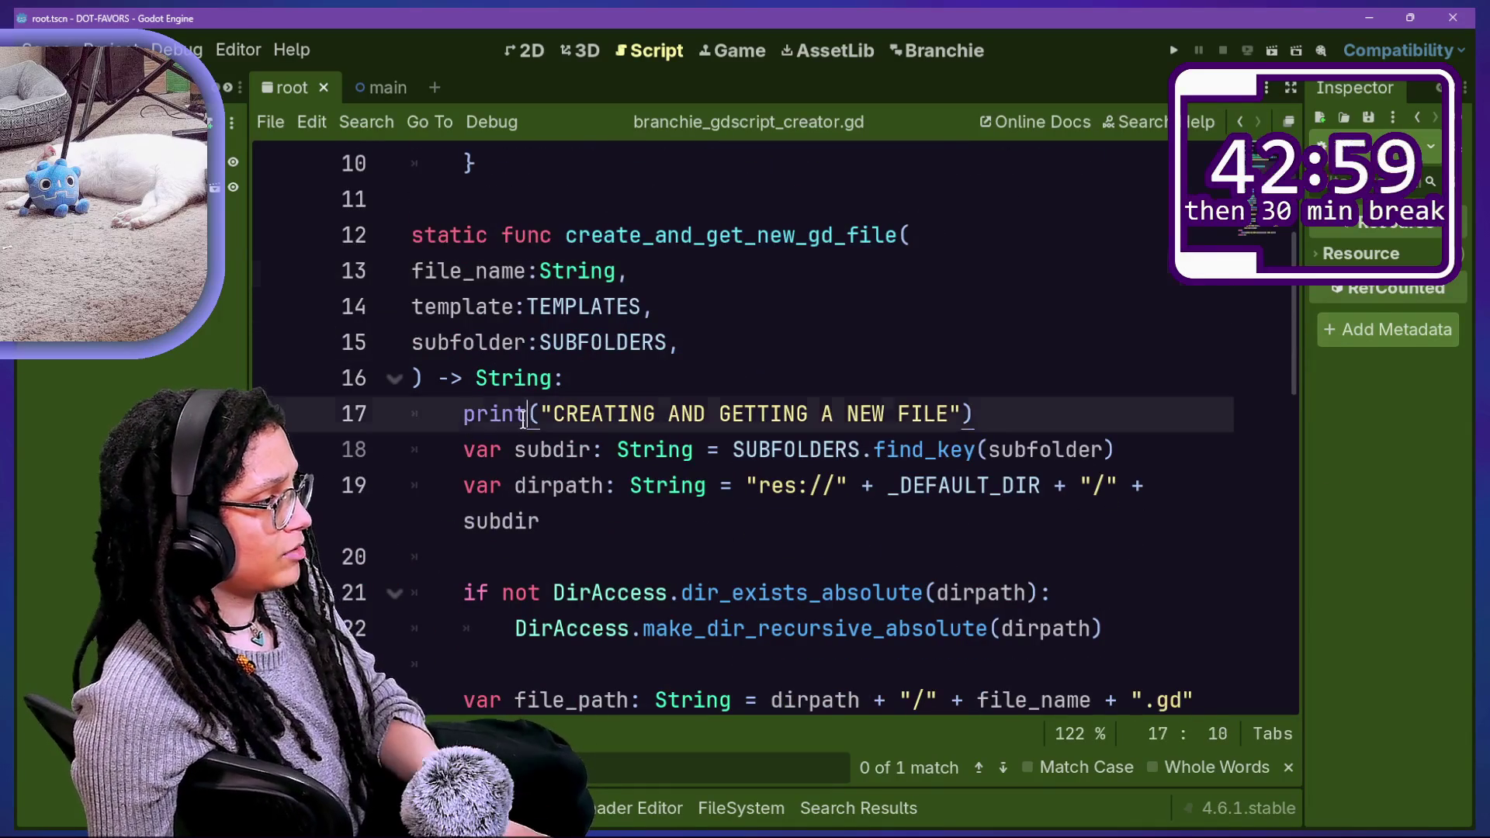
mouse_move(528, 415)
text(.fancy)
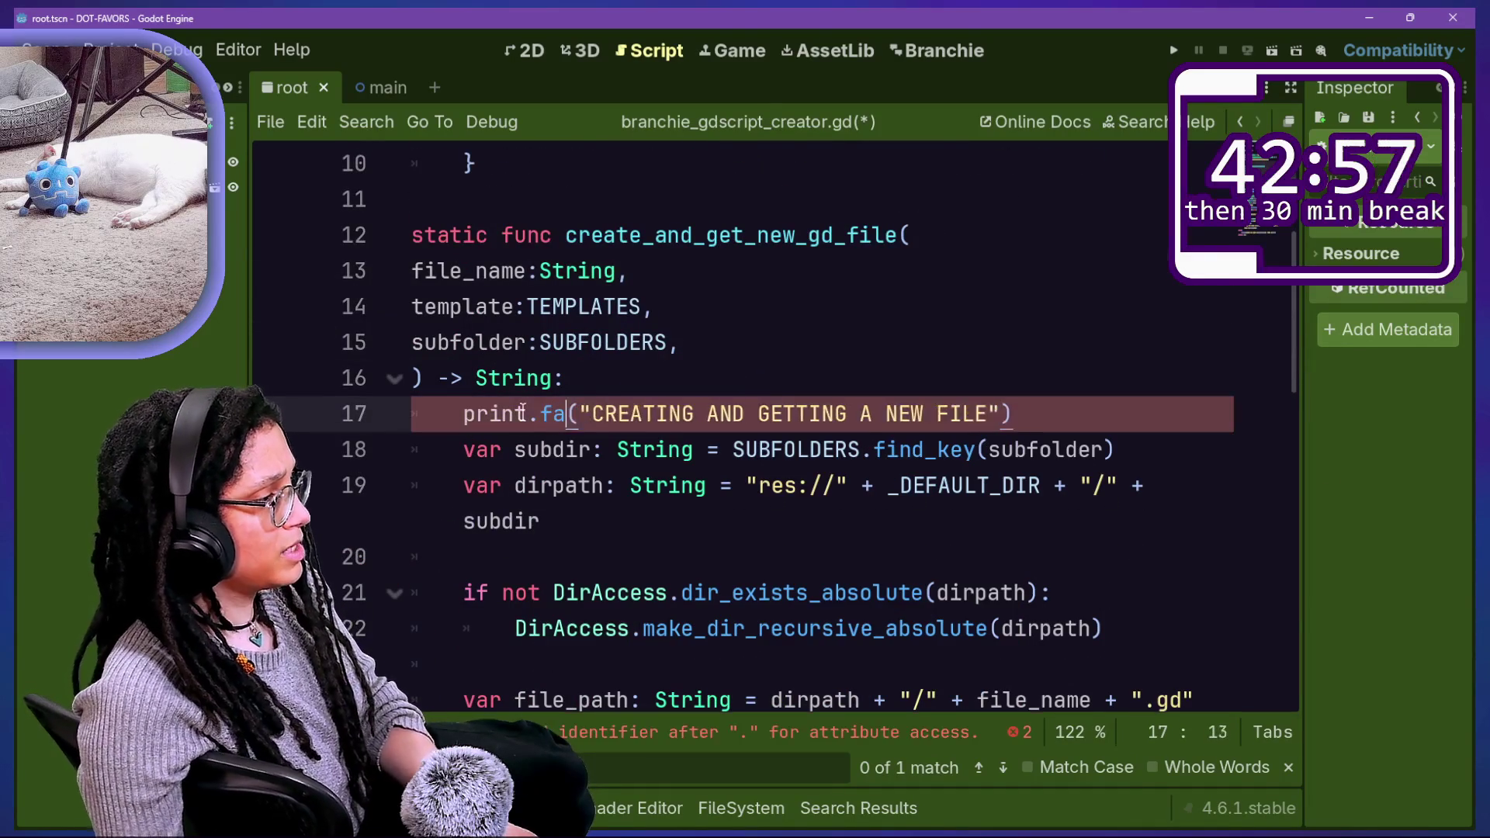
text([)
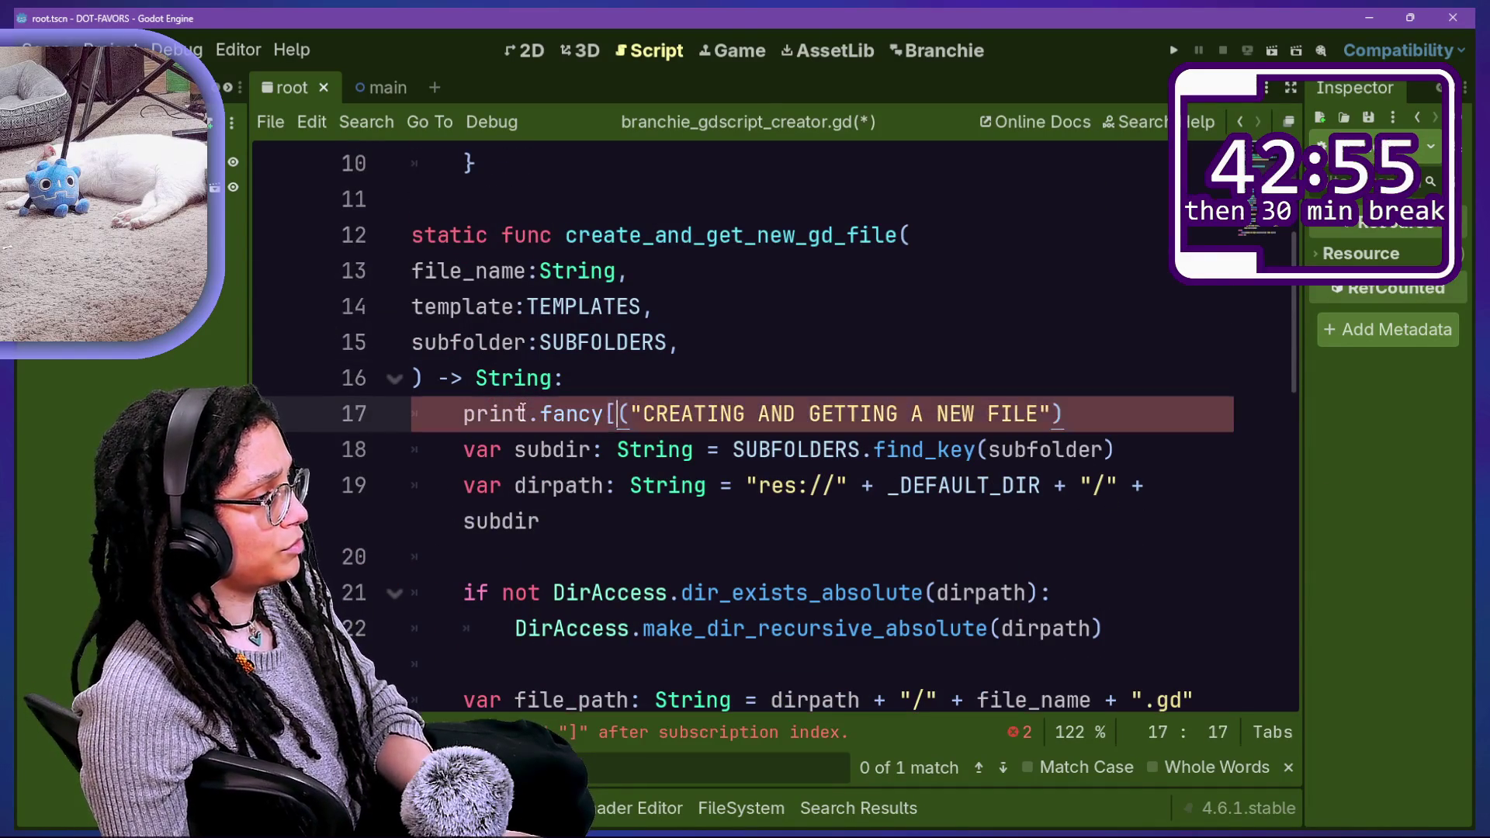
key(BackSpace)
key(Right)
text([F)
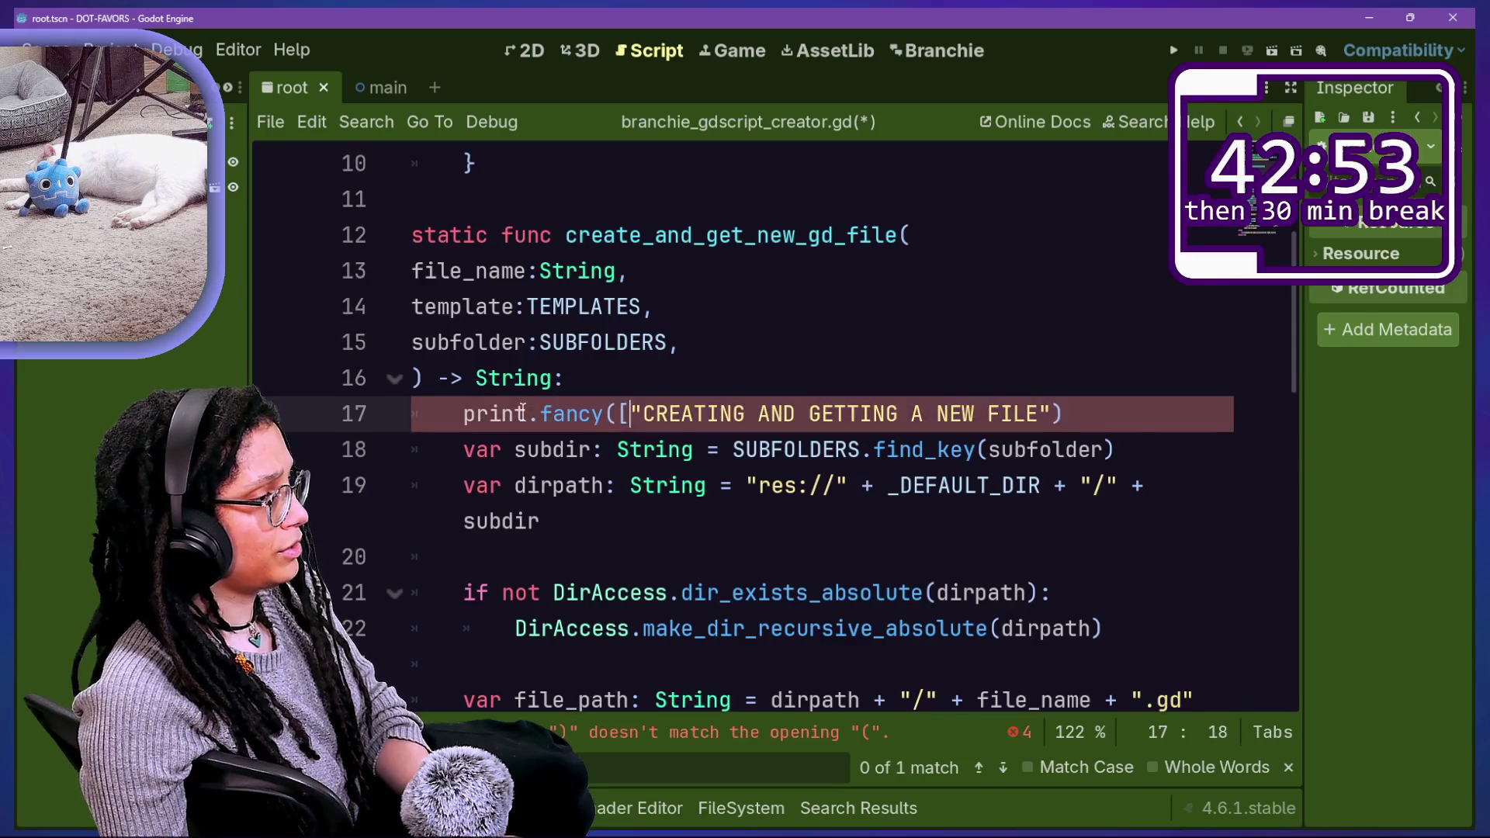
text(FX.)
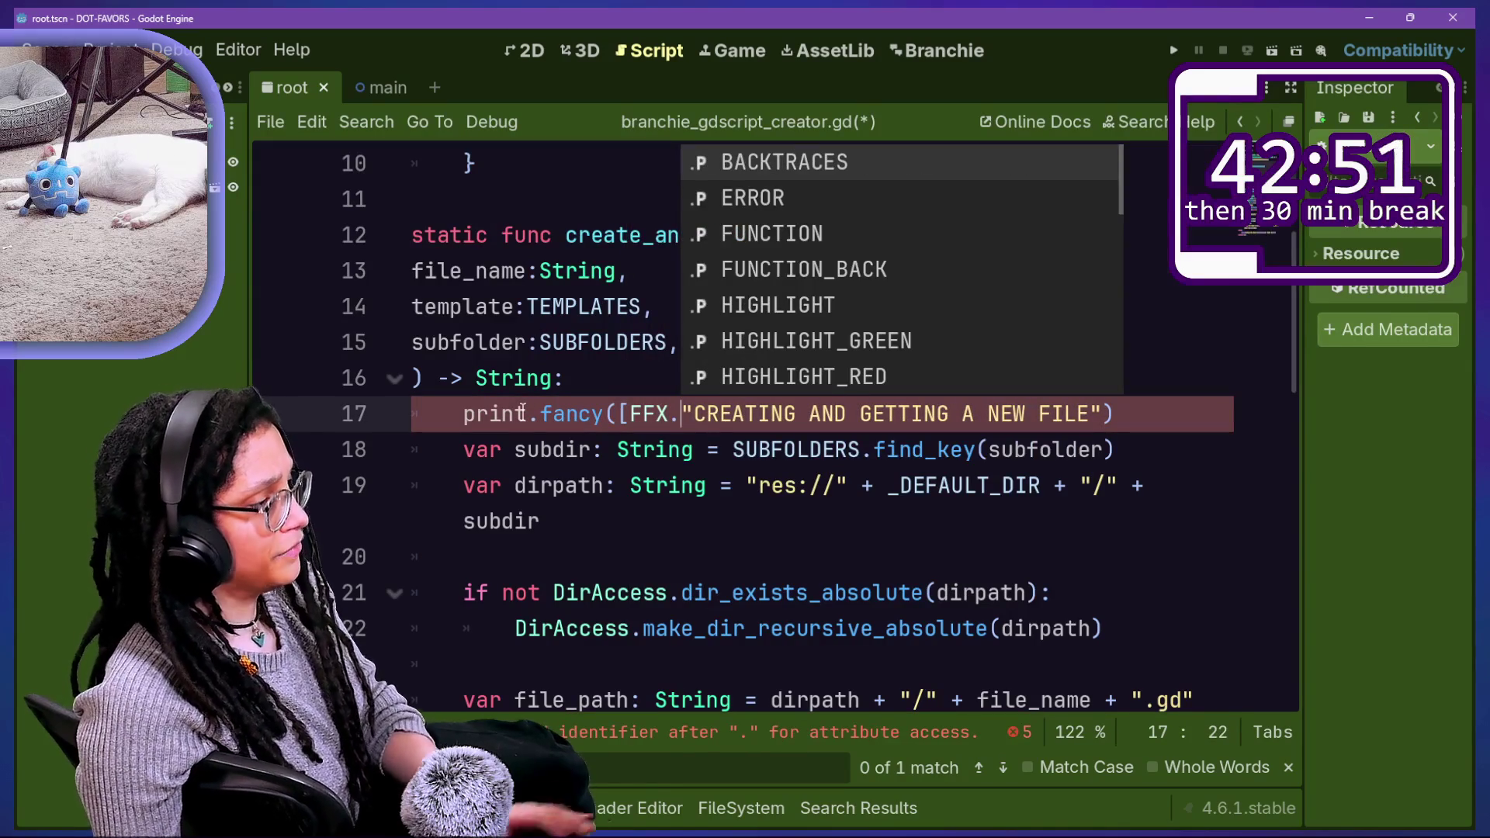
Step: Complete it as print.fancy([FFX.HIGHLIGHT],"CREATING AND GETTING A NEW FILE") and save
key(Down)
key(Up)
key(Down)
key(Down)
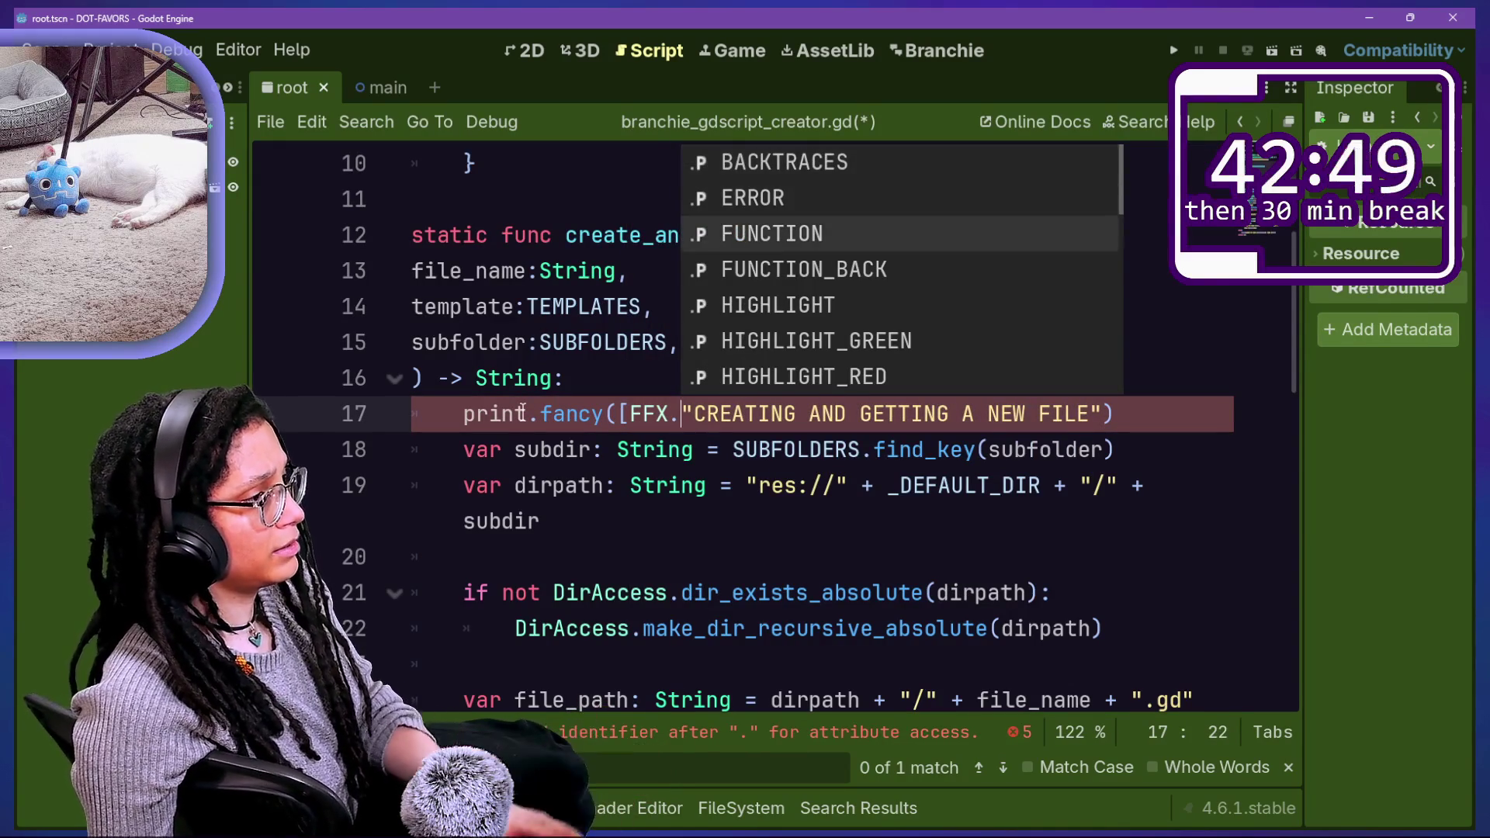
key(Down)
key(Down)
key(Down)
key(Return)
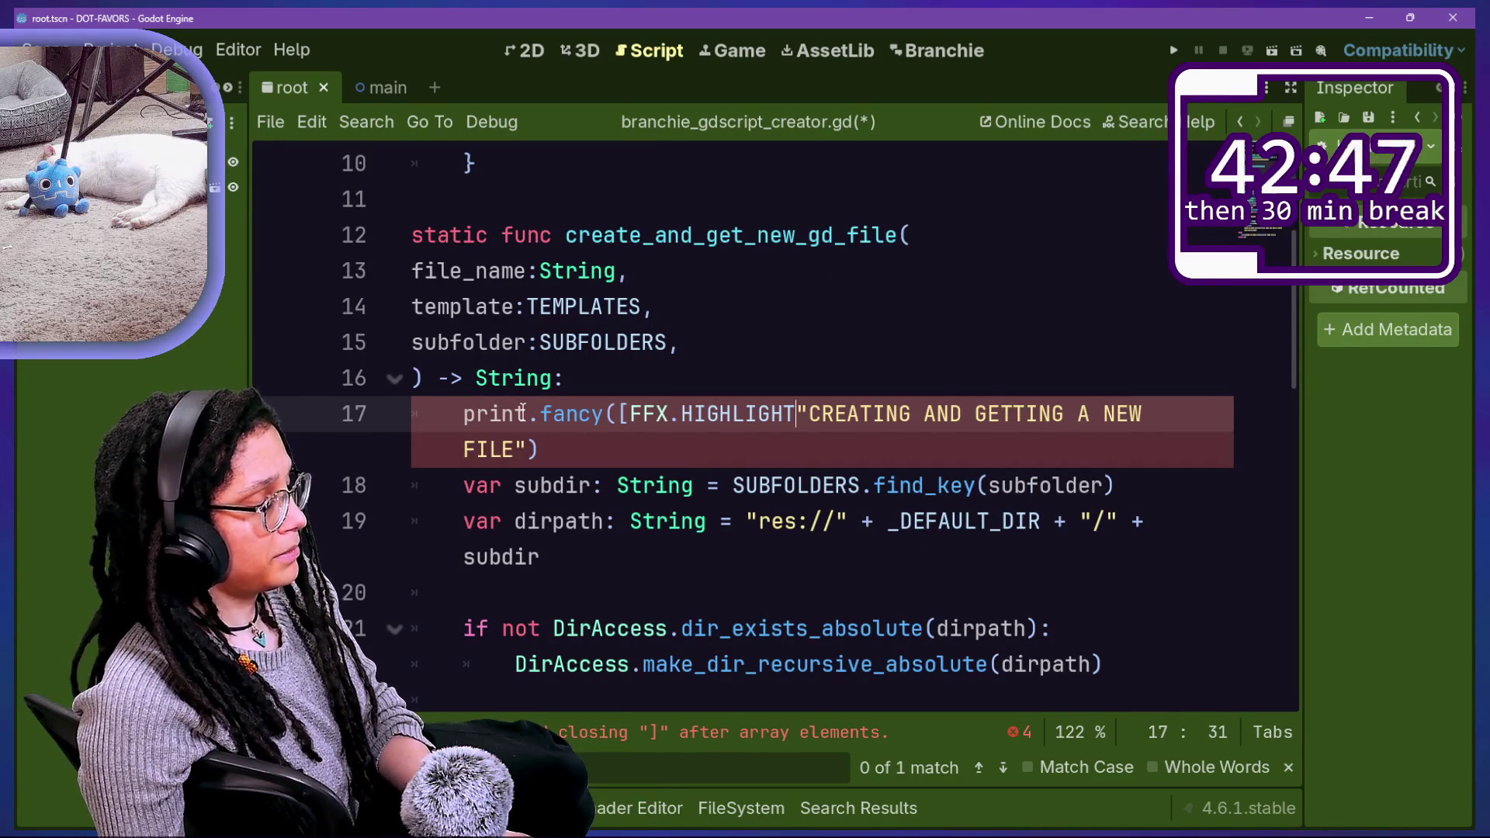
key(BackSpace)
key(BackSpace)
text(])
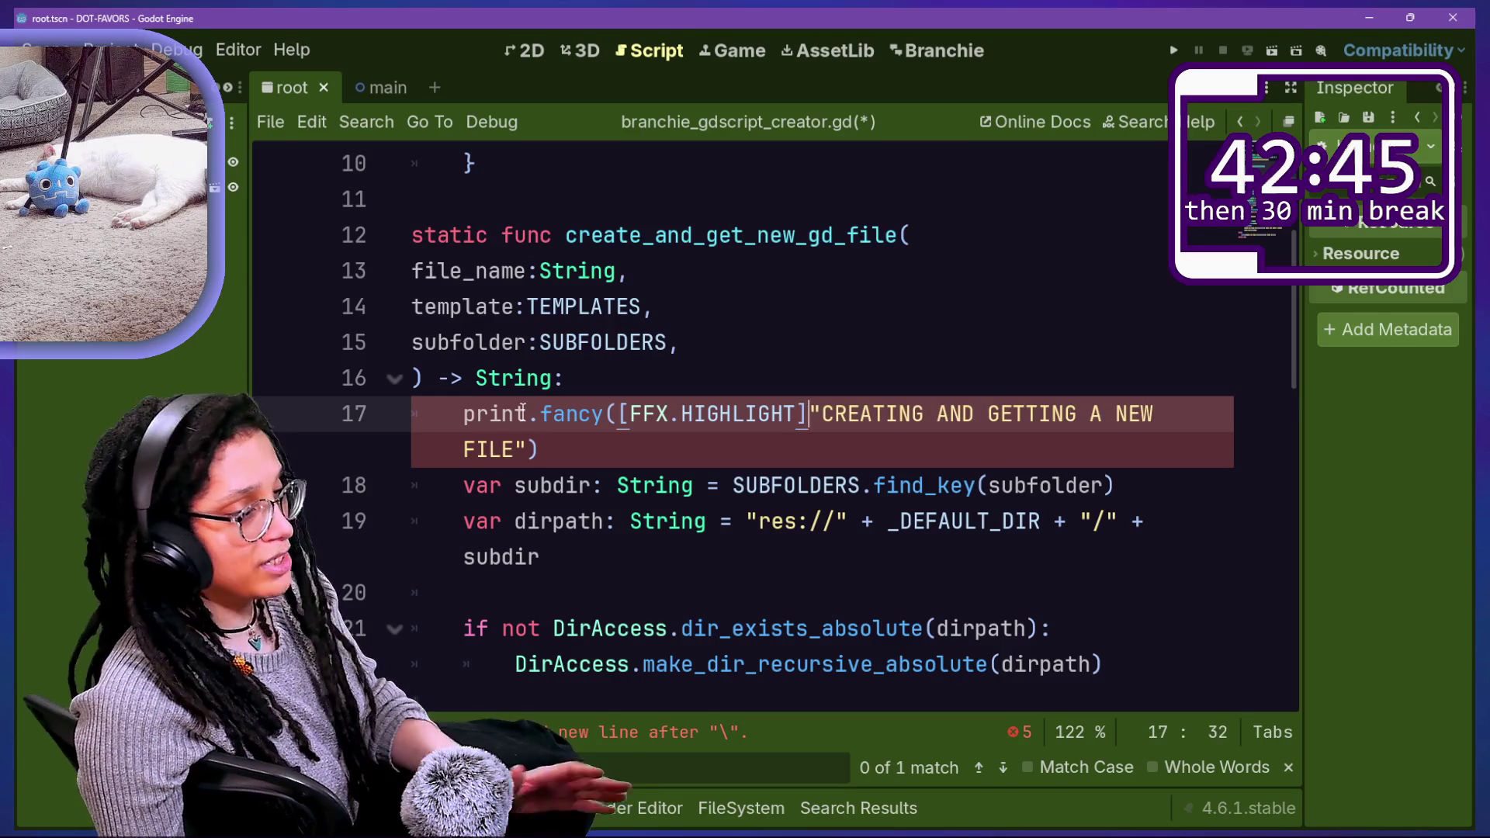
text(m)
text(,)
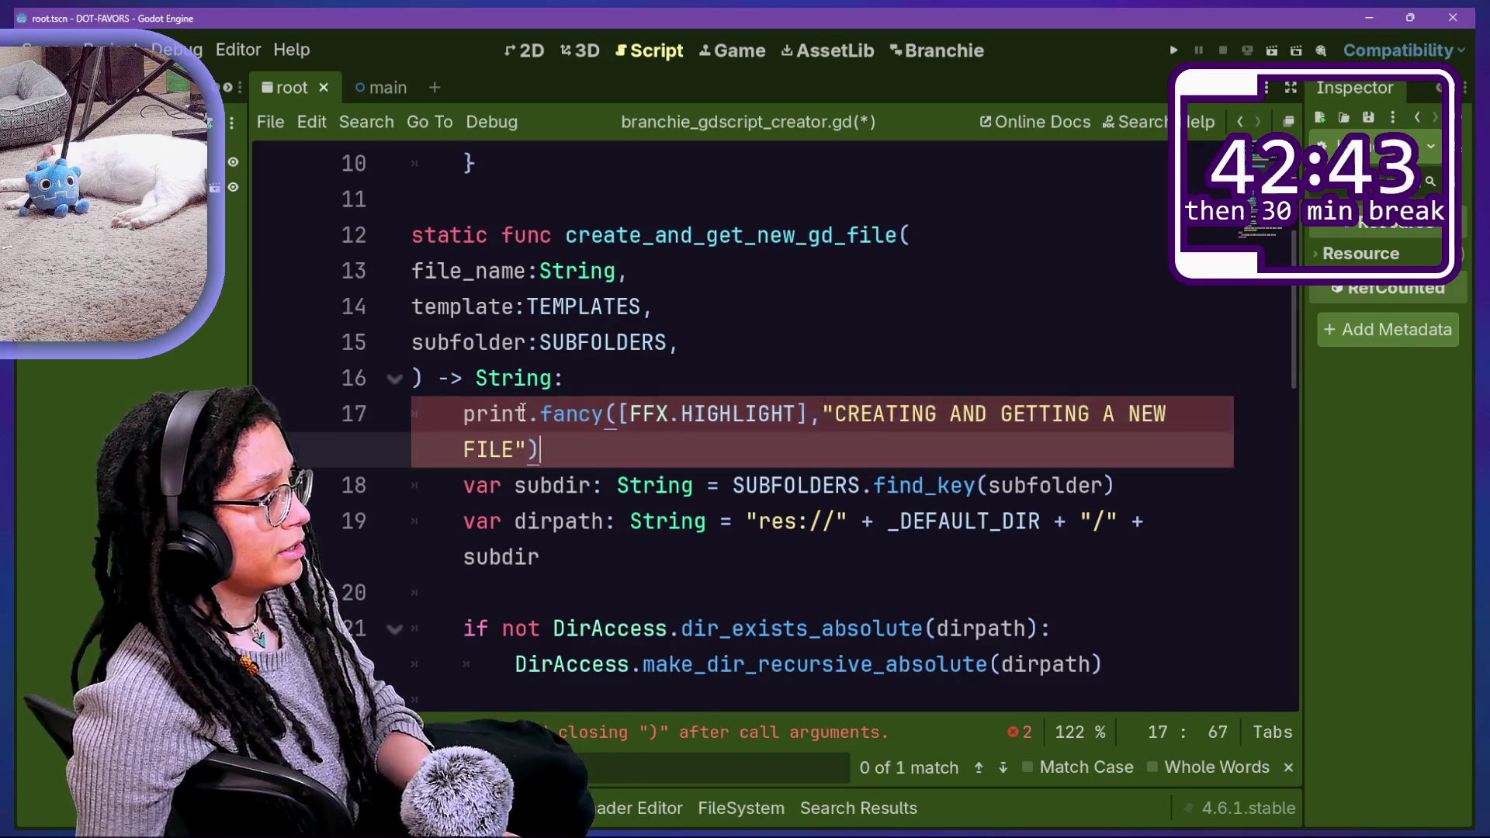
key(End)
key(ctrl+s)
Step: Highlight lines 15–19 and the fancy call while reviewing, then save again
drag(555, 360, 722, 485)
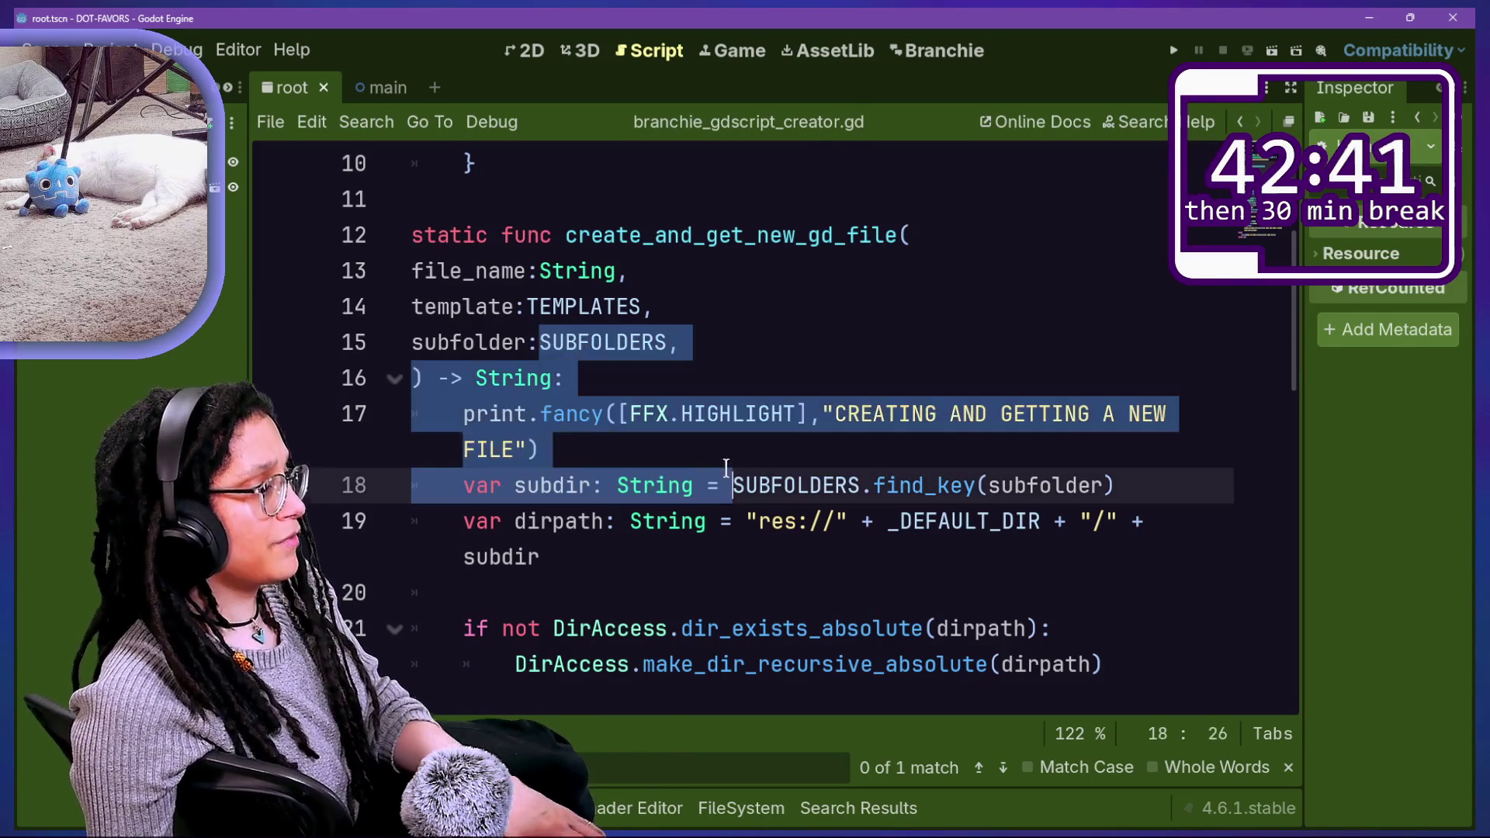
click(704, 444)
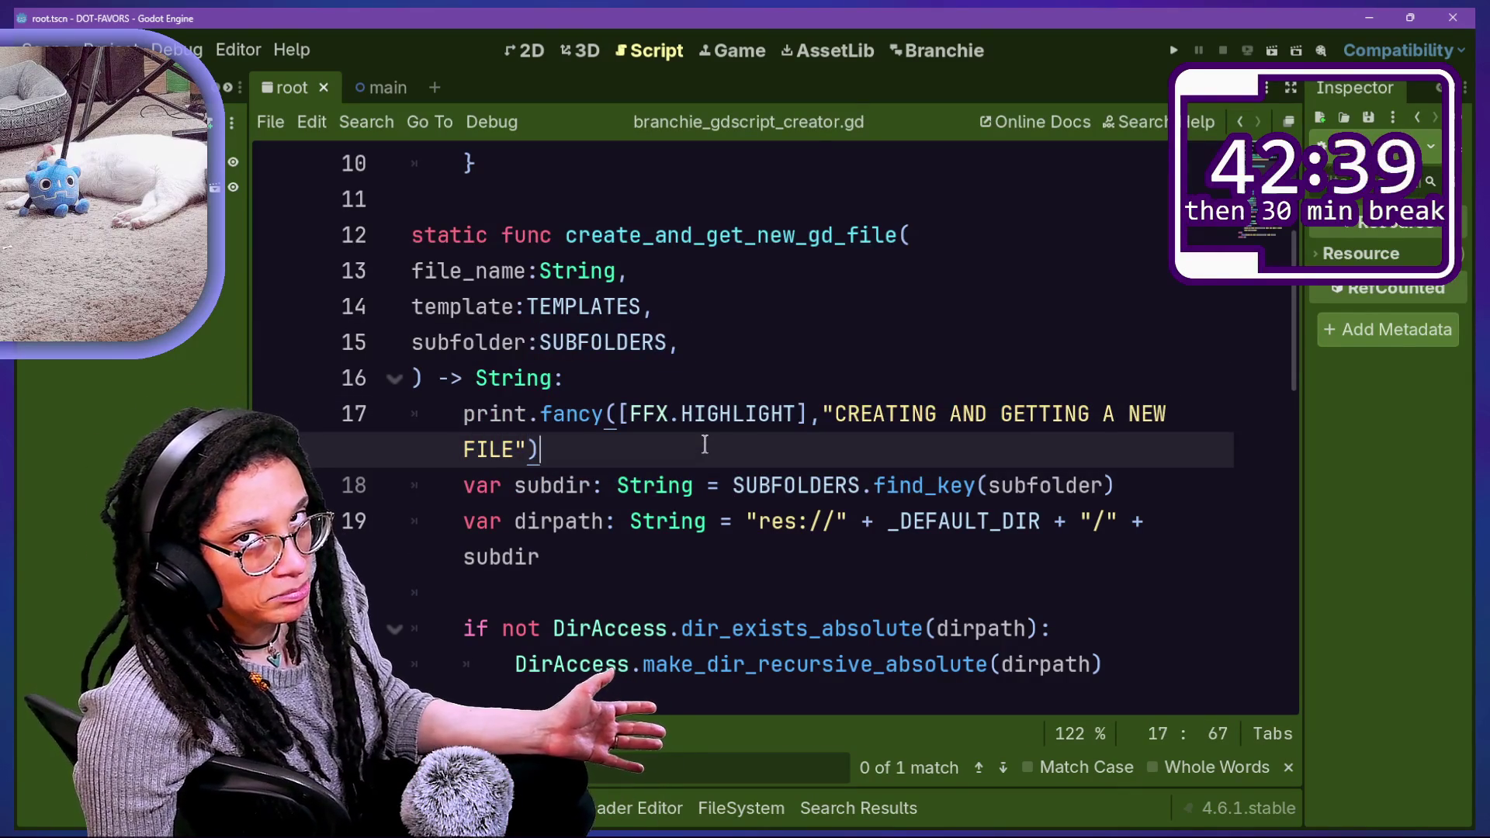
drag(465, 413, 725, 558)
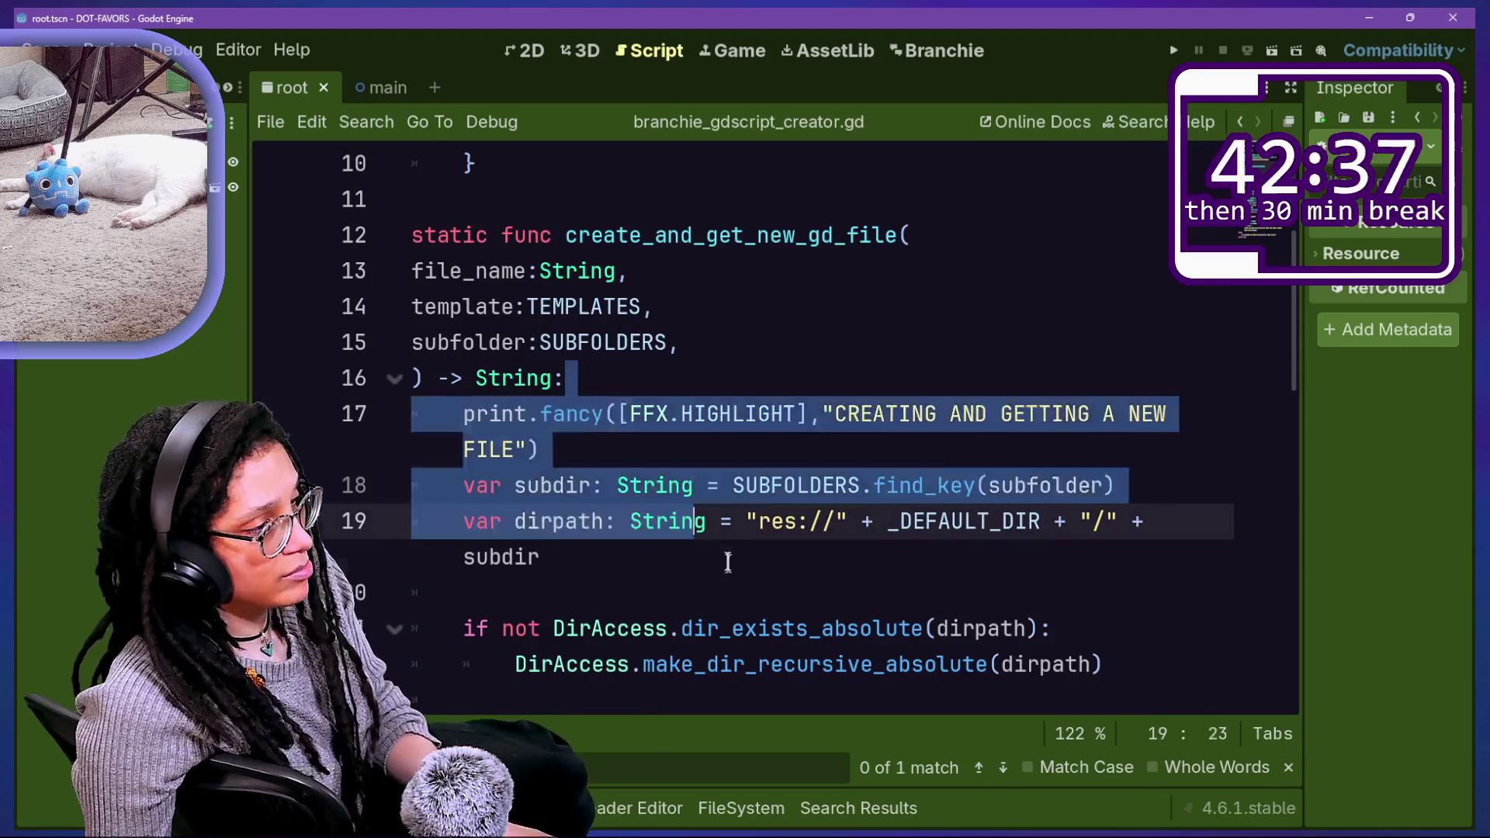
drag(549, 413, 642, 476)
click(814, 558)
key(ctrl+s)
click(693, 413)
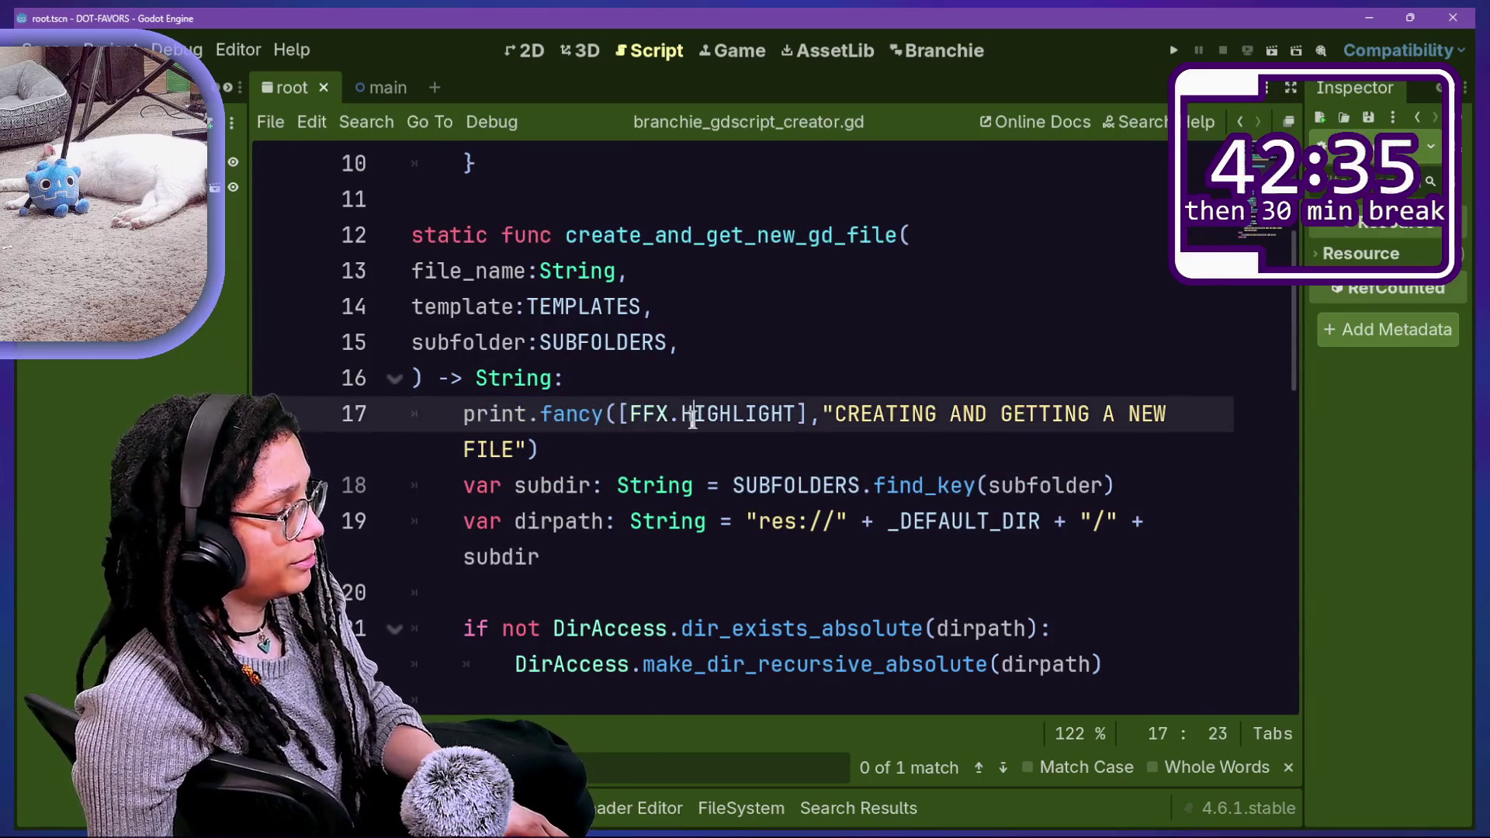
click(668, 521)
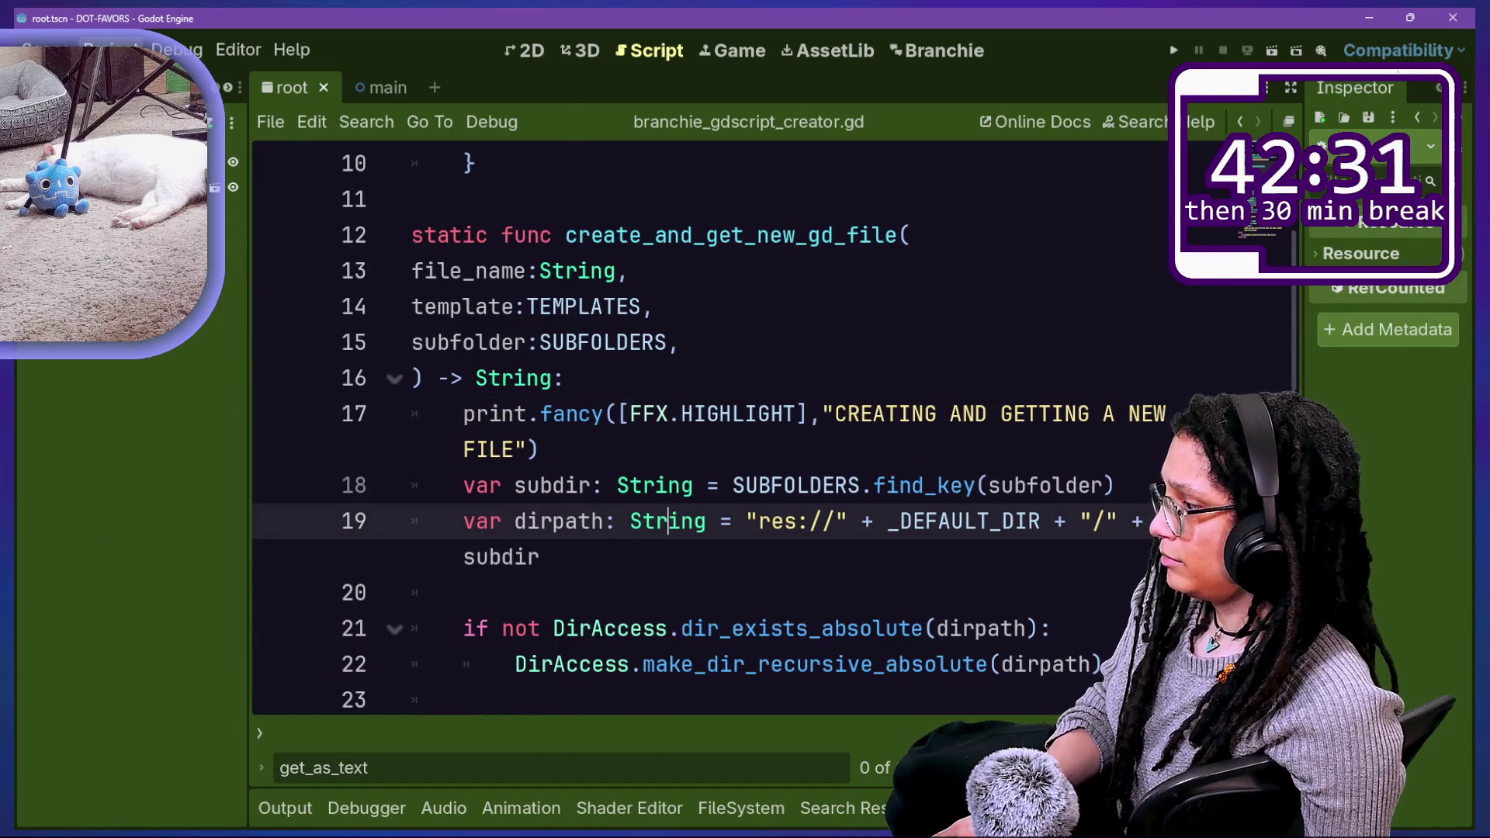
Step: Reload the Branchie plugin by toggling it off and on in Plugins
click(104, 49)
click(140, 78)
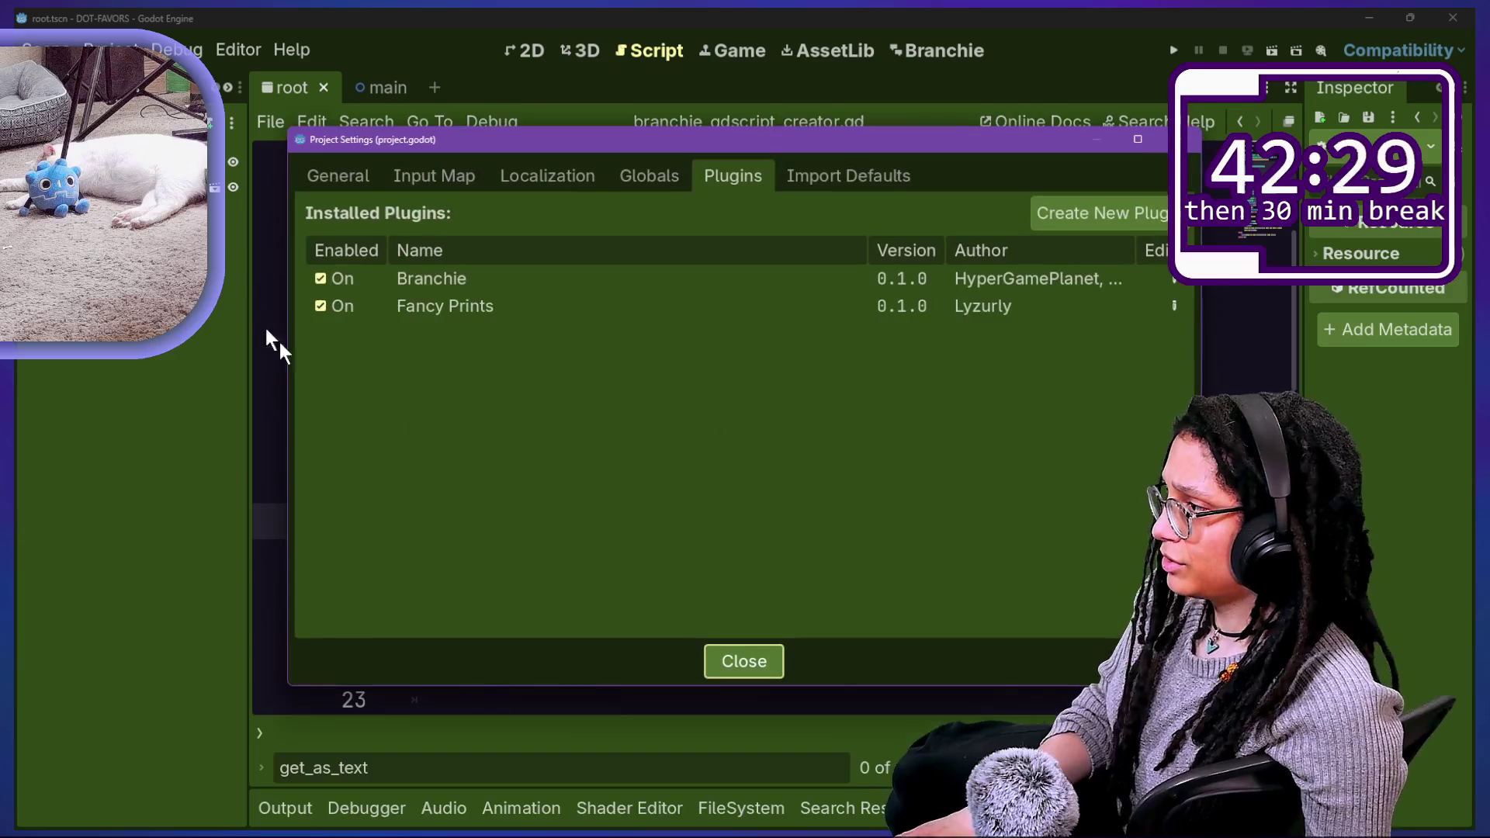
click(337, 283)
click(337, 282)
key(Escape)
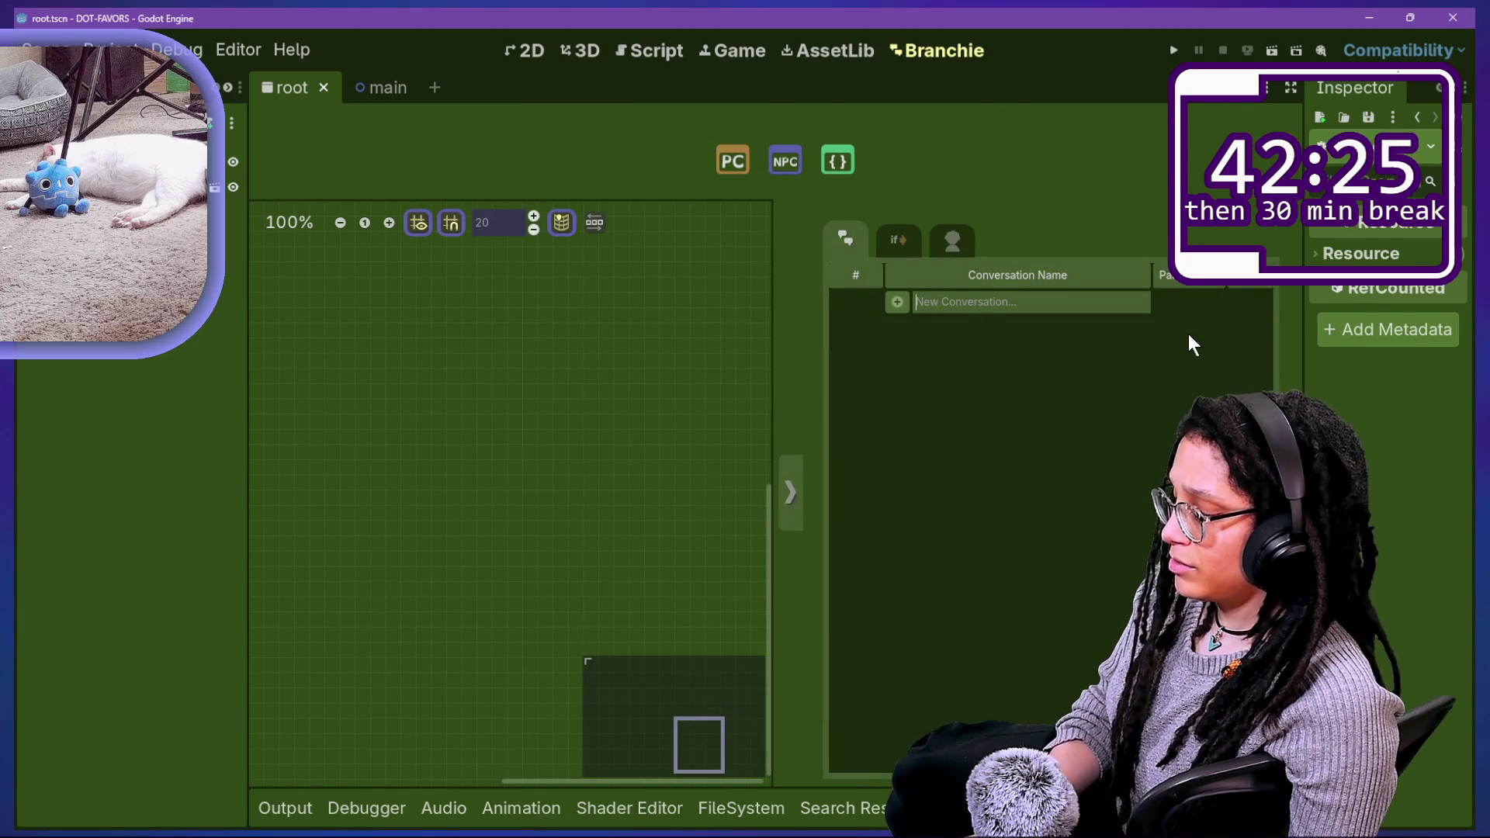
Step: Add a 'first one' conversation and check the Output log's invalid 'fancy' call error
text(first one)
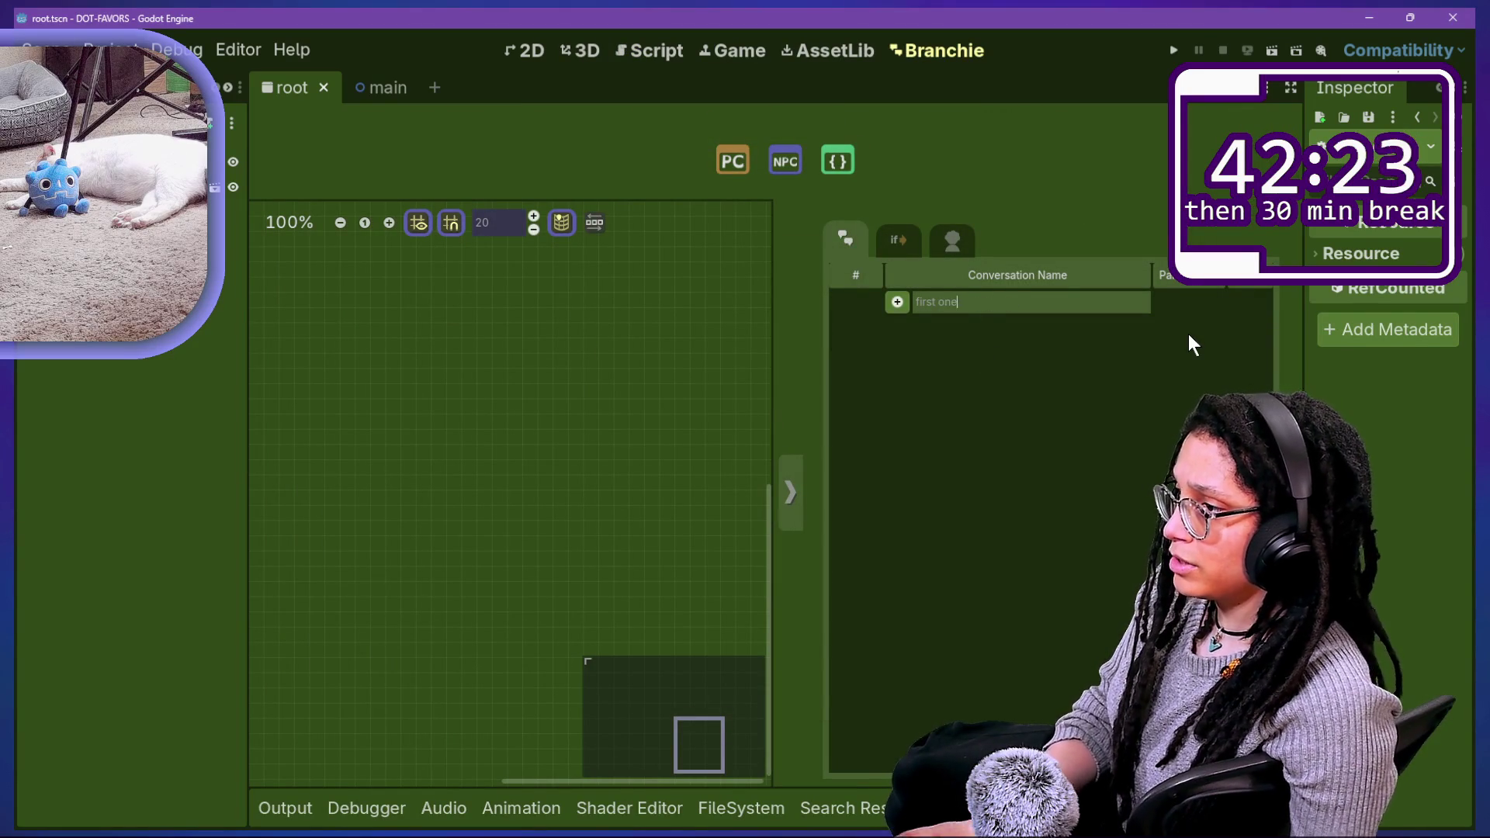
click(895, 301)
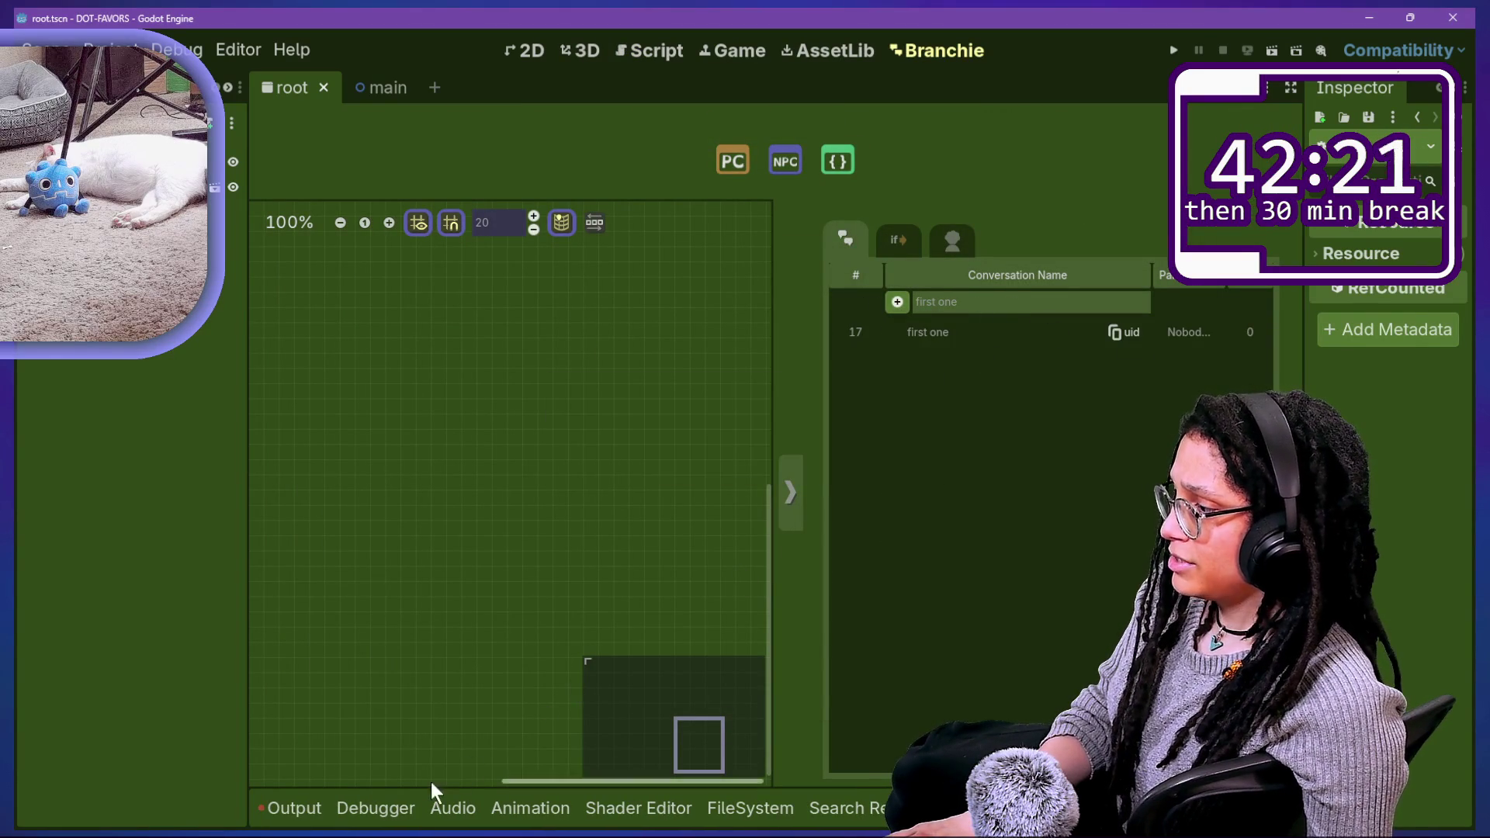
click(342, 805)
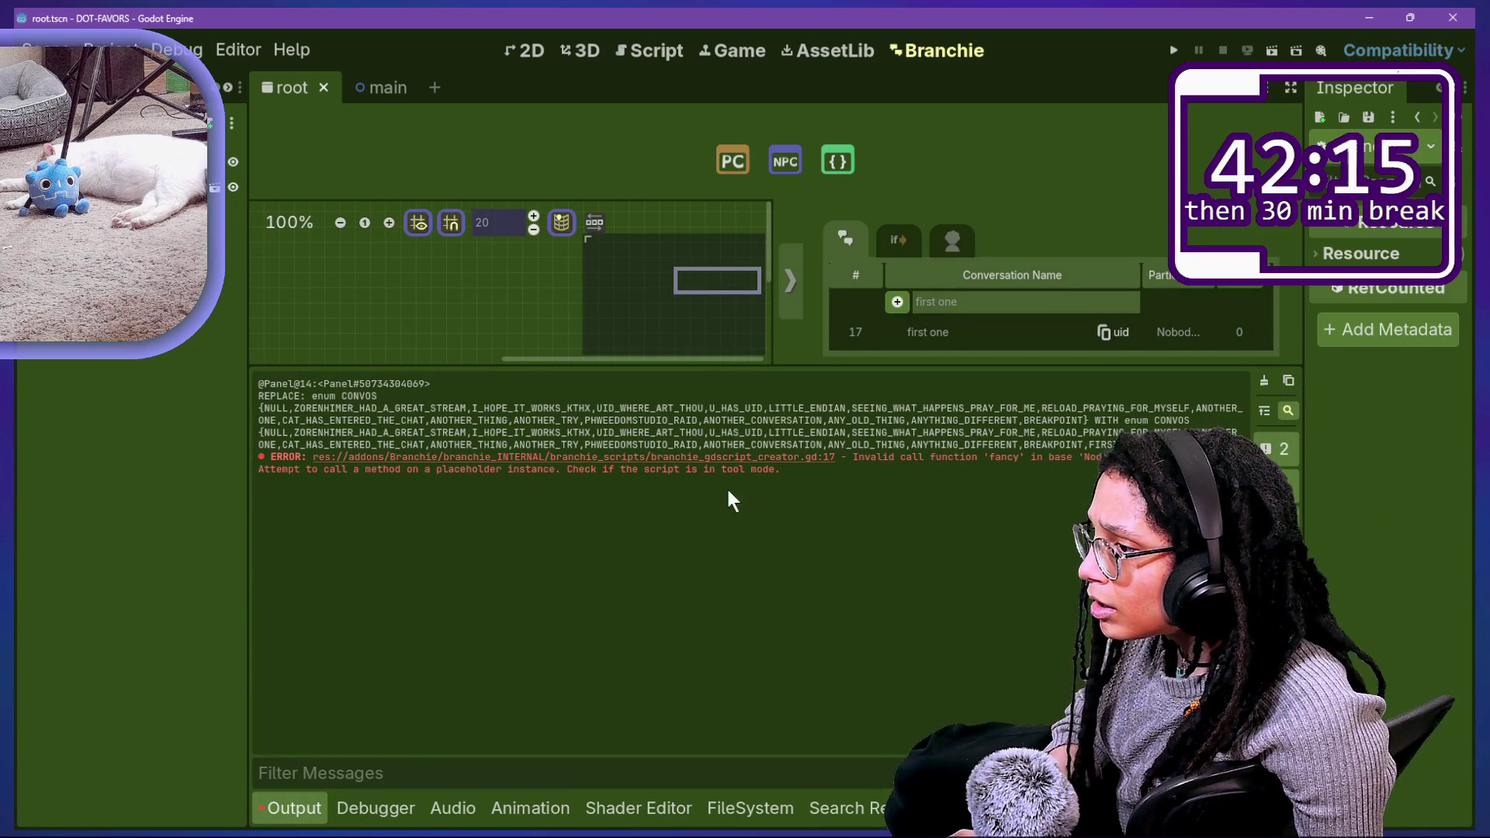
click(621, 51)
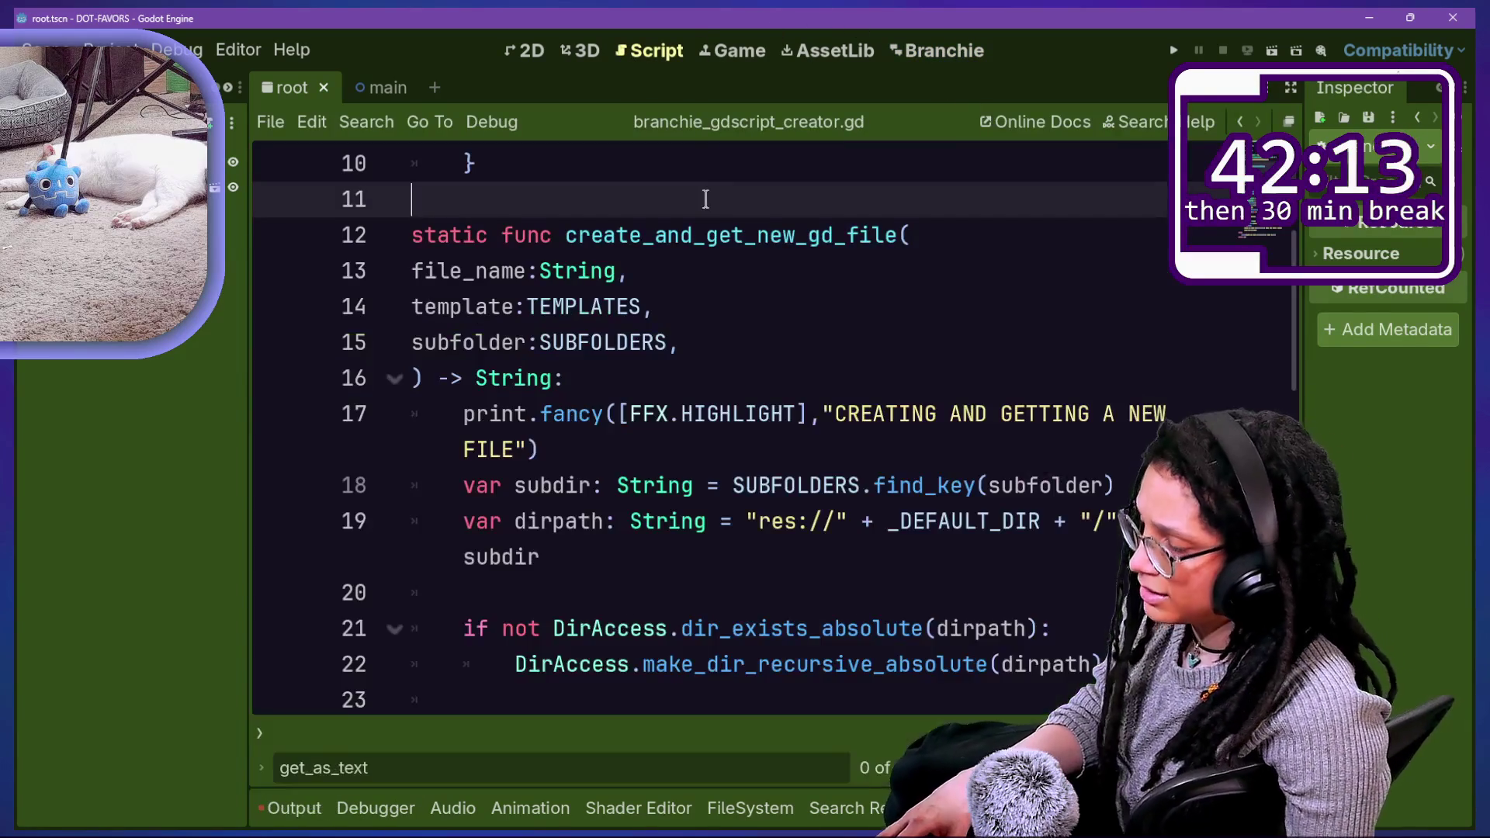
Step: Rewrite line 17 as print_rich("[b]CREATING AND GETTING A NEW FILE[/b]") and save
click(669, 443)
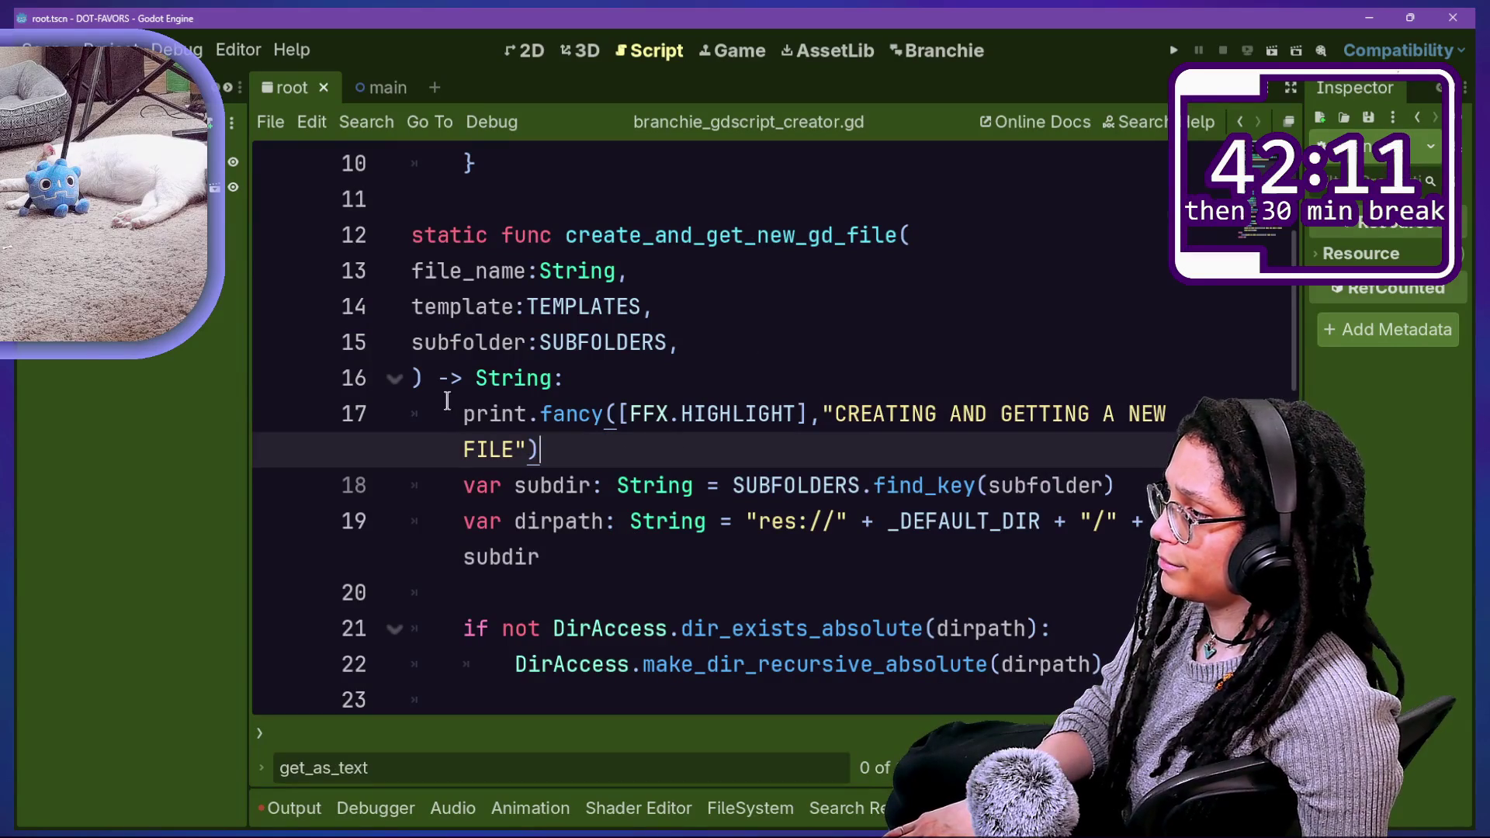
drag(447, 400, 801, 425)
key(BackSpace)
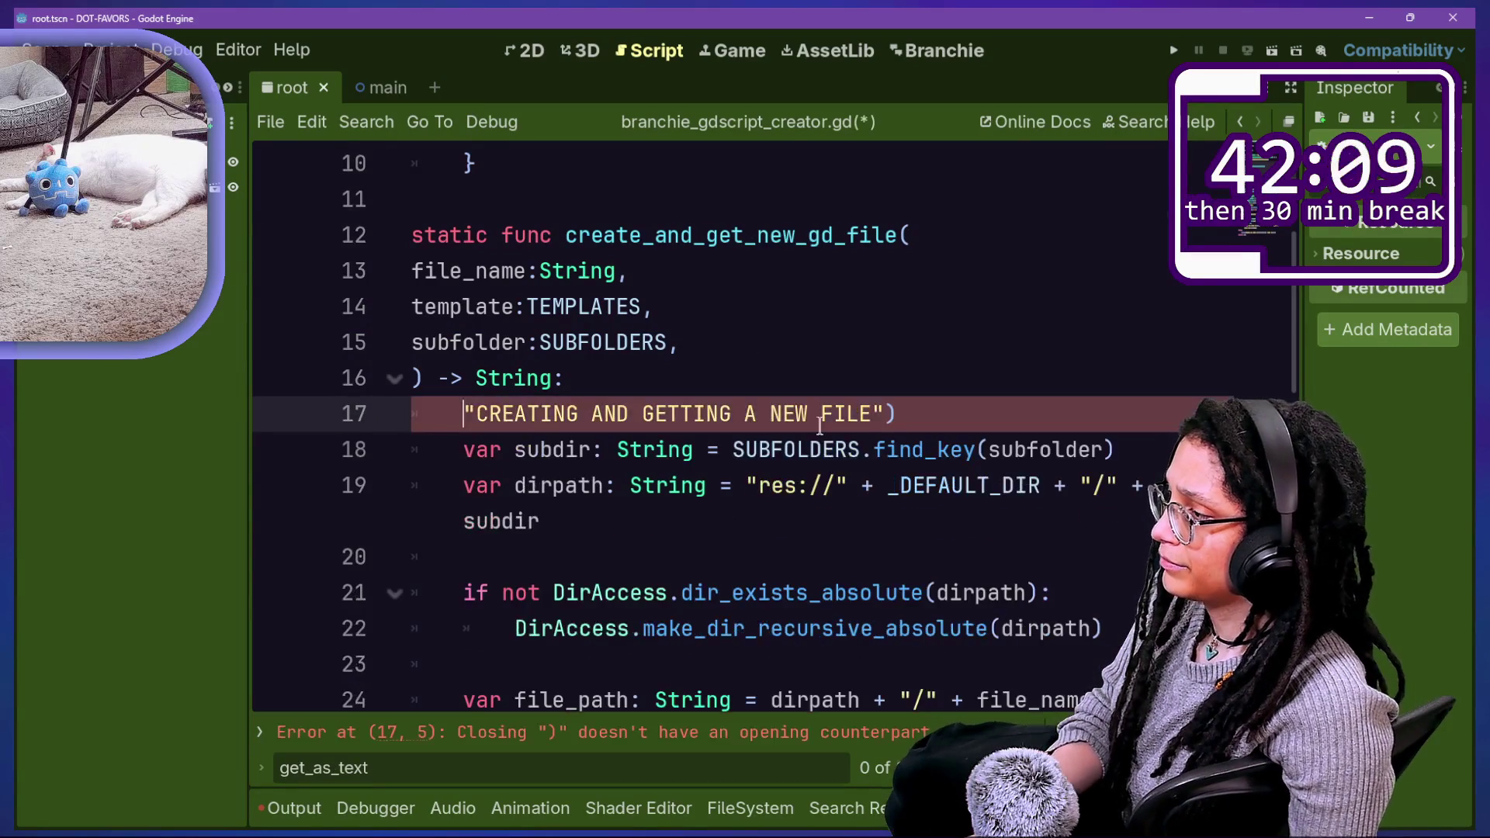
text(print()
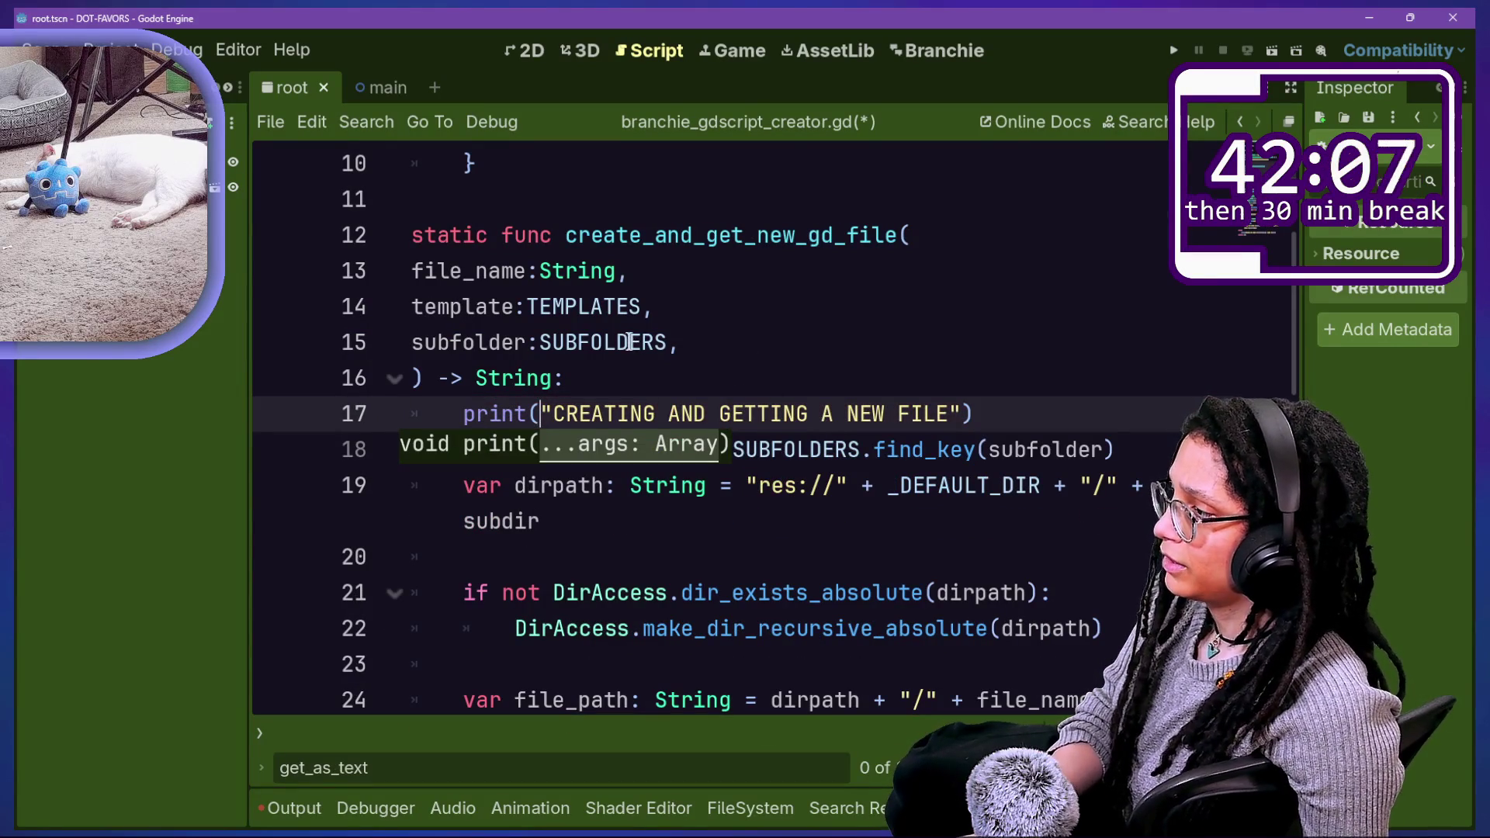
text(_rich)
key(Right)
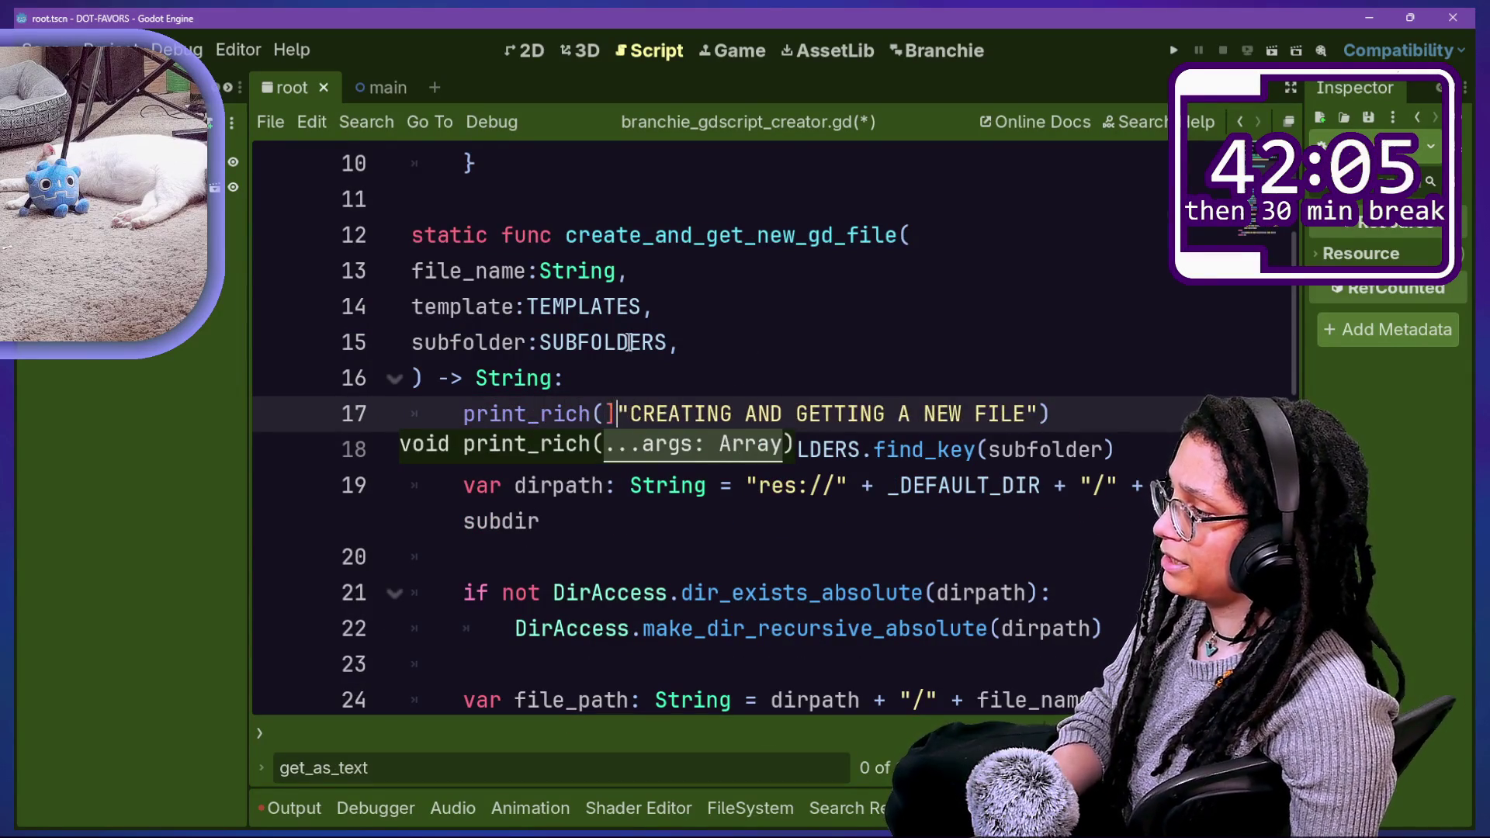
text([b])
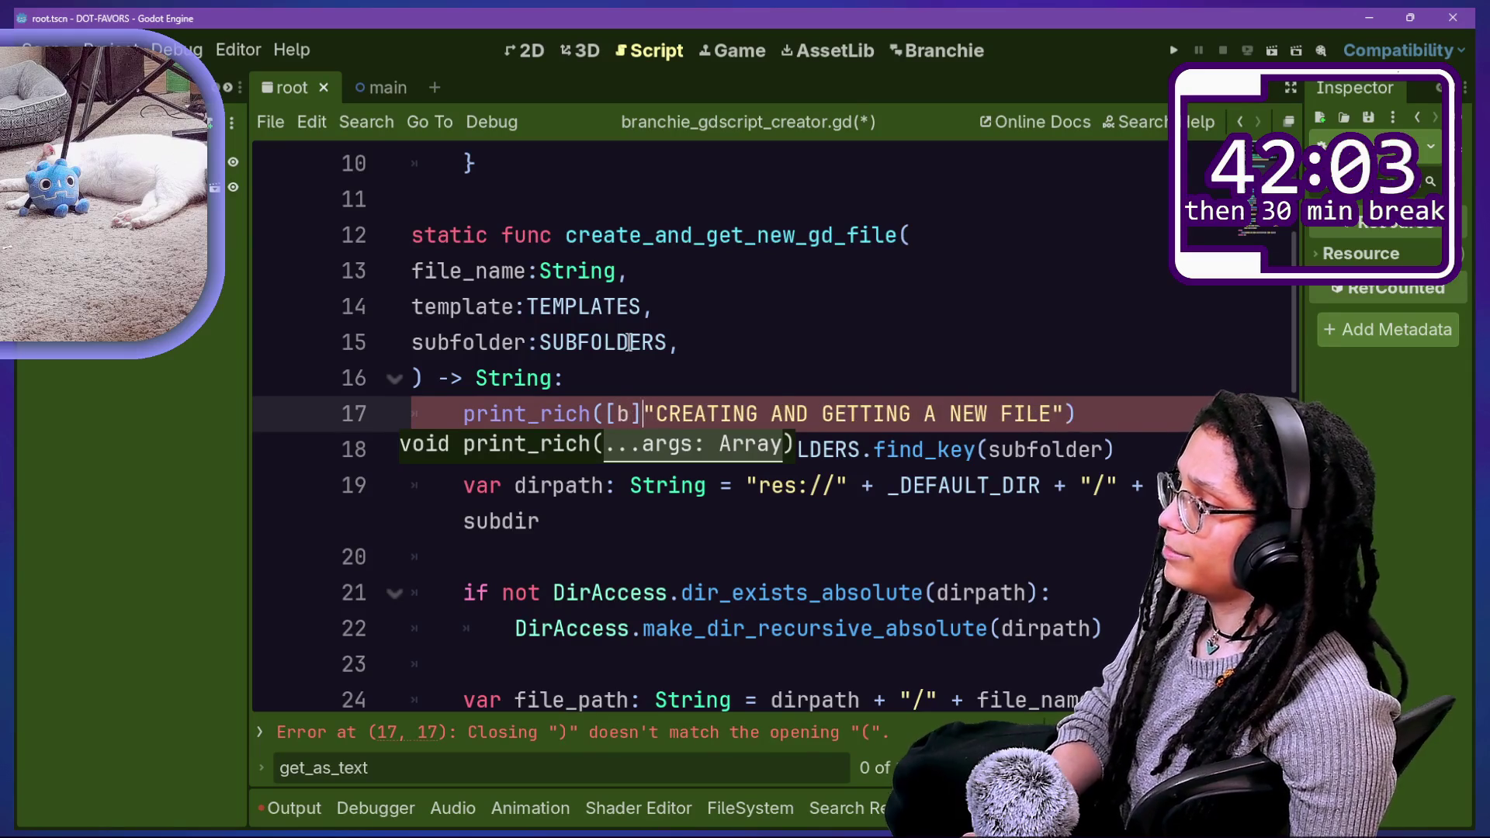
key(BackSpace)
key(BackSpace)
key(BackSpace)
key(Right)
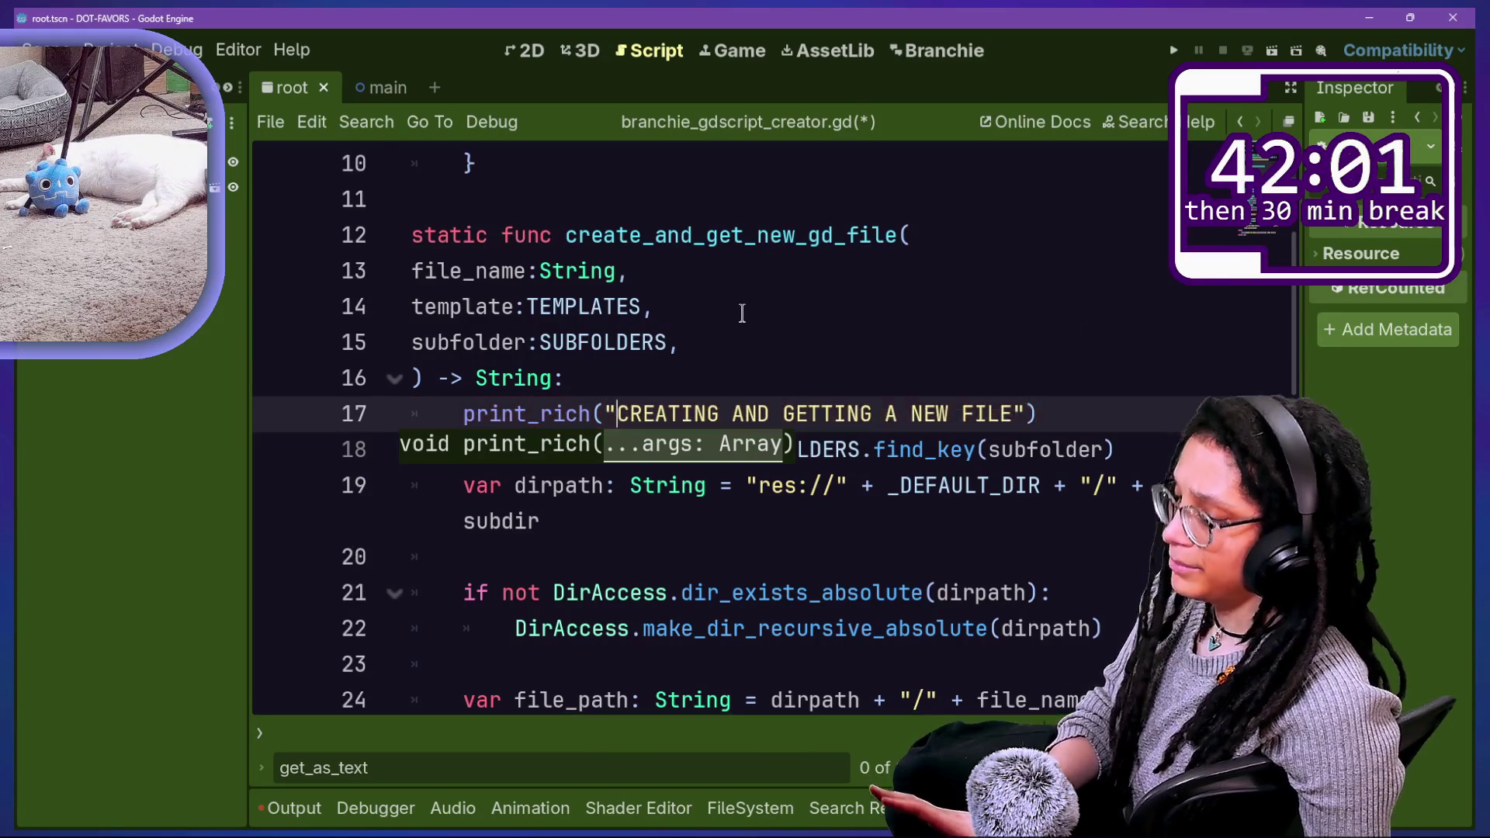
text([b])
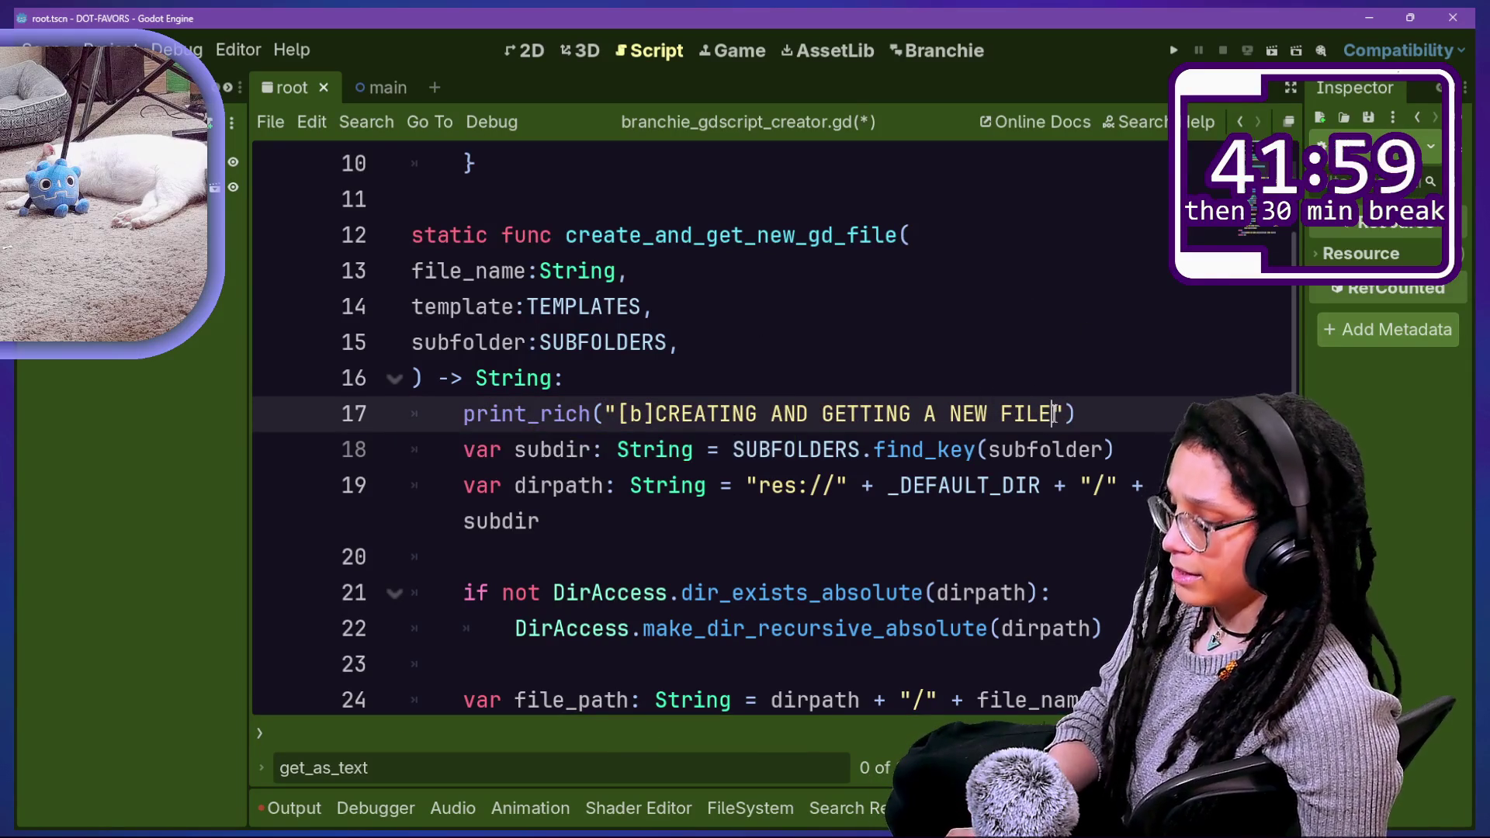
text([b)
key(BackSpace)
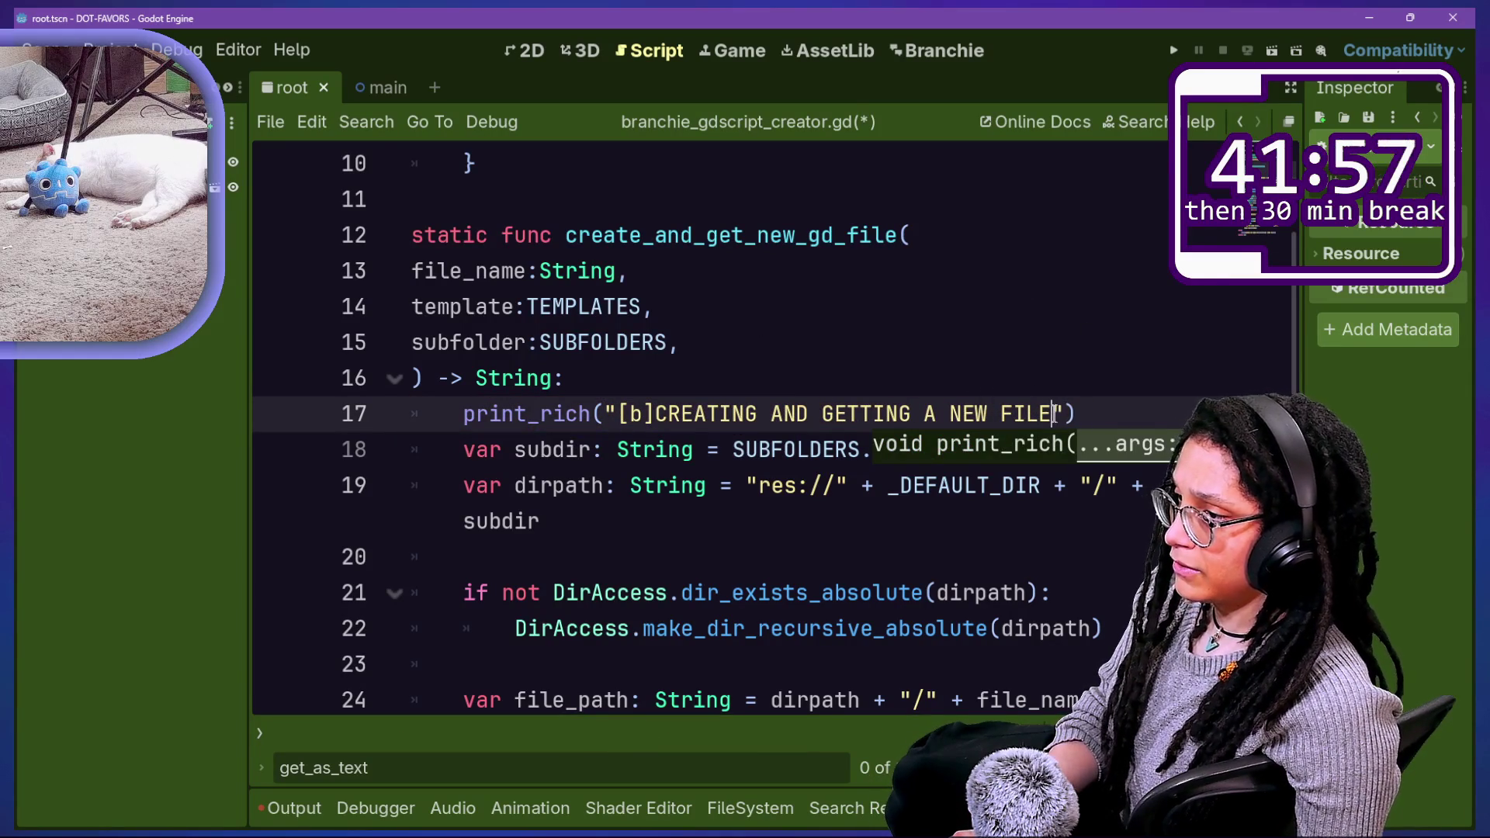
text(/b])
key(ctrl+s)
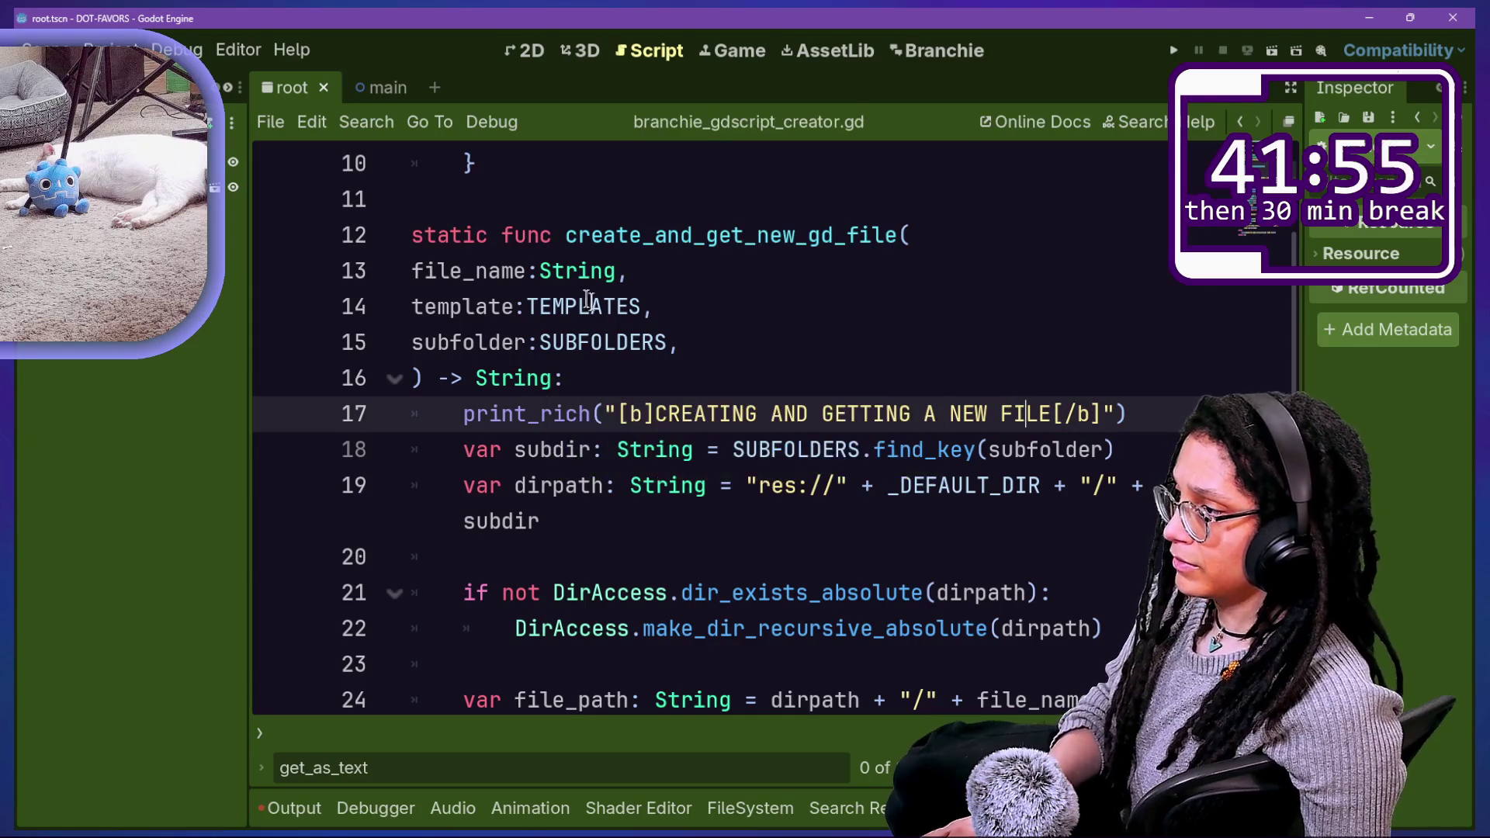
Step: Recheck the error in the Output log, then hide the panel
click(294, 809)
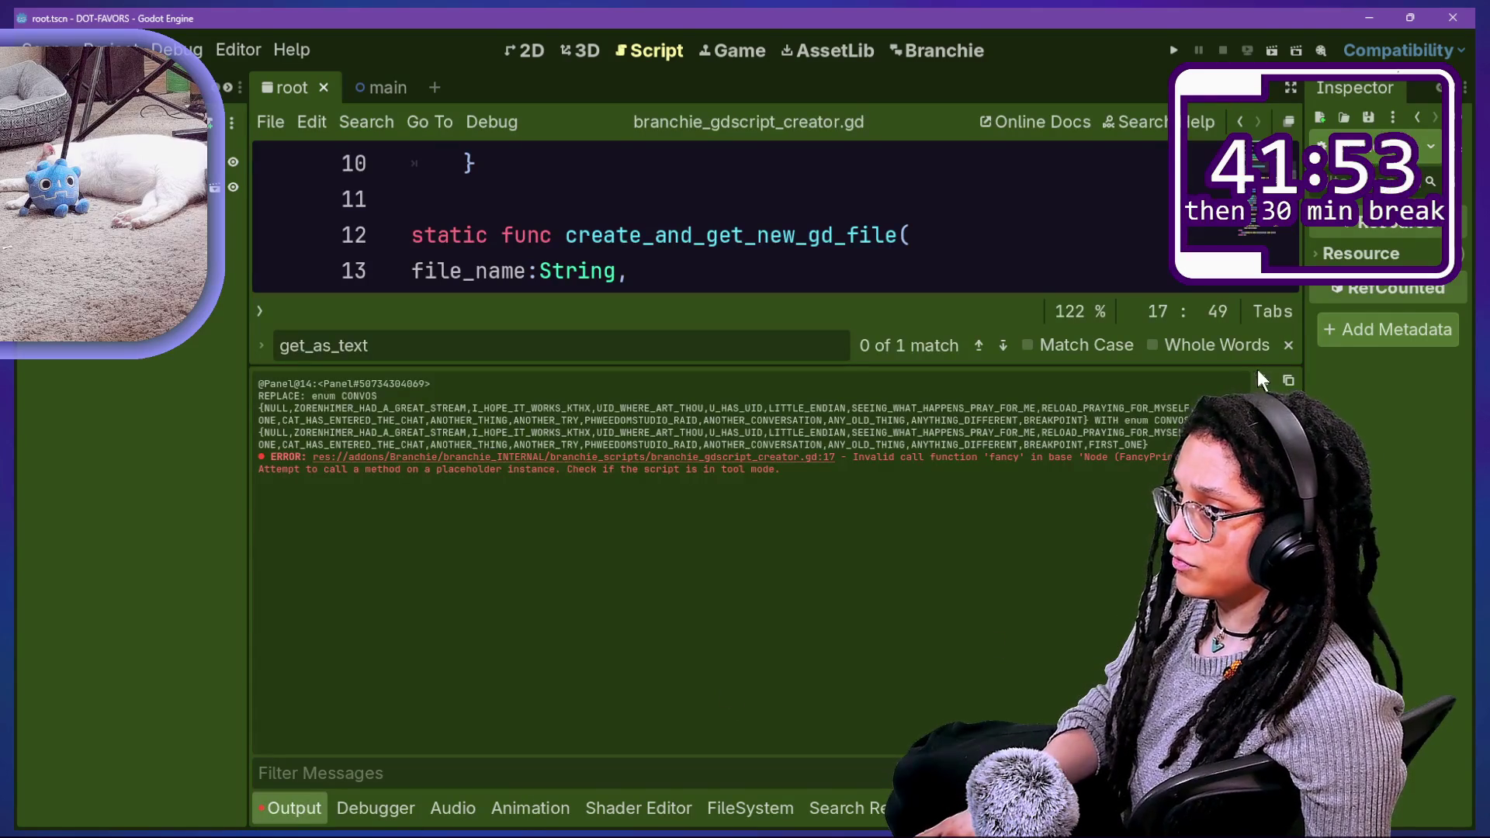
click(1082, 210)
key(ctrl+j)
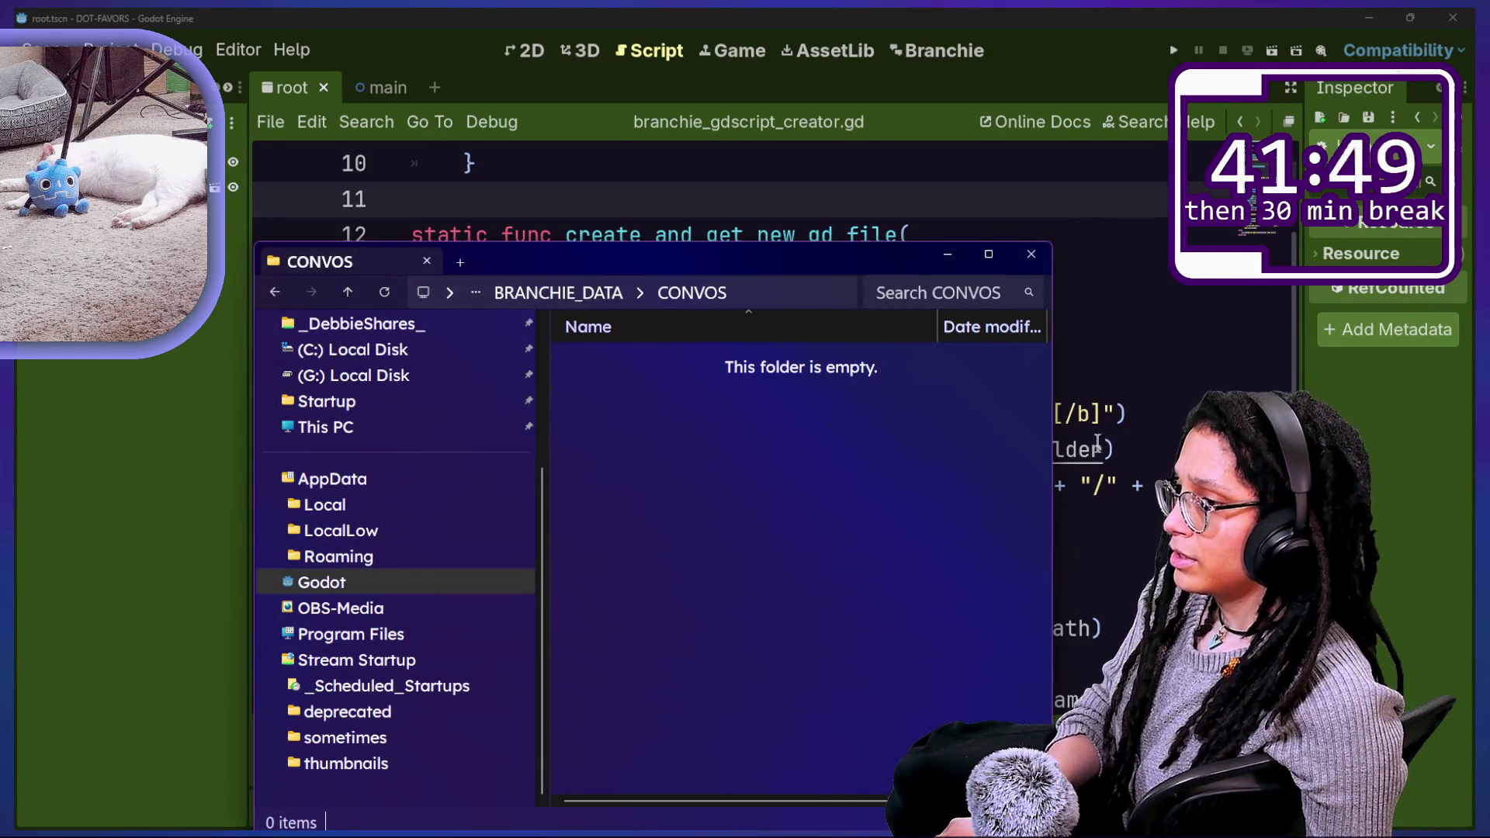
click(1097, 449)
click(693, 450)
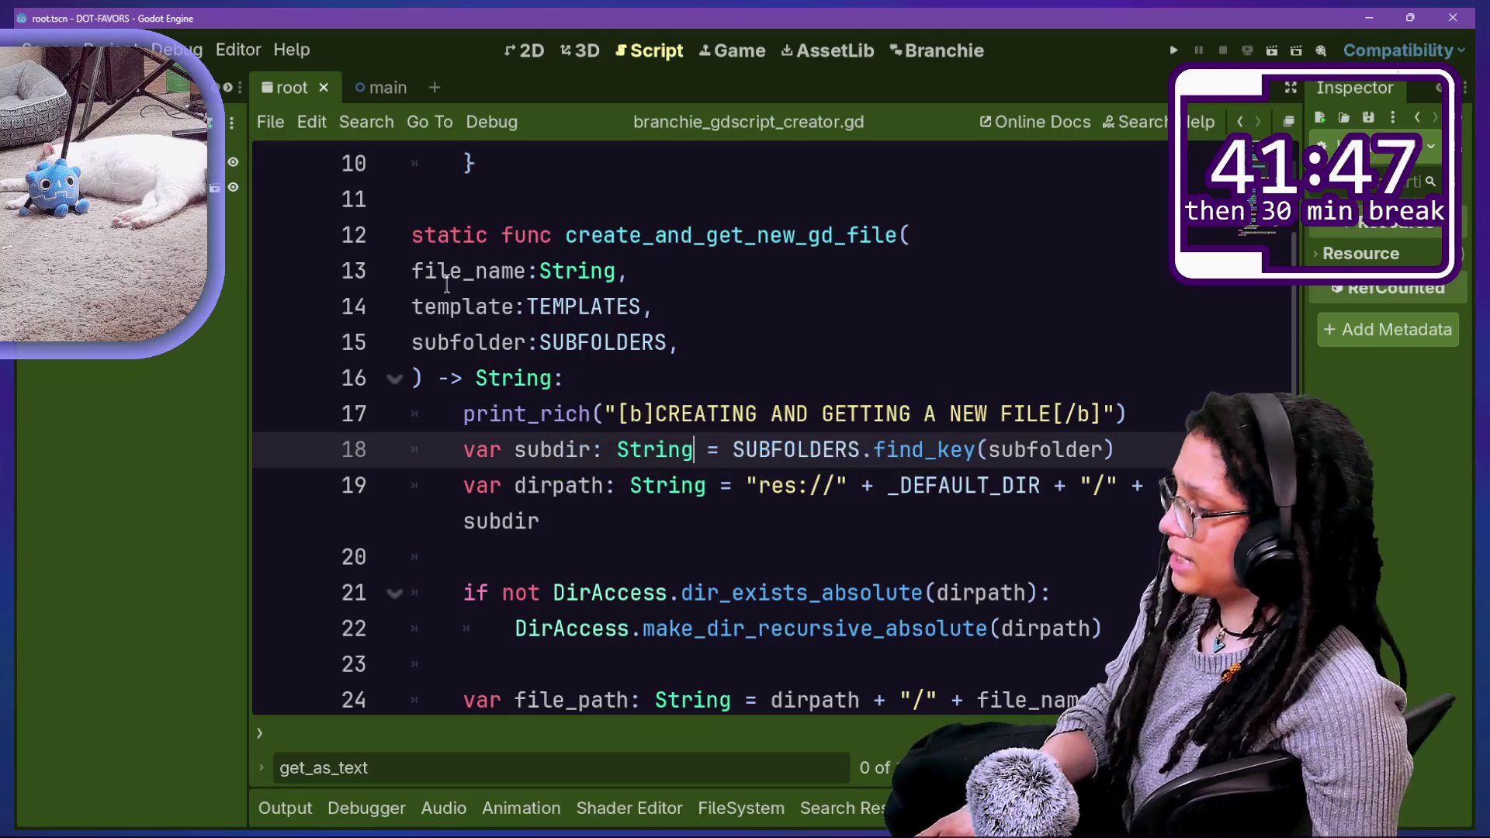
Step: Reload the Branchie plugin by toggling it in the project's plugin settings
key(alt+shift+o)
key(Escape)
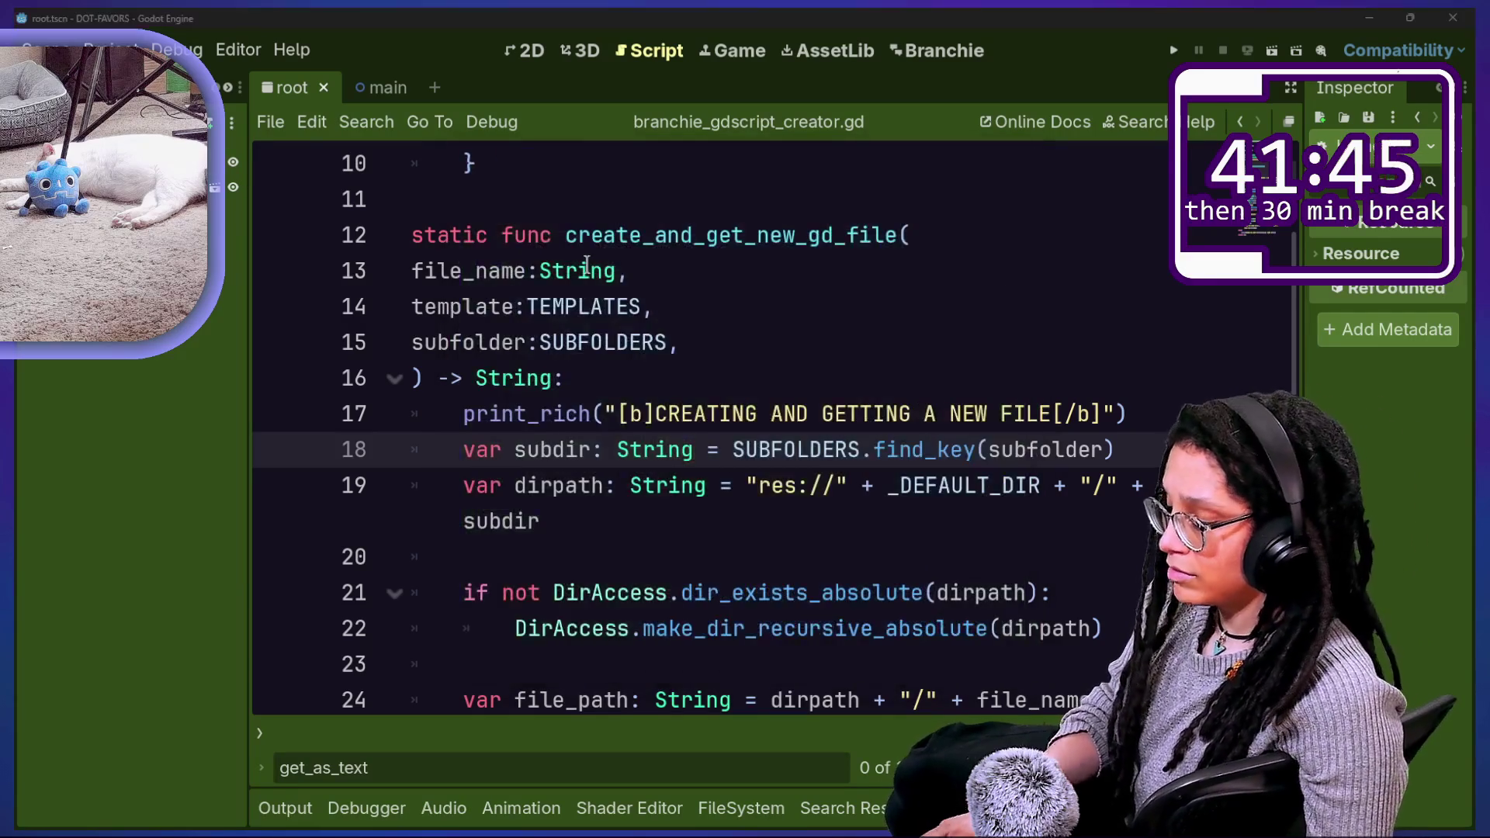
key(alt+shift+p)
click(329, 278)
click(329, 278)
key(Escape)
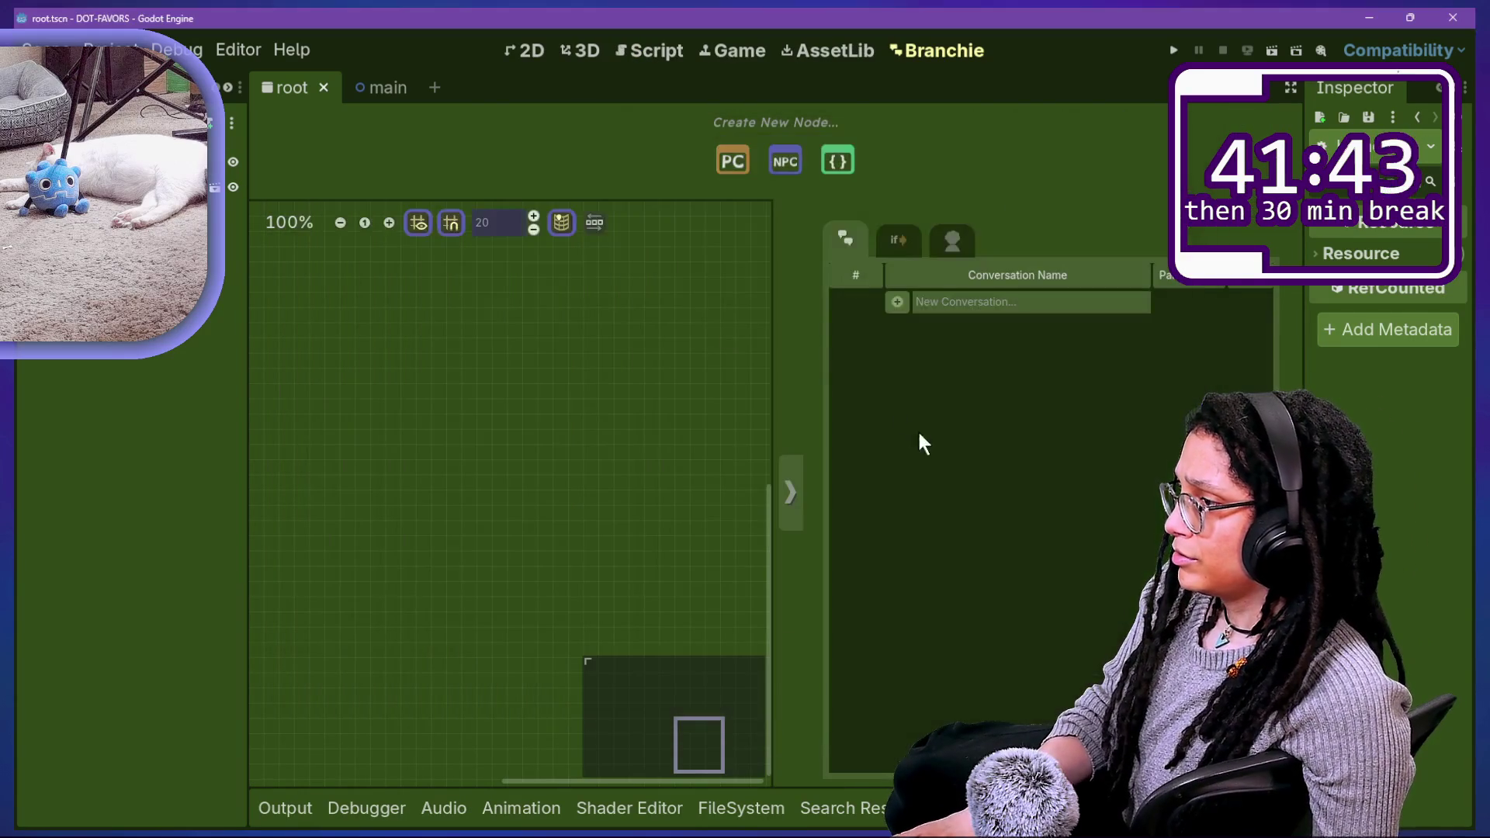
Step: Add the 'first one now' conversation, read its missing-UID warning, and return to the script
click(660, 51)
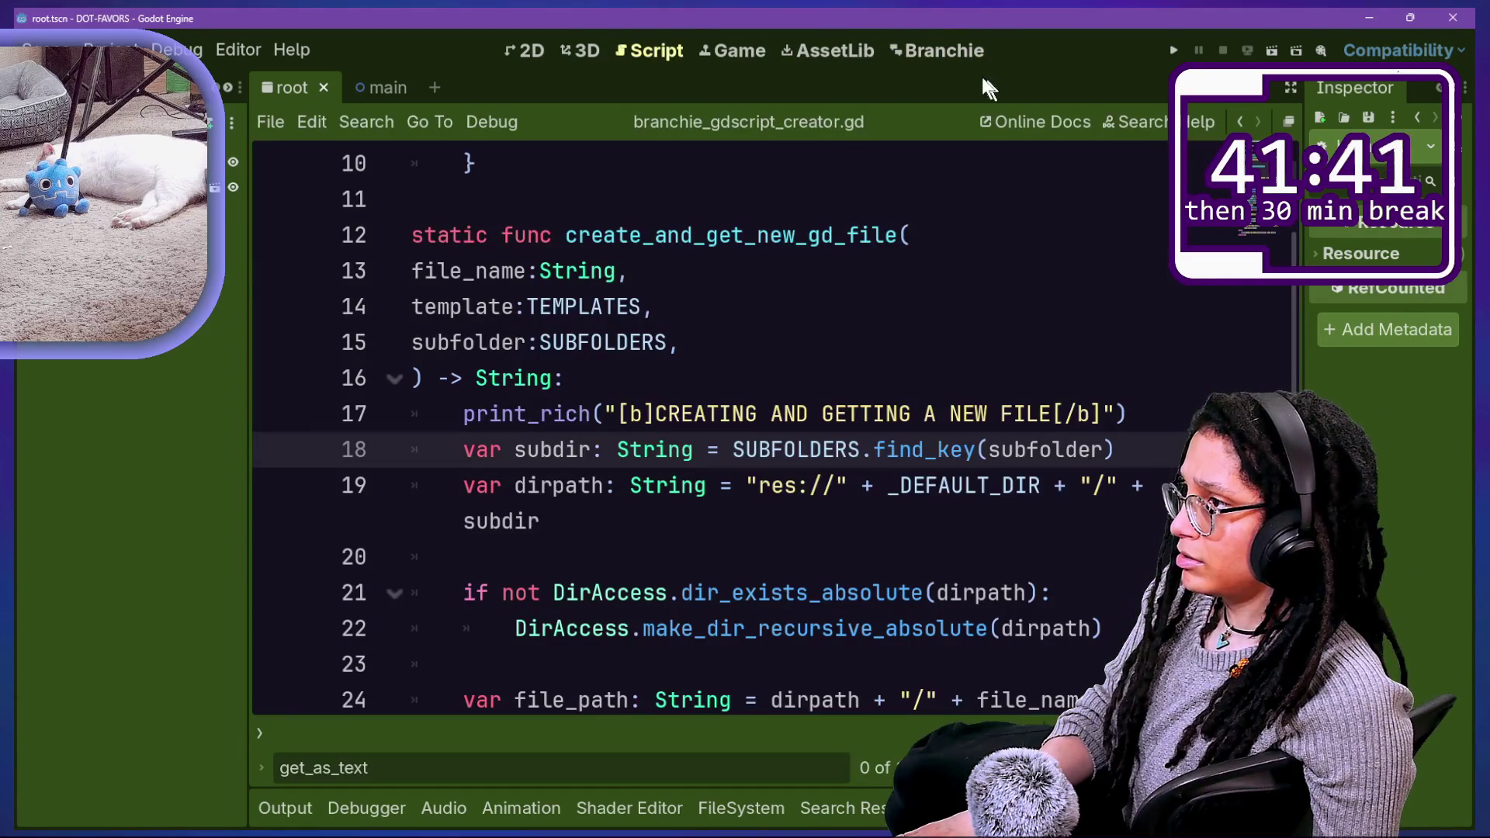
click(935, 50)
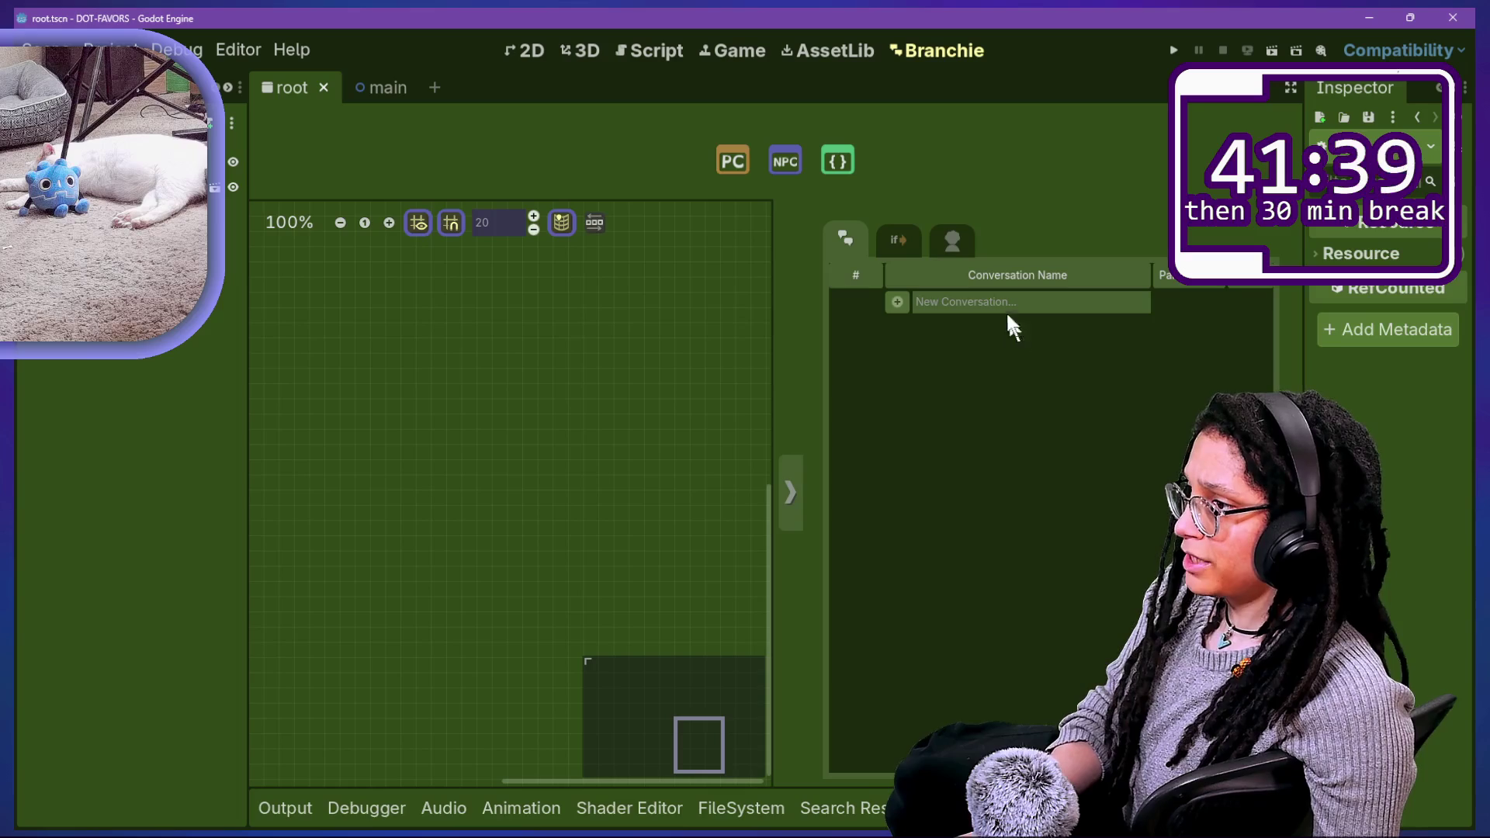
text(firstone now)
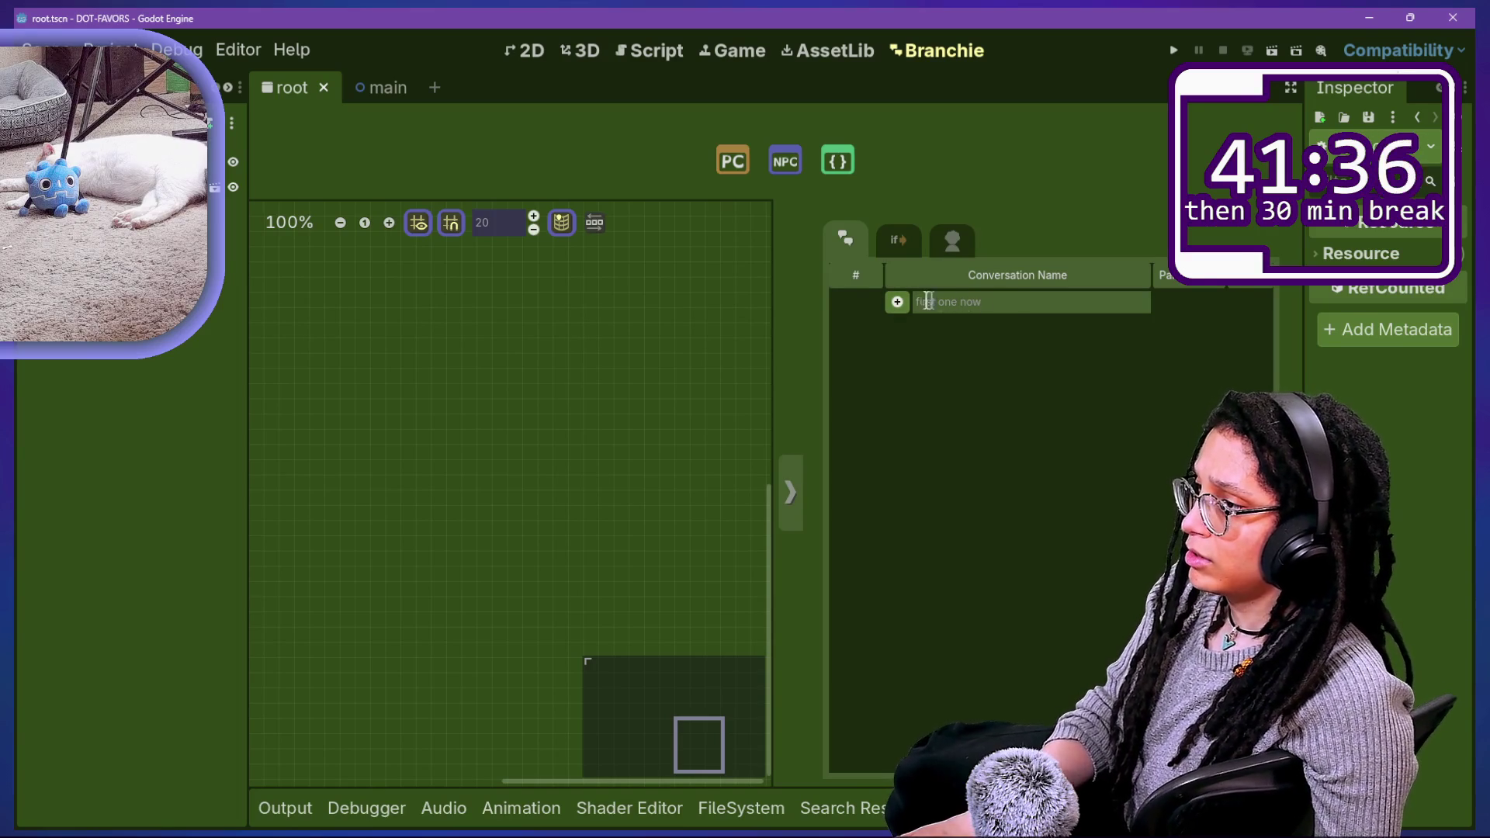
click(898, 302)
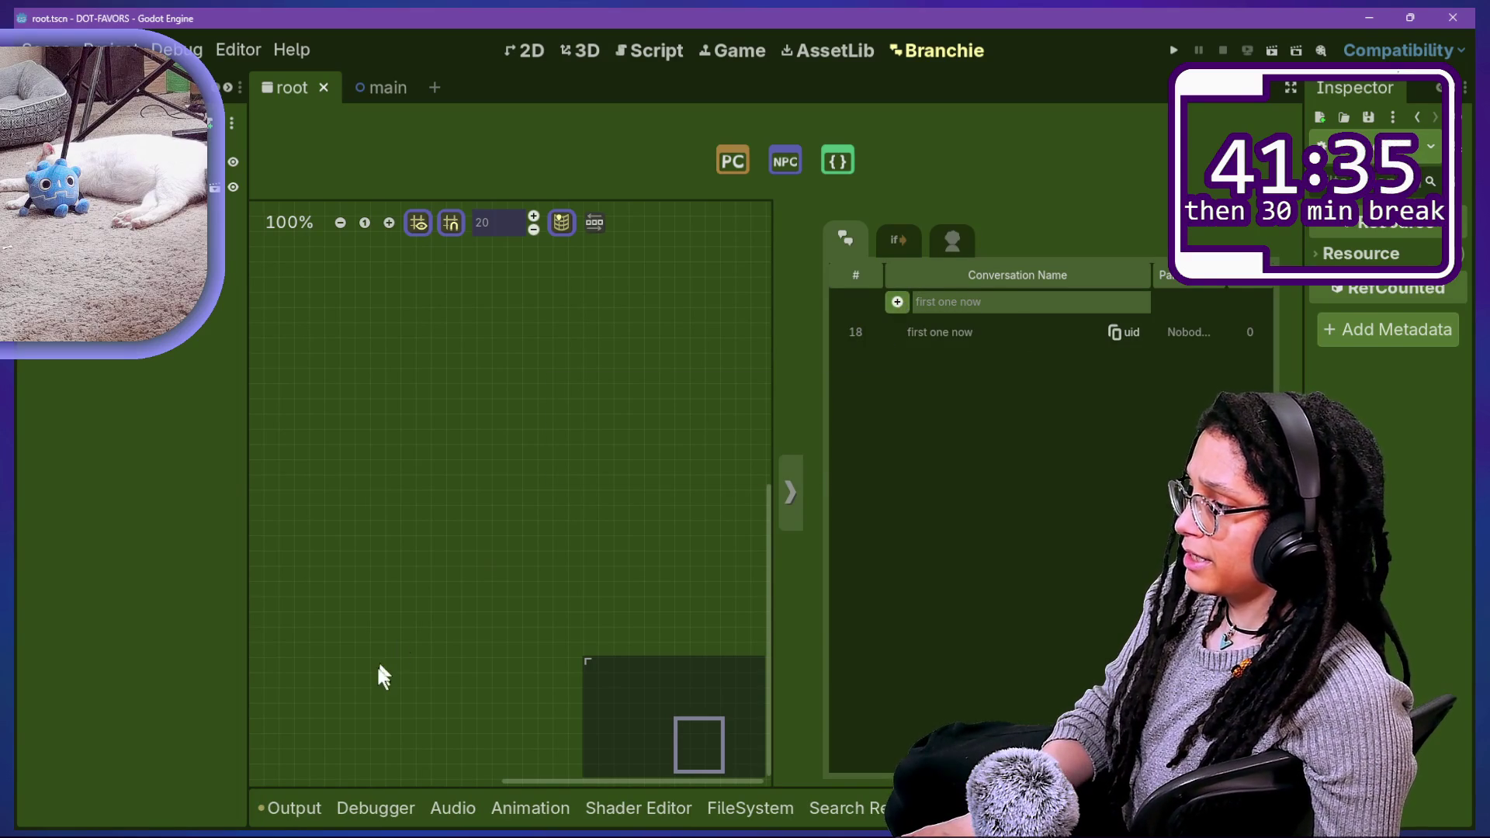
click(310, 810)
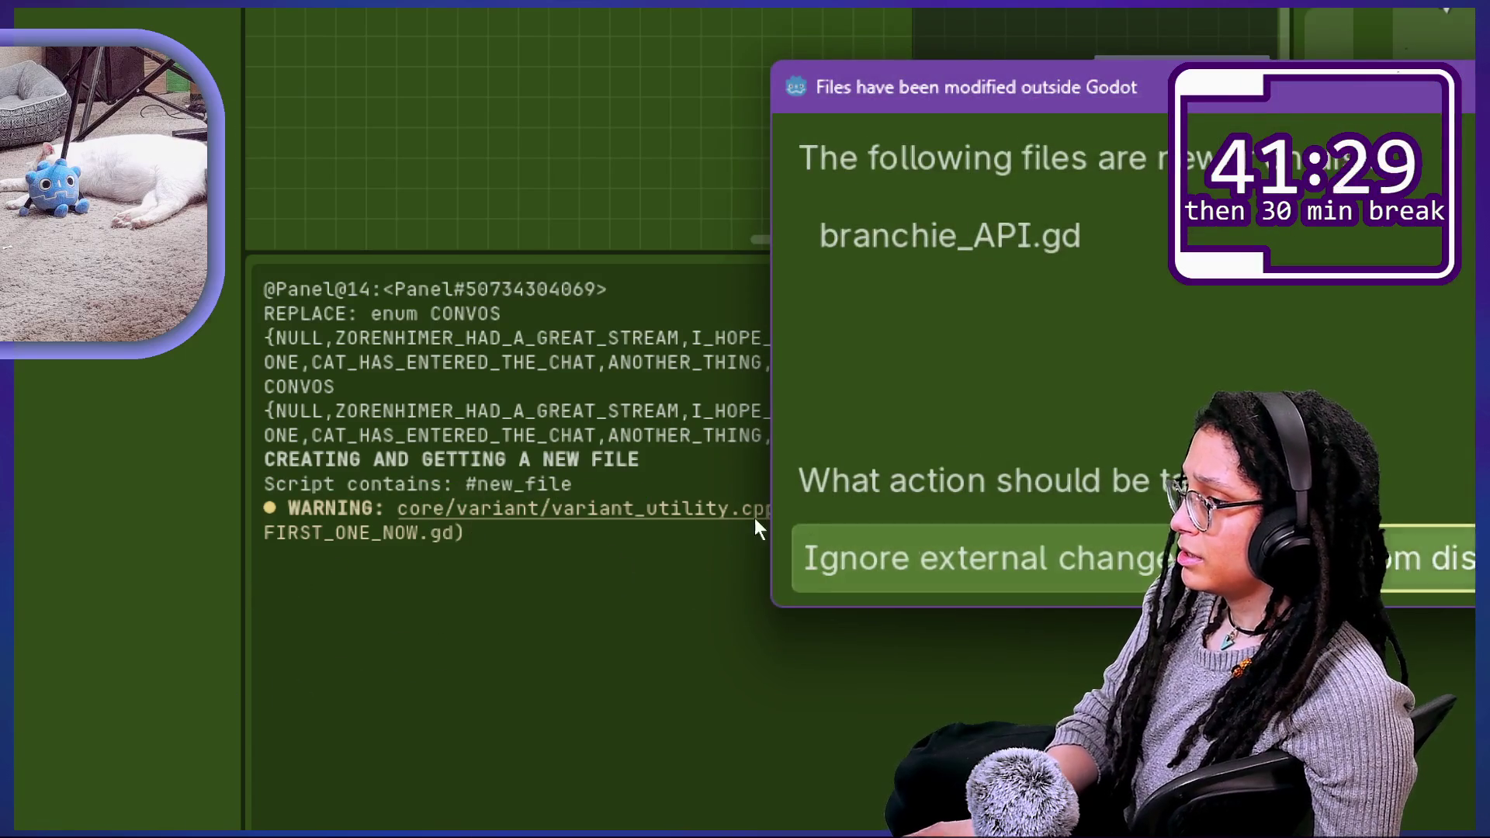
click(803, 557)
drag(365, 482, 705, 492)
click(747, 508)
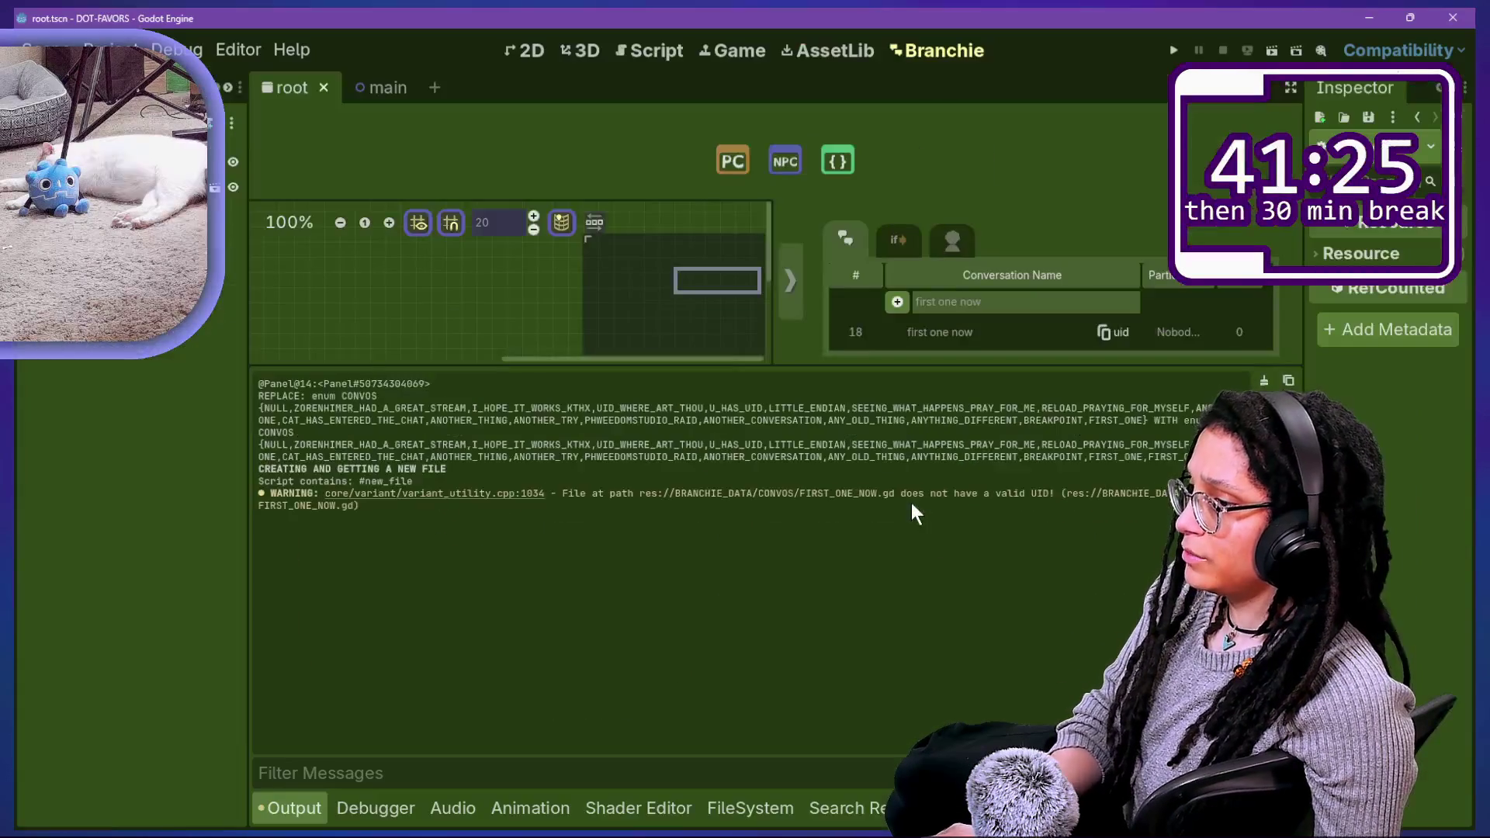
click(668, 52)
click(793, 263)
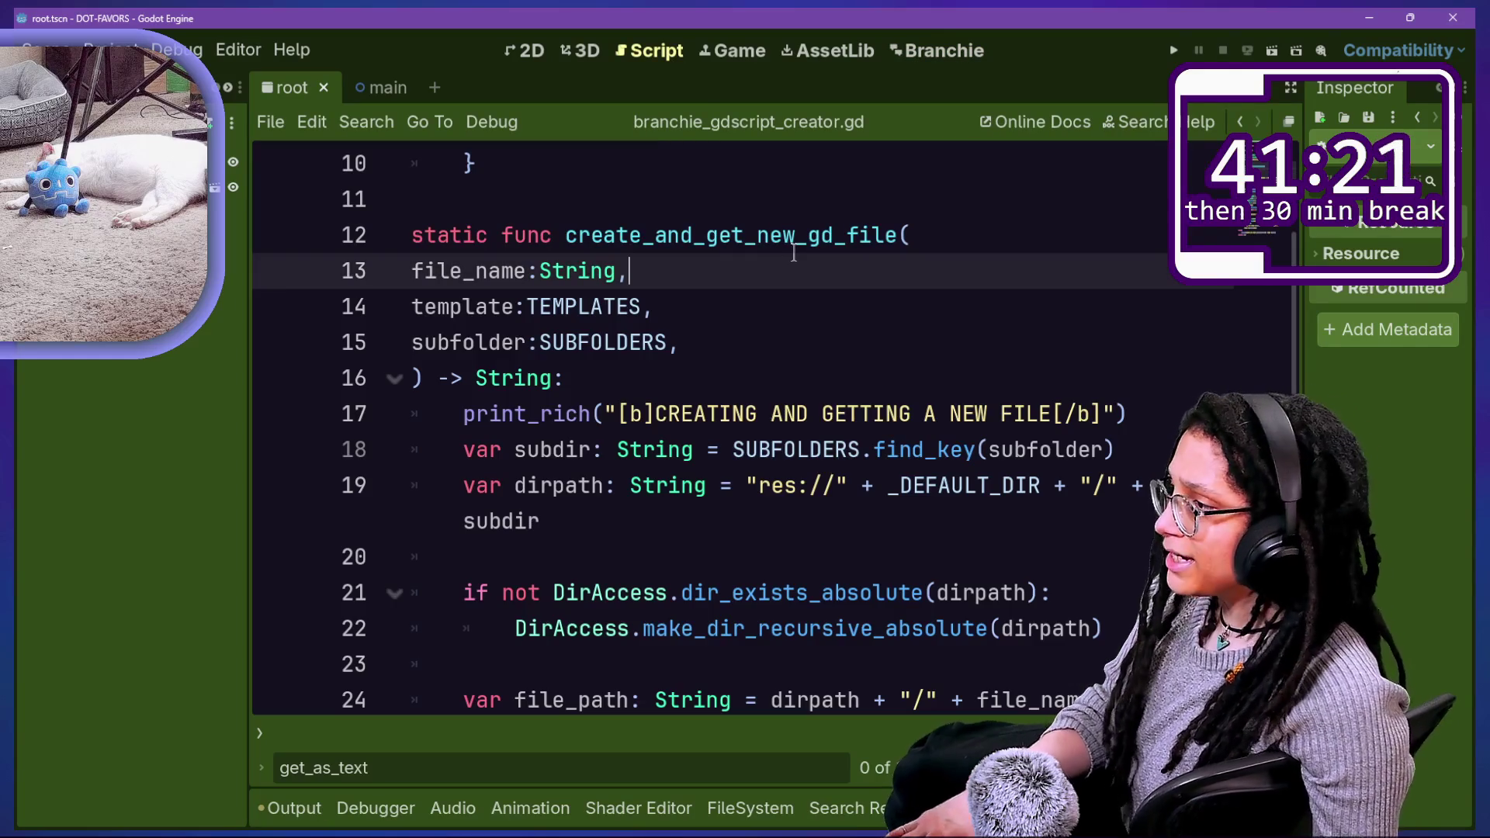
Step: Insert return "" at the top of create_and_get_new_gd_file, save, and return to Branchie
click(734, 396)
key(Return)
text(eturn)
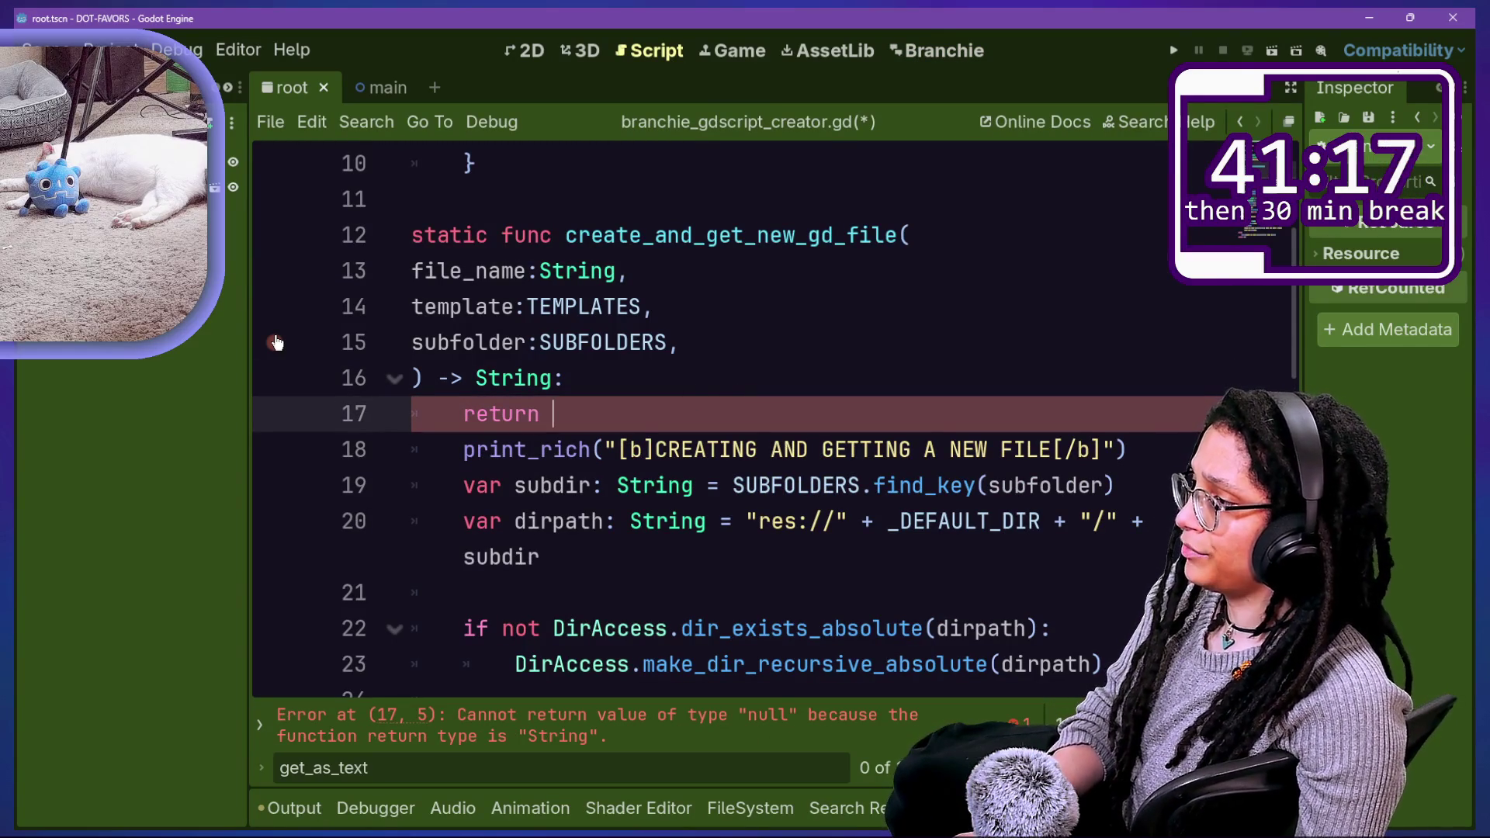
text("")
click(608, 450)
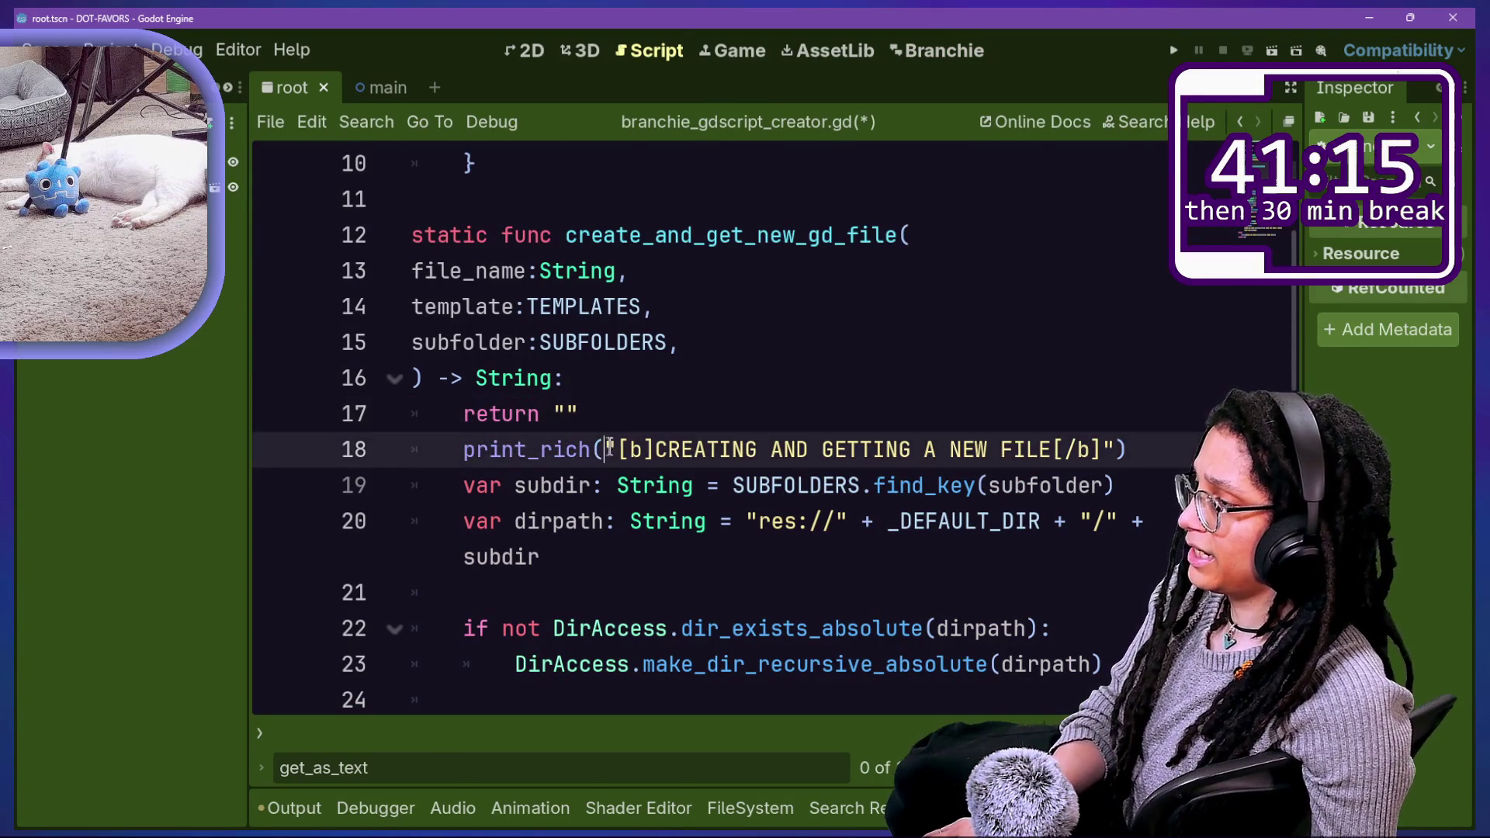
click(698, 415)
key(ctrl+s)
click(747, 449)
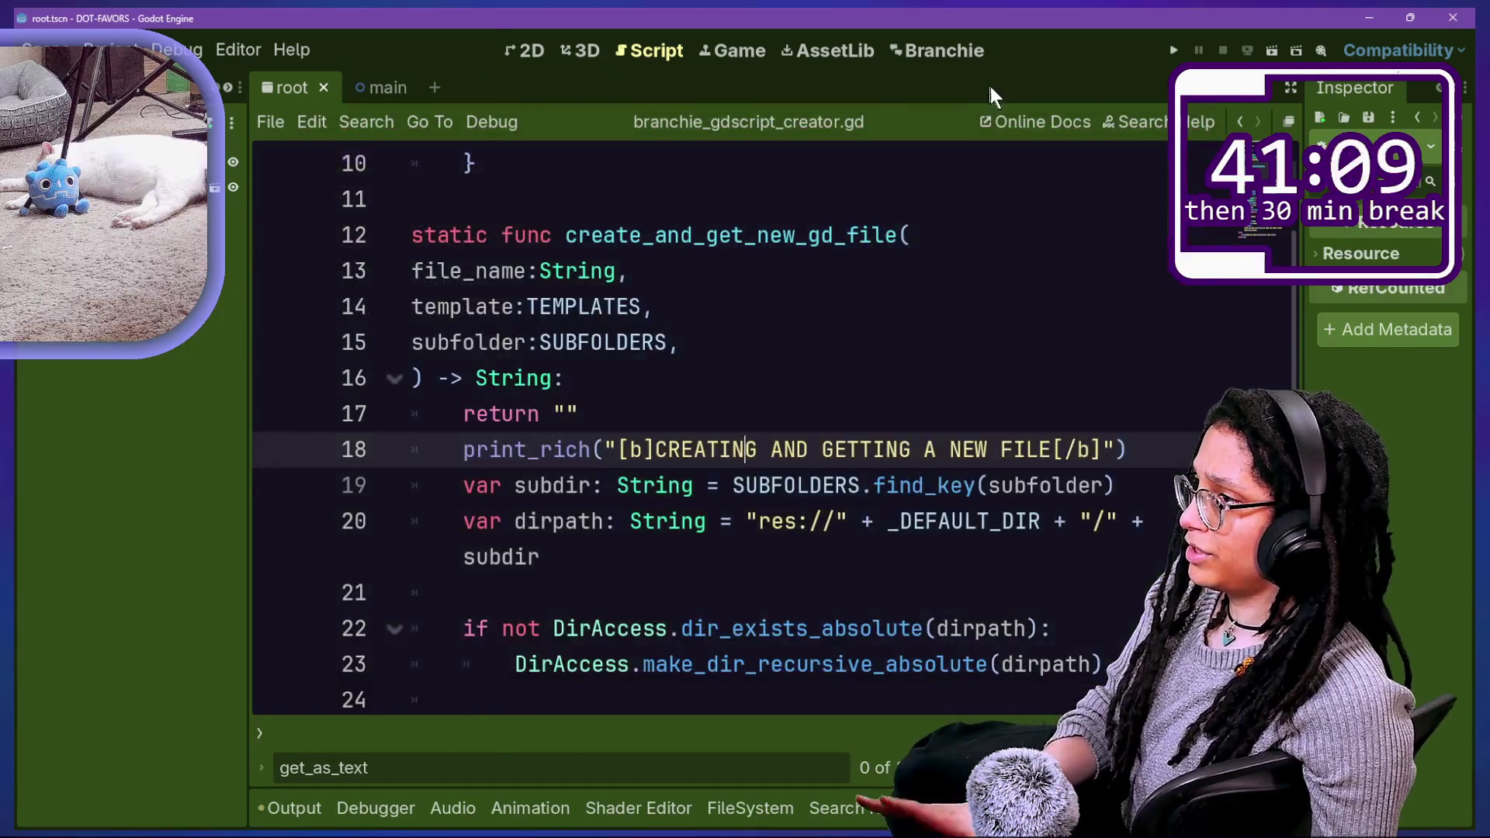
click(957, 55)
Step: Add a 'second one' conversation as entry 19 and confirm CONVOS holds only FIRST_ONE_NOW.gd
click(307, 807)
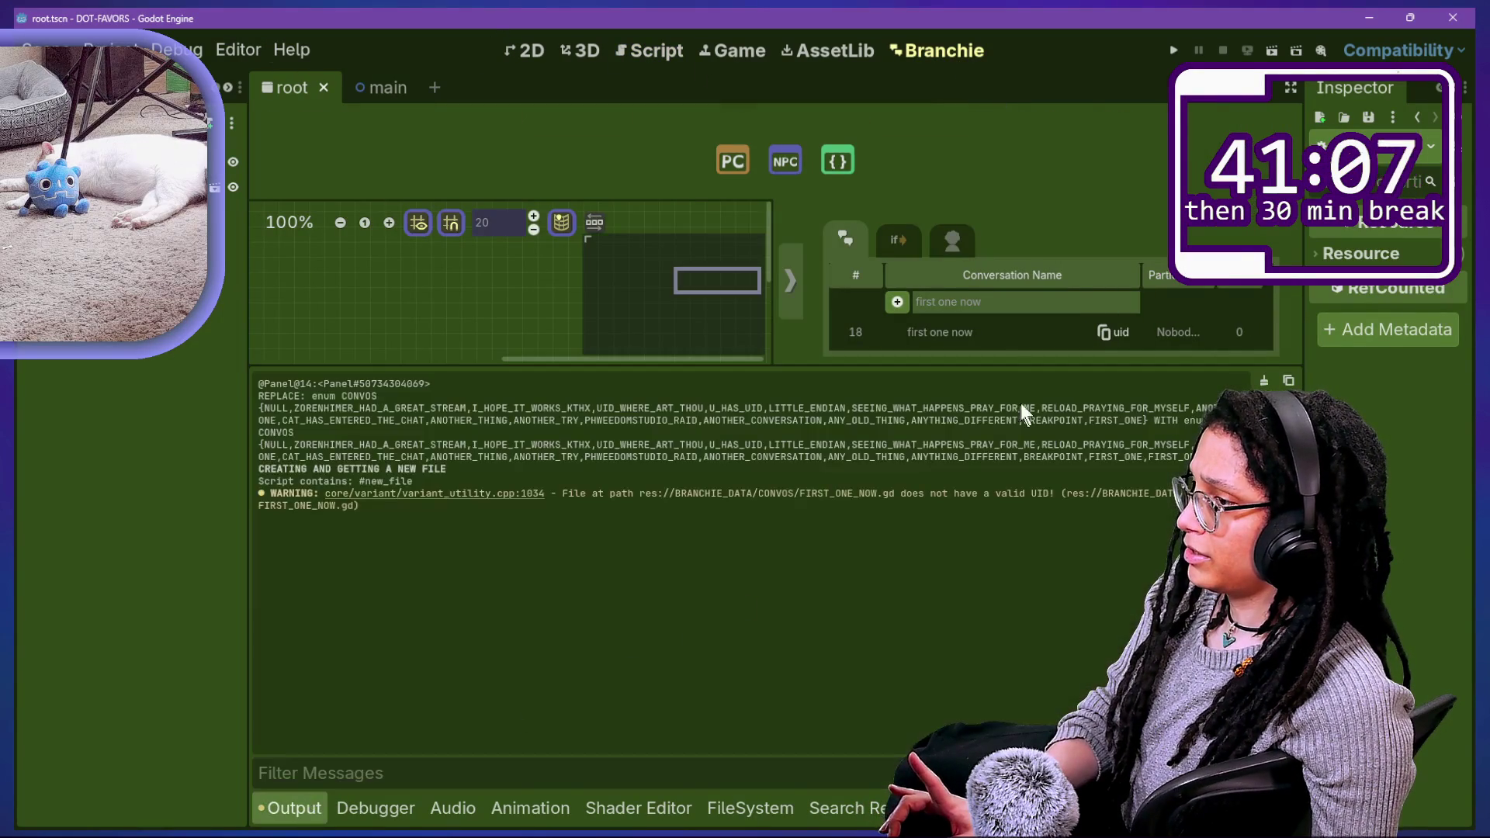
click(991, 302)
text(second one)
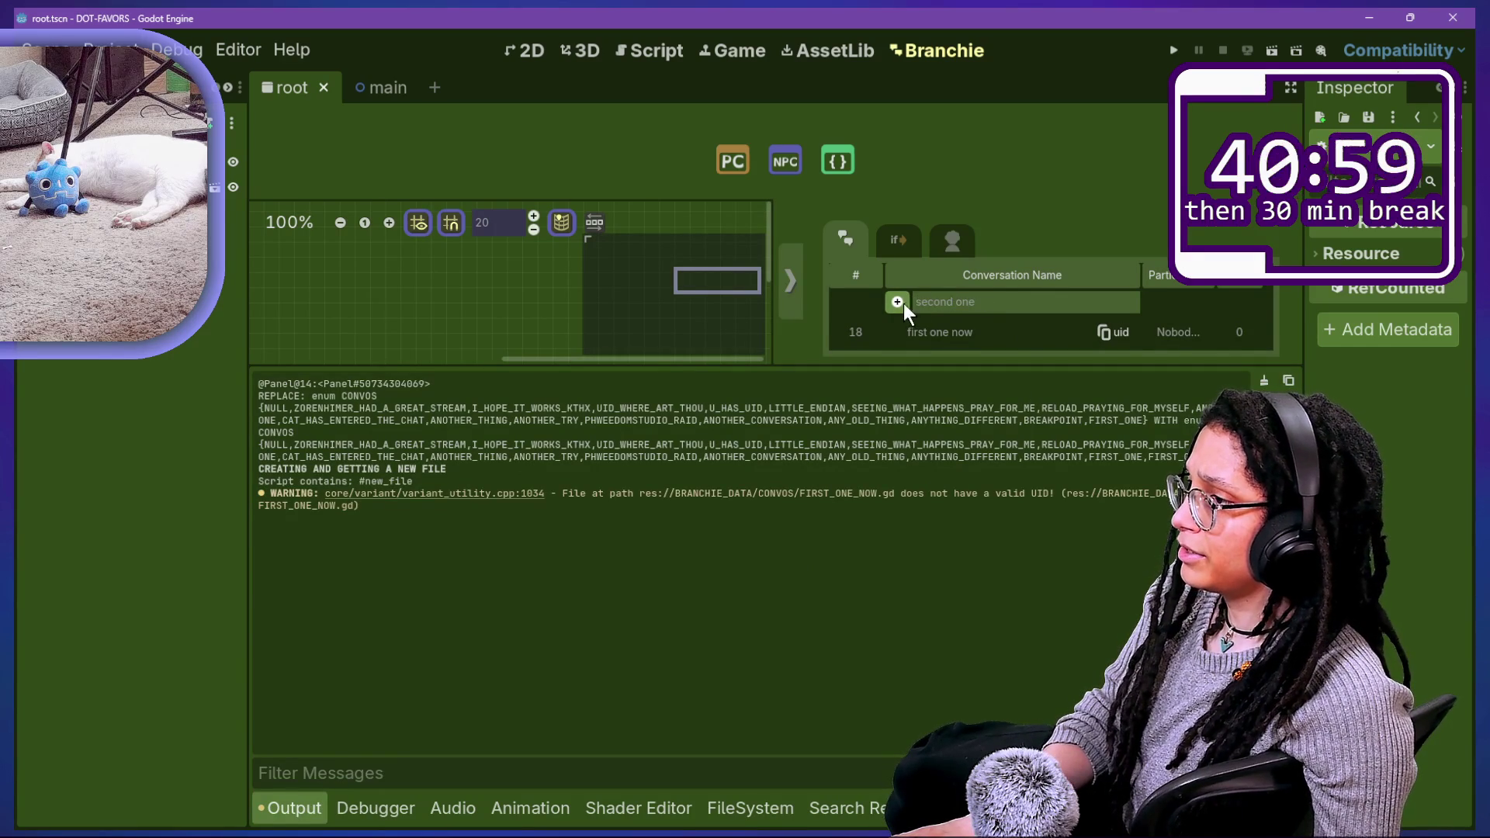
click(904, 304)
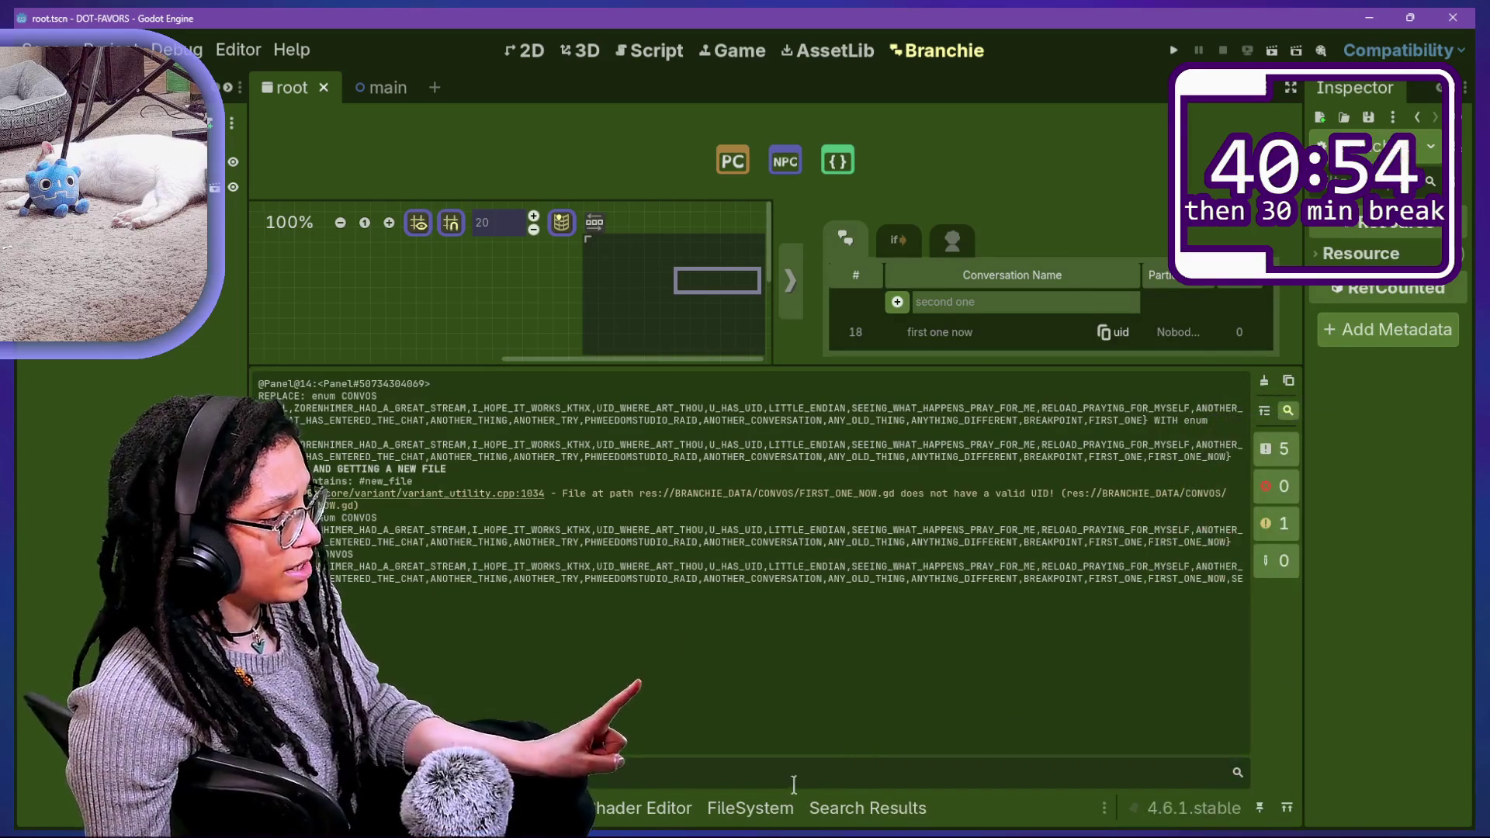
click(776, 808)
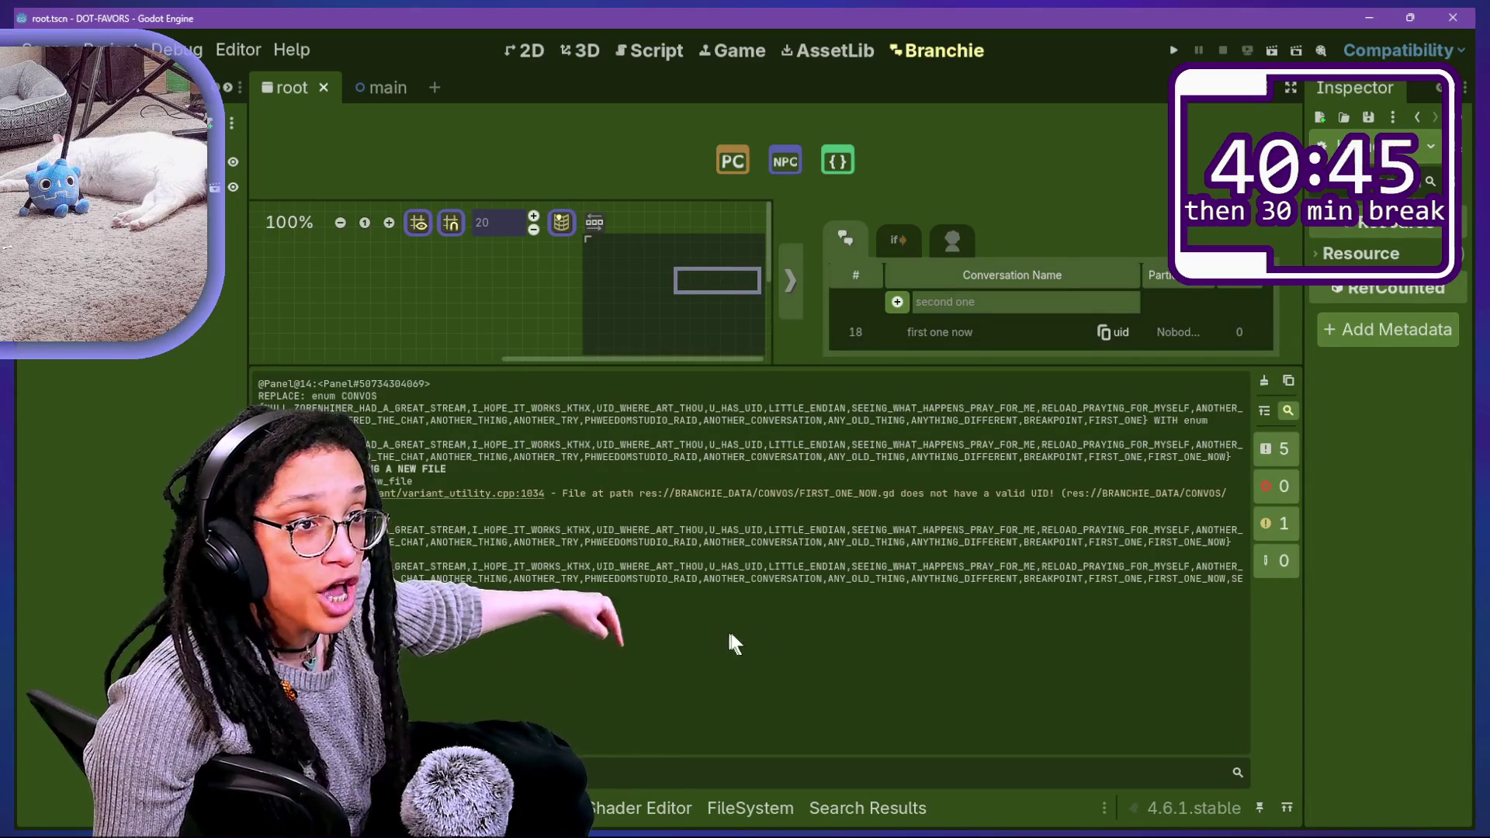
click(785, 808)
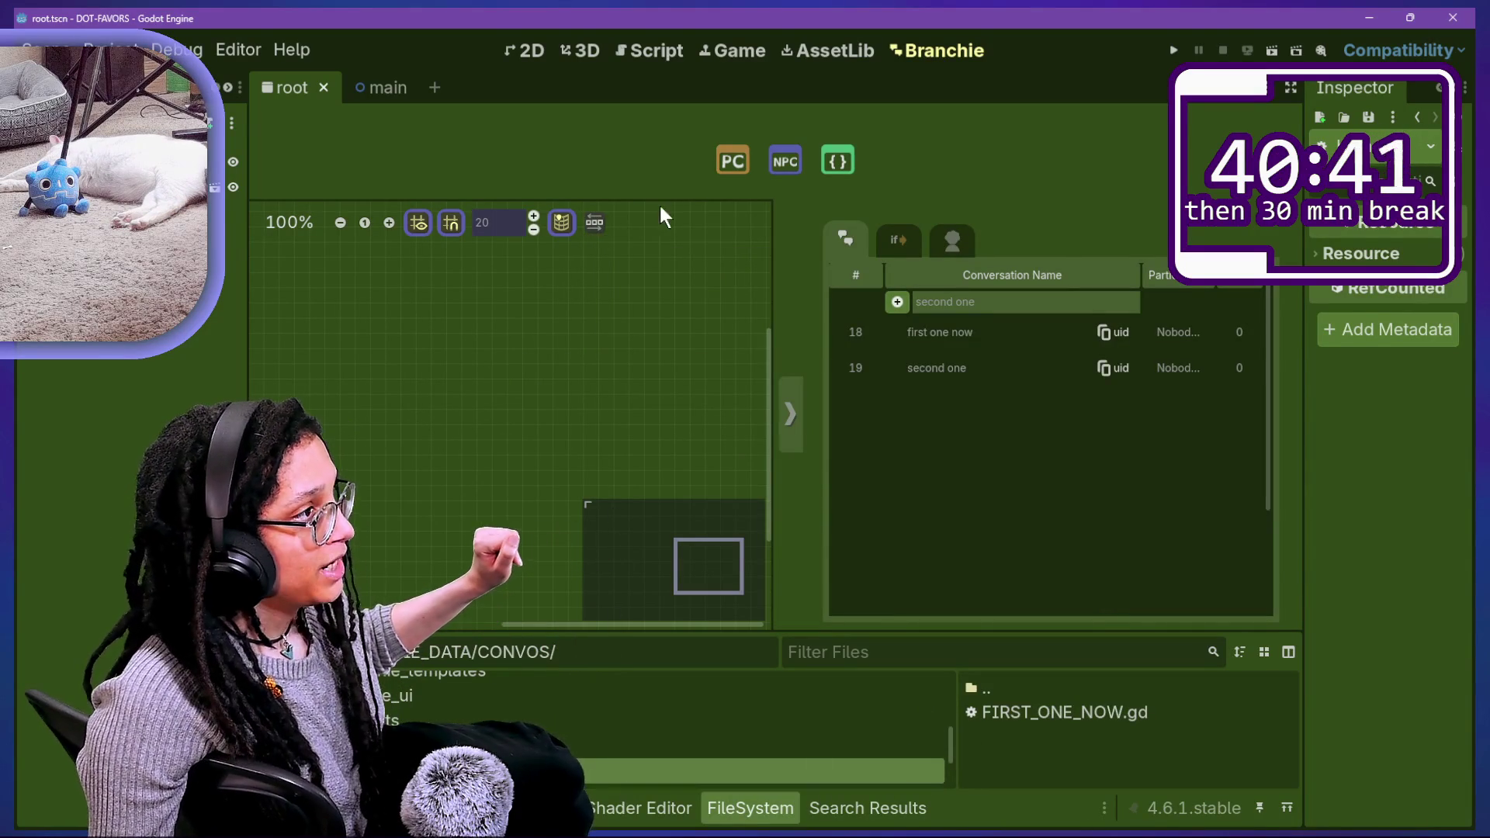
Step: Return to the gdscript creator code and highlight lines 16 to 20 of the function
click(648, 68)
drag(559, 359, 636, 538)
click(609, 430)
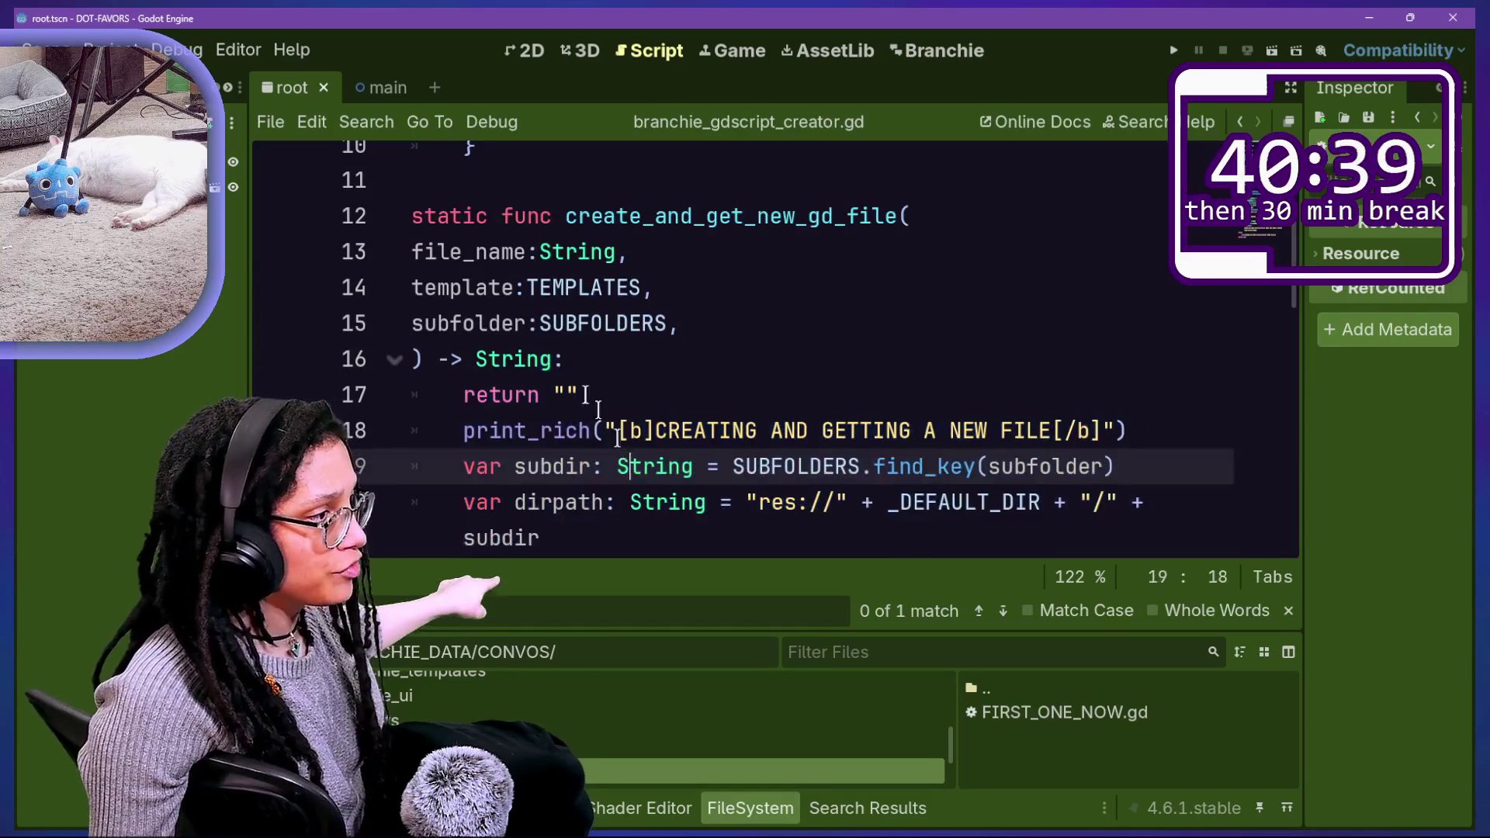
drag(558, 359, 635, 538)
click(635, 538)
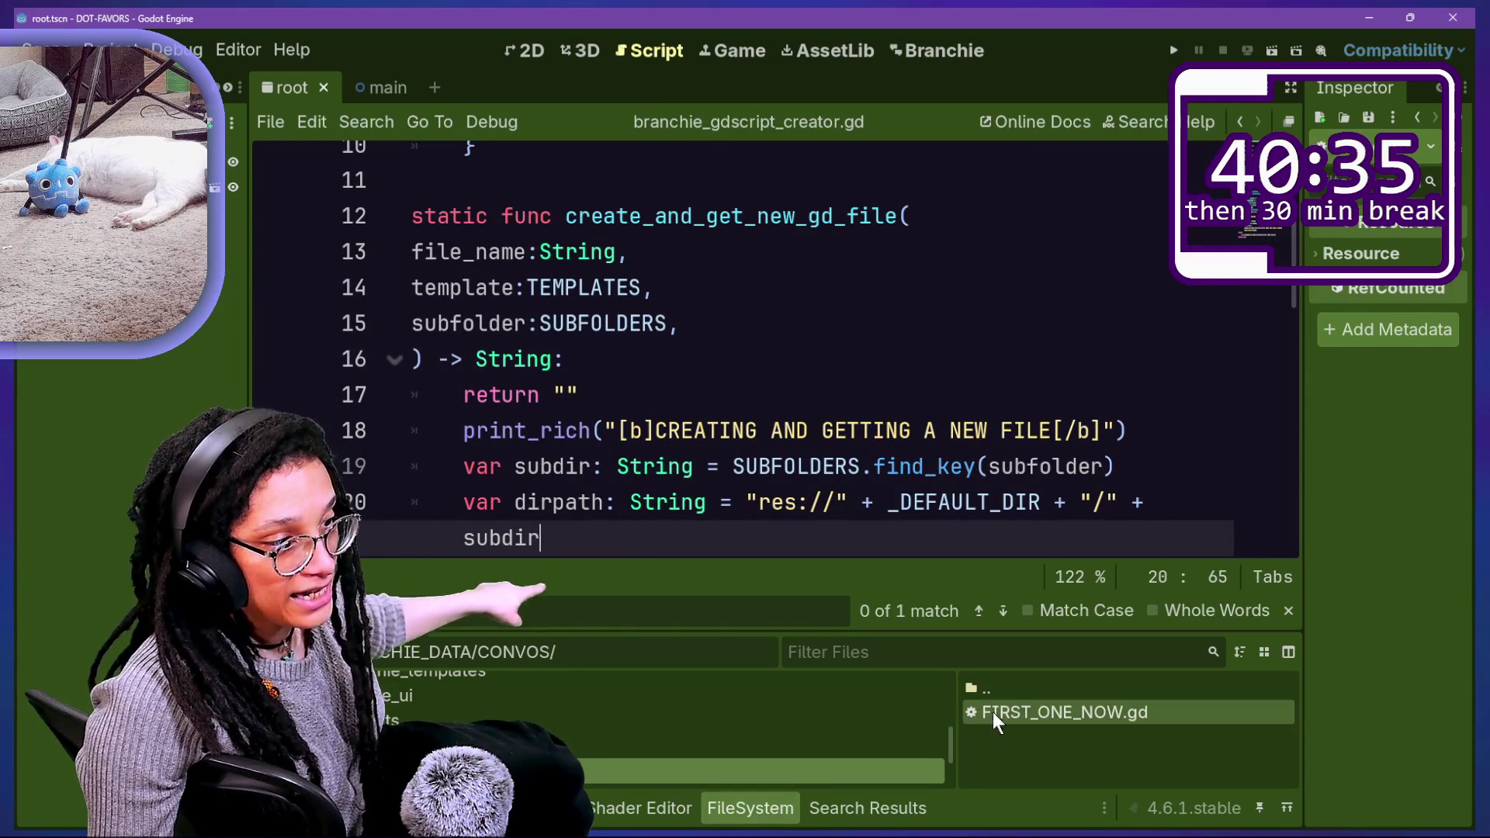
Step: Reload the changed branchie_API.gd from disk and show FIRST_ONE_NOW.gd's folder in File Explorer
mouse_move(1037, 714)
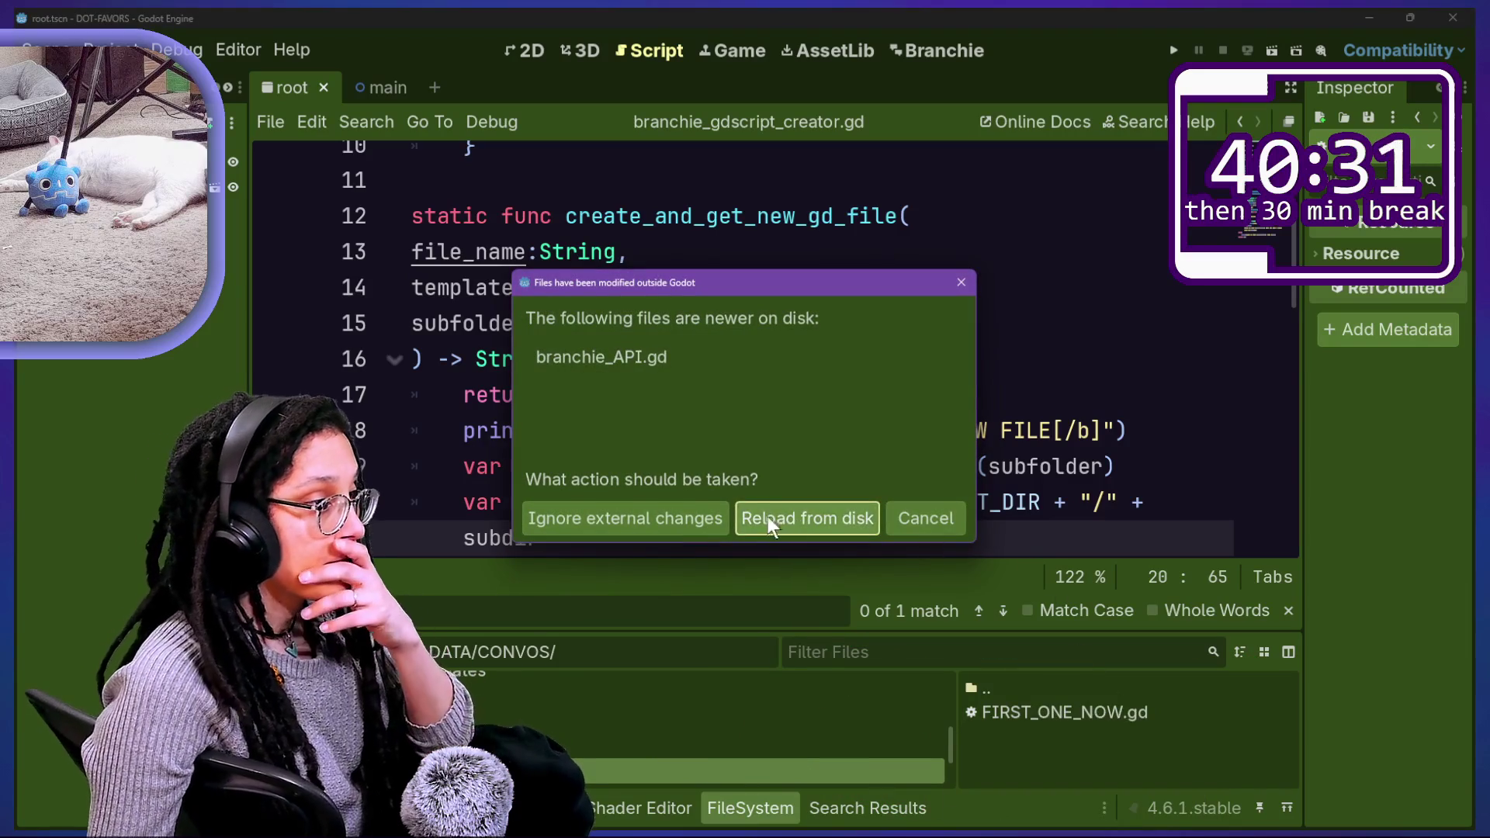
click(768, 516)
mouse_move(1048, 720)
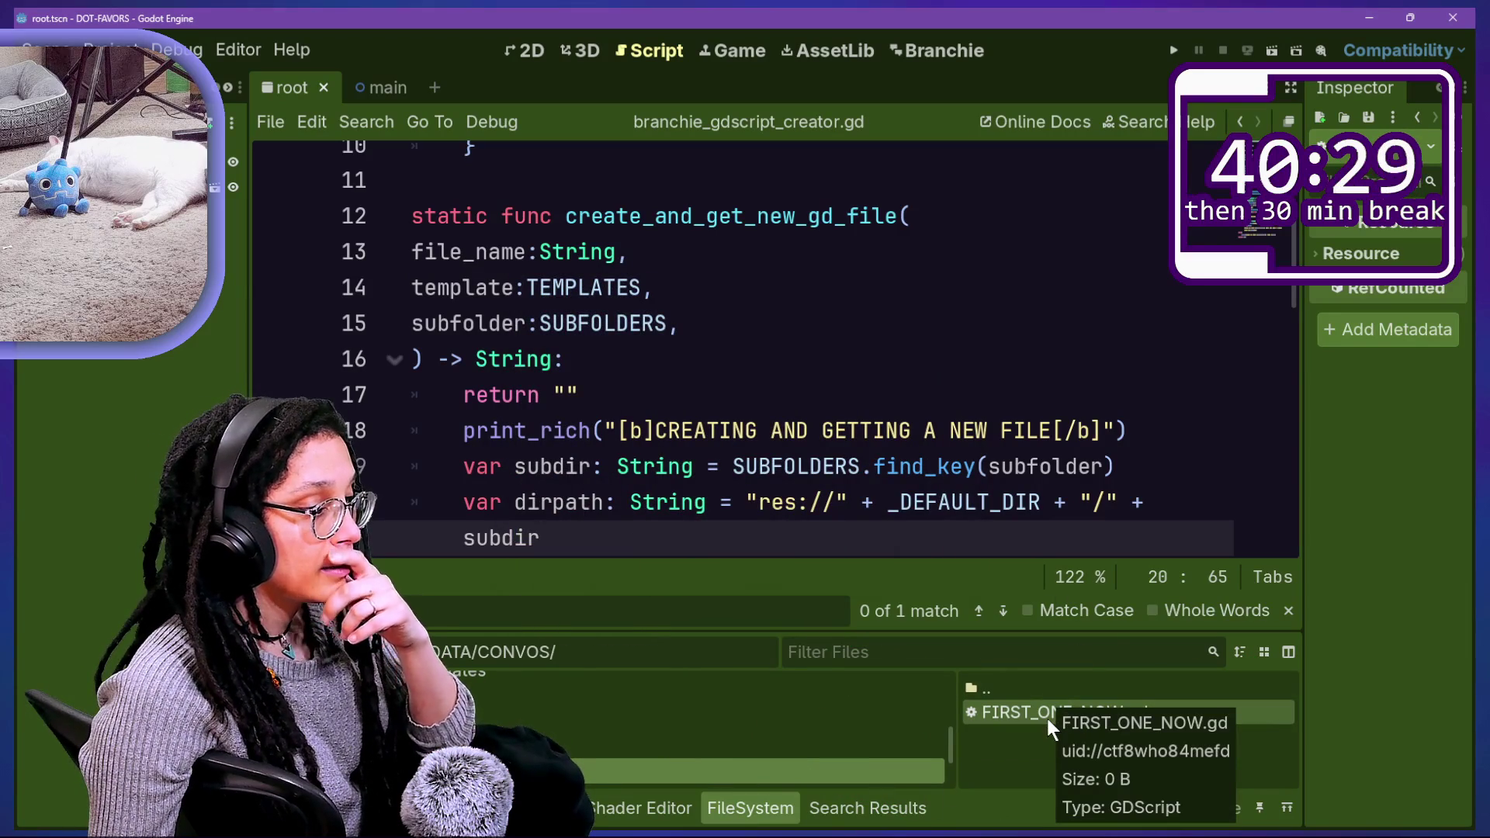
key(ctrl+alt+r)
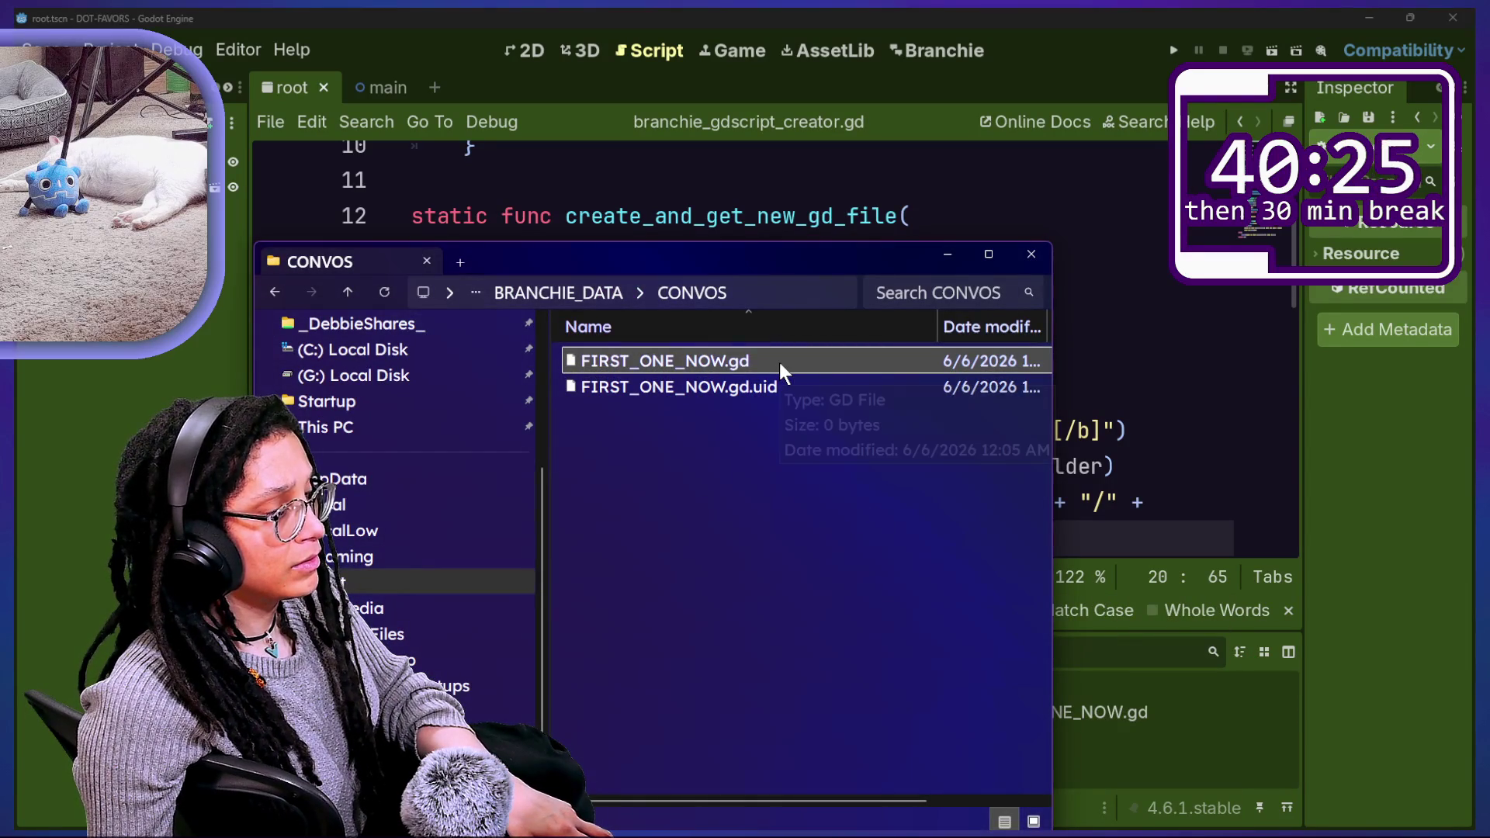
Step: Check FIRST_ONE_NOW.gd's properties to confirm it is a 0-byte file
right_click(758, 363)
click(720, 371)
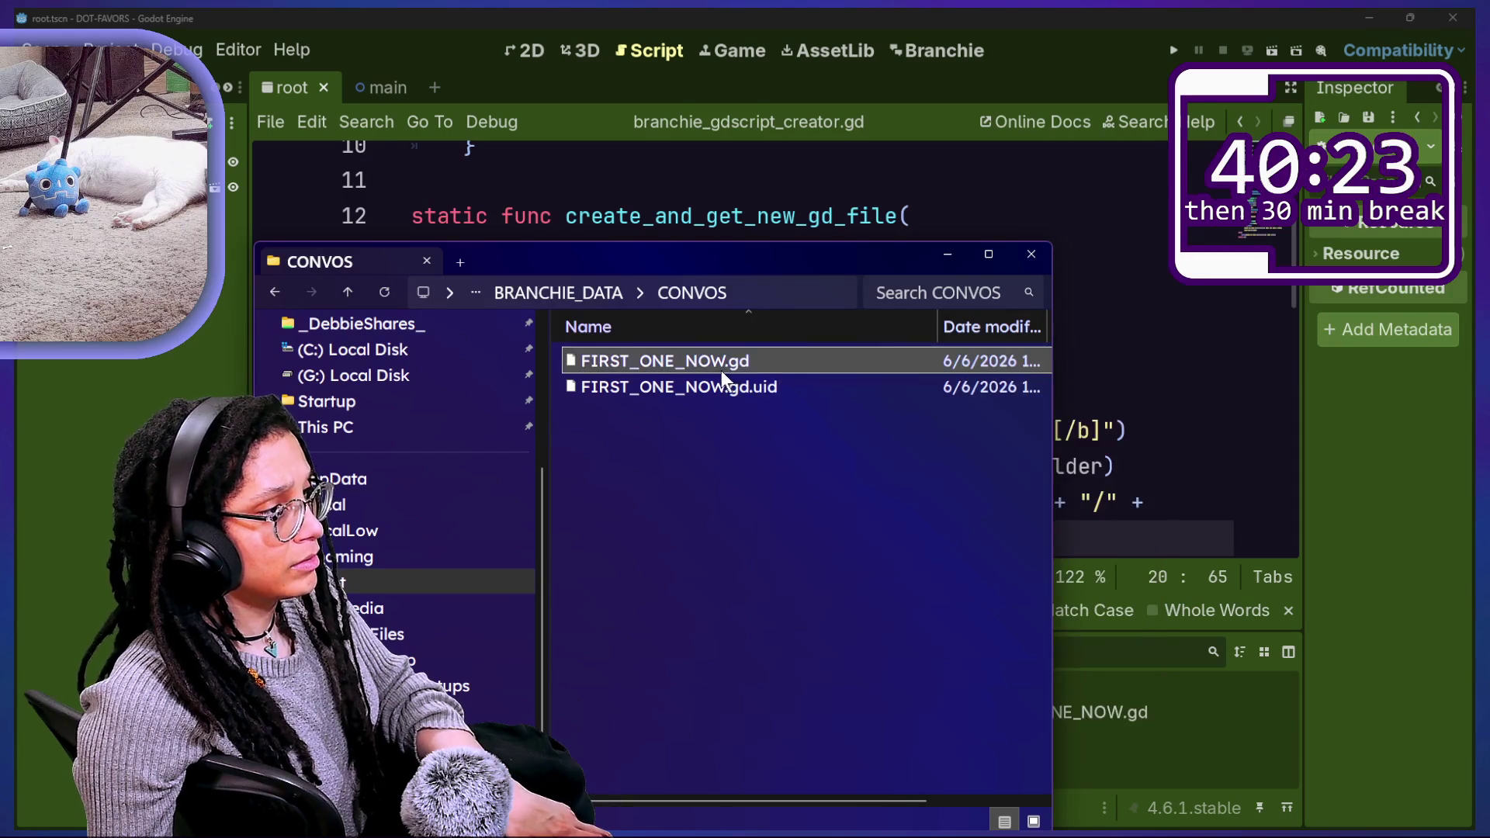
right_click(720, 371)
click(764, 787)
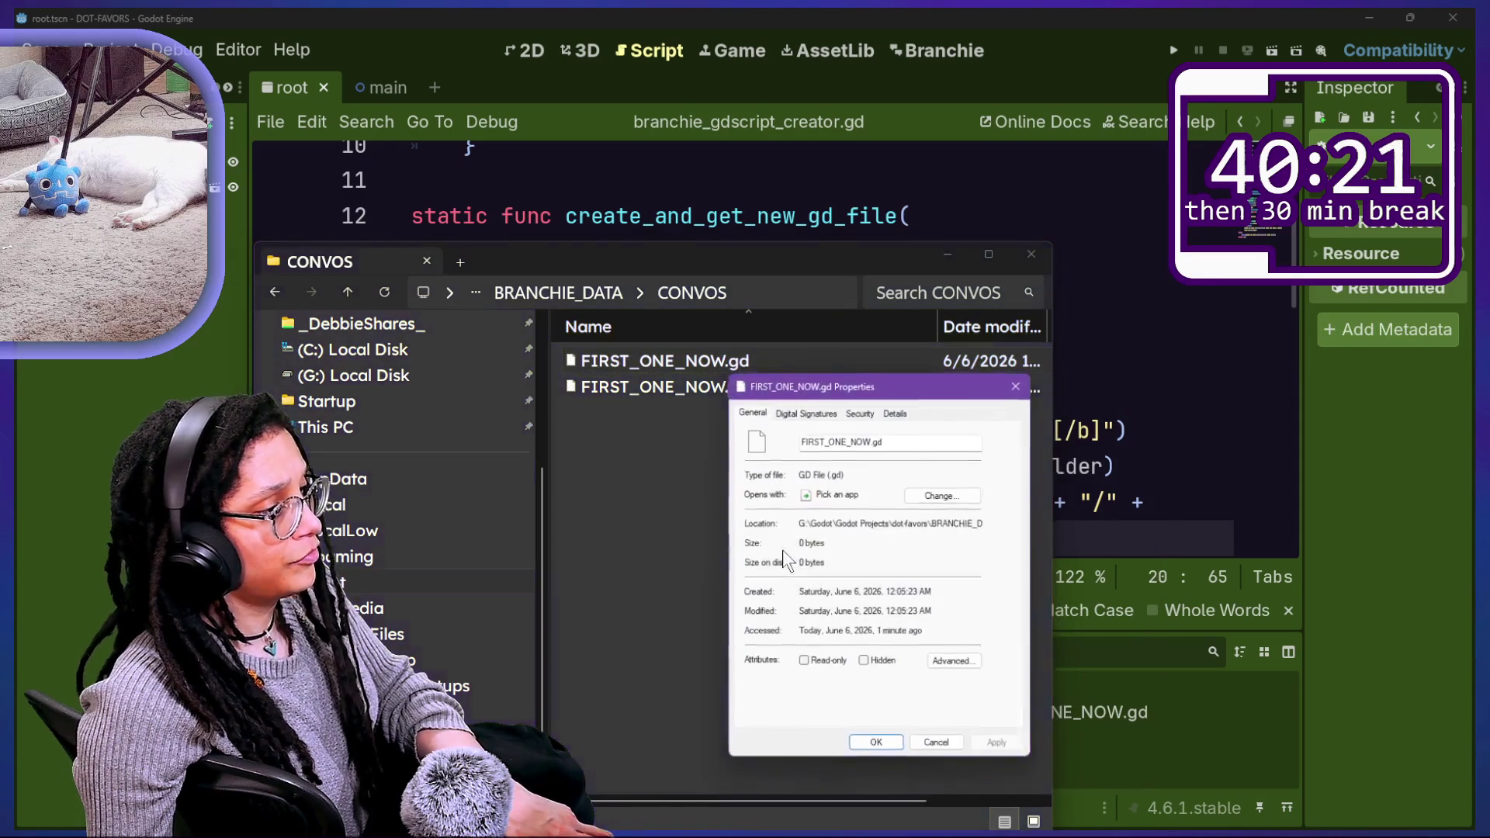
key(Escape)
Step: Open FIRST_ONE_NOW.gd in Notepad to confirm it is blank, then close Notepad and the CONVOS window
right_click(676, 355)
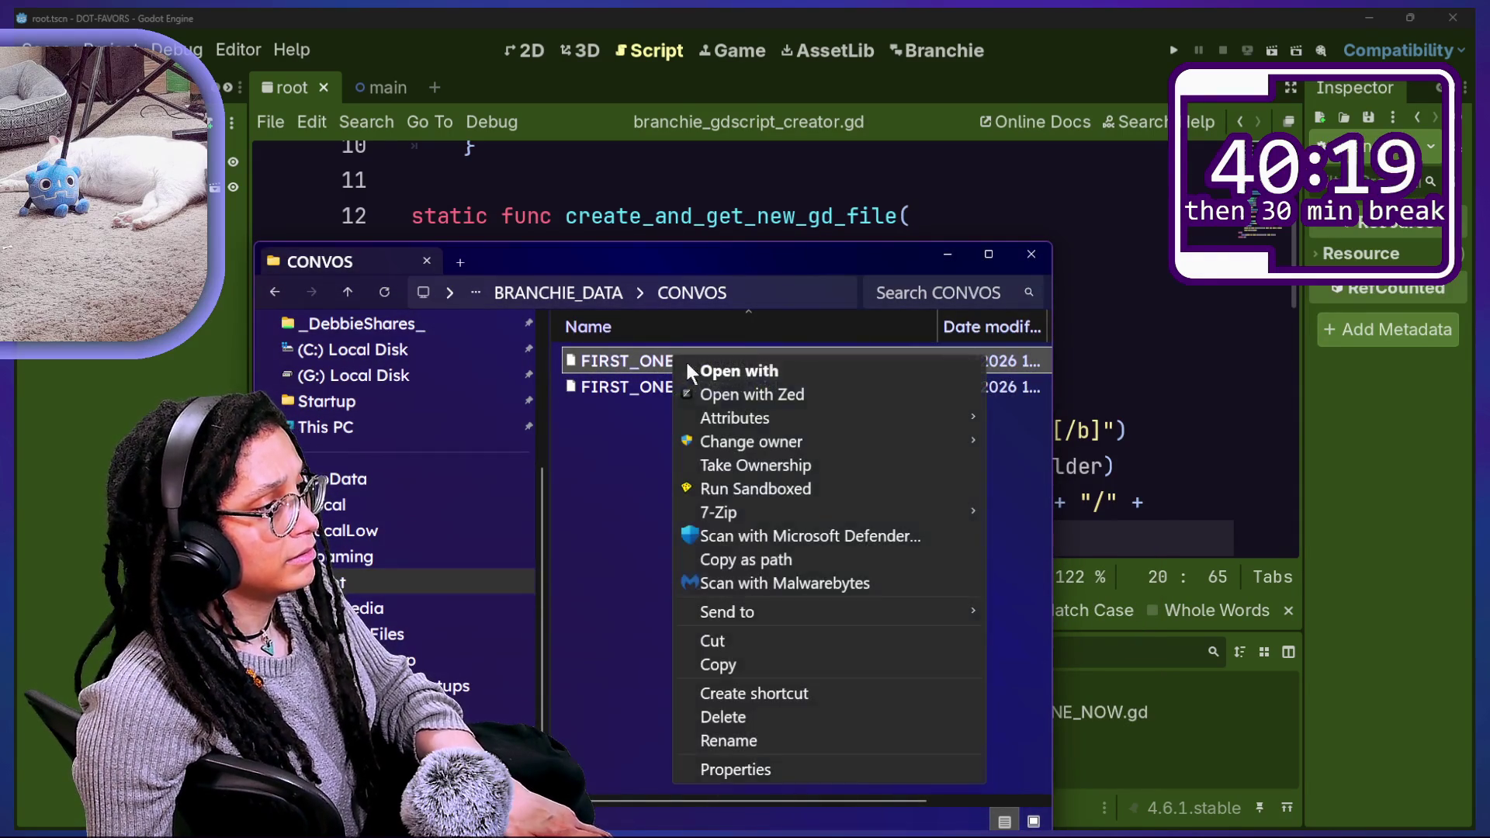
click(739, 364)
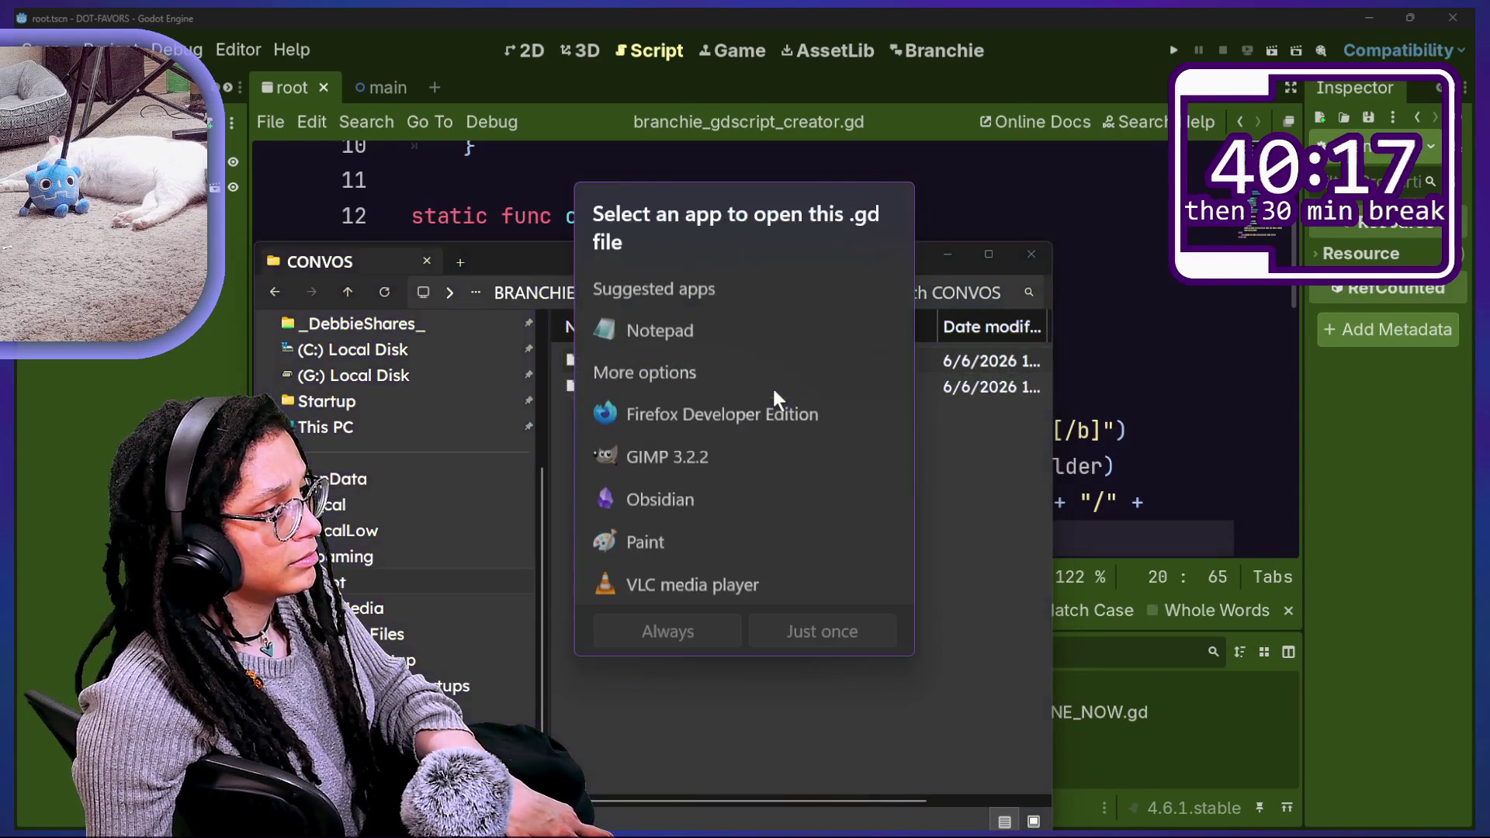
double_click(713, 343)
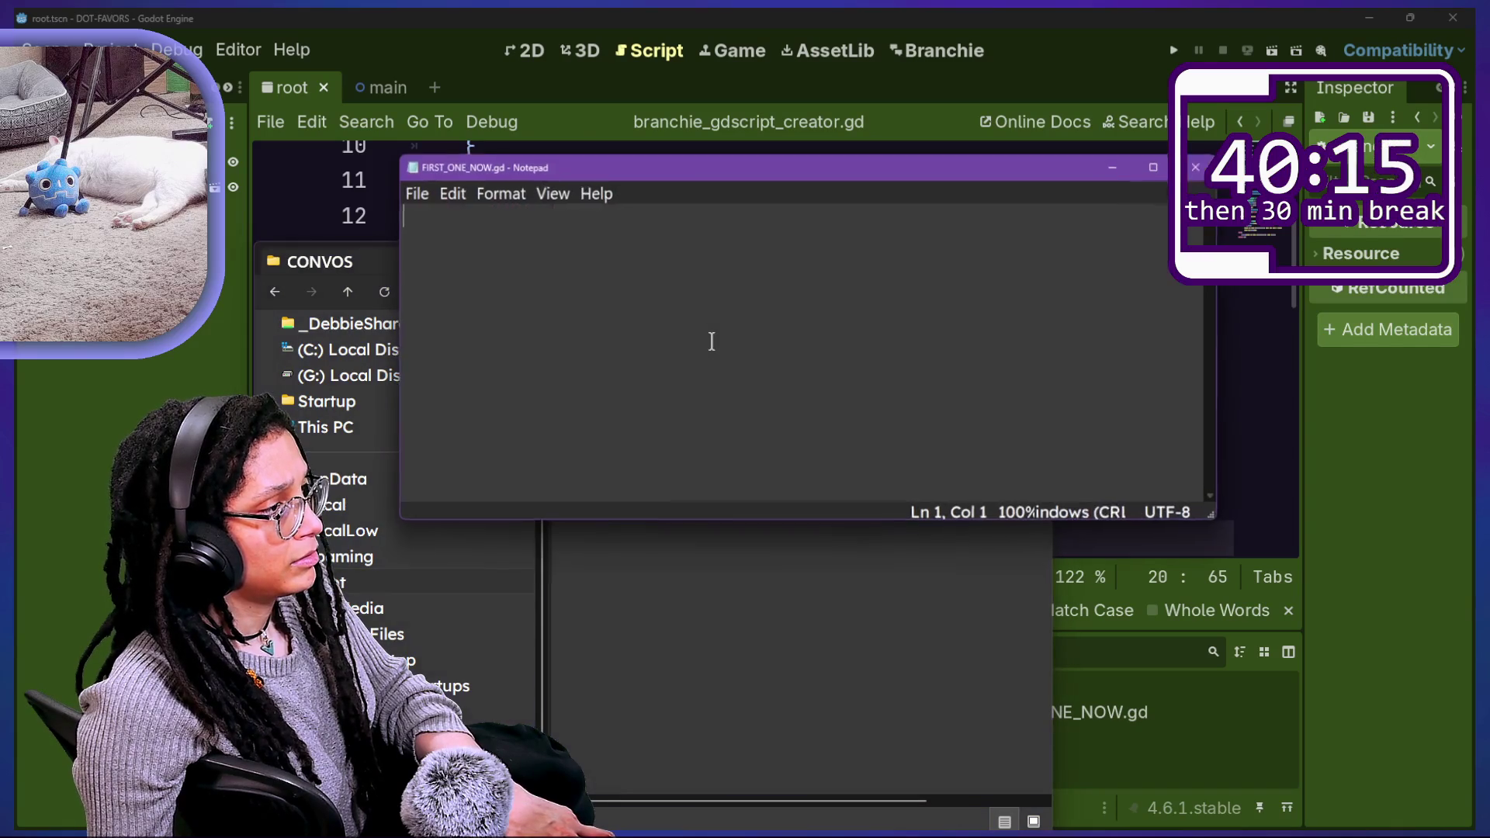
click(1199, 169)
click(961, 244)
scroll(962, 246, down, 1)
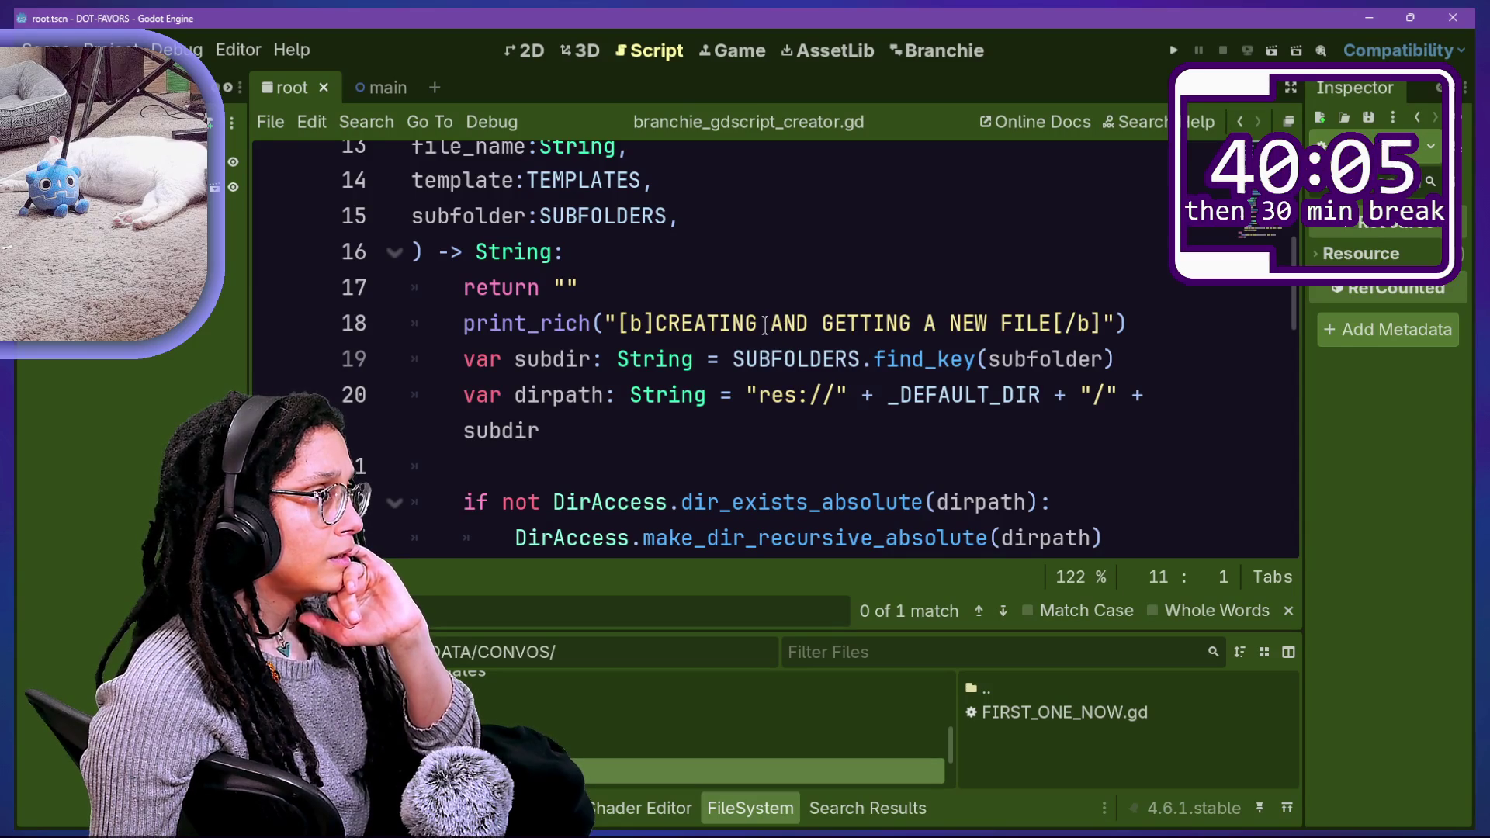
Step: Jump from the Branchie_Statics.save_data_to_file call on line 30 to its definition in branchie_statics.gd
scroll(765, 325, up, 2)
scroll(765, 325, down, 1)
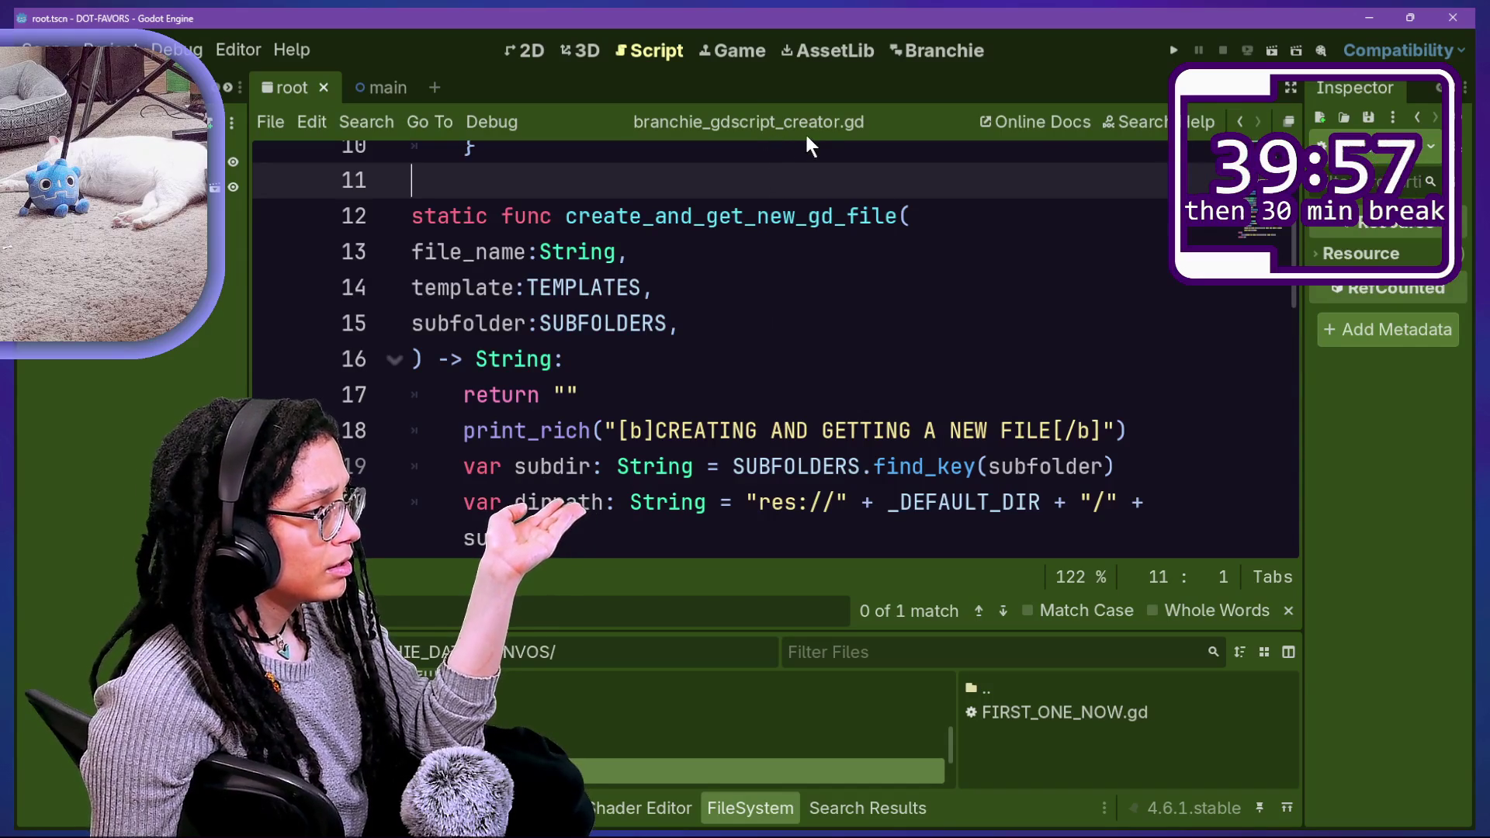
click(732, 392)
scroll(729, 380, down, 5)
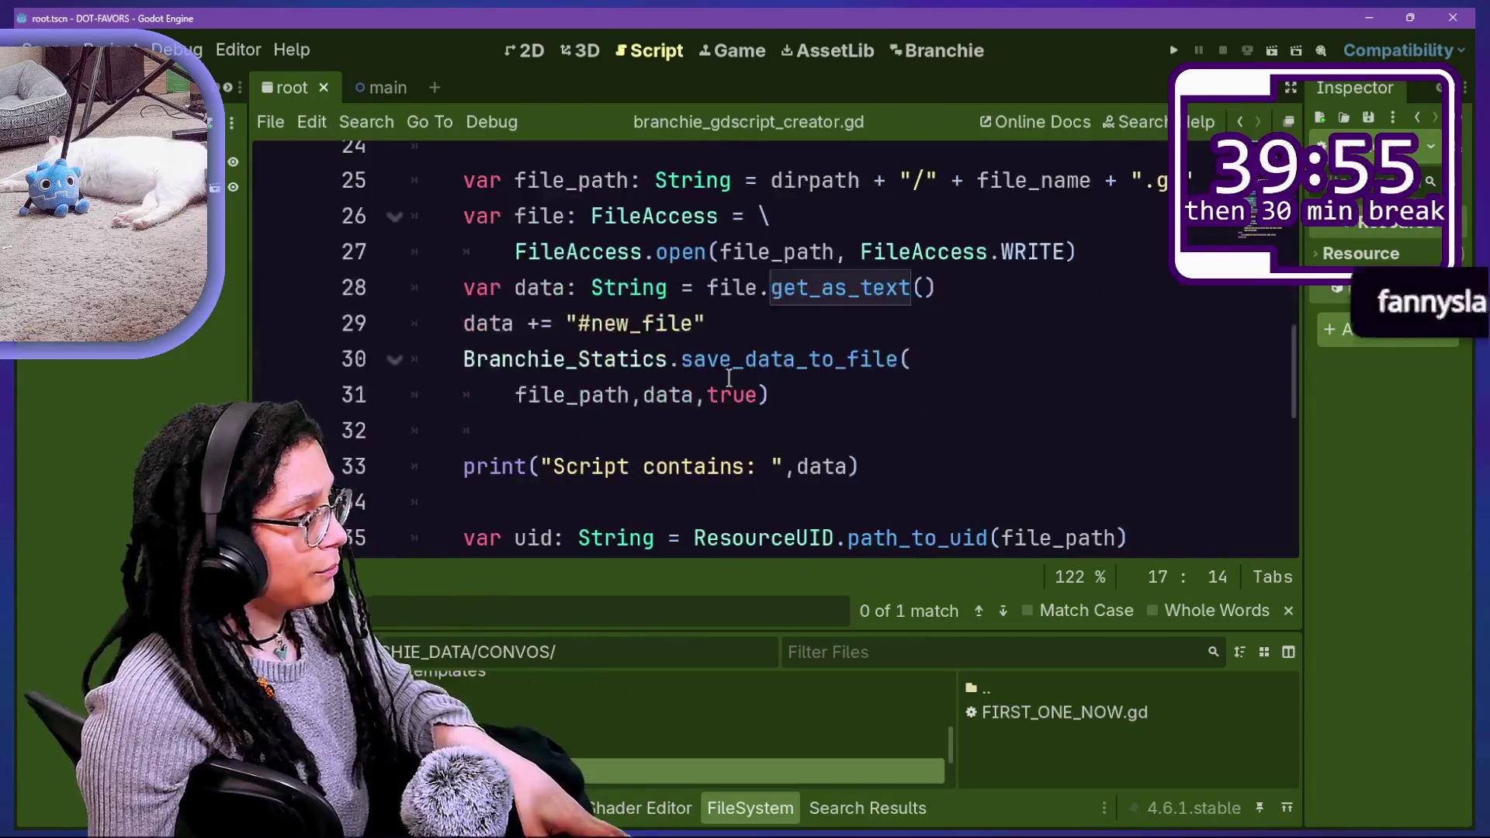
drag(770, 359, 770, 395)
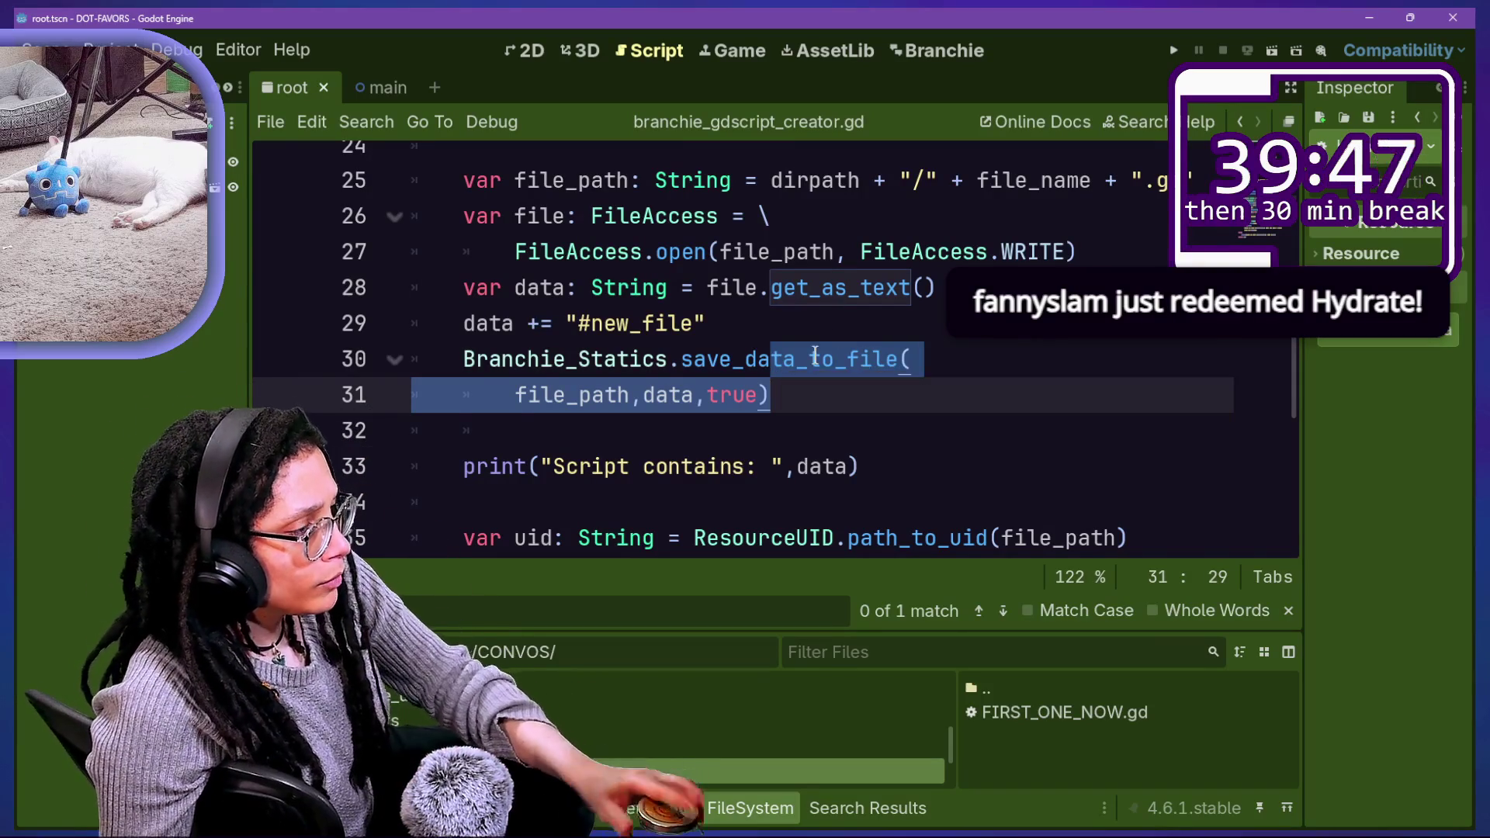
click(810, 369)
ctrl+click(810, 369)
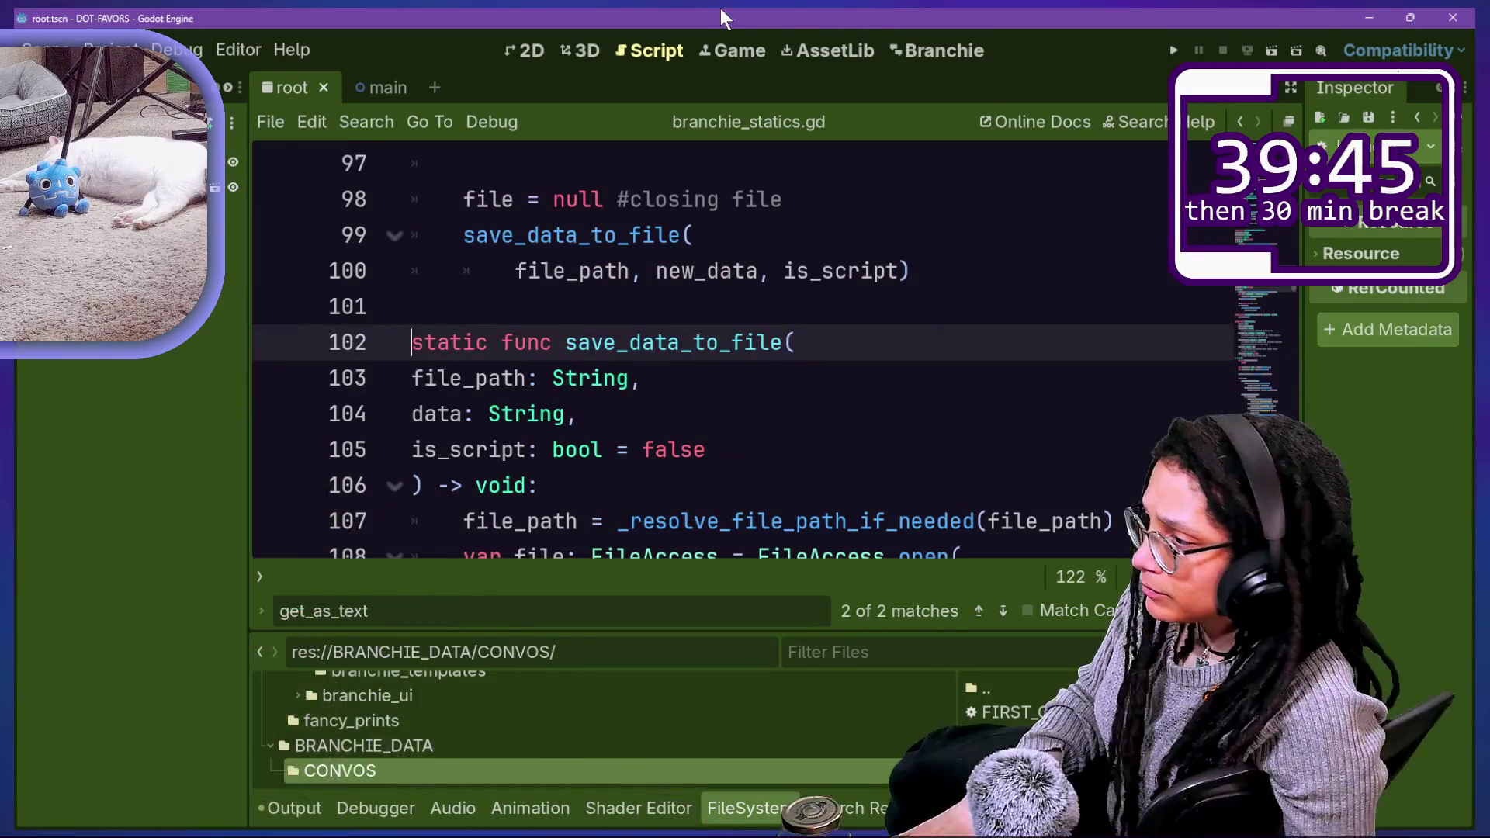
Step: Search branchie_statics.gd for 'sync'
scroll(998, 376, down, 7)
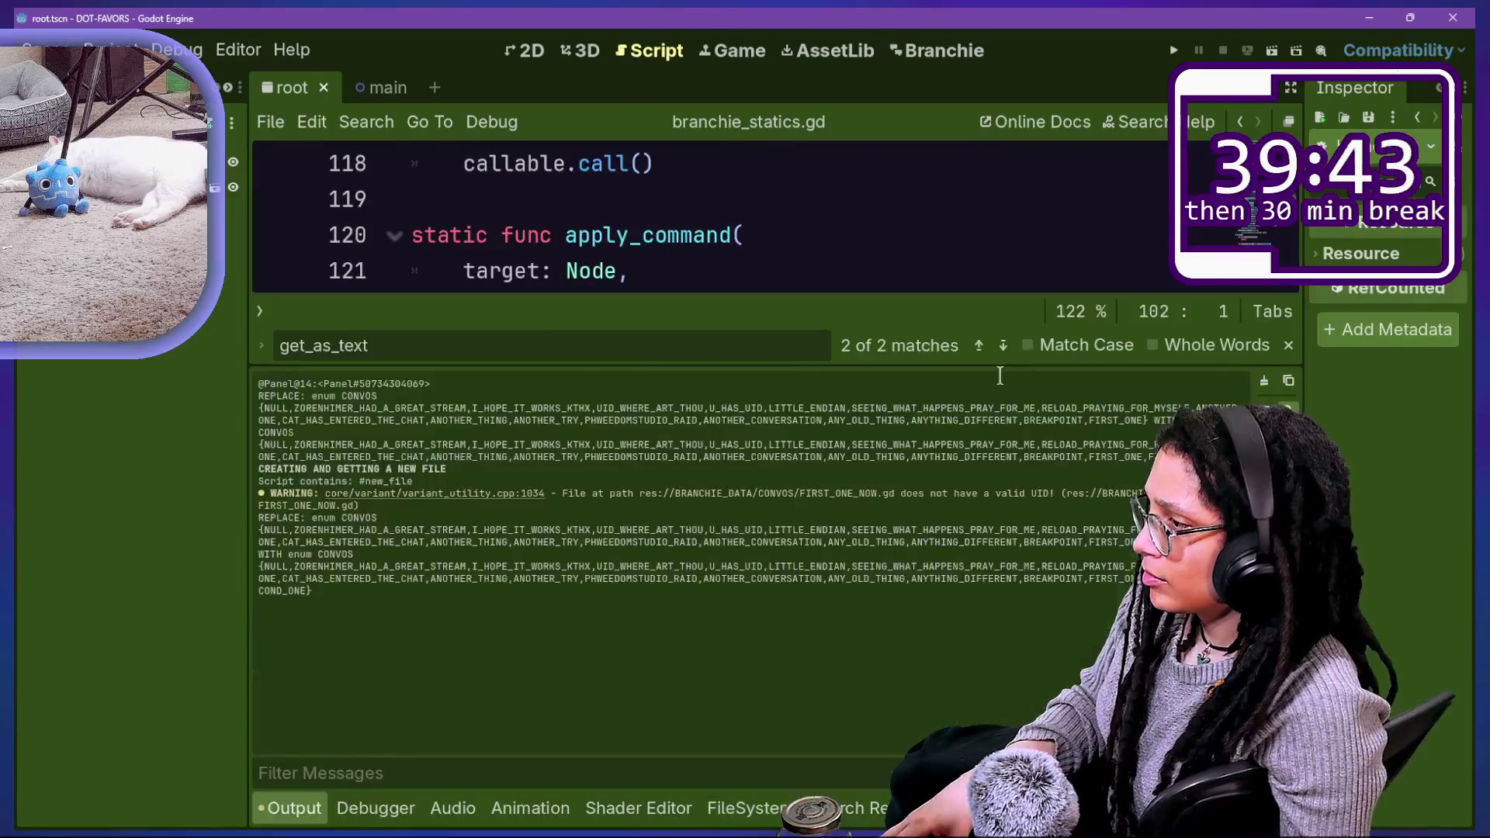
scroll(1000, 378, down, 8)
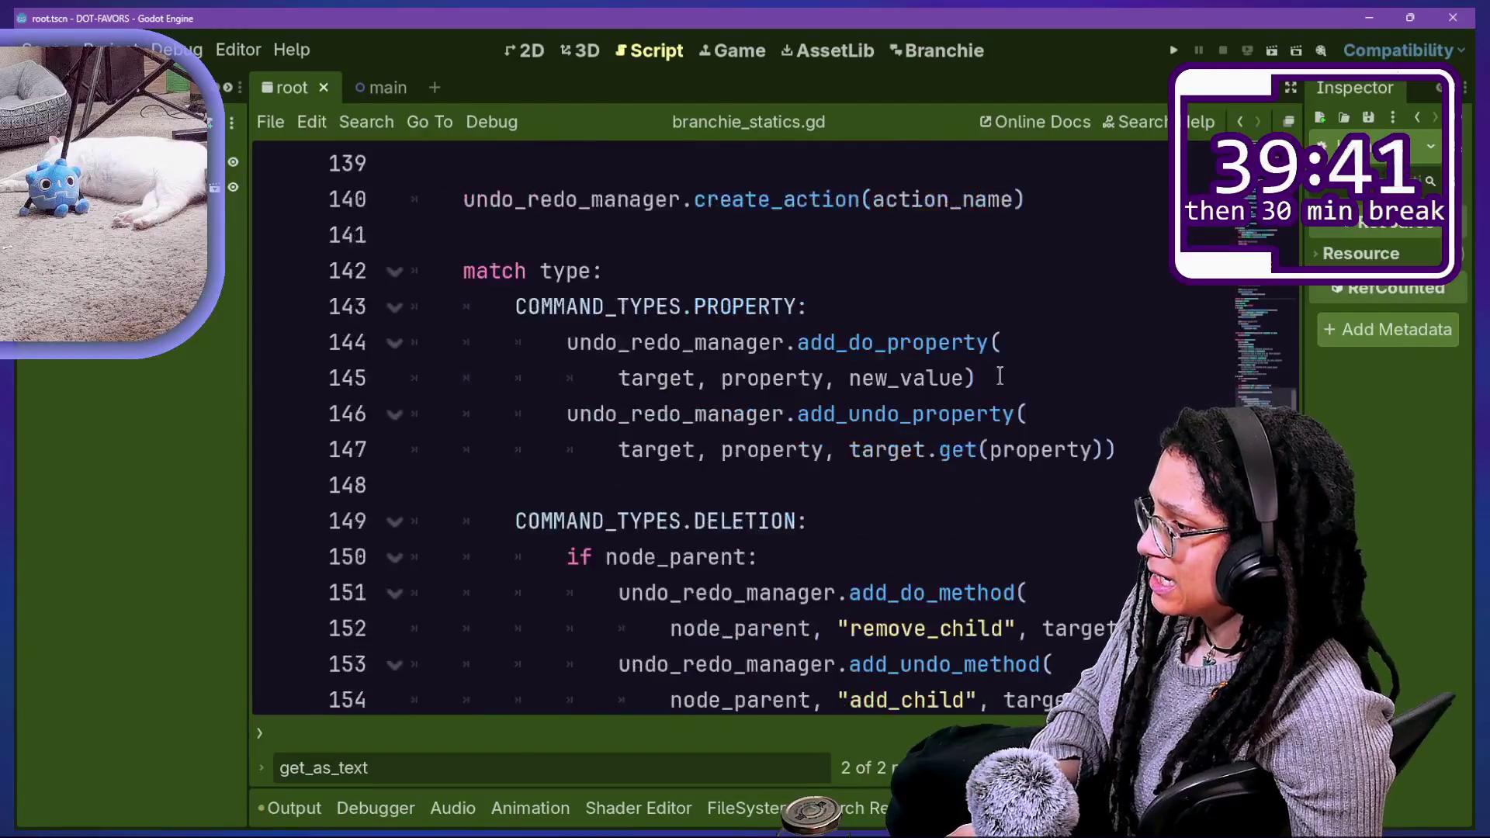
click(927, 396)
key(ctrl+f)
text(s)
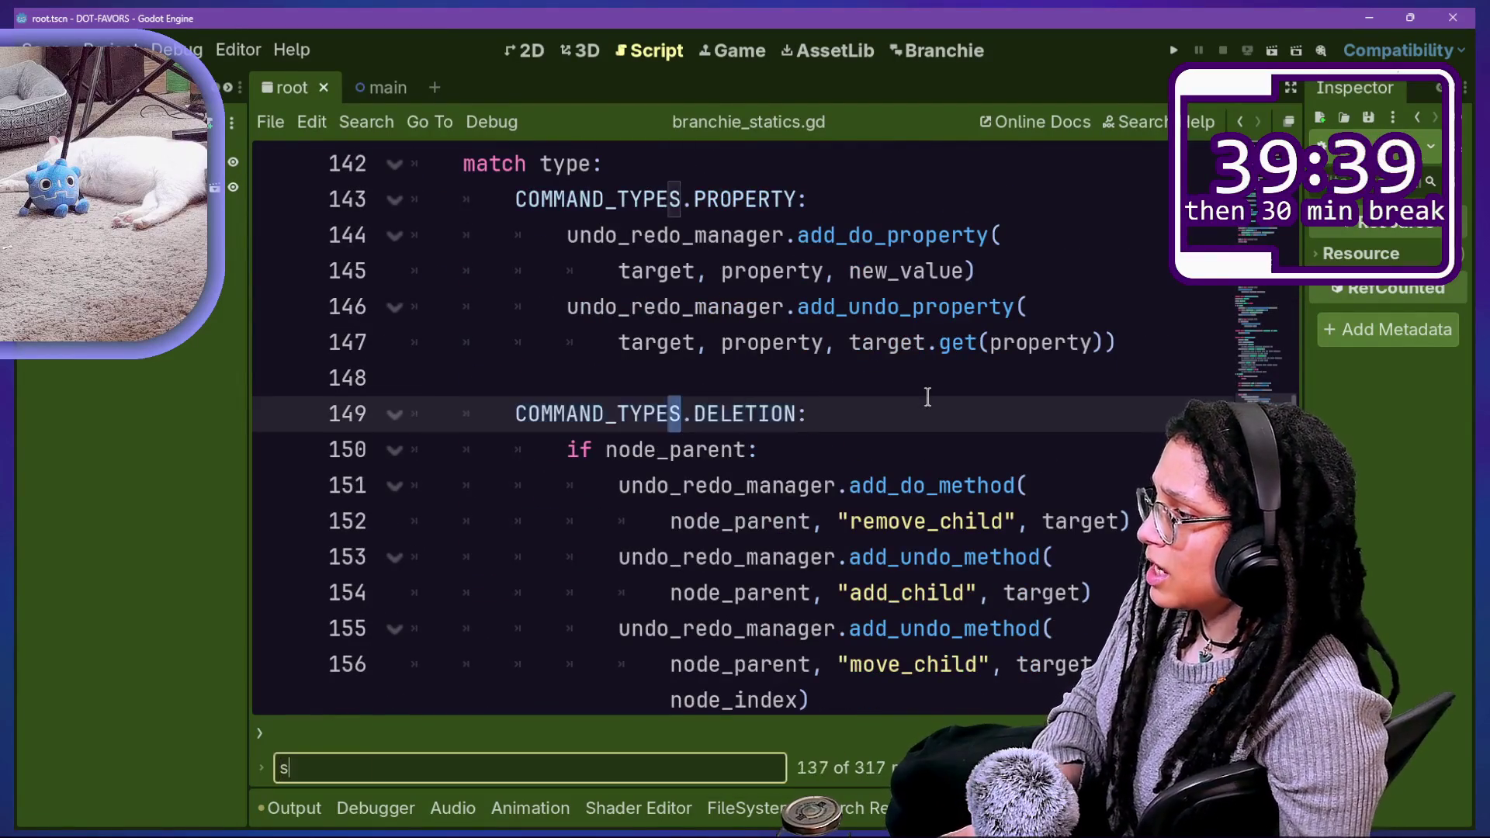
text(ybc)
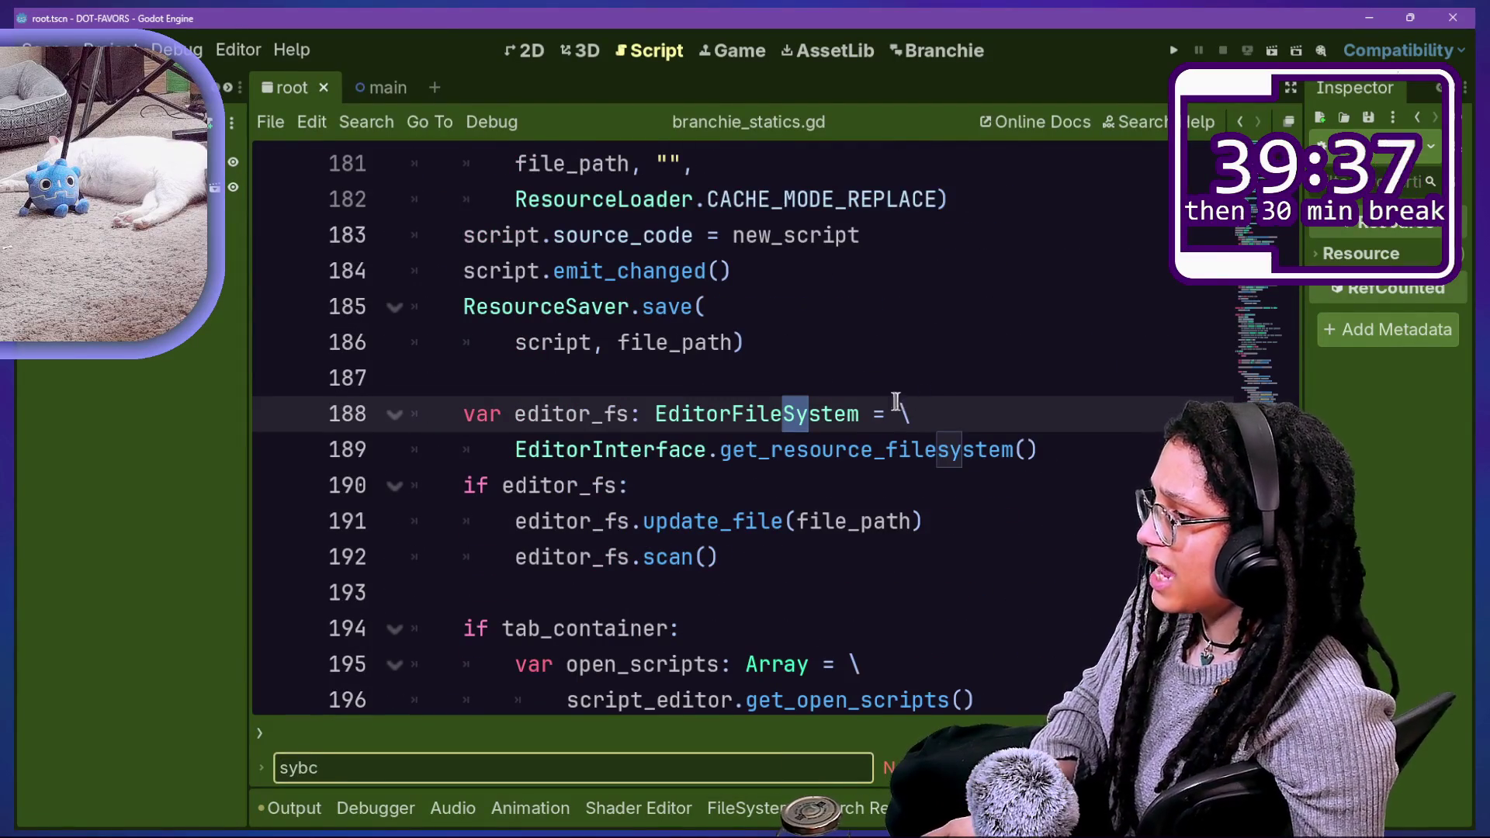
key(BackSpace)
key(BackSpace)
text(nc)
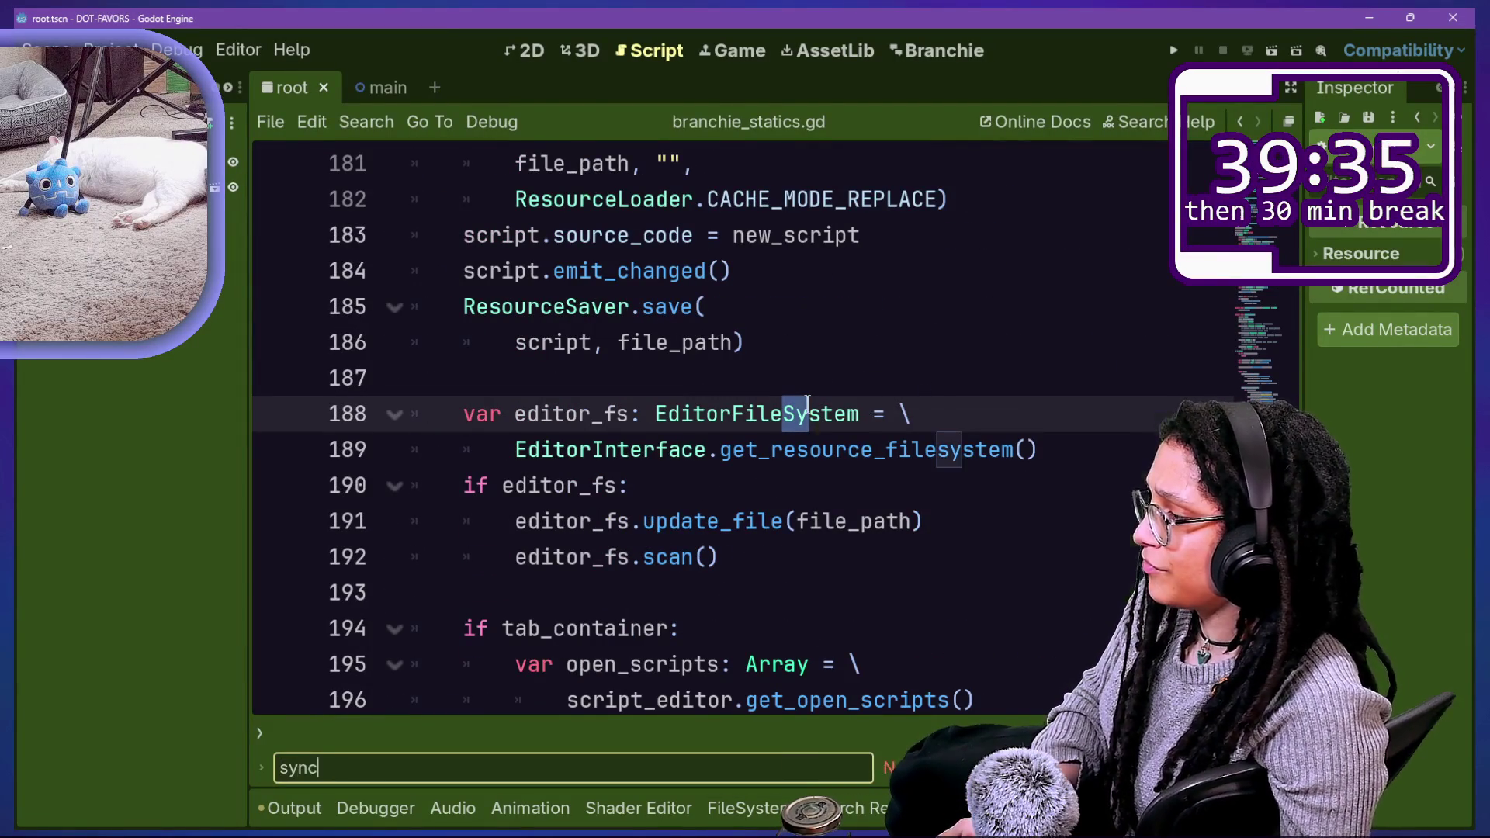
click(791, 461)
Step: Inspect the editor_fs refresh and emit_changed call on line 184, then jump to _resolve_file_path_if_needed
scroll(803, 492, up, 1)
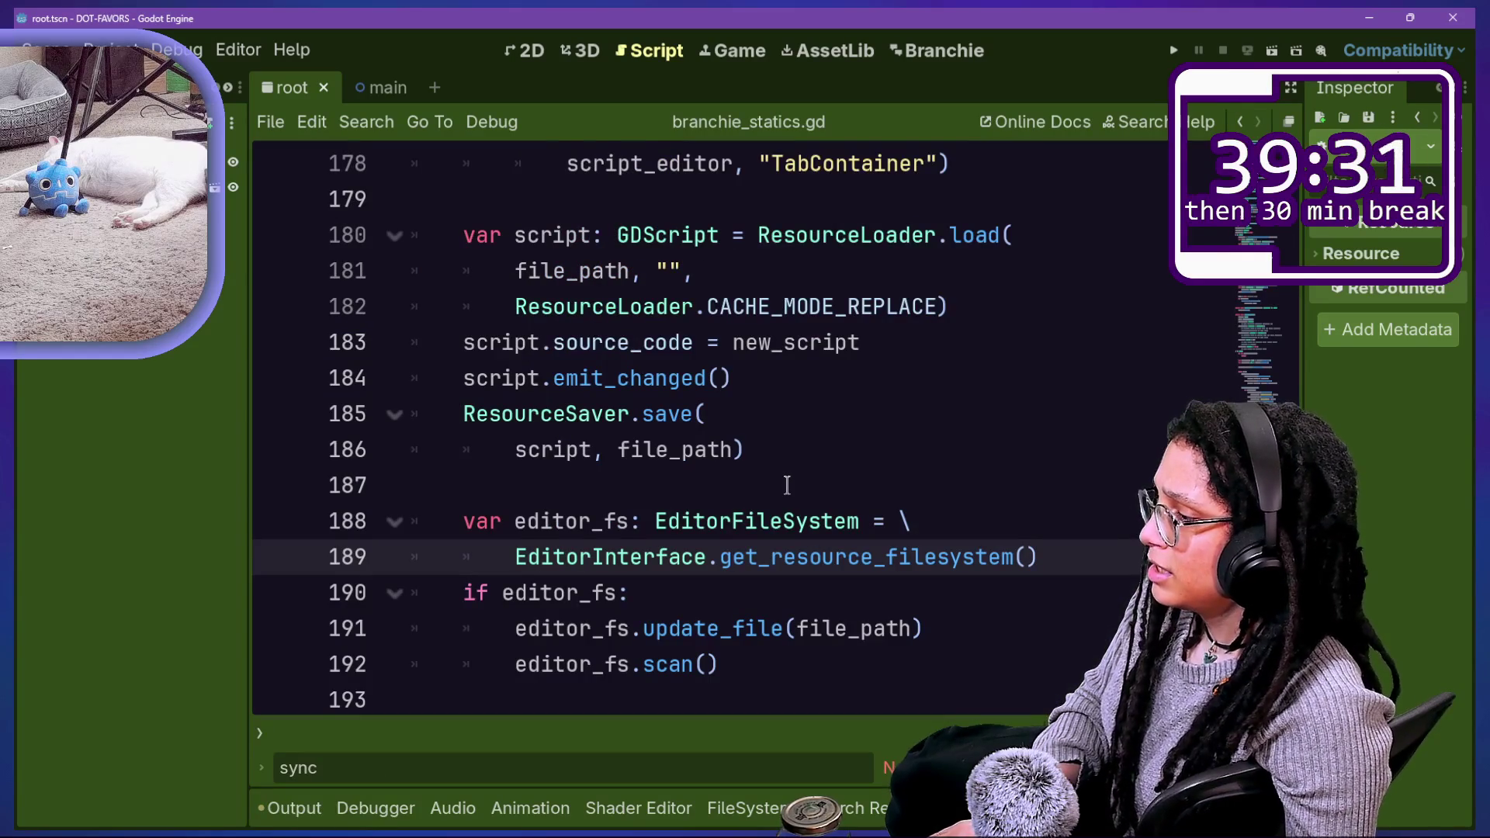
scroll(786, 487, down, 1)
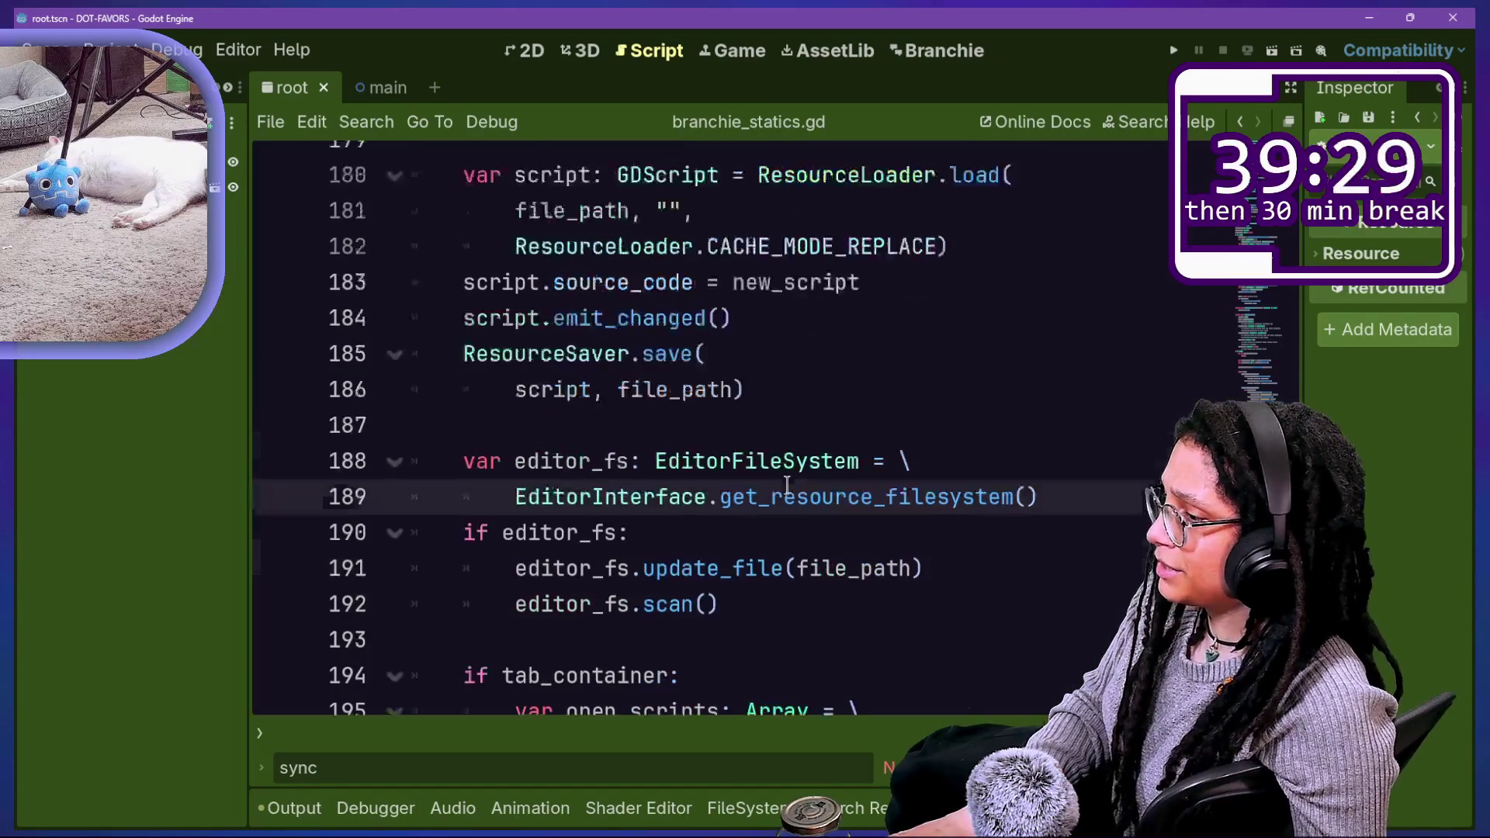
click(602, 483)
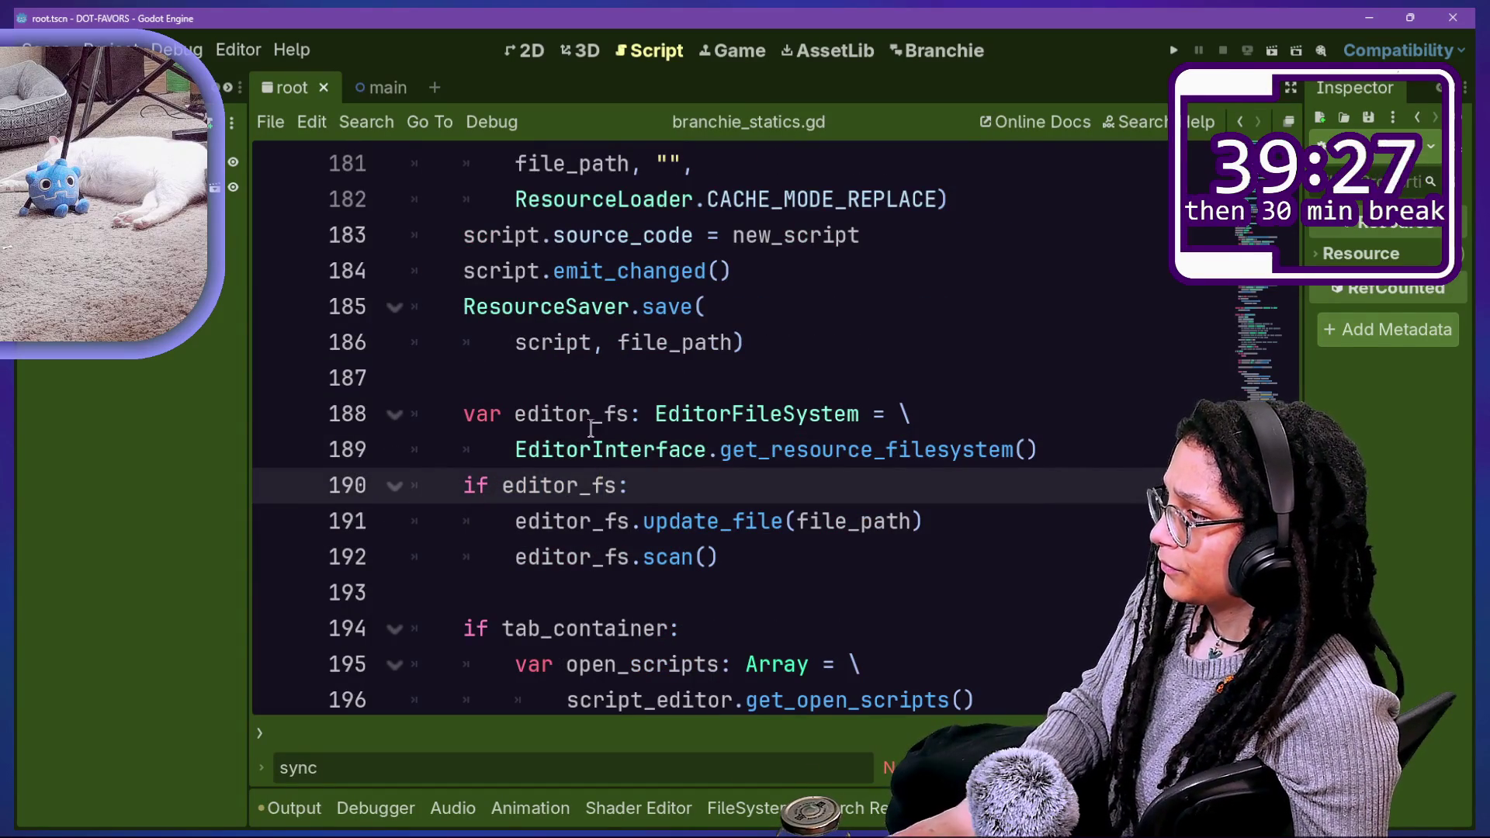
scroll(591, 428, up, 1)
drag(468, 382, 760, 382)
click(761, 382)
scroll(761, 382, up, 4)
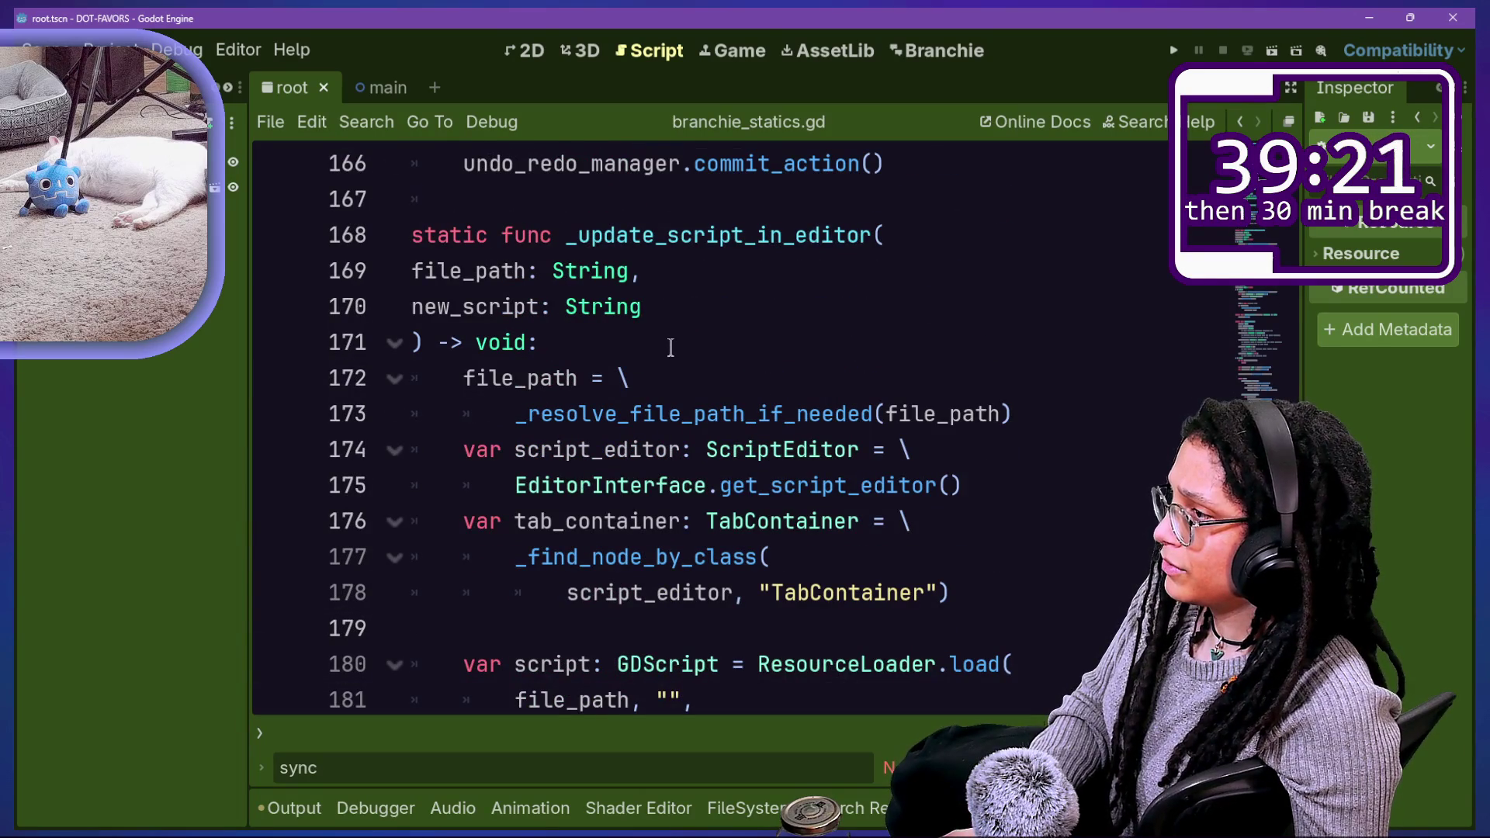
ctrl+click(658, 417)
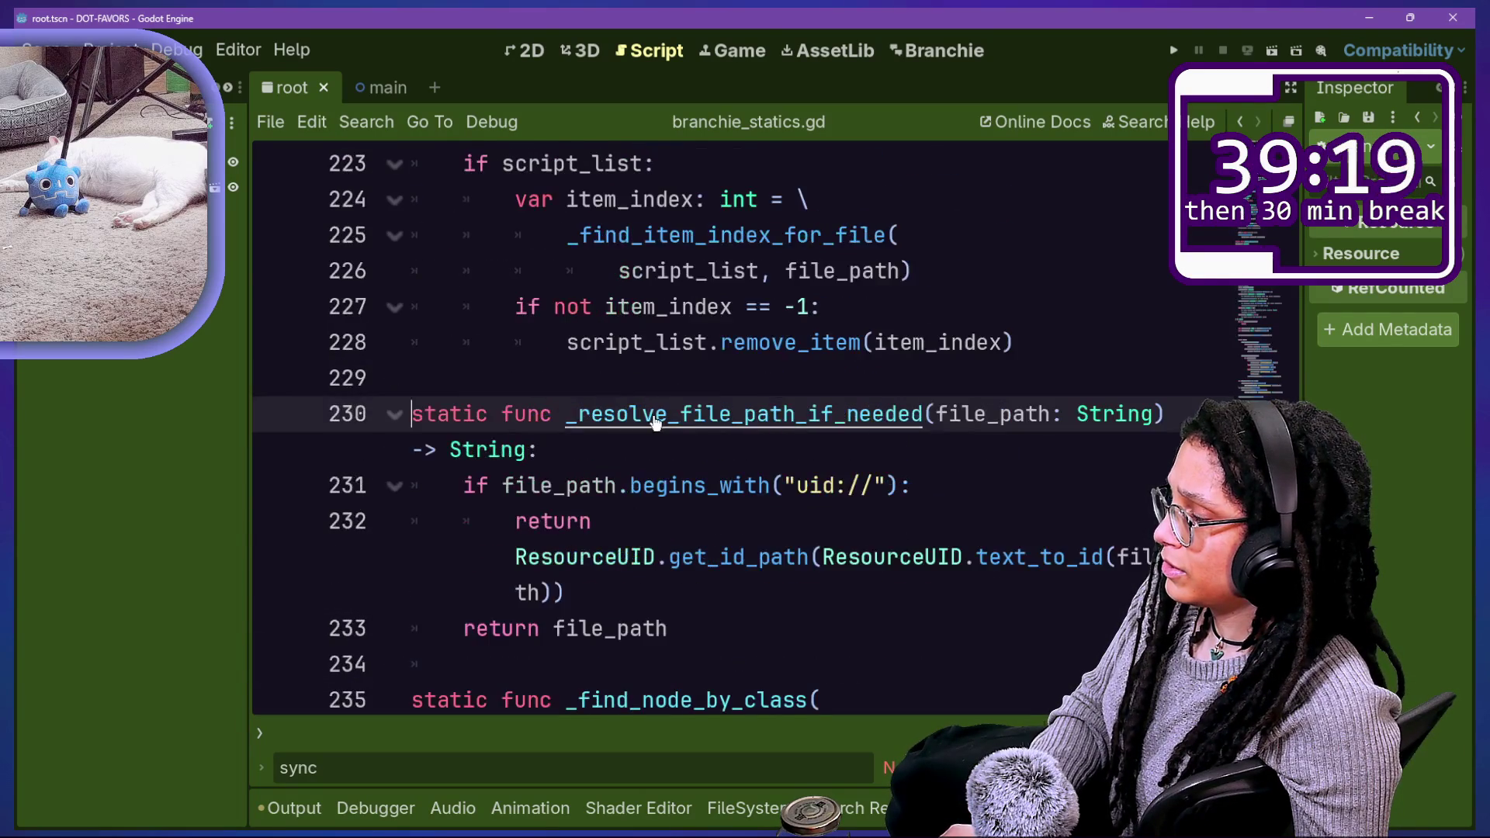
Step: Find save_data_to_file via a 'sav' search and examine its FileAccess.open call on lines 108–109
key(ctrl+f)
text(save))
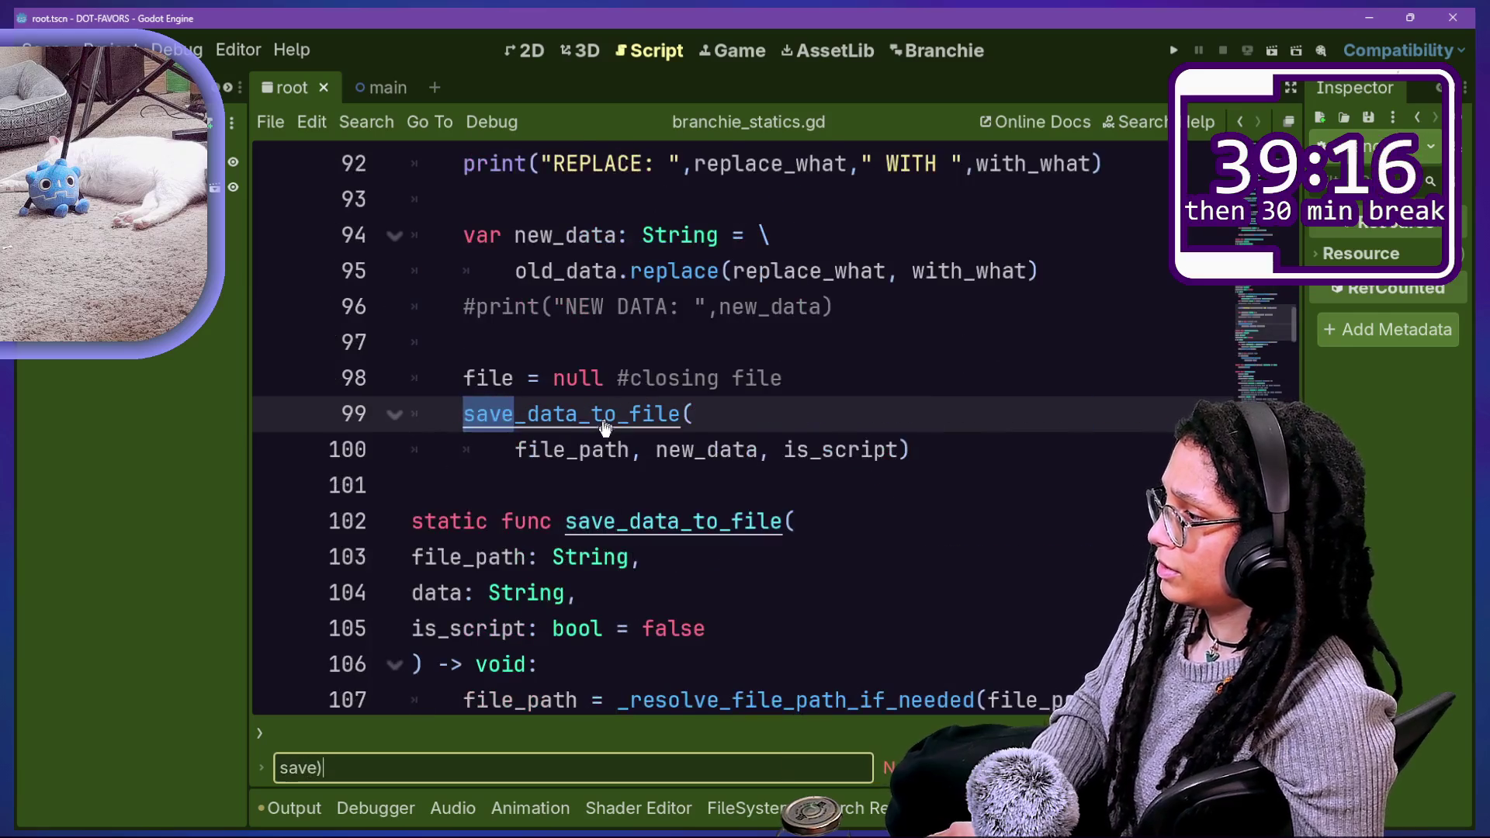
ctrl+click(632, 414)
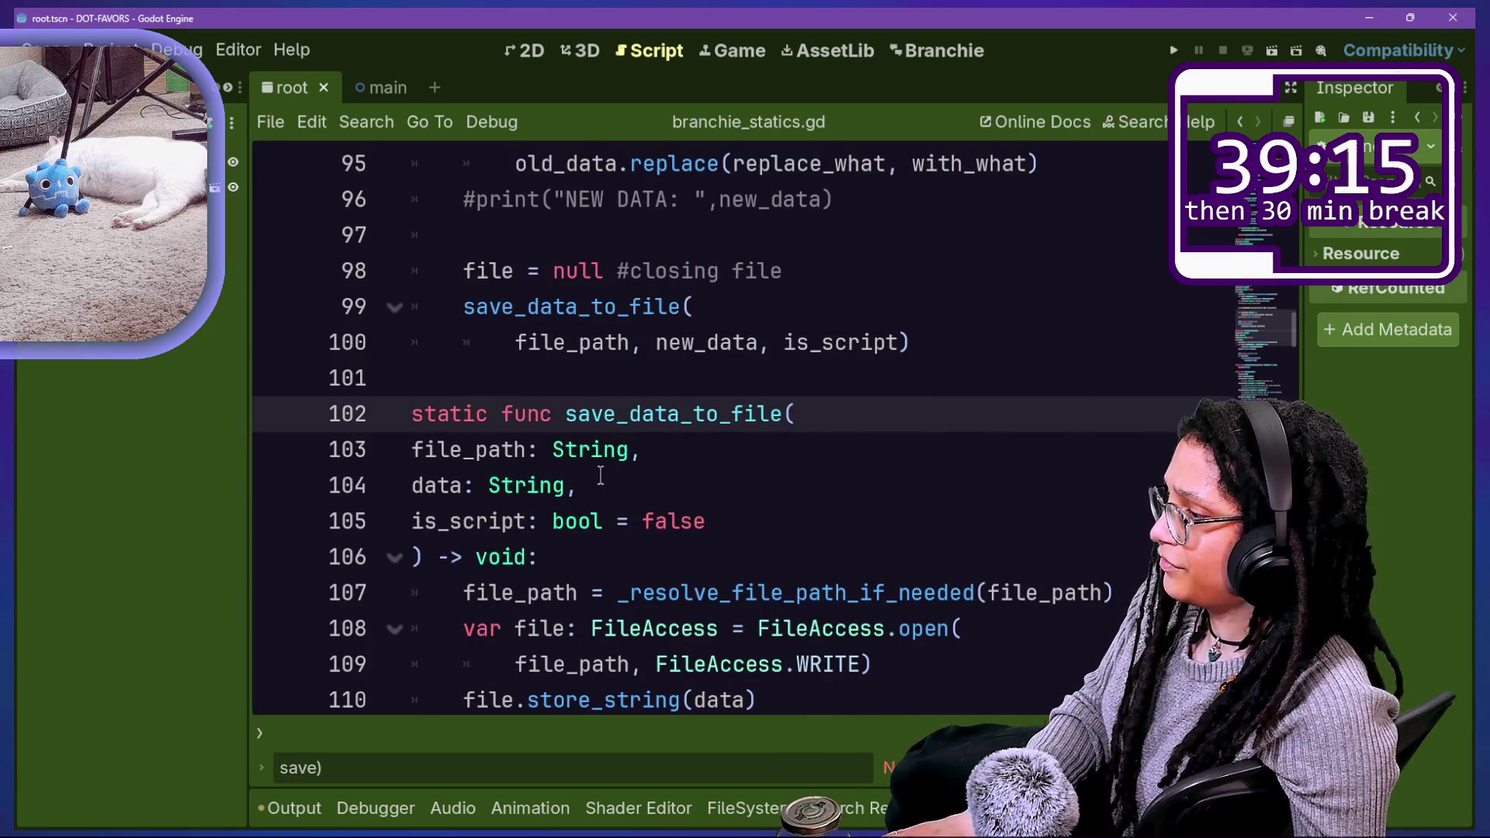
scroll(601, 475, down, 2)
scroll(619, 461, down, 1)
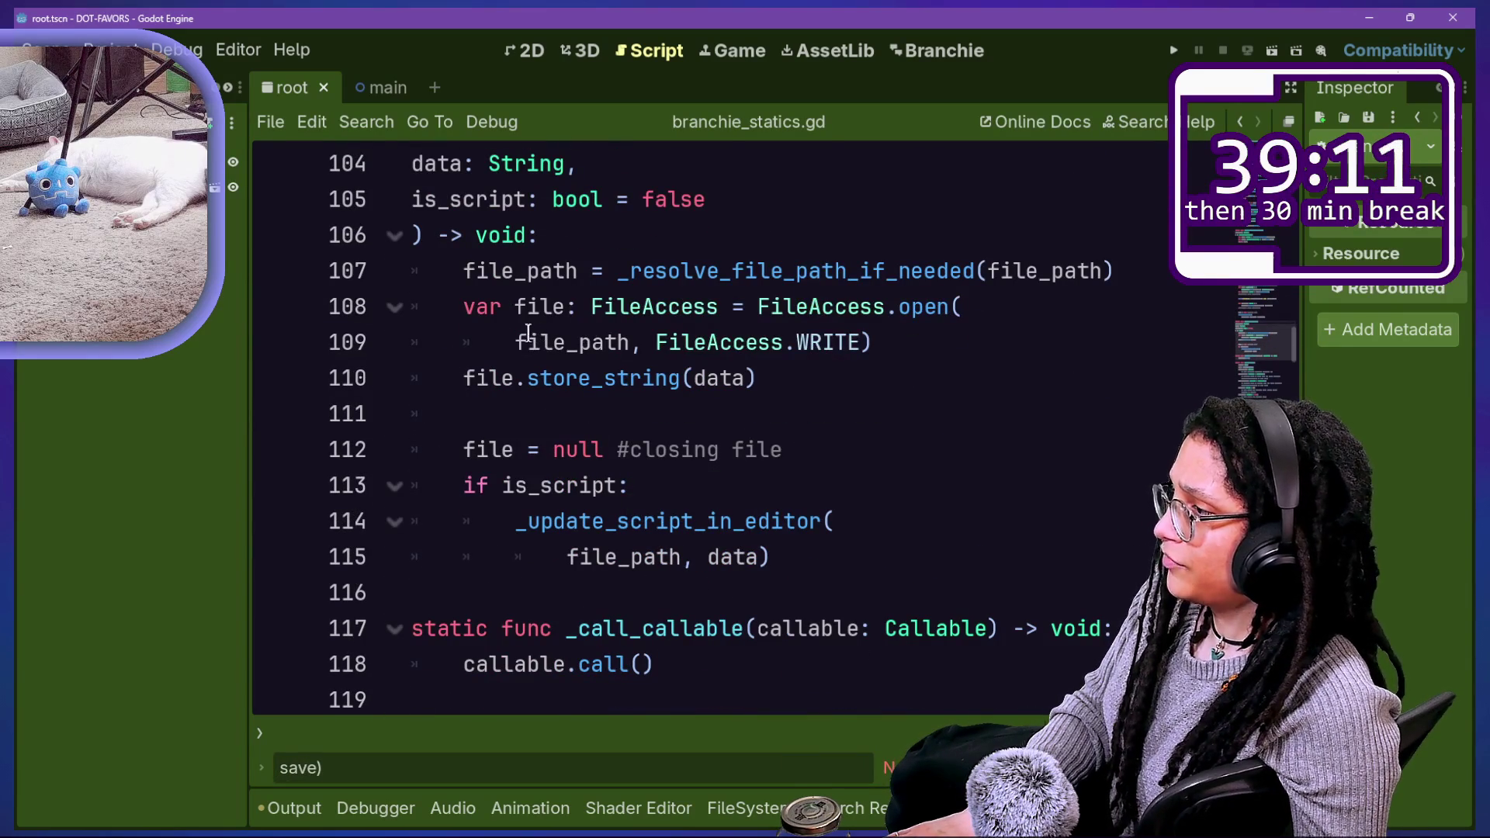
drag(475, 308, 931, 349)
click(931, 350)
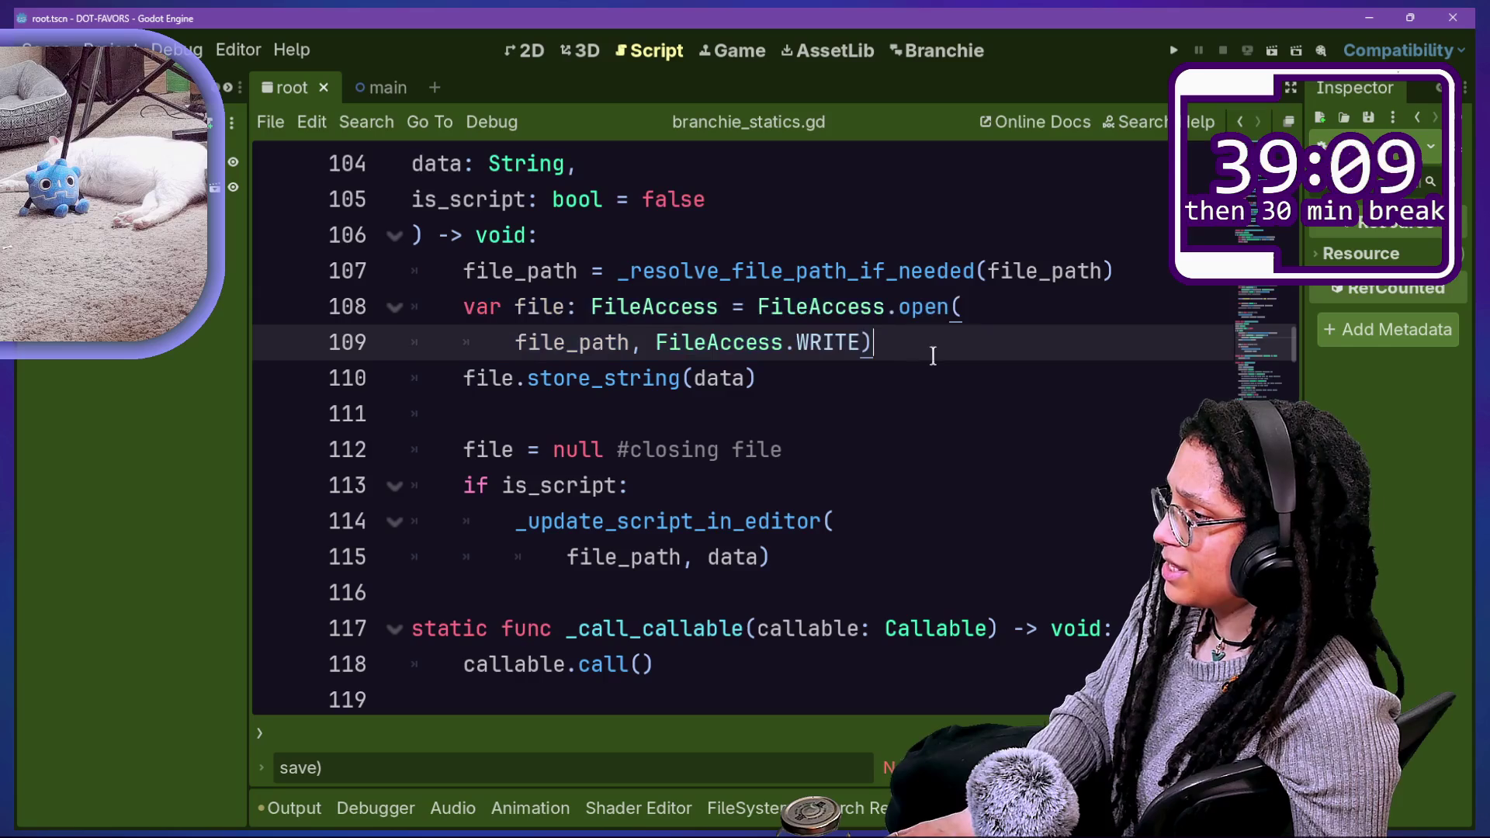
drag(835, 343, 564, 301)
click(495, 286)
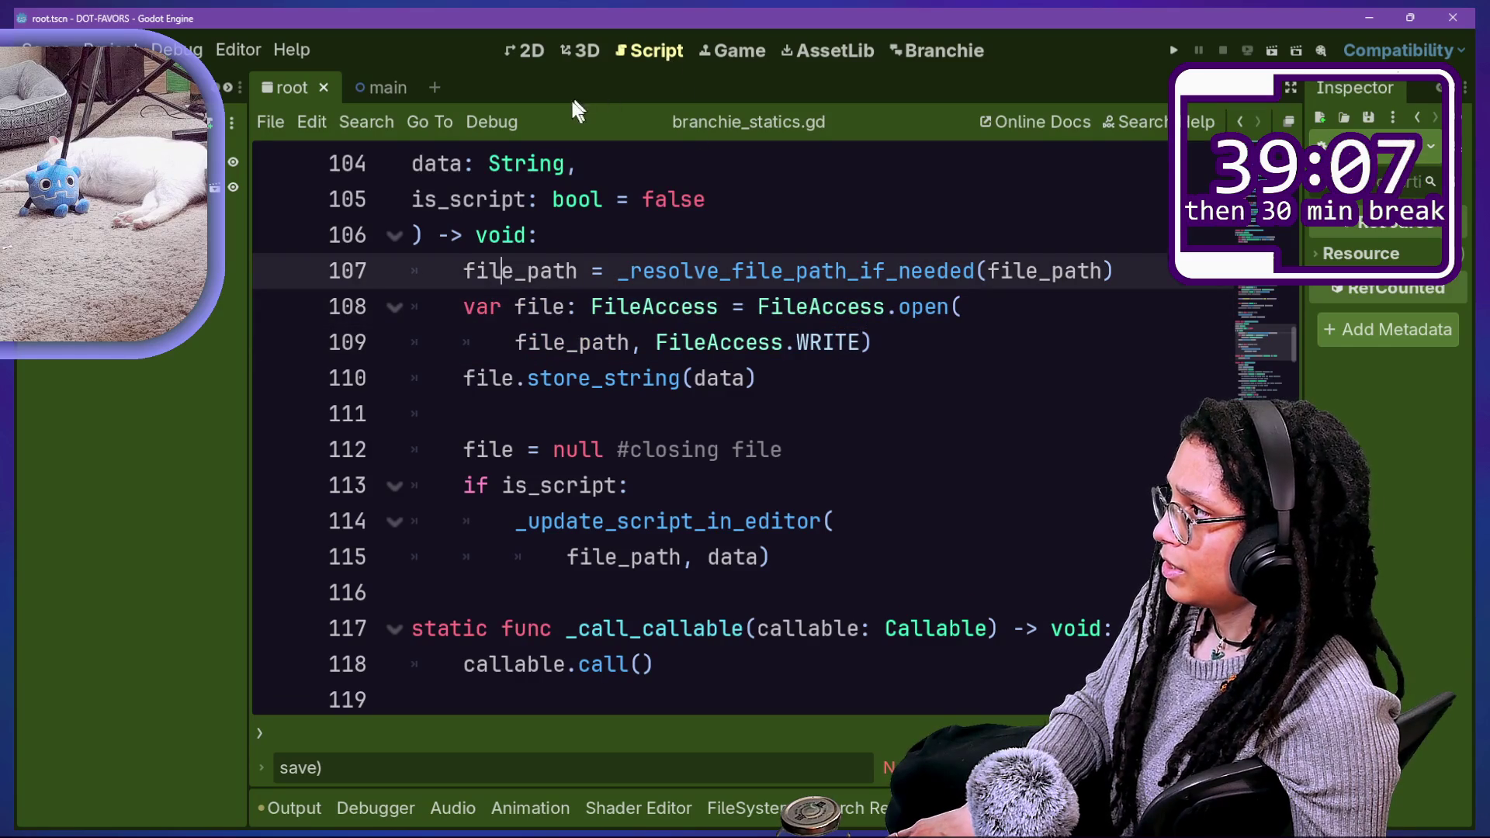
drag(510, 320, 858, 342)
click(861, 343)
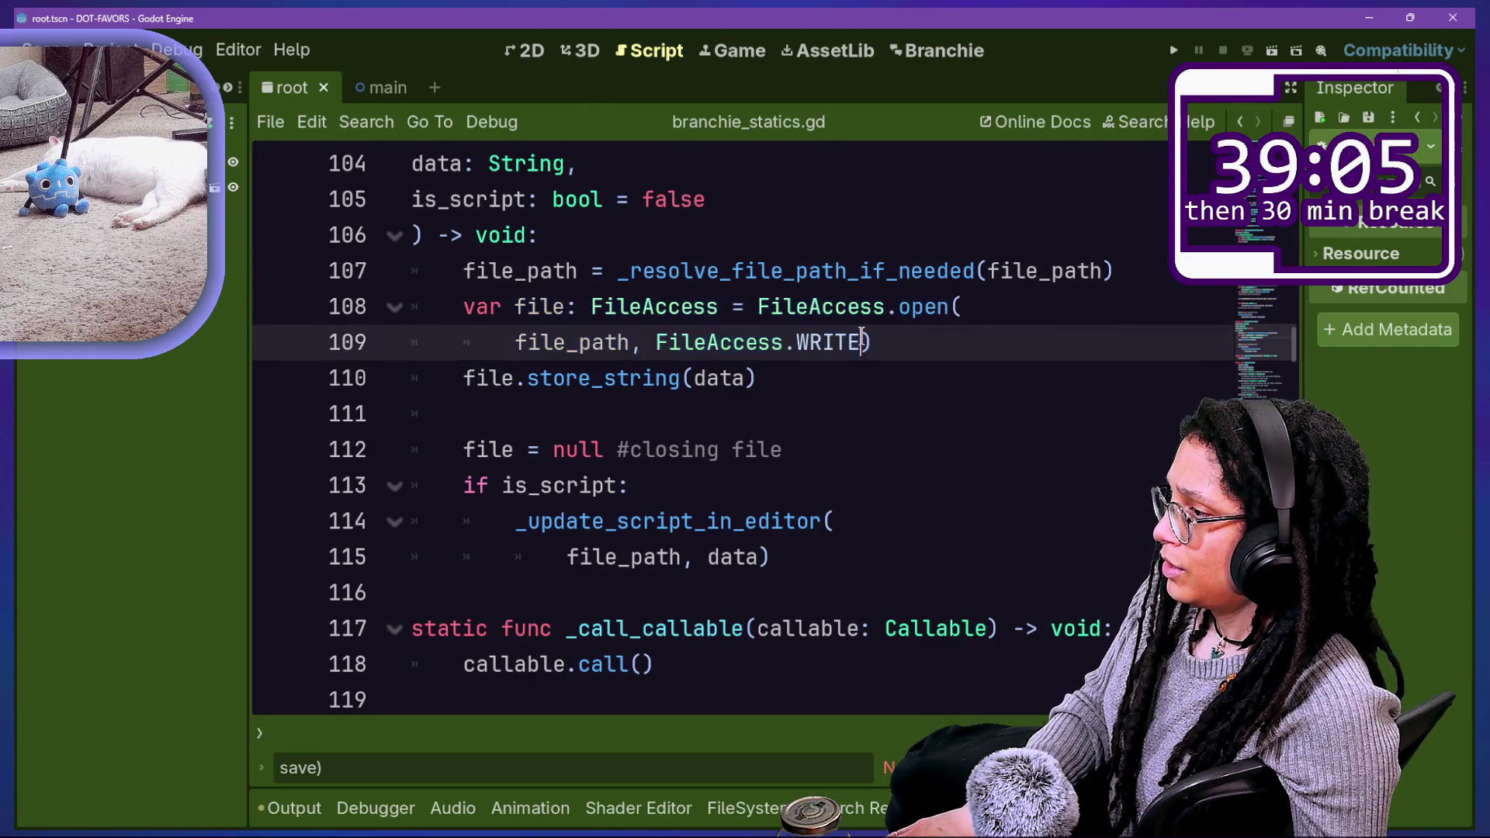
Step: Bring up the quick file finder and move through the script list toward branchie_API.gd
key(shift+alt+o)
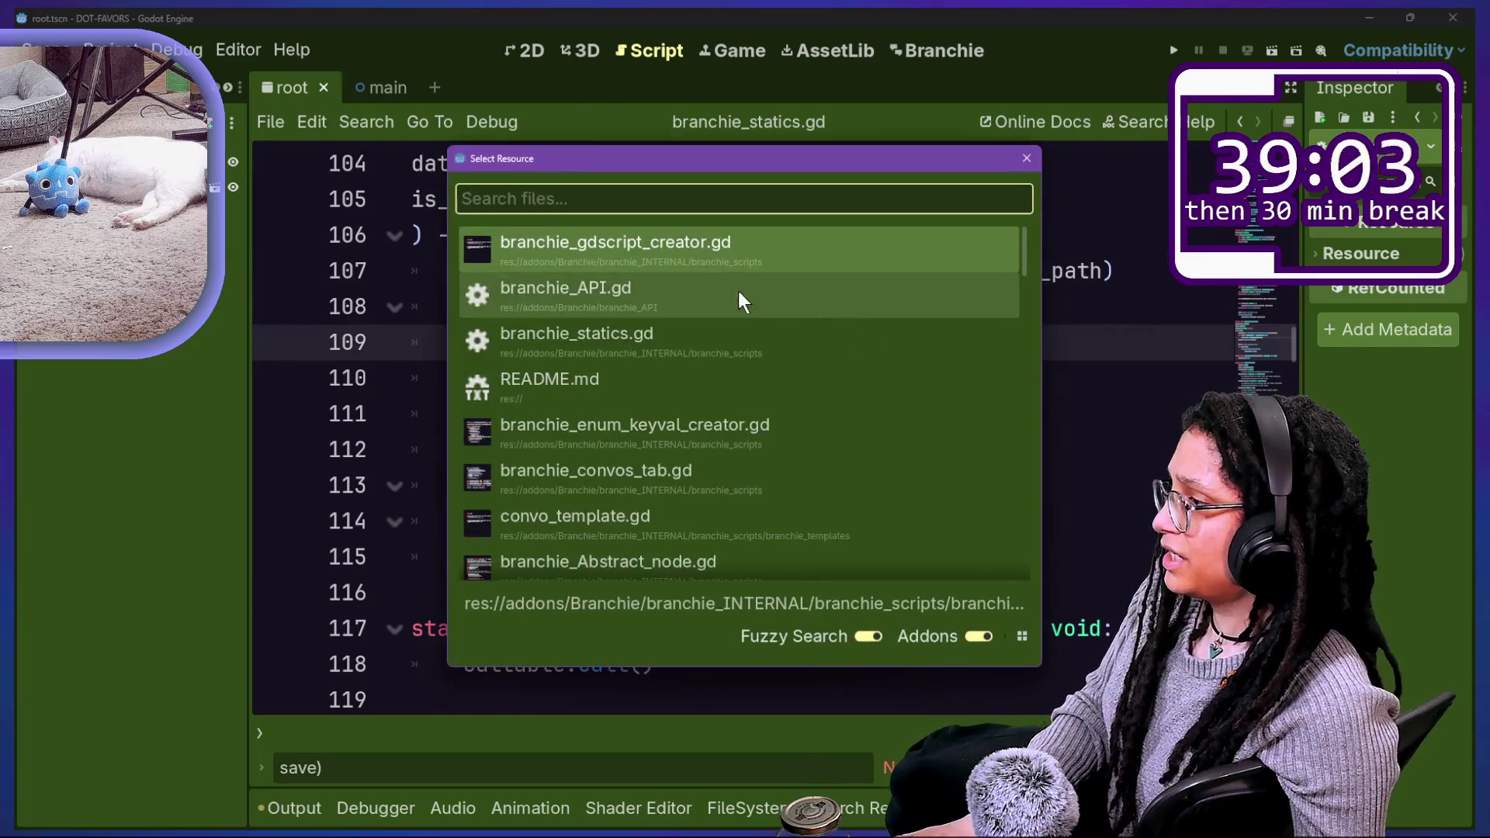
key(Escape)
key(shift+alt+o)
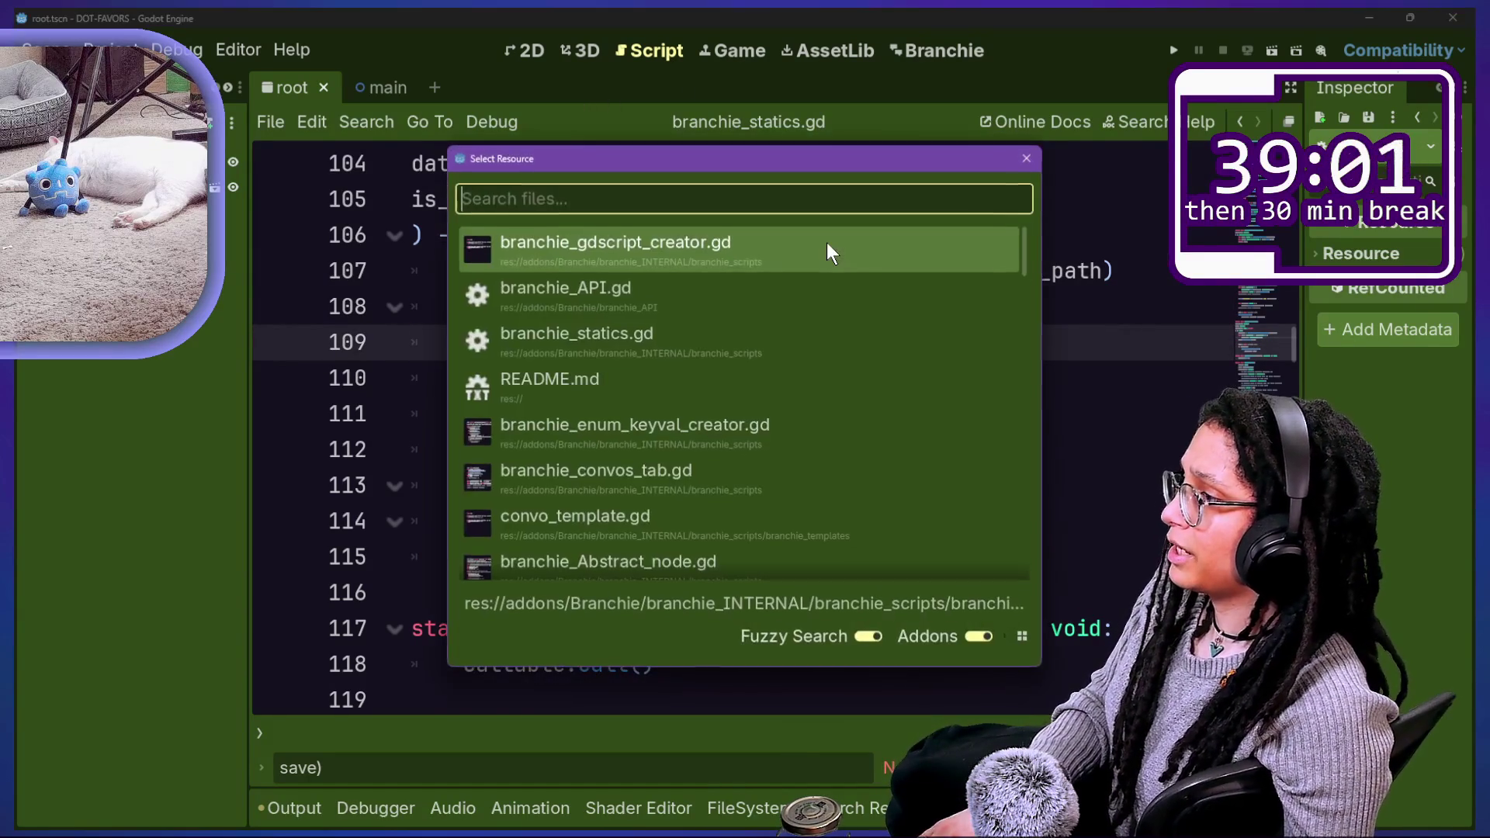
key(Escape)
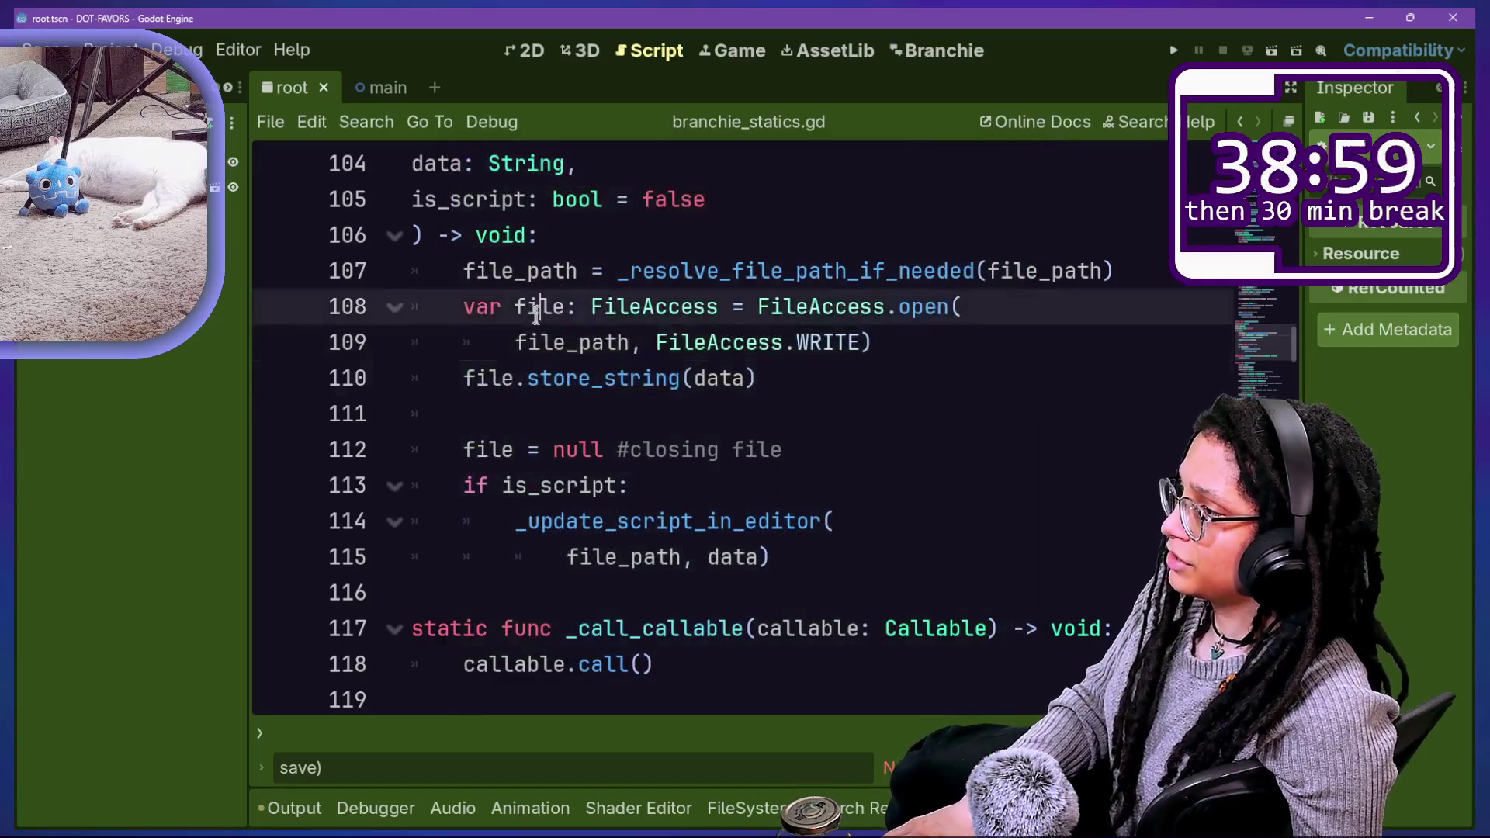
drag(490, 306, 825, 372)
key(shift+alt+o)
key(Down)
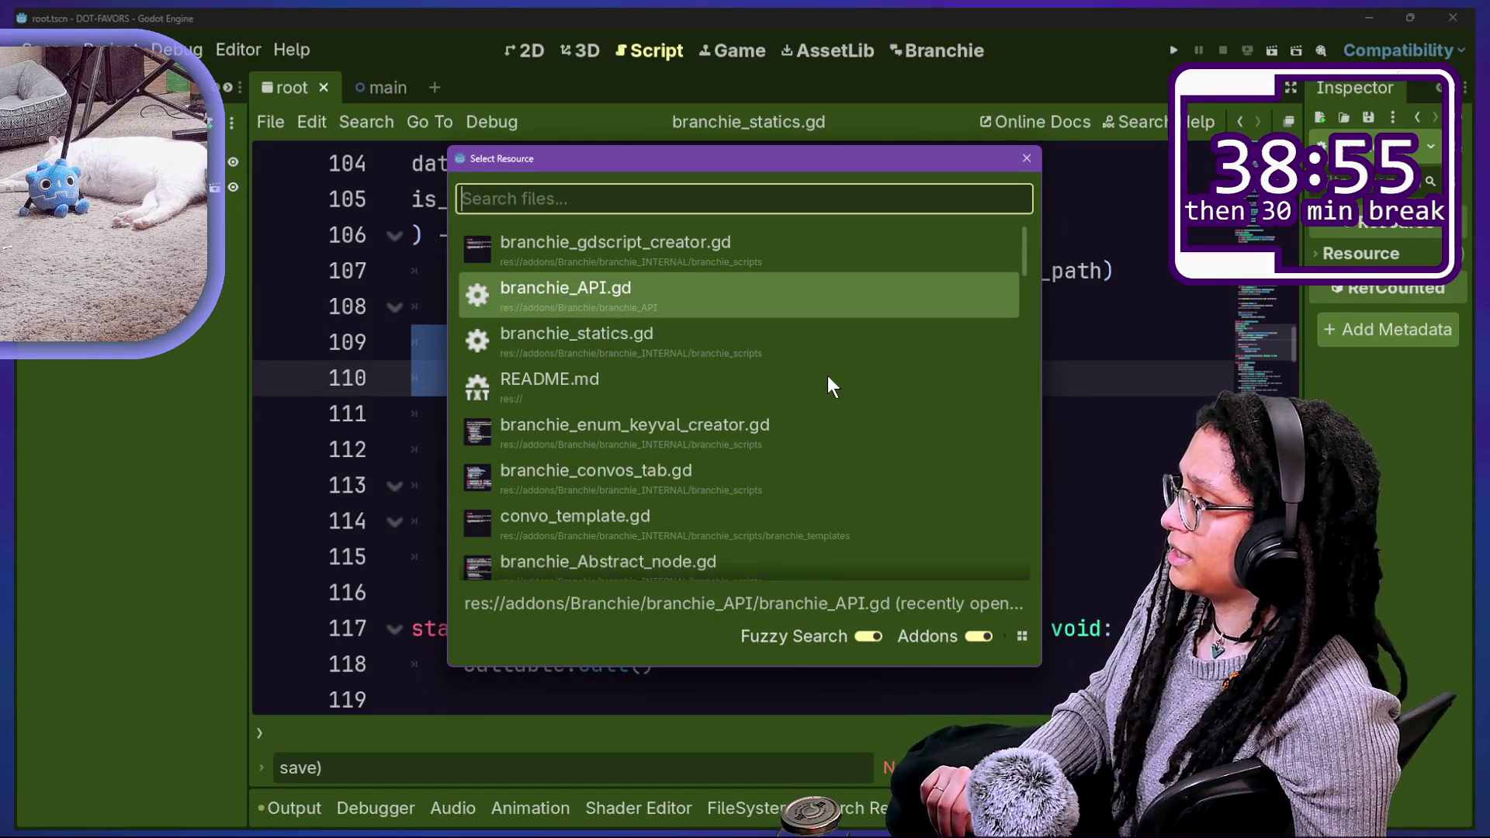
Step: Open branchie_gdscript_creator.gd and add 'file = null' on a new line after the save_data_to_file call
key(Up)
key(Return)
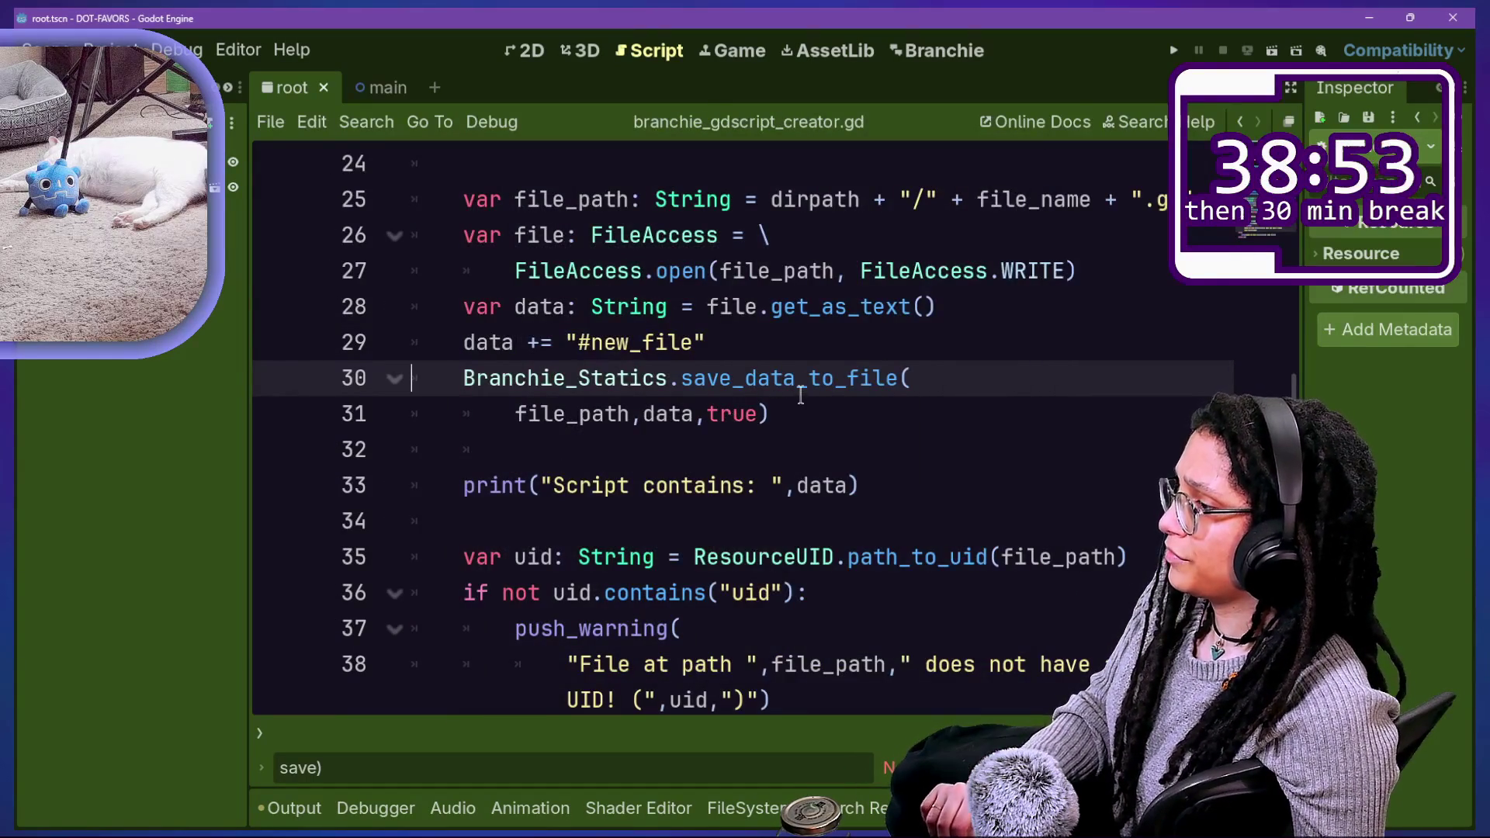
scroll(859, 399, up, 1)
scroll(858, 399, down, 1)
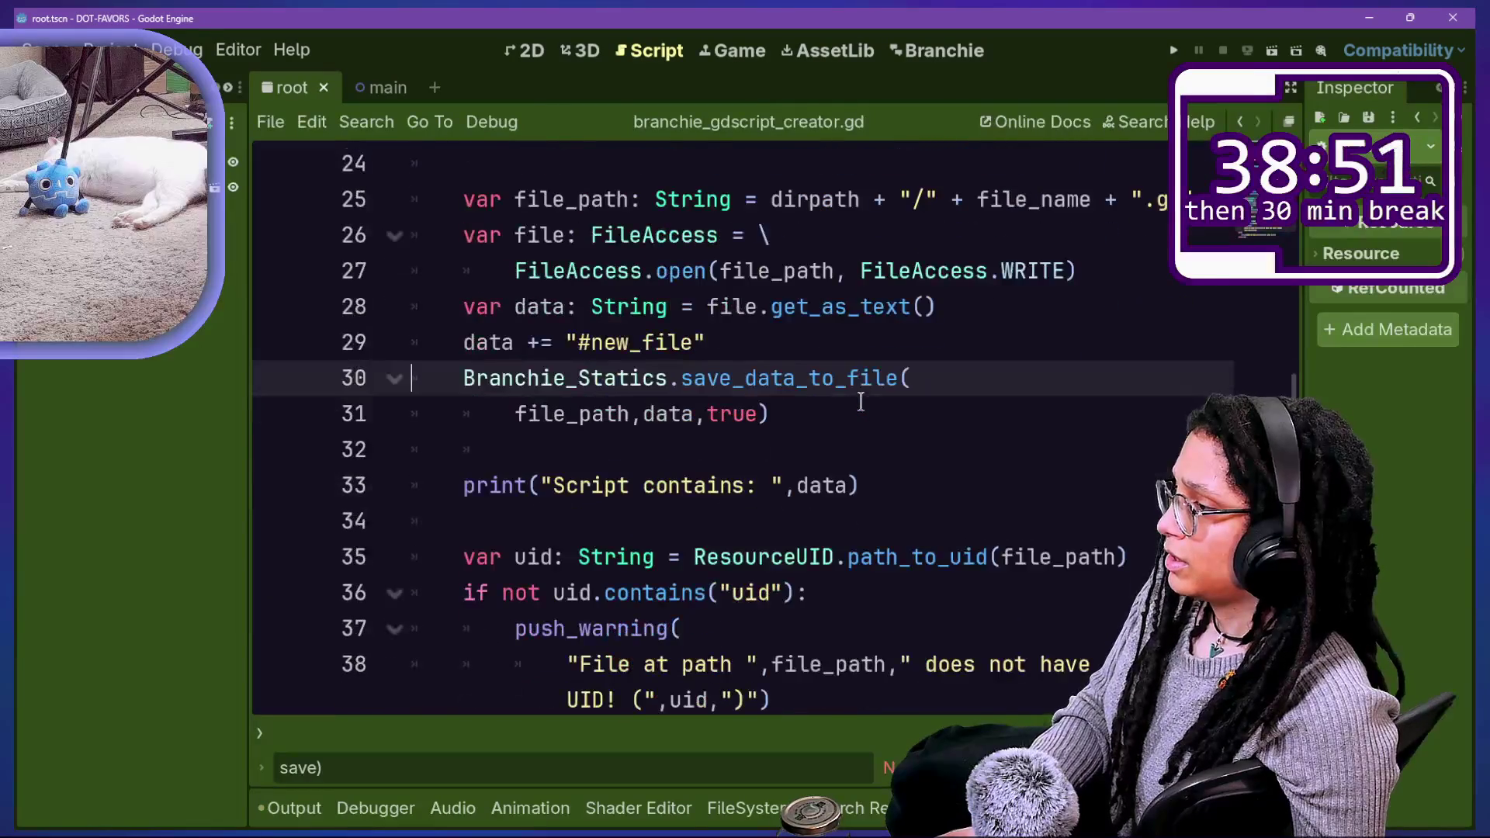
click(825, 440)
key(Return)
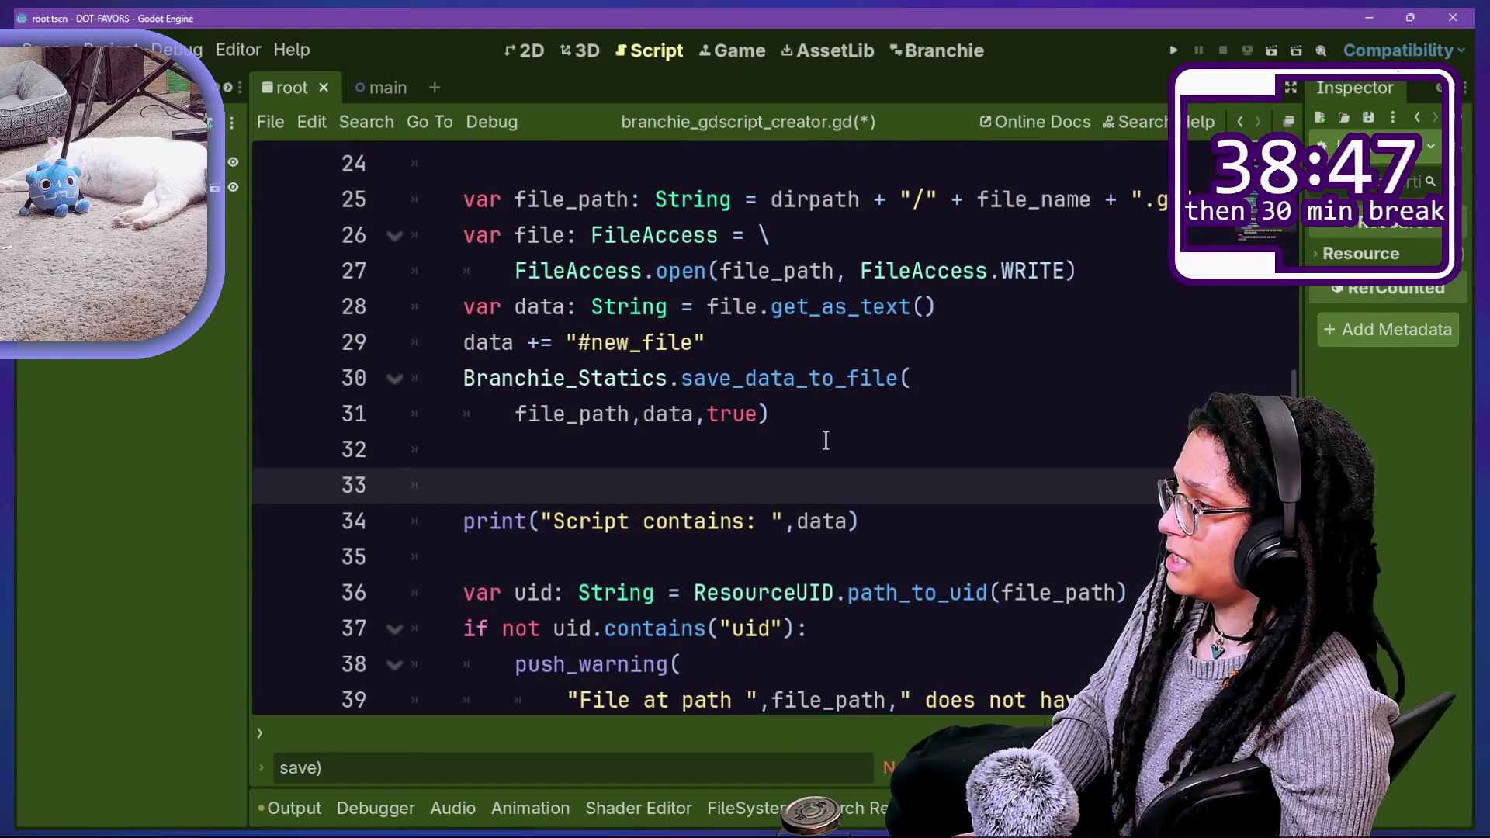
text(file = null)
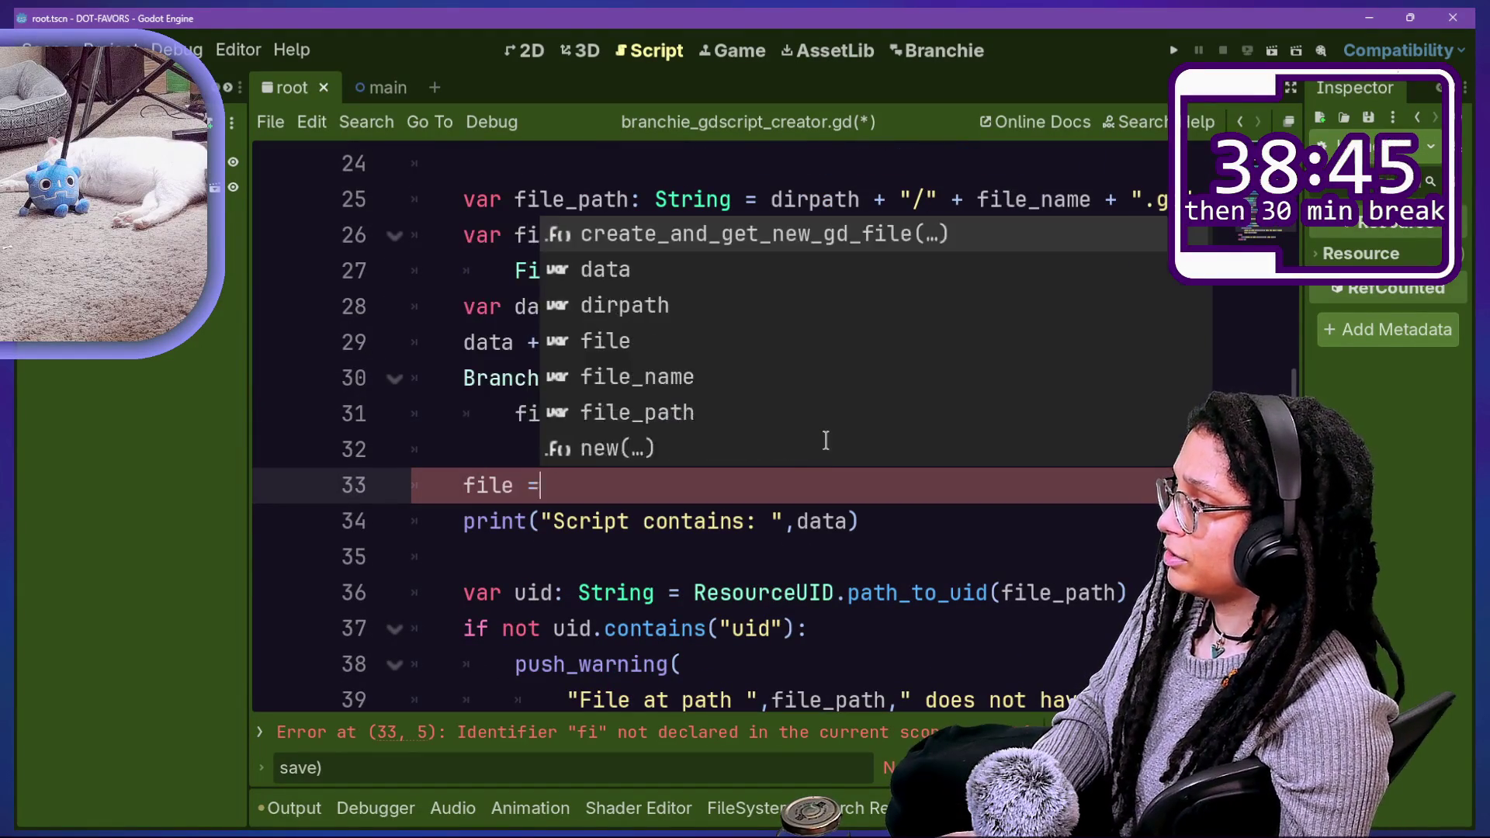
Step: Delete the early return "" line at the top of create_and_get_new_gd_file
scroll(683, 419, up, 2)
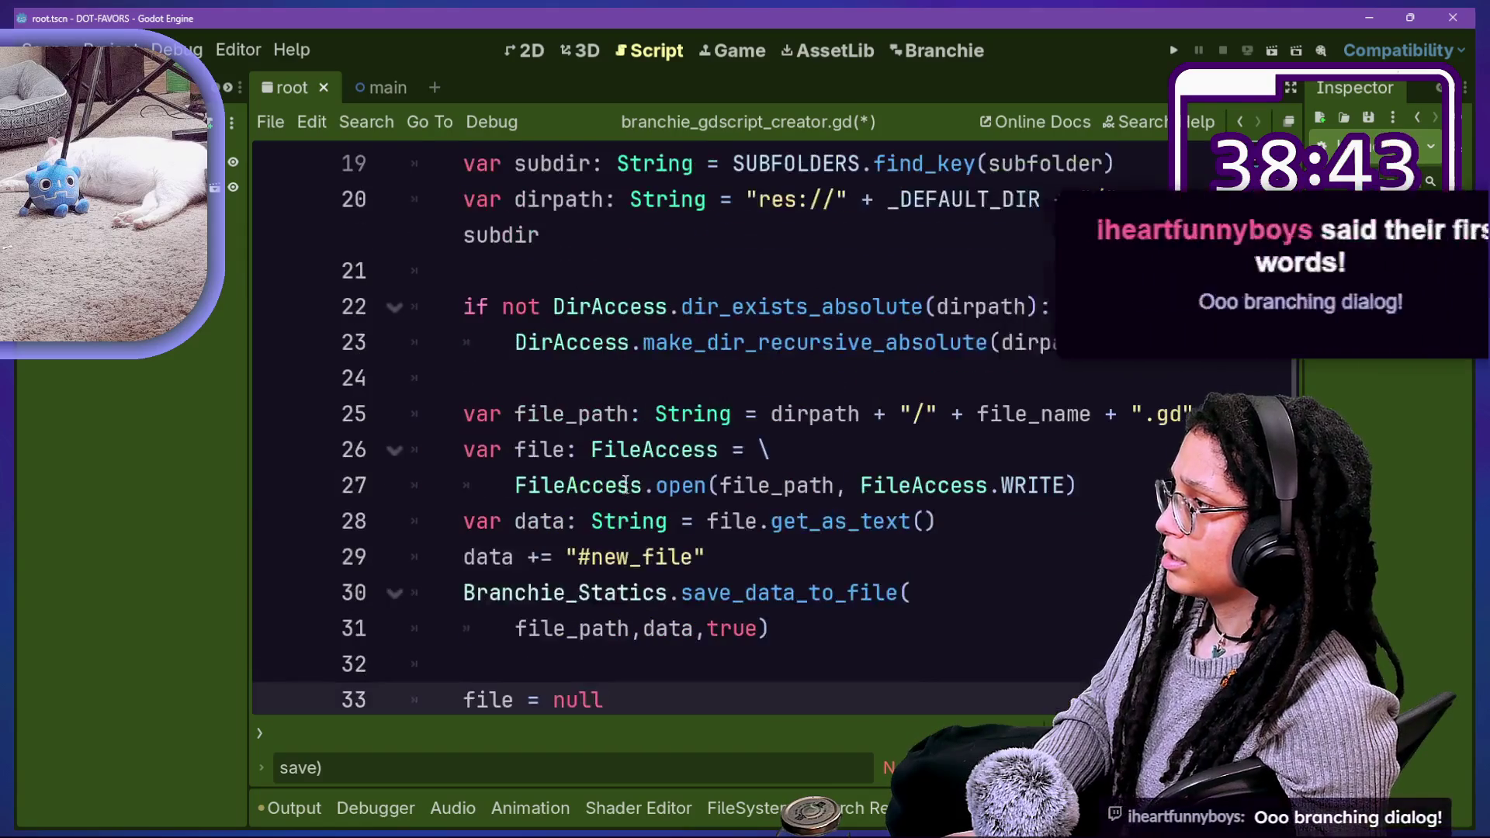
click(680, 344)
click(665, 306)
click(692, 412)
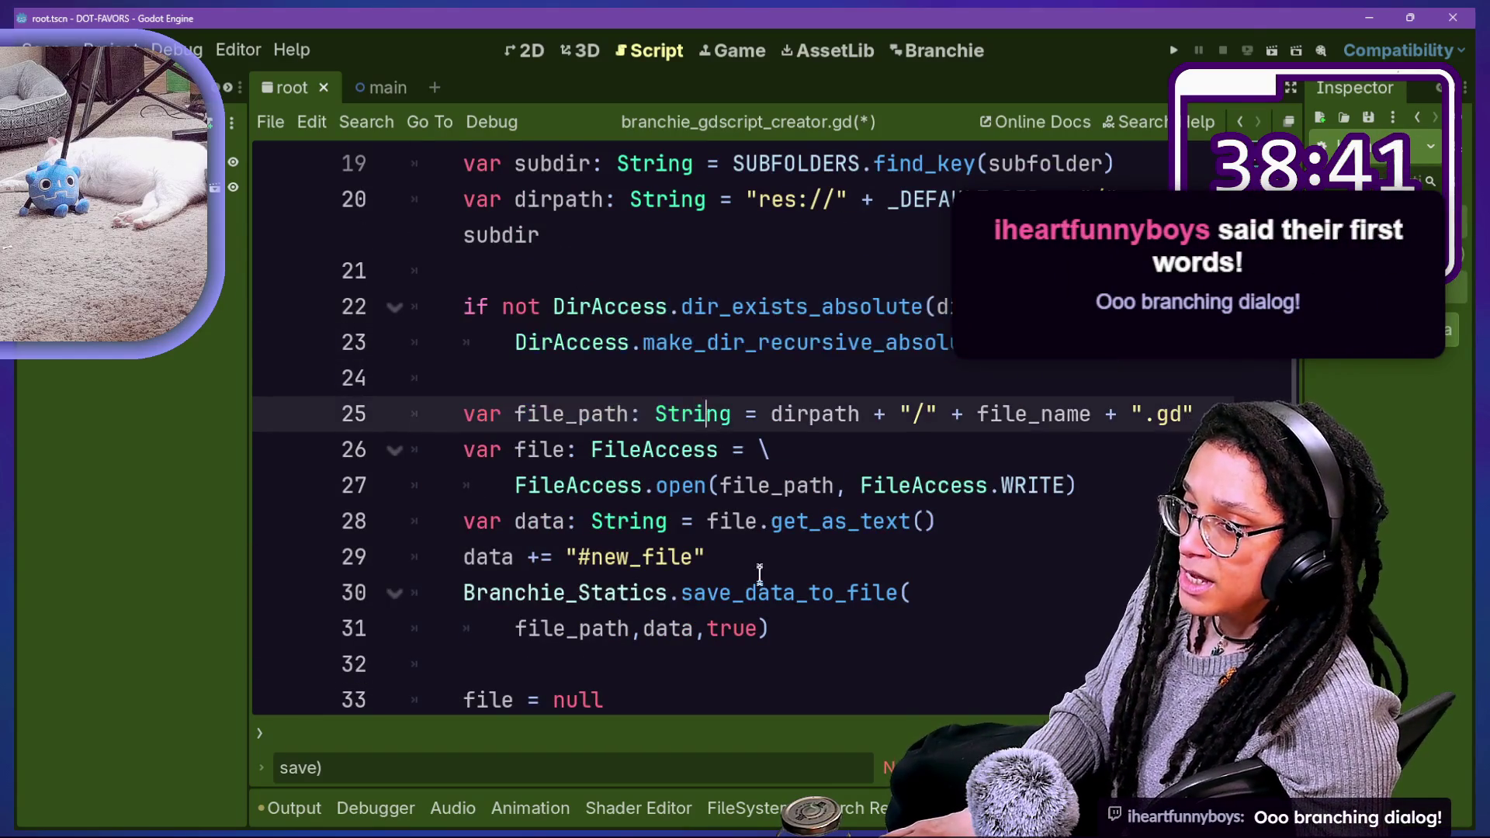
click(682, 309)
click(753, 452)
click(726, 309)
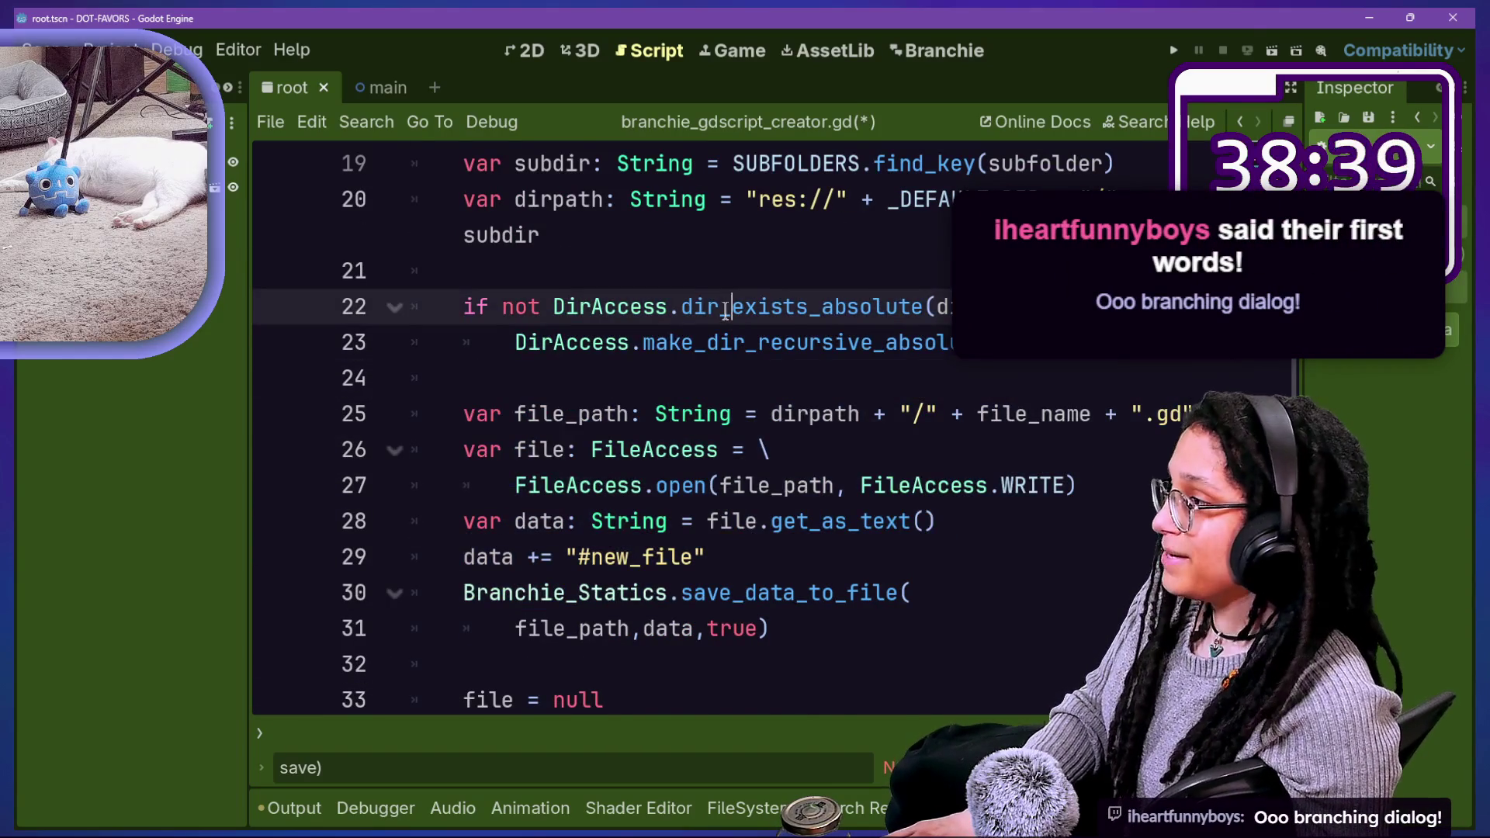
scroll(726, 308, up, 2)
drag(644, 304, 665, 284)
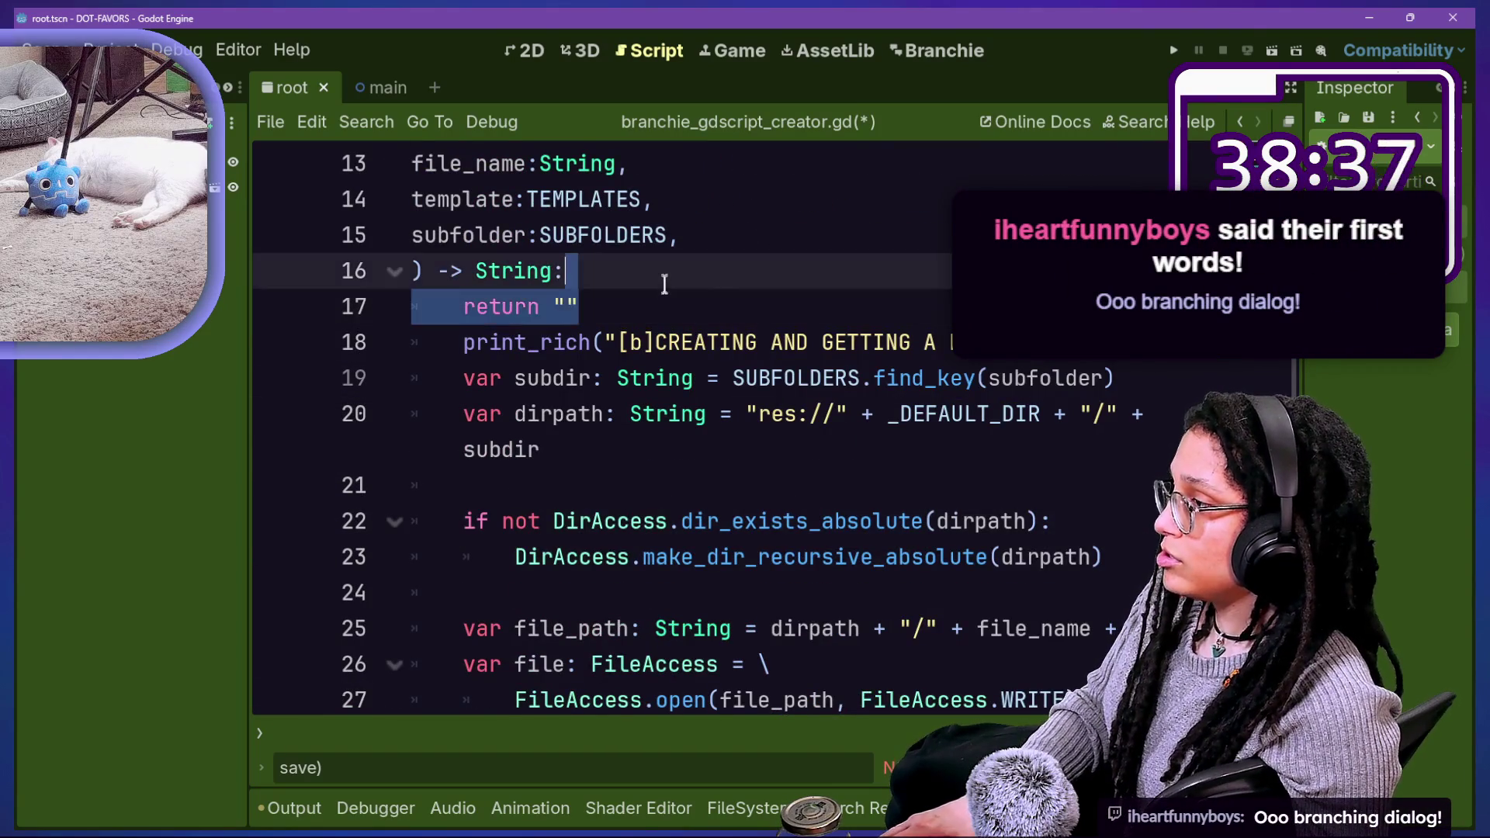
key(BackSpace)
click(729, 440)
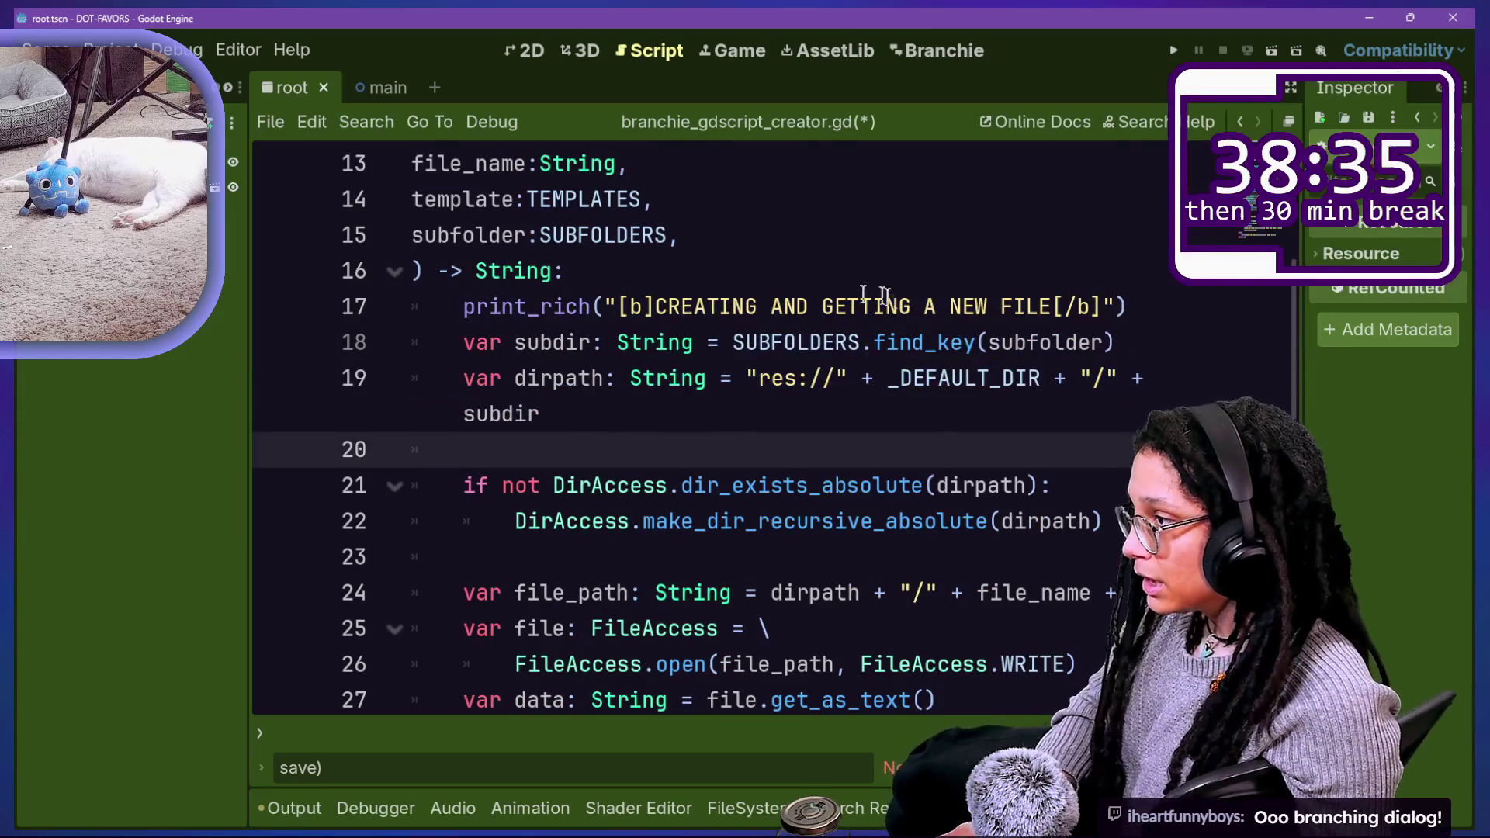
scroll(621, 475, down, 1)
click(675, 444)
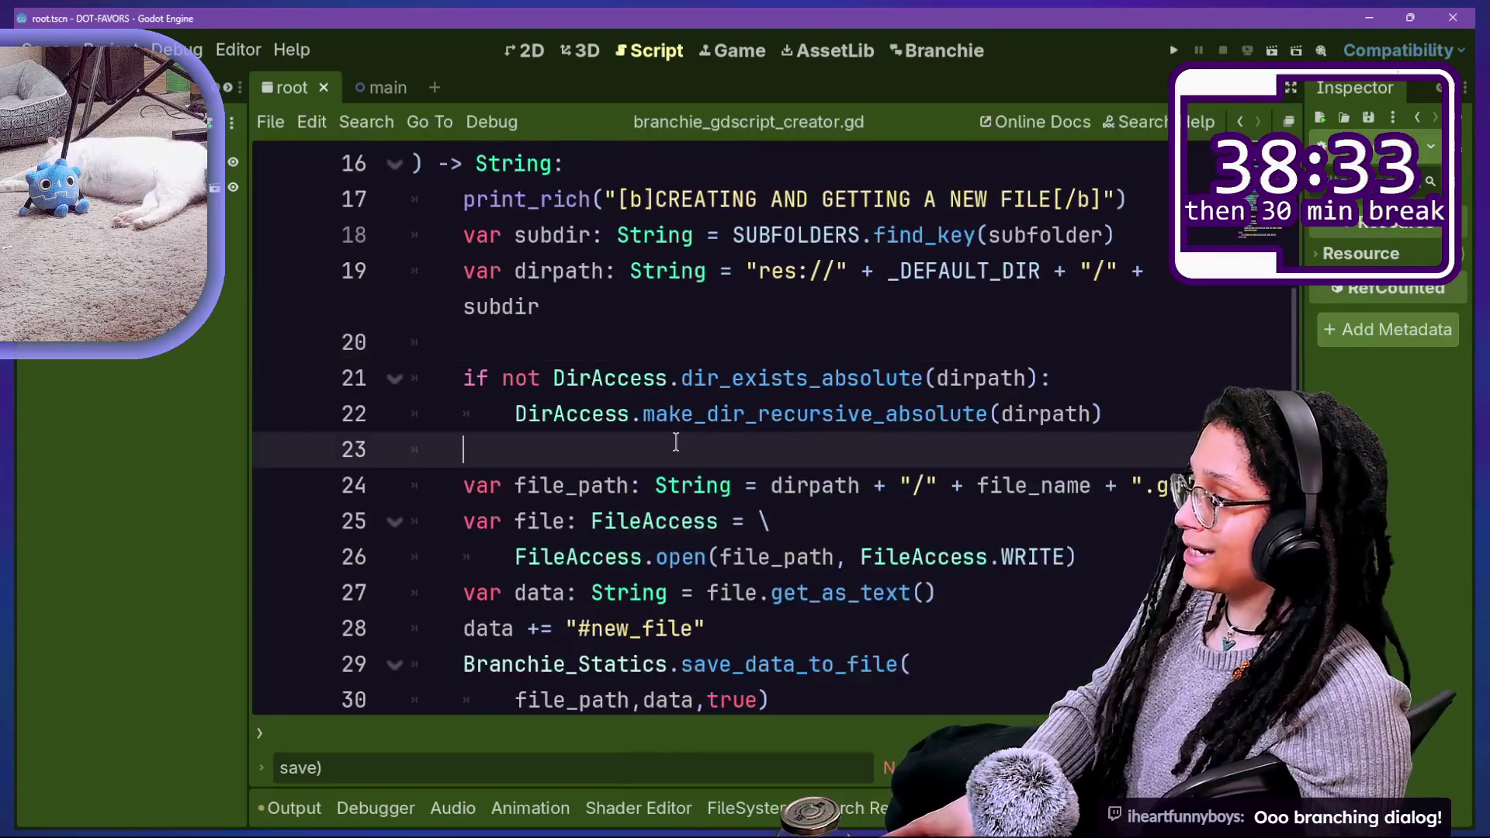
Step: Review the new-file creation and UID check code in branchie_gdscript_creator.gd, then bring up the Plugins list
mouse_move(696, 225)
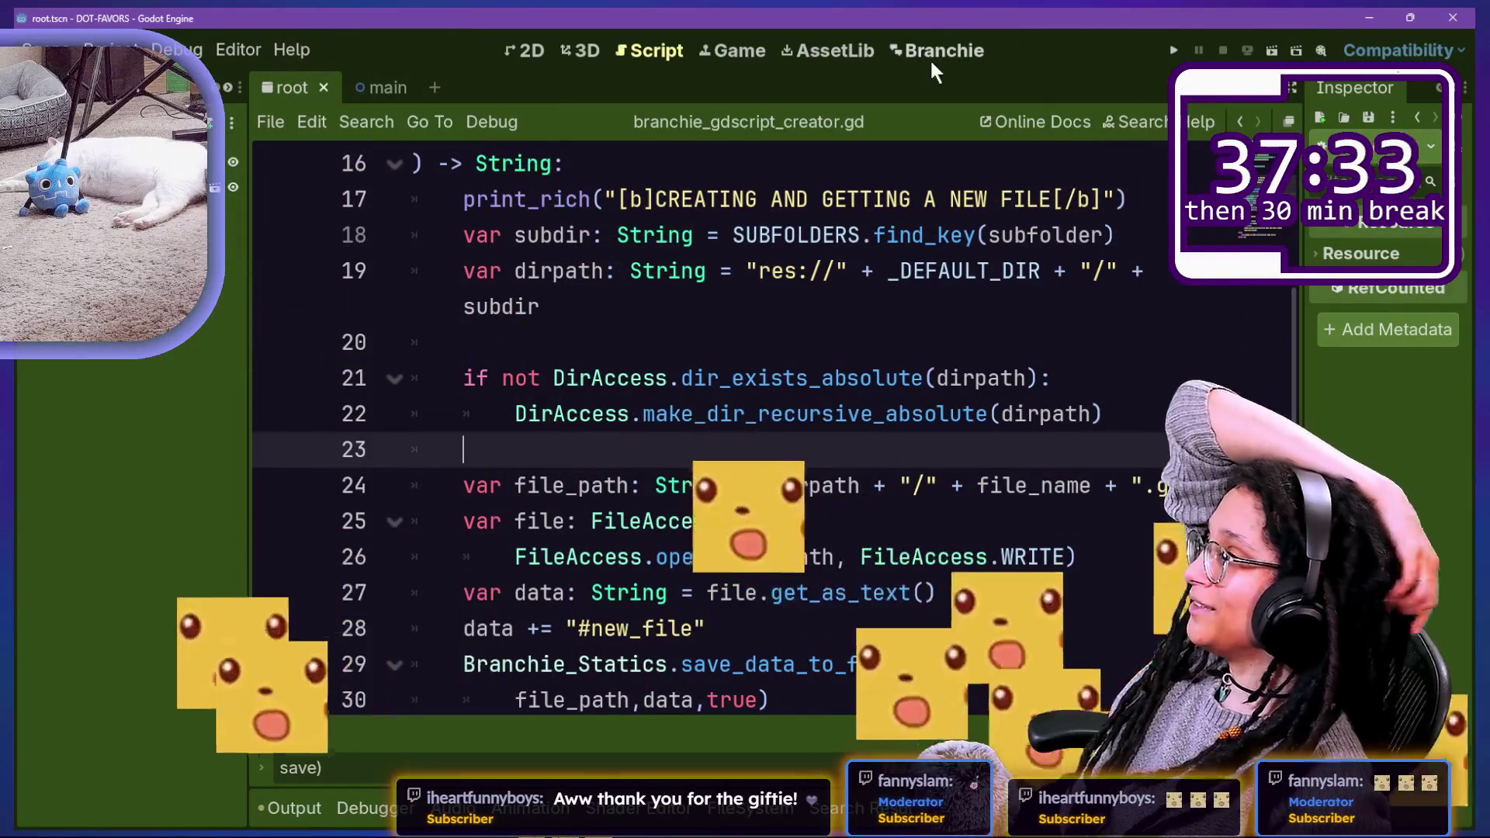
click(930, 60)
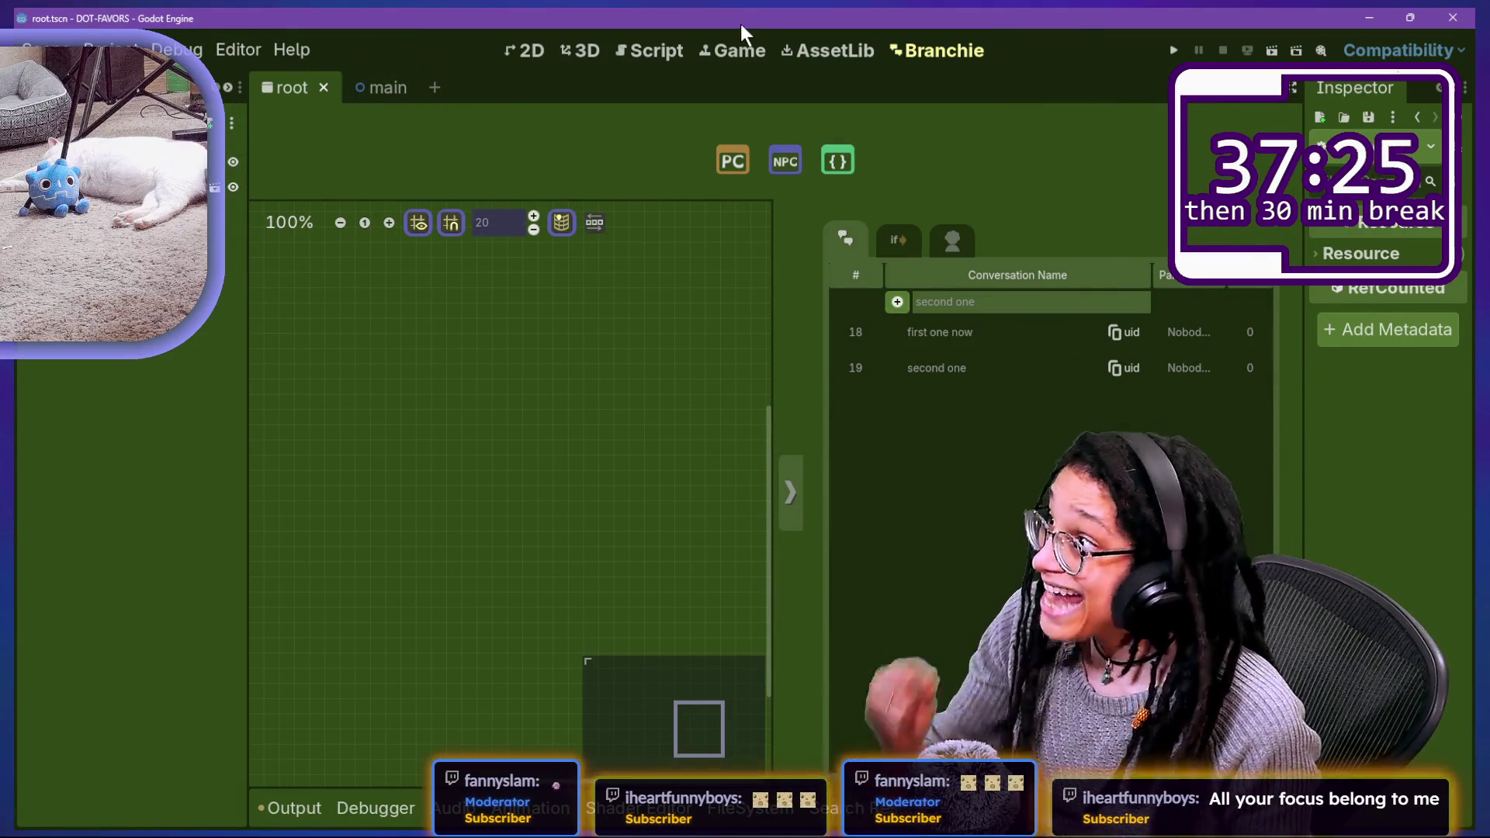
click(665, 61)
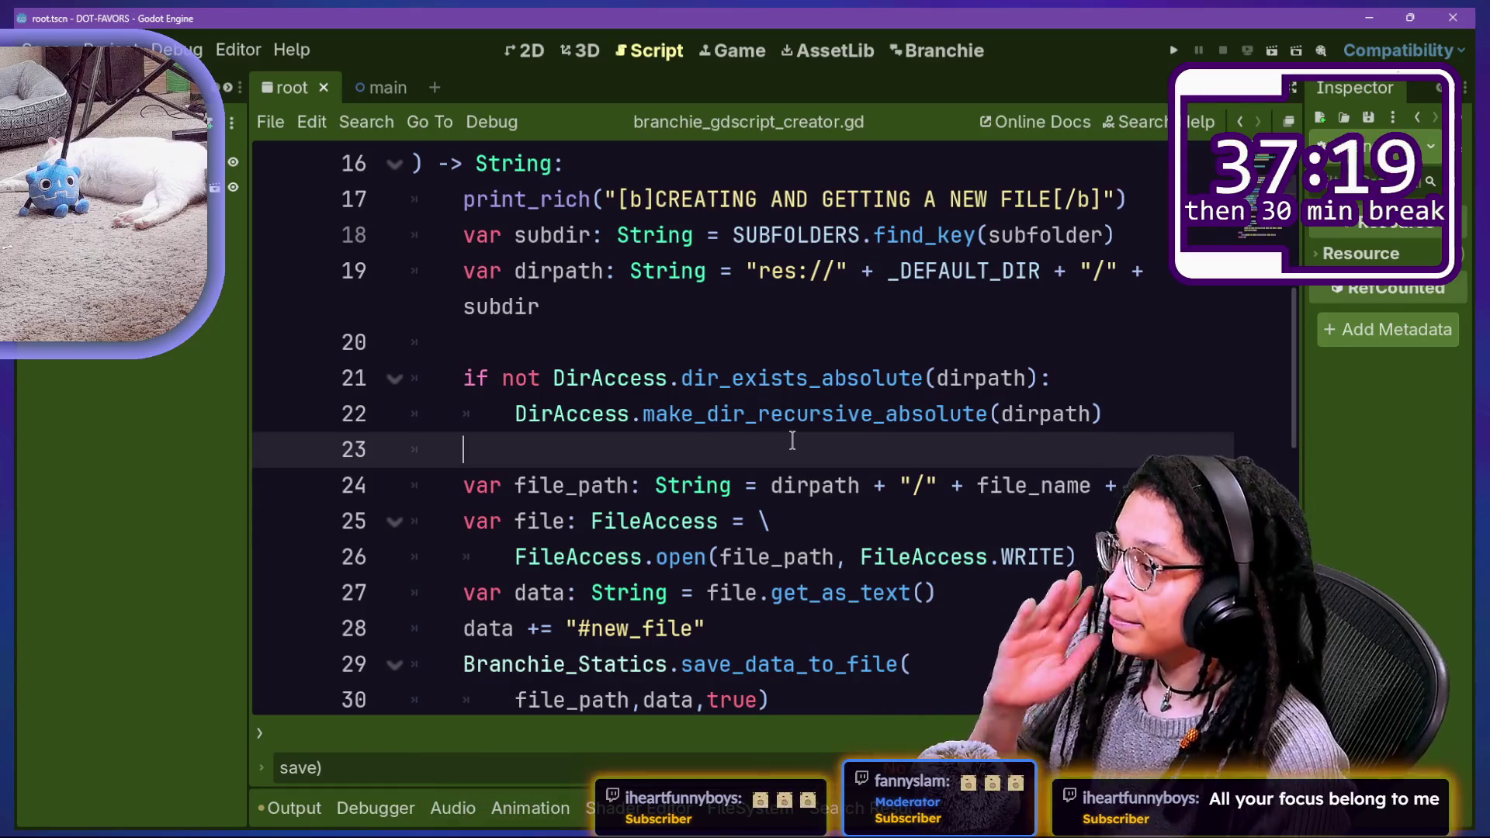
key(Down)
key(Down)
key(Down)
key(Down)
key(Down)
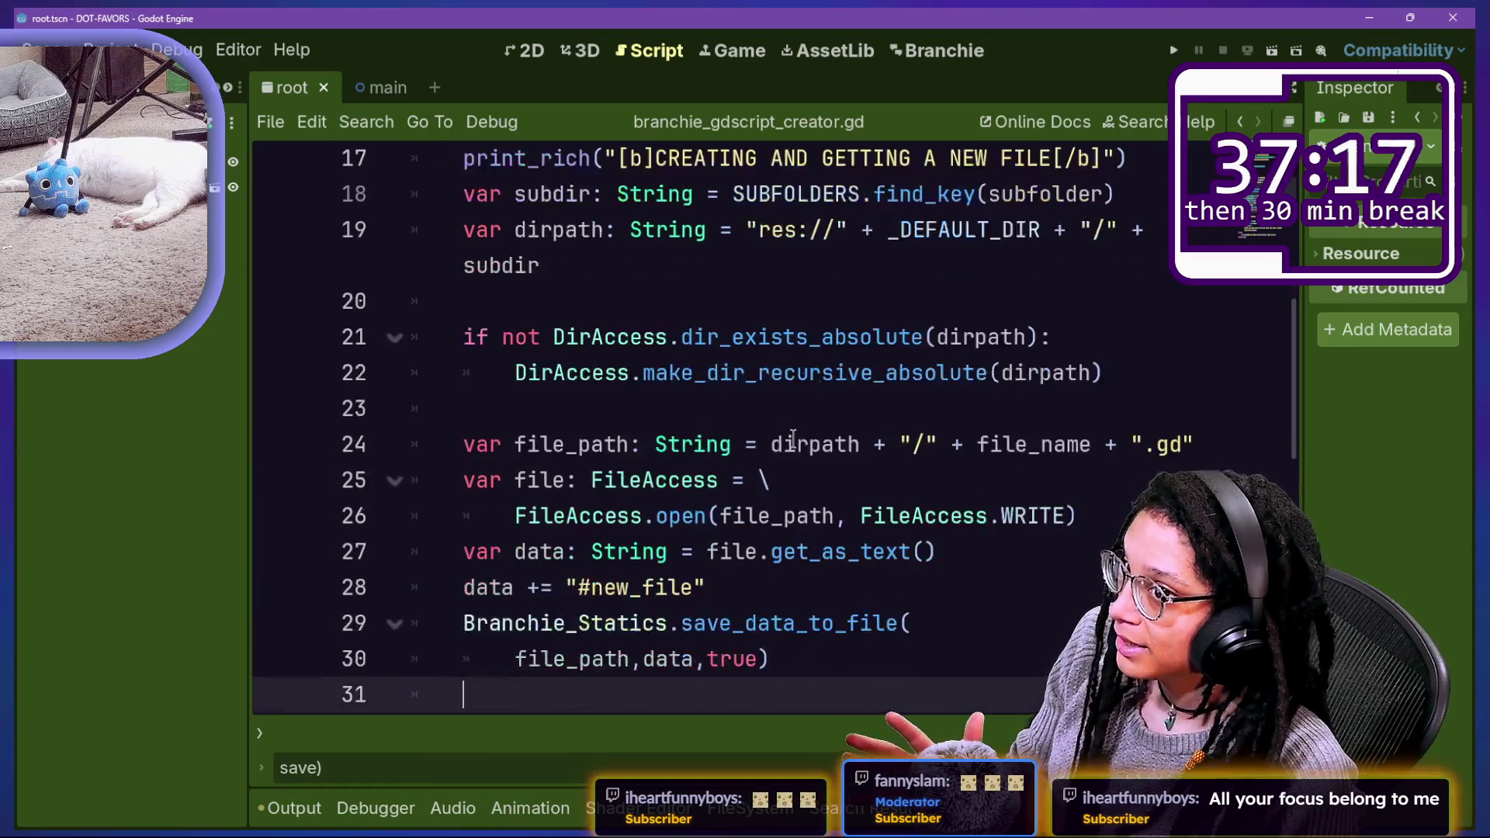
key(Down)
key(Down)
key(Down)
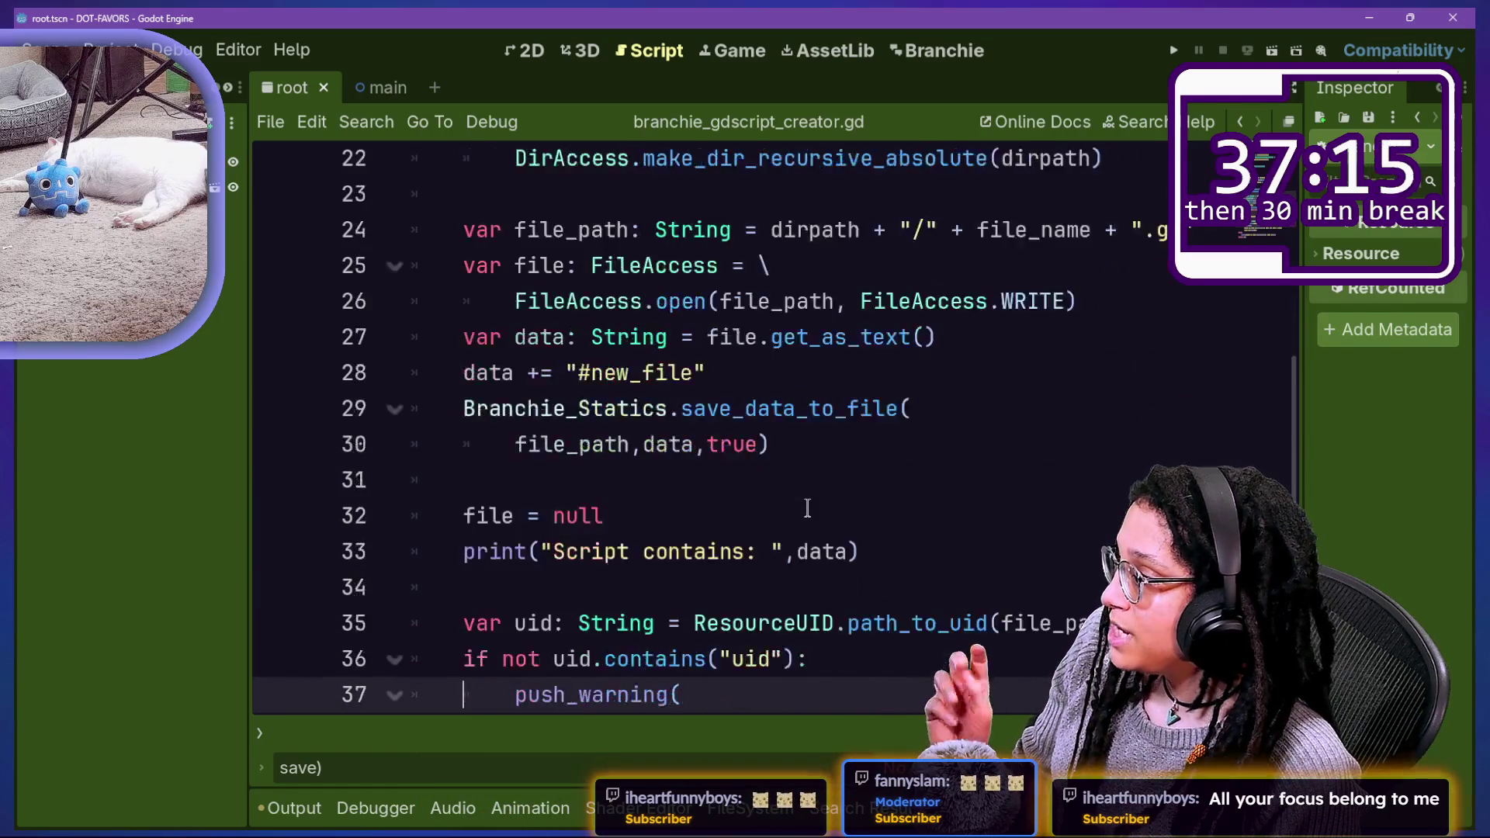
click(882, 429)
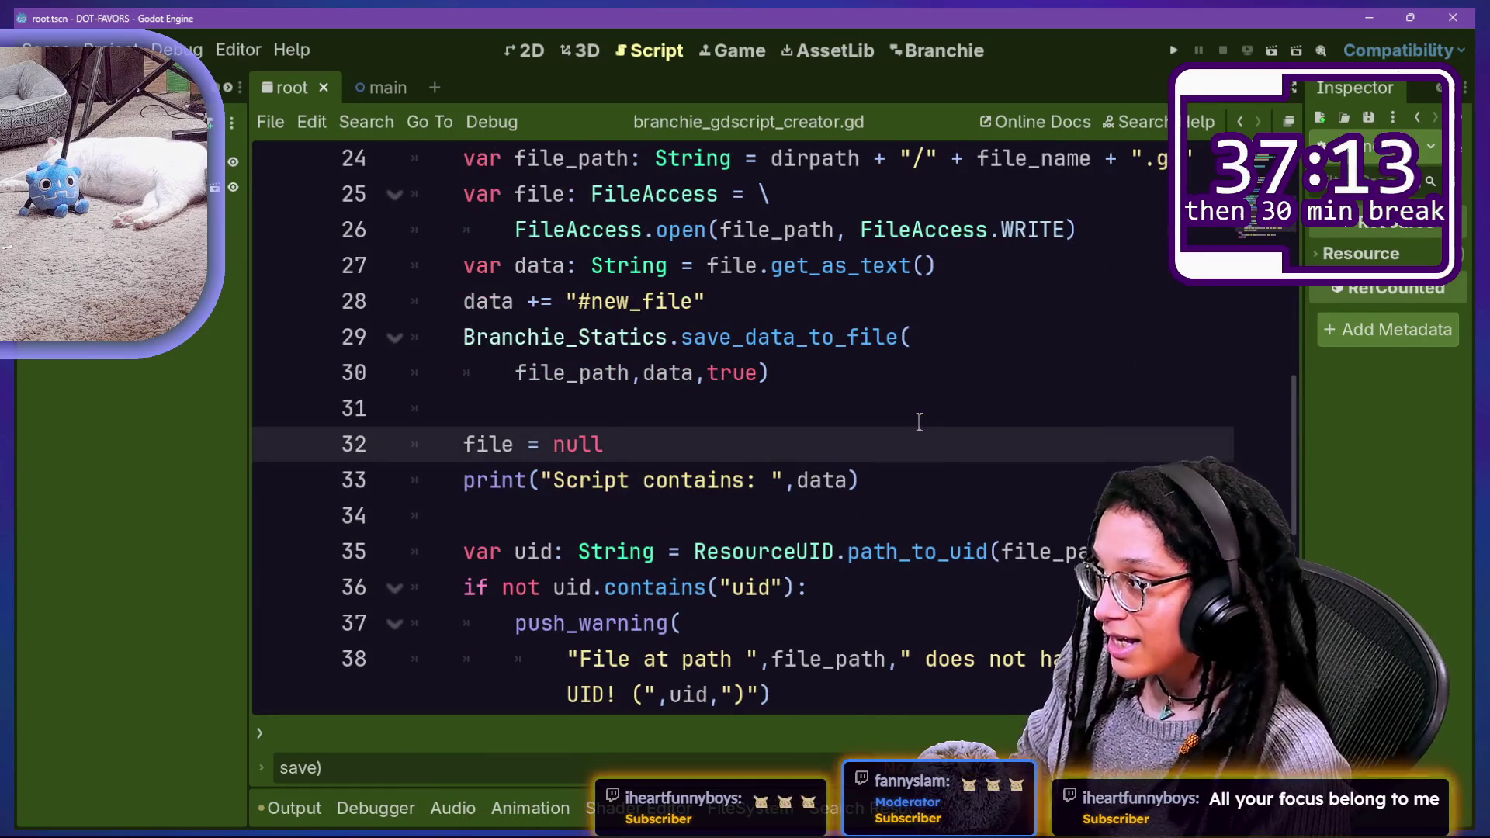
key(ctrl+shift+p)
Step: Restart Branchie by disabling and re-enabling it, then close Project Settings
click(320, 278)
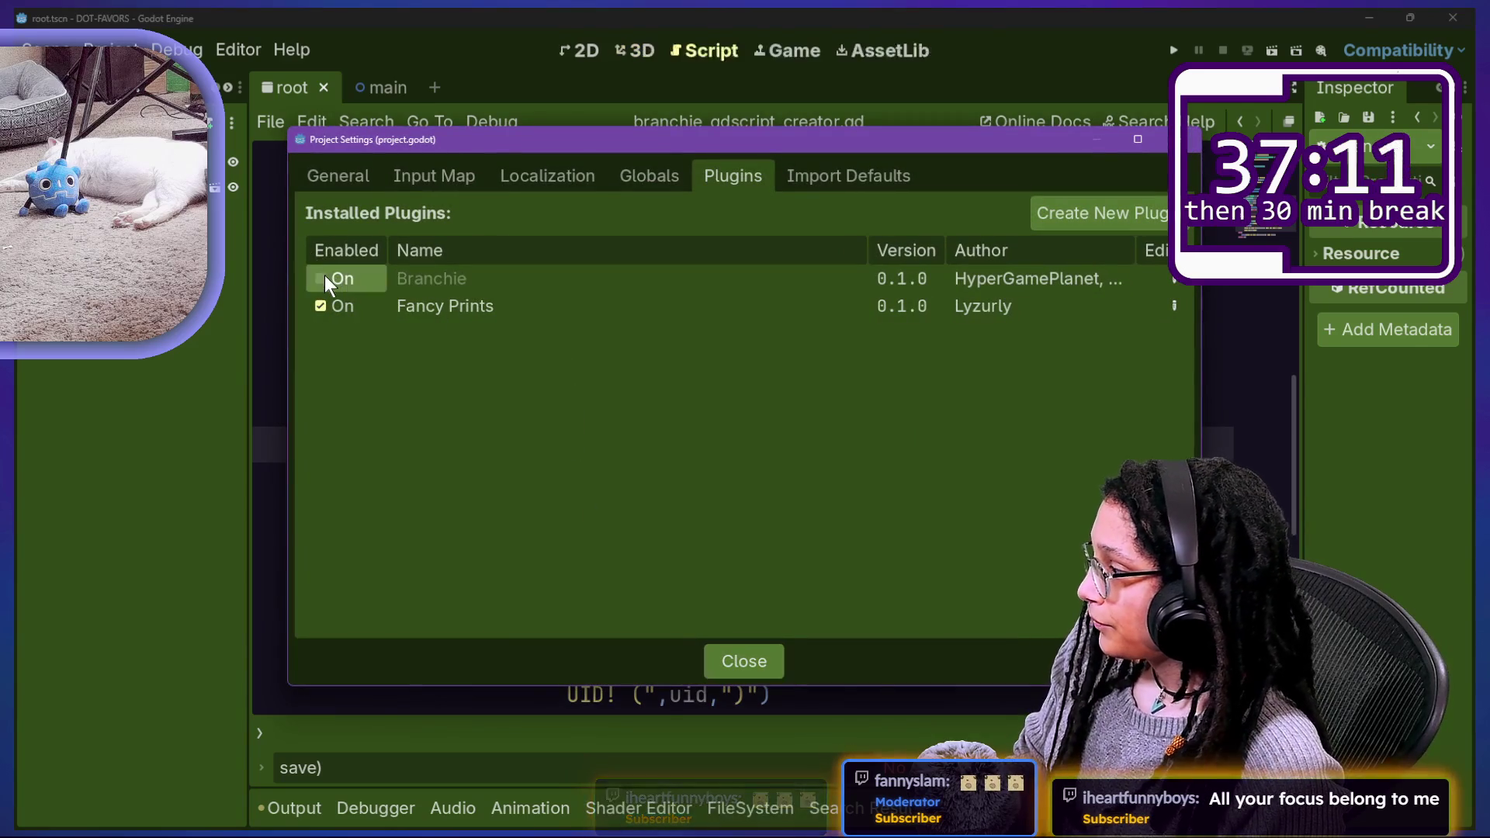
click(321, 278)
key(Escape)
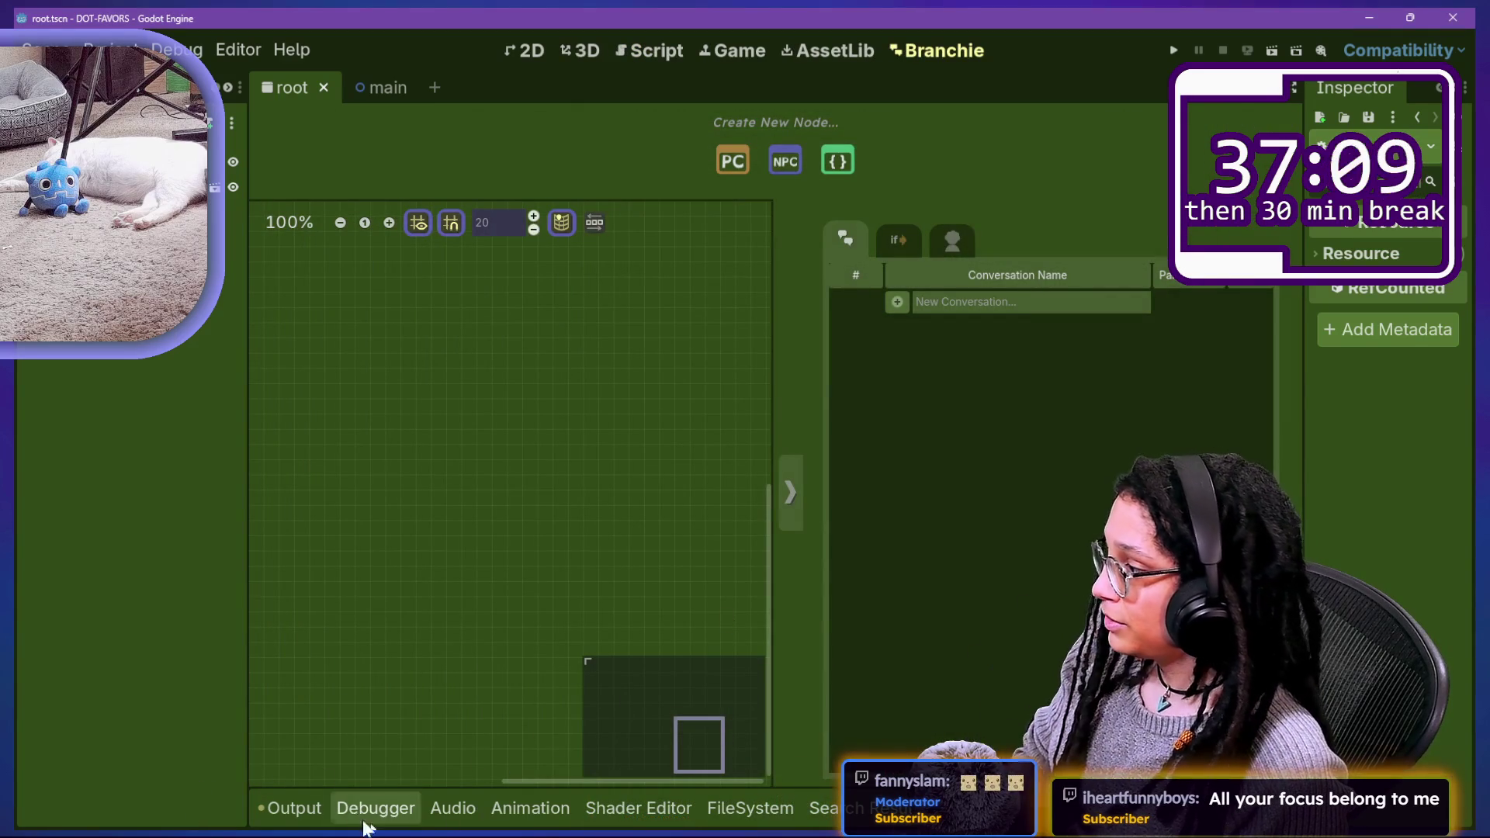
click(288, 808)
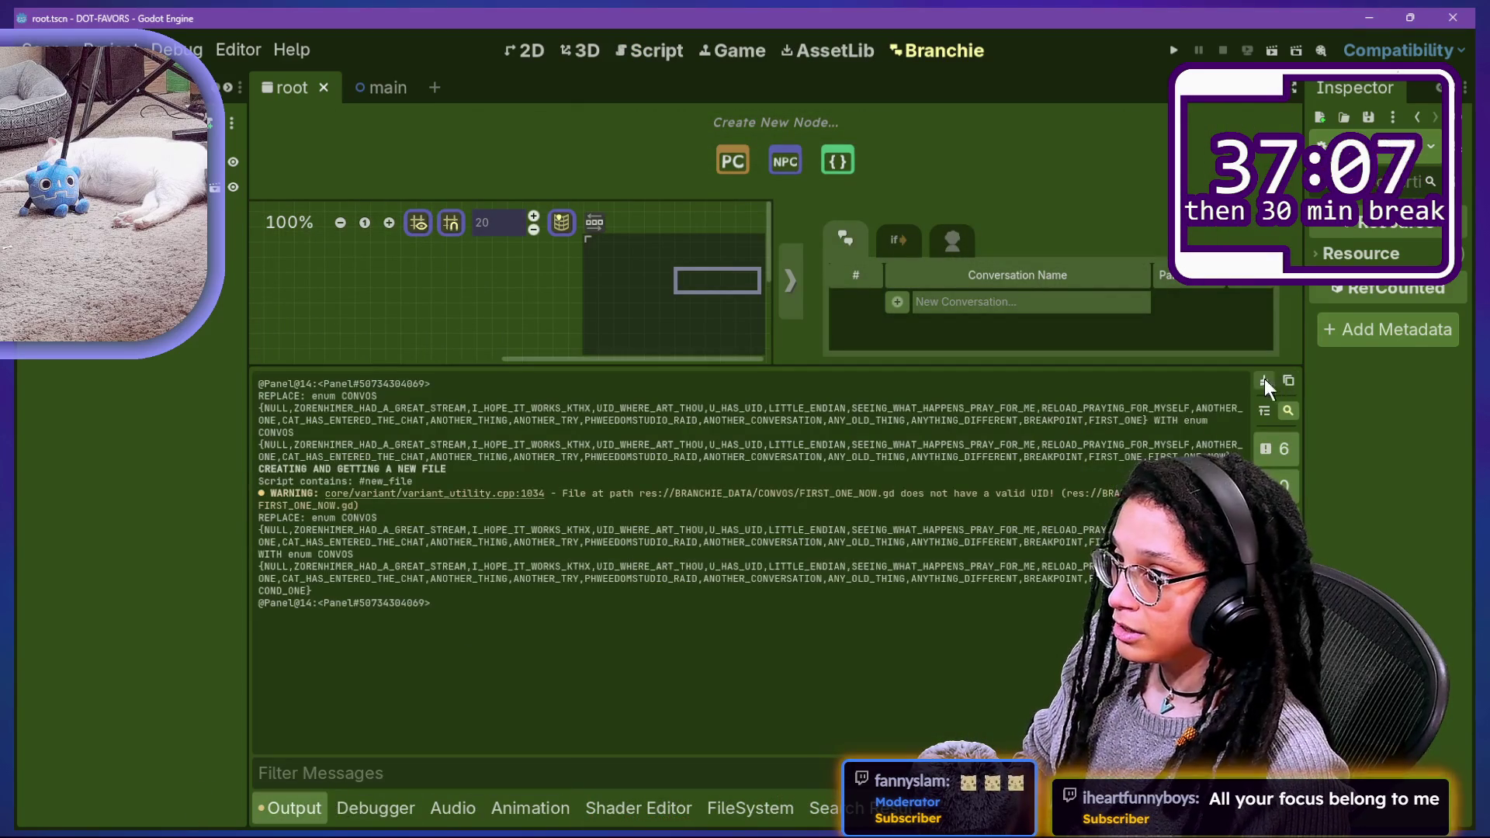
click(276, 819)
Step: Create a 'third one' conversation in Branchie and check FIRST_ONE_NOW.gd in the CONVOS folder
click(947, 302)
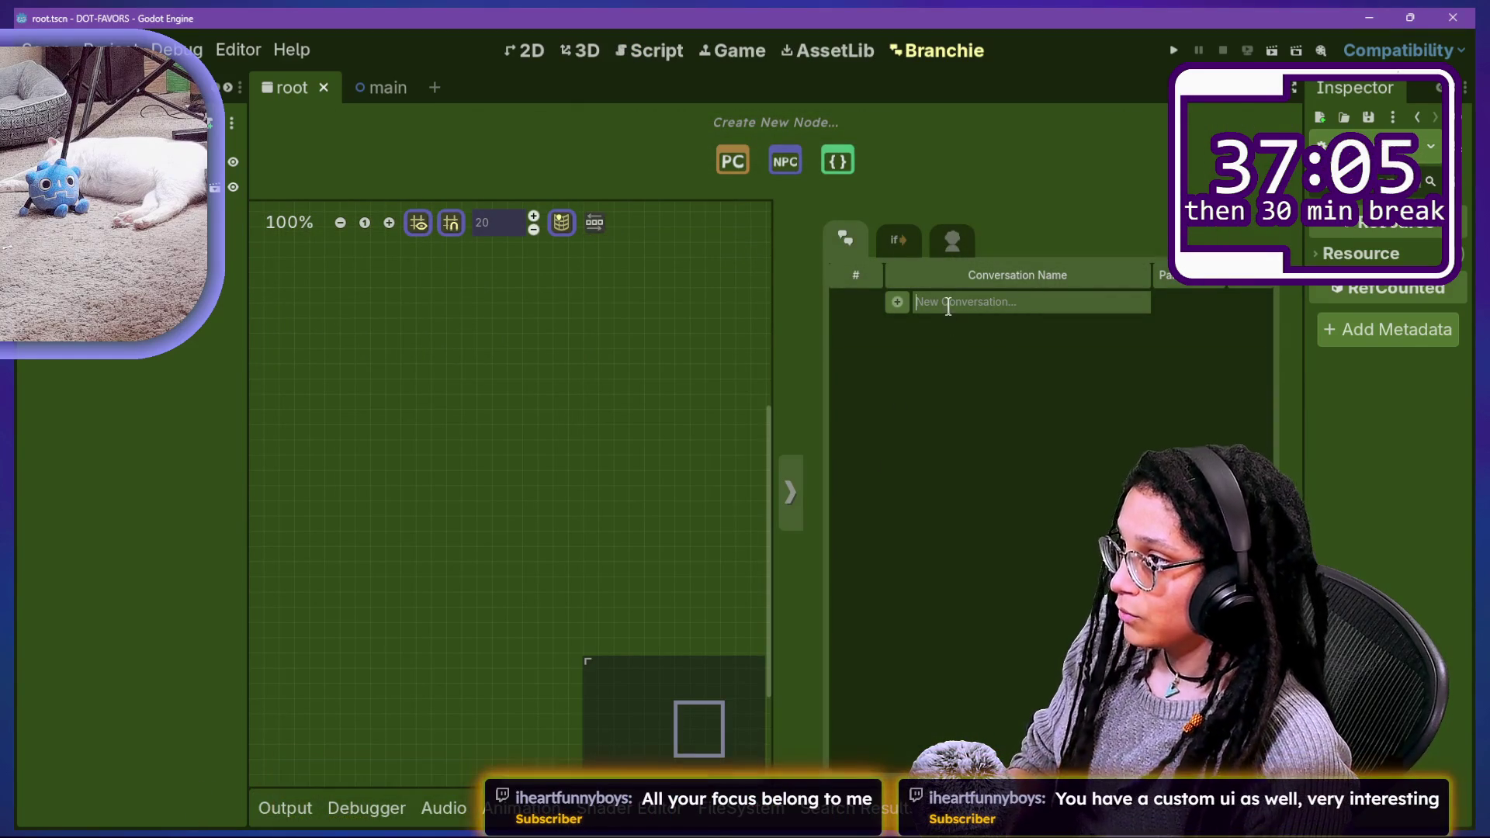
text(third one)
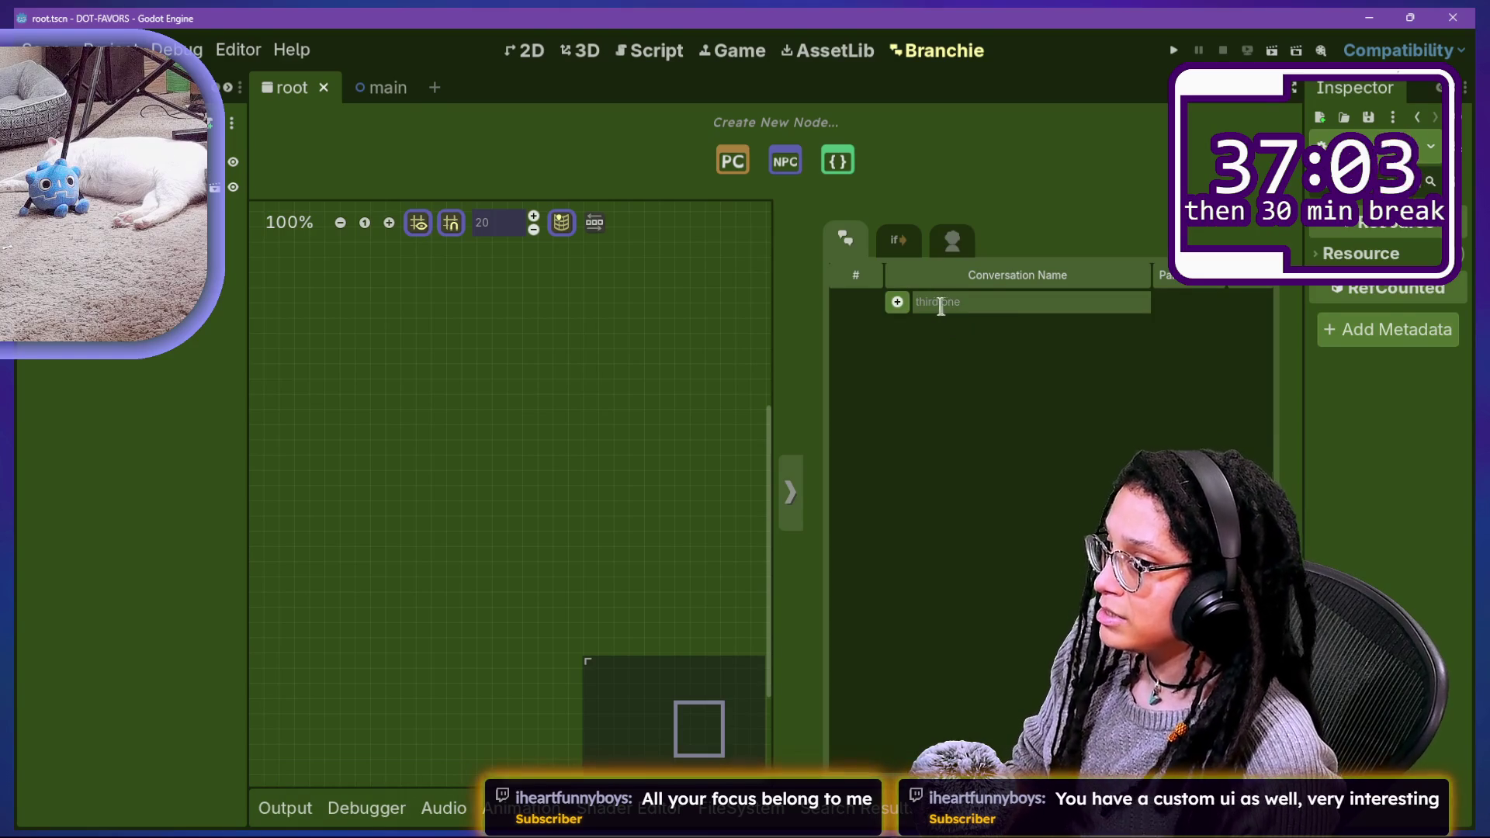
click(897, 302)
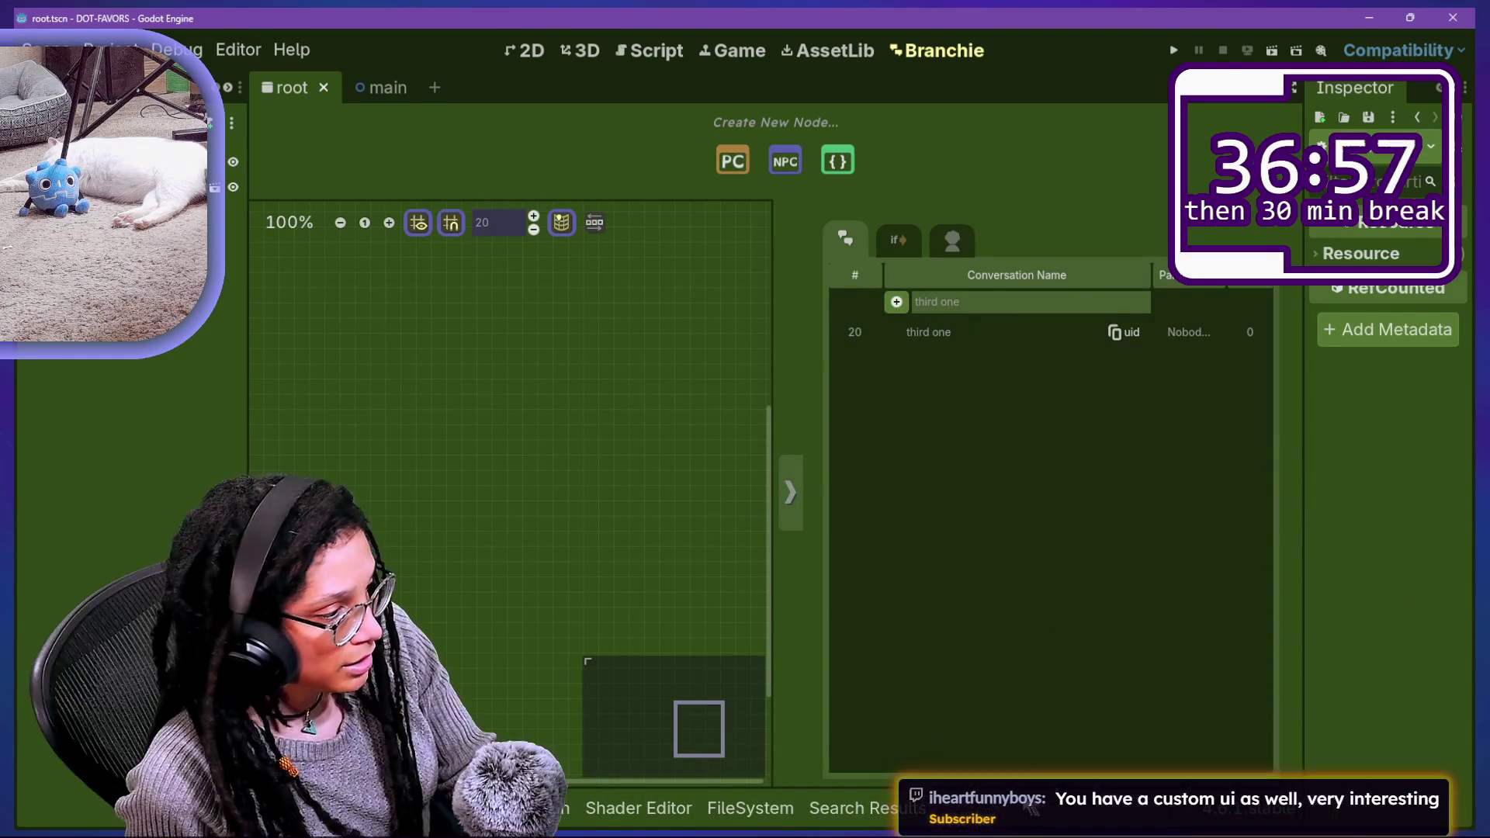
click(734, 816)
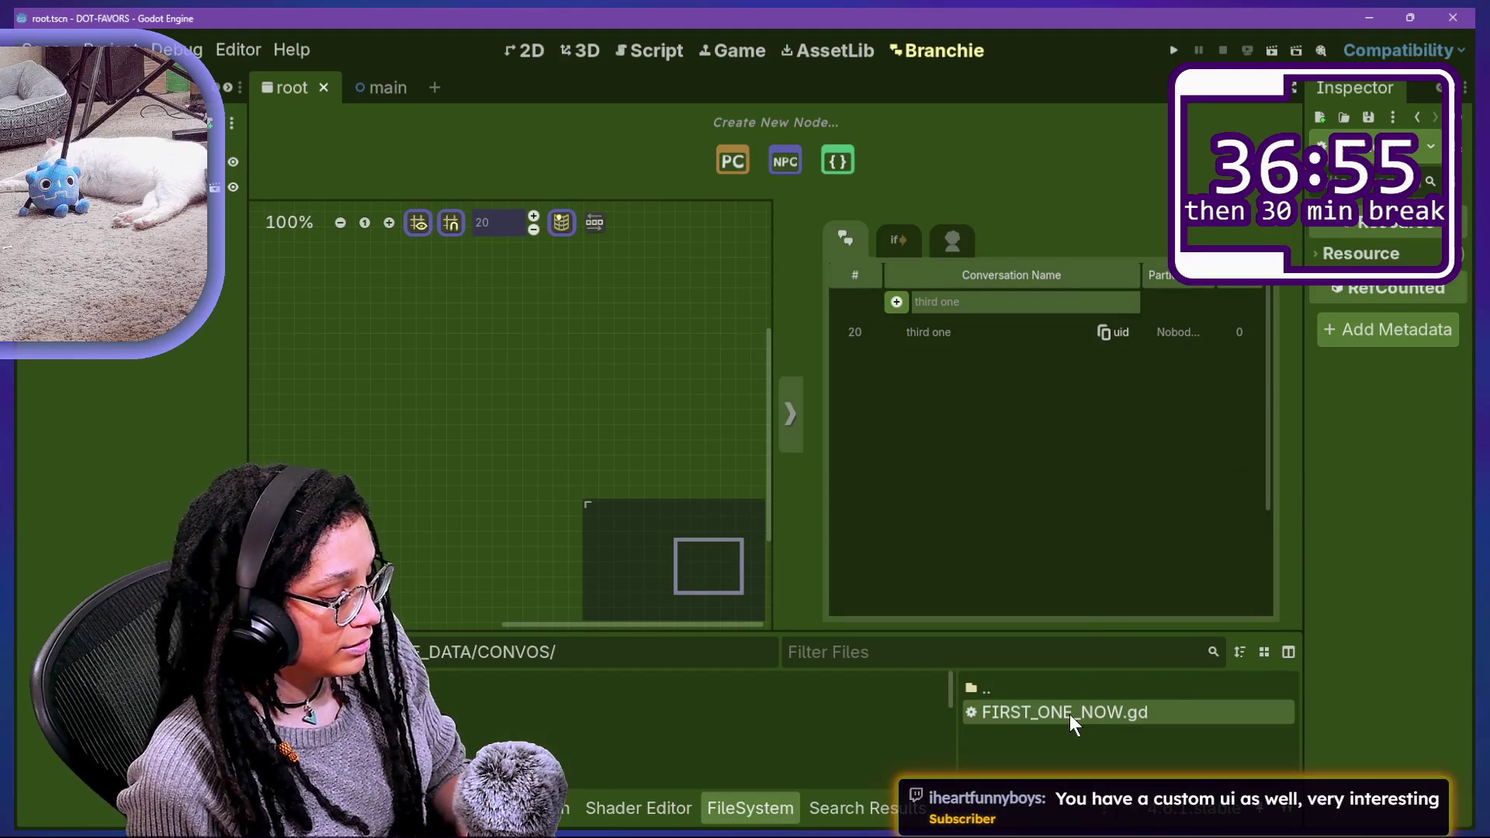
drag(910, 754, 832, 805)
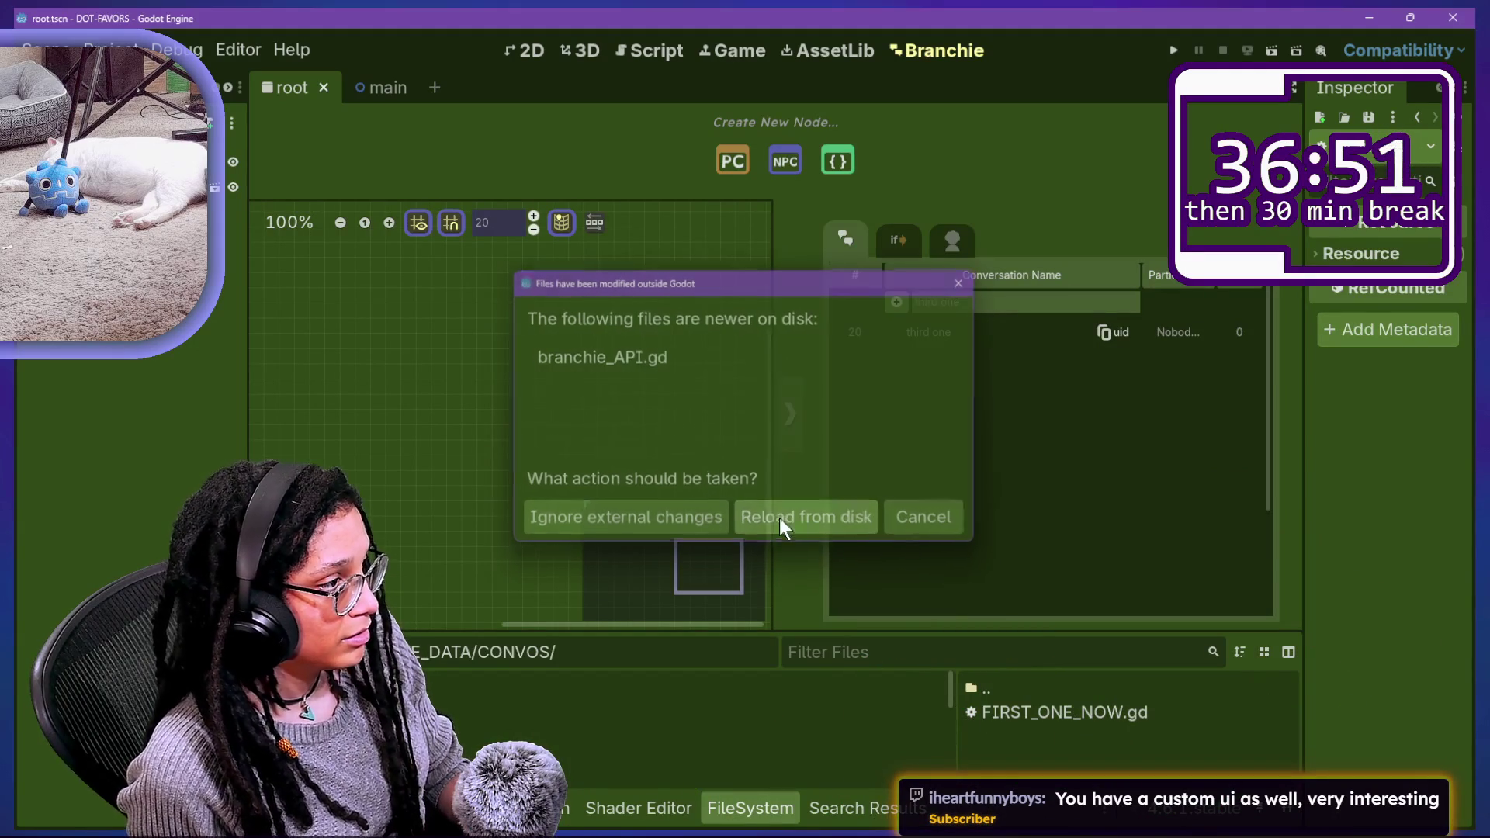
Step: Reload branchie_API.gd from disk twice, add an 'another file' conversation, and enter distraction-free mode
click(779, 519)
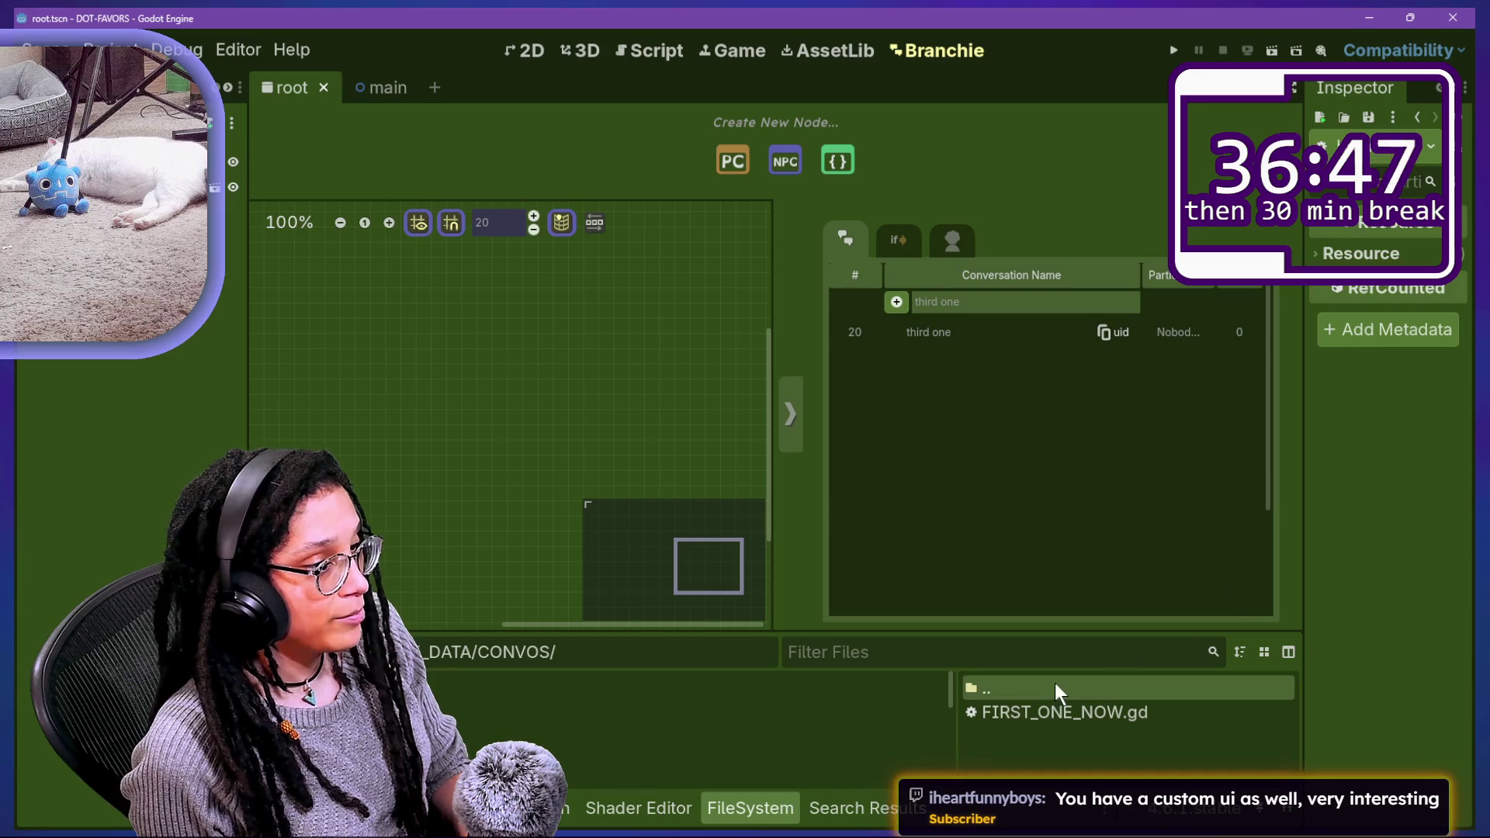
mouse_move(1023, 622)
mouse_down()
mouse_move(692, 827)
mouse_move(757, 545)
mouse_up()
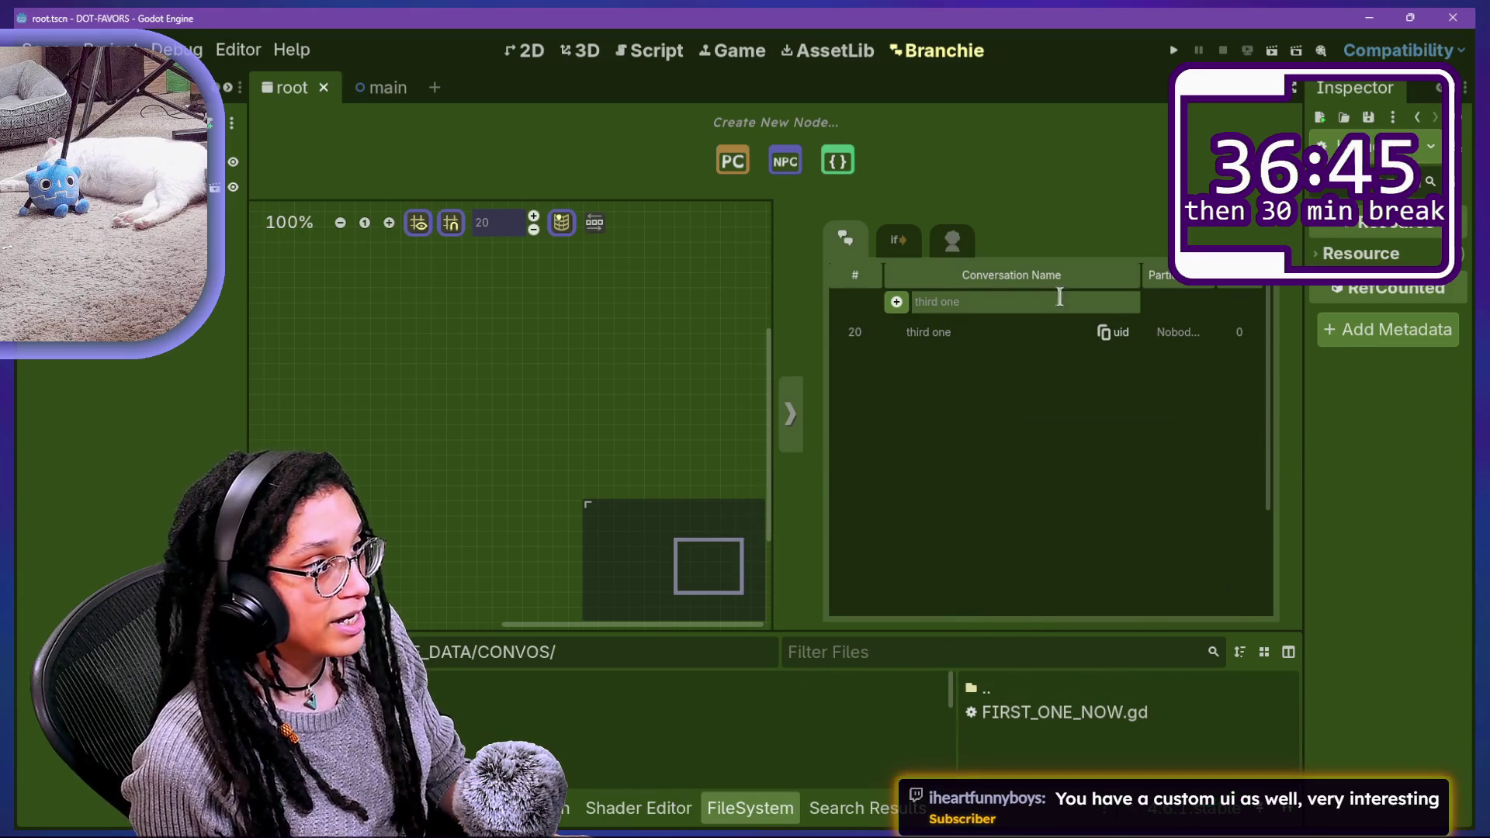
text(another file)
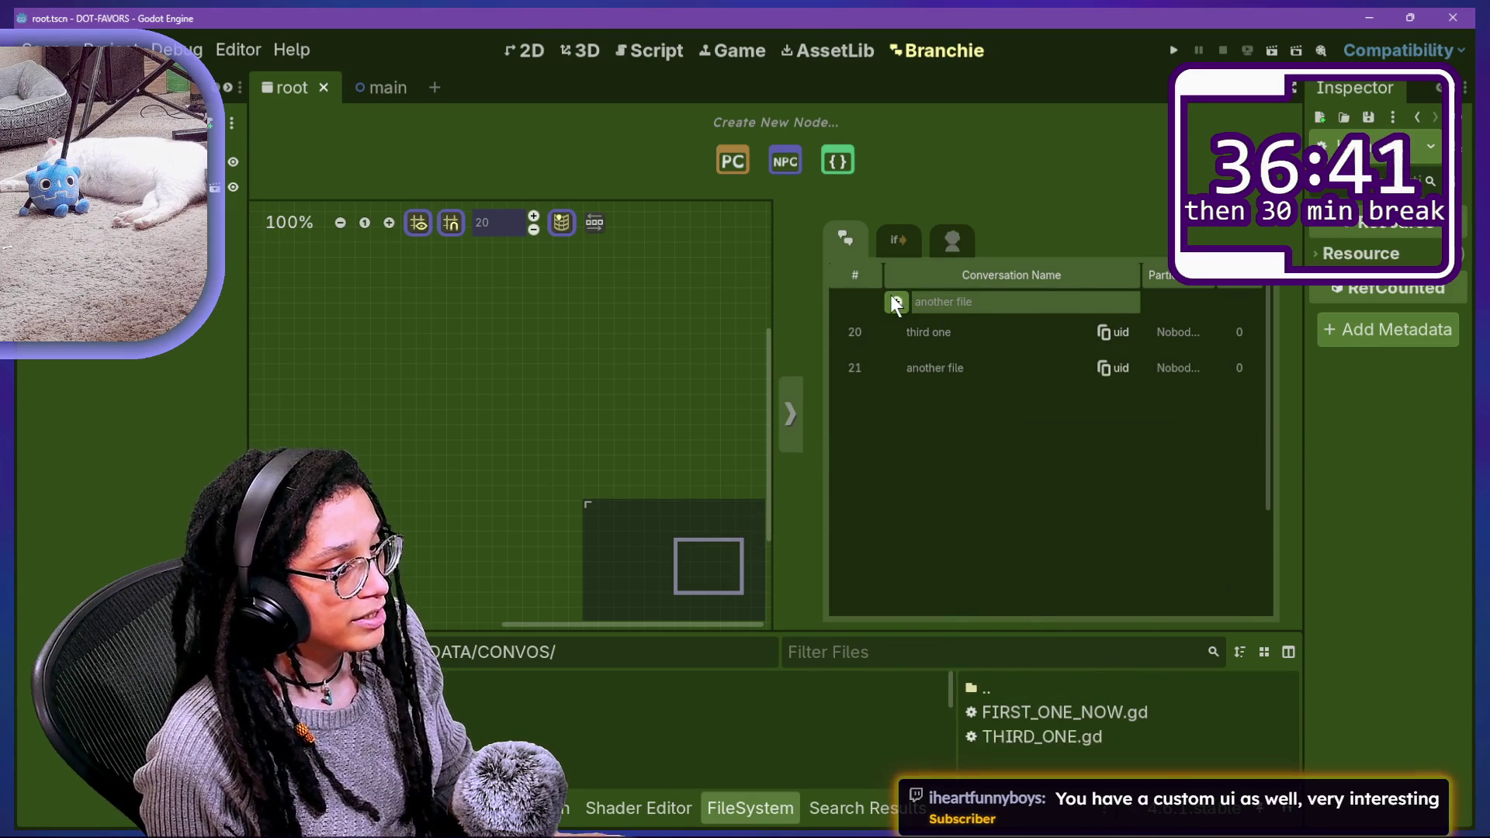
mouse_move(1036, 714)
mouse_down()
mouse_move(928, 733)
mouse_move(1118, 687)
mouse_move(947, 738)
mouse_up()
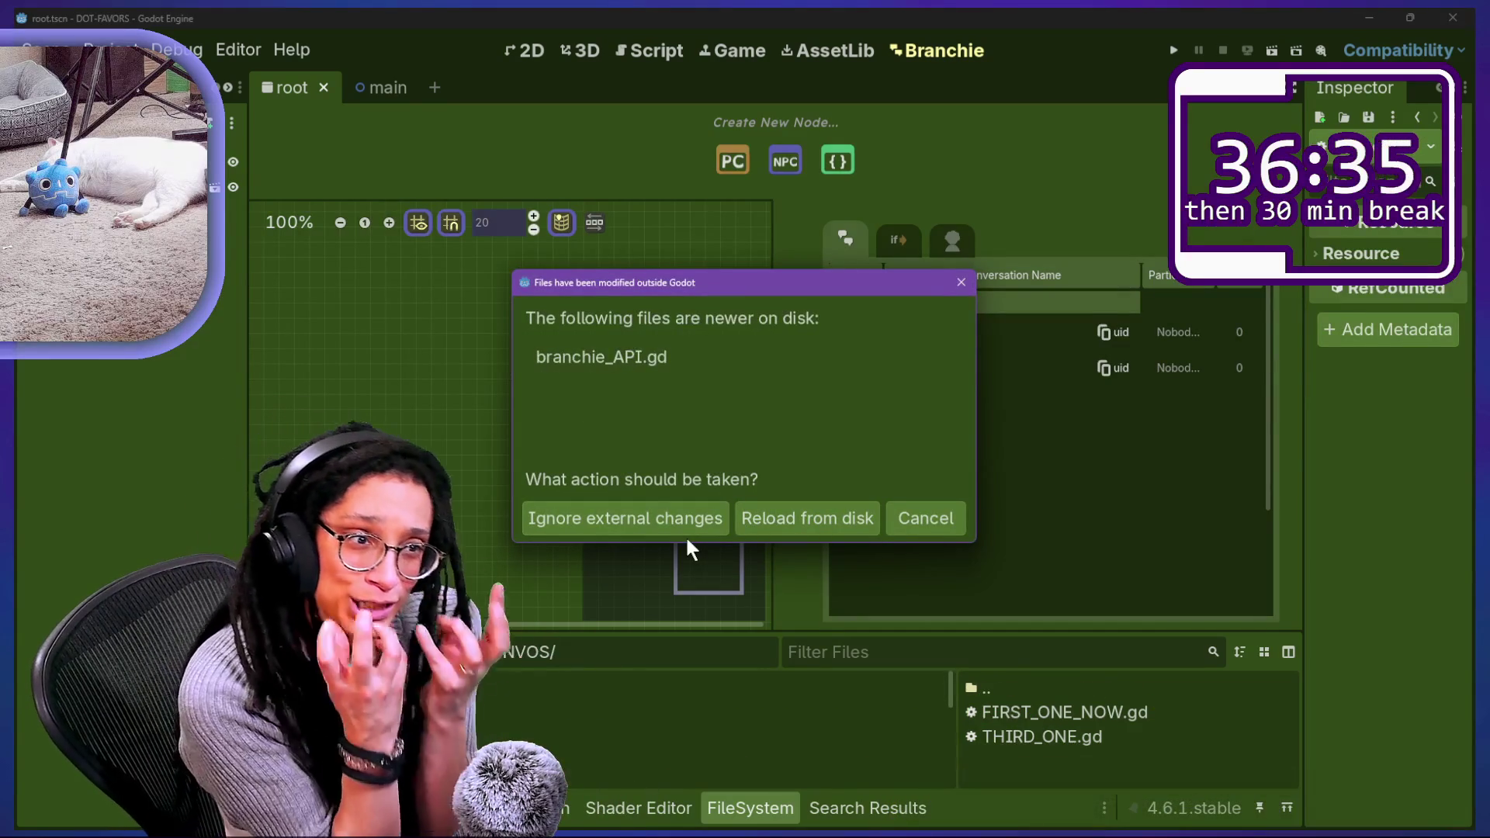
click(758, 515)
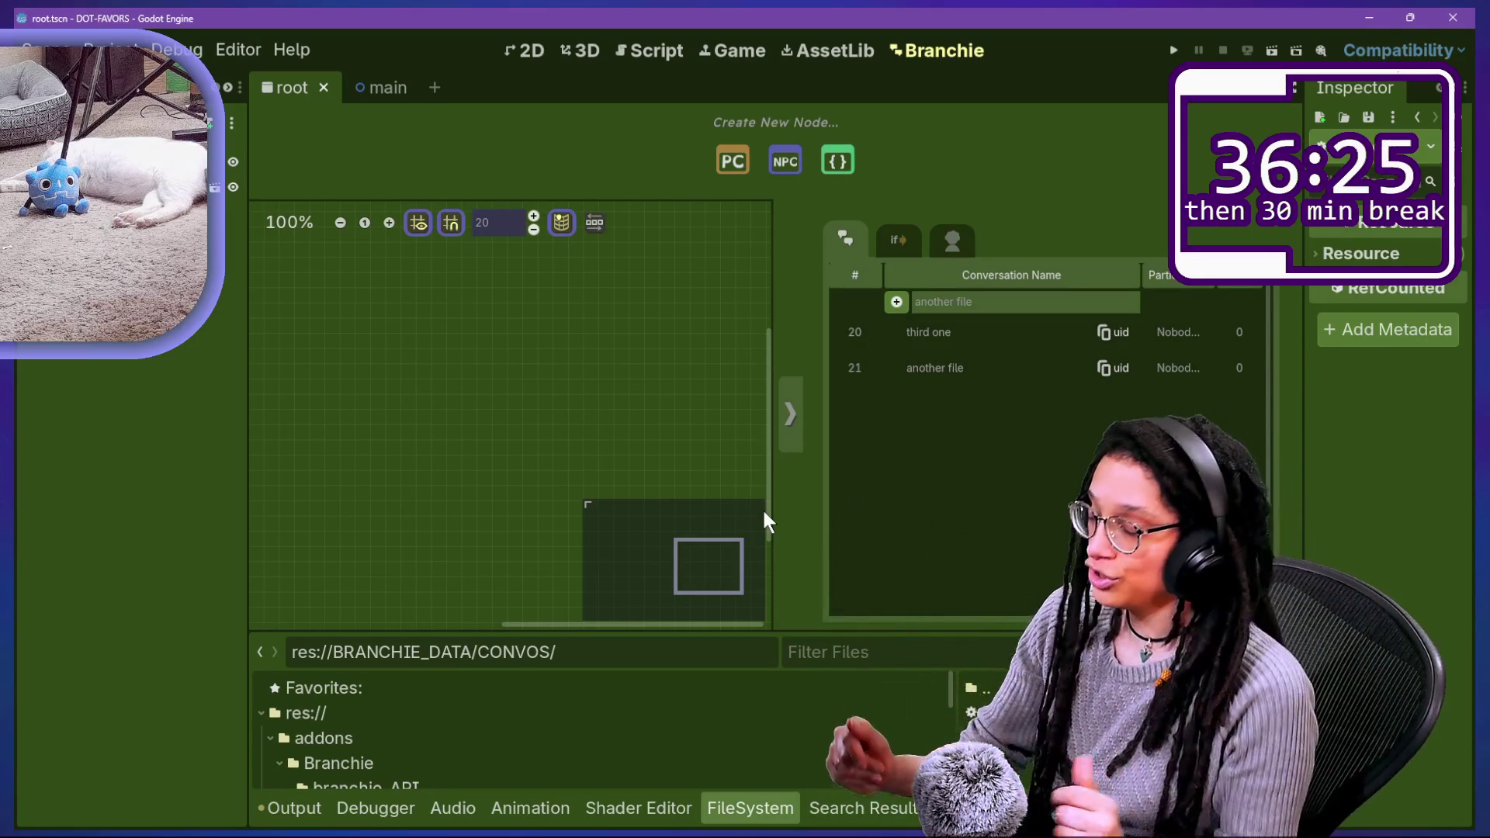
click(306, 807)
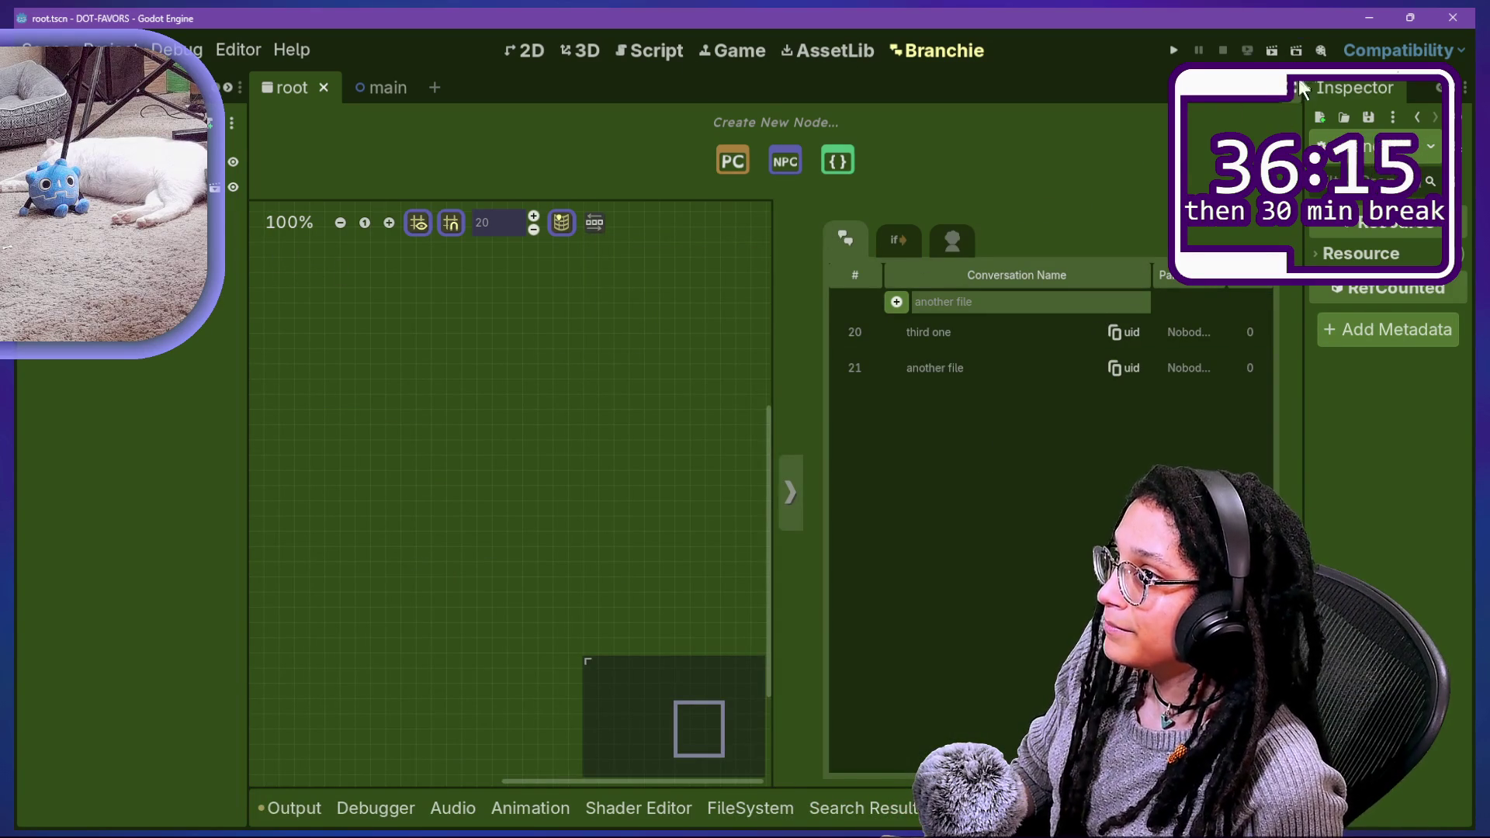
key(ctrl+shift+F11)
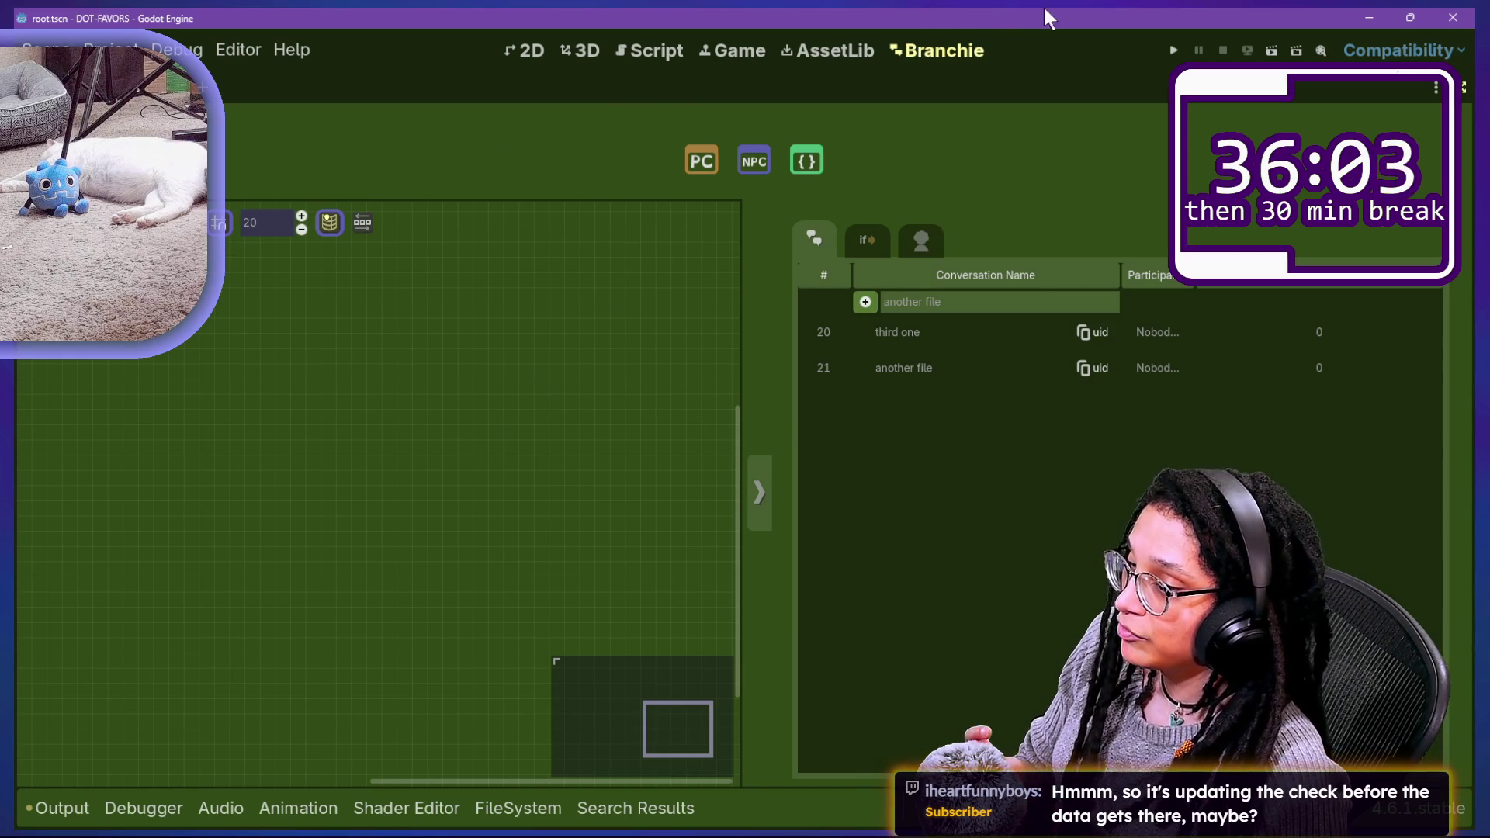
Step: Review create_and_get_new_gd_file lines 16–25, from the folder check through writing the new file
click(644, 58)
click(910, 348)
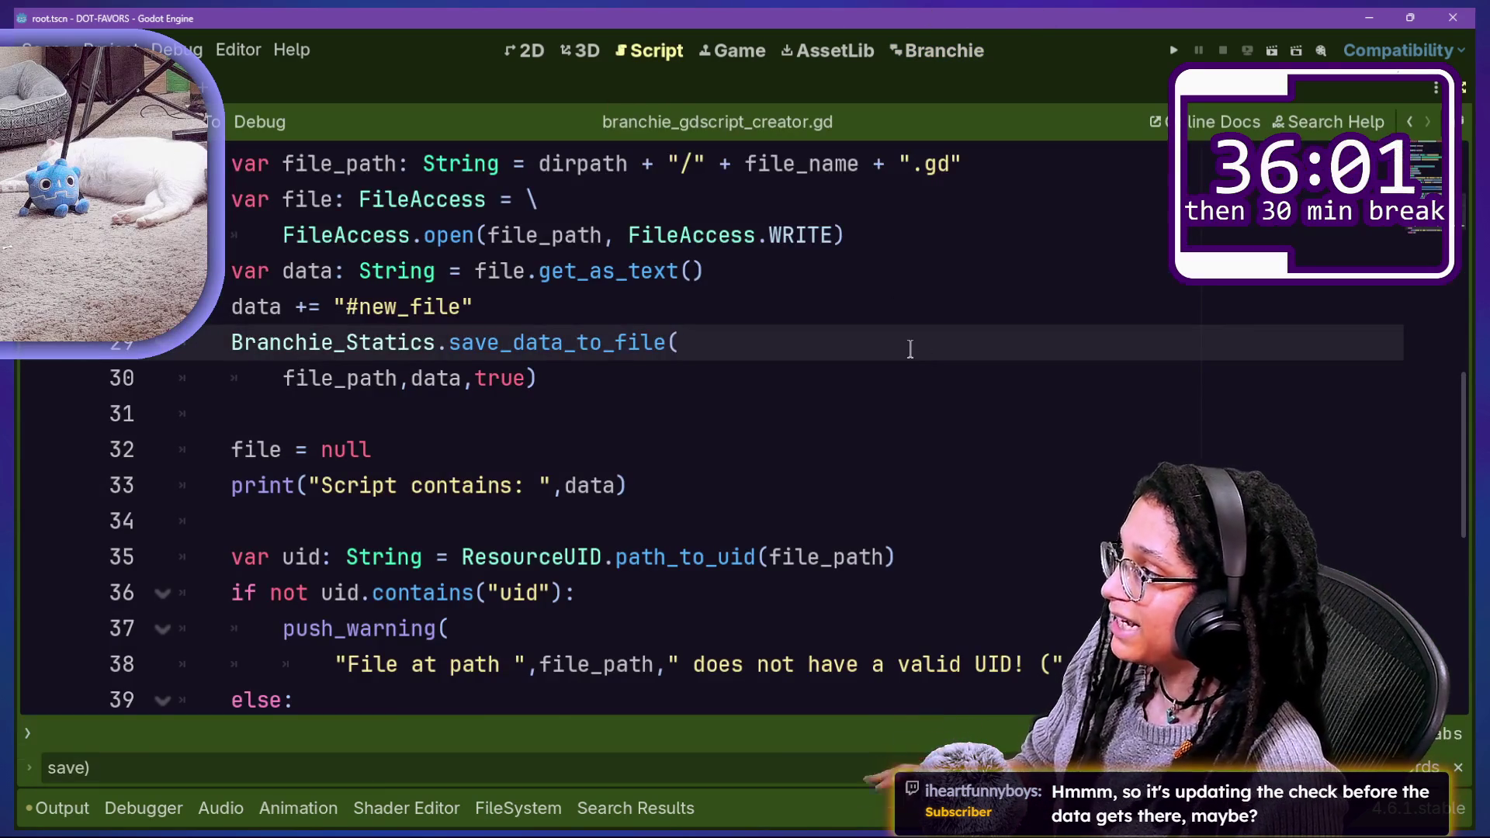
scroll(910, 348, up, 2)
scroll(380, 428, up, 2)
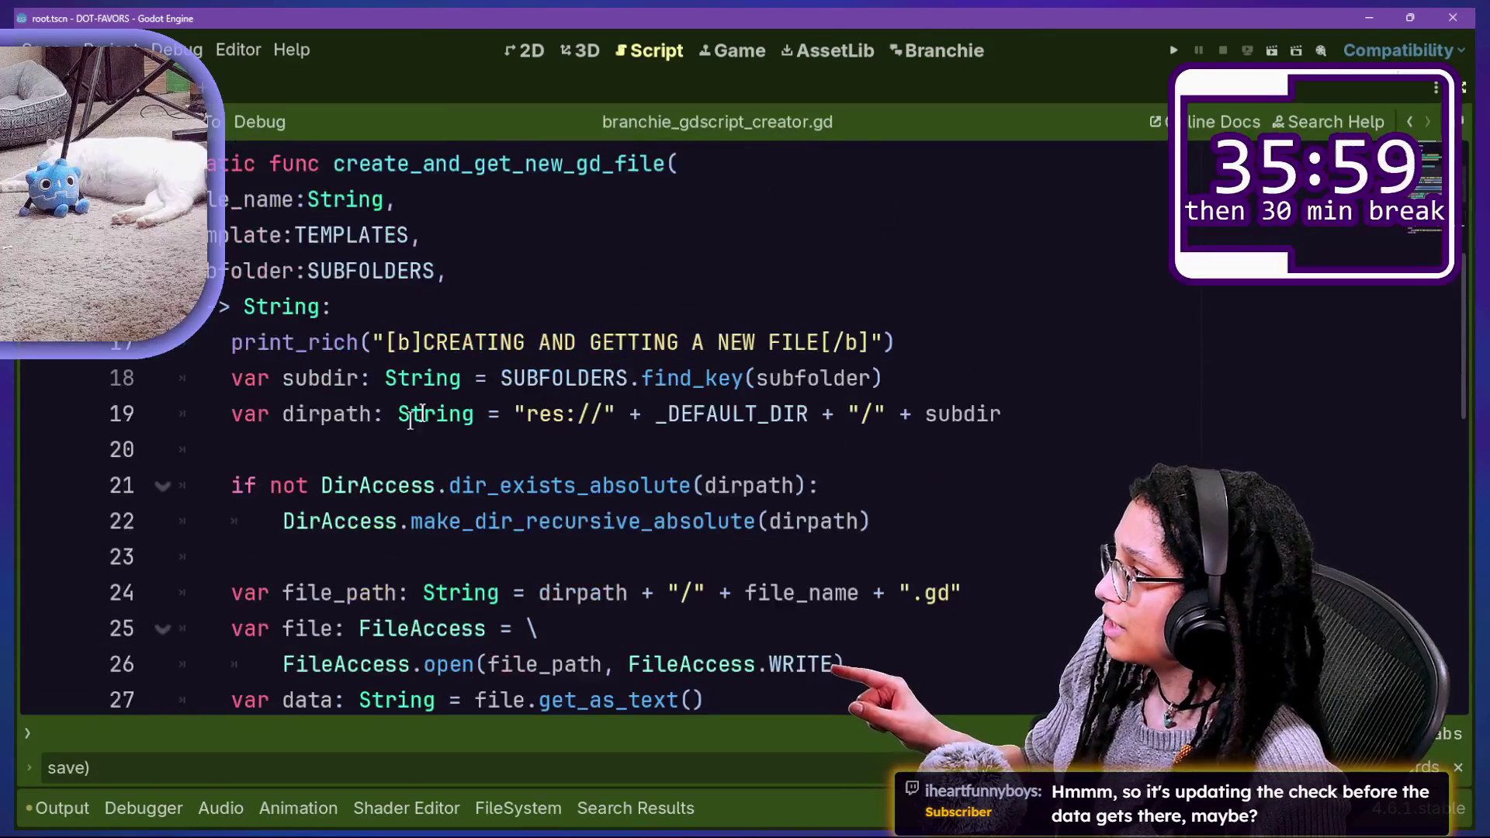
mouse_move(225, 307)
mouse_down()
mouse_move(869, 521)
mouse_move(520, 592)
mouse_up()
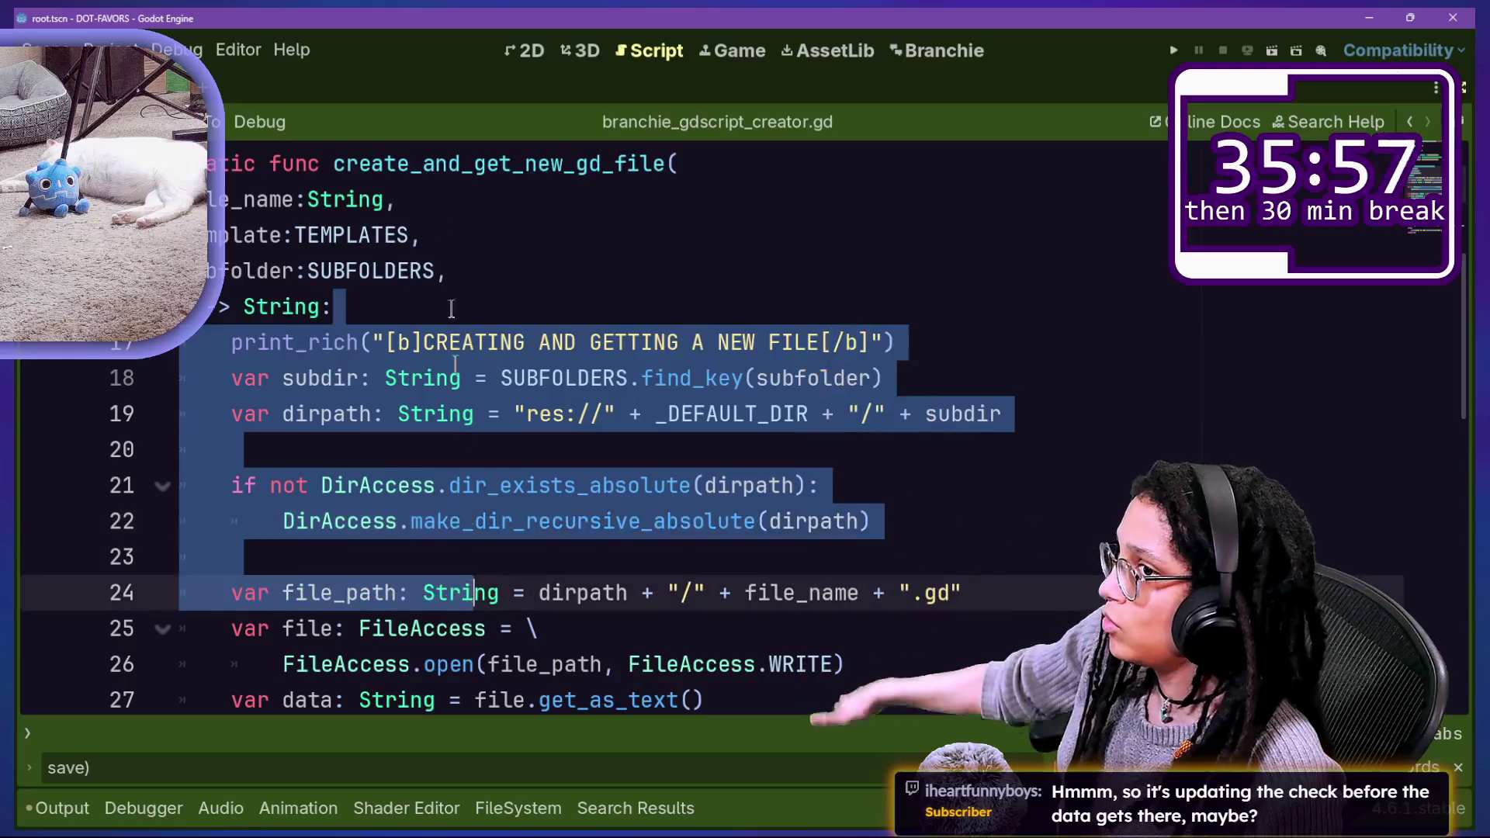
click(433, 200)
drag(341, 307, 487, 487)
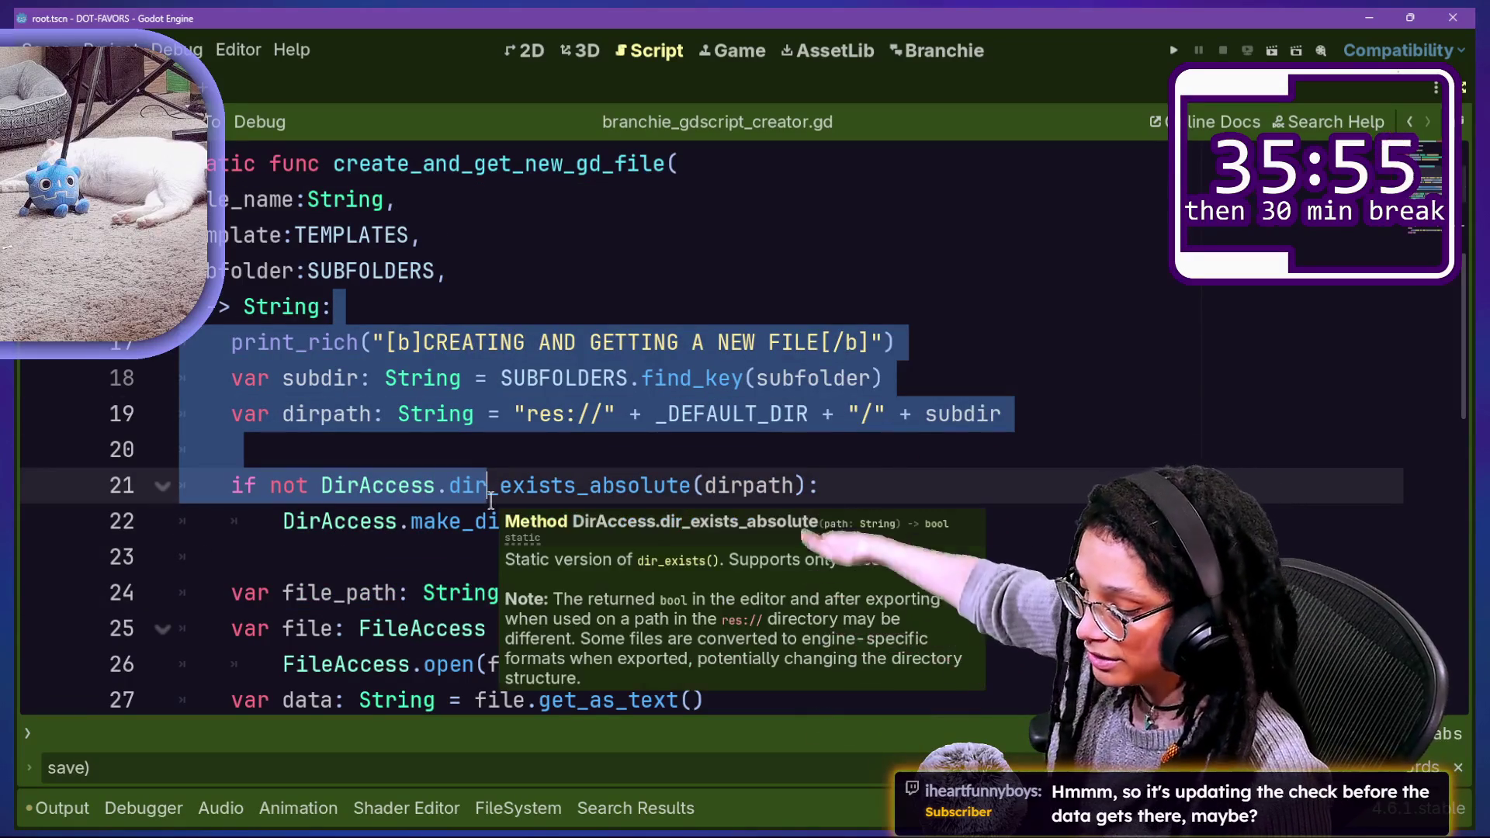
click(662, 332)
drag(341, 307, 715, 655)
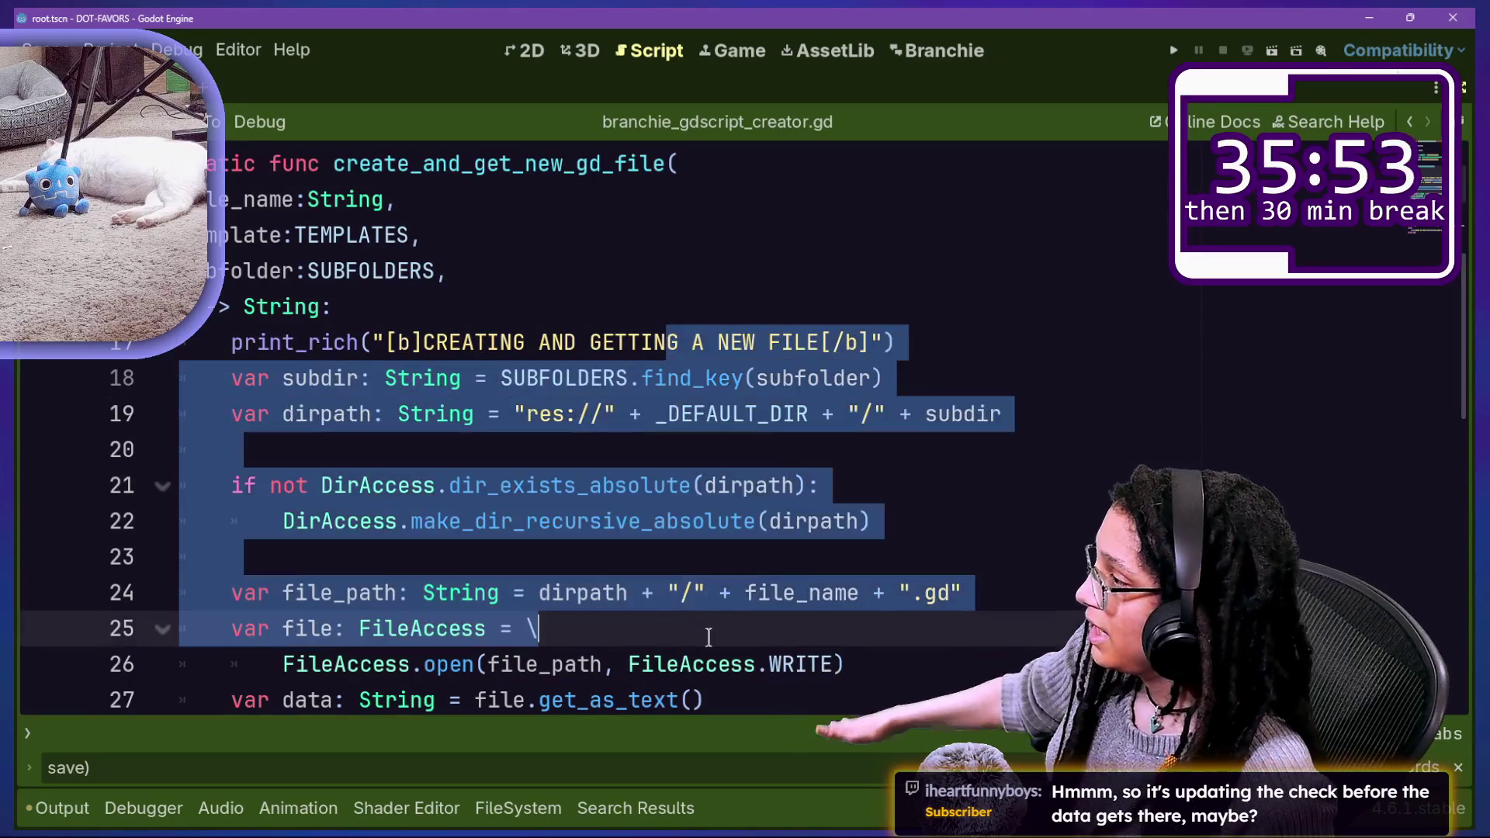
click(707, 638)
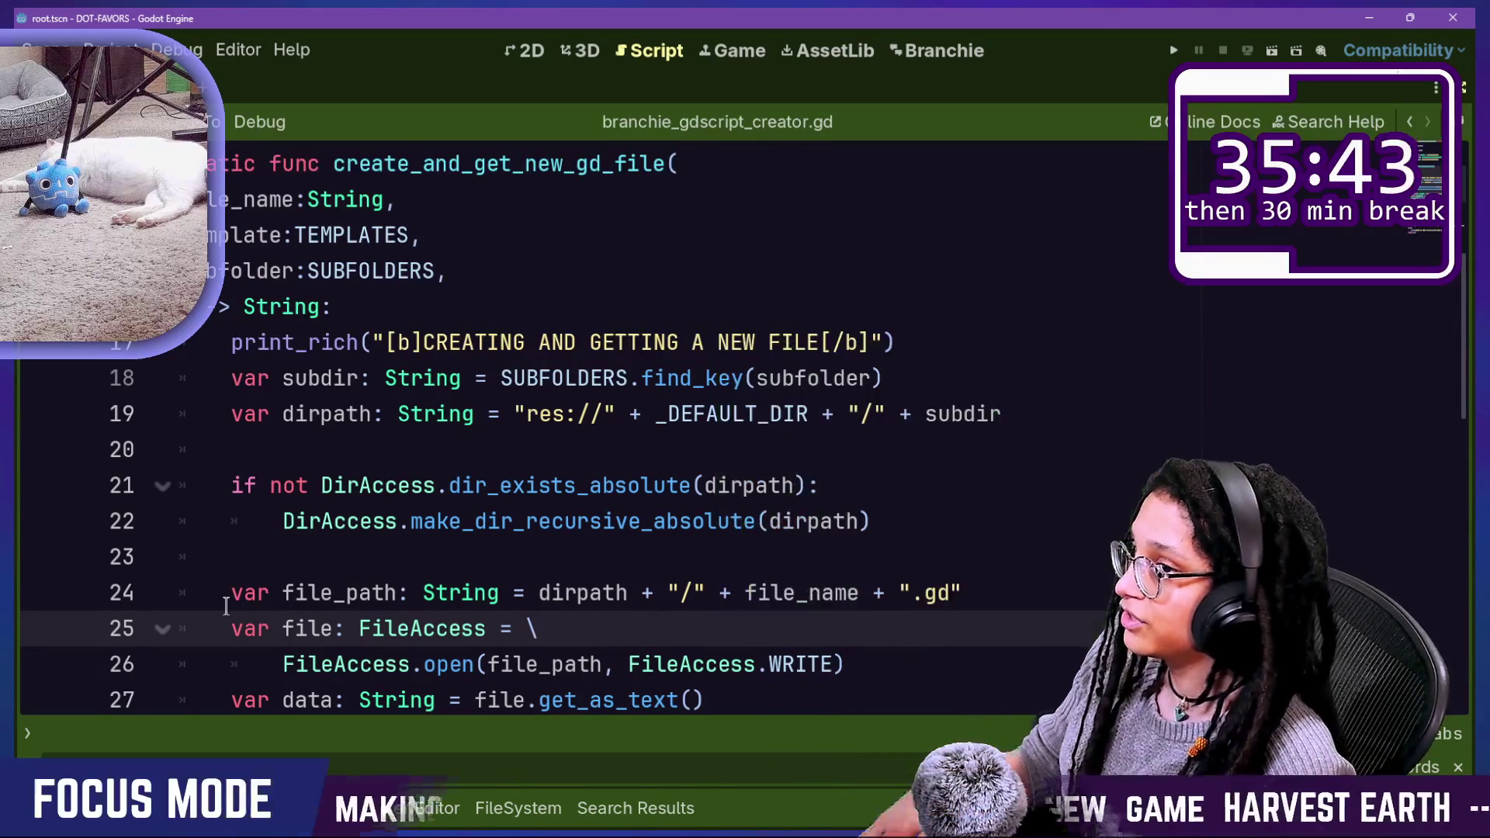
scroll(657, 543, down, 6)
scroll(658, 543, down, 1)
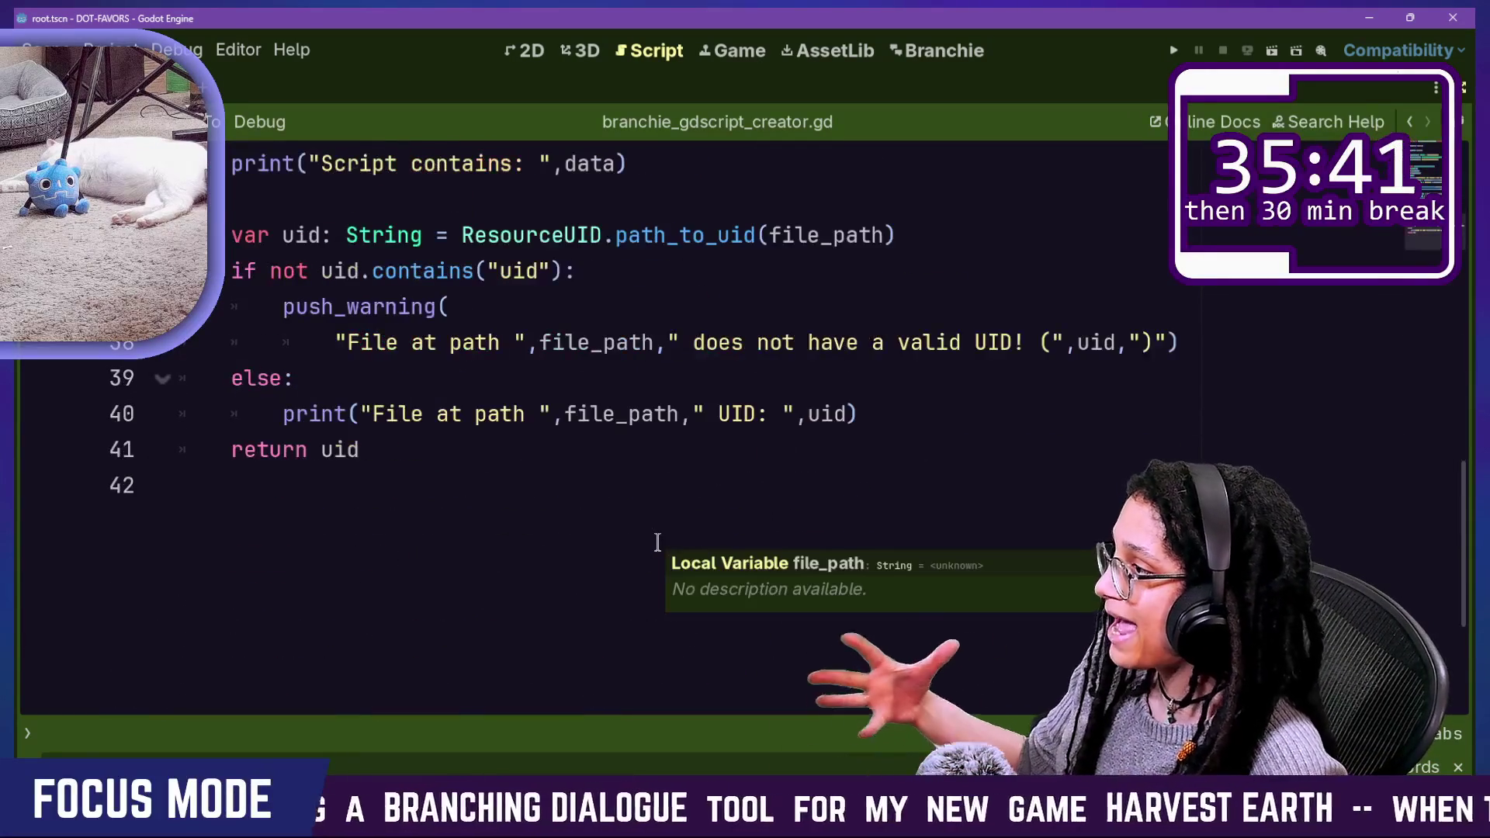
scroll(667, 518, up, 2)
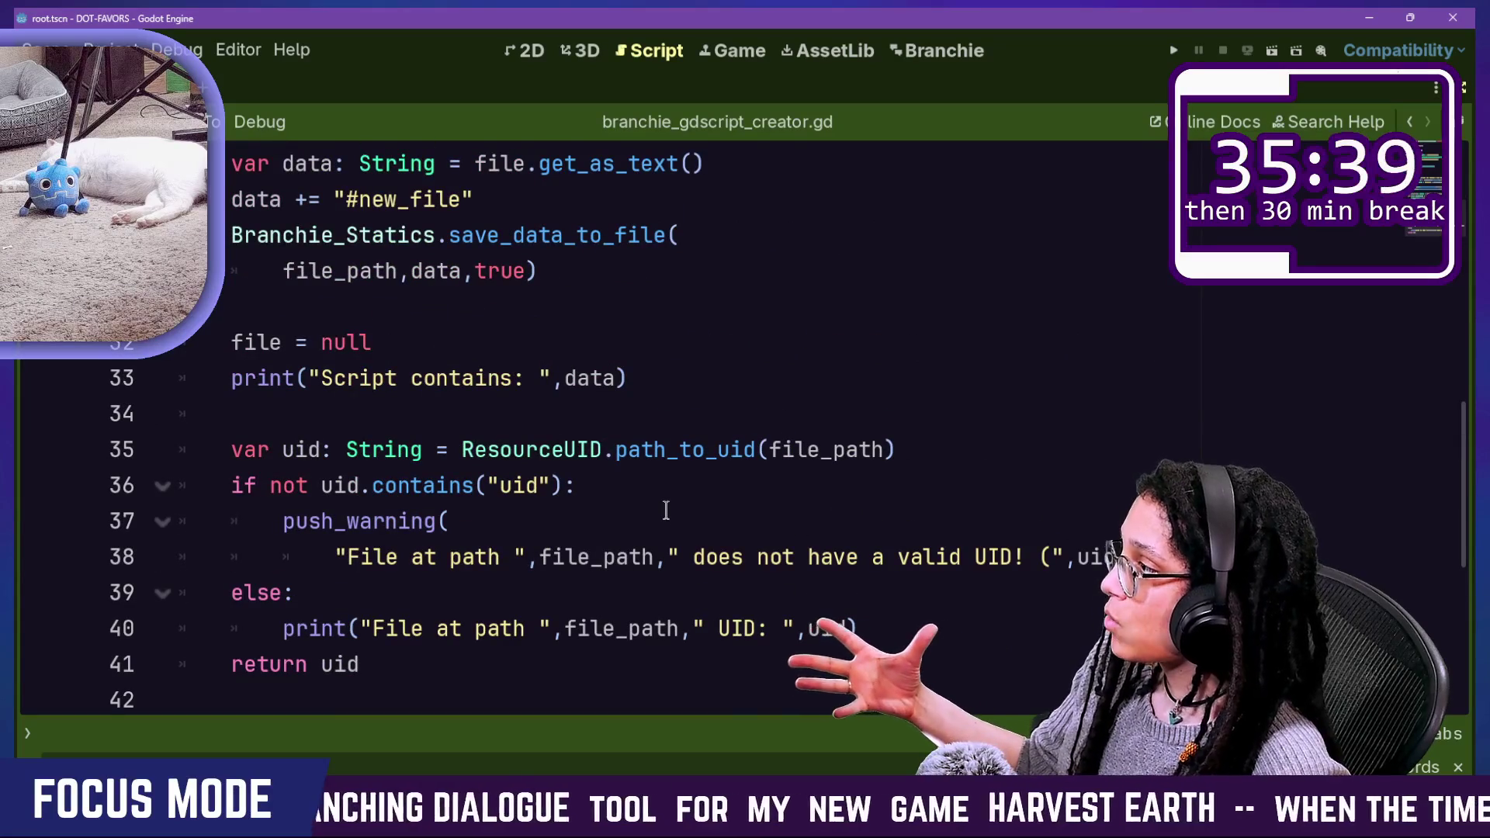
scroll(666, 510, up, 1)
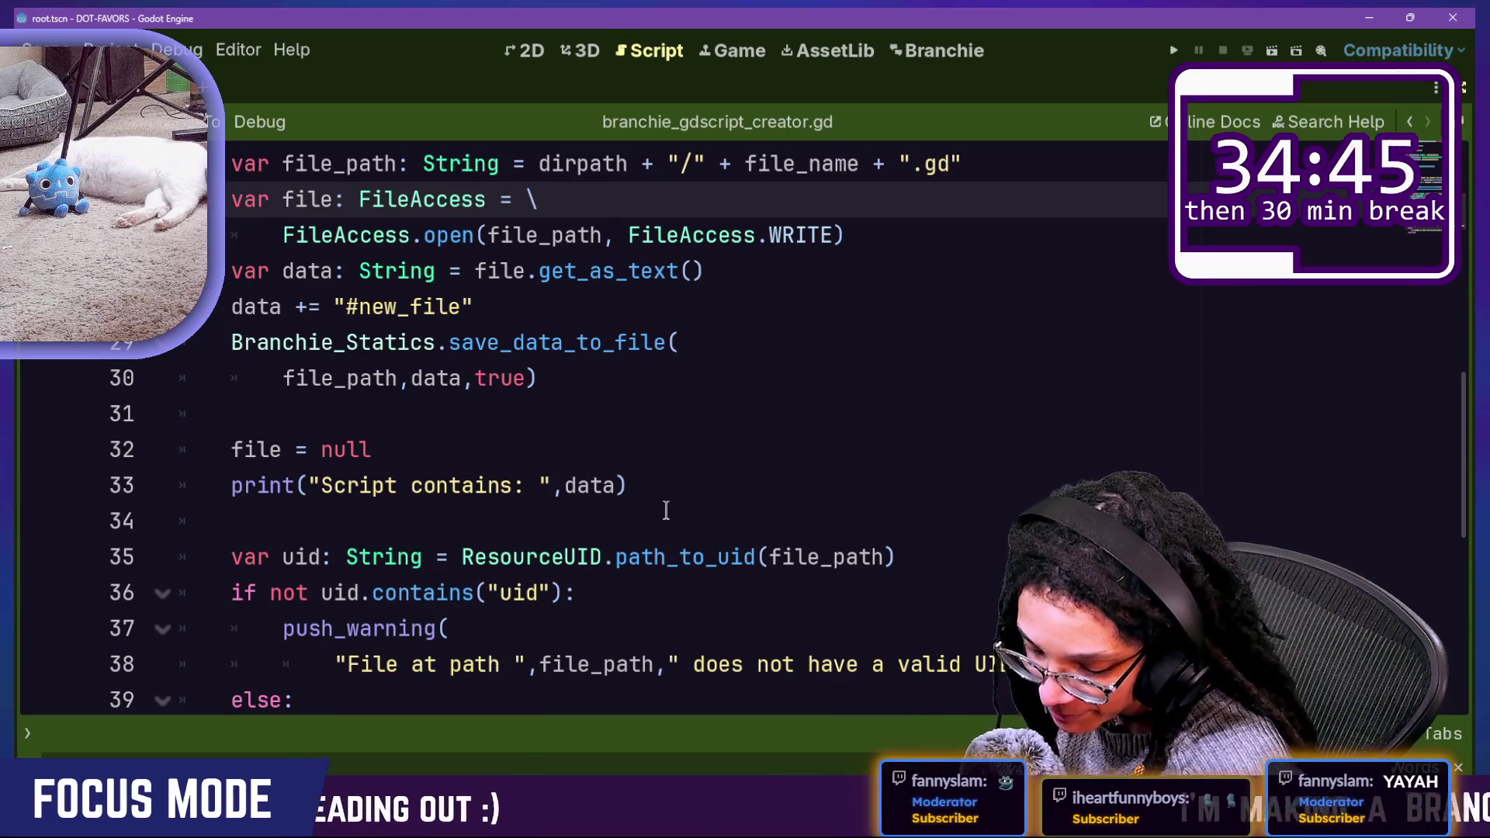
Step: Review create_and_get_new_gd_file's save call, UID check and file-opening code
click(910, 467)
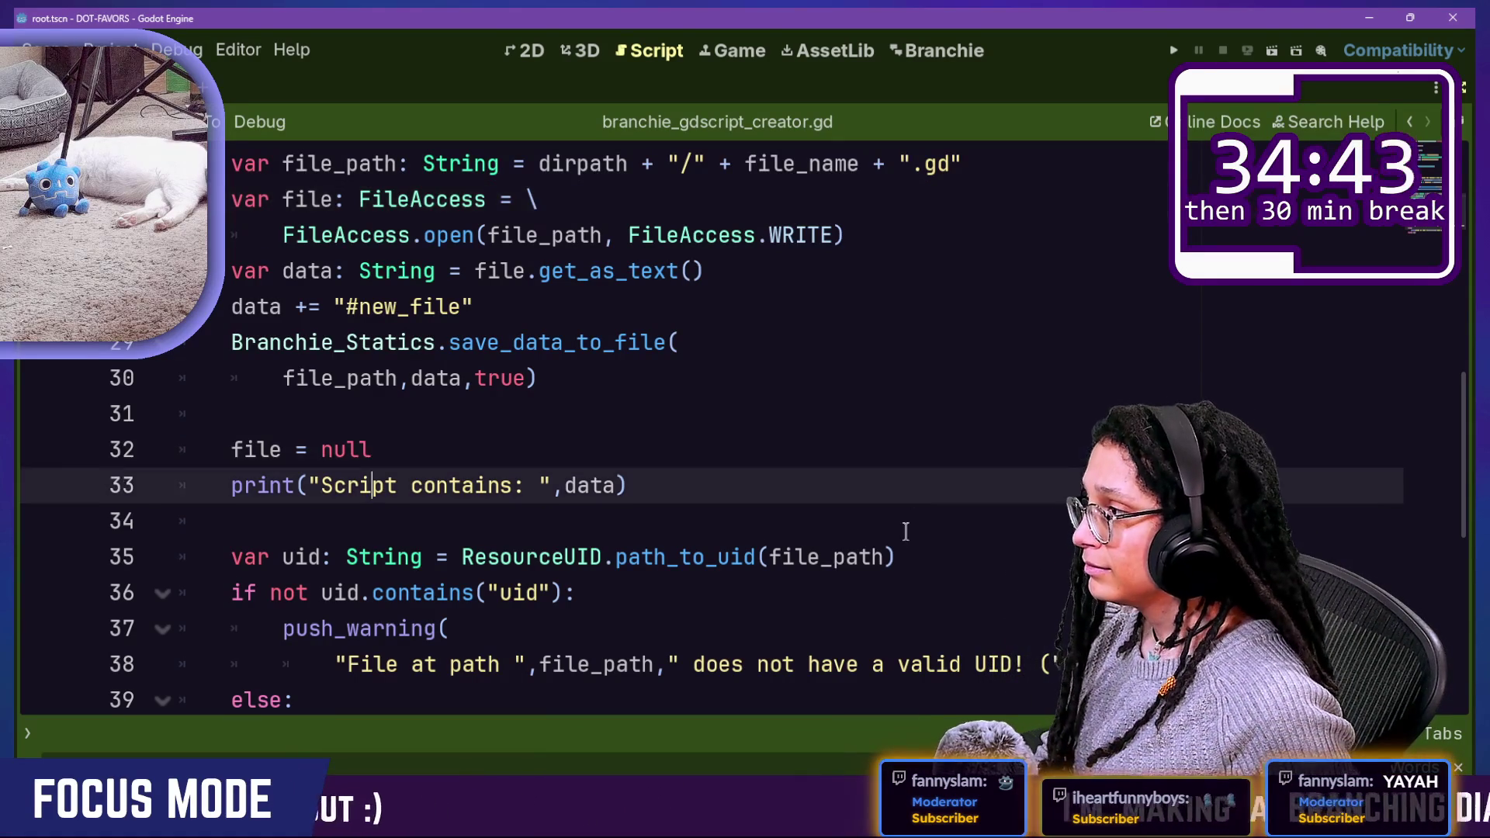
click(906, 531)
key(Up)
key(Up)
key(Up)
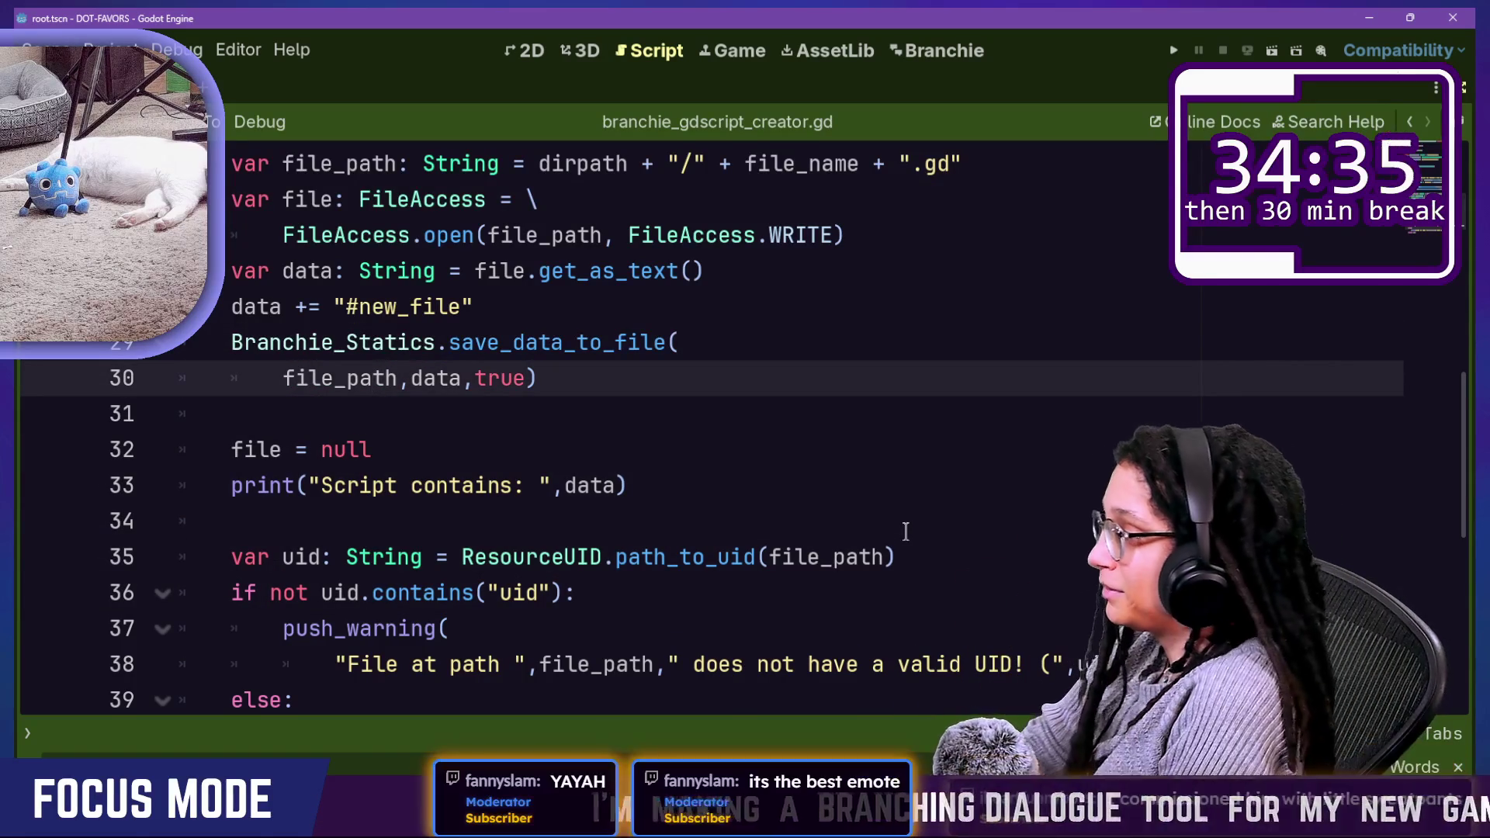
click(658, 314)
click(730, 419)
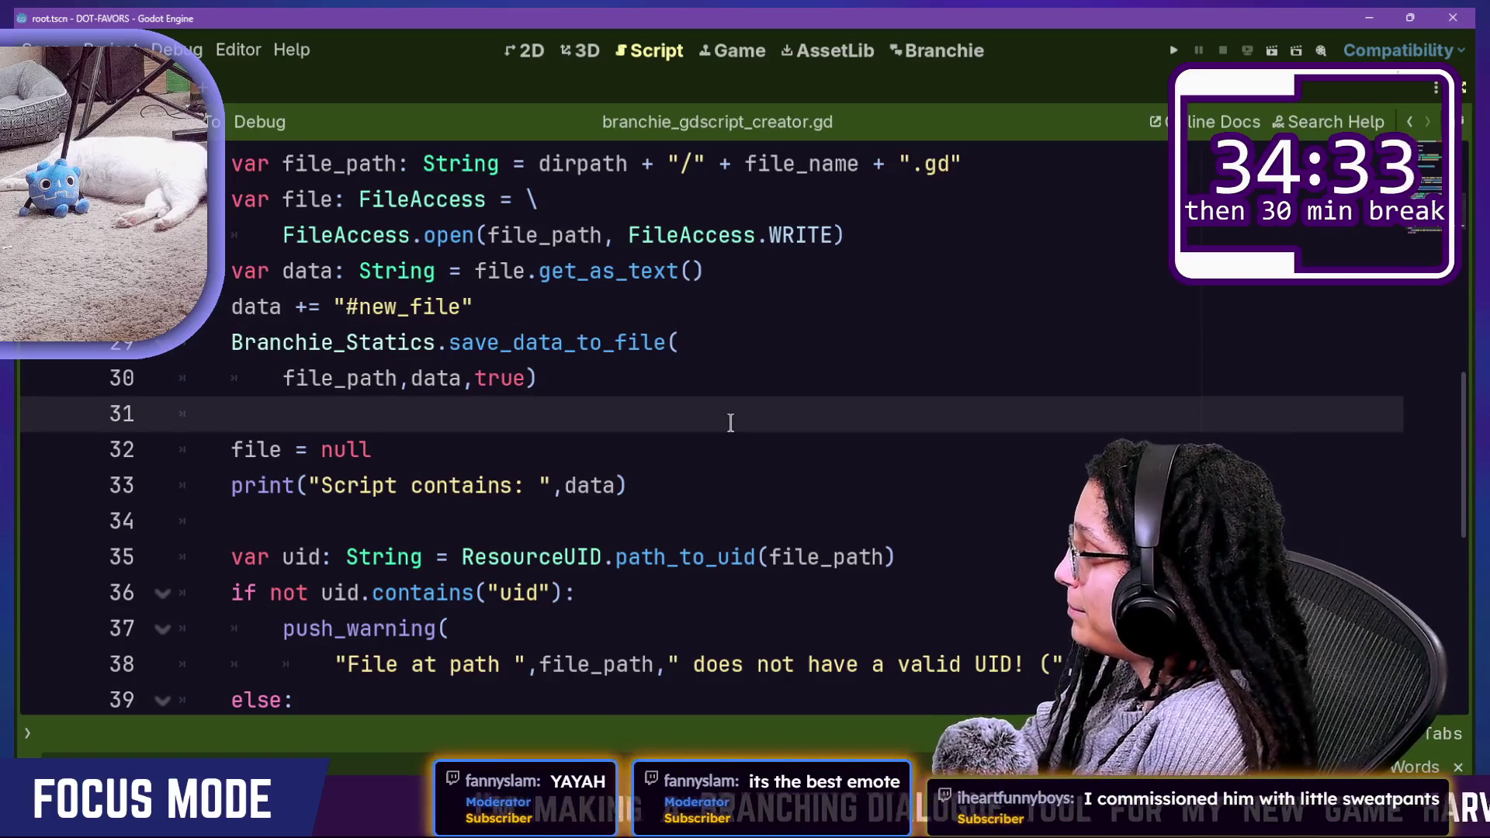
key(Down)
key(Down)
key(Down)
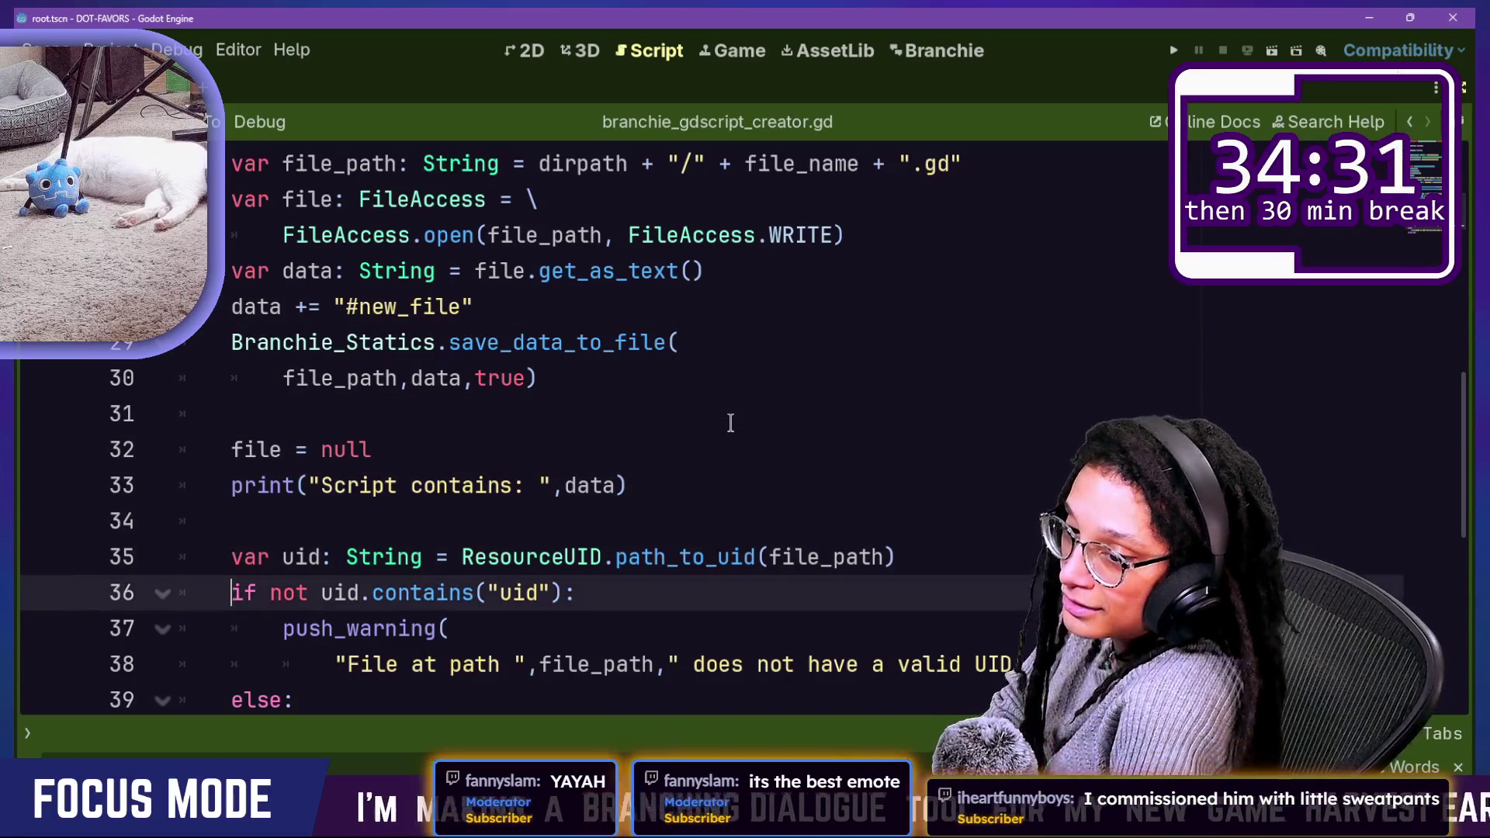
key(Down)
key(Down)
key(Down)
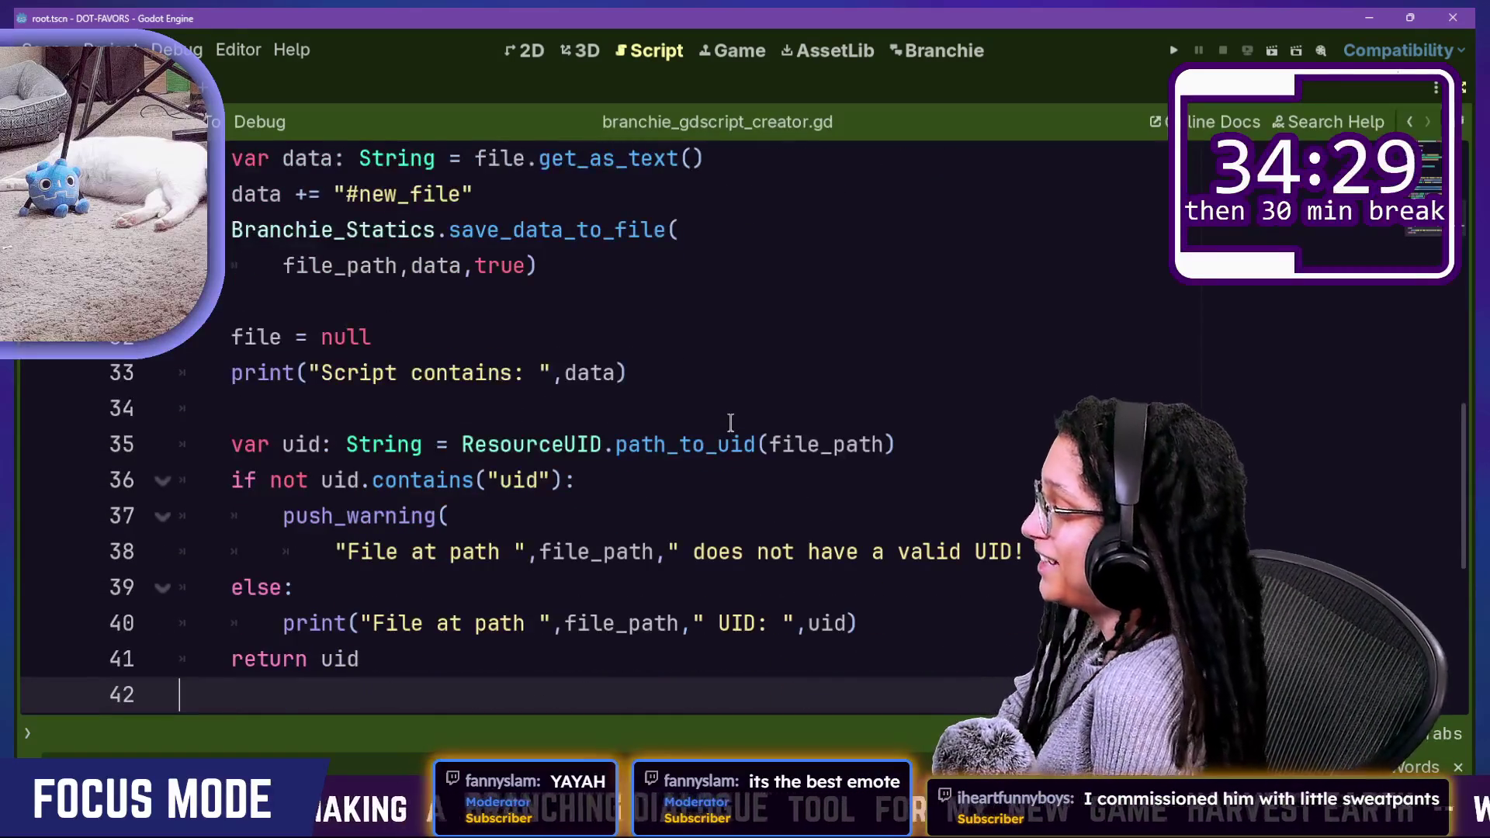
key(Up)
key(Up)
key(Up)
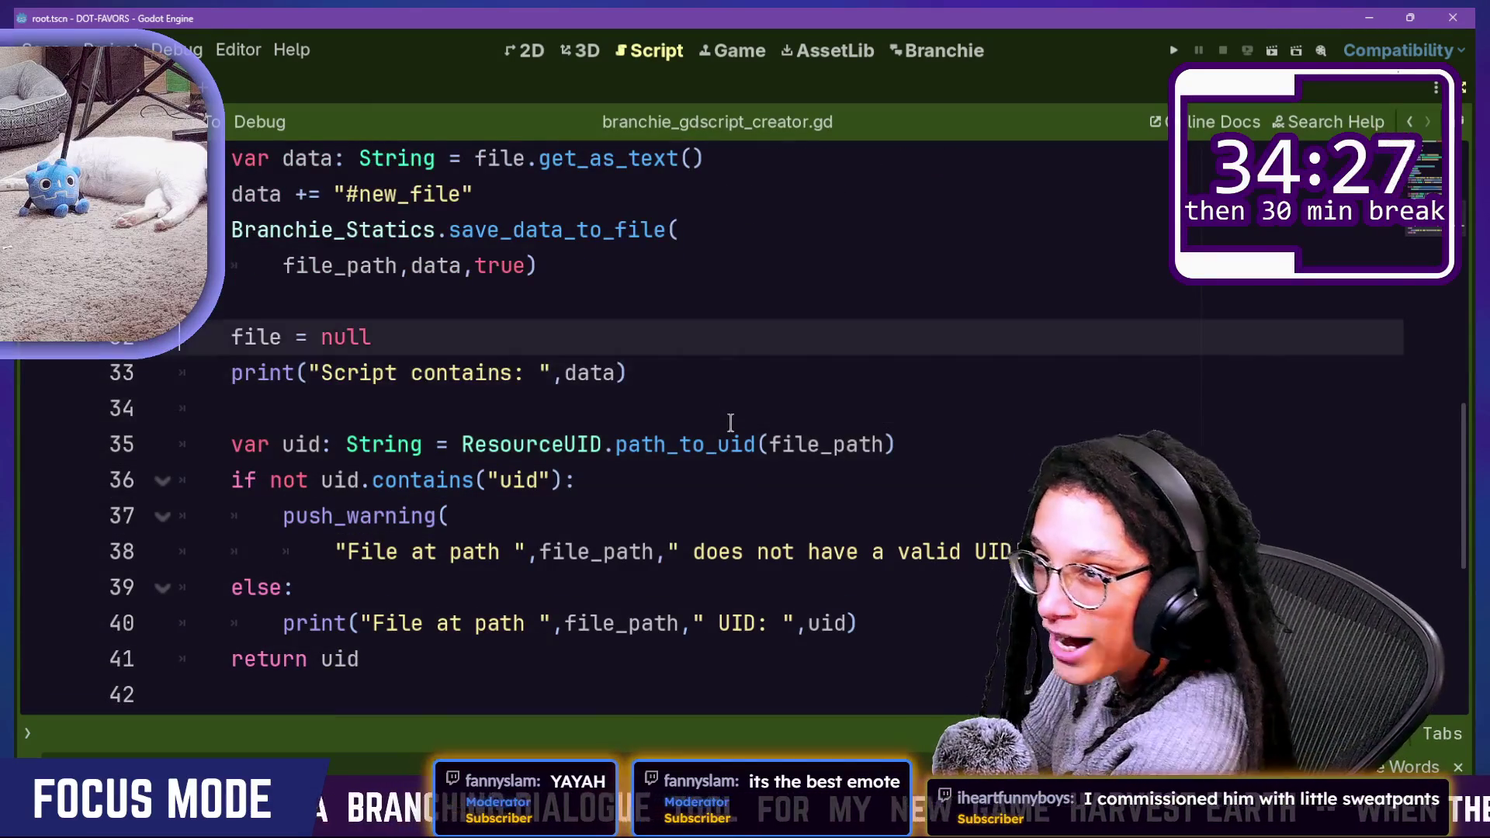
key(Up)
key(Up)
key(Up)
Step: Recheck the save_data_to_file, push_warning and return uid lines, and save the script
key(Down)
key(Down)
key(Down)
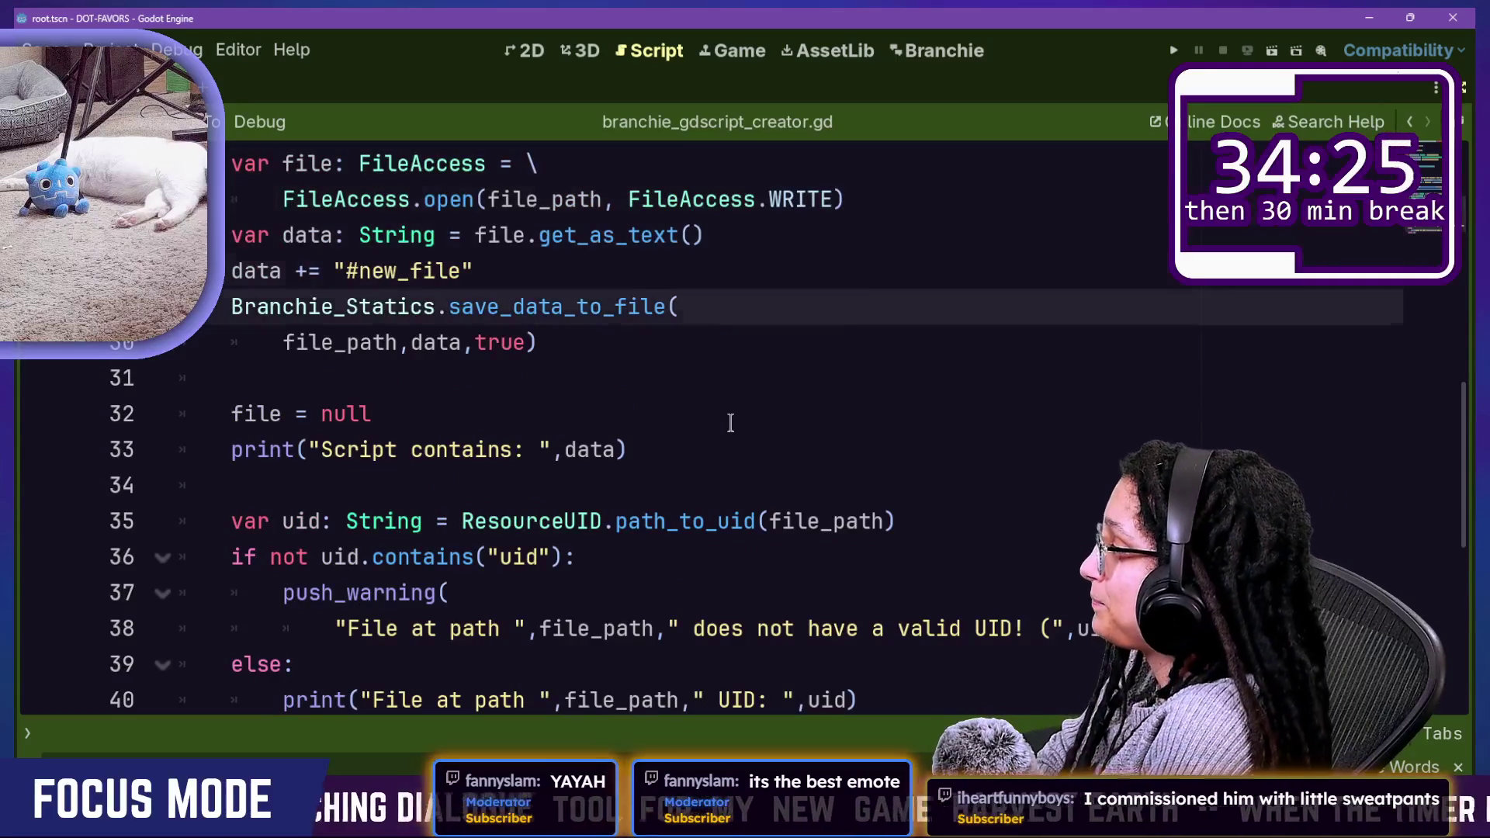
key(Down)
key(Down)
key(Down)
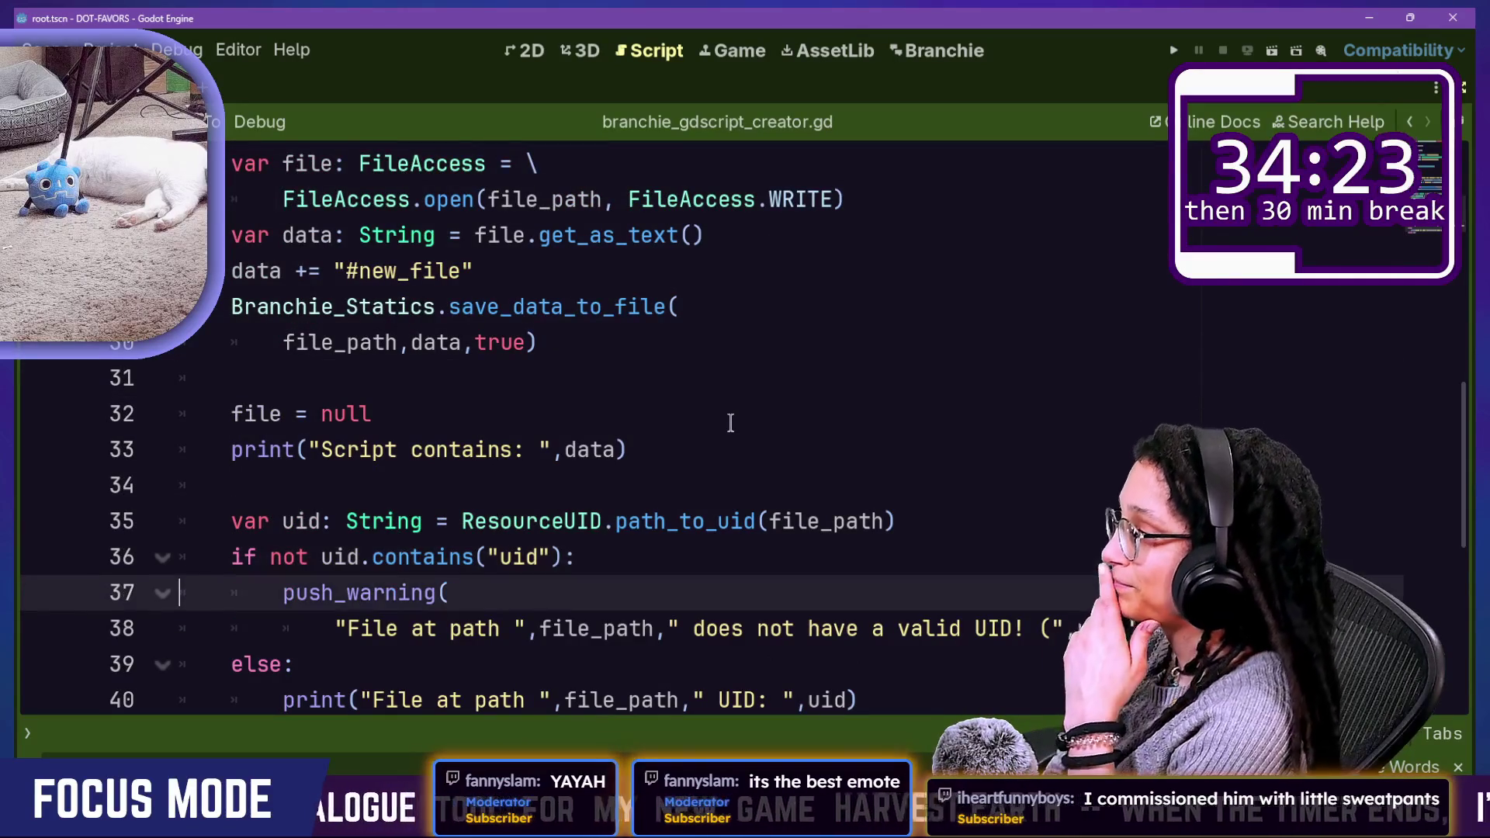
key(Down)
key(Down)
key(Down)
key(Up)
key(Up)
key(Up)
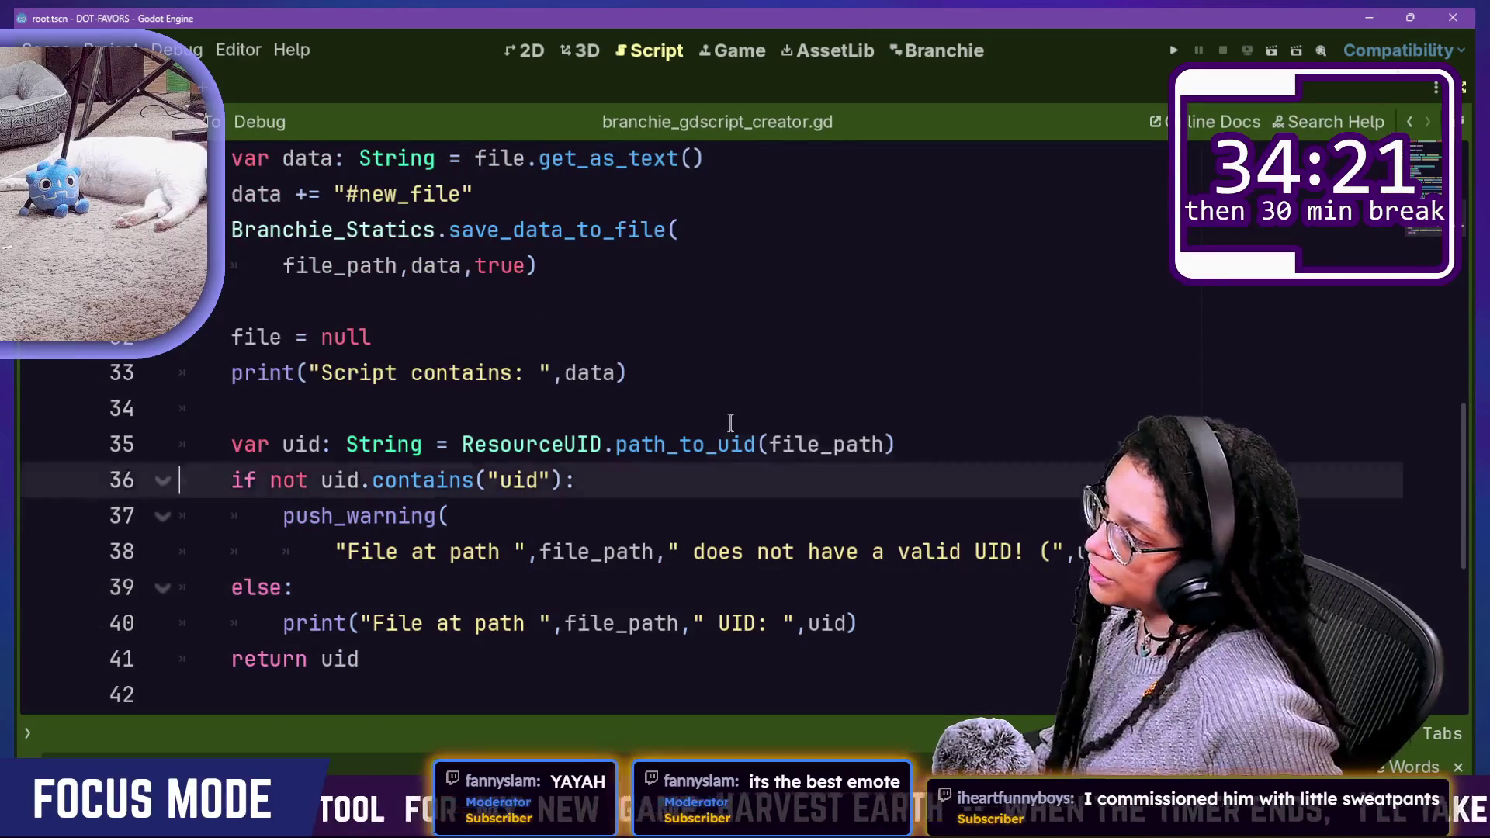
key(Up)
key(Up)
key(Up)
shift+click(449, 380)
key(ctrl+s)
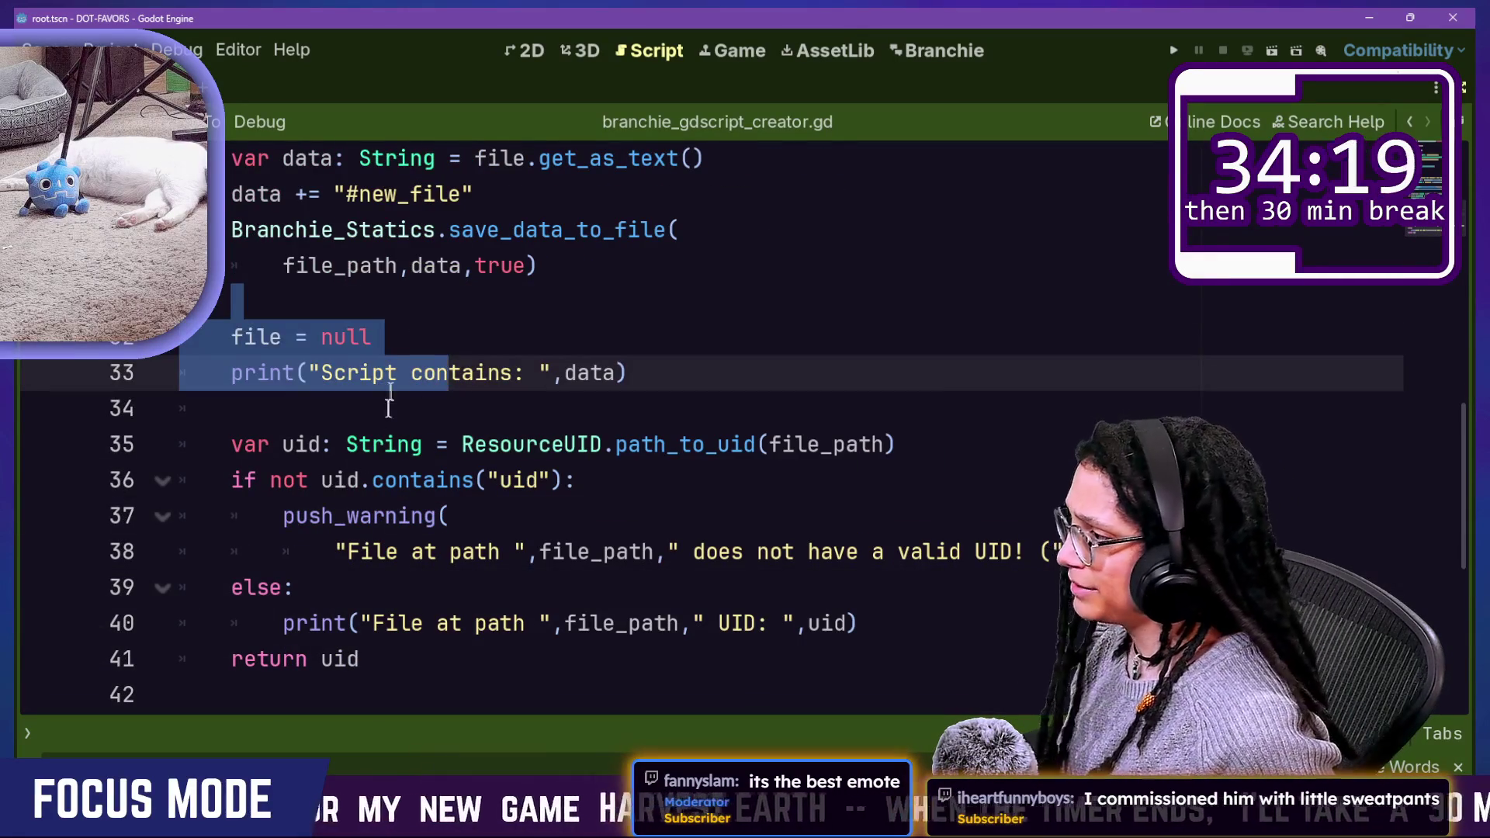
click(390, 402)
Step: Add a temporary early return at the top of create_and_get_new_gd_file, then remove it
scroll(391, 390, up, 1)
scroll(390, 390, up, 5)
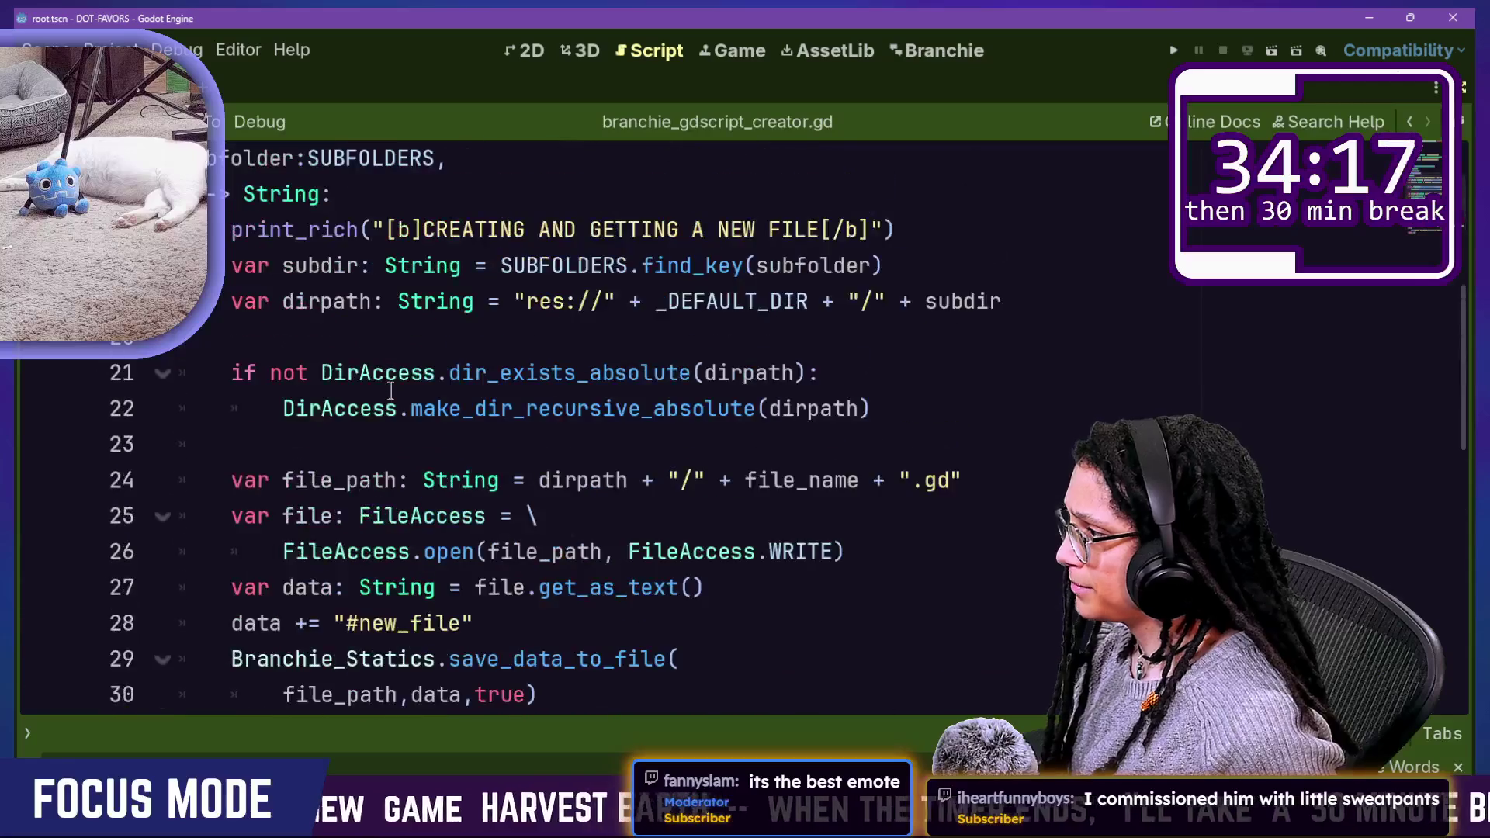
drag(233, 266, 333, 408)
mouse_move(286, 266)
mouse_down()
mouse_move(536, 266)
mouse_move(396, 302)
mouse_up()
click(486, 266)
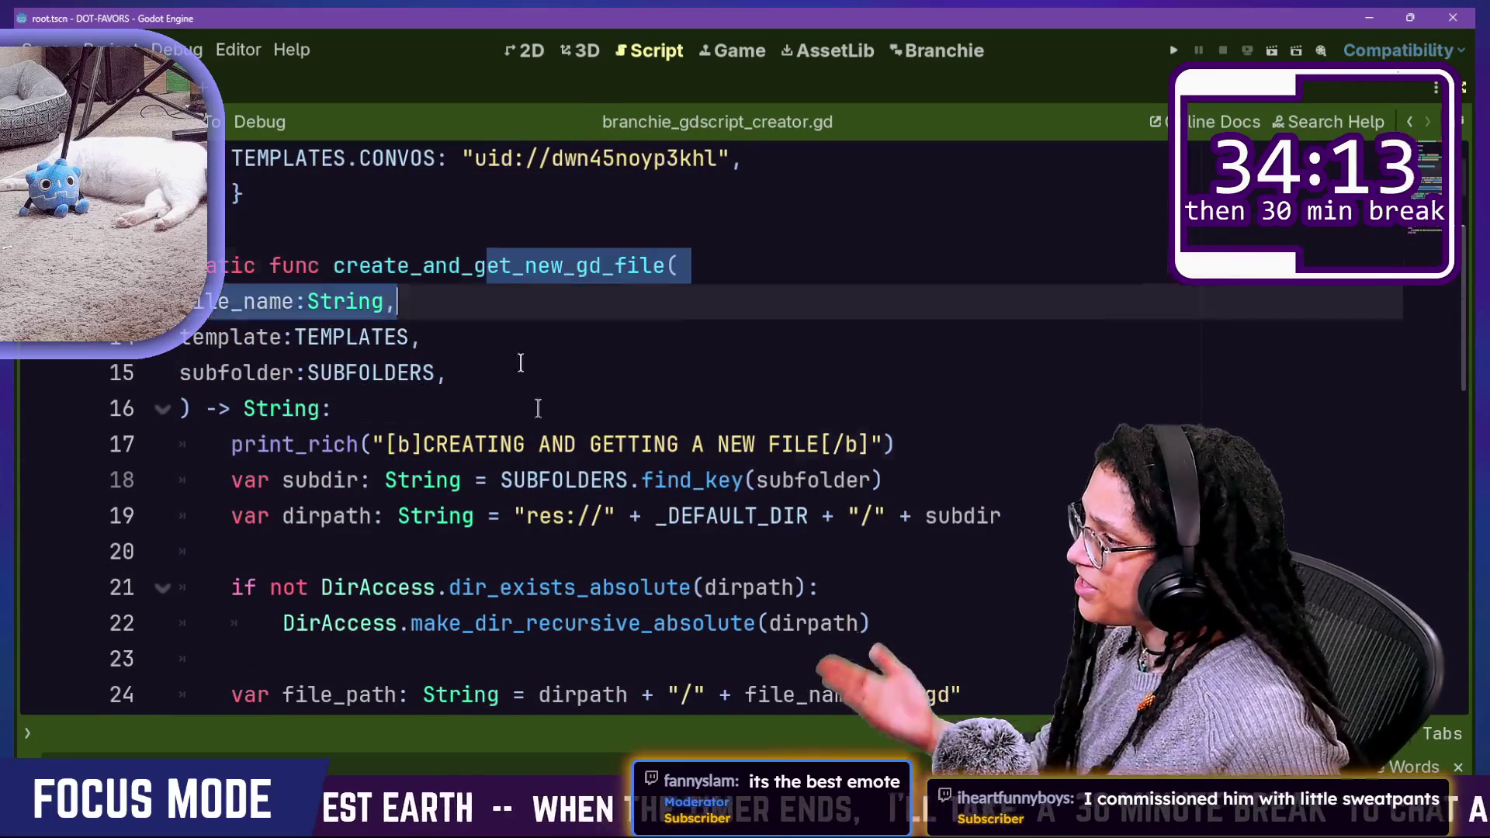
click(516, 551)
click(515, 403)
key(Return)
text(re)
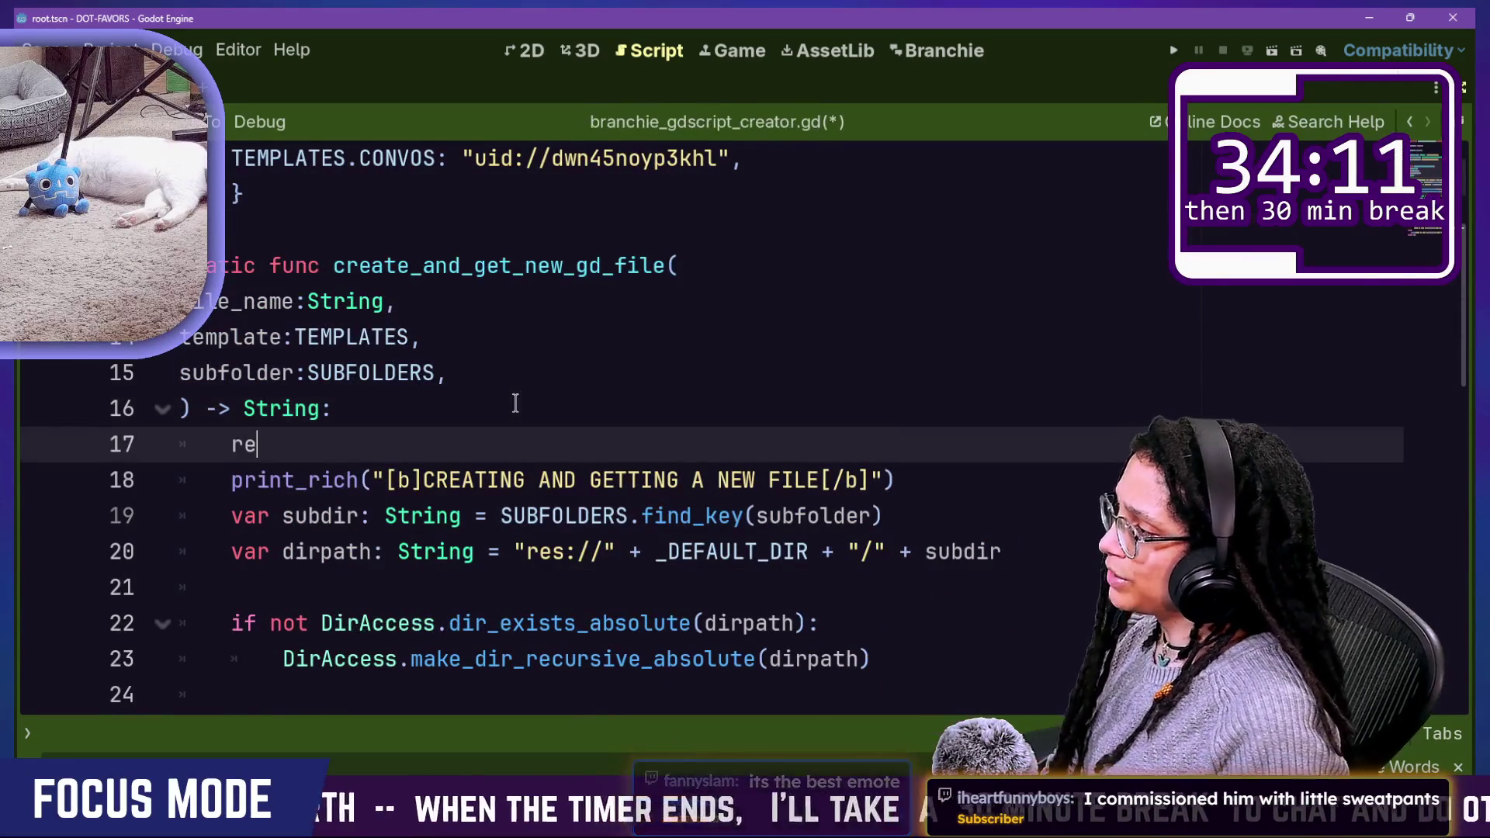
text( ")
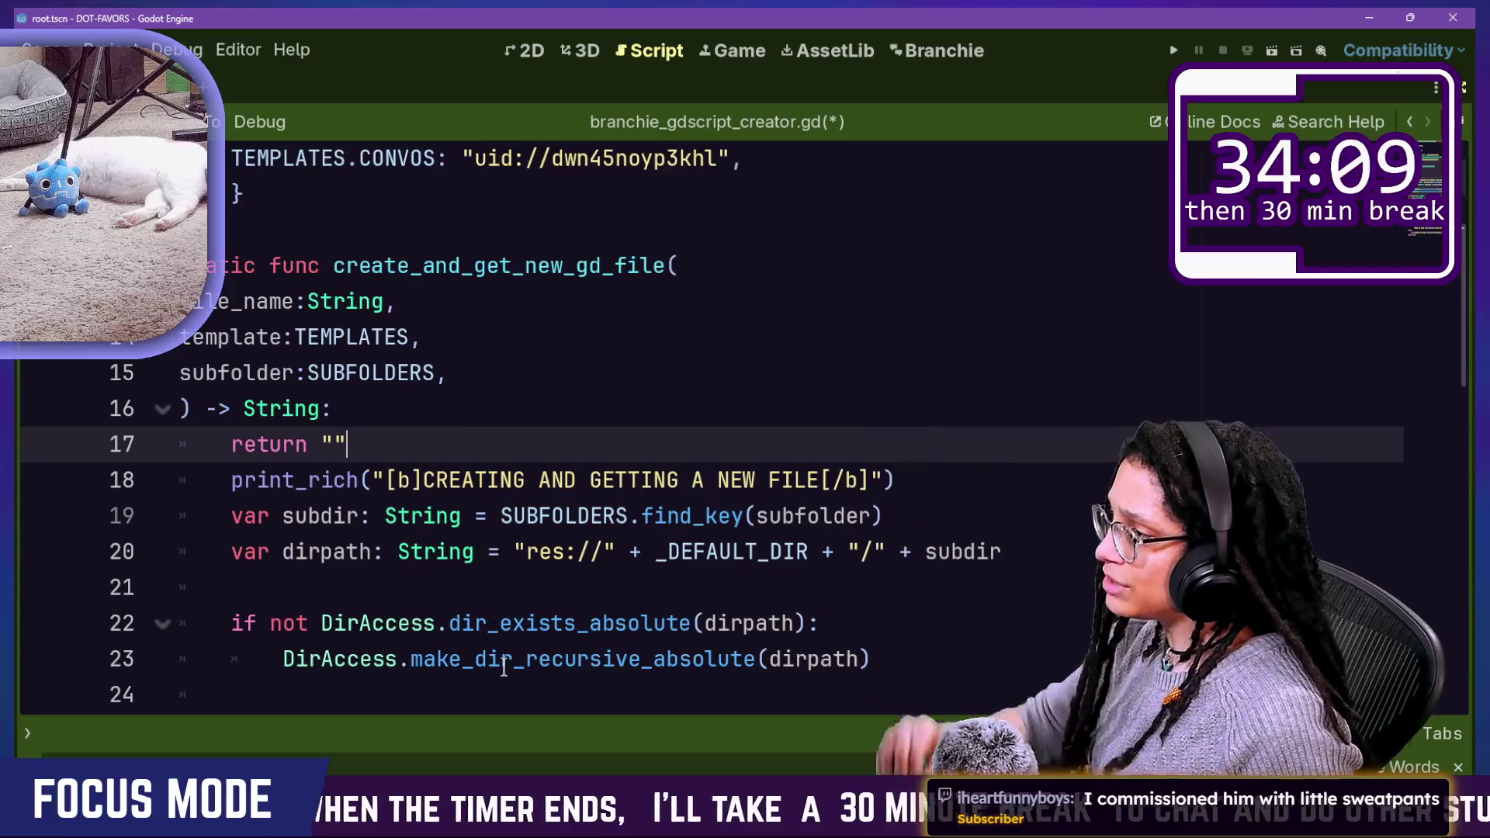
key(BackSpace)
key(BackSpace)
key(BackSpace)
key(BackSpace)
key(BackSpace)
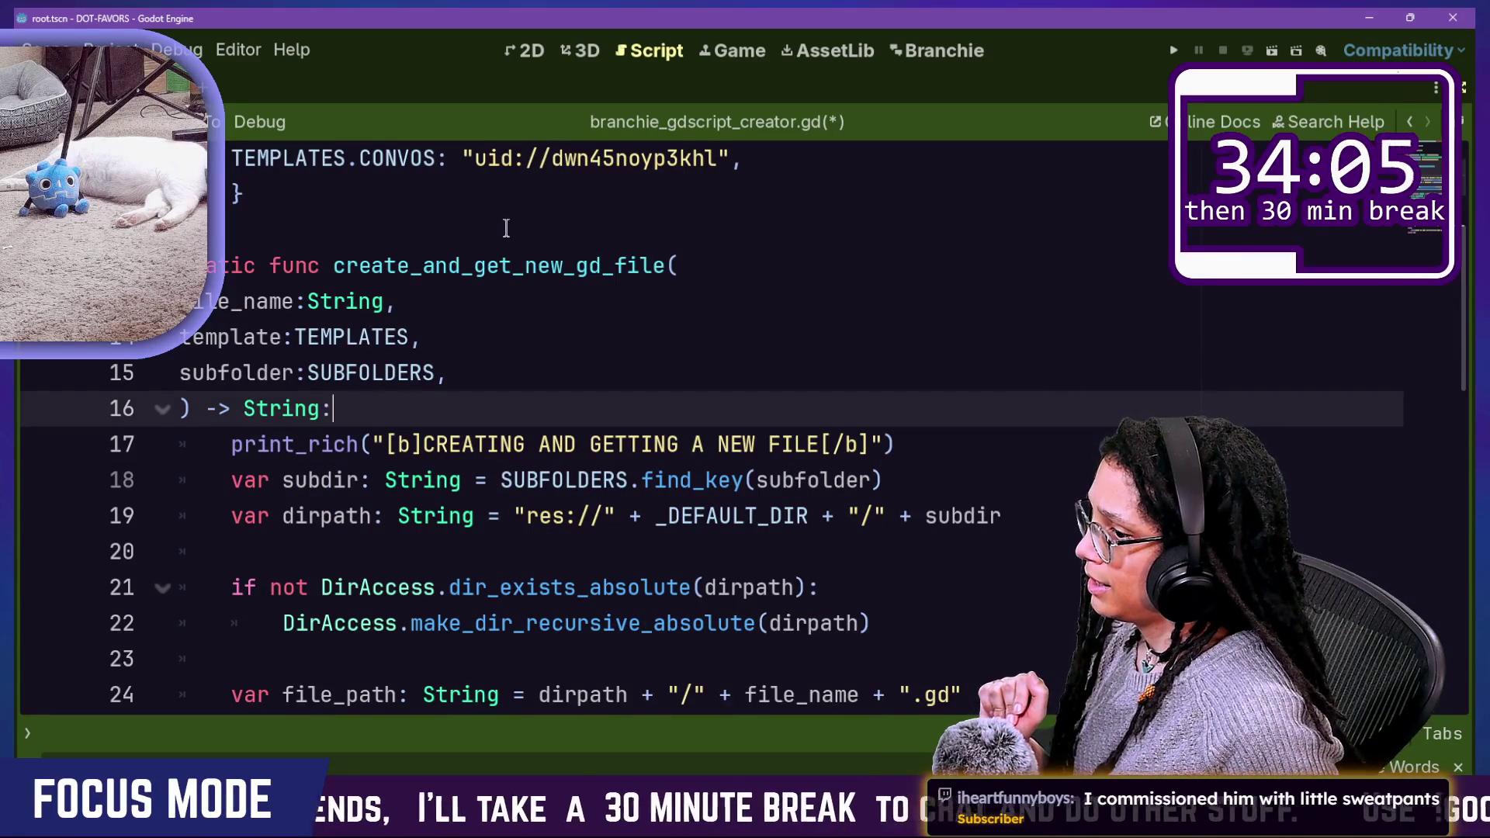
Step: Bring up the Quick Open list of project scripts with Shift+Alt+O
scroll(502, 249, up, 2)
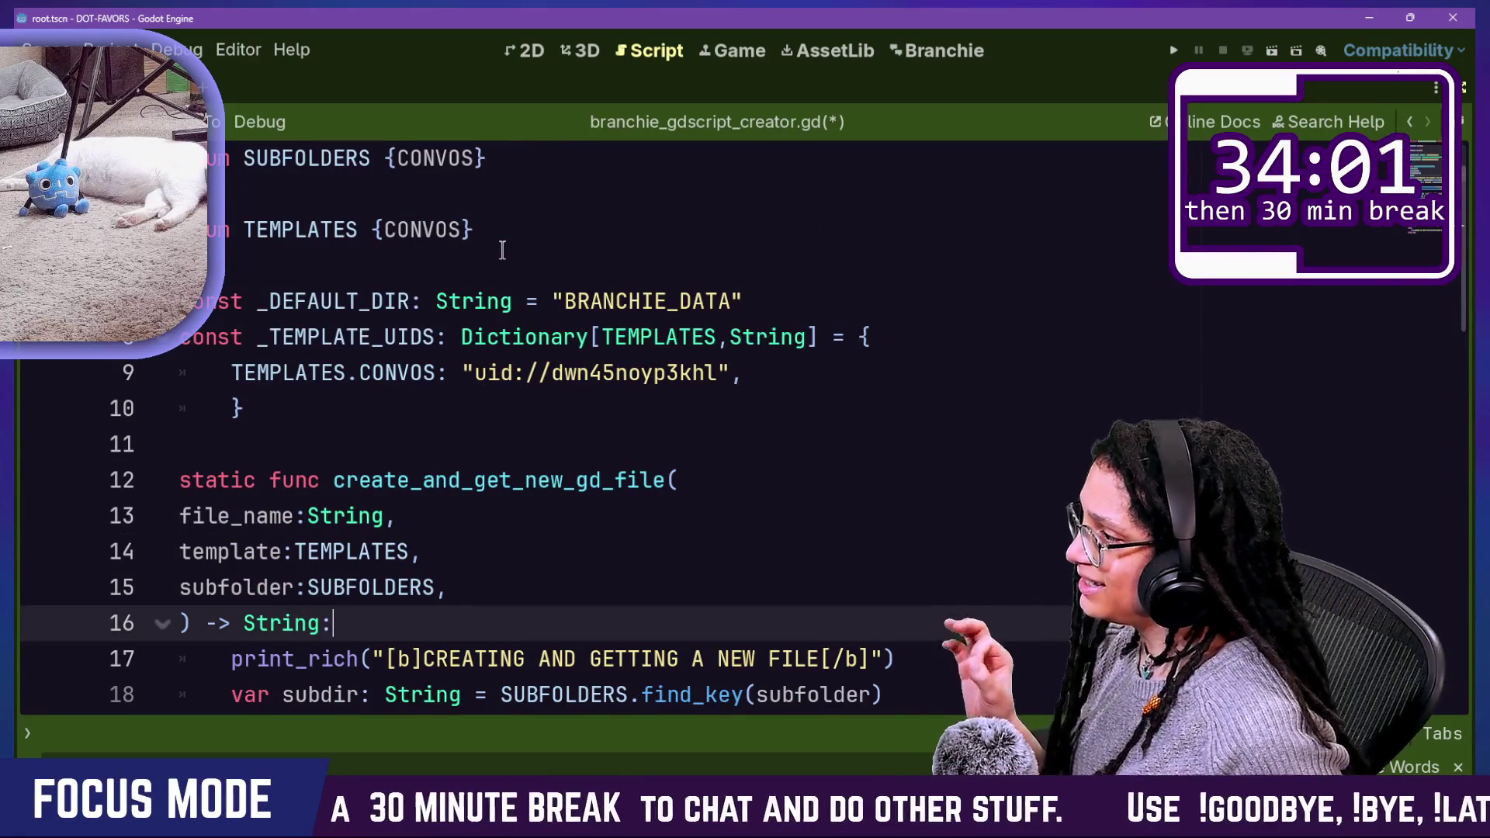
scroll(531, 412, down, 1)
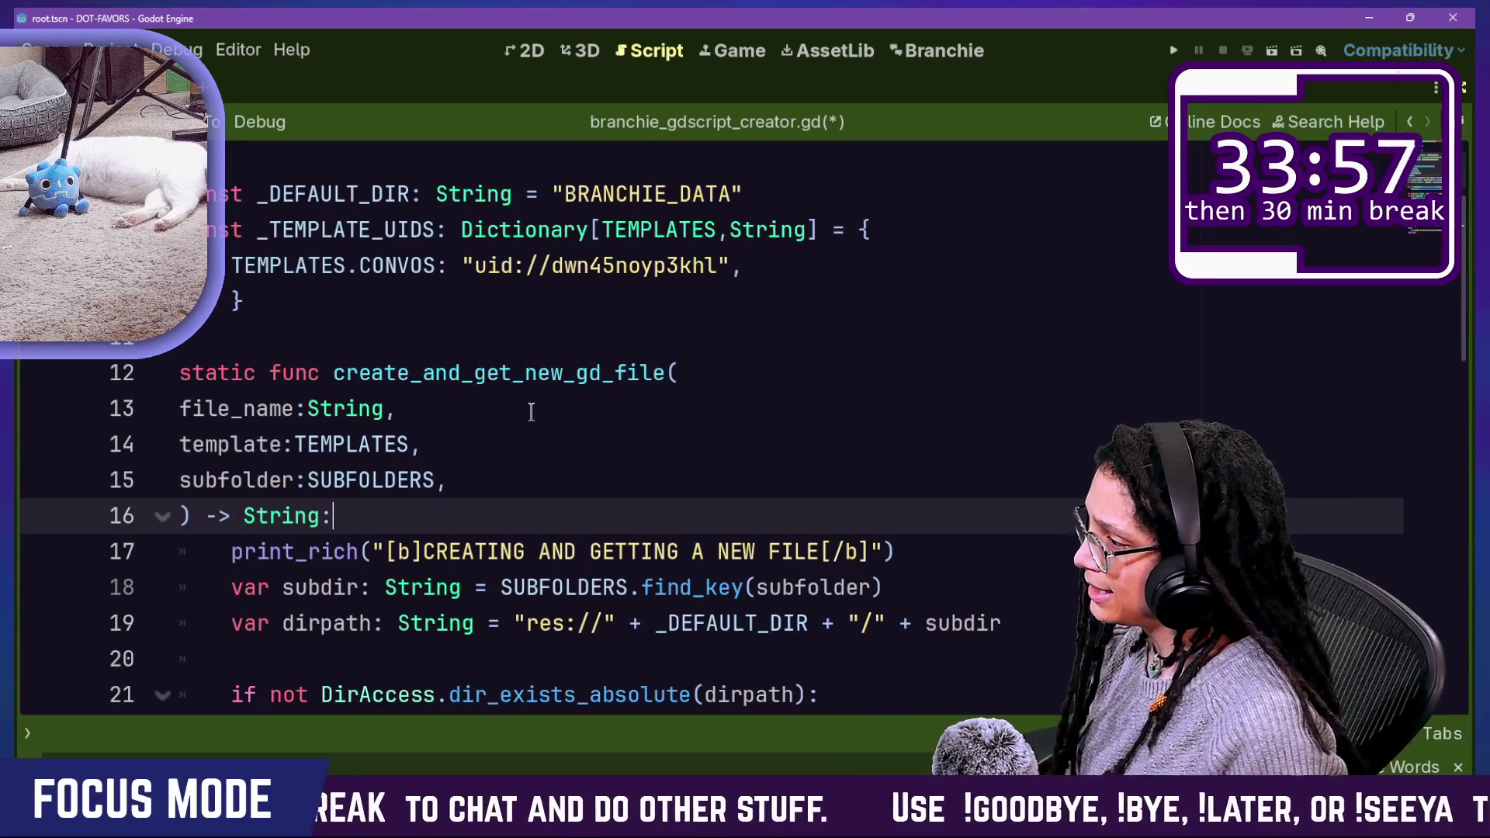
key(shift+alt+o)
Step: Open branchie_convos_tab.gd and search it for 'create_'
key(Down)
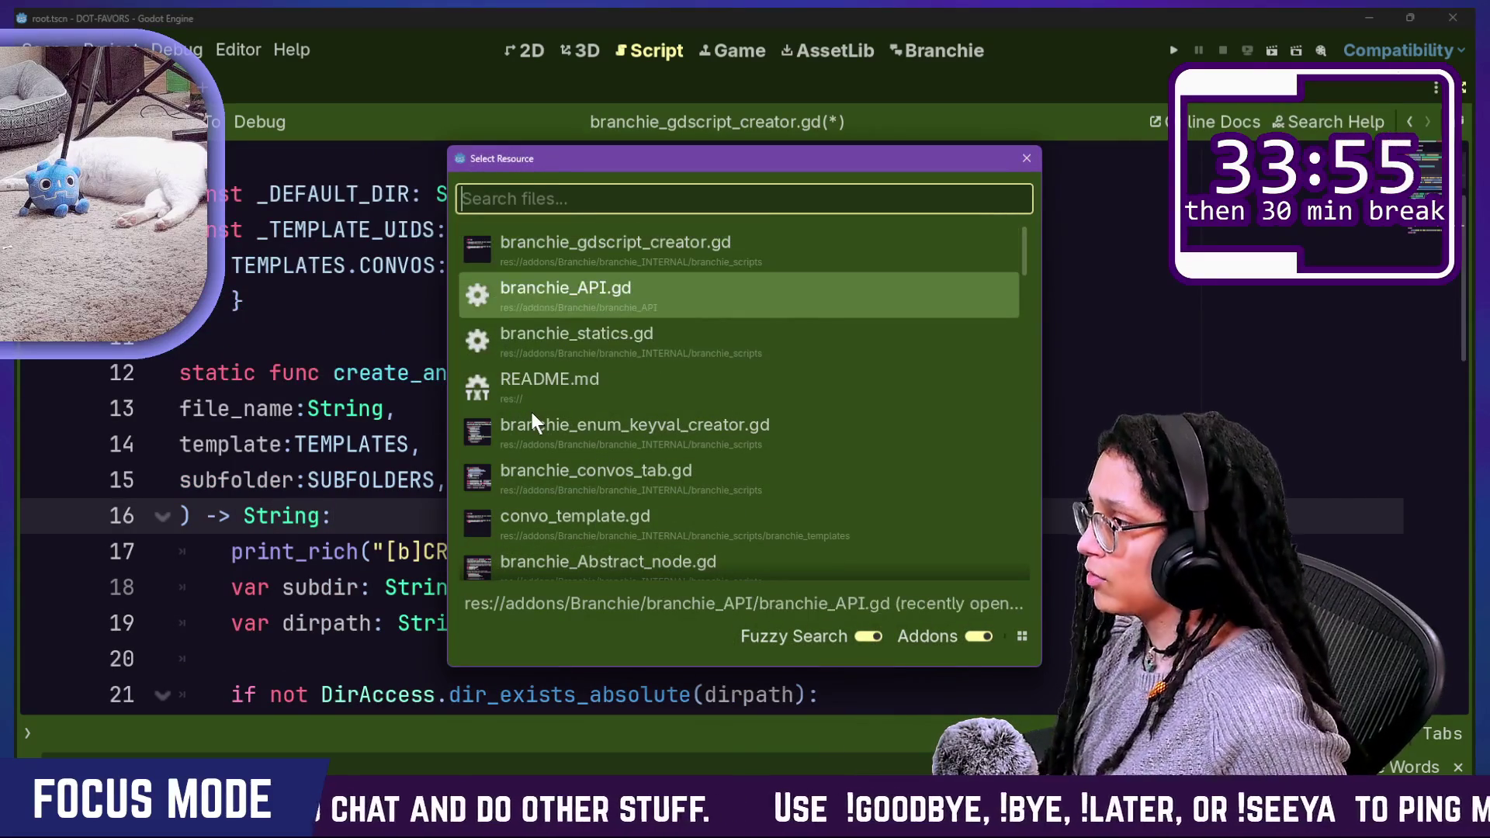
key(Down)
key(Down)
key(Down)
key(Return)
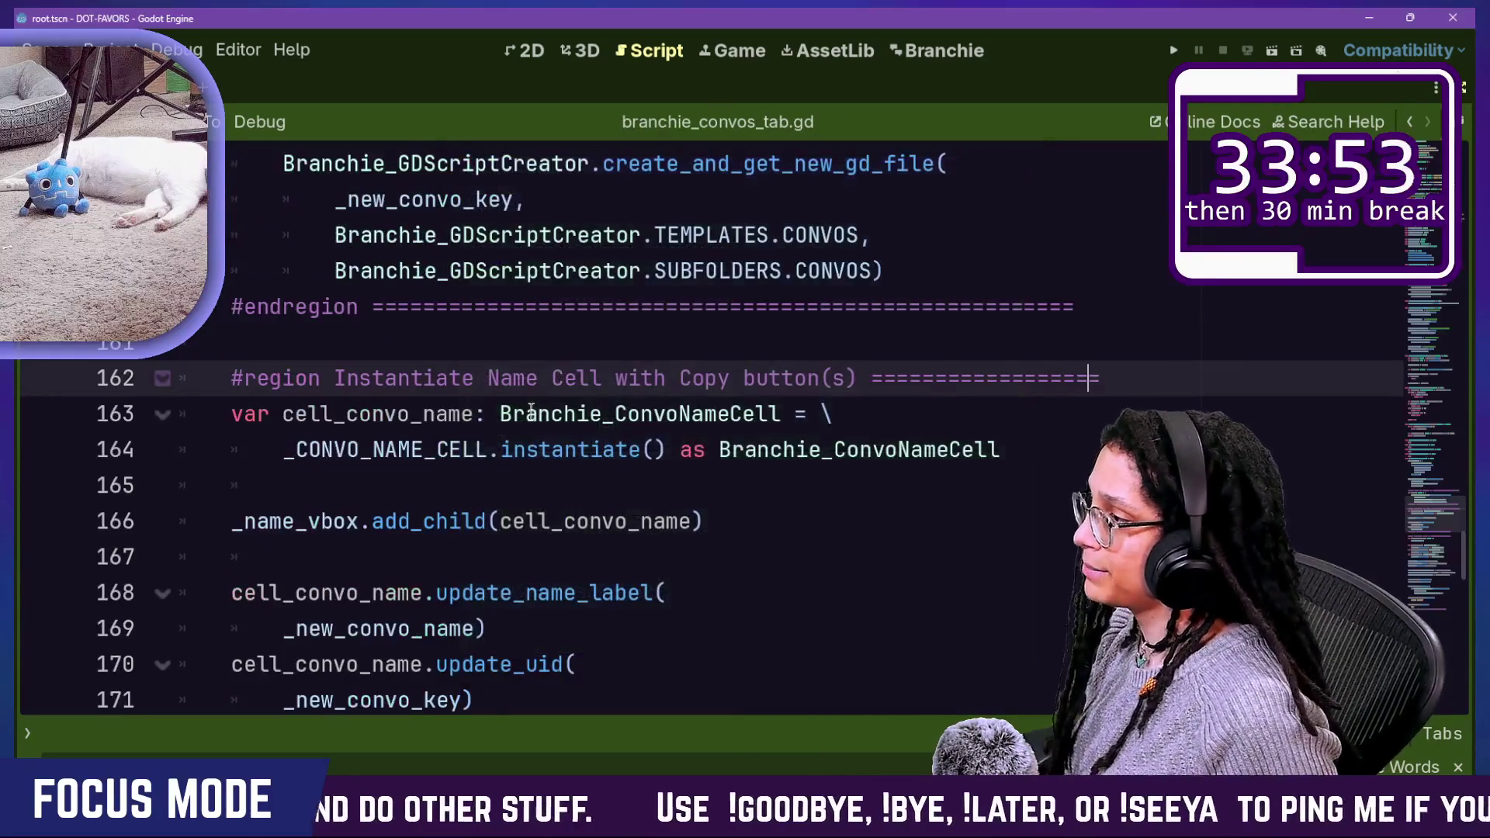
click(968, 439)
key(ctrl+f)
text(create_)
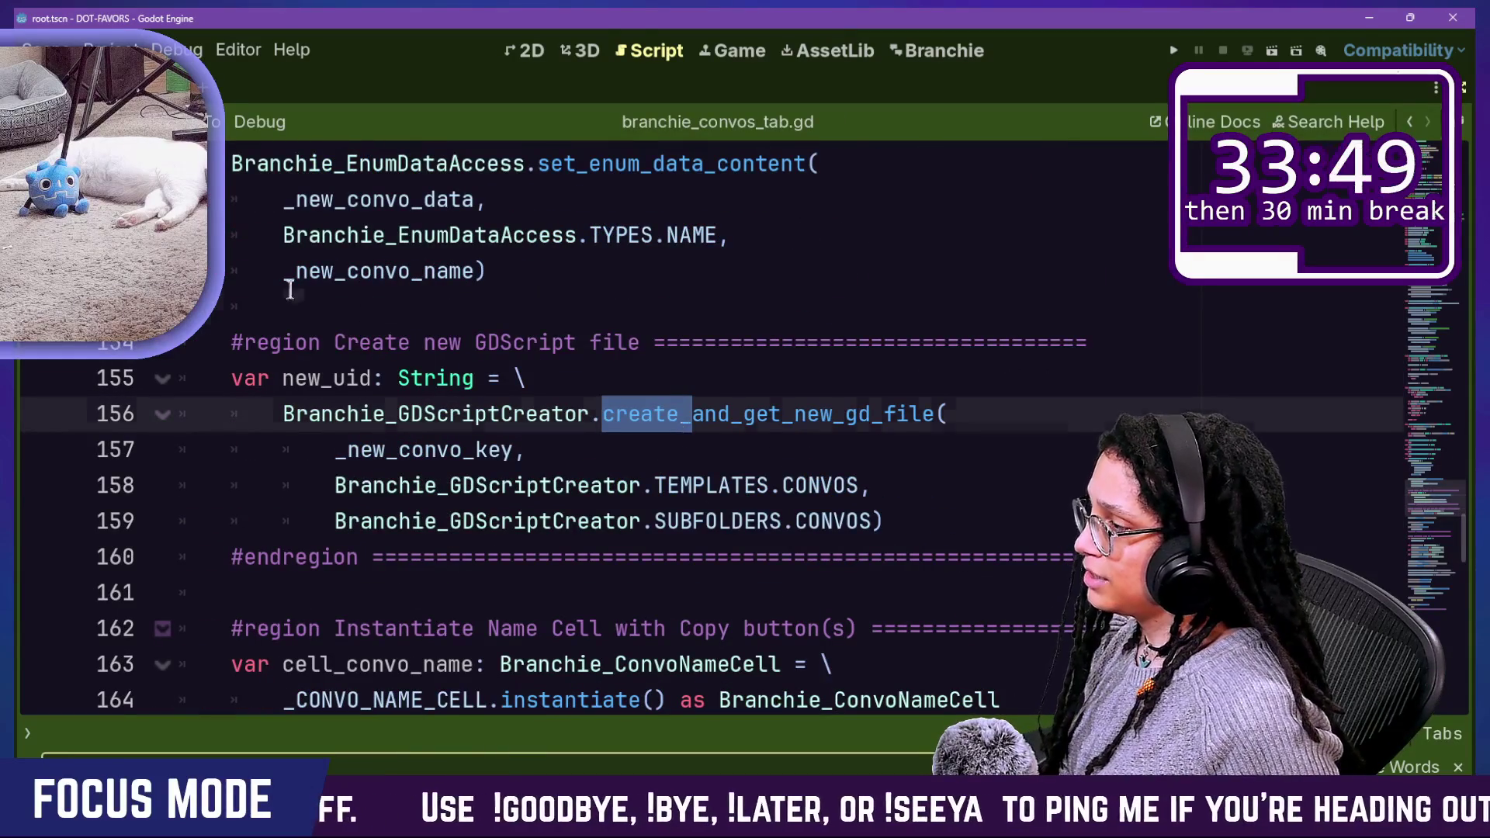
key(Left)
Step: Jump from the call on line 150 to the set_enum_data_content definition
mouse_move(445, 359)
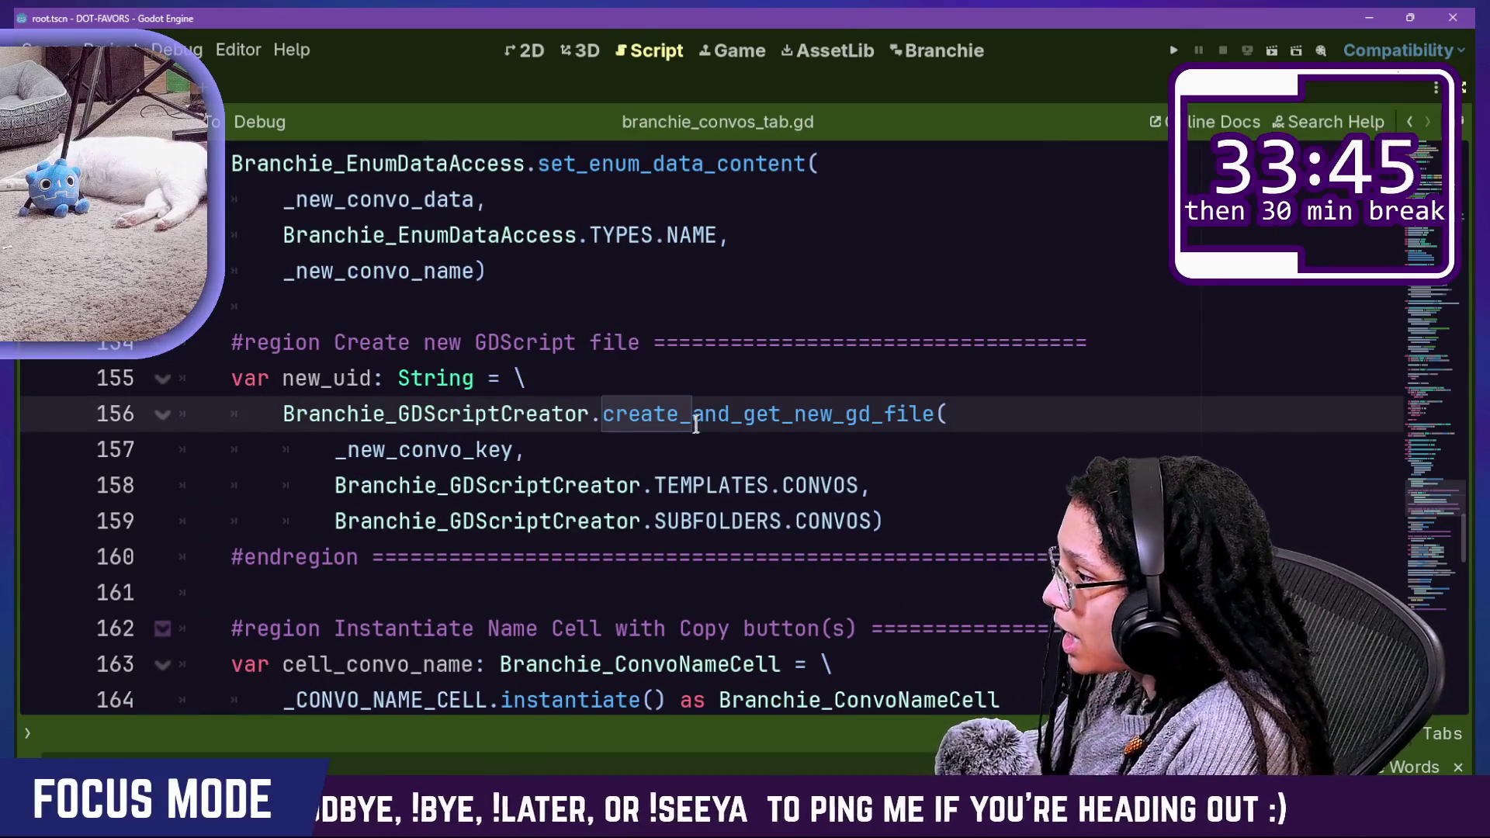
drag(695, 425, 841, 443)
click(841, 442)
scroll(844, 448, up, 2)
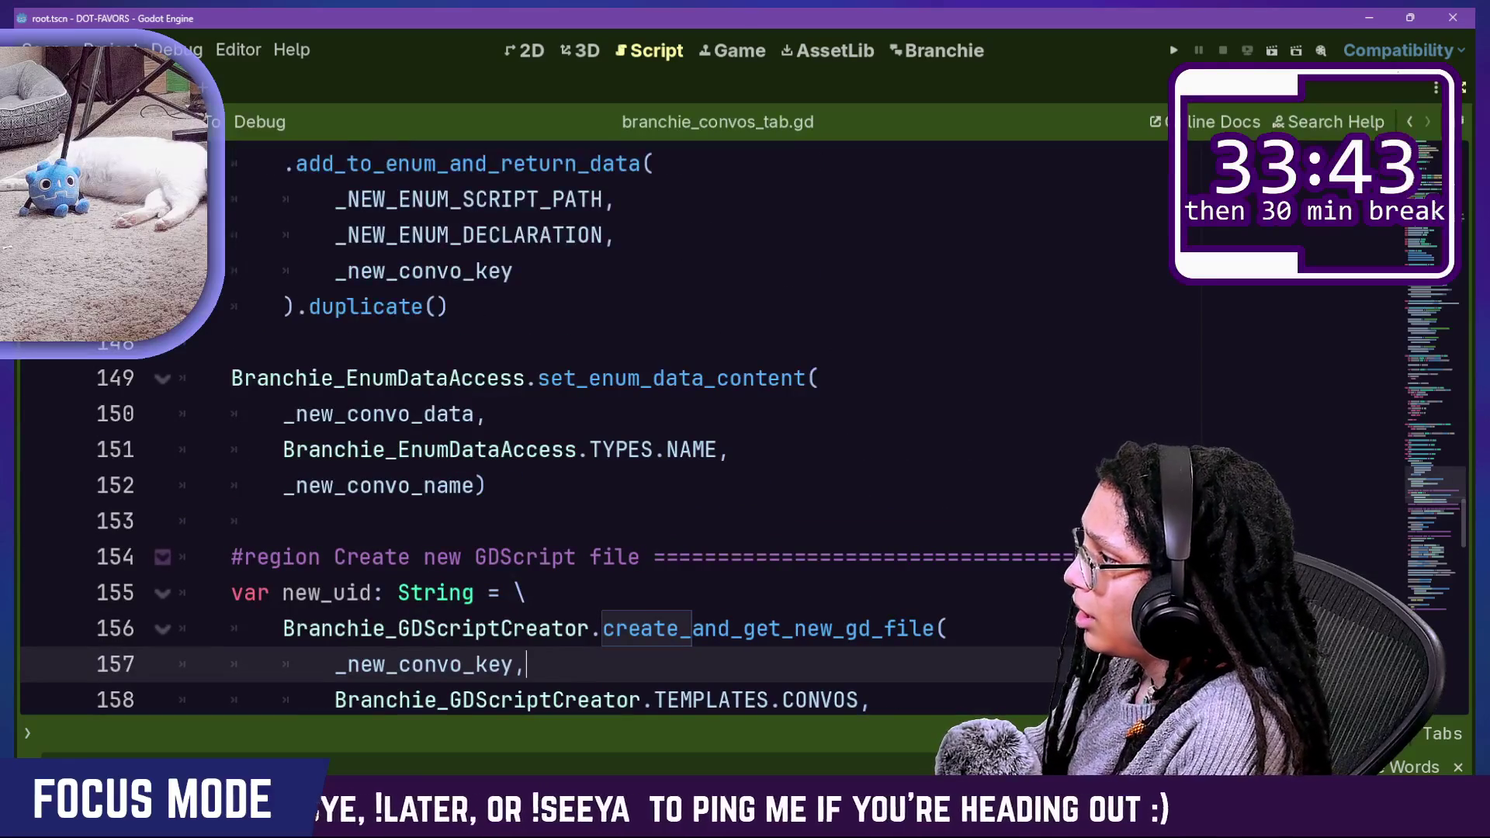
mouse_move(231, 378)
mouse_down()
mouse_move(692, 445)
mouse_move(489, 412)
mouse_up()
click(489, 413)
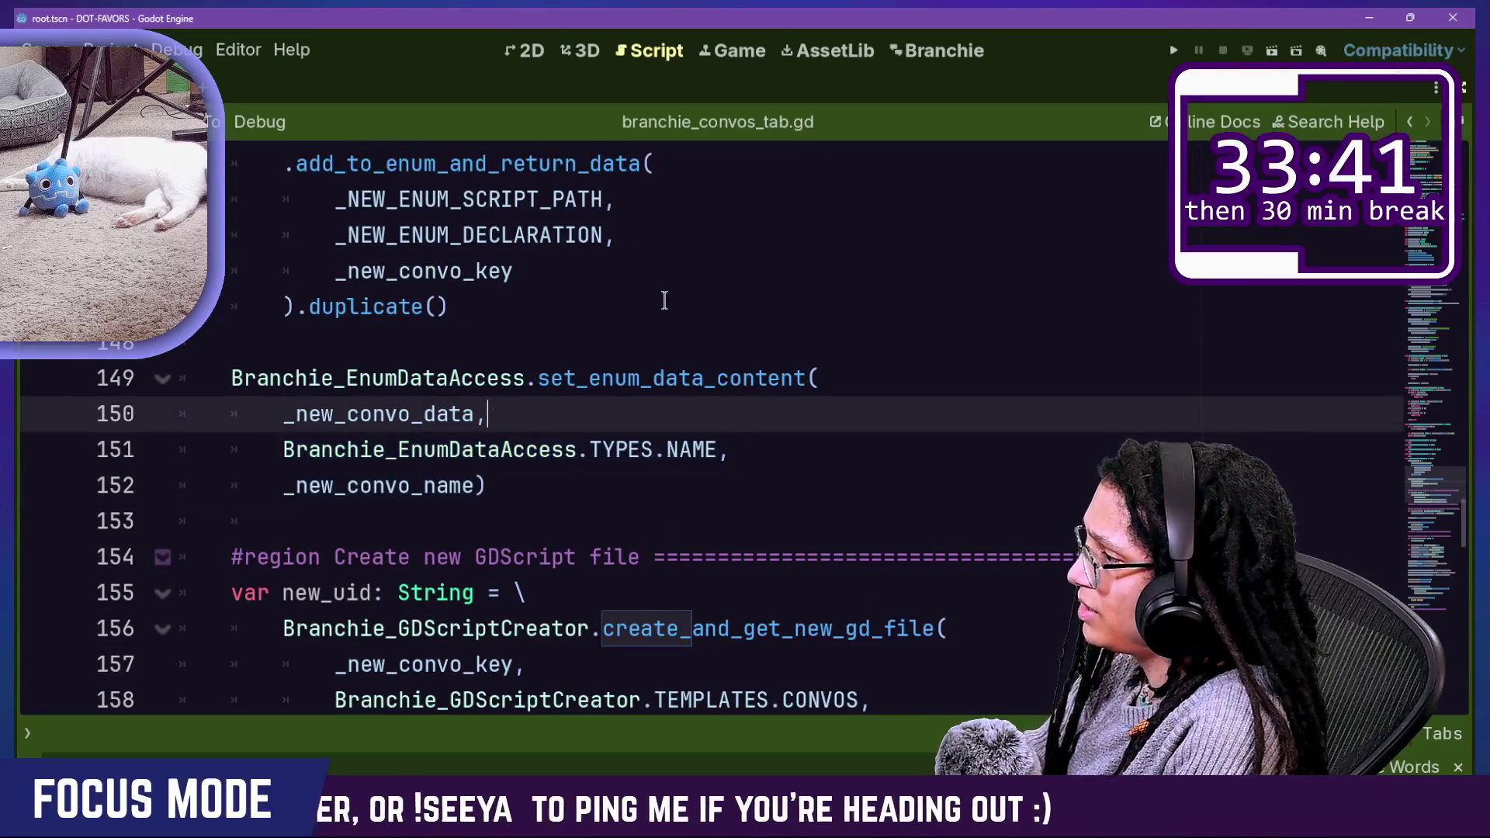
ctrl+click(642, 380)
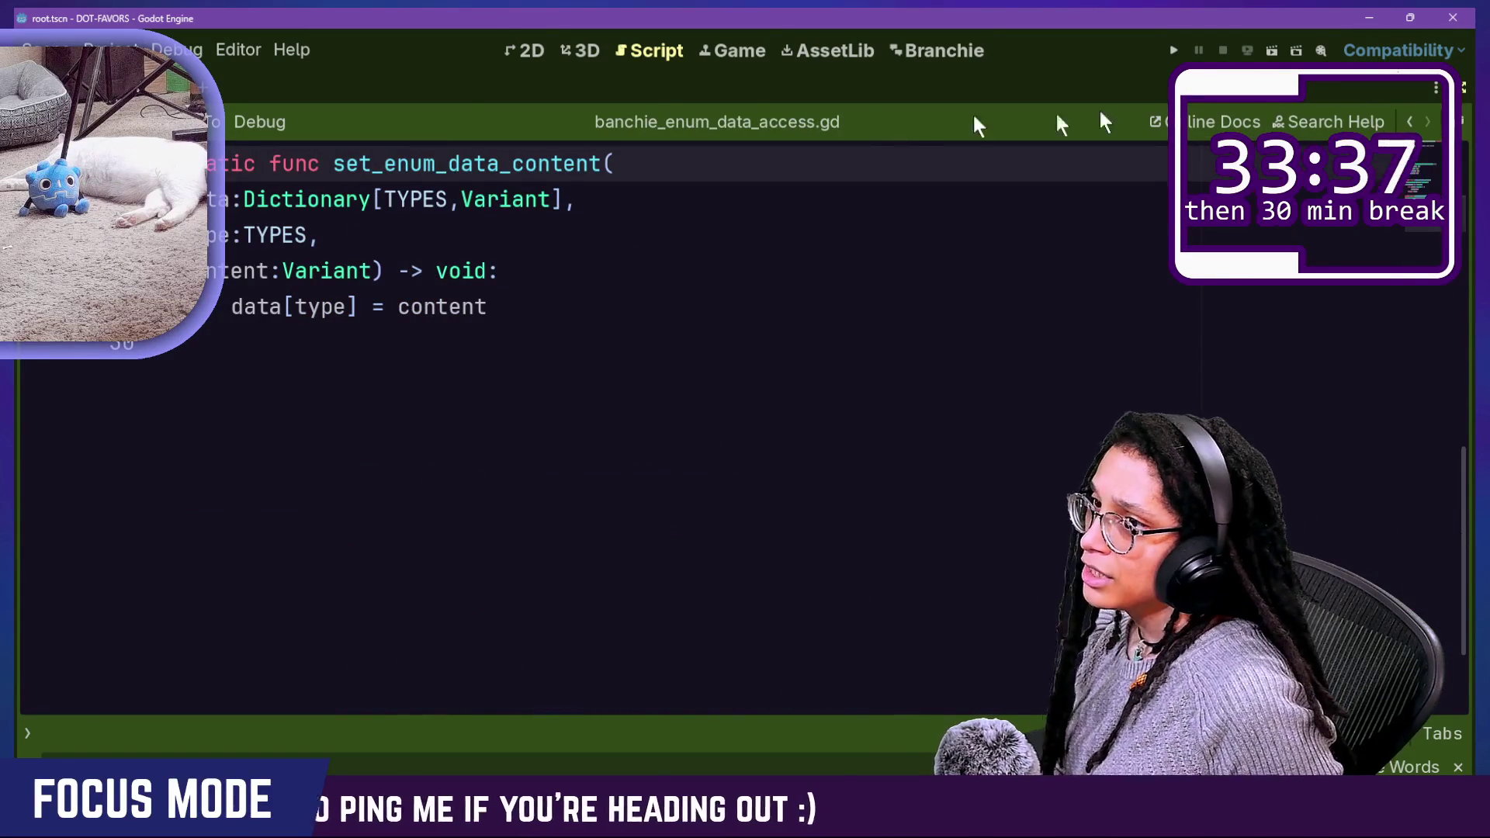
Step: Open branchie_API.gd and point out the CONVOS enum with annotations
click(1411, 124)
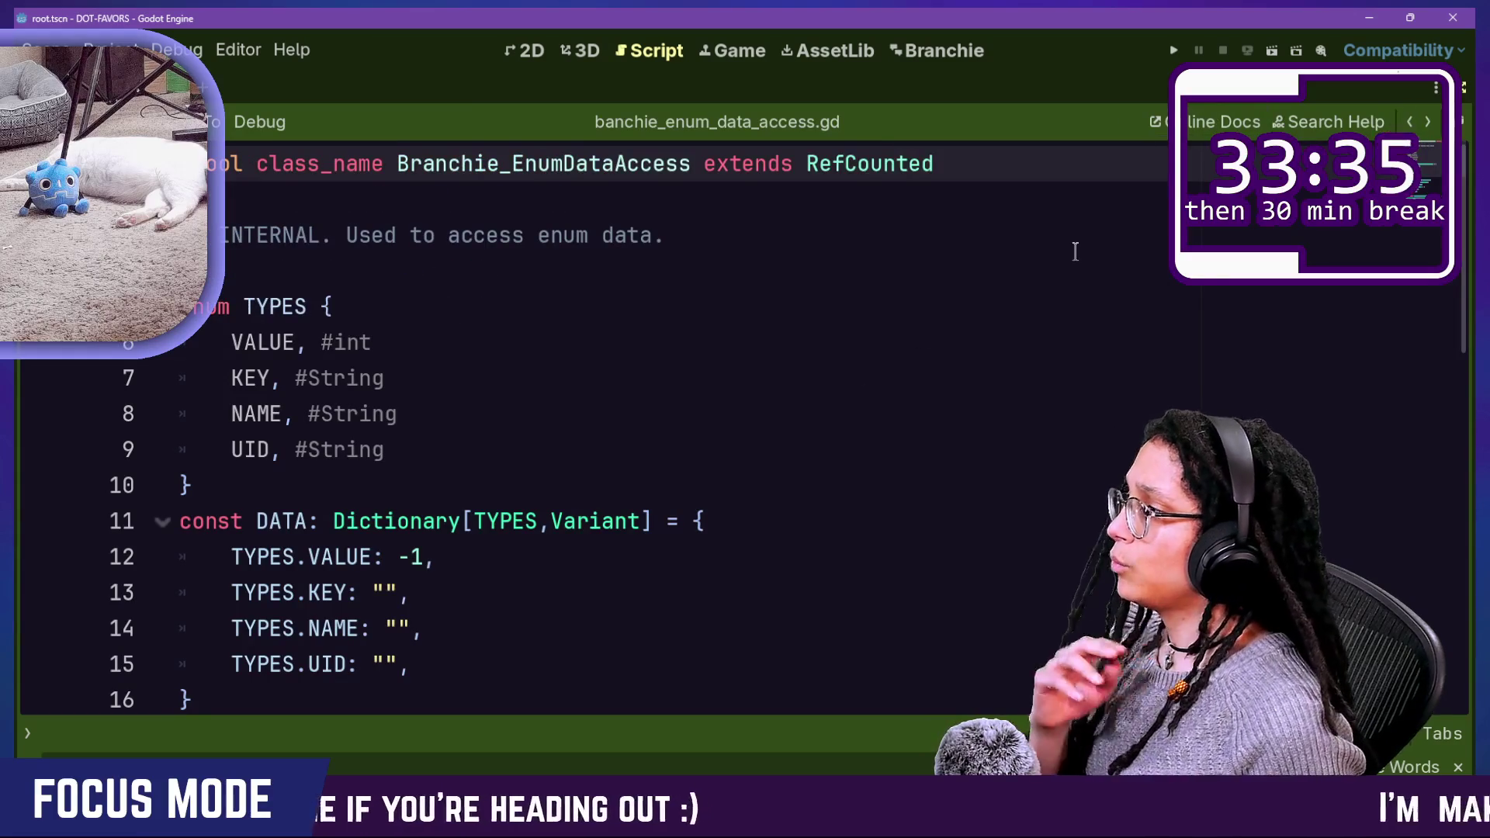
key(shift+alt+o)
text(api)
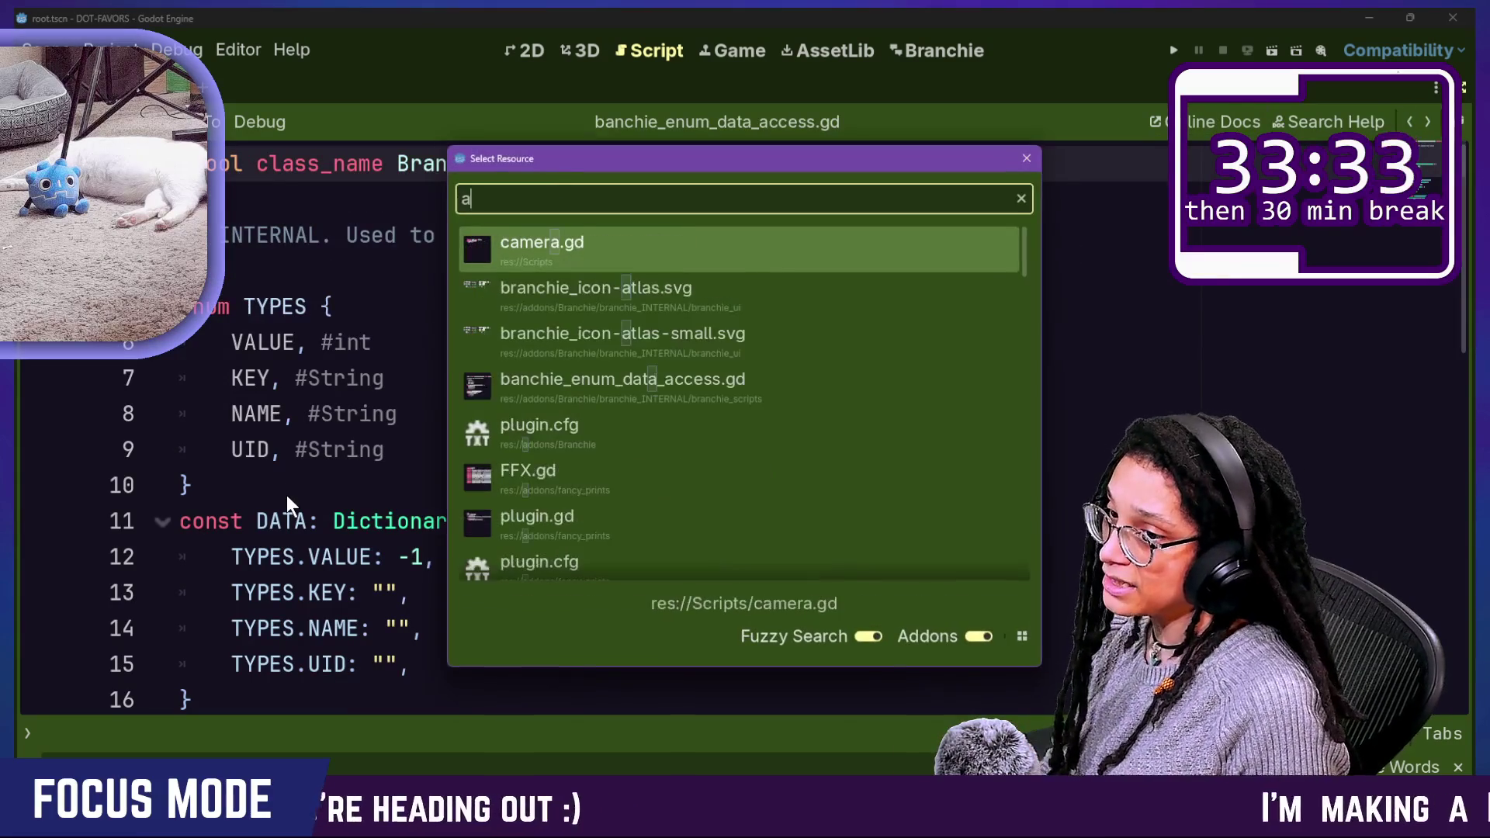
key(Return)
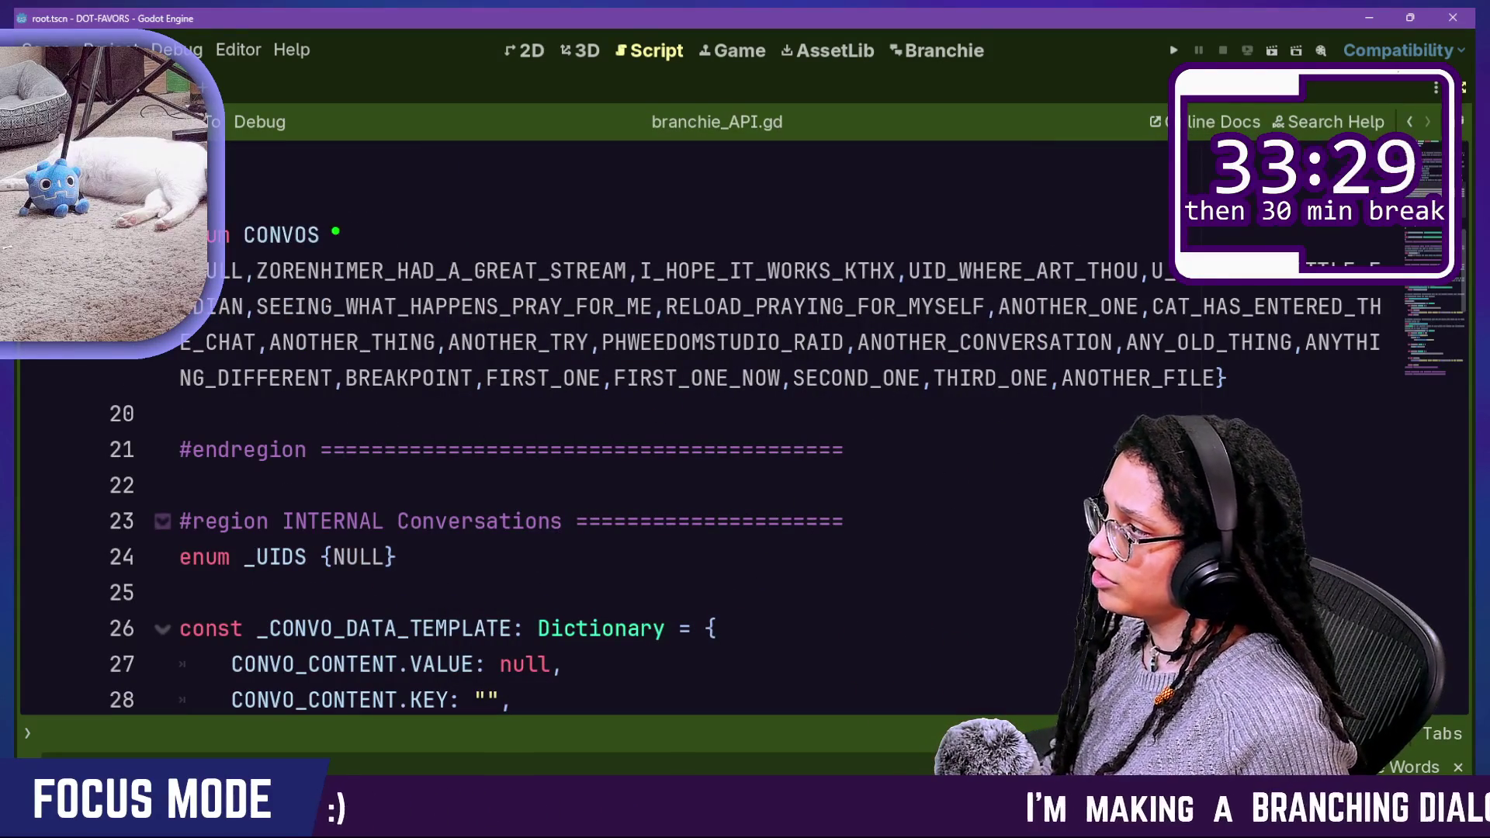
drag(335, 231, 1364, 403)
mouse_move(1148, 92)
mouse_down()
mouse_move(466, 108)
mouse_move(799, 333)
mouse_move(955, 396)
mouse_up()
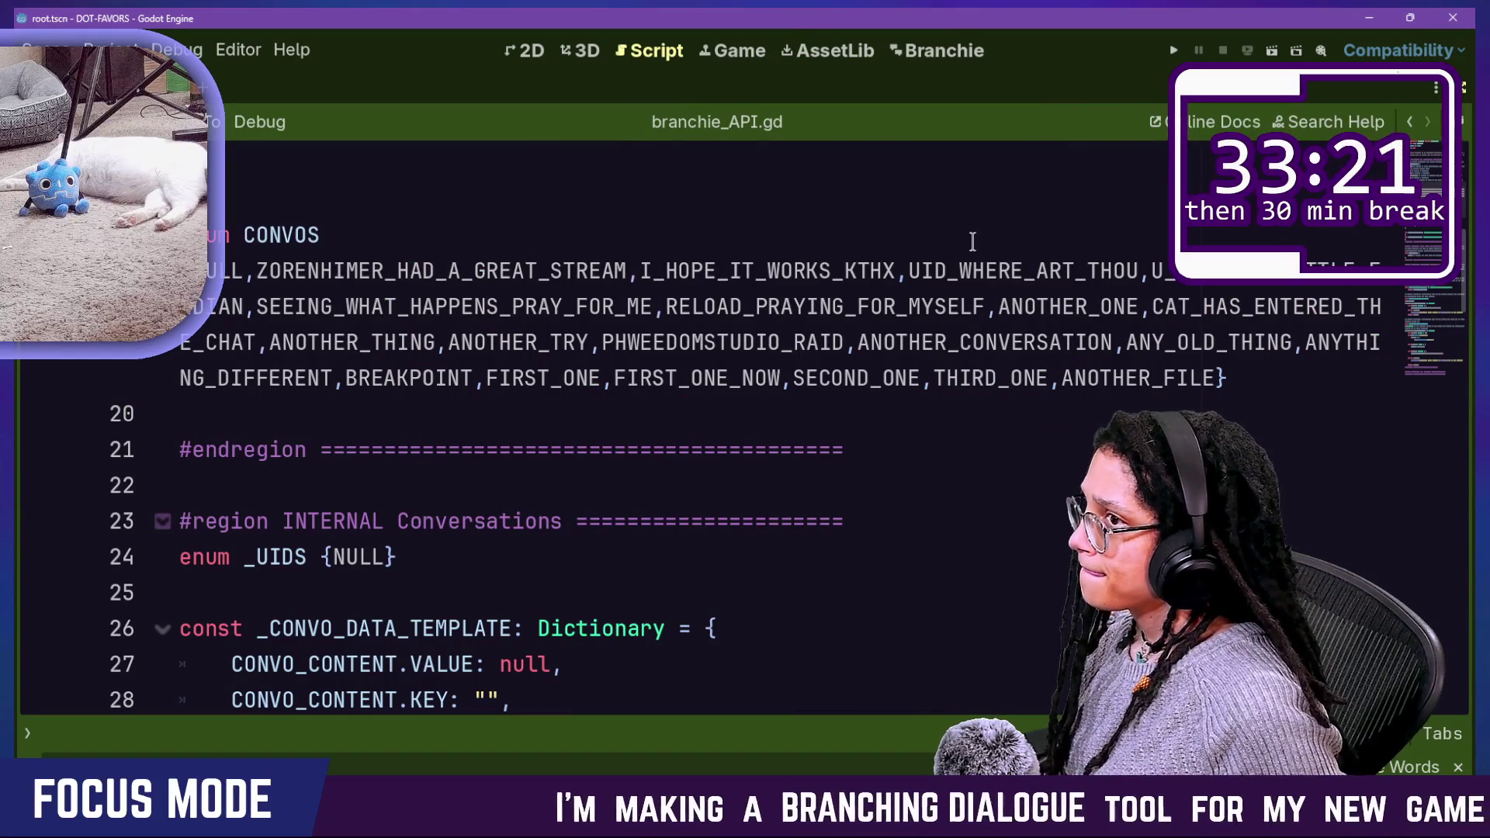
click(975, 380)
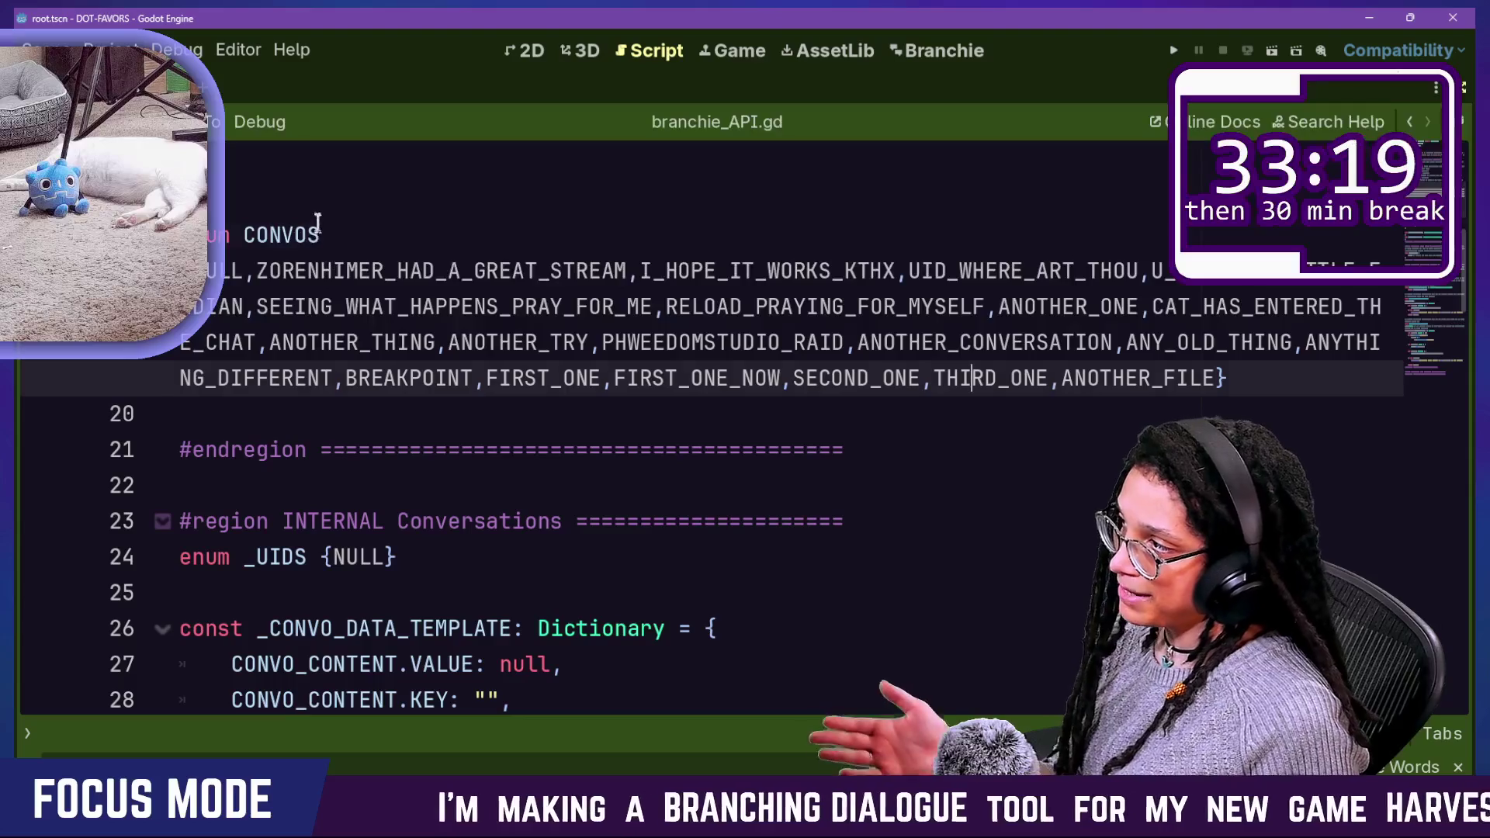
drag(333, 273, 863, 400)
click(863, 400)
Step: Reopen branchie_convos_tab.gd from the Quick Open file list
key(shift+alt+o)
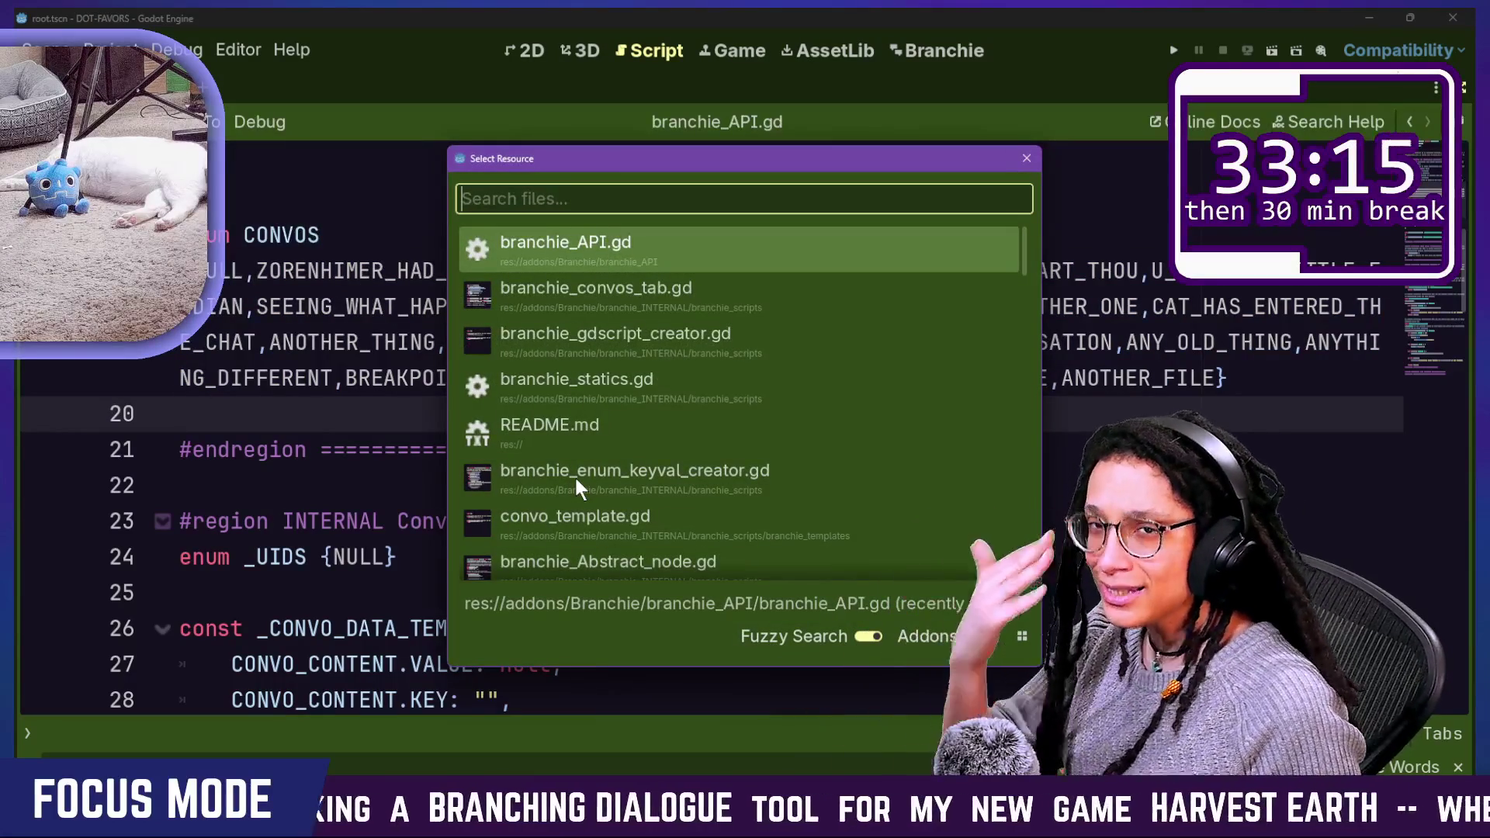
key(Down)
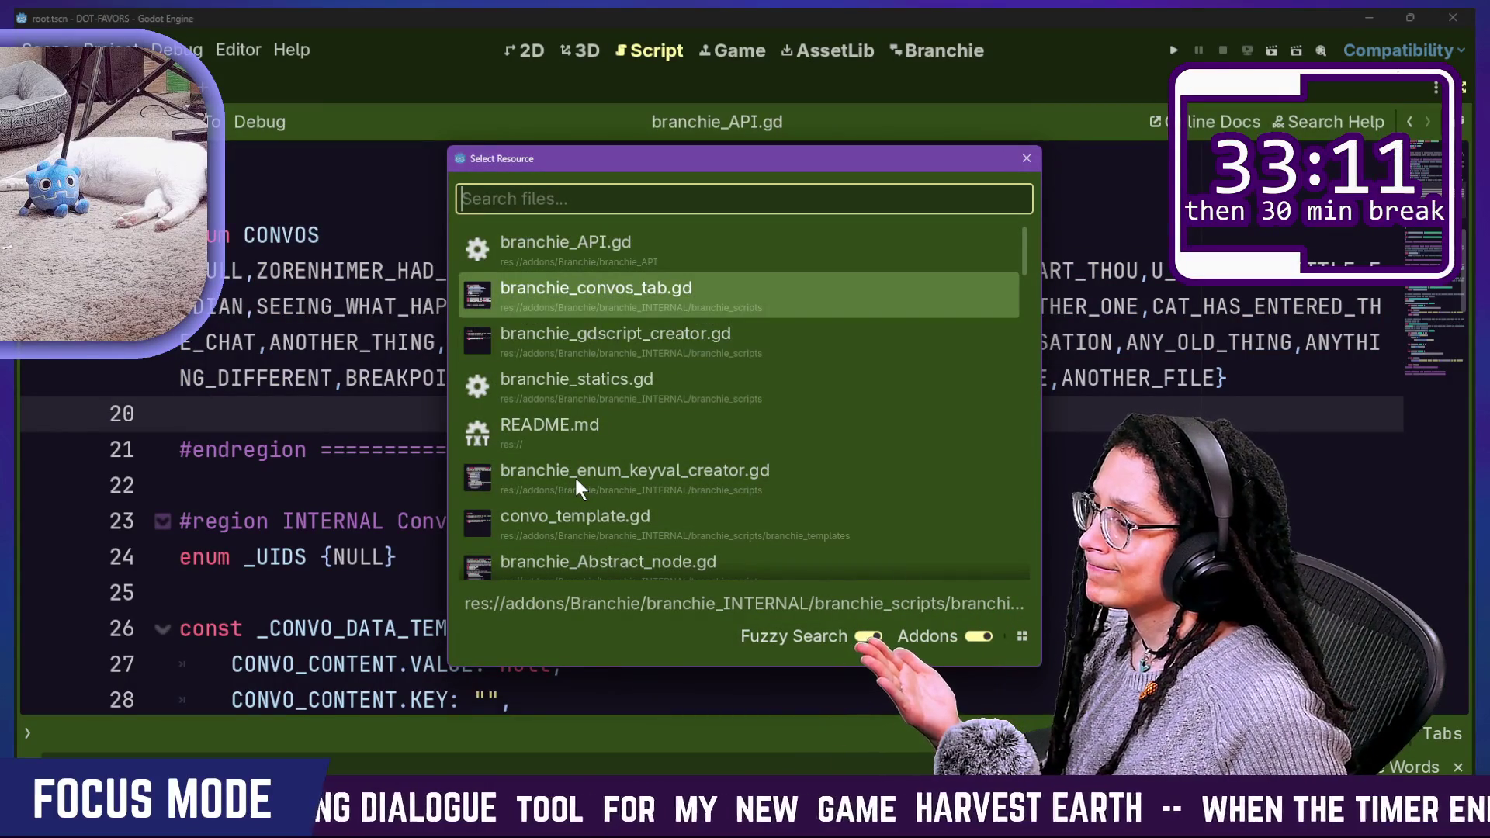
key(Down)
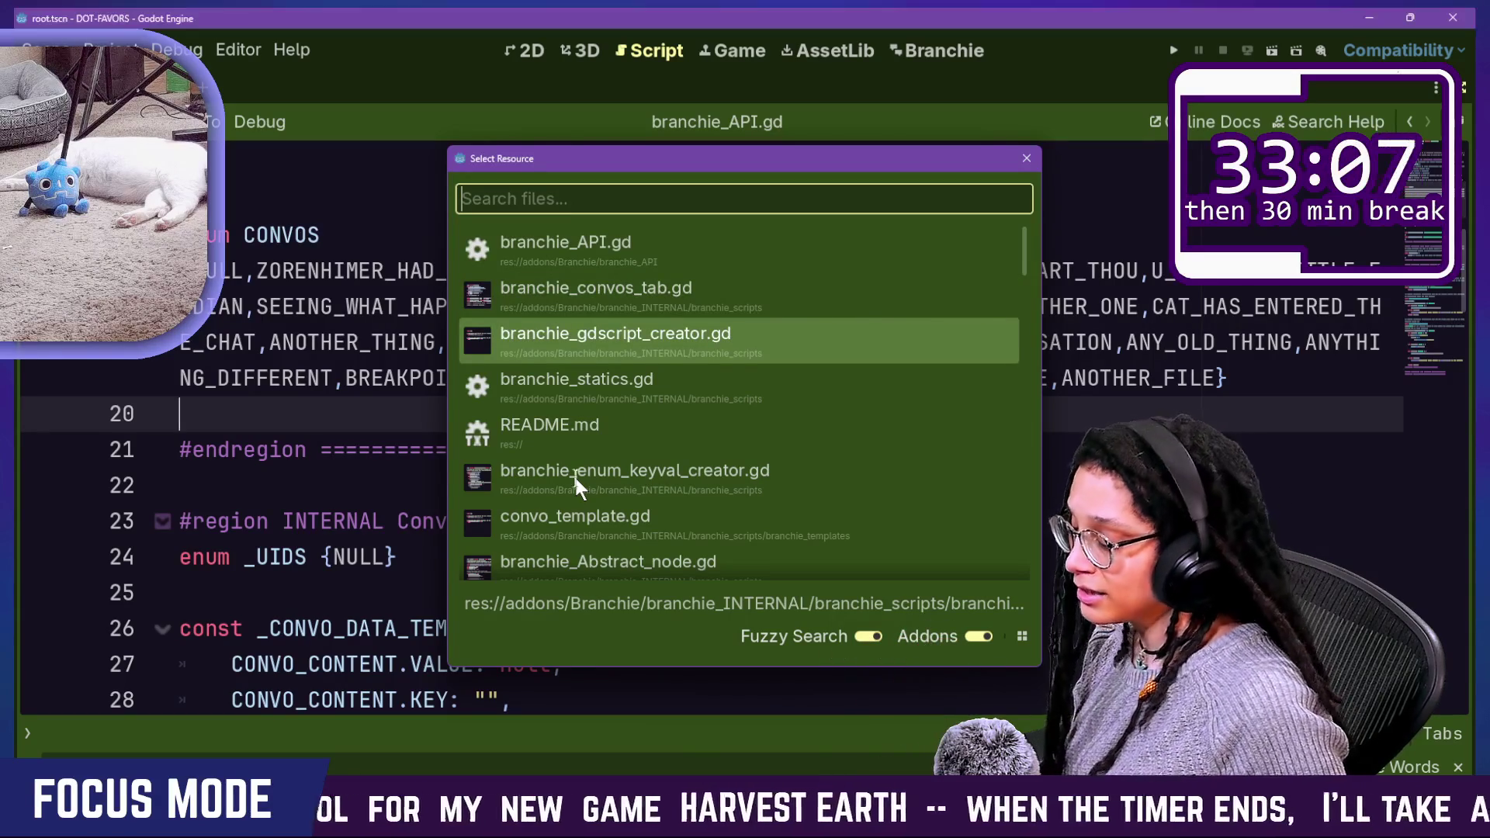
key(Escape)
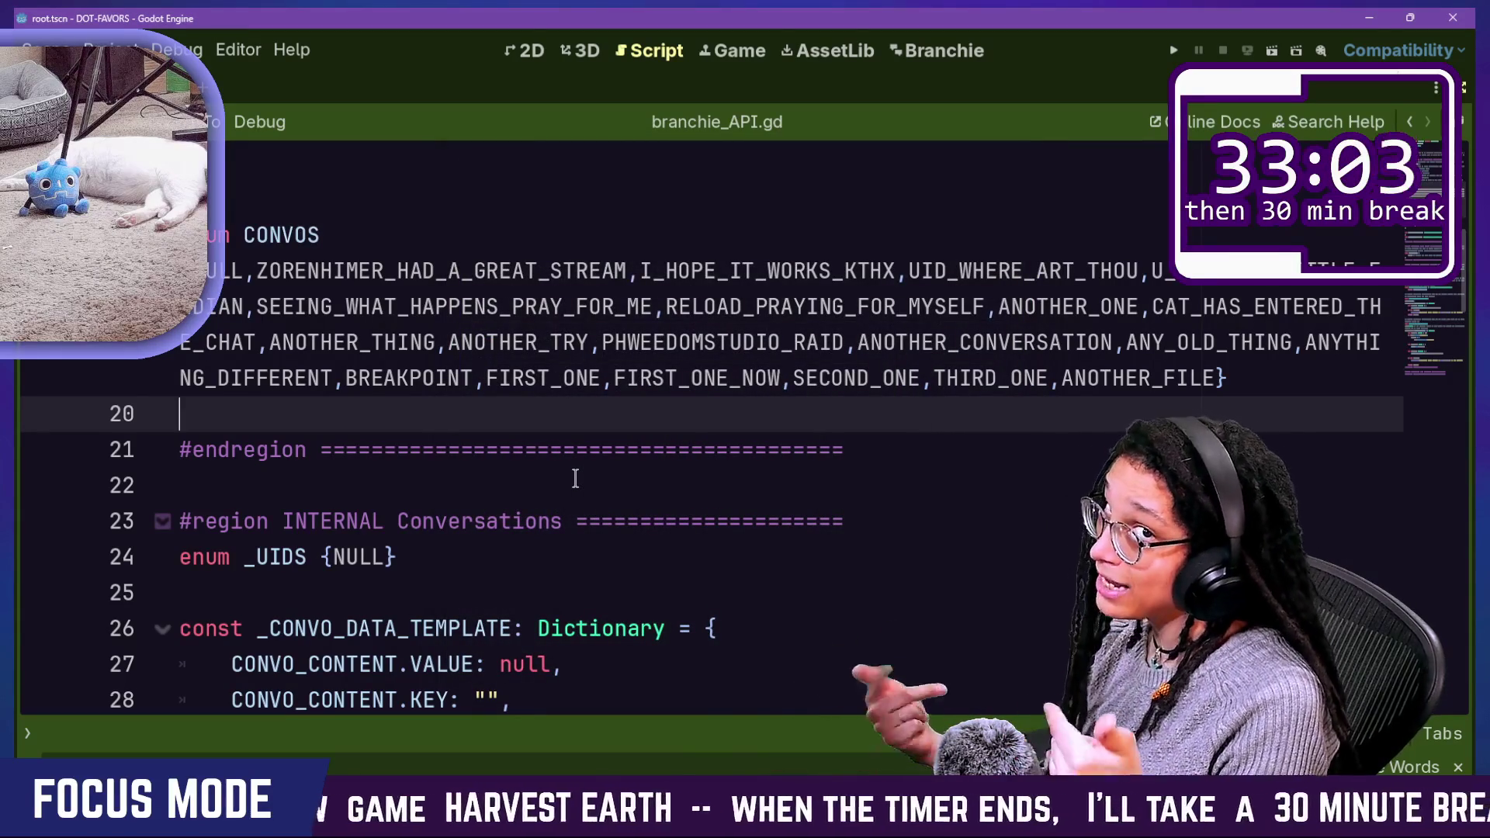
key(shift+alt+o)
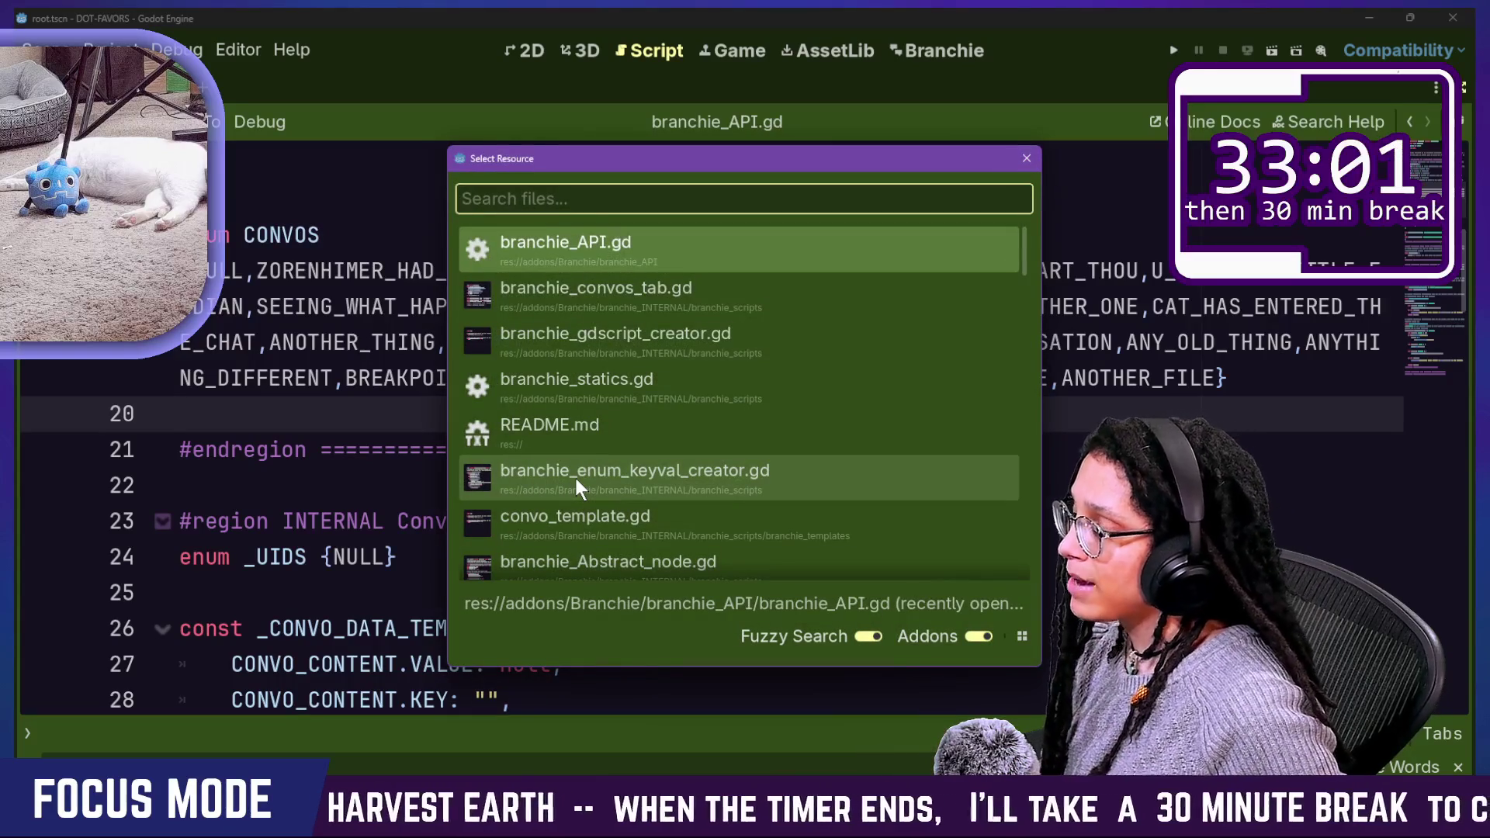
key(Down)
key(Down)
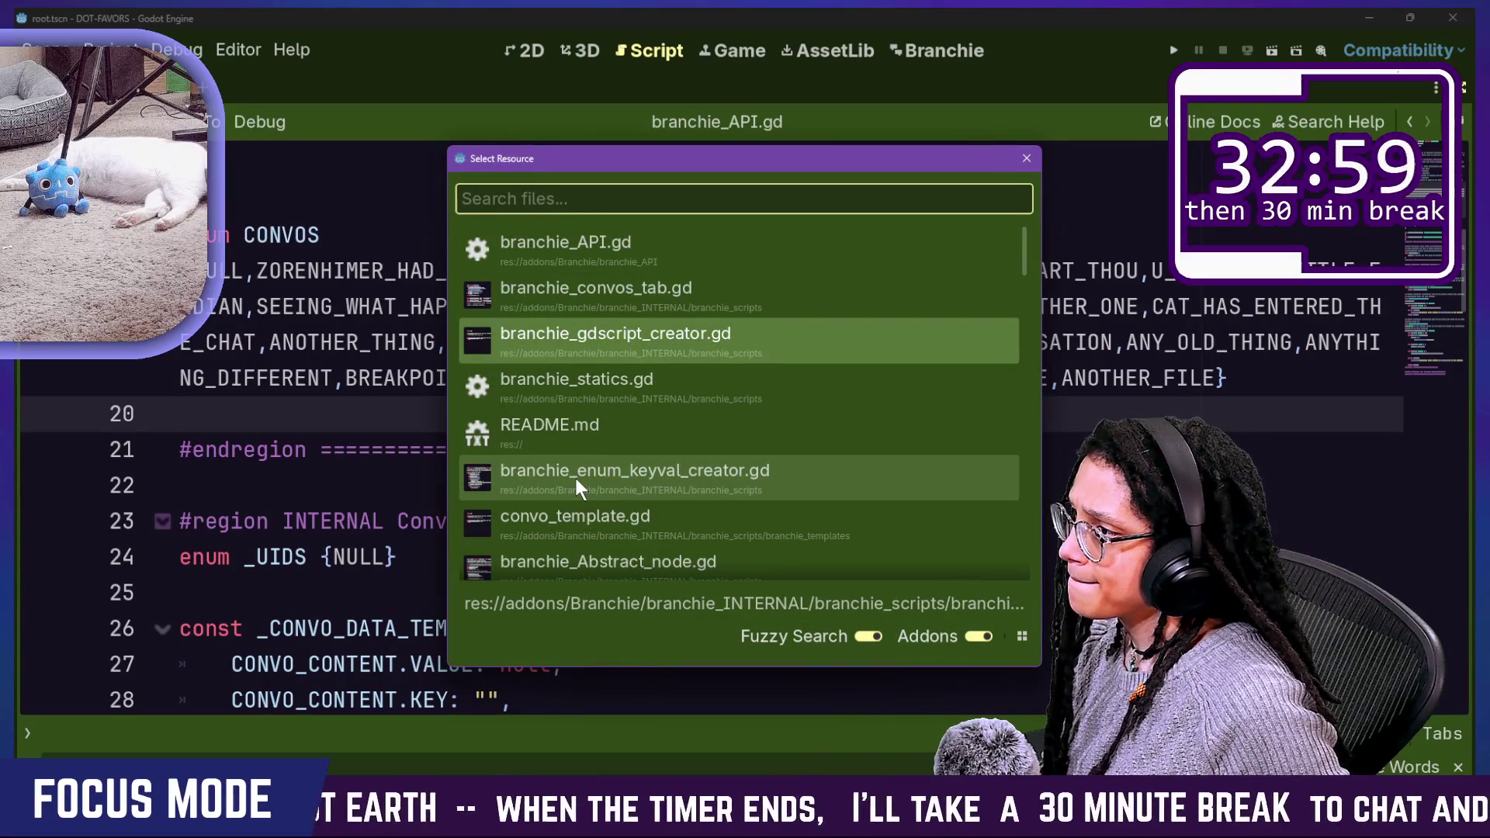
key(Up)
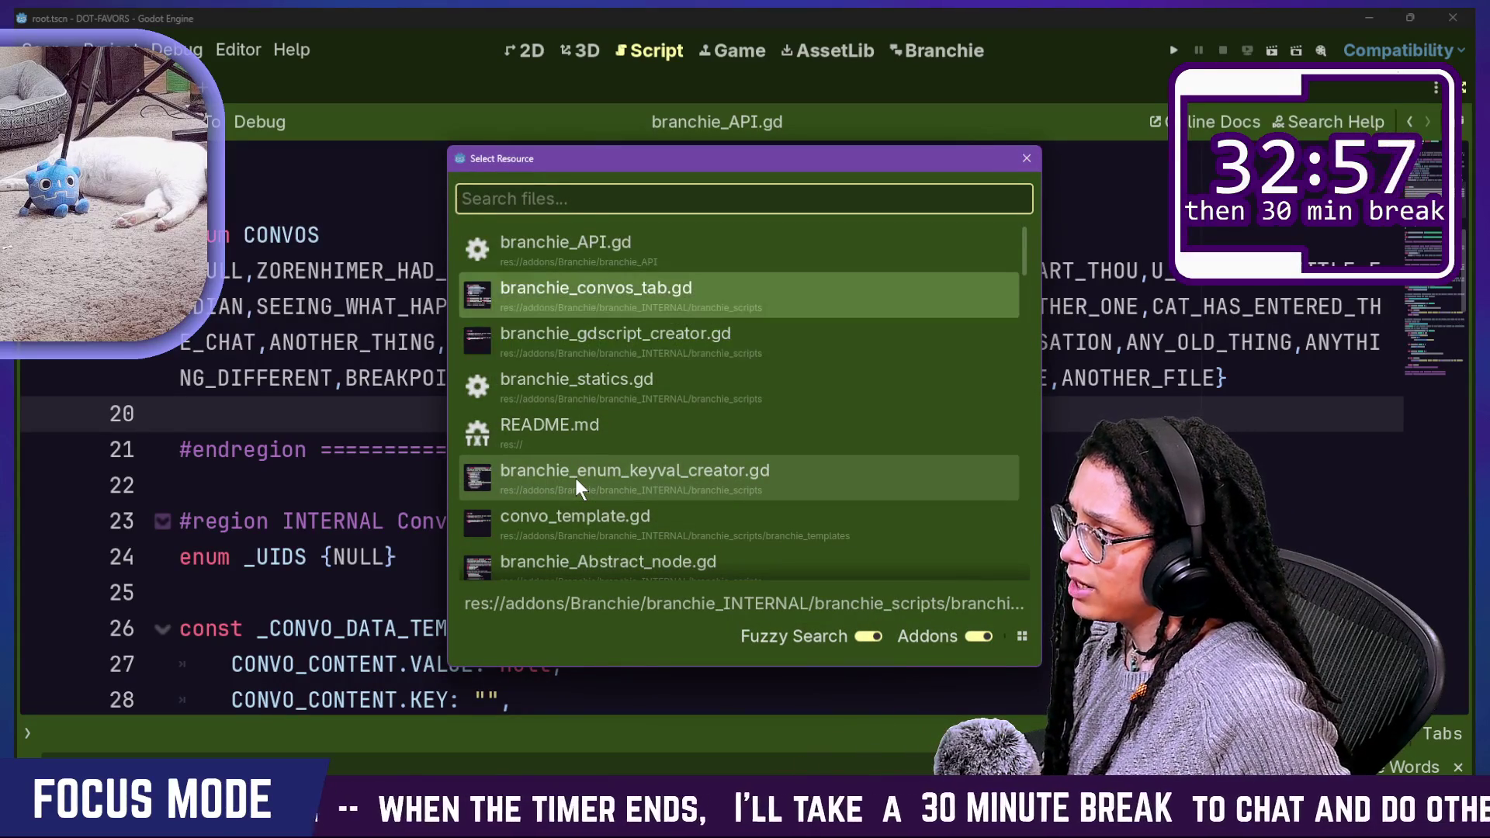
key(Return)
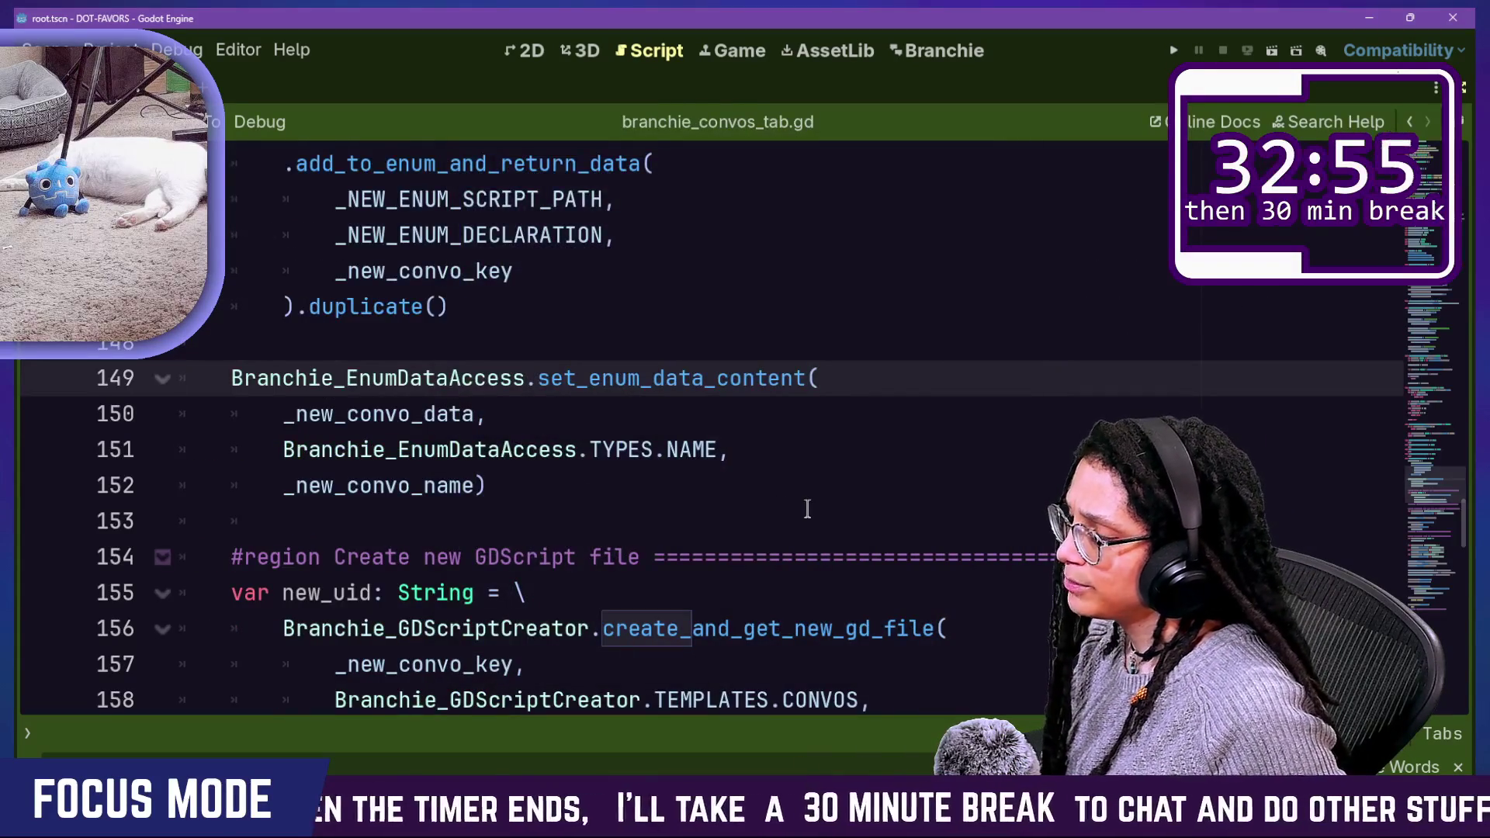
Step: Find the add_to_enum_and_return_data call and jump to its definition in branchie_enum_keyval_creator.gd
scroll(807, 508, down, 5)
scroll(807, 508, down, 2)
scroll(807, 508, up, 2)
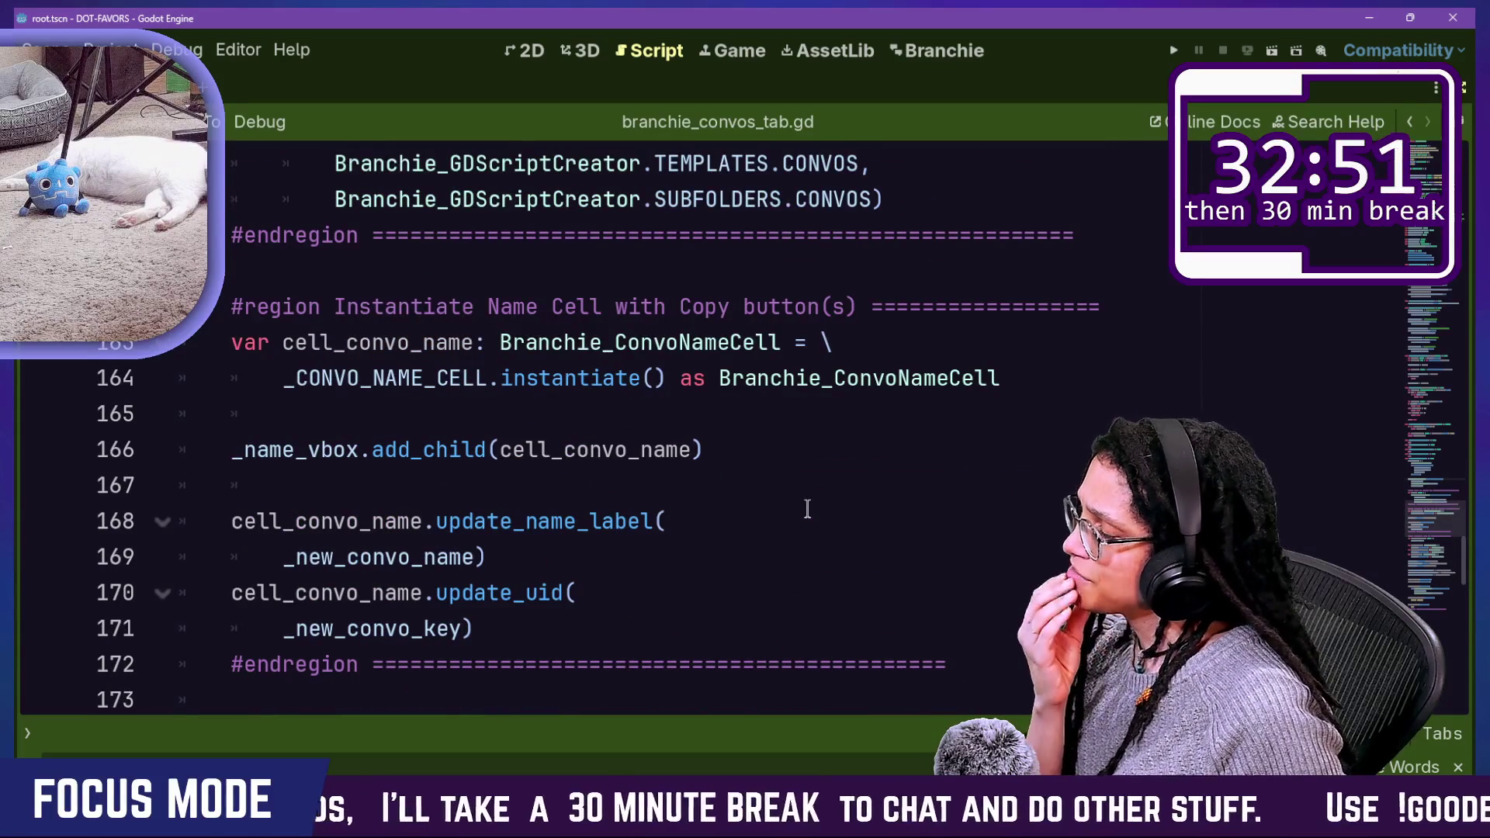
scroll(808, 508, down, 1)
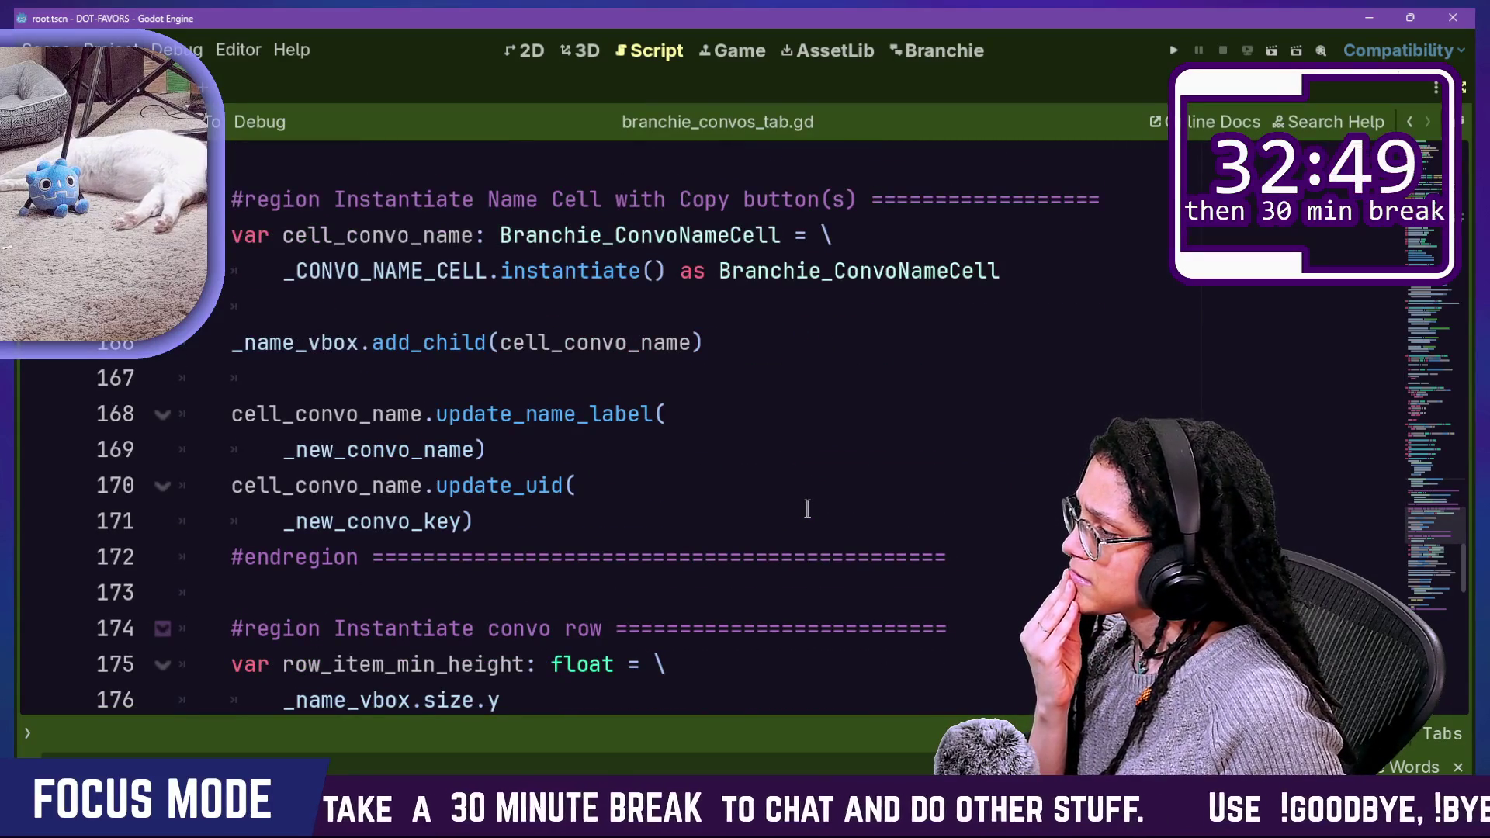
scroll(807, 509, up, 8)
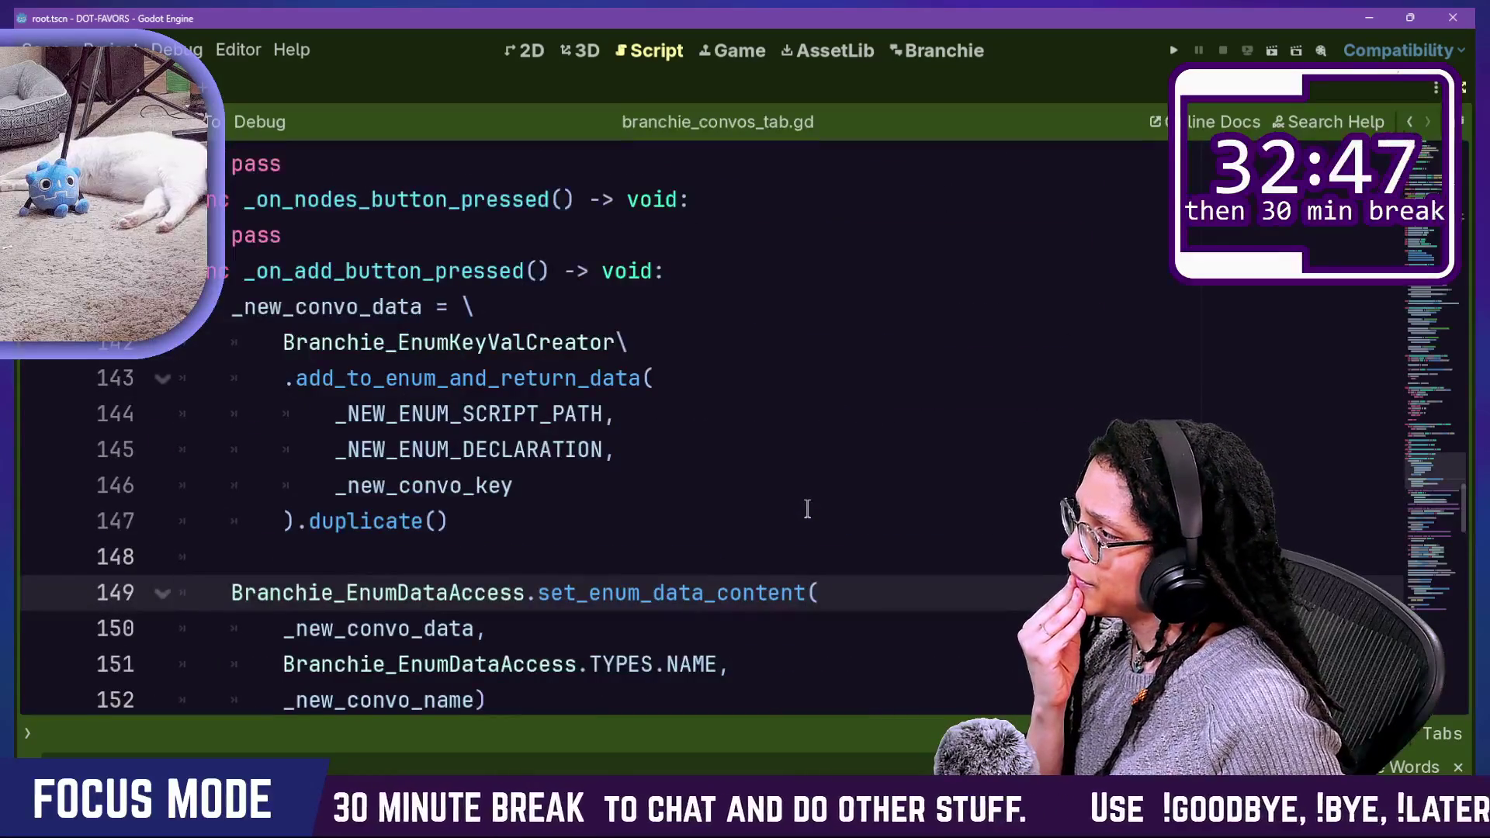
mouse_move(286, 378)
mouse_down()
mouse_move(594, 415)
mouse_move(684, 362)
mouse_up()
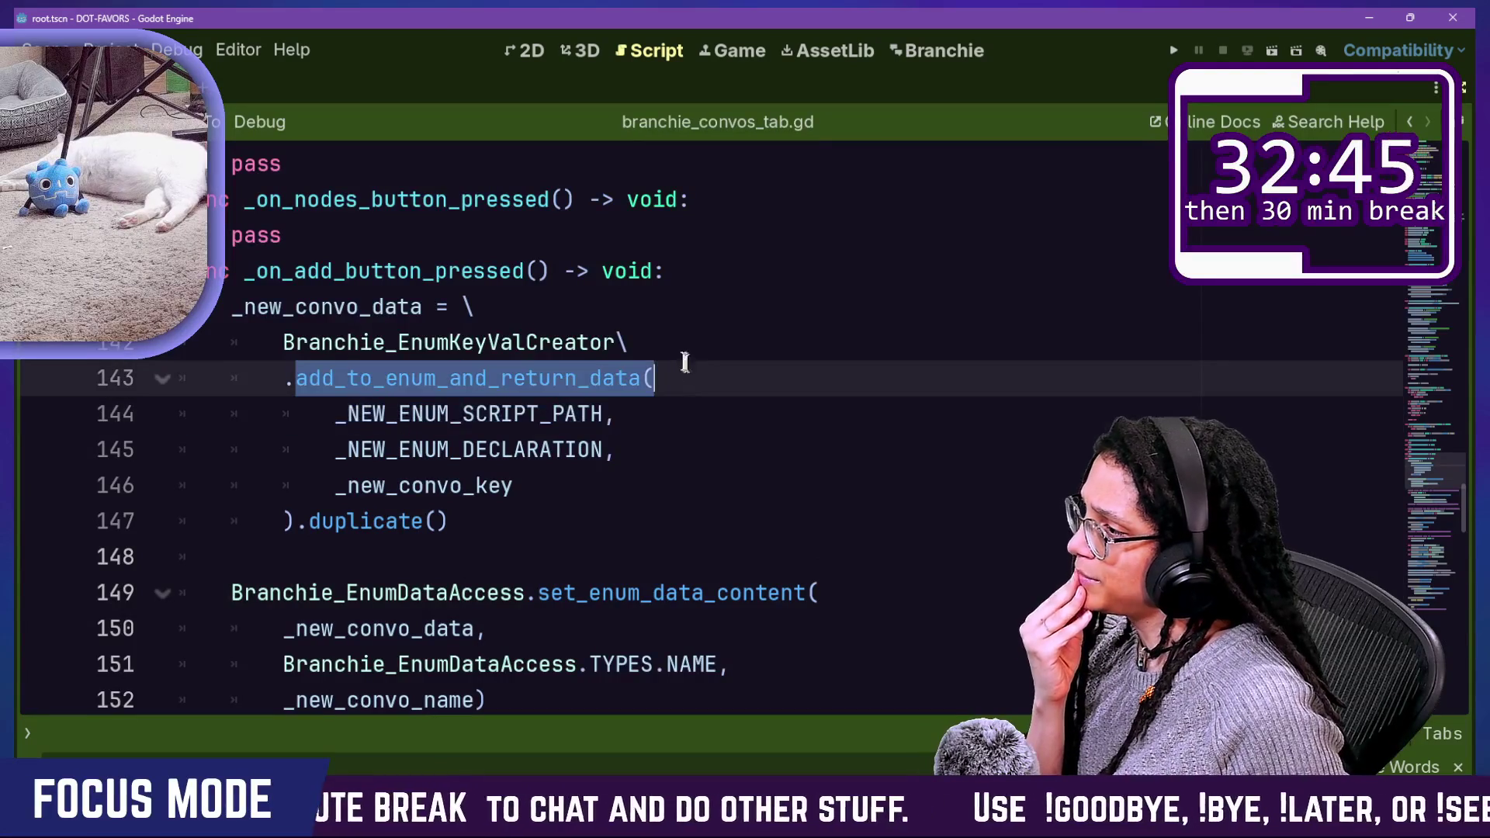
ctrl+click(559, 378)
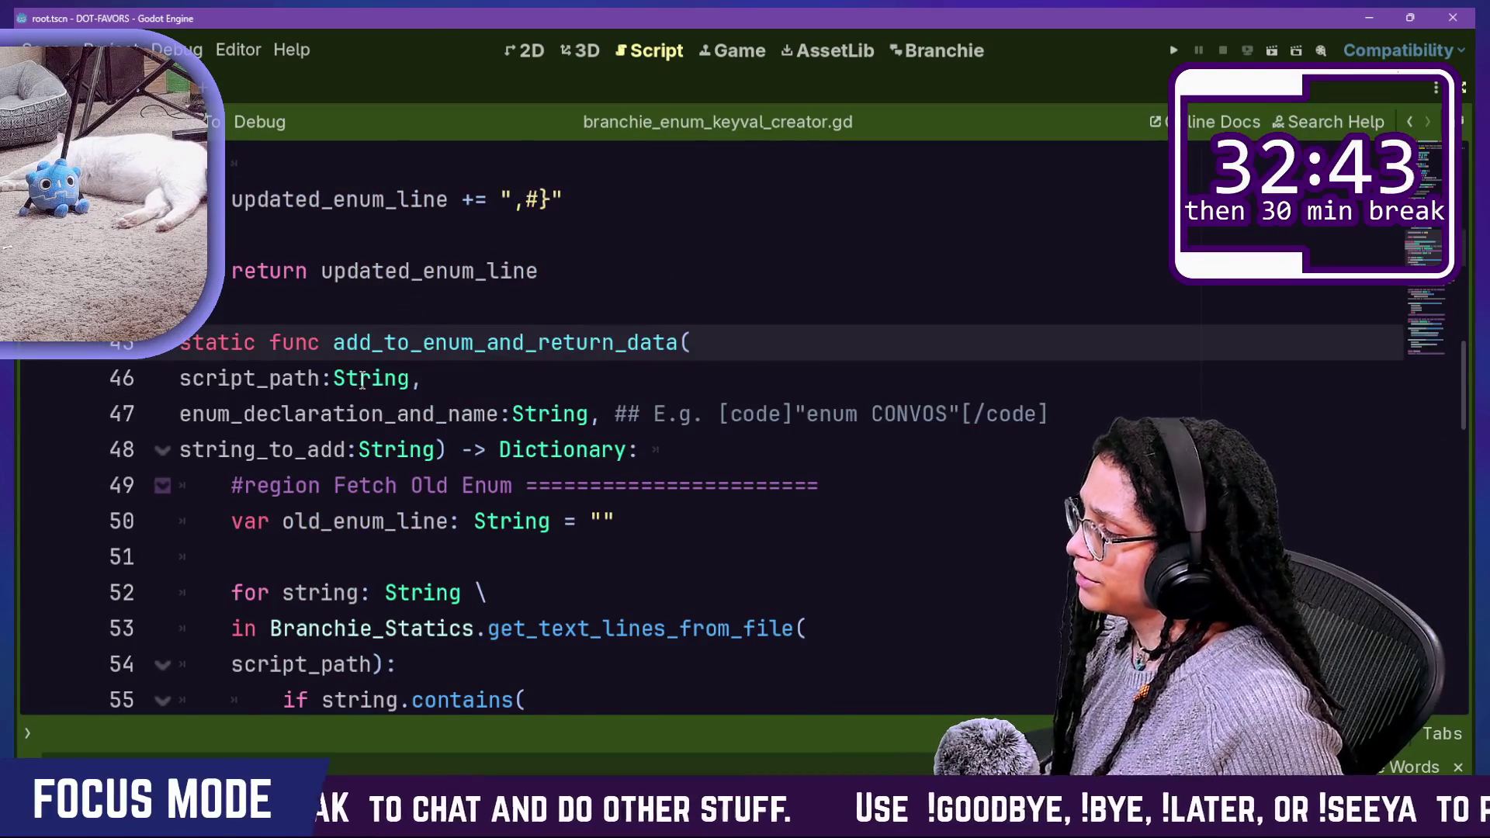
Step: Leave distraction-free mode and review the old_enum_line declaration and for loop on lines 50–52
scroll(362, 381, down, 1)
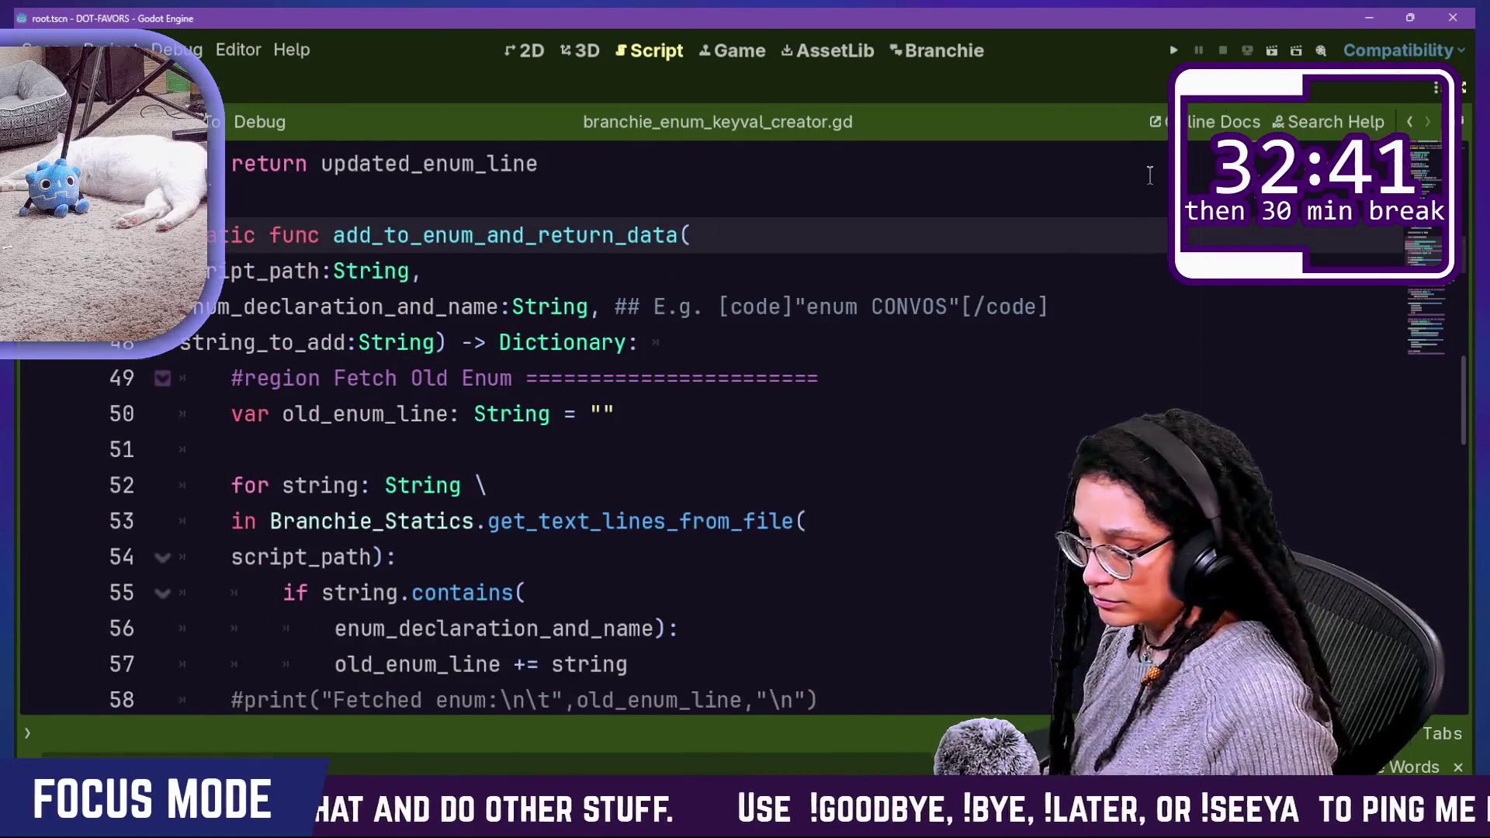
key(ctrl+shift+F11)
scroll(893, 330, down, 1)
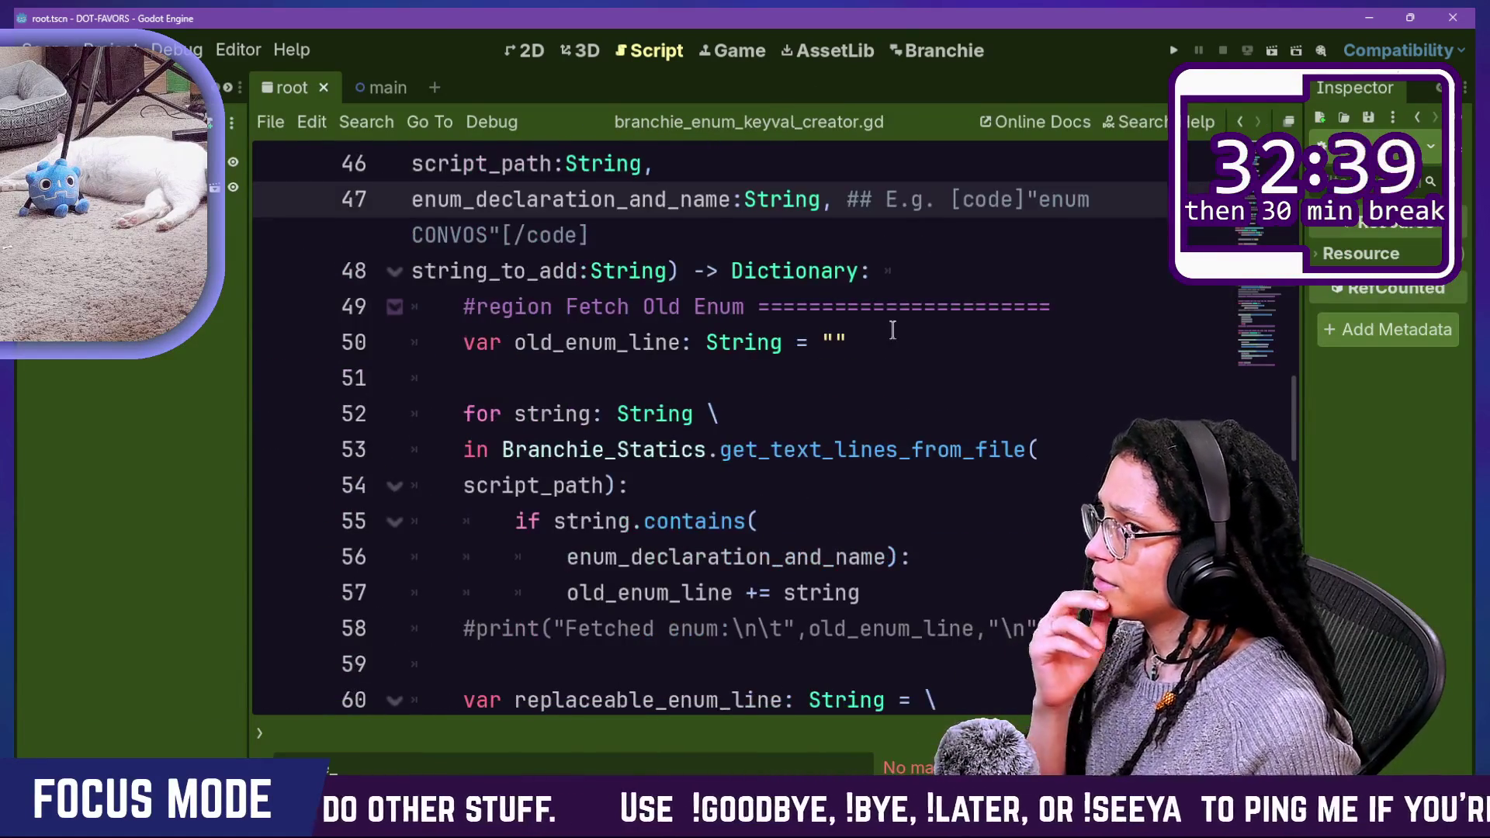
scroll(964, 376, up, 3)
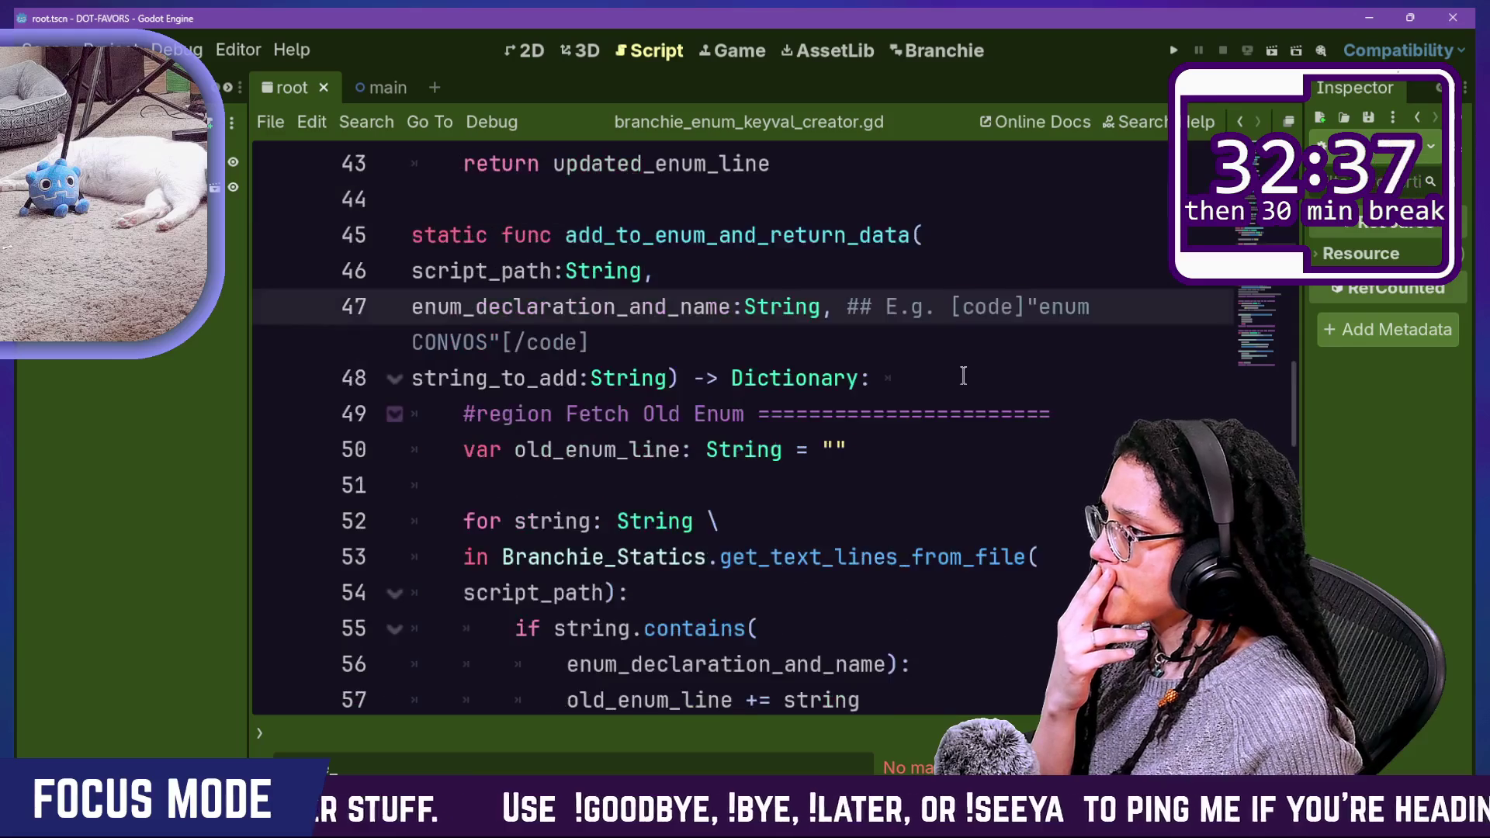
scroll(963, 376, down, 3)
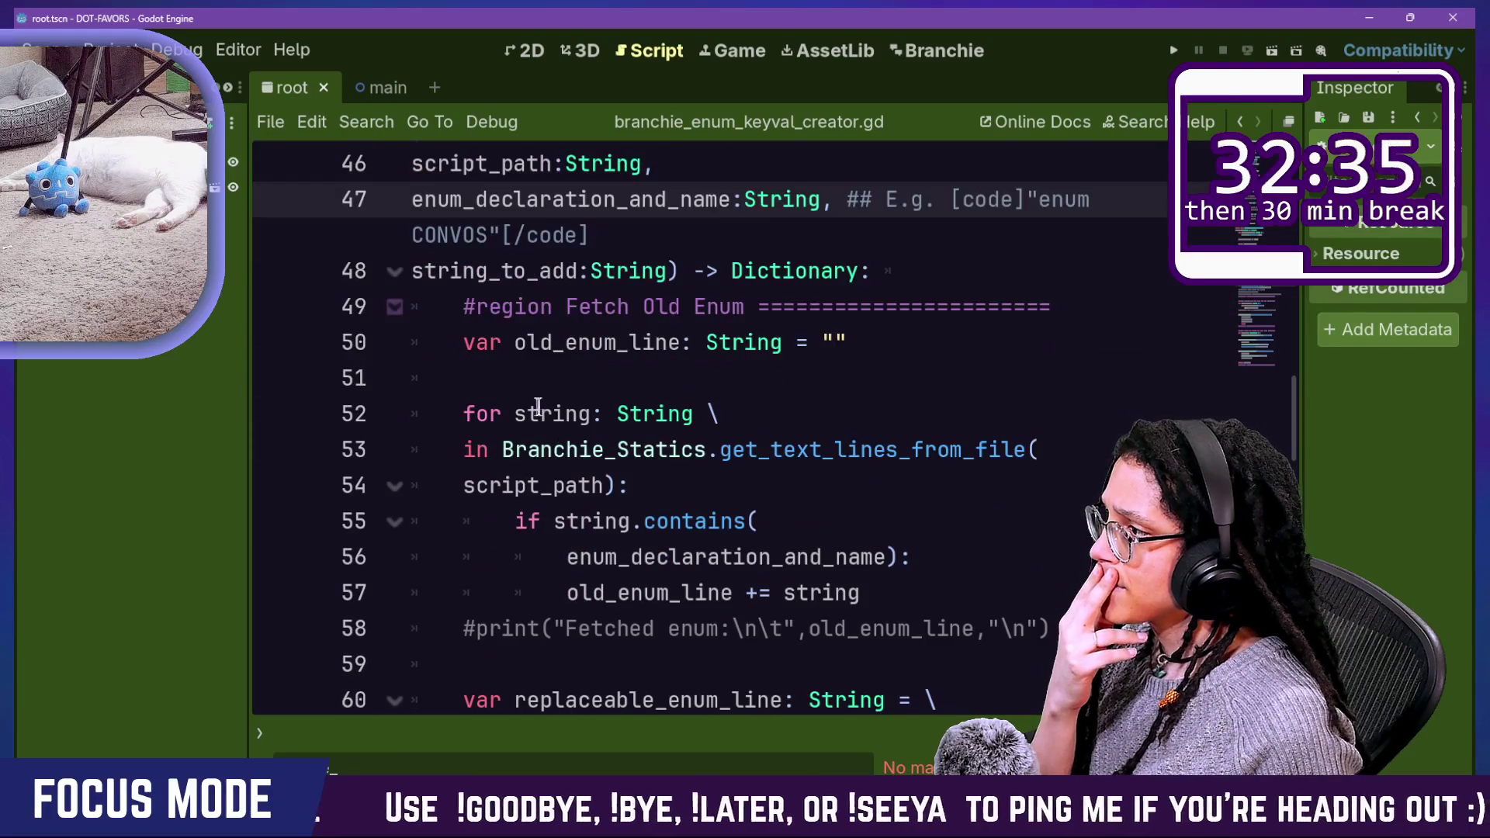
click(501, 349)
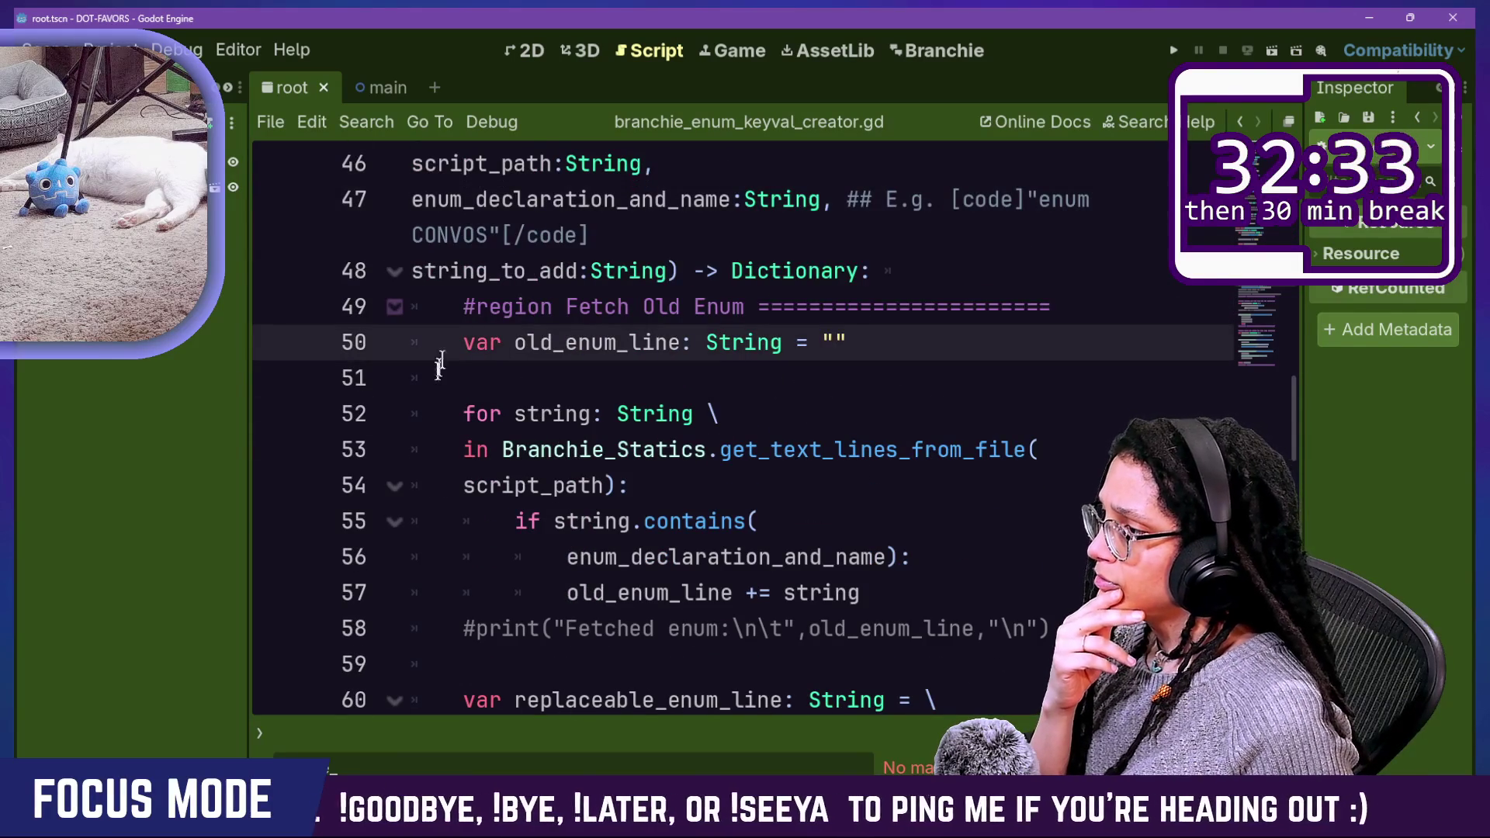
scroll(619, 499, down, 1)
click(733, 309)
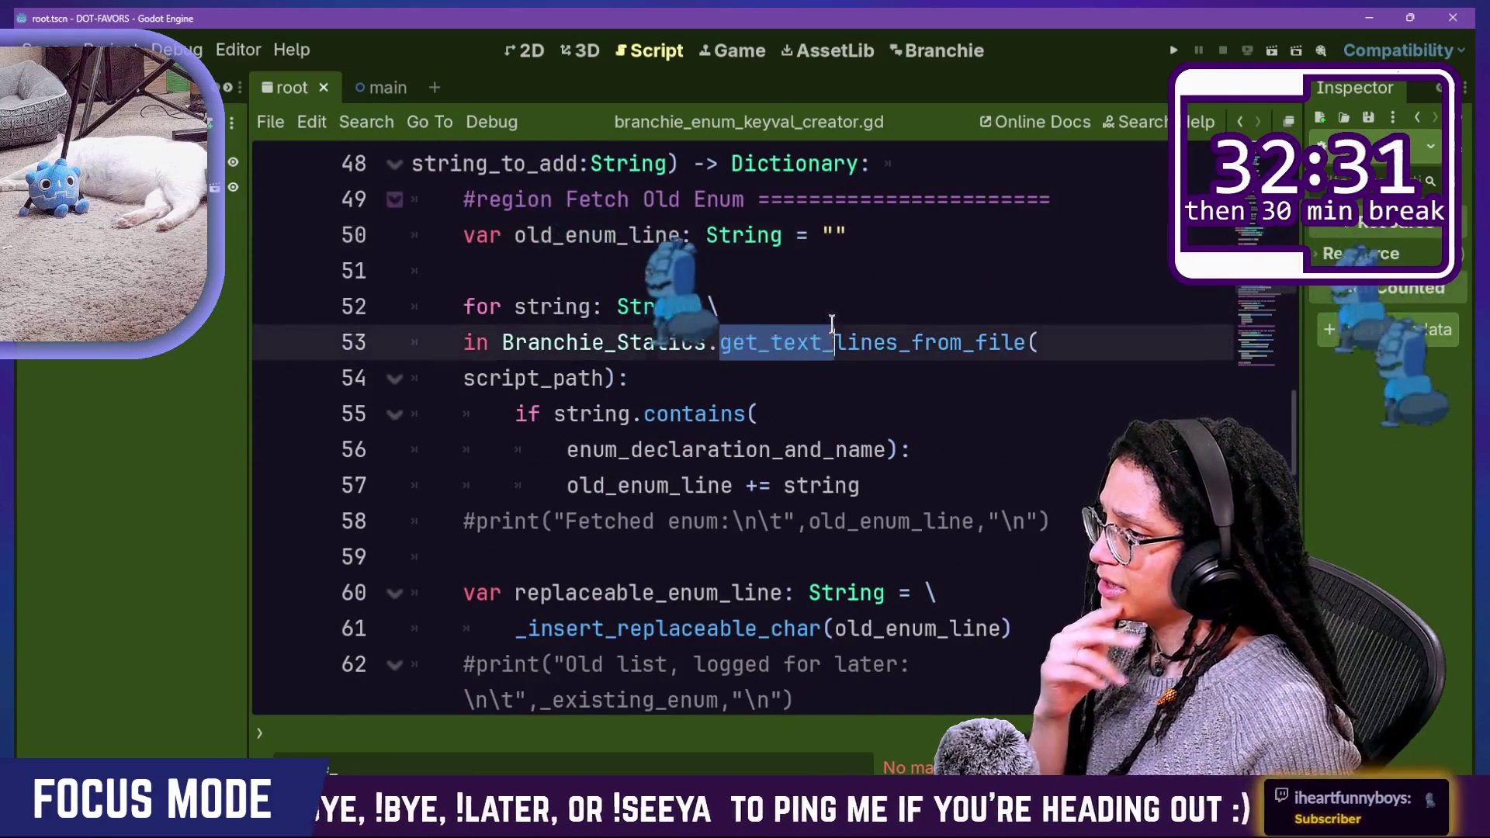
Step: Read get_text_lines_from_file in branchie_statics.gd, then switch to the browser
ctrl+click(776, 349)
click(713, 259)
click(881, 412)
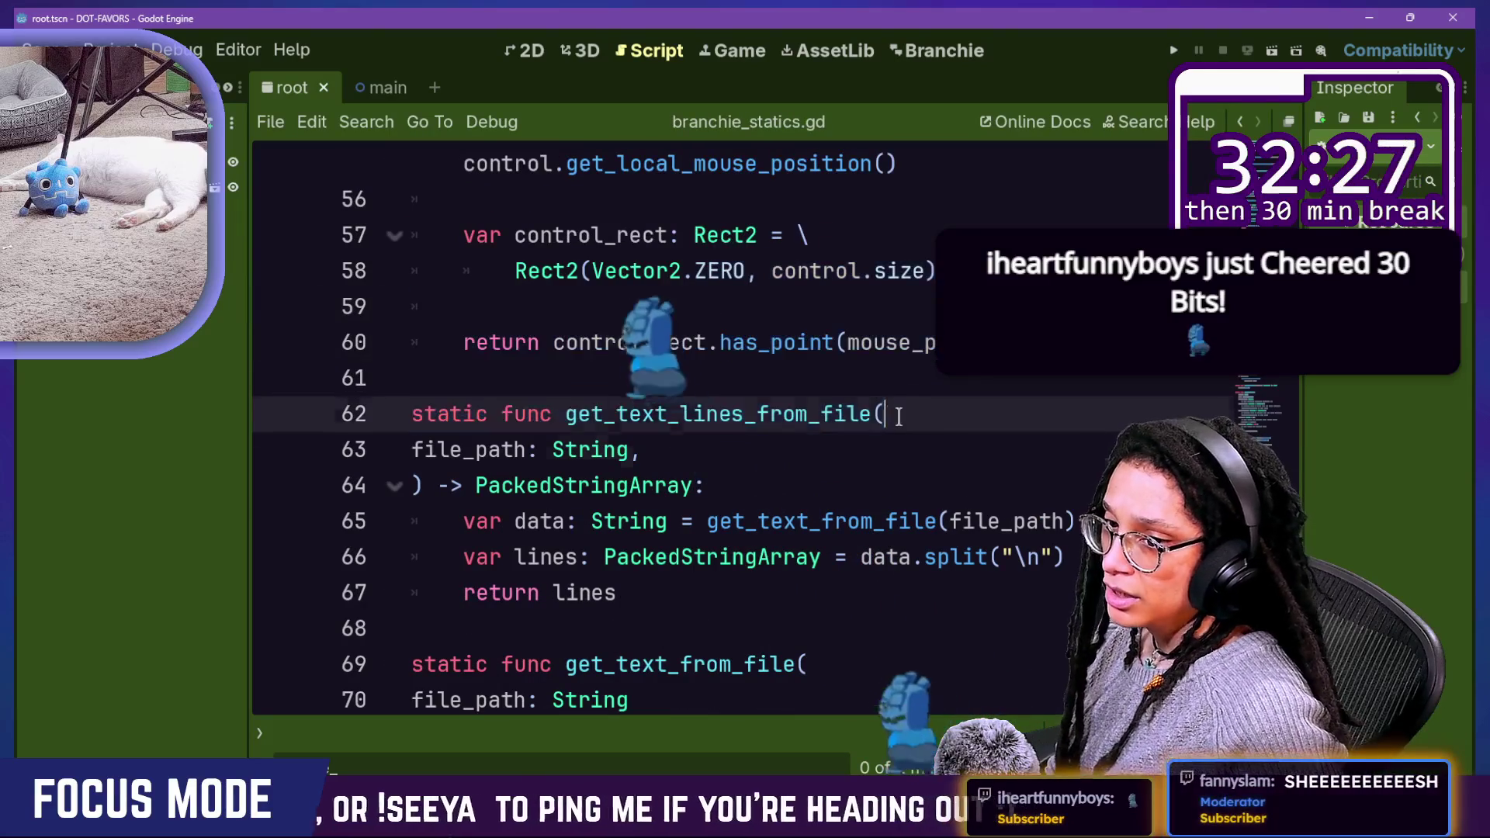
key(Down)
key(Up)
key(Up)
key(Up)
key(Down)
key(Down)
key(Down)
key(Down)
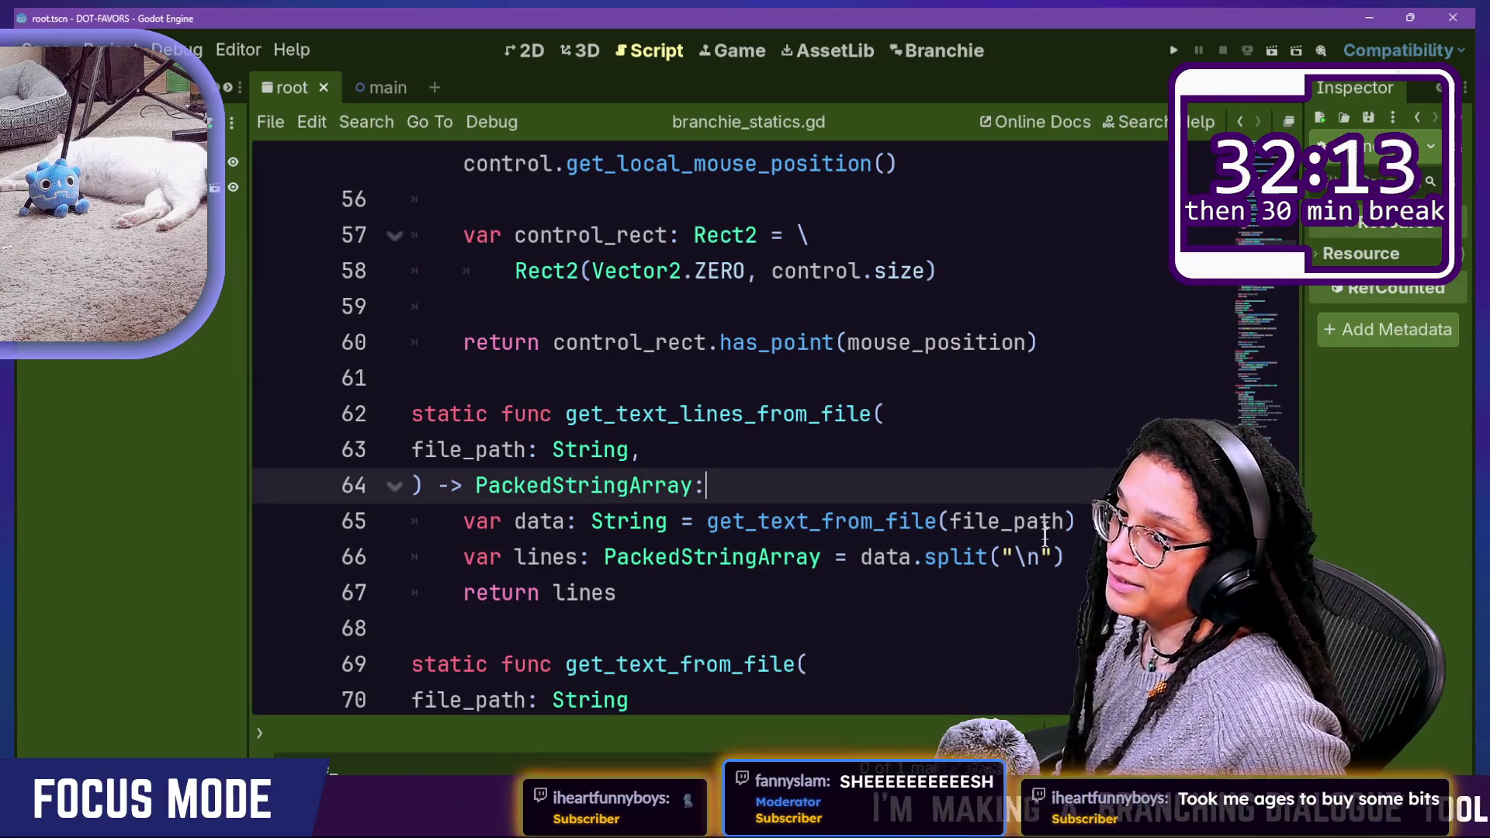
click(745, 295)
key(Down)
key(Down)
key(Down)
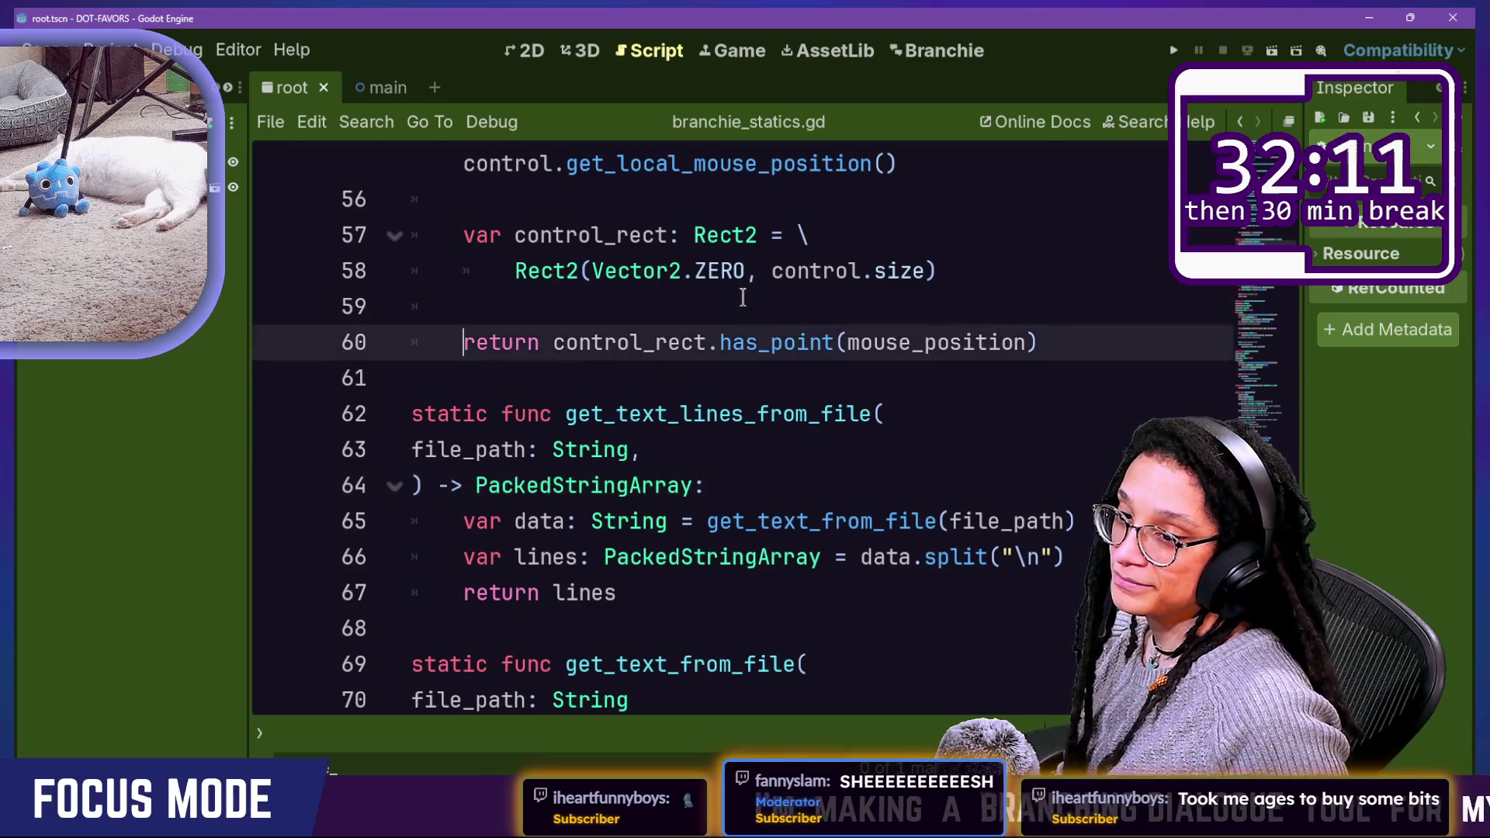
key(Down)
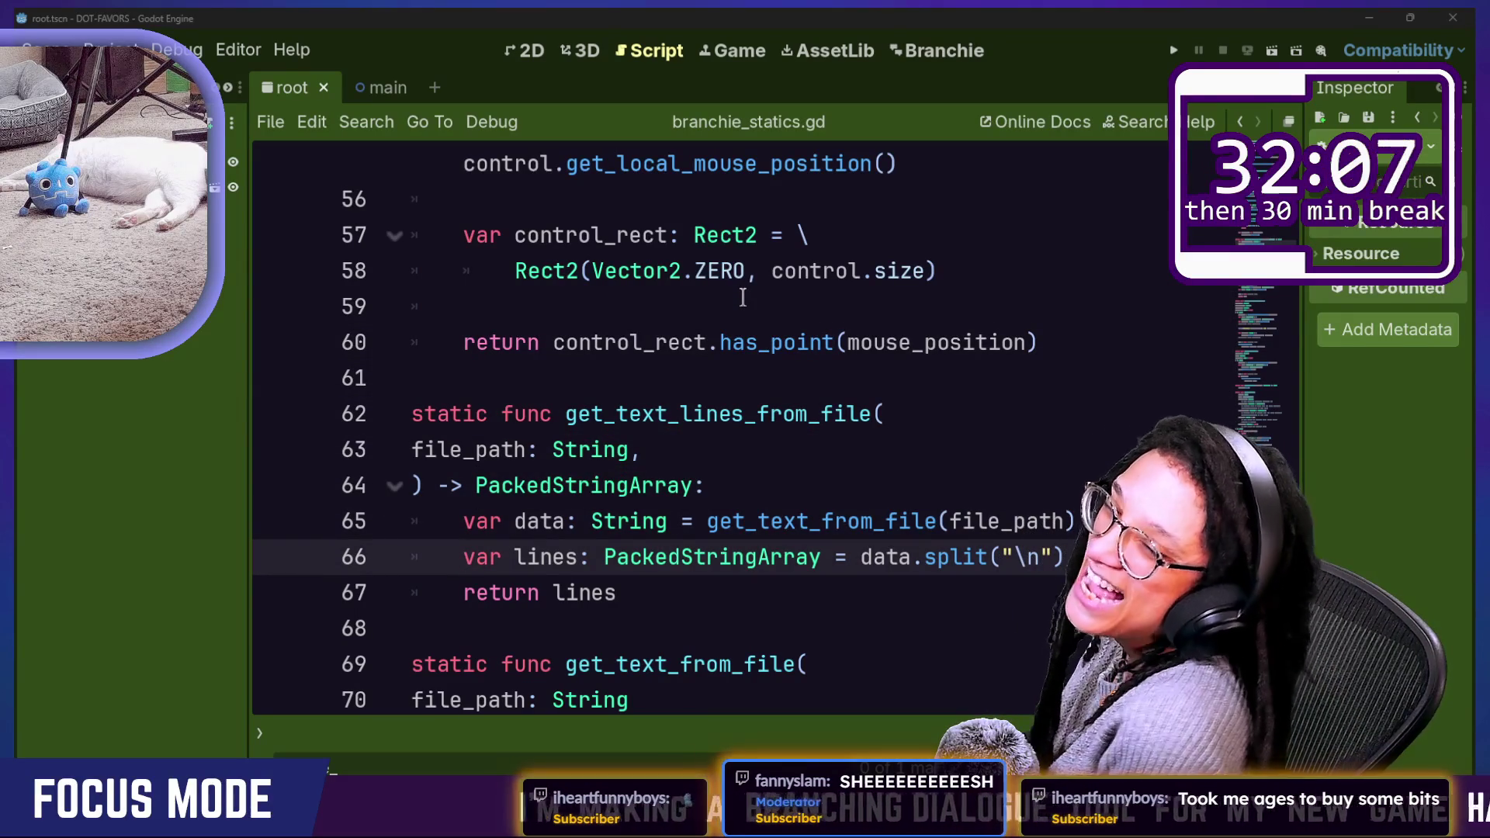
key(alt+Tab)
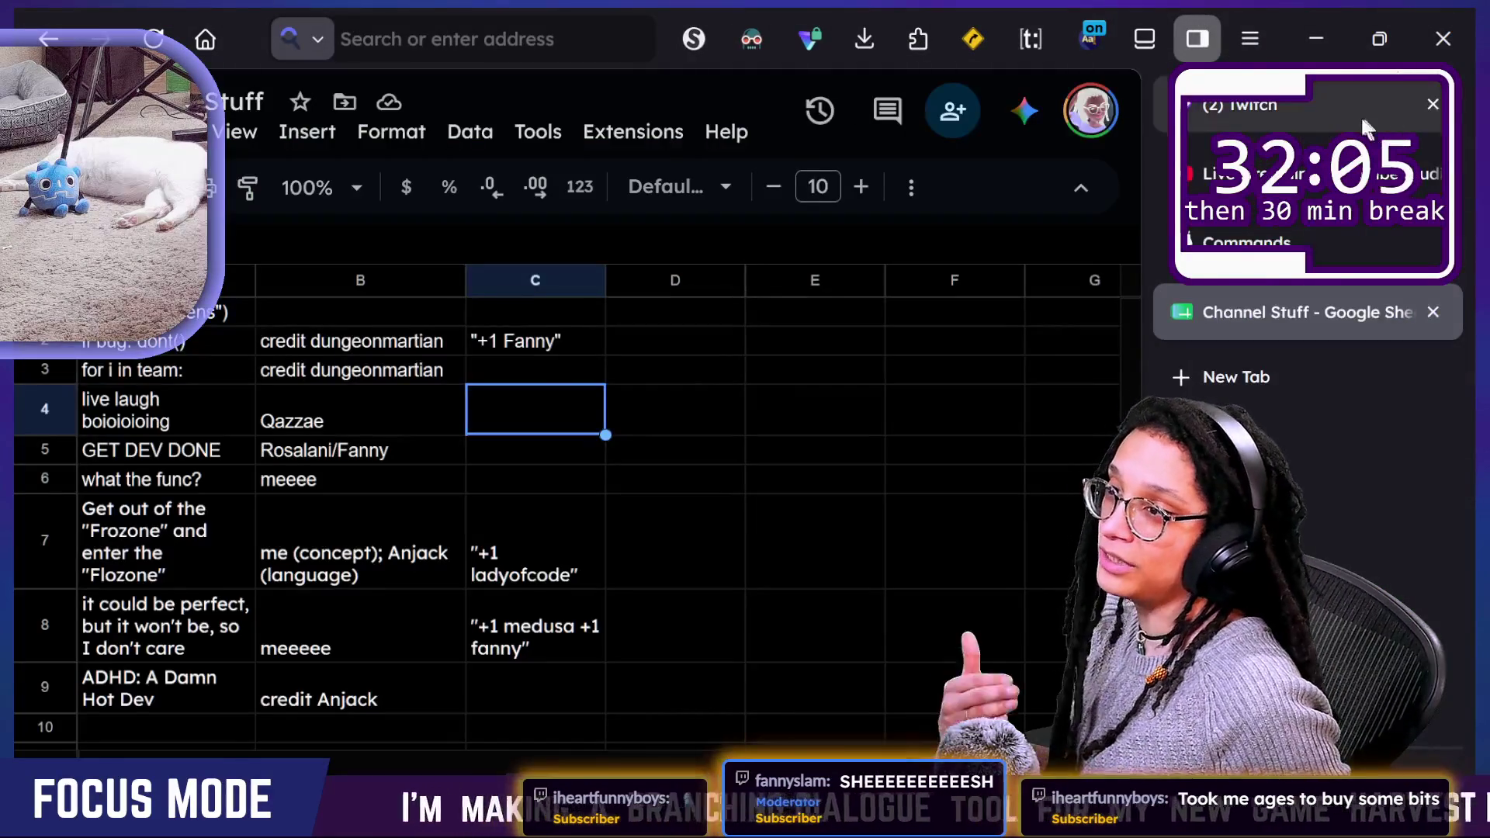
Step: Circle the cheered emote in the Twitch chat, then clear the drawing
click(1361, 114)
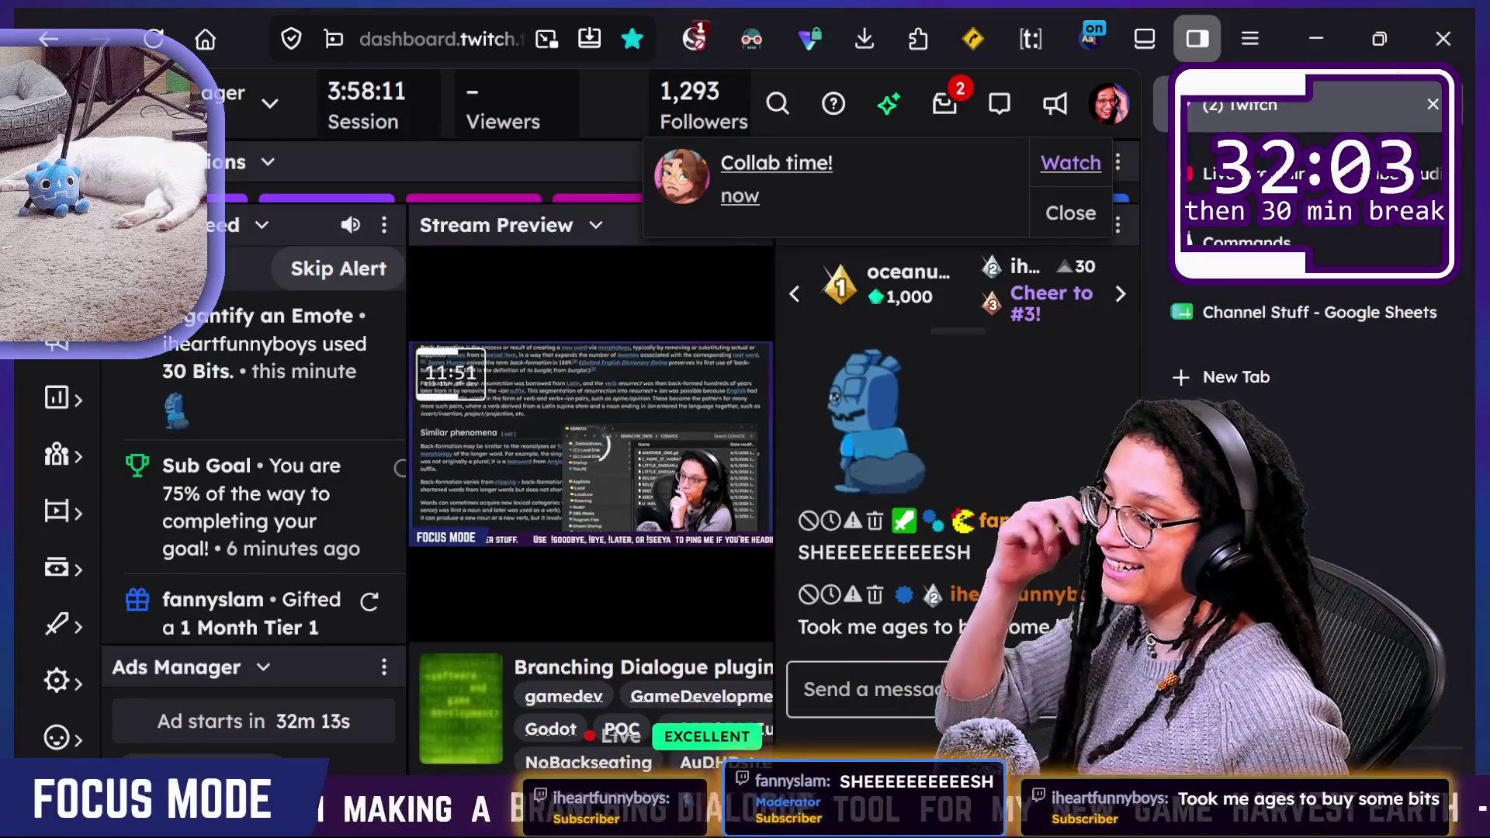
scroll(1040, 473, up, 2)
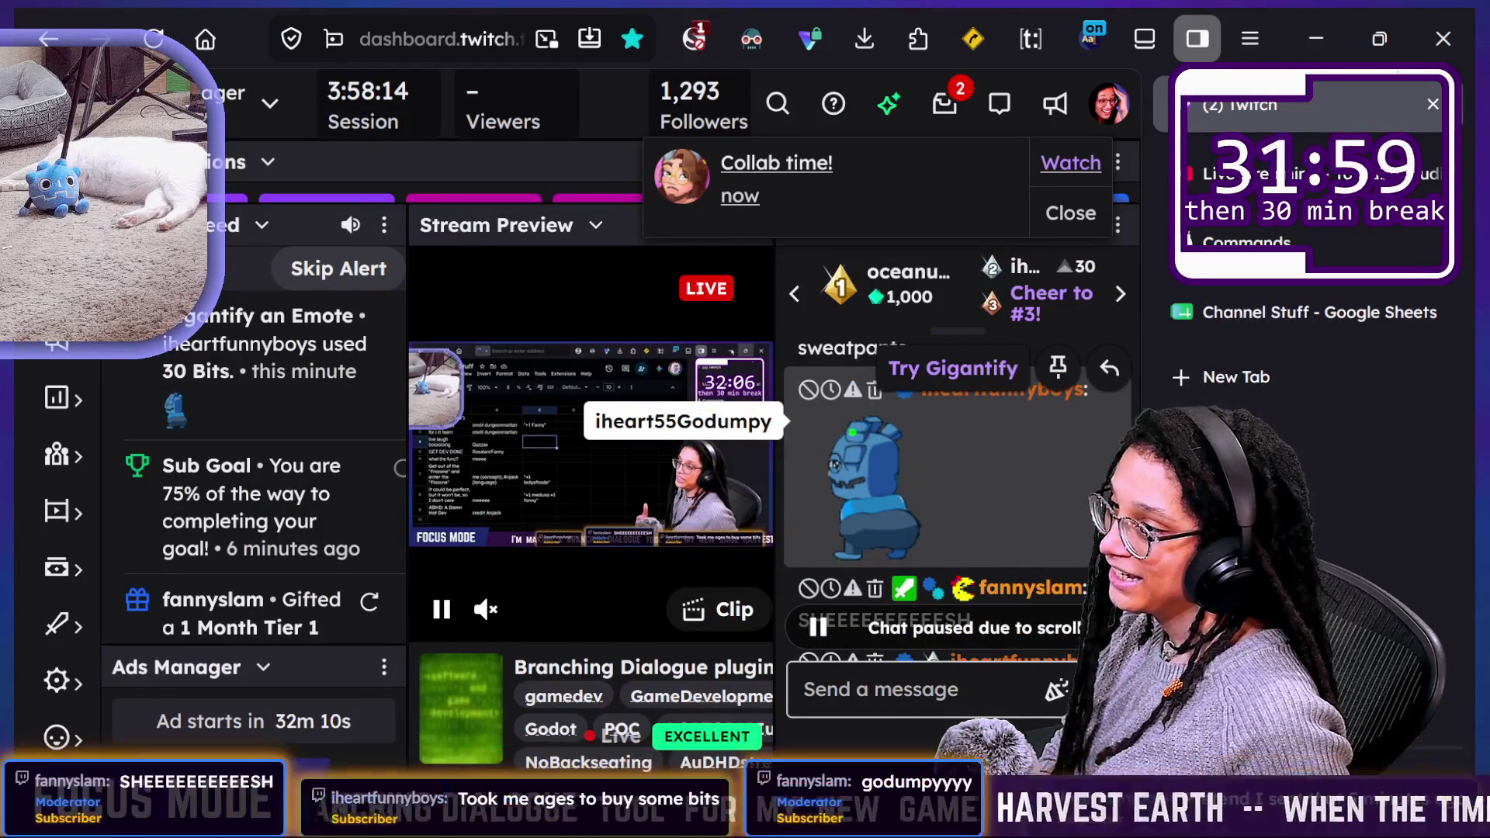
mouse_move(822, 423)
mouse_down()
mouse_move(811, 528)
mouse_move(873, 465)
mouse_up()
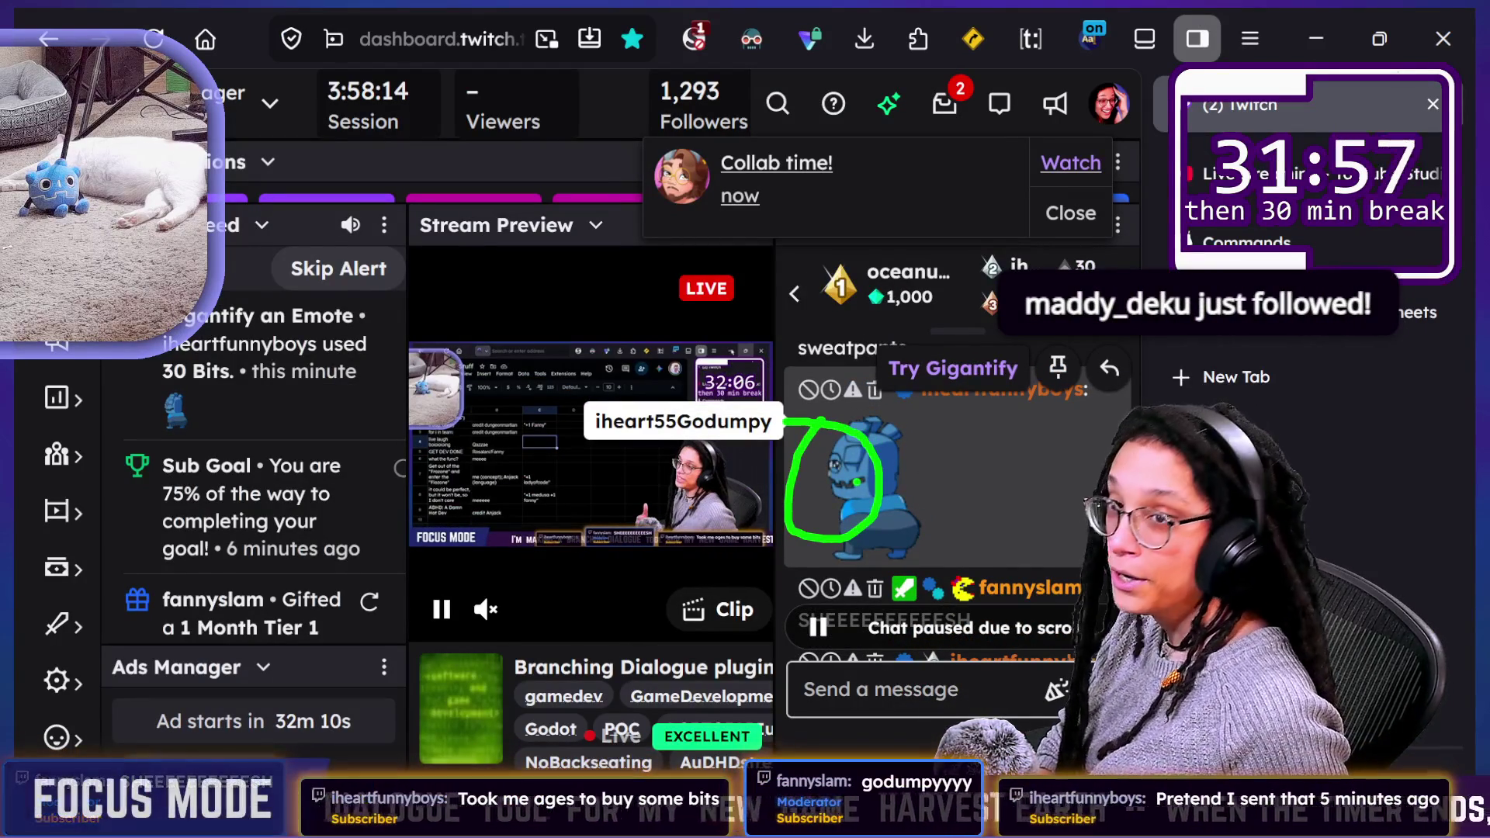
key(Escape)
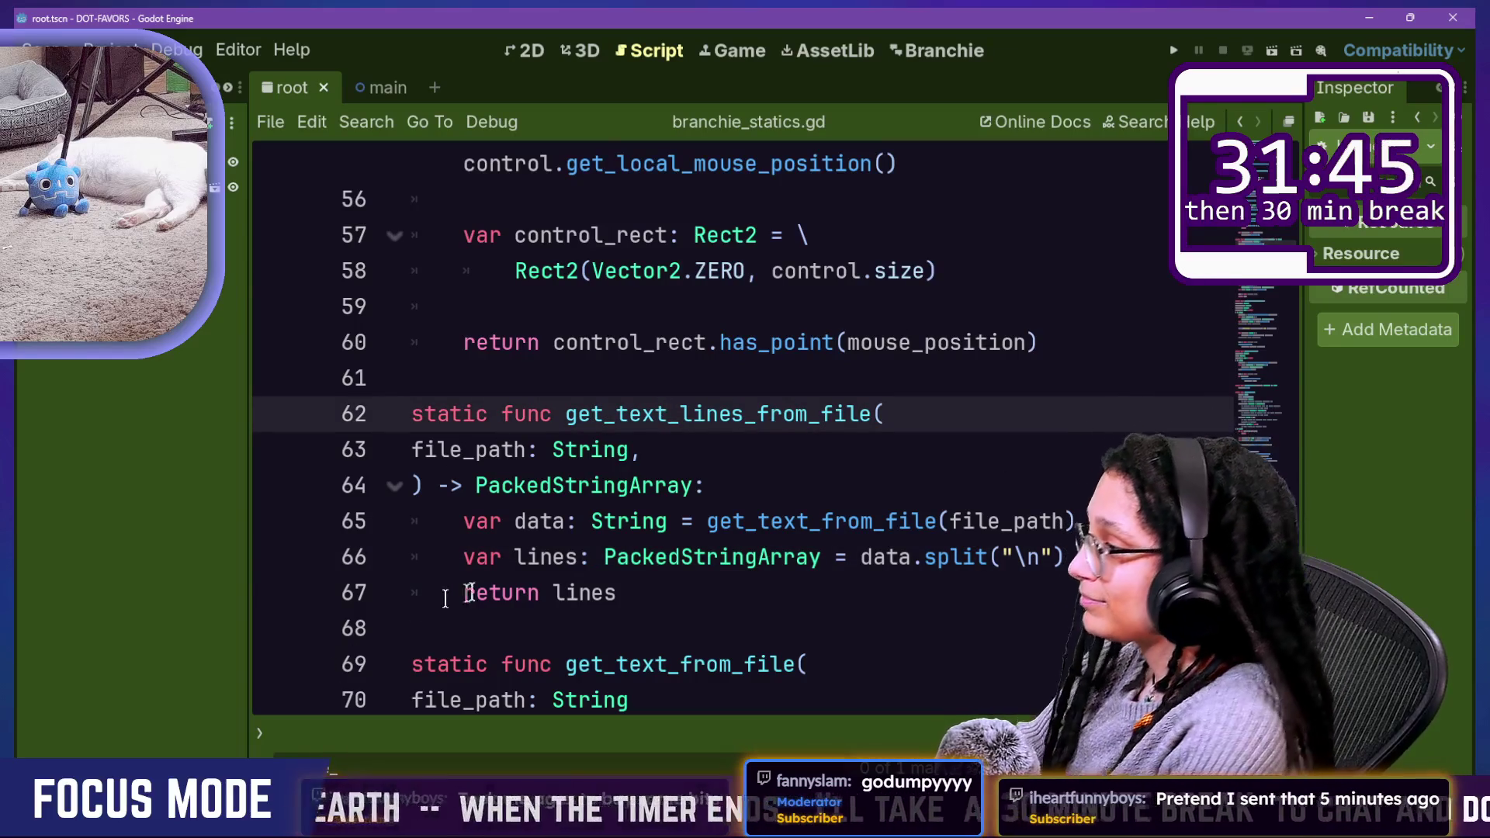
Step: Look over lines 62–73 of get_text_lines_from_file in branchie_statics.gd
key(Down)
key(Down)
key(Down)
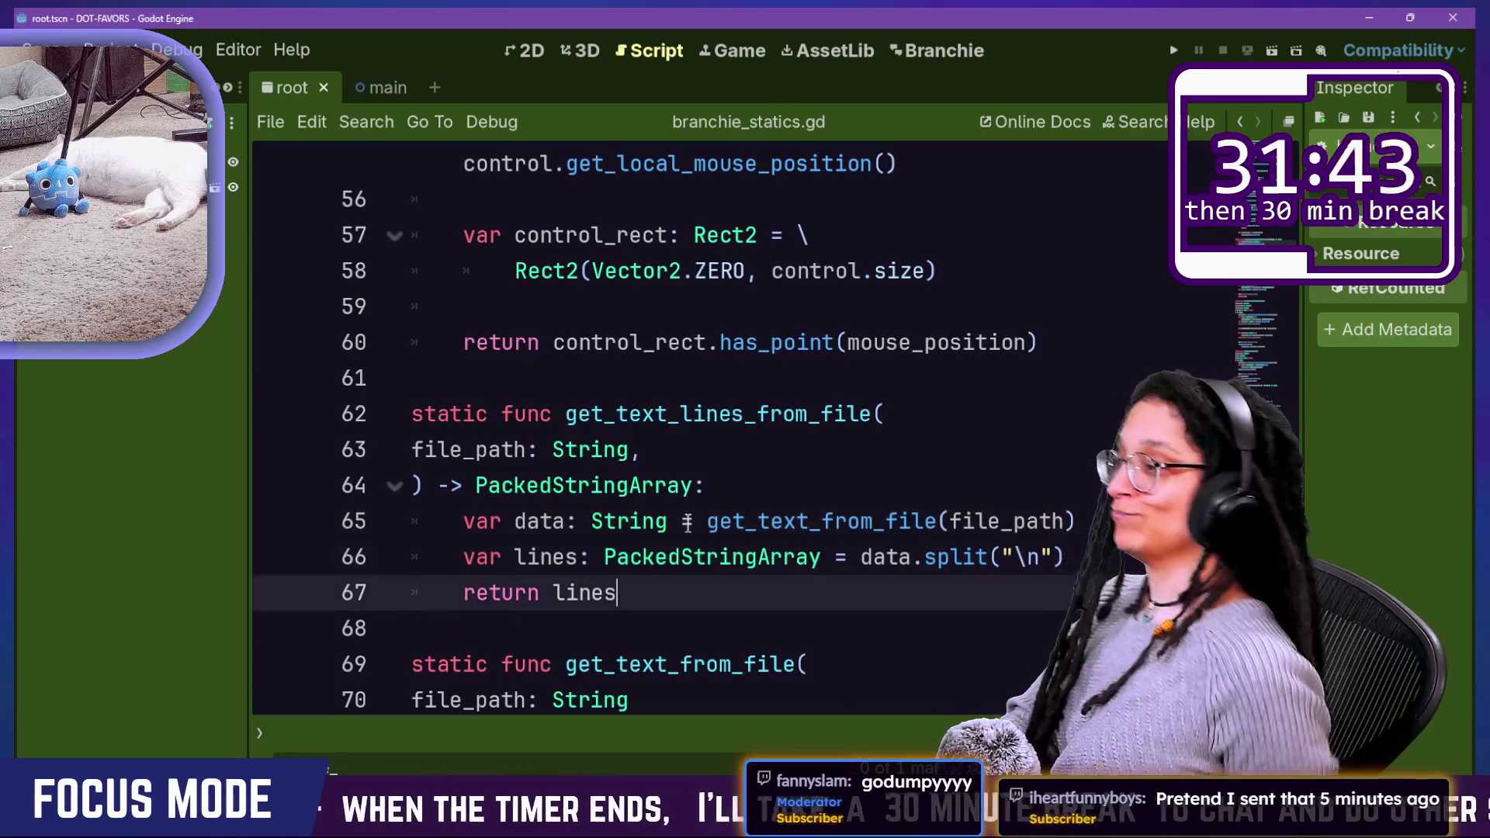
key(Down)
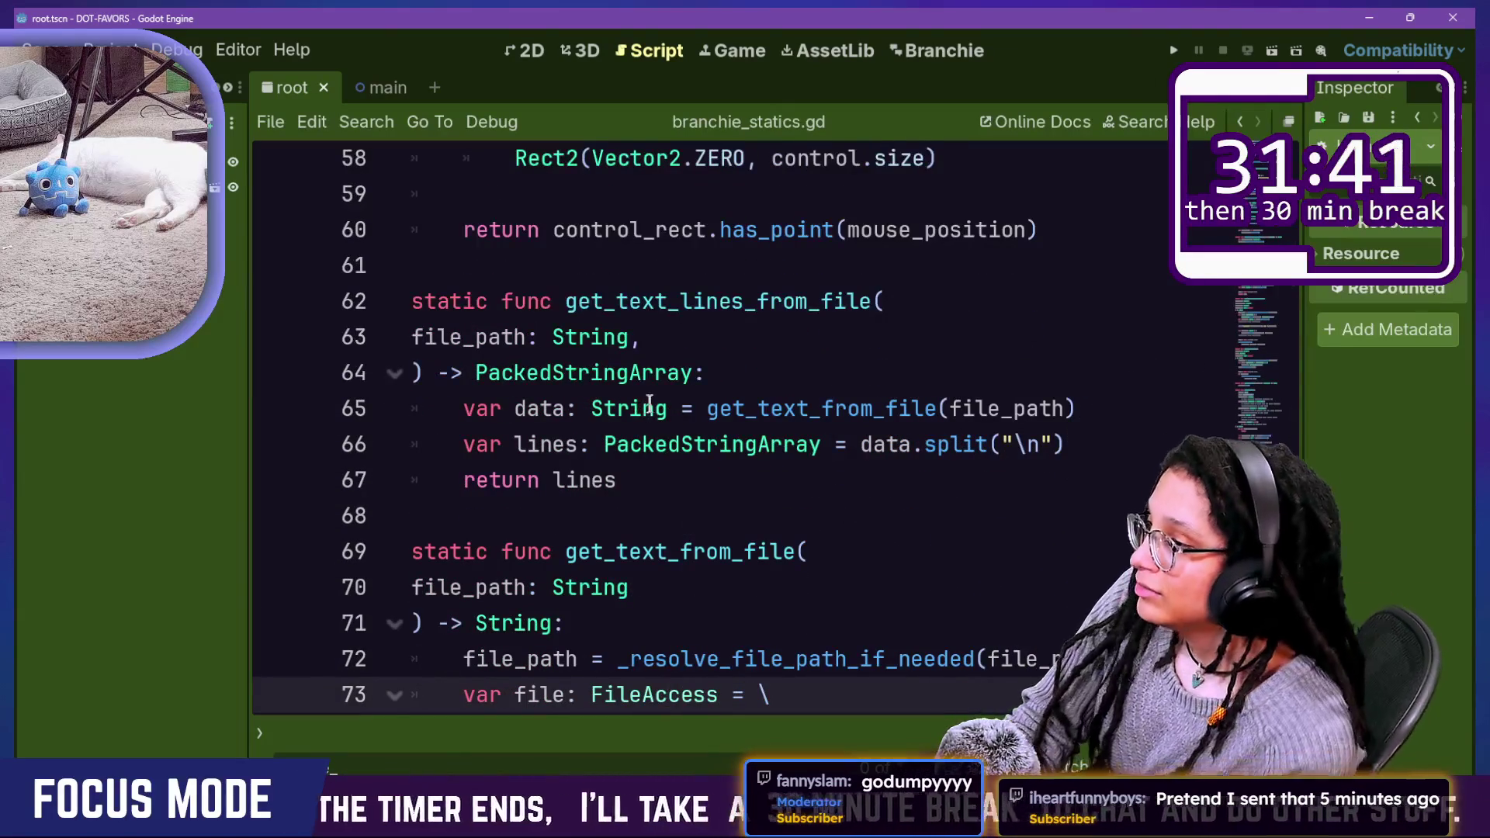
drag(660, 316, 838, 444)
click(807, 516)
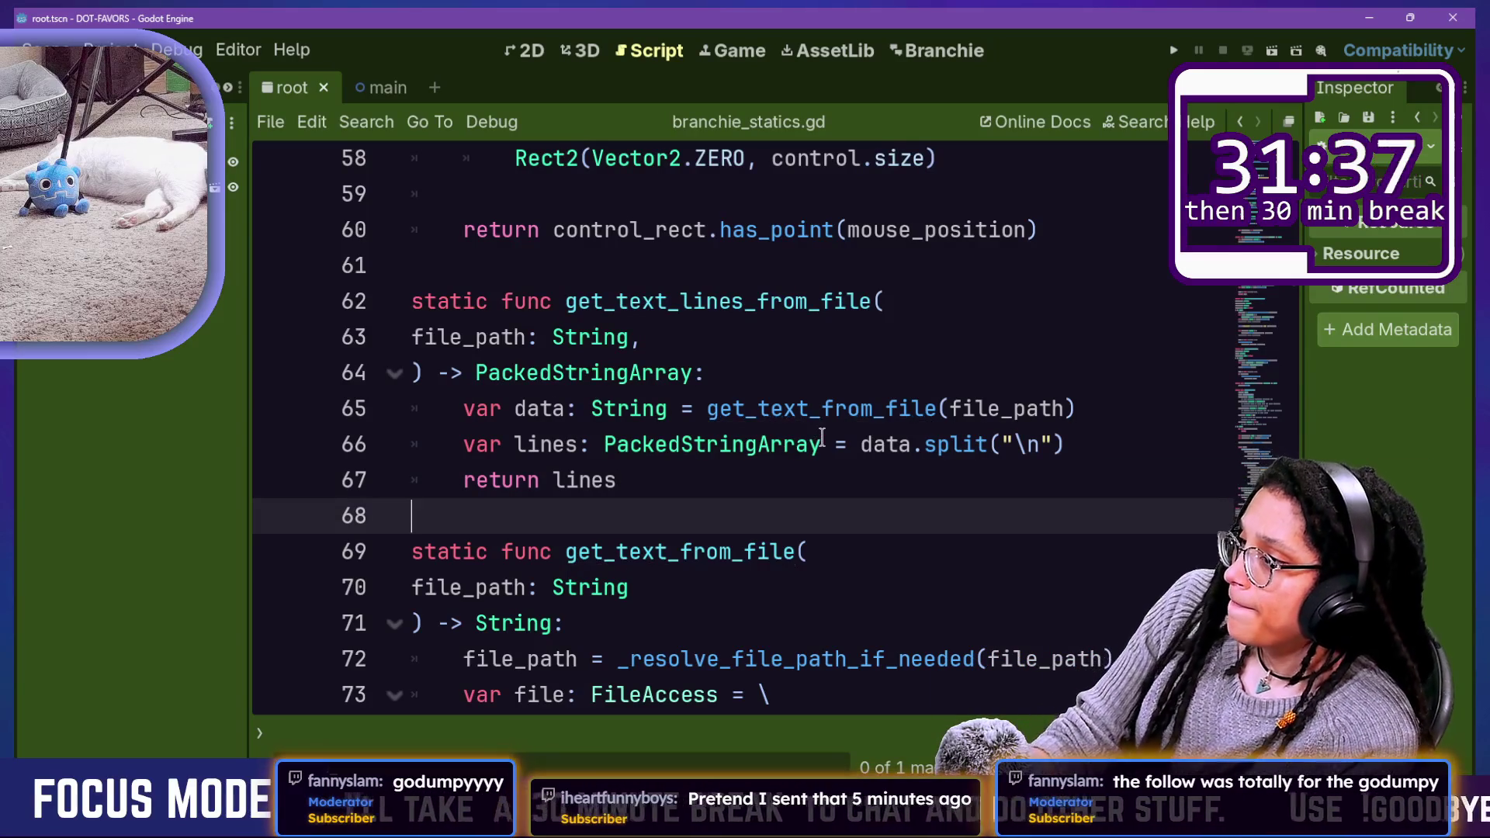
Step: Jump to get_text_from_file and inspect its file_path and FileAccess.open lines
ctrl+click(795, 419)
scroll(698, 388, down, 1)
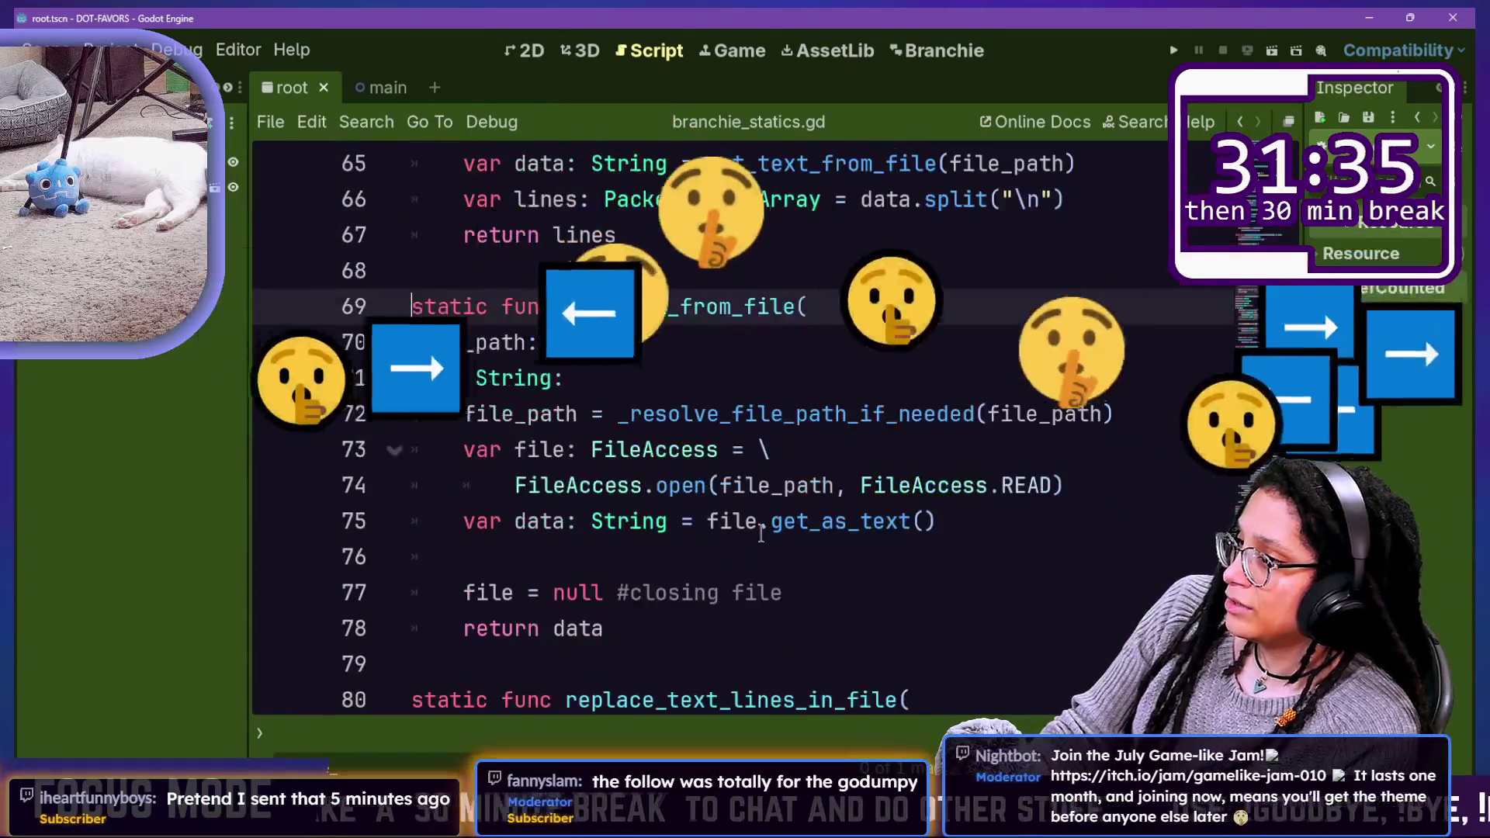
click(578, 414)
click(643, 466)
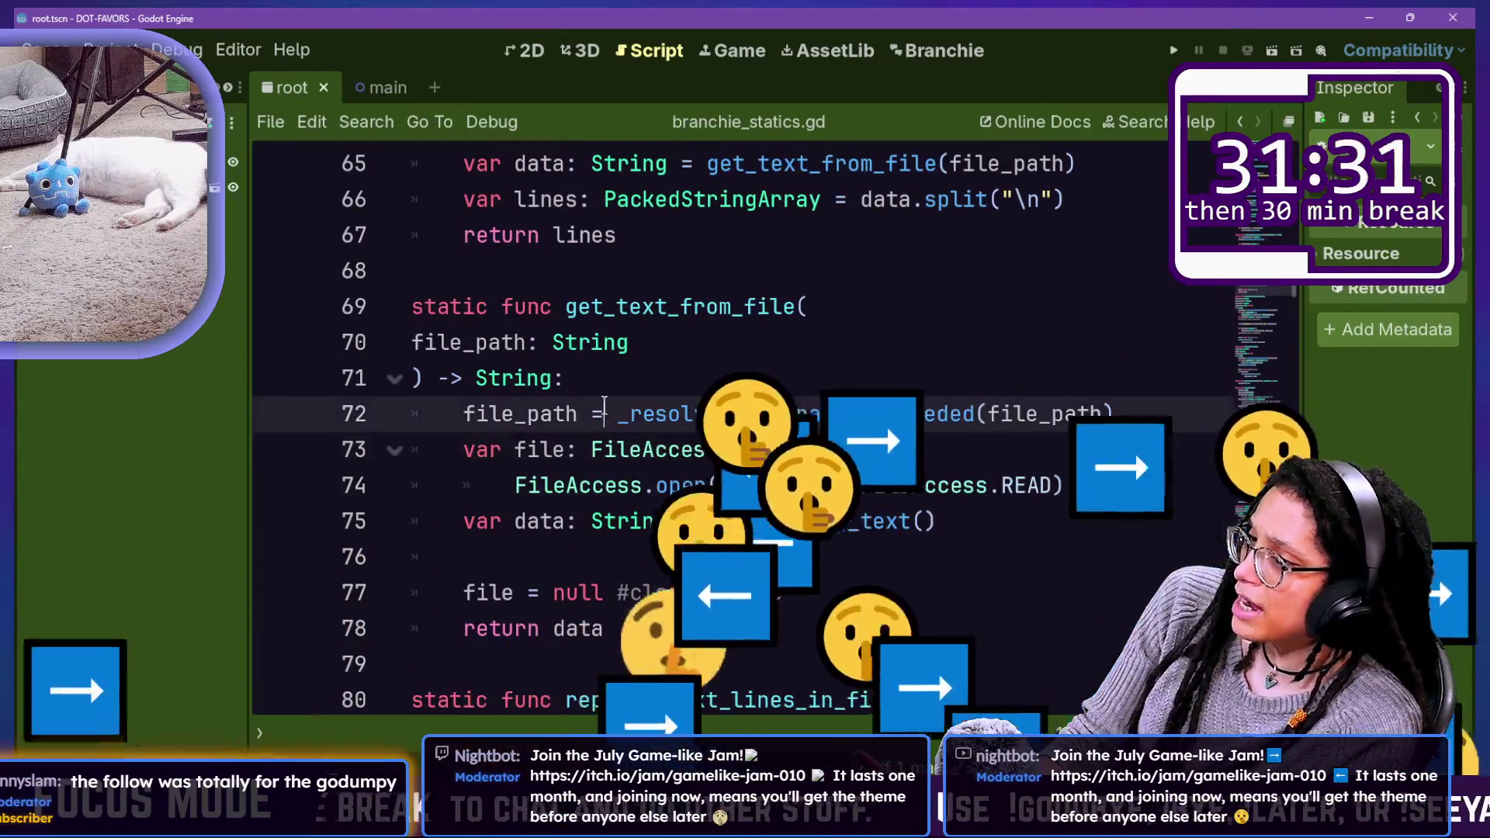
click(1076, 486)
click(822, 434)
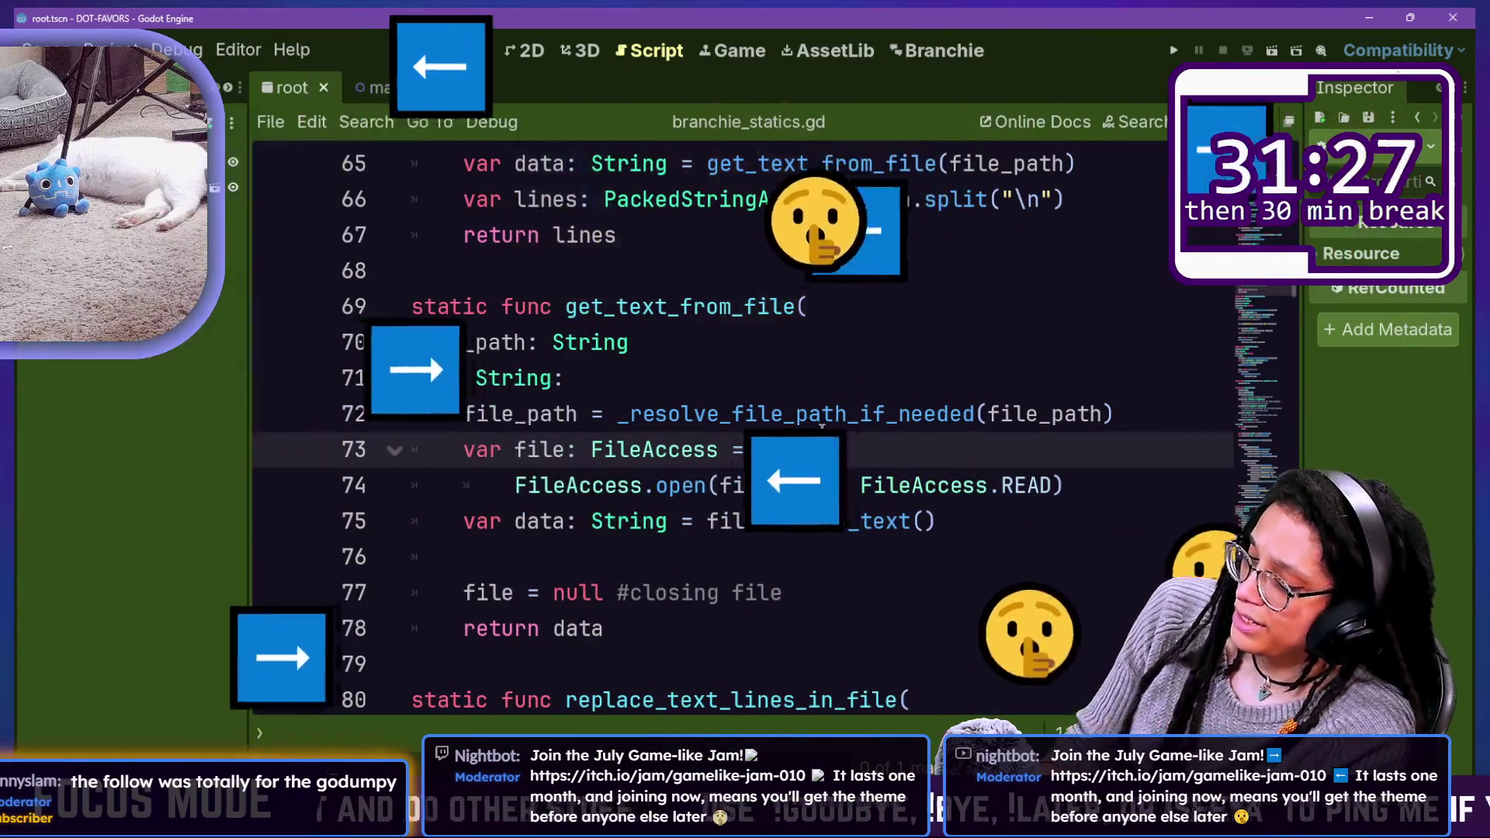
Step: Open branchie_gdscript_creator.gd from Quick Open
key(shift+alt+o)
key(Down)
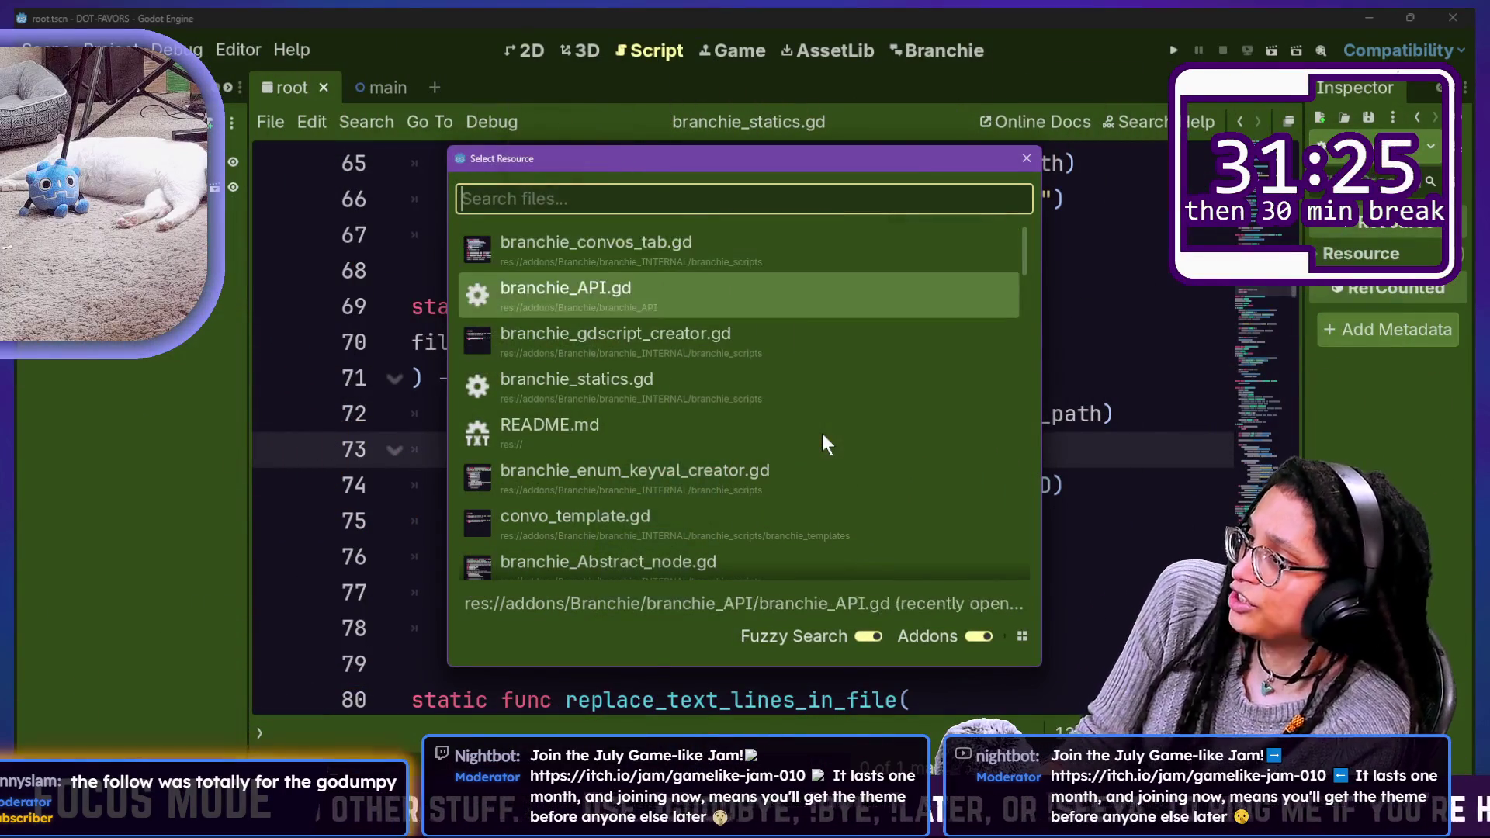
key(Down)
key(Return)
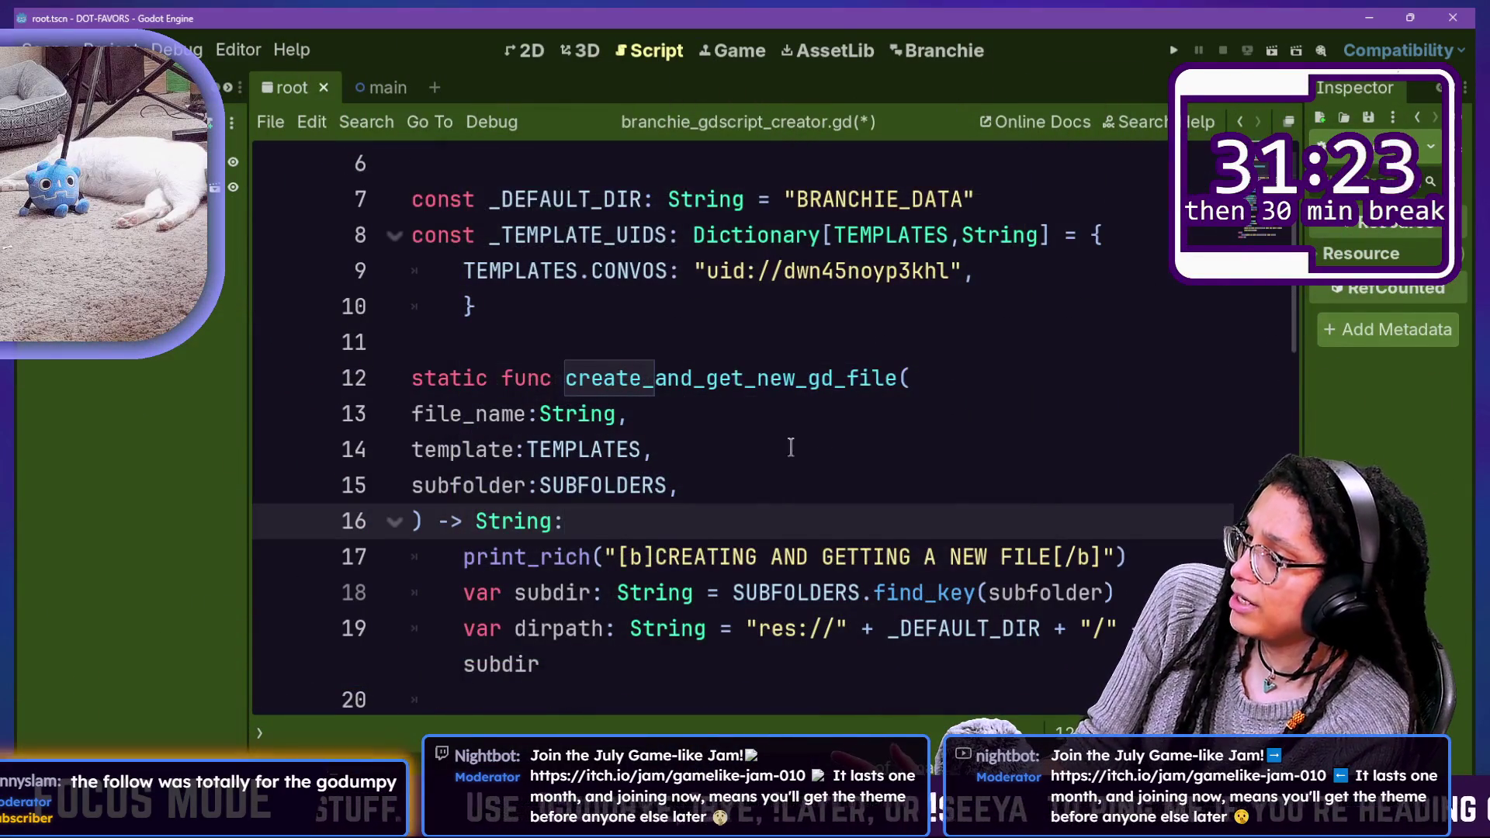
Step: Change FileAccess.WRITE to WRITE_READ on line 26 and save the script
scroll(790, 445, down, 7)
scroll(790, 445, up, 1)
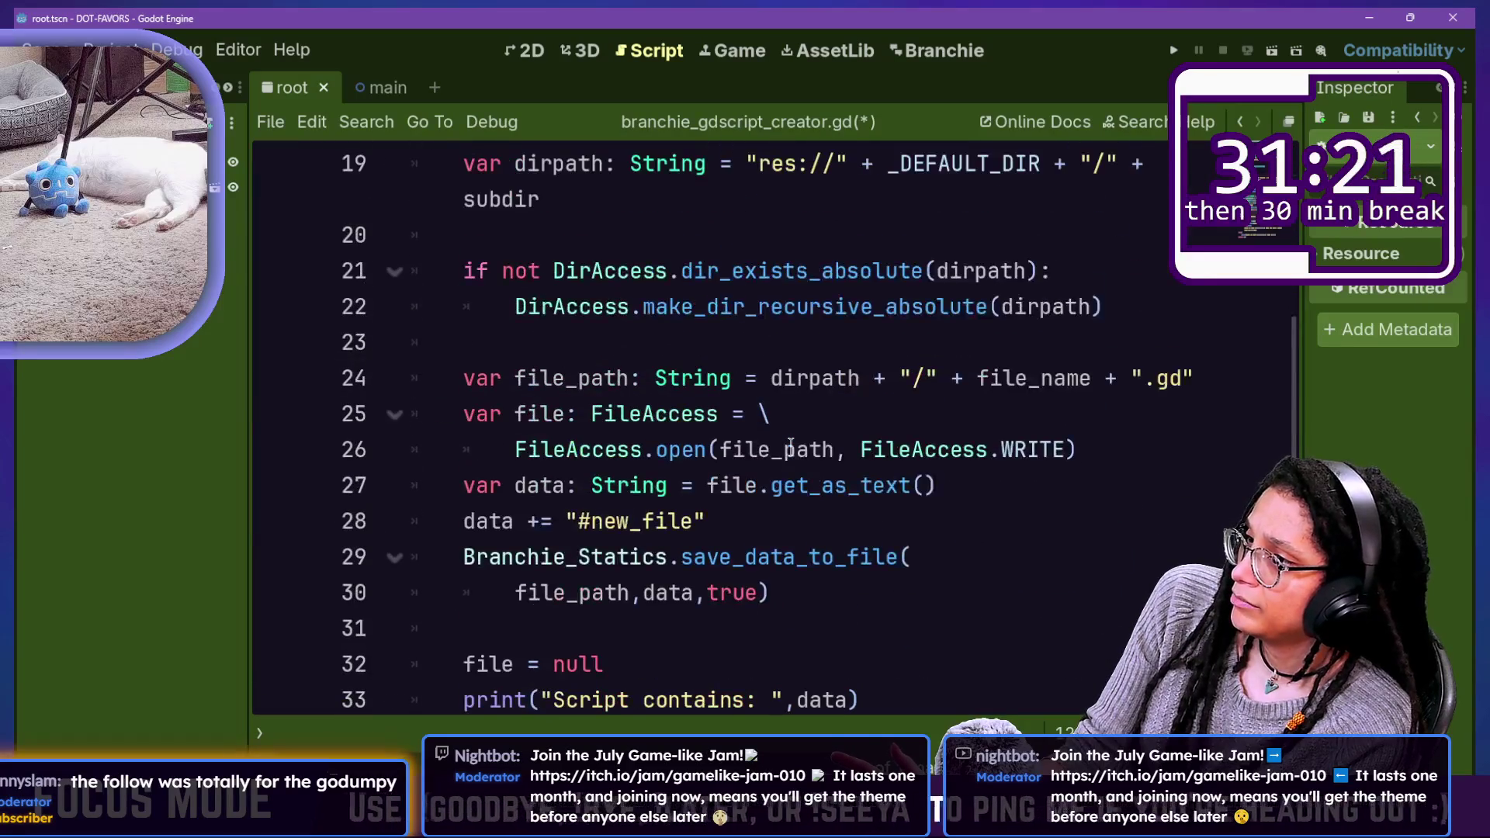
scroll(790, 445, up, 3)
scroll(790, 444, down, 3)
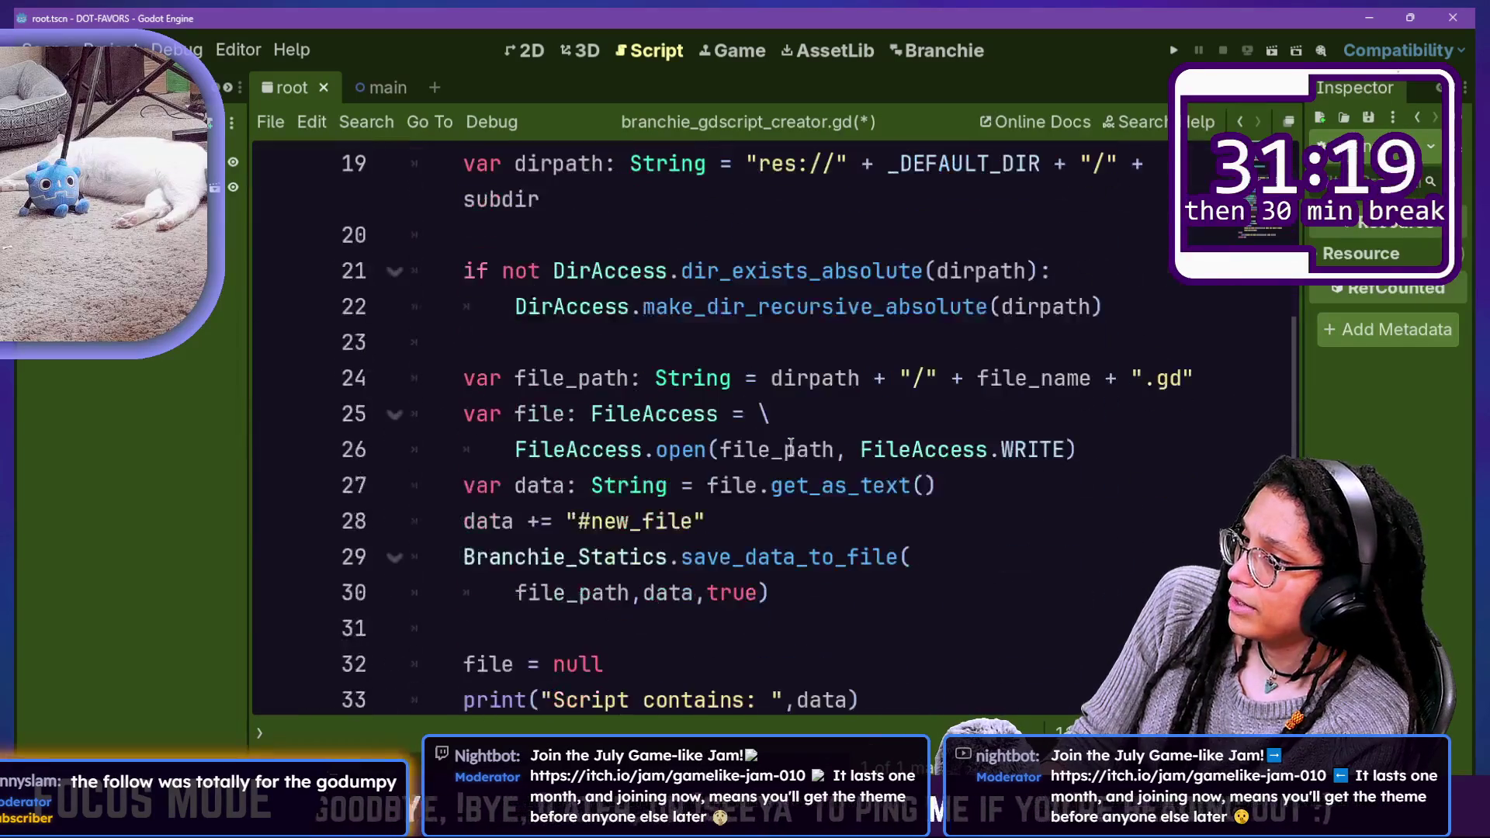
click(1070, 458)
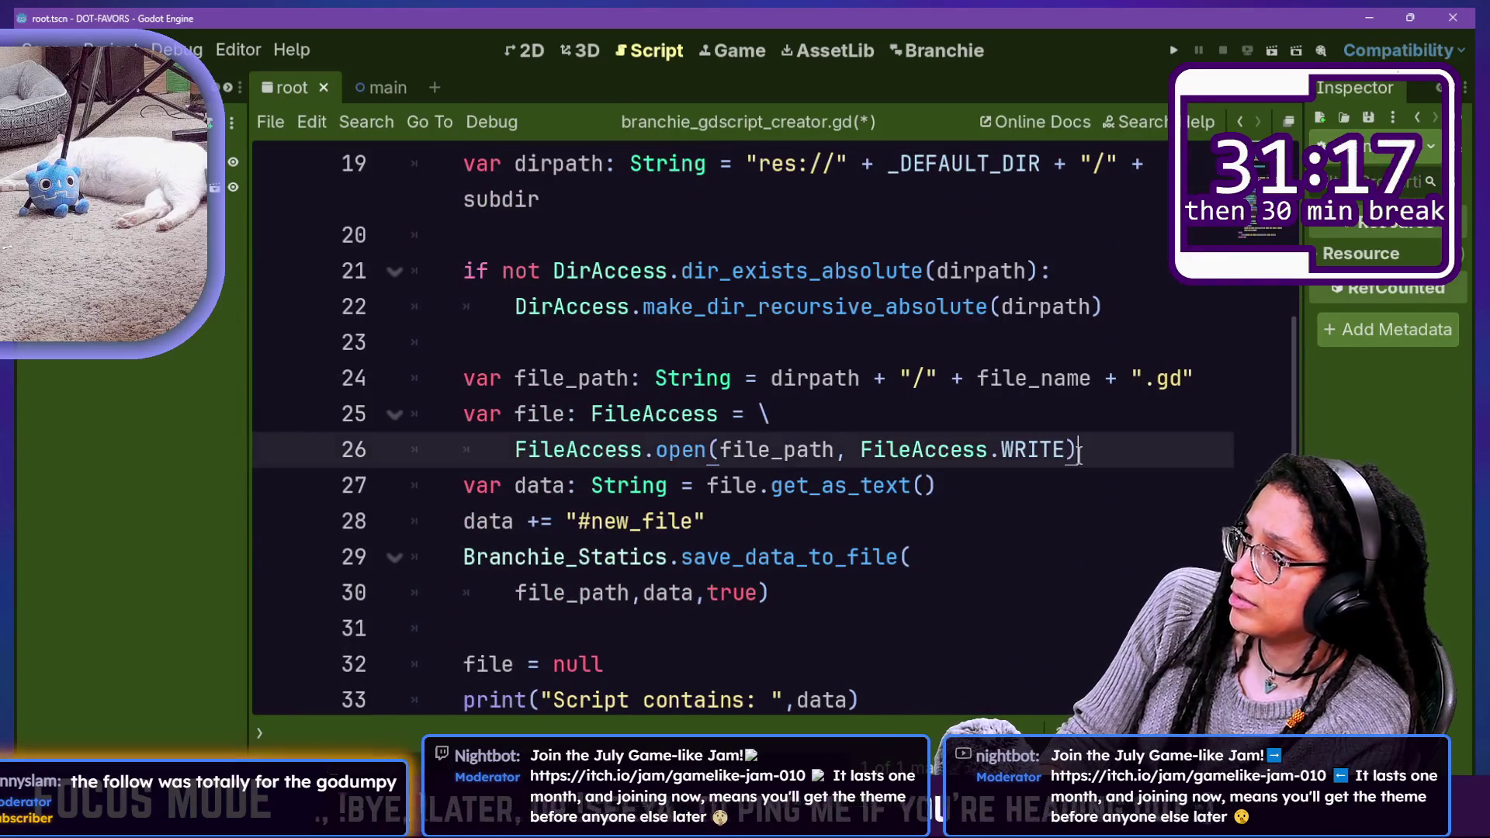
text(_)
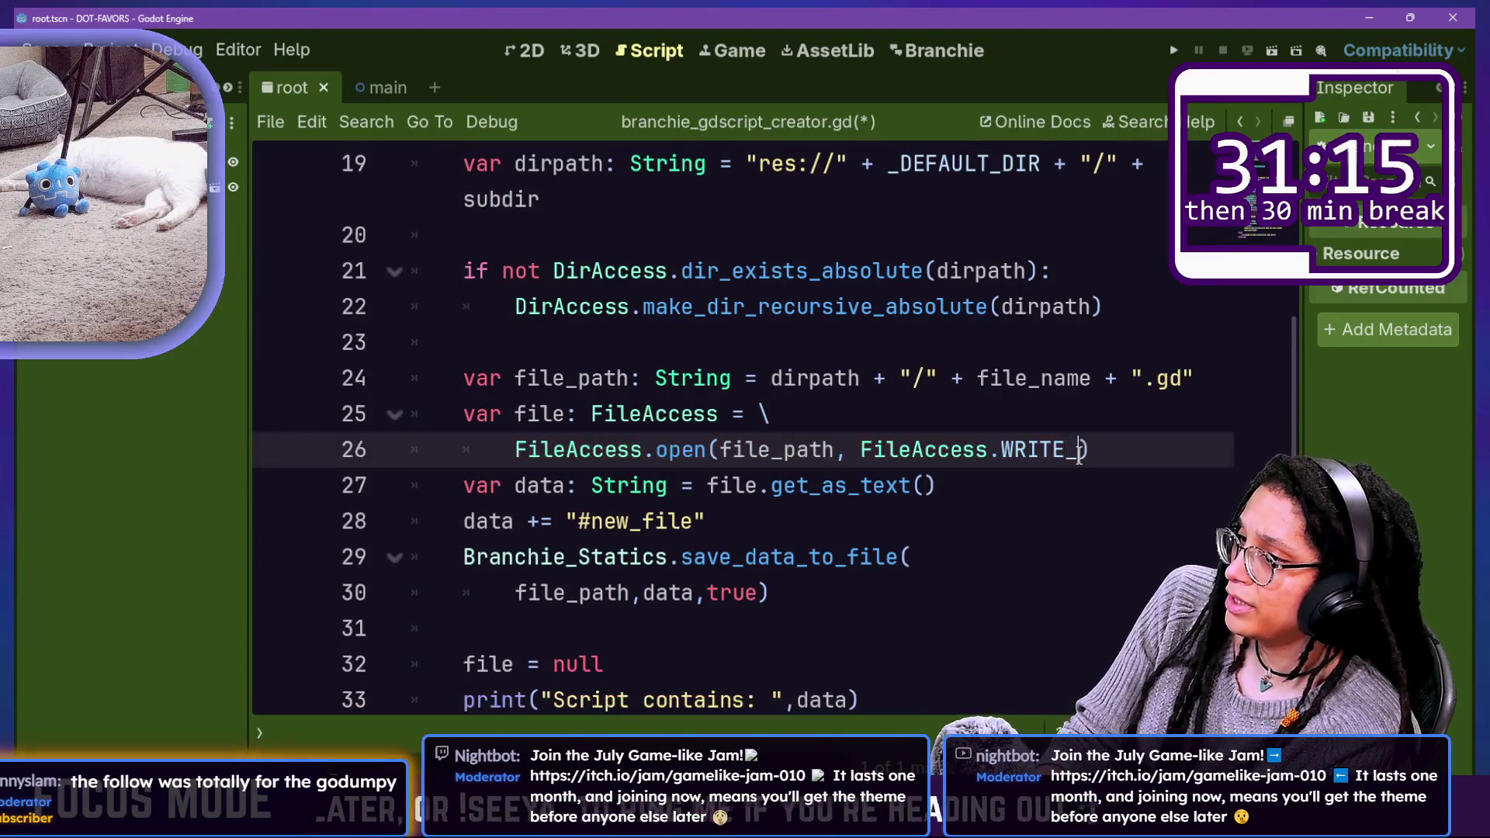
text(R)
key(Return)
key(ctrl+s)
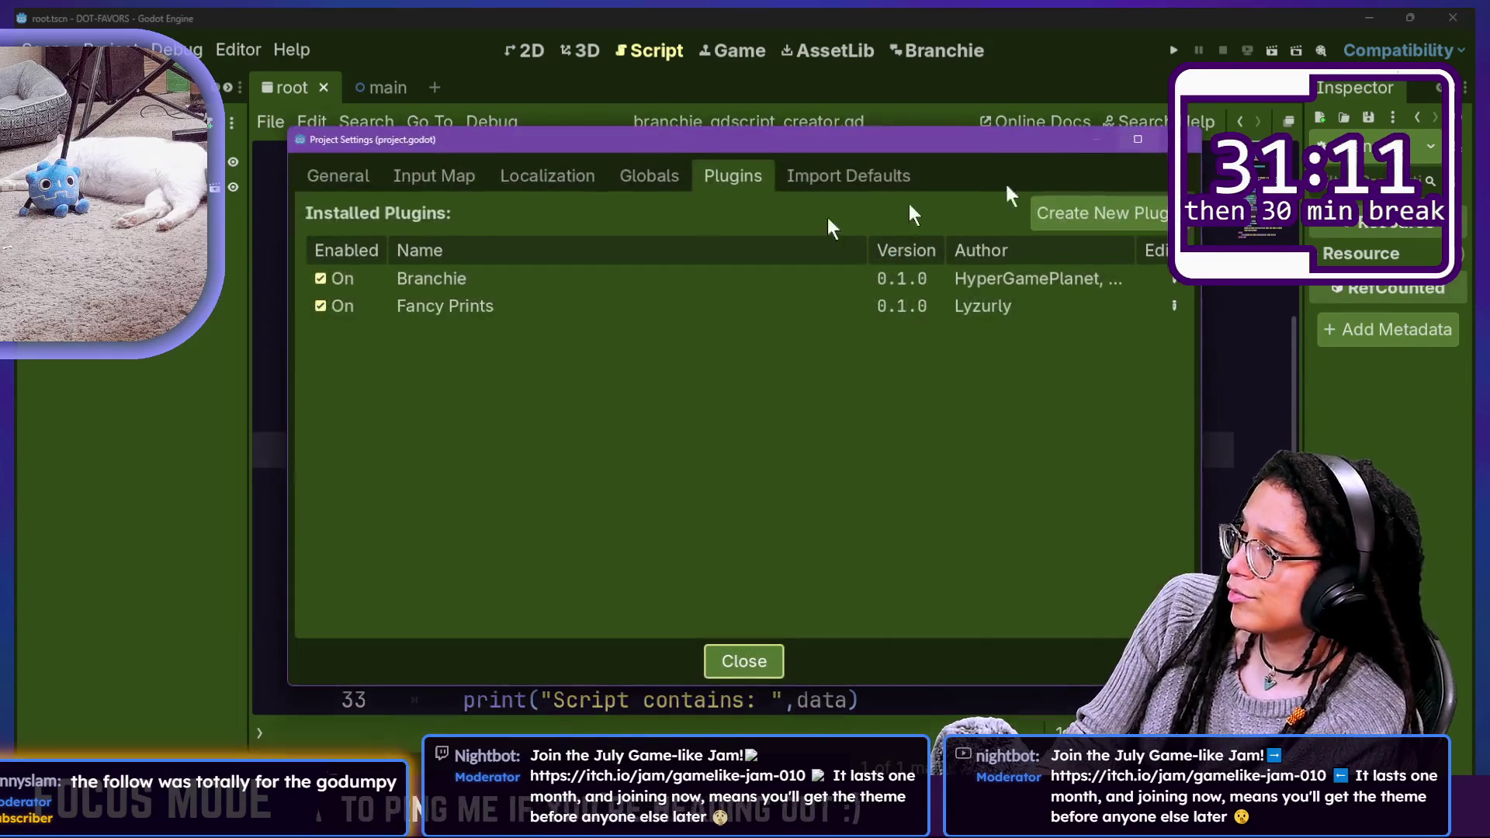
Step: Re-enable Branchie, clear the Output log, and create the ERRORS CLEARED conversation
click(320, 278)
key(Escape)
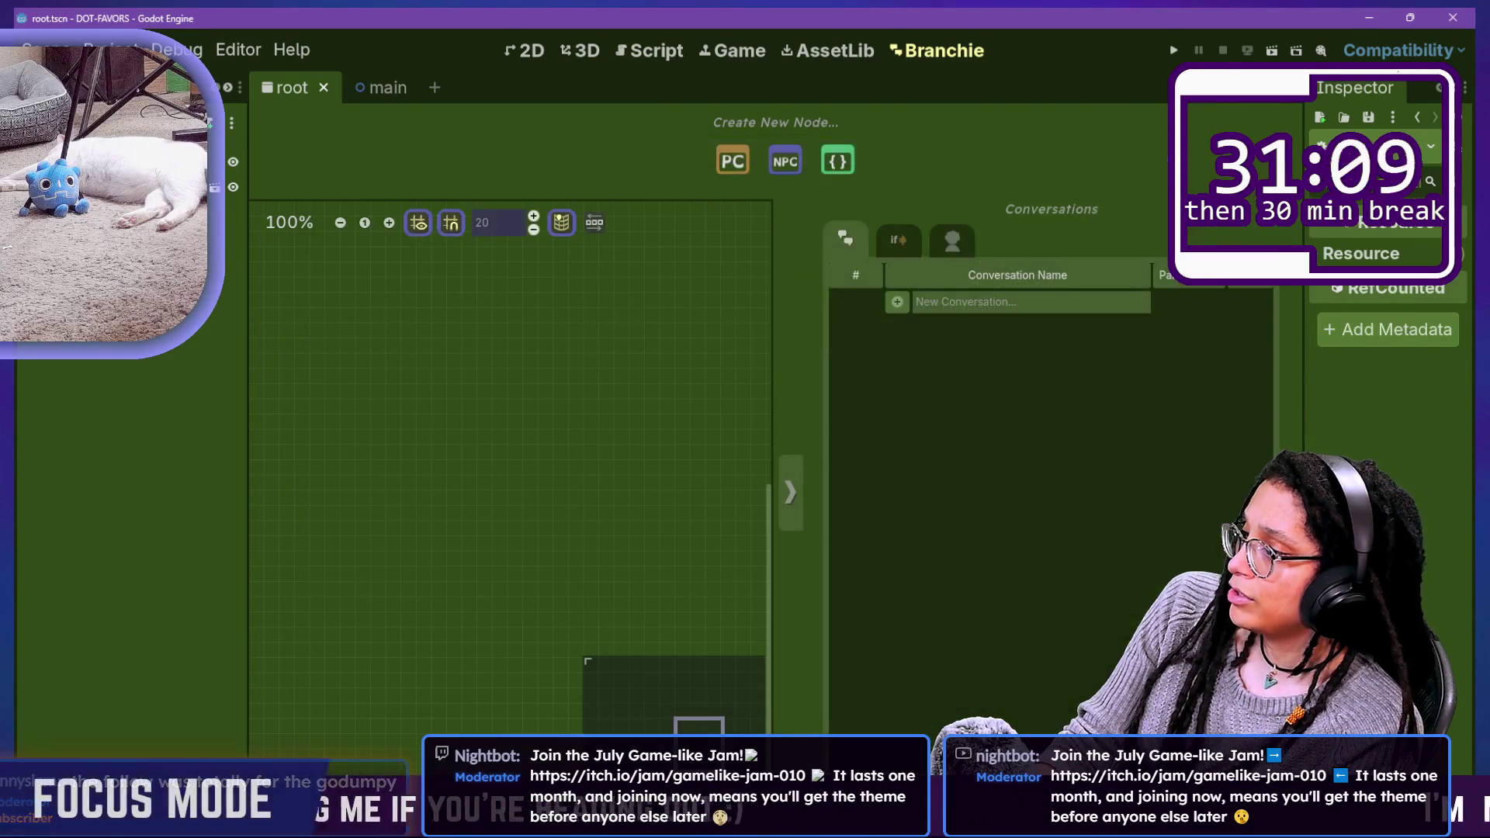
click(1262, 381)
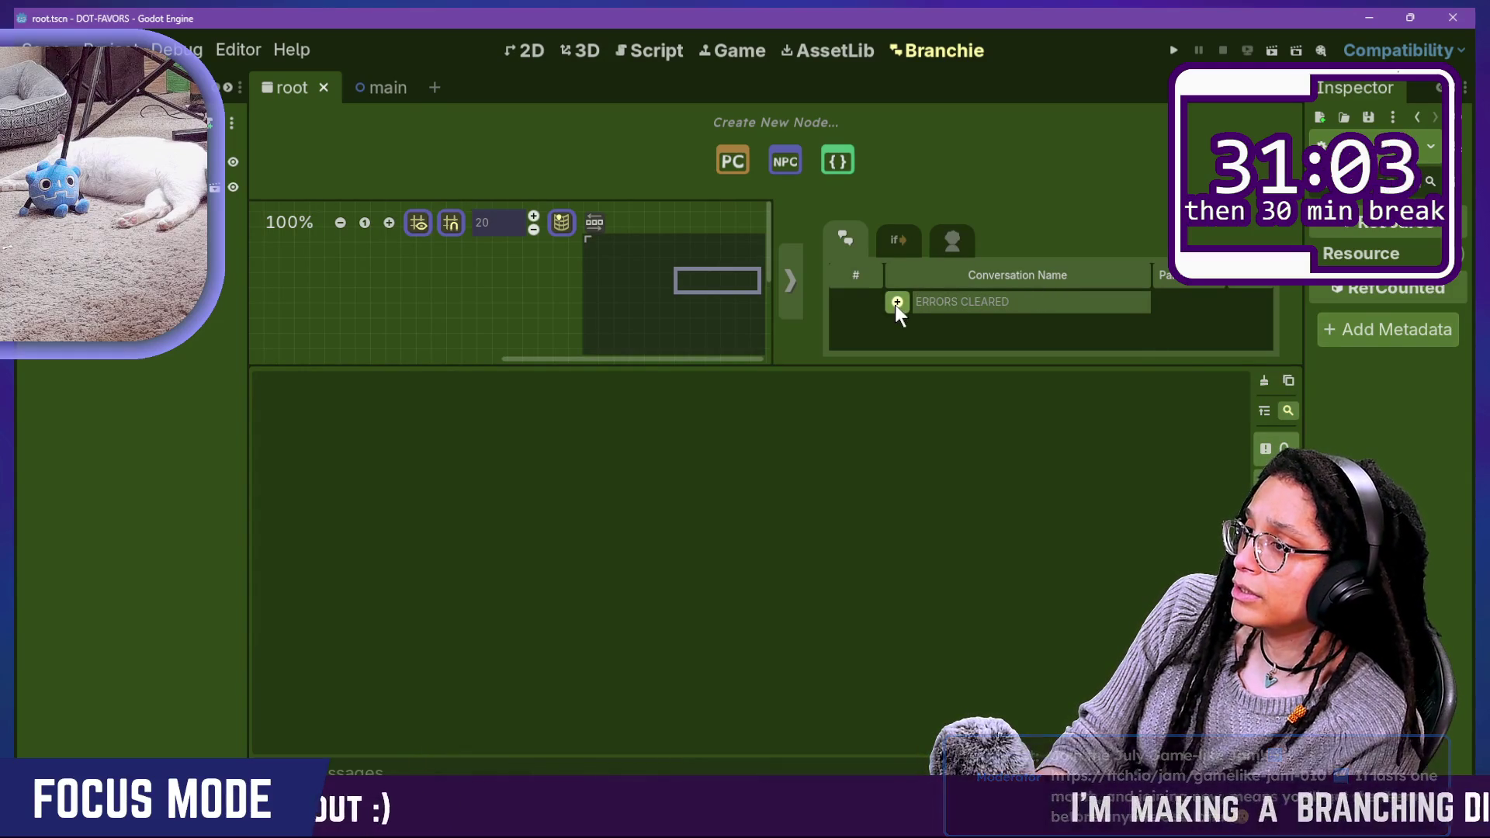
key(Return)
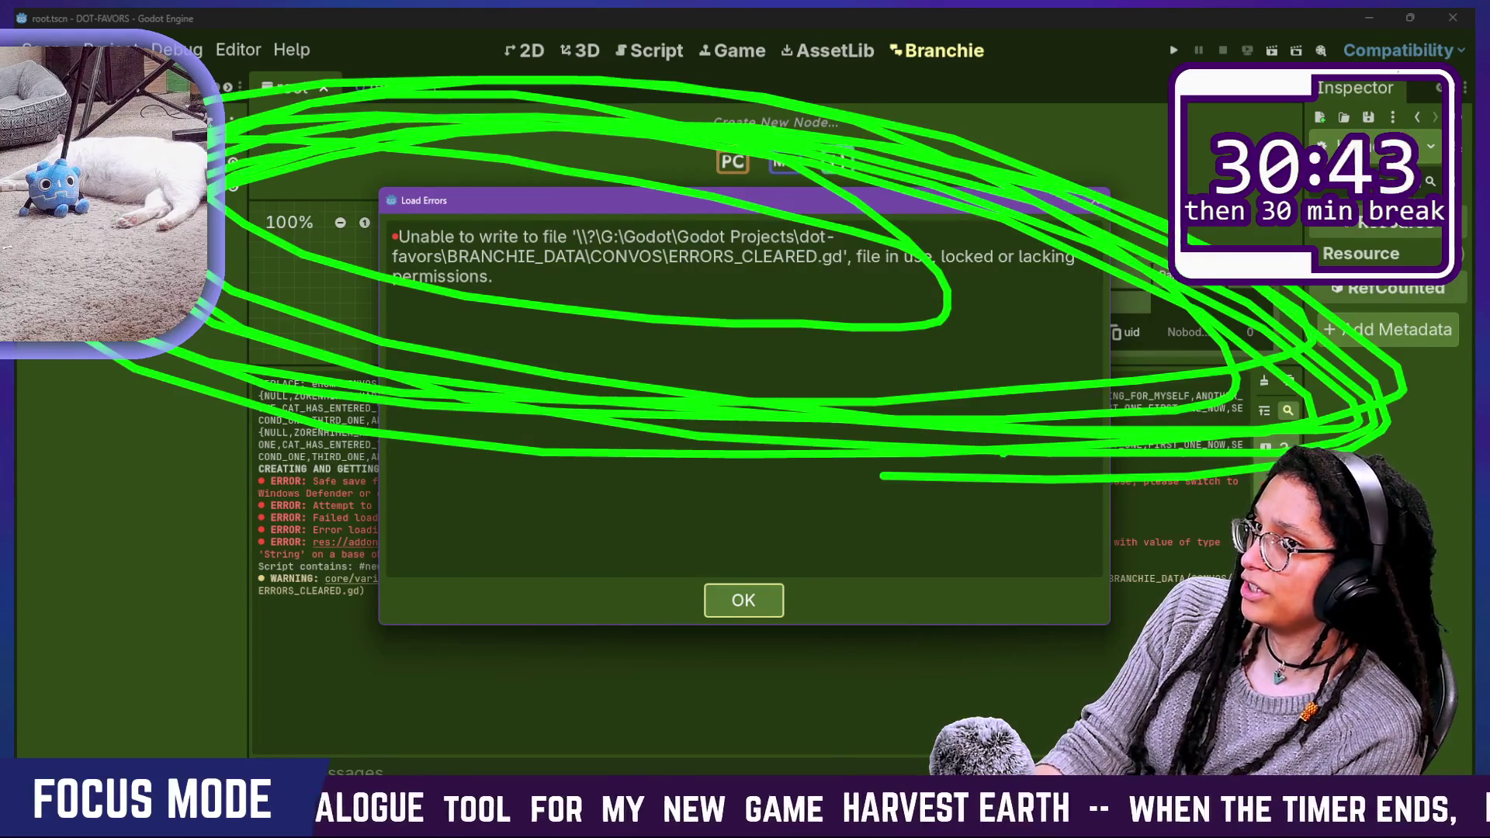
Step: Reload the changed files from disk, dismiss the Load Errors report, and widen the left dock
click(821, 515)
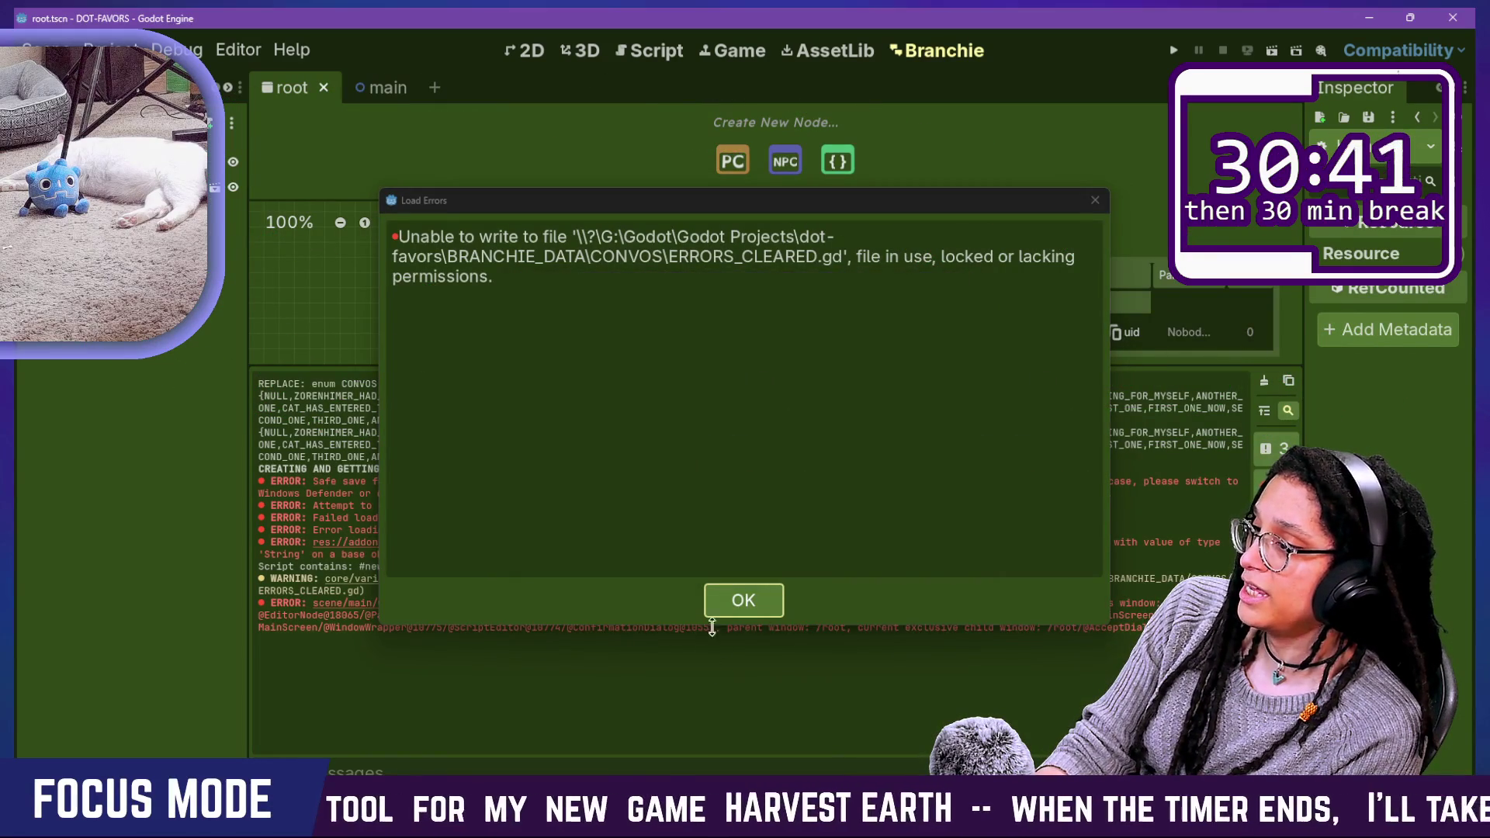
click(724, 607)
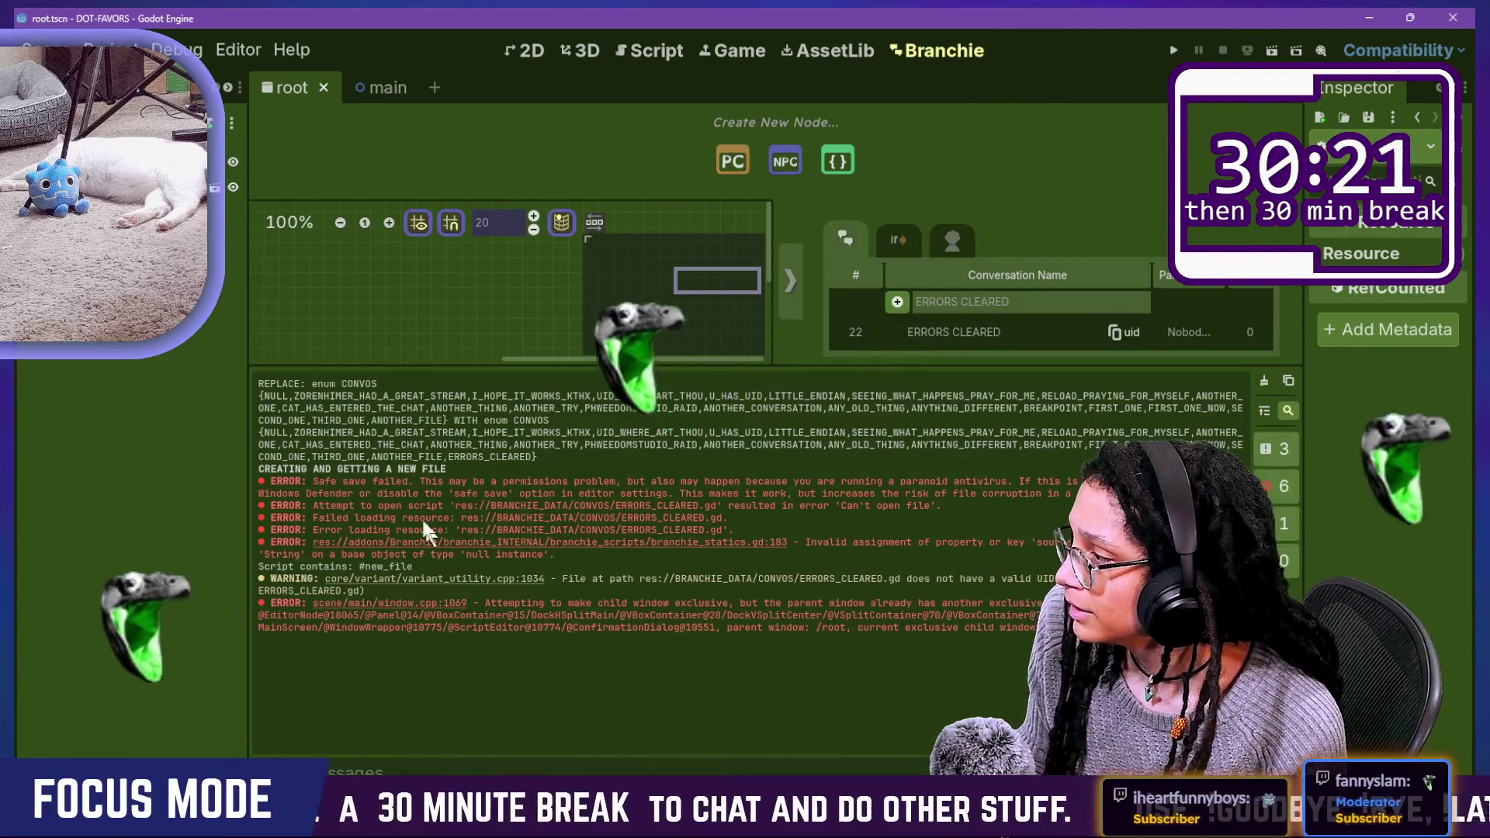
drag(244, 486, 411, 497)
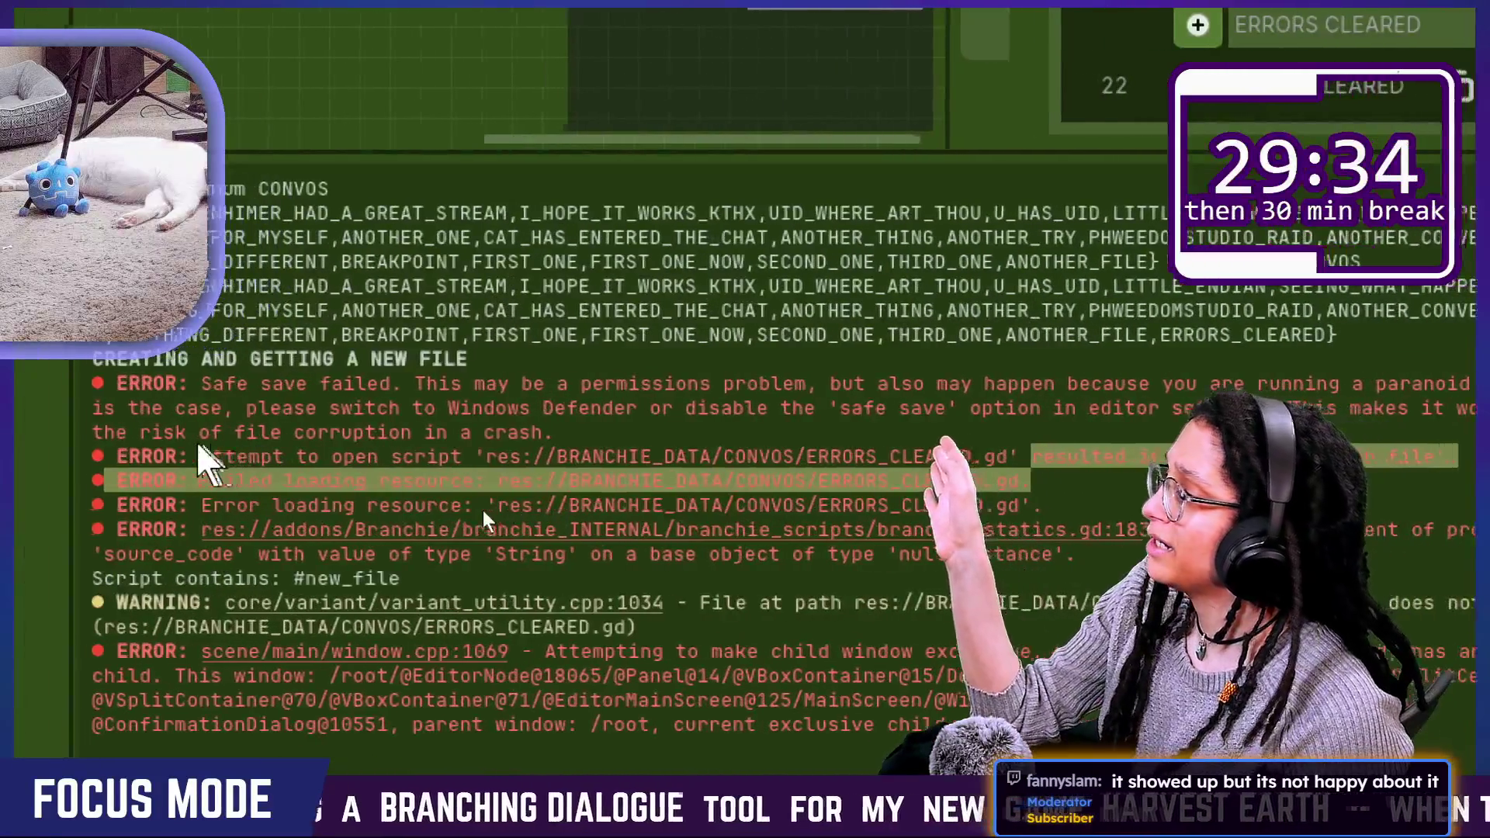
Step: Review the 'Safe save failed' error lines for ERRORS_CLEARED.gd in the Output panel
mouse_move(483, 510)
mouse_down()
mouse_move(475, 408)
mouse_move(587, 439)
mouse_up()
click(522, 528)
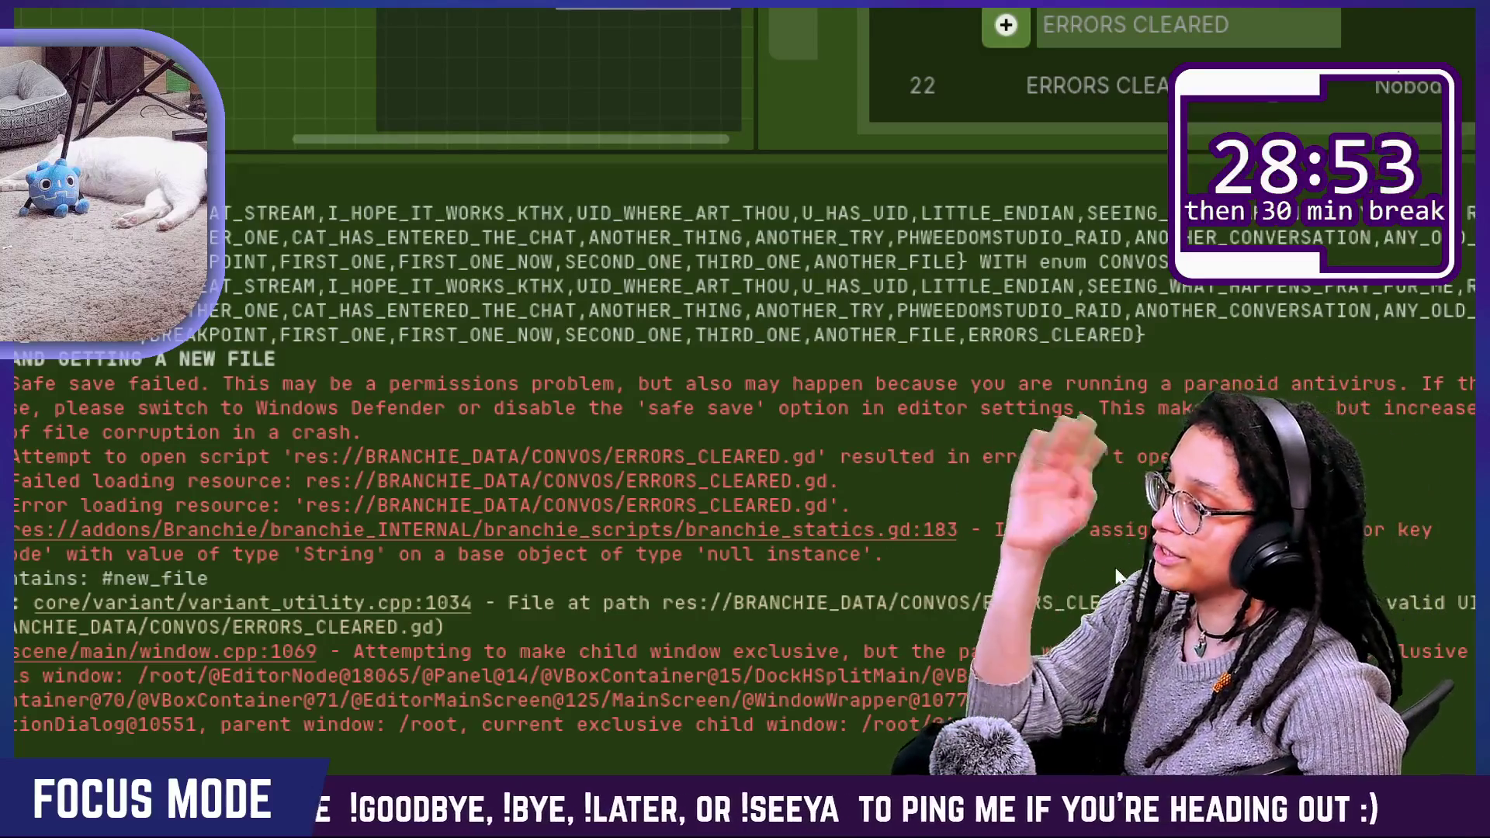
scroll(1116, 576, down, 2)
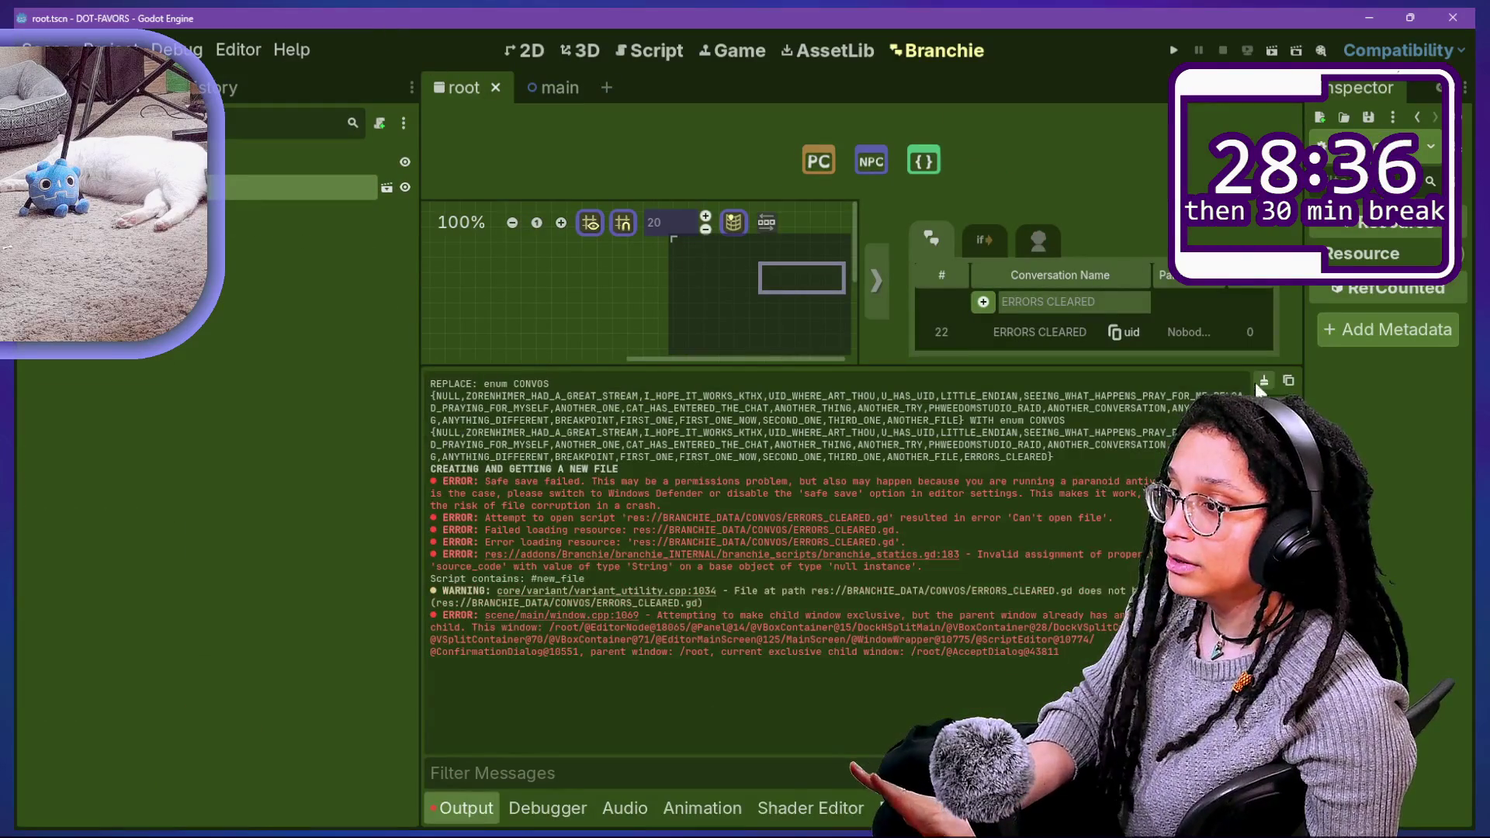
Step: Clear the output log and reopen branchie_gdscript_creator.gd with the quick file finder
click(1262, 382)
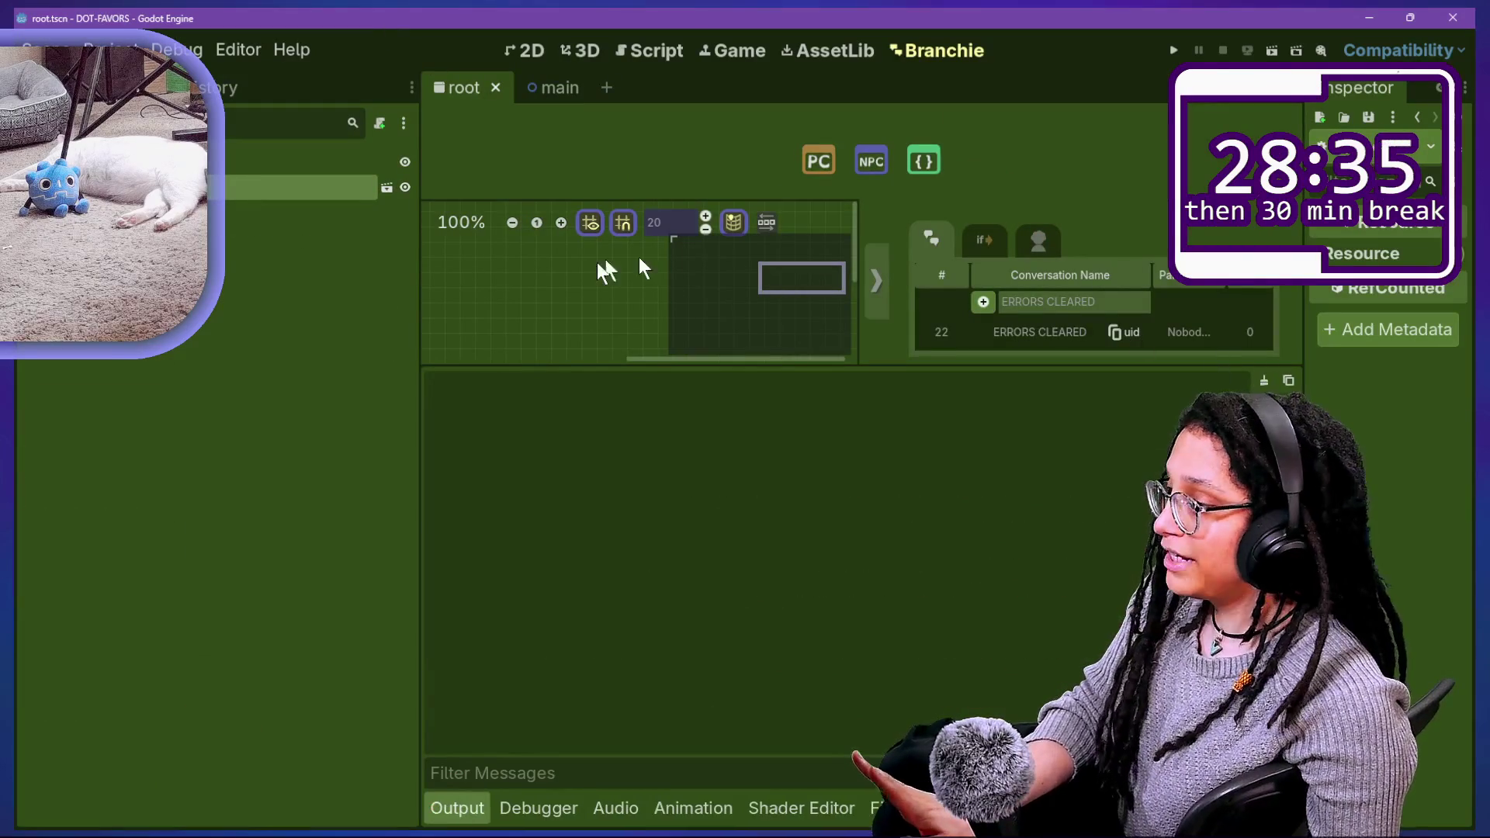
click(112, 49)
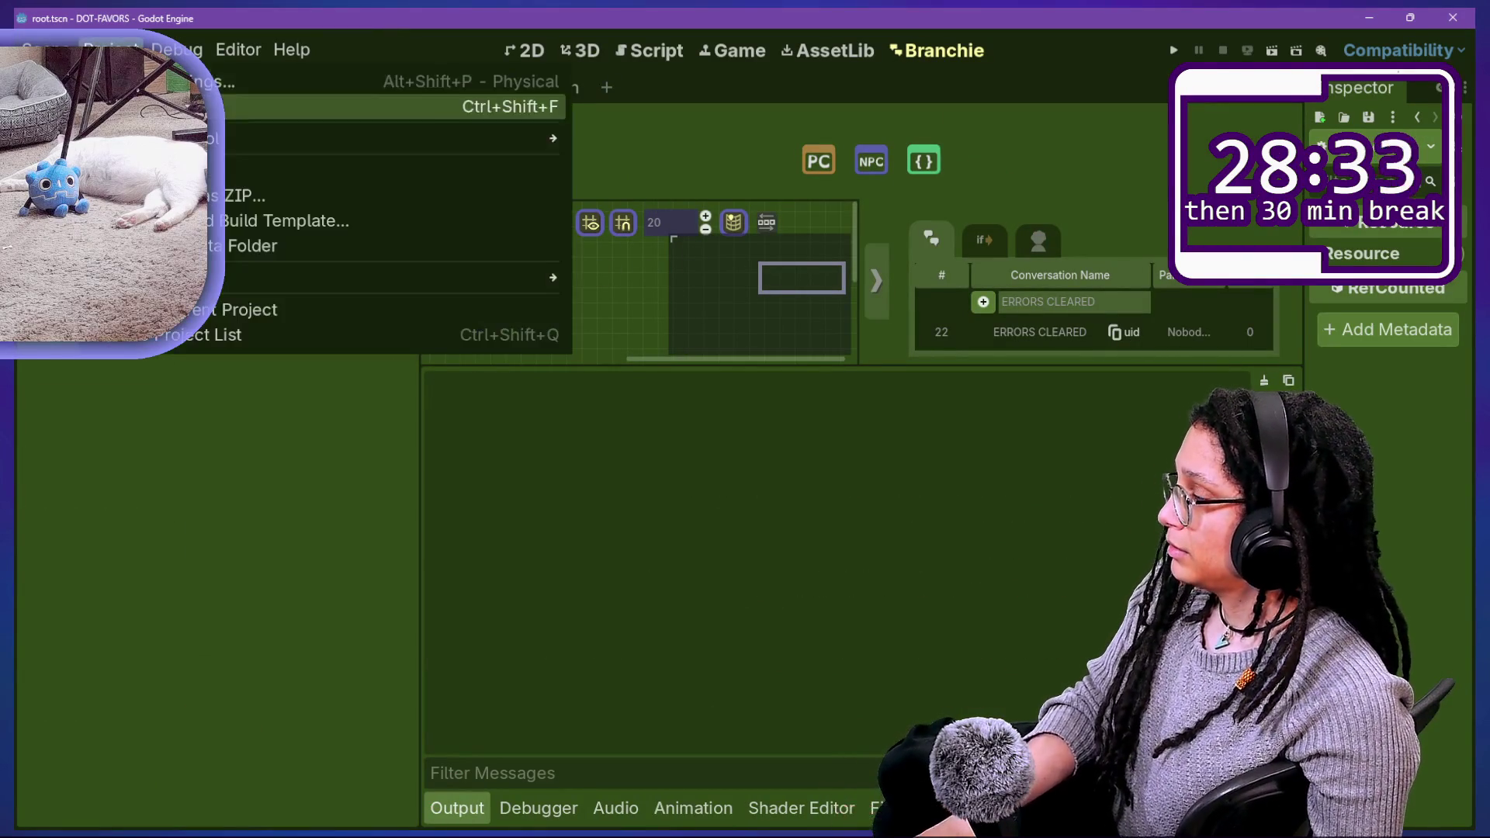
click(699, 196)
key(shift+alt+o)
key(Return)
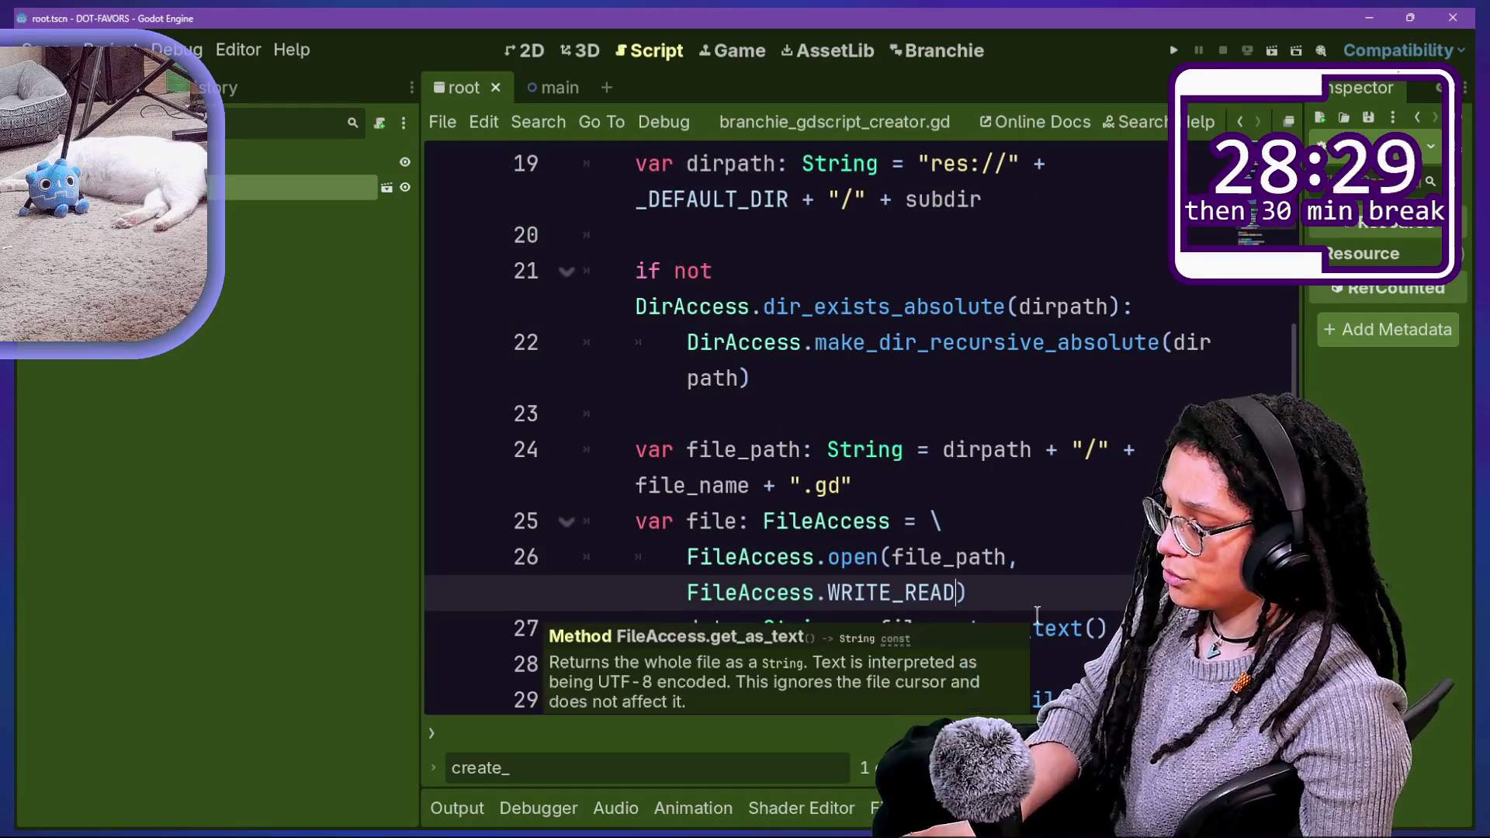
Step: Widen the code area and edit the WRITE_READ flag on line 26
click(1107, 511)
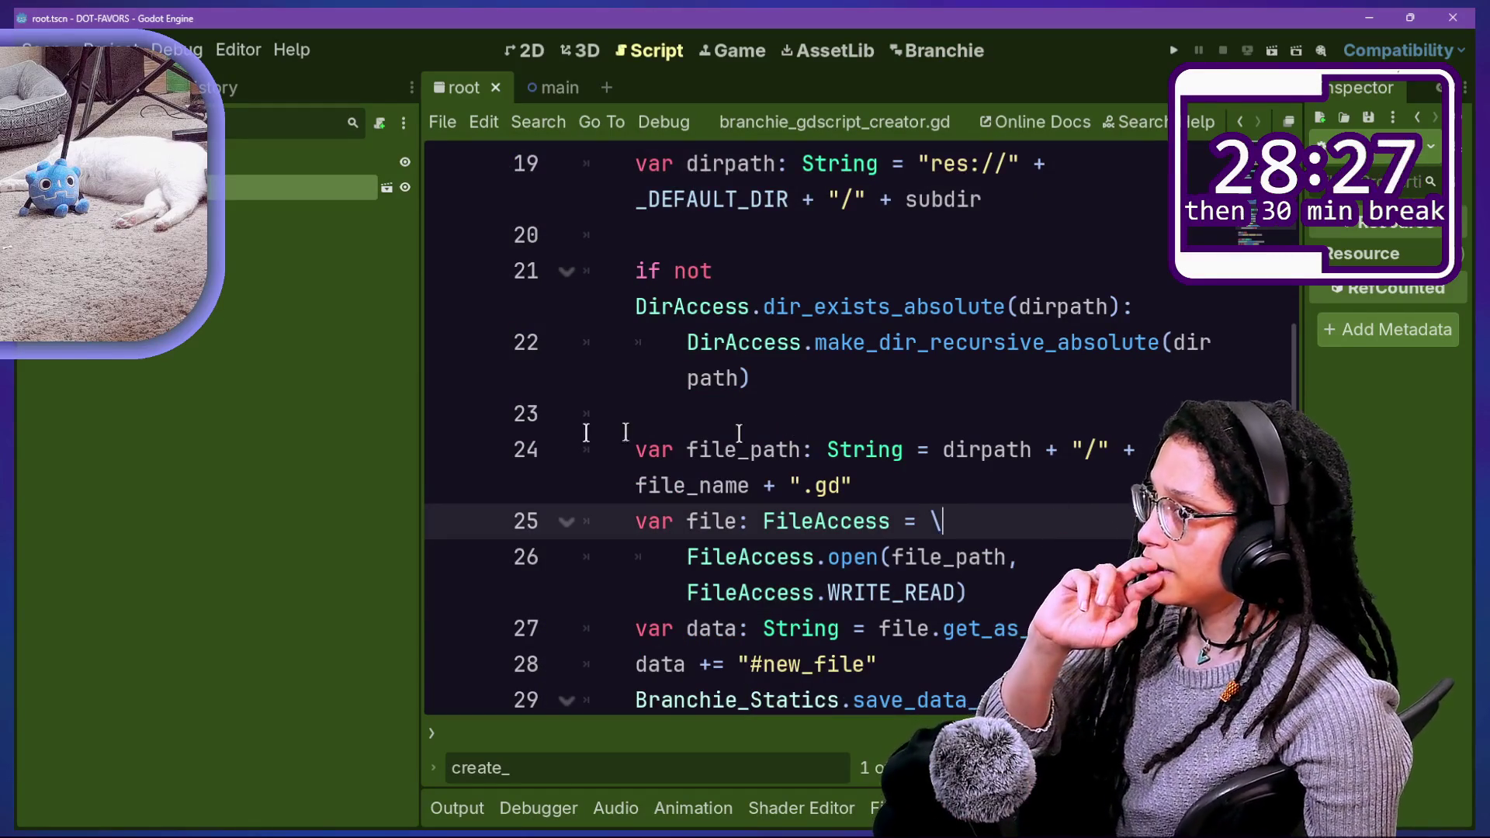
drag(418, 422, 235, 421)
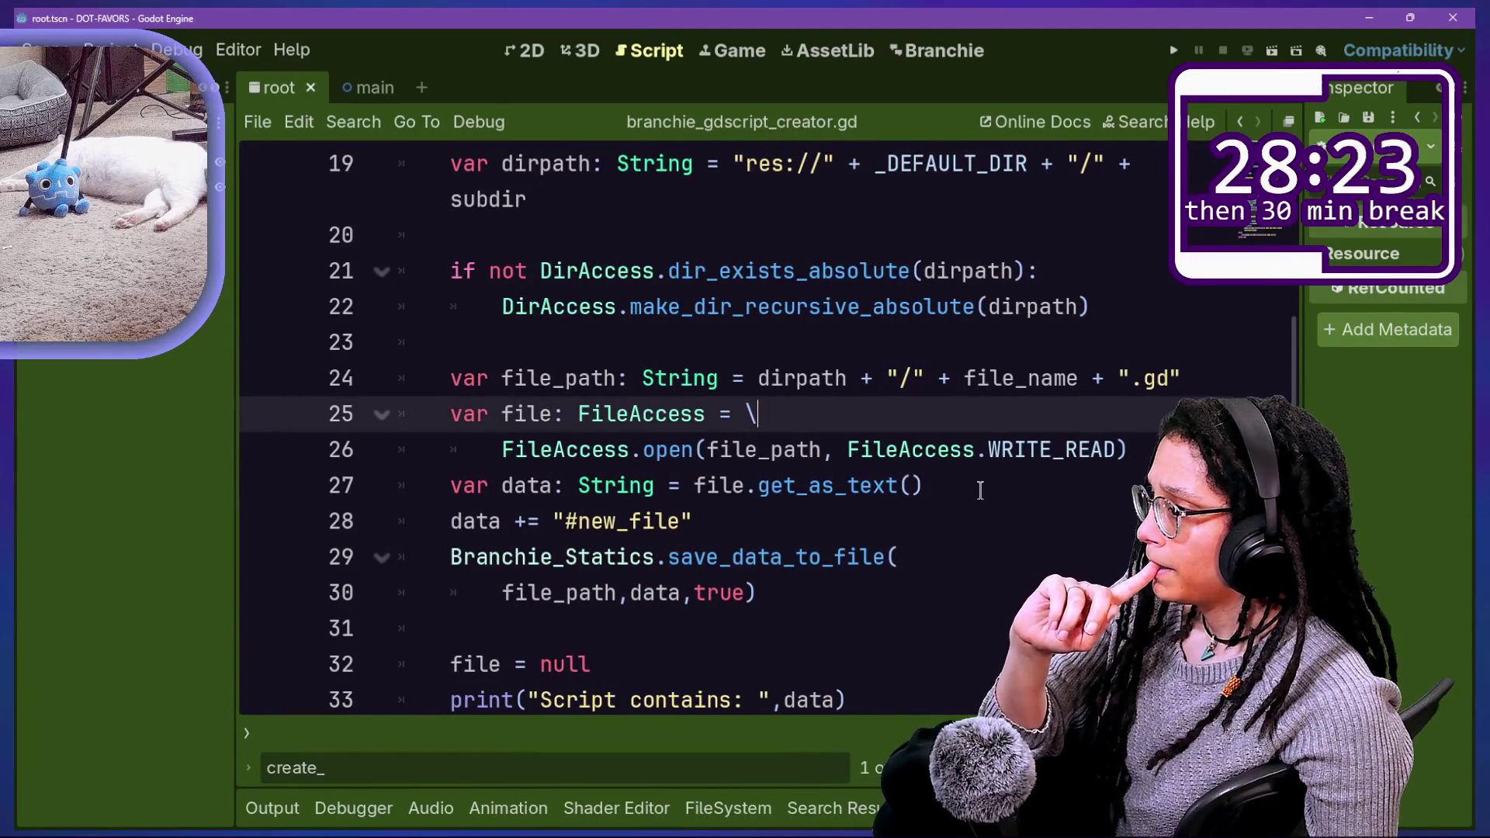
click(1057, 463)
key(Delete)
key(Delete)
key(Delete)
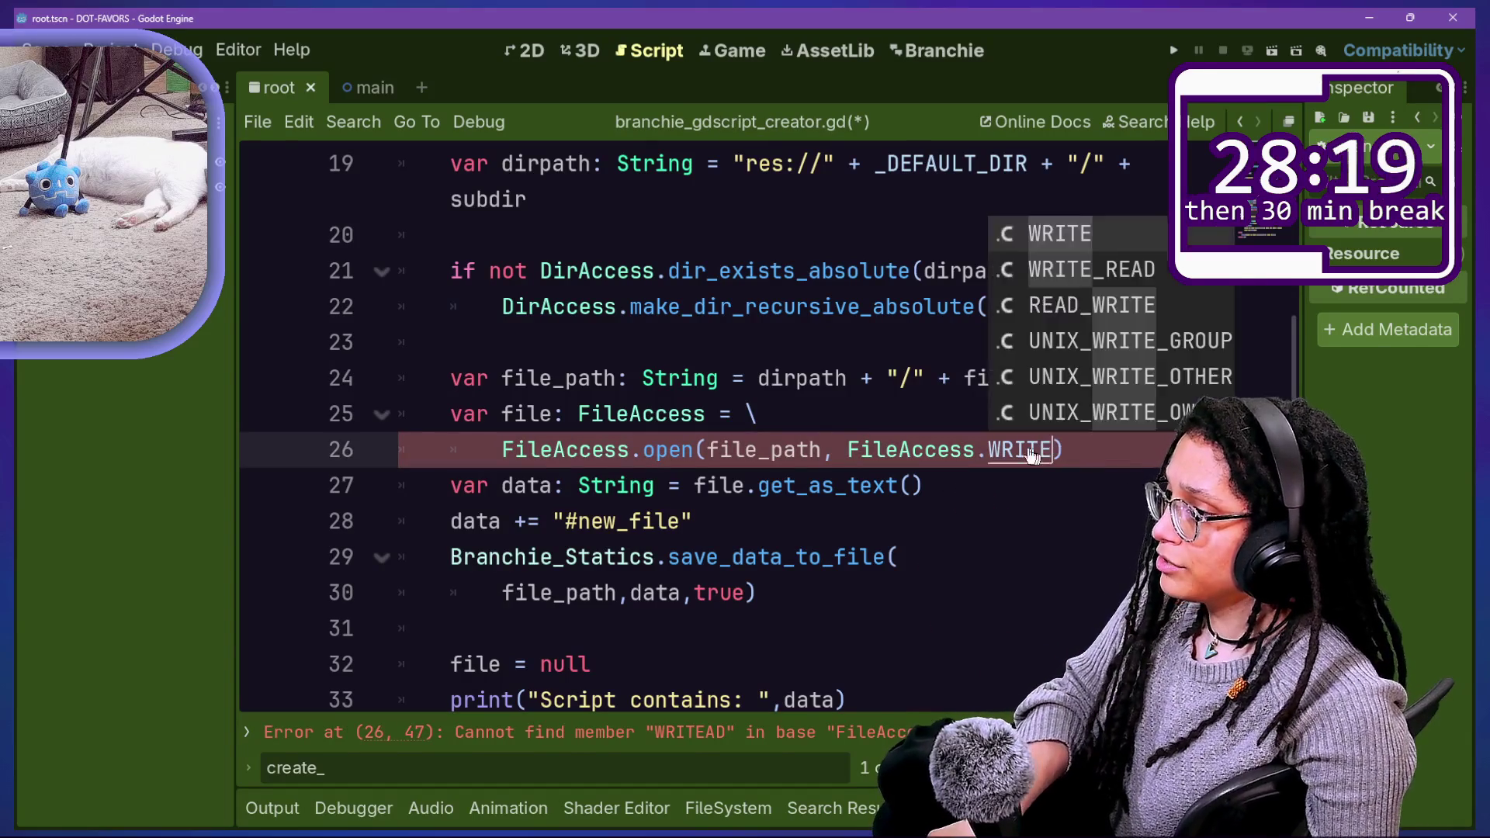
Step: Open the FileAccess class reference and search it for 'write_r' to check the file-mode flags
ctrl+click(908, 450)
scroll(646, 585, down, 15)
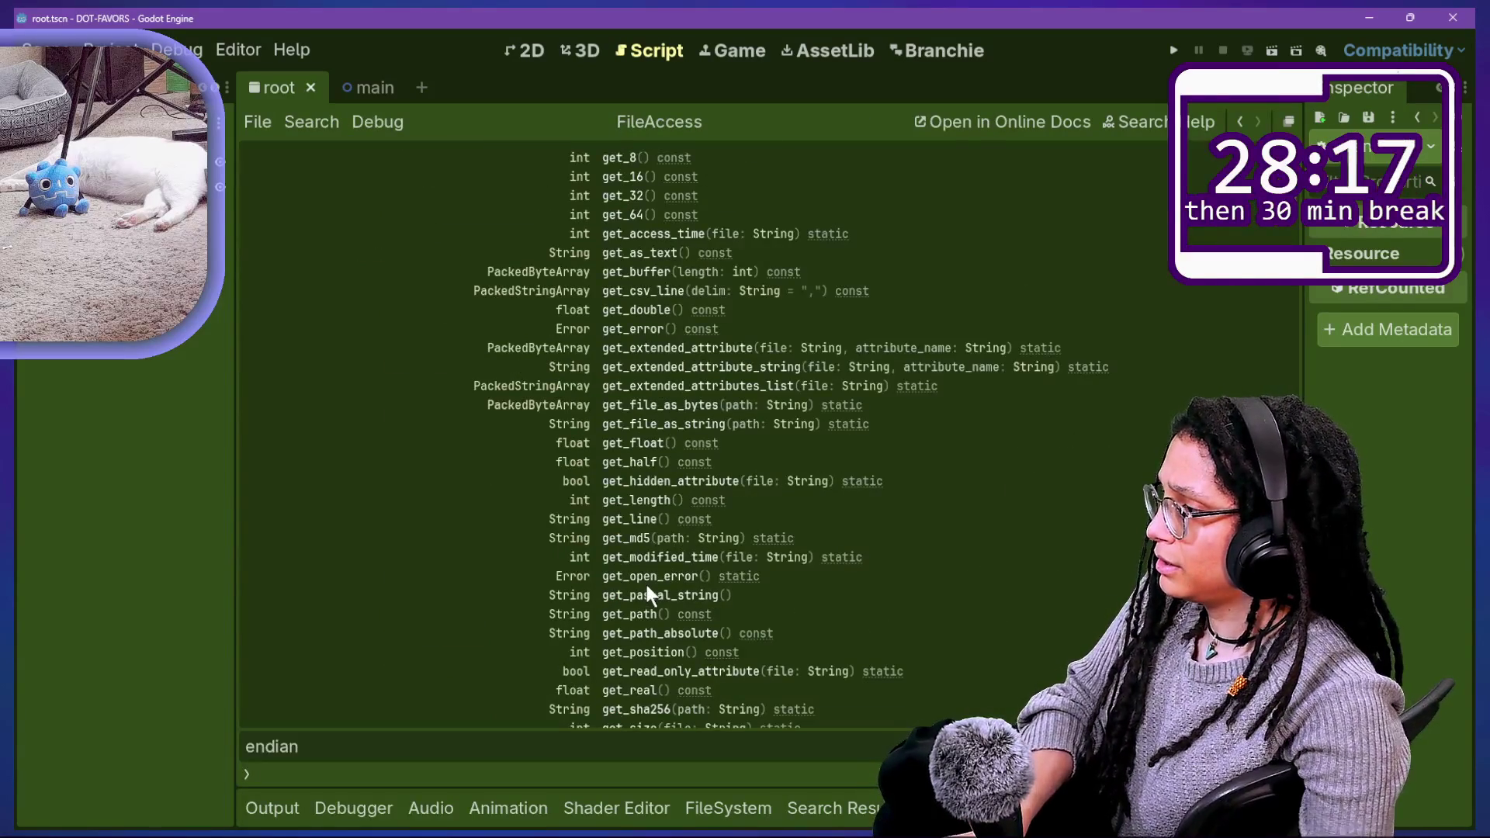
key(ctrl+f)
text(writ)
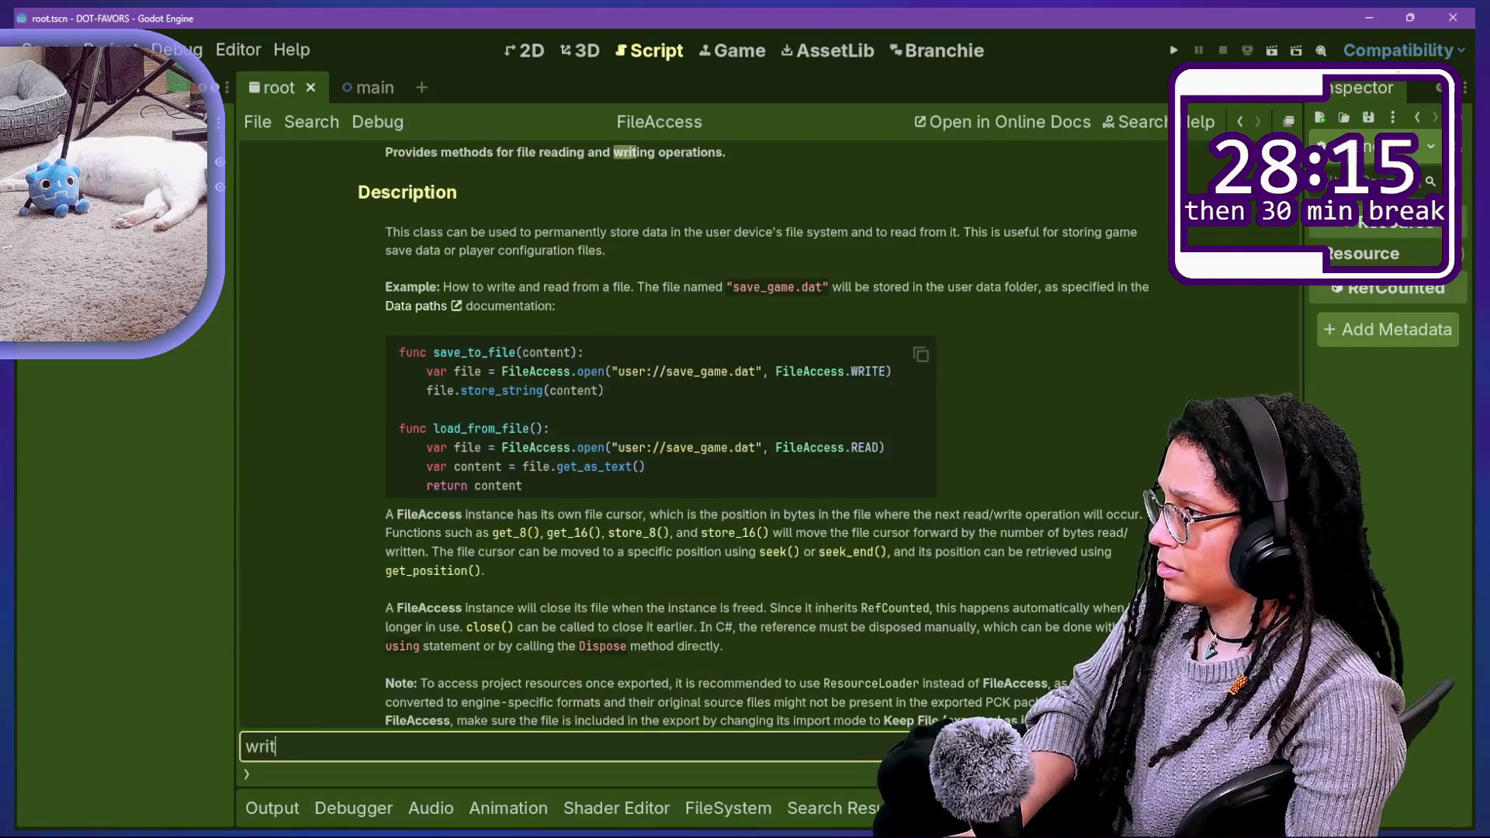
text(e_rea)
scroll(545, 466, up, 5)
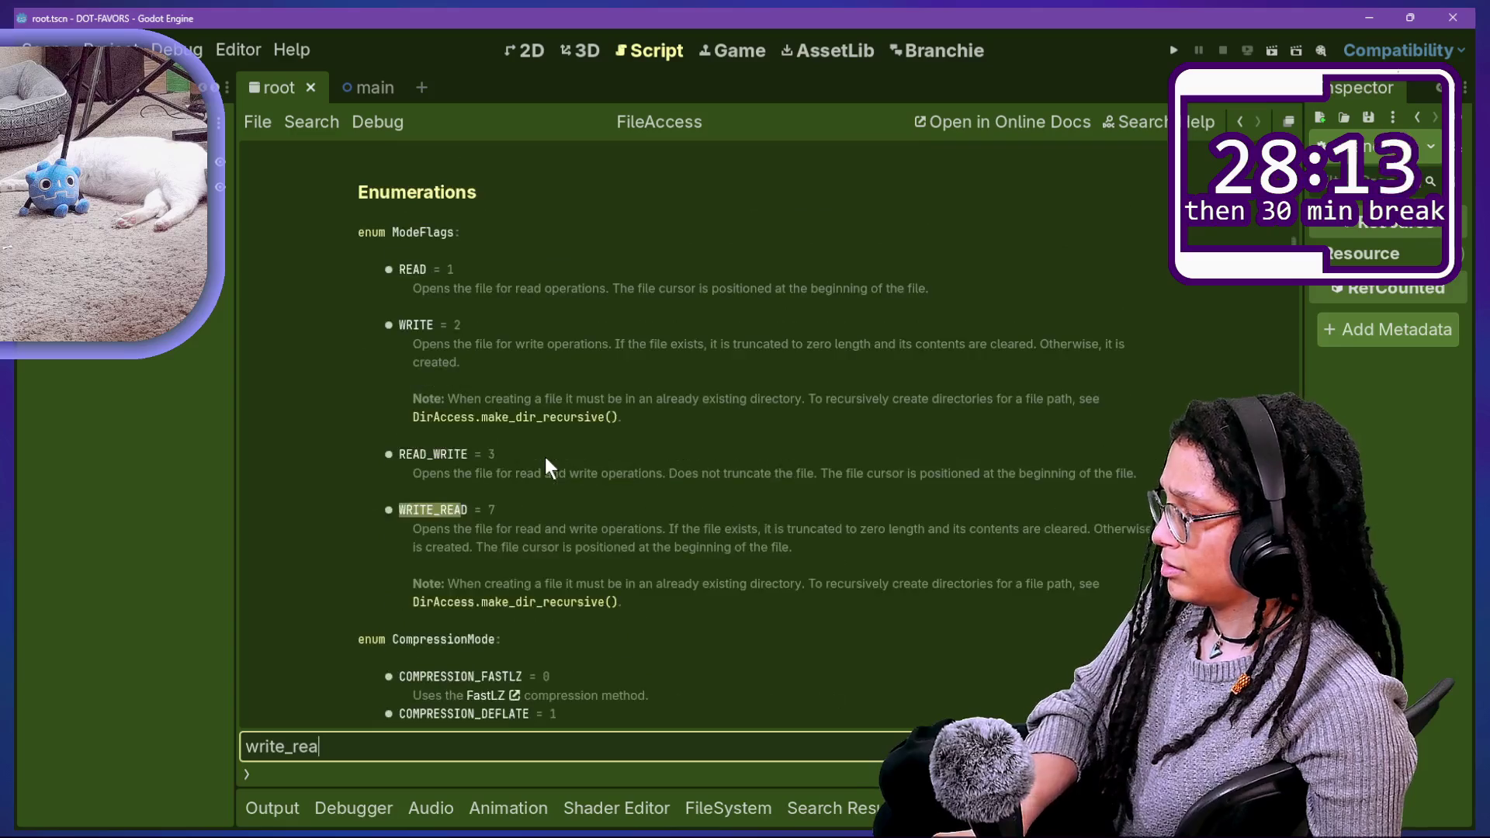
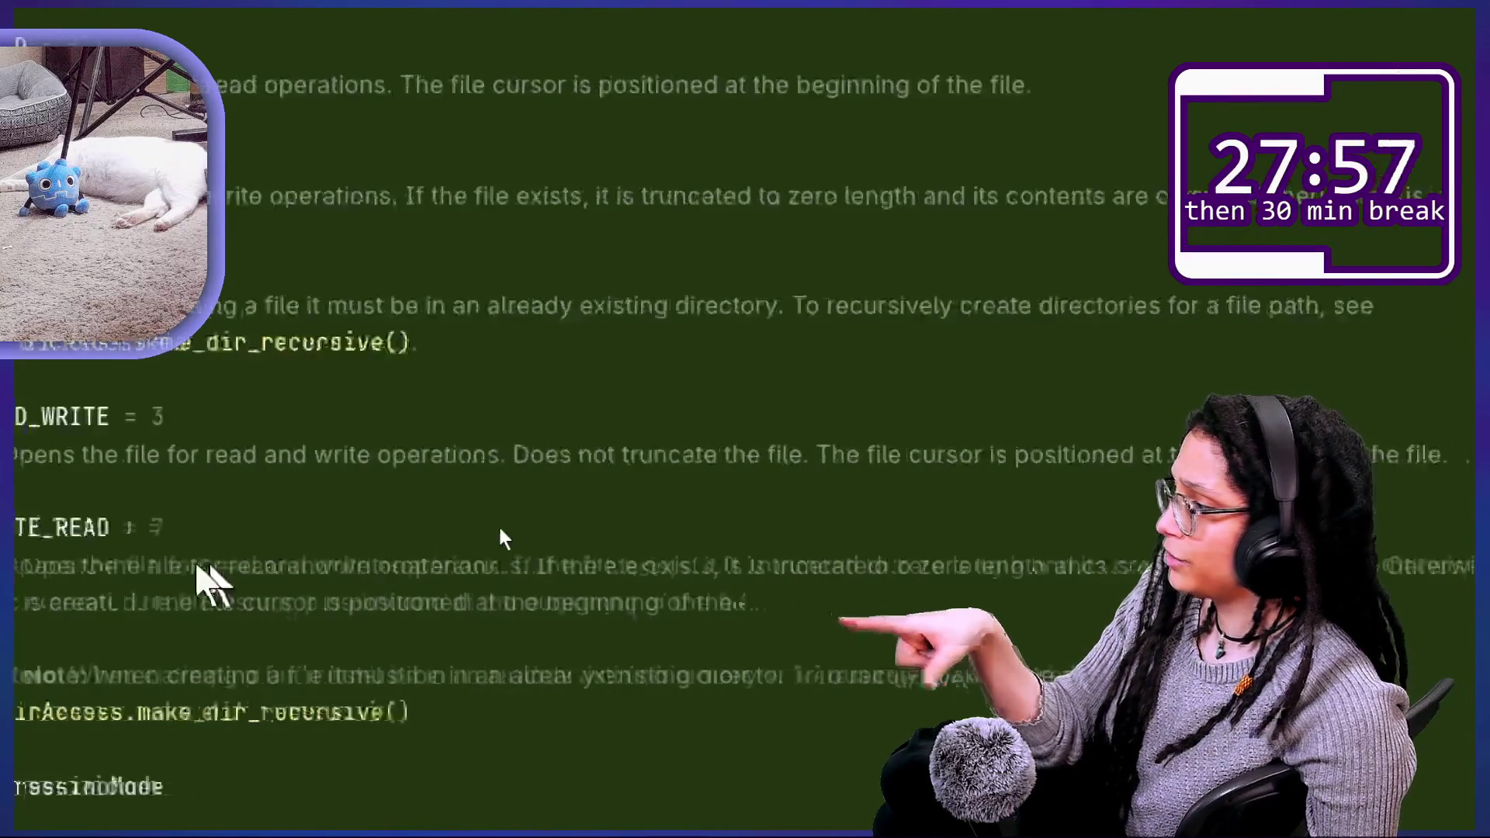
Step: Highlight the WRITE_READ description and the existing-directory note in the FileAccess docs
drag(194, 604, 528, 604)
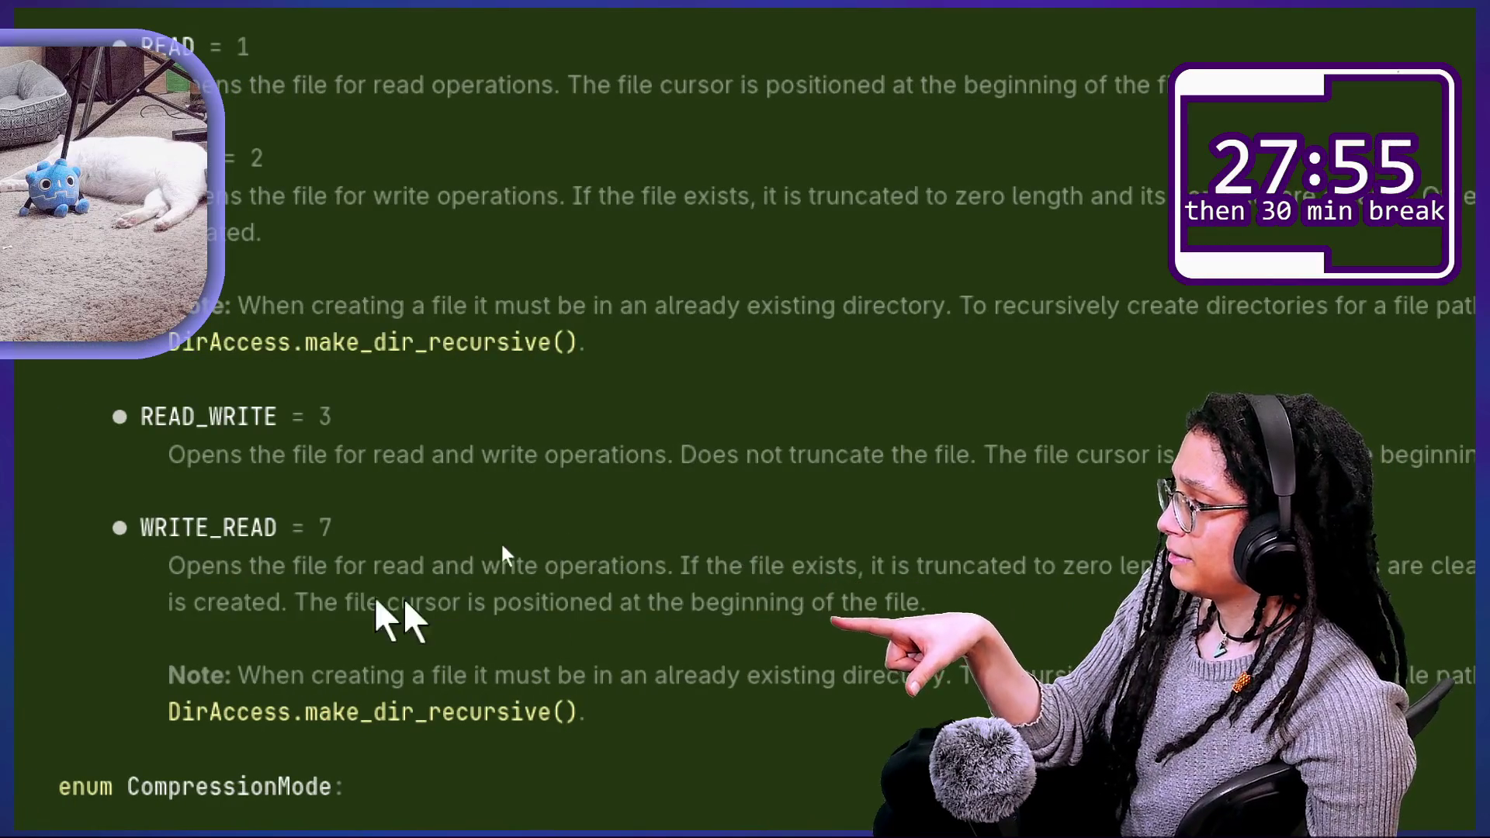
scroll(503, 590, down, 3)
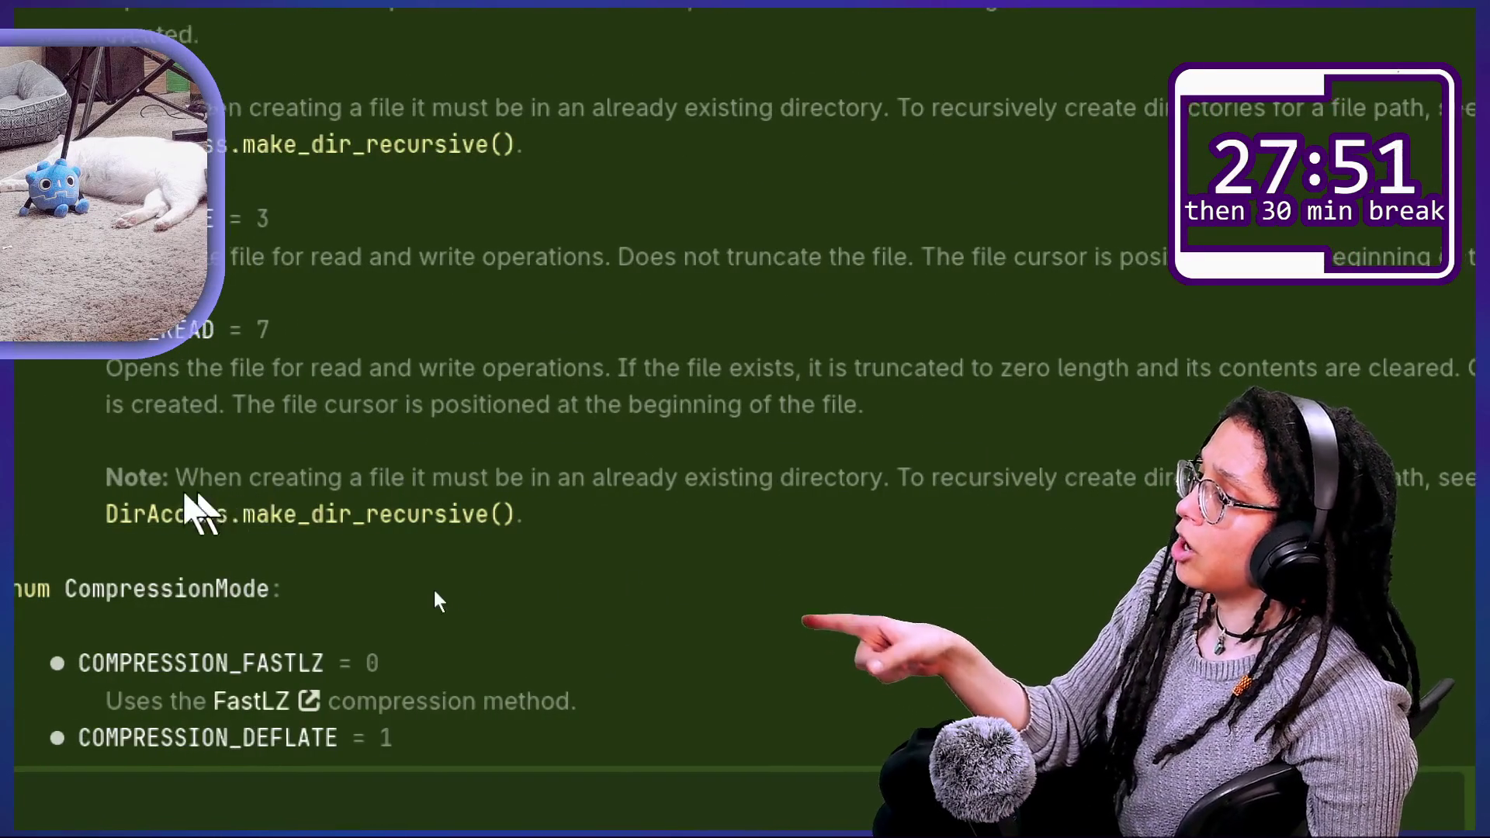
drag(268, 489, 1005, 489)
click(722, 499)
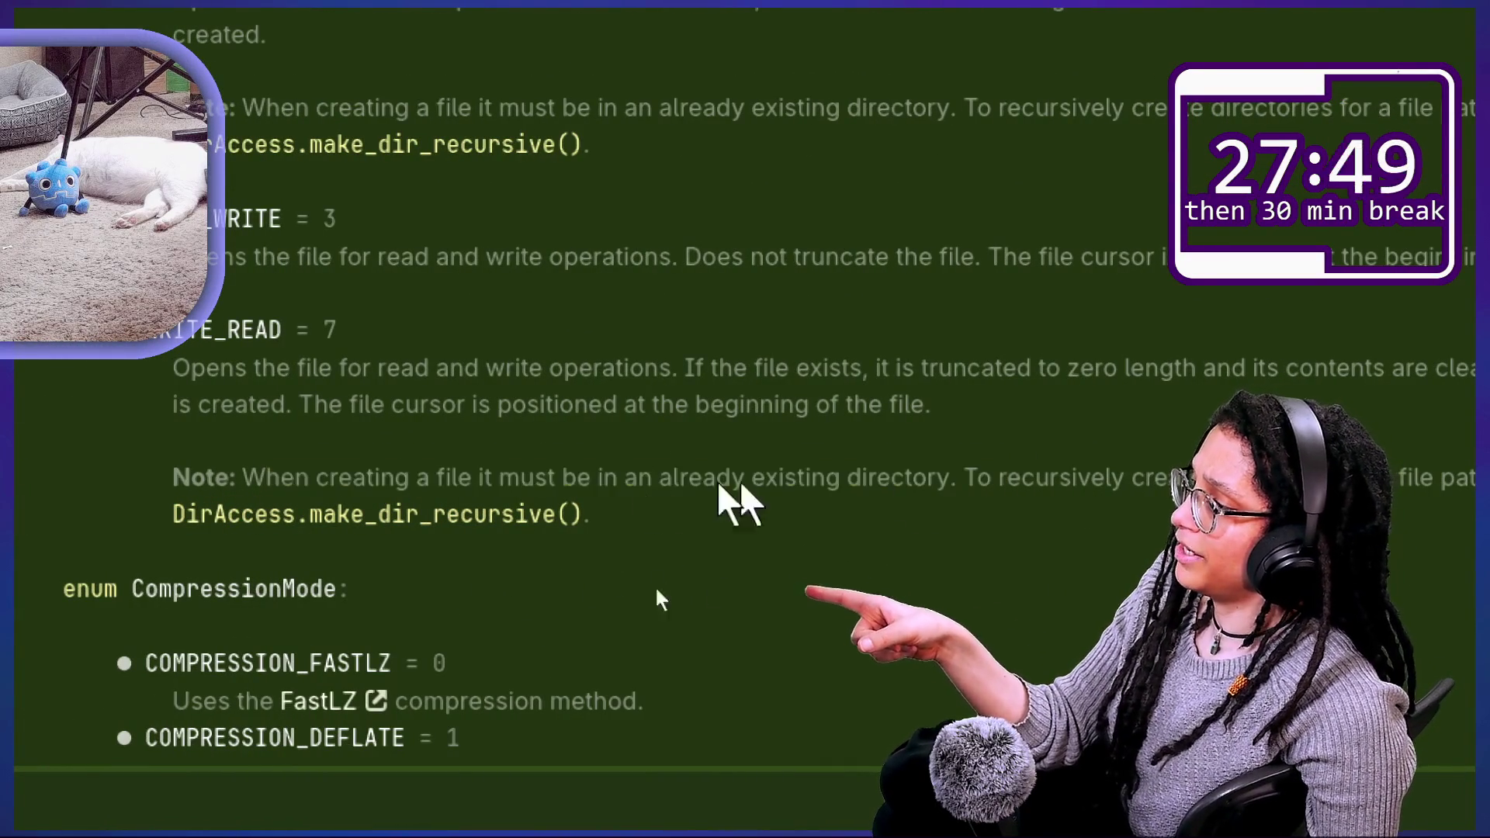
drag(499, 477, 860, 477)
click(900, 498)
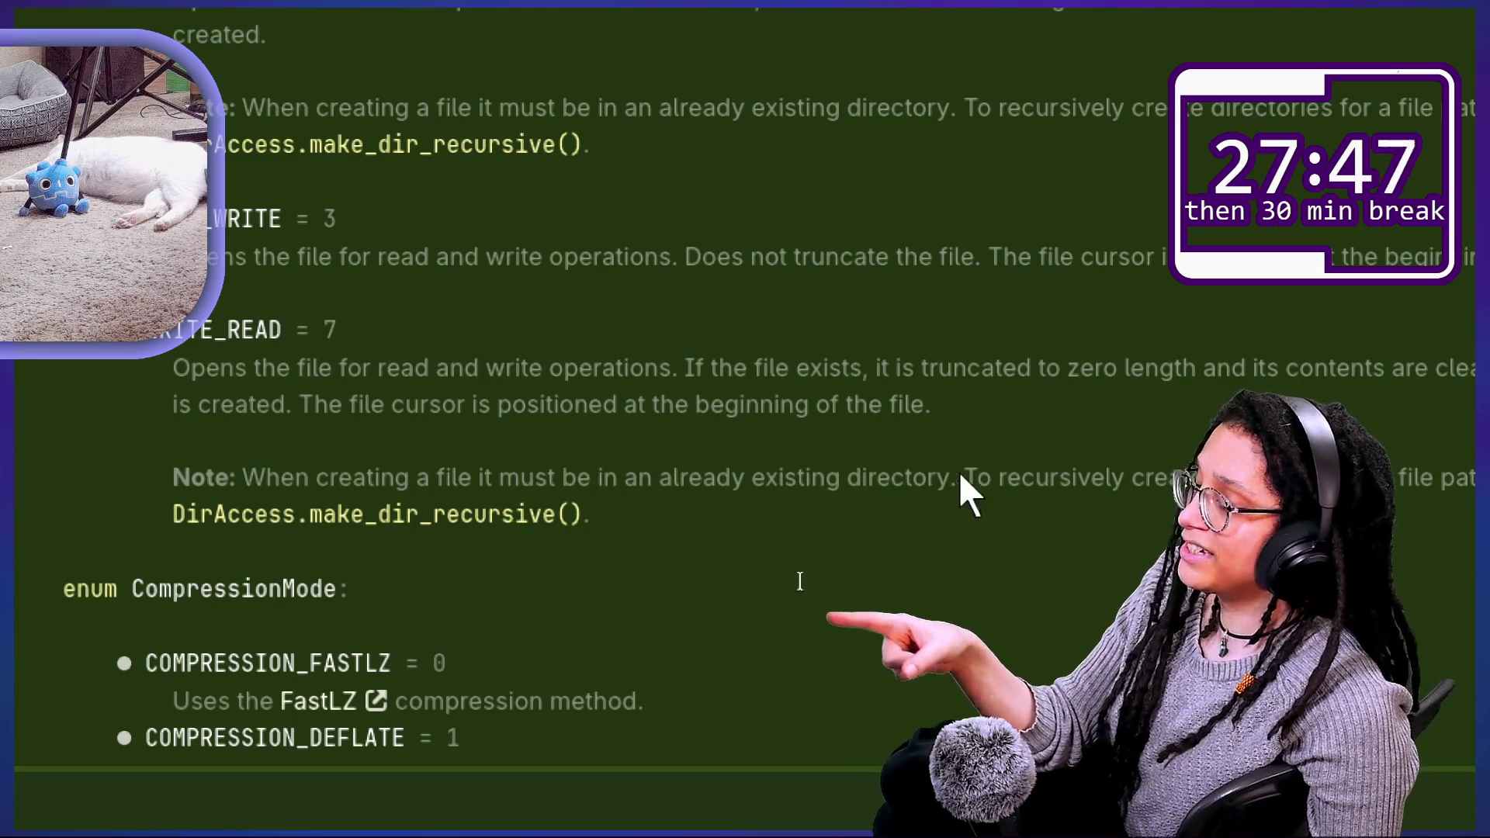
mouse_move(954, 479)
mouse_down()
mouse_move(787, 479)
mouse_move(970, 479)
mouse_up()
click(776, 479)
double_click(784, 477)
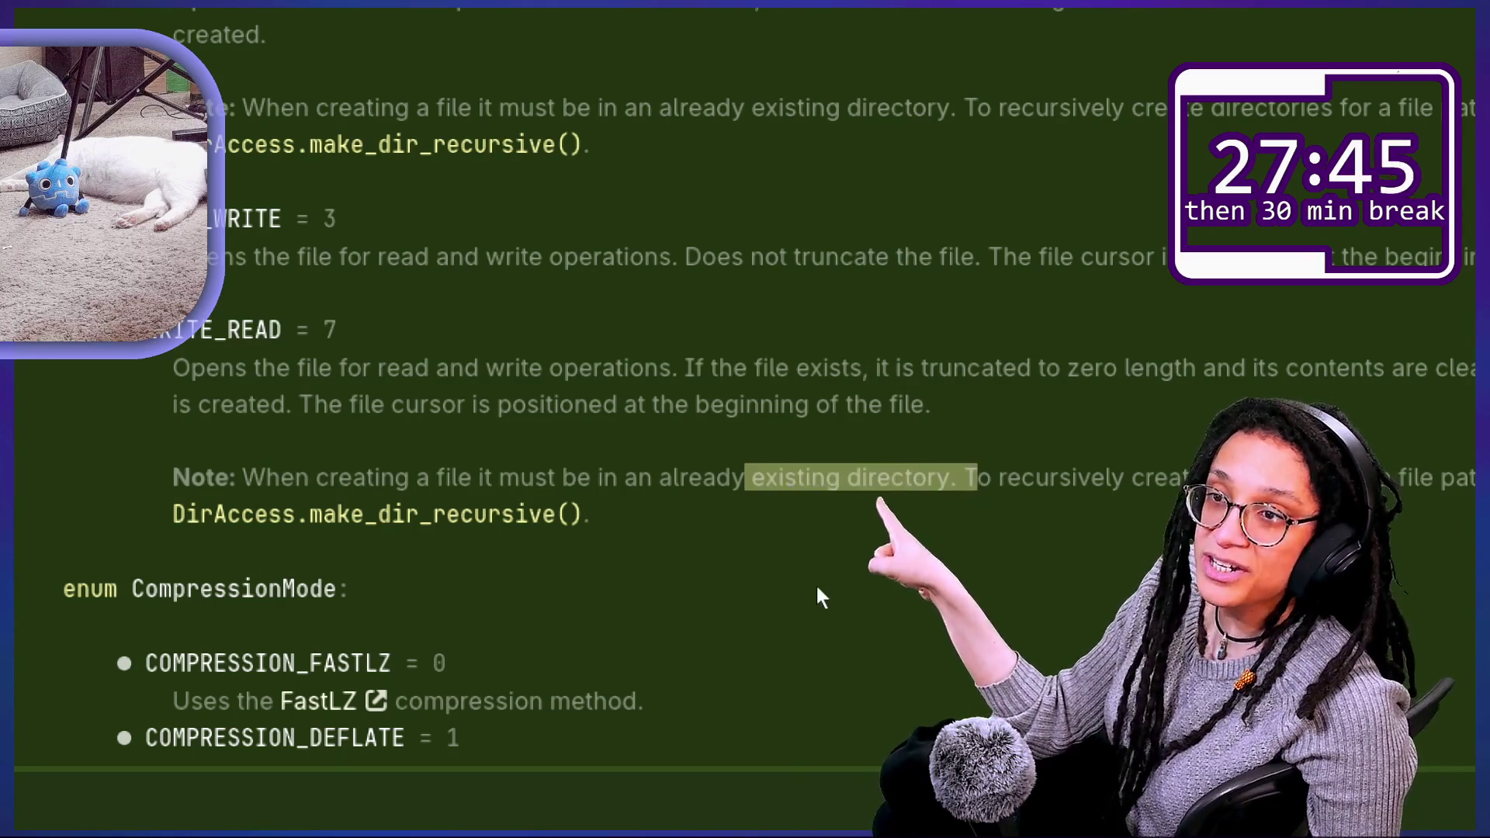
click(975, 499)
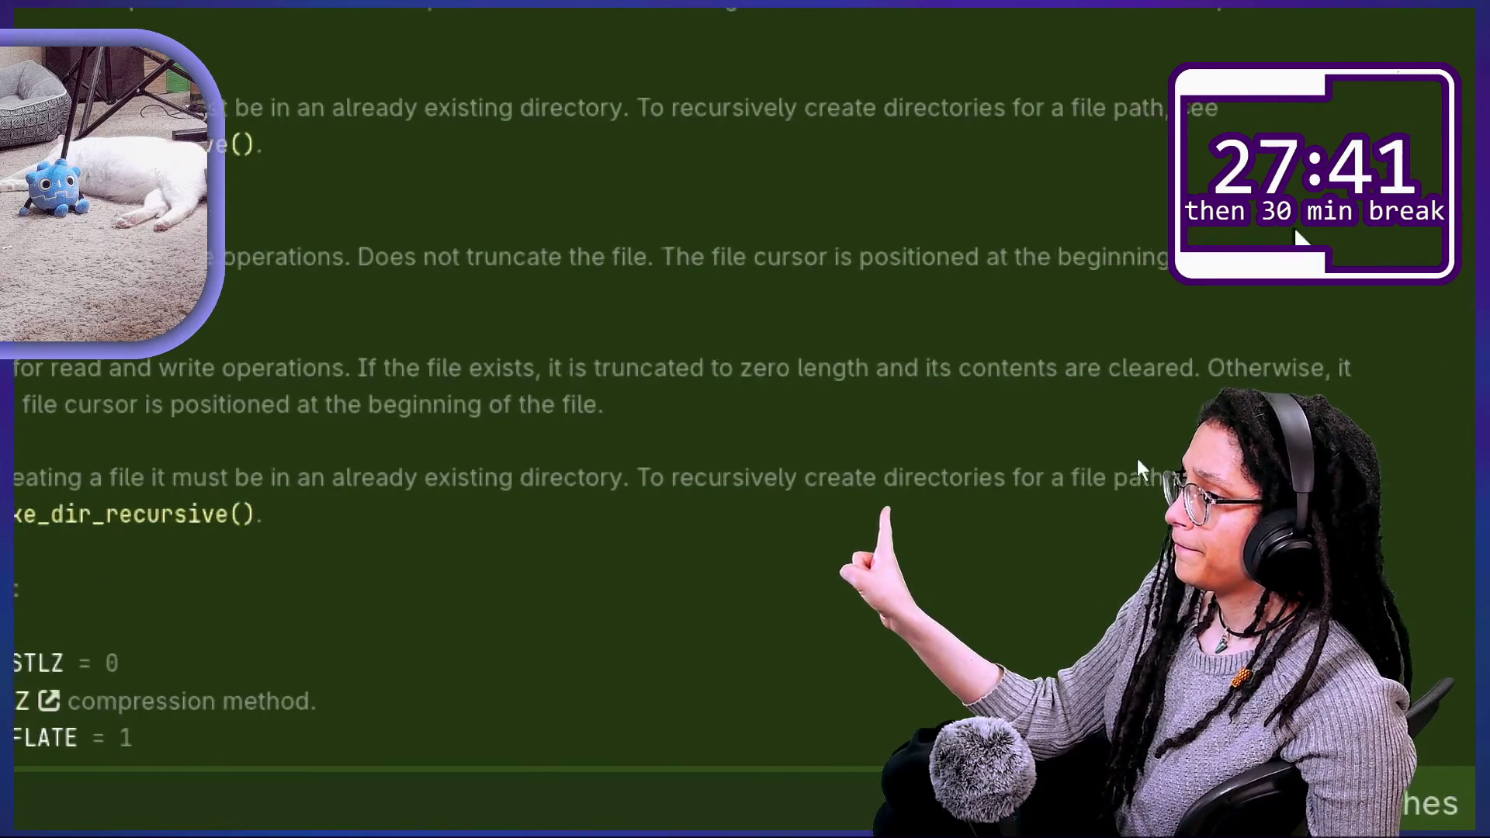
Step: Select the READ_WRITE = 3 entry in the FileAccess mode list, then clear it
drag(236, 221, 1059, 232)
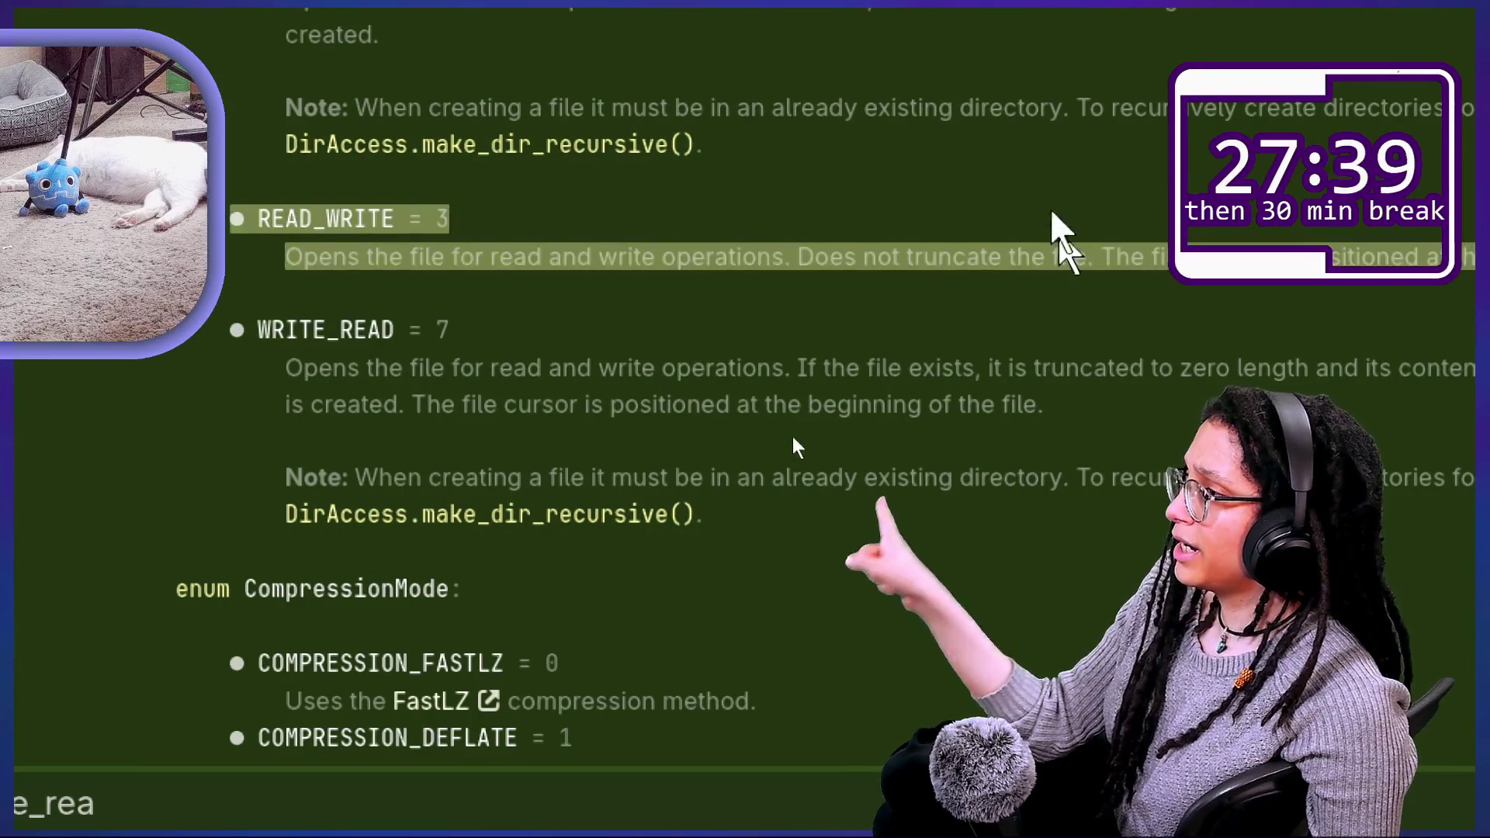
scroll(956, 134, up, 3)
scroll(859, 112, up, 1)
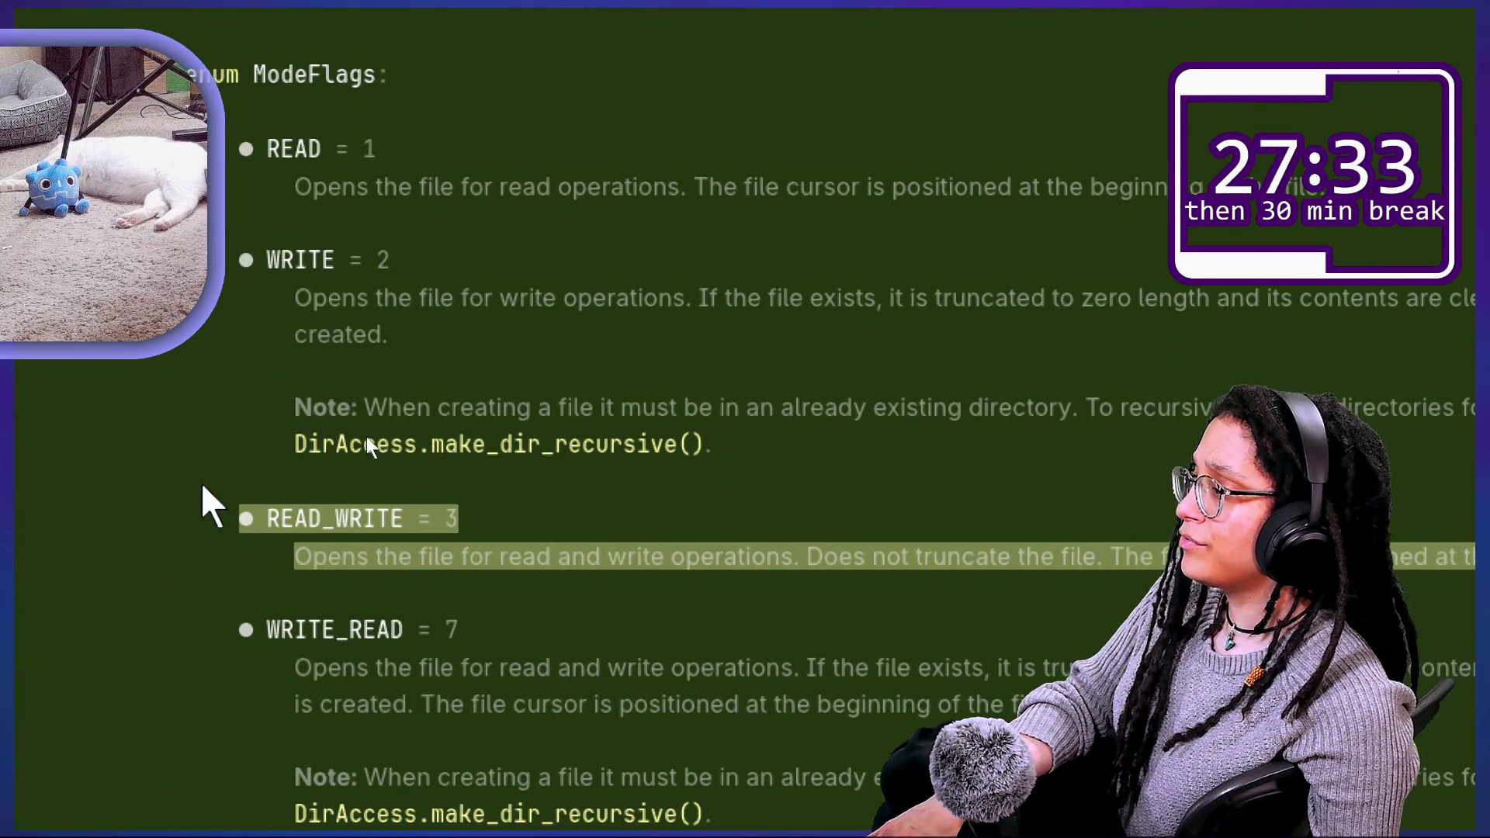
click(366, 436)
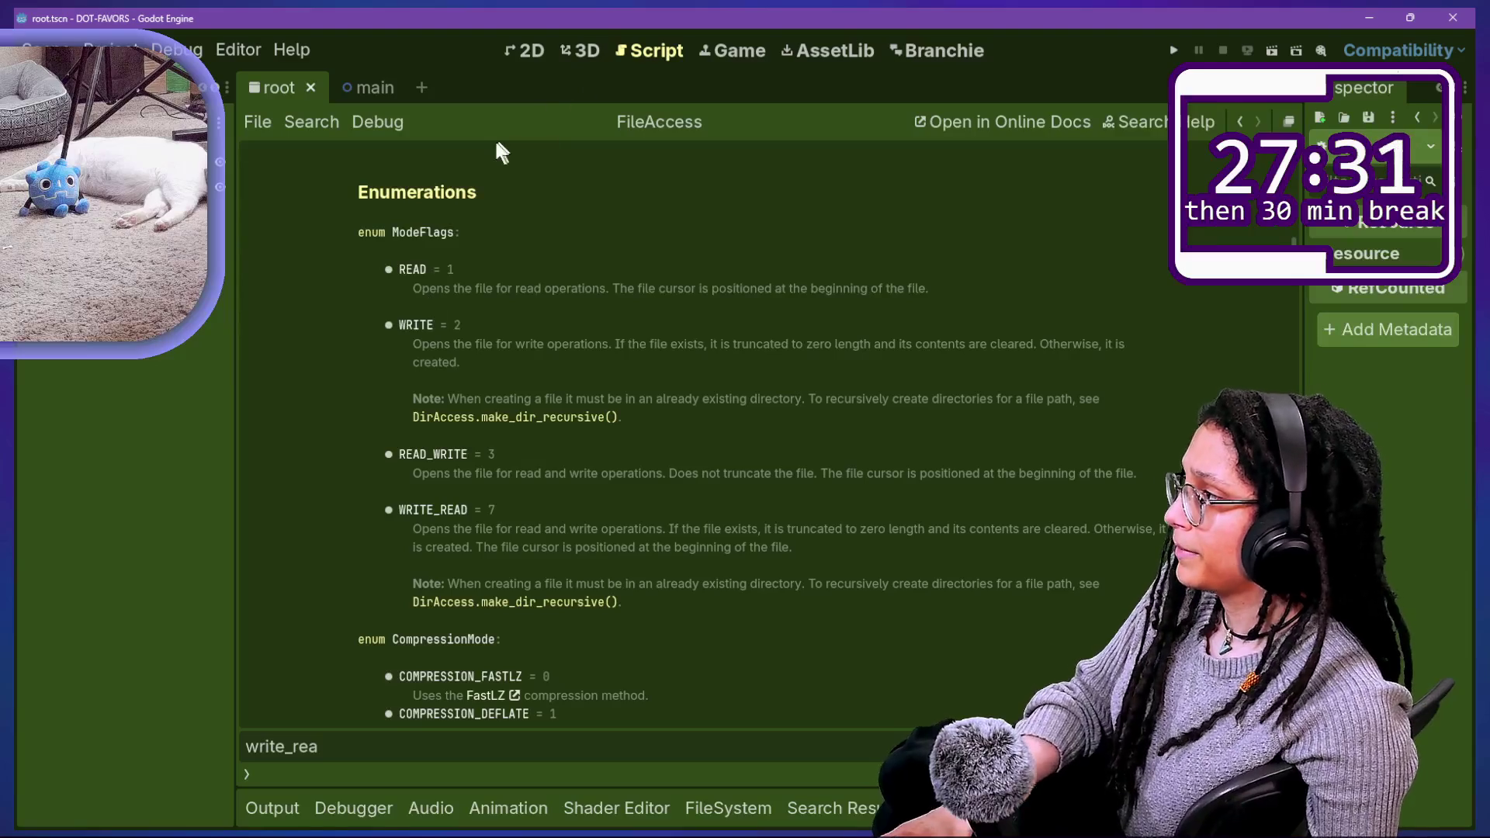
Step: In branchie_gdscript_creator.gd, paste the FileAccess.open lines below file = null
key(ctrl+alt+o)
key(Return)
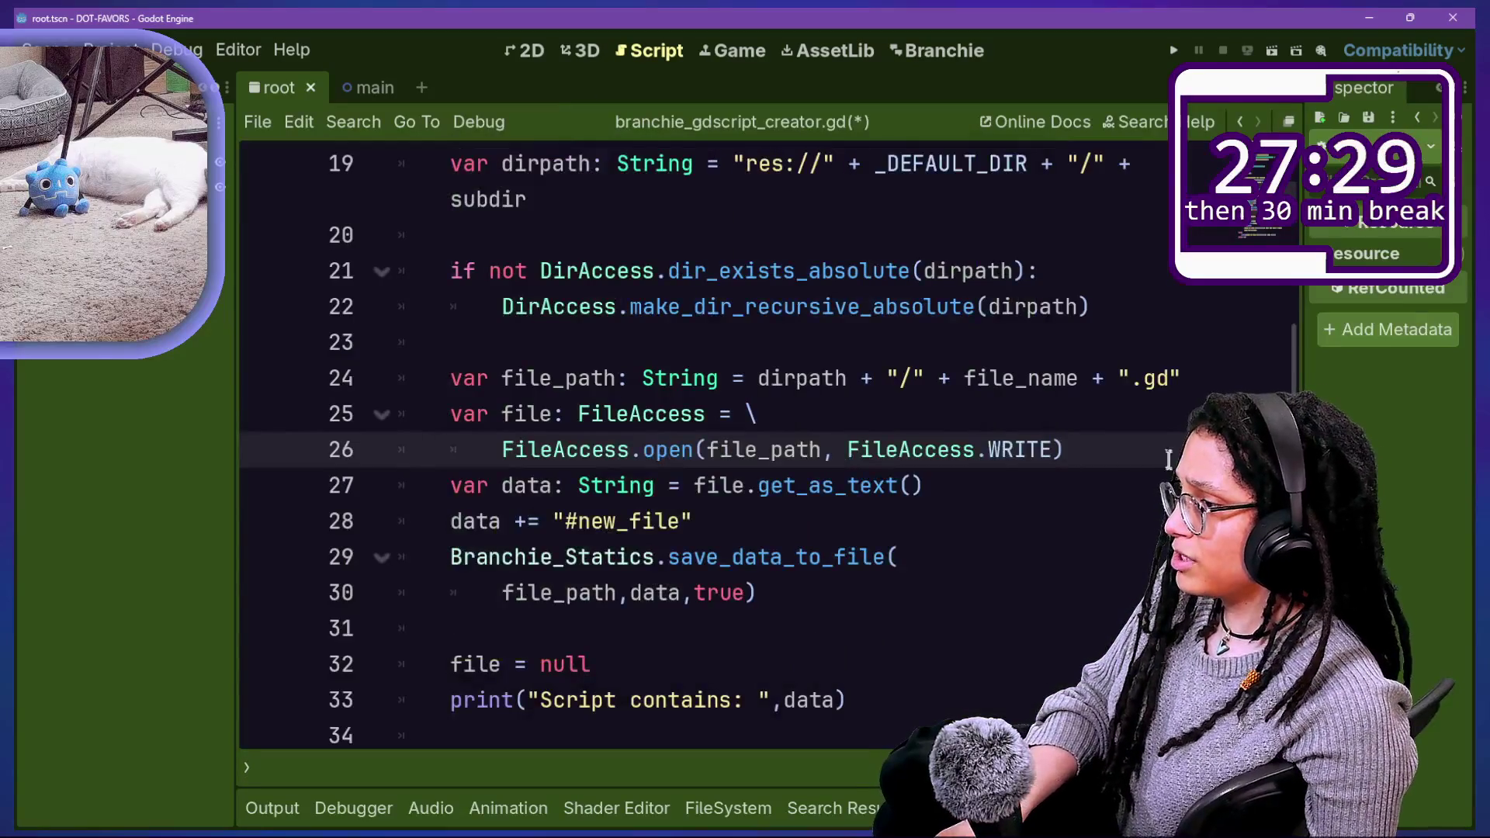
key(shift+Up)
key(shift+Up)
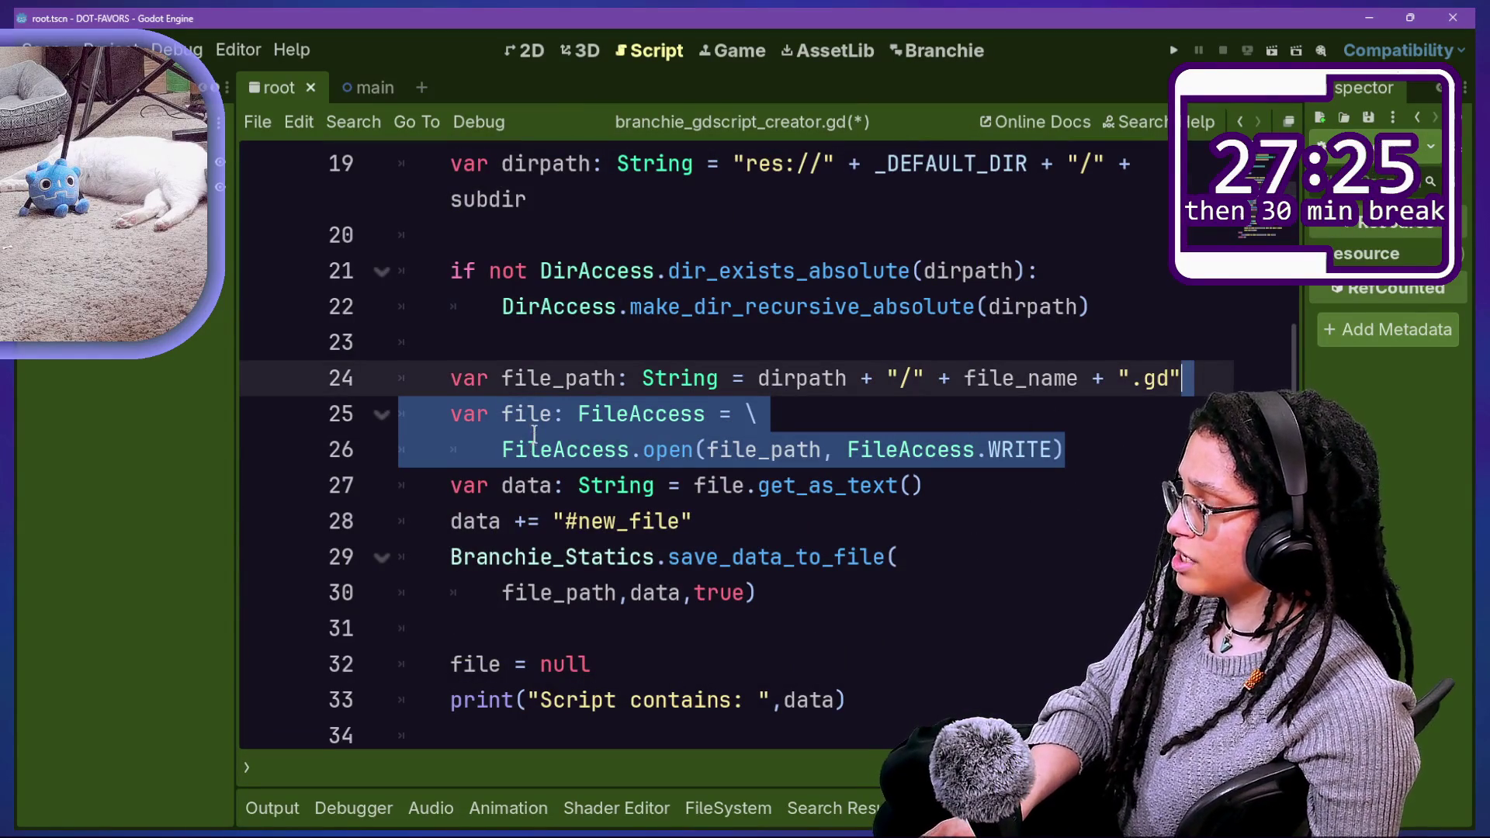
click(838, 611)
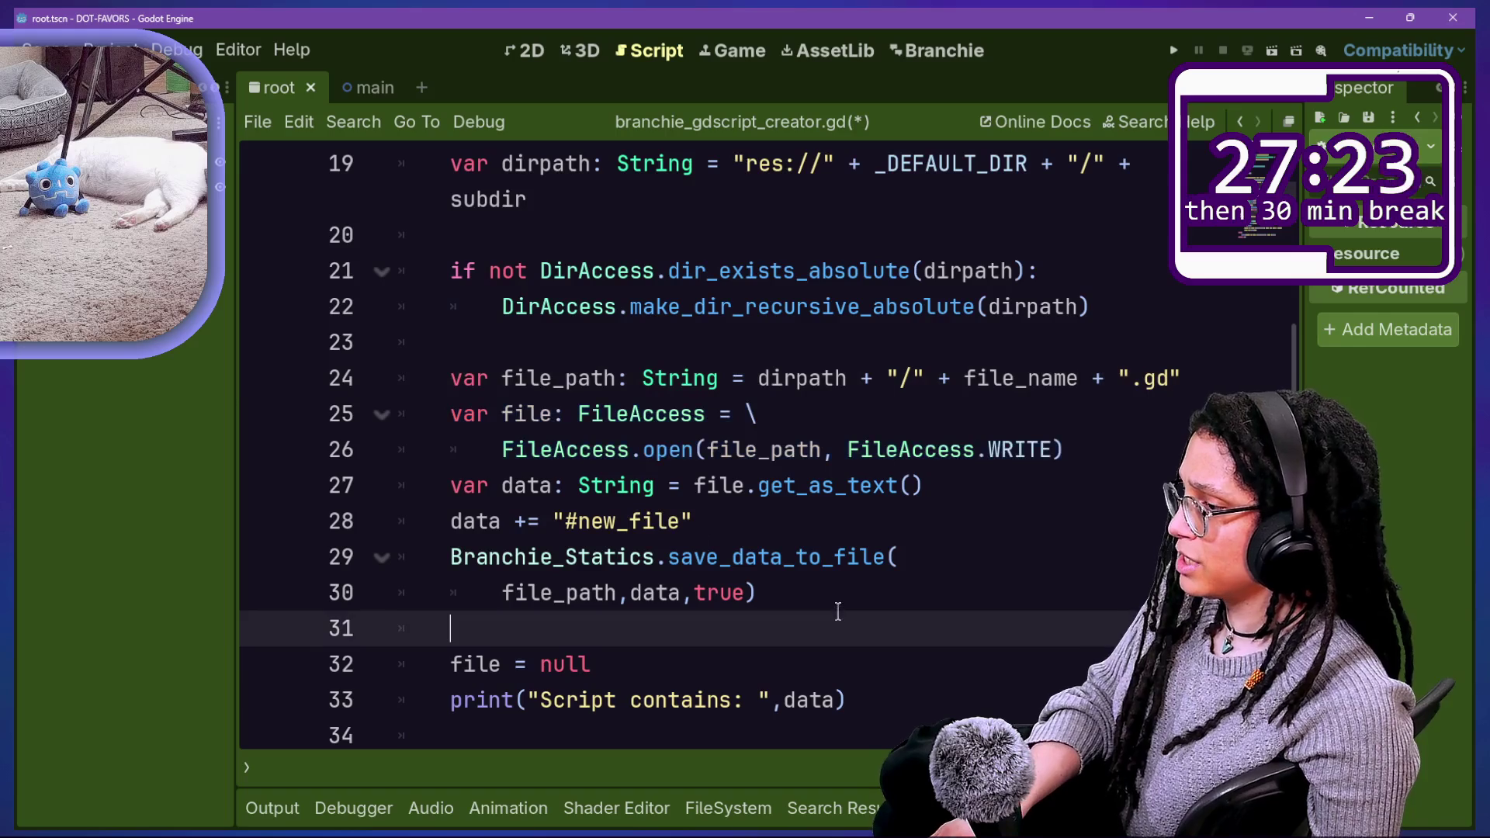
click(835, 598)
key(Return)
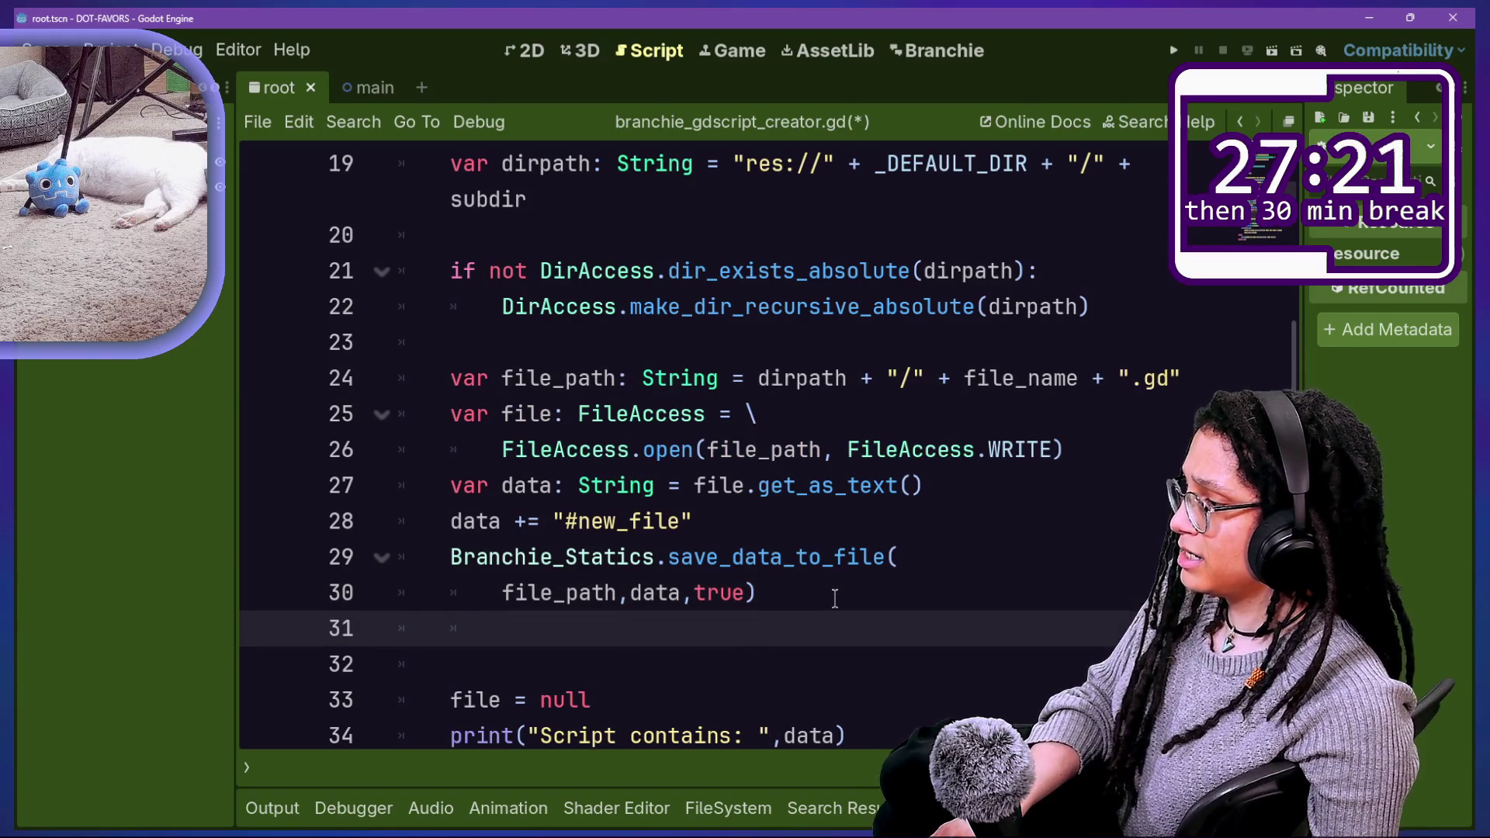
text(var file: FileAccess = \ 	FileAccess.open(file_path, FileAccess.WRITE))
scroll(732, 605, down, 3)
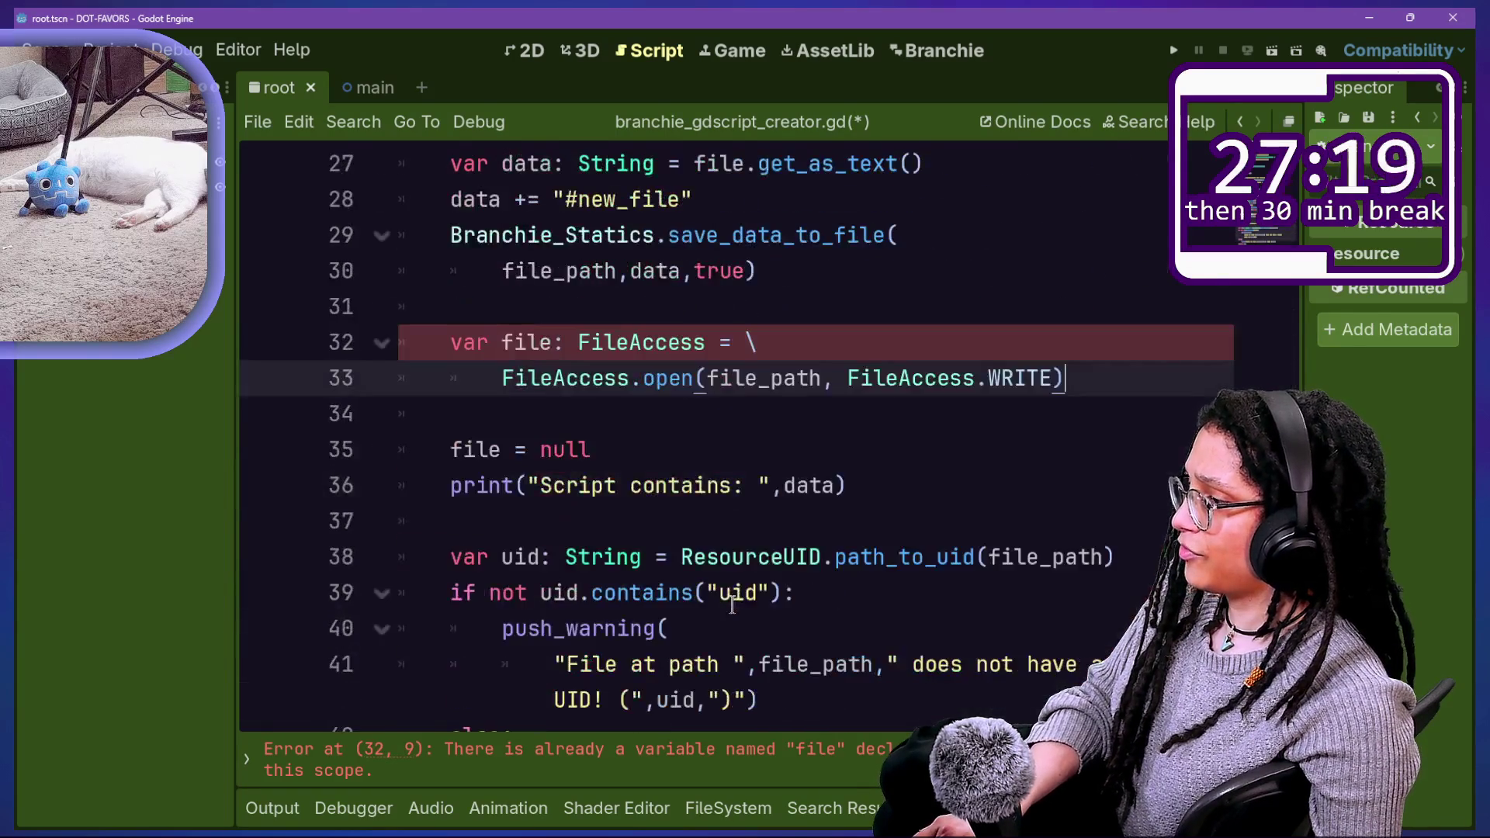
key(ctrl+z)
key(ctrl+z)
click(674, 333)
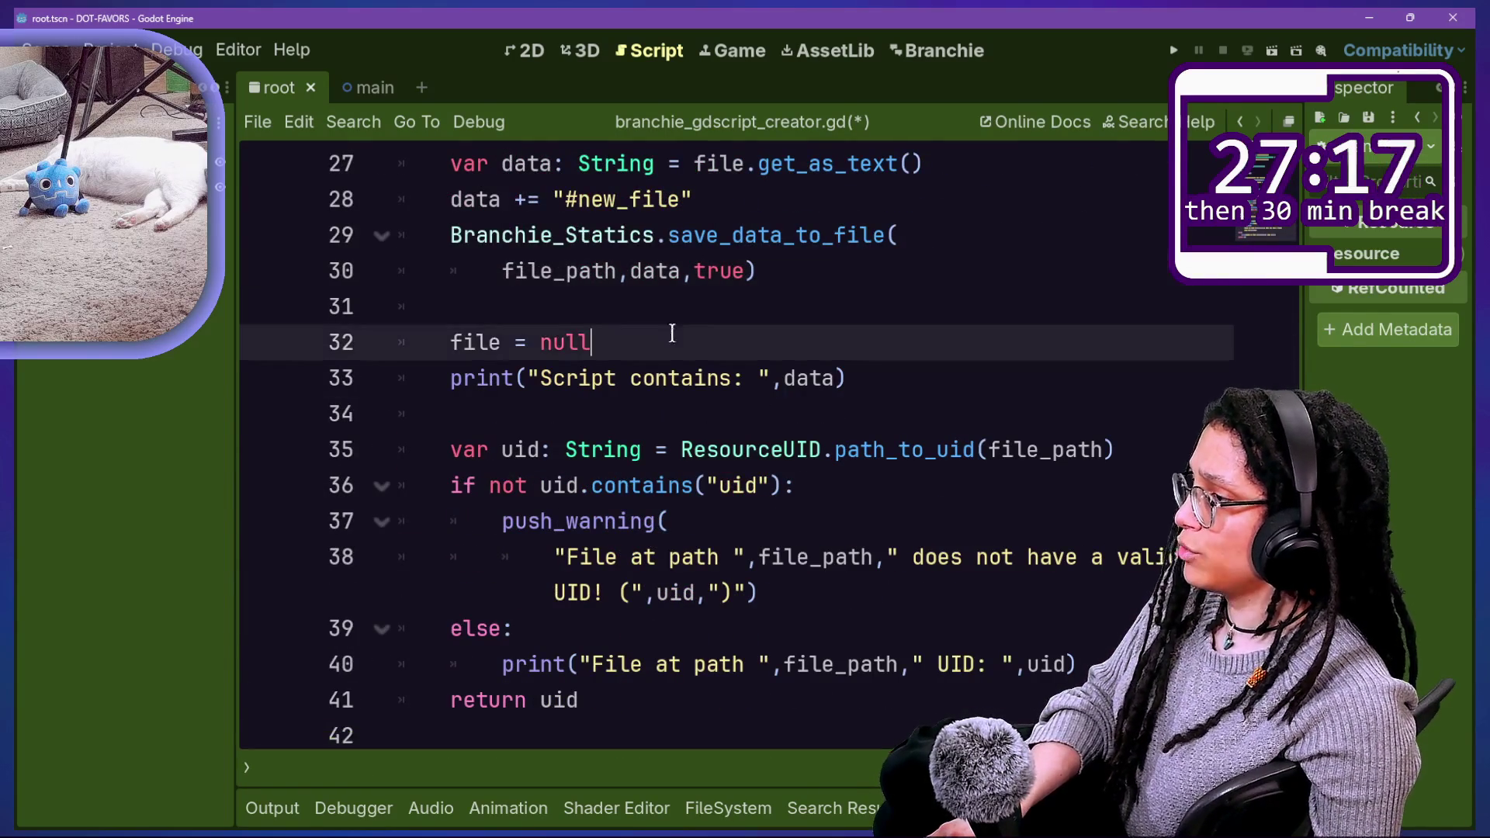
key(Return)
text(var file: FileAccess = \ 		FileAccess.open(file_path, FileAccess.WRITE))
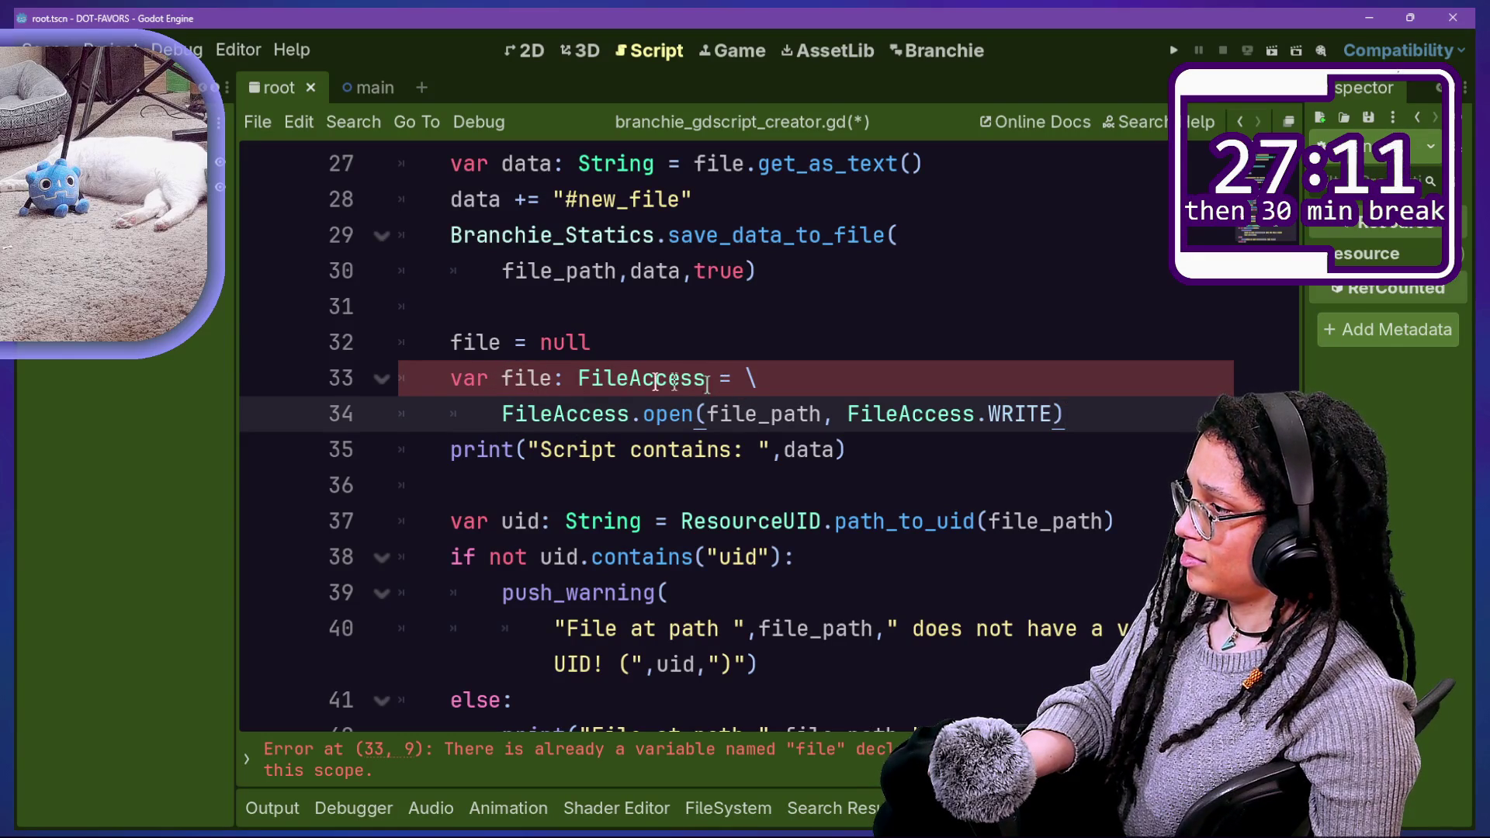
Step: Remove var and the FileAccess type hint so line 33 reassigns file
drag(495, 411, 433, 393)
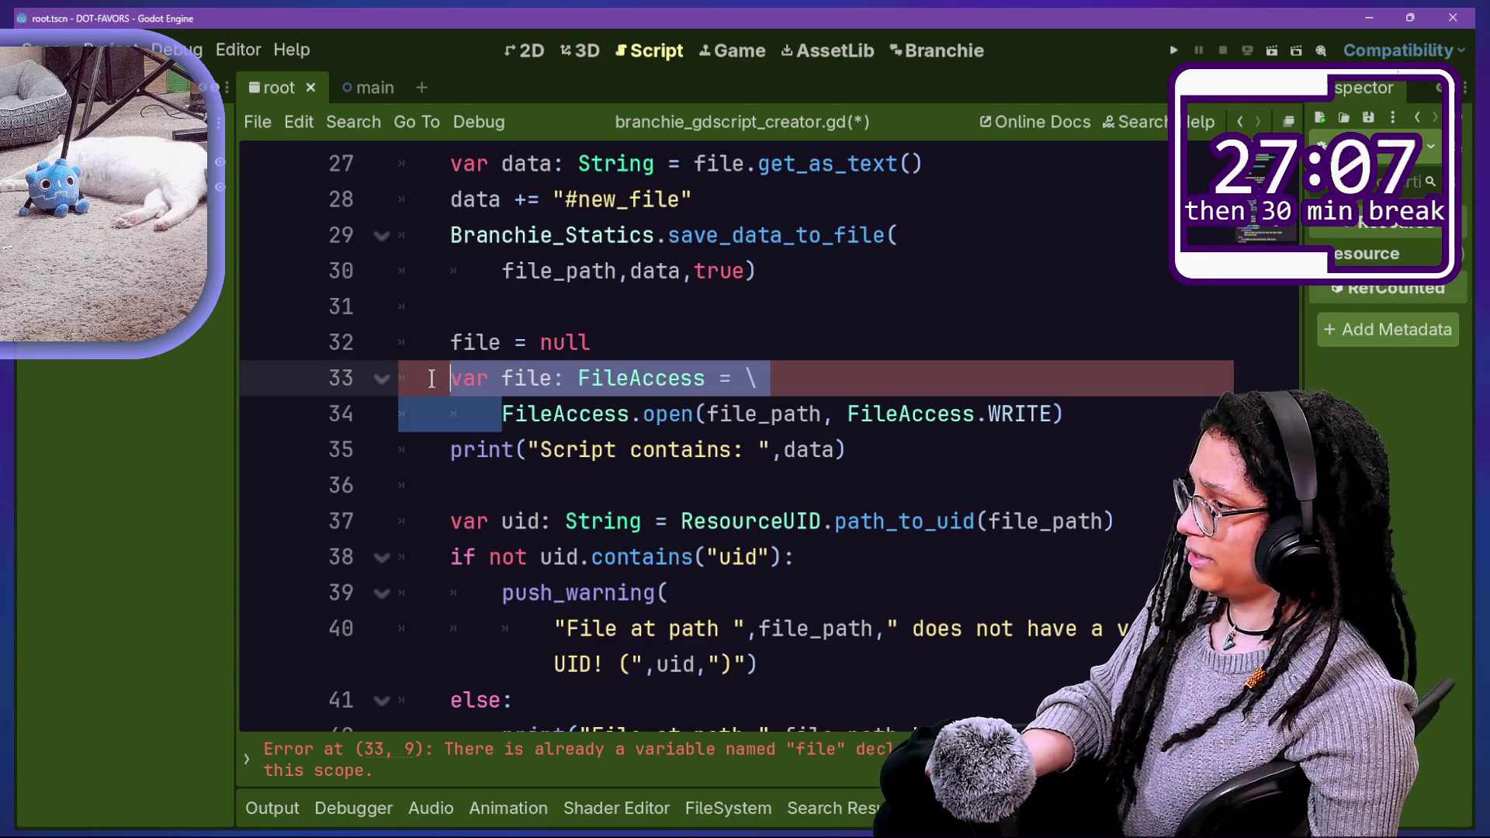
click(431, 378)
key(Right)
key(Right)
key(Right)
key(Delete)
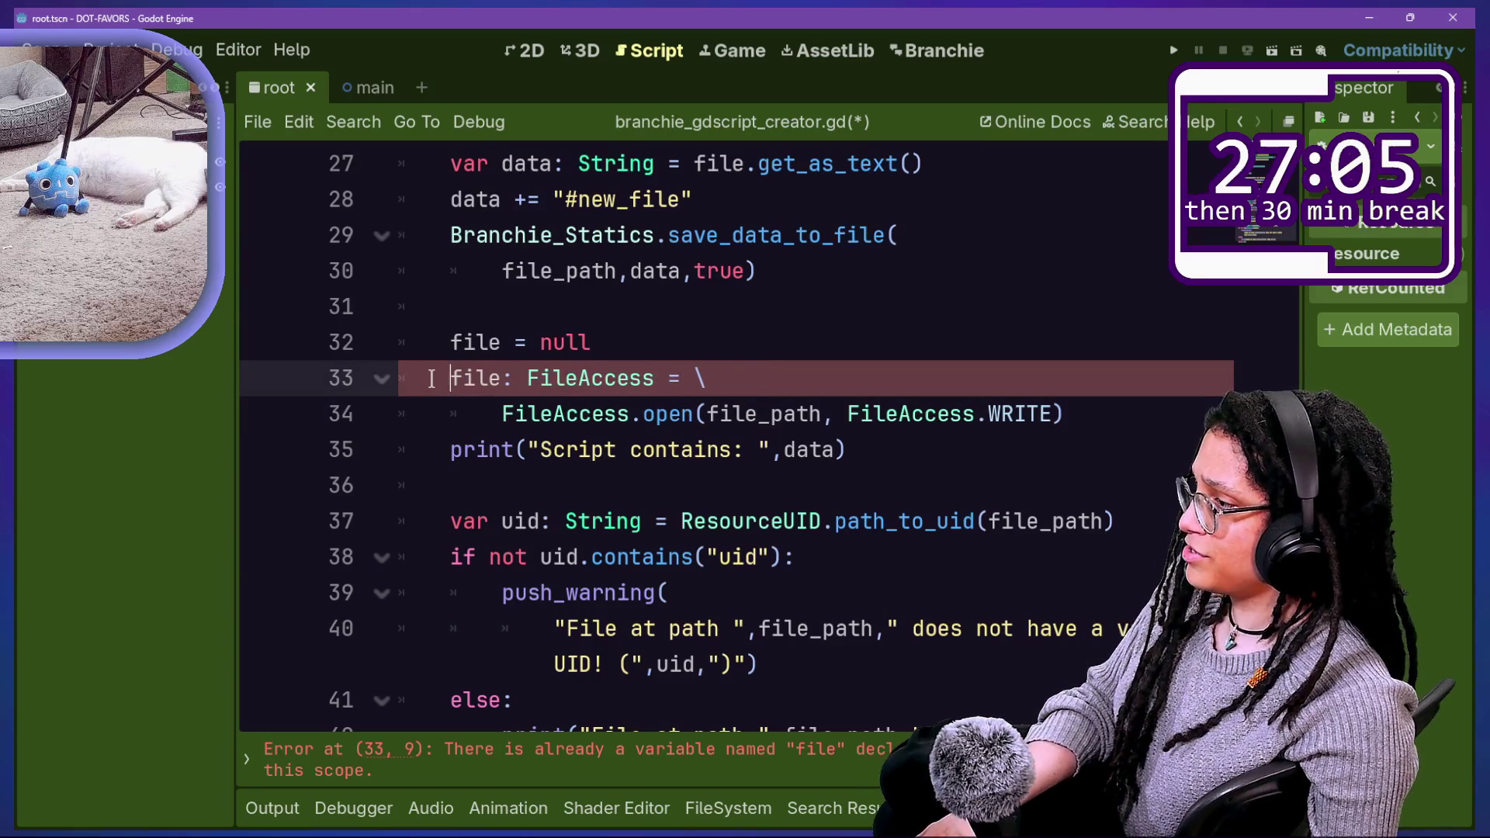
text(e)
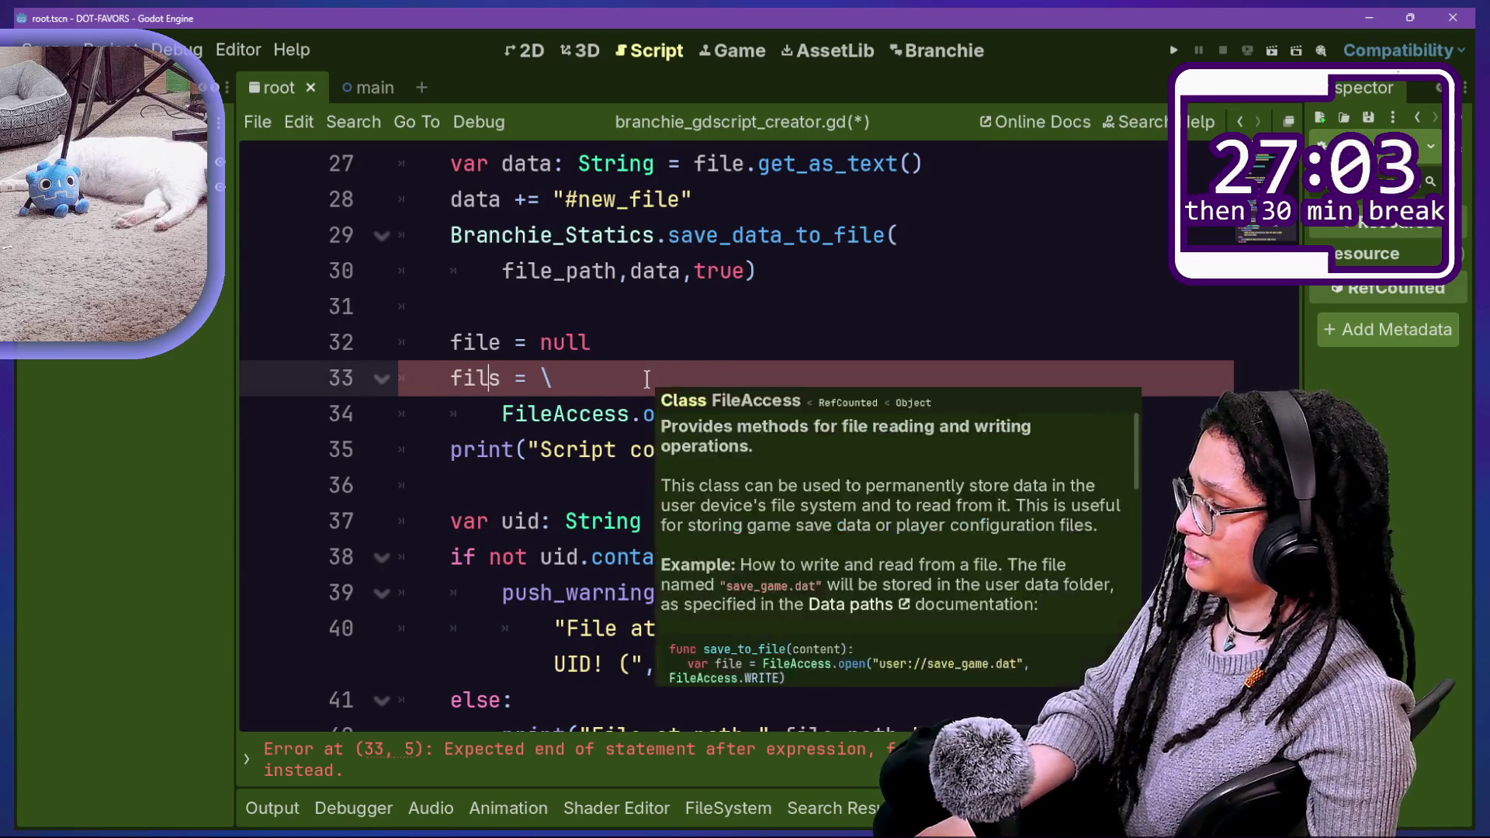
key(End)
drag(502, 413, 1054, 414)
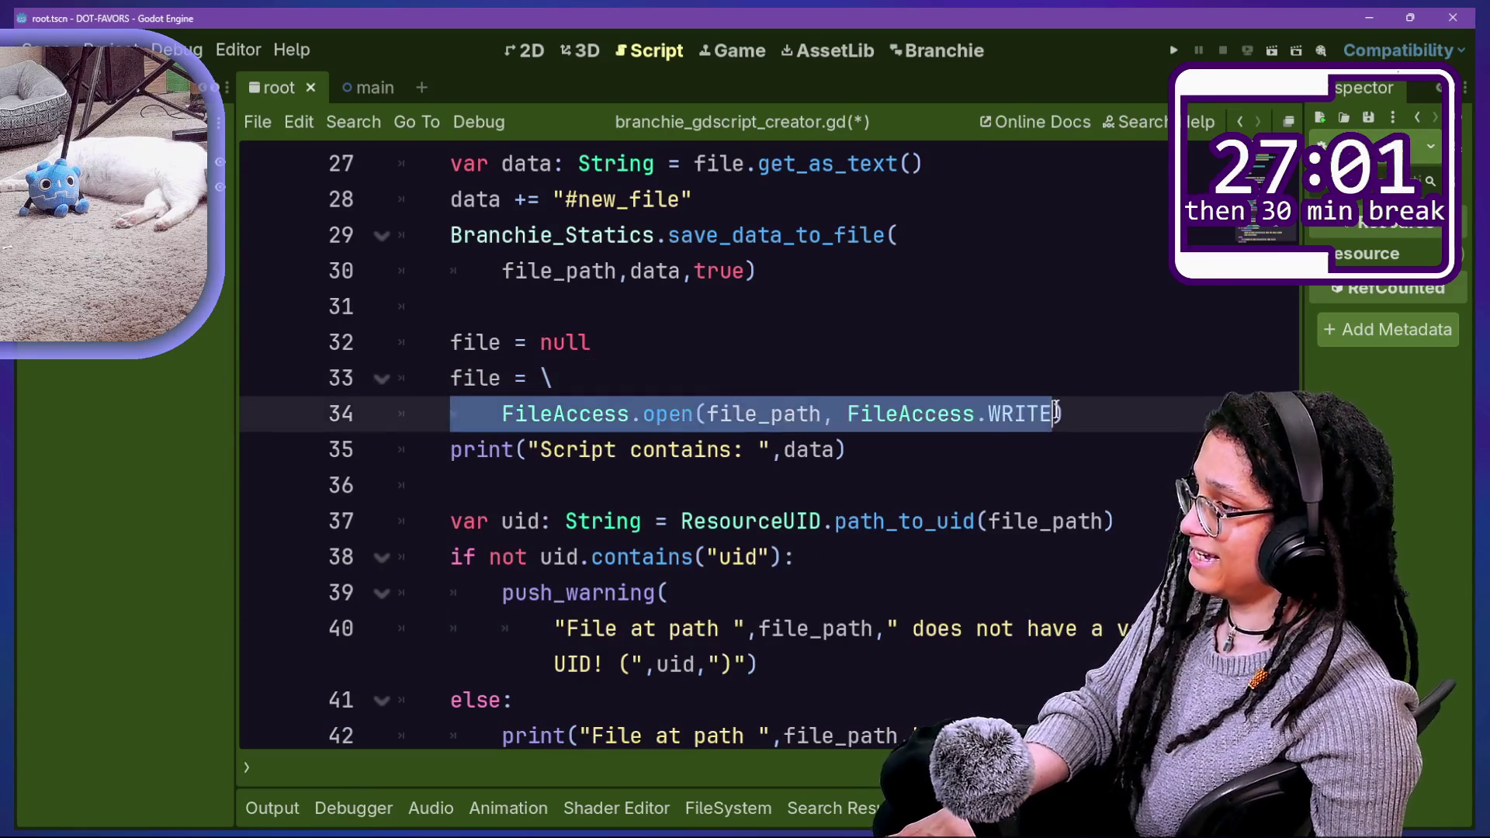
click(1054, 414)
Step: Switch line 34 to FileAccess.READ, add a blank line below, and save
scroll(942, 427, up, 1)
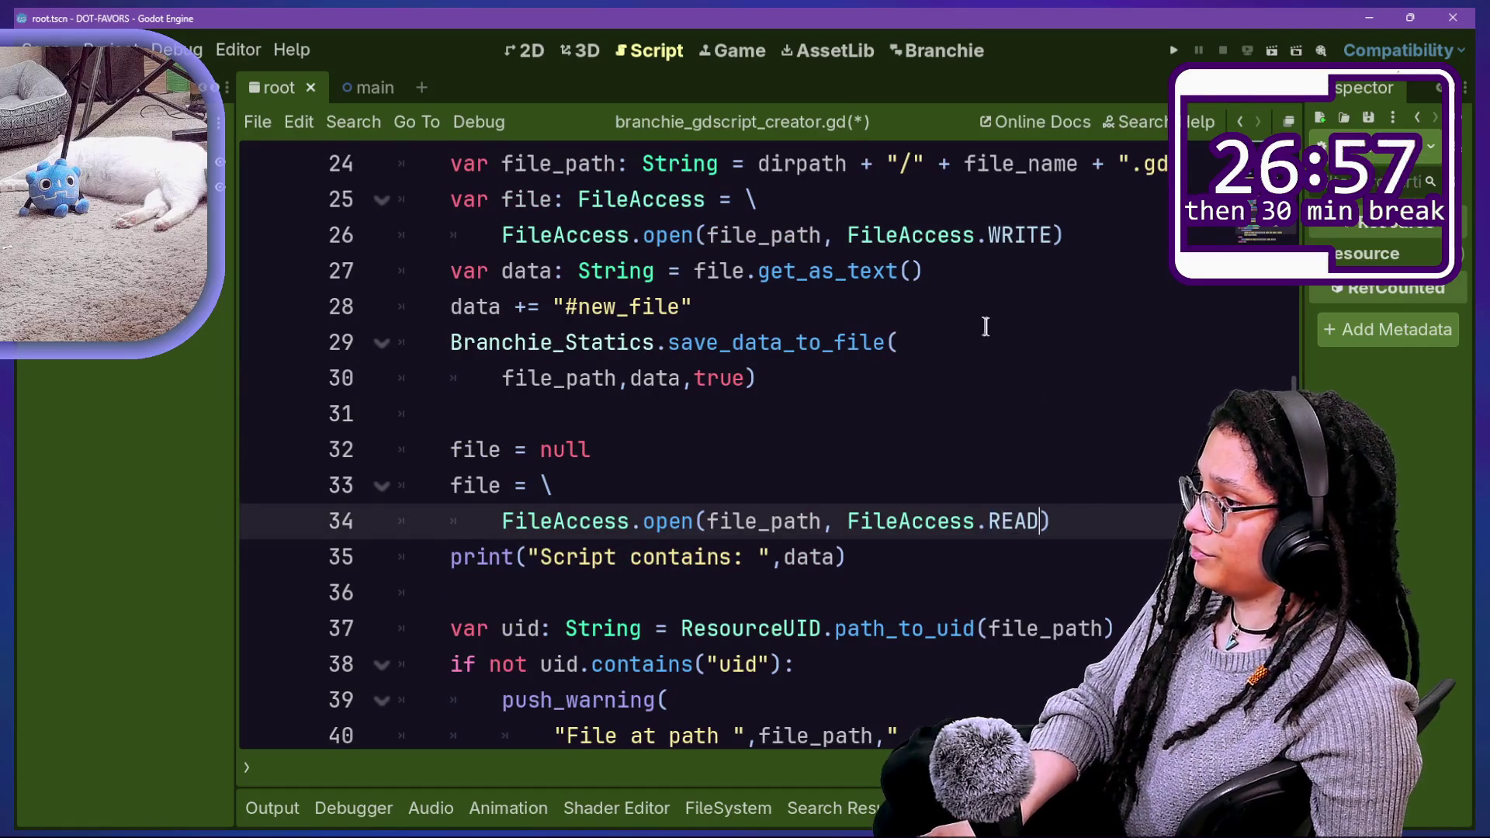
click(986, 326)
key(ctrl+s)
click(1092, 534)
key(Return)
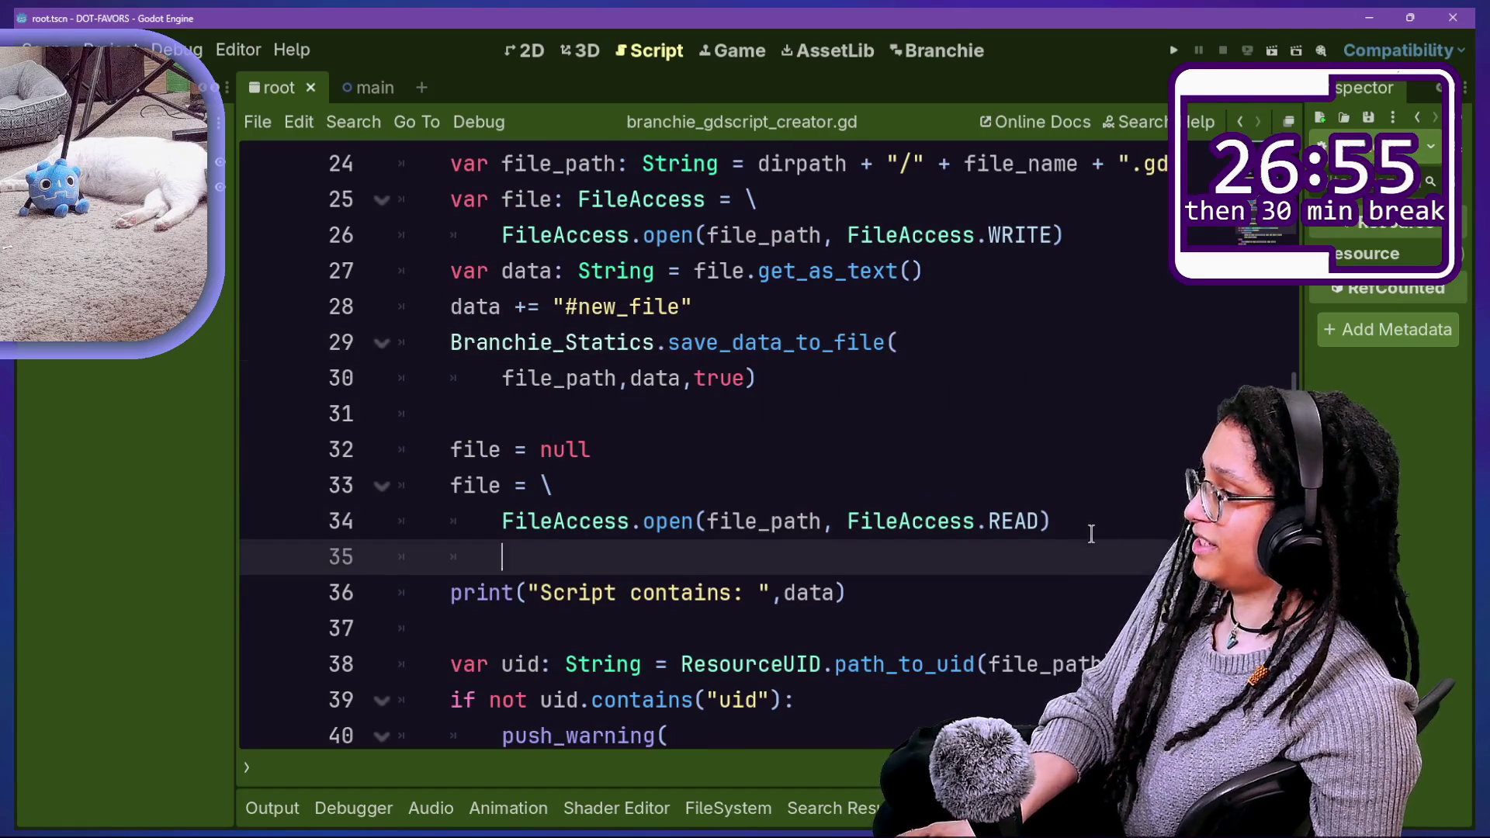
key(ctrl+s)
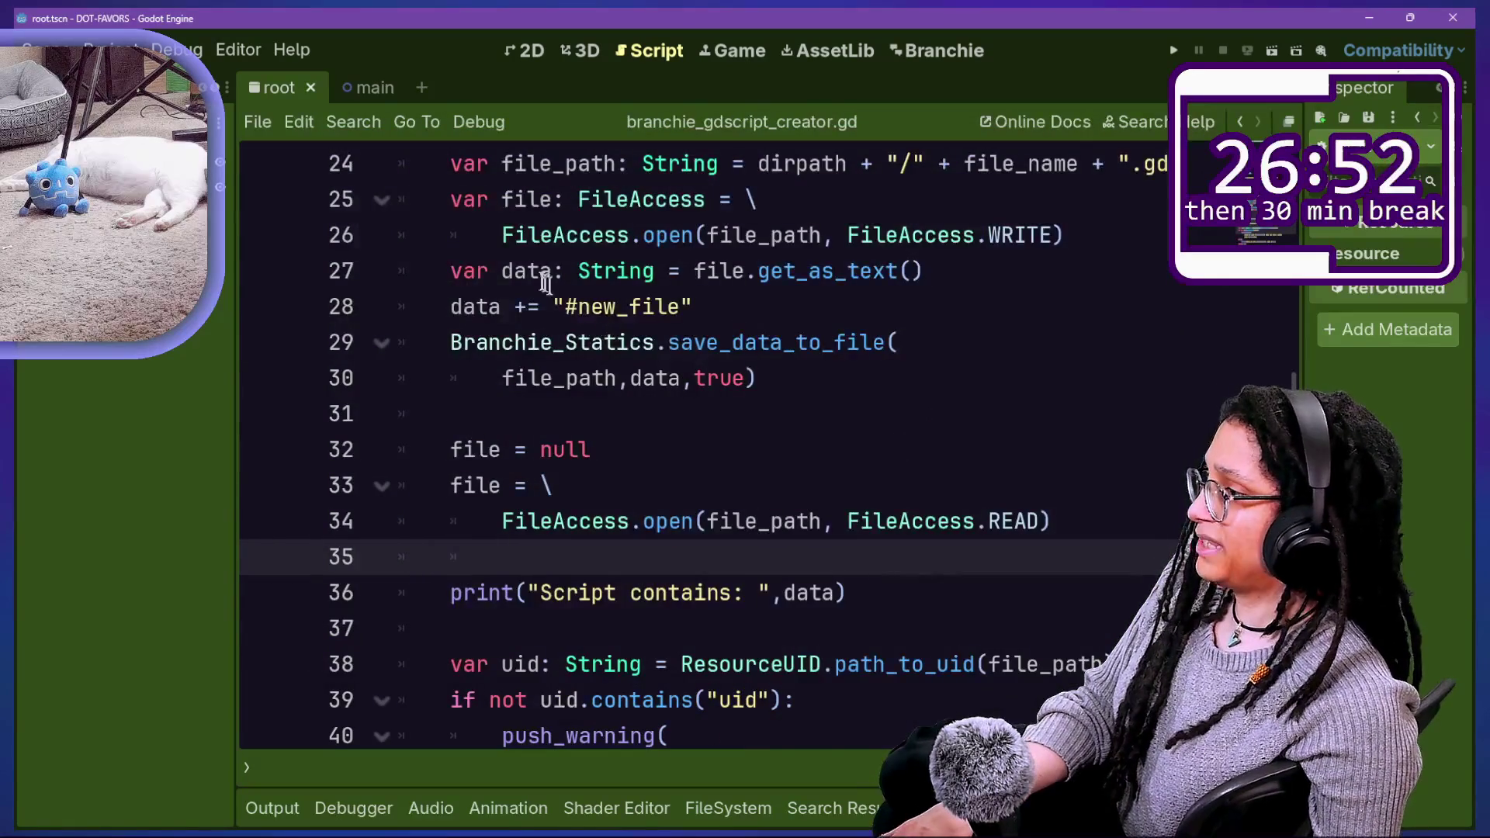
Step: Copy the data line from line 27 and paste it onto line 35
drag(464, 271, 994, 263)
key(ctrl+c)
key(Down)
key(End)
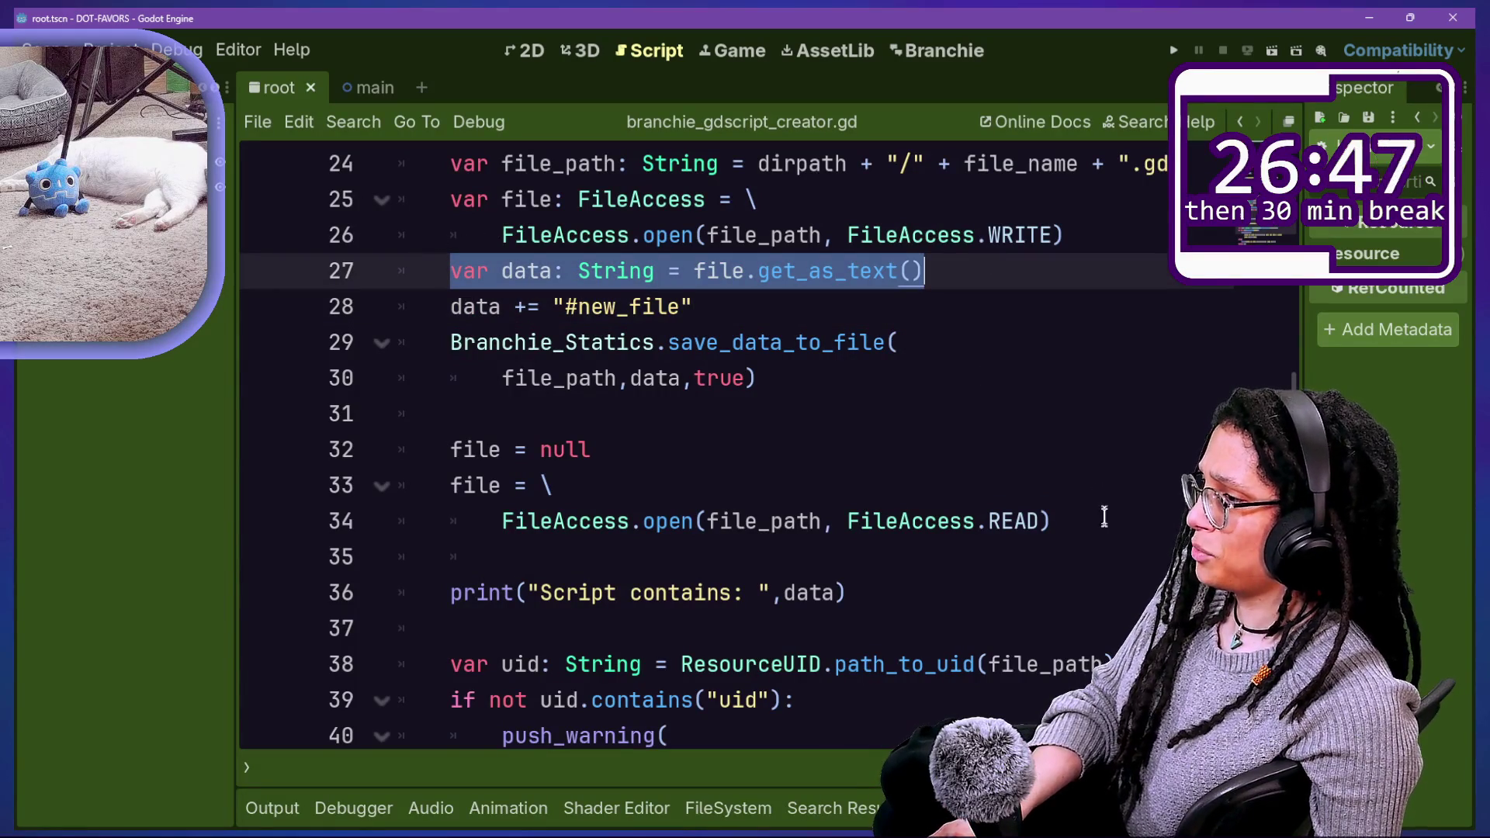
click(1079, 531)
key(Return)
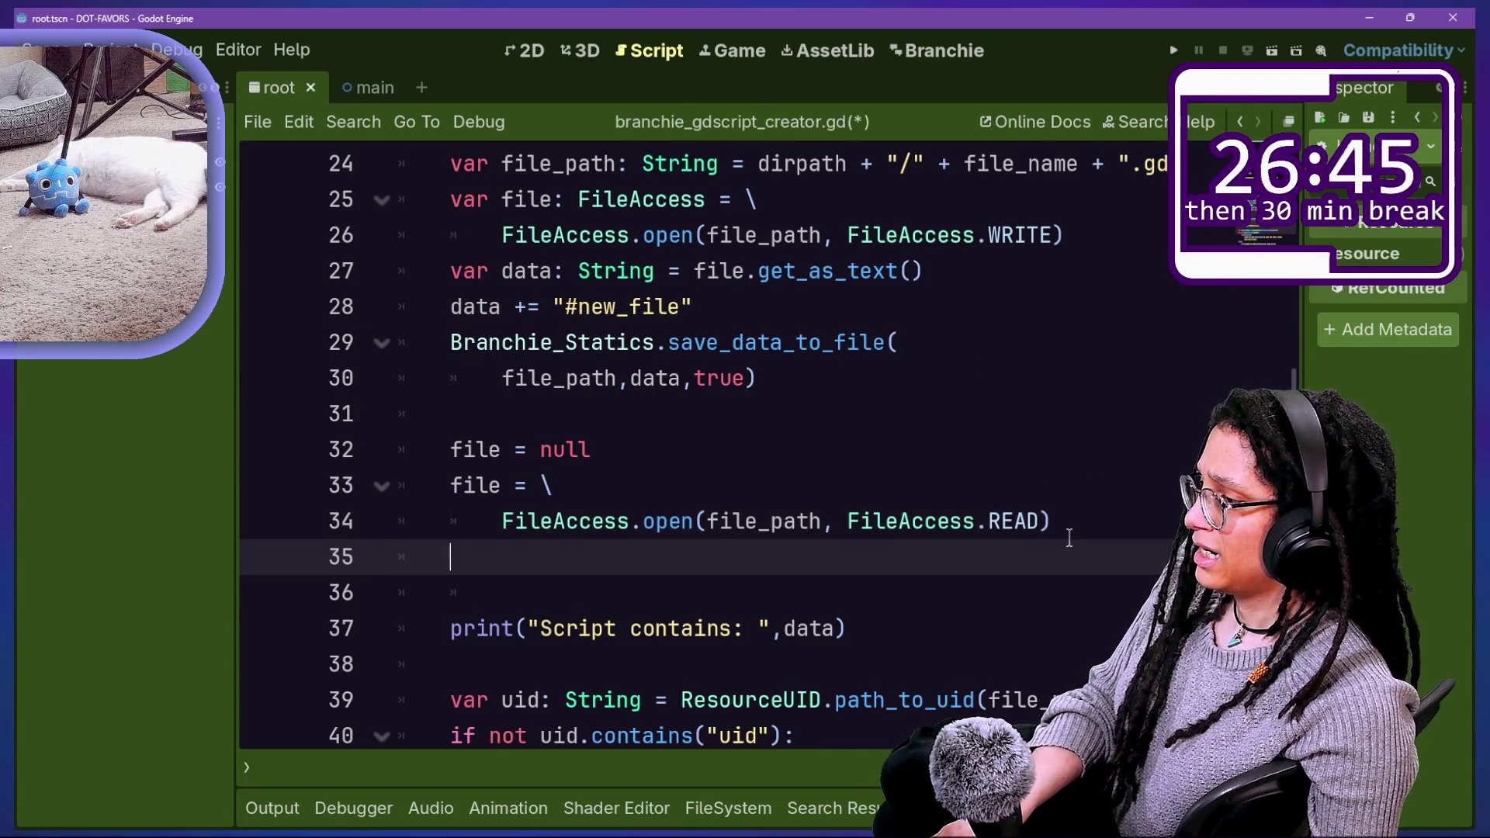
key(ctrl+v)
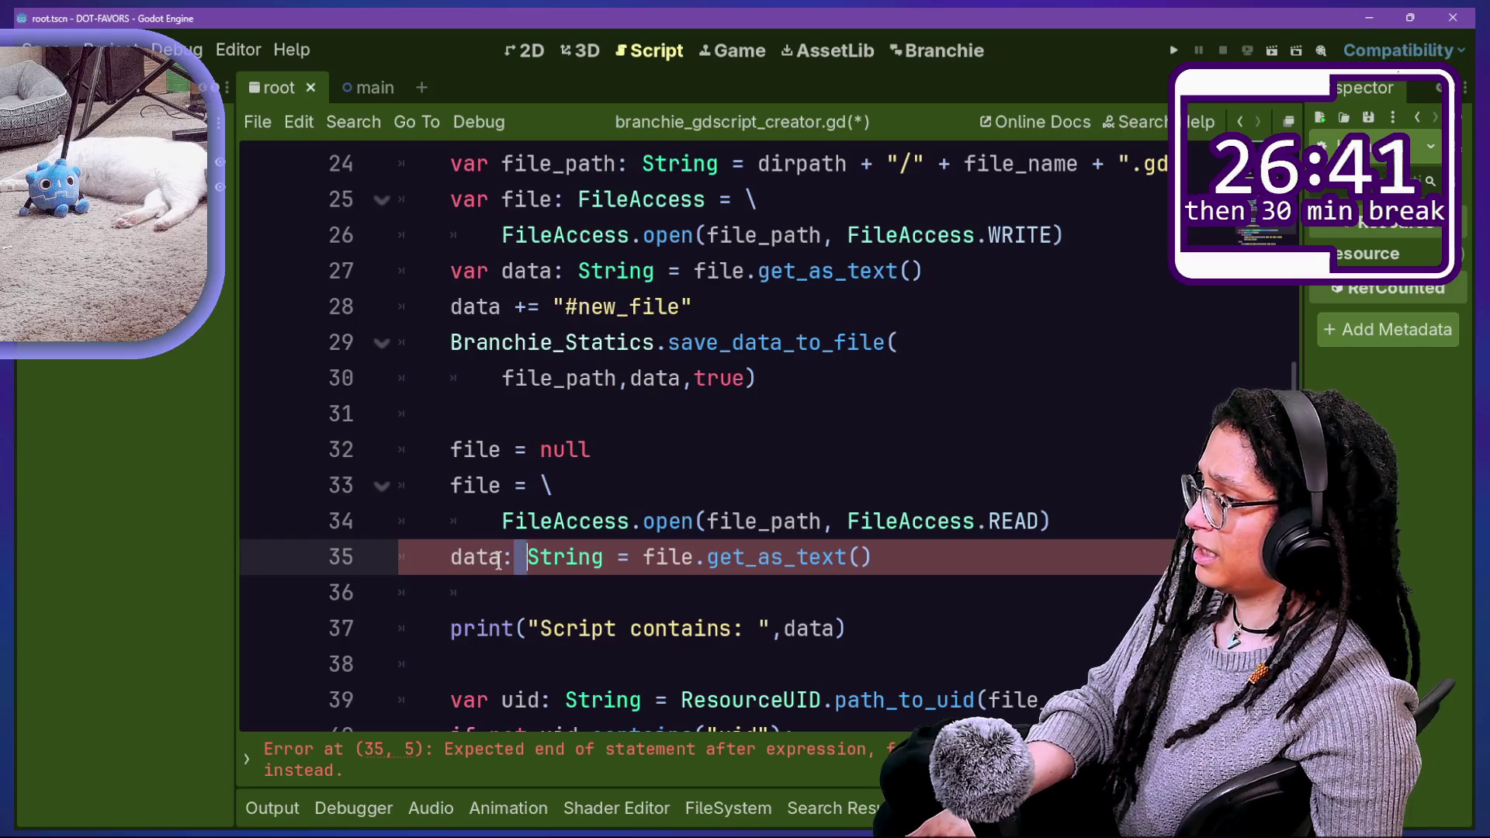
Step: Remove the String type hint so line 35 reads data = file.get_as_text(), then save
click(723, 526)
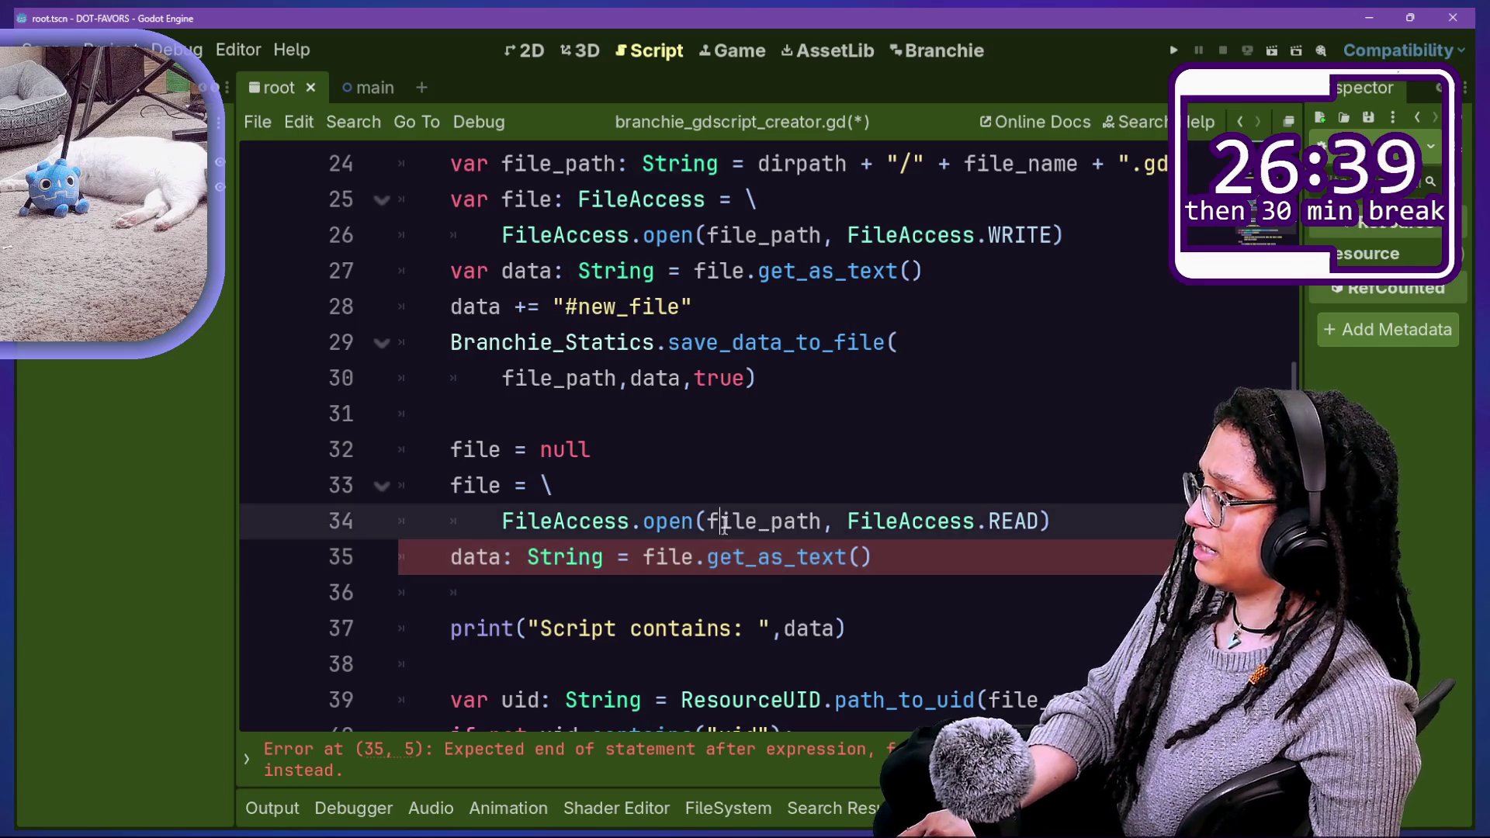
click(579, 556)
key(BackSpace)
key(BackSpace)
key(BackSpace)
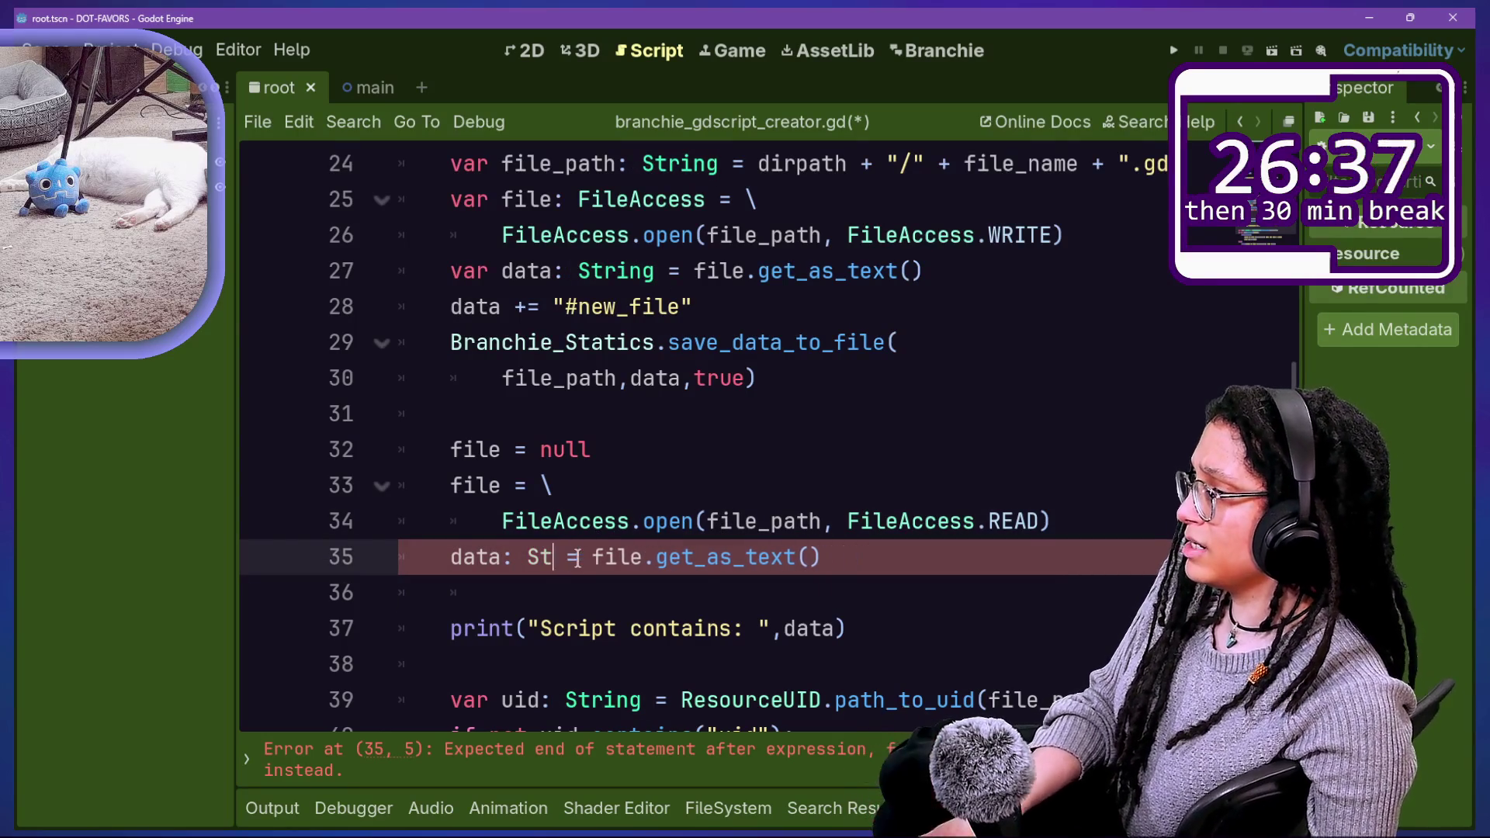
key(BackSpace)
click(776, 383)
key(ctrl+s)
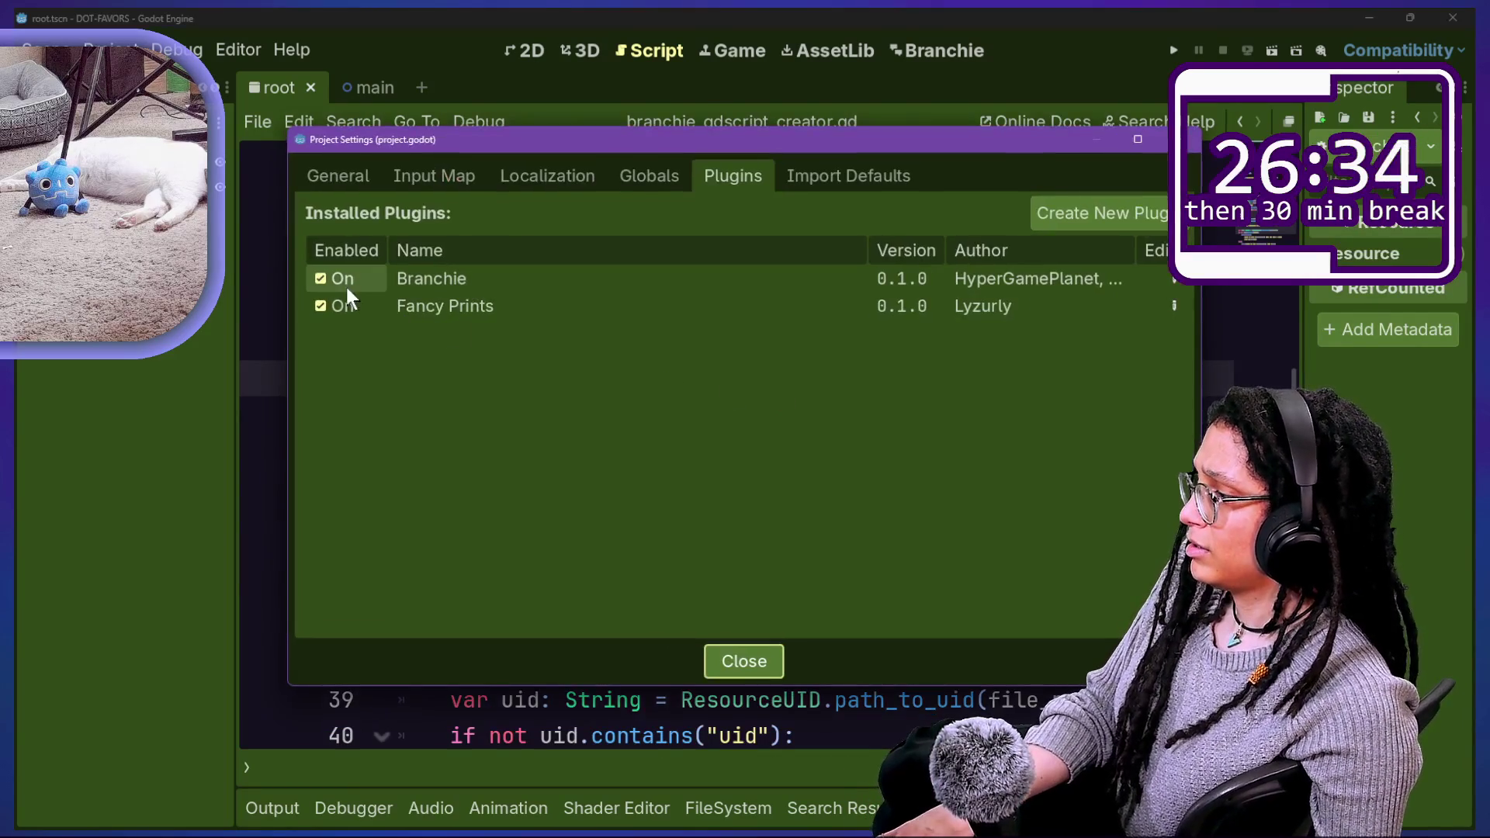
Step: Restart the Branchie plugin and add a conversation named 'DOES IT WORK PROBABLY NOT'
click(346, 279)
click(346, 277)
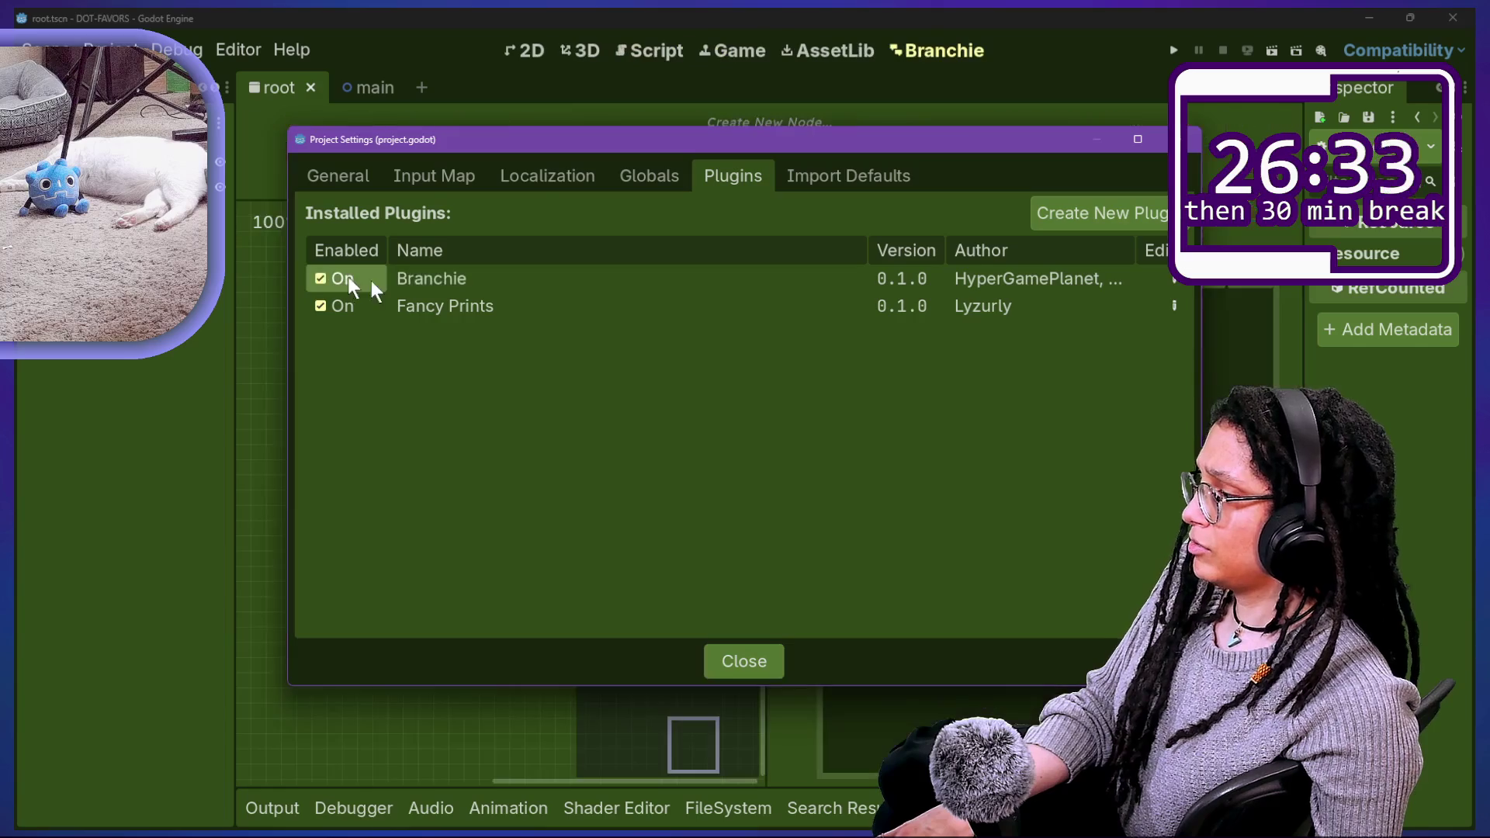
key(Escape)
click(1043, 303)
text(D)
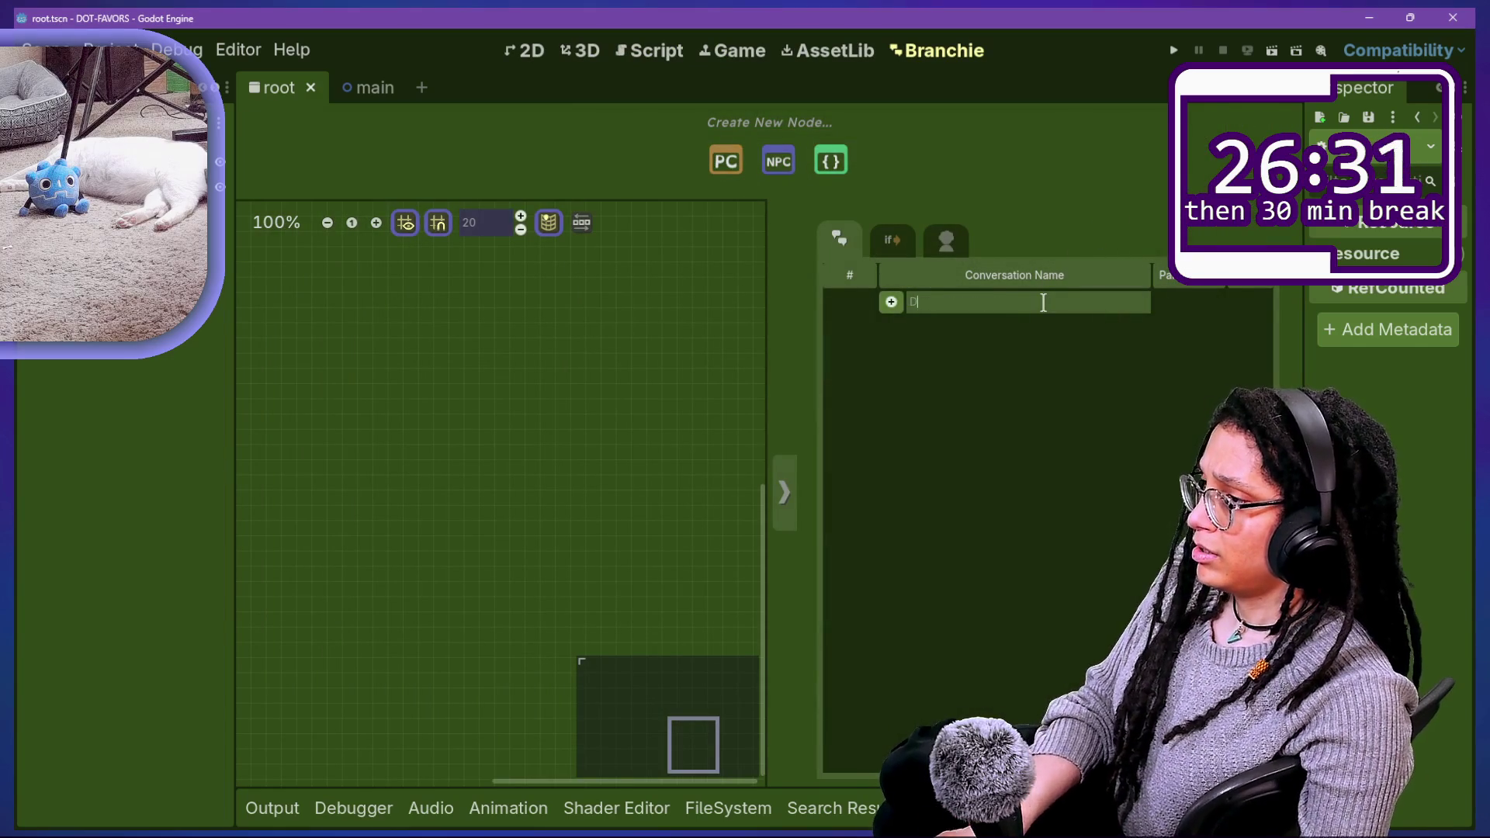
text(OES IT WORK)
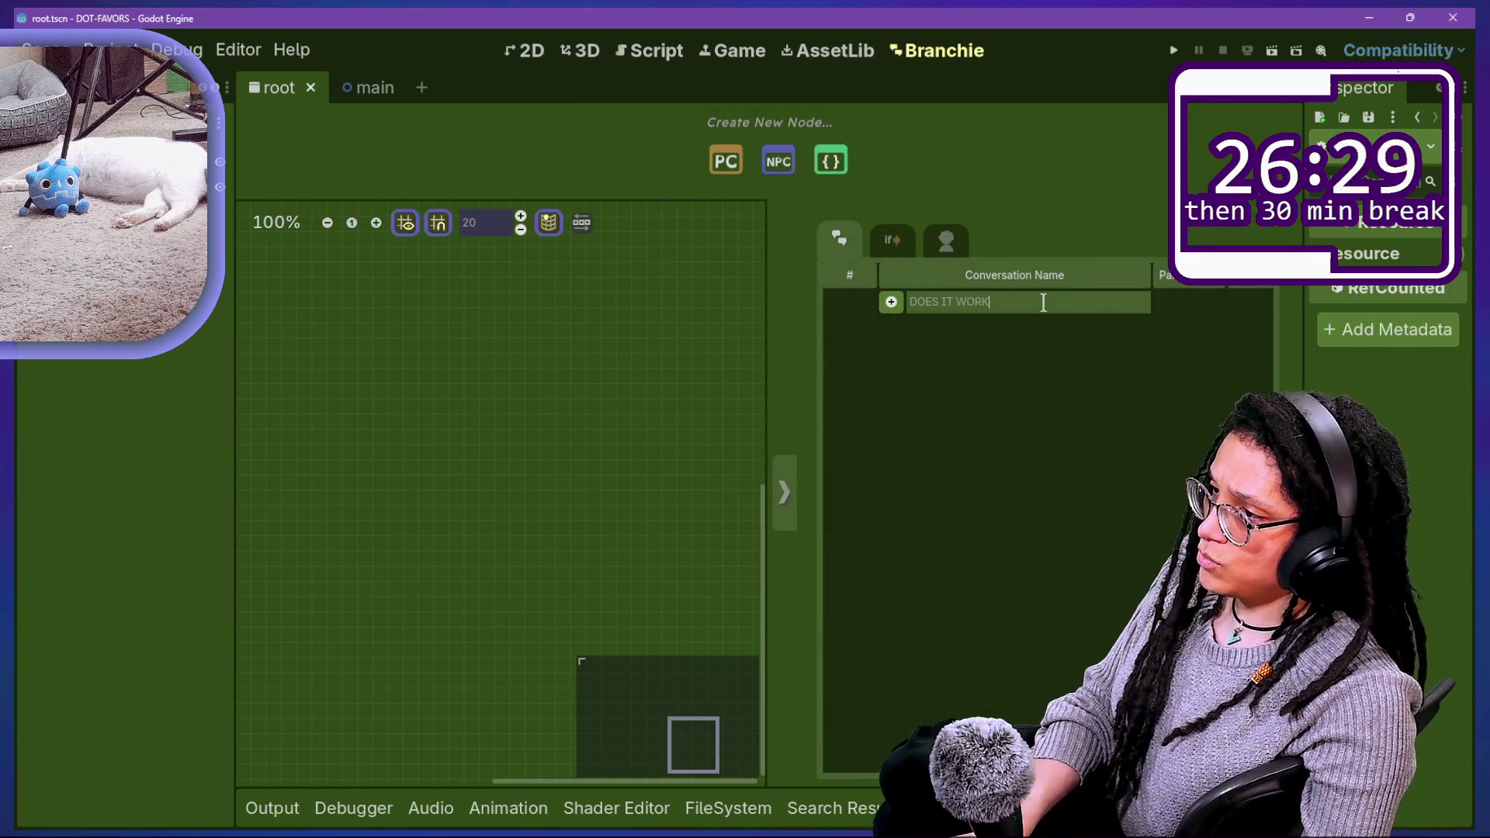
text( PROBABLY NOT)
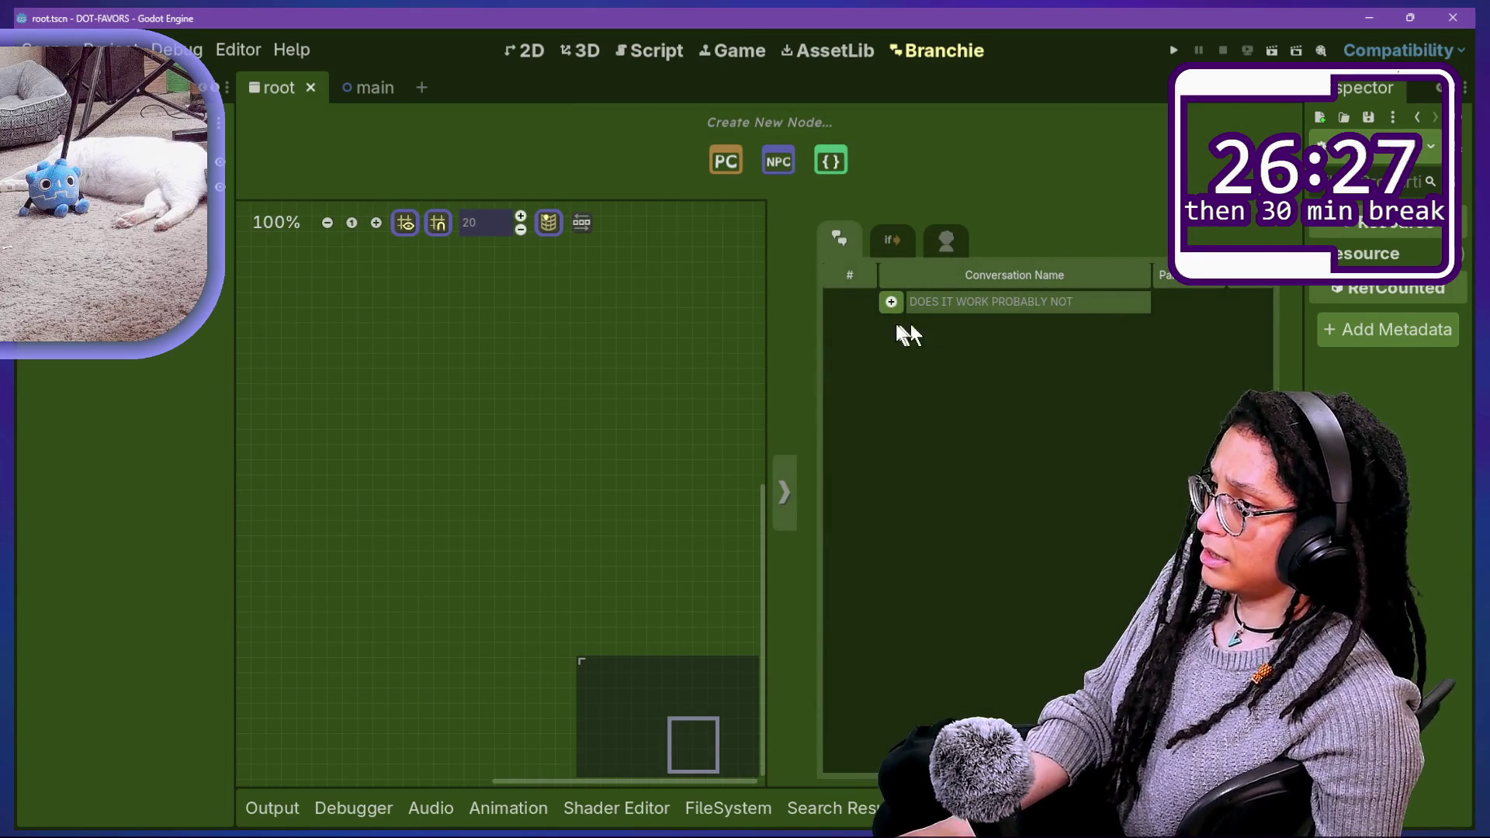
click(890, 302)
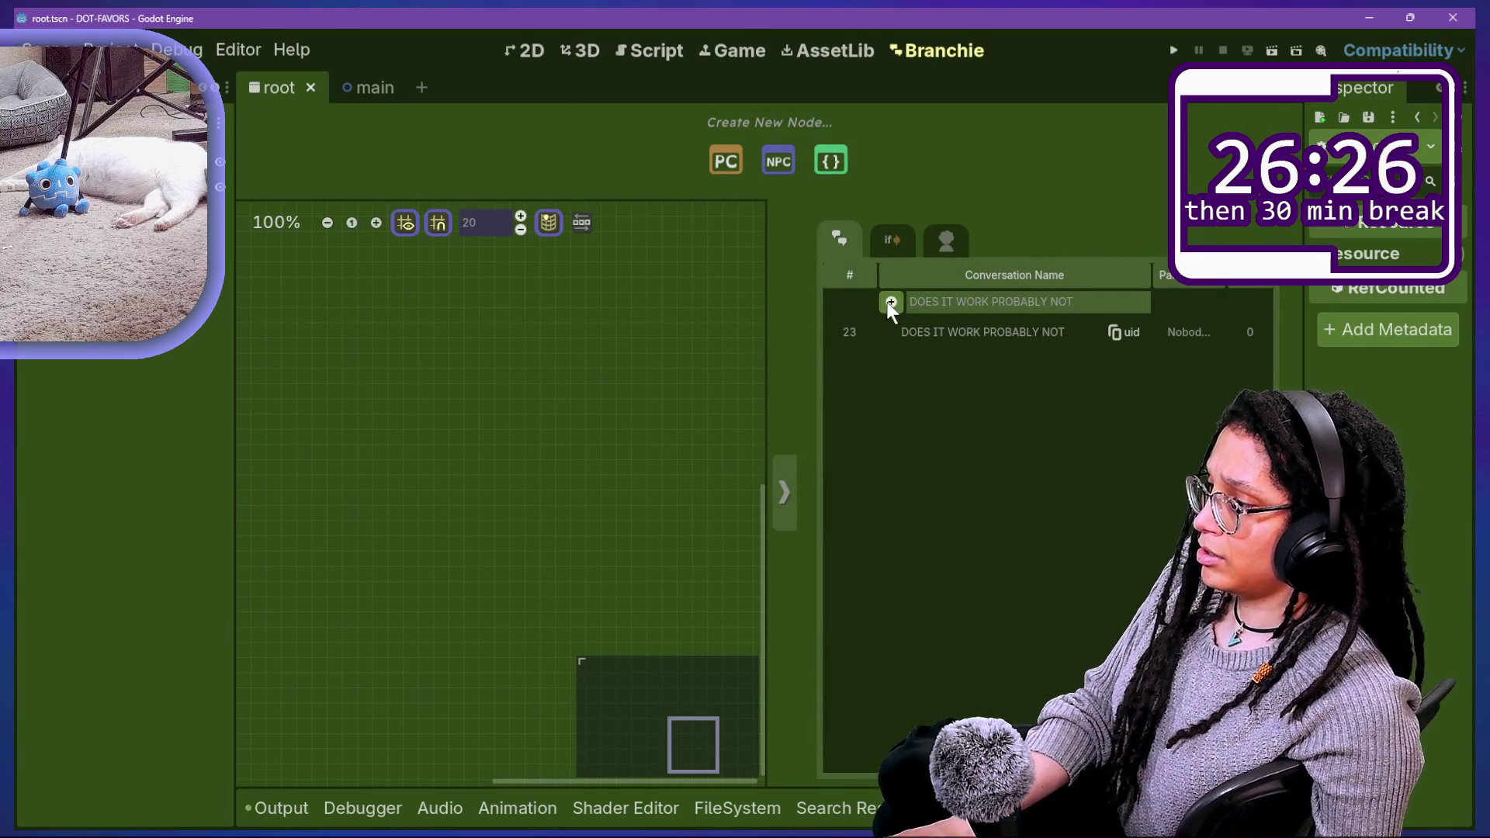
Step: Check Output and the CONVOS files, reload branchie_API.gd from disk, and return to the creator script
click(283, 808)
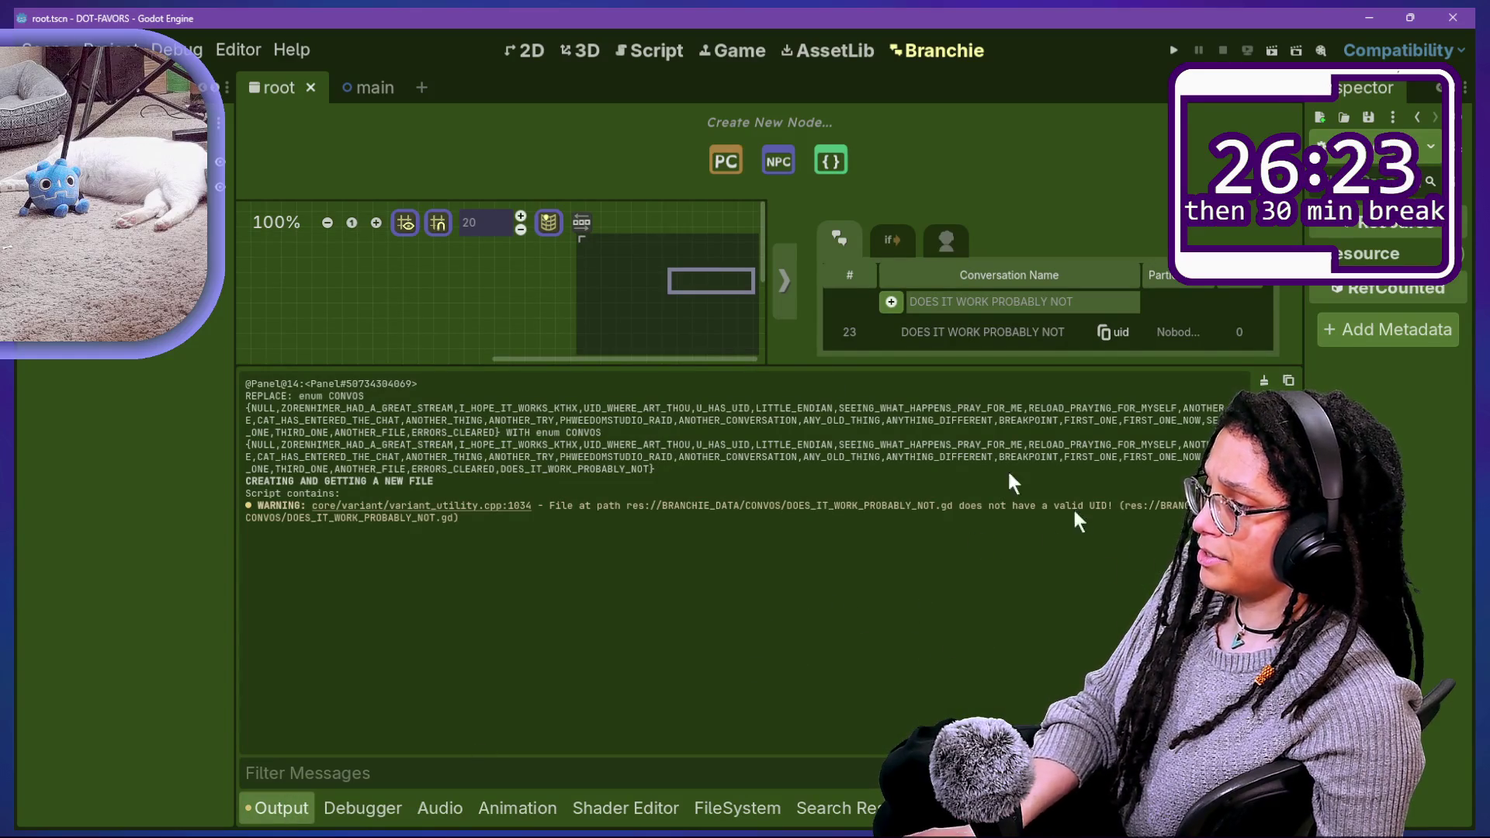
click(737, 808)
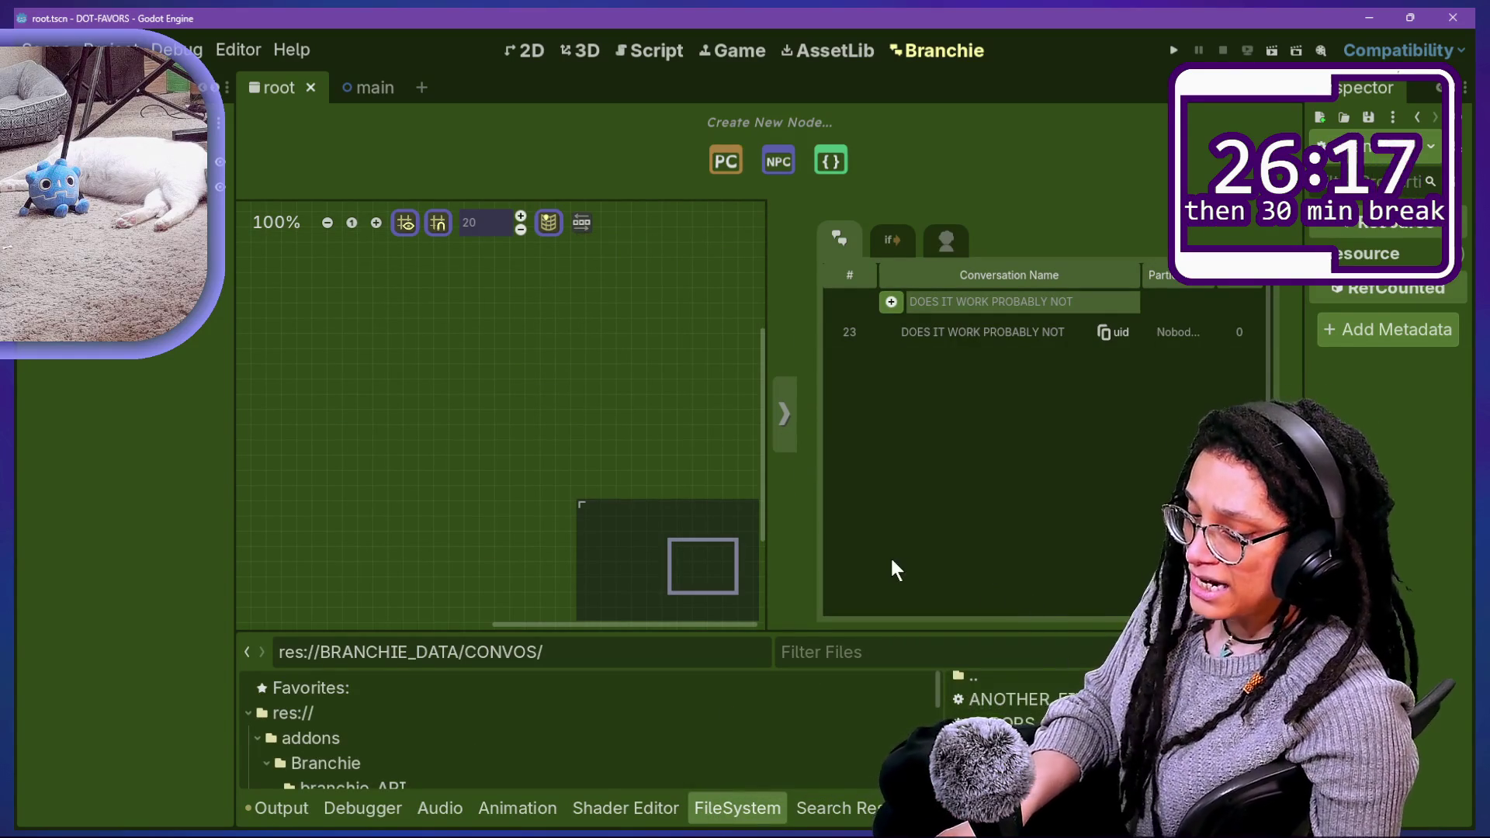
mouse_move(1013, 675)
mouse_down()
mouse_move(765, 615)
mouse_move(1001, 318)
mouse_move(865, 302)
mouse_move(998, 293)
mouse_up()
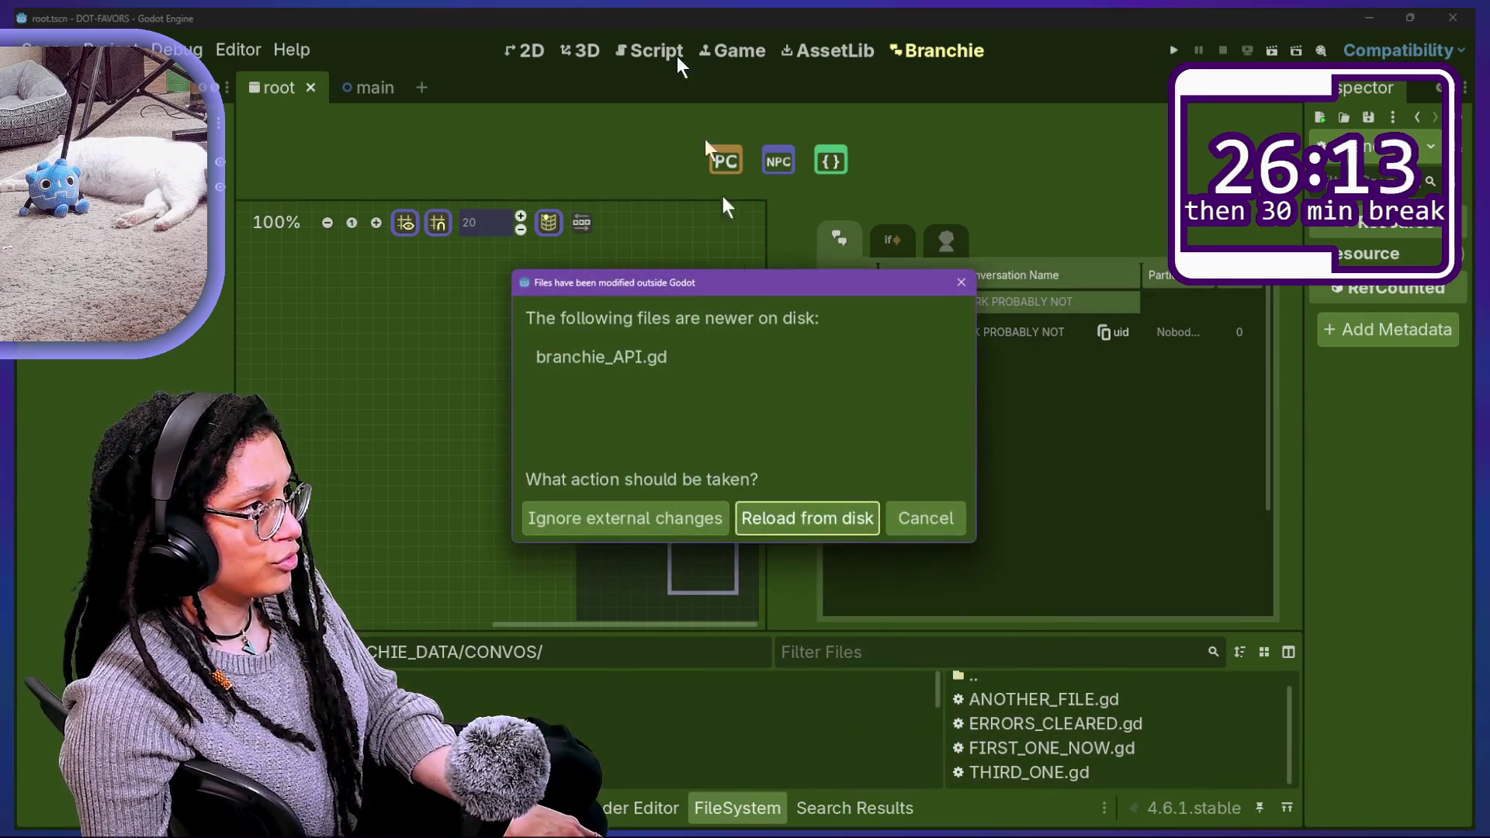
click(811, 516)
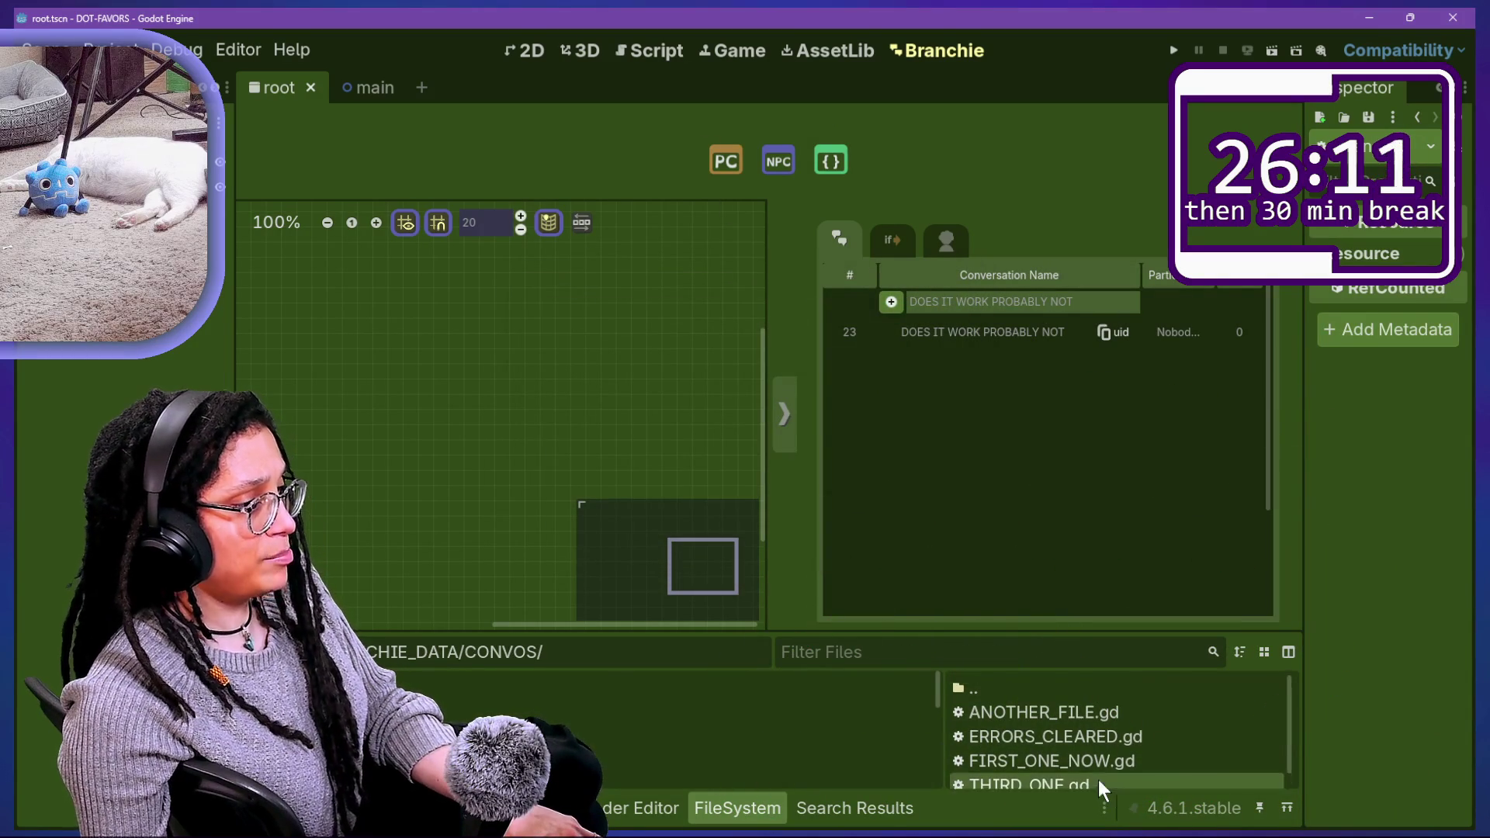
click(648, 48)
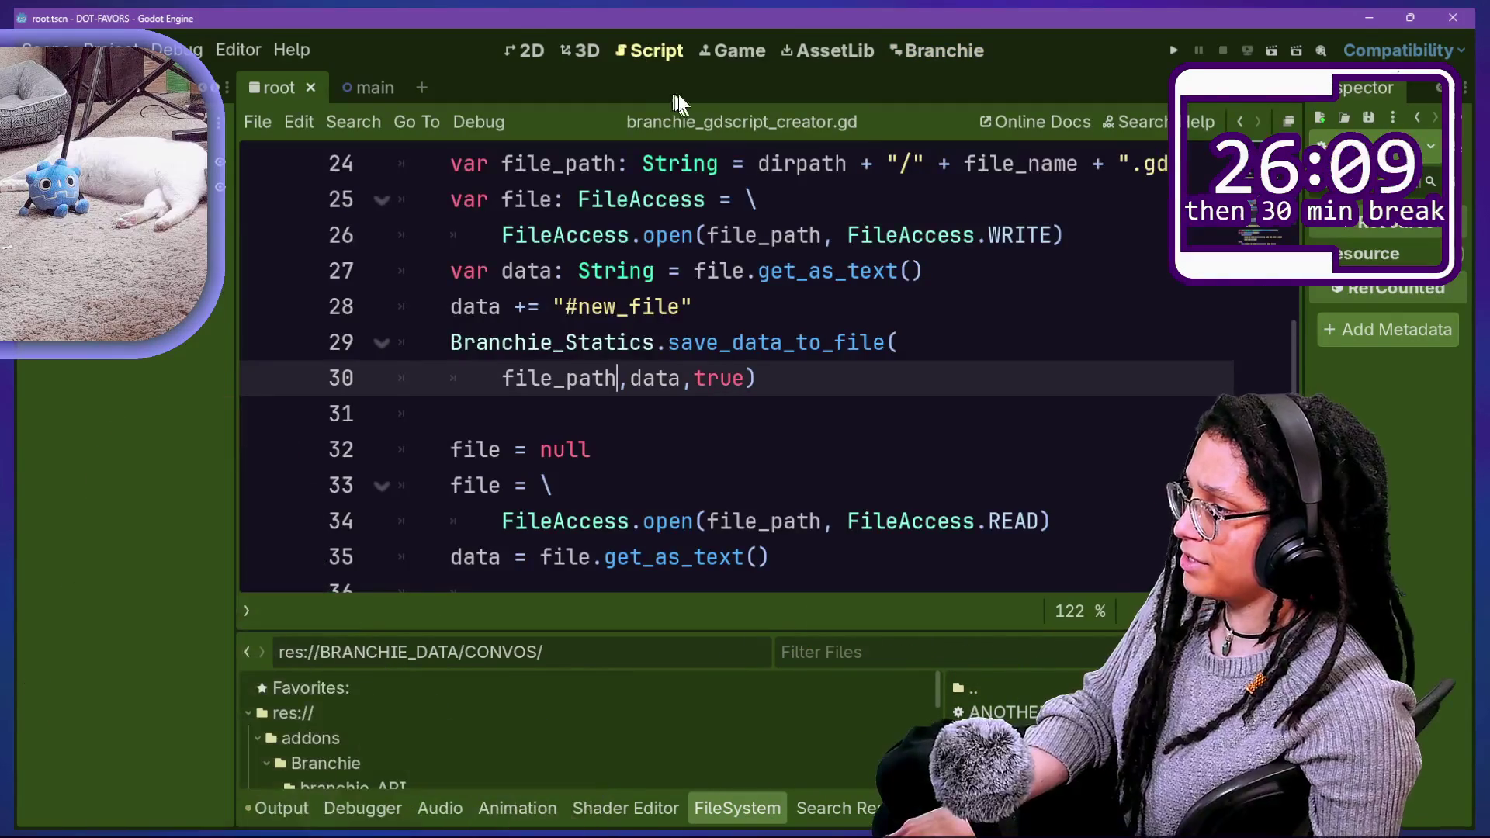
Step: Insert WRITE_ before READ on line 34 for FileAccess.WRITE_READ, save, and bring up Plugins
click(774, 397)
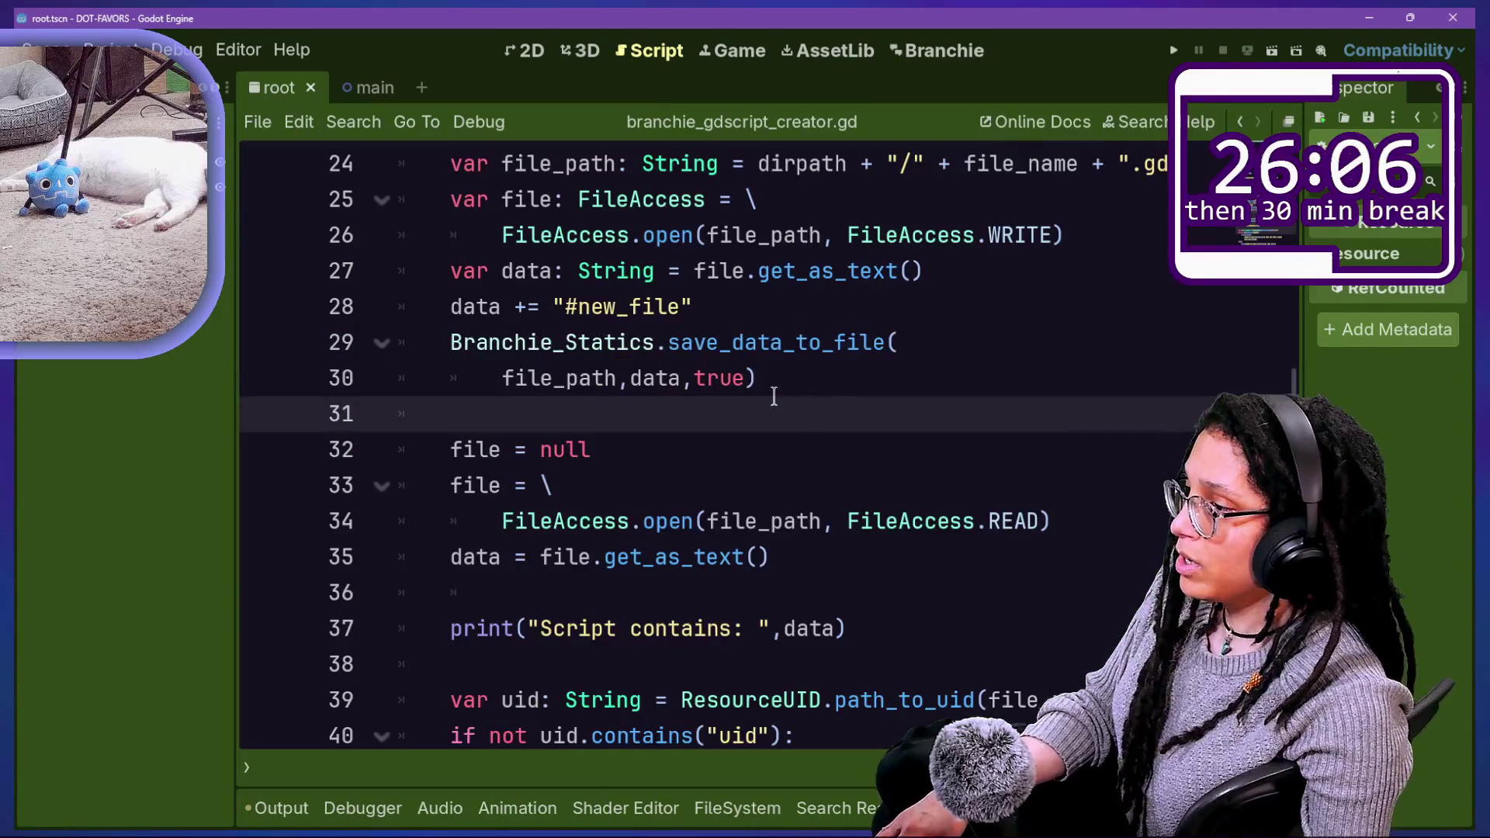
click(974, 548)
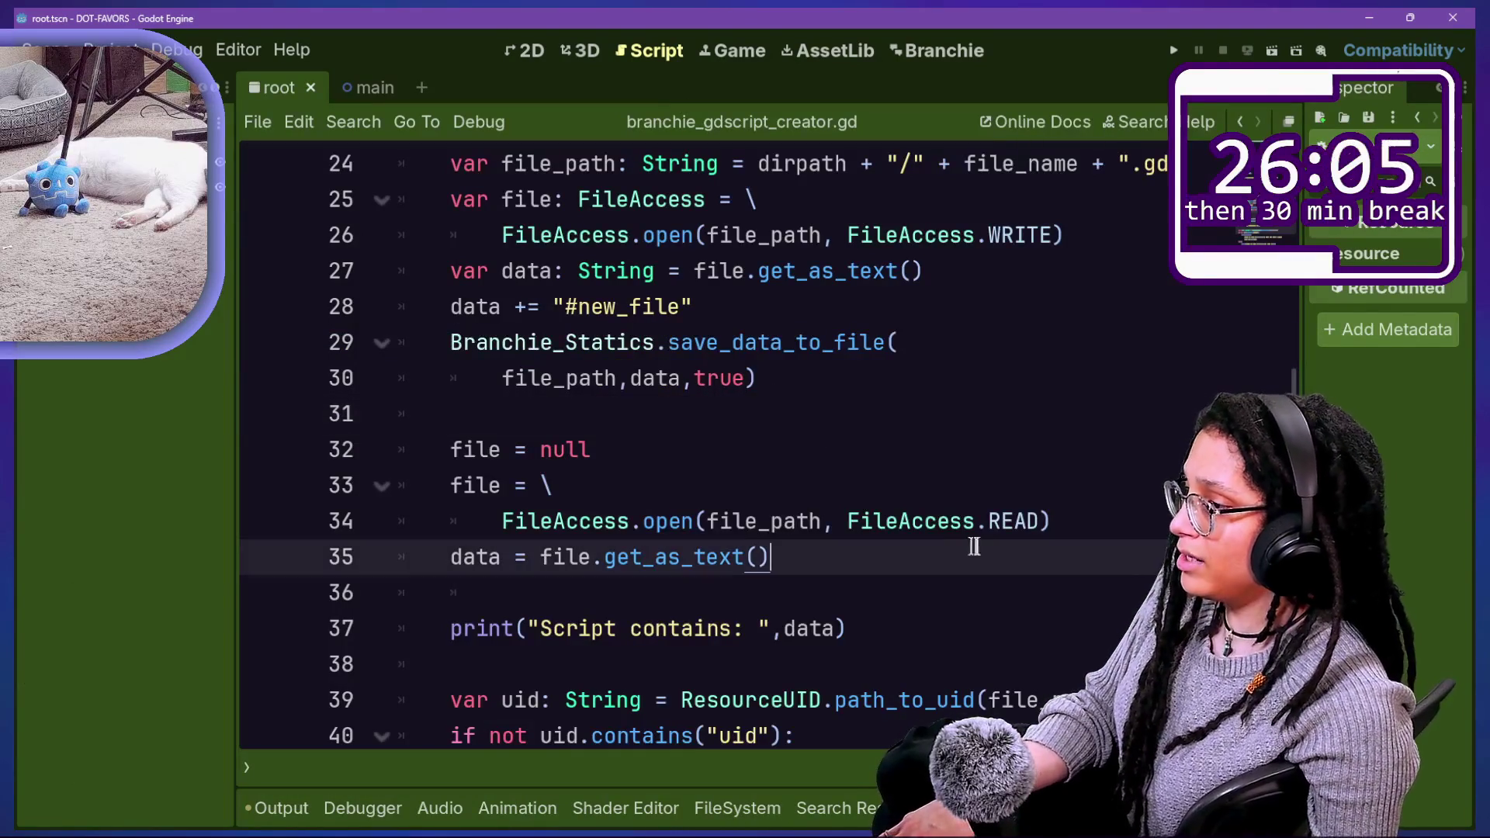
click(996, 520)
text(WRITE_)
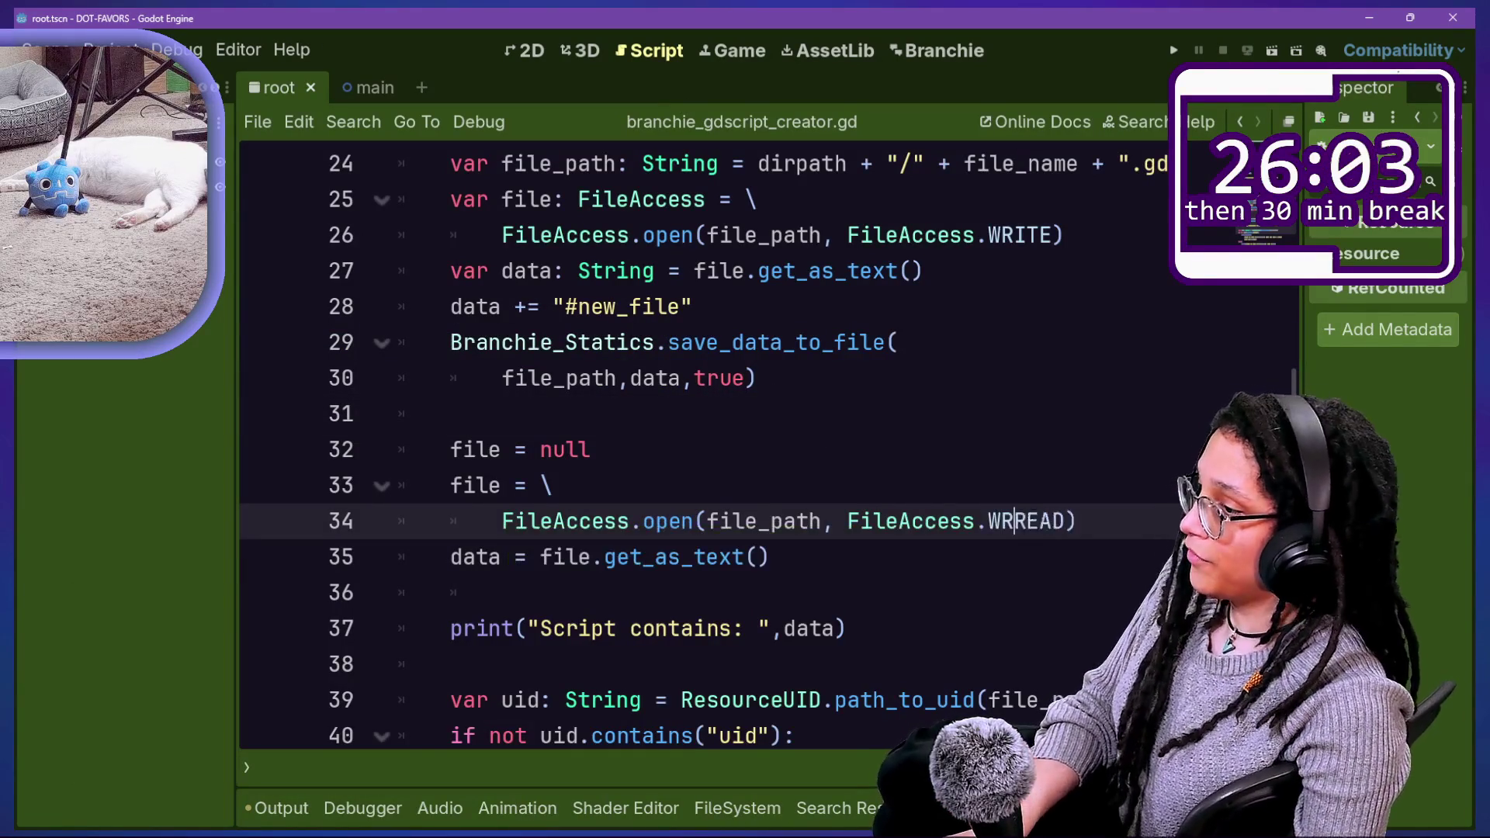
key(ctrl+s)
click(849, 569)
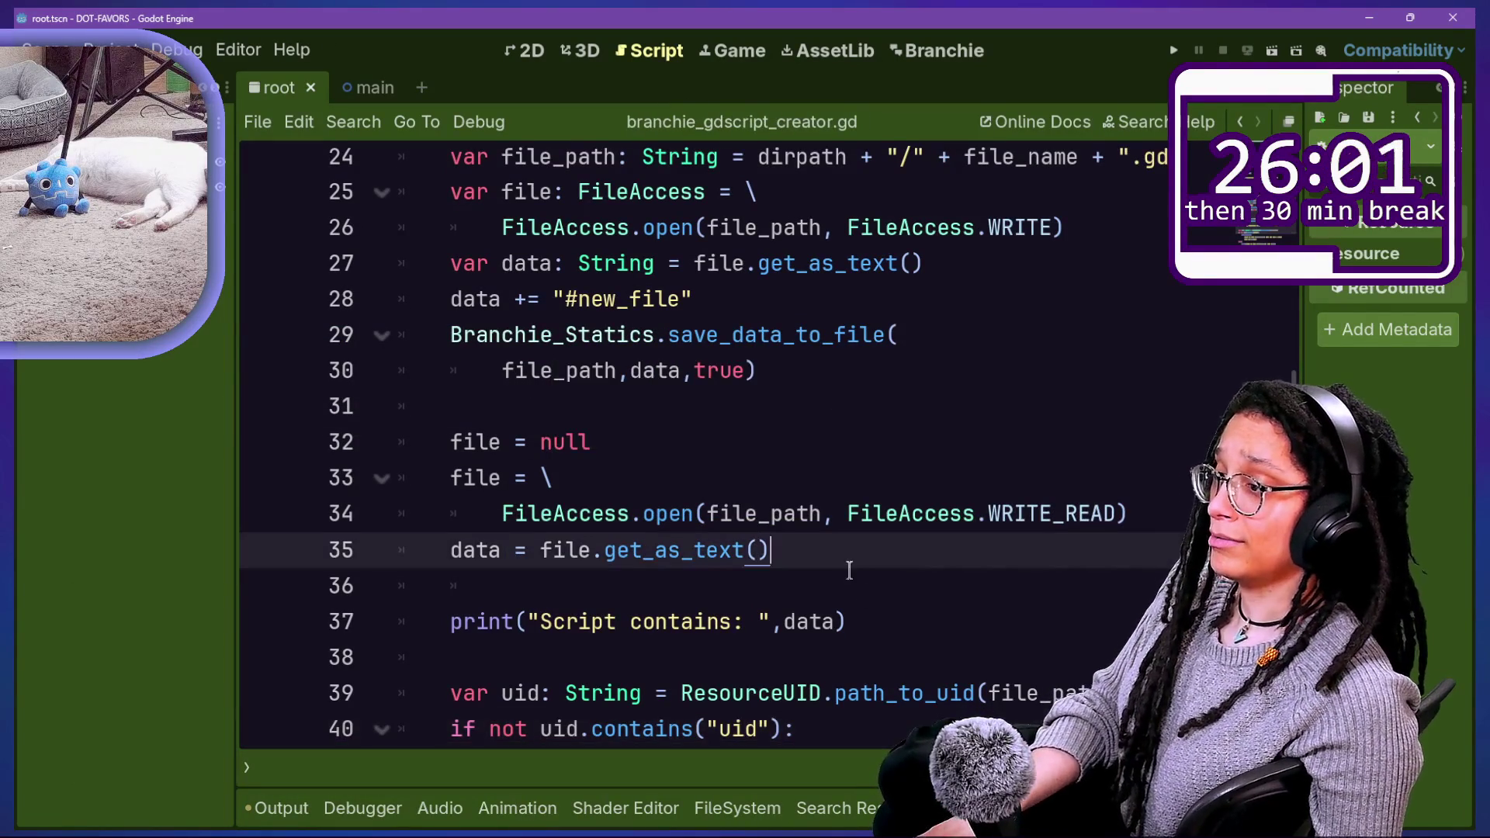
key(alt+p)
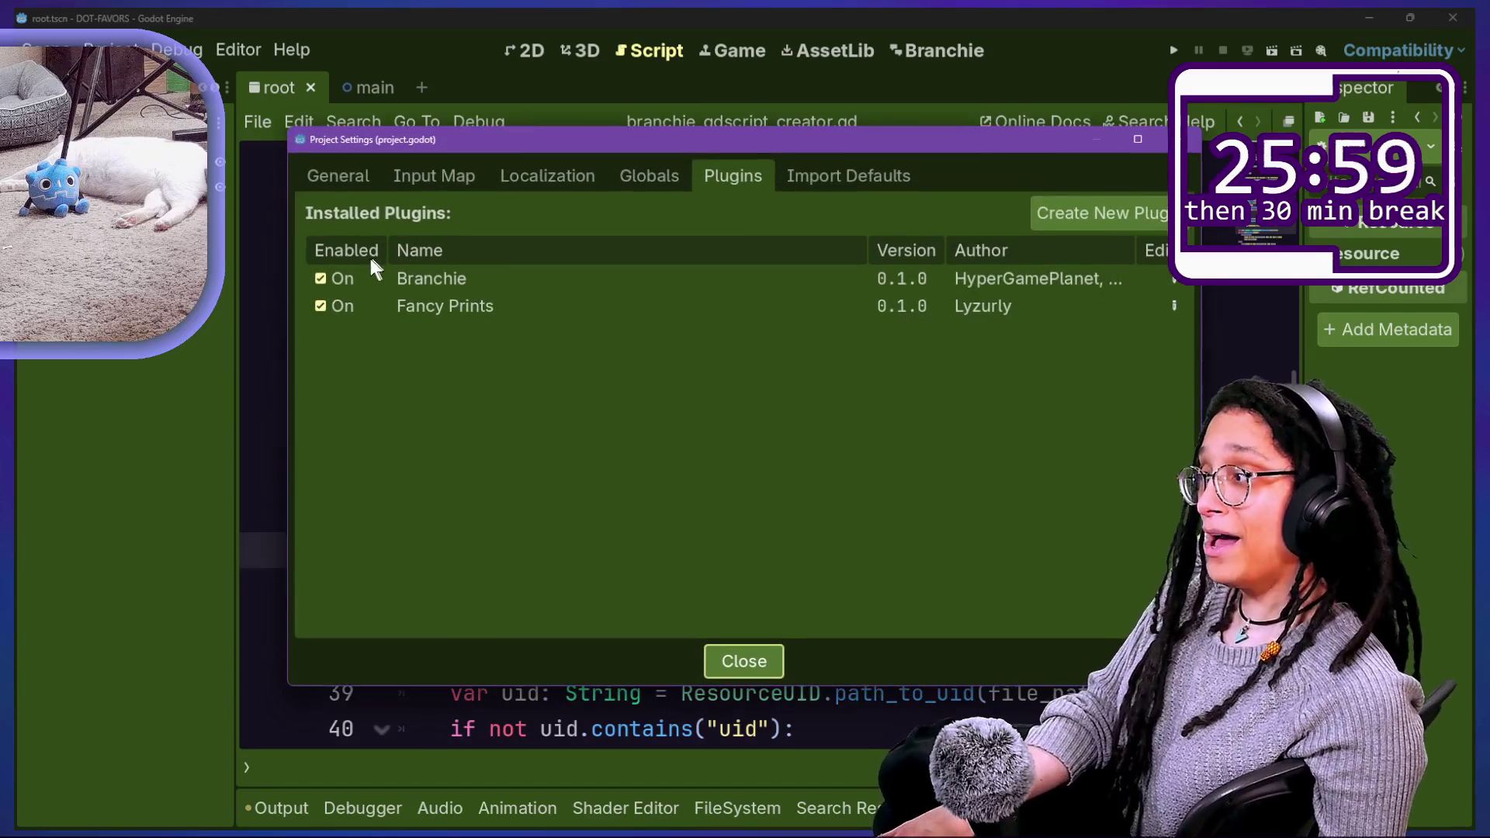
Step: Toggle the Branchie plugin off and on, close settings, and clear the Output log
click(352, 281)
click(352, 280)
click(738, 656)
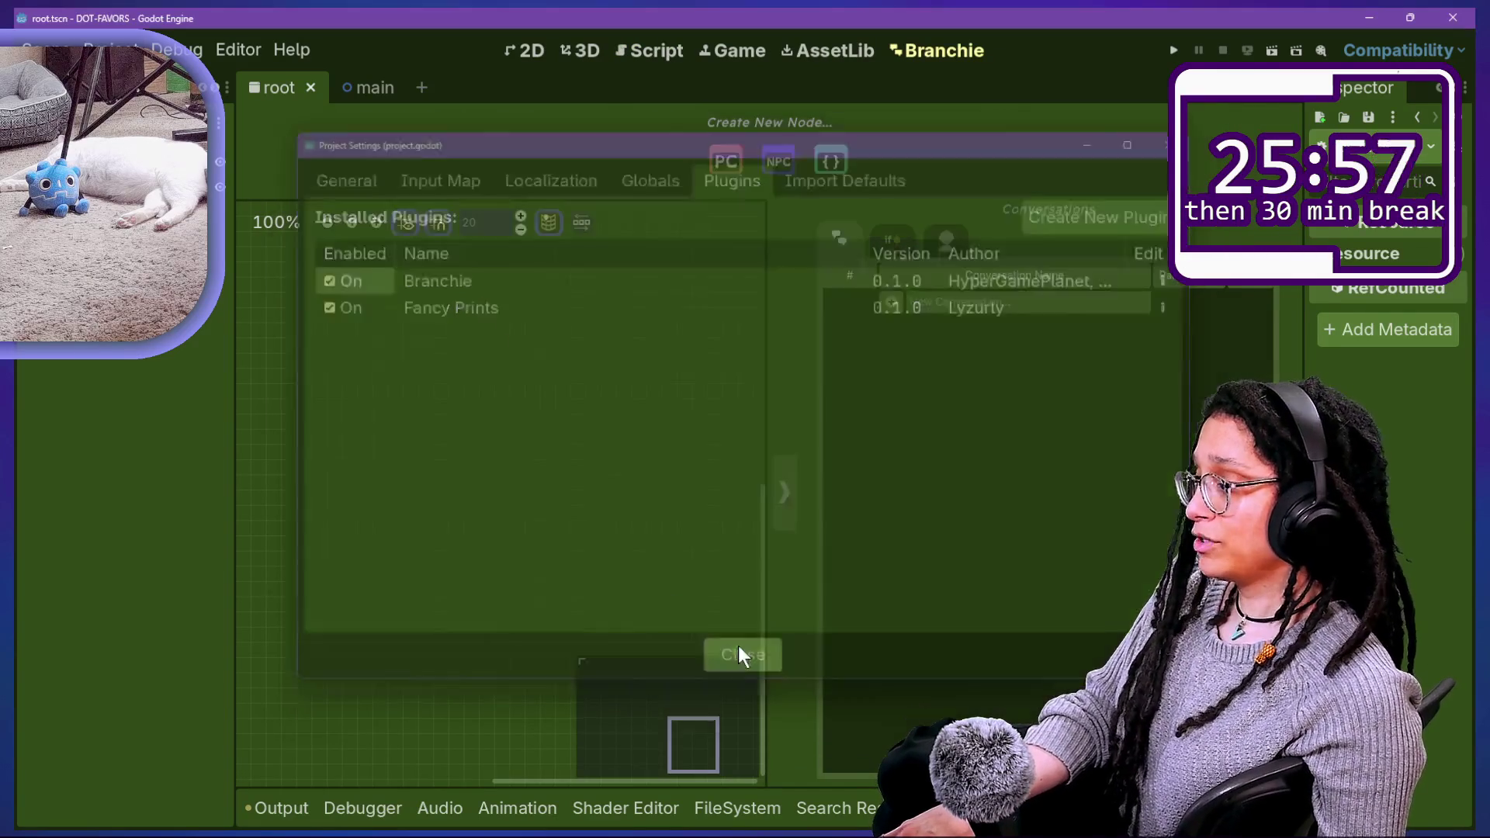
click(313, 800)
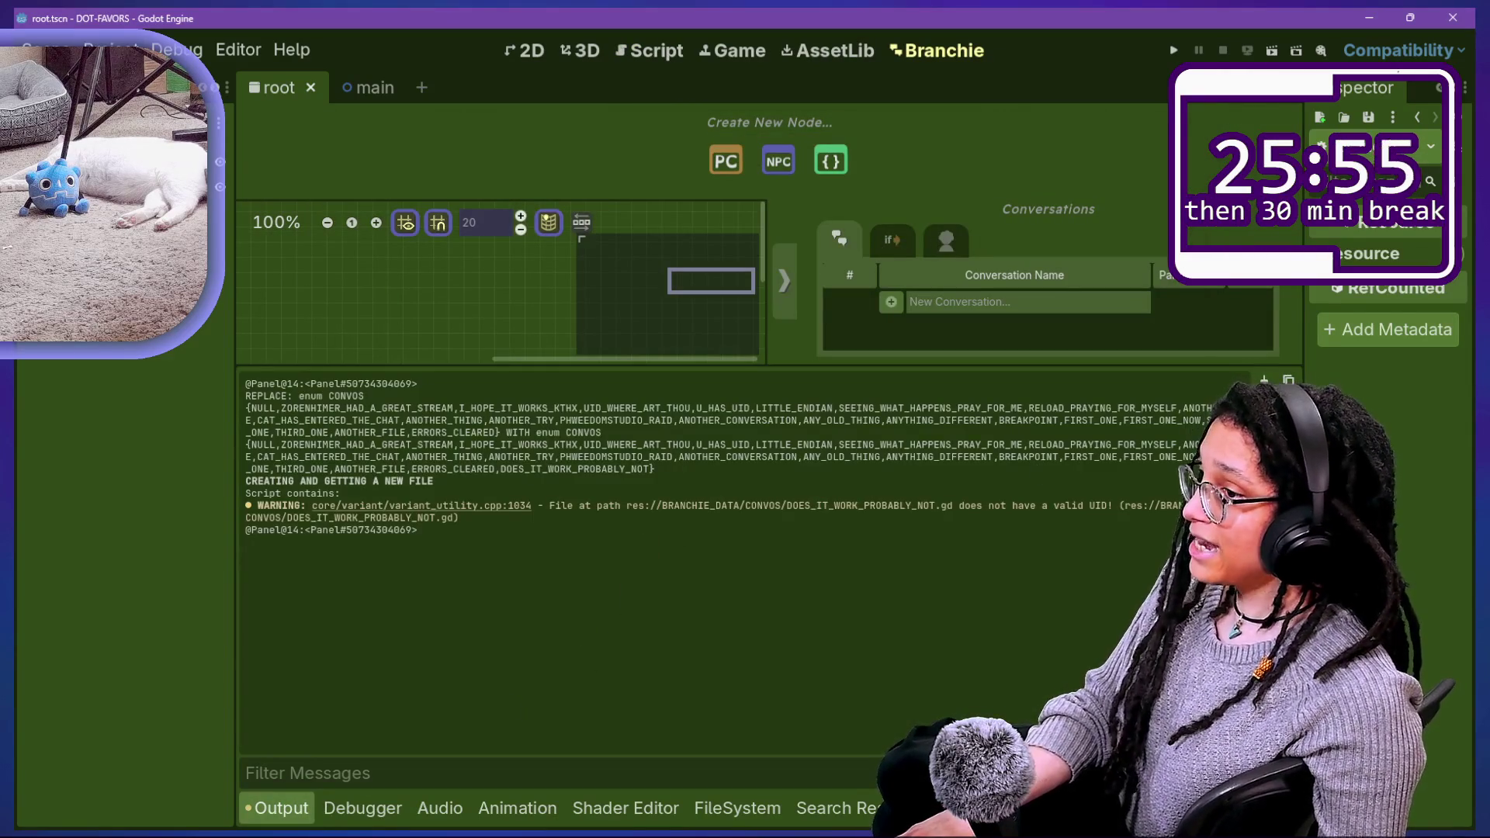
click(1263, 381)
Step: Add a conversation named 'TRYING STUFF' and check the CONVOS folder's files
click(1110, 307)
text(TRYI)
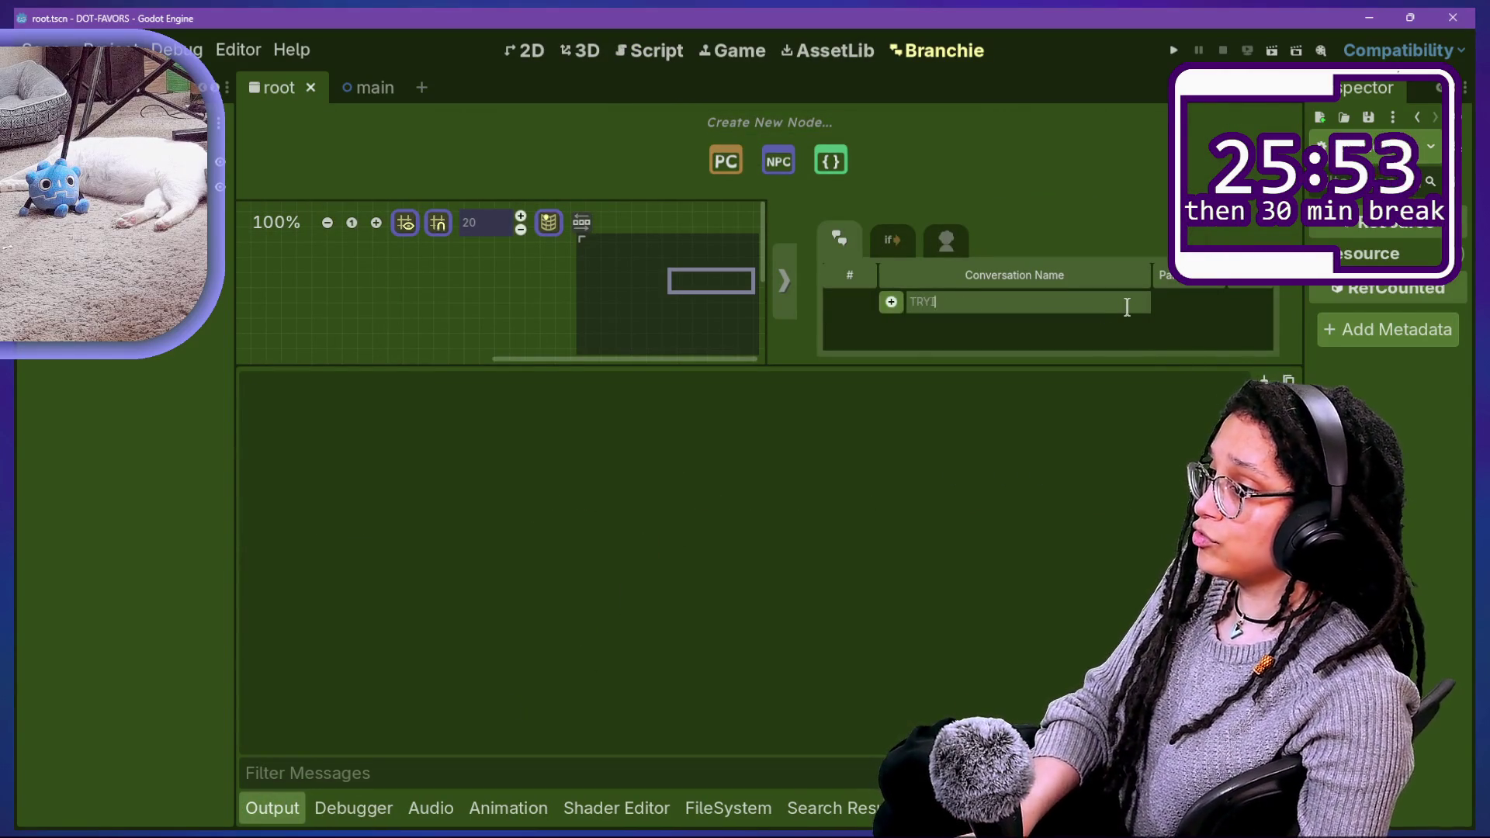
text(NG STUFF)
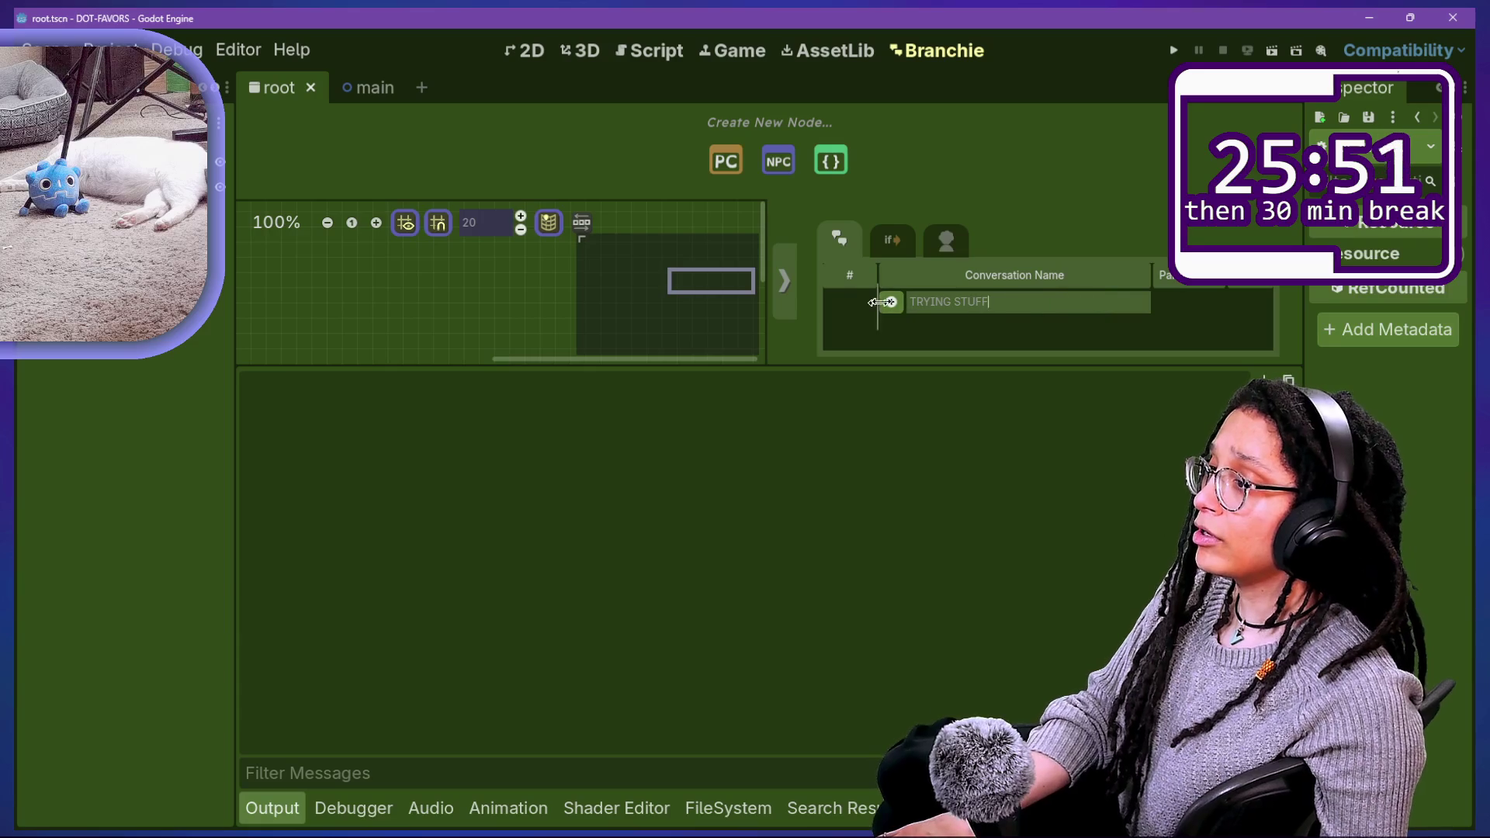
click(891, 302)
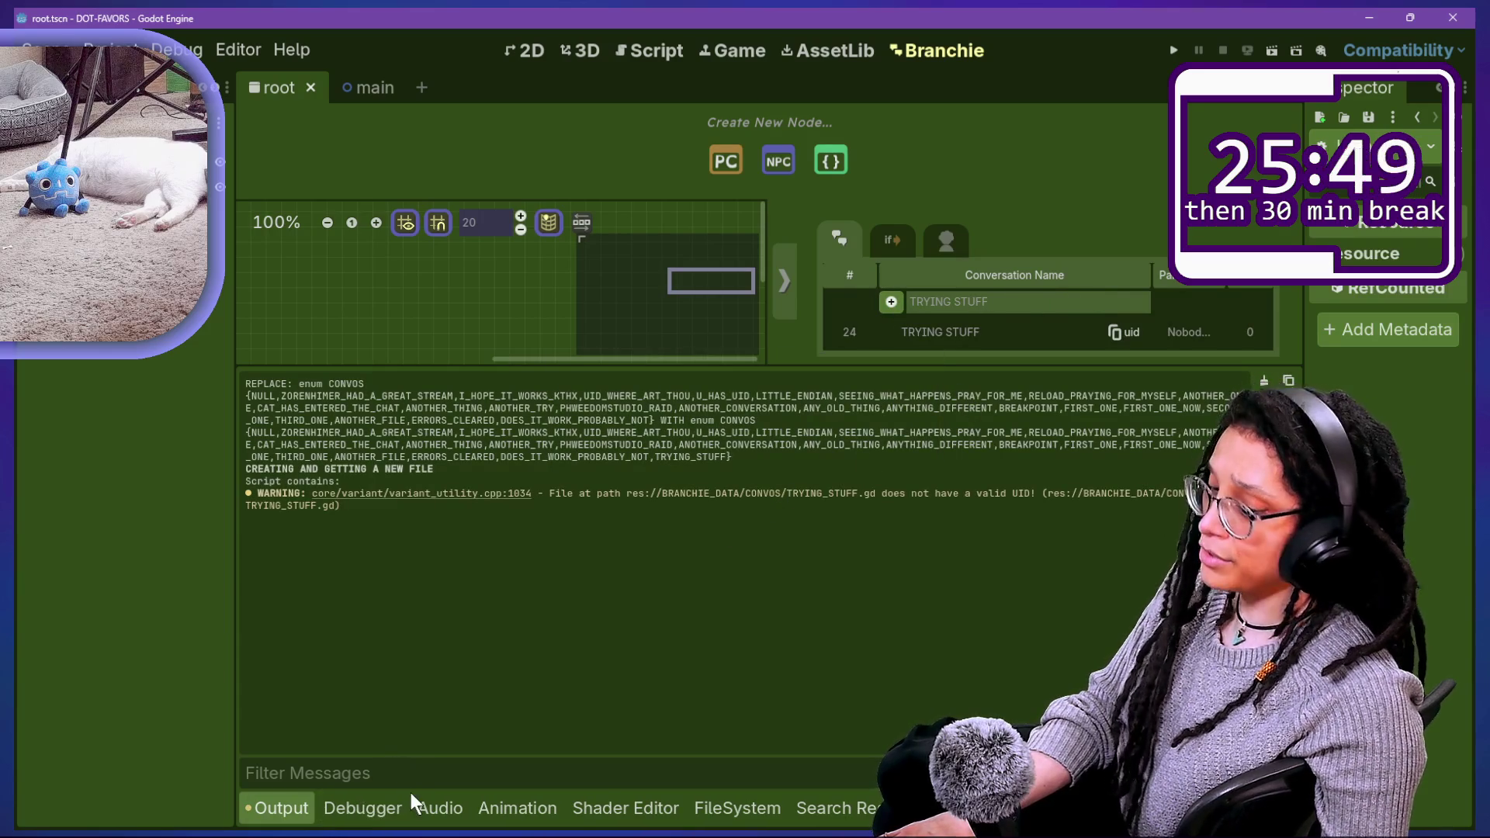
click(741, 807)
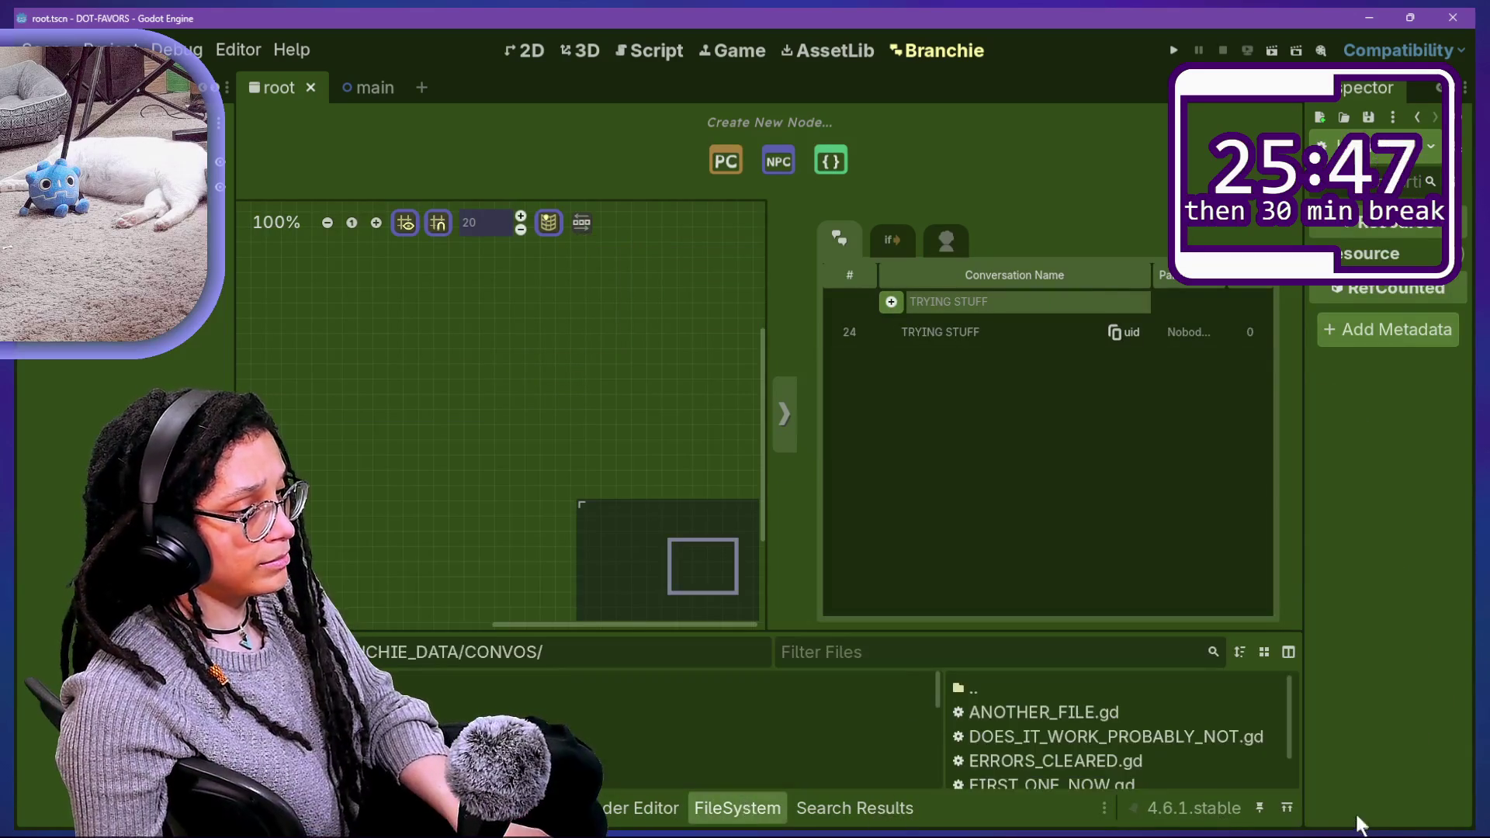
scroll(1186, 758, down, 1)
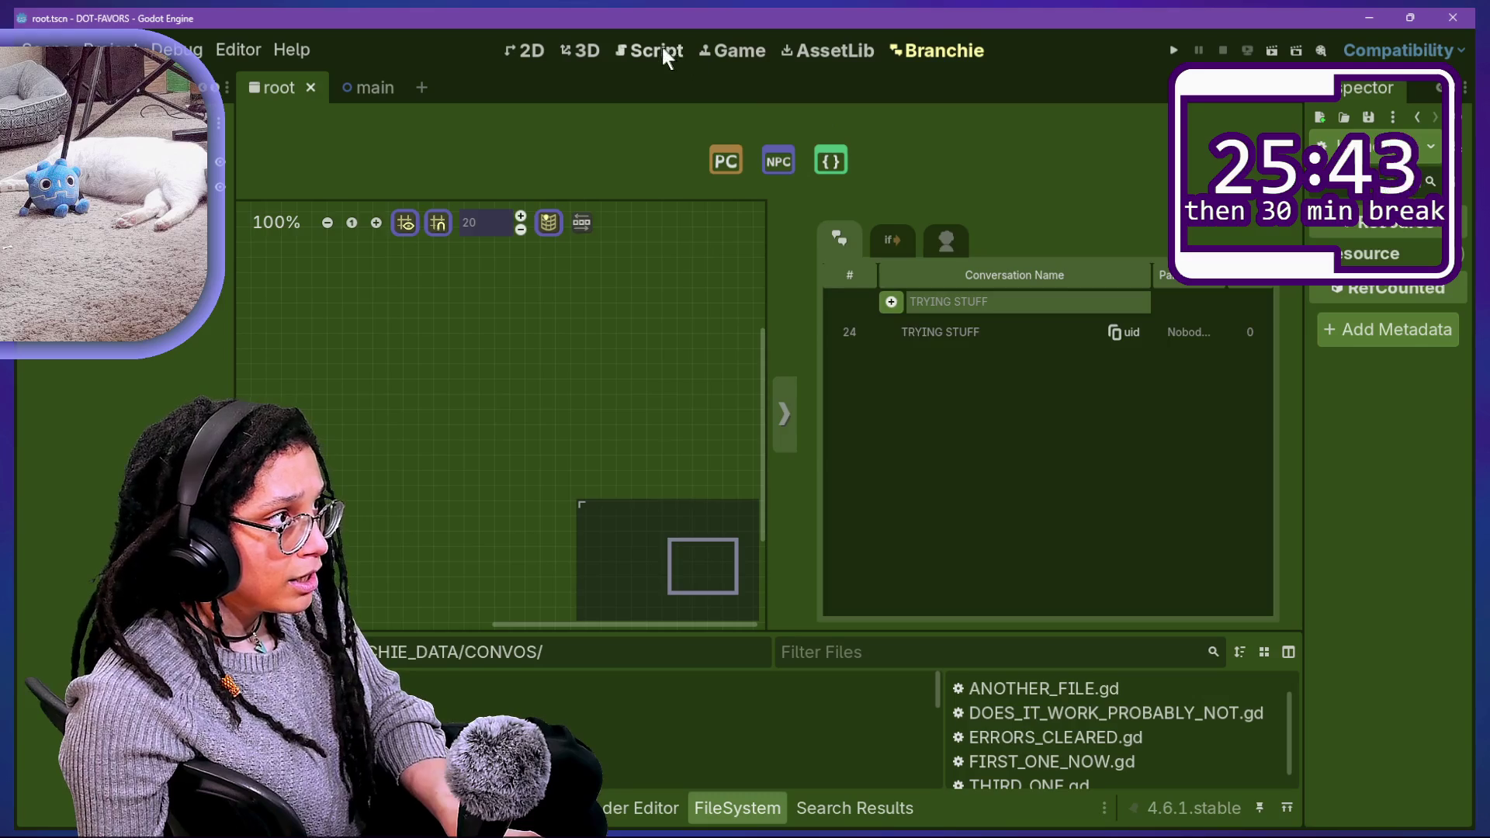
Step: Cut the file = null line and paste it after the get_as_text() read
click(663, 50)
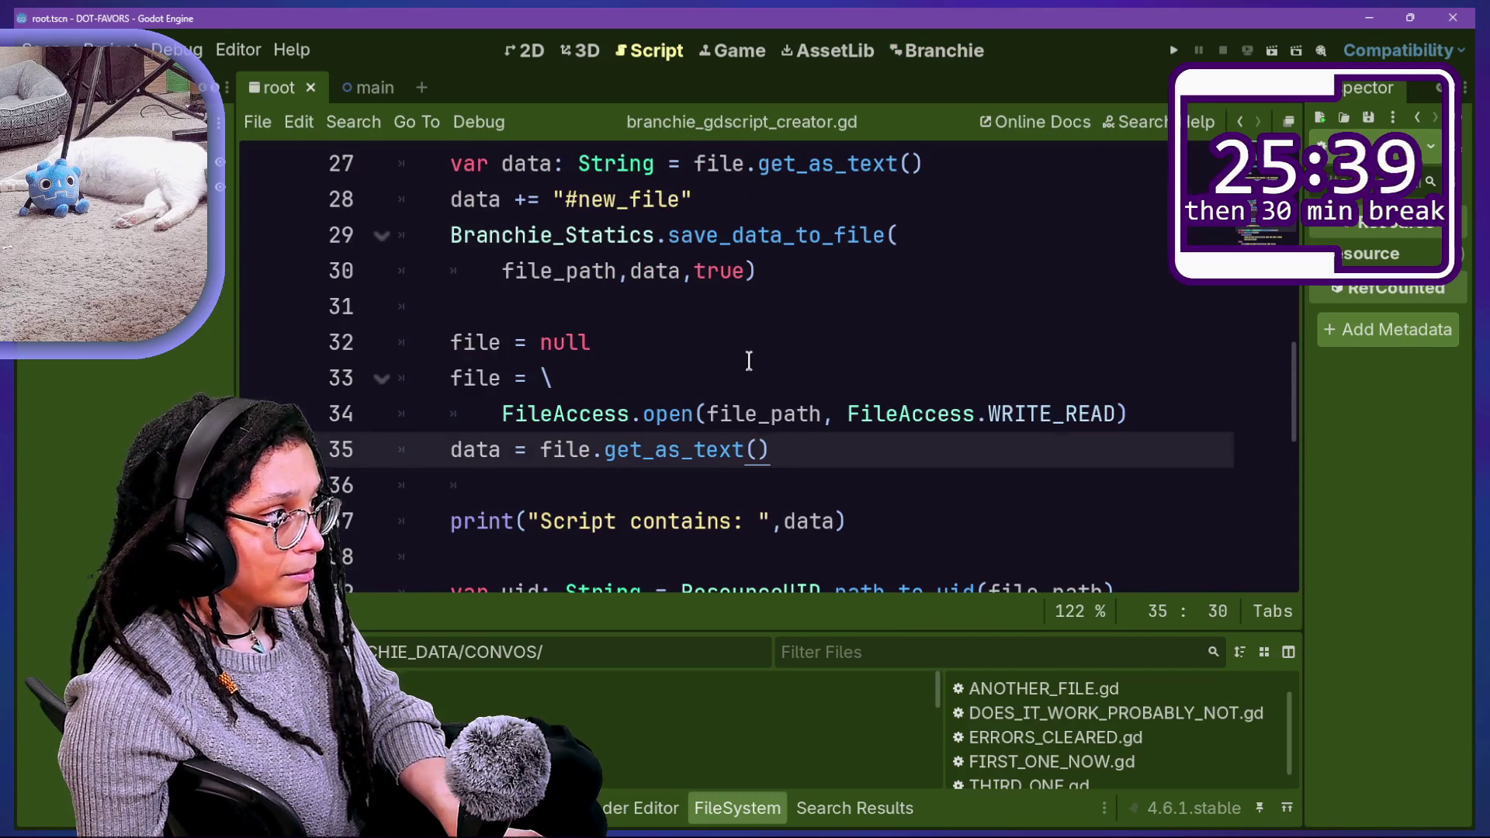
drag(745, 357, 747, 321)
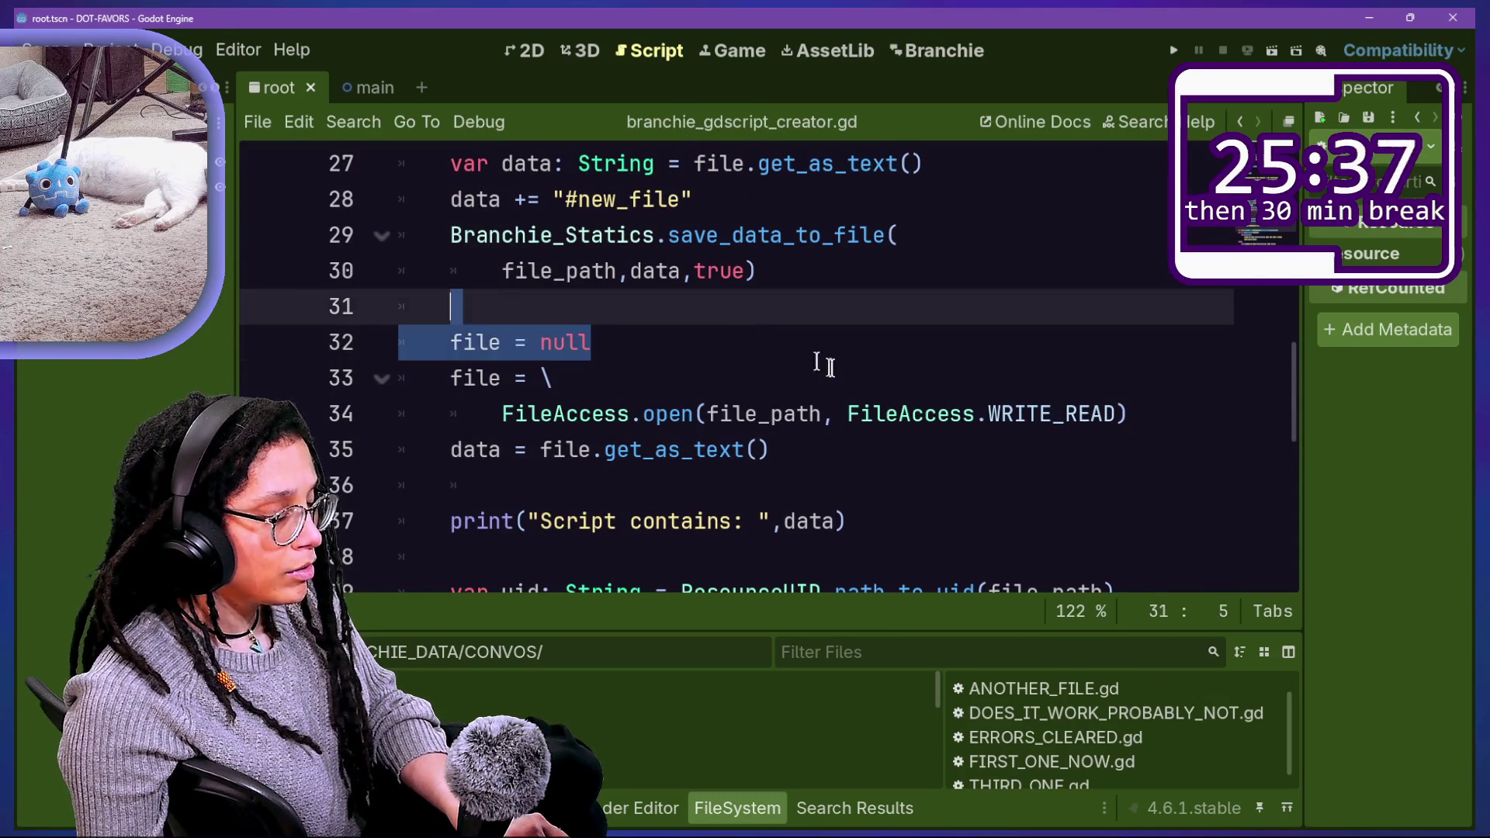
key(ctrl+x)
click(872, 419)
key(ctrl+v)
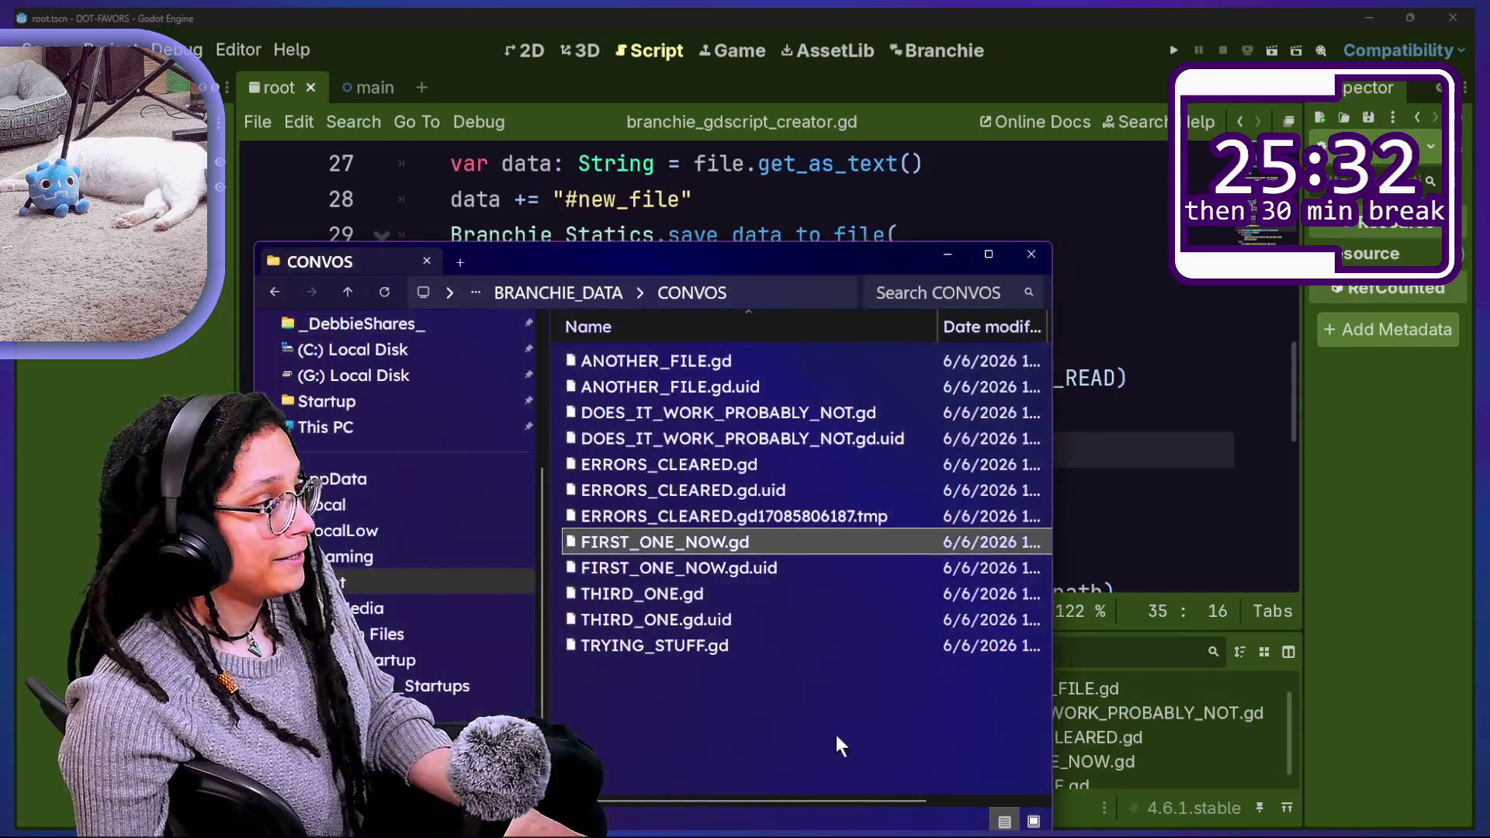
Step: Delete every file in the CONVOS folder and return to the Godot editor
drag(836, 734, 678, 326)
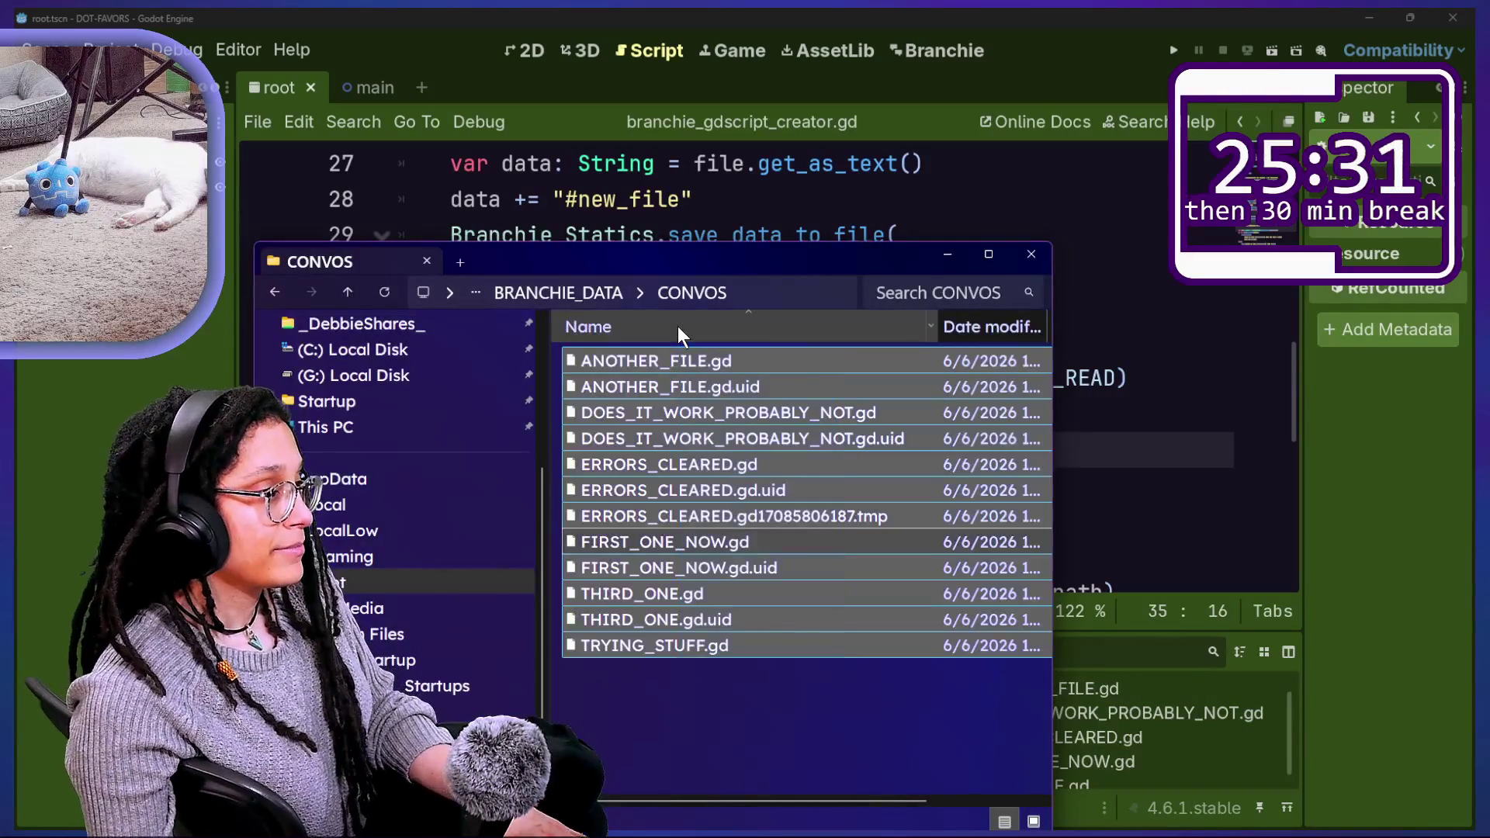
key(Delete)
click(1168, 489)
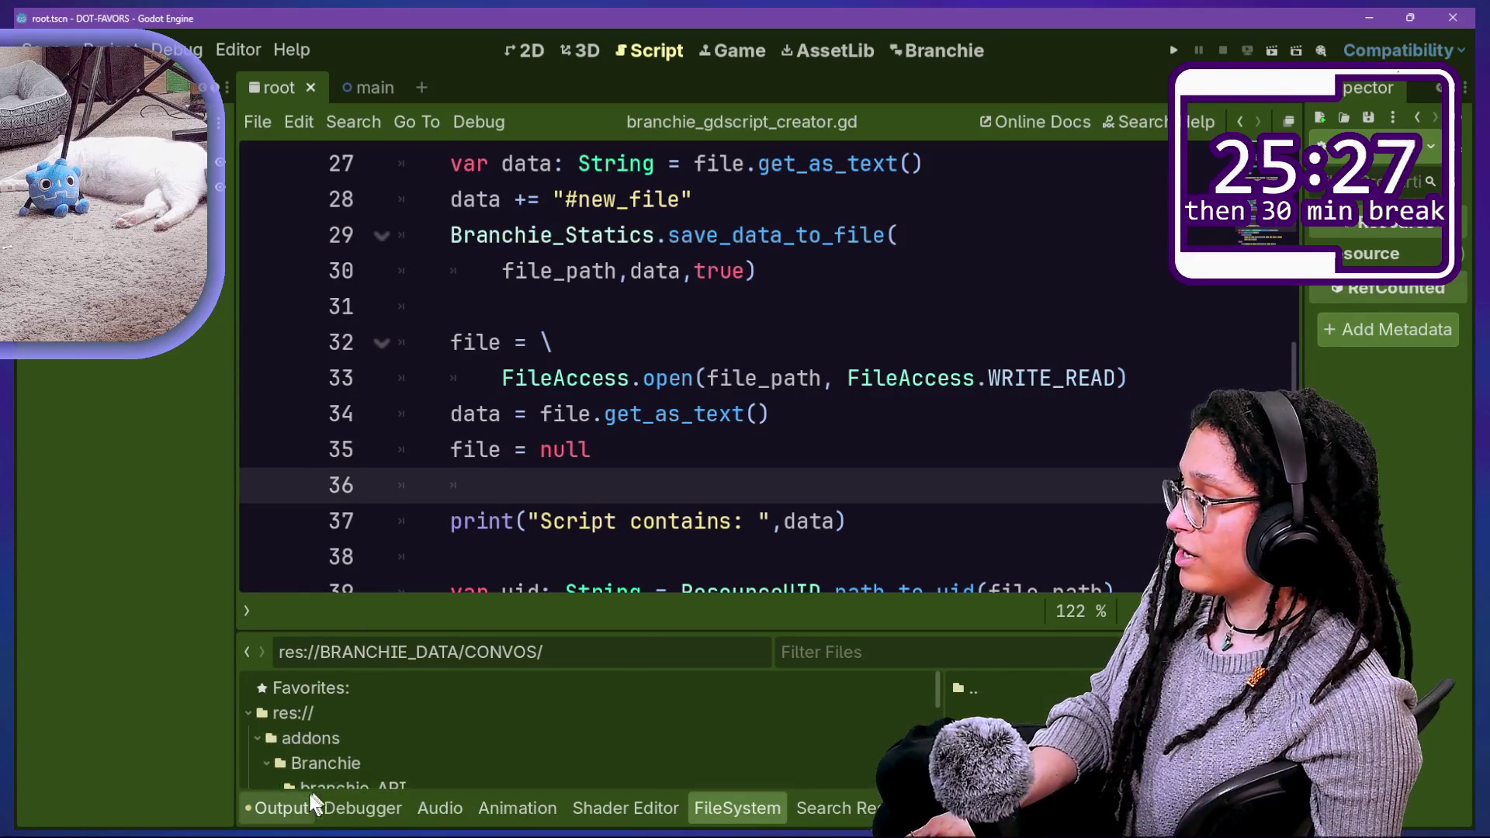
click(308, 799)
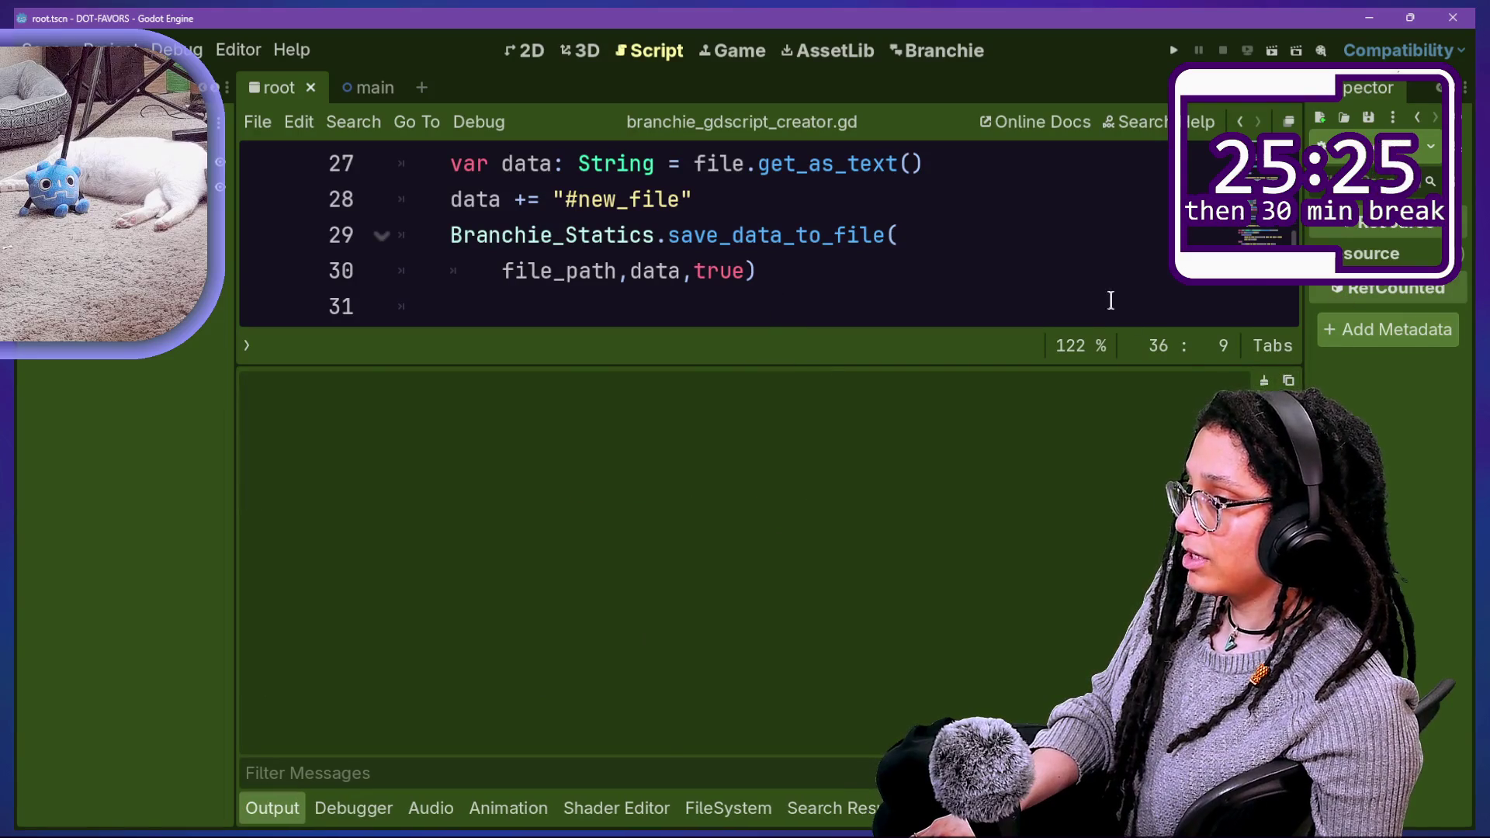
click(1111, 300)
key(ctrl+j)
Step: Restart the Branchie plugin and add a conversation named 'something else'
click(847, 378)
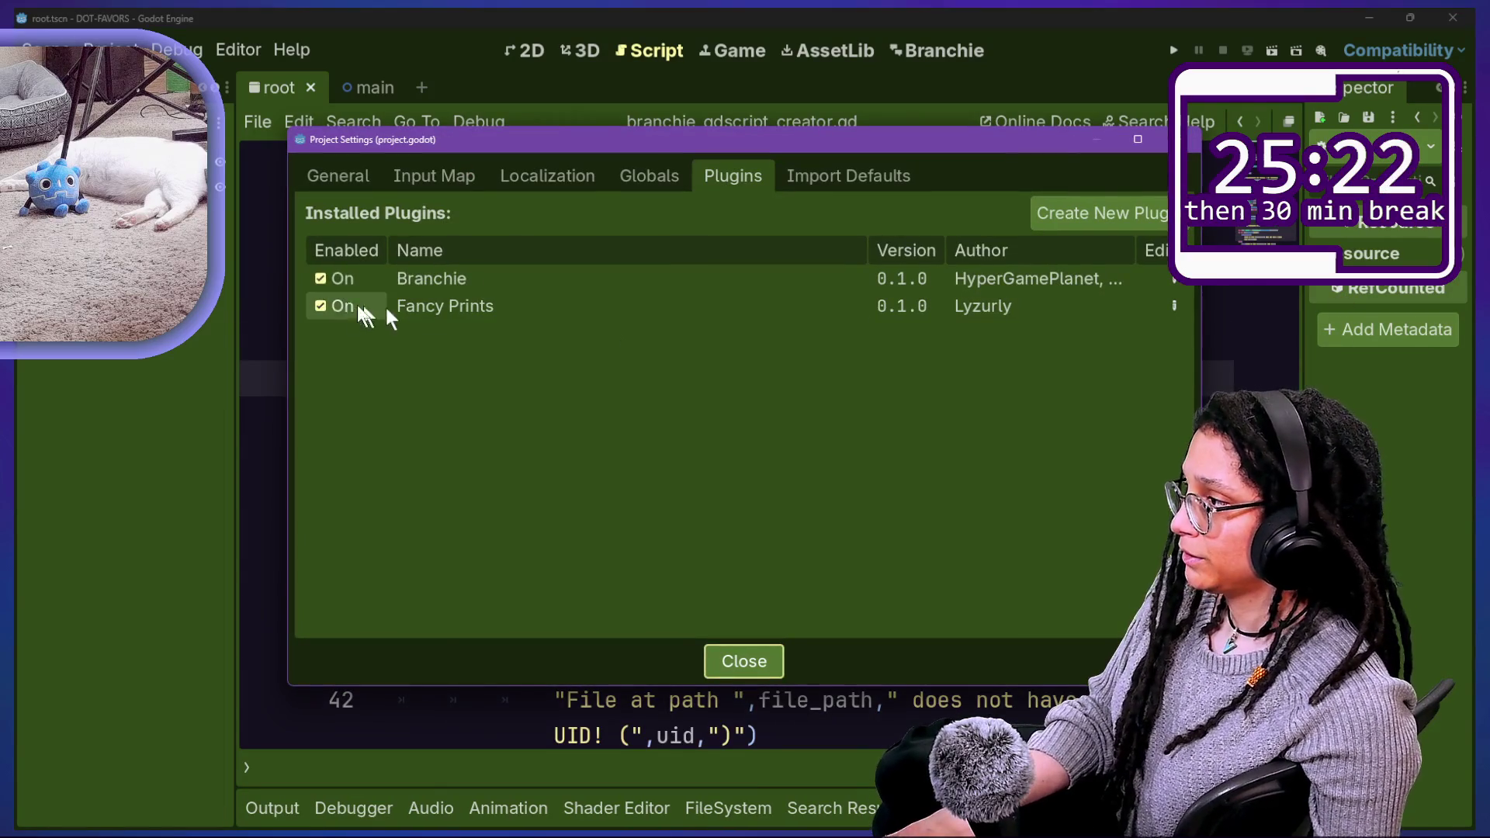
click(325, 279)
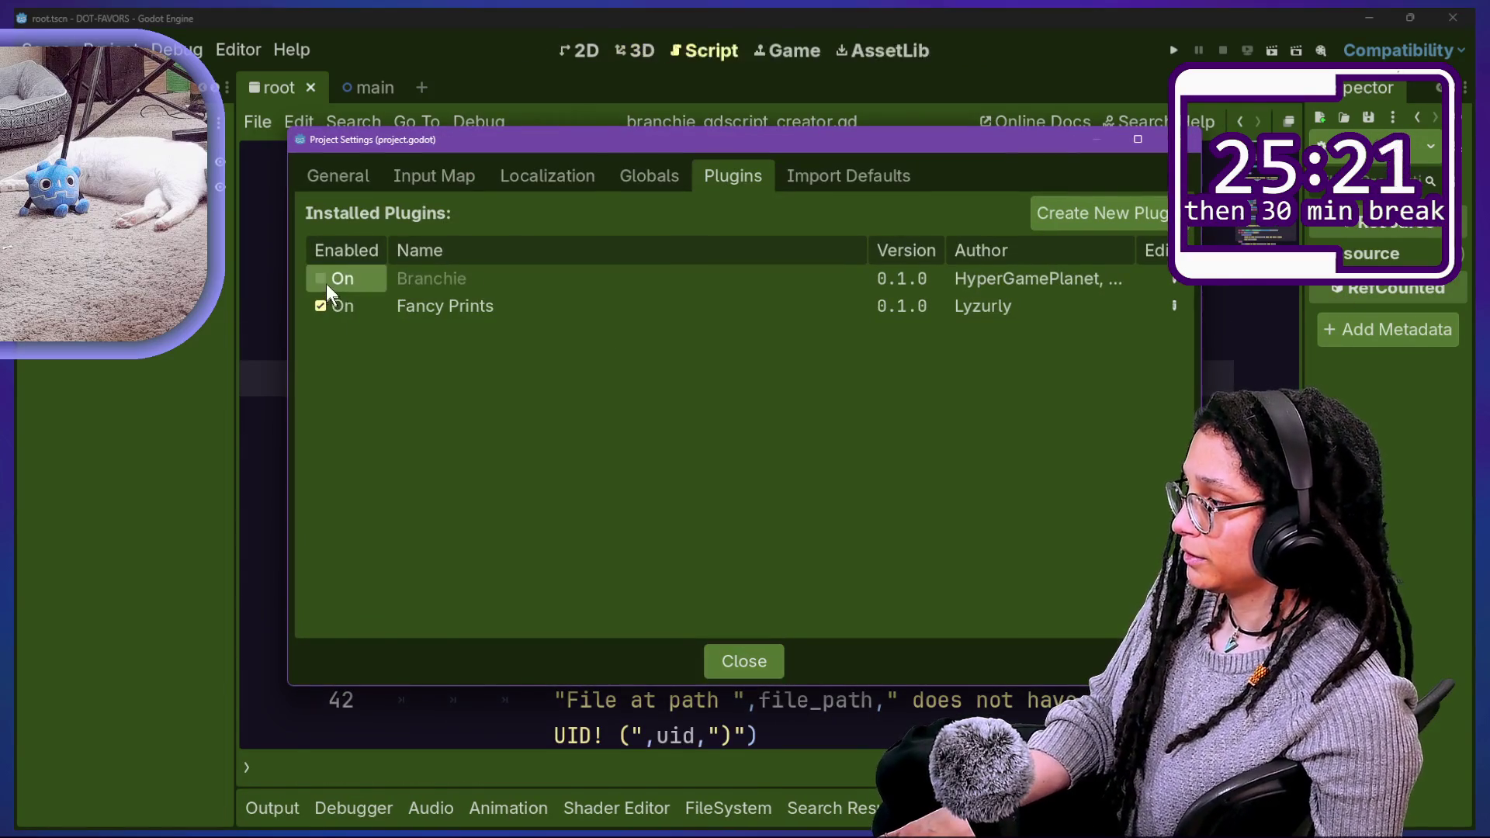
click(324, 279)
key(Escape)
click(986, 301)
text(sp)
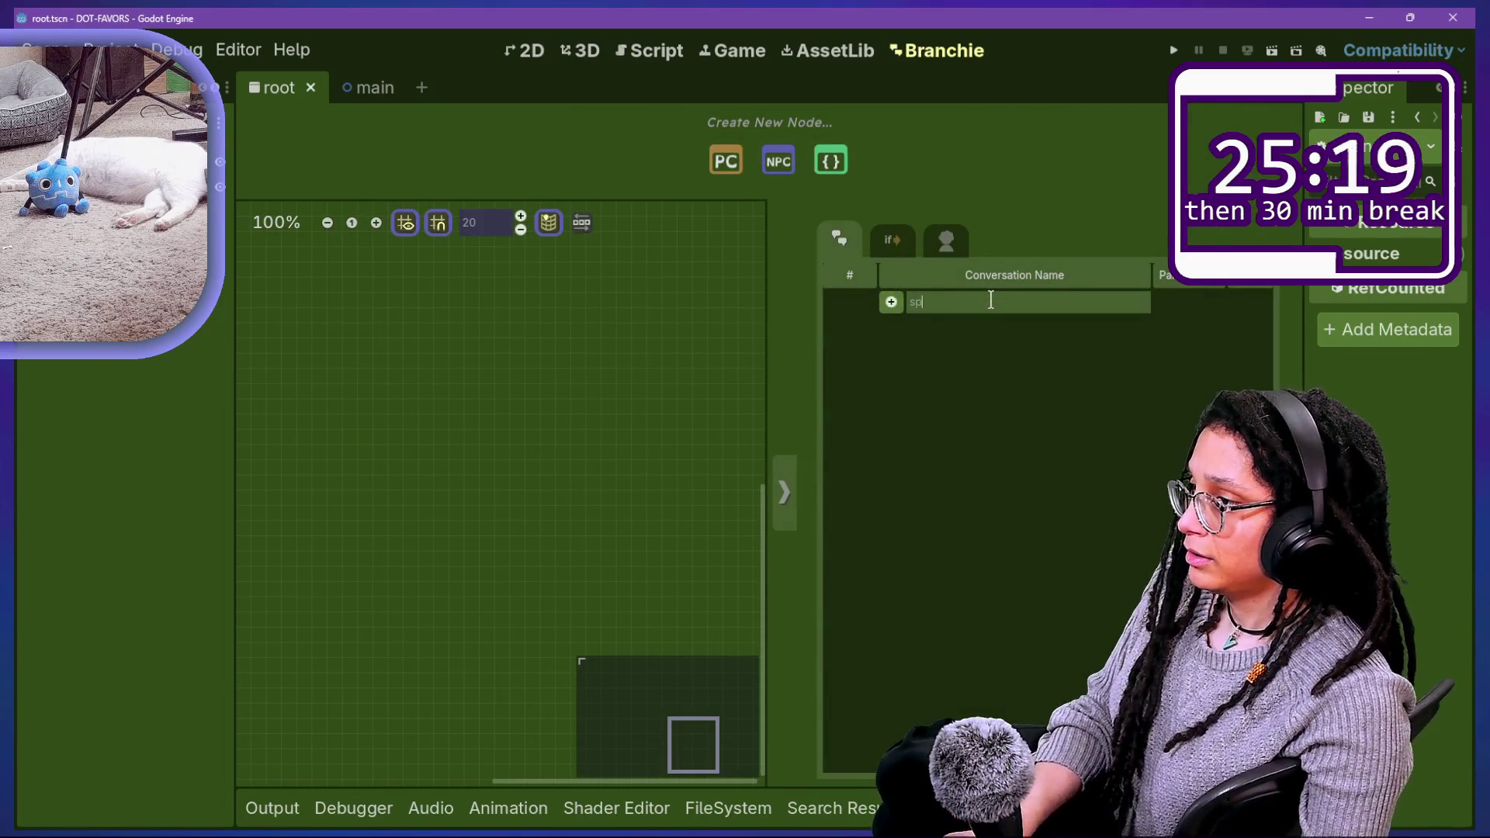
text(,etjomg eldm)
key(ctrl+a)
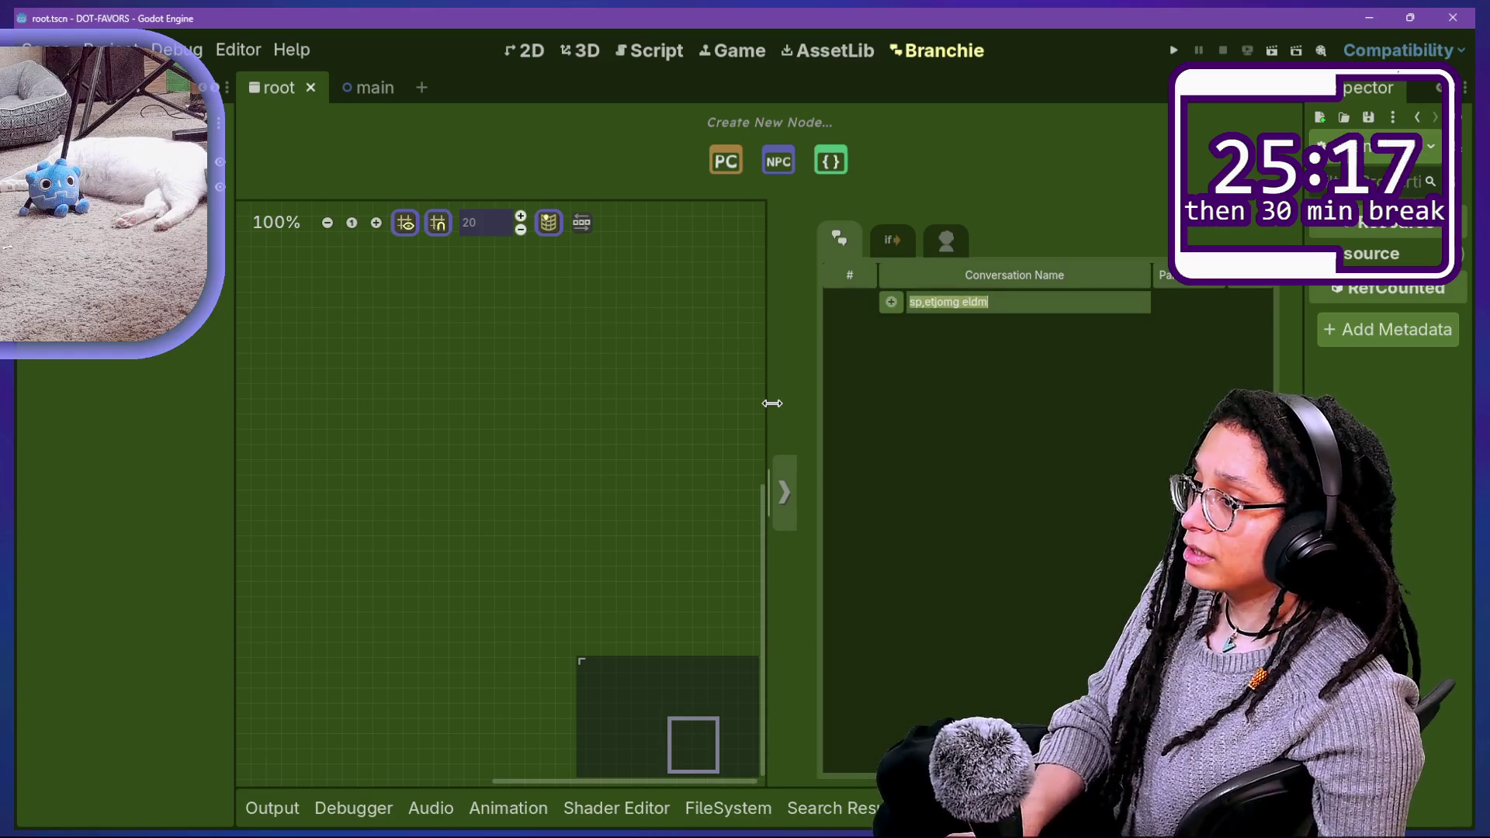
text(something else)
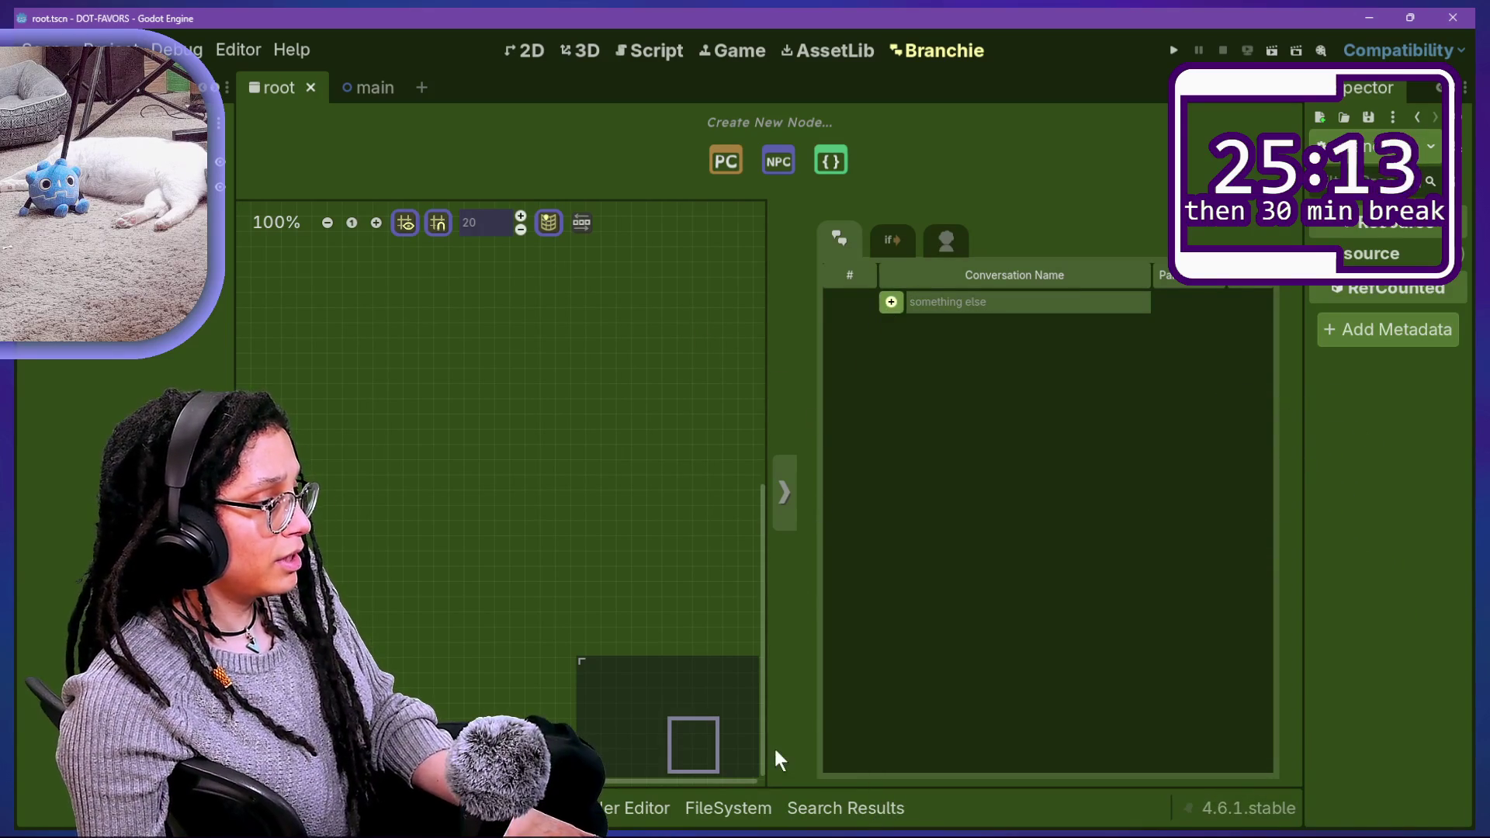
key(Return)
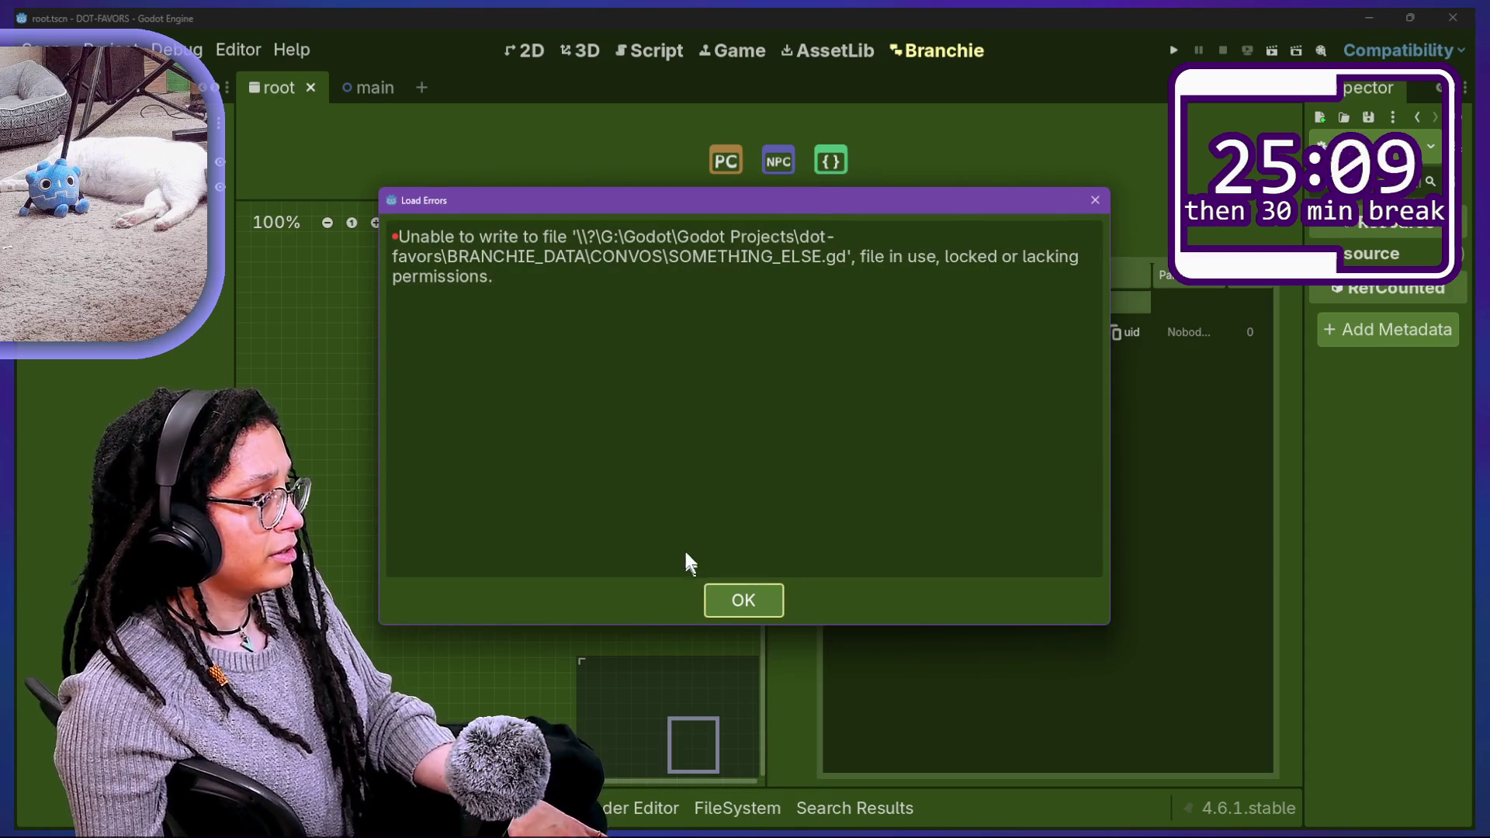
Step: Dismiss the write error, review the safe-save failure in Output, and return to the creator script
click(751, 607)
click(758, 796)
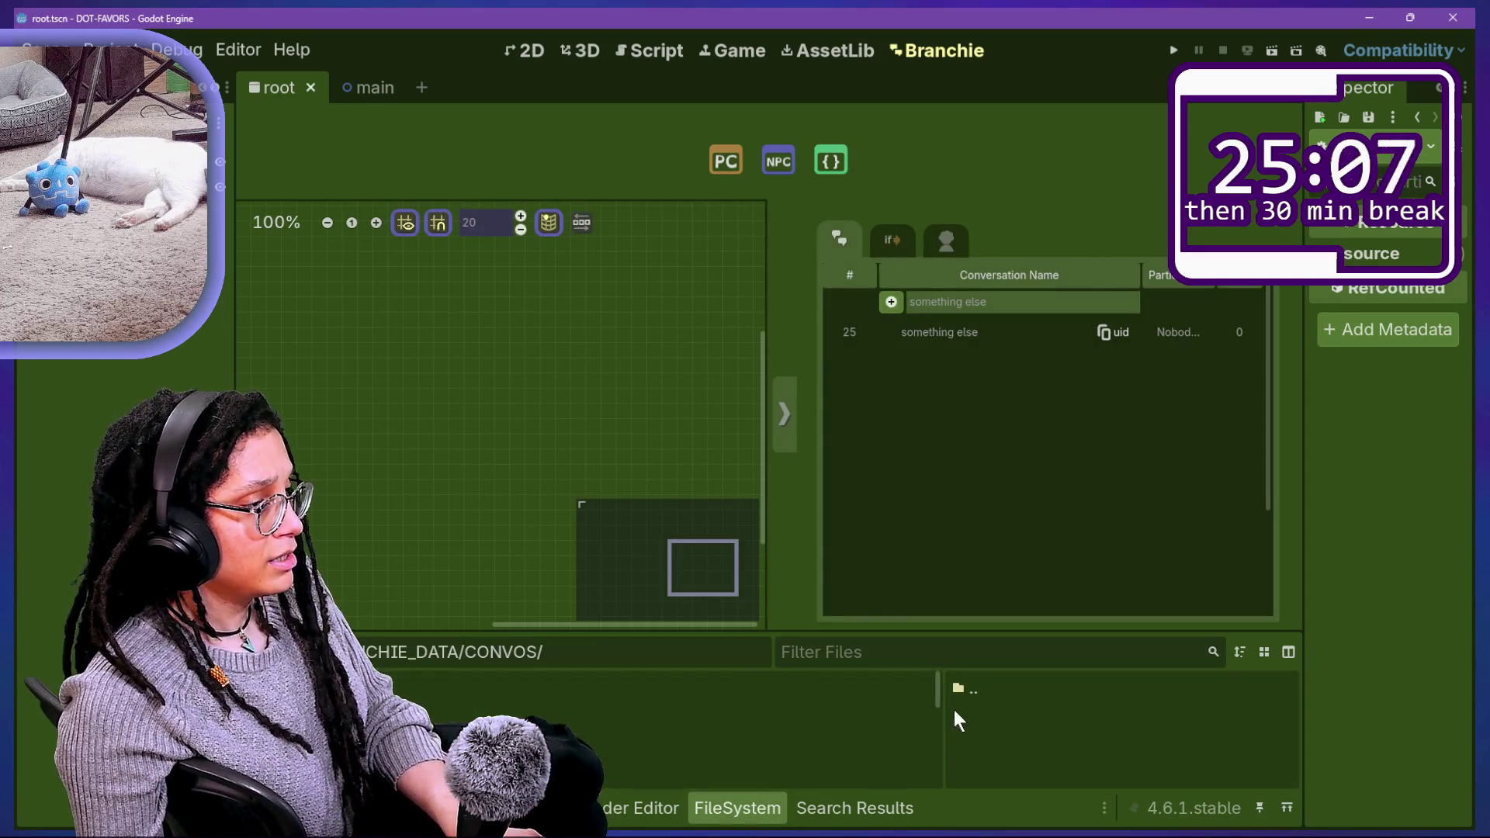
key(alt+j)
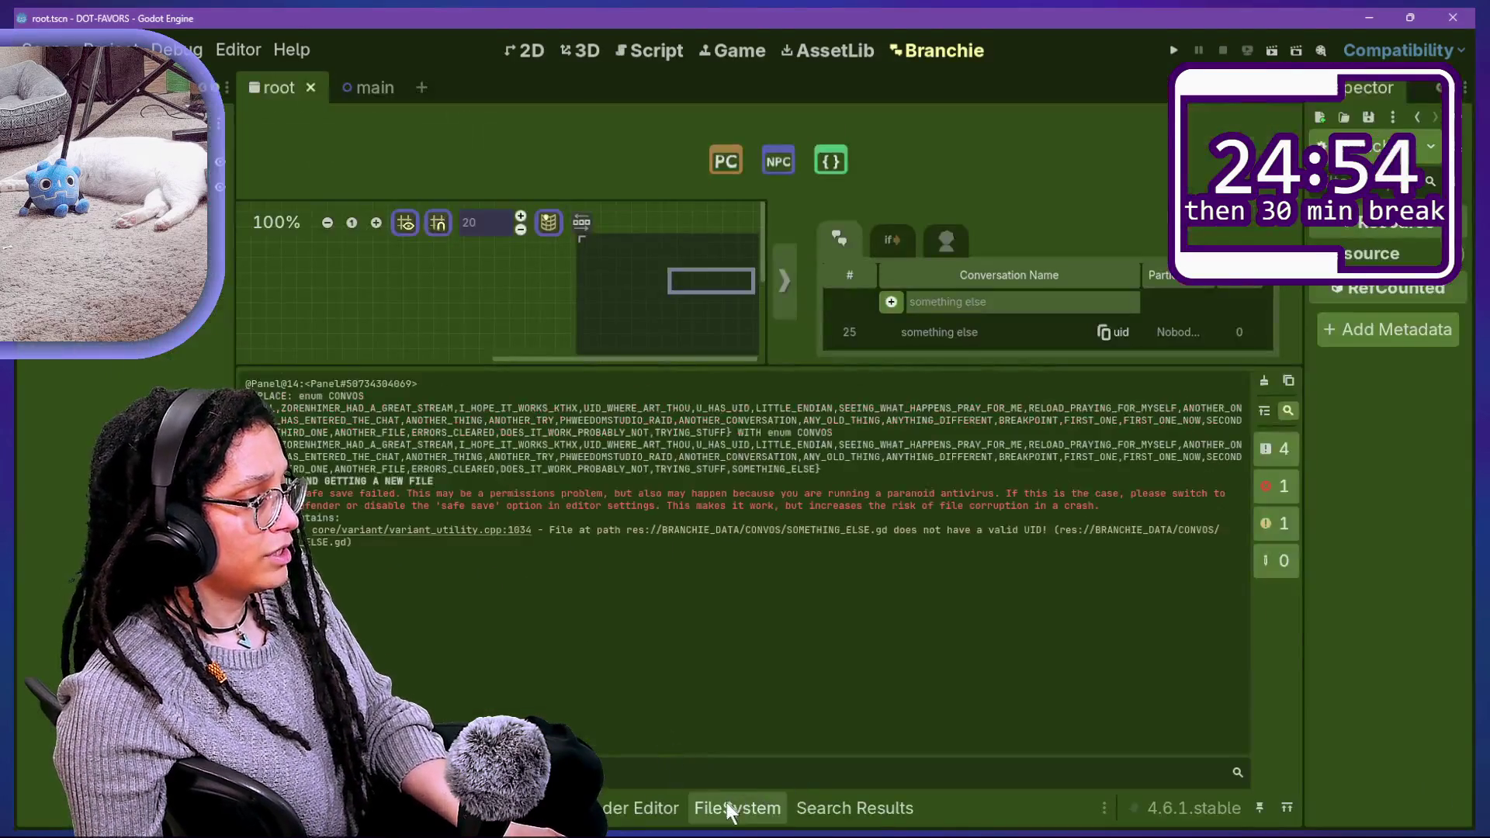
click(728, 808)
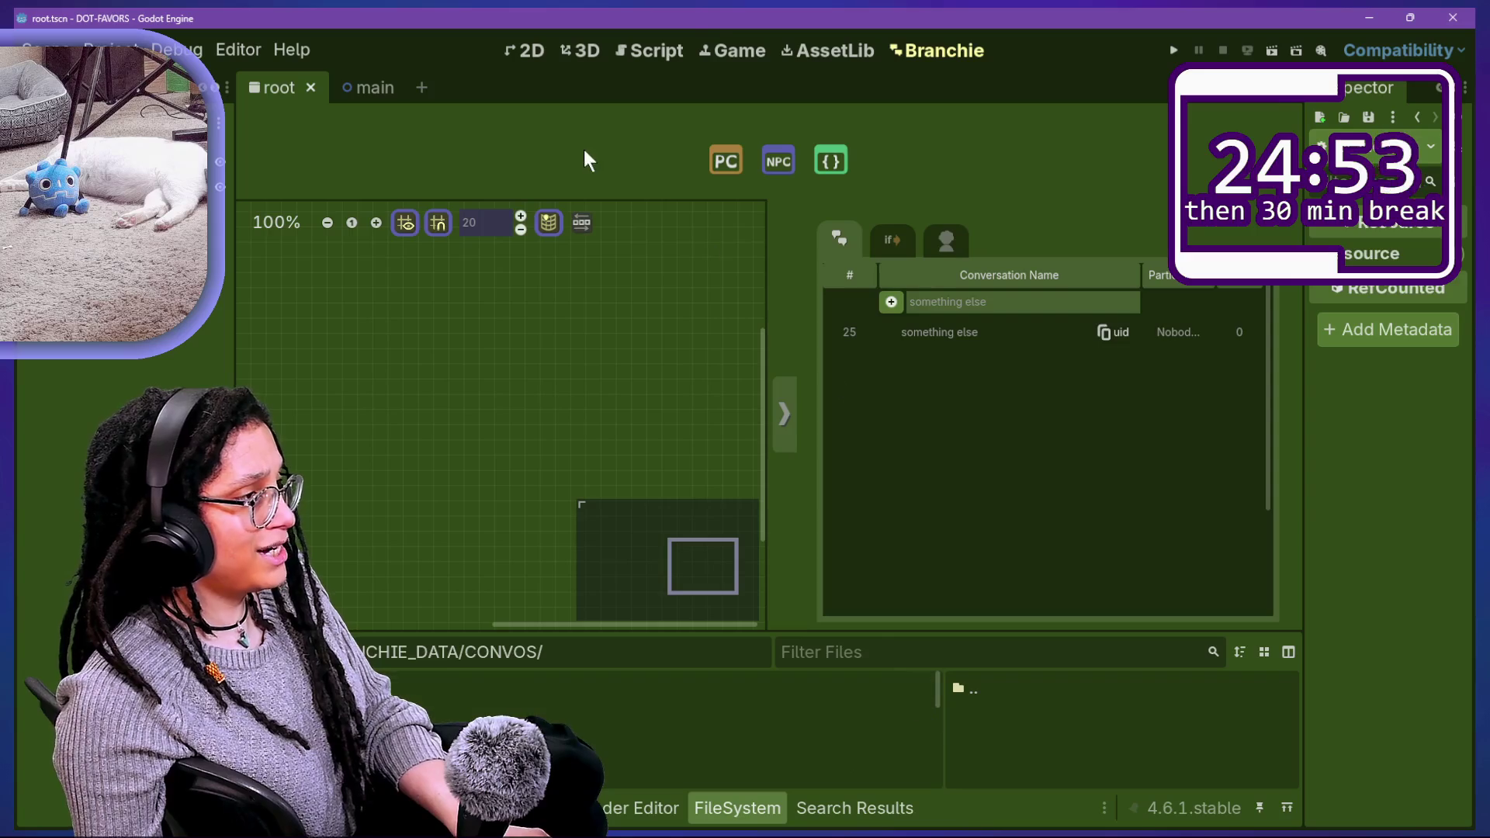
click(698, 46)
click(802, 264)
Step: Try moving file = null above the reopen code, then undo those edits
click(989, 378)
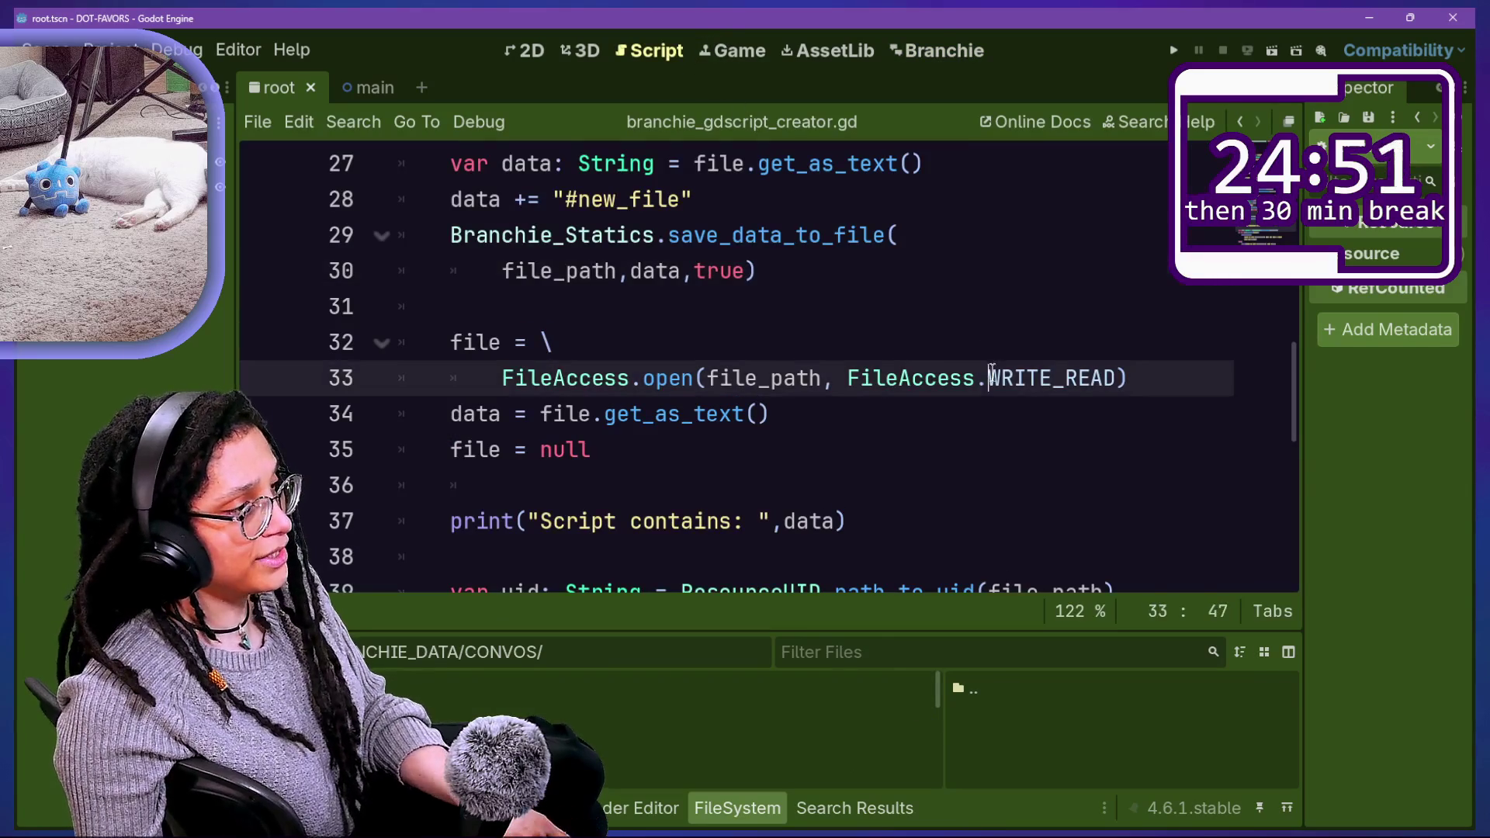
key(Down)
key(Down)
key(ctrl+x)
key(Up)
key(Up)
key(Up)
key(ctrl+v)
key(shift+Up)
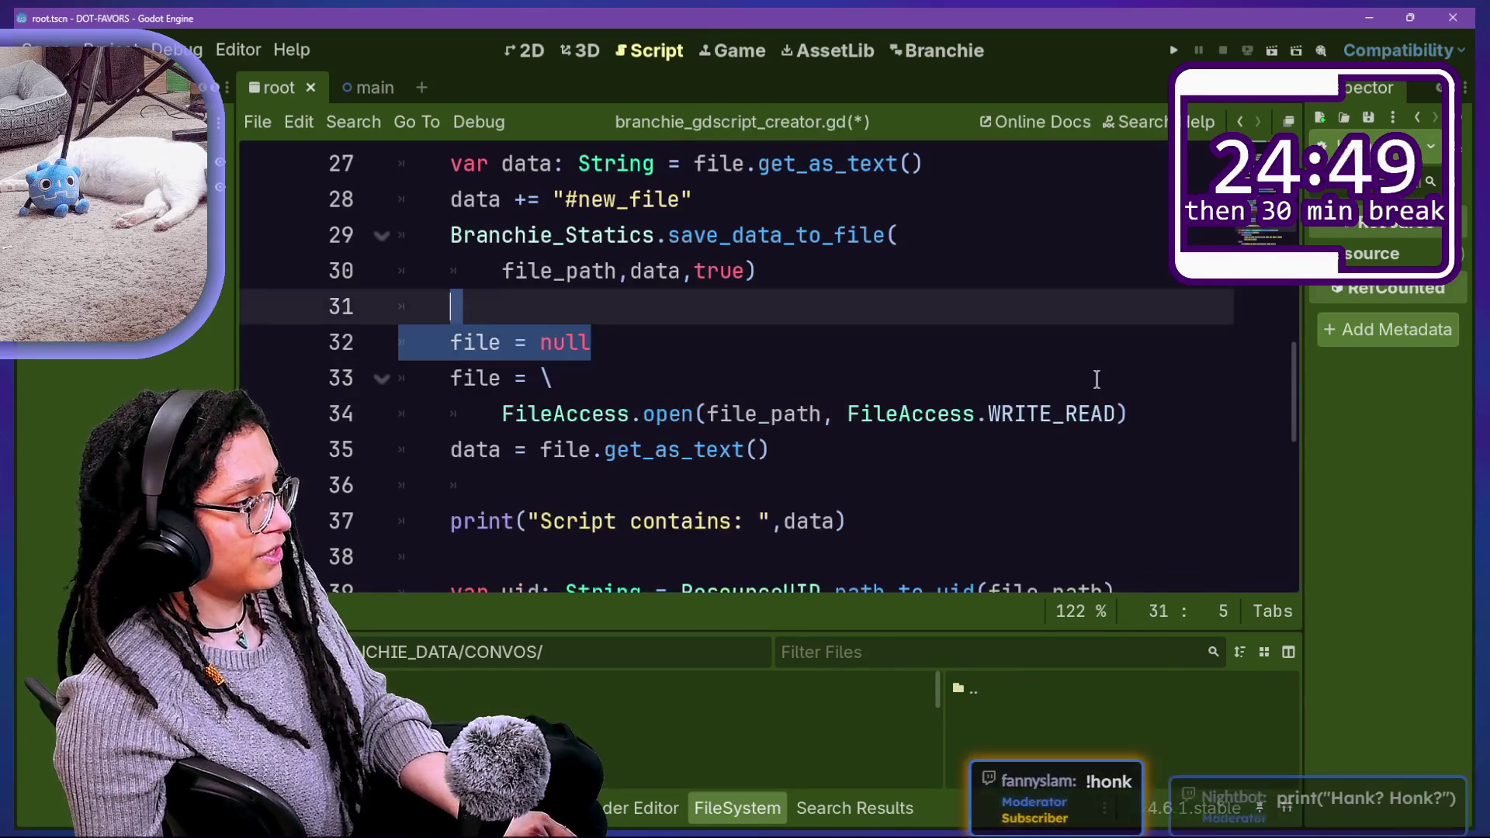
key(ctrl+z)
key(ctrl+z)
key(ctrl+z)
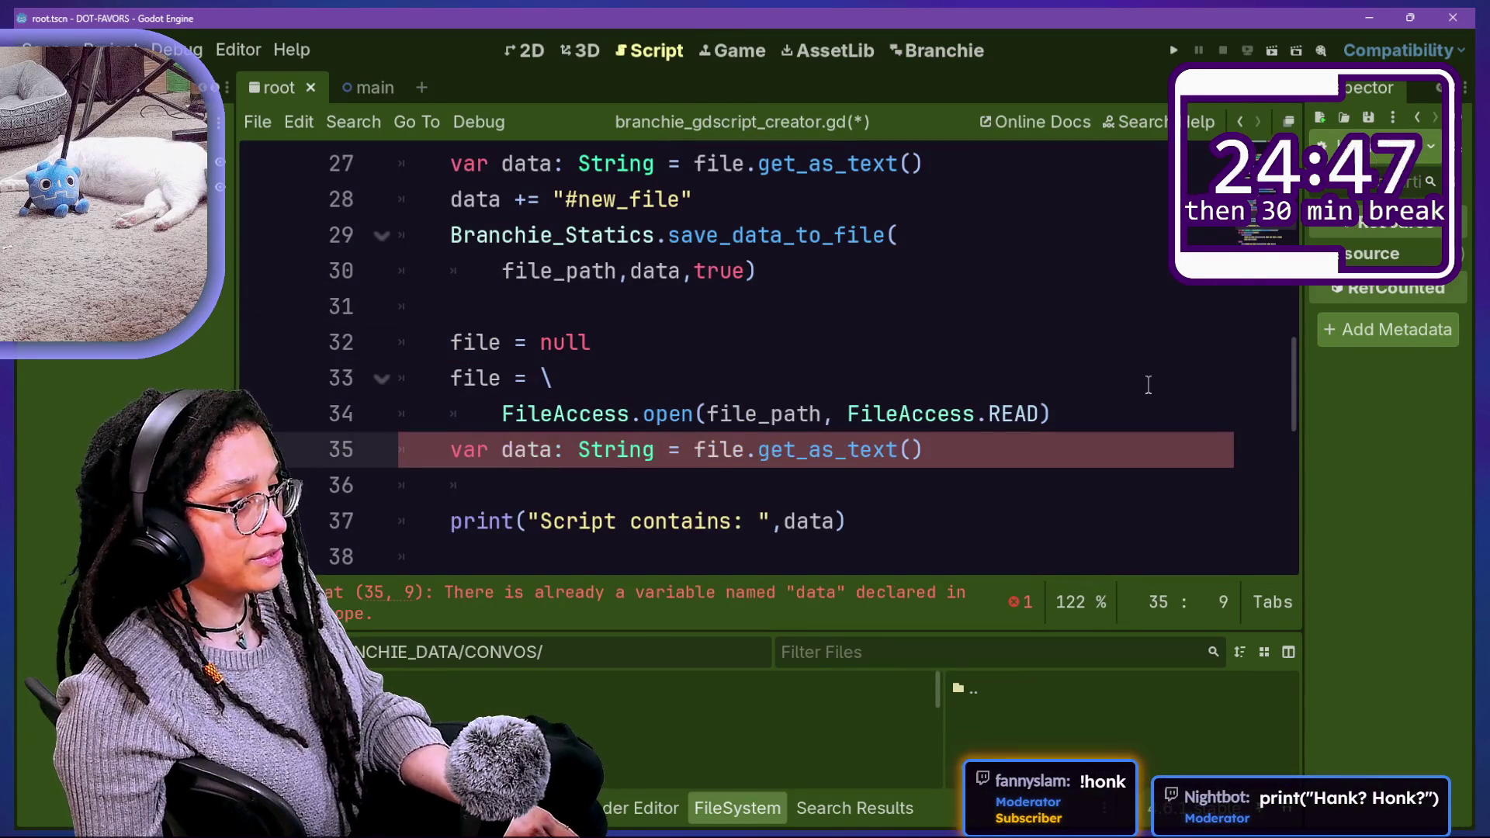
key(BackSpace)
key(BackSpace)
key(Delete)
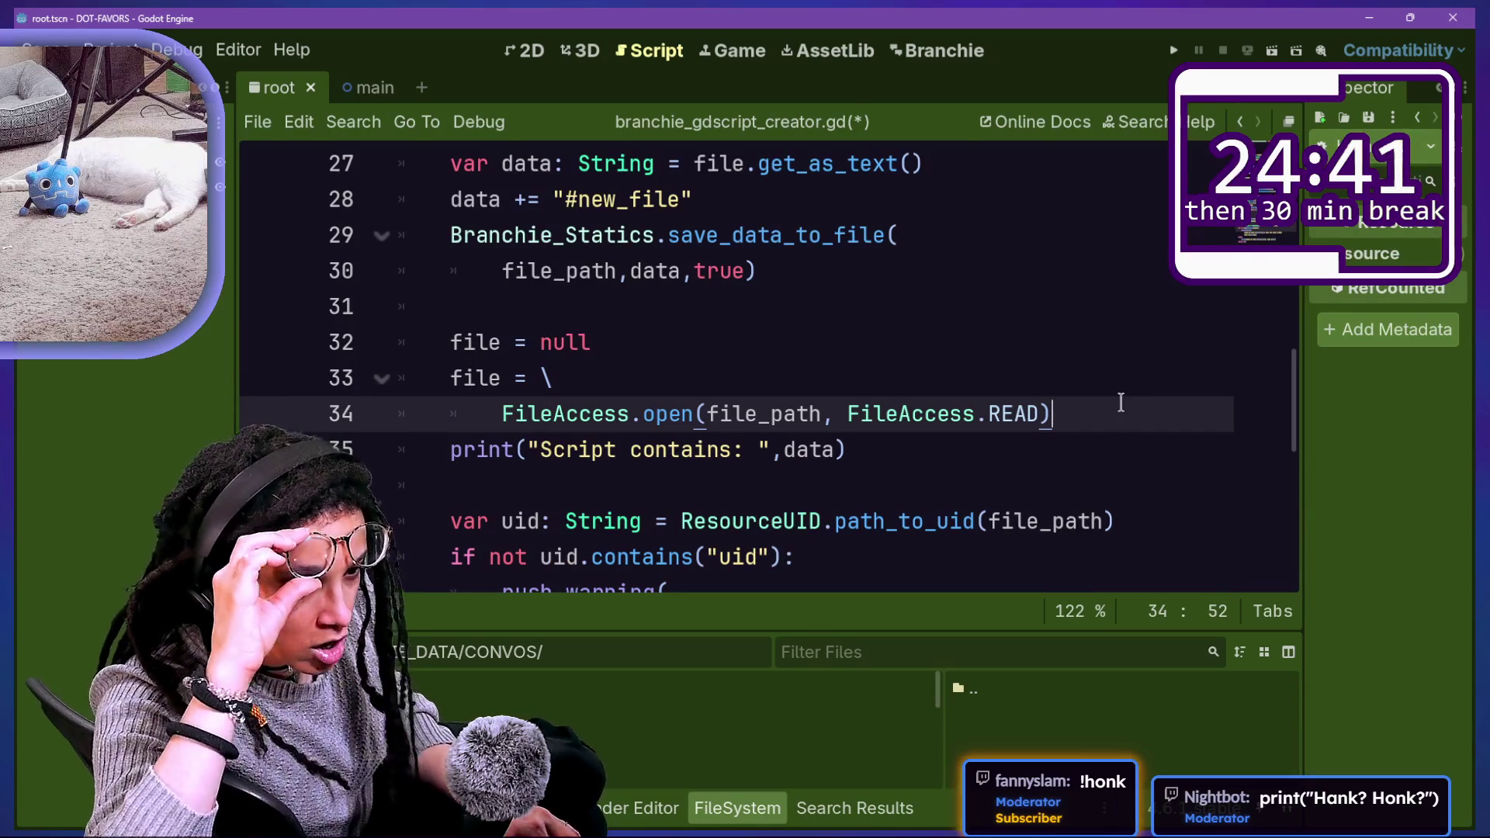
key(ctrl+z)
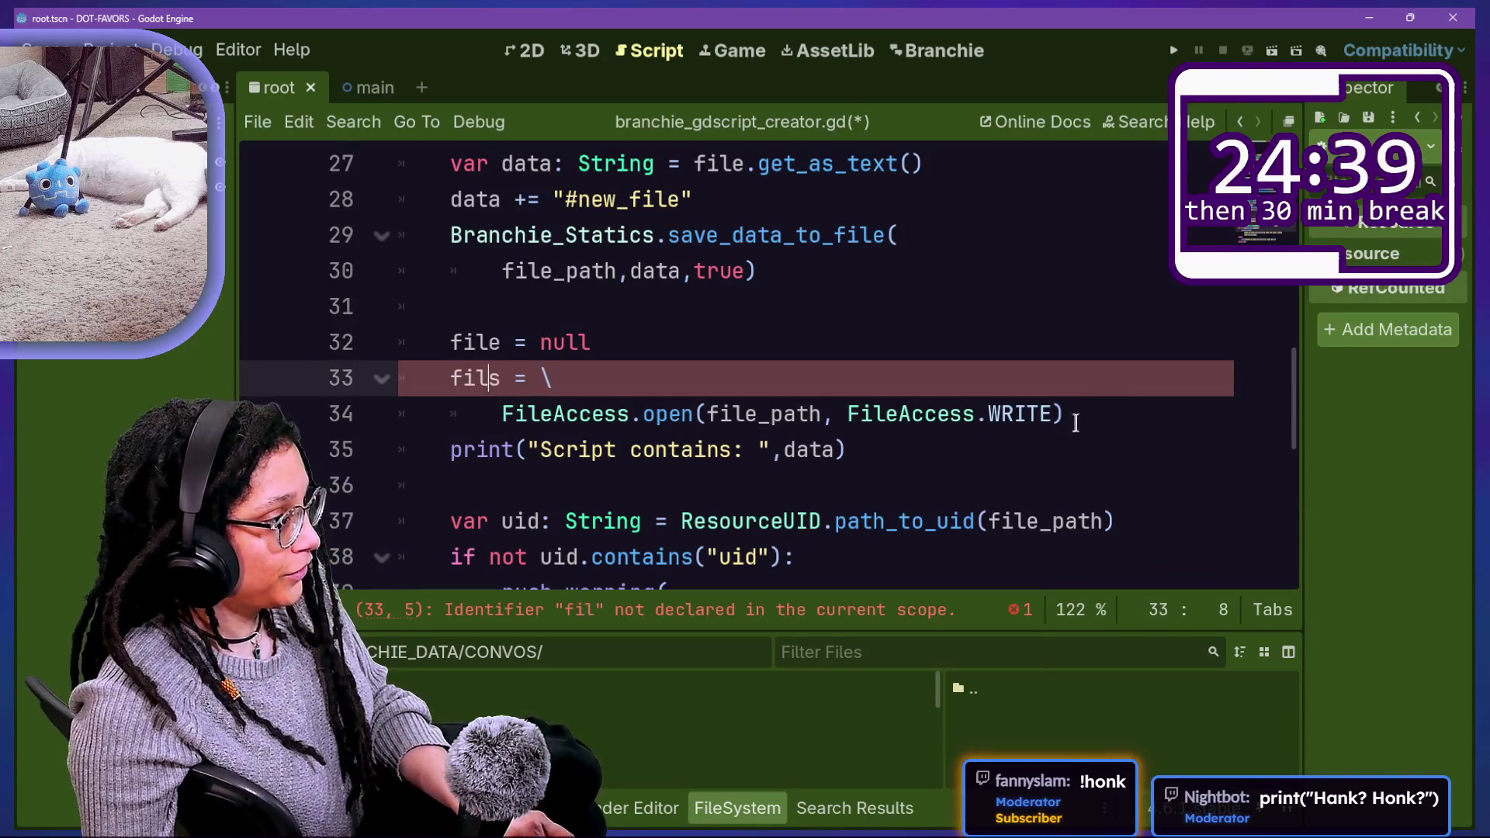
key(ctrl+z)
Step: Delete the file reopen-and-read lines and save the script
click(1040, 414)
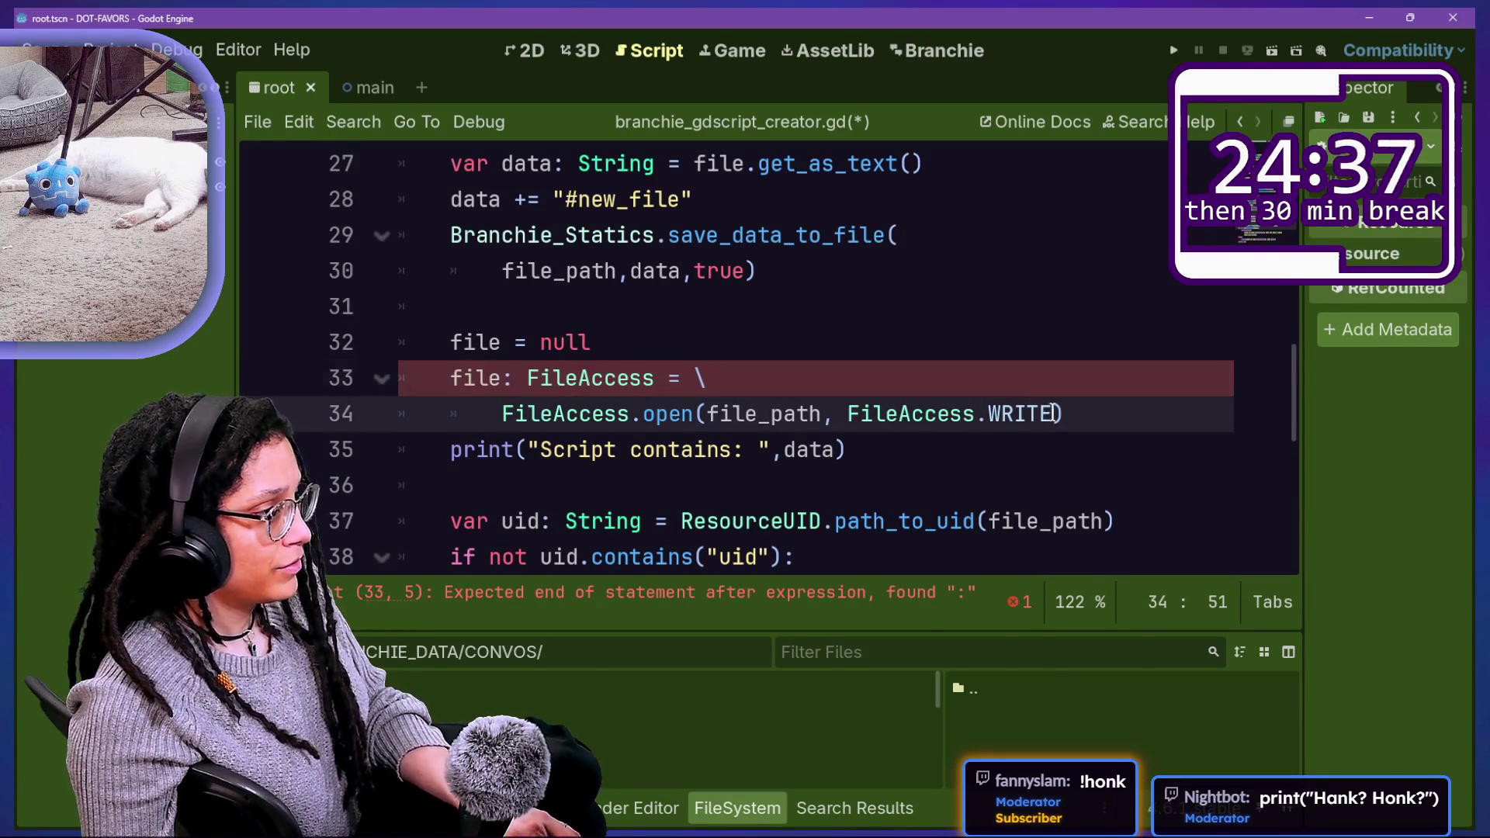
key(ctrl+z)
mouse_move(1107, 399)
mouse_down()
mouse_move(1089, 302)
mouse_move(1081, 333)
mouse_up()
key(Delete)
key(ctrl+s)
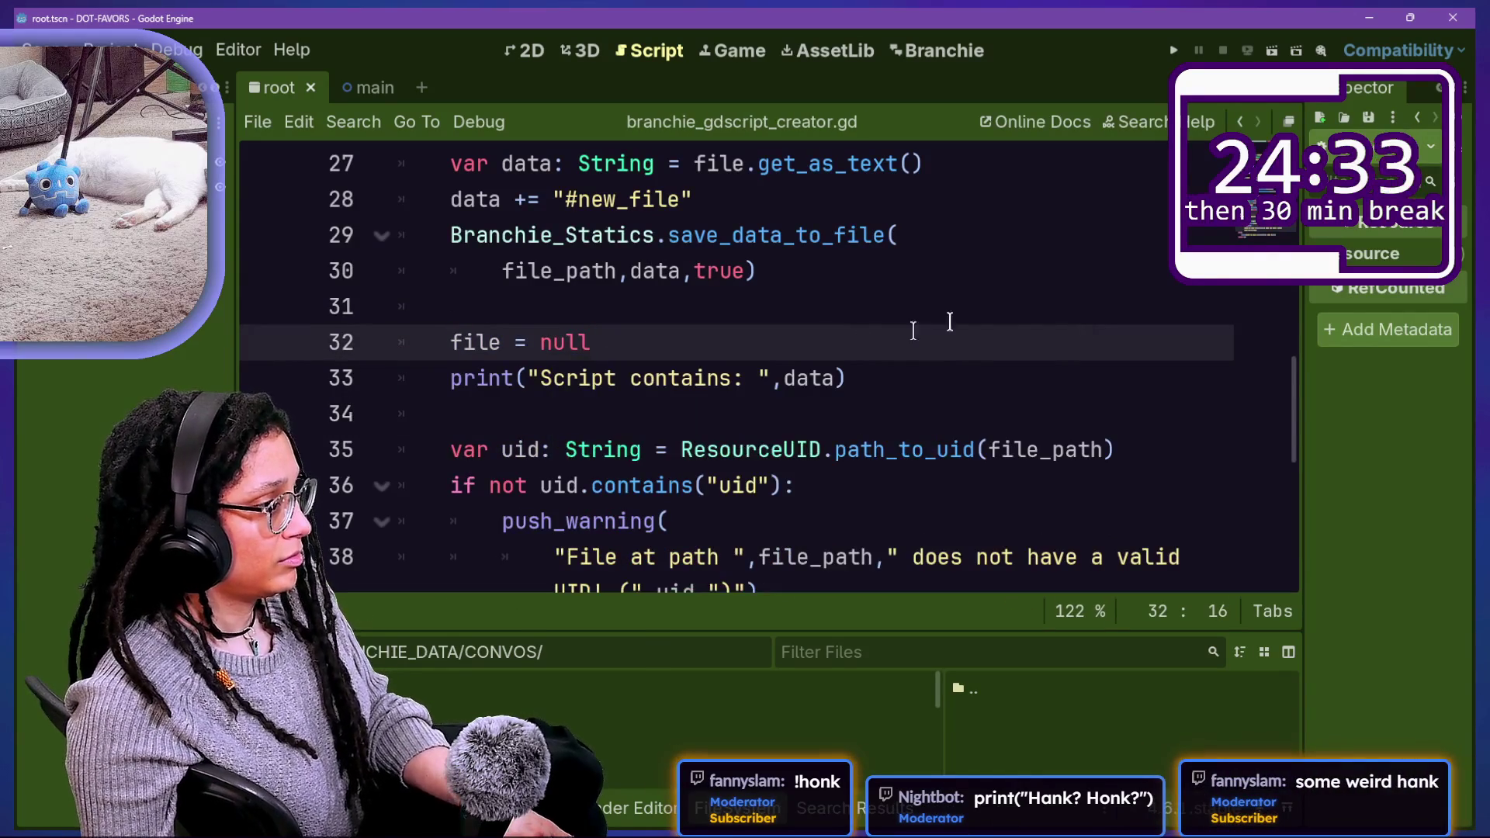
key(shift+alt+o)
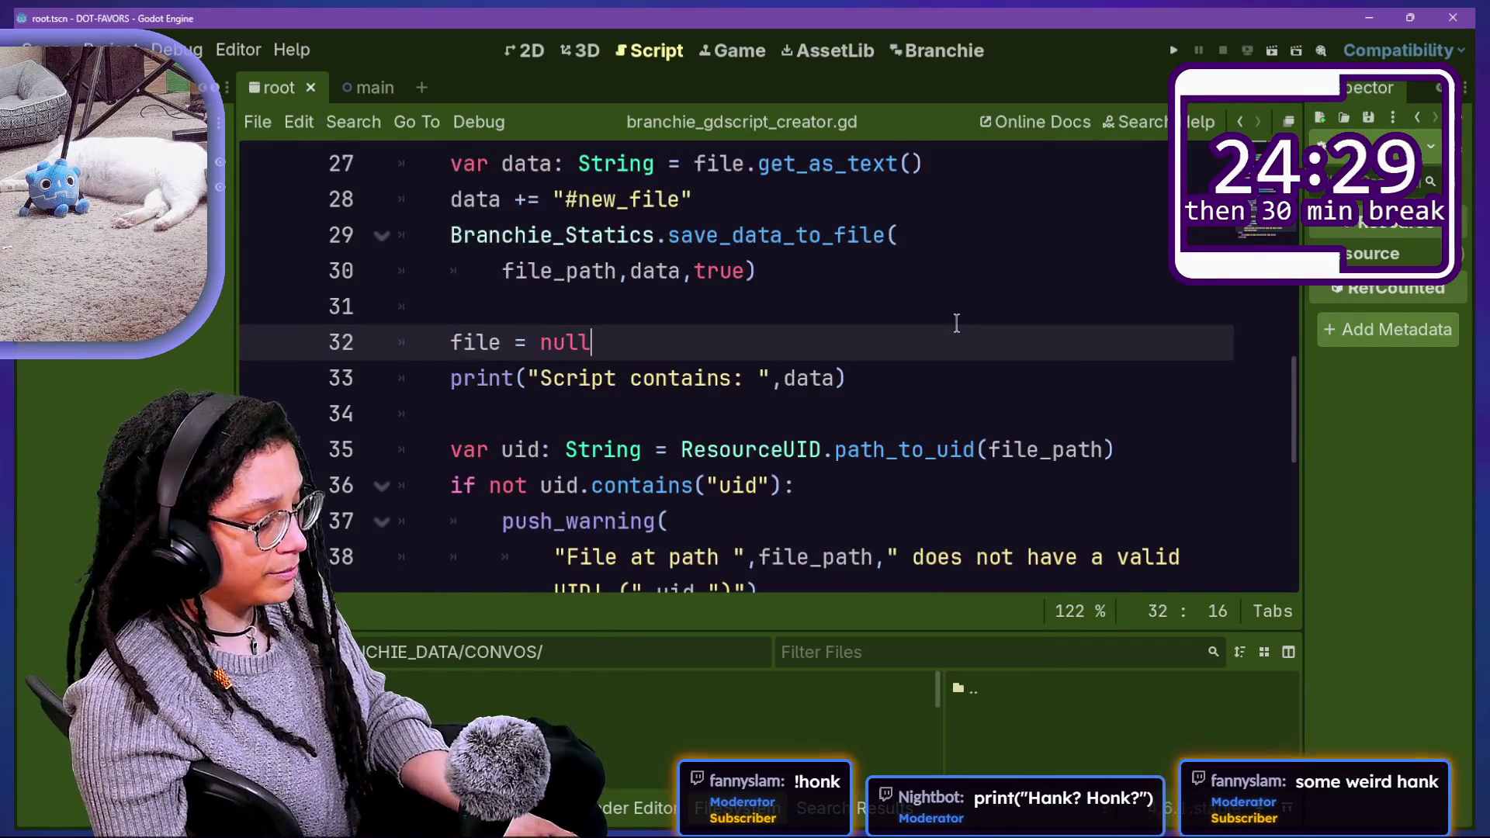
Step: Search help for 'cache' and open EditorPaths get_cache_dir from the results
key(F1)
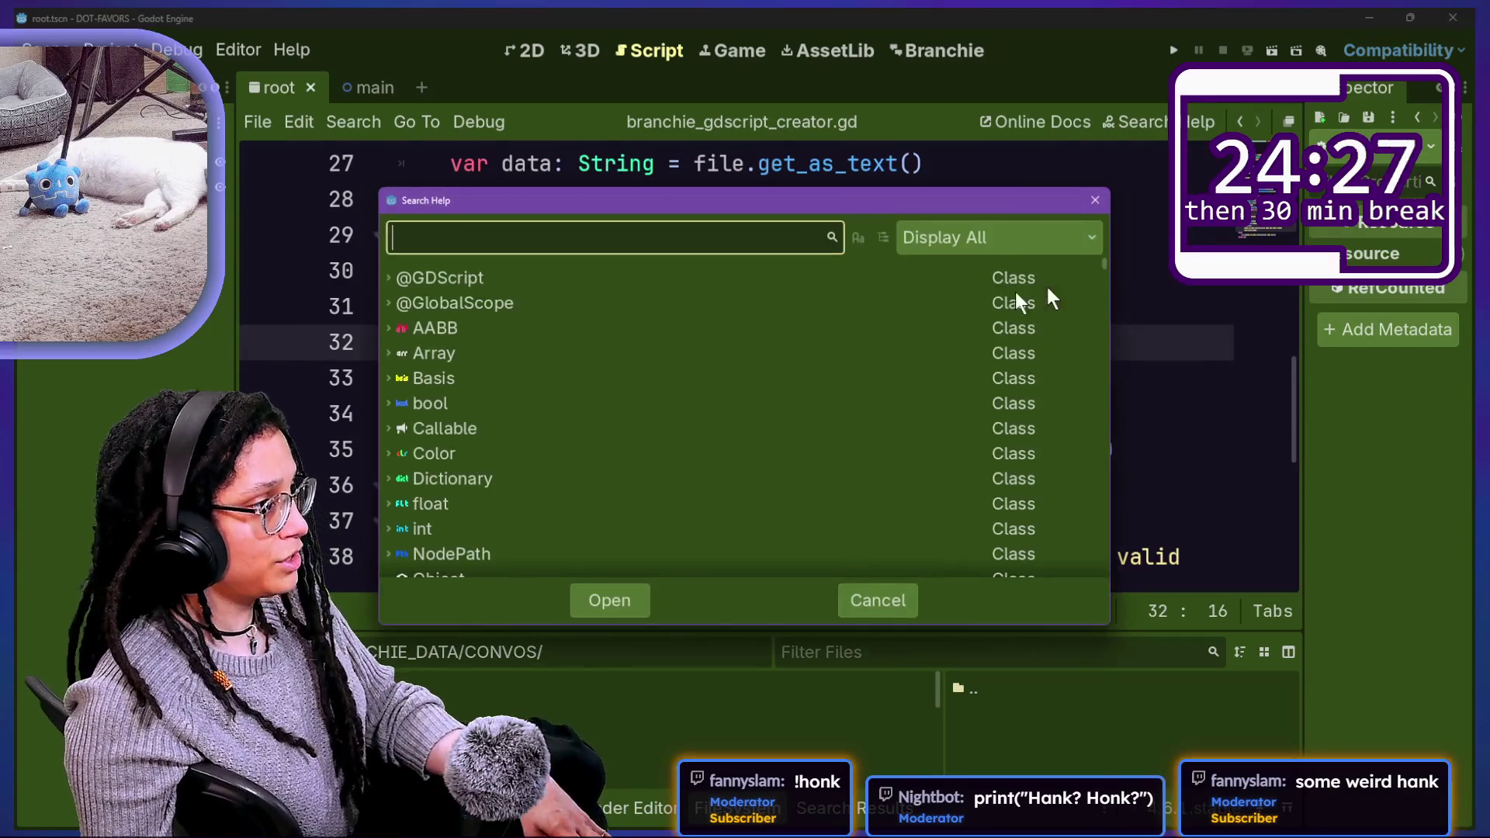
text(cache)
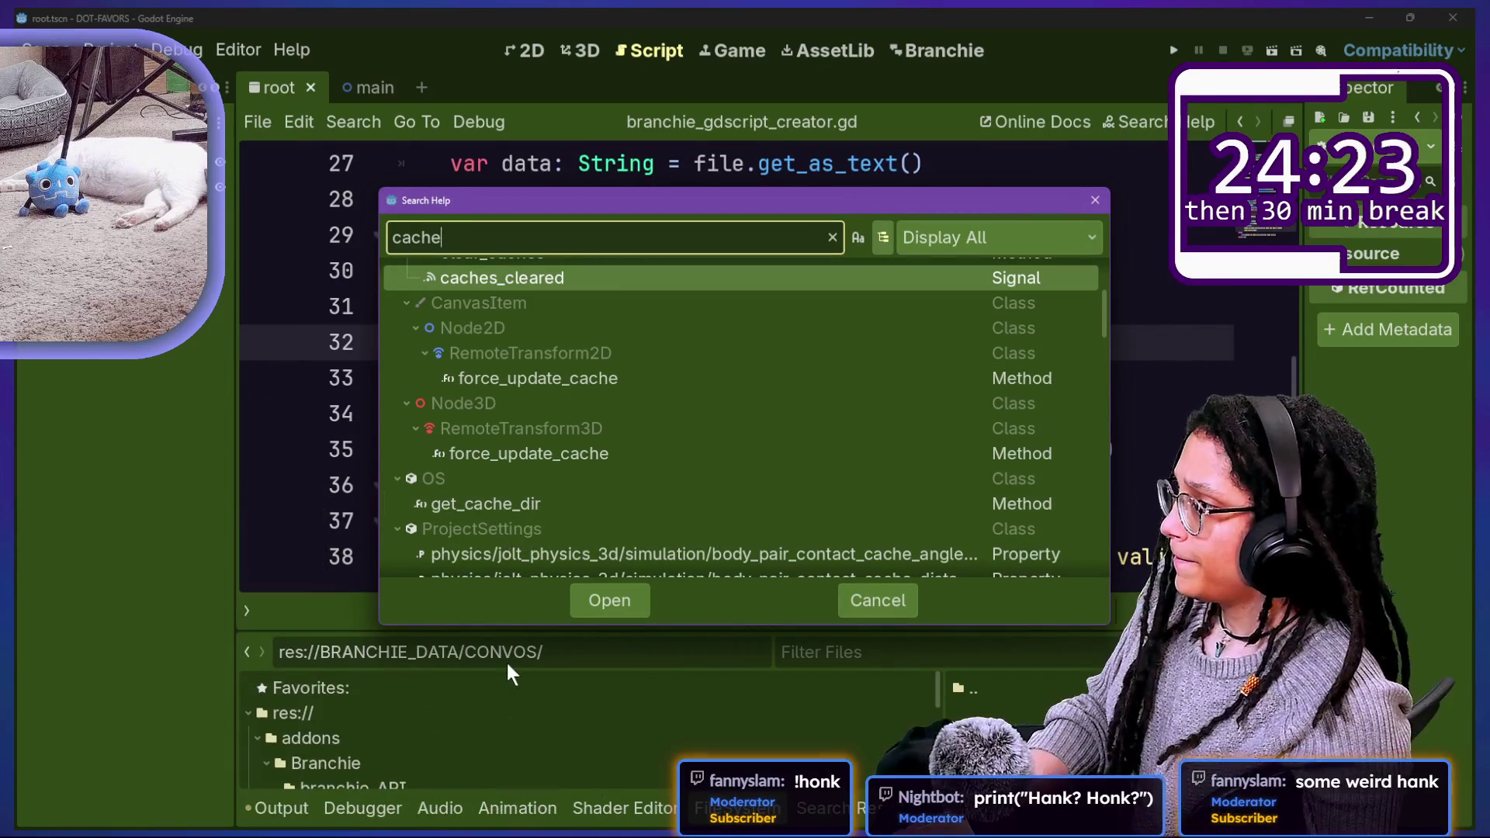
scroll(607, 537, up, 3)
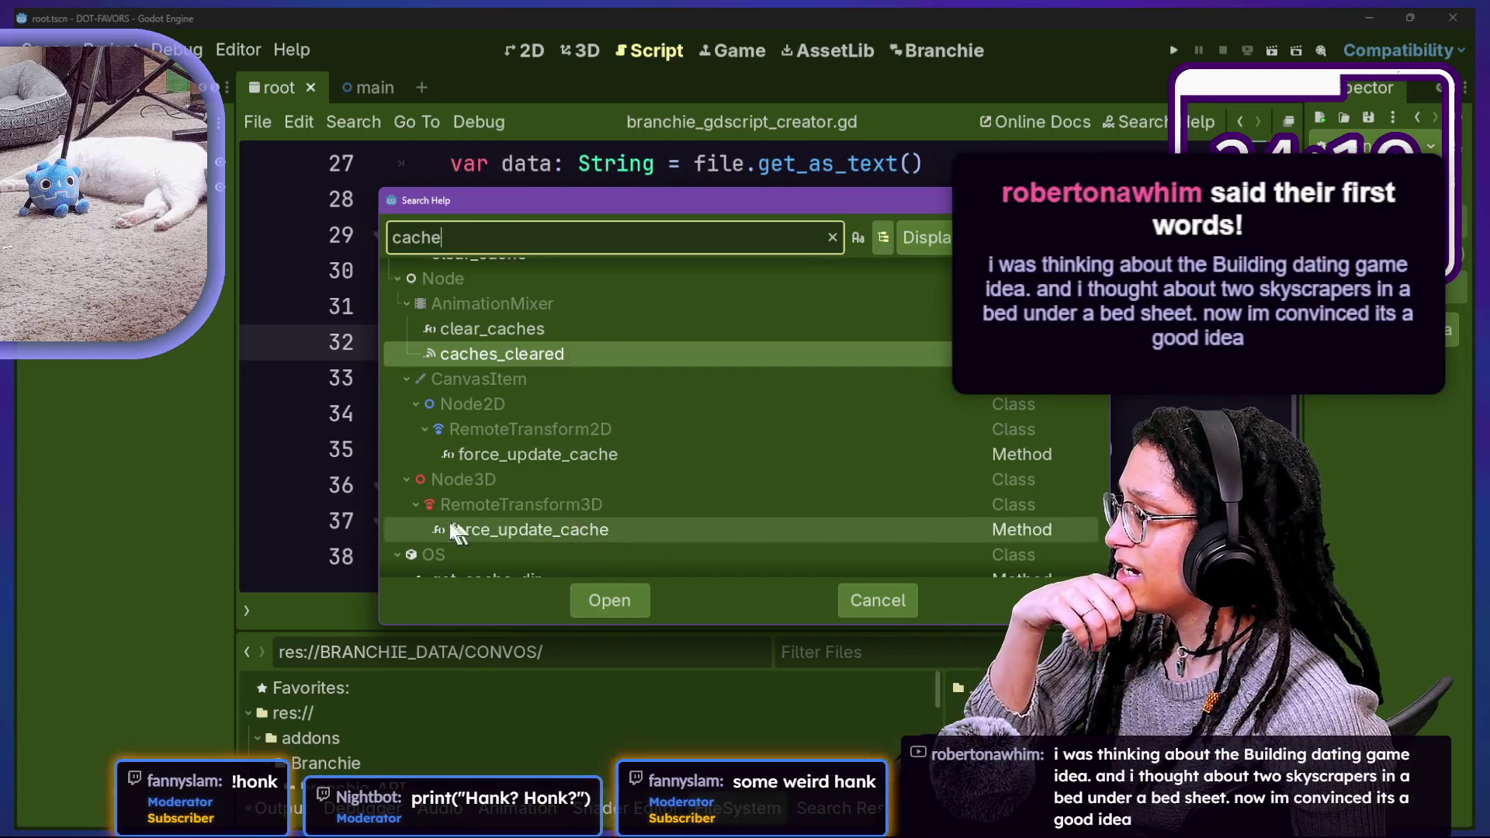
scroll(487, 501, up, 1)
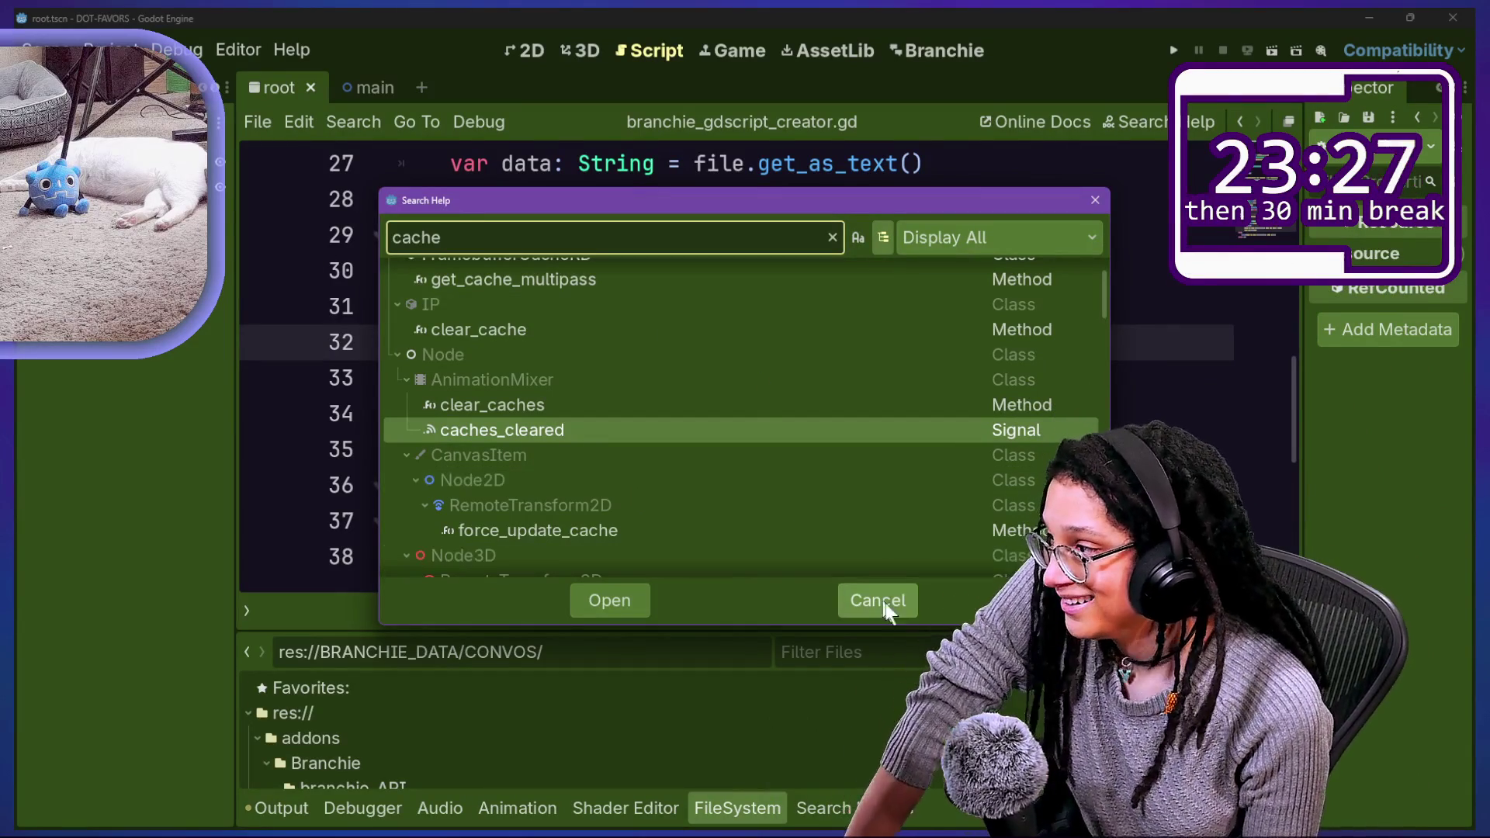
scroll(615, 366, up, 2)
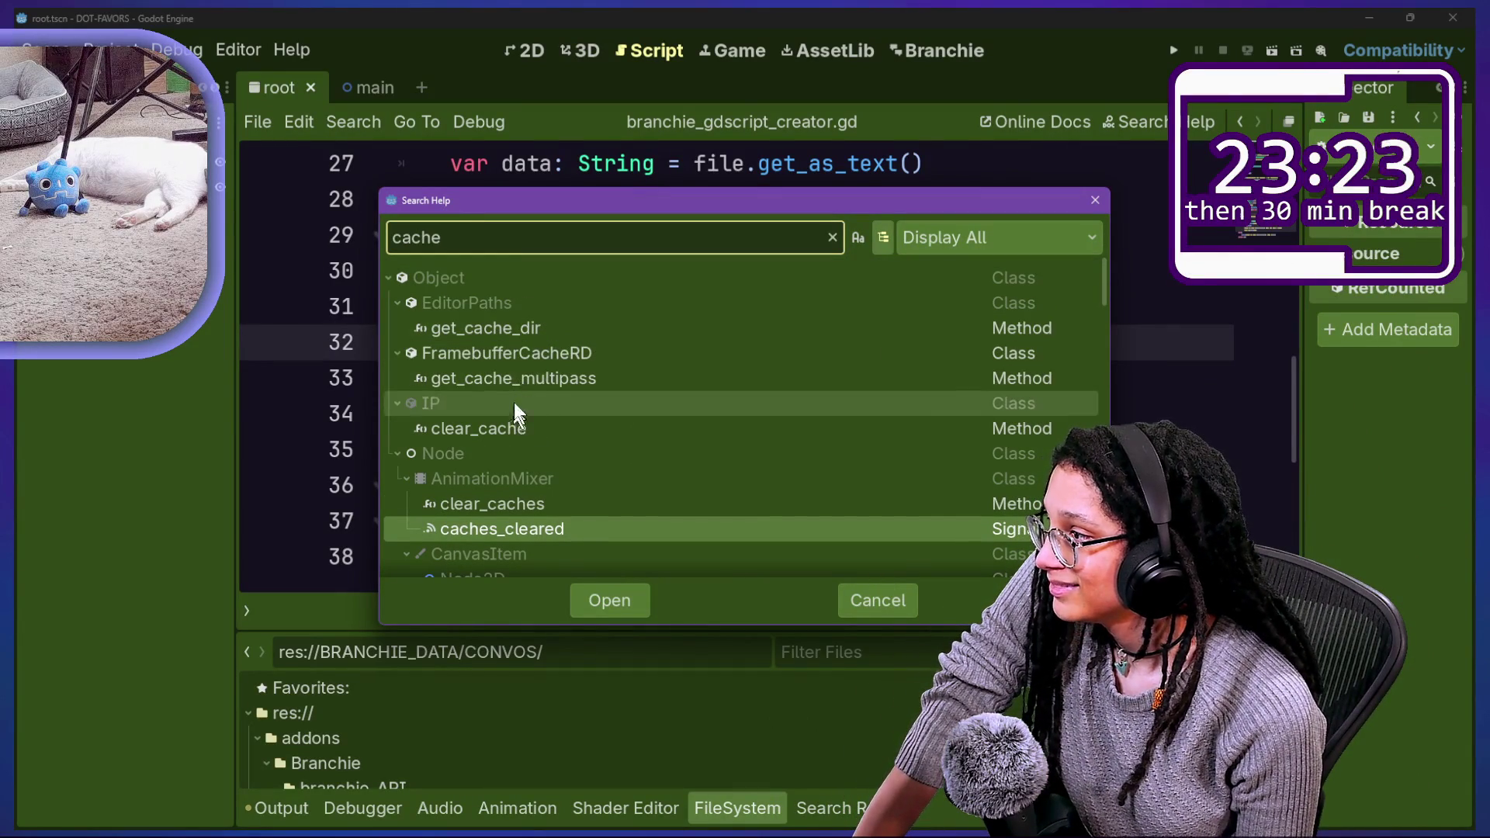
click(548, 324)
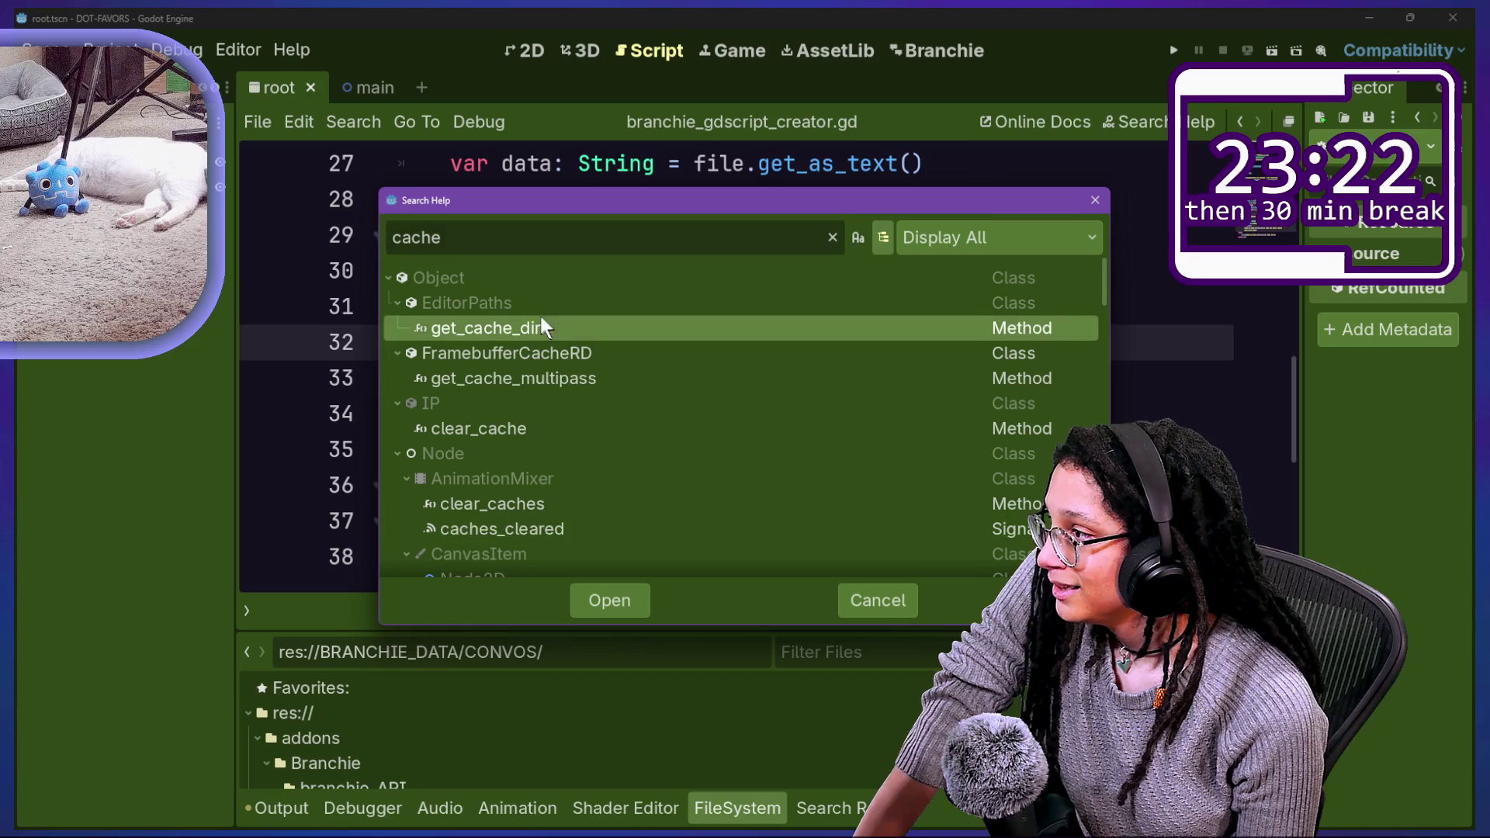
double_click(486, 331)
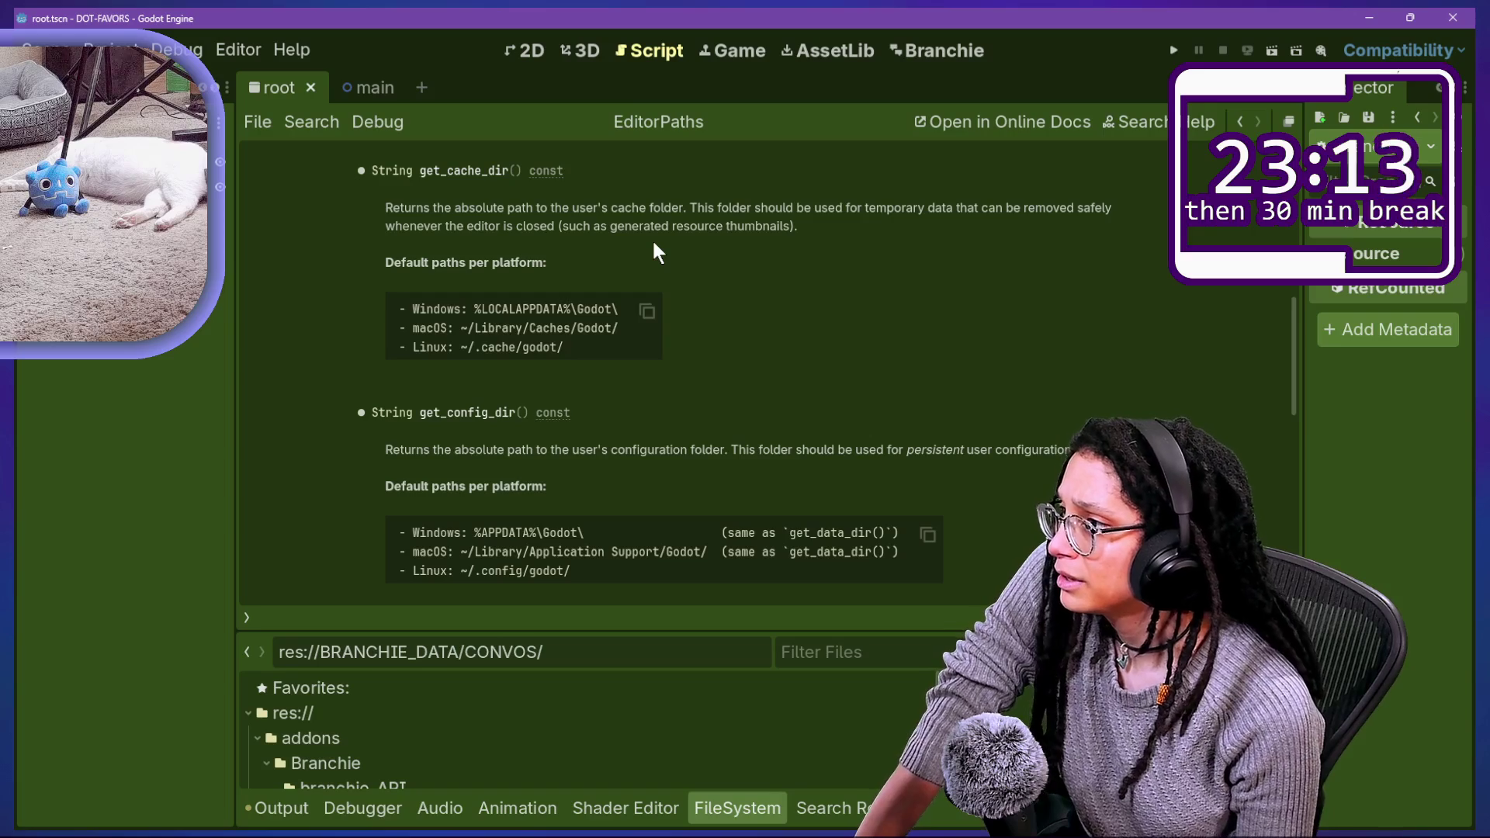
Step: Highlight the get_cache_dir description, scroll to the top of EditorPaths, and reopen Search Help
drag(717, 208, 935, 237)
click(816, 287)
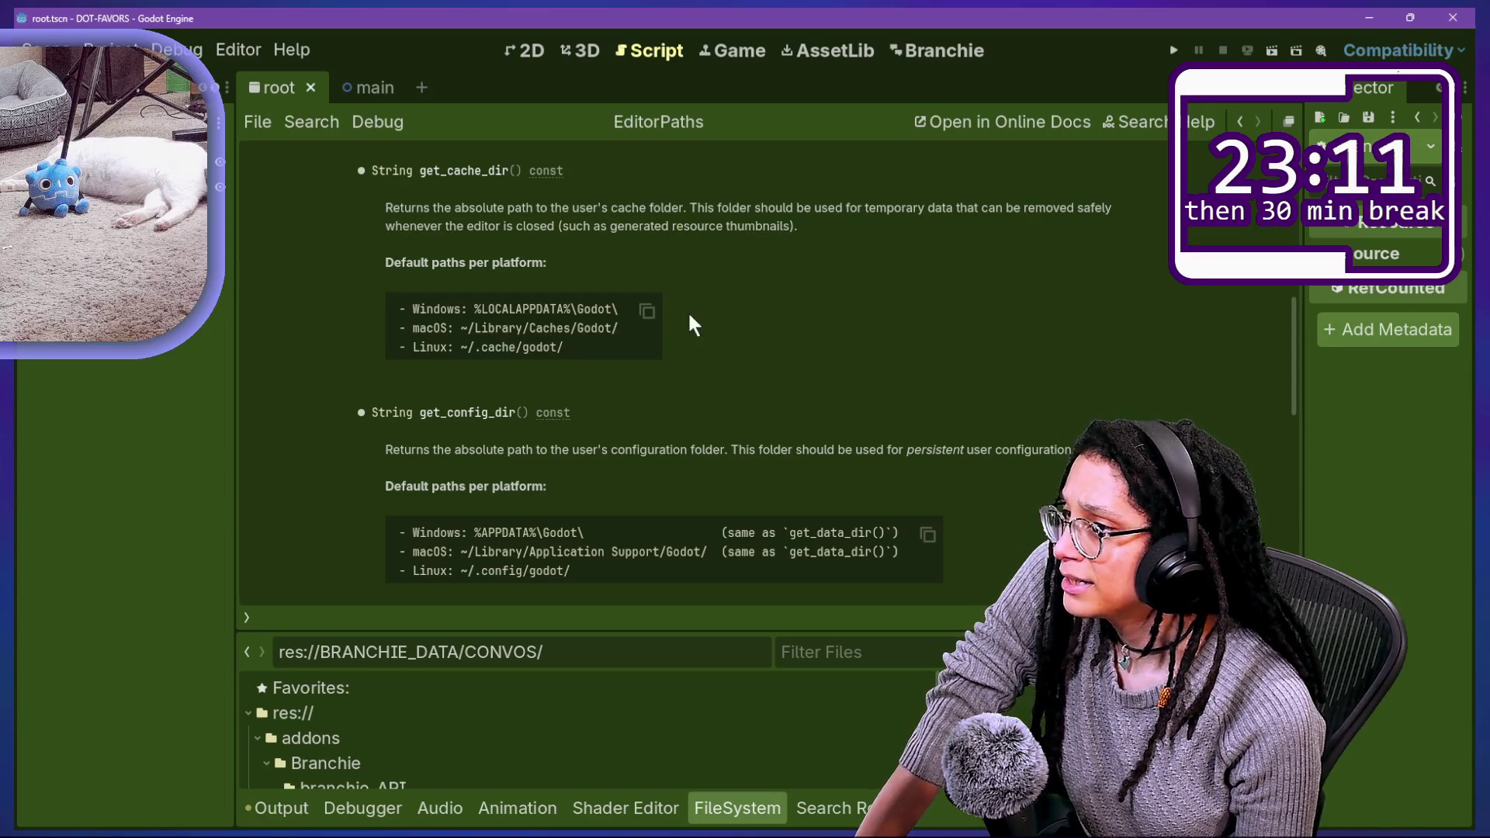
scroll(454, 344, up, 10)
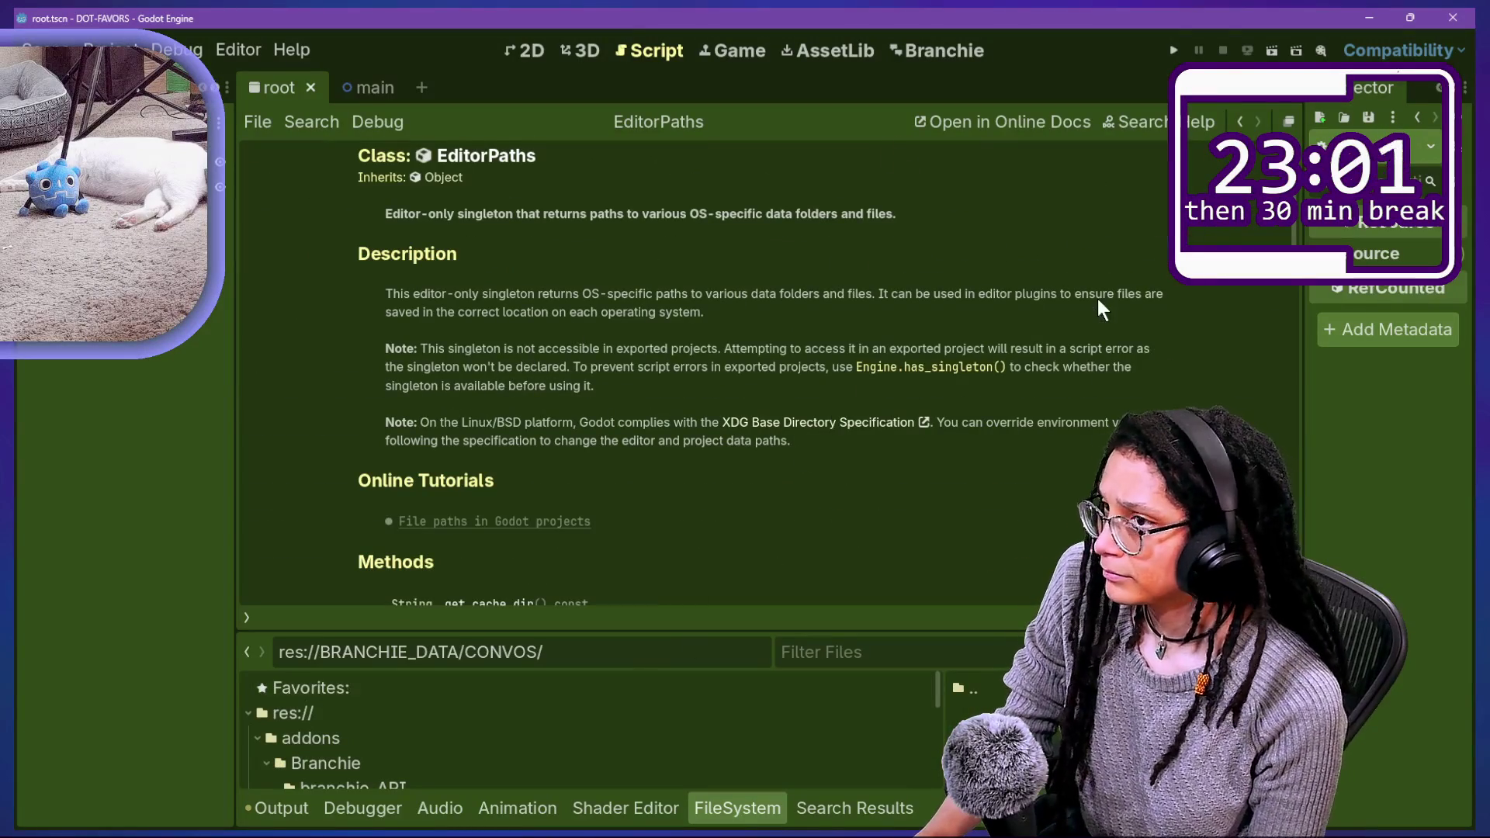
key(F1)
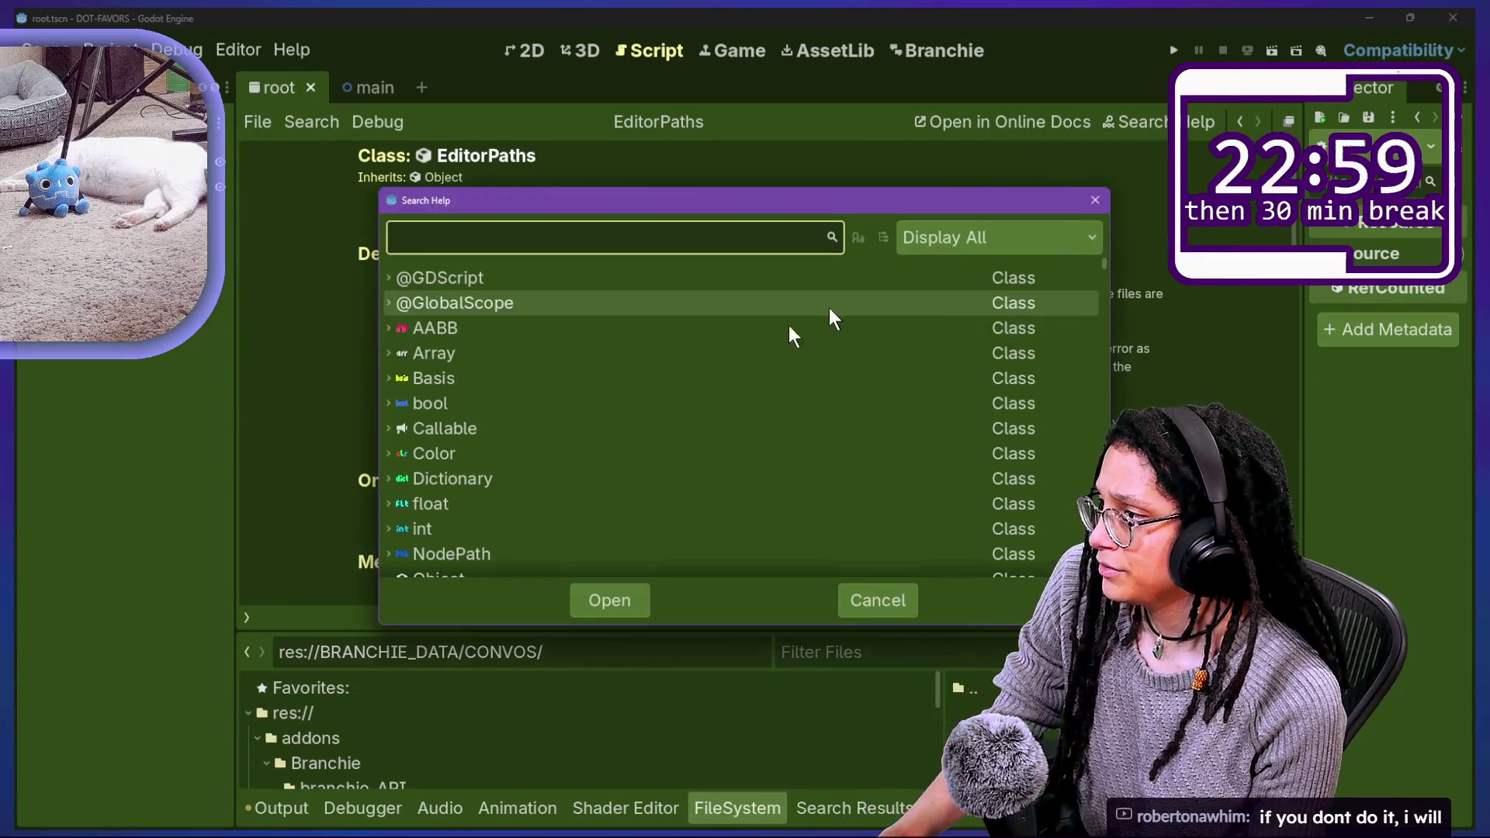
Step: Search the help for 'cache' and open the OS get_cache_dir documentation
text(p)
key(BackSpace)
text(cache)
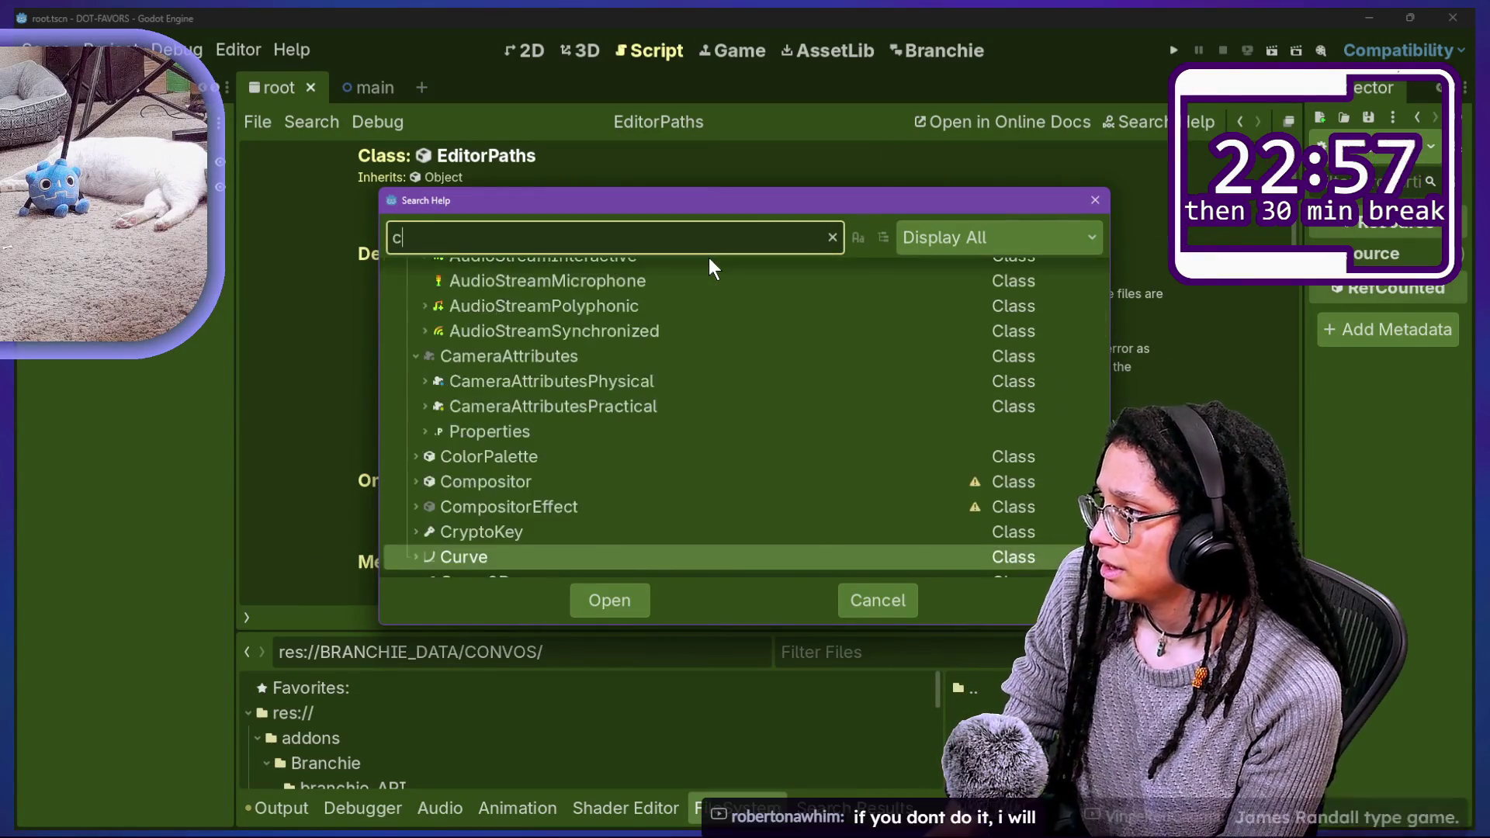
scroll(614, 454, down, 3)
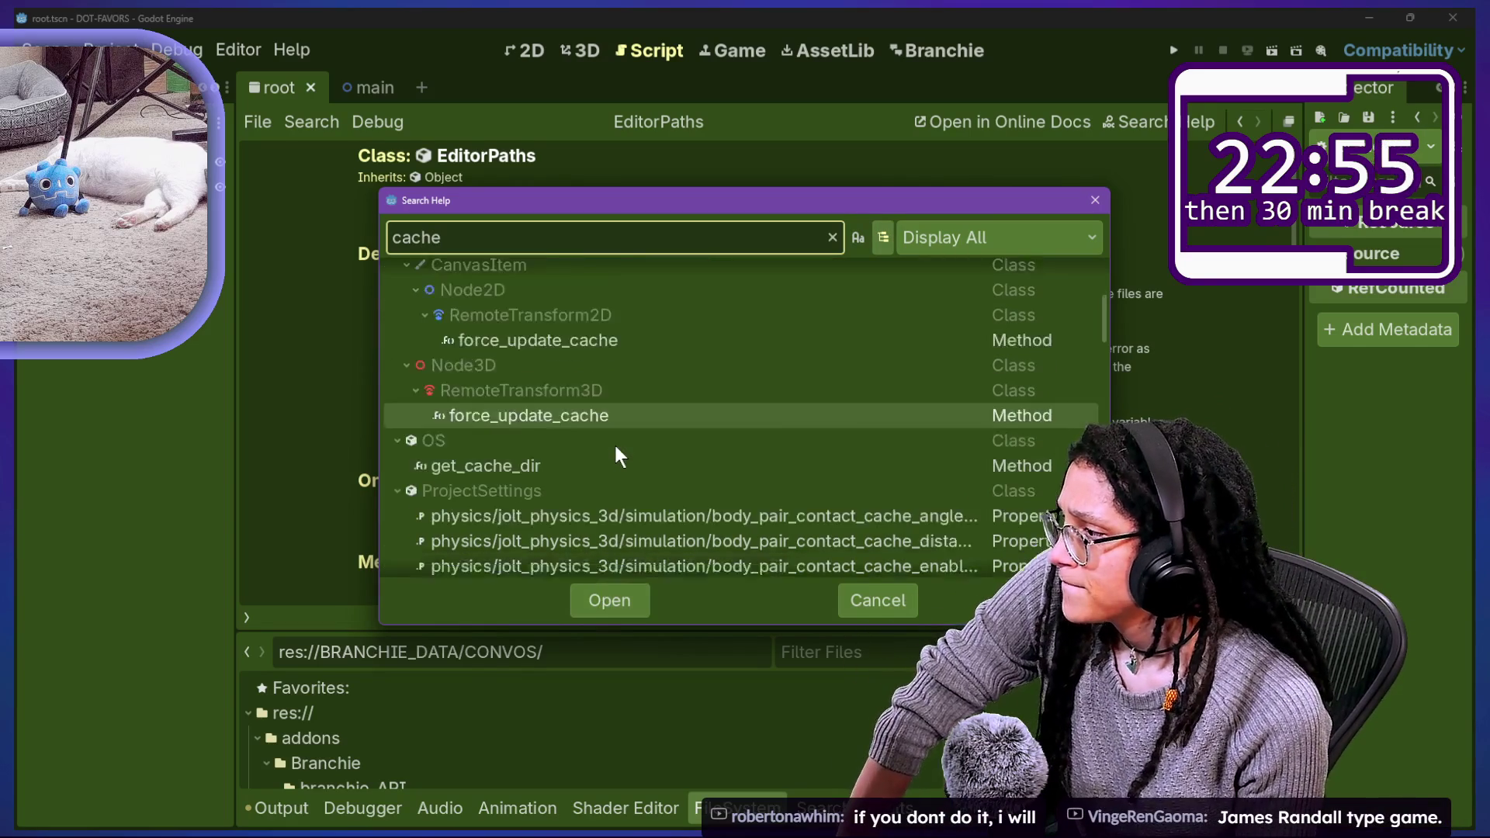
scroll(510, 402, down, 1)
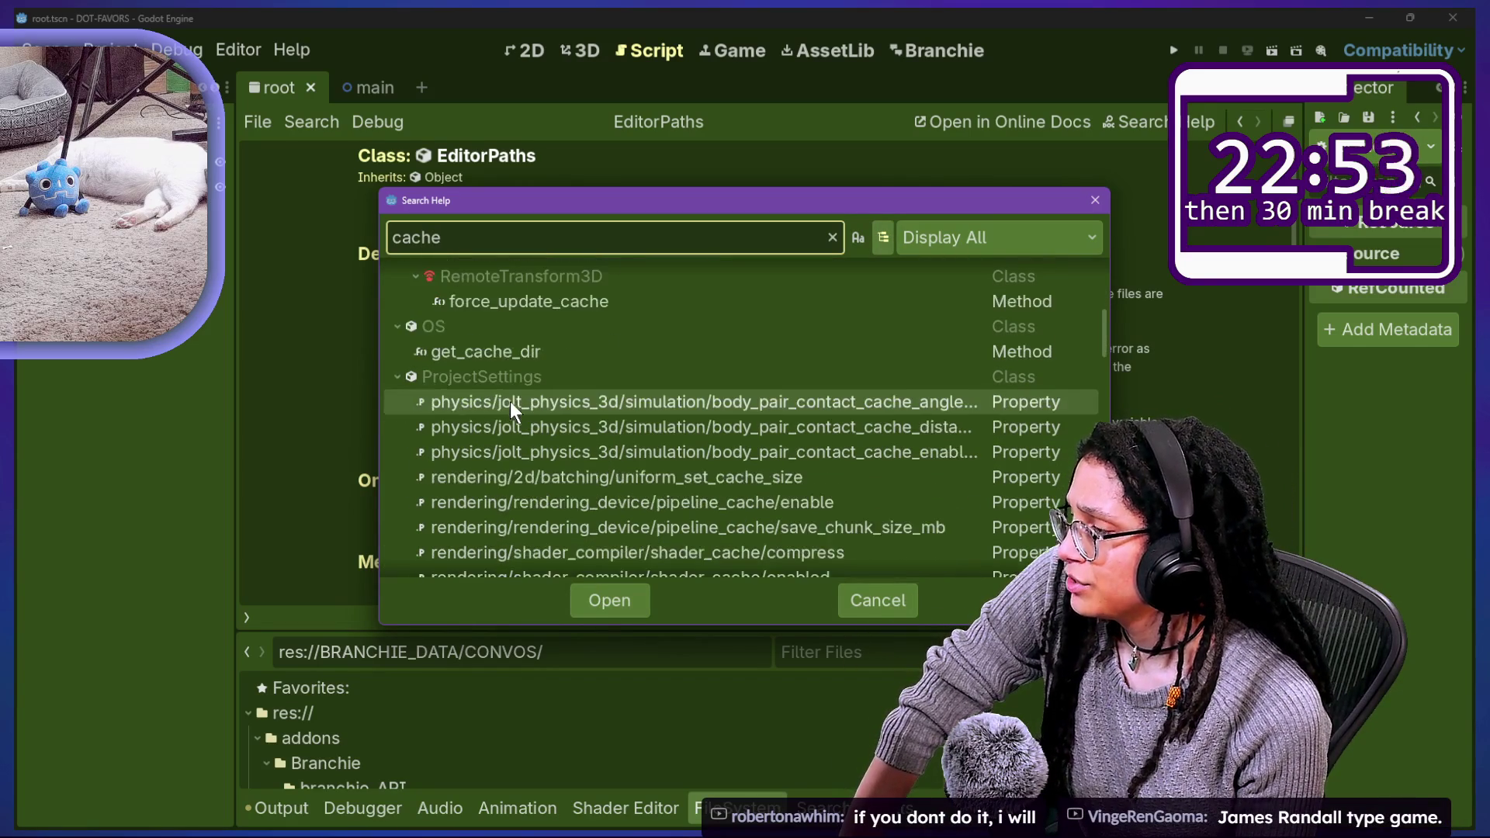
double_click(506, 354)
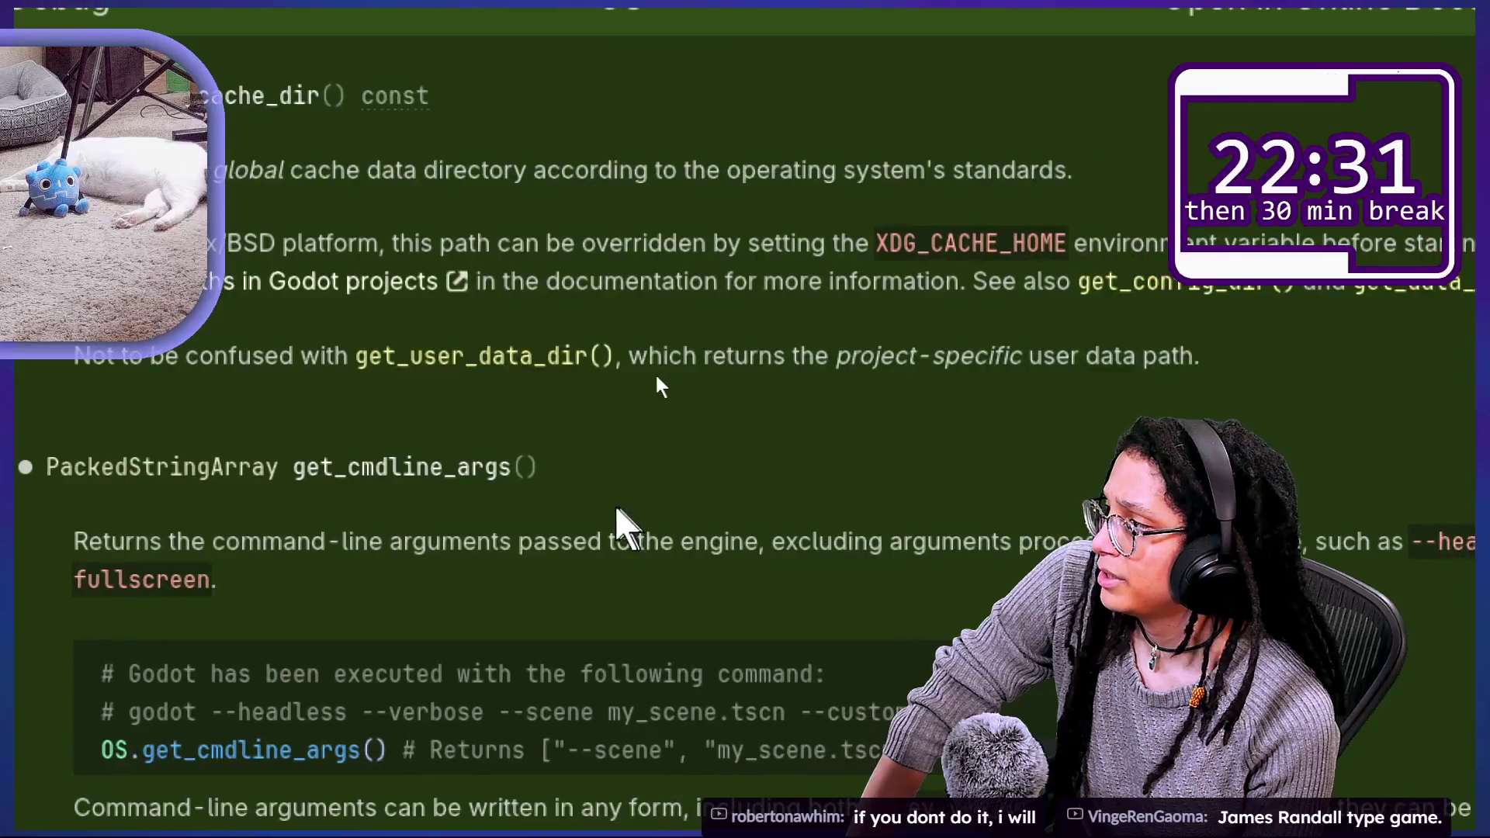
Step: Follow the See also links to the get_config_dir and get_user_data_dir entries
scroll(1059, 286, down, 10)
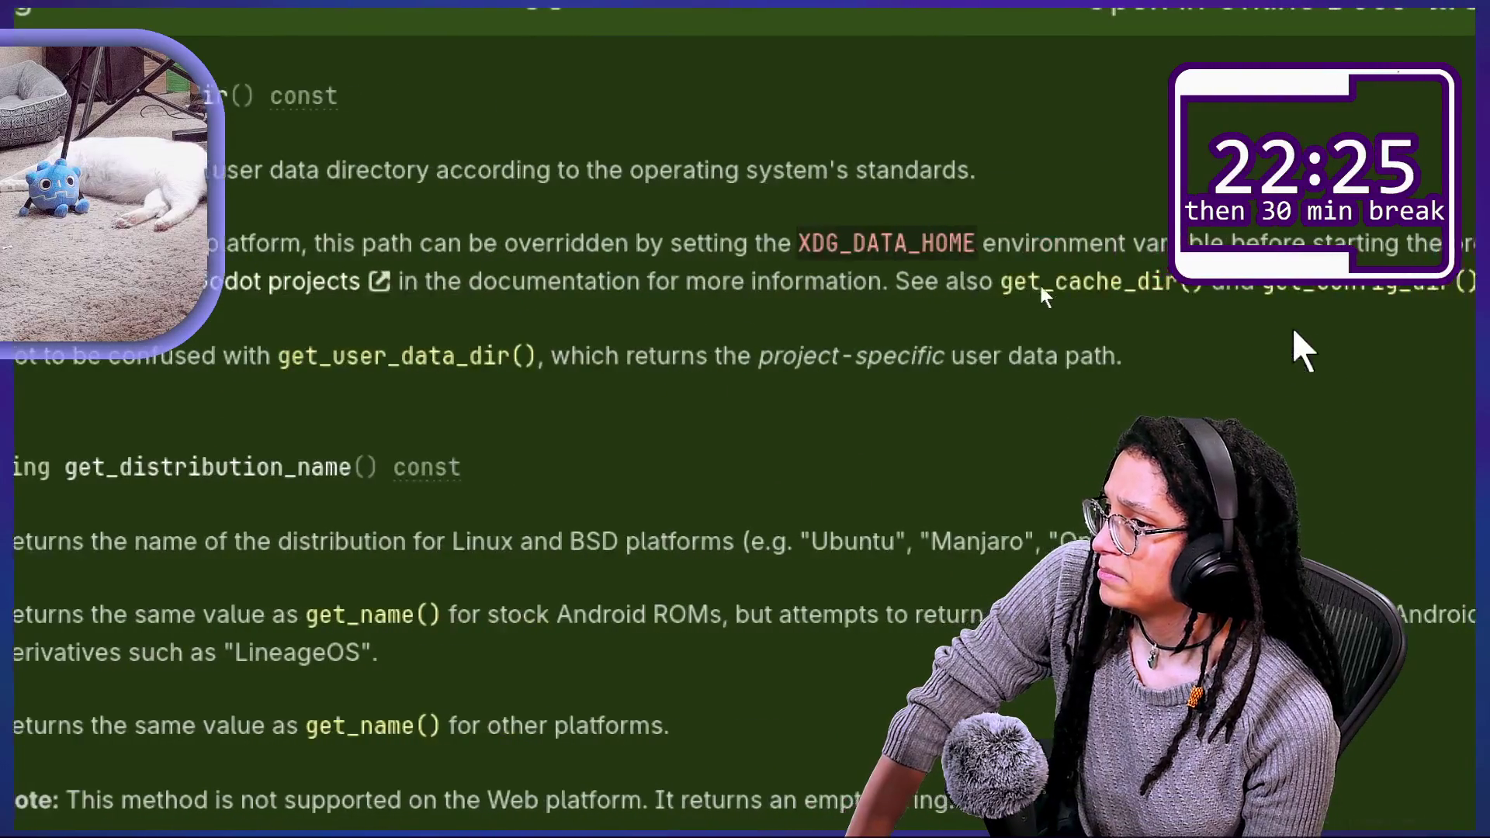
click(1290, 287)
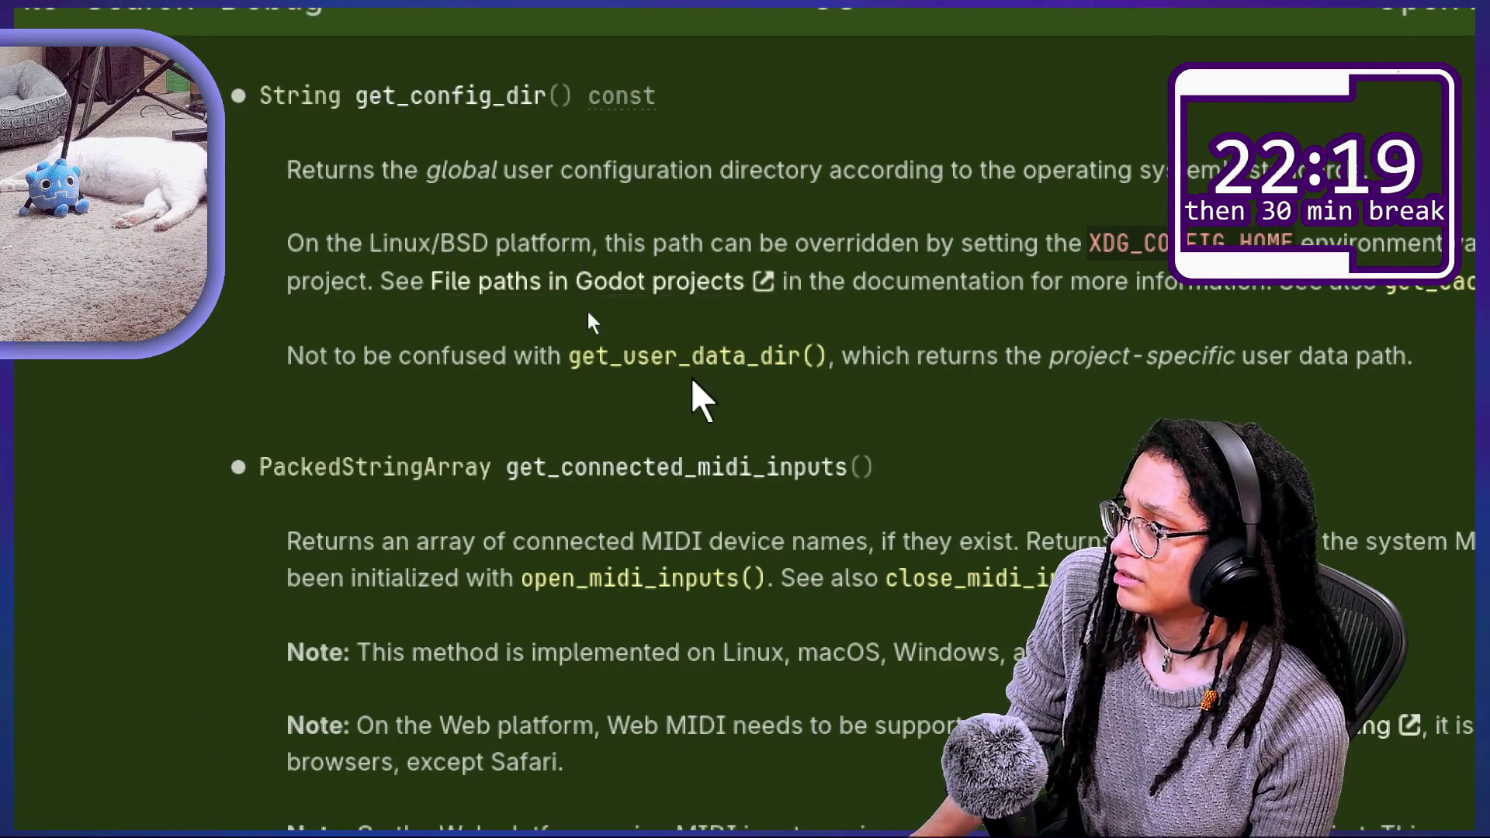
click(695, 358)
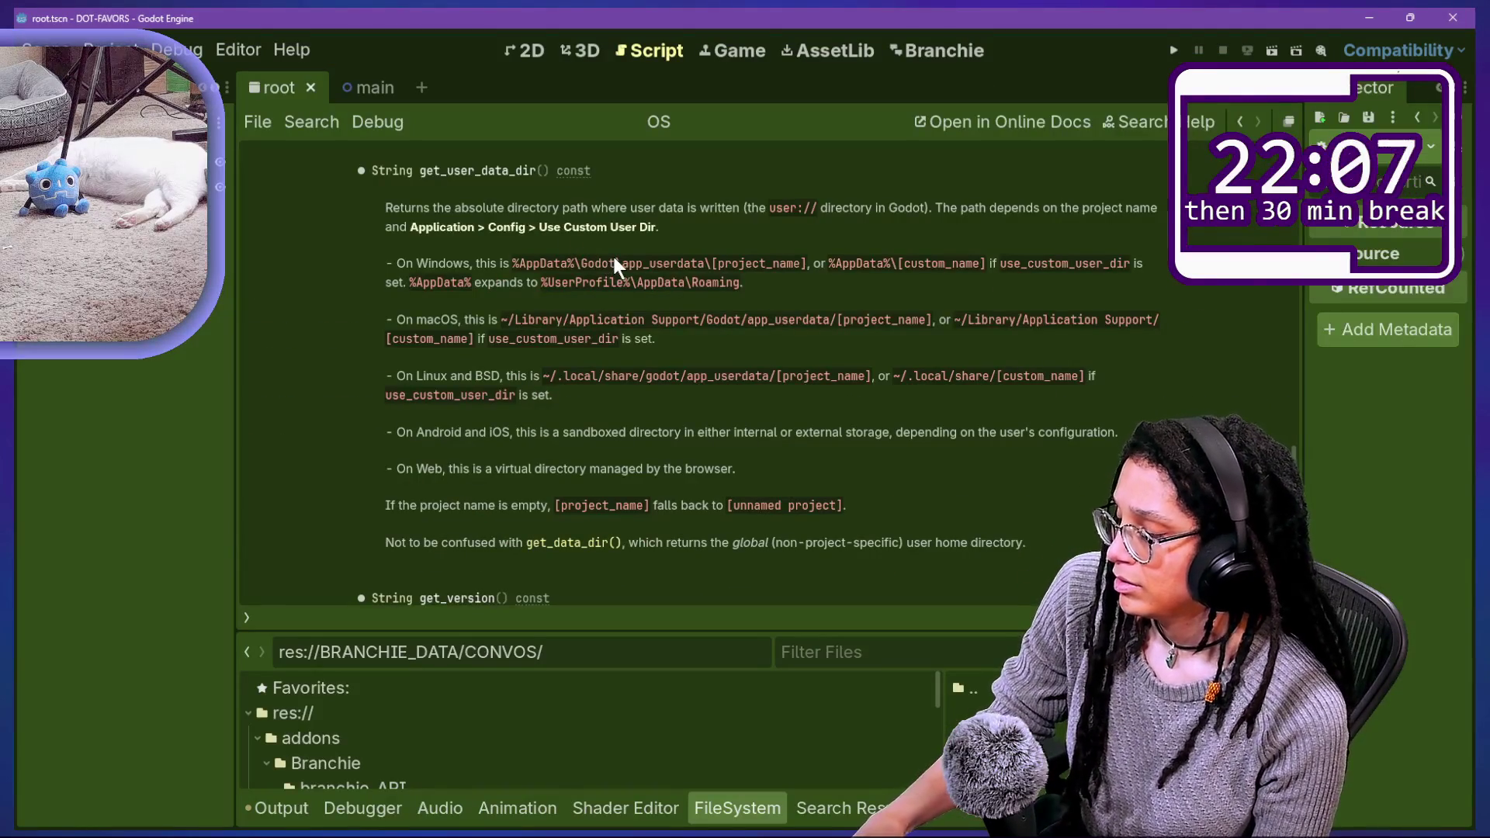
Step: Reopen the help search for 'cache', then close it without opening anything
key(F1)
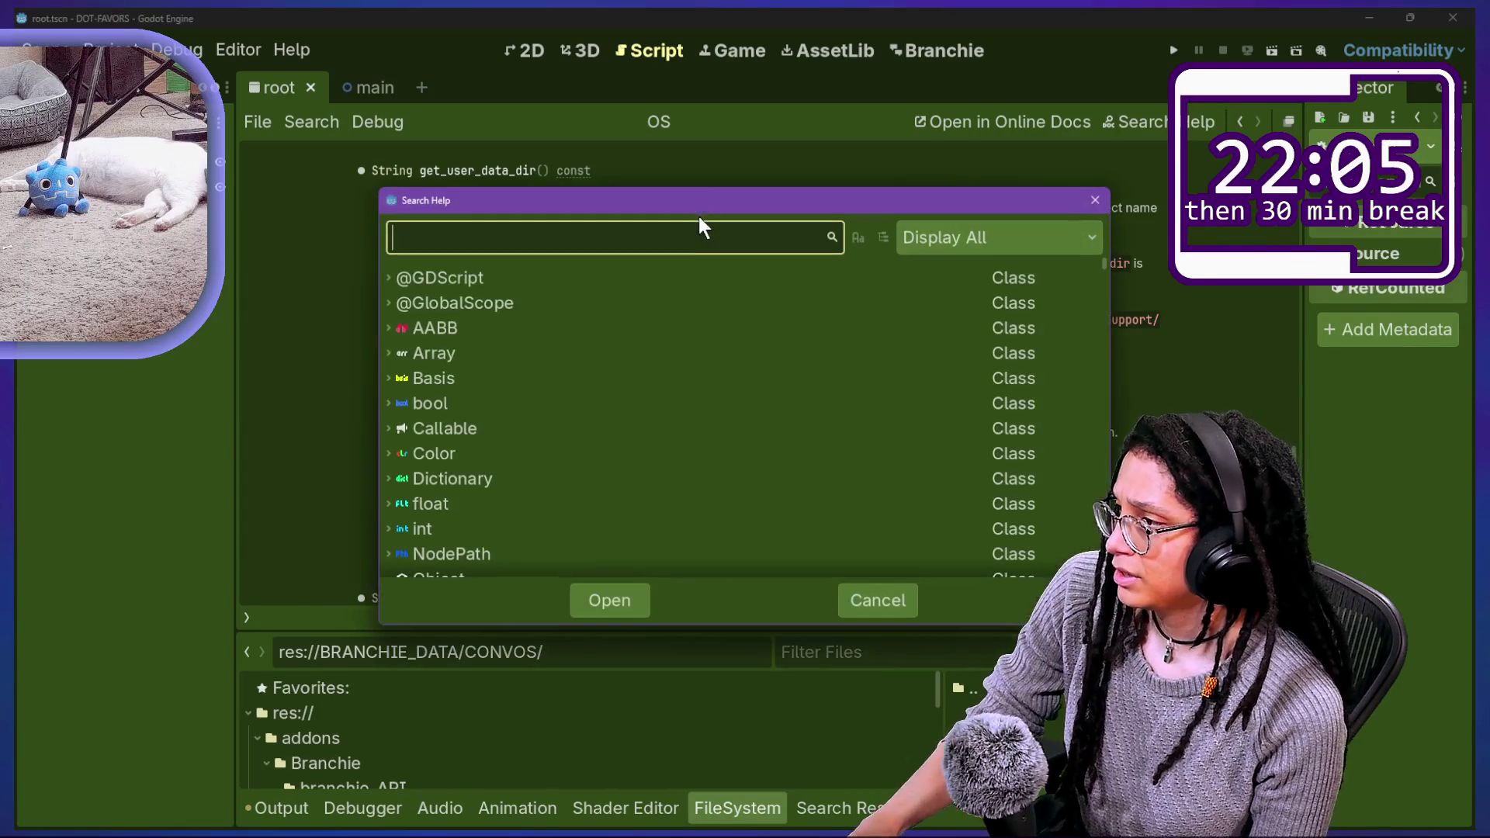
text(cache)
scroll(608, 404, down, 20)
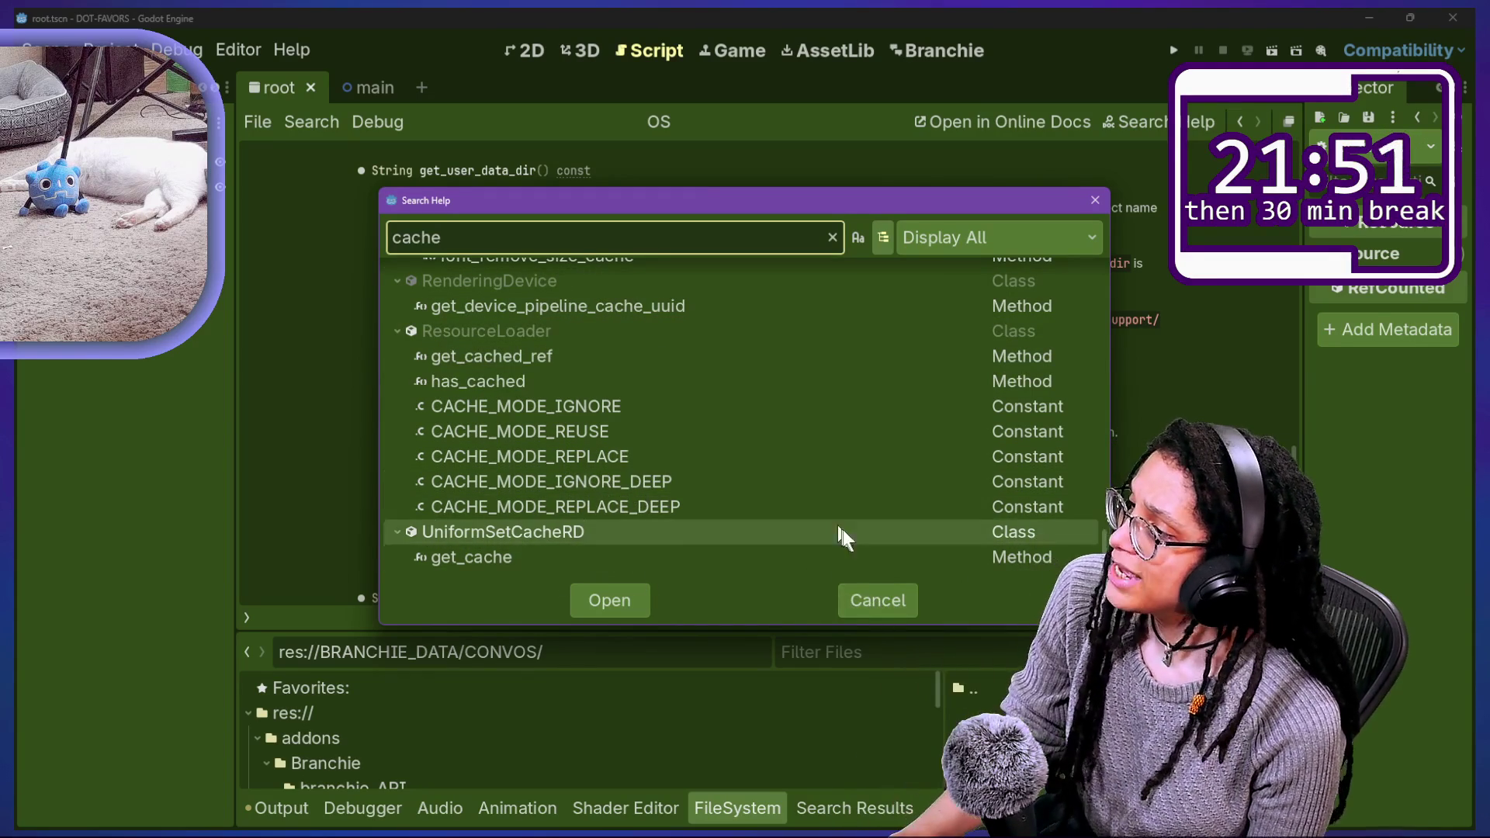
click(855, 594)
Step: Quick-open branchie_statics.gd from the project file list in the script editor
key(shift+alt+o)
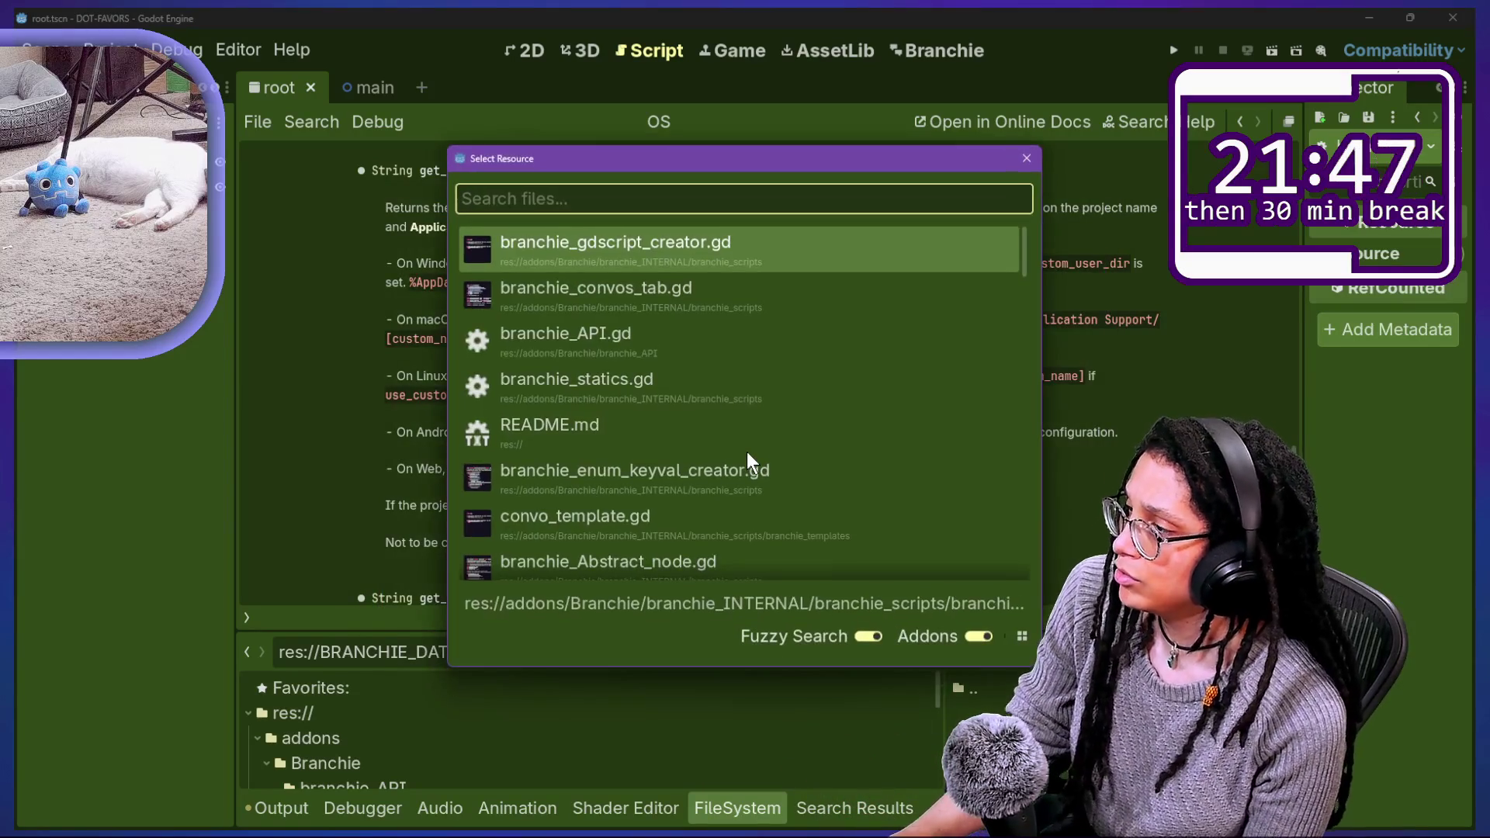
key(Down)
key(Down)
key(Down)
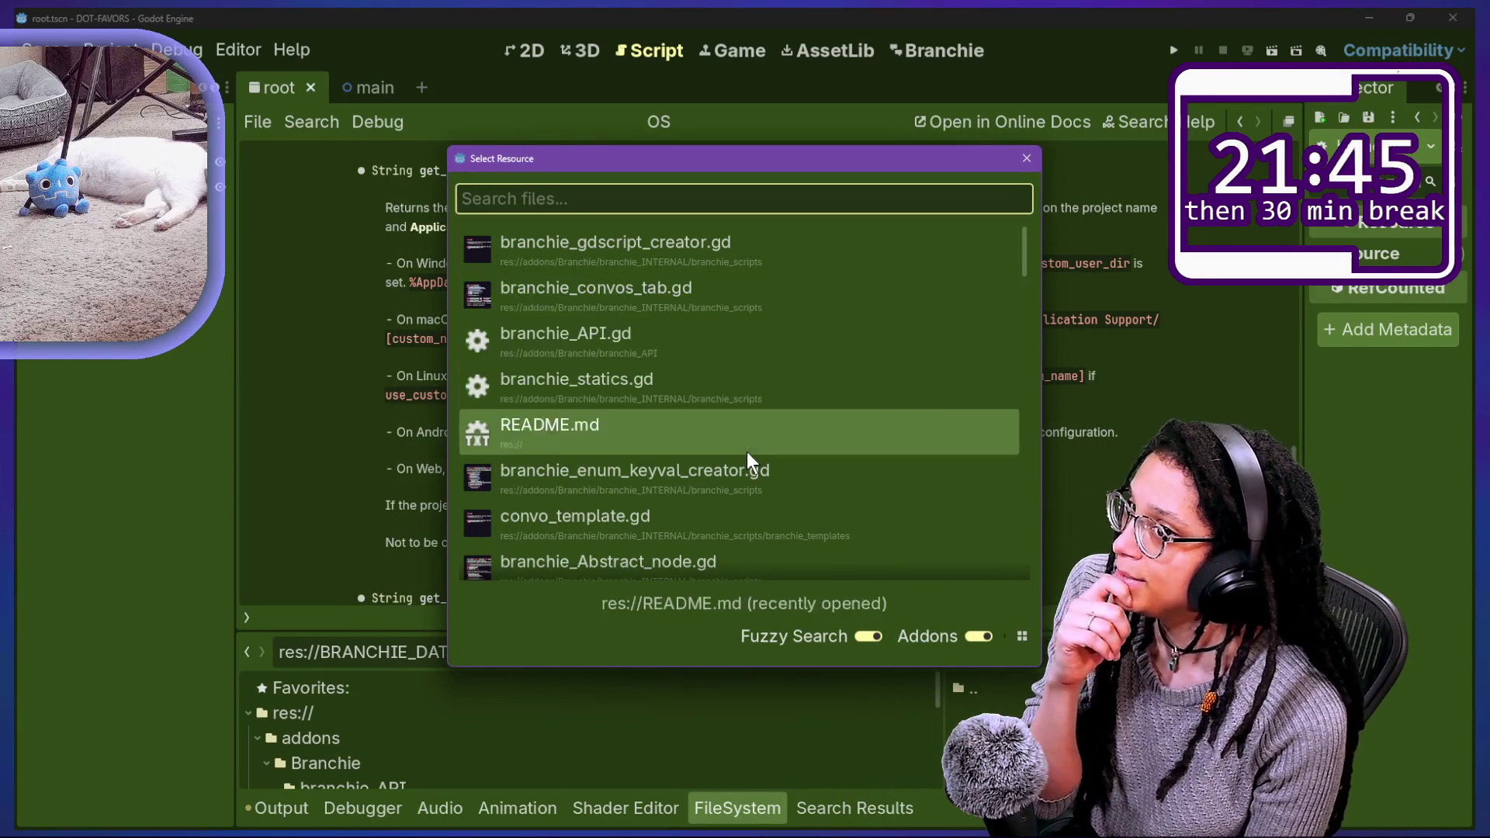
key(Down)
key(Down)
key(Up)
key(Up)
key(Up)
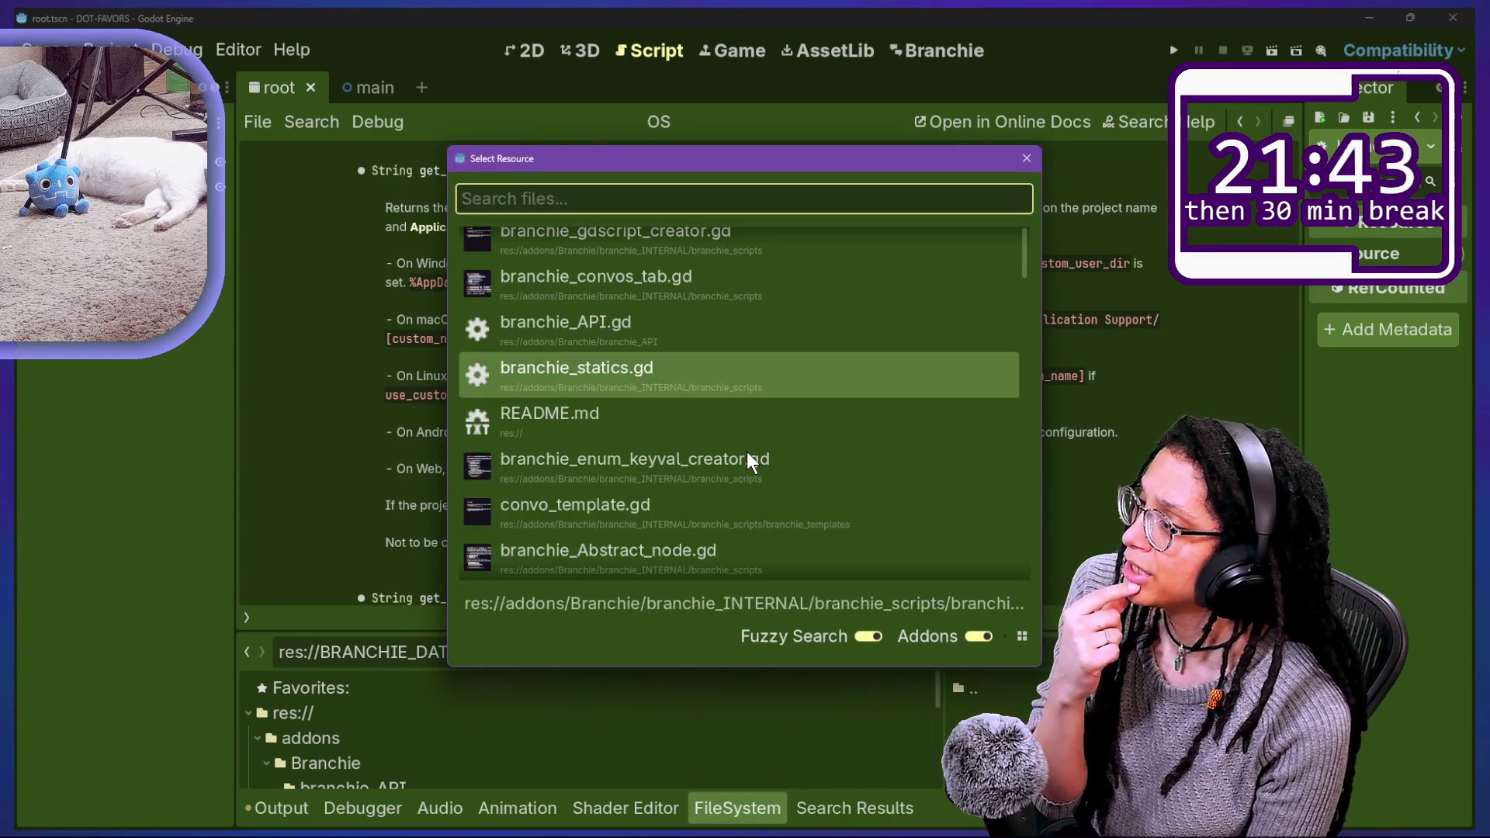
key(Up)
key(Down)
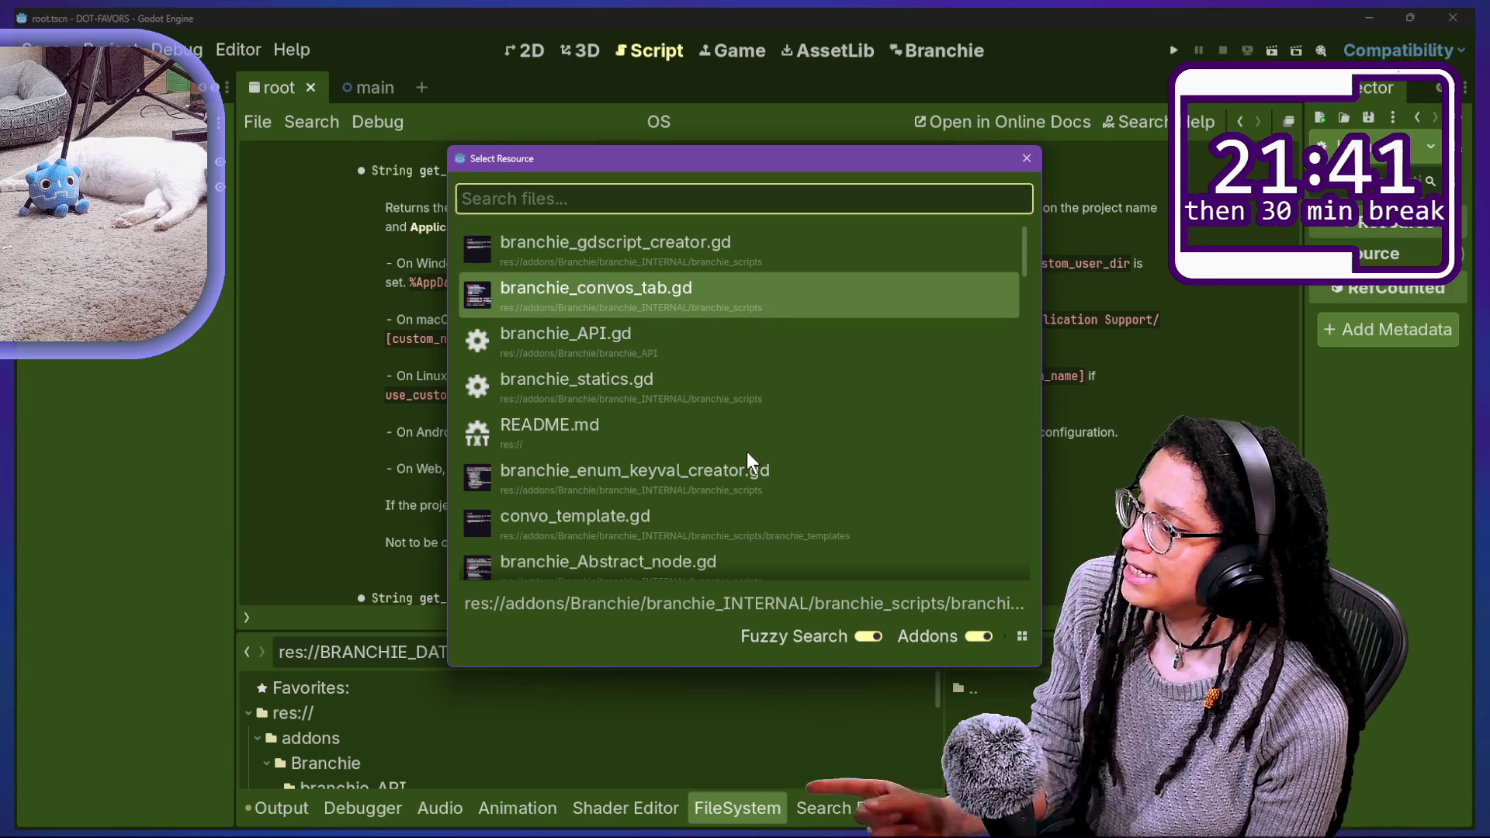
key(Down)
key(Down)
Step: Find 'cache' in branchie_statics.gd and hide the bottom panel to enlarge the code
key(Return)
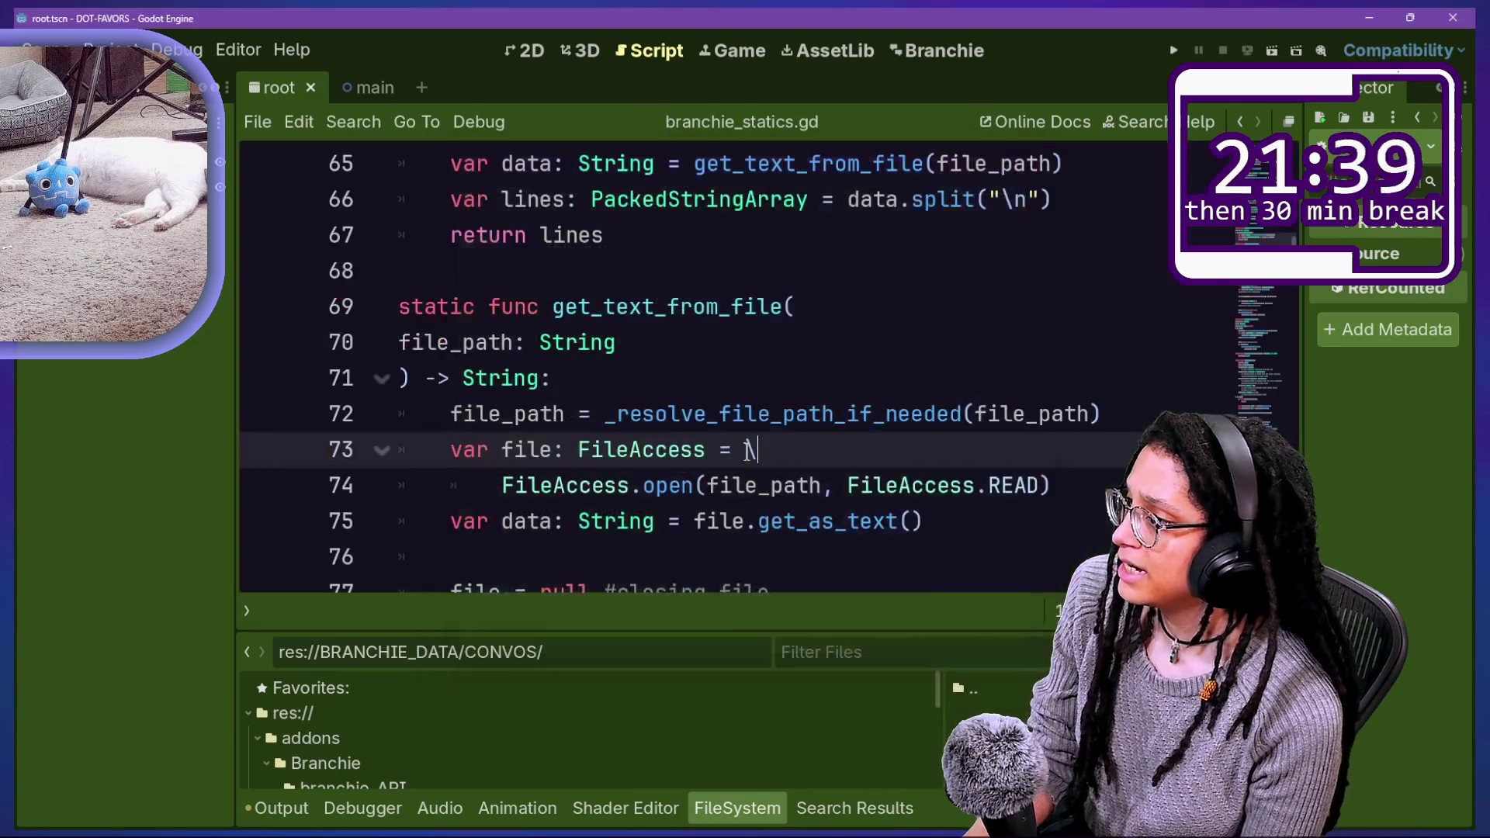
key(ctrl+f)
text(cache)
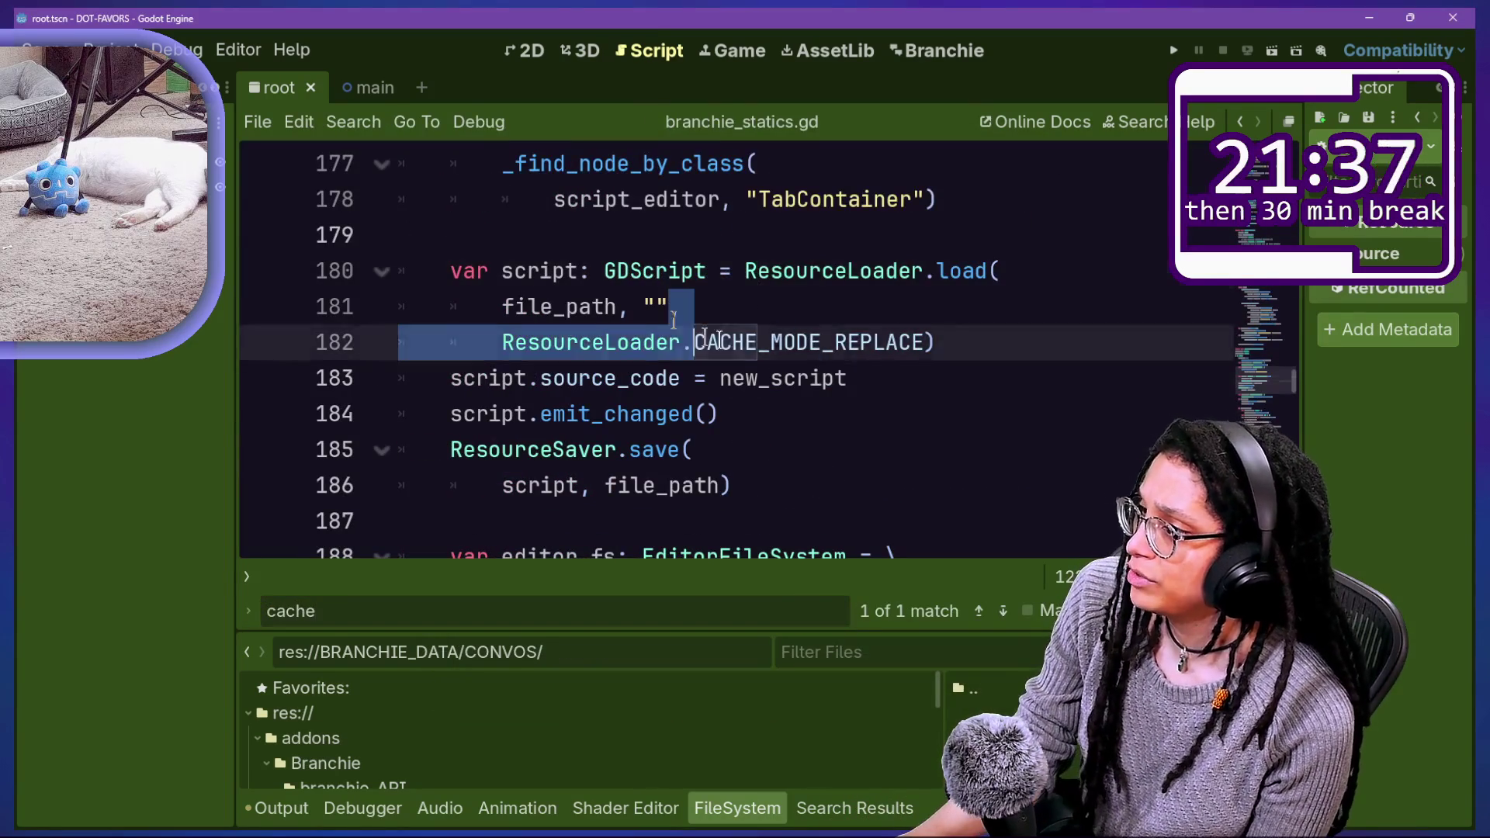
click(891, 364)
scroll(736, 357, up, 2)
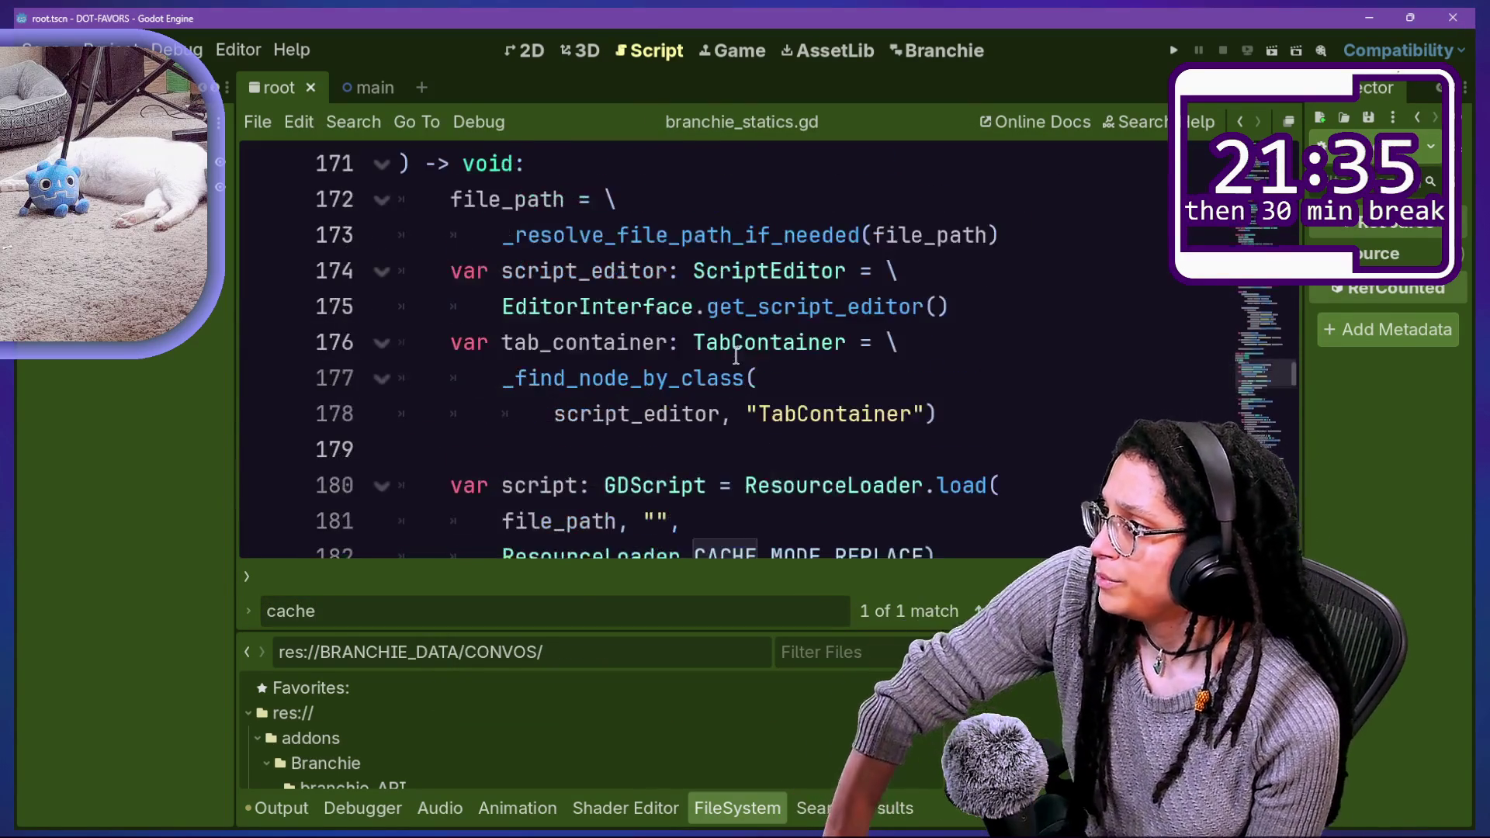
scroll(736, 357, up, 1)
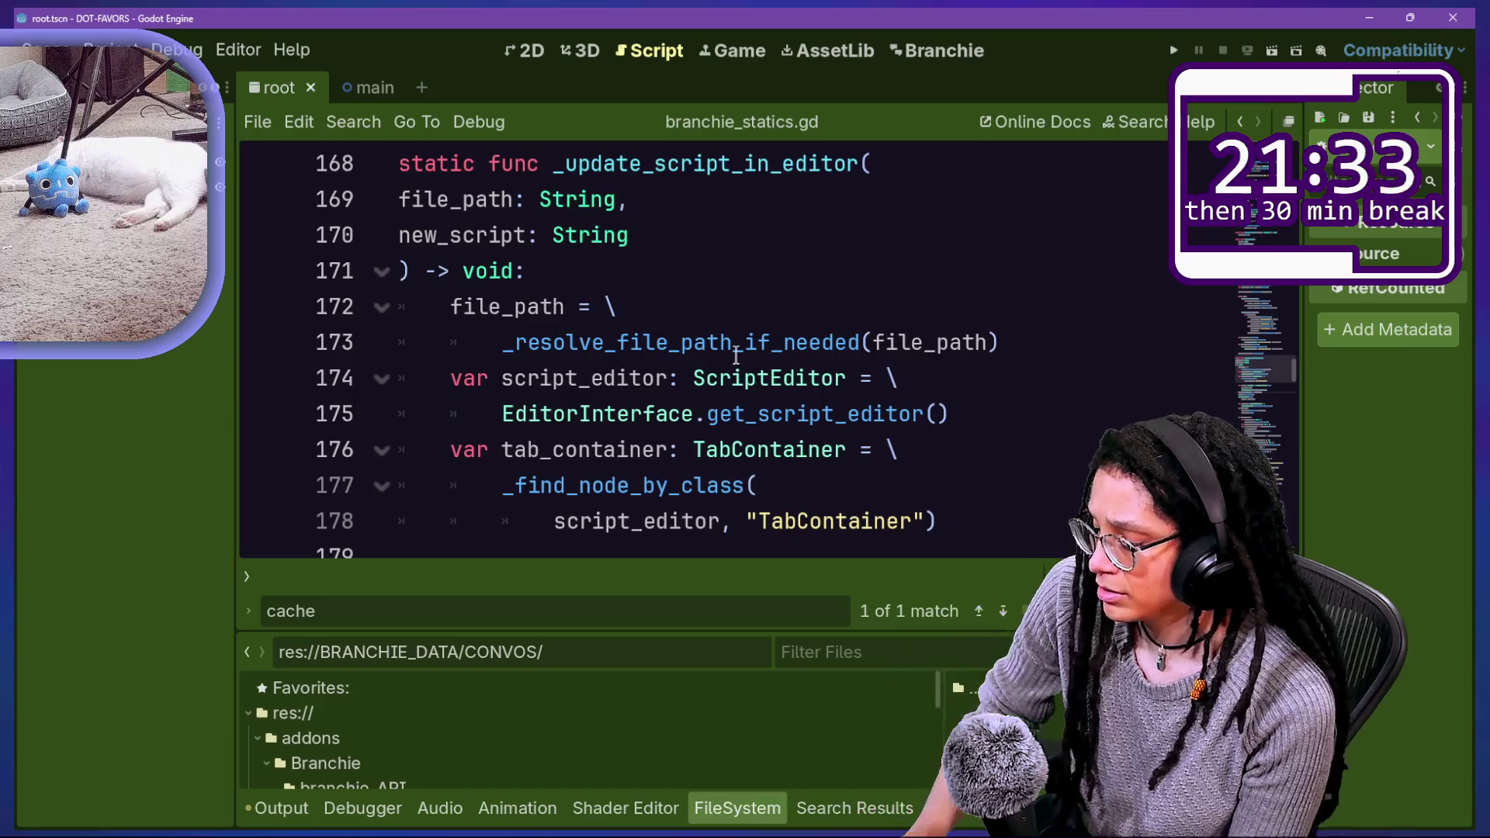
key(ctrl+j)
Step: Inspect the update_script_in_editor reload lines and their CACHE_MODE_REPLACE parameters
click(767, 414)
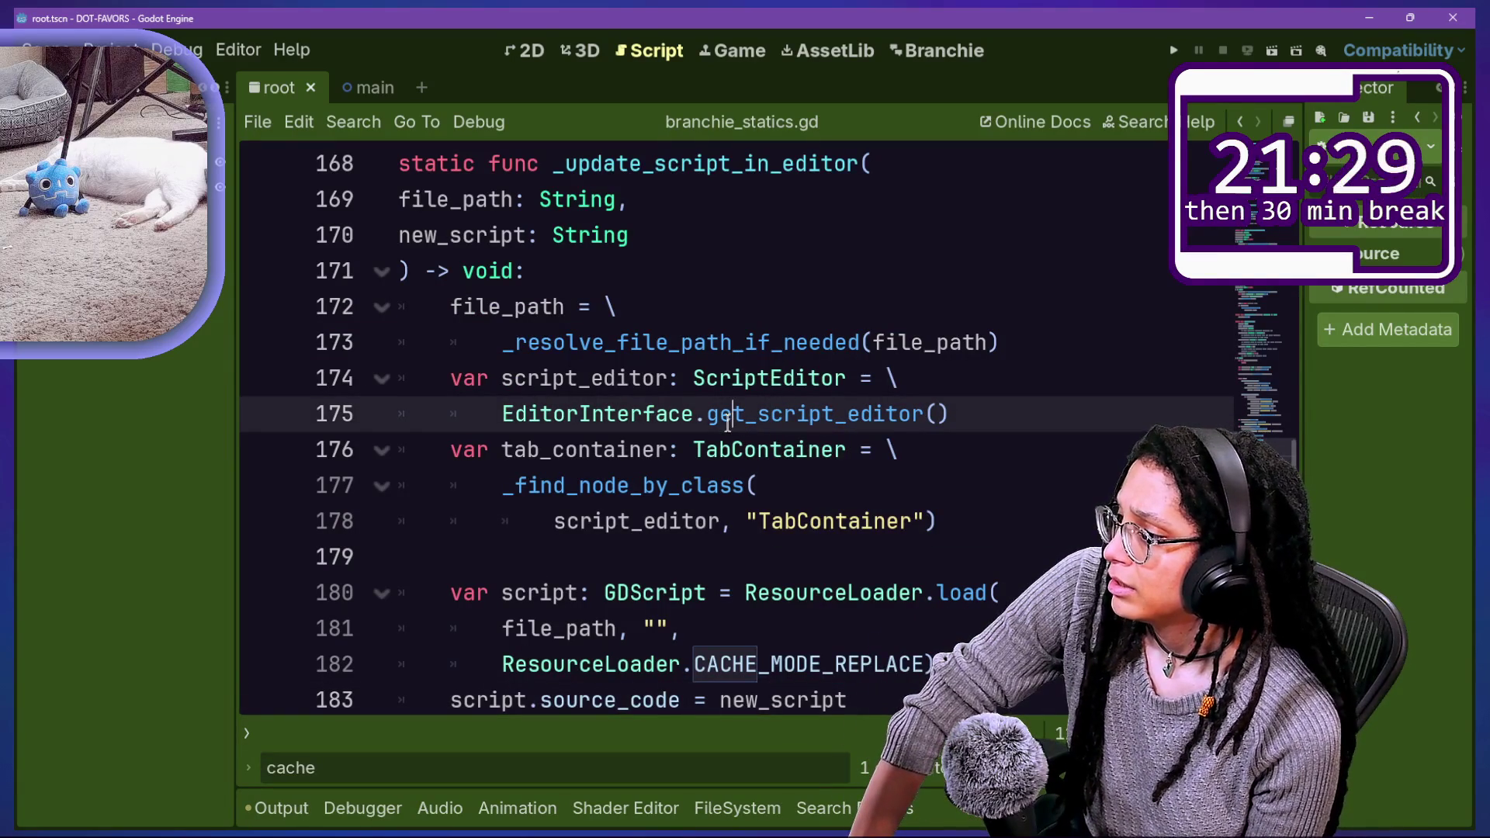
scroll(549, 592, down, 2)
drag(516, 450, 885, 431)
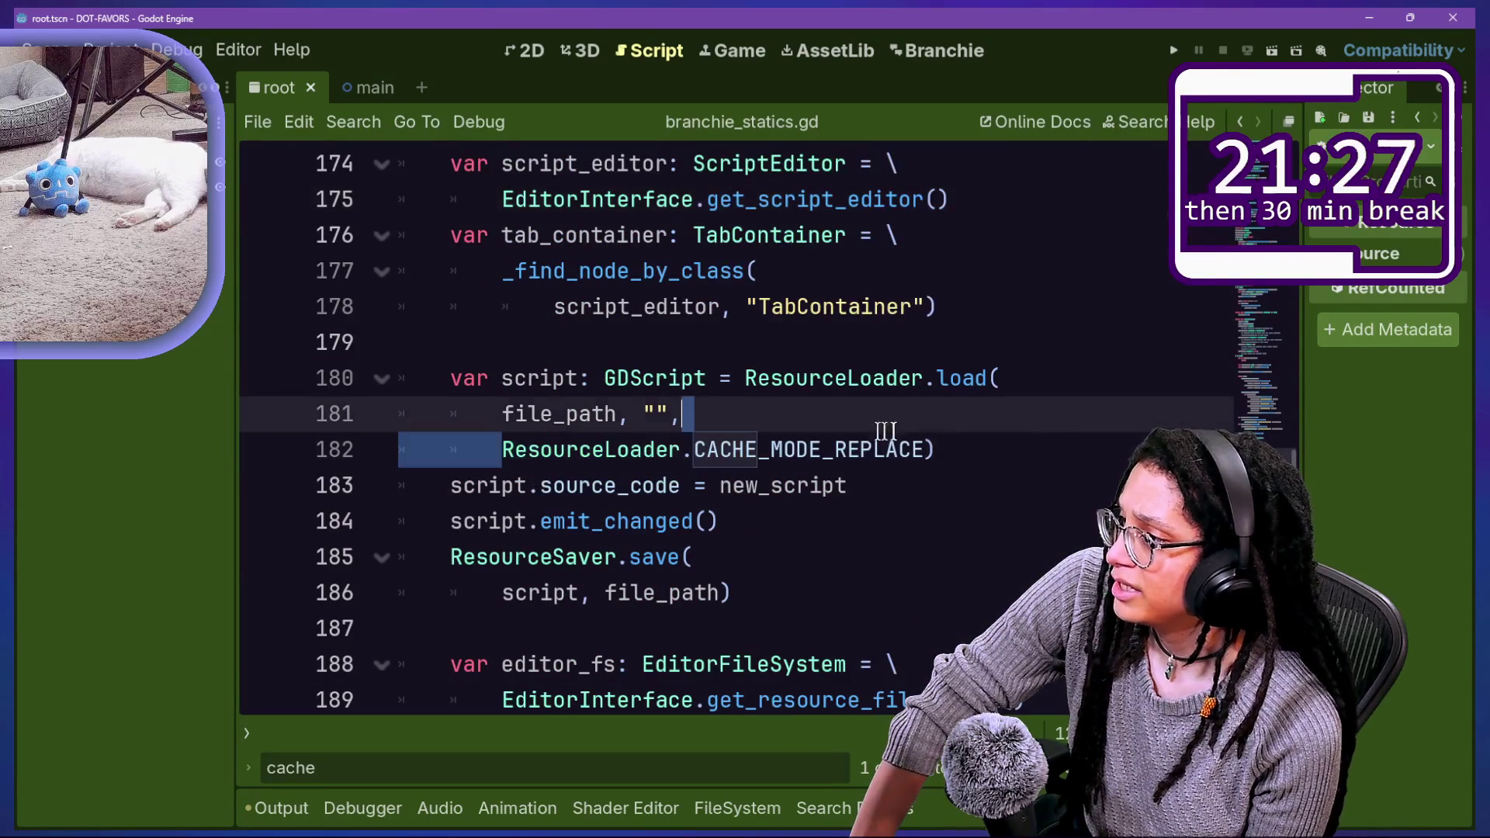
click(1102, 443)
scroll(769, 450, up, 3)
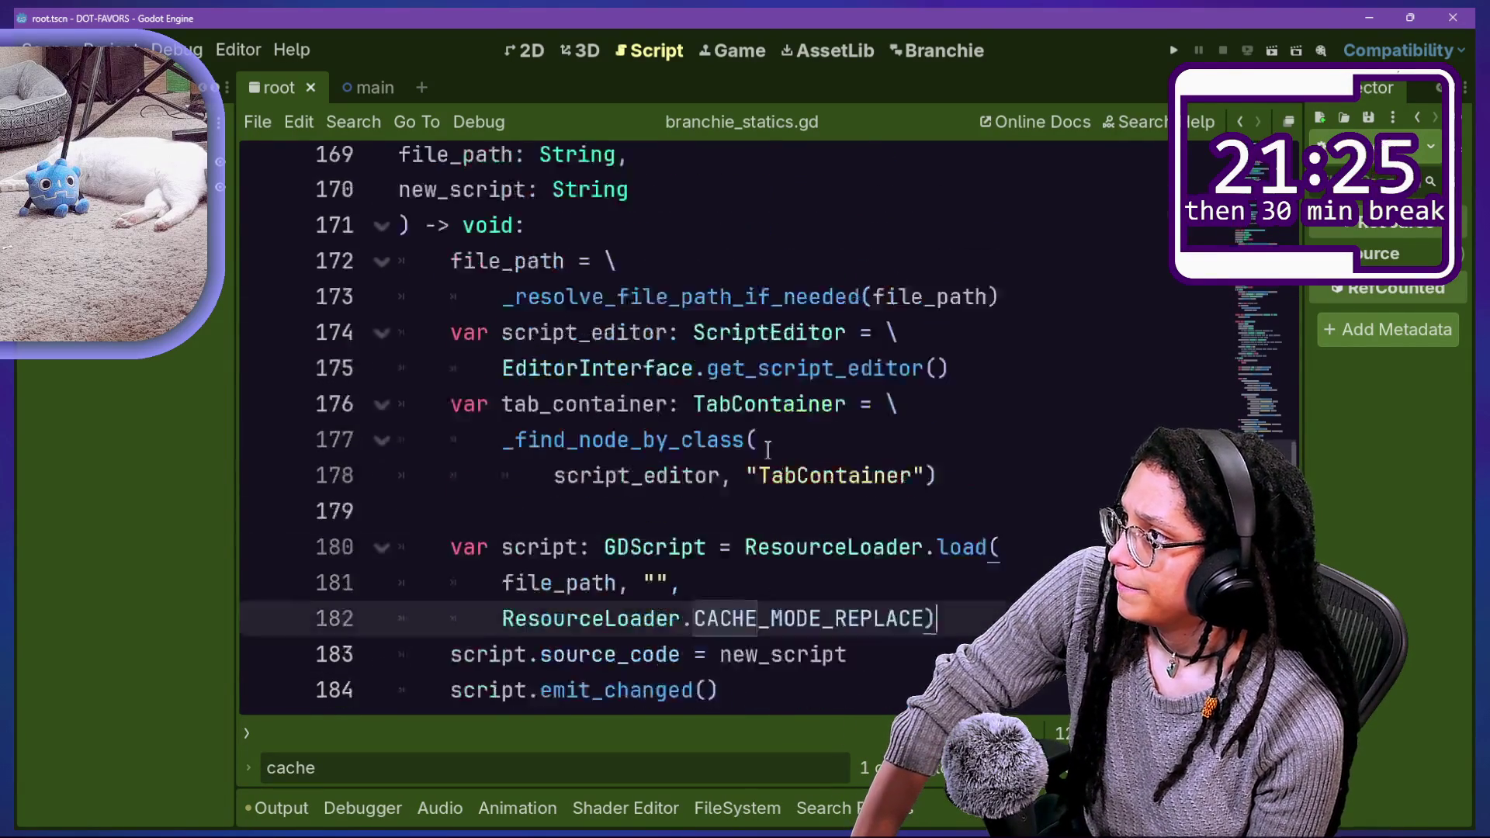
drag(652, 309, 772, 428)
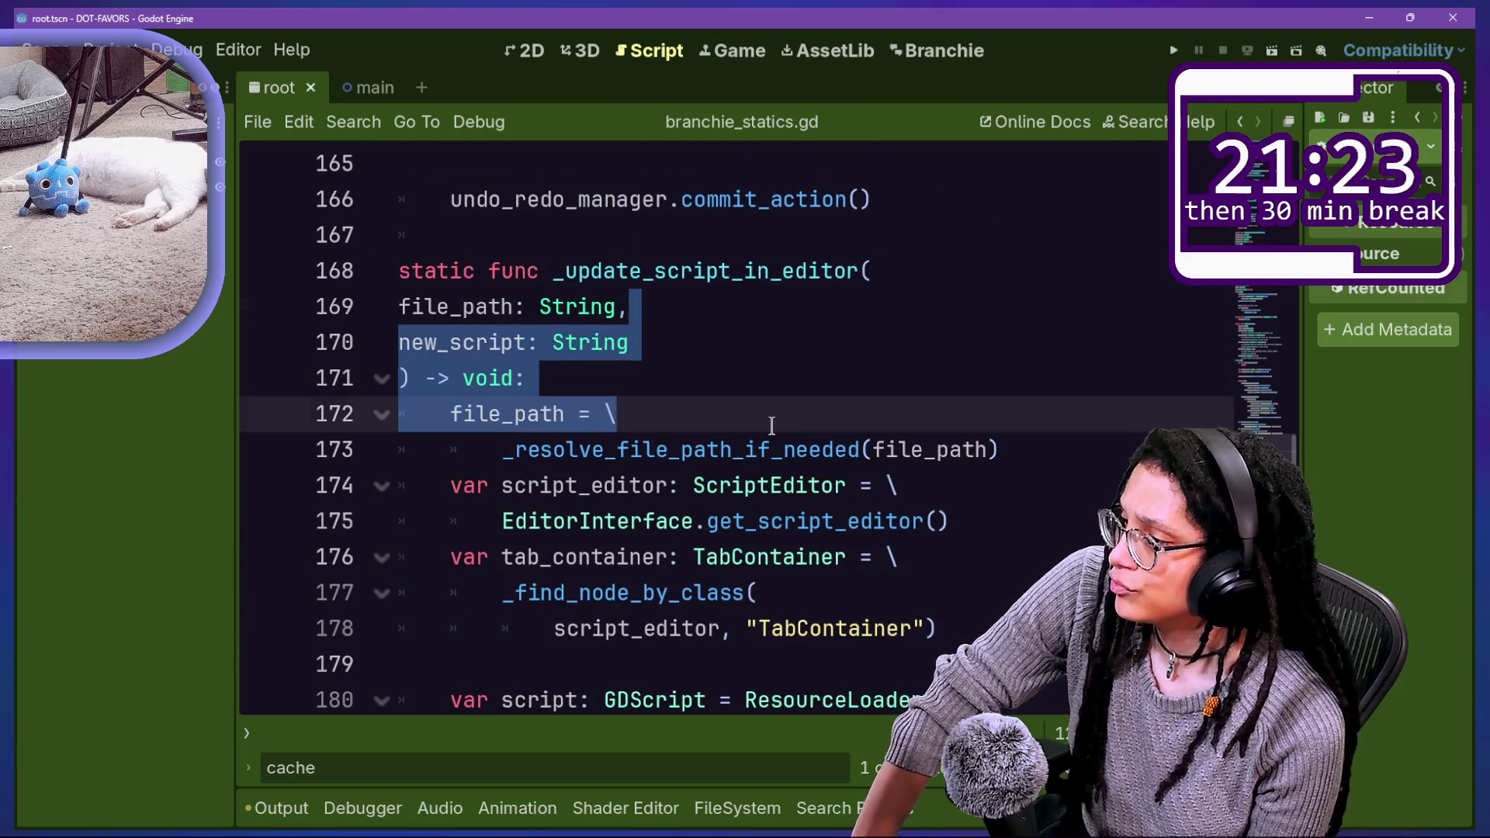
scroll(771, 425, down, 2)
click(768, 447)
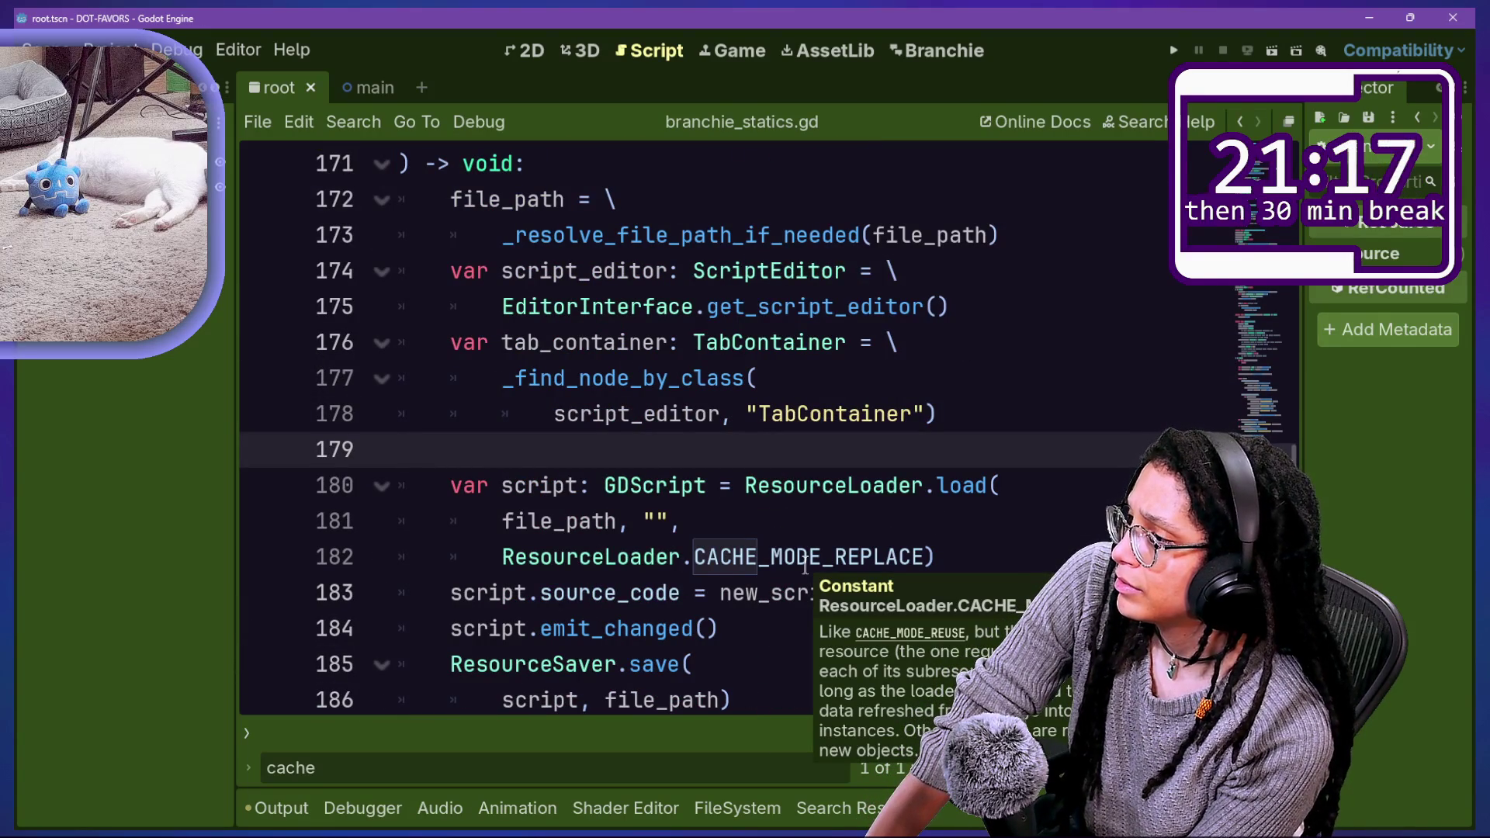
click(655, 344)
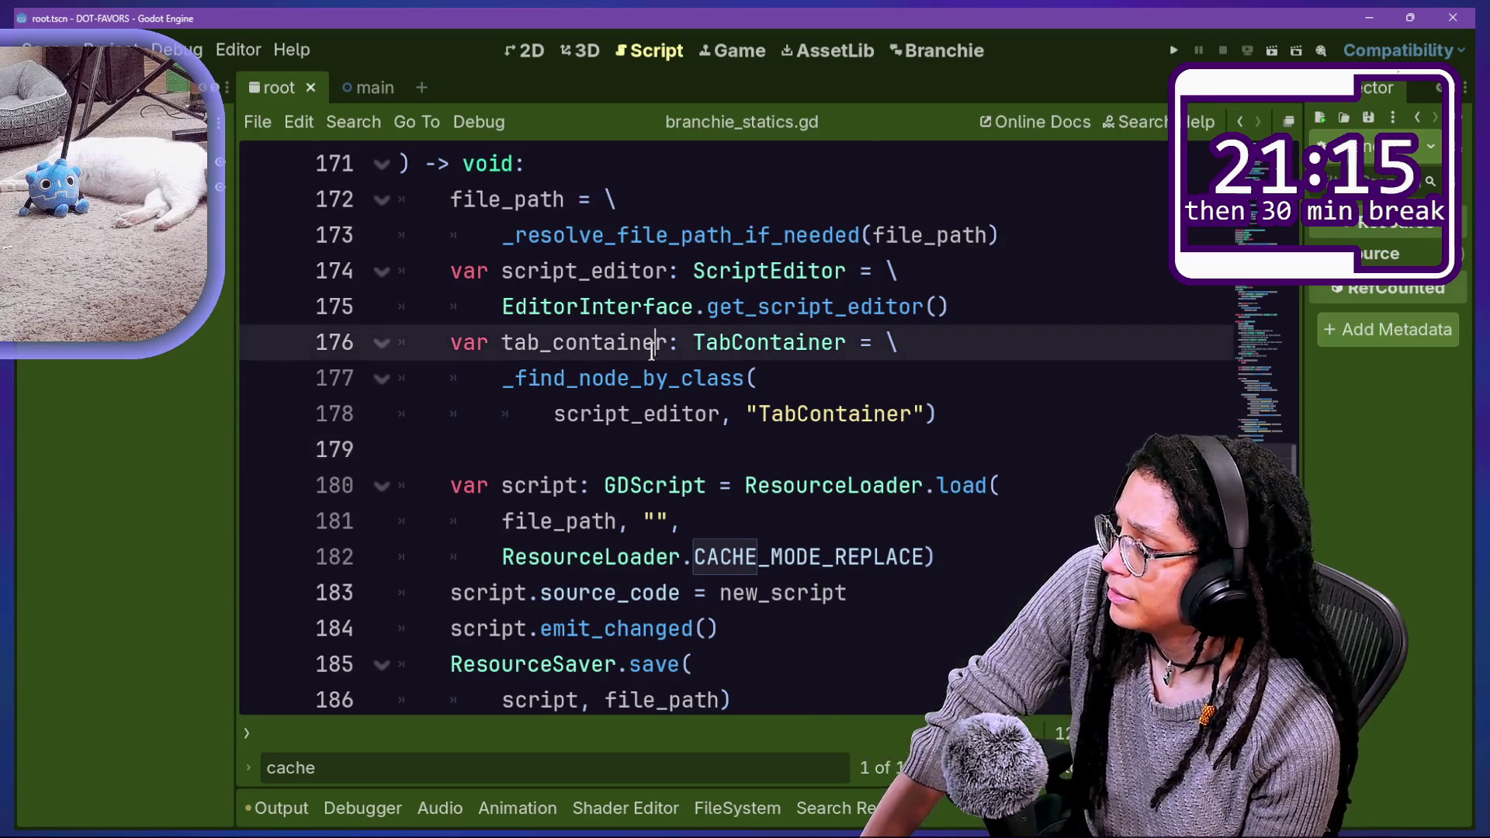
scroll(653, 355, up, 4)
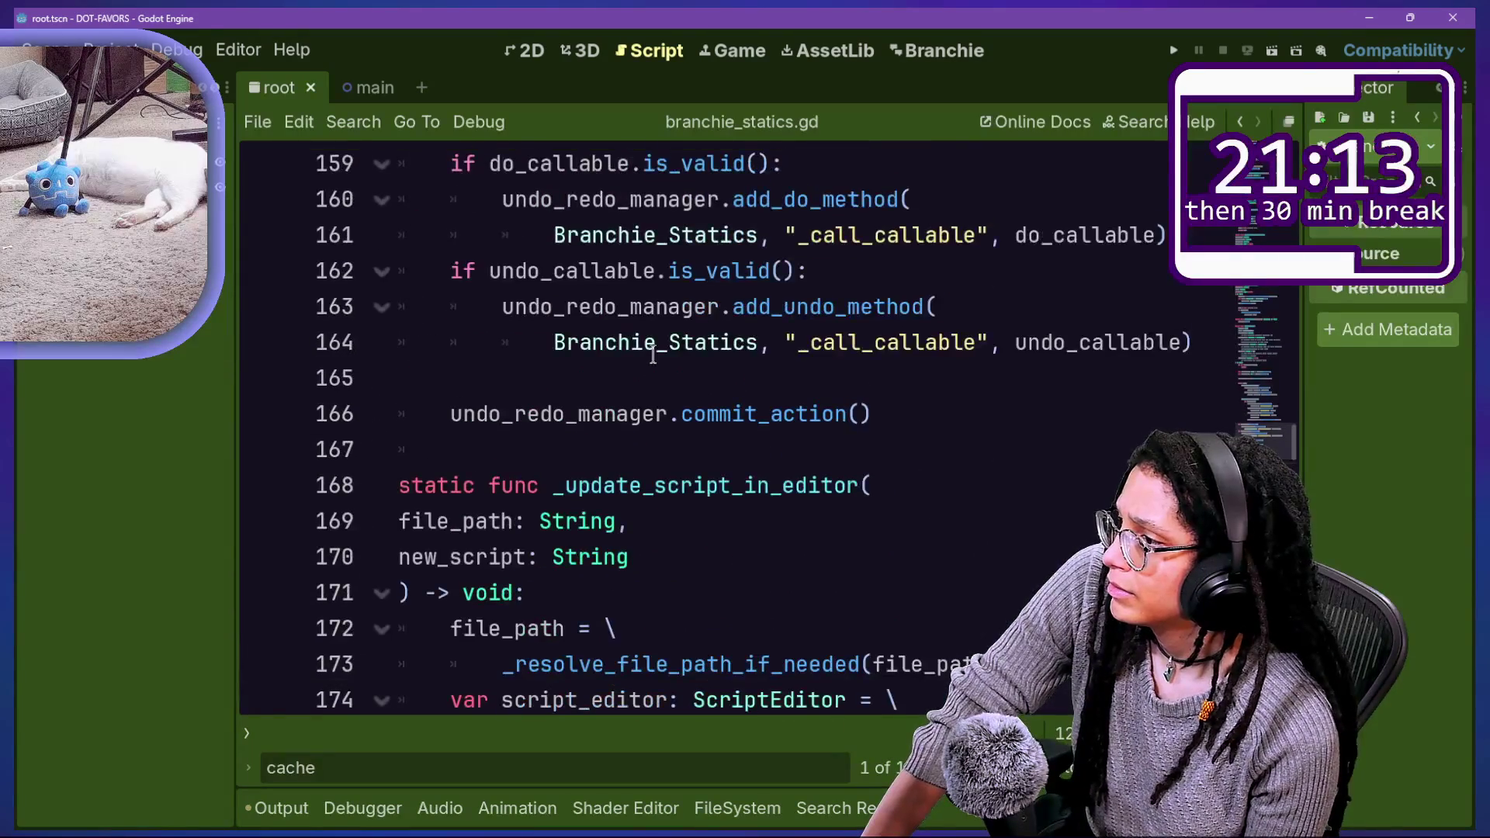
scroll(654, 354, up, 1)
drag(562, 595, 847, 605)
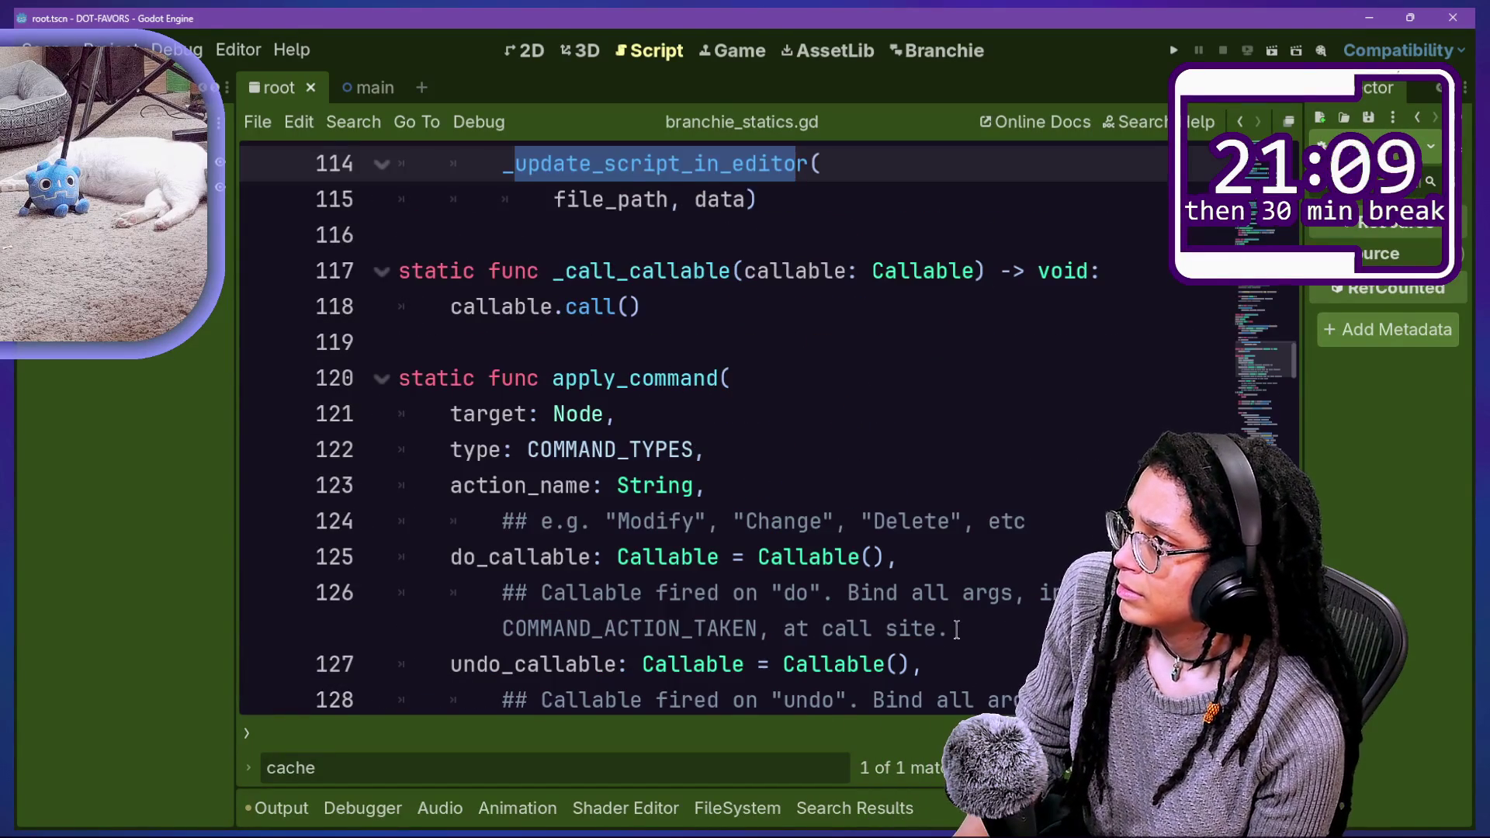
Step: Jump to the _update_script_in_editor definition and scroll through its body
scroll(952, 627, up, 2)
scroll(930, 611, up, 1)
scroll(930, 611, up, 2)
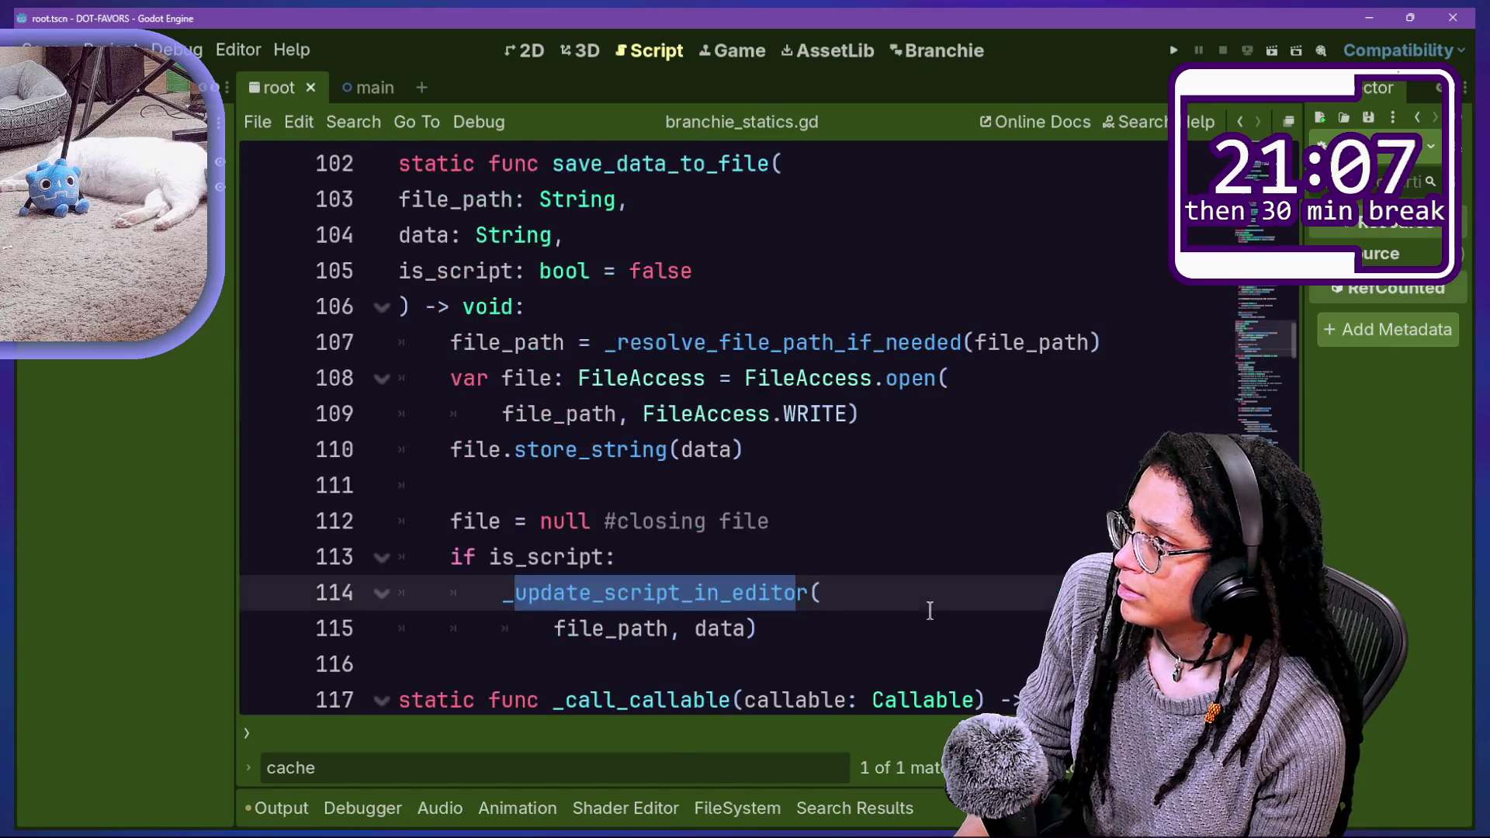
scroll(928, 605, down, 1)
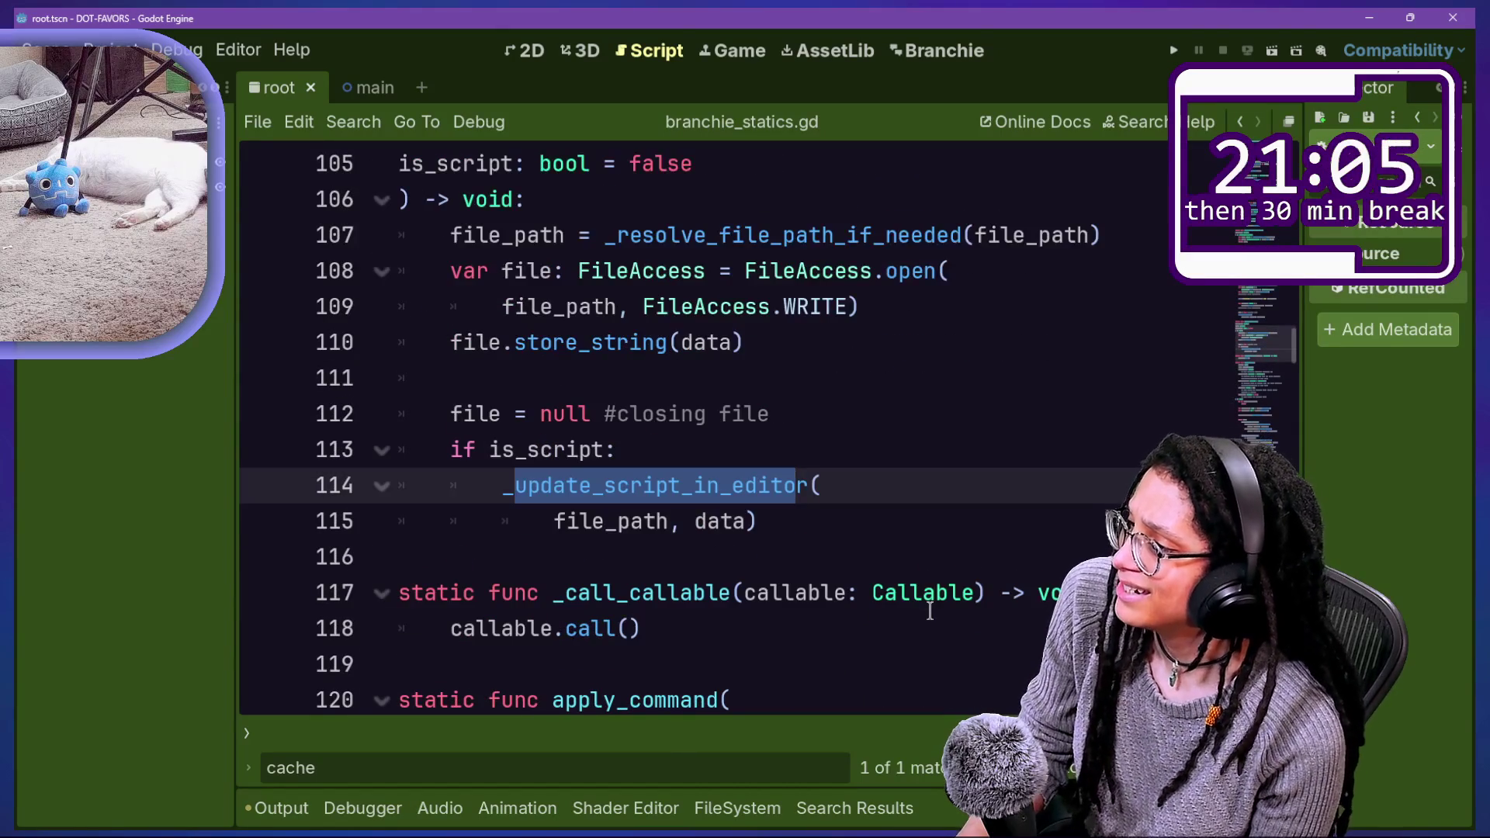
ctrl+click(746, 487)
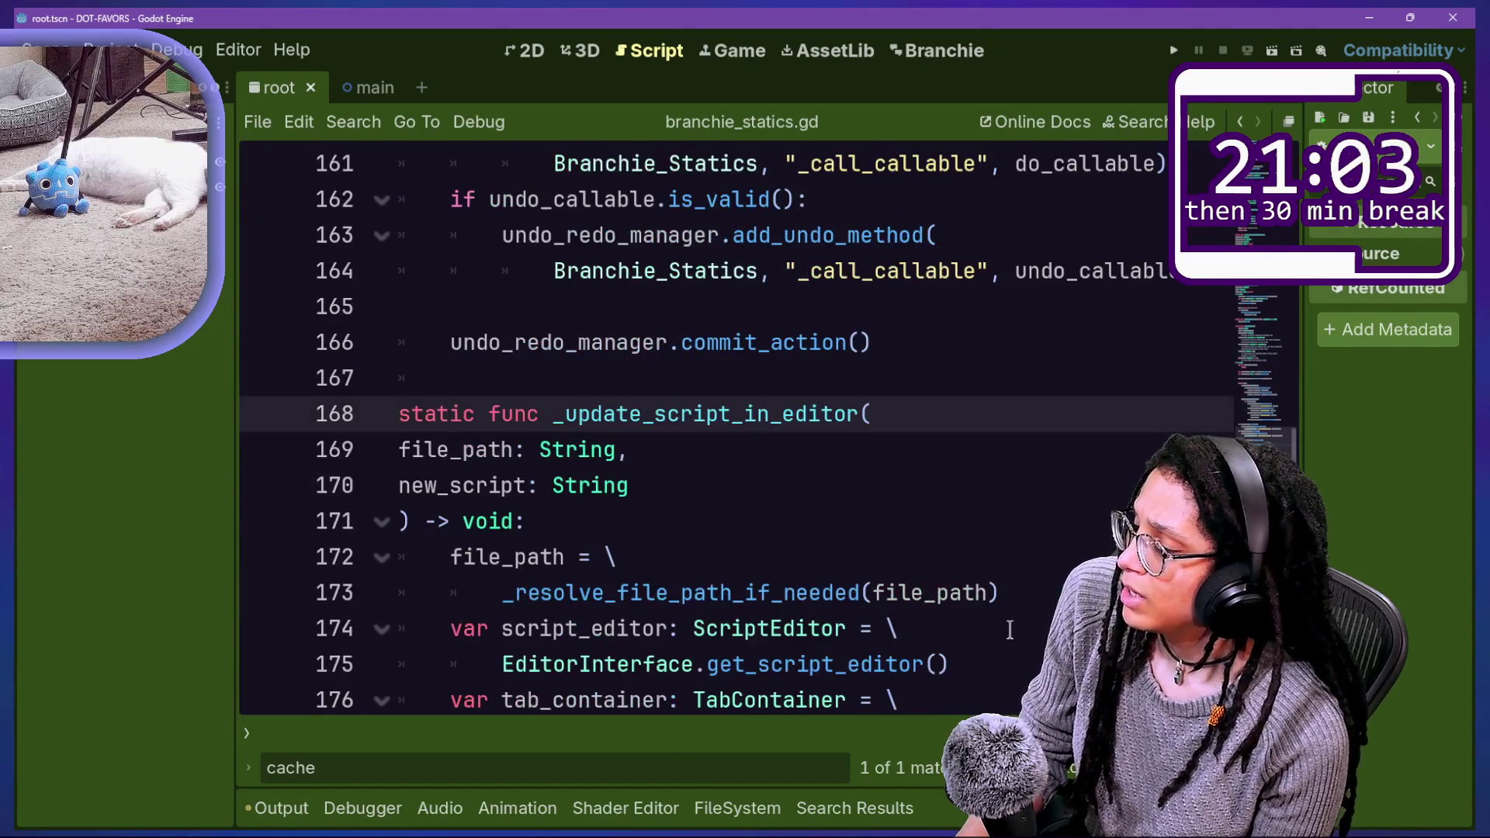
scroll(1008, 629, down, 2)
scroll(1010, 629, down, 1)
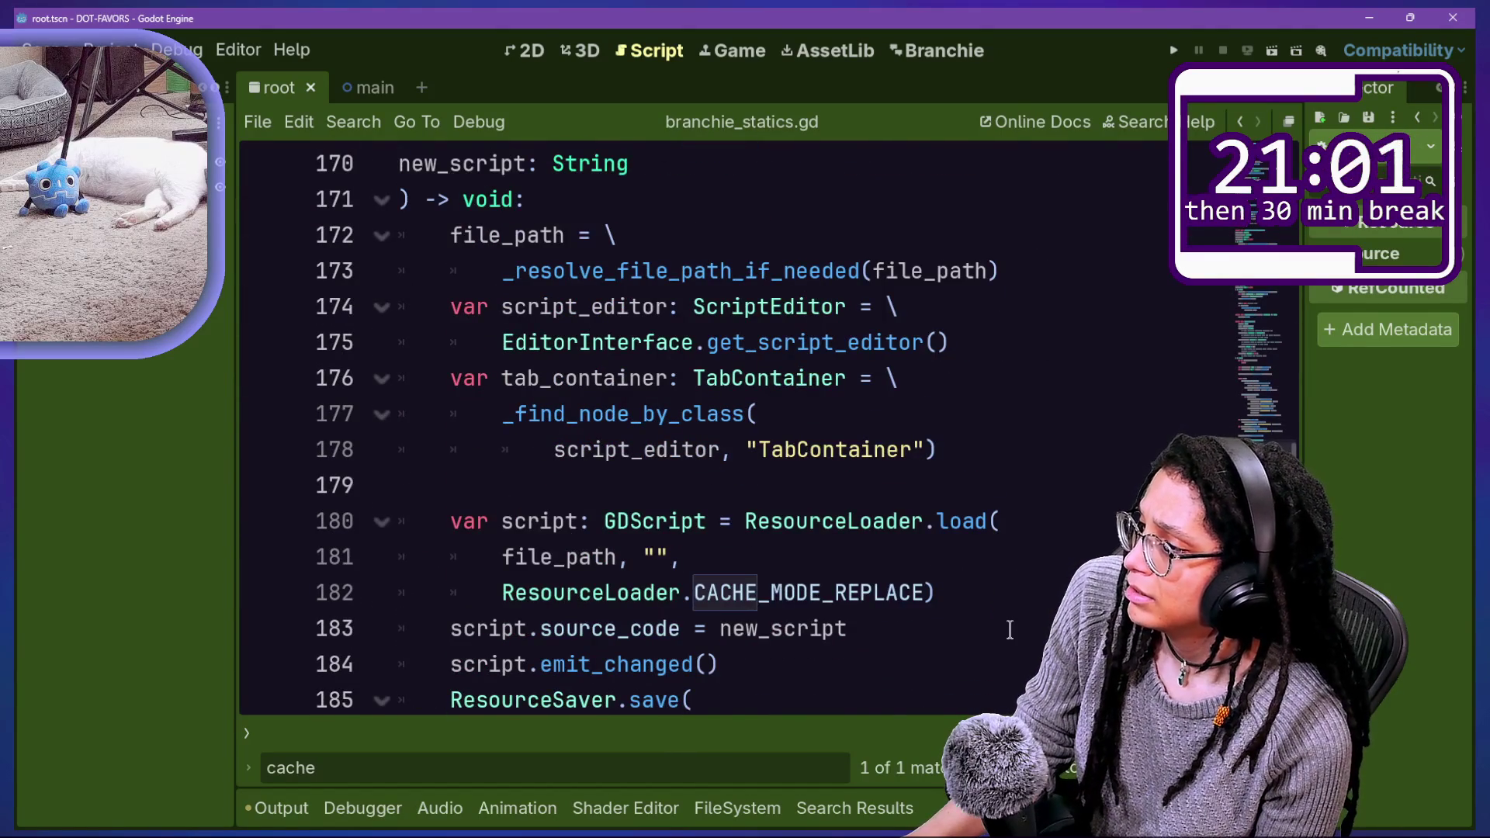
scroll(1002, 624, down, 1)
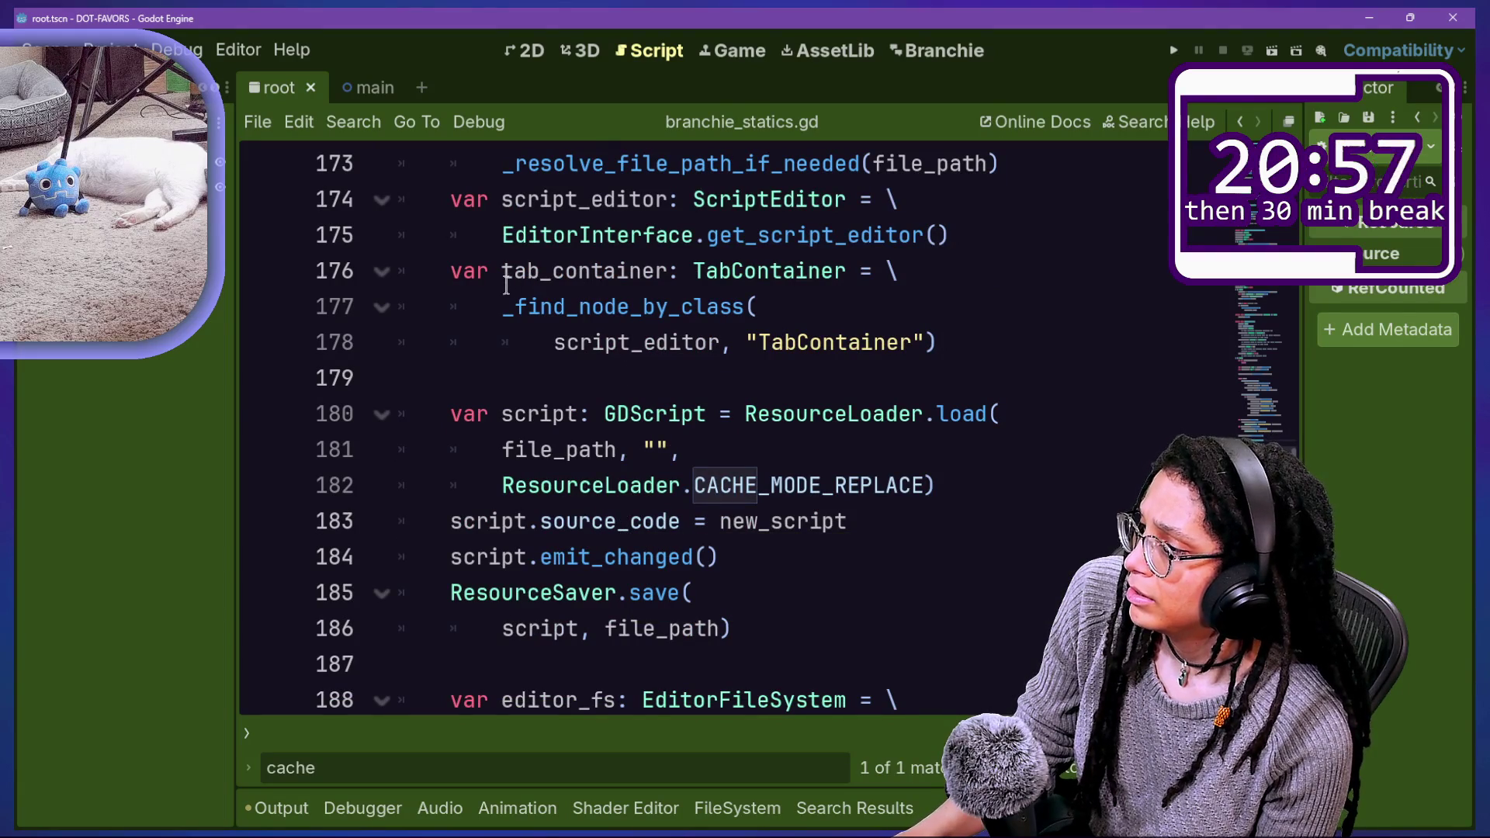
scroll(513, 285, down, 4)
scroll(506, 285, up, 4)
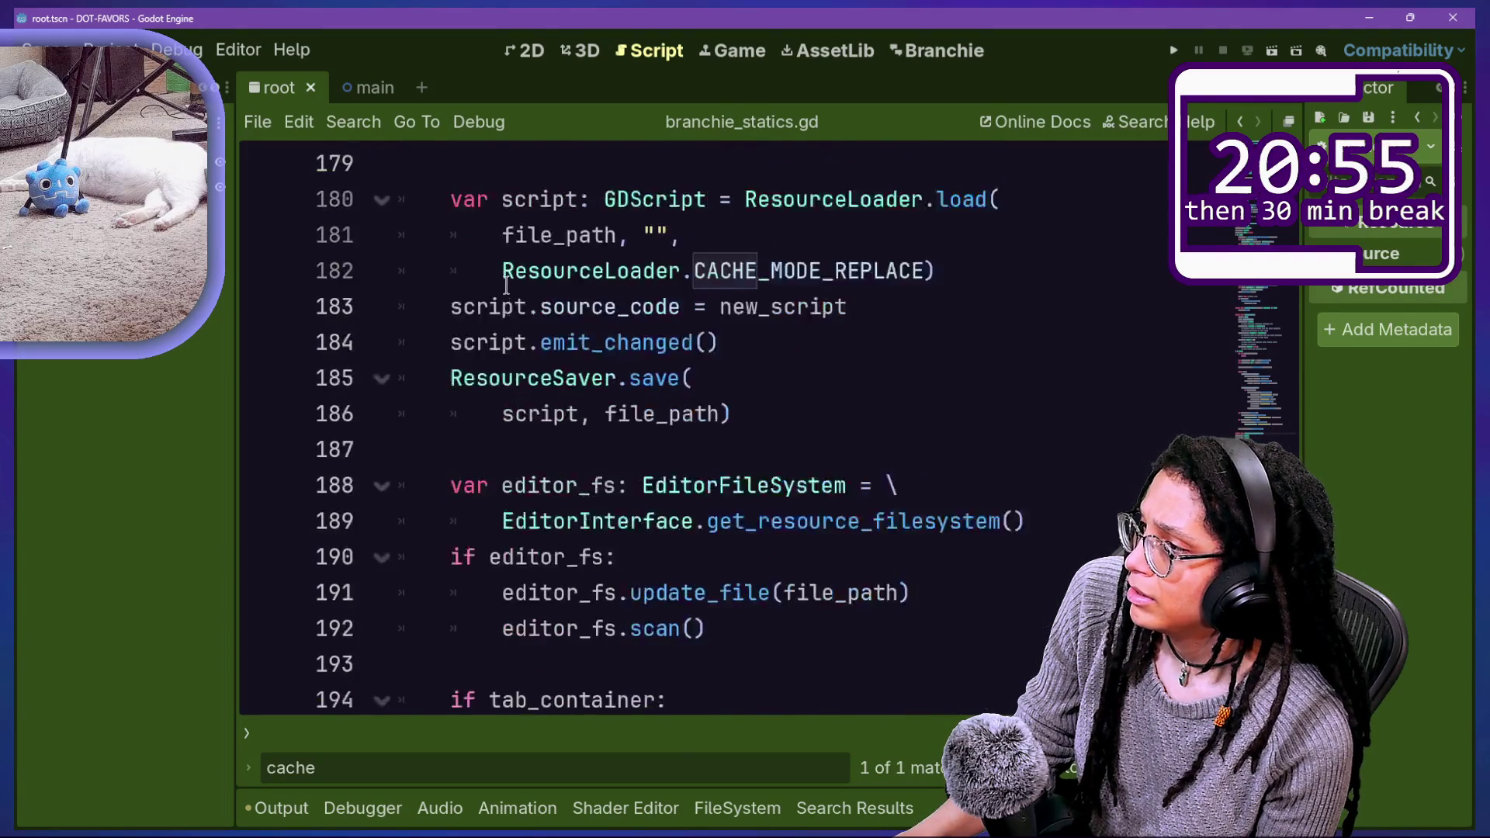
Step: Select tab_container and trace its later uses through the script
drag(505, 273, 667, 270)
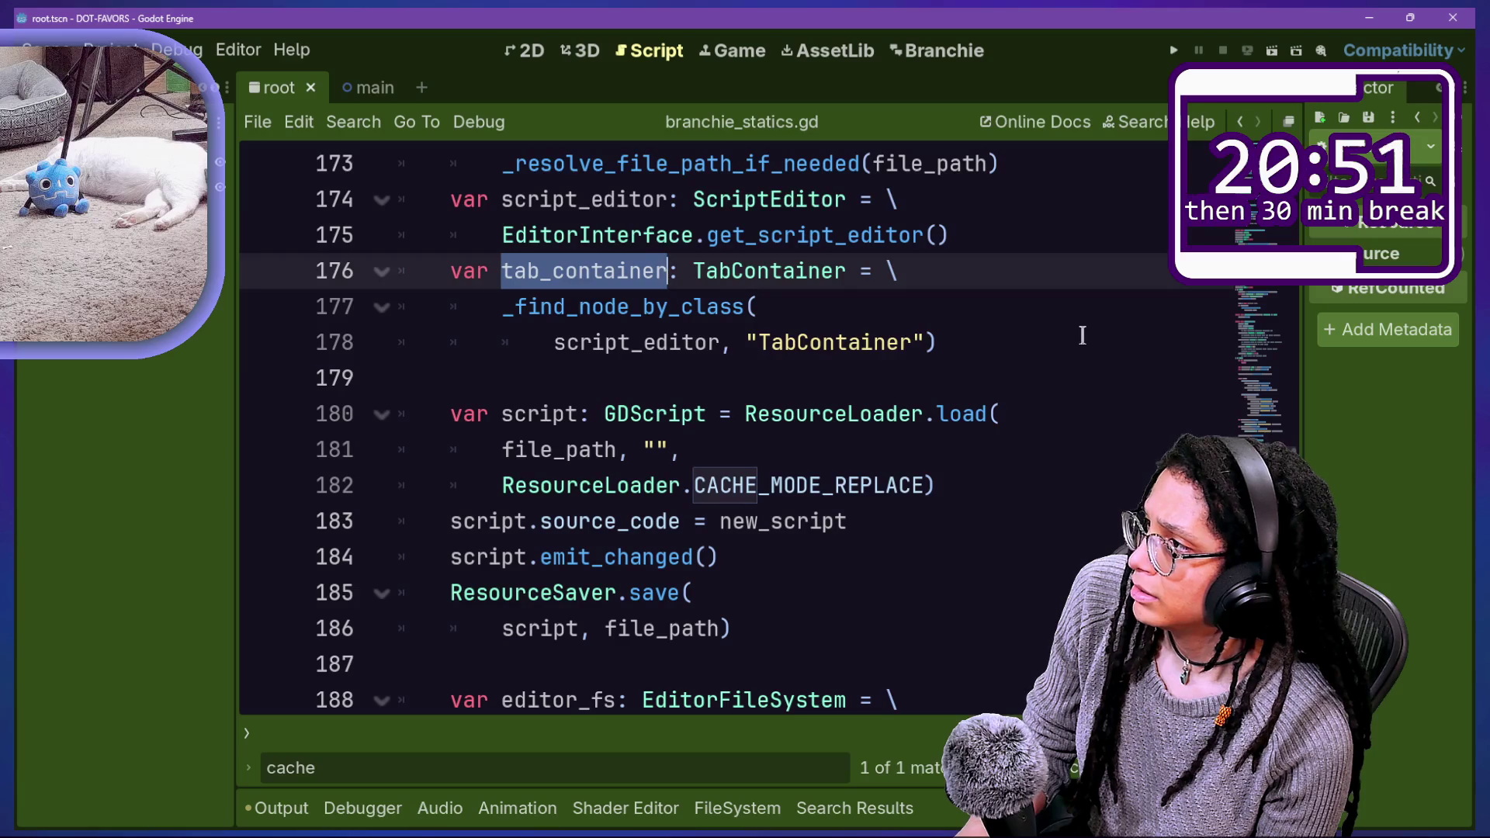
key(ctrl+d)
scroll(919, 336, down, 2)
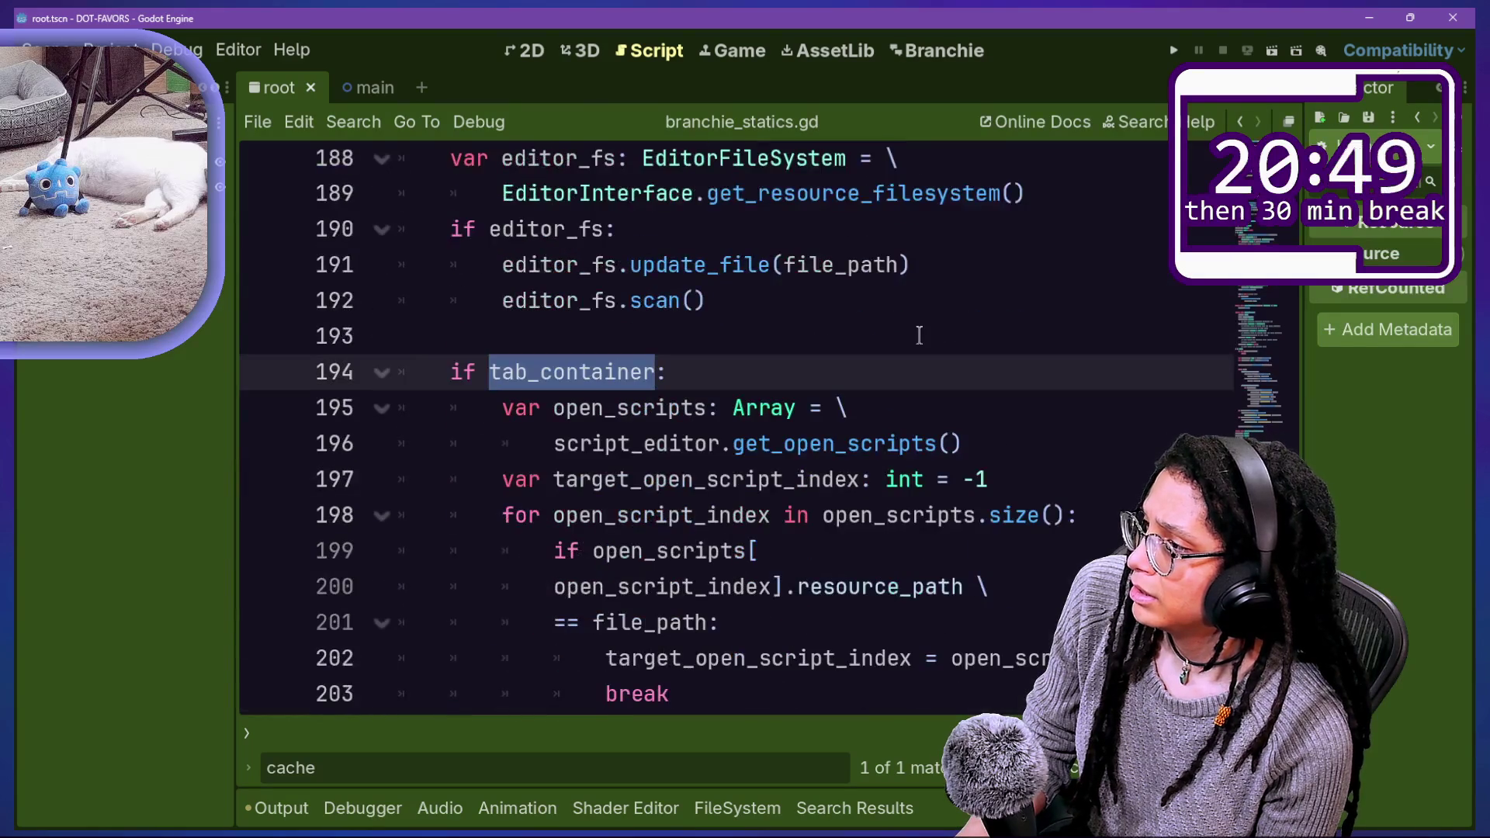
scroll(919, 335, down, 1)
mouse_move(945, 423)
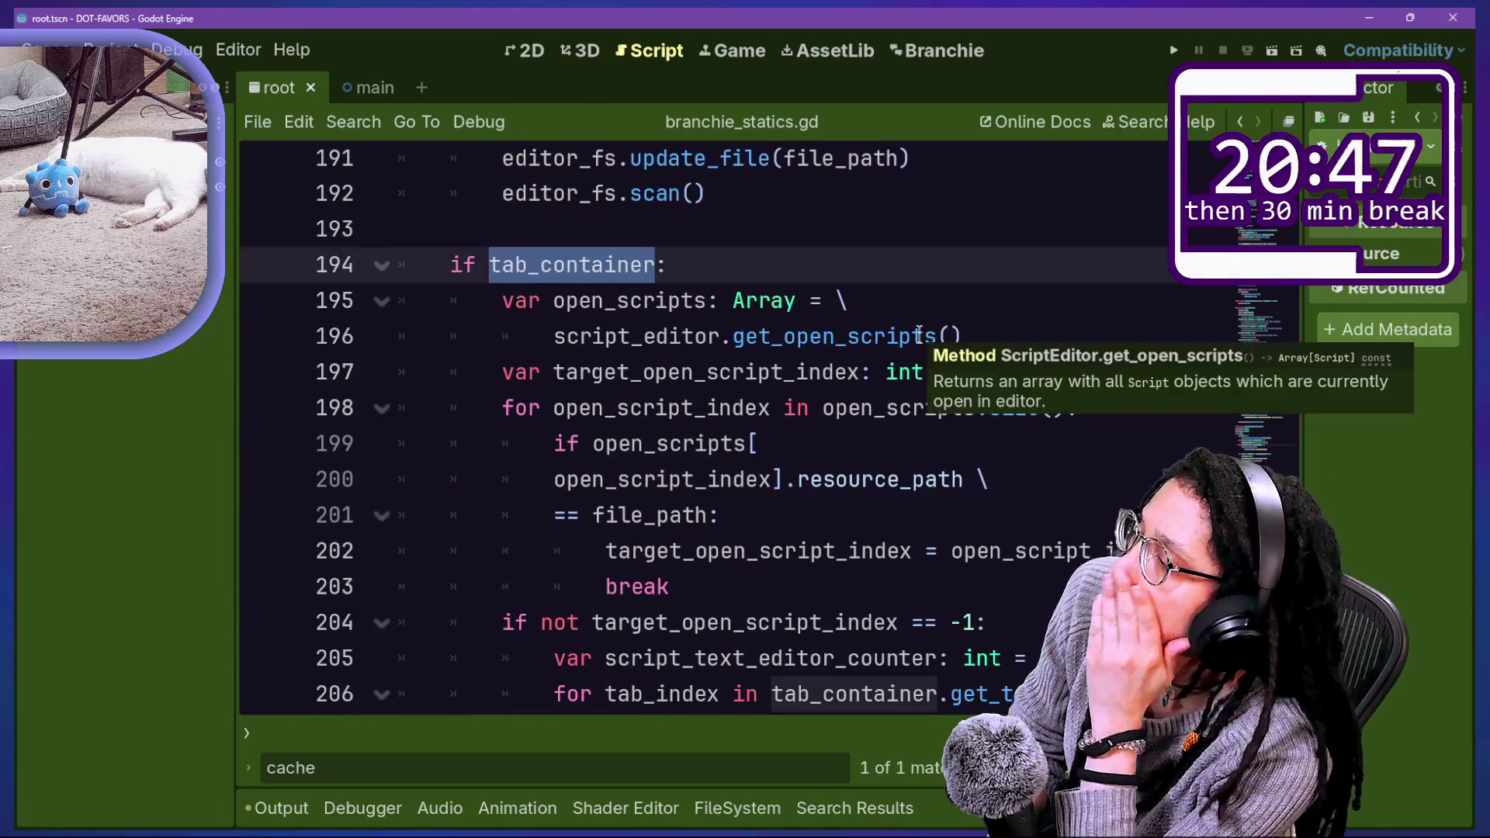
scroll(1042, 536, down, 1)
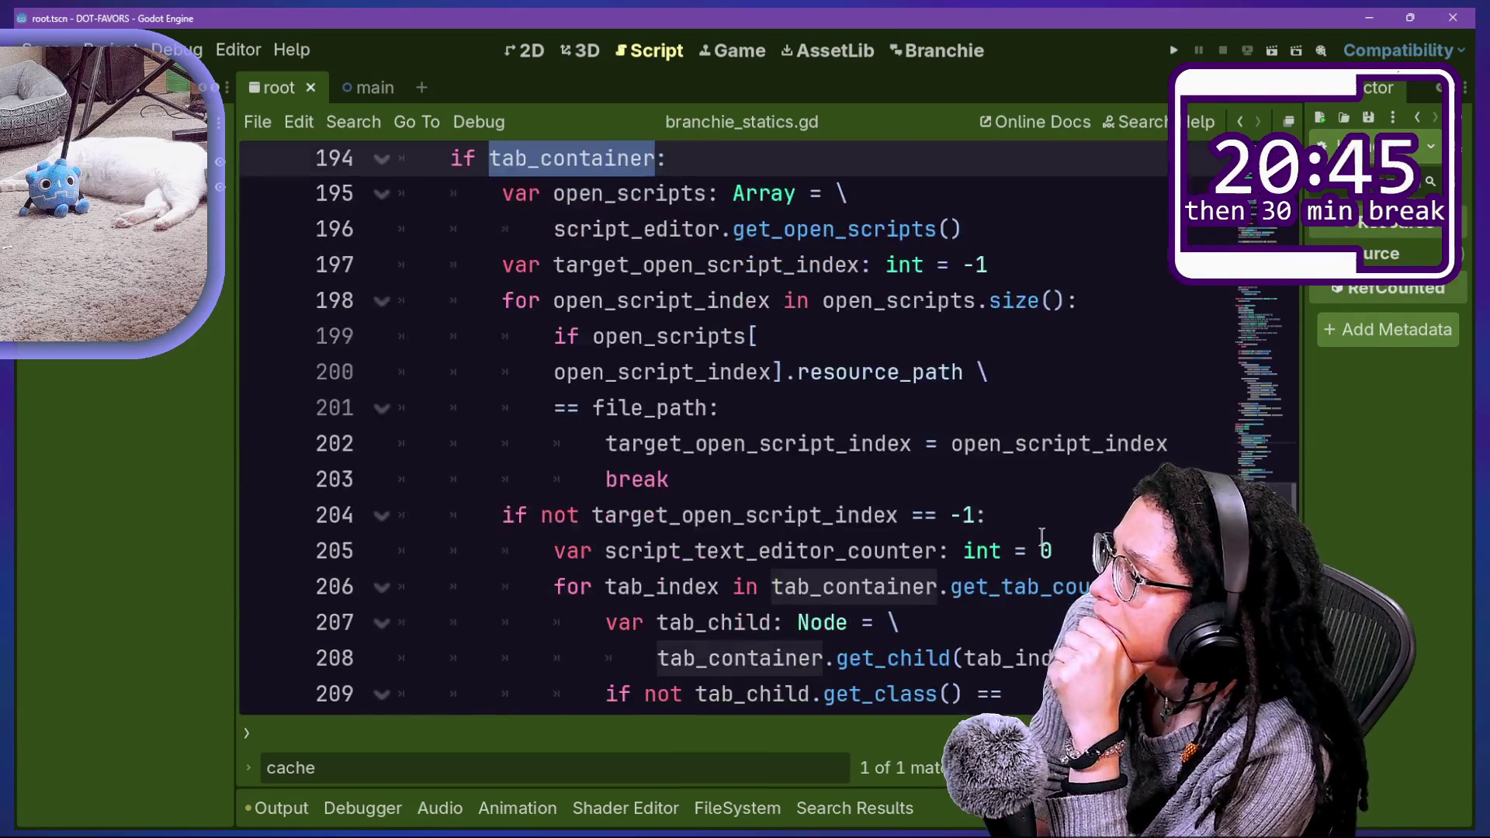
scroll(1078, 537, down, 2)
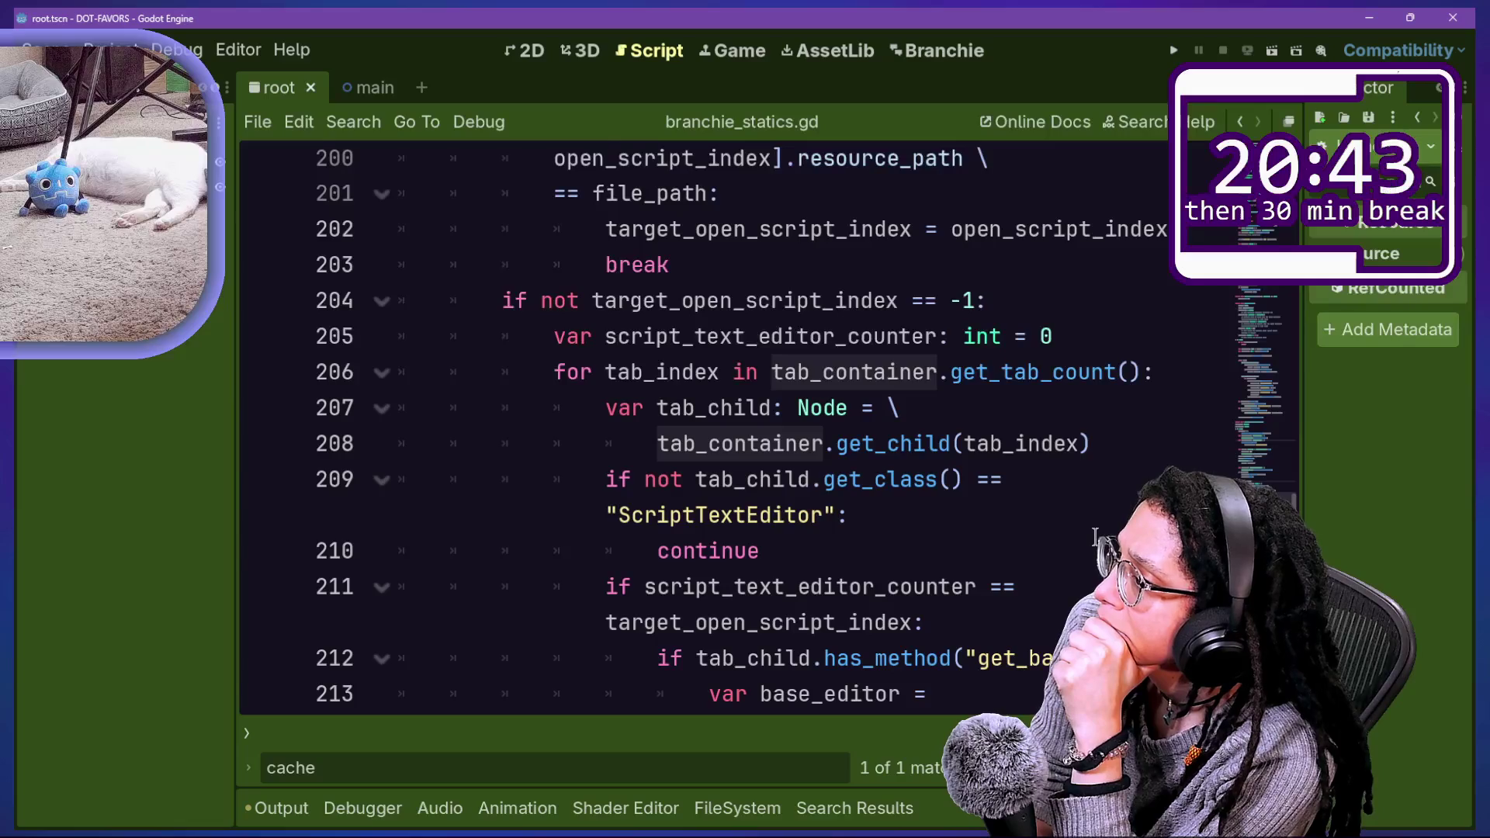
scroll(1097, 533, down, 1)
scroll(1097, 533, down, 3)
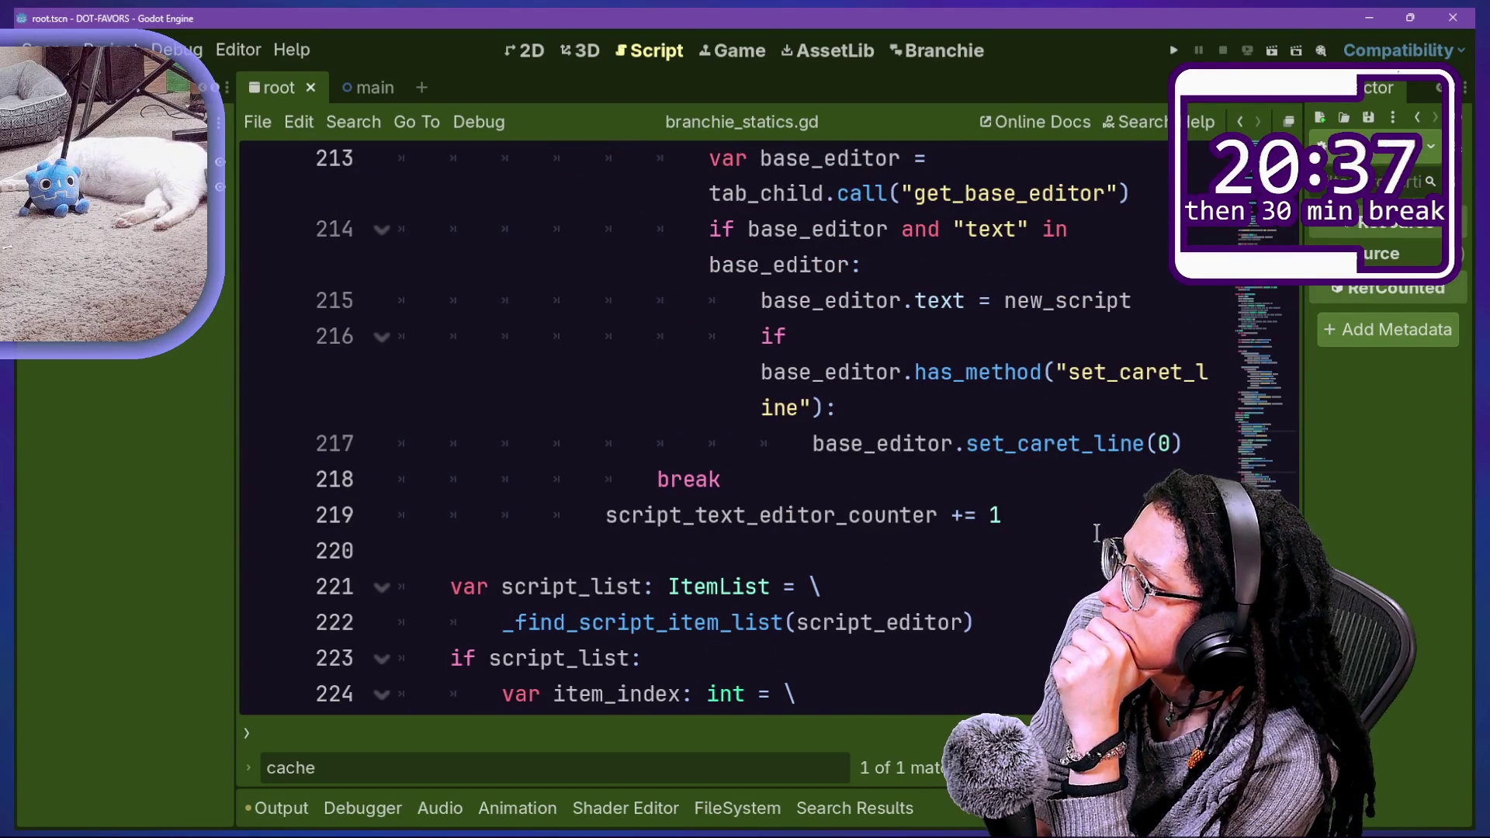
scroll(1097, 532, up, 1)
scroll(1097, 532, up, 1)
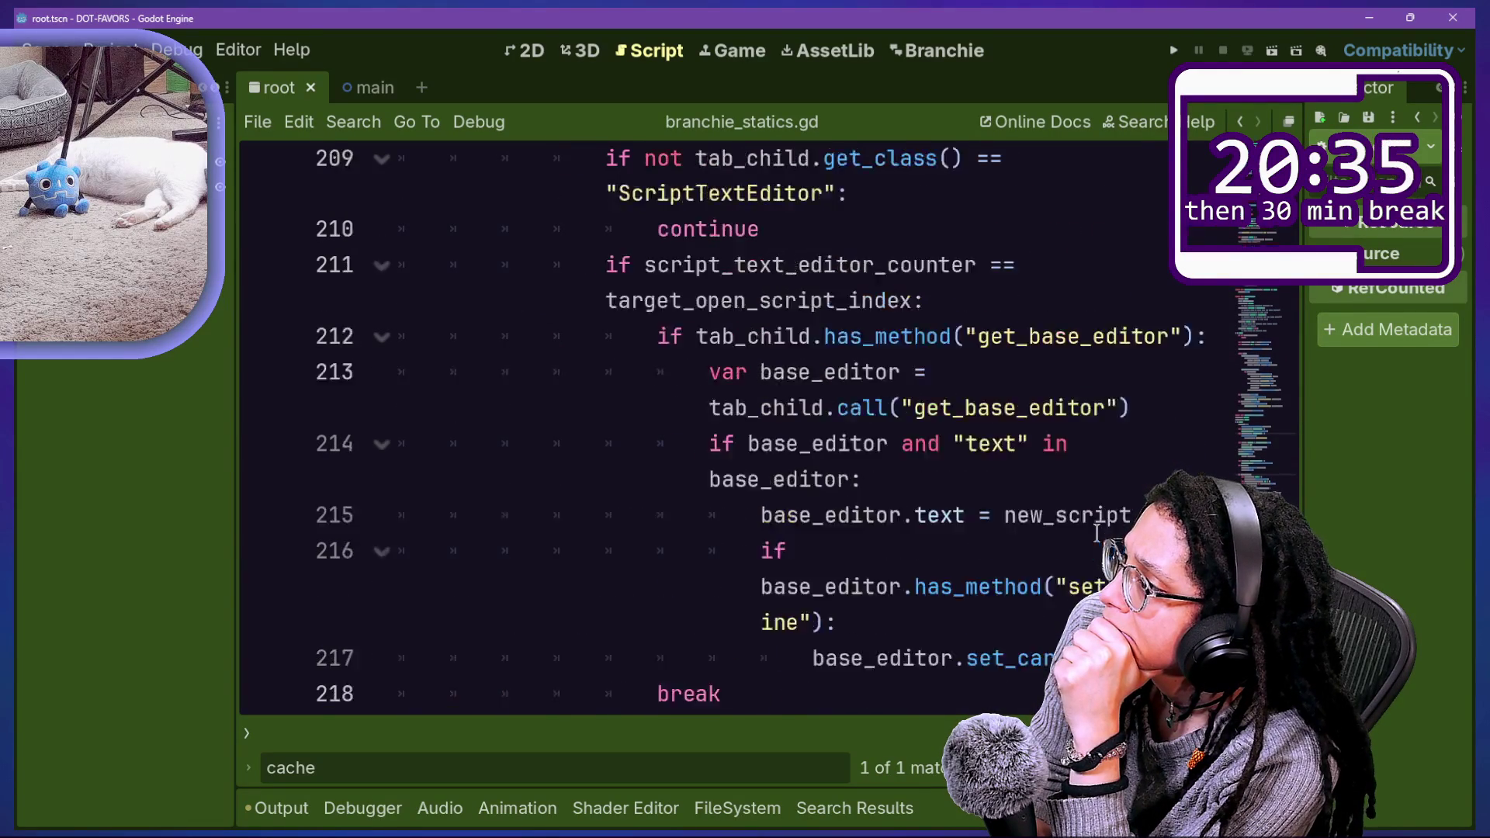
scroll(1096, 533, up, 1)
scroll(1096, 532, up, 2)
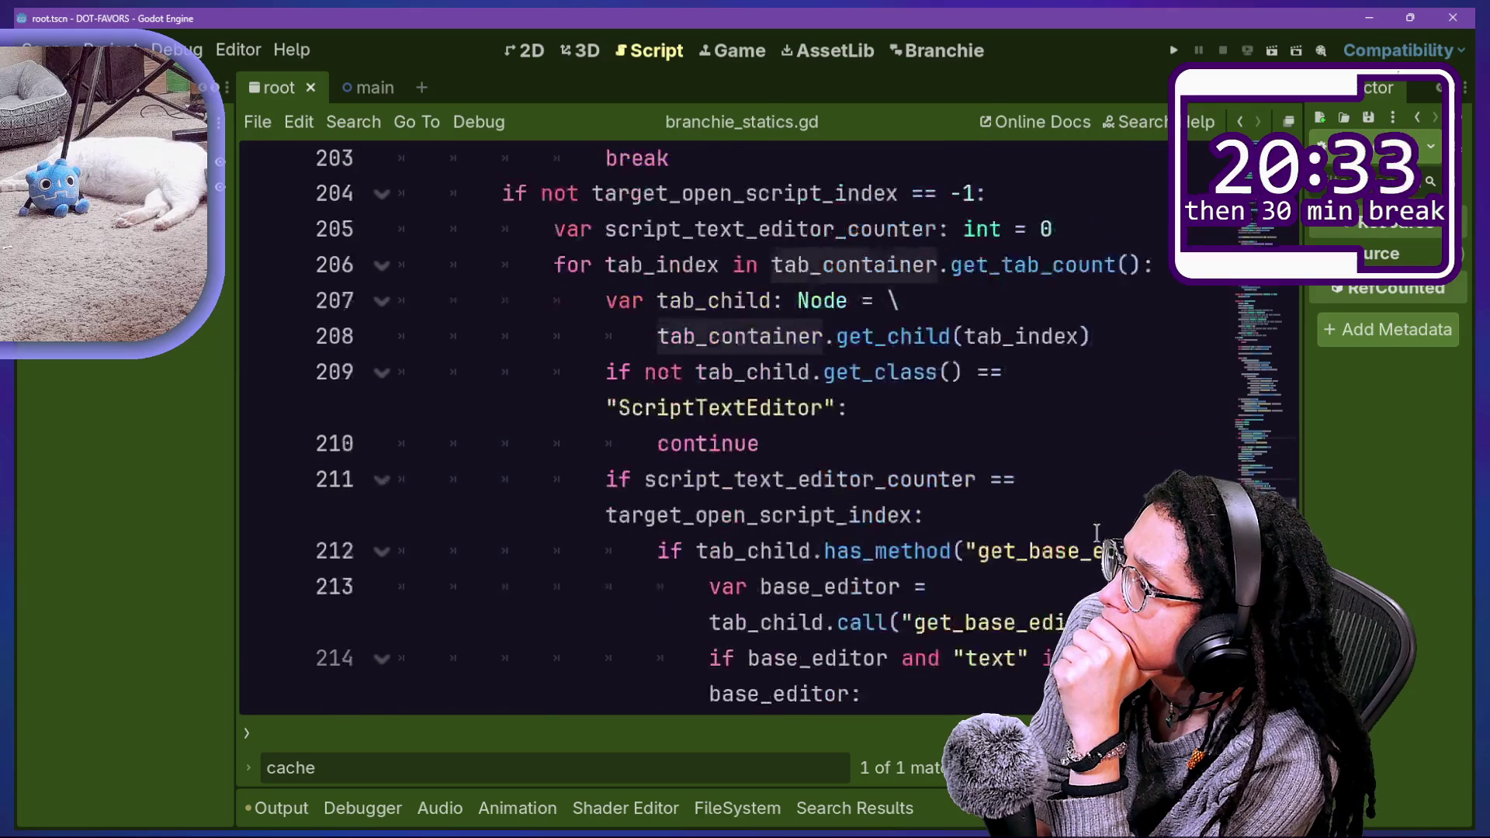
scroll(1097, 532, up, 5)
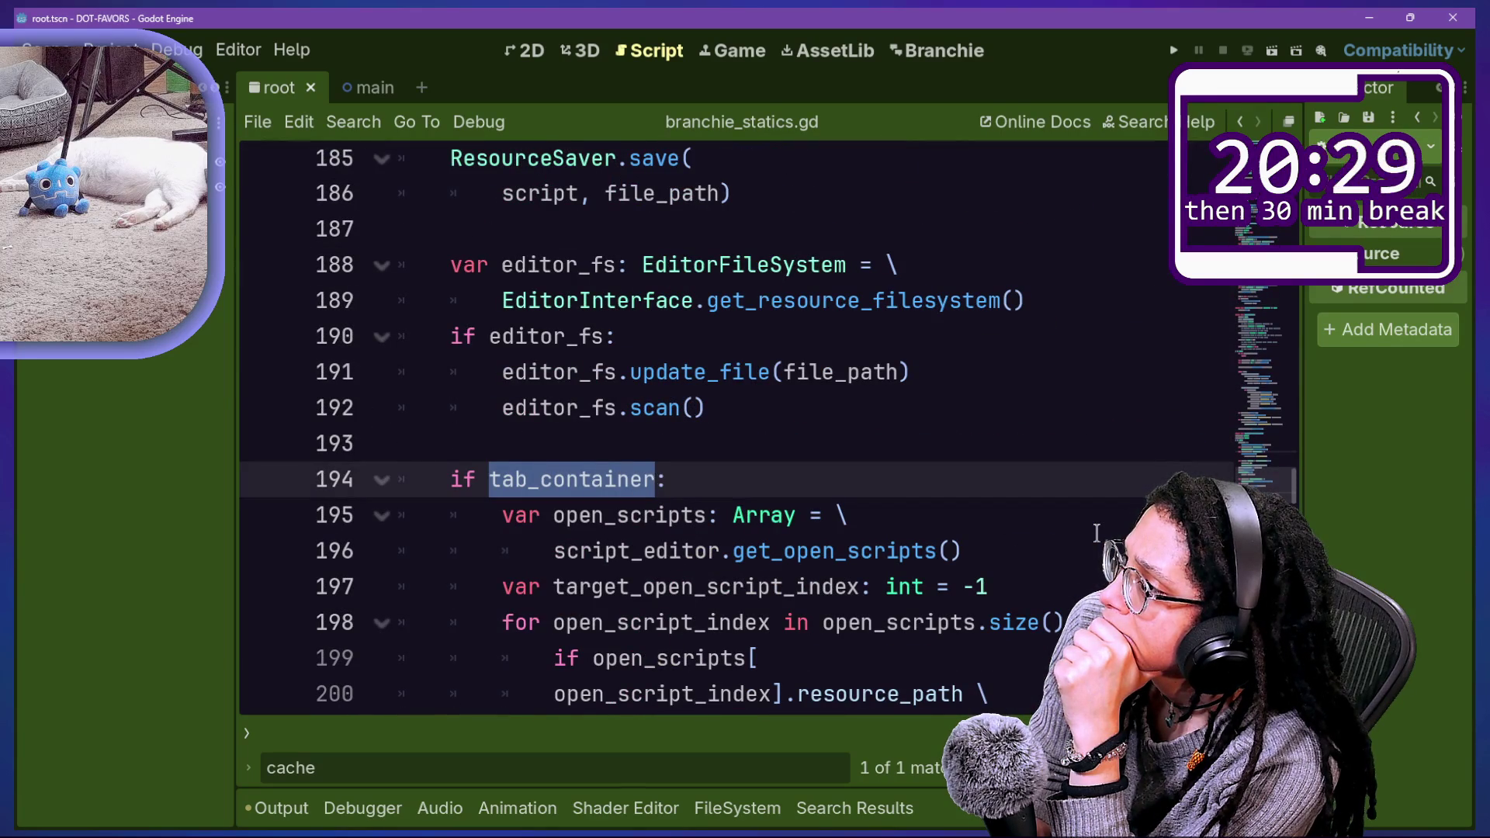
scroll(1096, 533, down, 1)
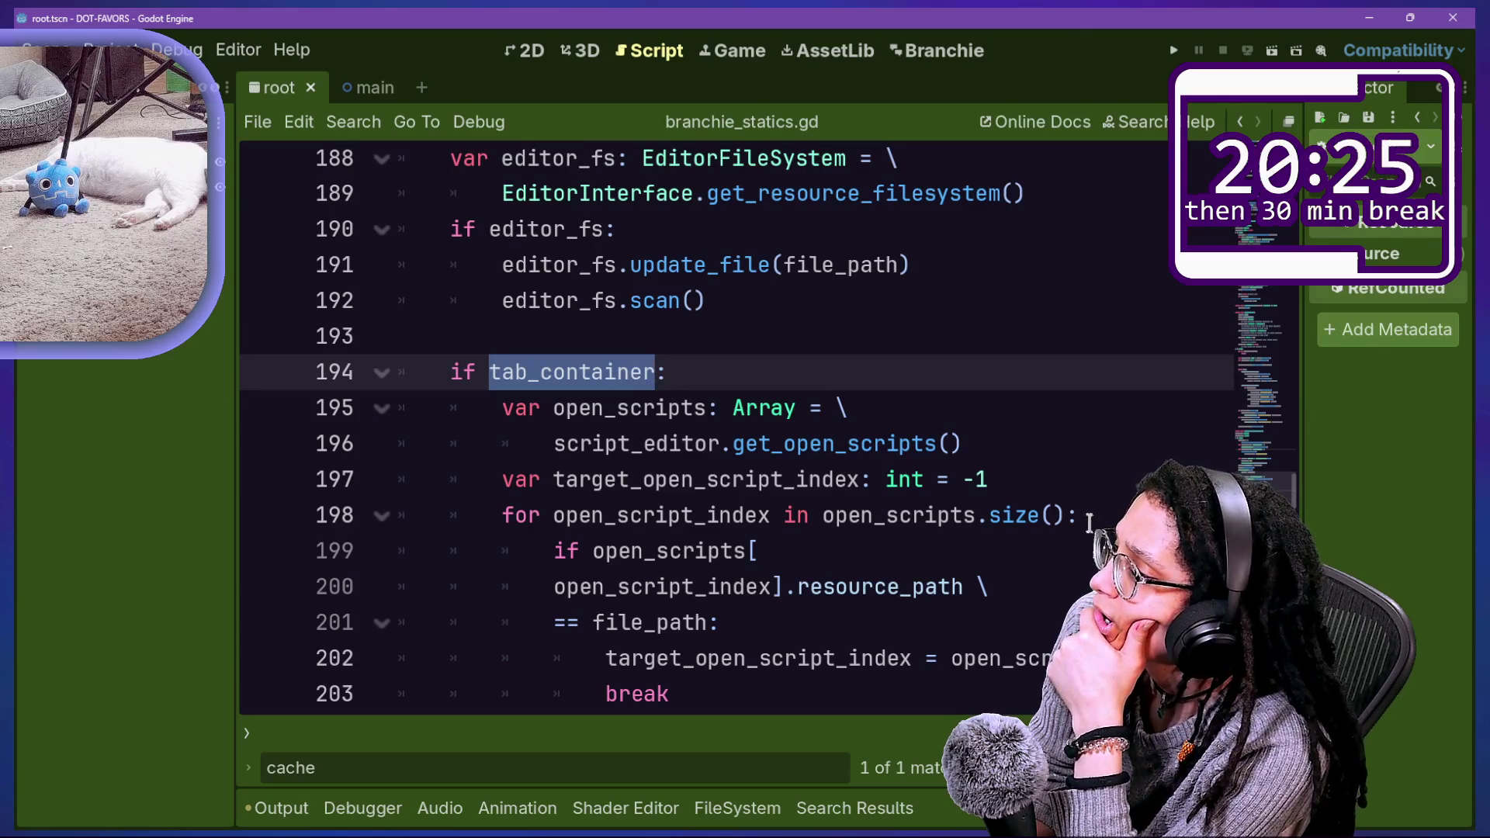
scroll(1085, 518, down, 2)
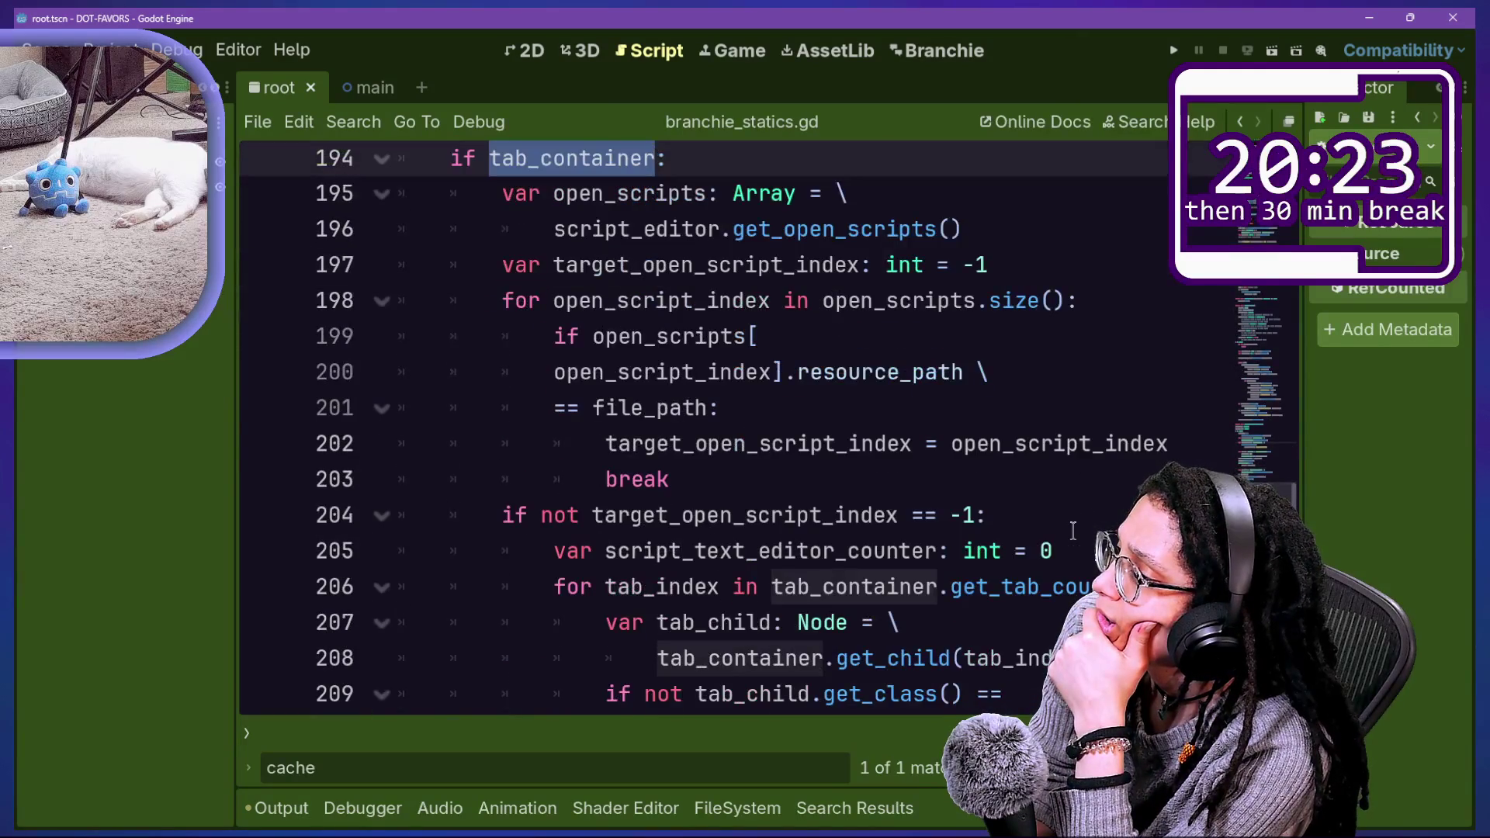
scroll(1073, 530, down, 1)
scroll(1073, 530, down, 1)
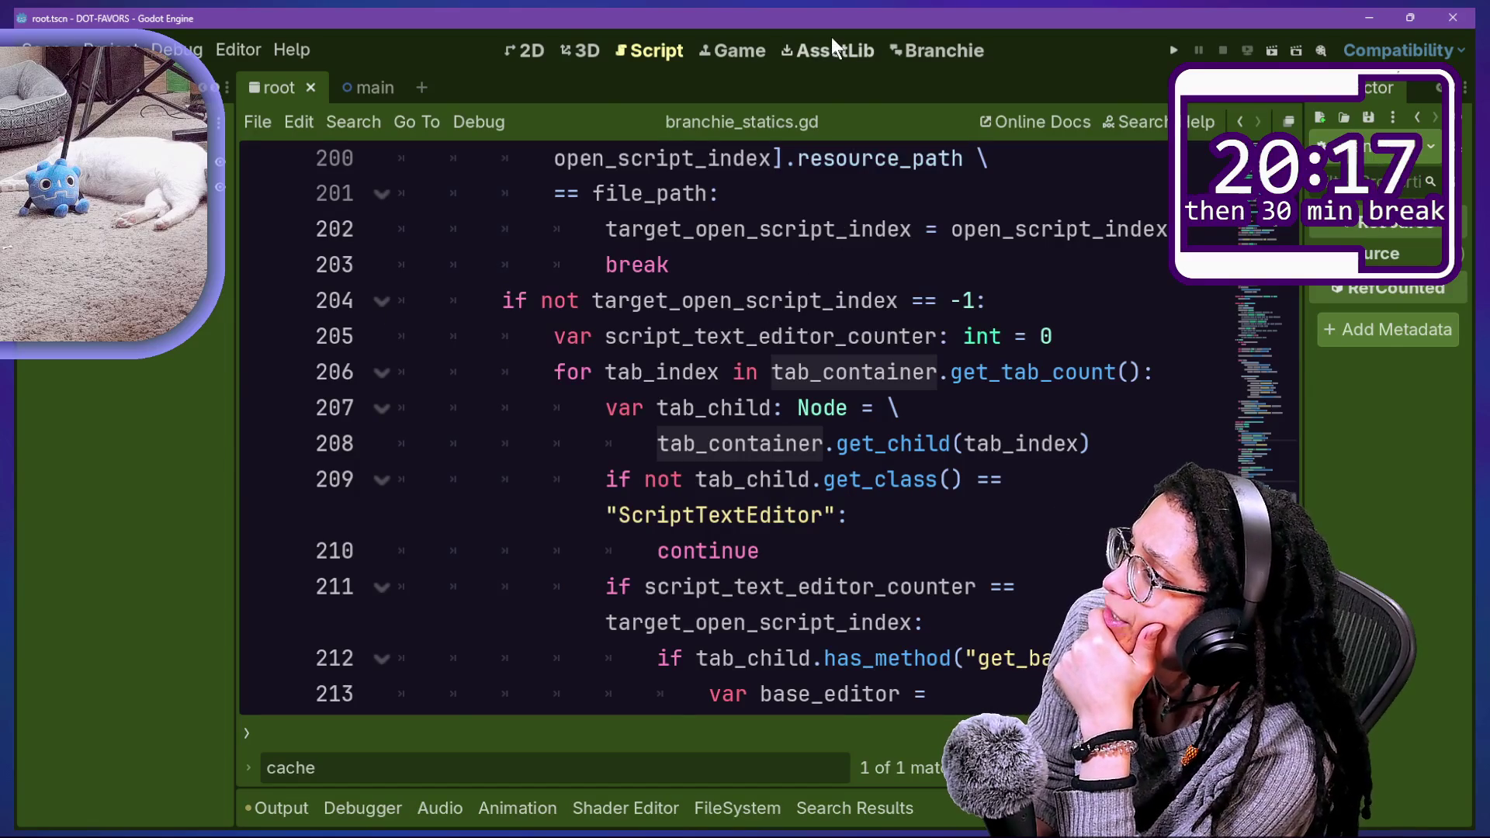
Step: Glance at the Branchie plugin screen, then come back to the script editor
click(870, 43)
click(951, 53)
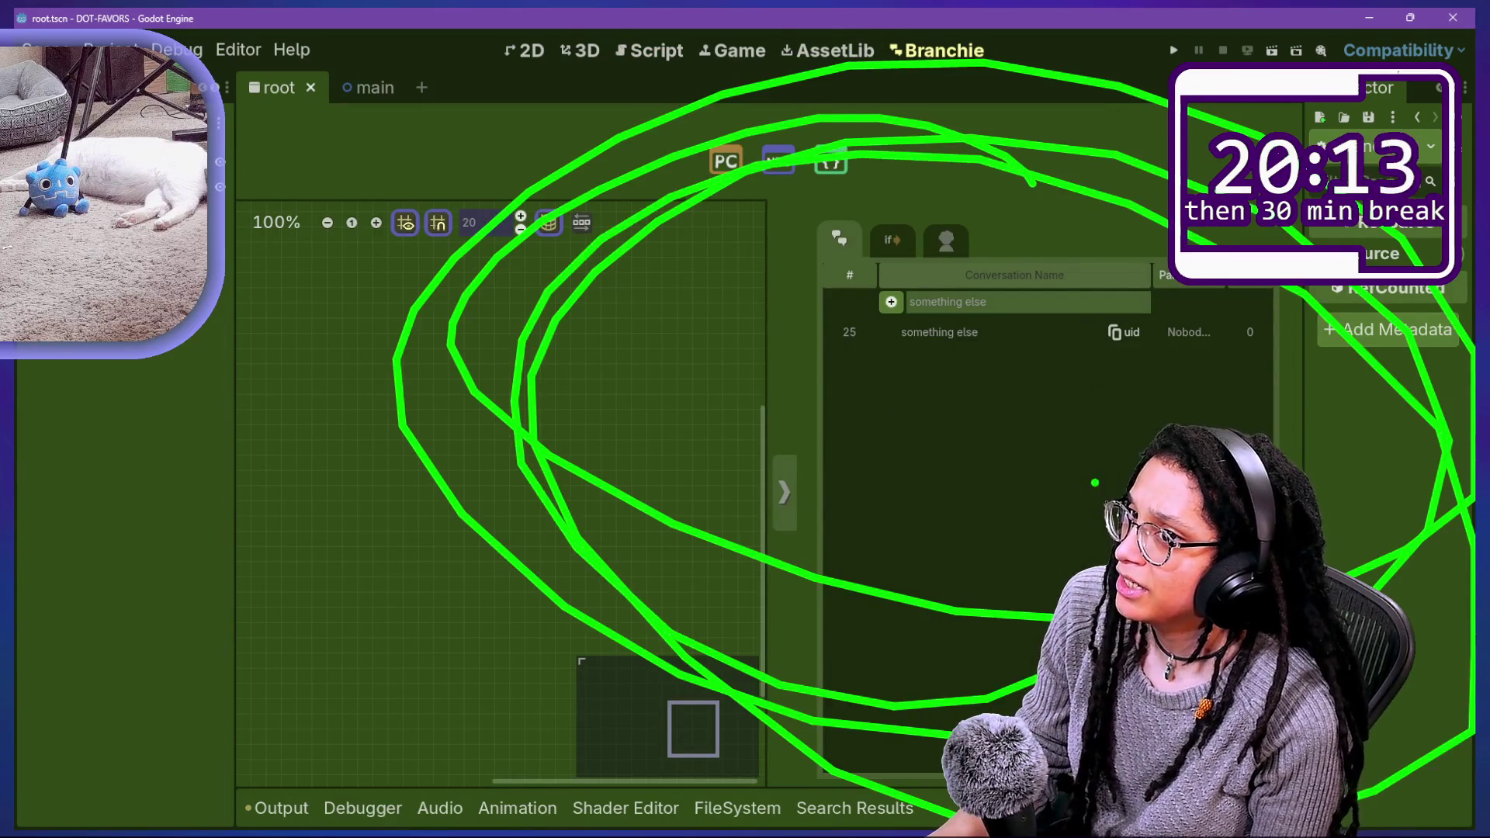
mouse_move(346, 101)
click(650, 53)
Step: Step through lines 208 to 226 to reach the insertion point
click(845, 451)
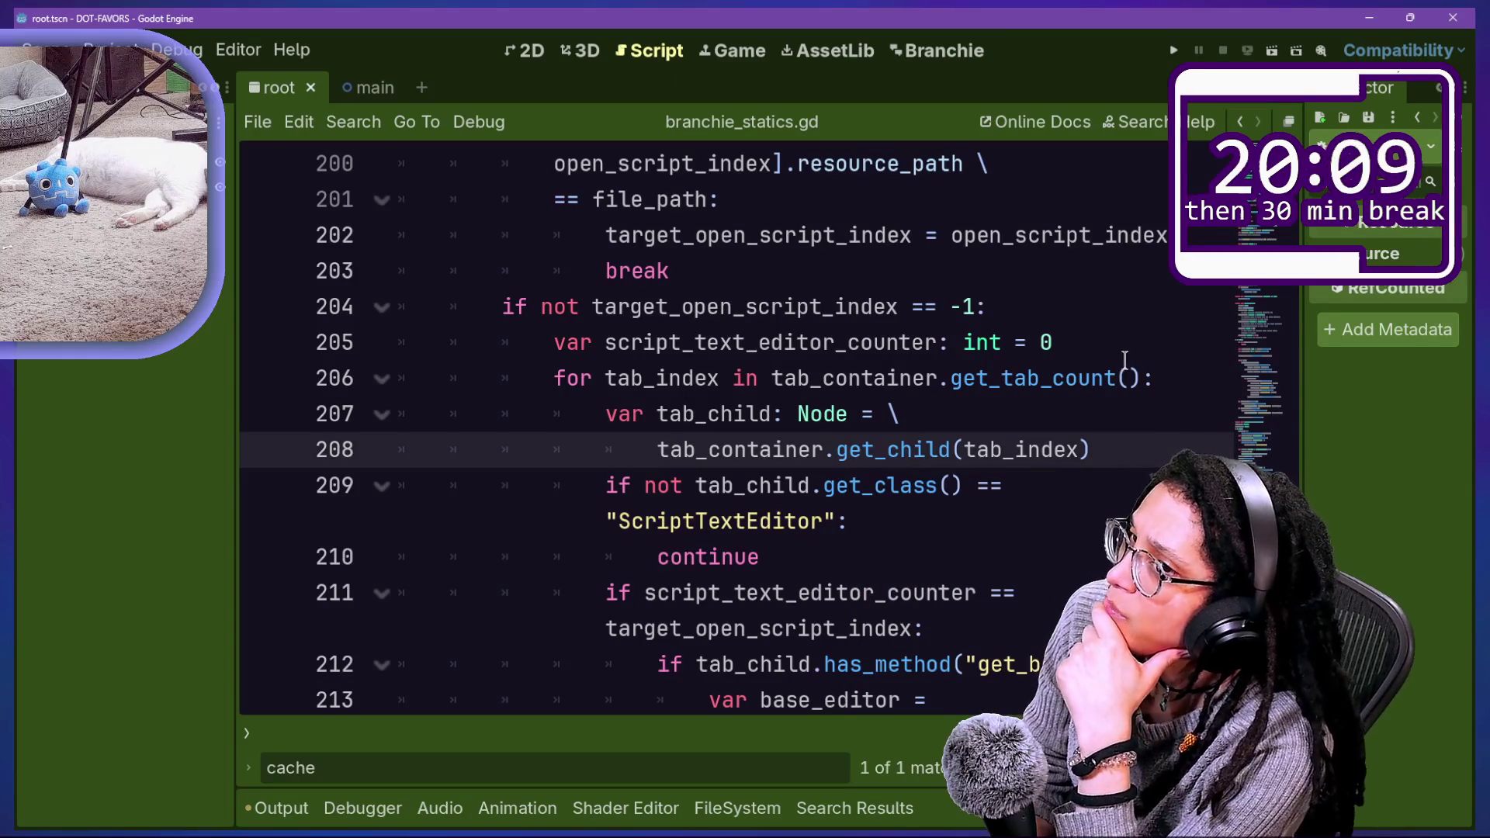
key(Down)
key(Down)
key(Down)
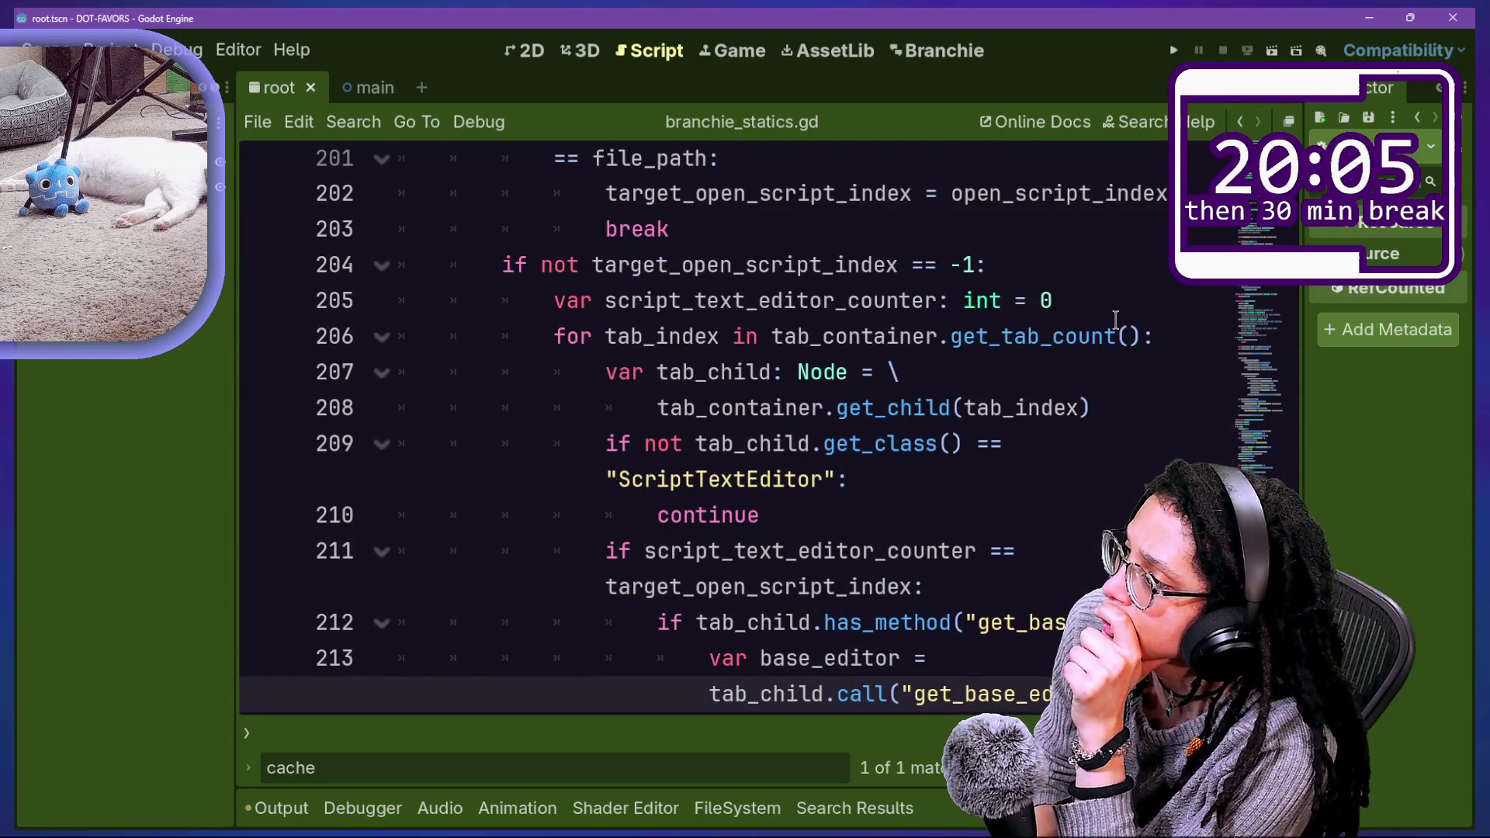
key(Down)
key(Down)
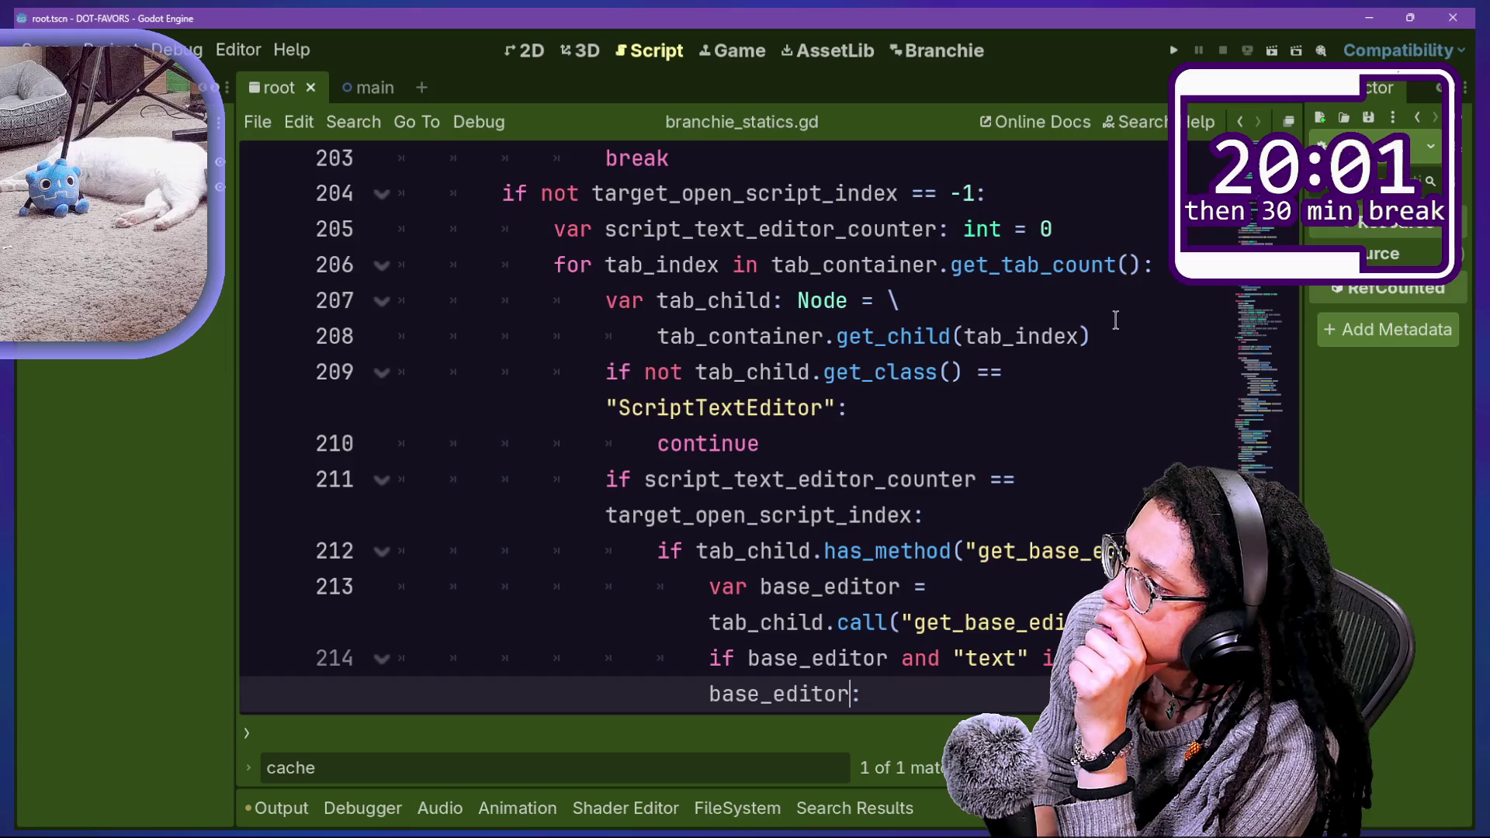
key(Down)
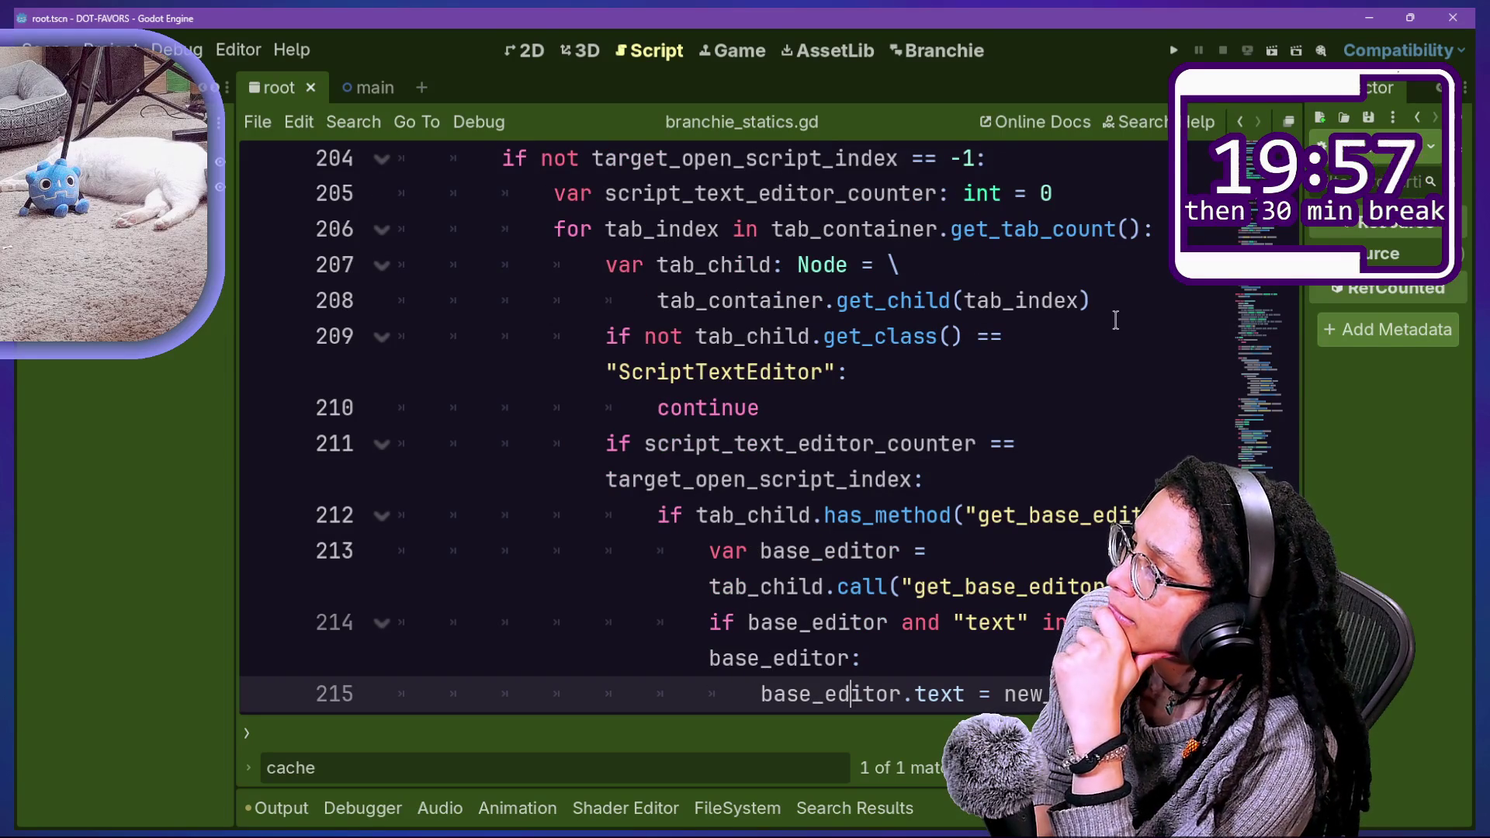
key(Down)
key(Down)
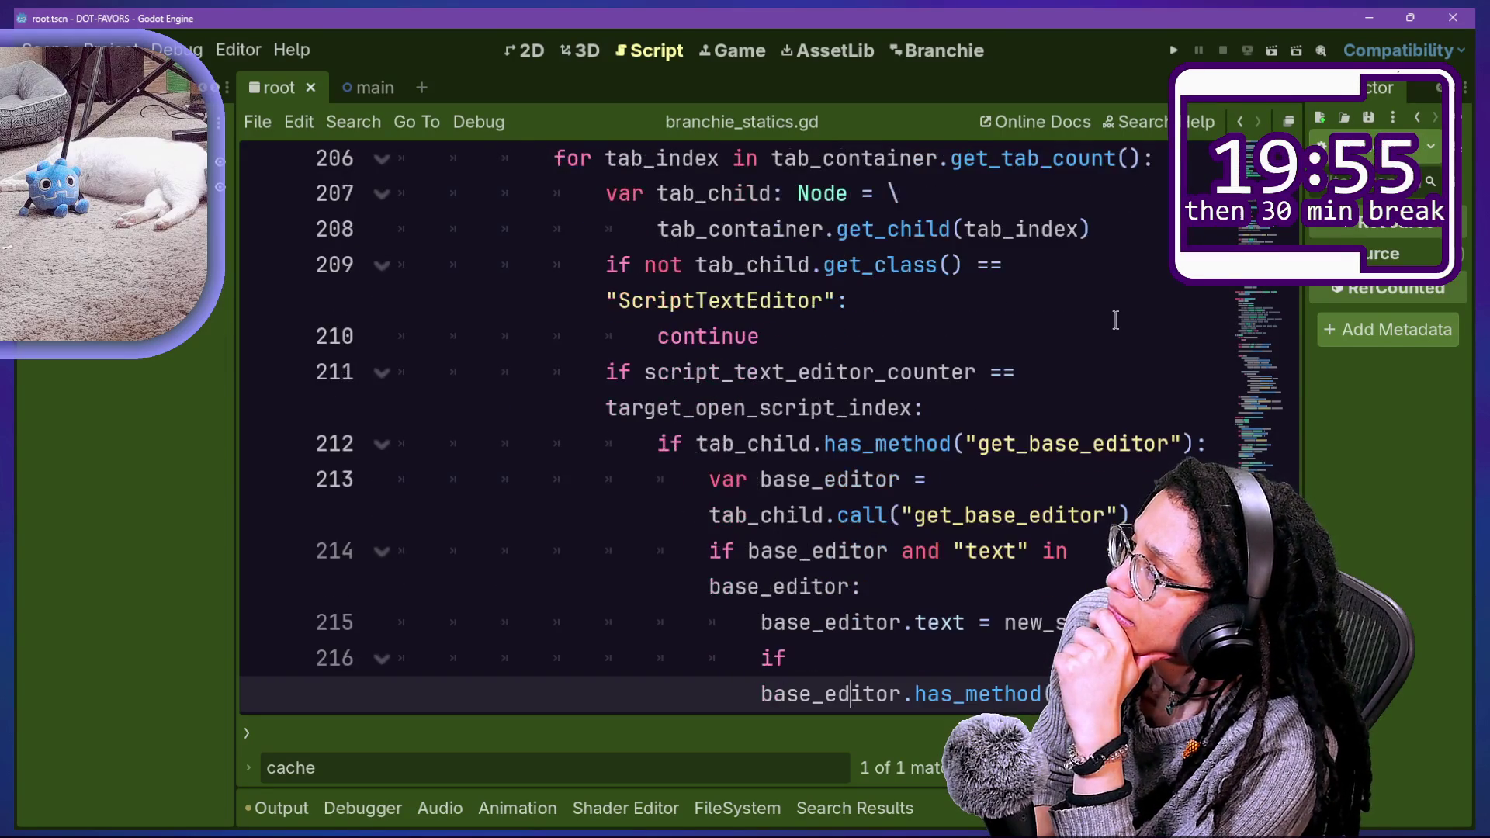
key(Down)
key(Down)
key(Down)
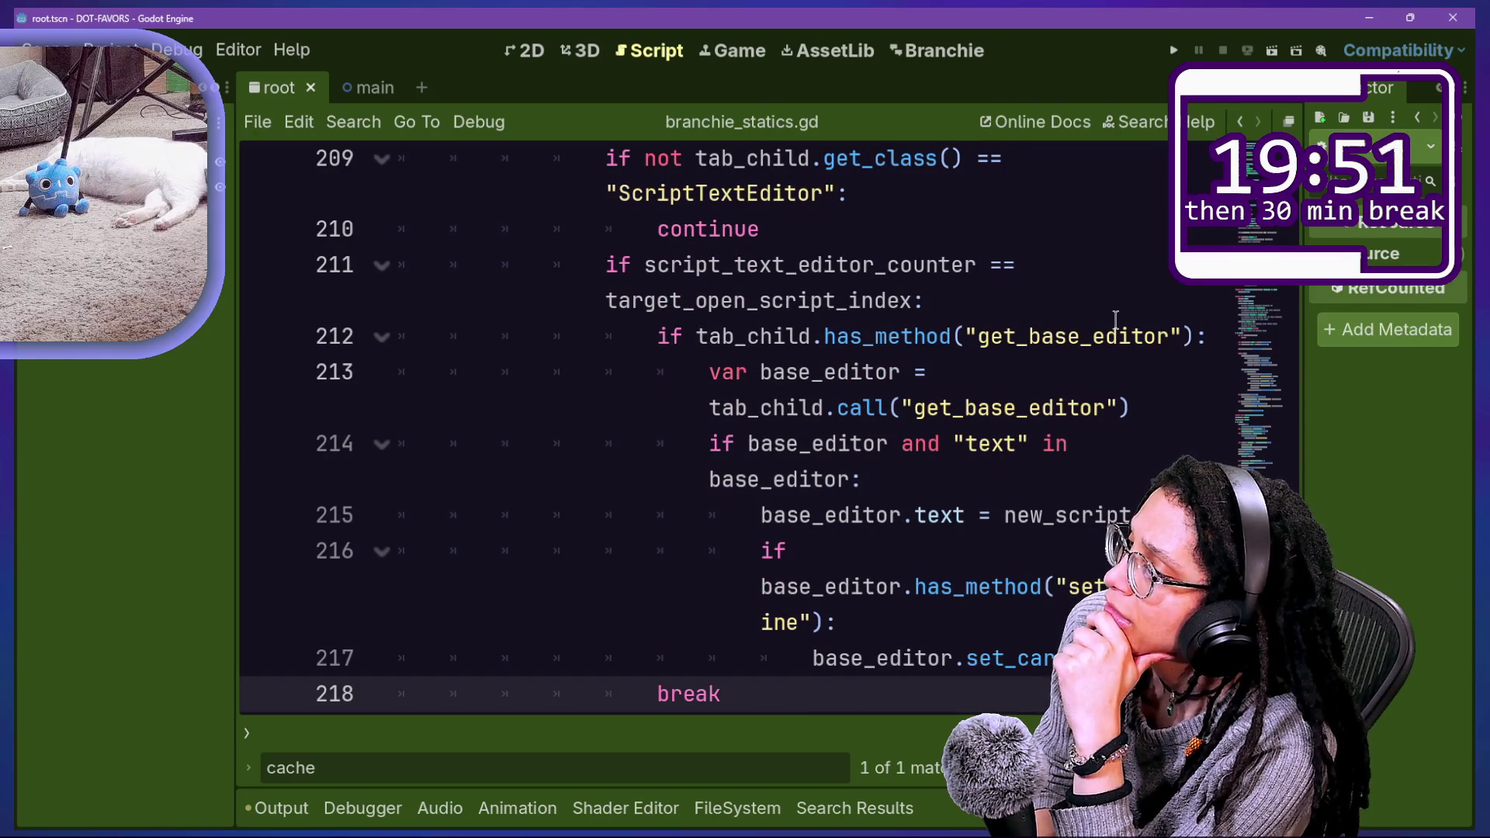
key(Down)
key(Down)
key(Down)
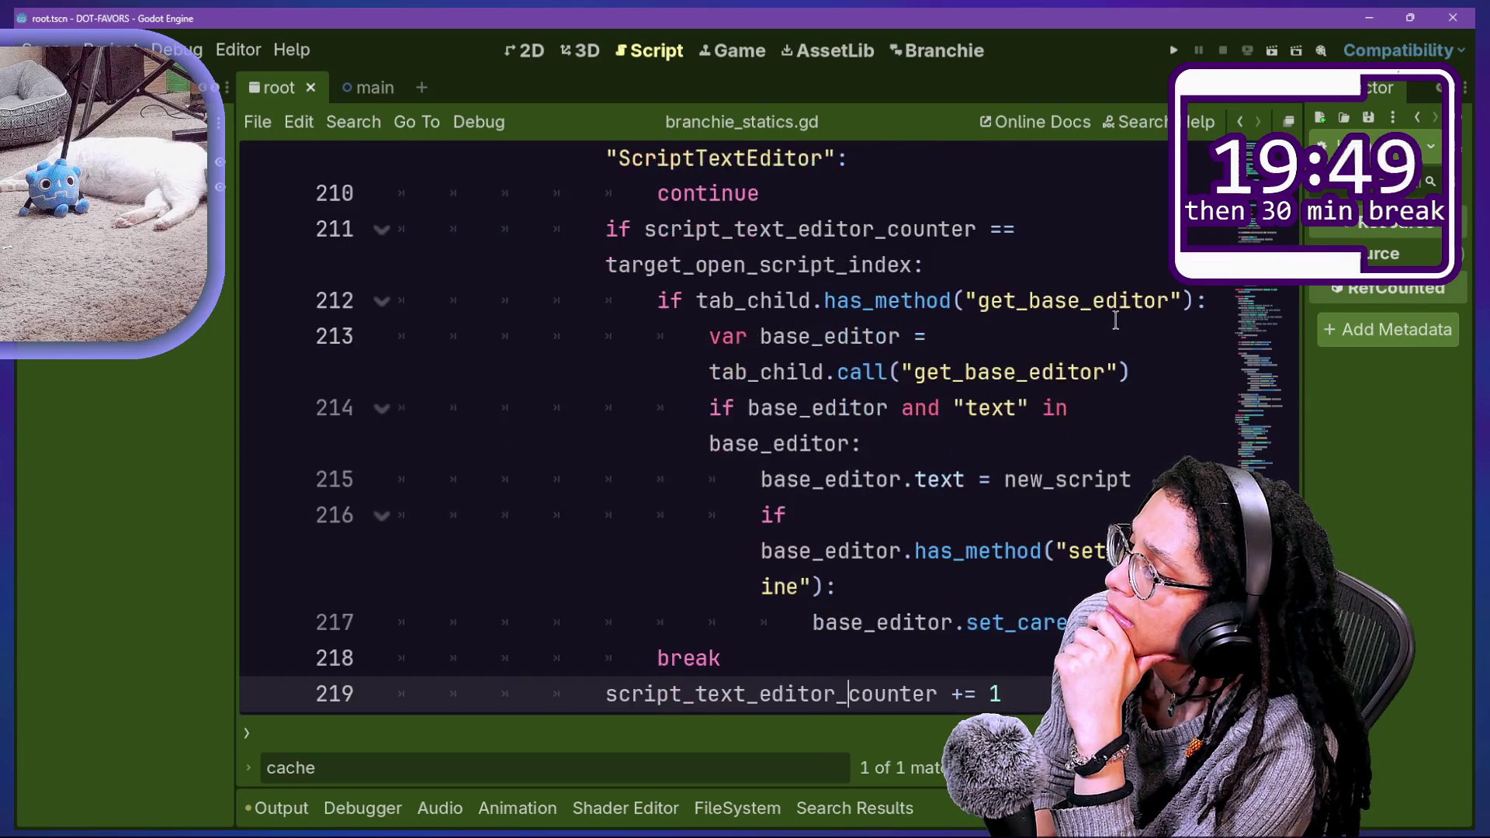
Step: Below line 226 add 'if not item_index == -1:' with script_list.remove_item(item_index) inside
key(End)
key(Return)
text(if not item_index == -1:)
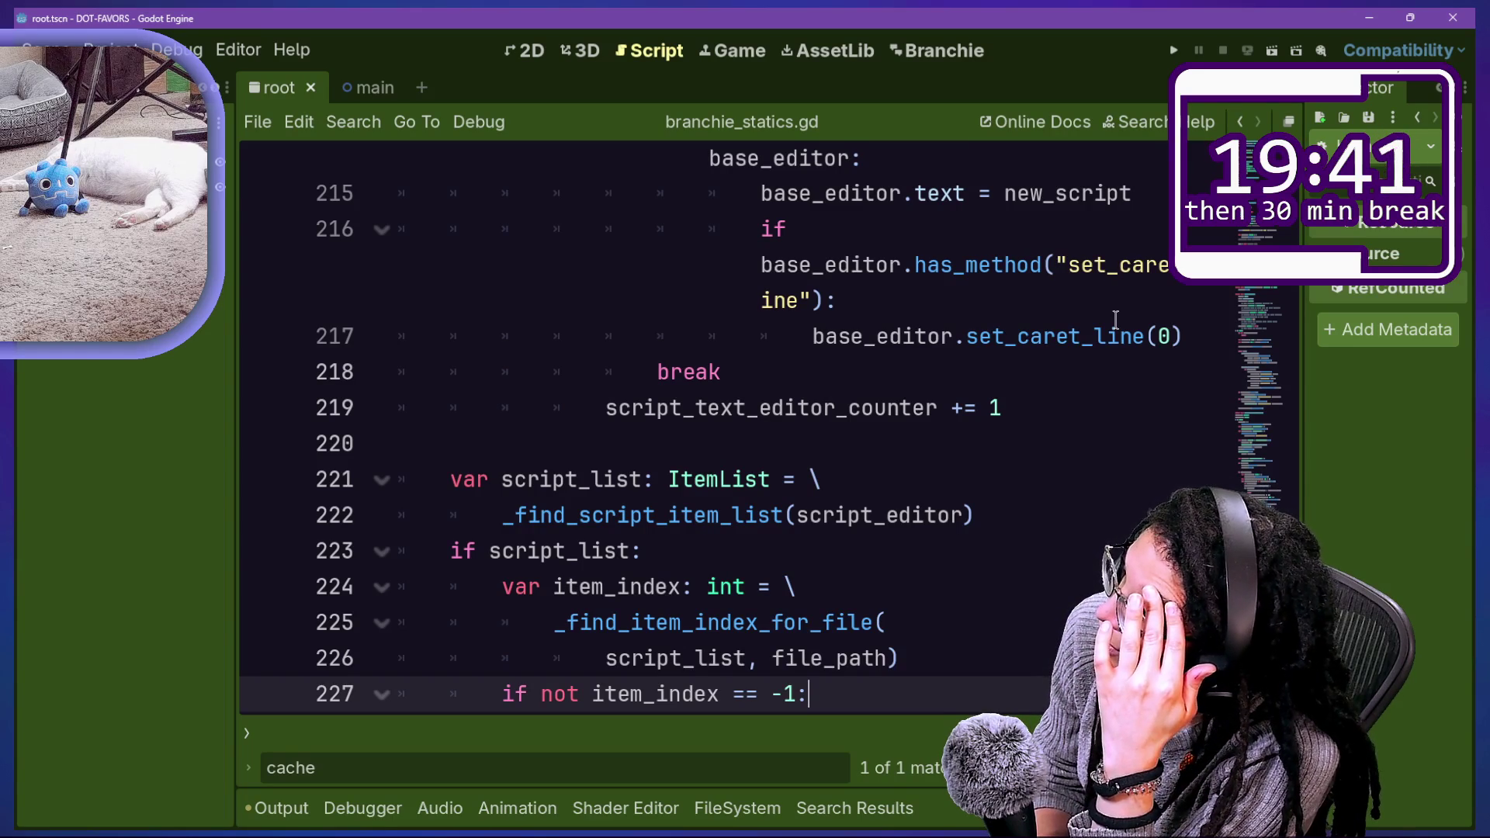
key(Return)
text(script_list.remove_item(item_index))
key(Return)
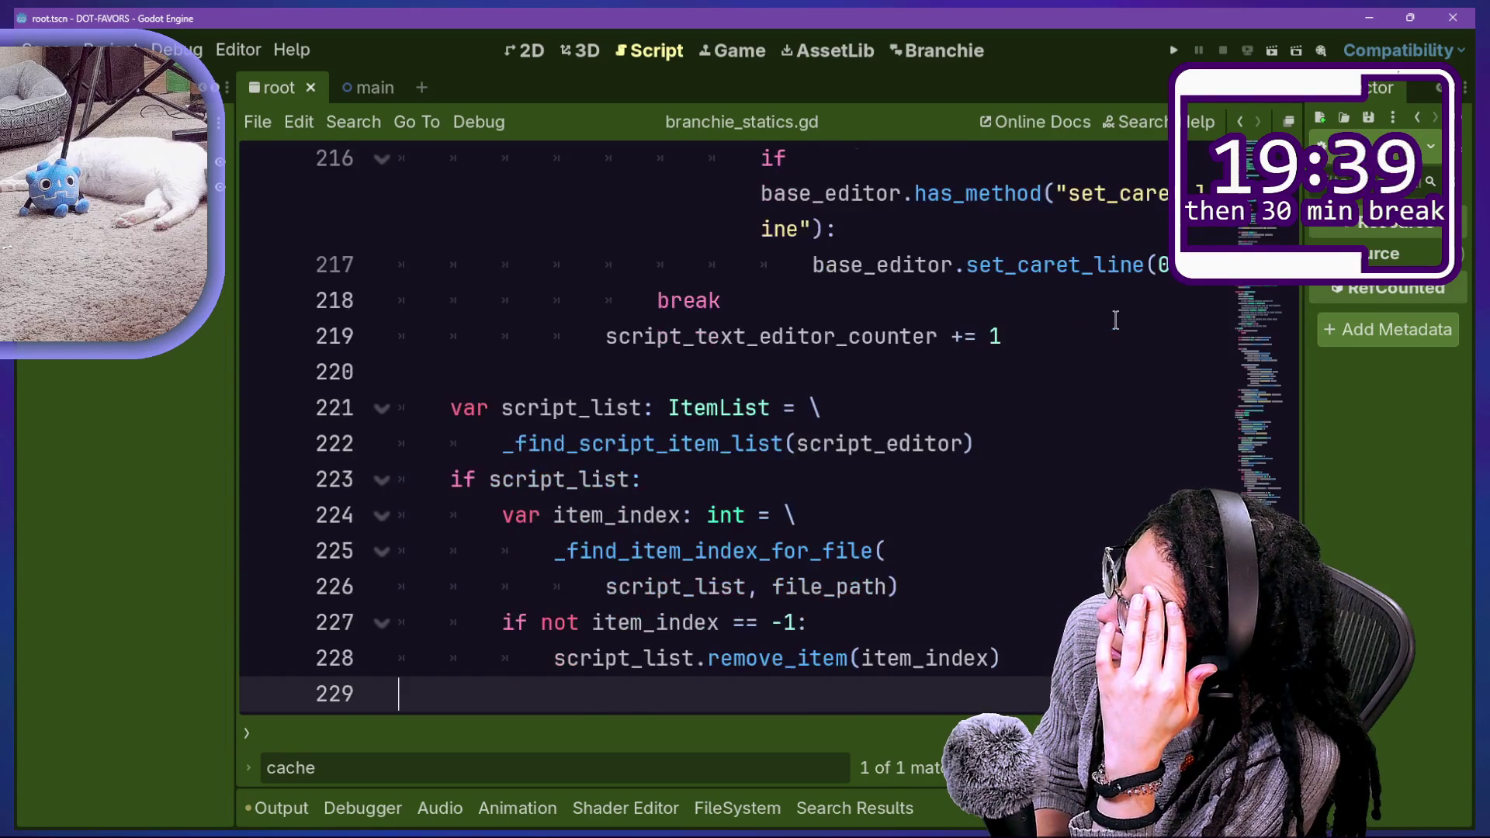
Step: Select script_text_editor_counter and look up where it is declared
key(Down)
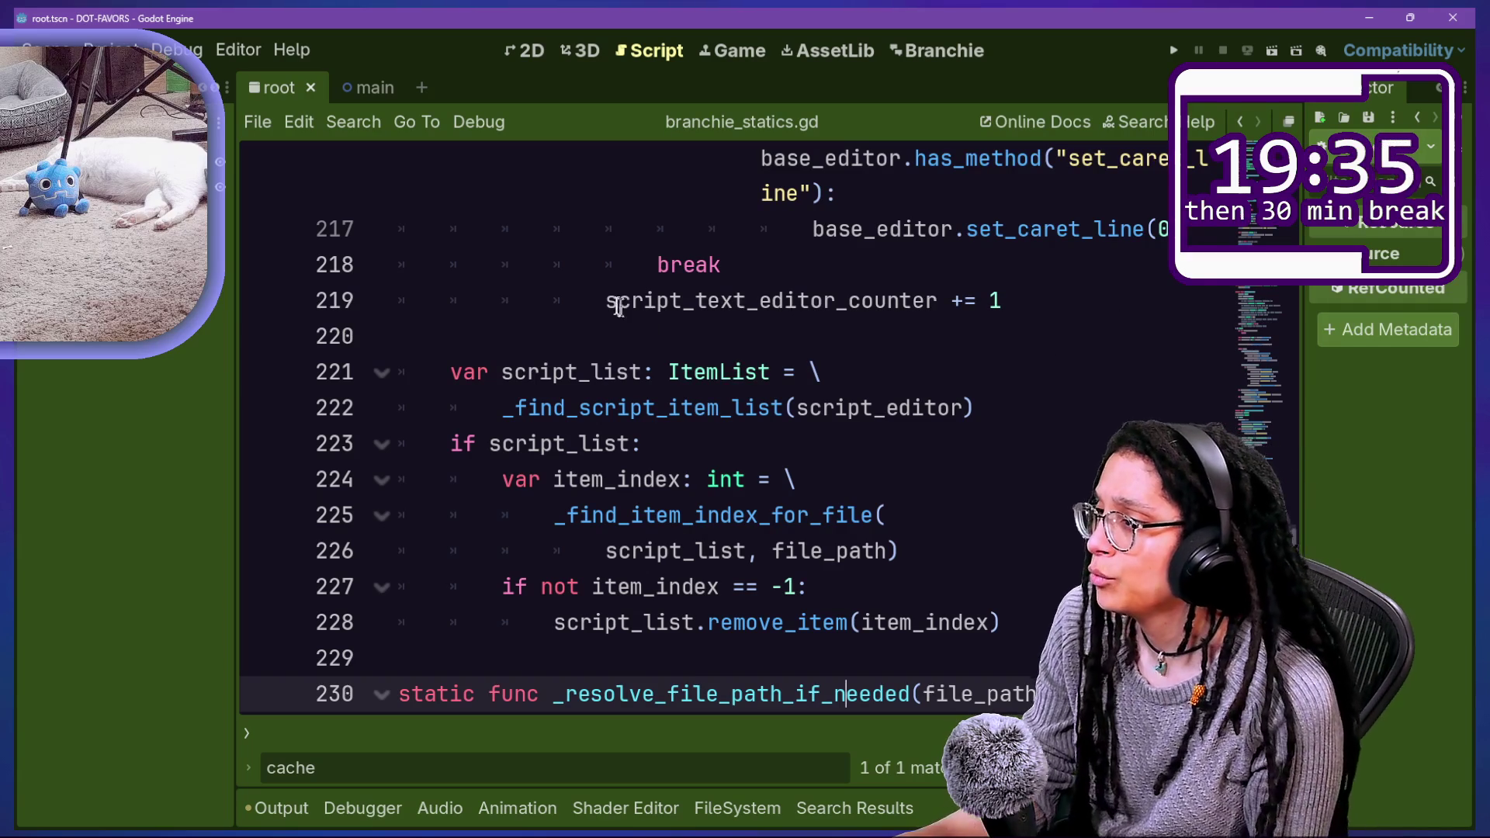
drag(603, 302, 938, 302)
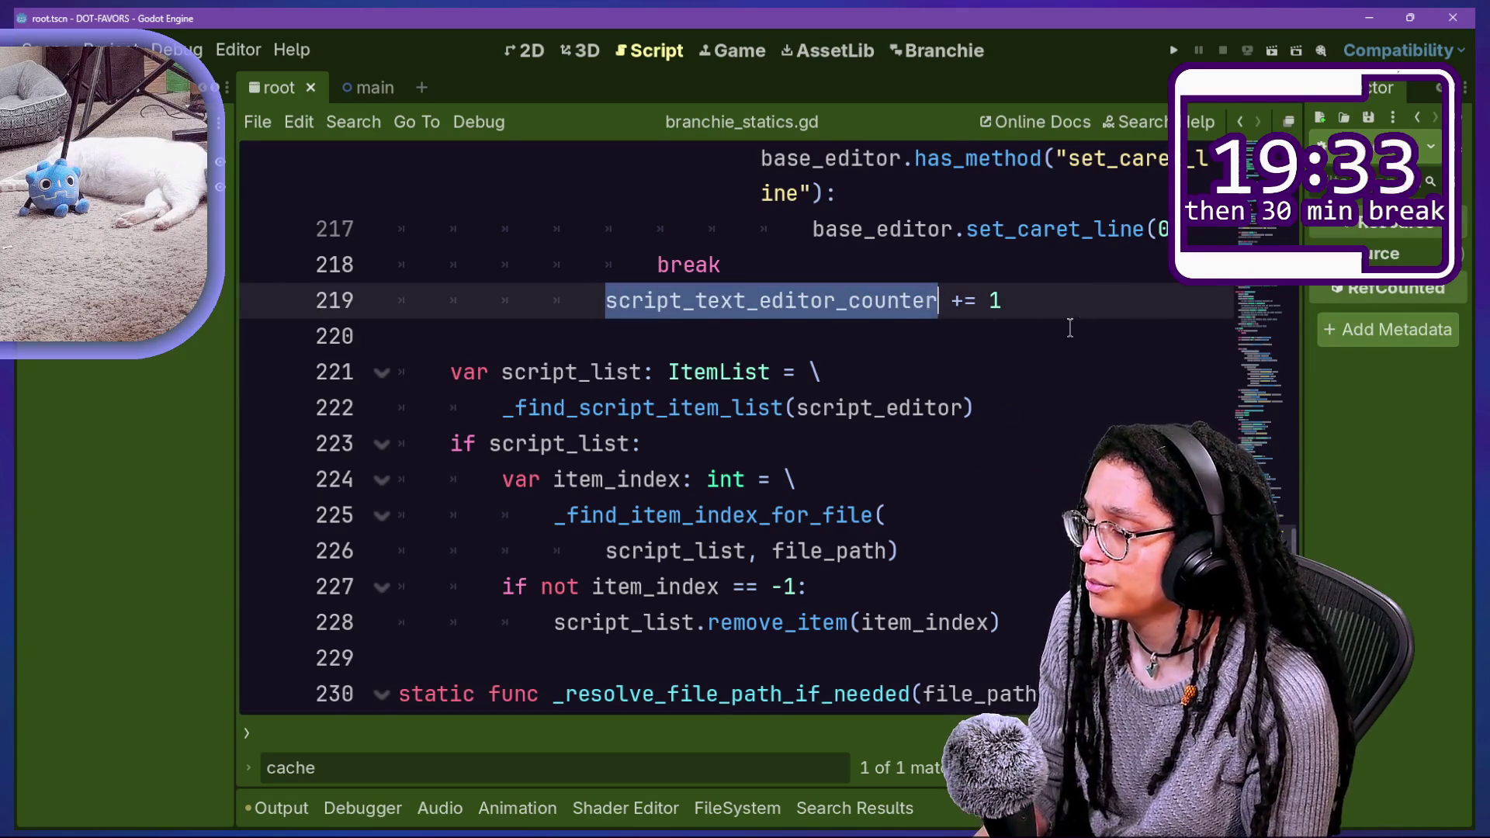
key(ctrl+d)
scroll(1027, 377, up, 1)
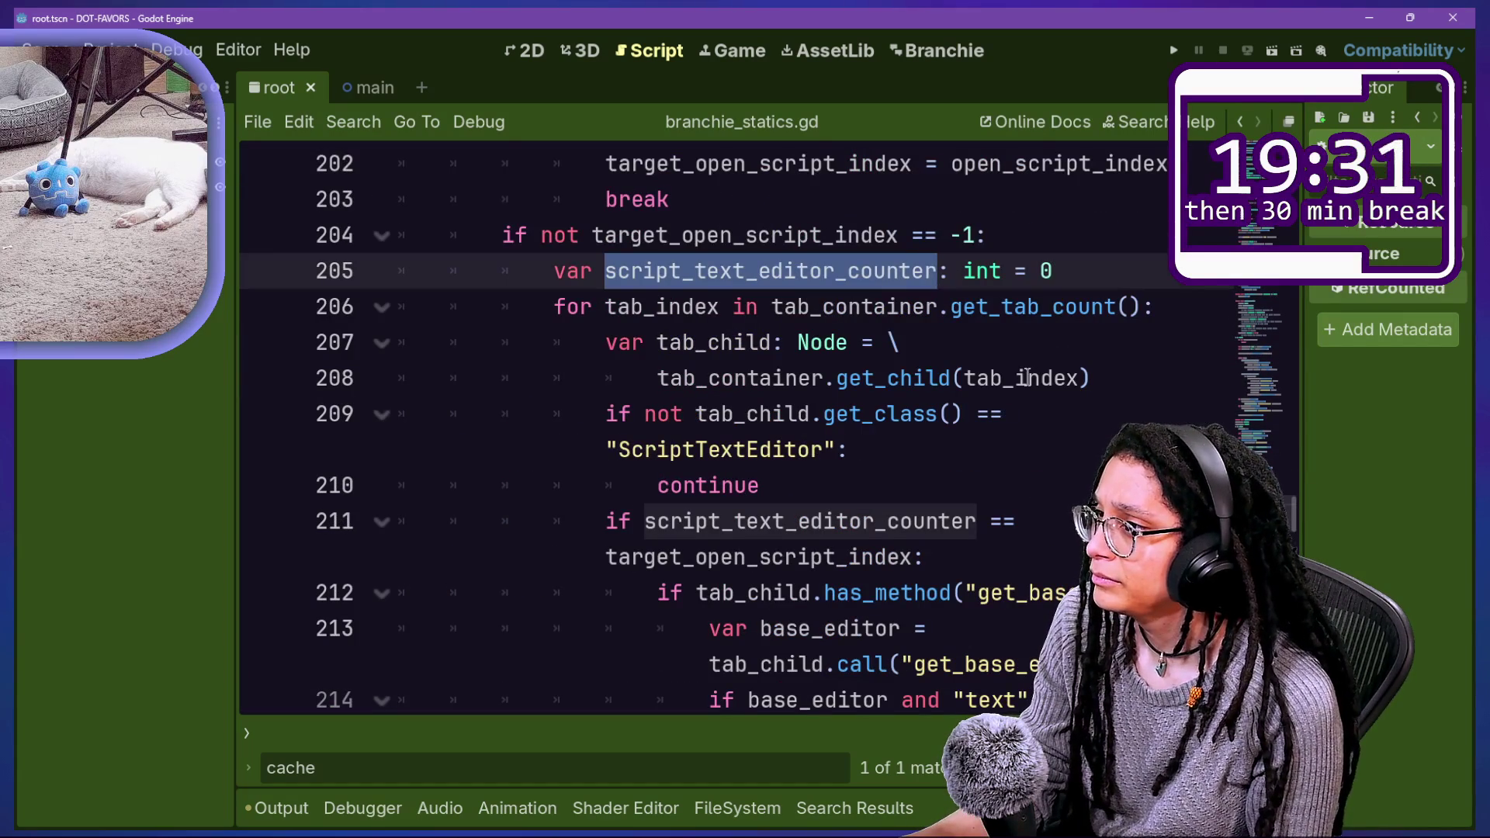
scroll(831, 342, up, 3)
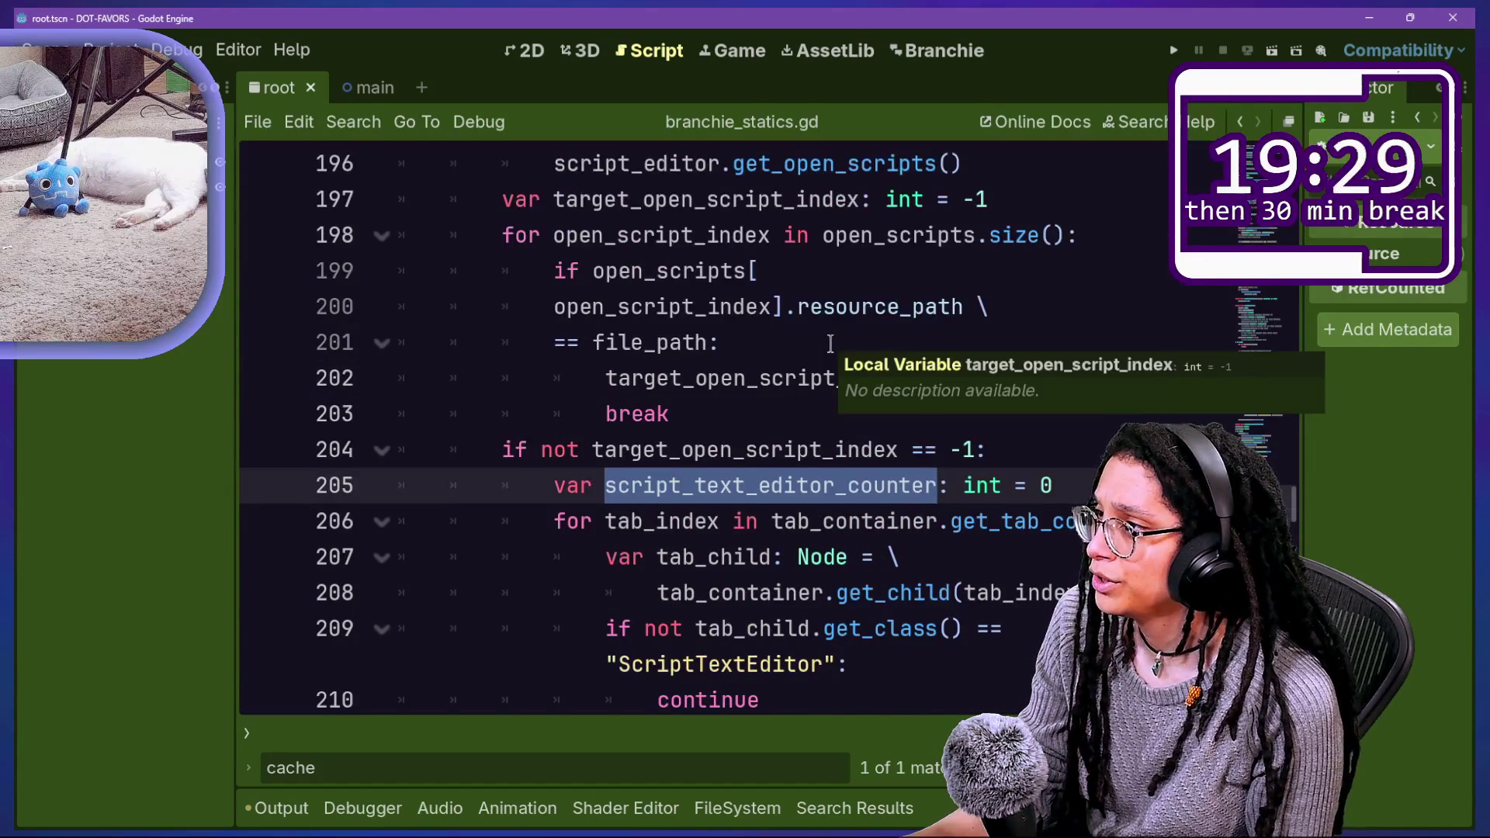
scroll(831, 343, up, 1)
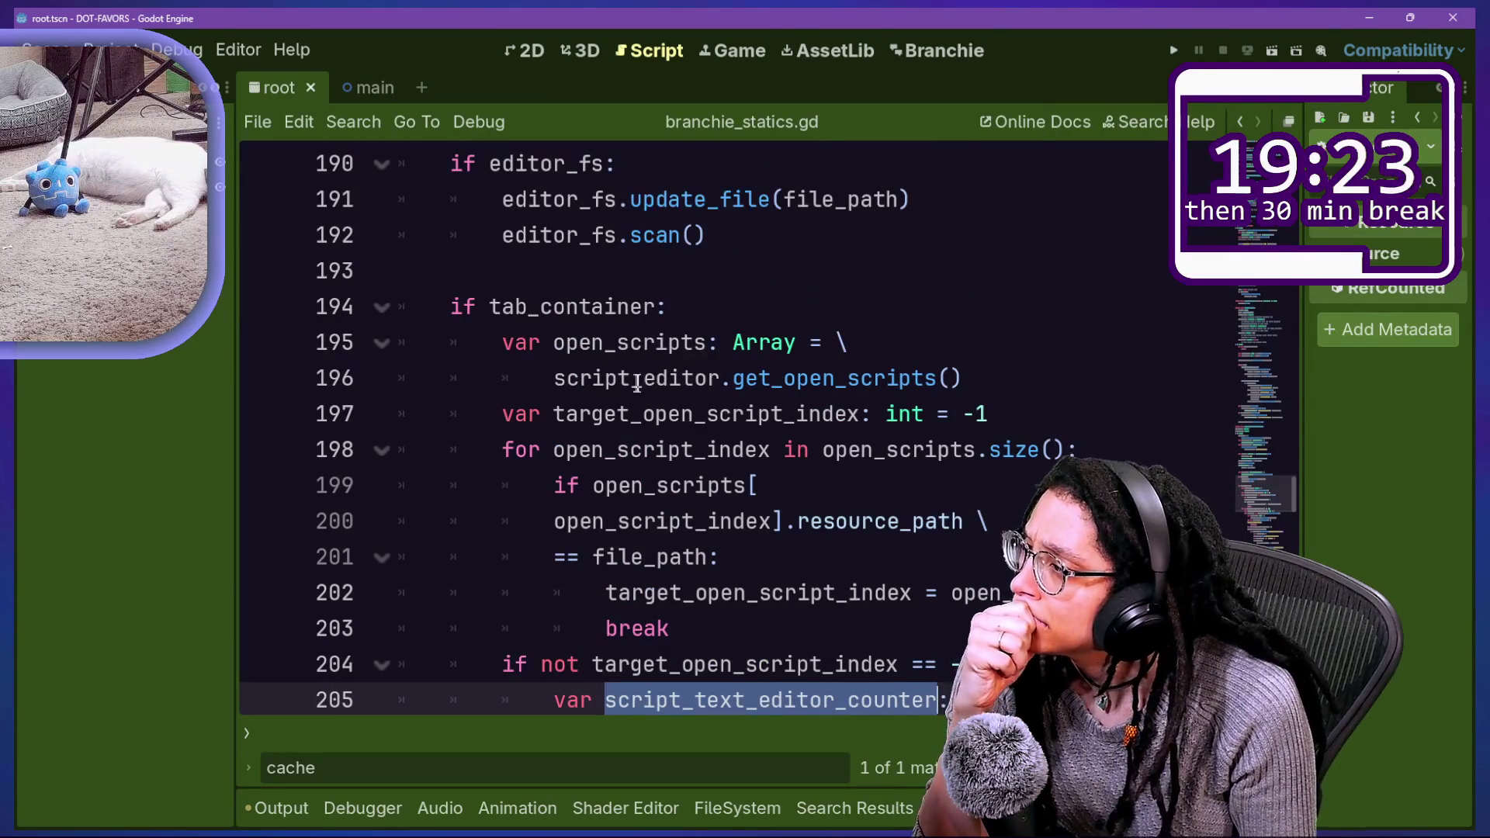
click(729, 378)
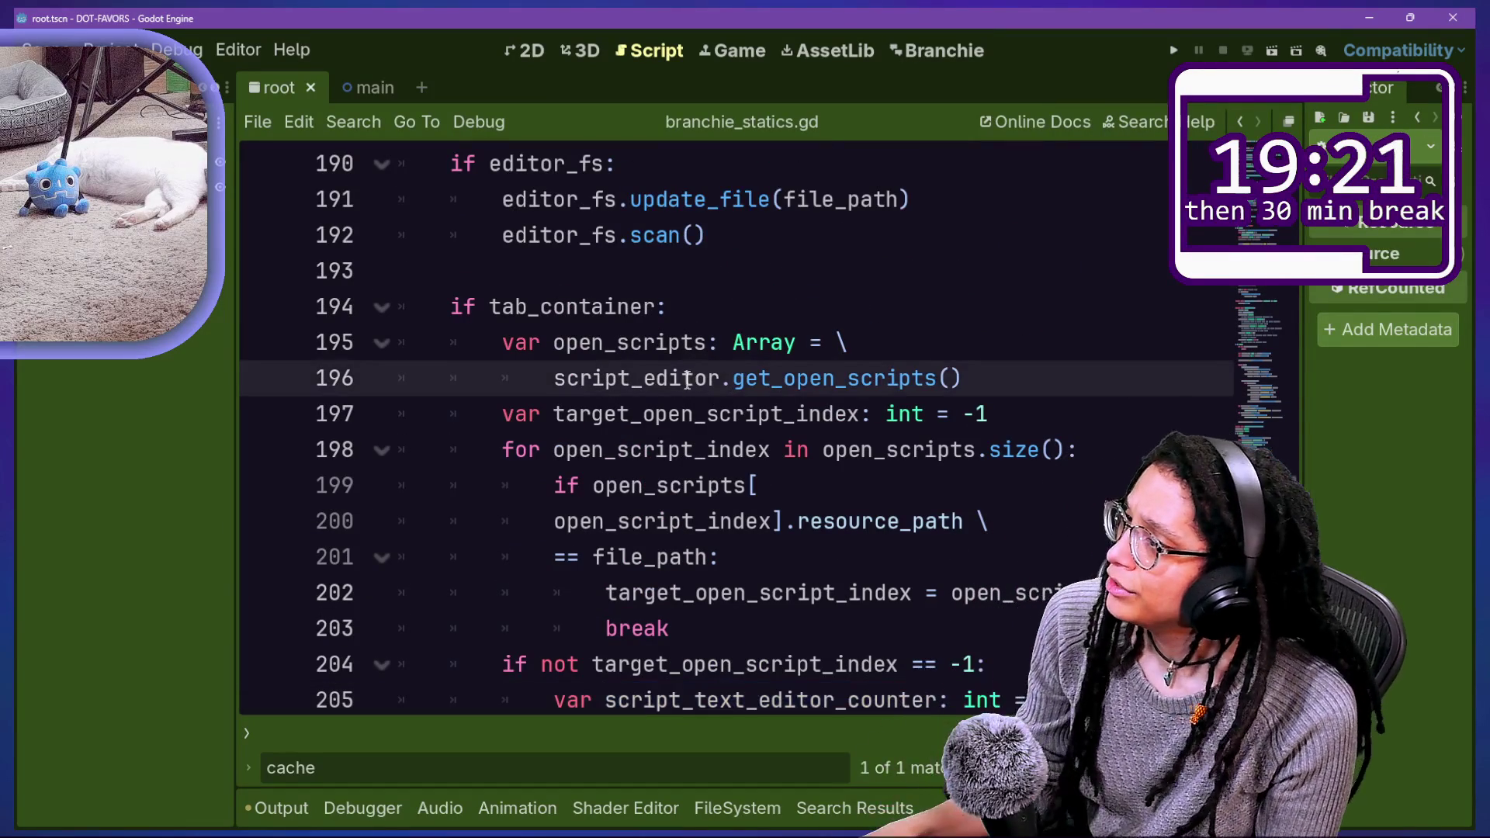
ctrl+click(743, 378)
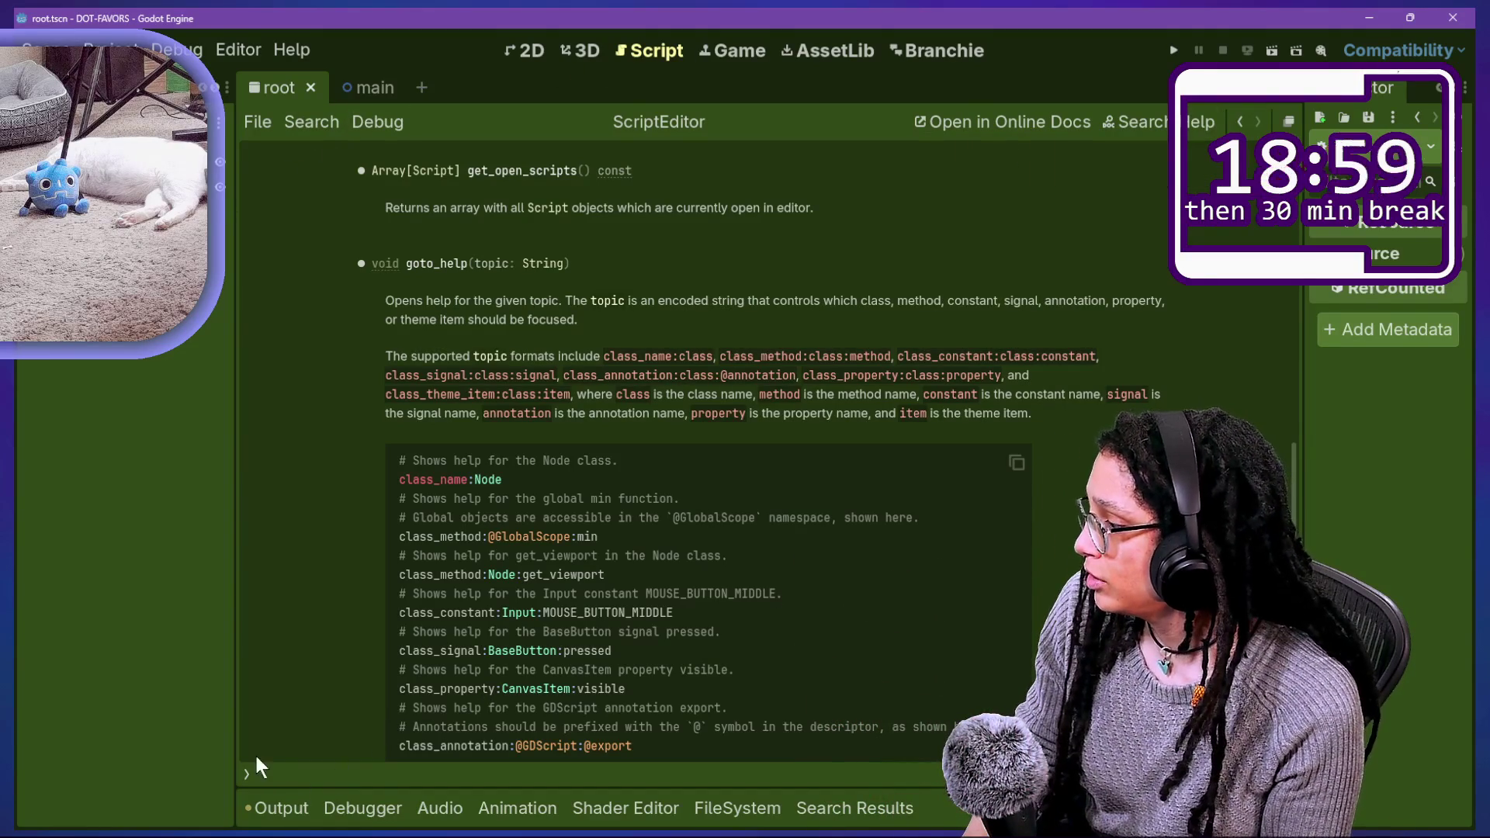
click(247, 774)
drag(272, 319, 264, 315)
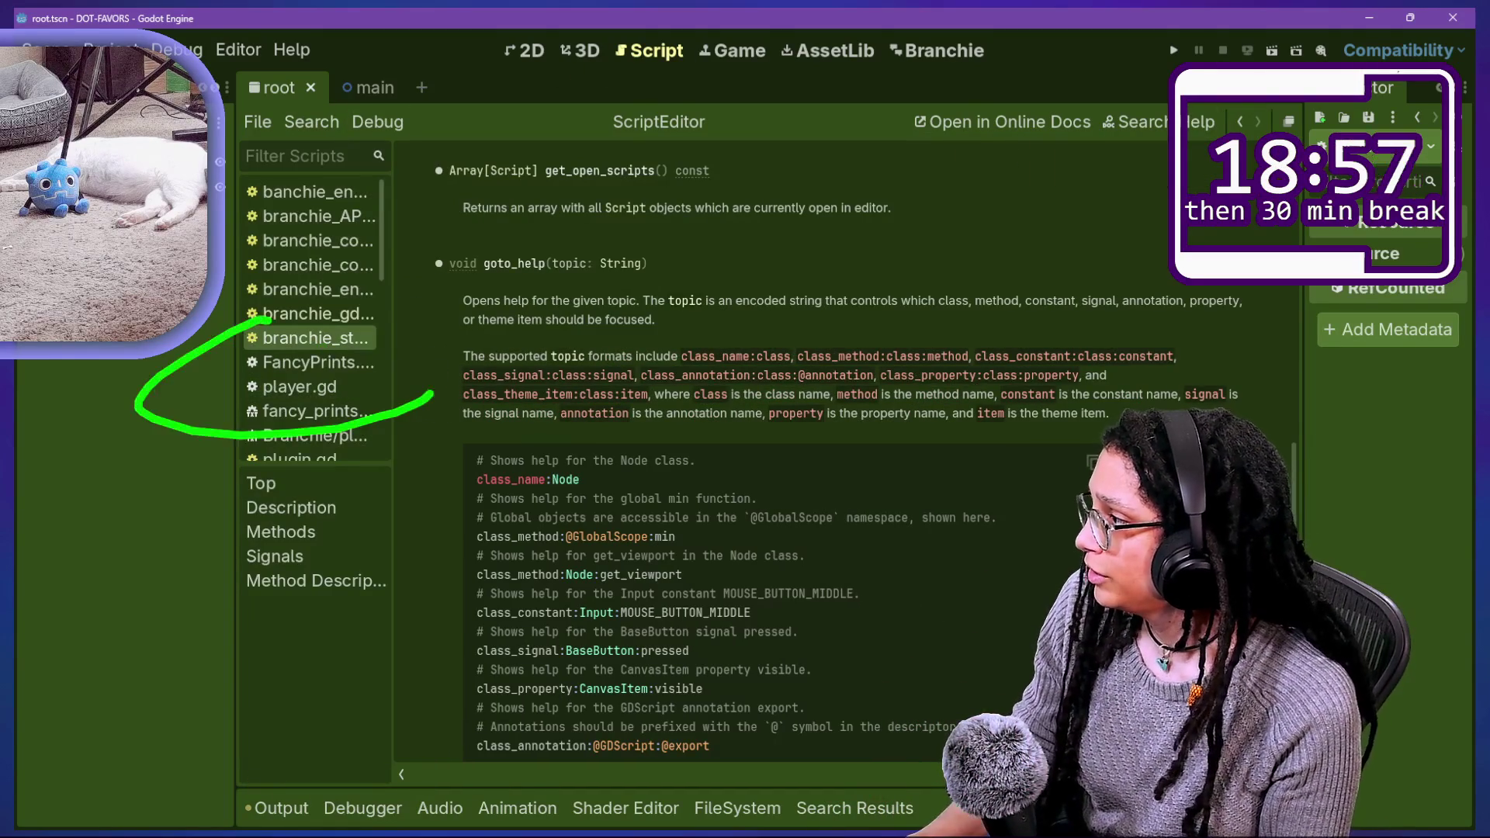
click(401, 774)
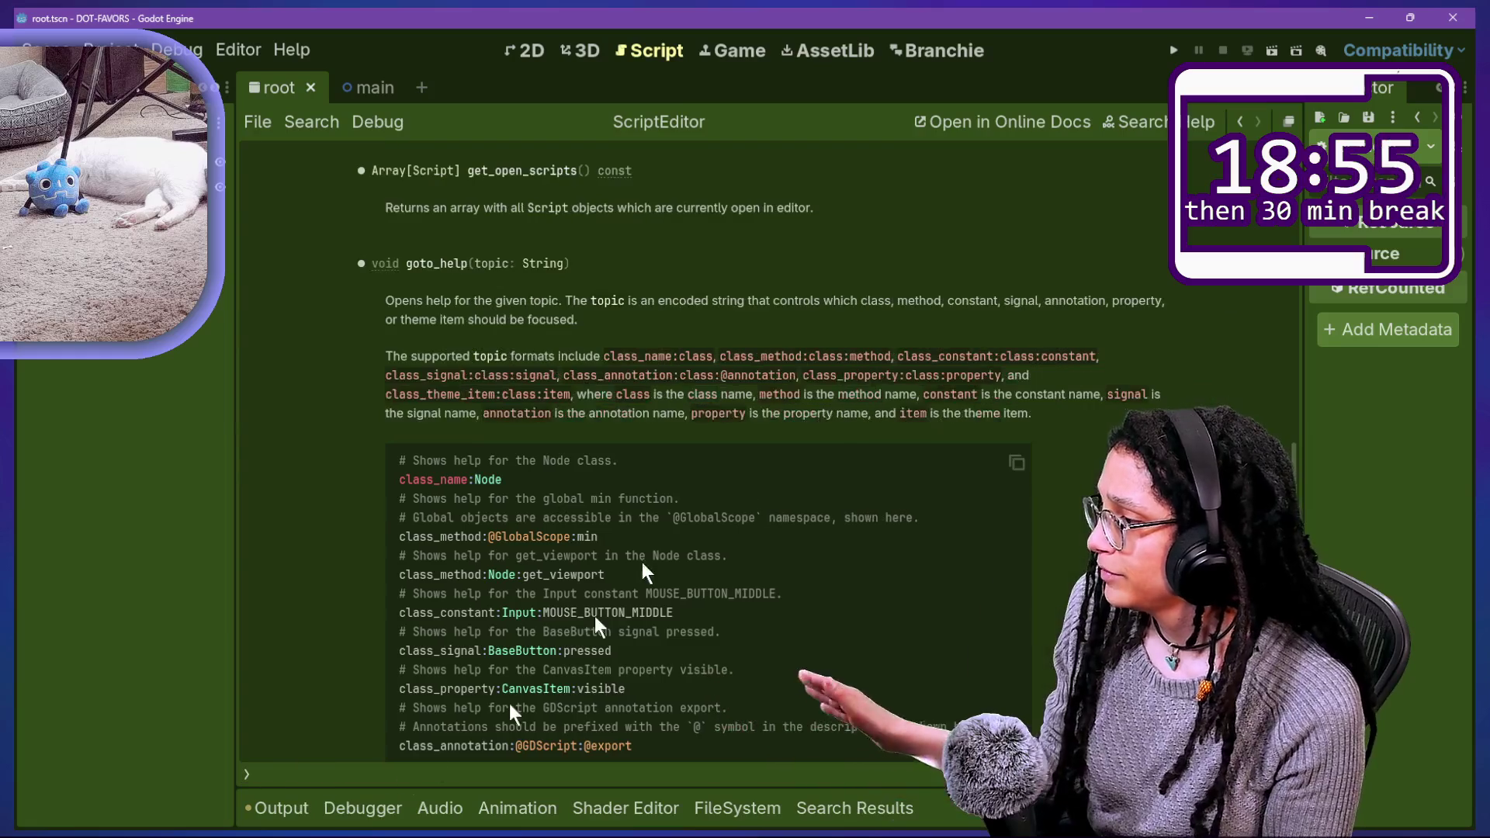
click(1240, 121)
scroll(928, 452, down, 1)
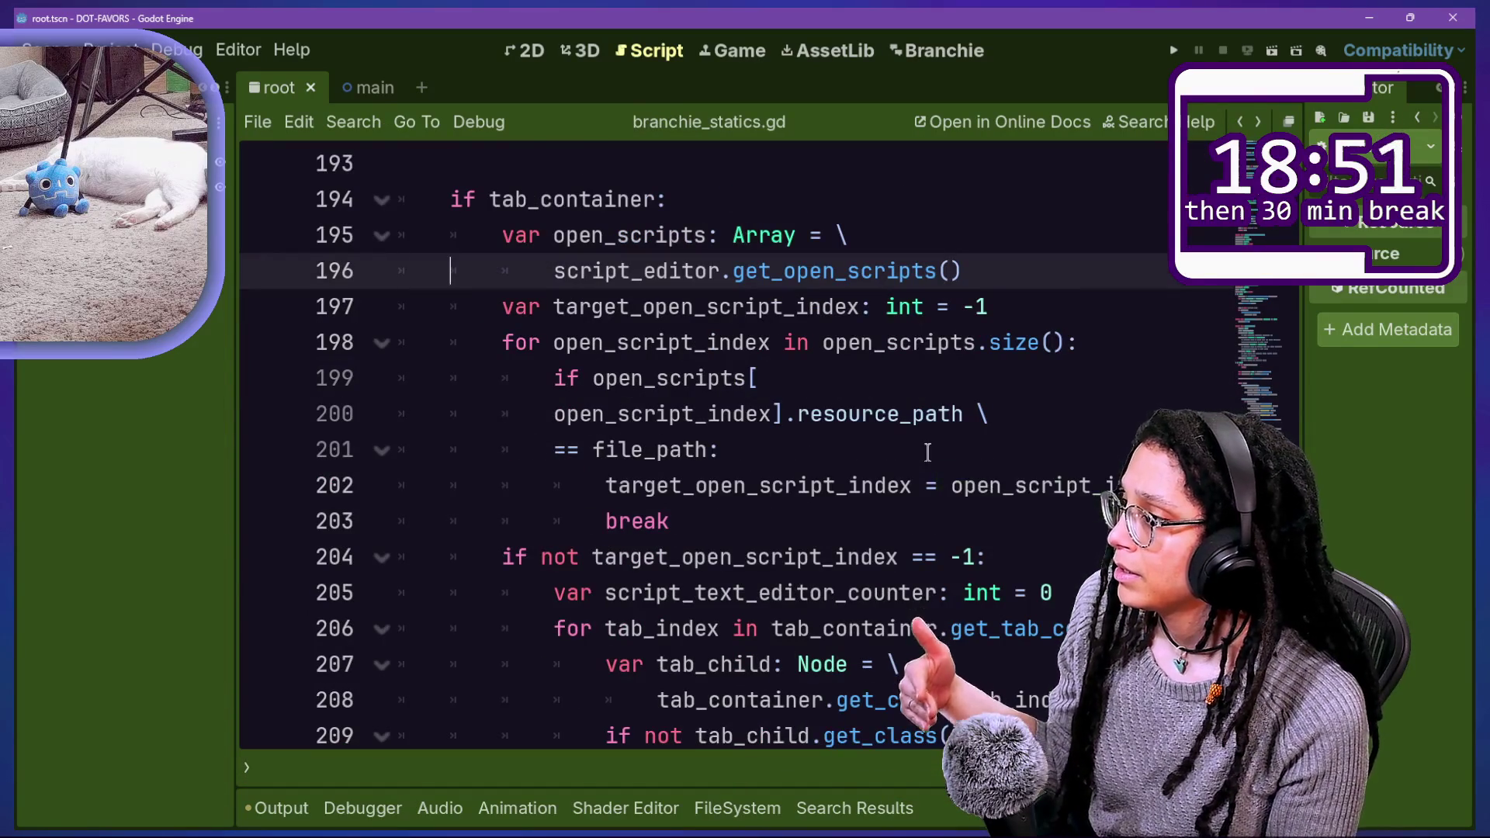
key(Home)
key(Right)
key(Down)
key(Down)
key(Down)
key(Down)
key(Down)
key(Down)
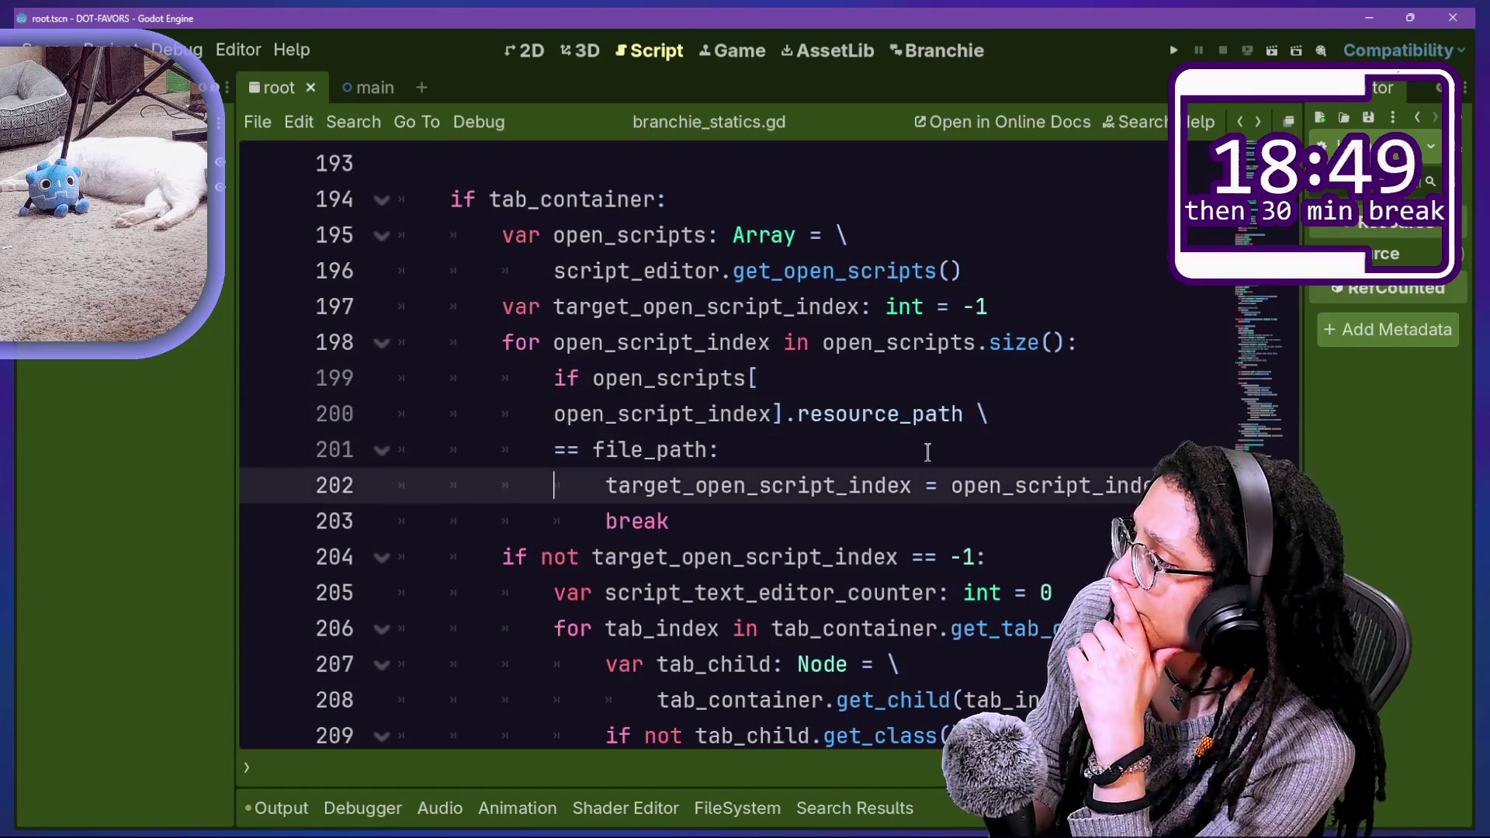
key(Down)
key(Down)
key(Down)
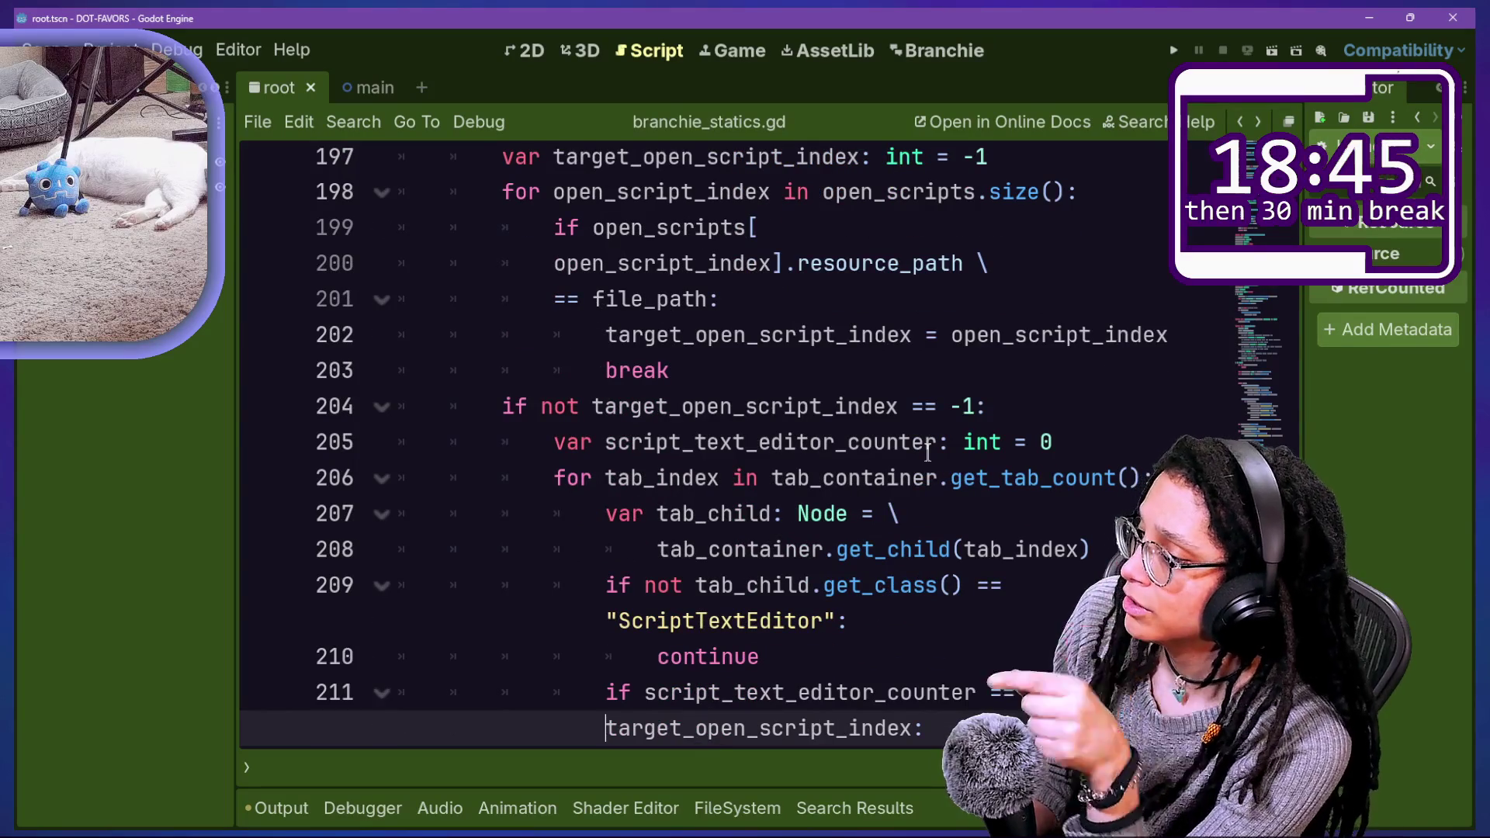
key(Down)
key(Down)
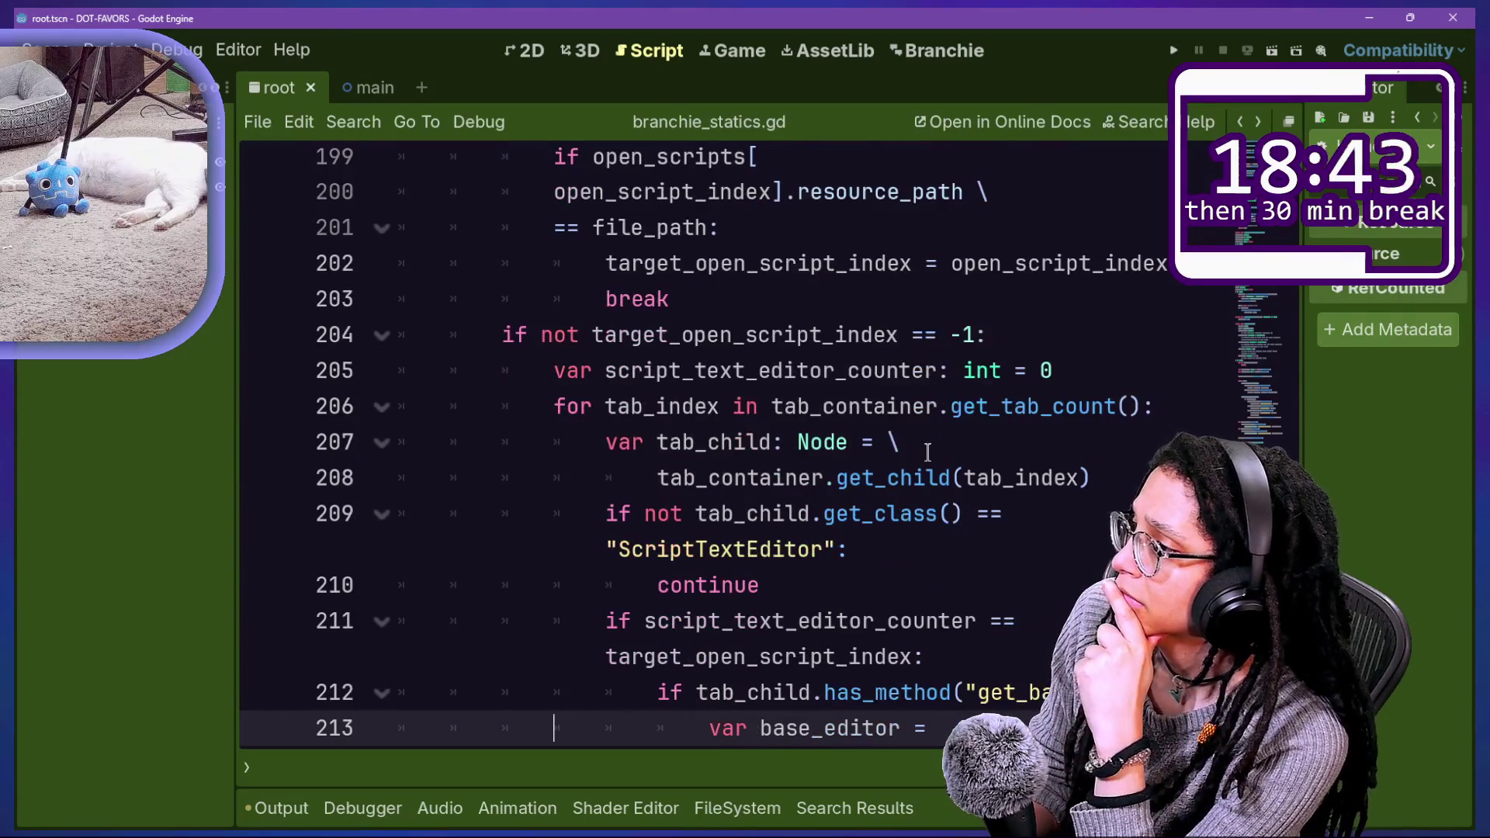
key(Up)
key(Up)
key(Up)
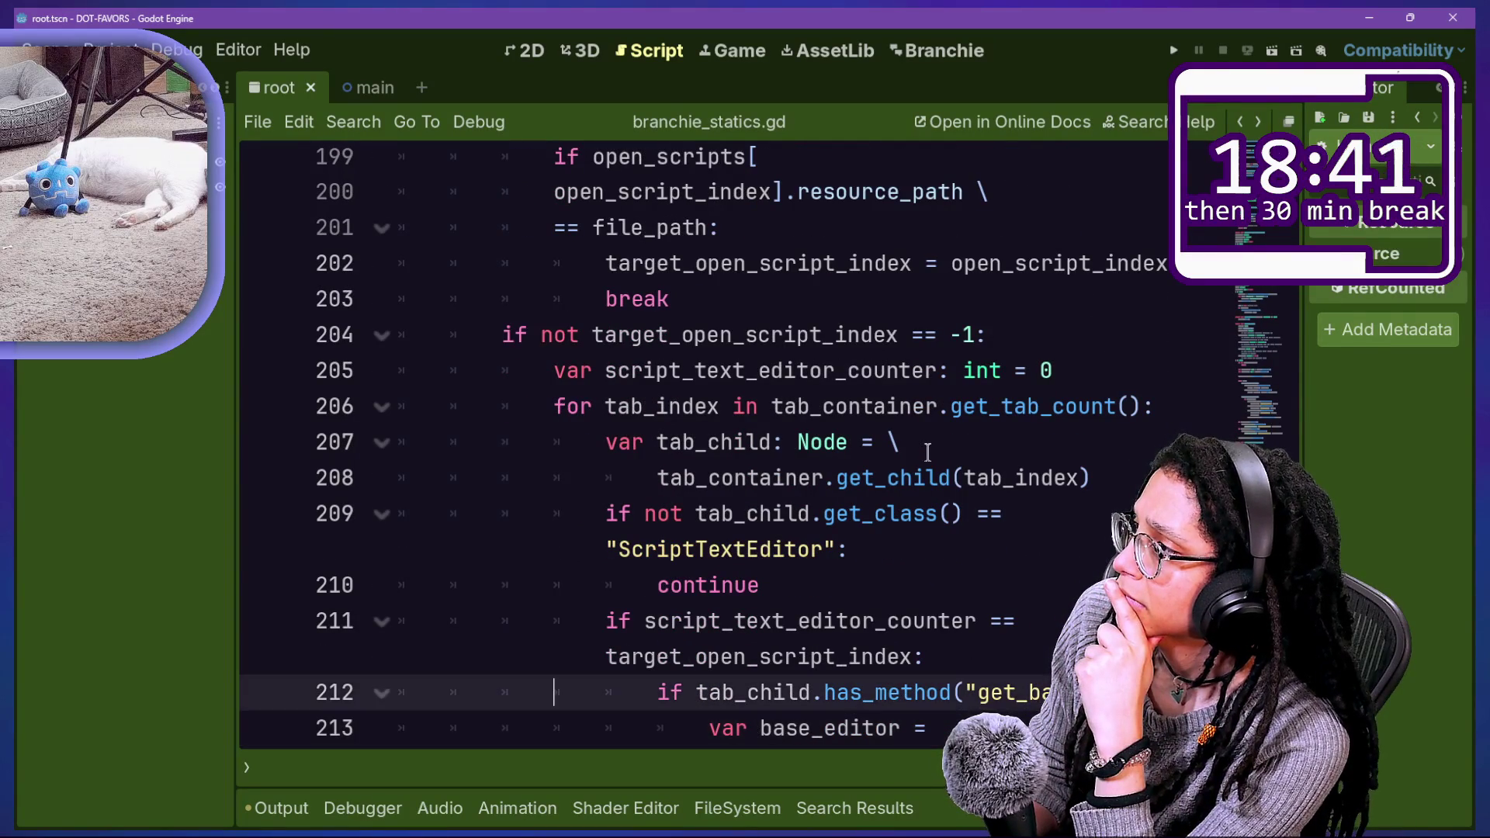
key(Up)
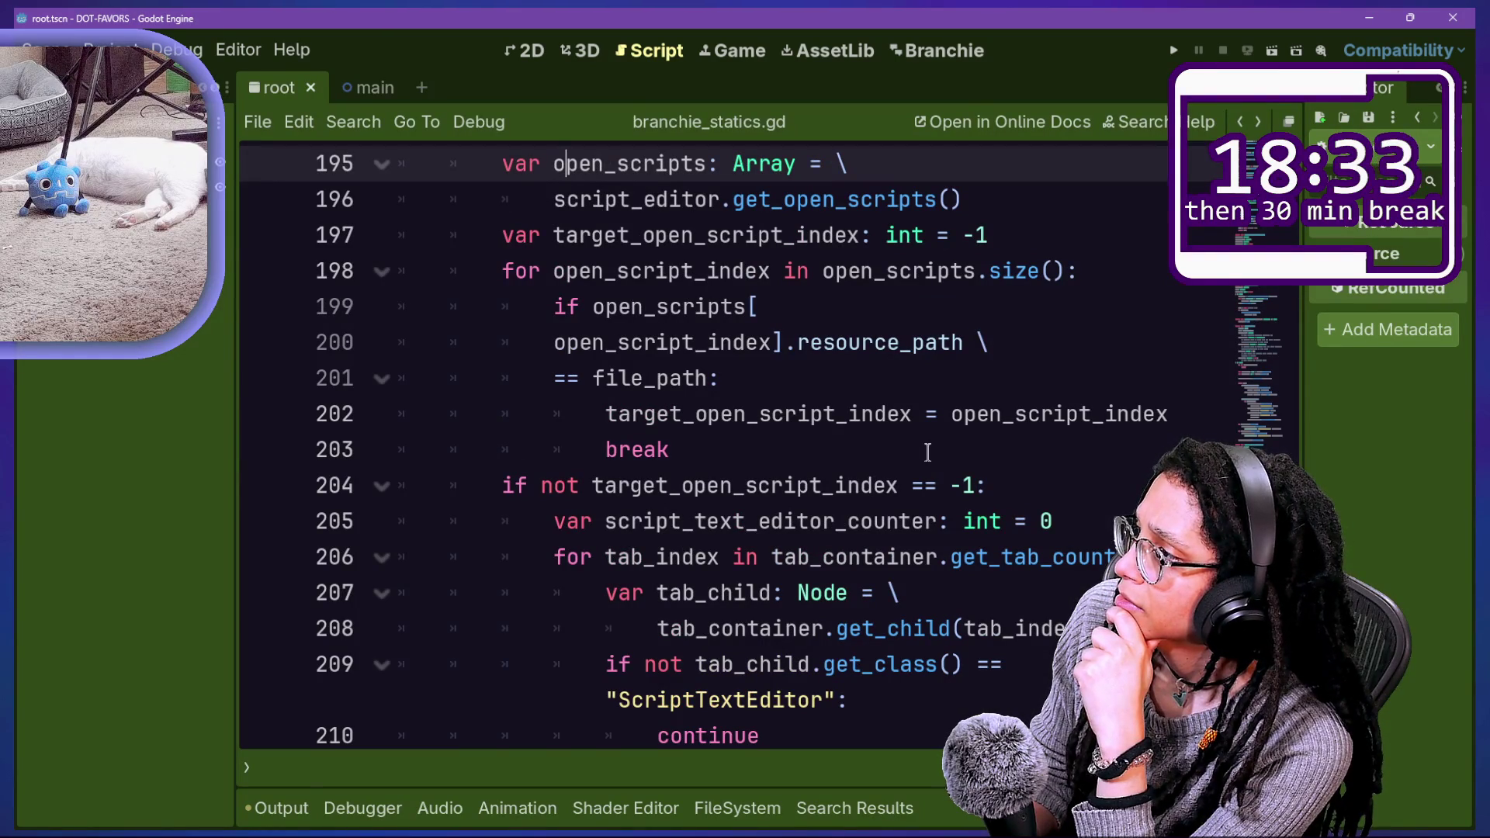
key(Up)
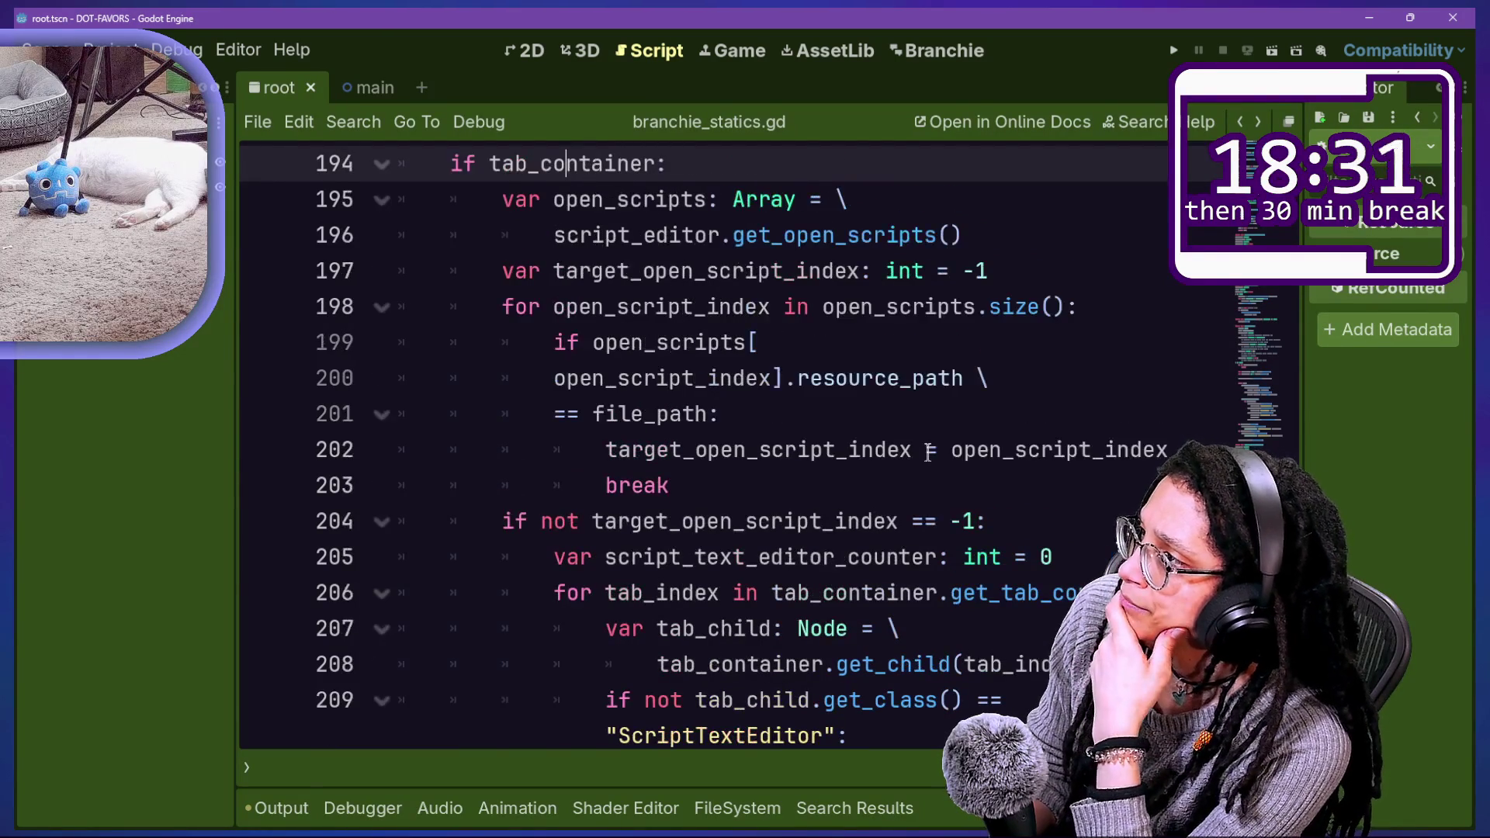
key(Up)
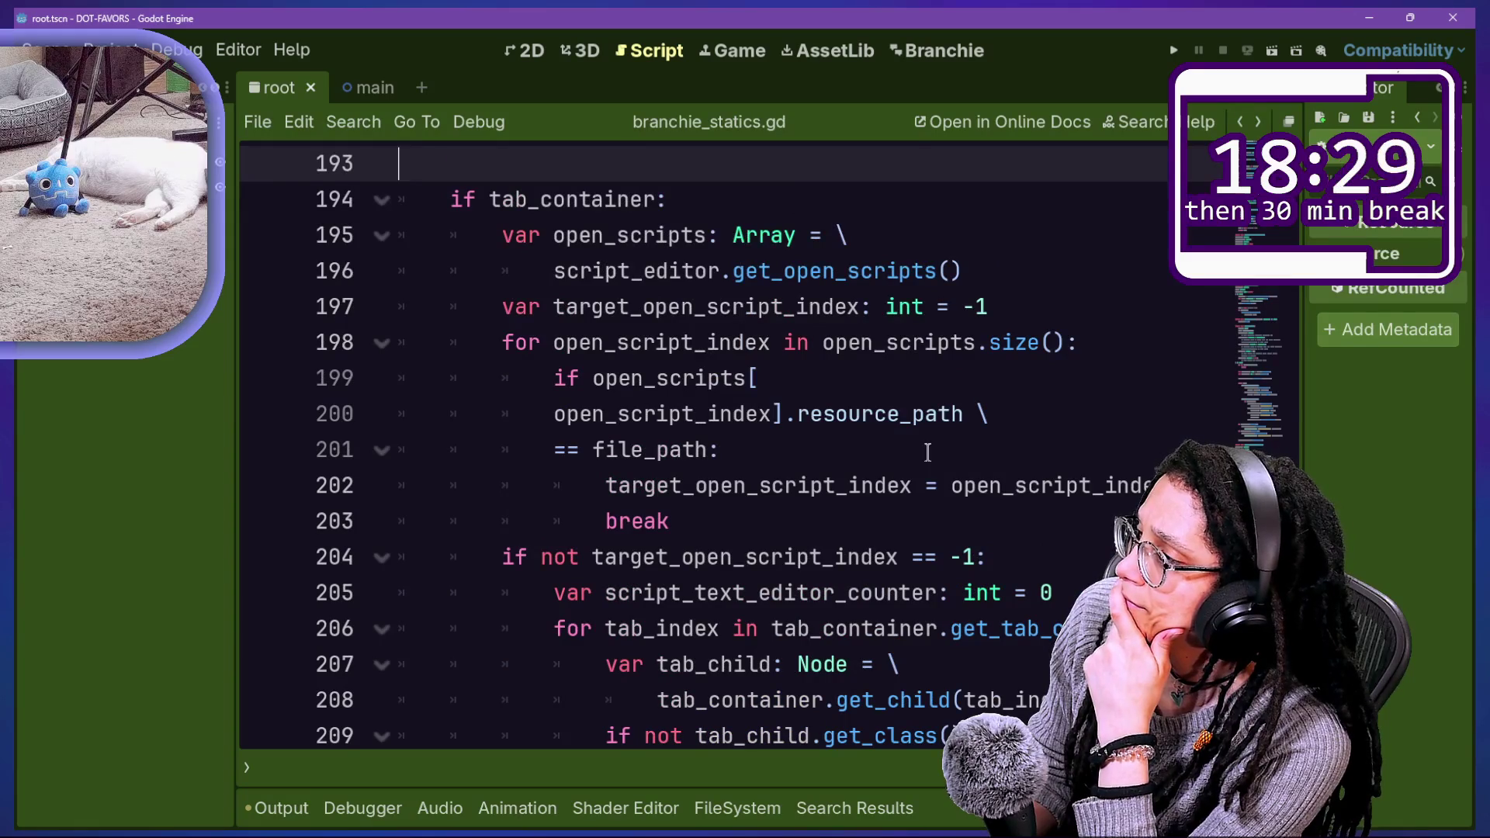
key(Up)
key(Up)
key(Up)
key(Up)
key(Up)
key(Up)
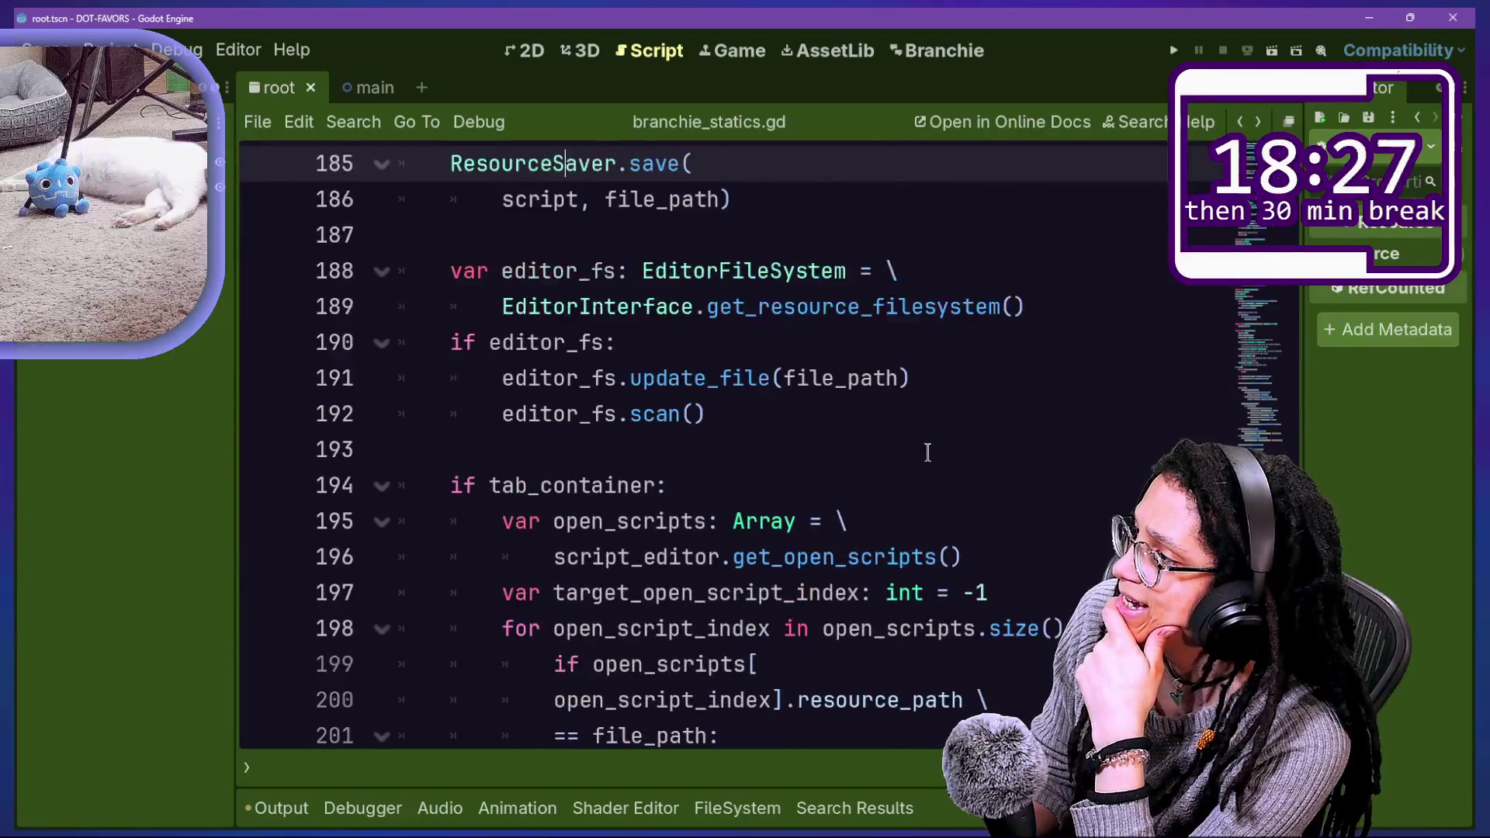
scroll(927, 453, up, 2)
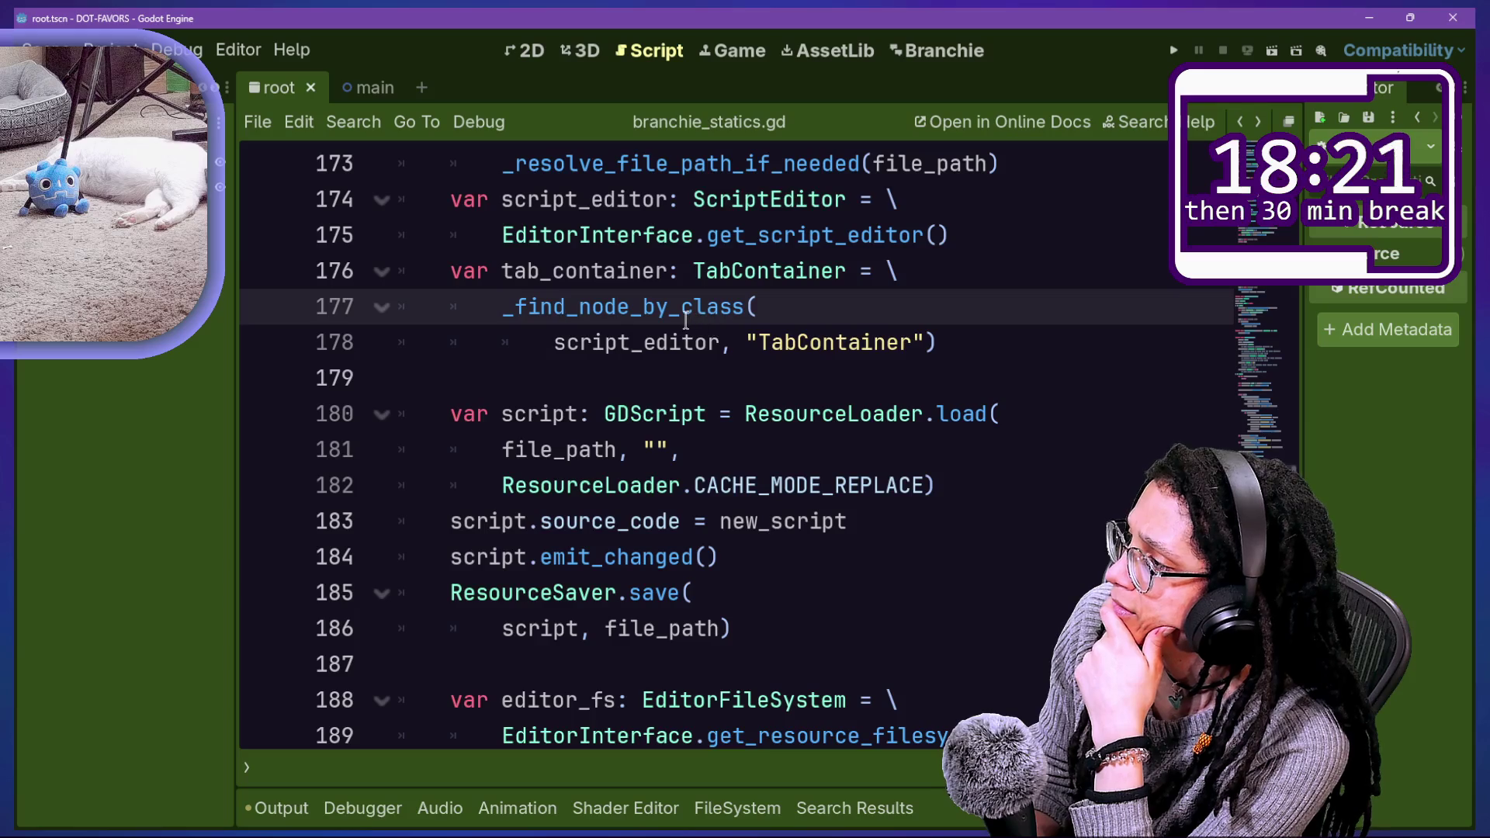
mouse_move(686, 319)
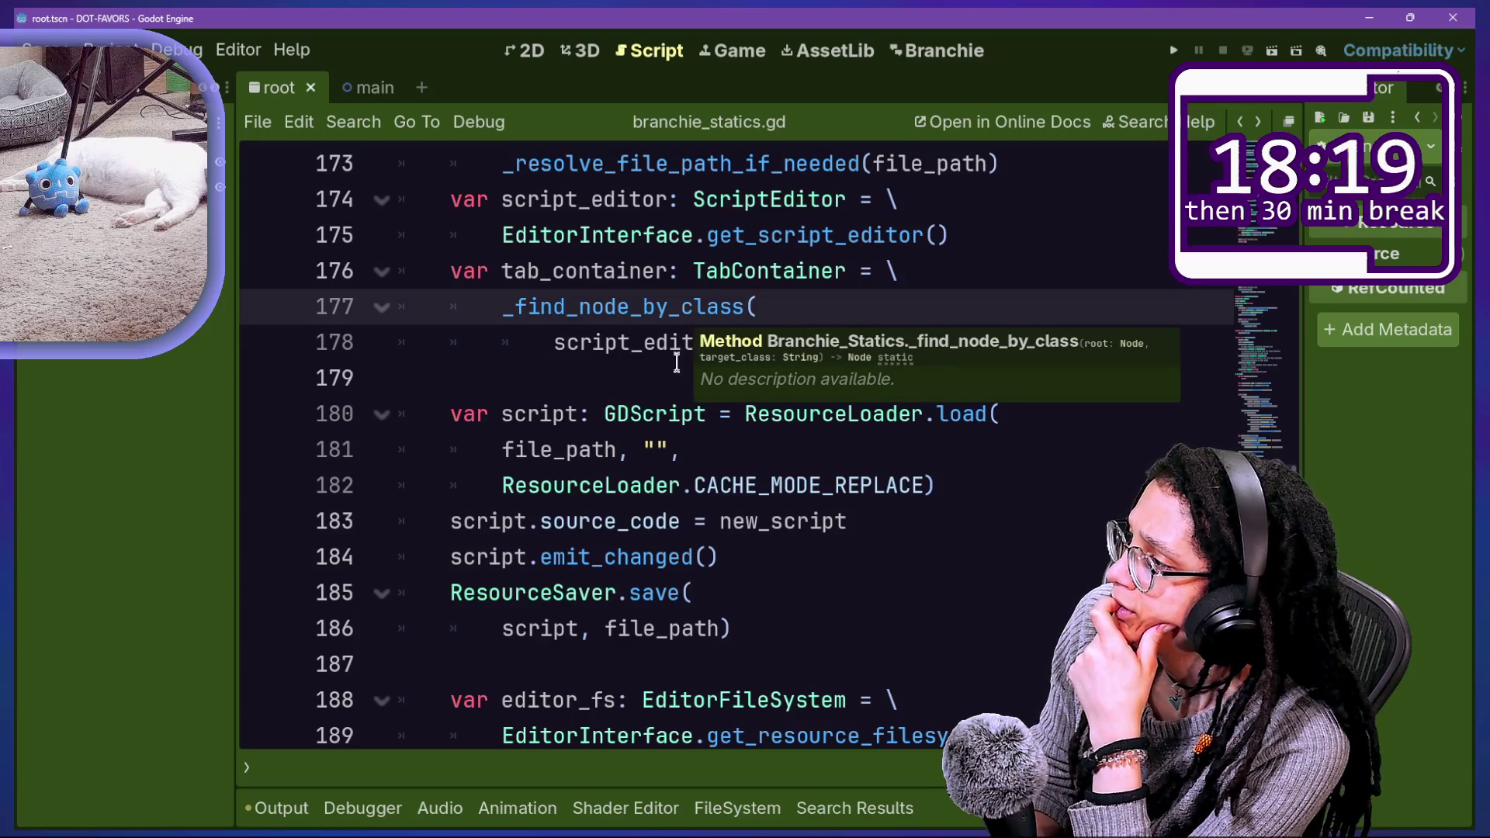
click(715, 457)
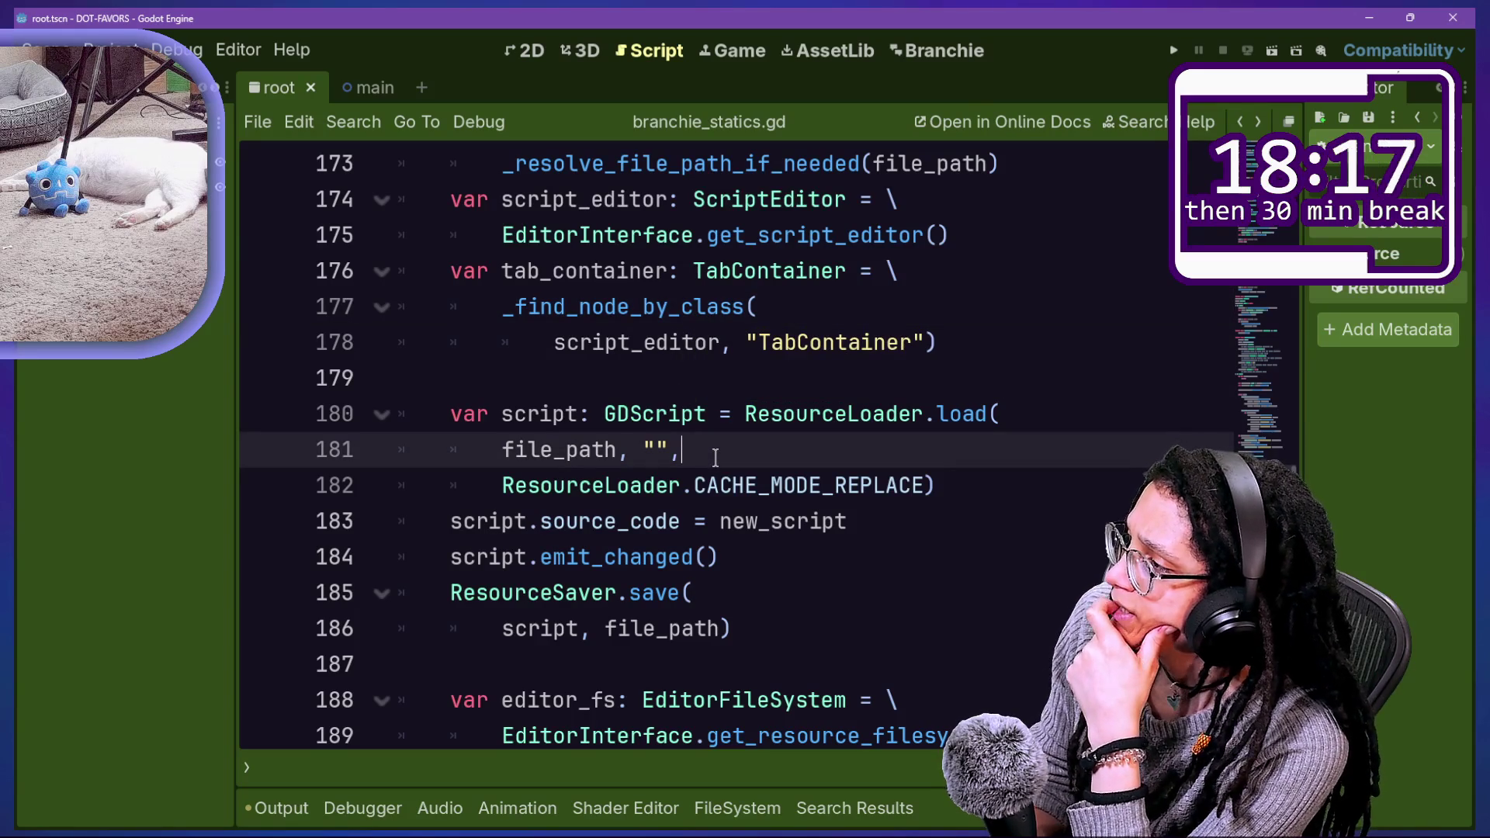
drag(499, 271, 868, 236)
click(905, 271)
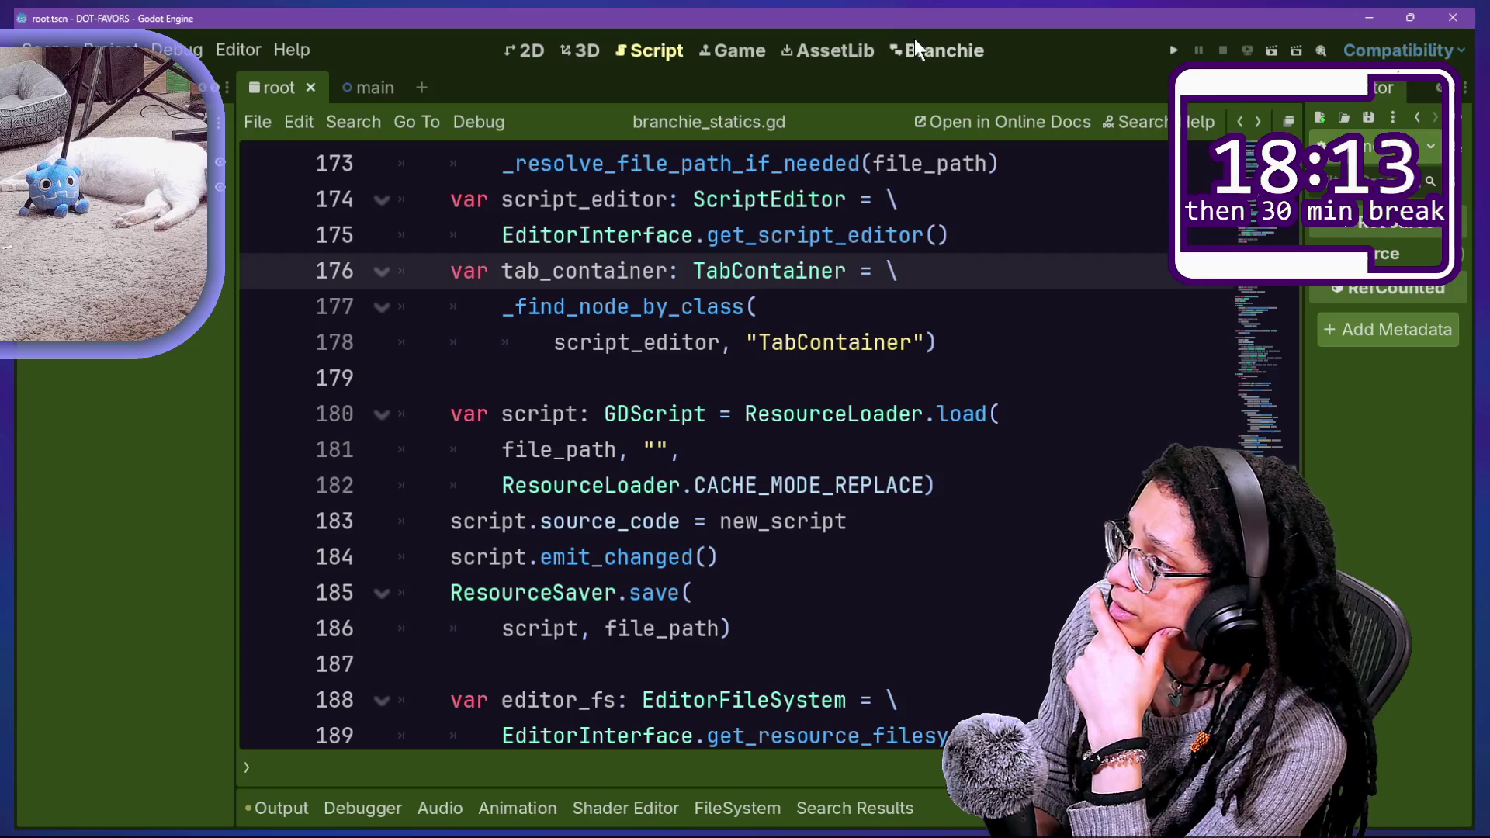
click(892, 454)
key(Down)
key(Down)
key(Down)
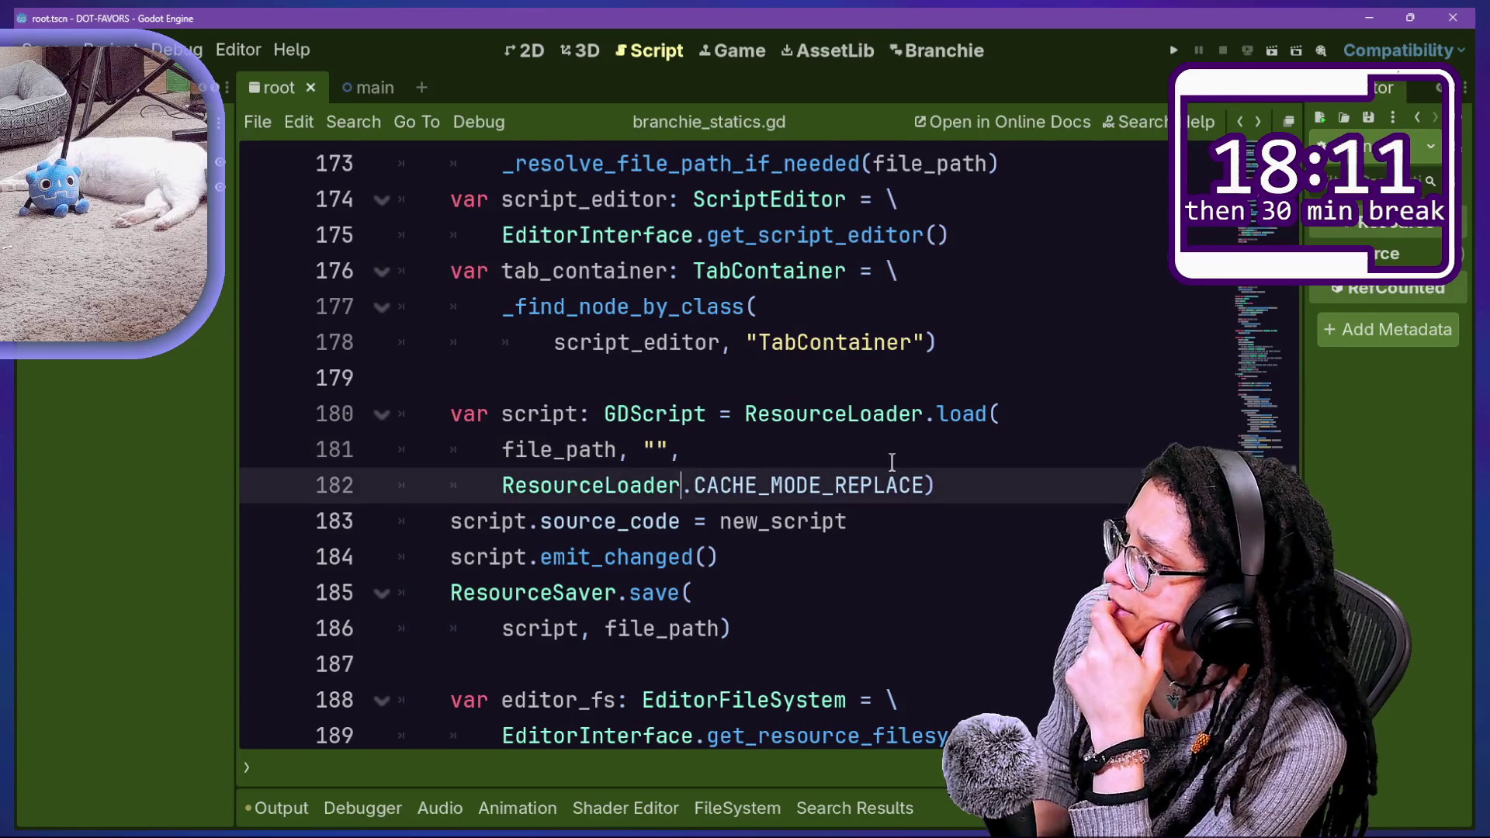
key(End)
key(Return)
text(editor_fs.scan())
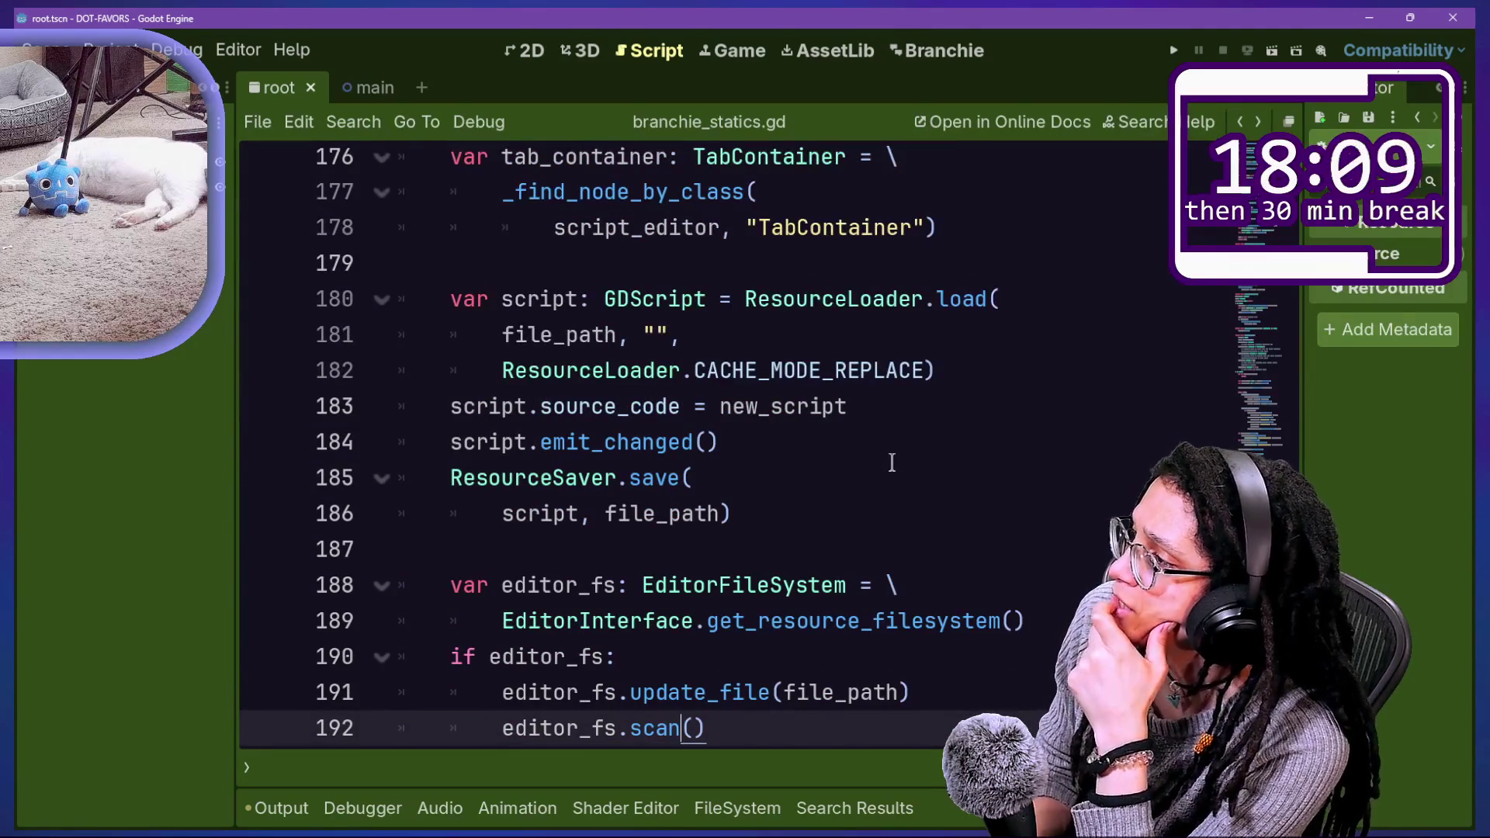
key(Up)
key(Up)
key(Up)
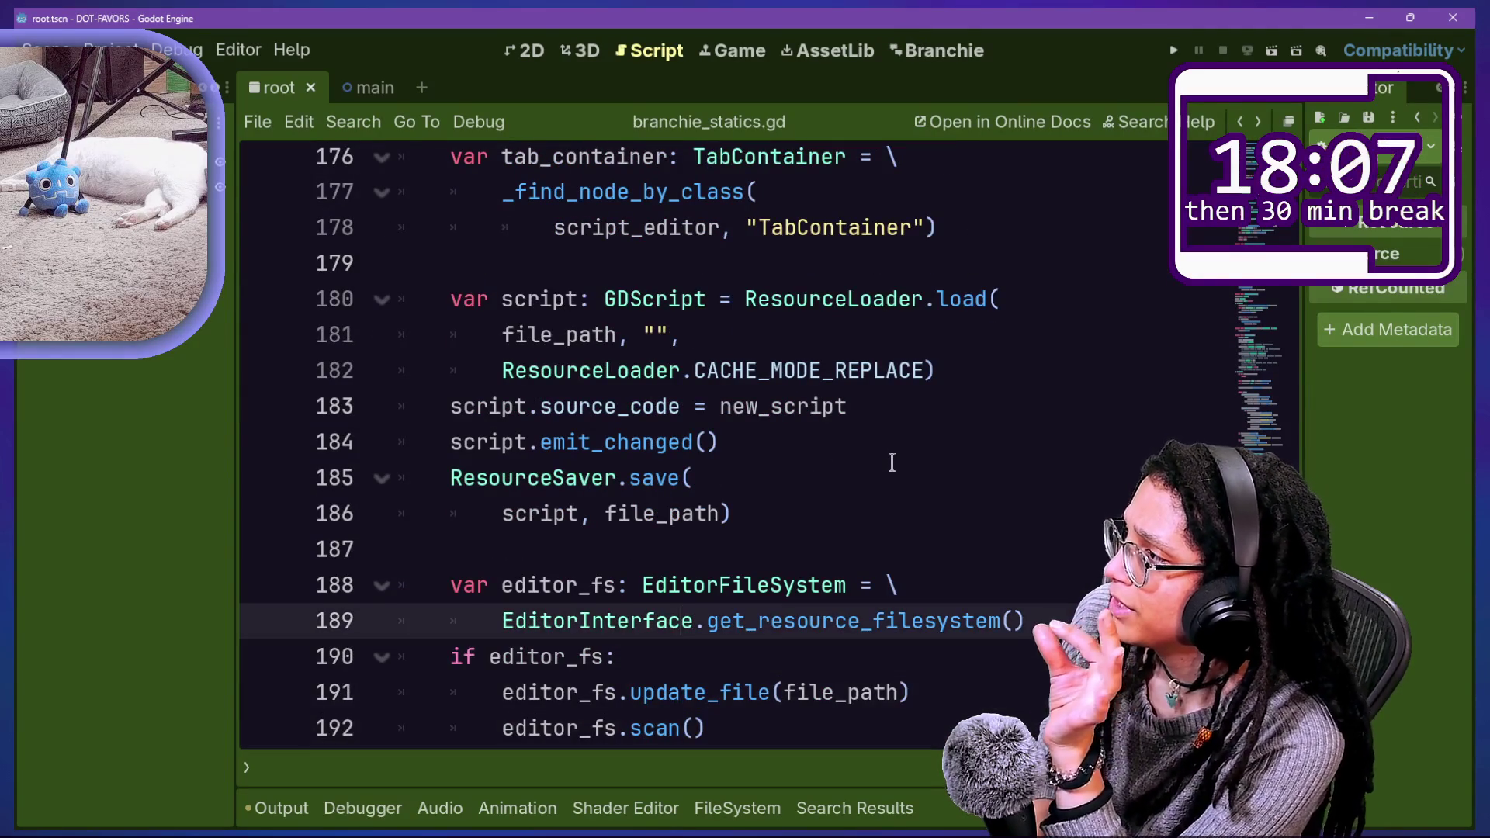
key(Down)
key(Right)
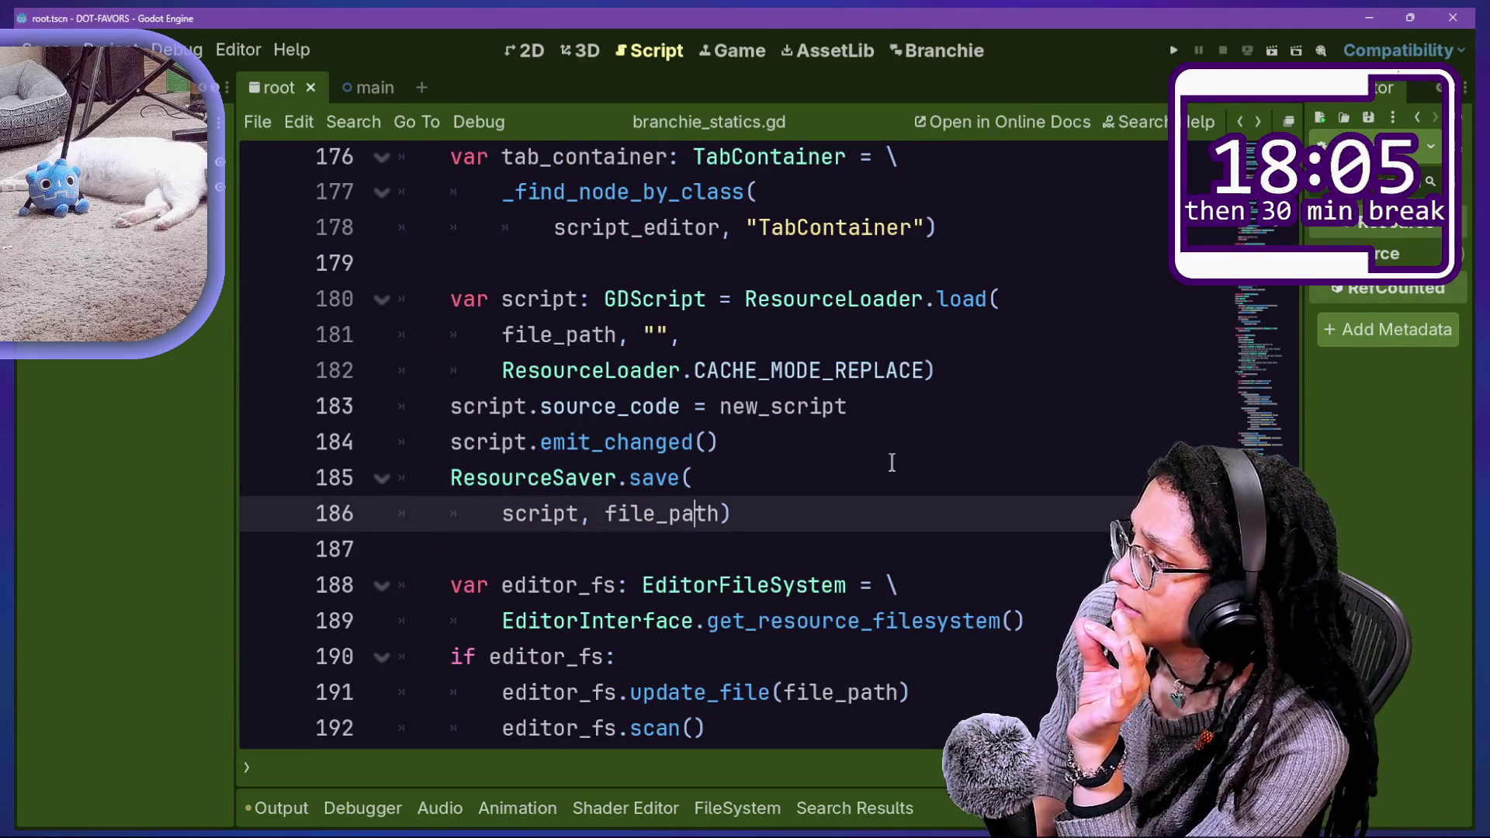
key(shift+Up)
key(shift+Up)
key(shift+Up)
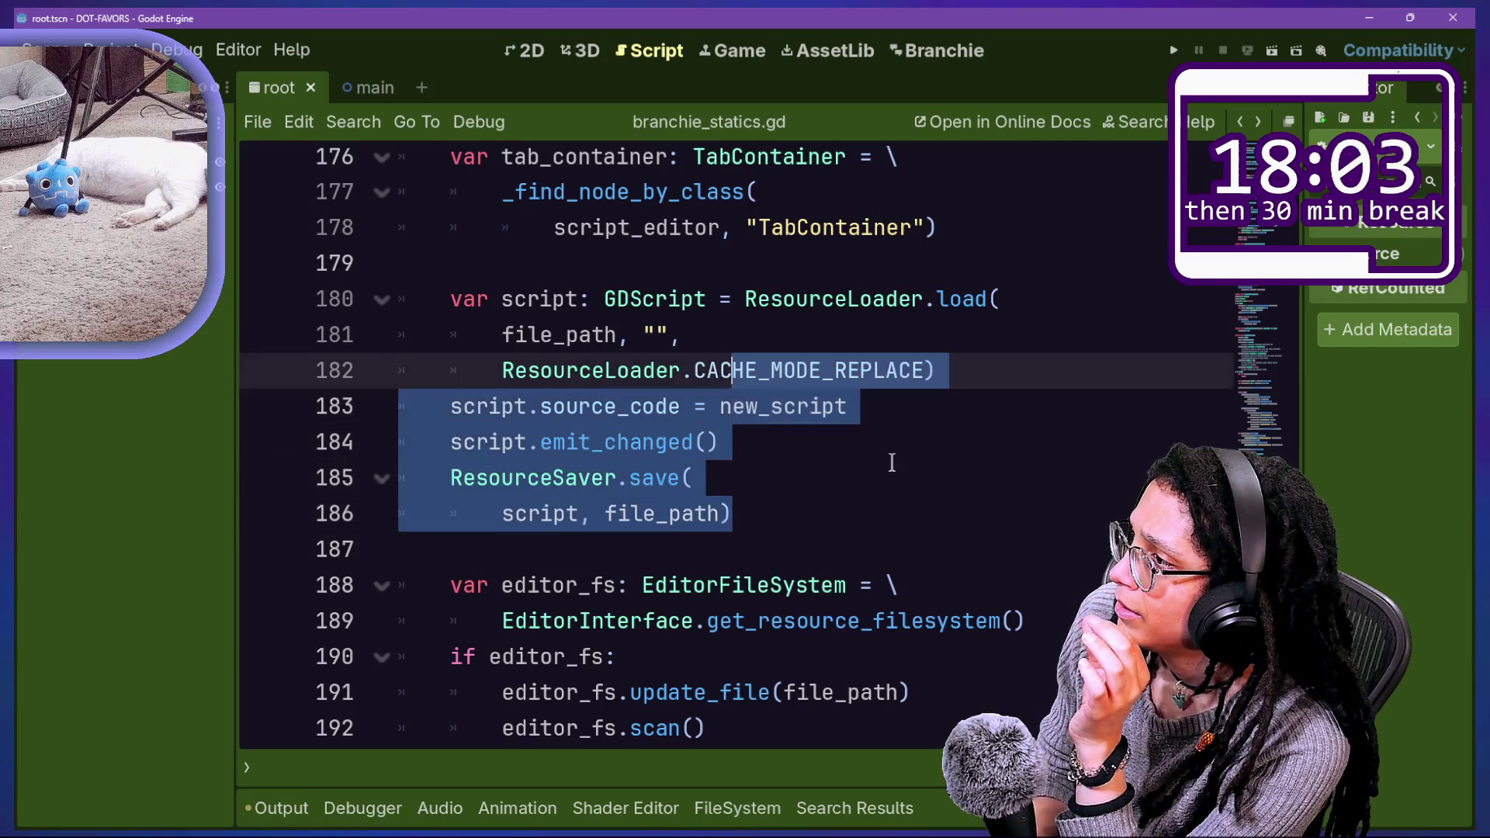
key(shift+Up)
key(shift+Up)
key(shift+Down)
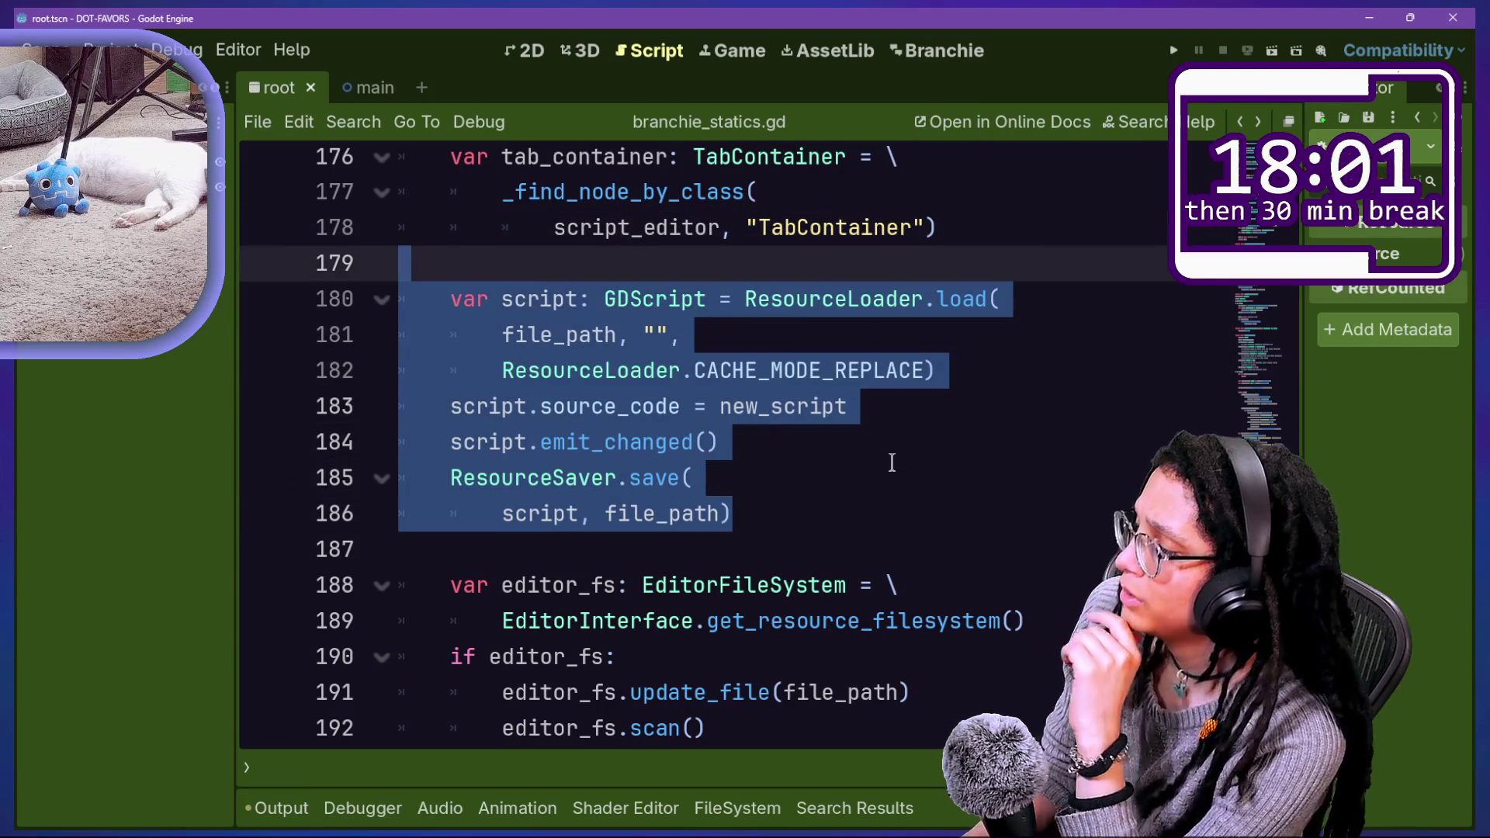
scroll(891, 462, down, 8)
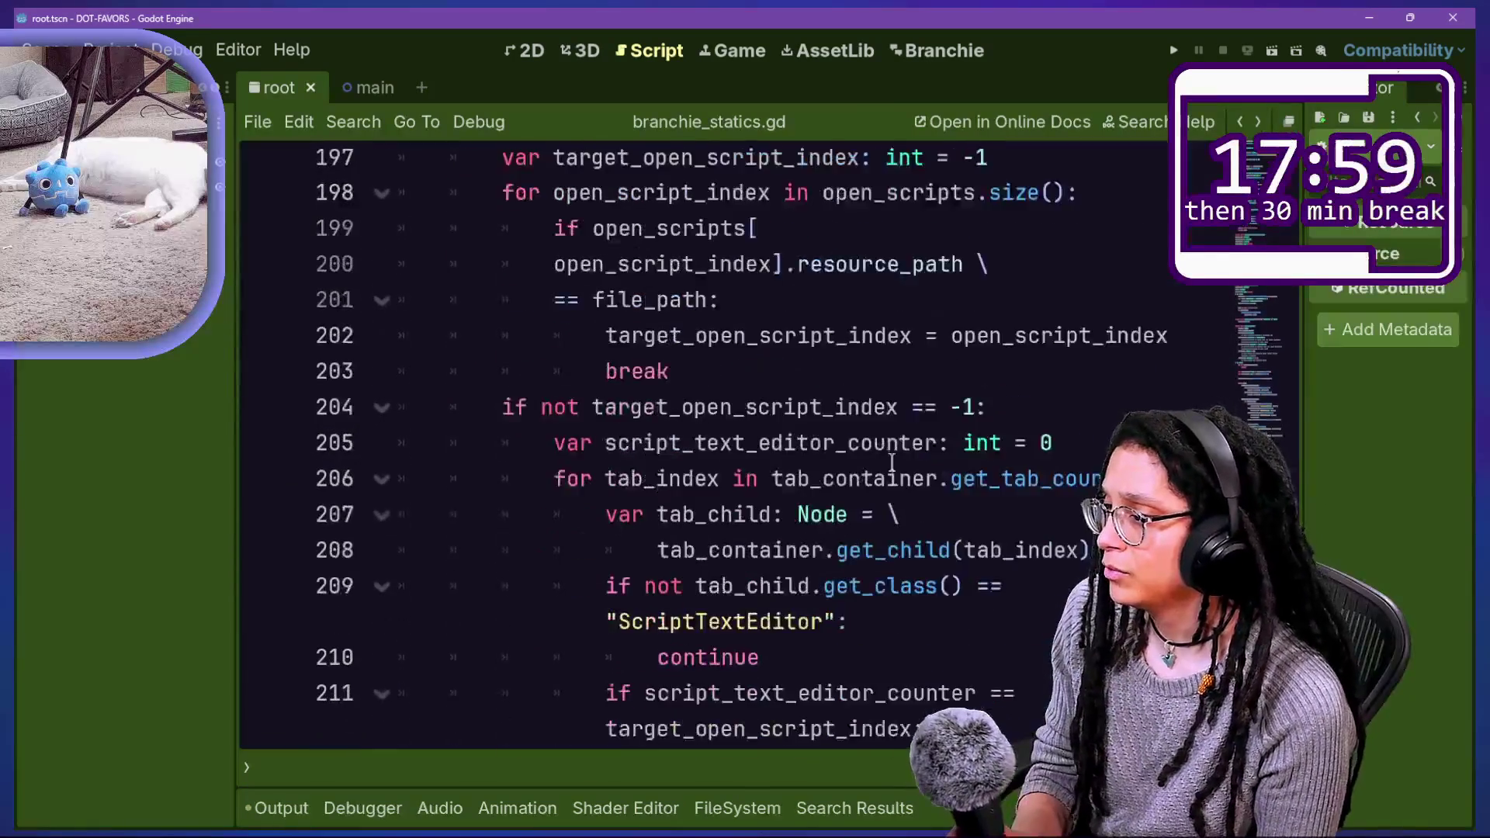
scroll(892, 463, down, 3)
scroll(892, 463, down, 2)
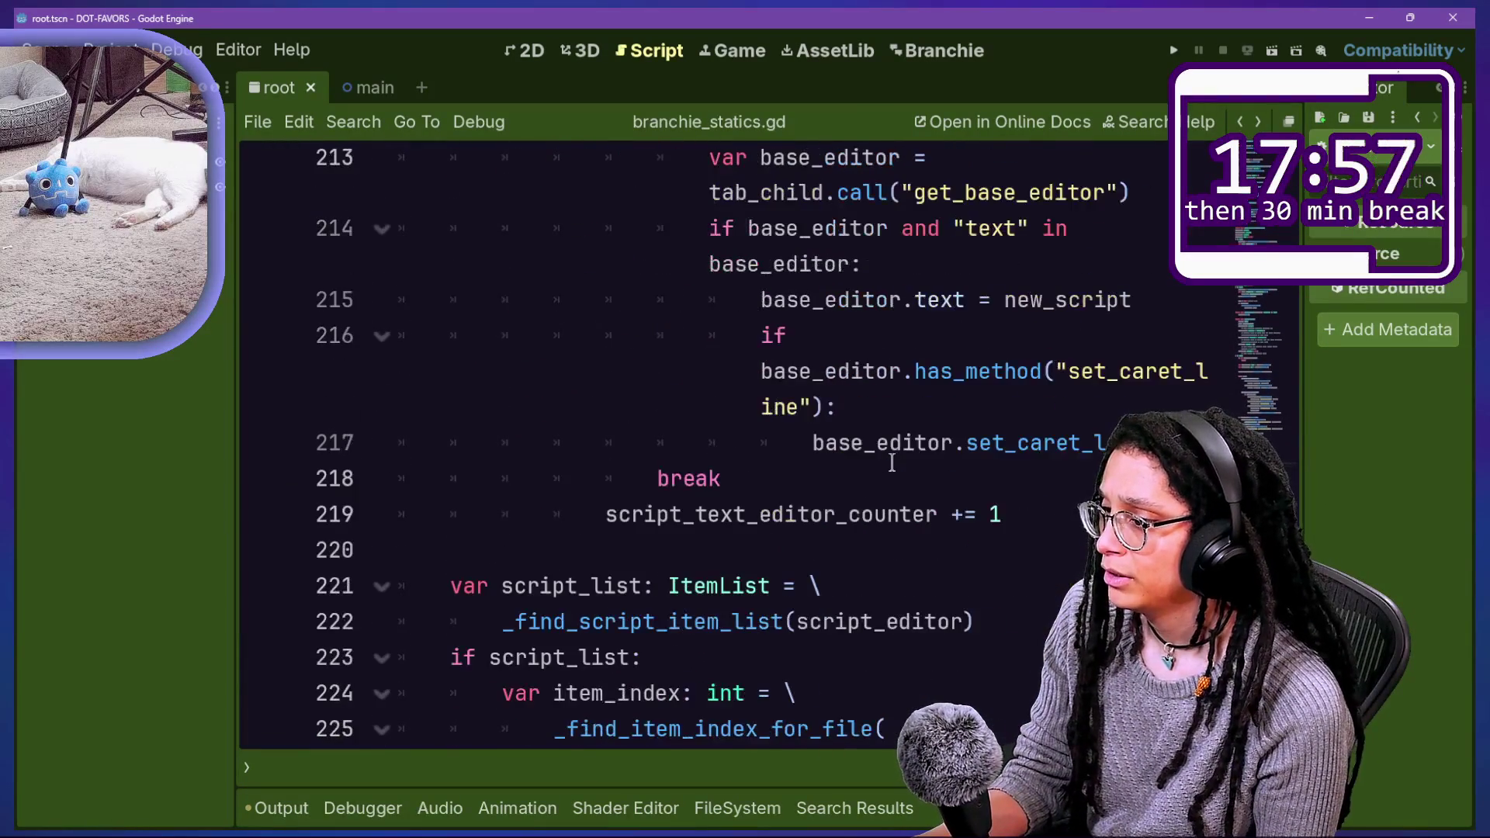
scroll(892, 461, up, 1)
scroll(892, 462, up, 12)
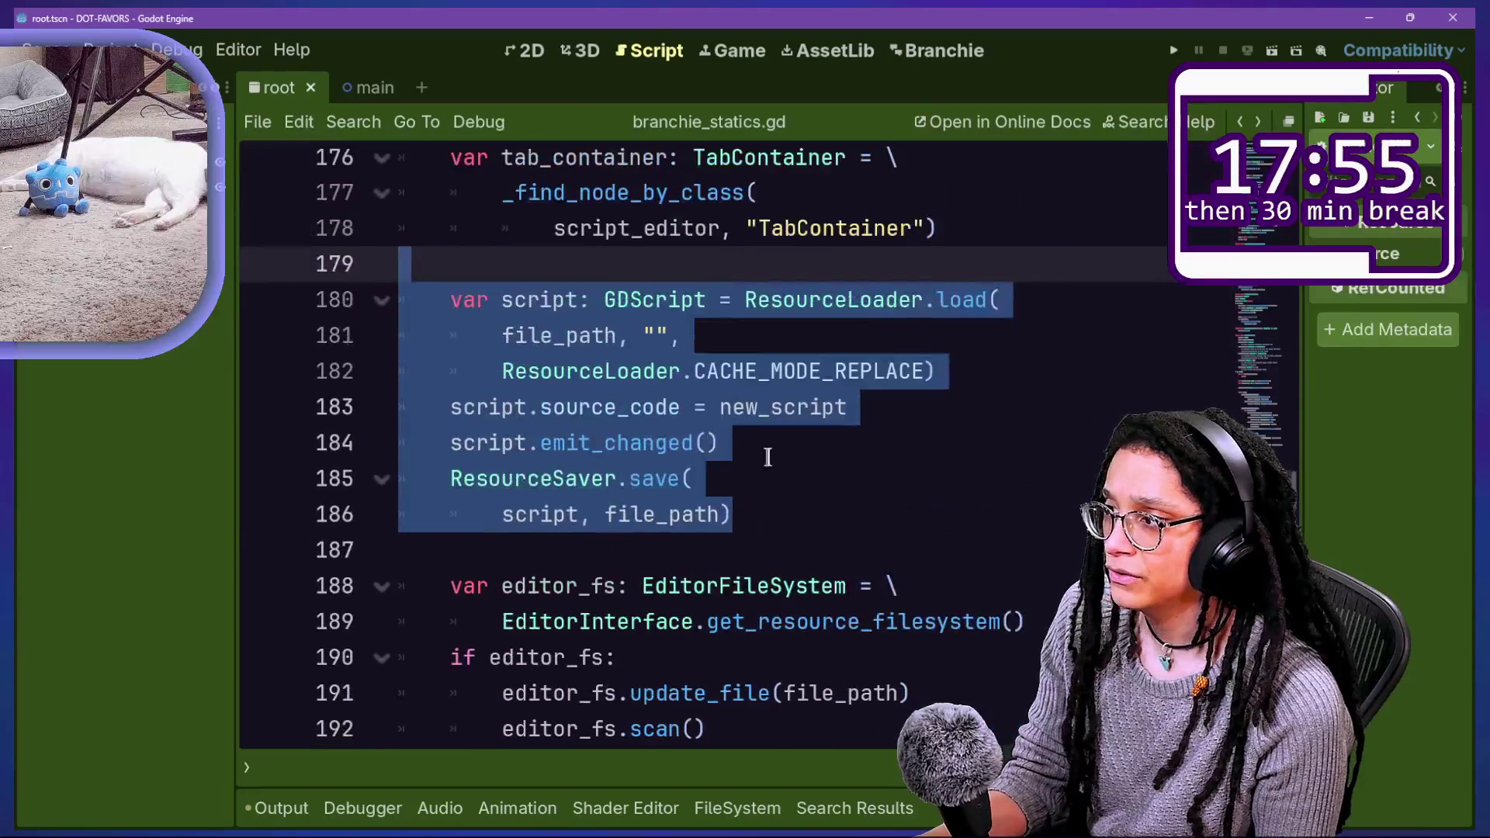
Step: Add print("this does things ",tab_container) after ResourceSaver.save and save branchie_statics.gd
click(765, 511)
key(Return)
key(Return)
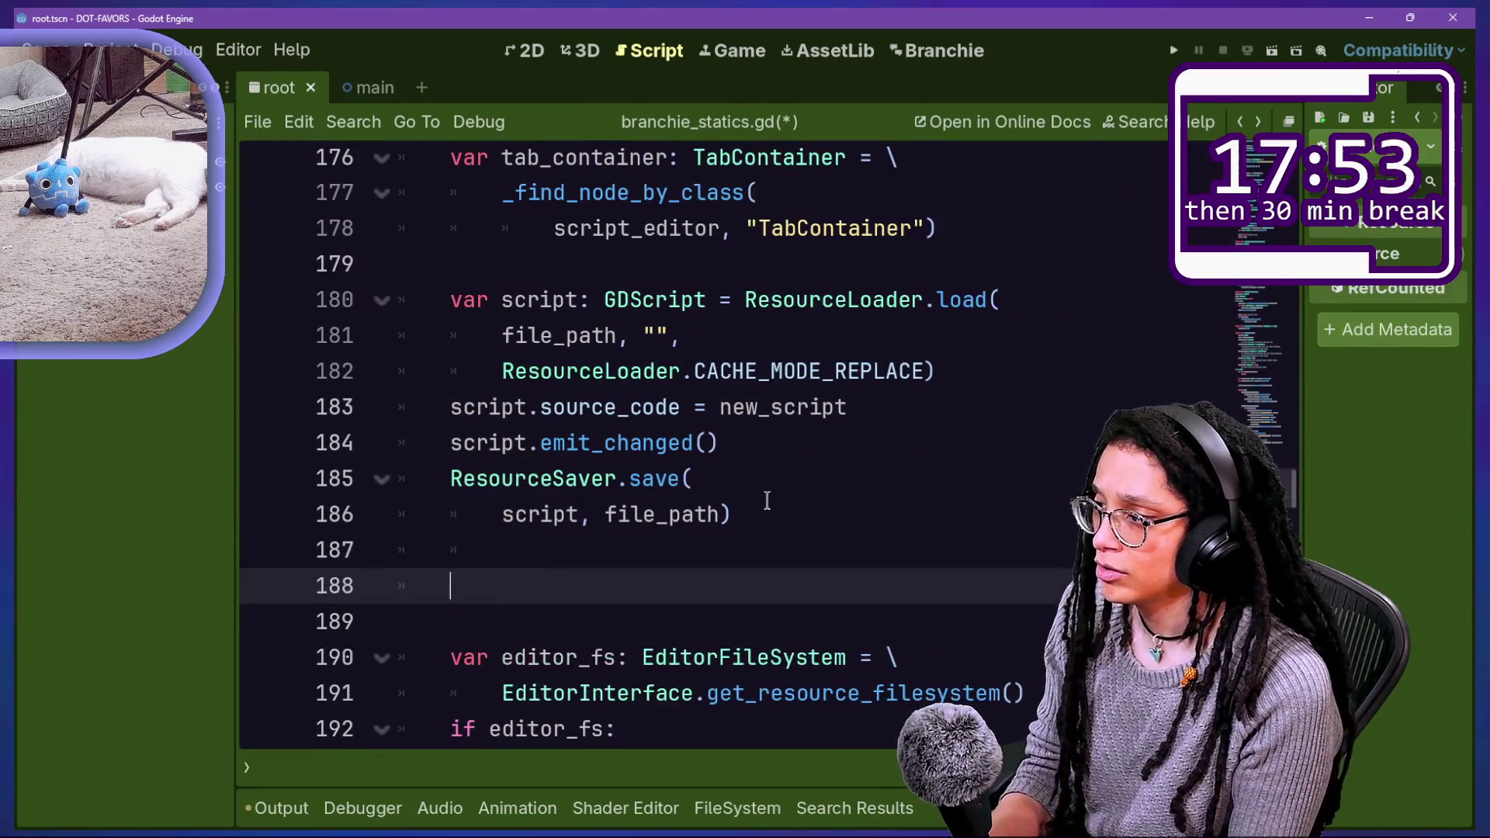
text(print("this d)
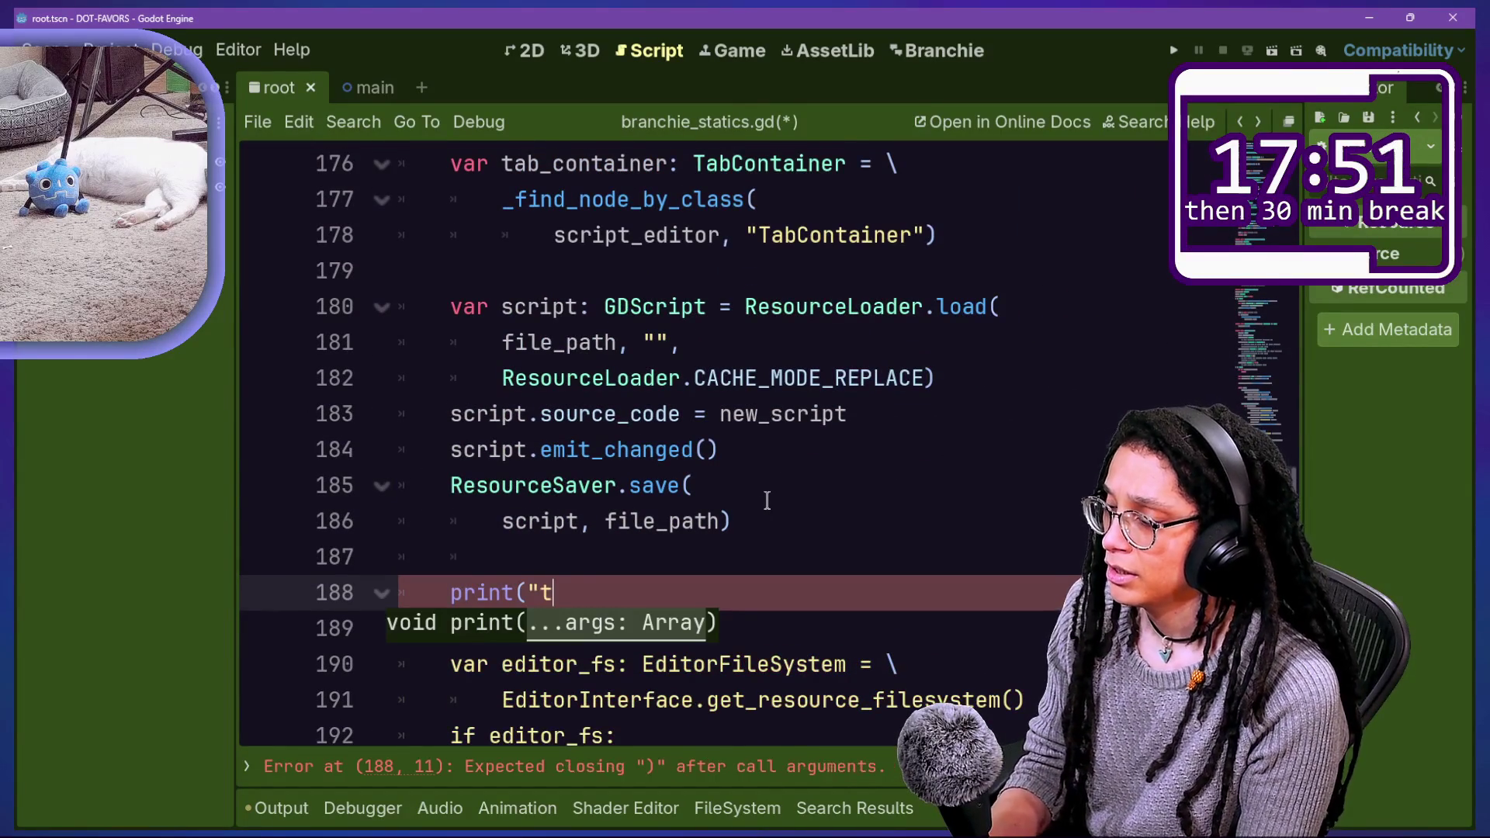
text(oes t)
key(BackSpace)
key(BackSpace)
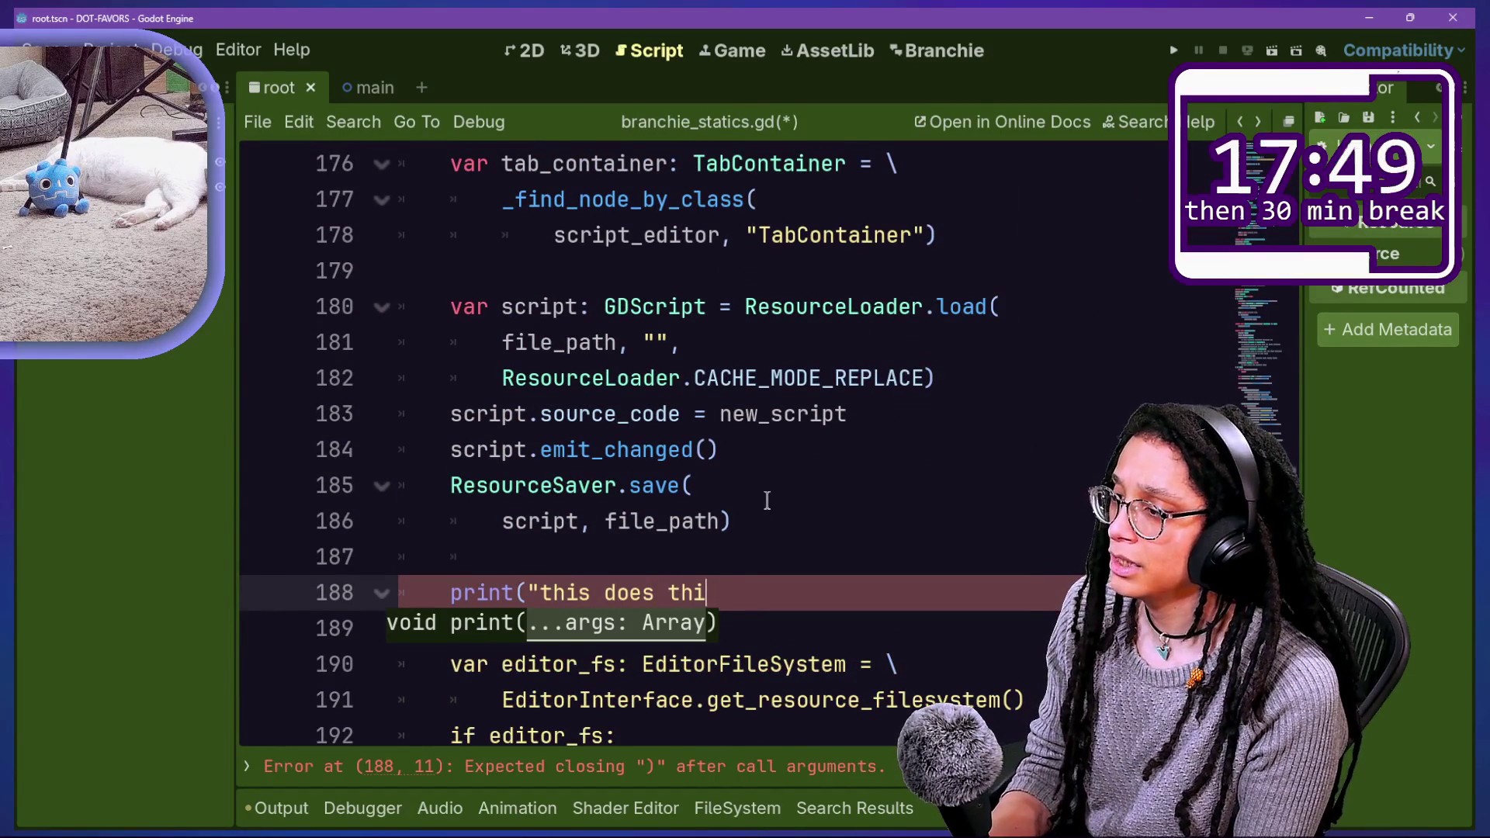
text(ngs ",)
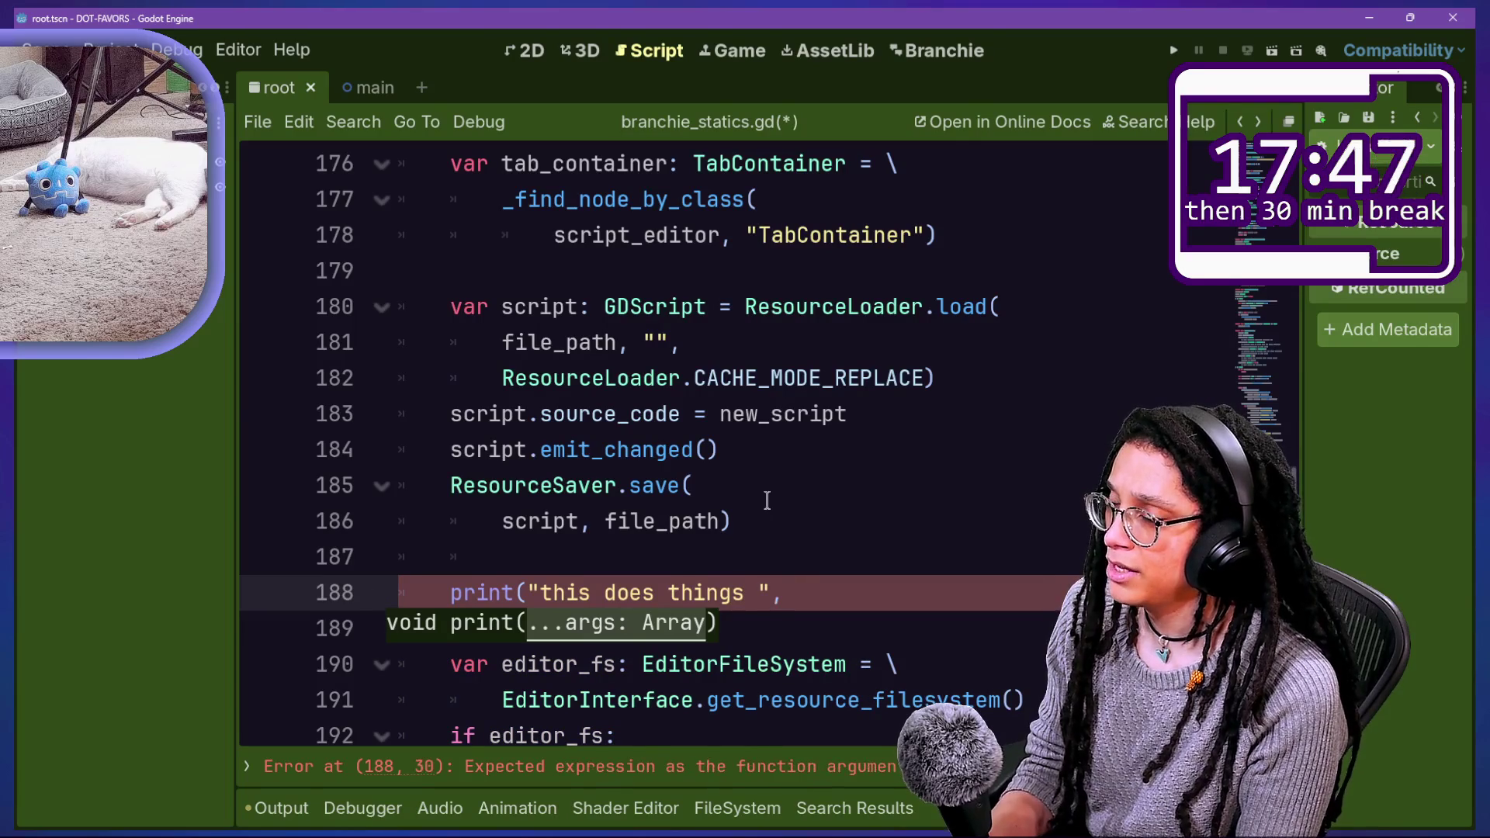
text(tab_con)
key(Return)
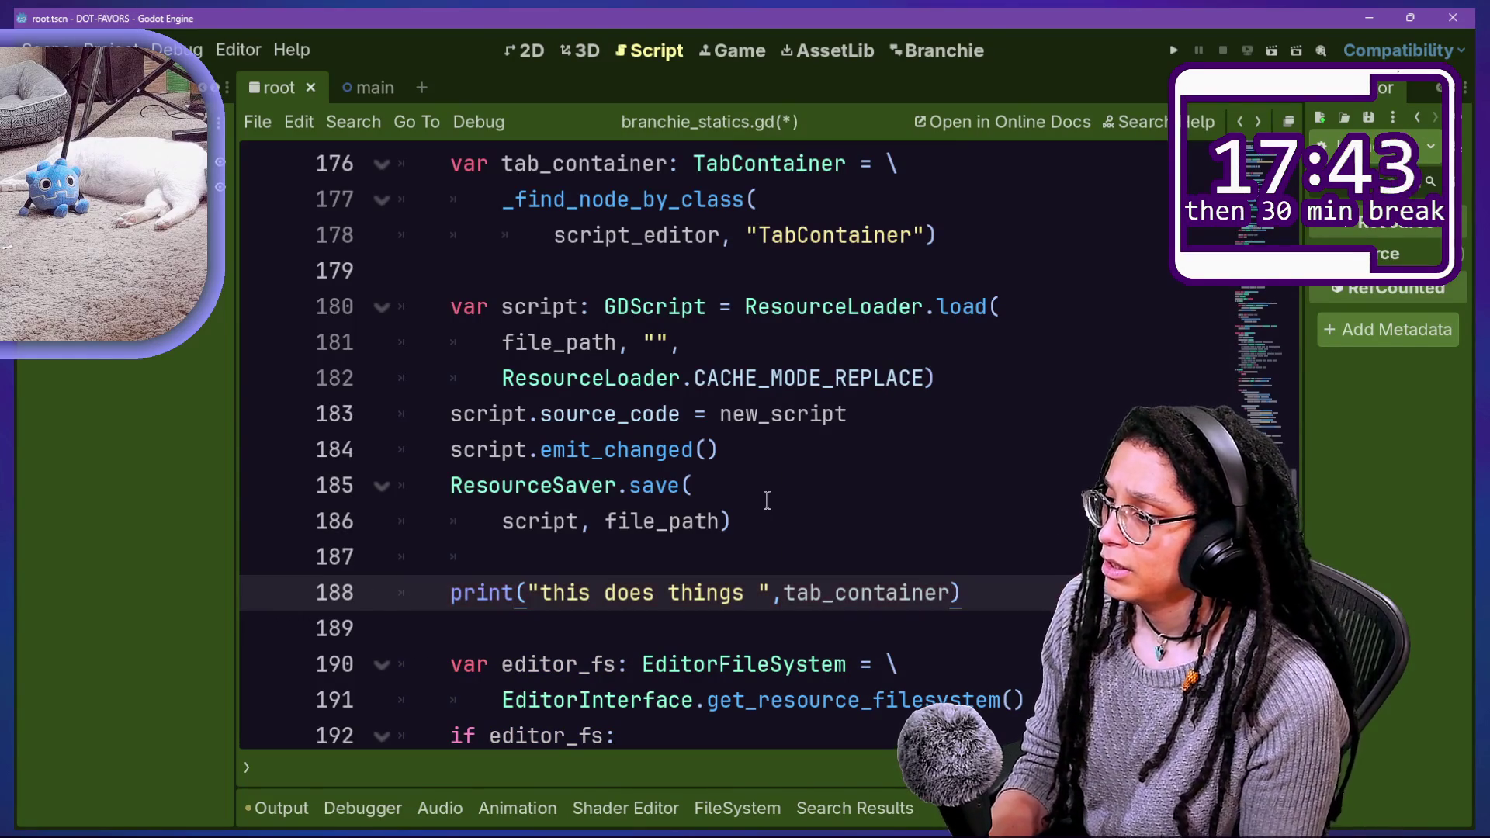
click(926, 378)
key(ctrl+s)
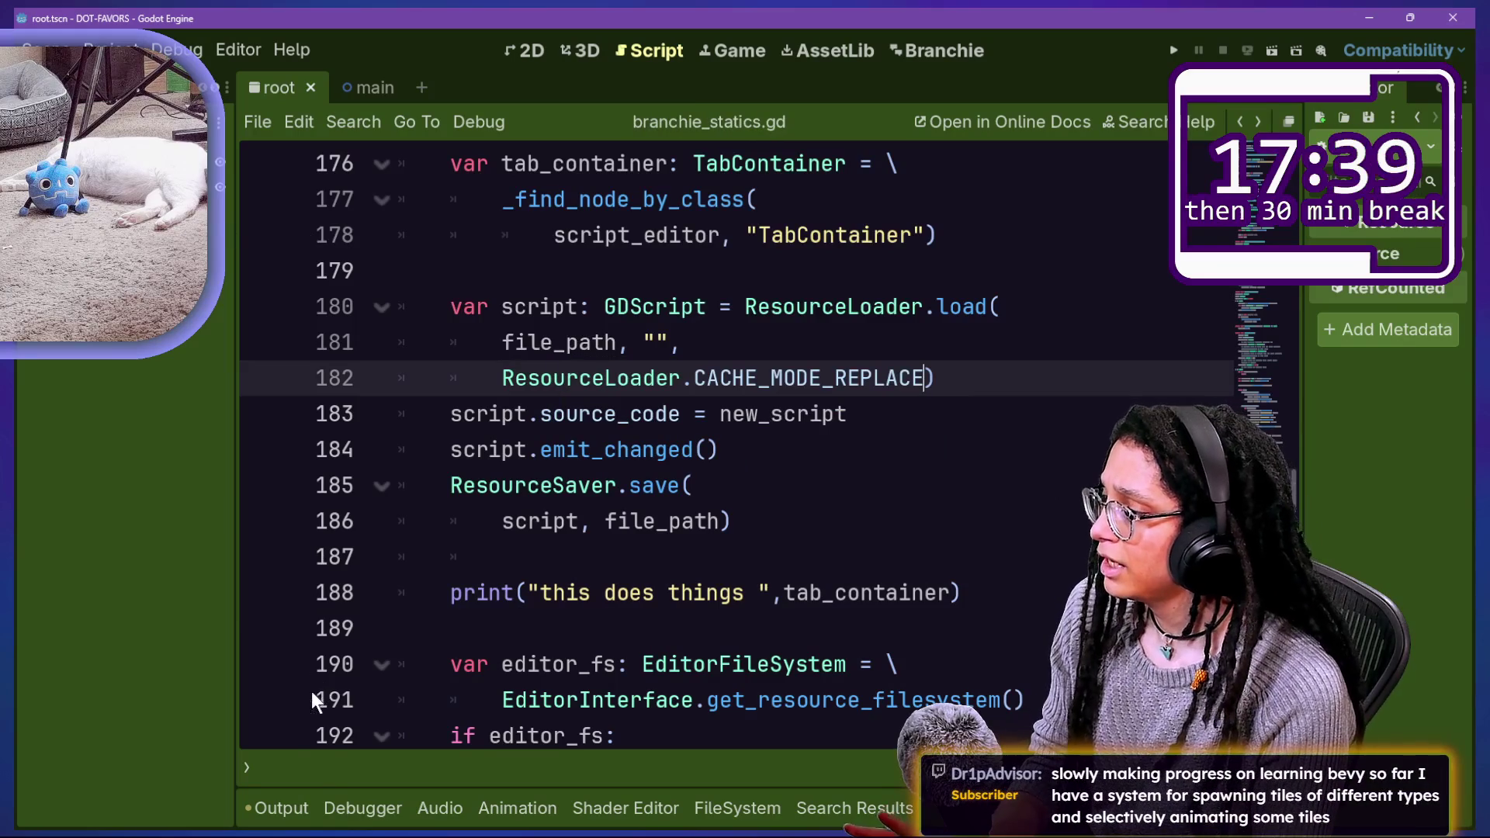
Step: Clear the output log and turn the Branchie plugin back on
click(287, 807)
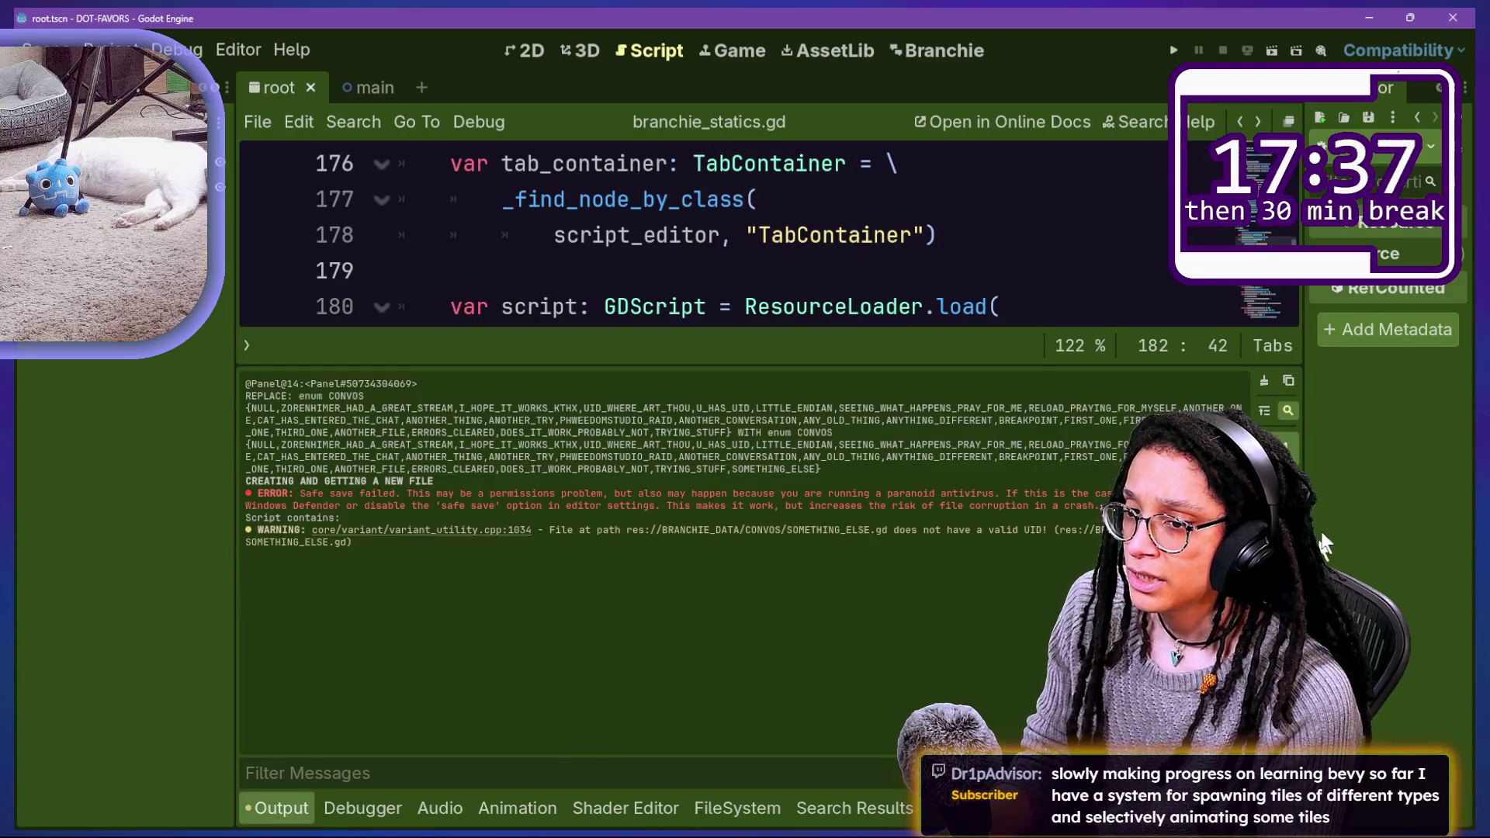
click(1264, 381)
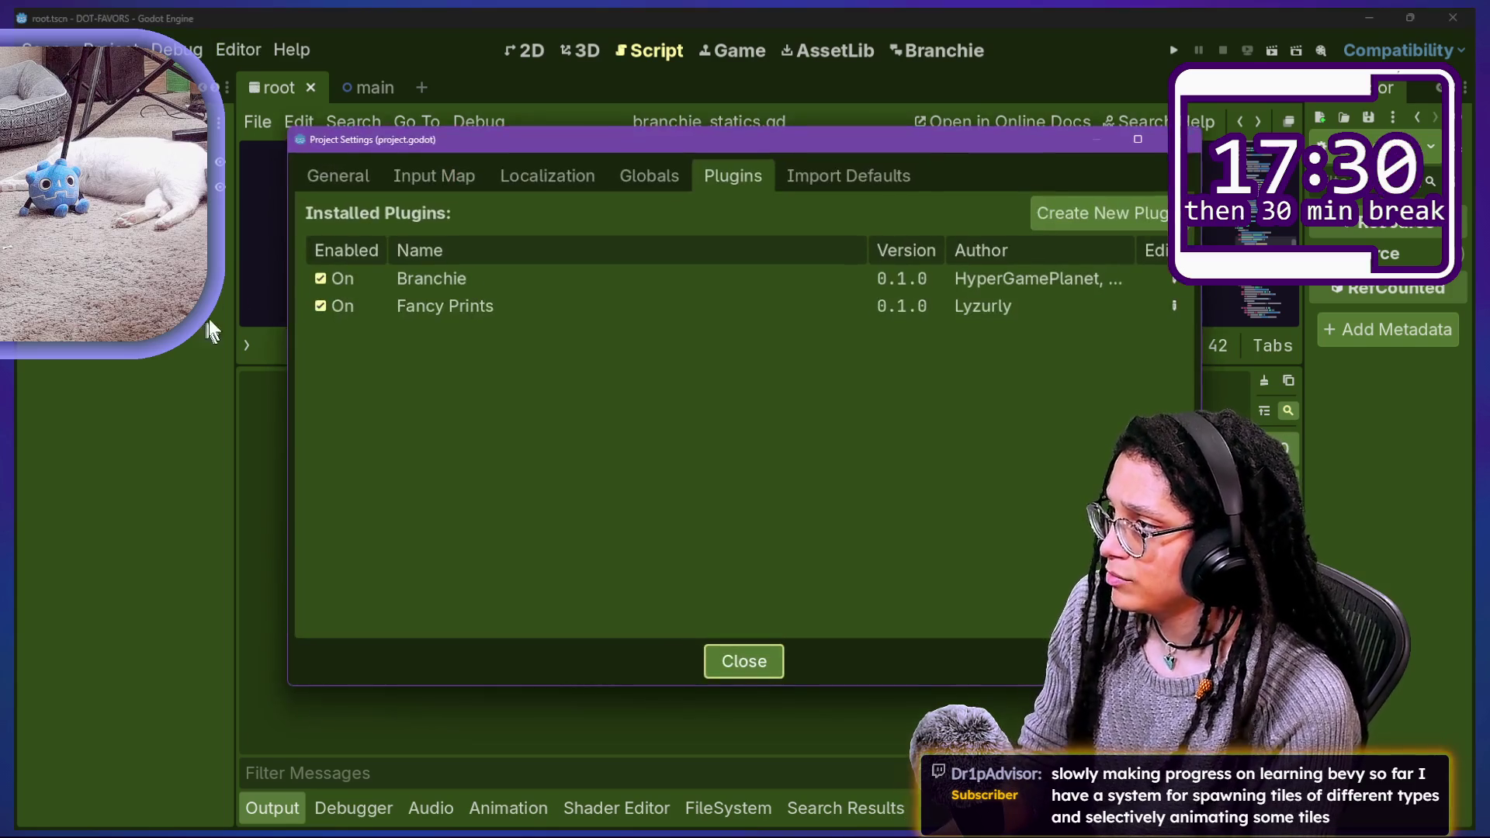
click(320, 277)
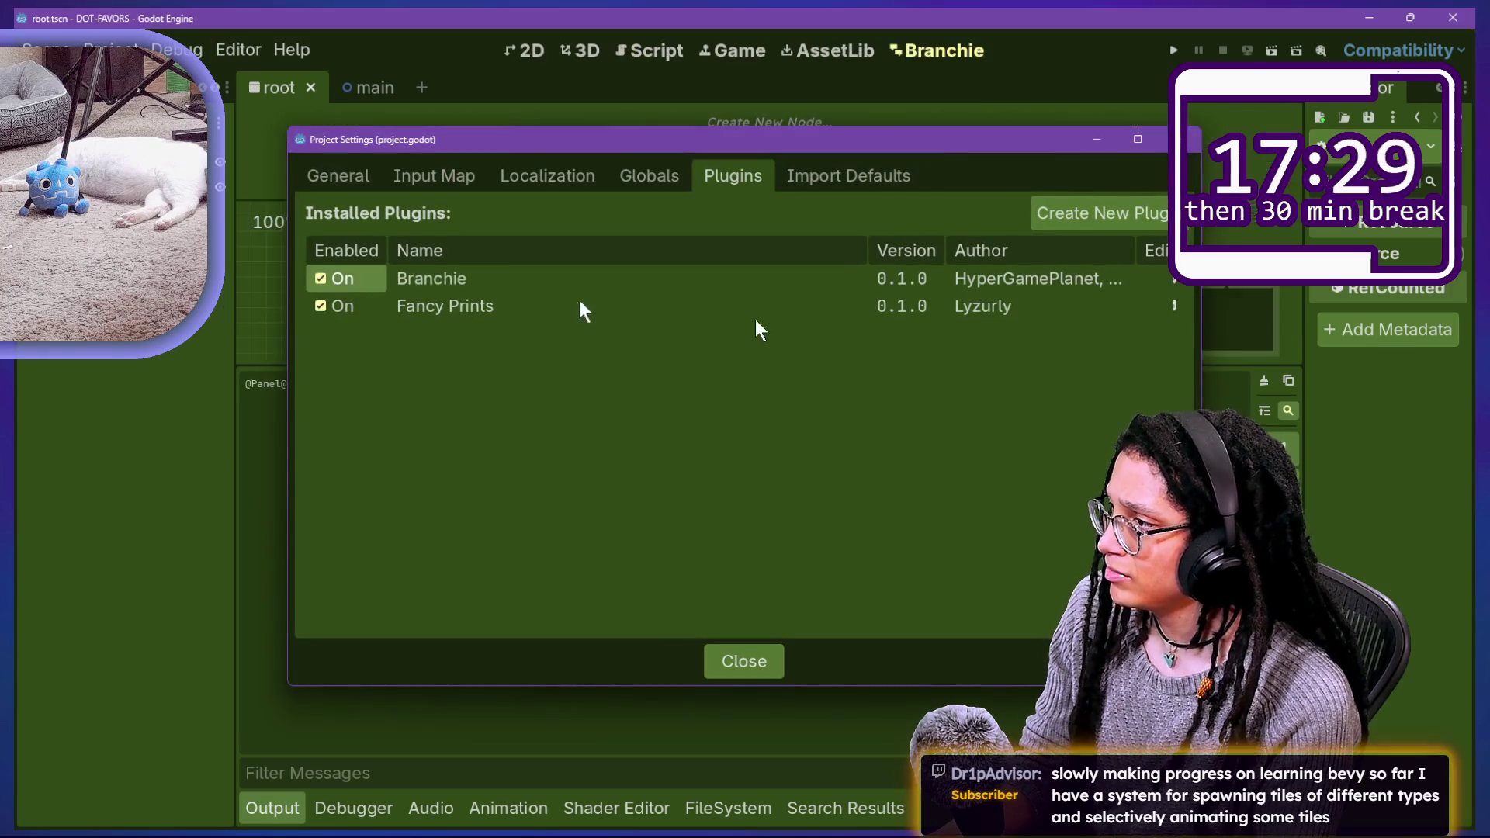
key(Escape)
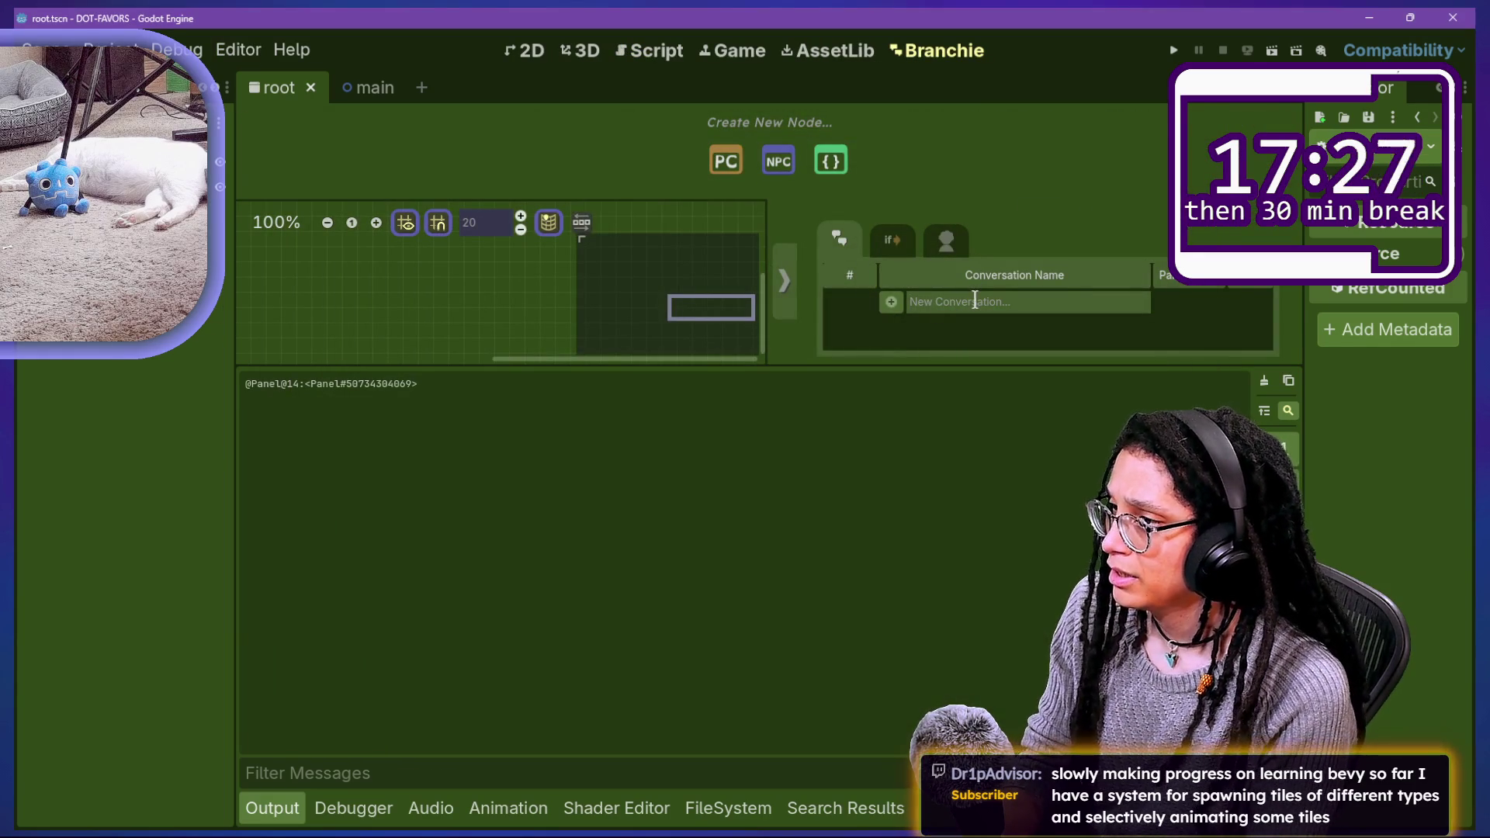
Step: Add a 'forgetfullnesss' conversation, check the 'this does things' log output, then return to the script
text(forgetfullnesss)
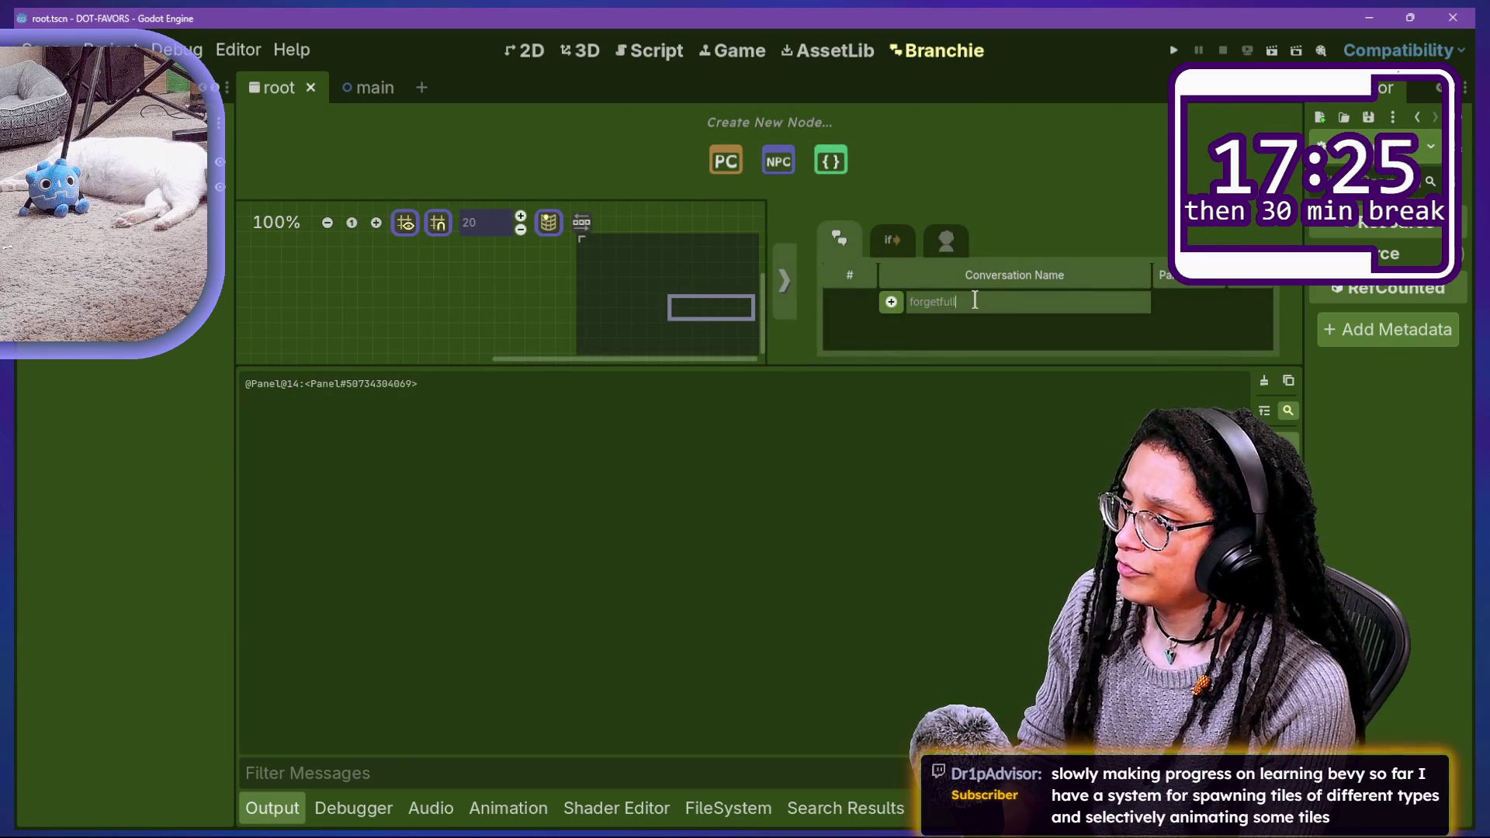
click(891, 302)
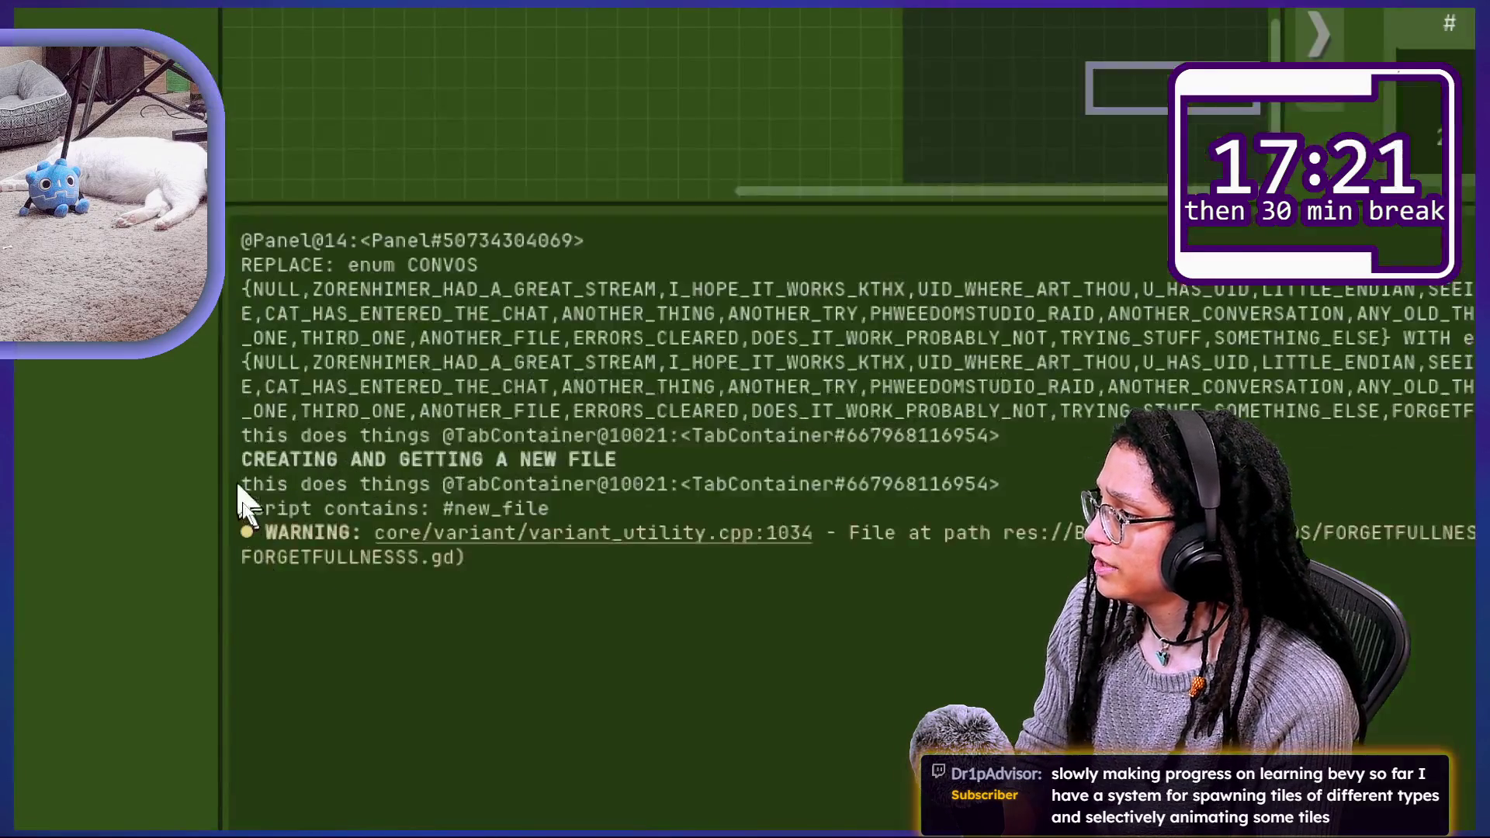
drag(252, 505, 551, 518)
click(648, 503)
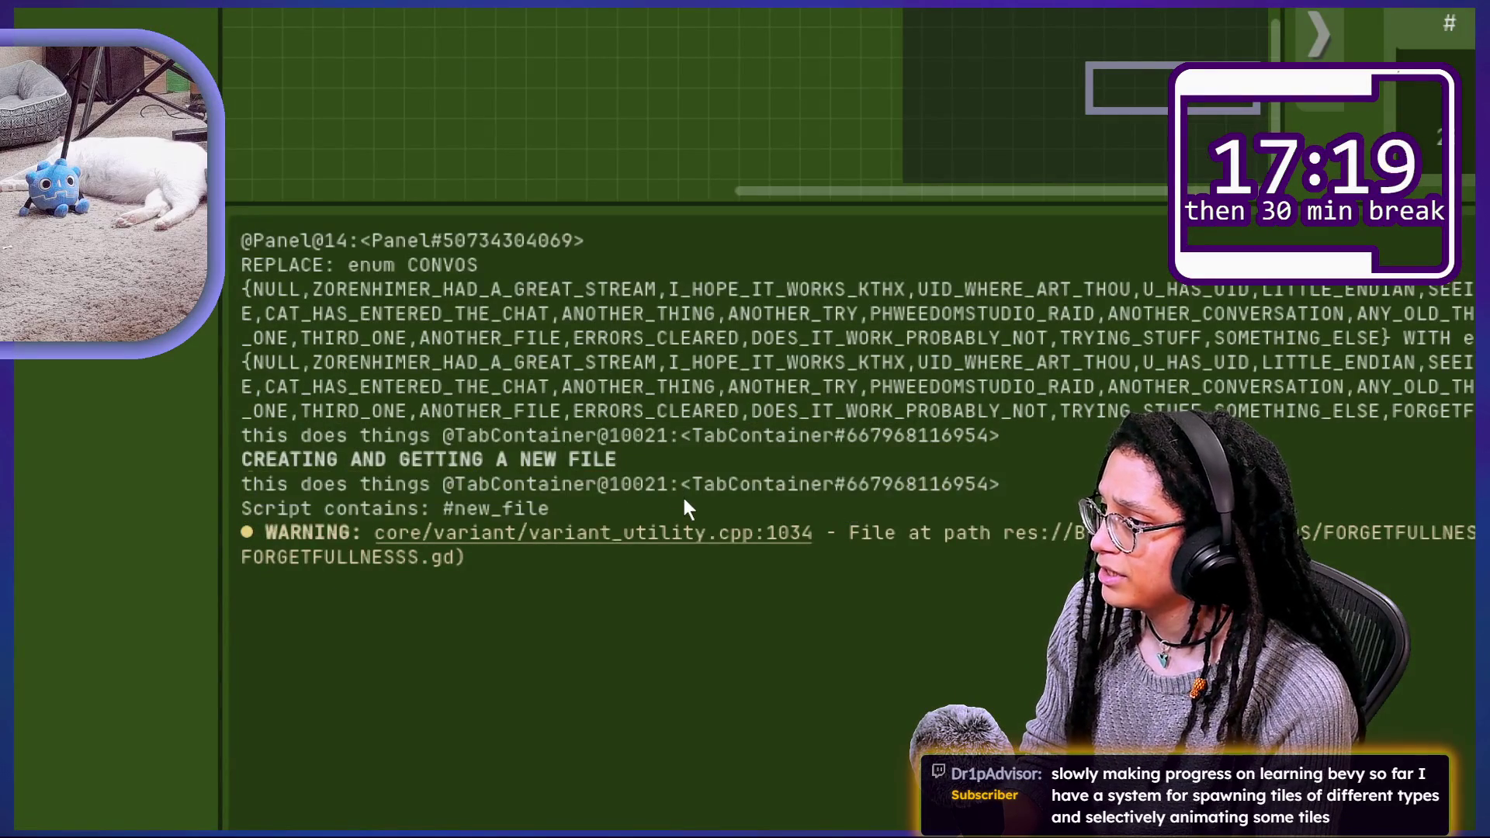
mouse_move(240, 508)
mouse_down()
mouse_move(609, 539)
mouse_move(499, 522)
mouse_move(503, 483)
mouse_up()
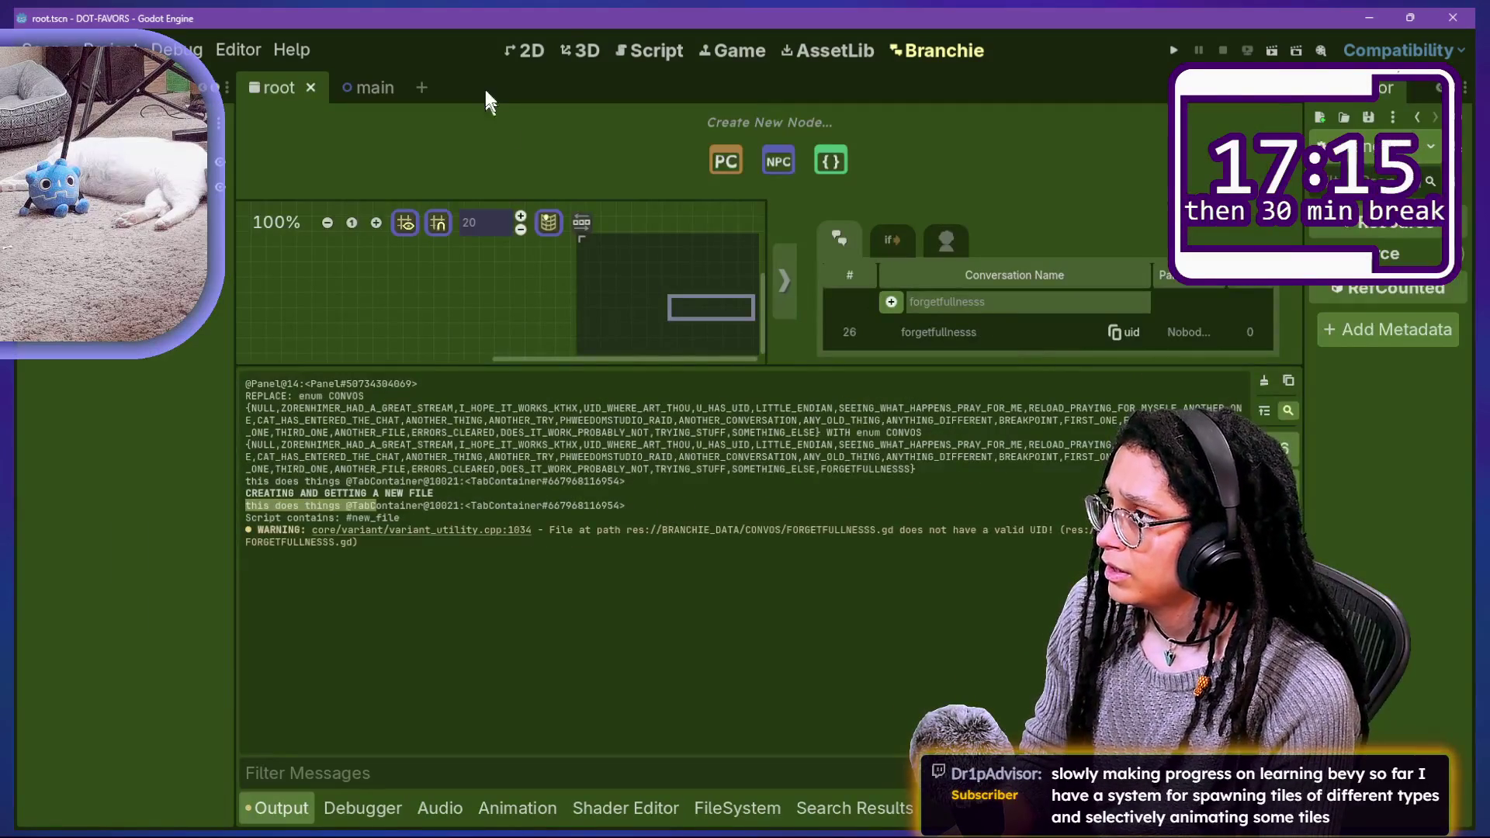
click(624, 53)
click(808, 247)
Step: Change the load's cache mode on line 182 to CACHE_MODE_REPLACE_DEEP
key(ctrl+j)
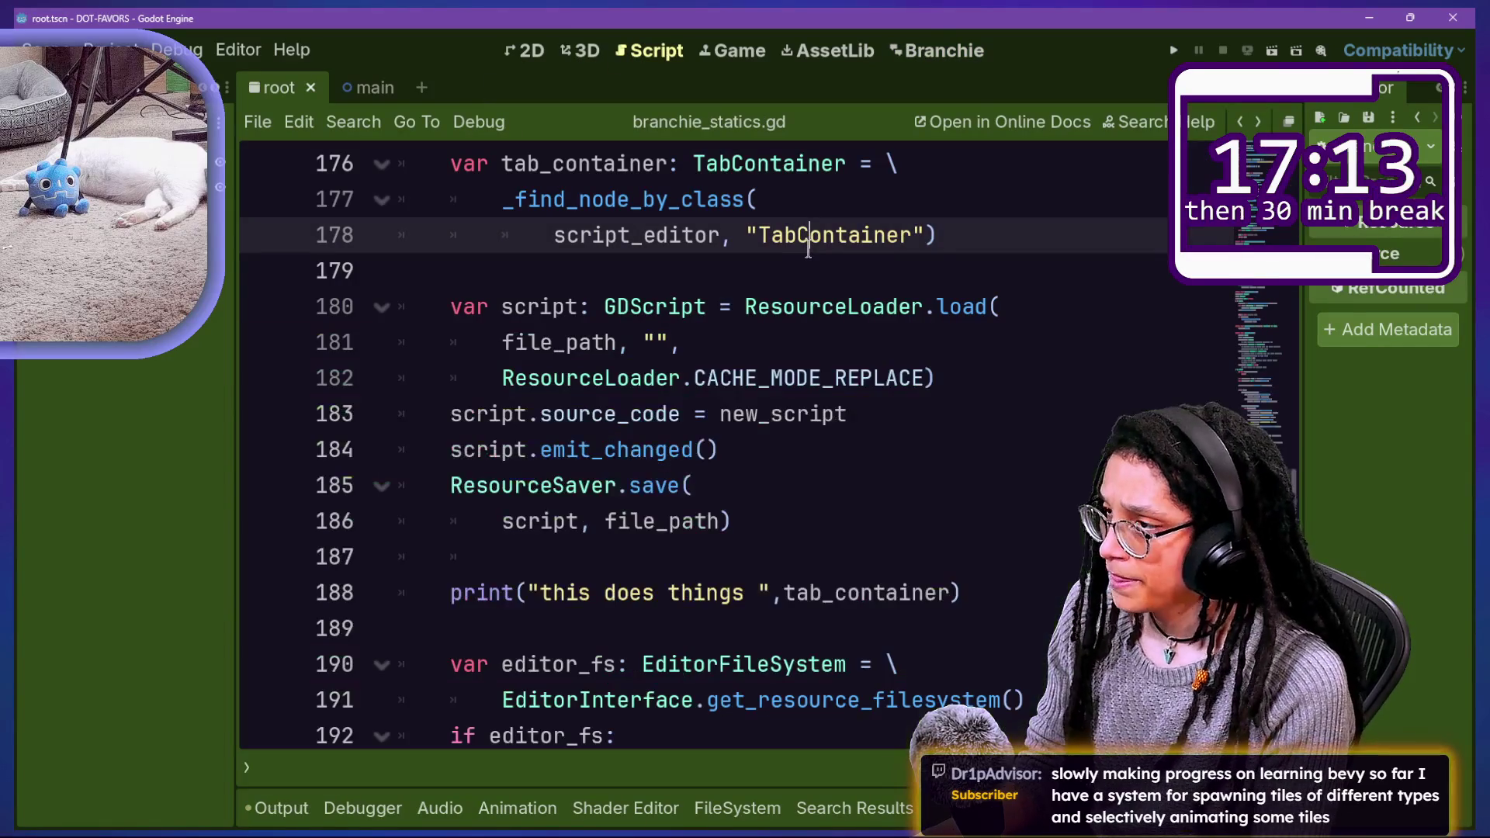
click(925, 379)
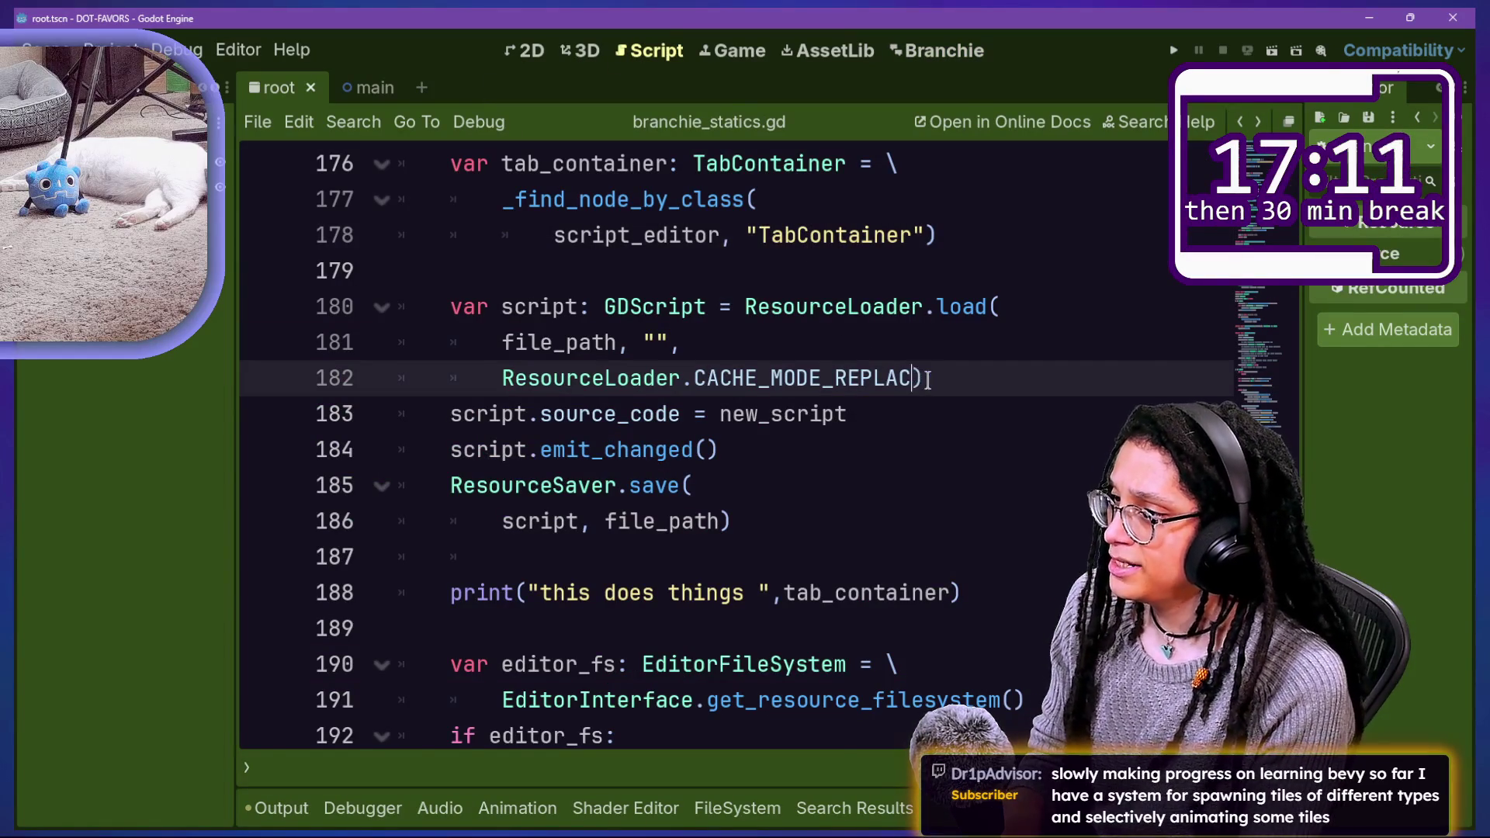
text(E_)
click(896, 397)
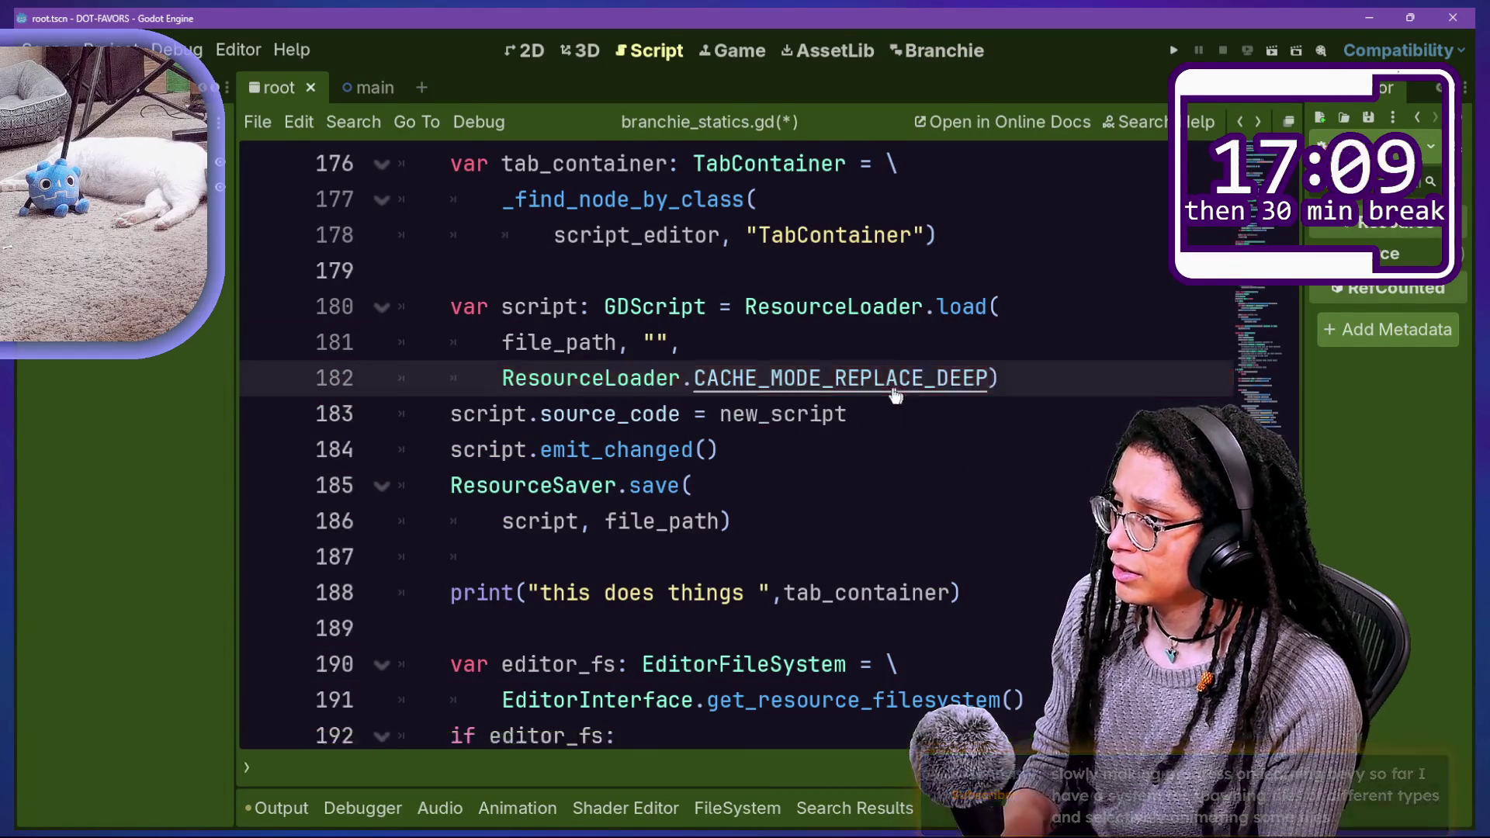
Step: Read the CACHE_MODE_REPLACE_DEEP documentation, then go back to branchie_statics.gd and save it
ctrl+click(896, 396)
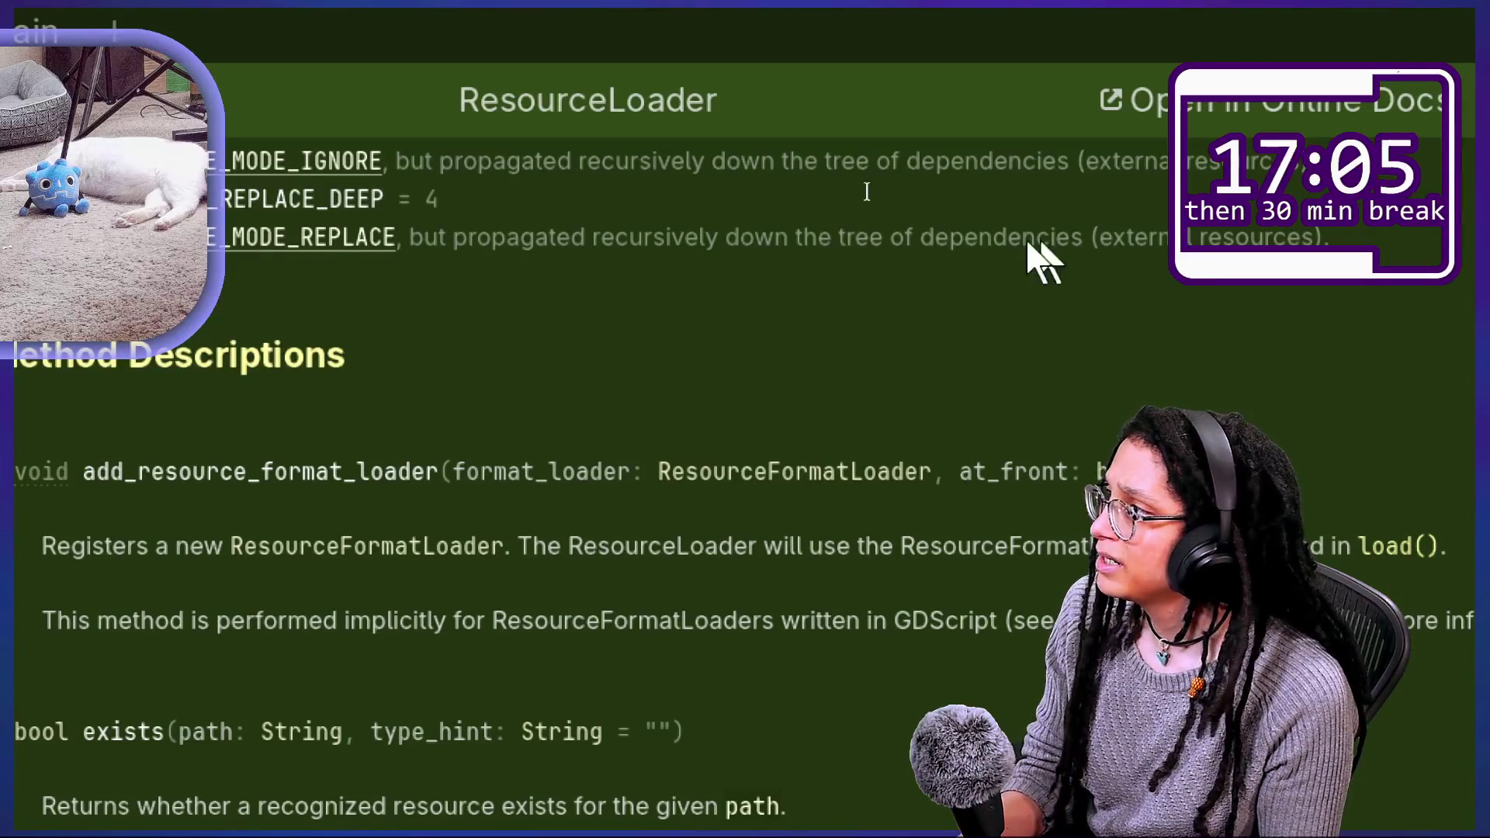
drag(1024, 241, 622, 233)
click(625, 233)
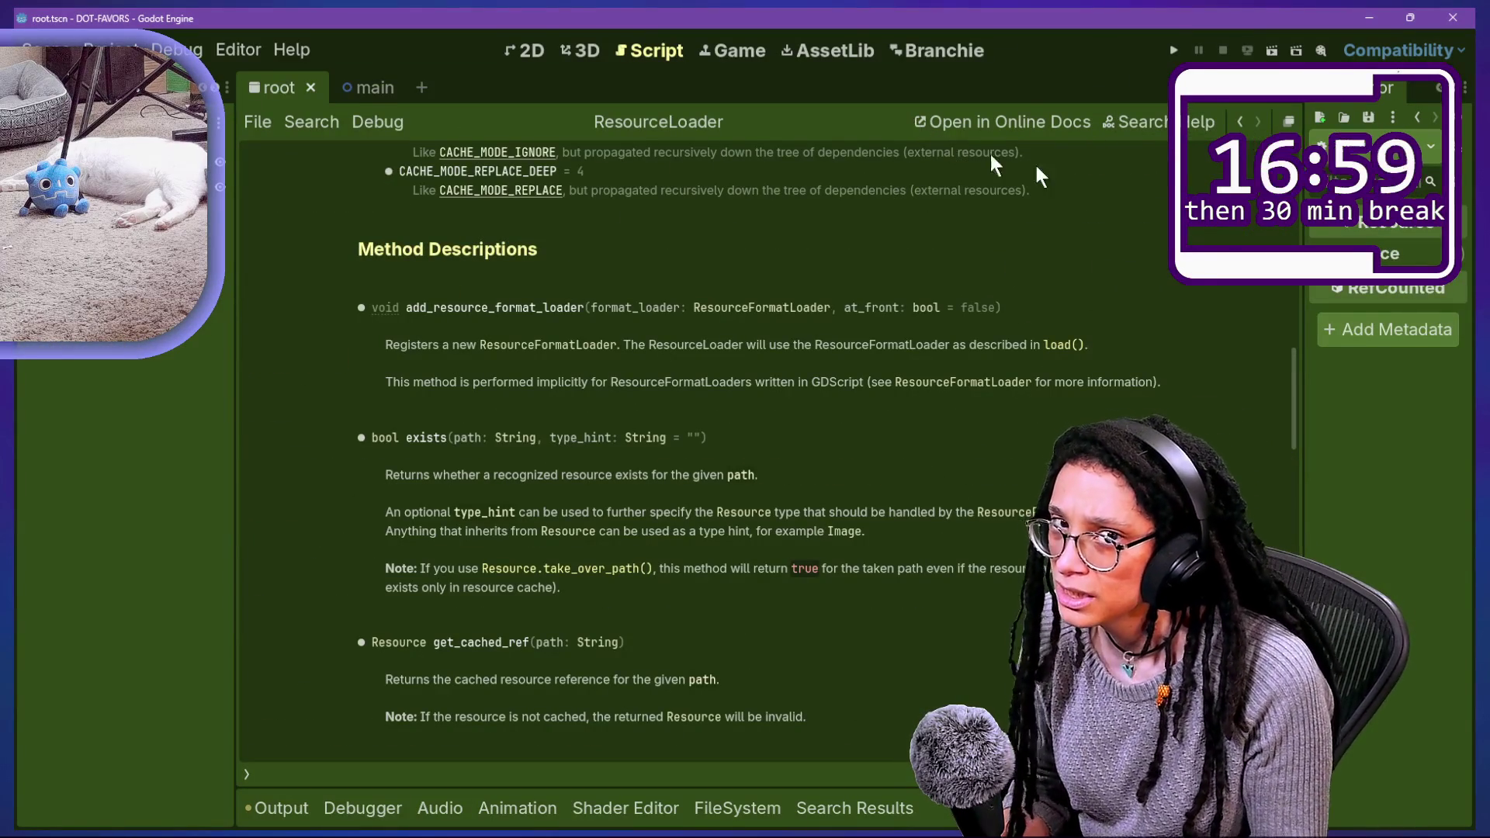
click(1240, 122)
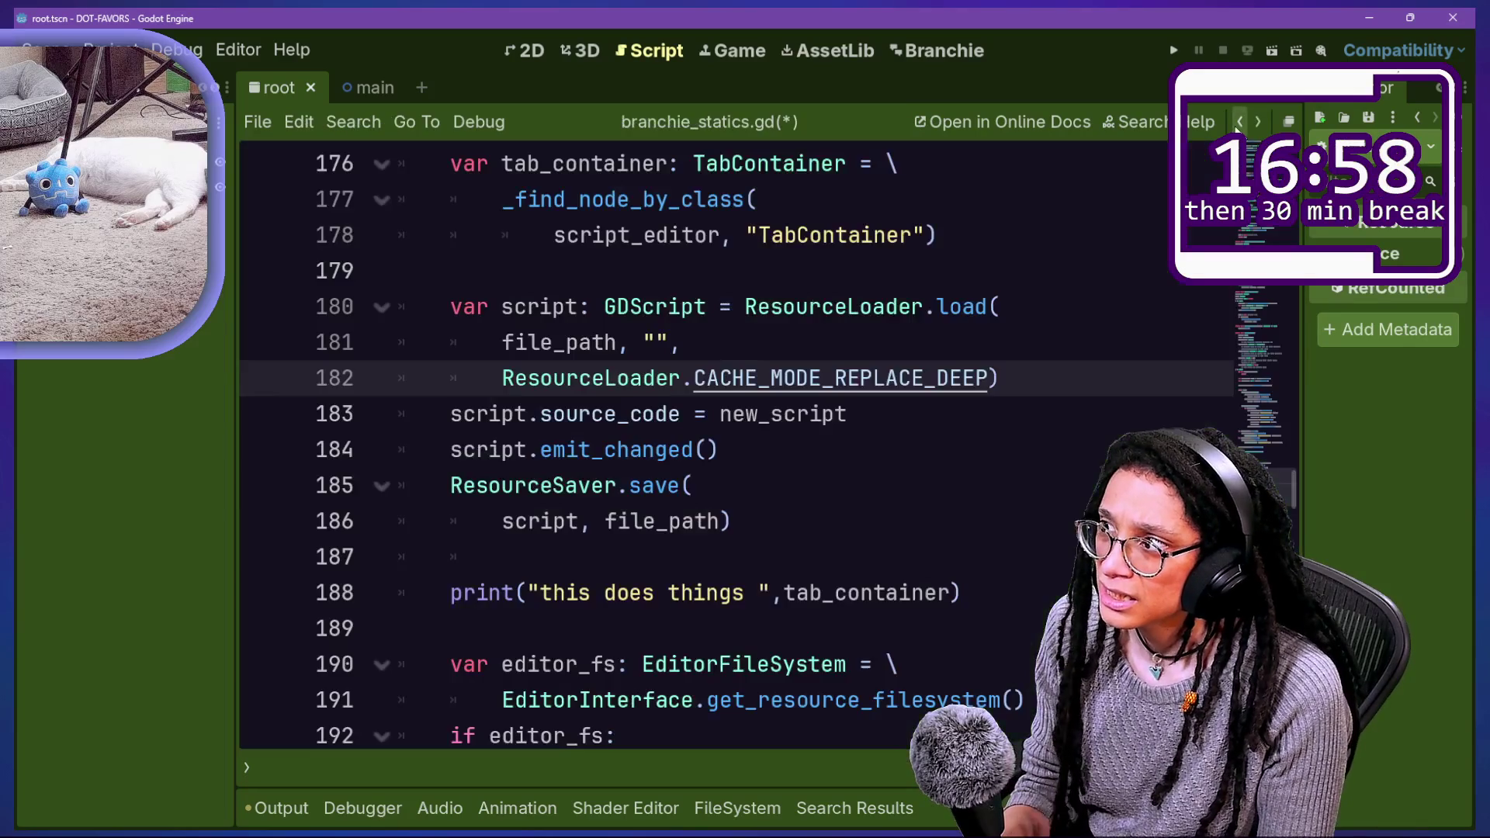
click(1133, 268)
key(ctrl+s)
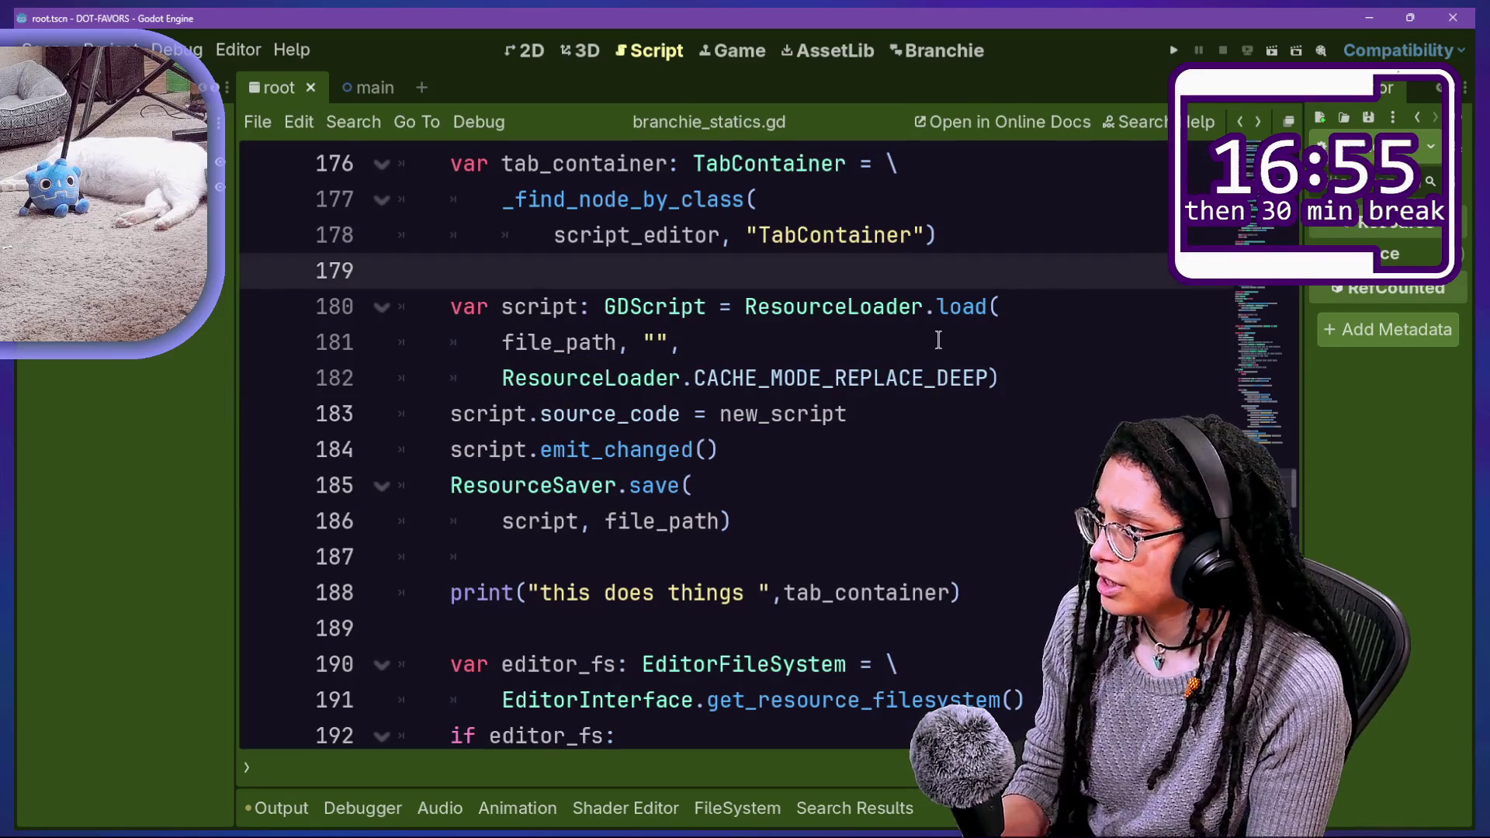
Step: Clear the output log and toggle the Branchie plugin off and on in Project Settings
click(280, 808)
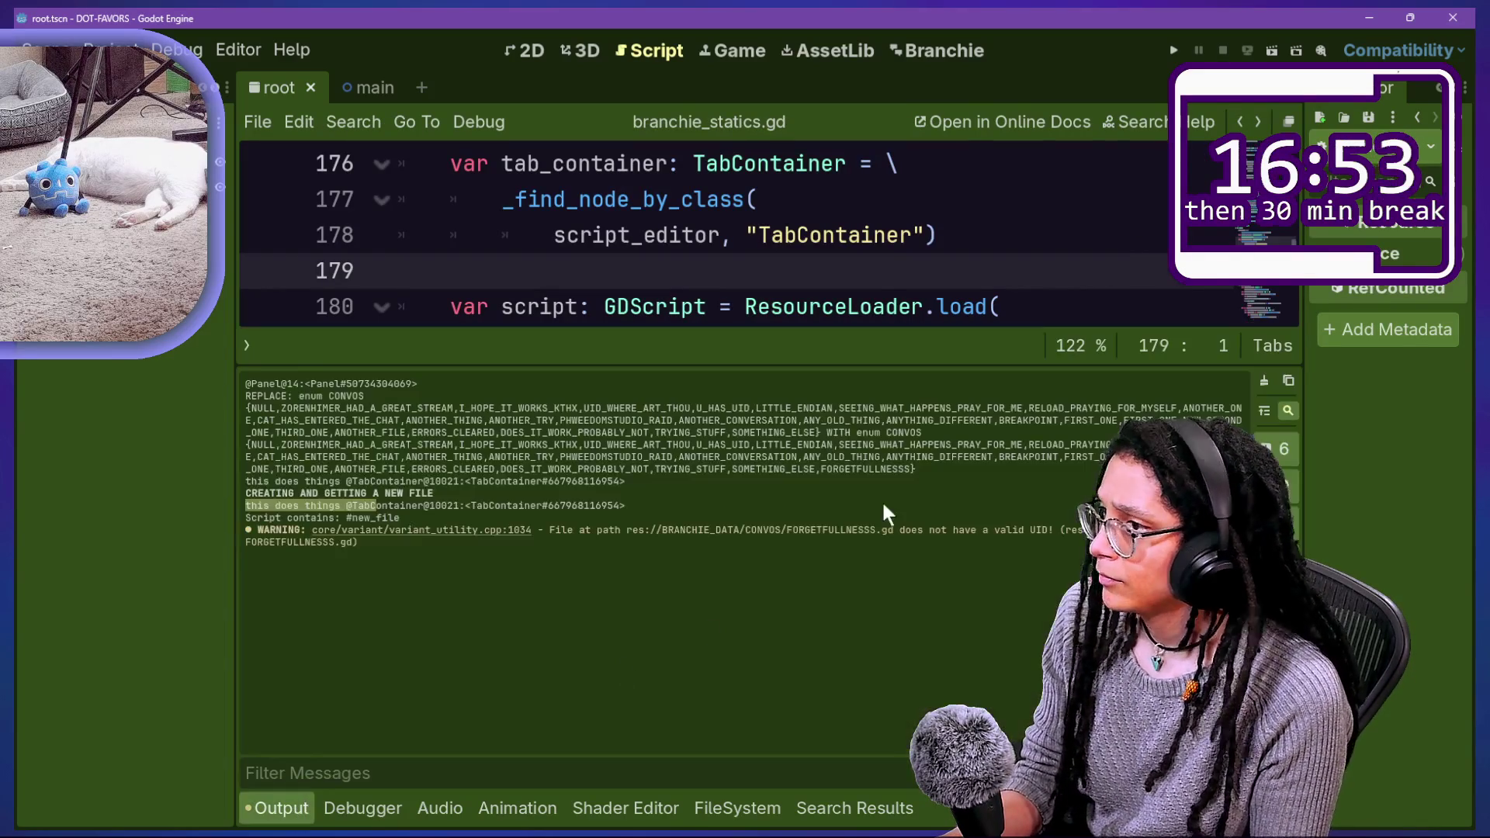
click(1264, 380)
click(1081, 306)
click(109, 50)
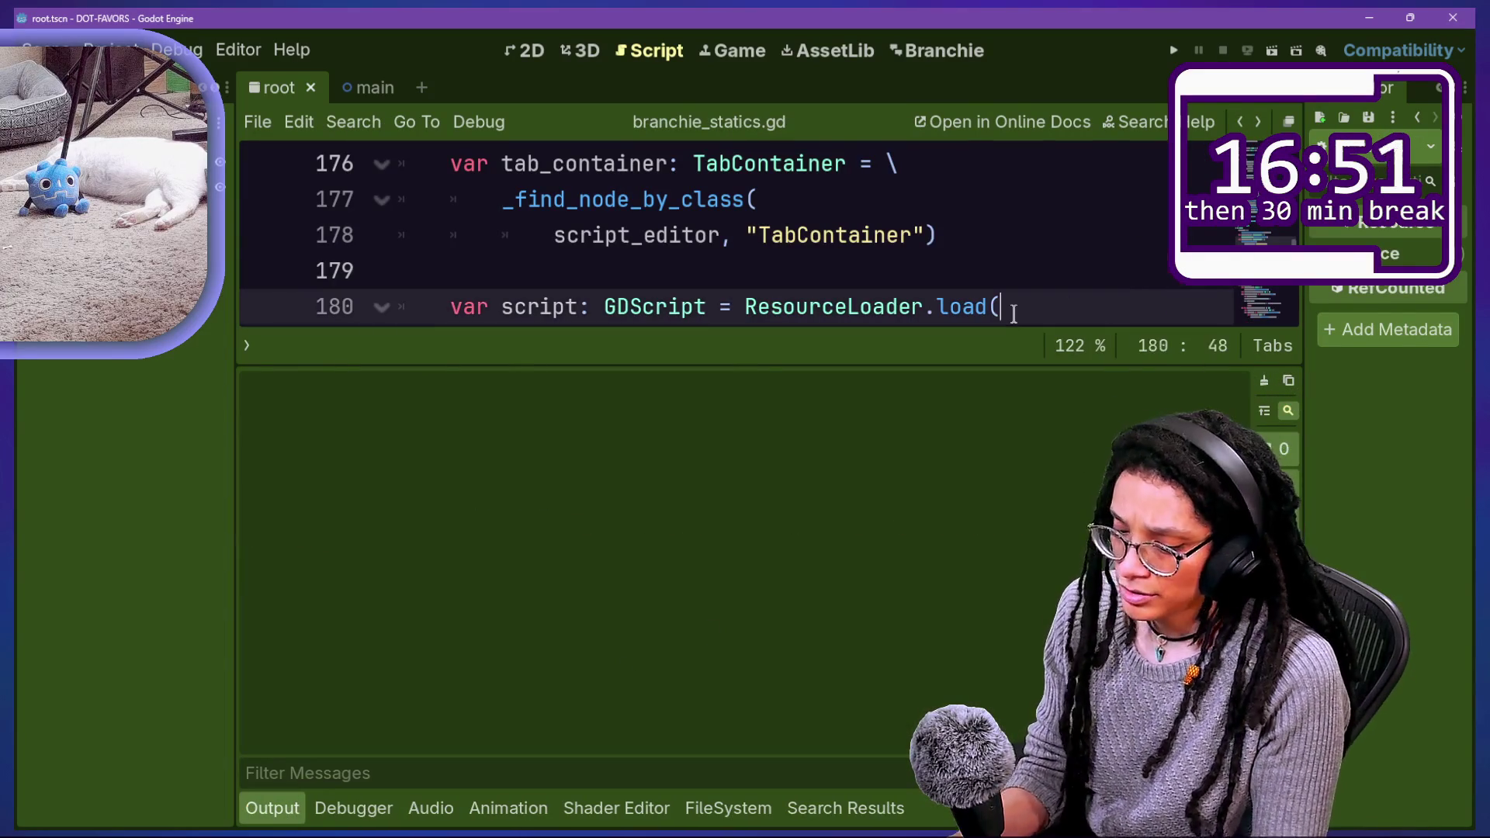
click(116, 74)
click(332, 275)
click(333, 276)
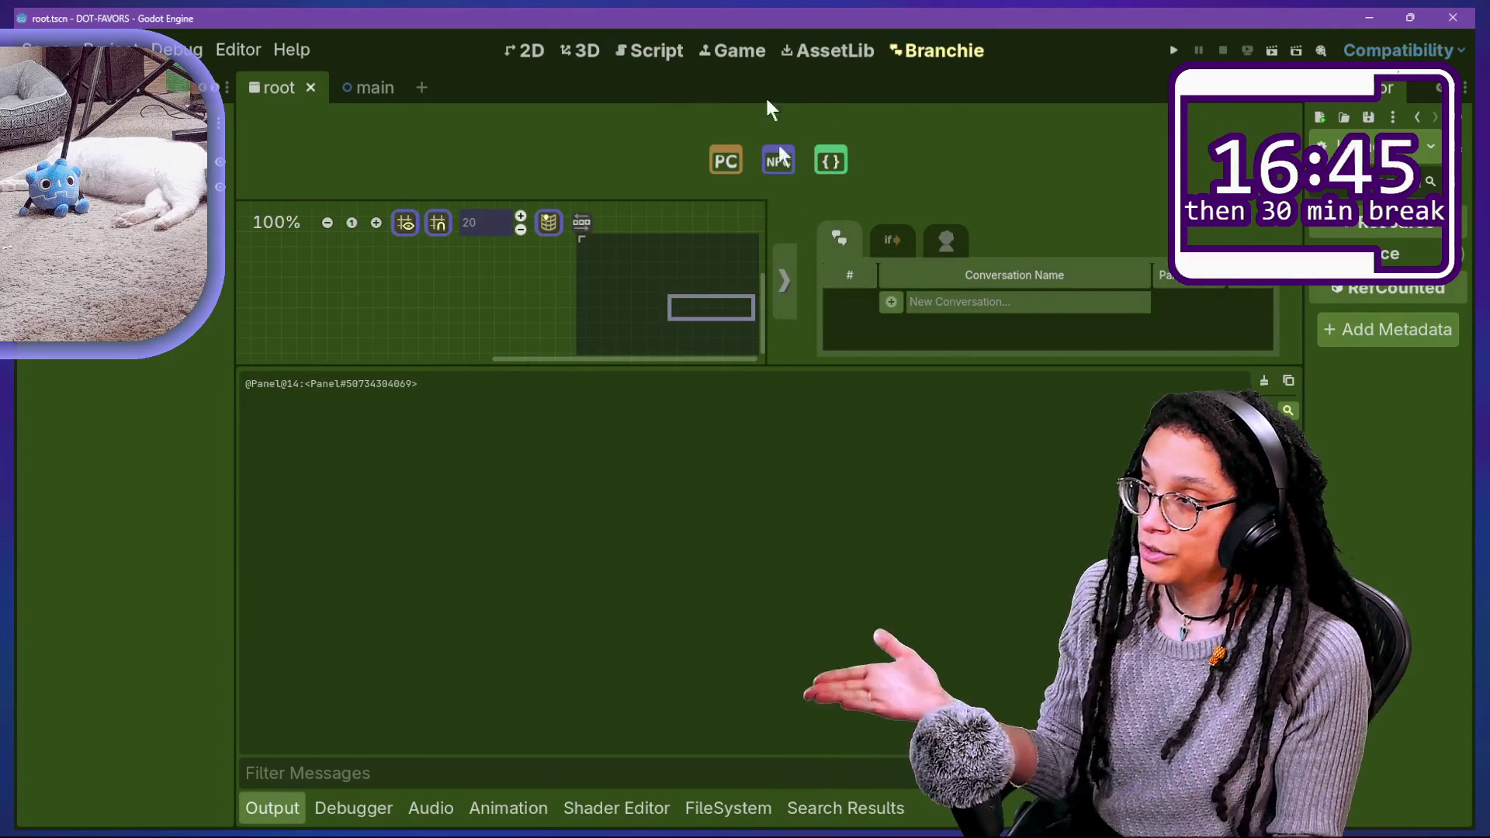
click(683, 55)
drag(631, 234, 797, 234)
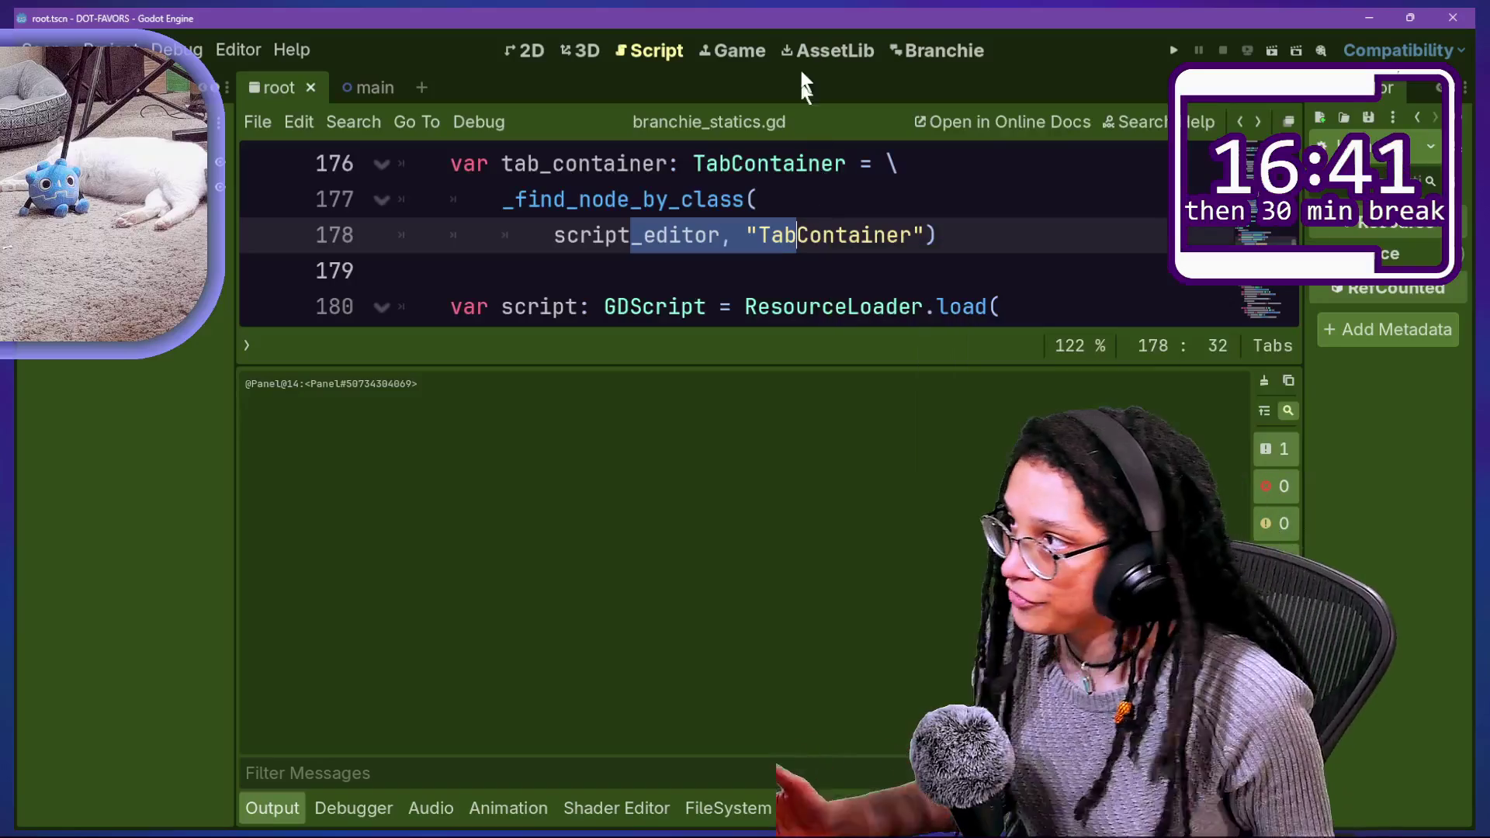
Step: Add a conversation named 'DEEP' in the Branchie tab and show the FileSystem dock
click(950, 46)
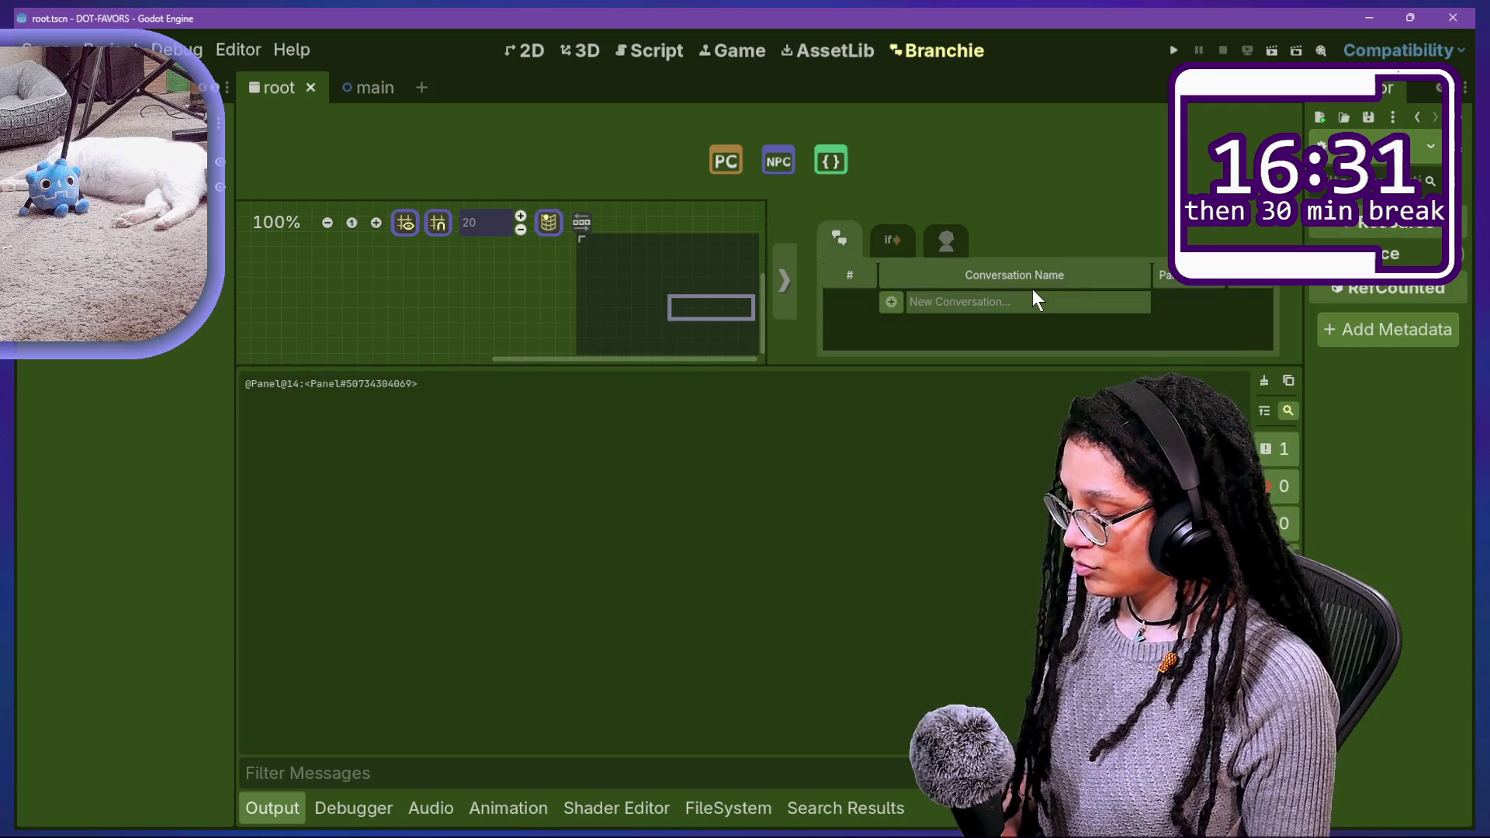
text(DEEP)
click(898, 302)
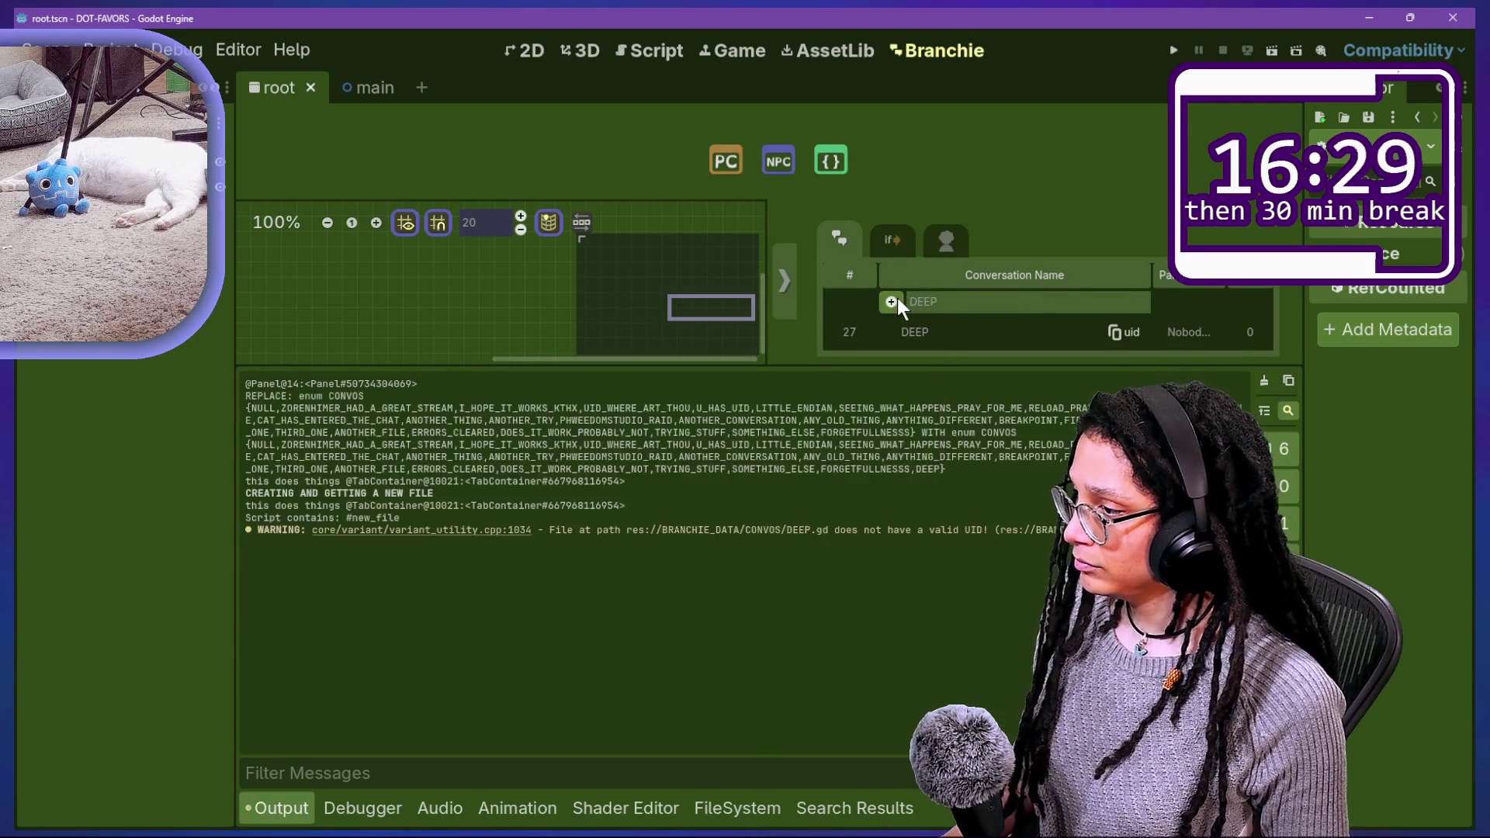
click(729, 811)
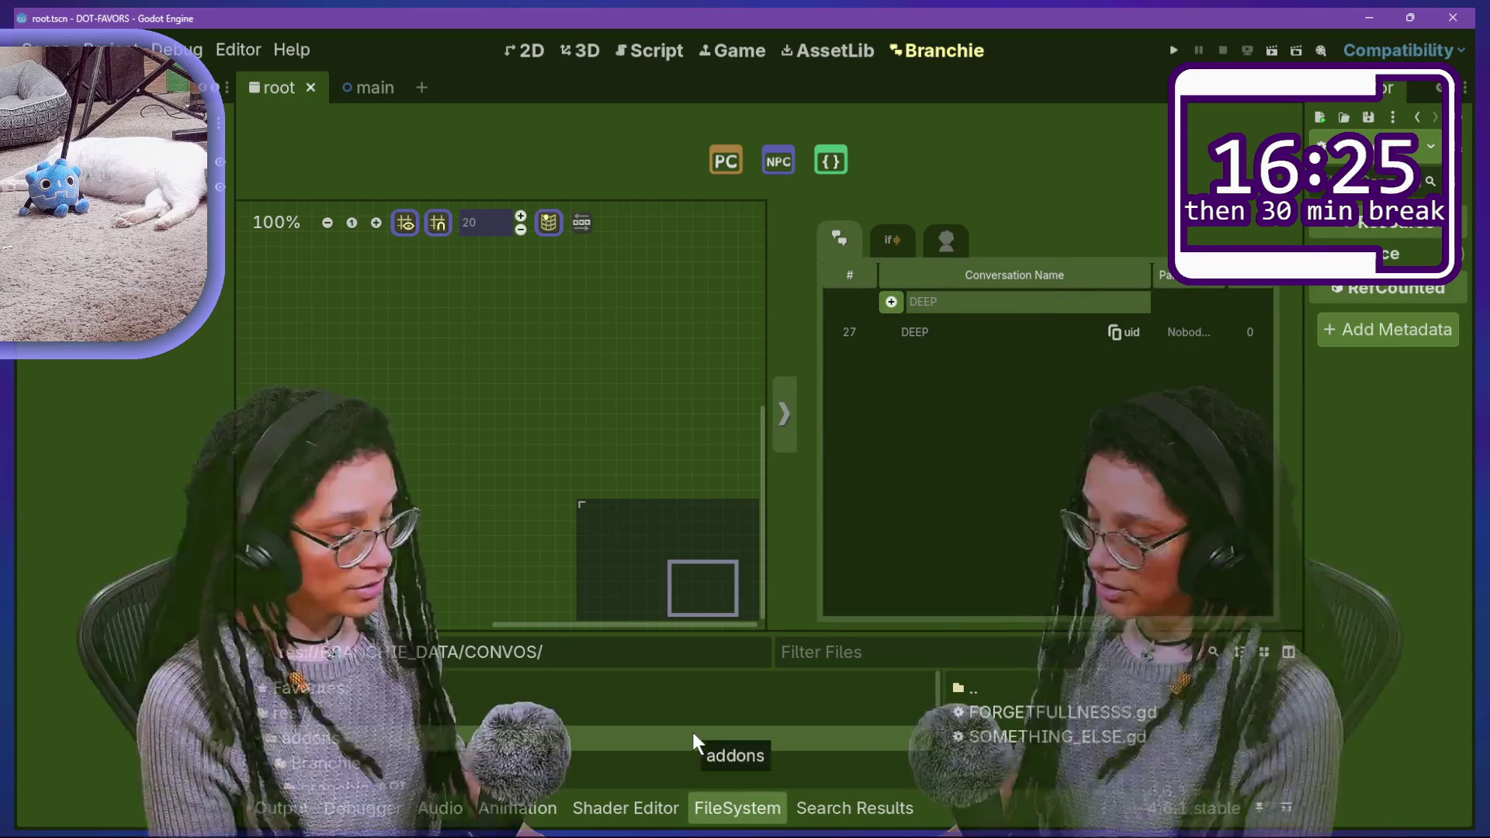
mouse_move(1064, 641)
mouse_down()
mouse_move(1389, 435)
mouse_move(912, 827)
mouse_up()
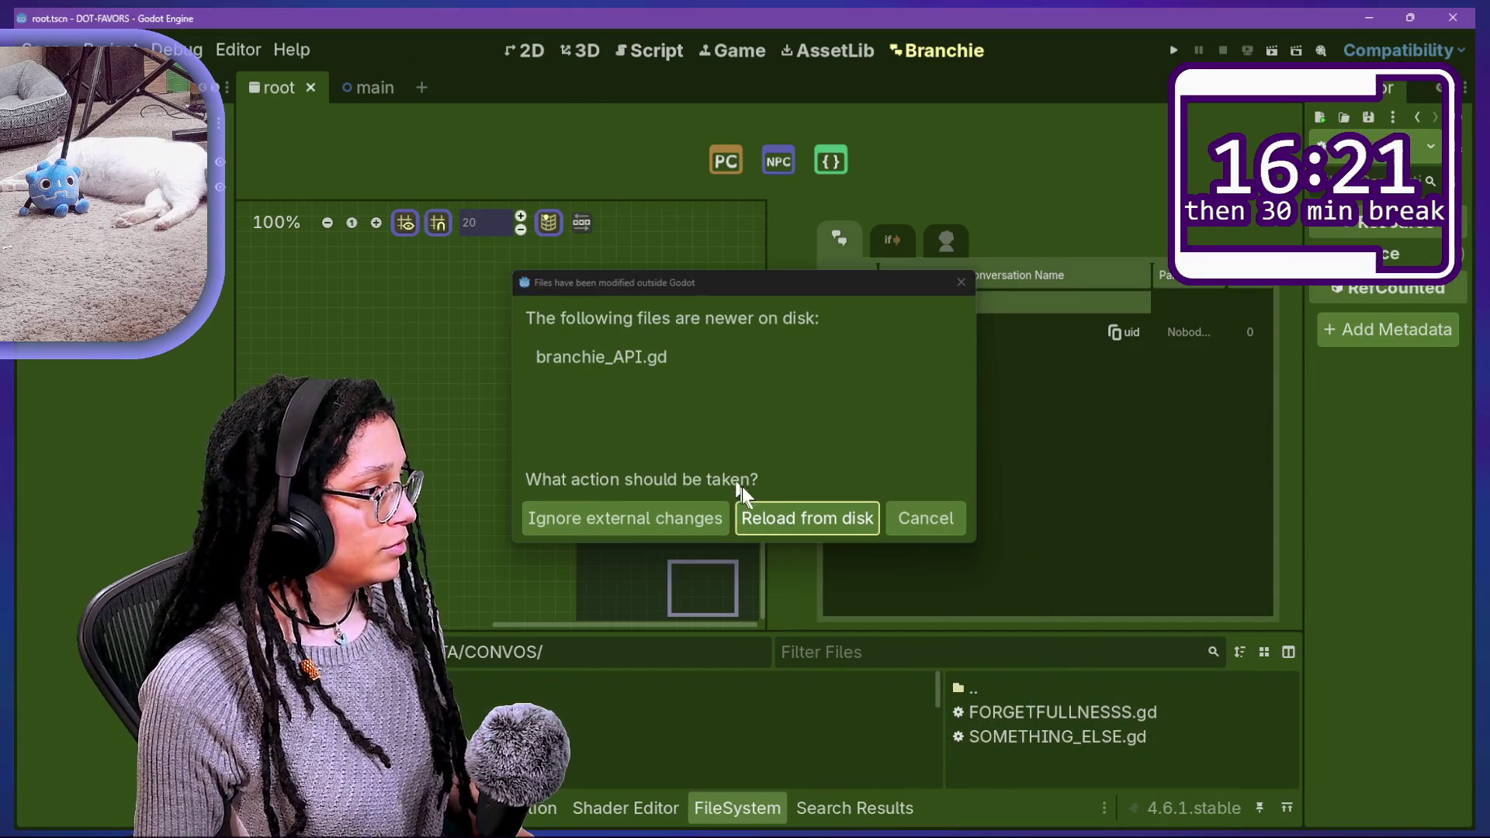
Step: Dismiss the files-changed notice and revert line 182's cache mode to CACHE_MODE_REPLACE
click(791, 516)
click(677, 58)
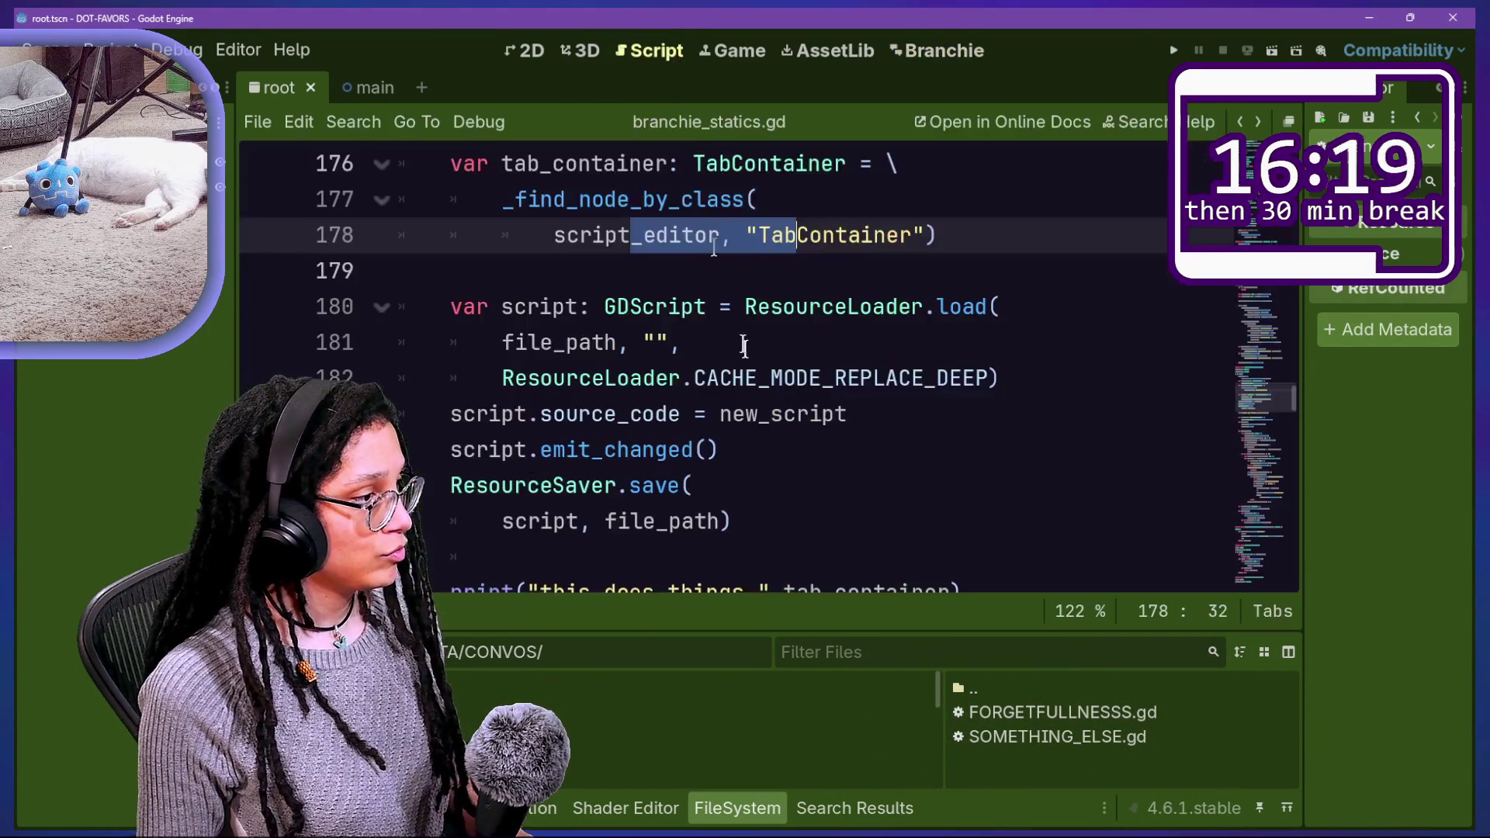
click(1007, 380)
key(Left)
key(BackSpace)
key(BackSpace)
key(BackSpace)
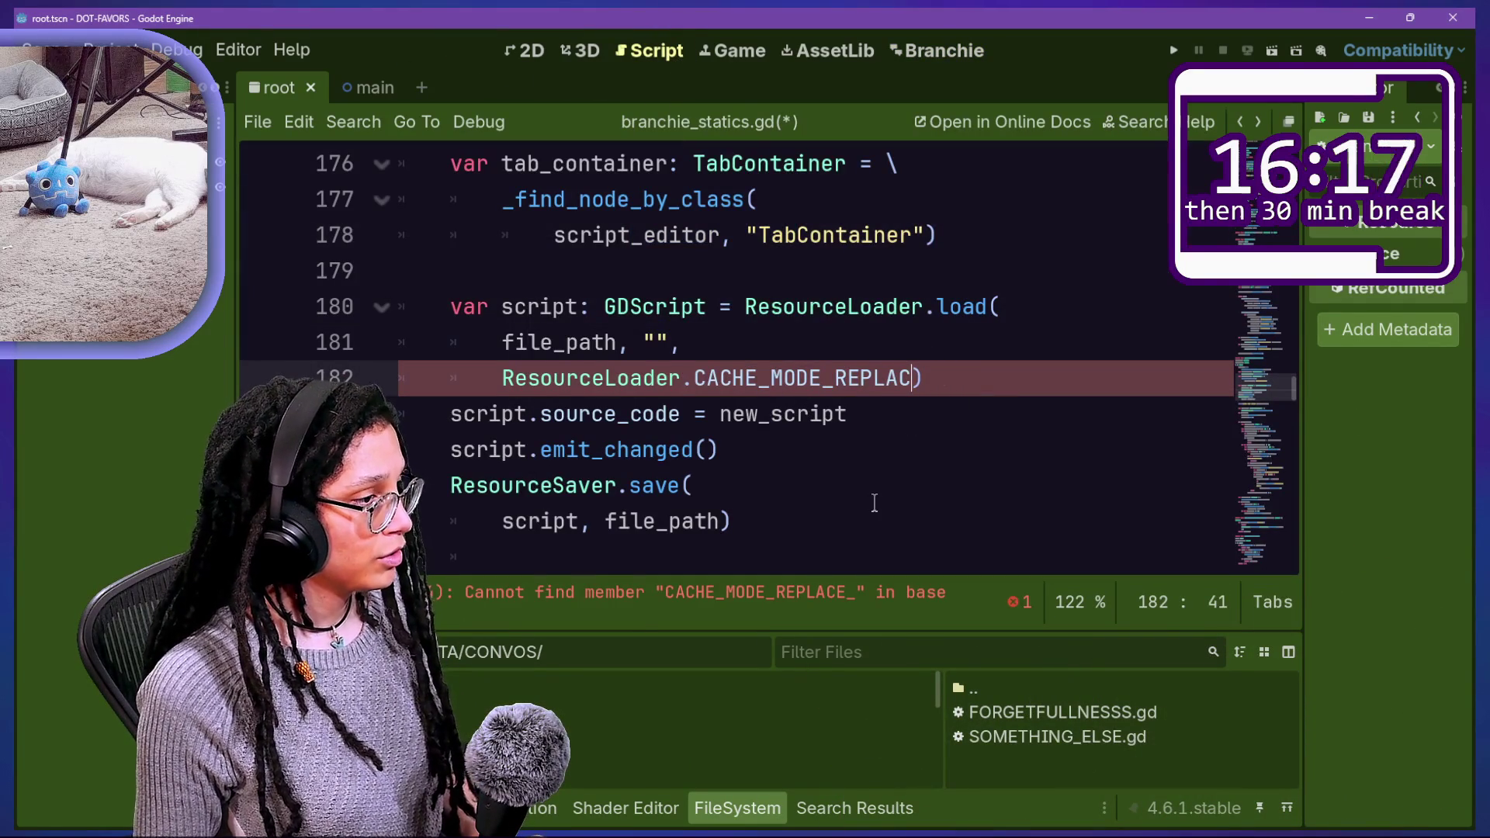
Step: Check the output log for the error, then save the corrected branchie_statics.gd
click(841, 514)
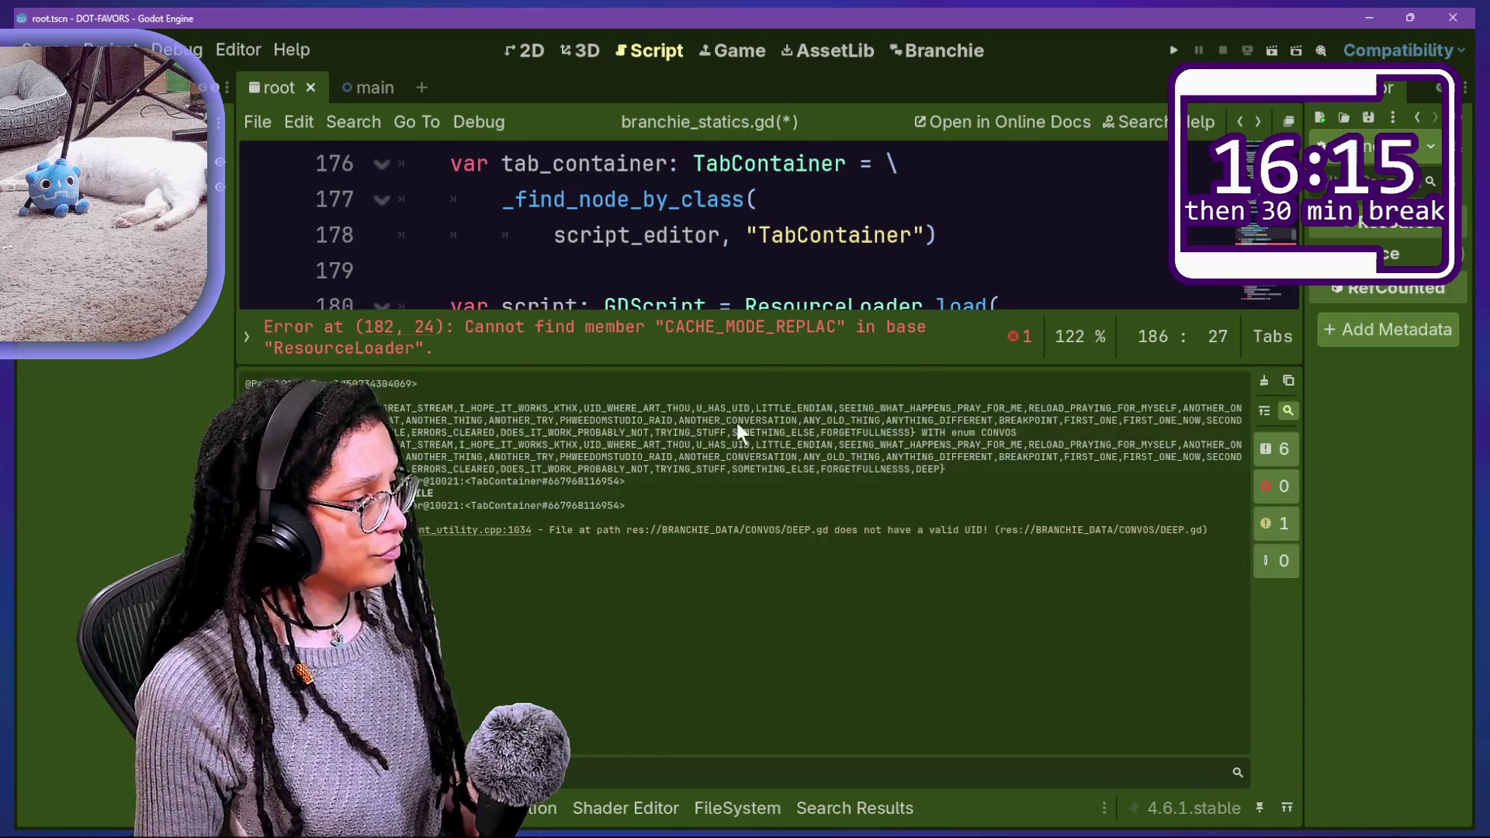
key(ctrl+j)
click(736, 419)
click(916, 381)
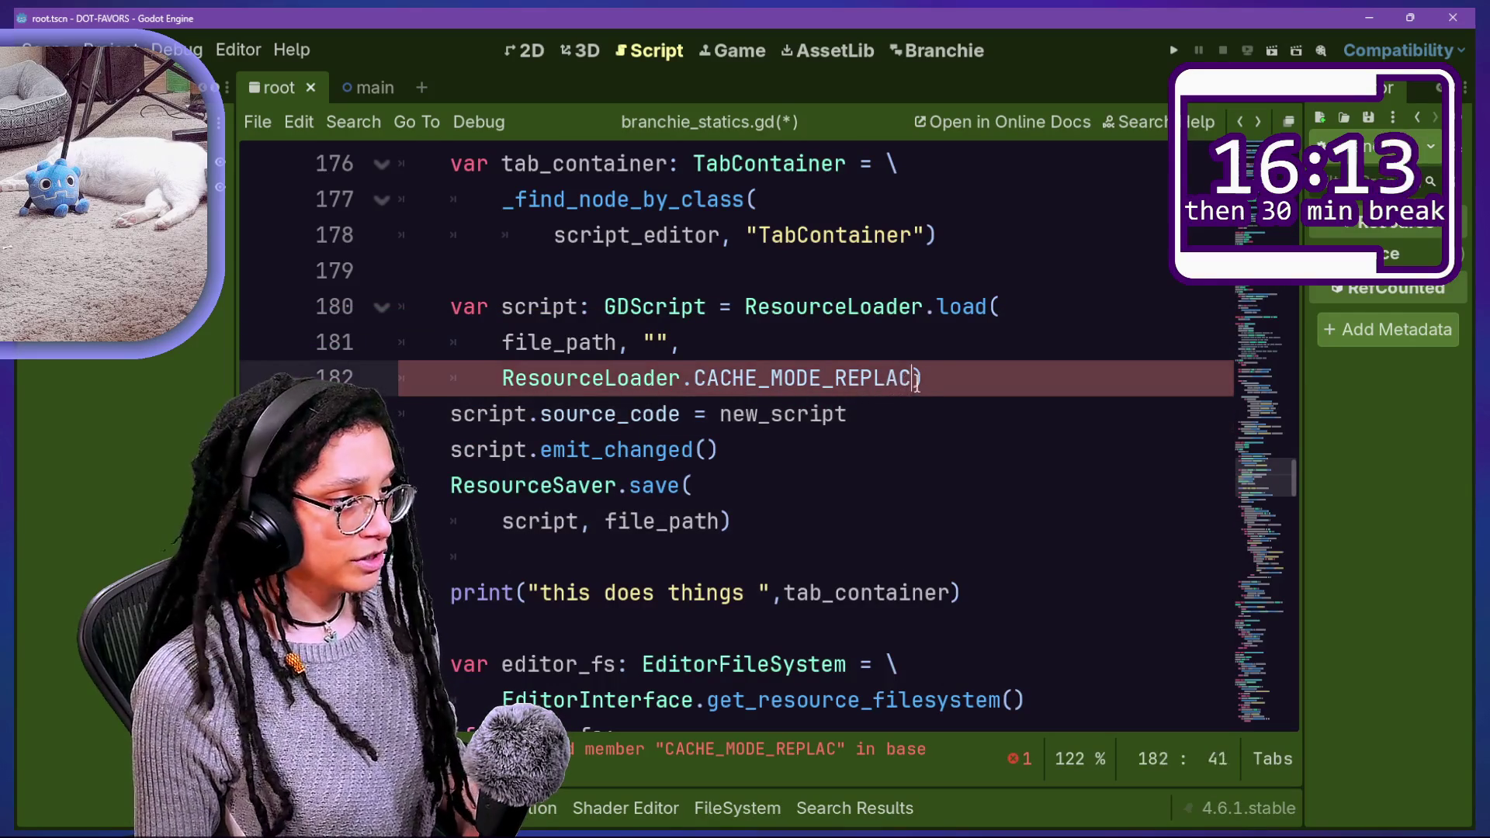
text(E)
click(758, 512)
key(ctrl+s)
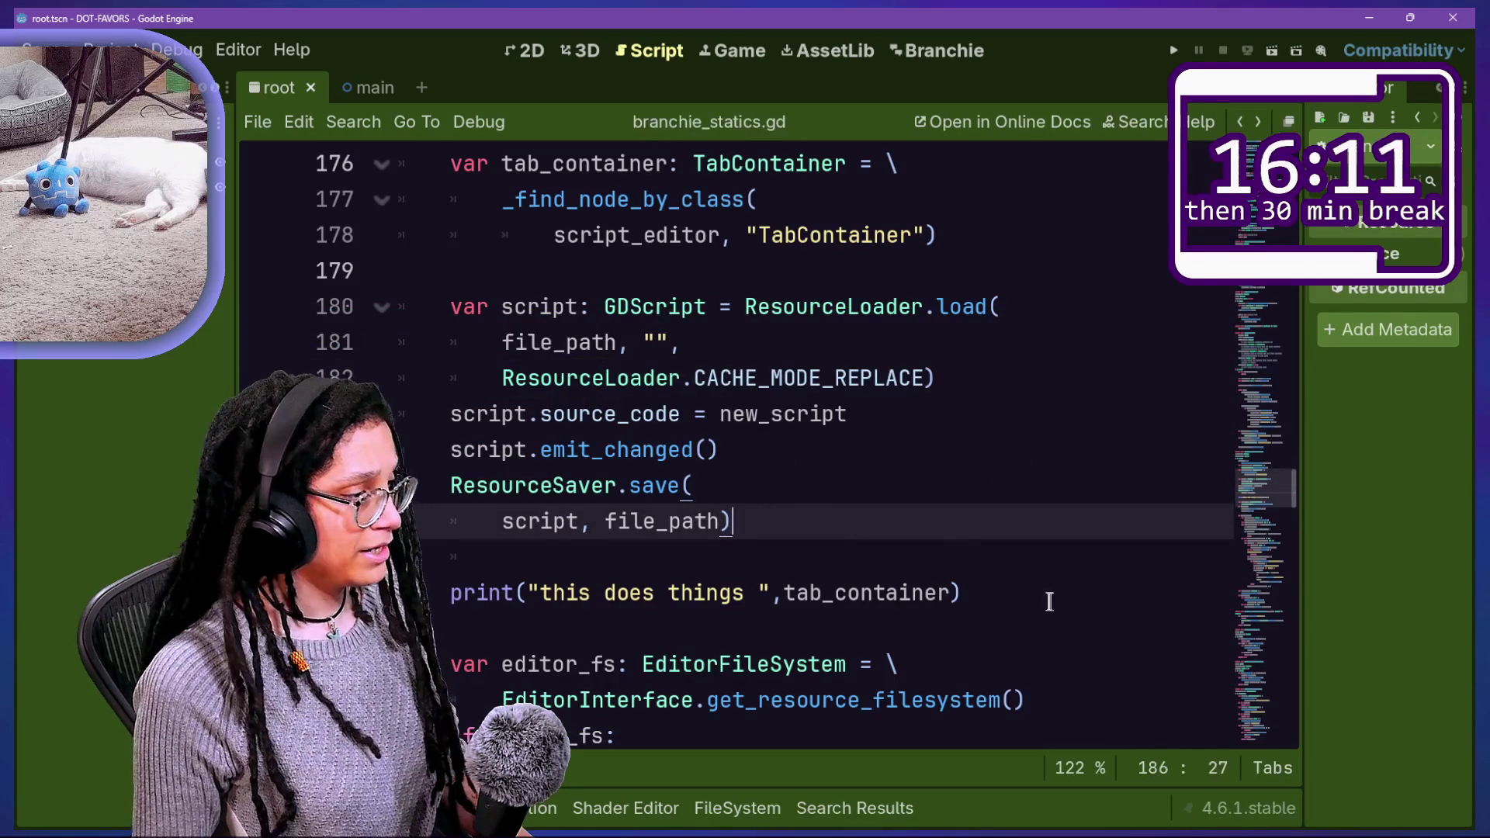
Step: Delete the "this does things" debug print line
triple_click(1049, 601)
key(Delete)
click(1056, 532)
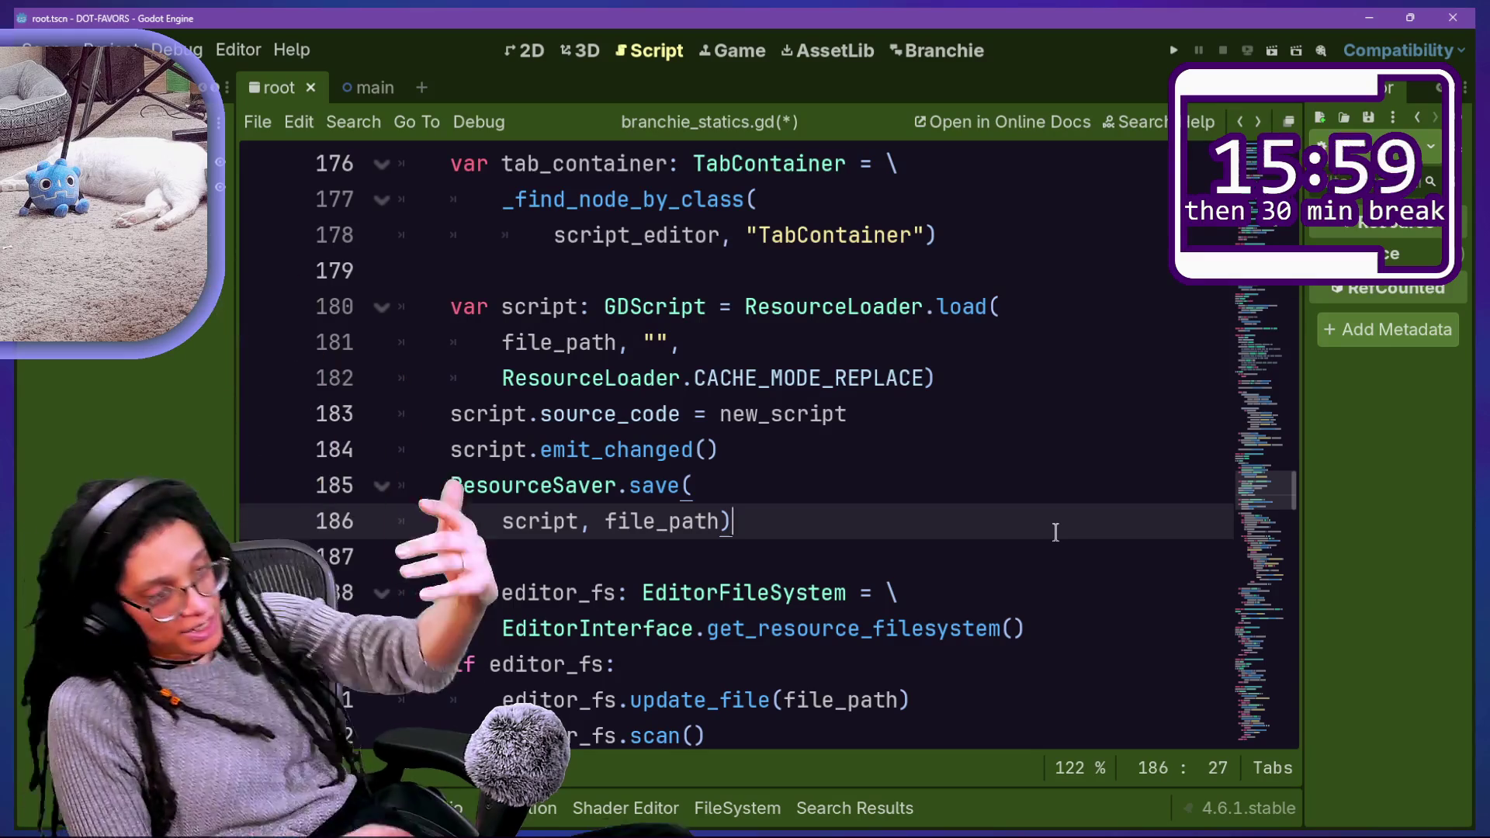
Step: Scroll through branchie_statics.gd, then bring up the Select Resource list of project scripts with Shift+Alt+O
scroll(971, 538, down, 2)
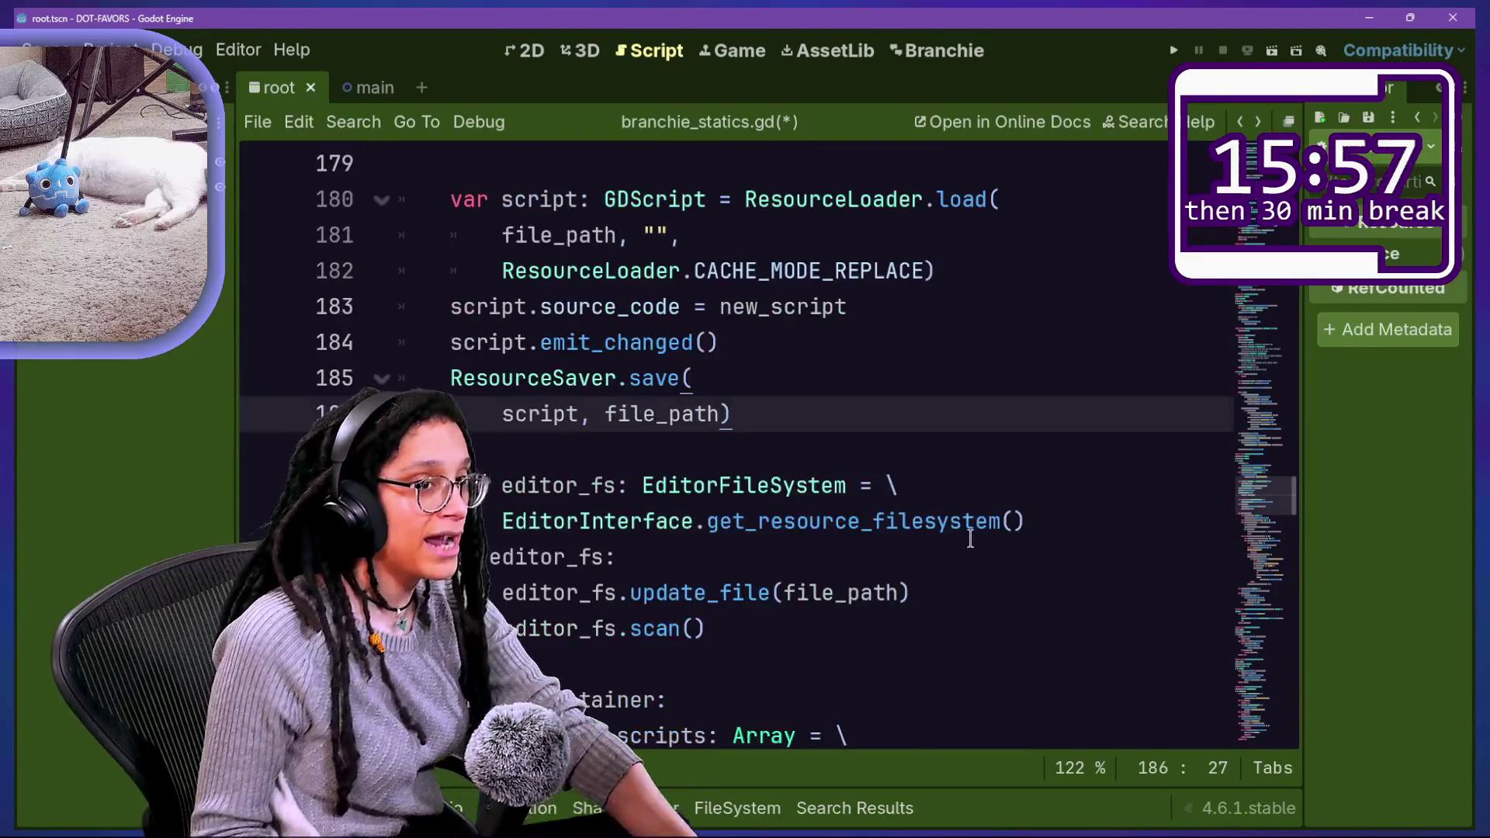
scroll(970, 537, down, 2)
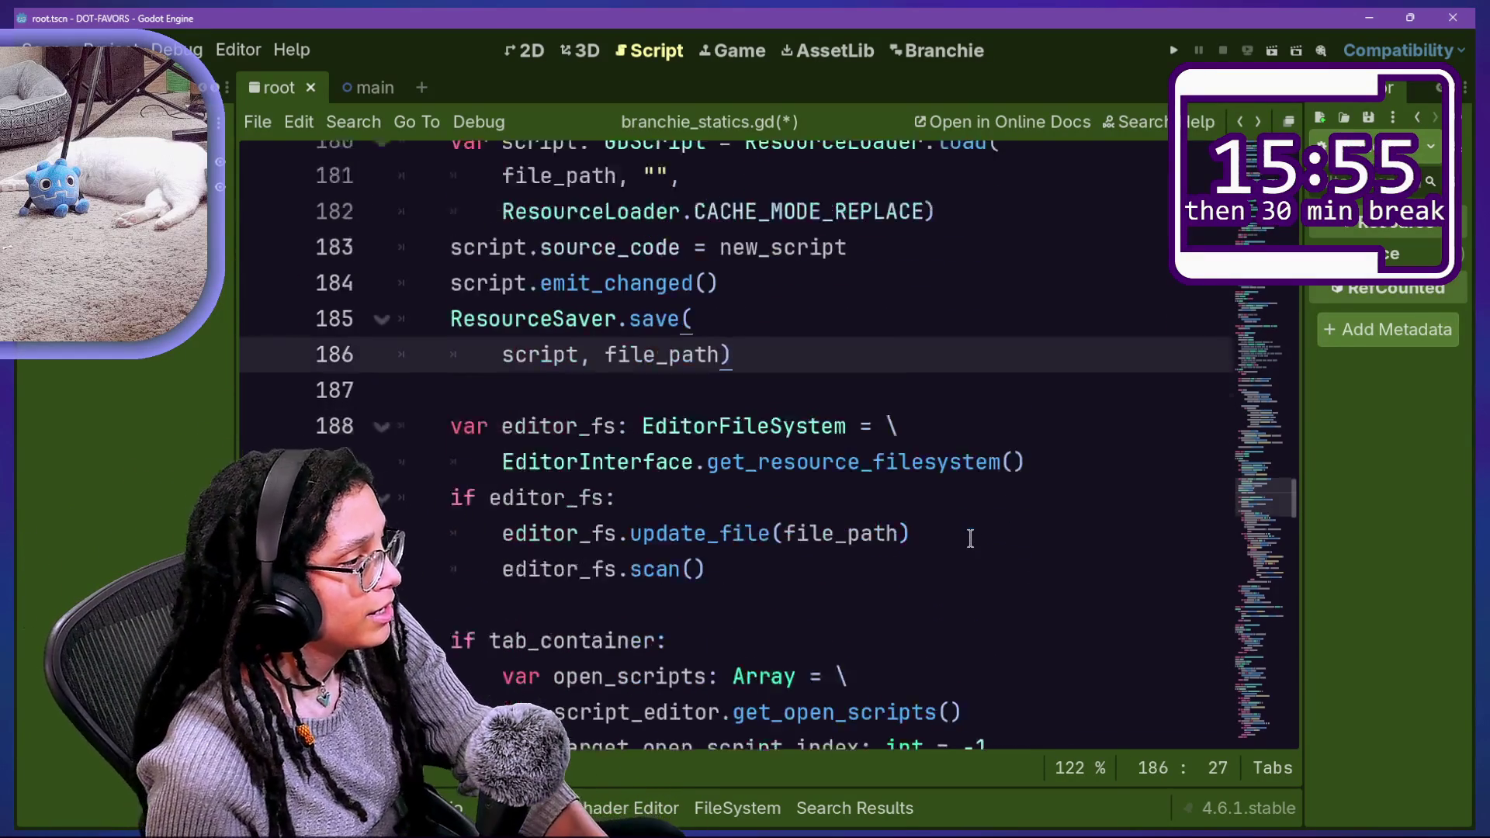
scroll(694, 538, down, 1)
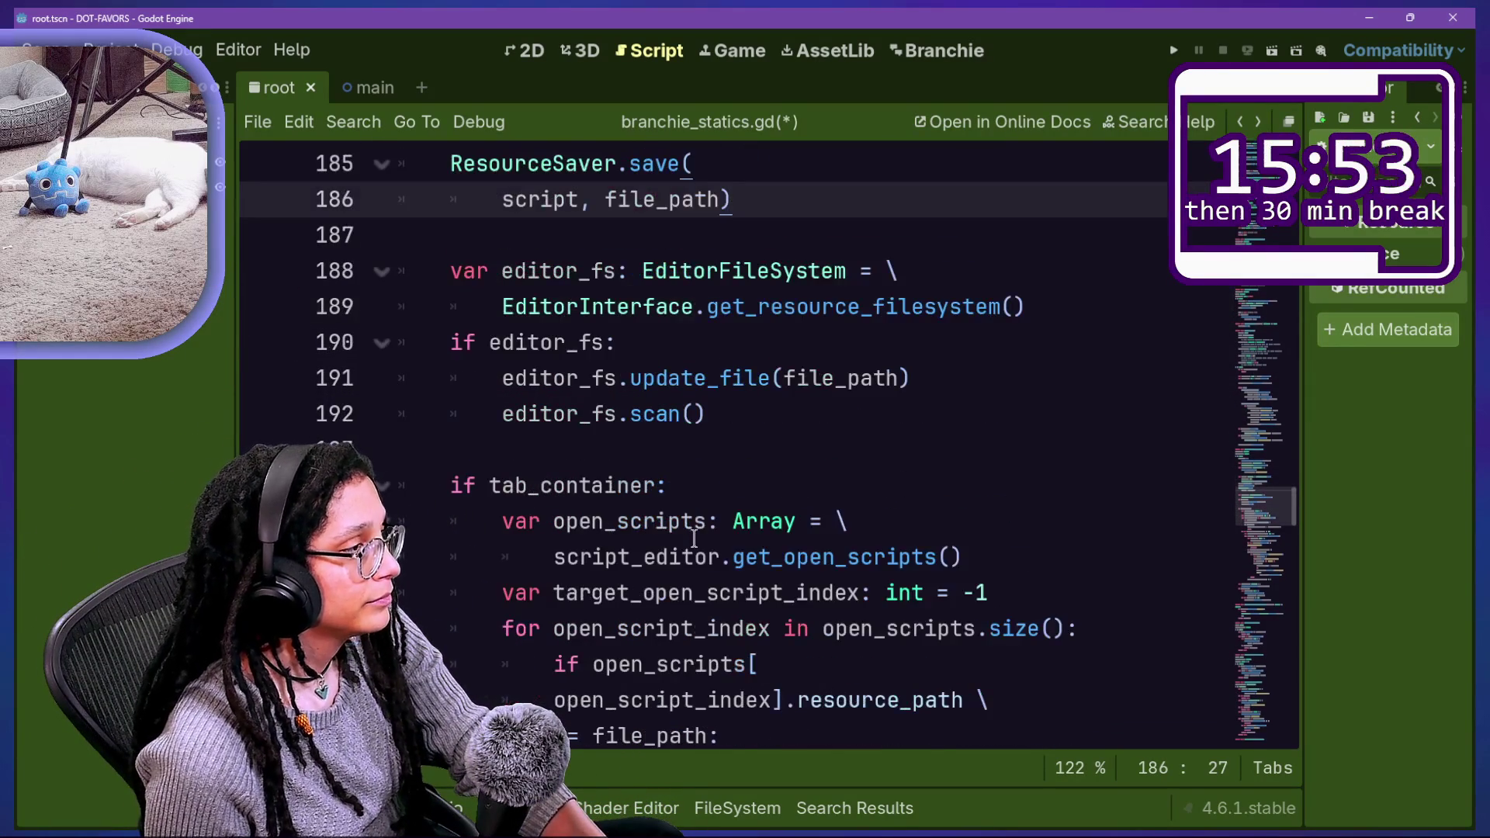
scroll(695, 538, up, 15)
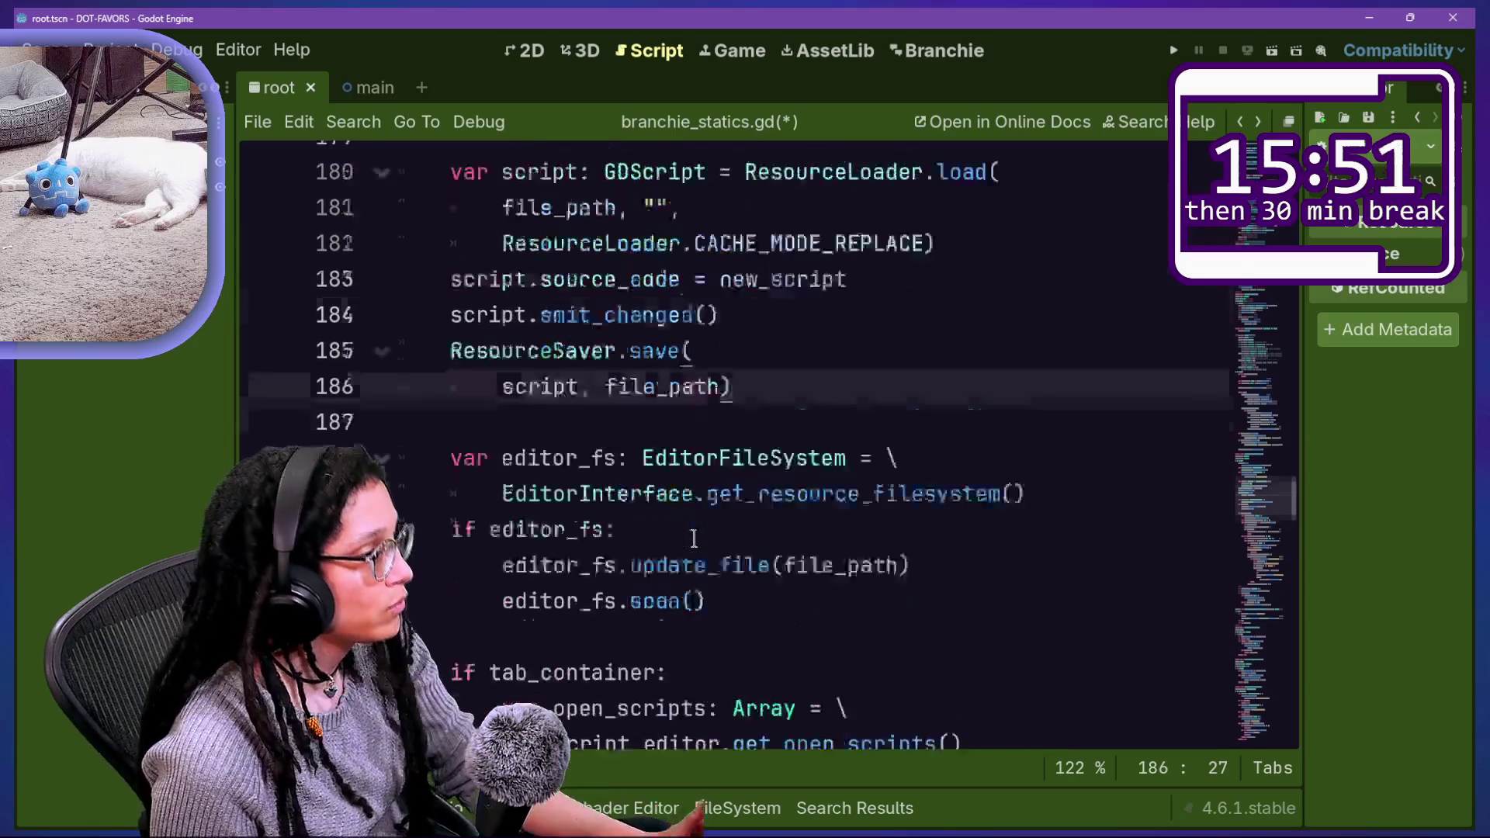
scroll(695, 538, up, 8)
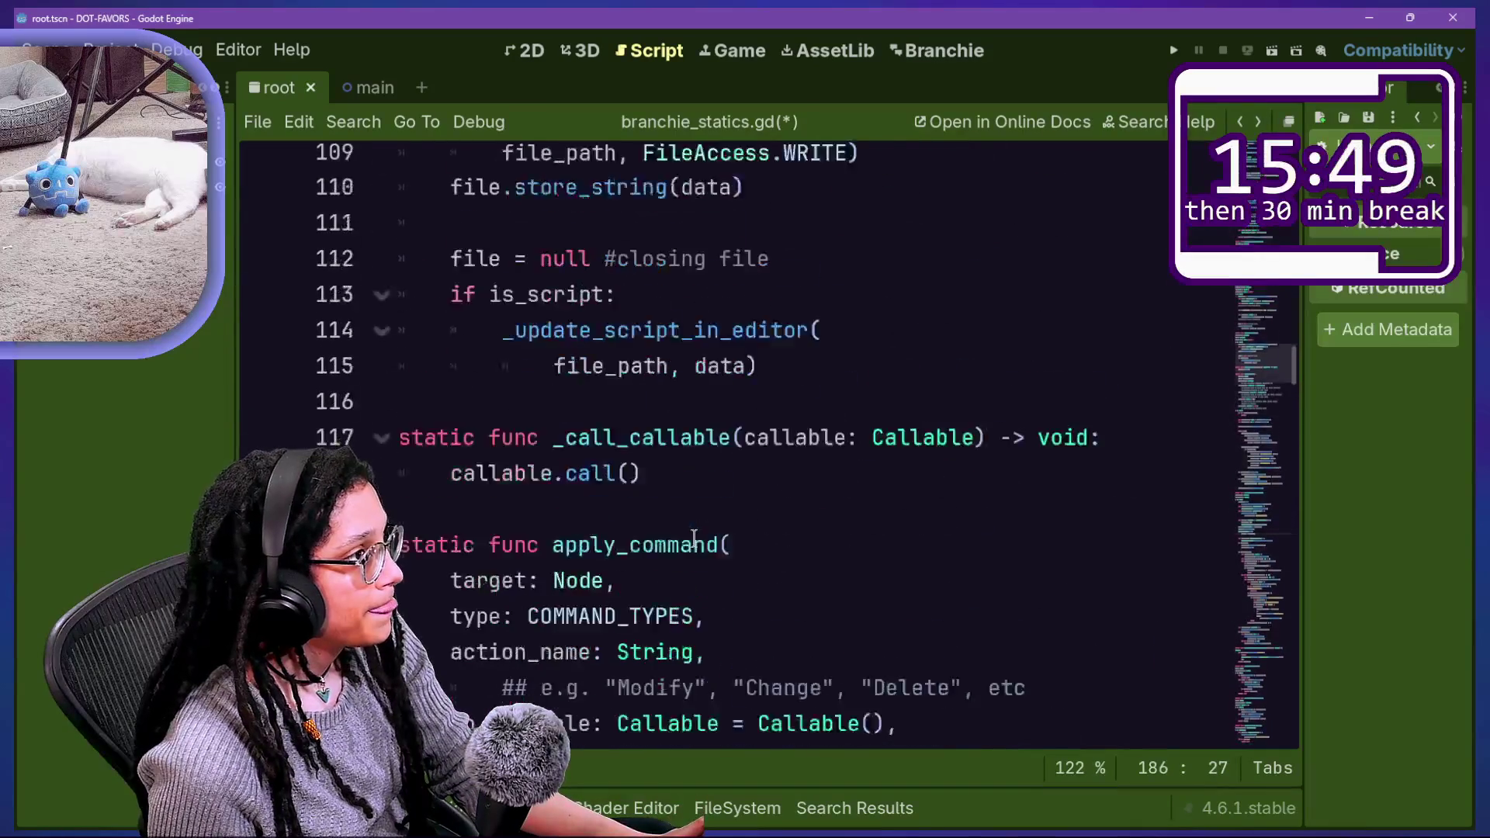
key(shift+alt+o)
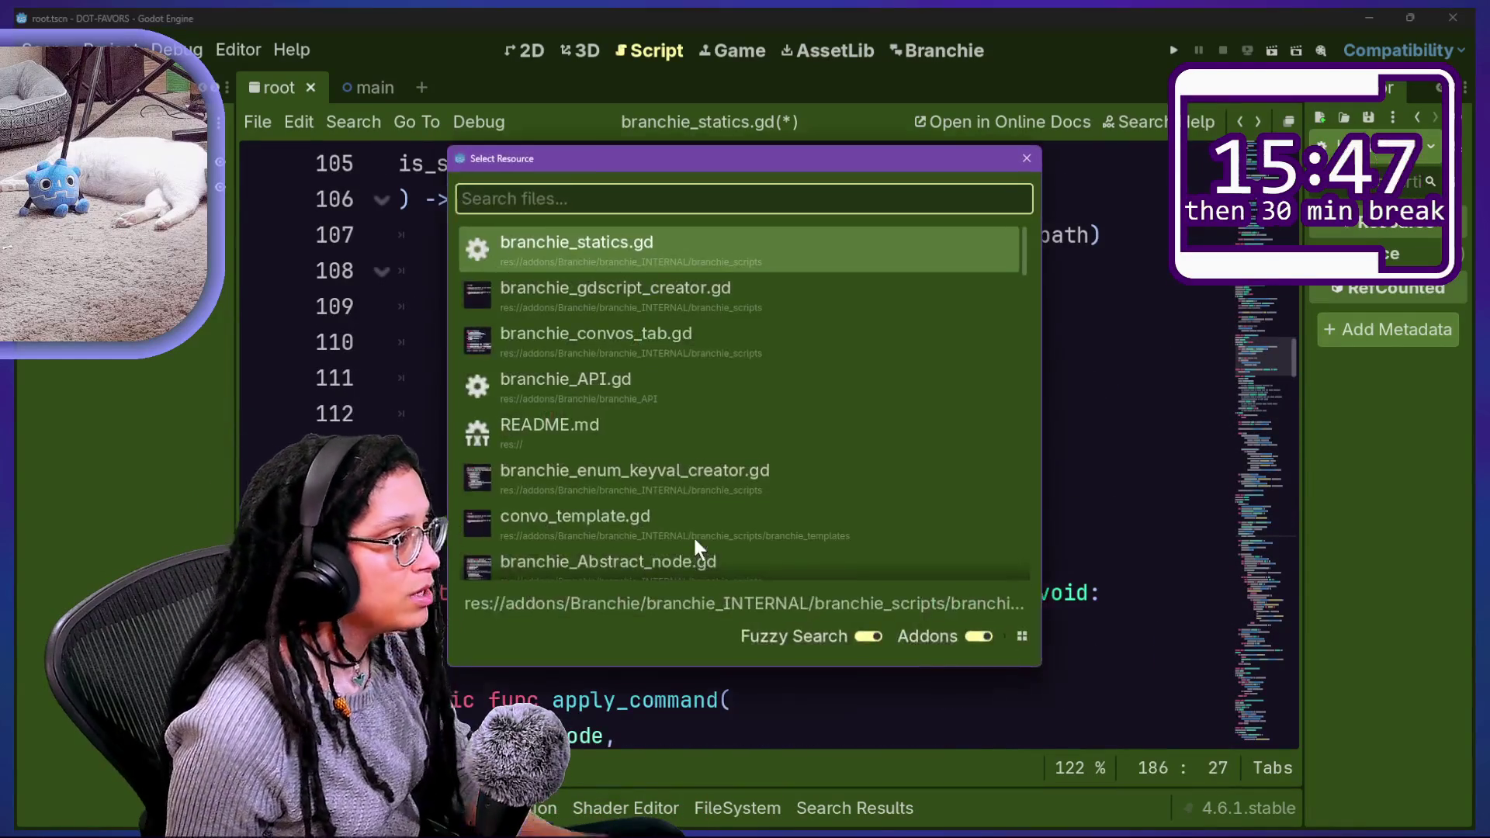
key(Down)
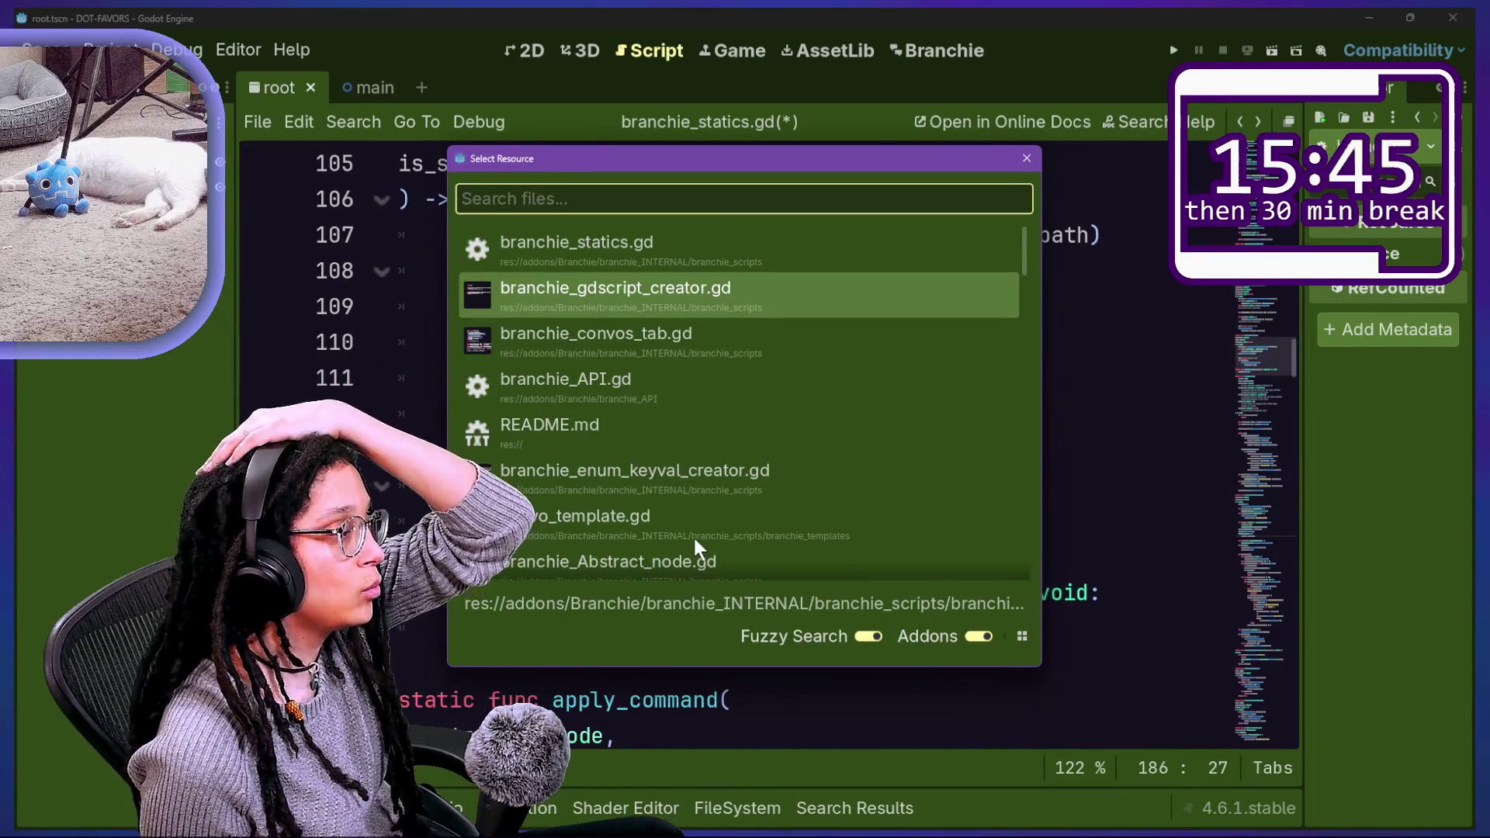
Step: Open branchie_convos_tab.gd and review its _on_add_button_pressed handler
key(Down)
key(Return)
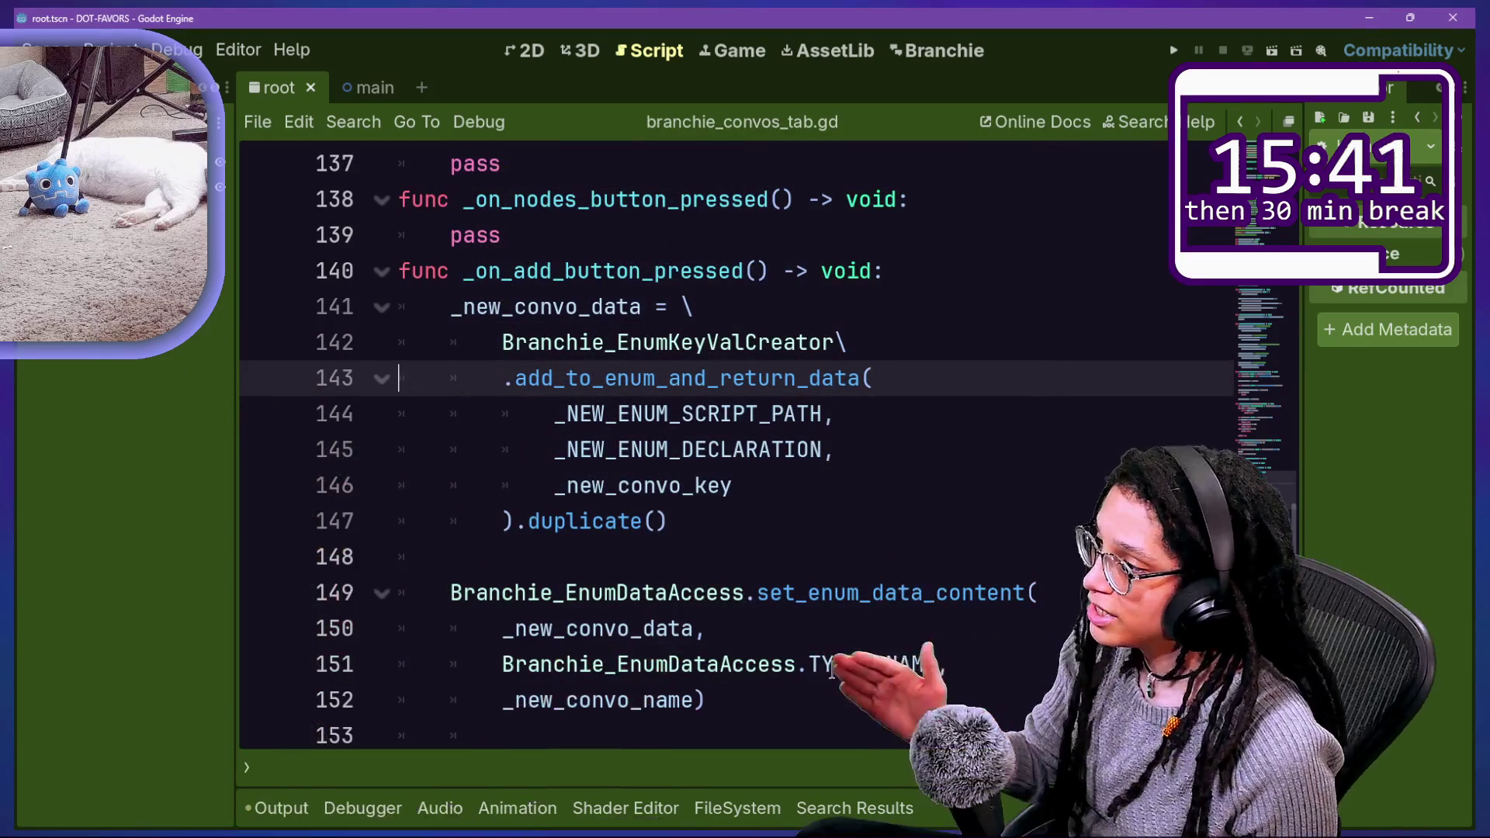
scroll(758, 615, down, 2)
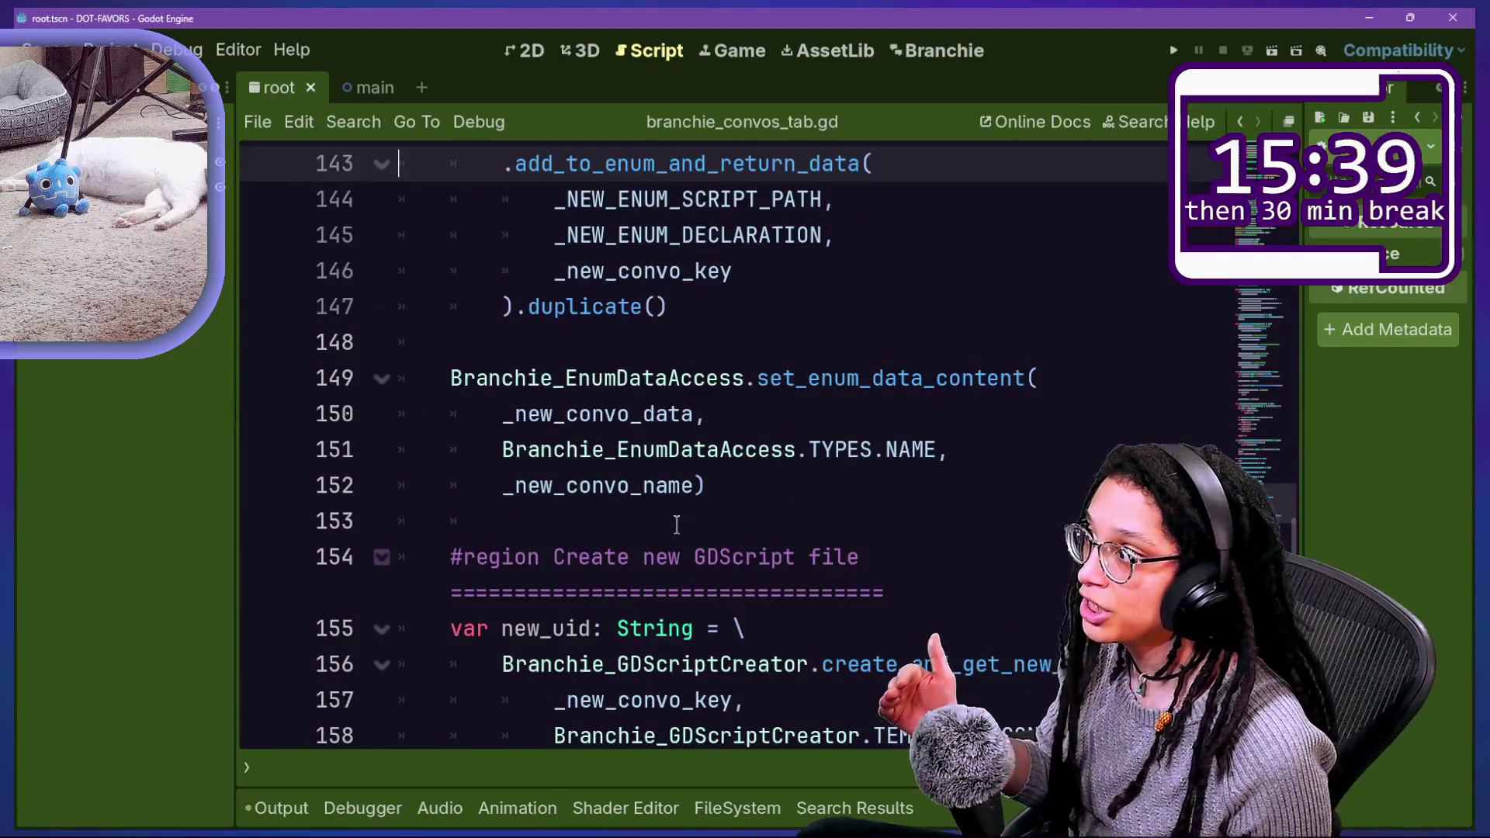
scroll(677, 524, up, 3)
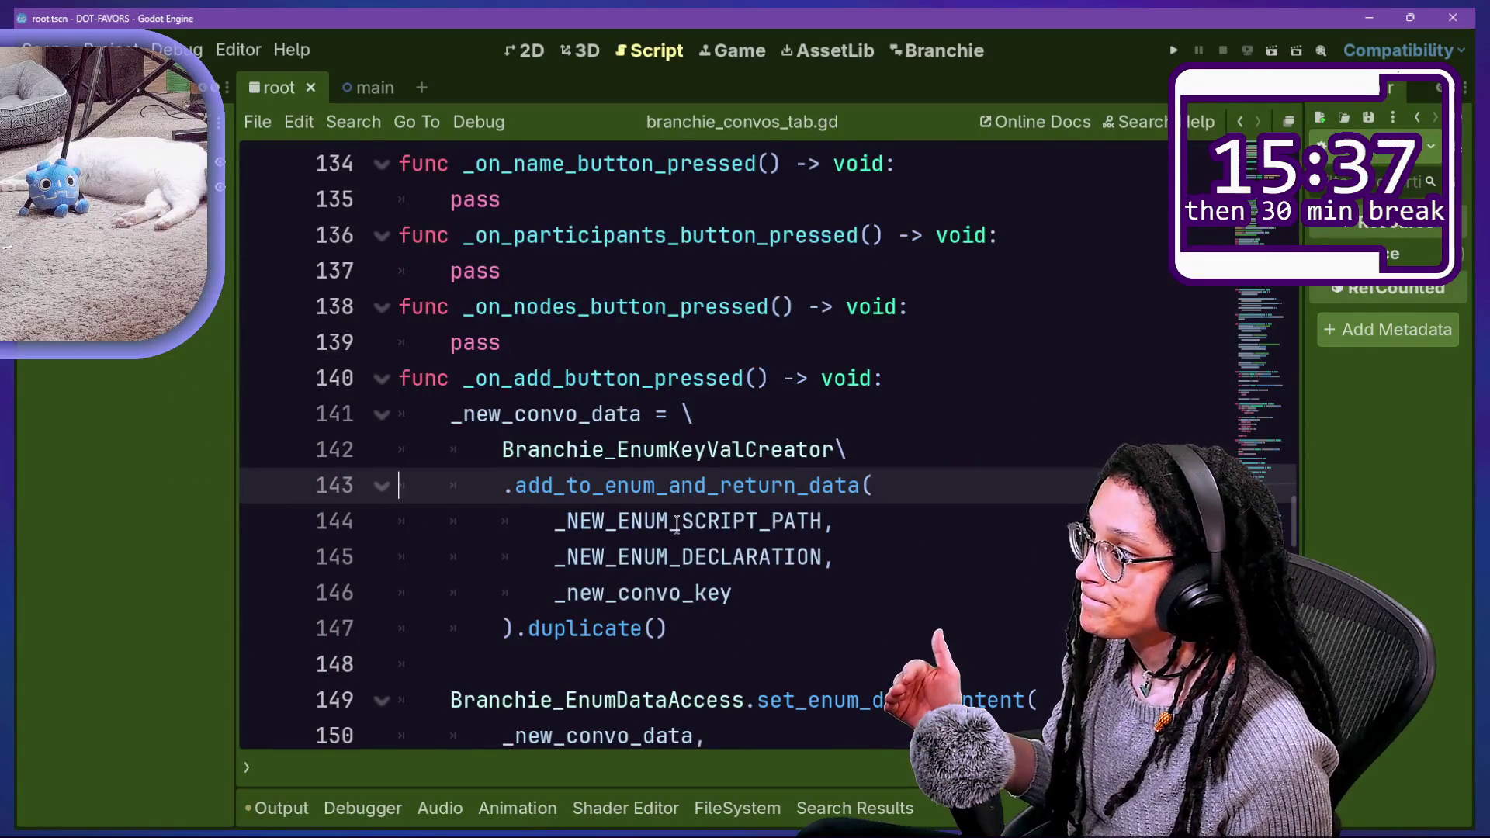
scroll(676, 525, down, 1)
Step: Reopen branchie_statics.gd at the save_data_to_file function
key(ctrl+alt+o)
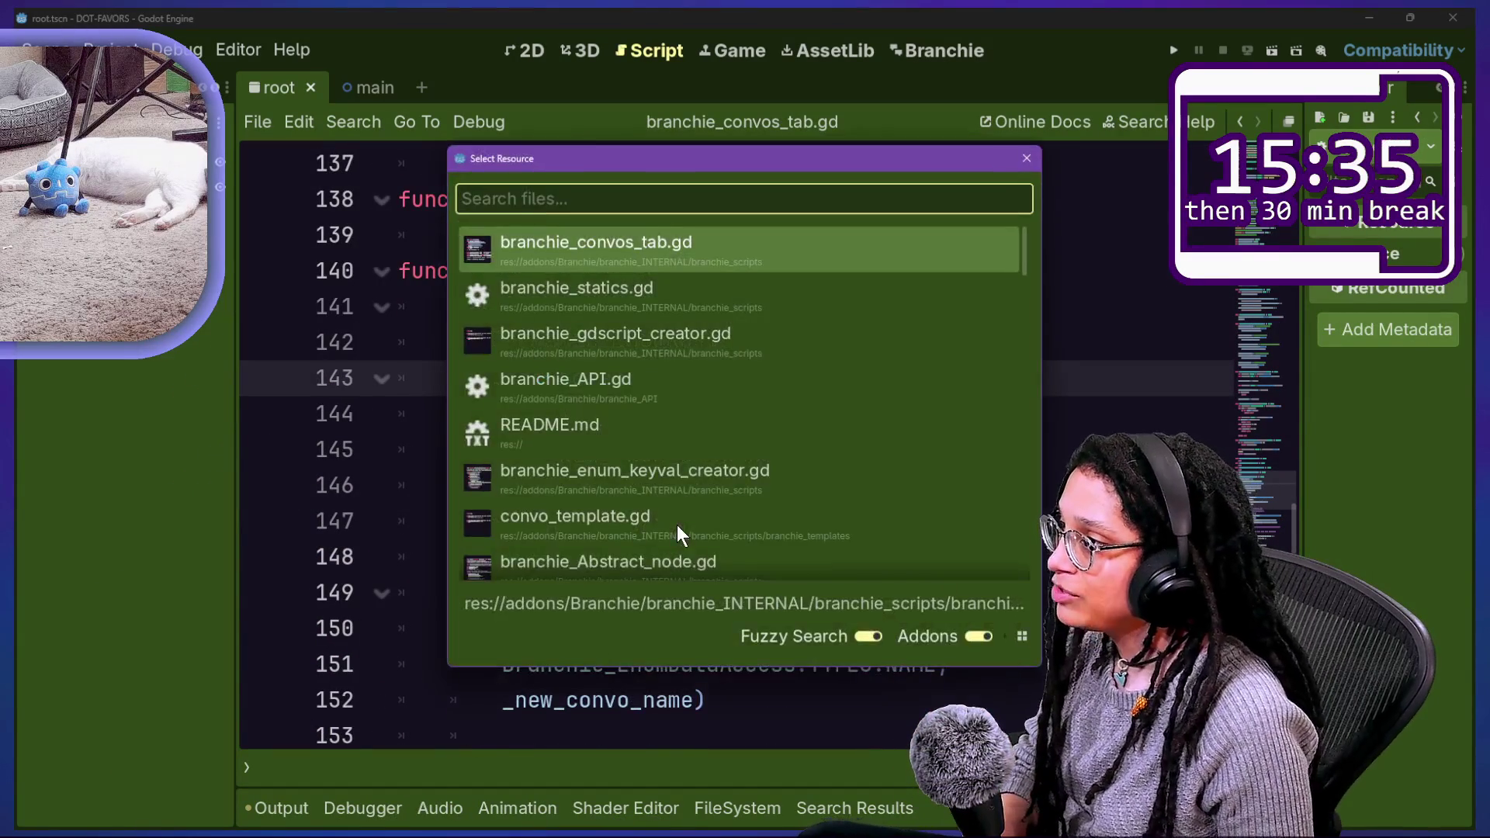
key(Down)
key(Return)
scroll(616, 442, up, 5)
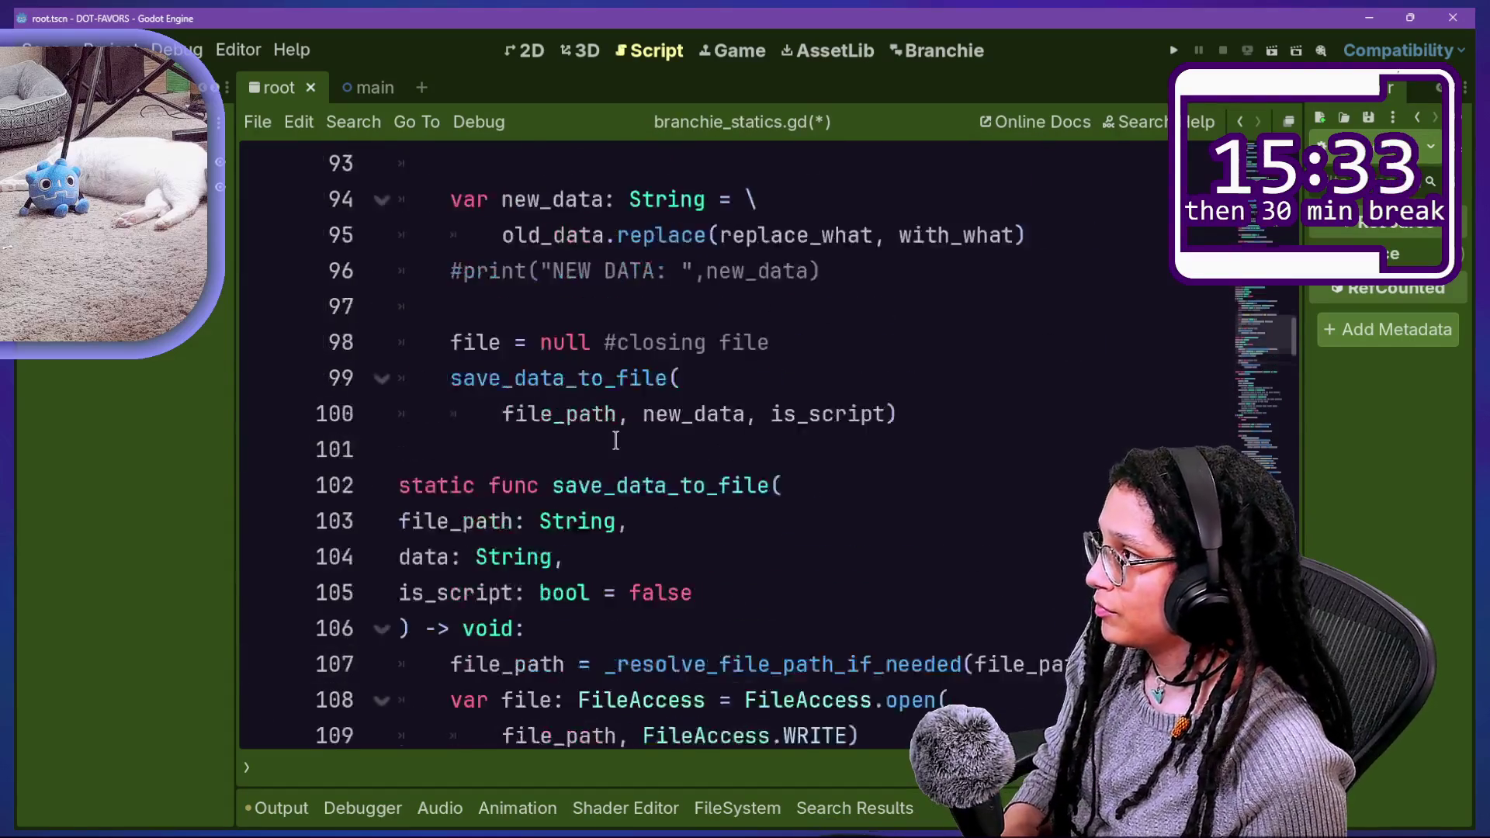
scroll(615, 440, down, 3)
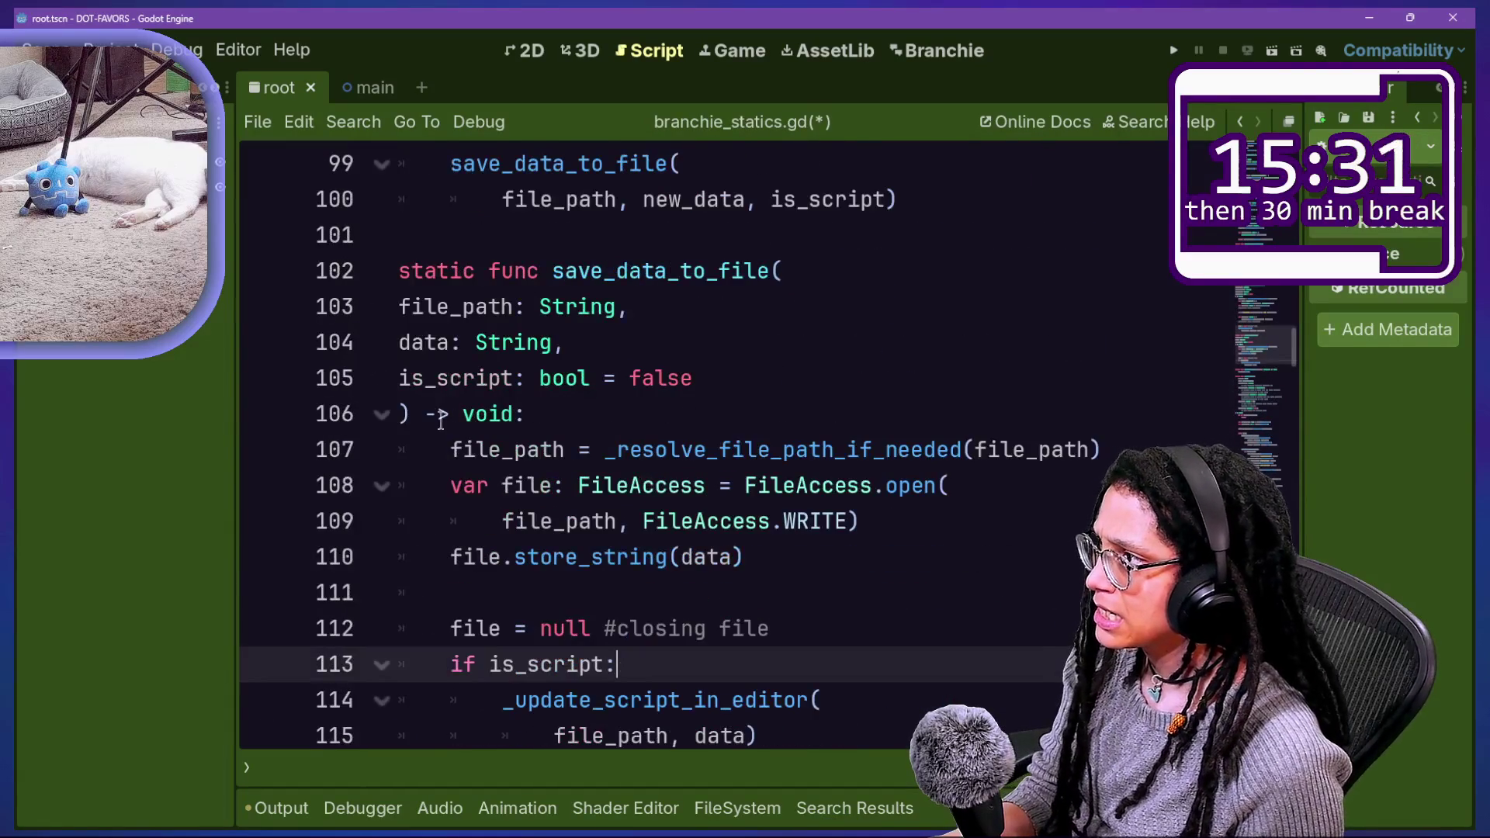
click(709, 341)
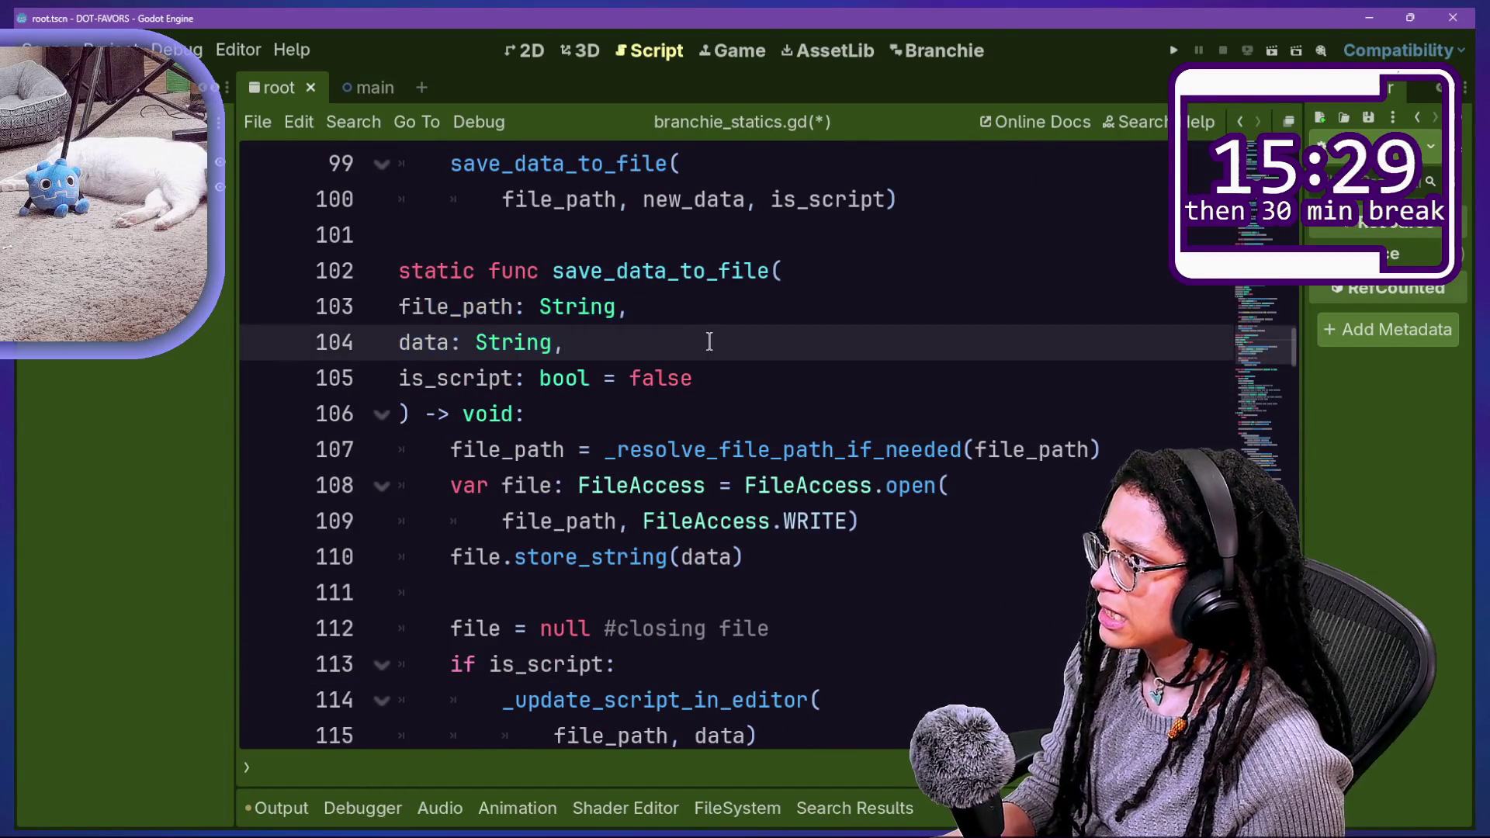
scroll(709, 342, down, 2)
scroll(708, 419, down, 2)
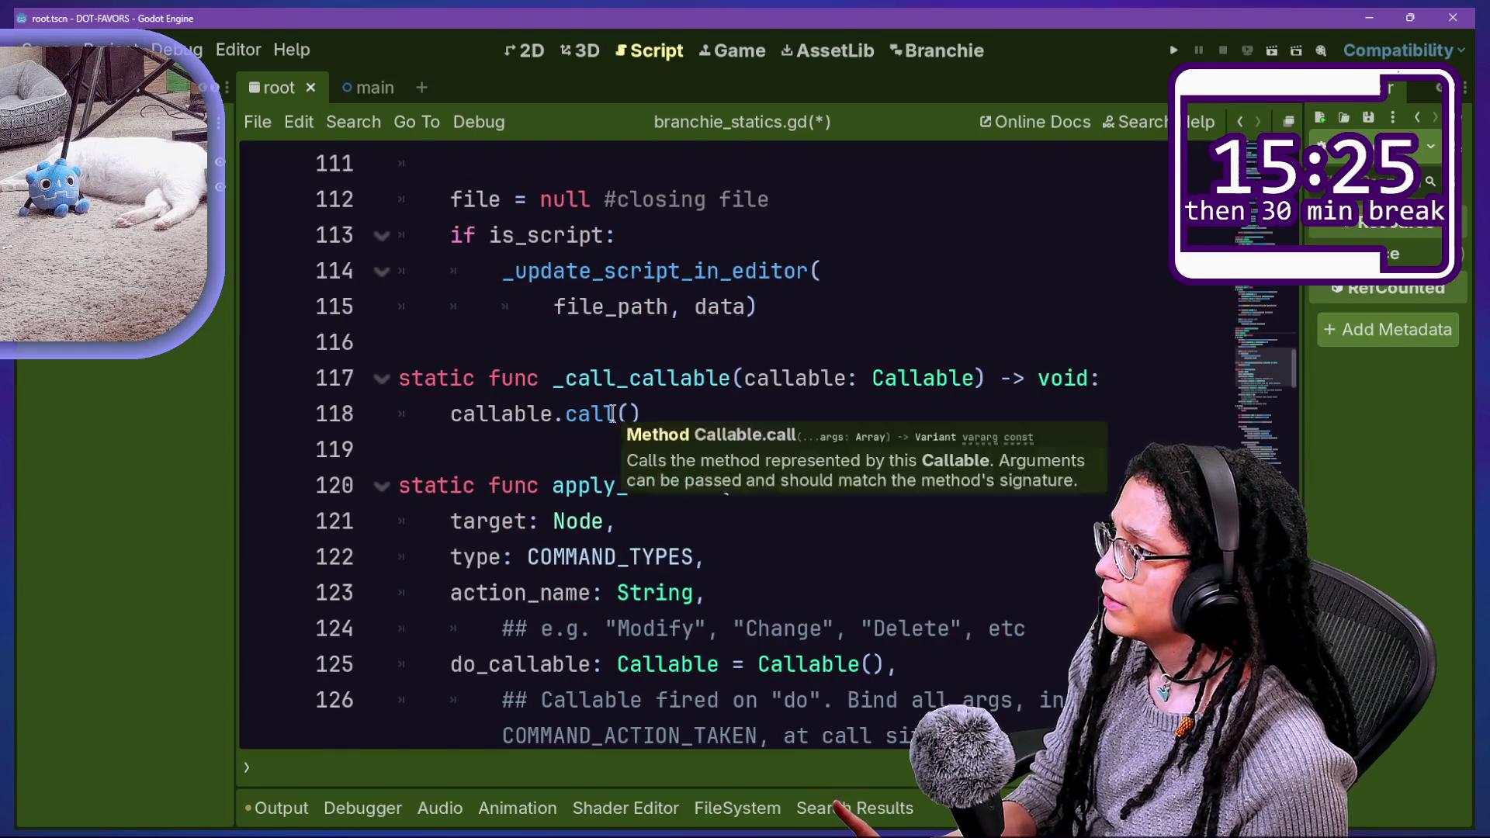
scroll(613, 414, down, 1)
scroll(613, 414, up, 1)
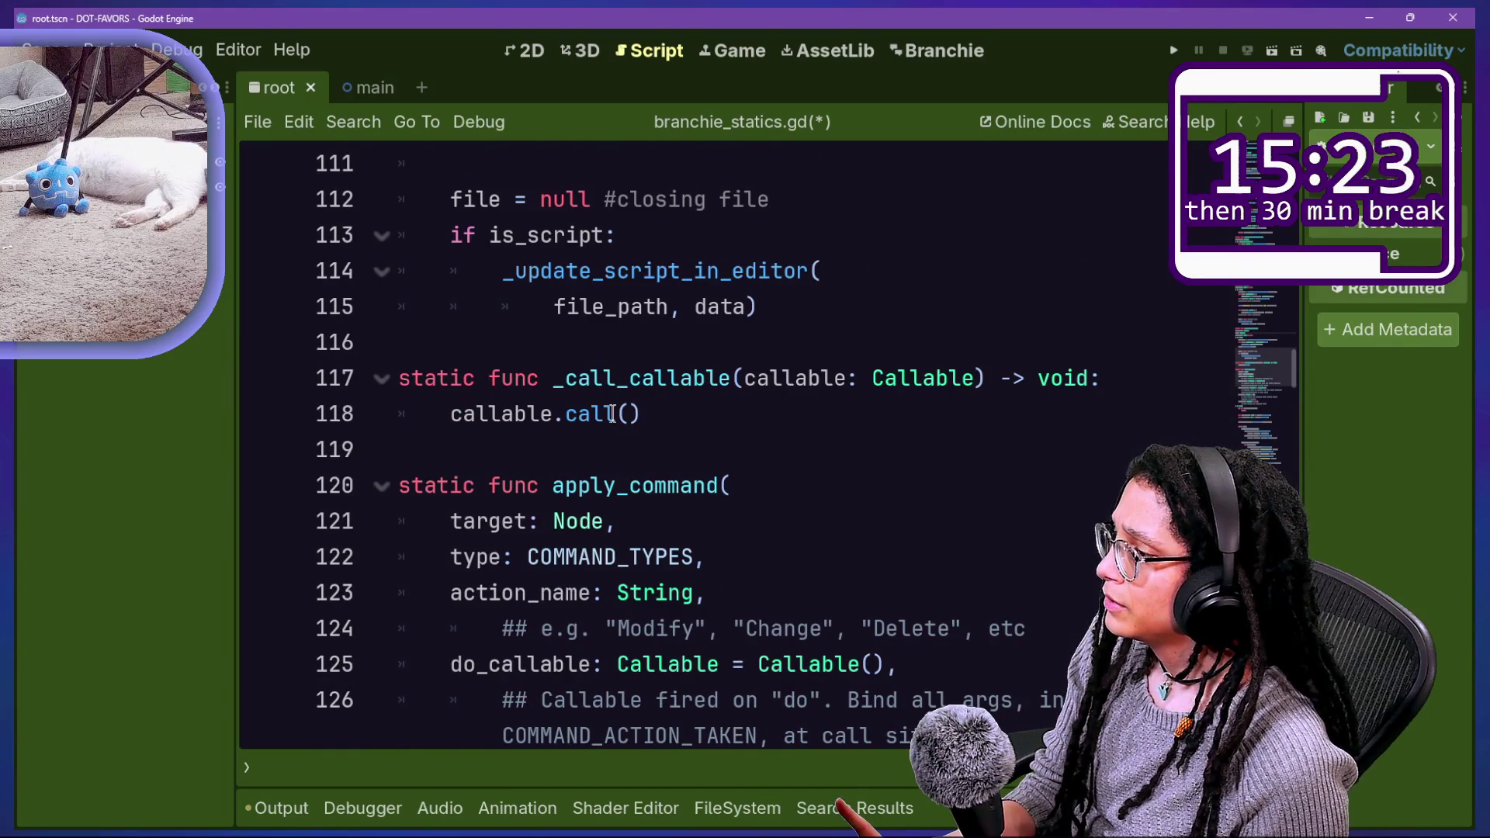
scroll(612, 413, down, 6)
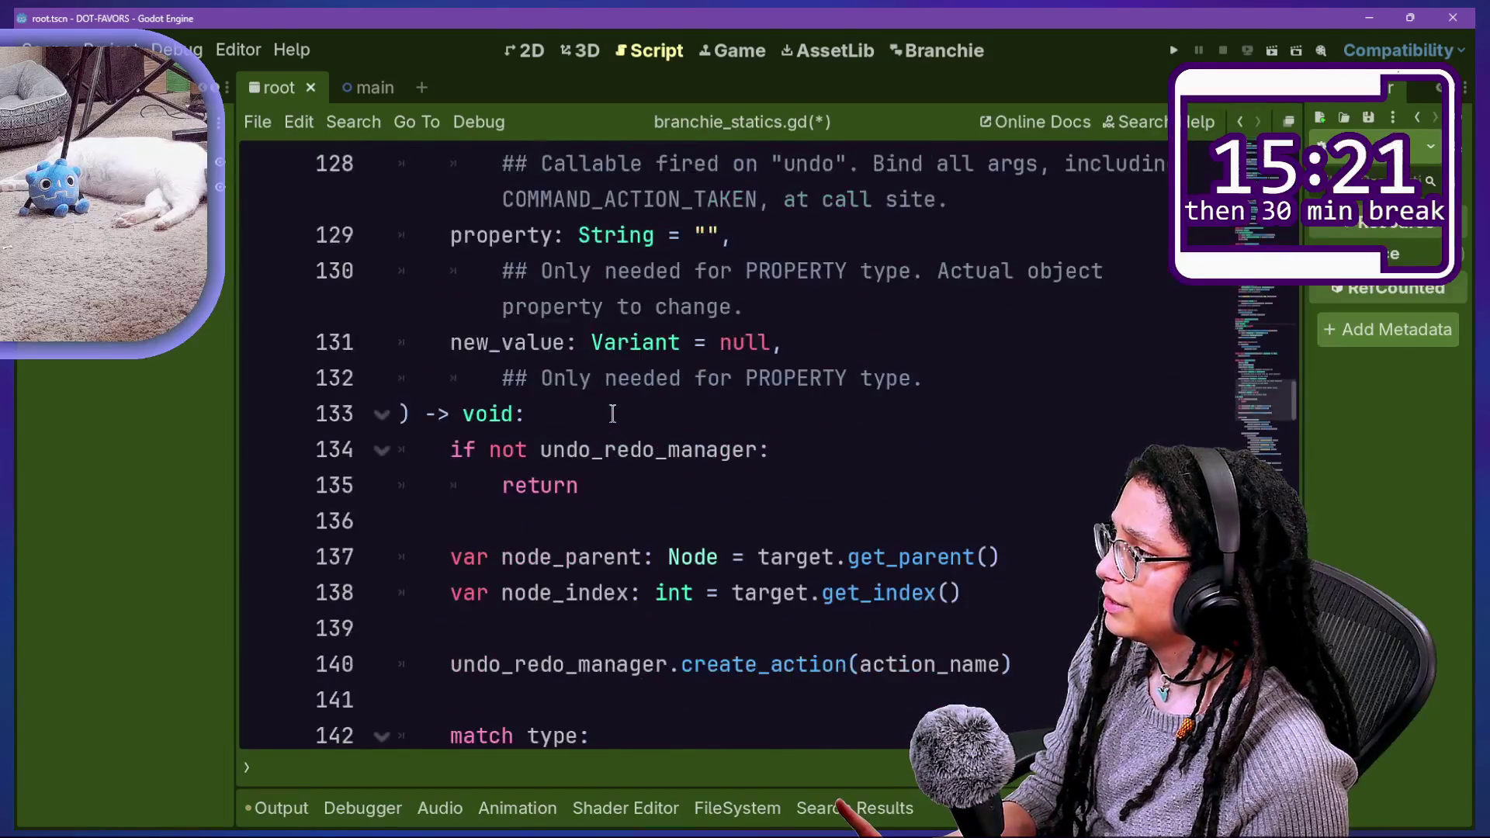
scroll(613, 413, up, 7)
ctrl+click(613, 399)
scroll(690, 440, down, 5)
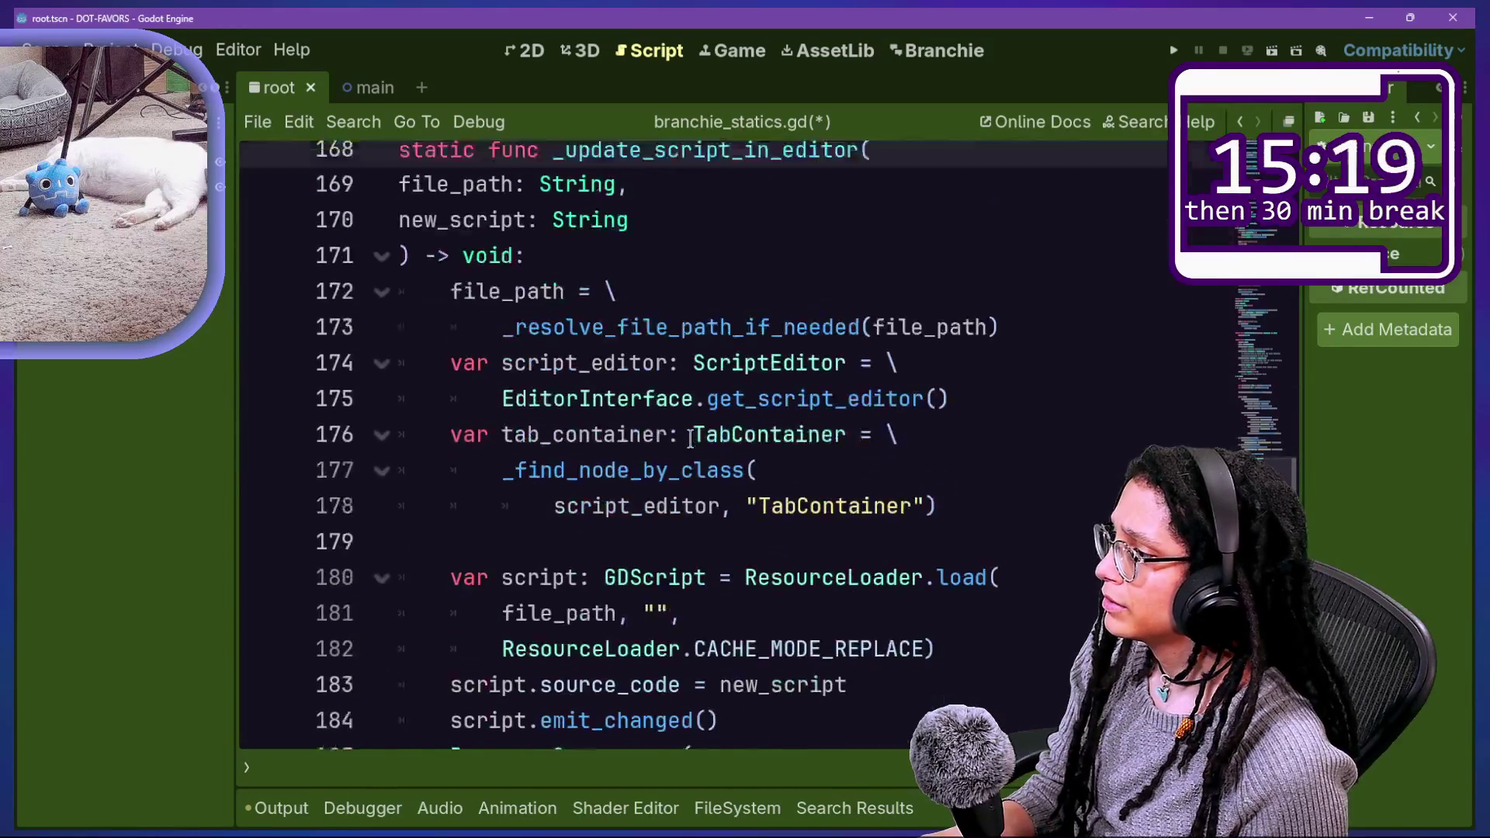
scroll(690, 439, down, 10)
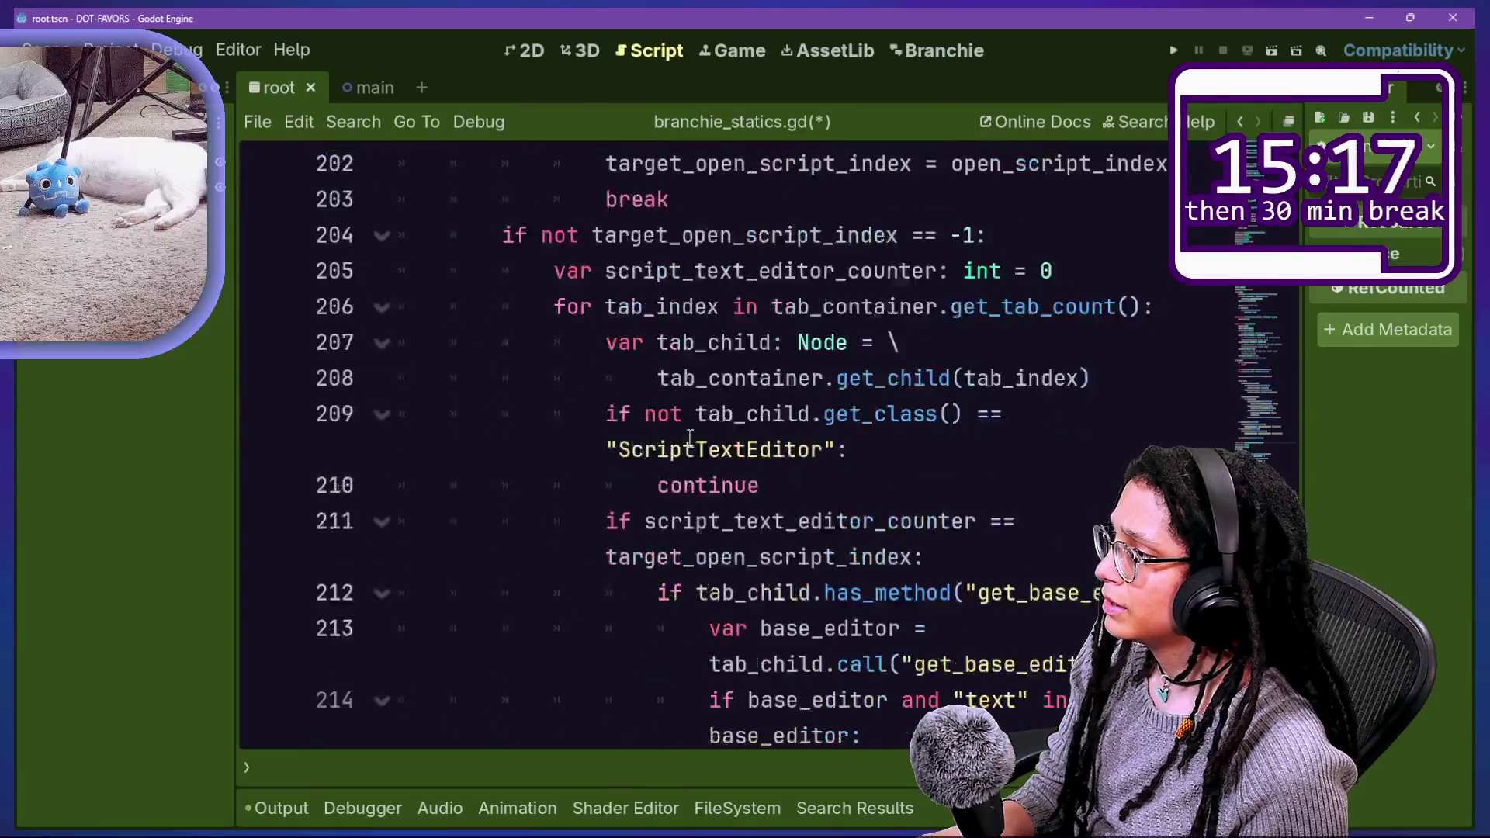
scroll(690, 440, up, 5)
drag(450, 306, 720, 557)
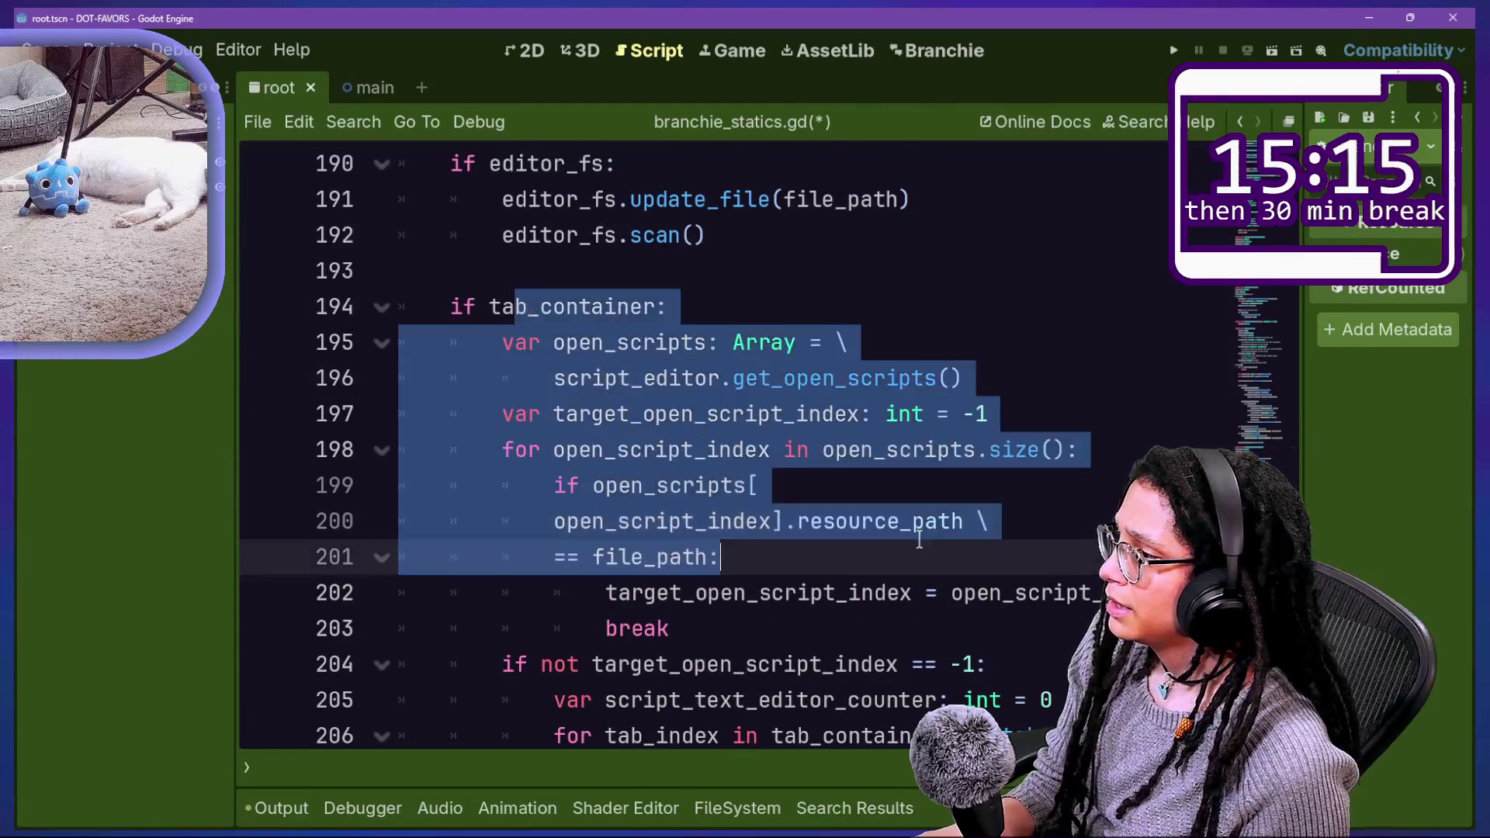
scroll(919, 538, down, 8)
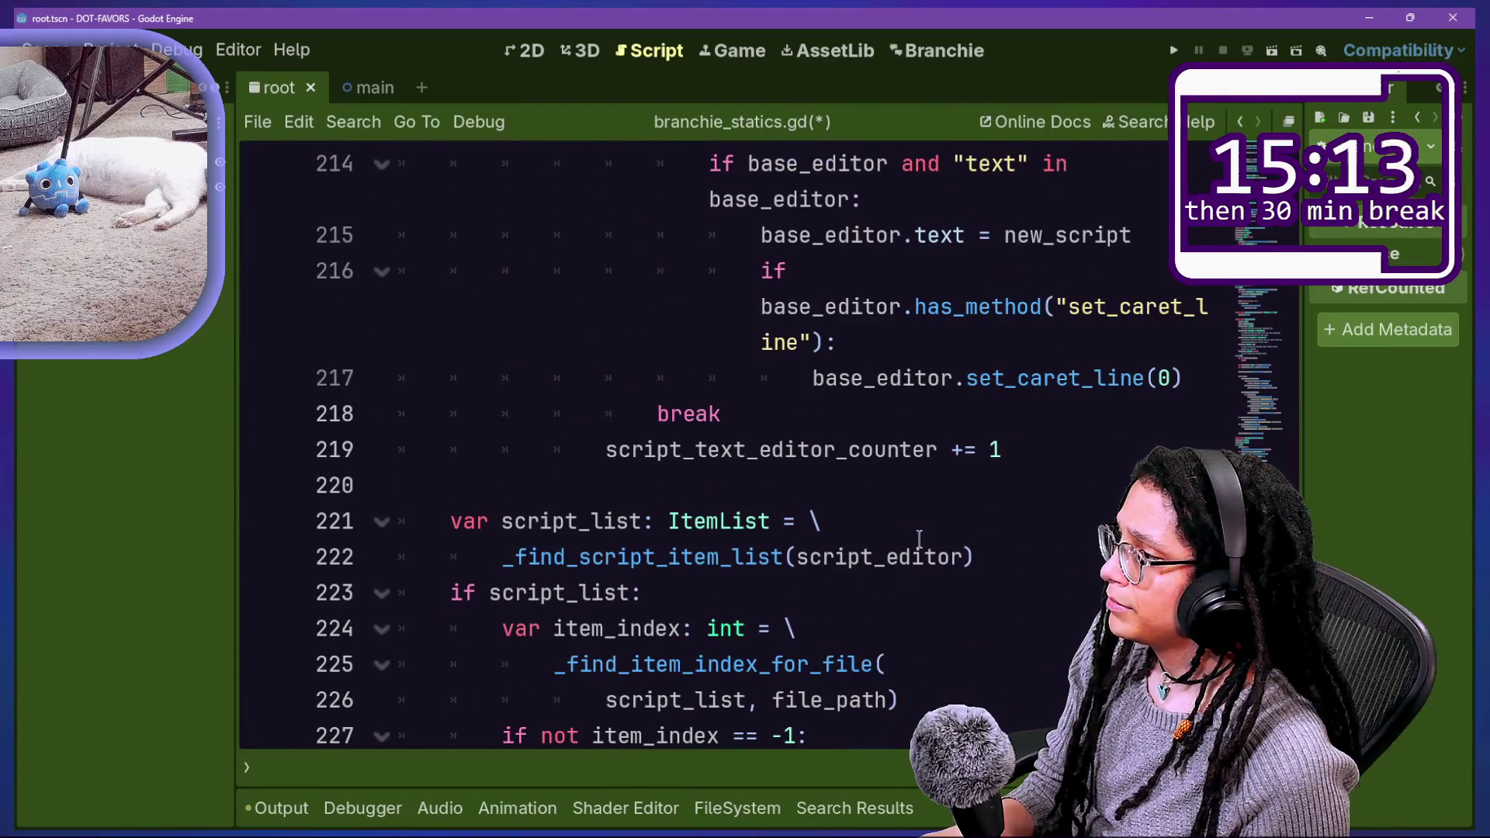
scroll(919, 538, up, 9)
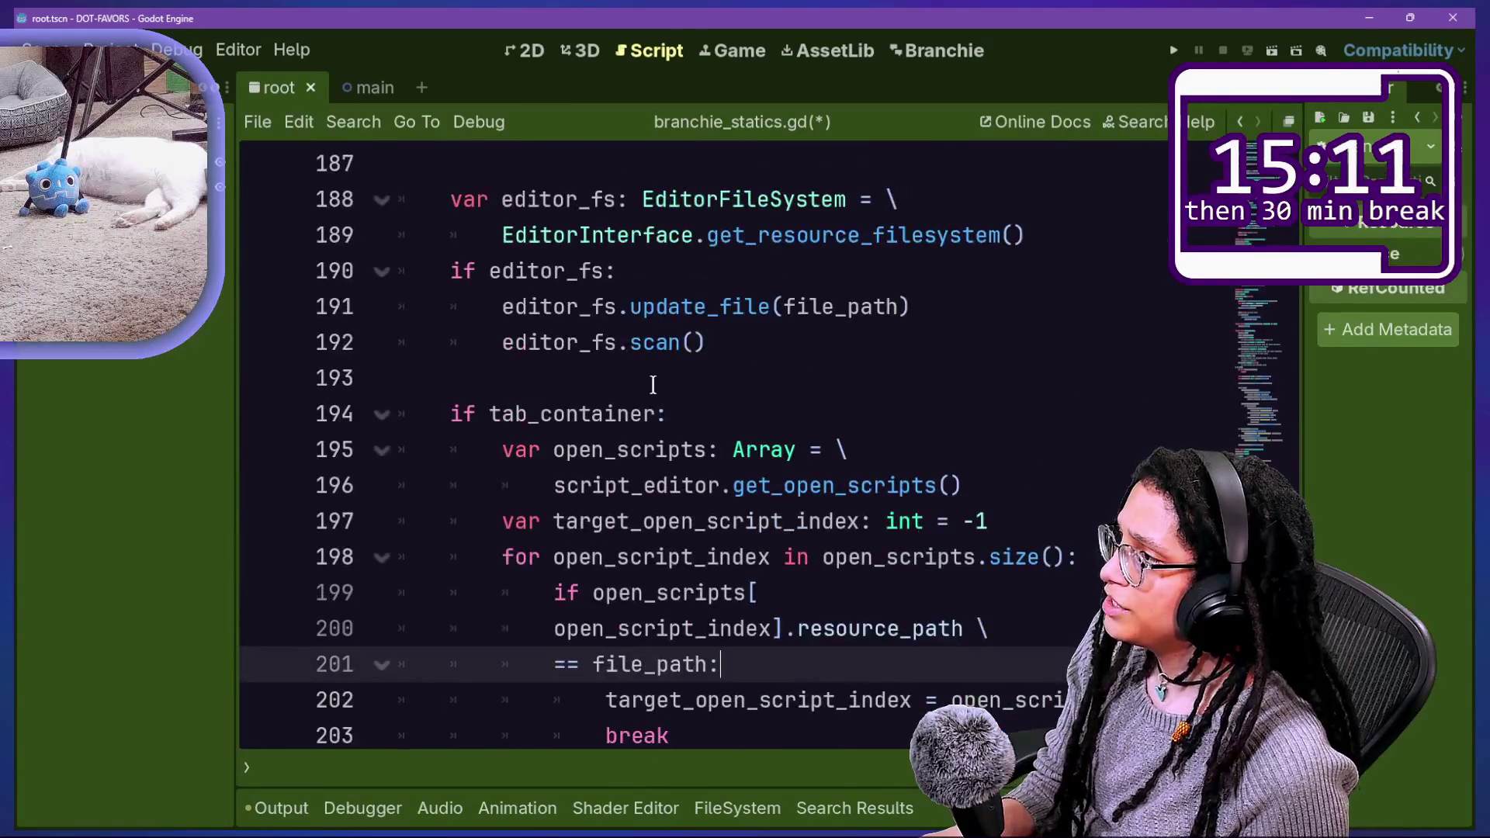
scroll(653, 385, up, 5)
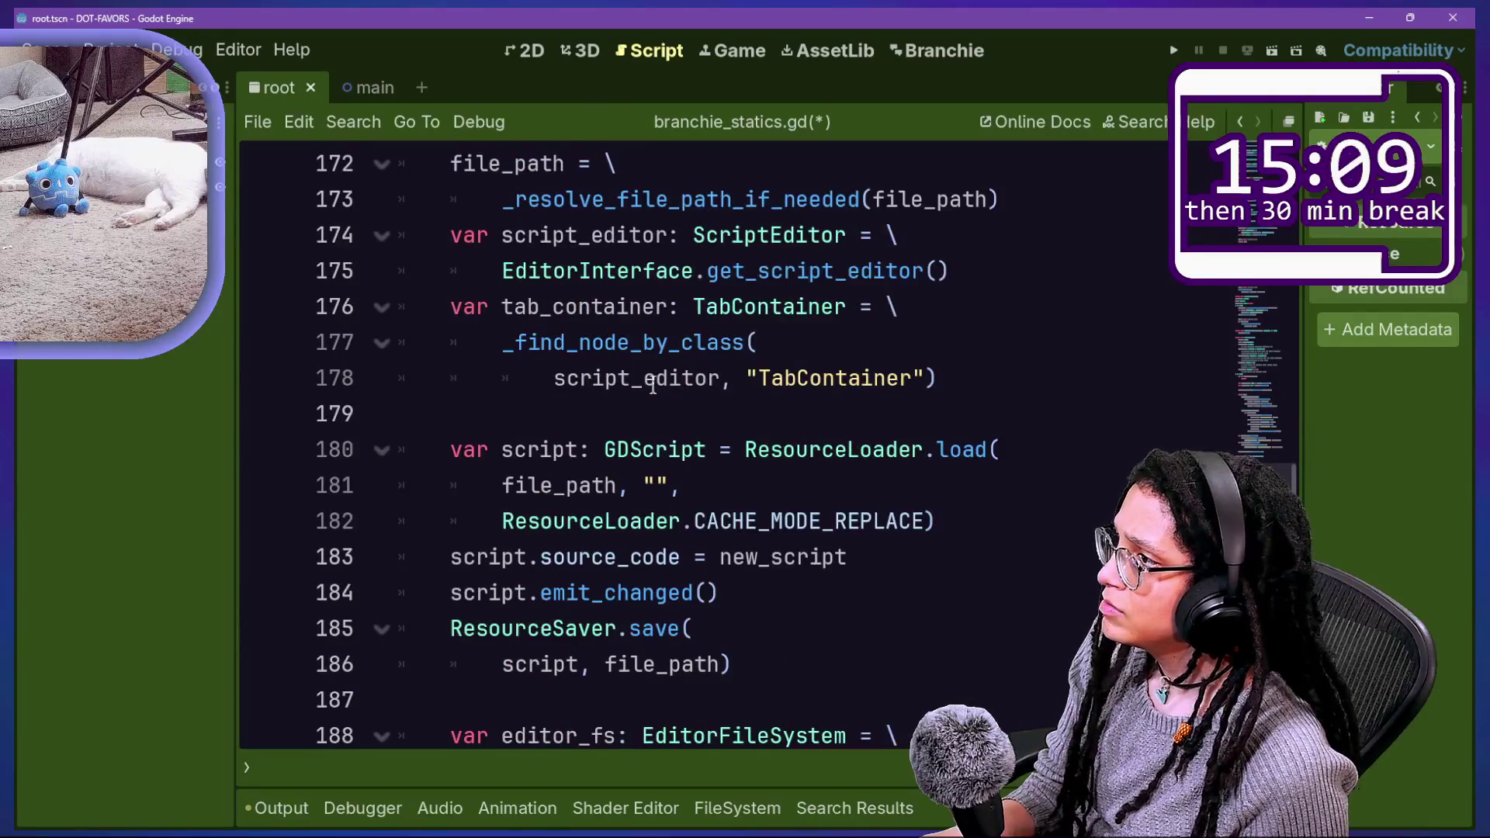
scroll(652, 385, up, 2)
scroll(652, 385, down, 10)
scroll(653, 385, up, 3)
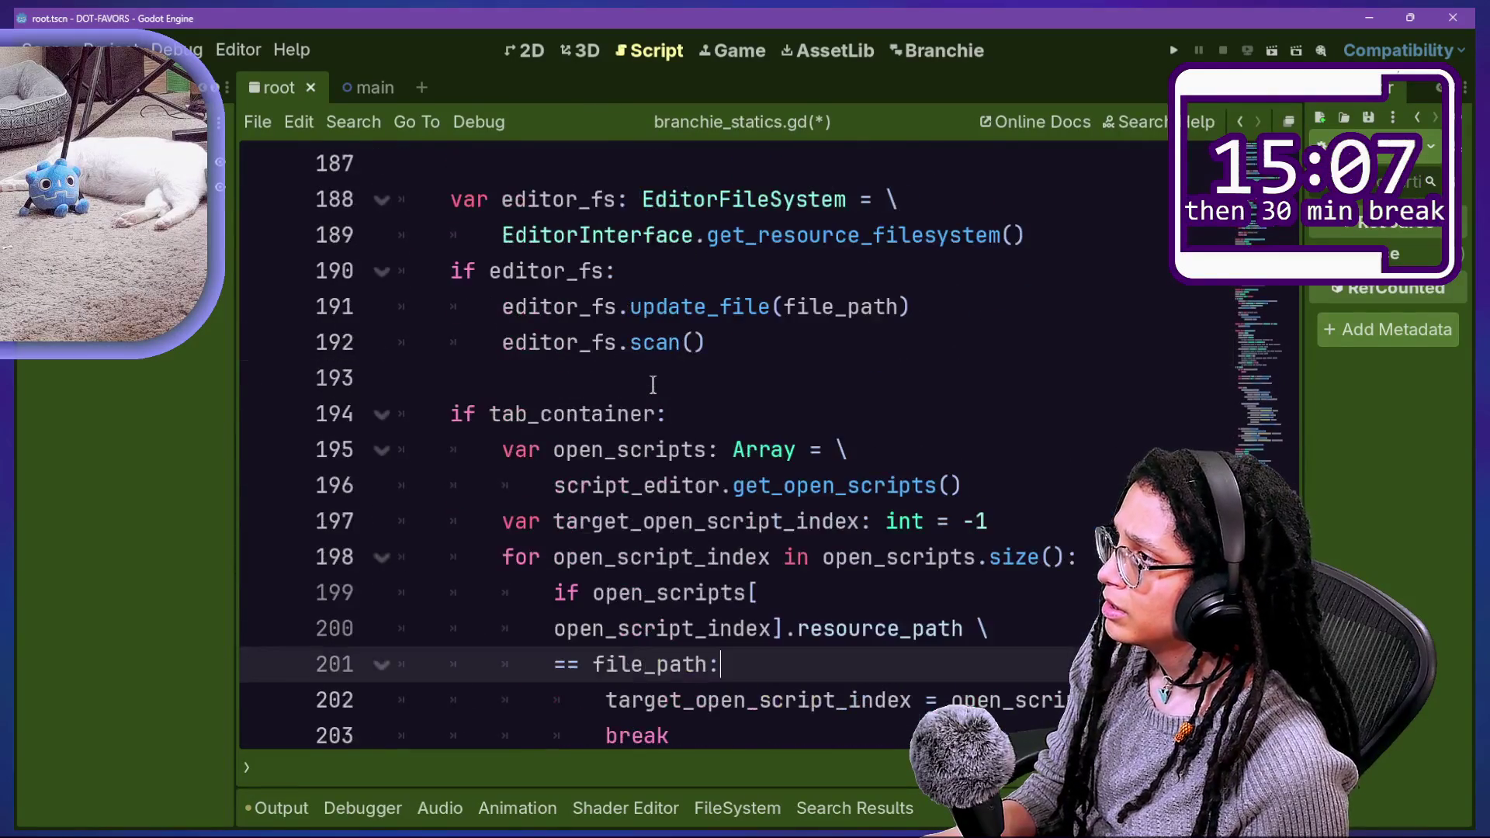
drag(660, 385, 671, 236)
scroll(667, 240, up, 10)
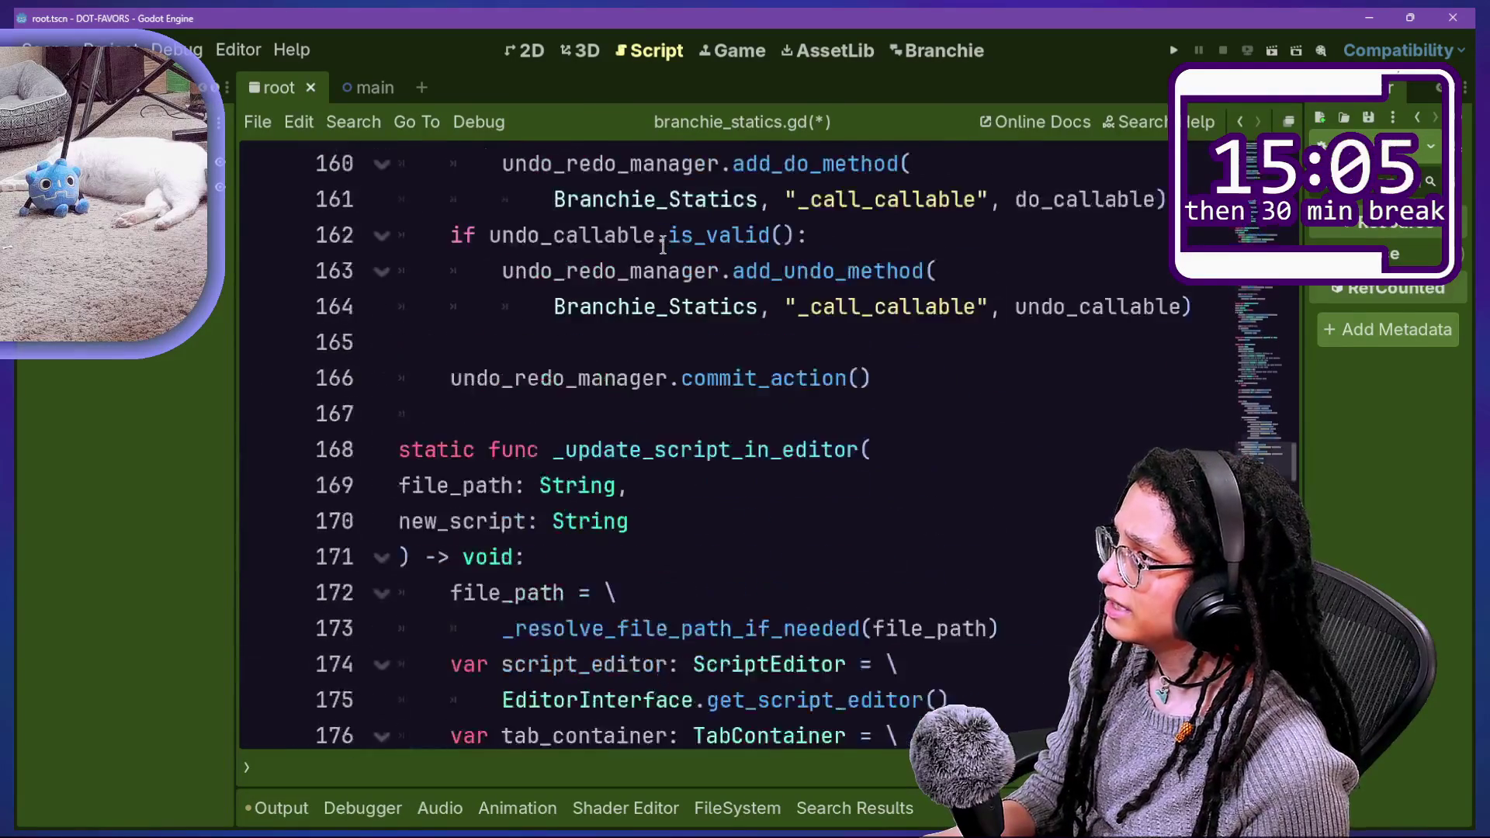
scroll(663, 246, up, 7)
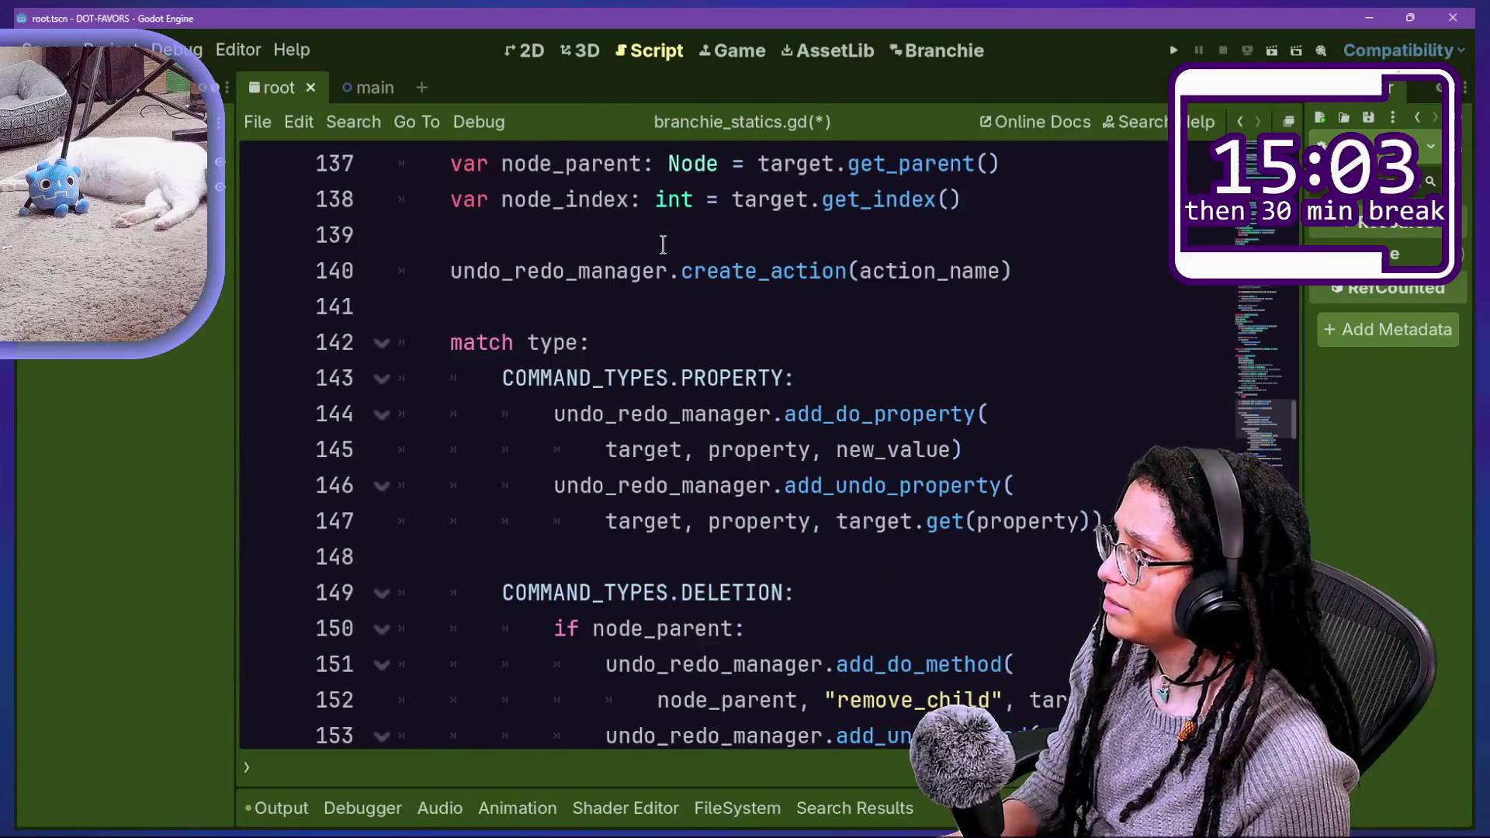
scroll(663, 245, up, 3)
Step: Search for 'save' and select the file-writing lines 107–110
key(ctrl+f)
text(save)
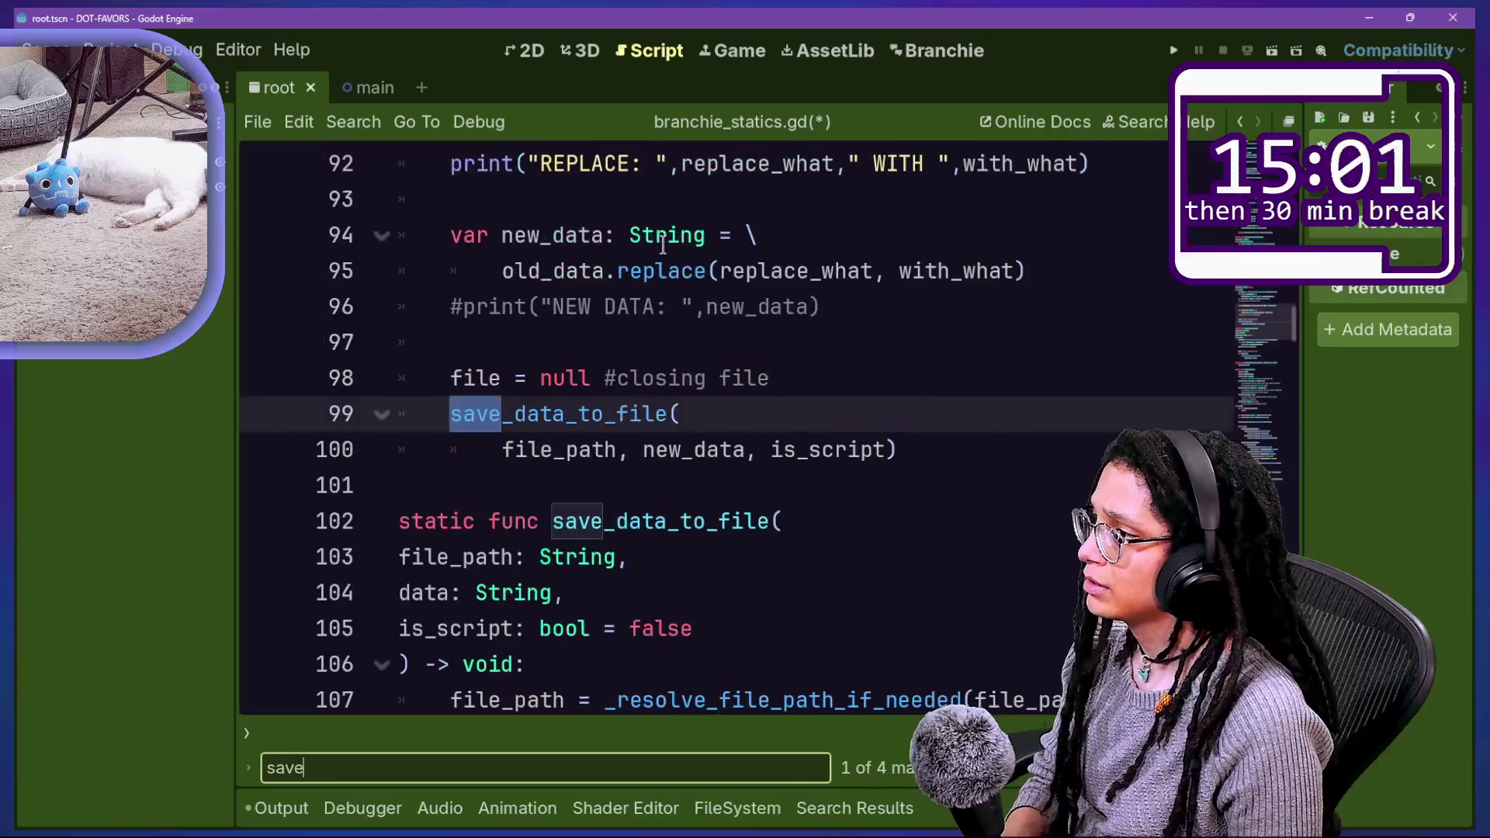
scroll(571, 425, down, 5)
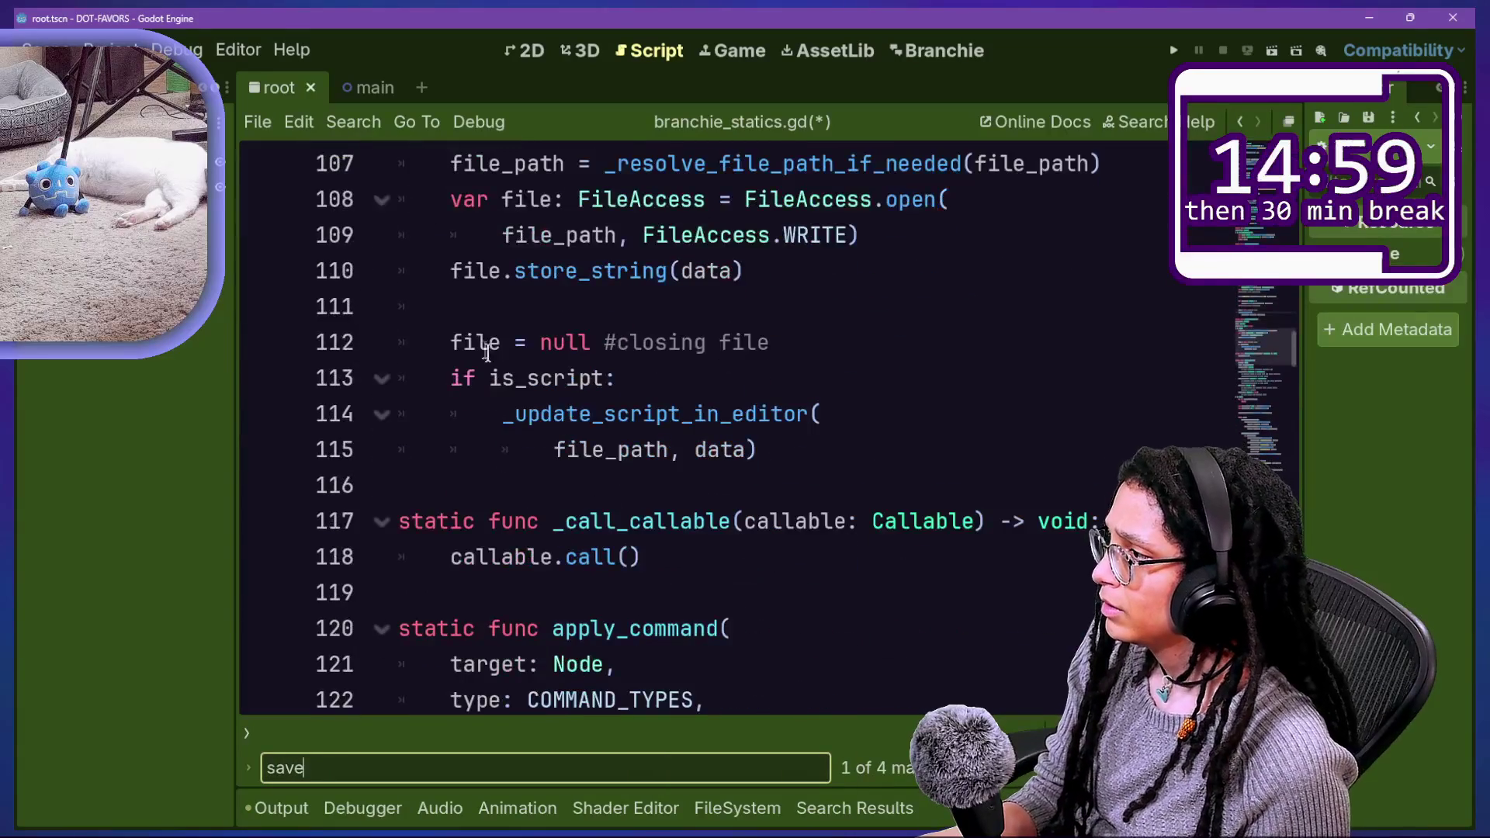
click(422, 268)
drag(695, 163, 792, 270)
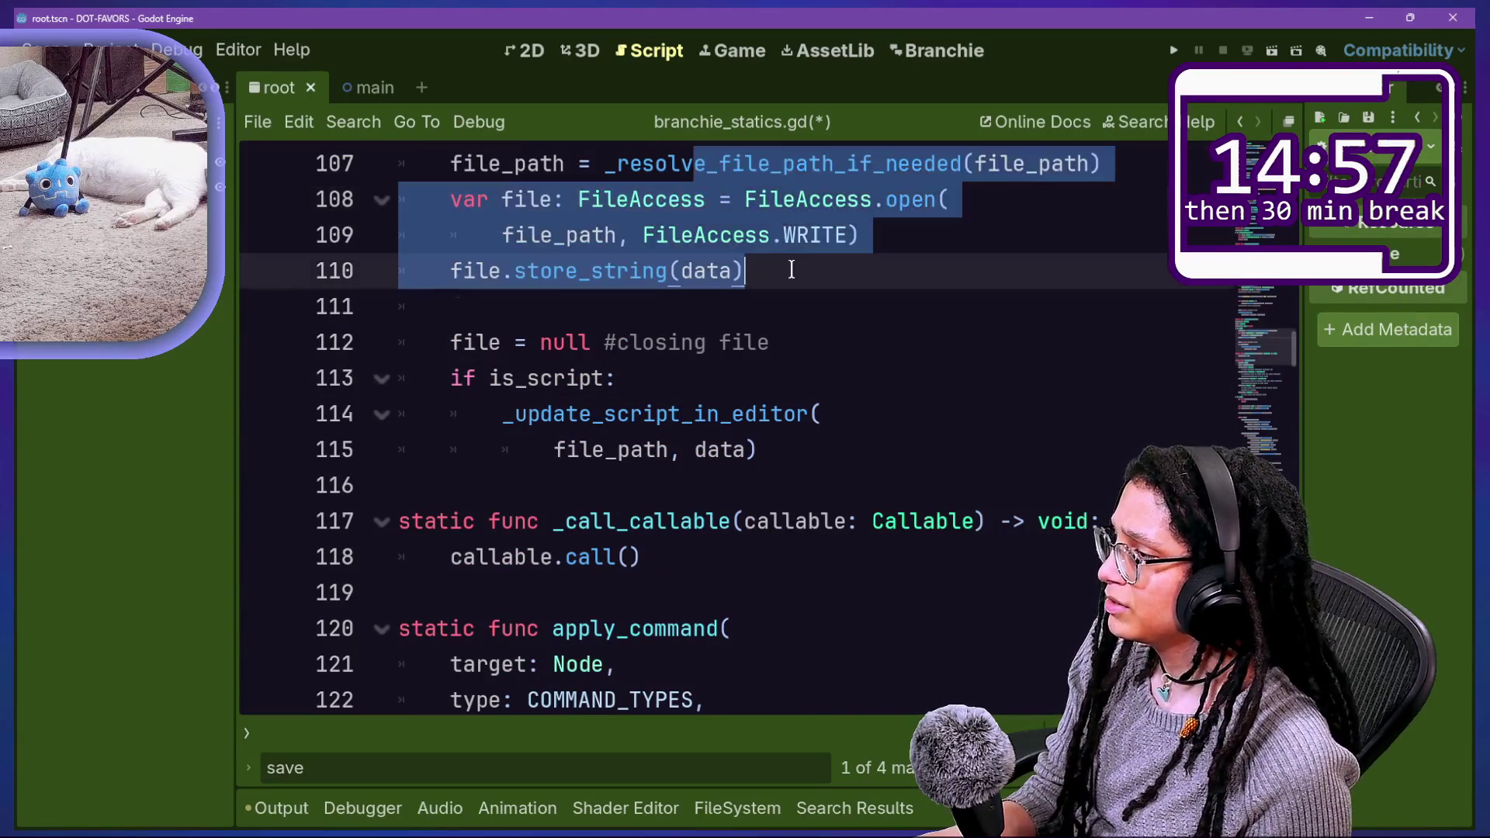
scroll(791, 269, down, 2)
scroll(789, 277, down, 8)
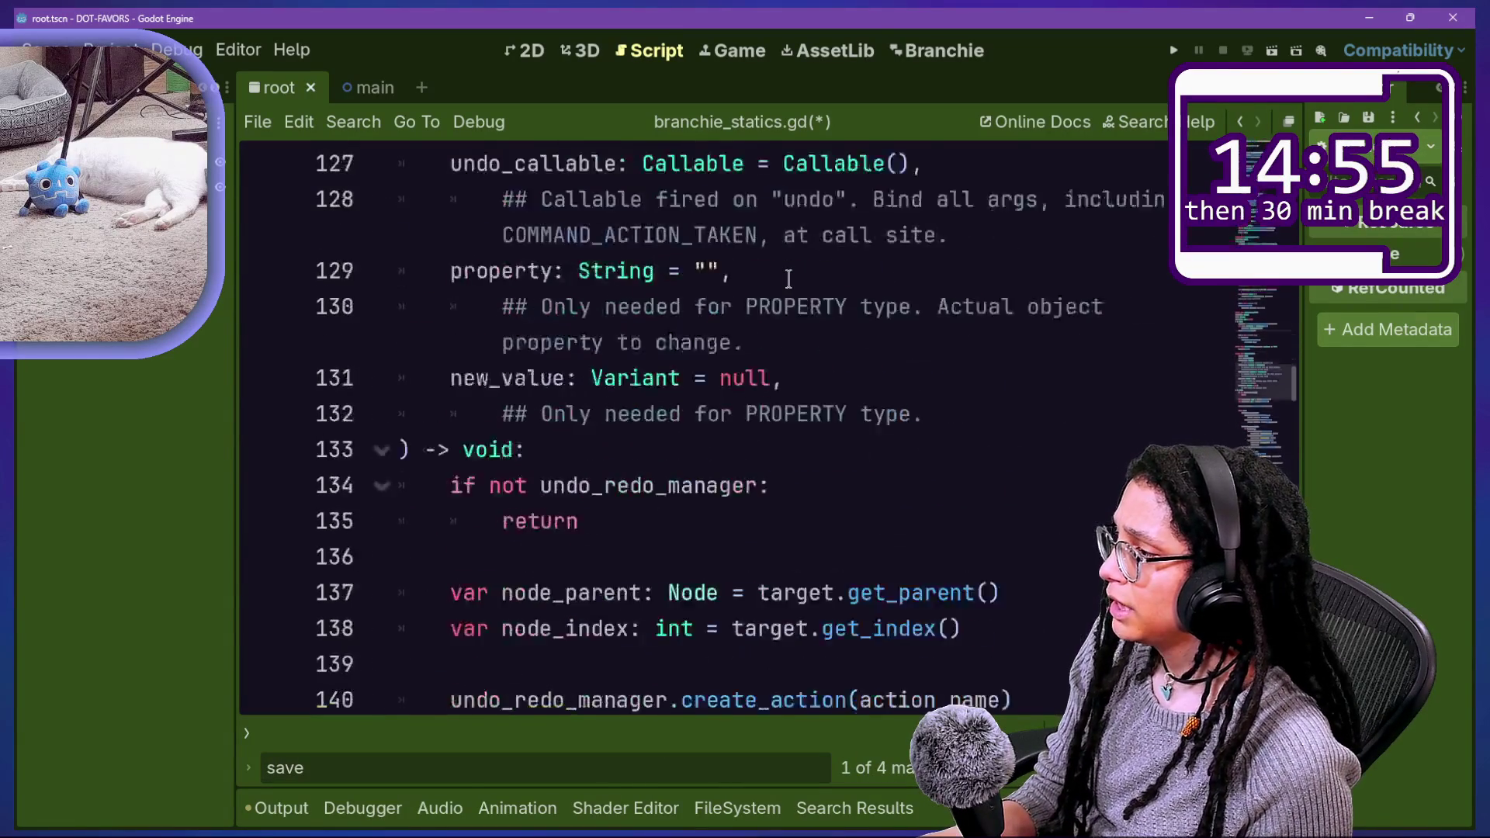
Step: Remove the leading underscore so line 114 calls update_script_in_editor
key(ctrl+f)
text(updte)
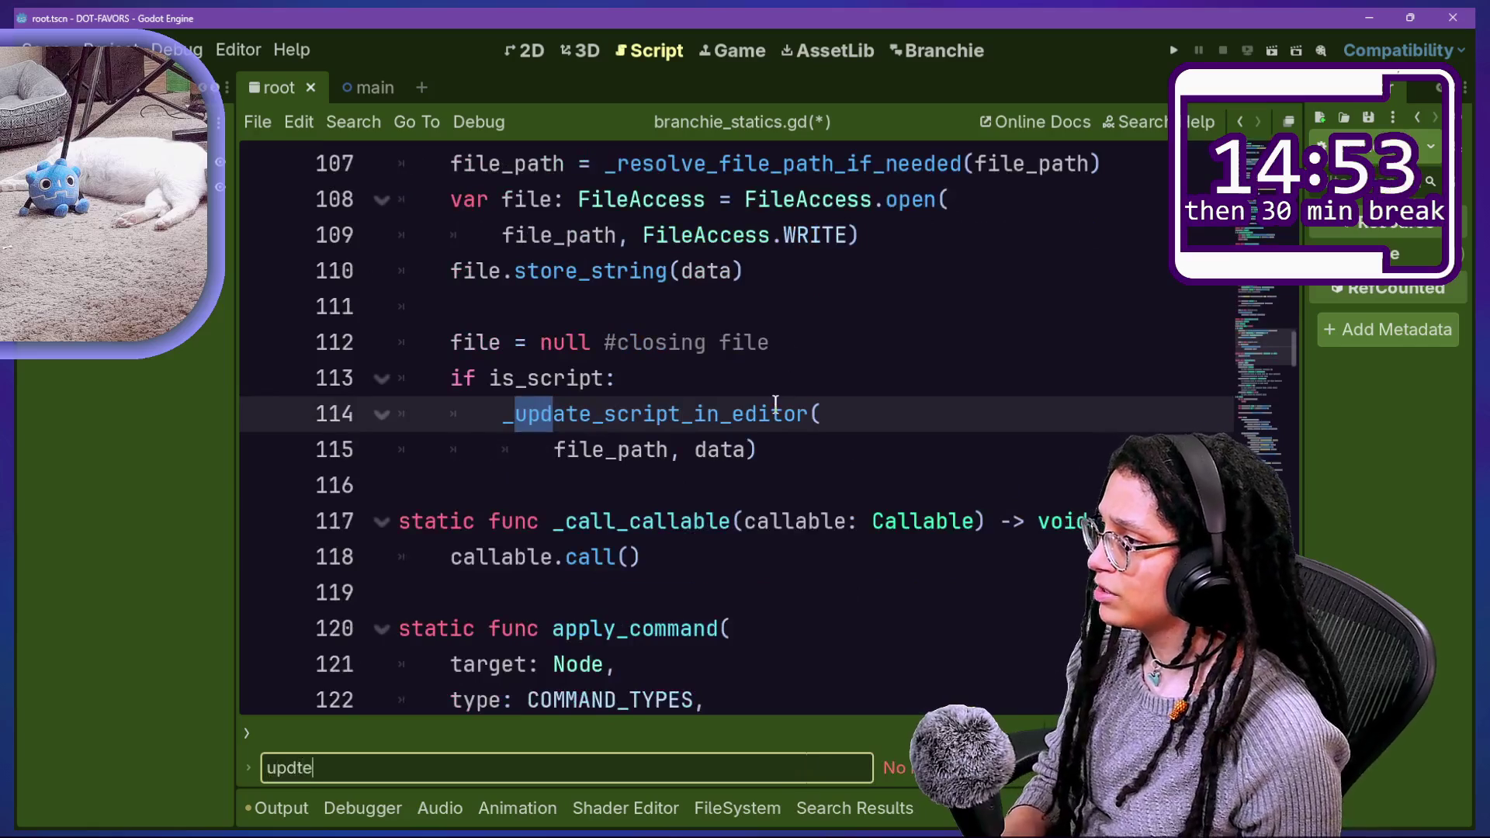
click(551, 412)
mouse_move(994, 449)
mouse_down()
mouse_move(665, 389)
mouse_move(765, 449)
mouse_up()
click(510, 413)
key(BackSpace)
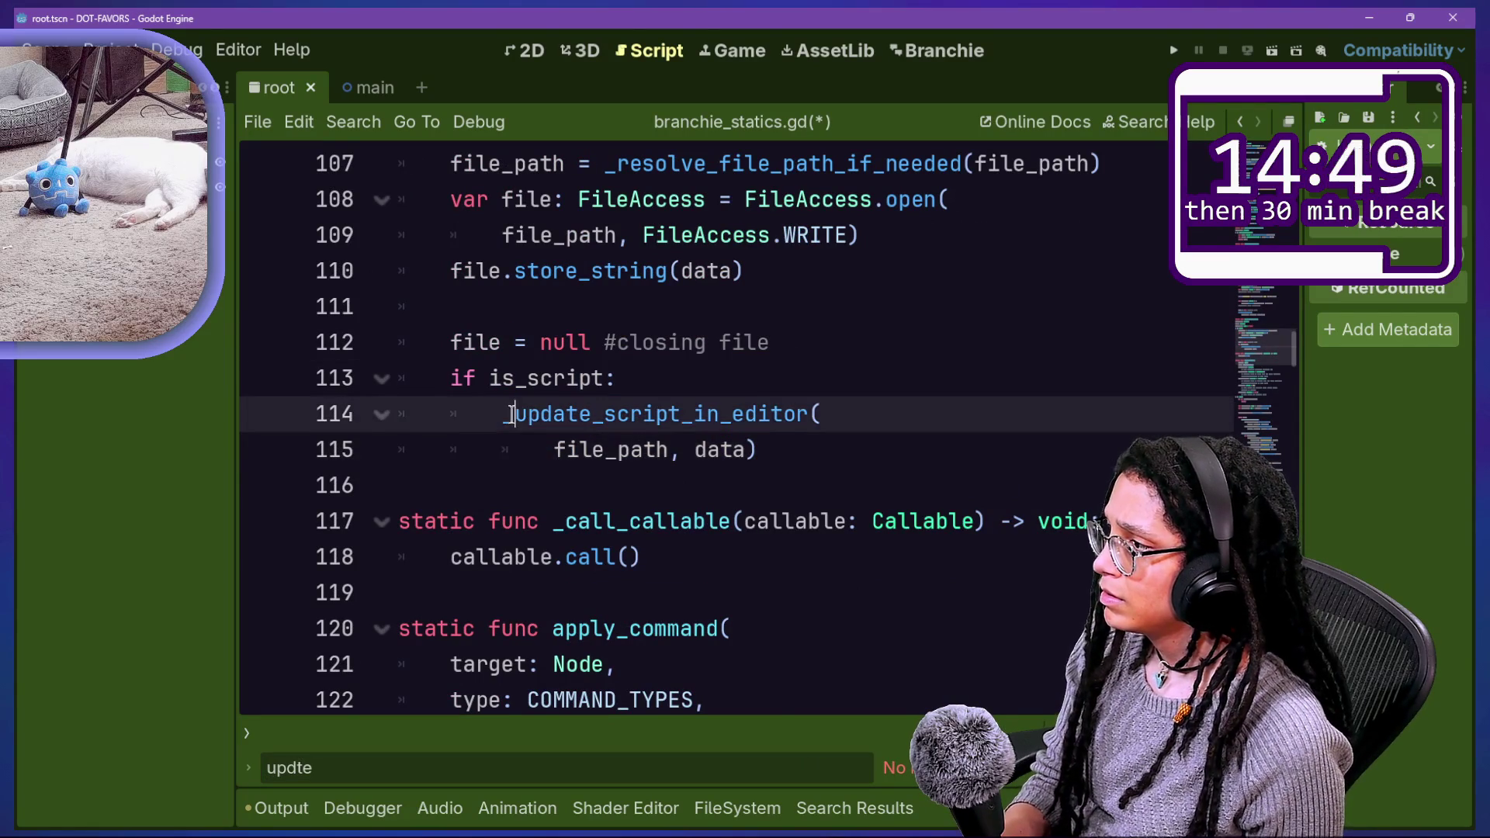
Step: Search for 'update' to locate the function's definition
scroll(704, 621, down, 3)
scroll(704, 620, down, 6)
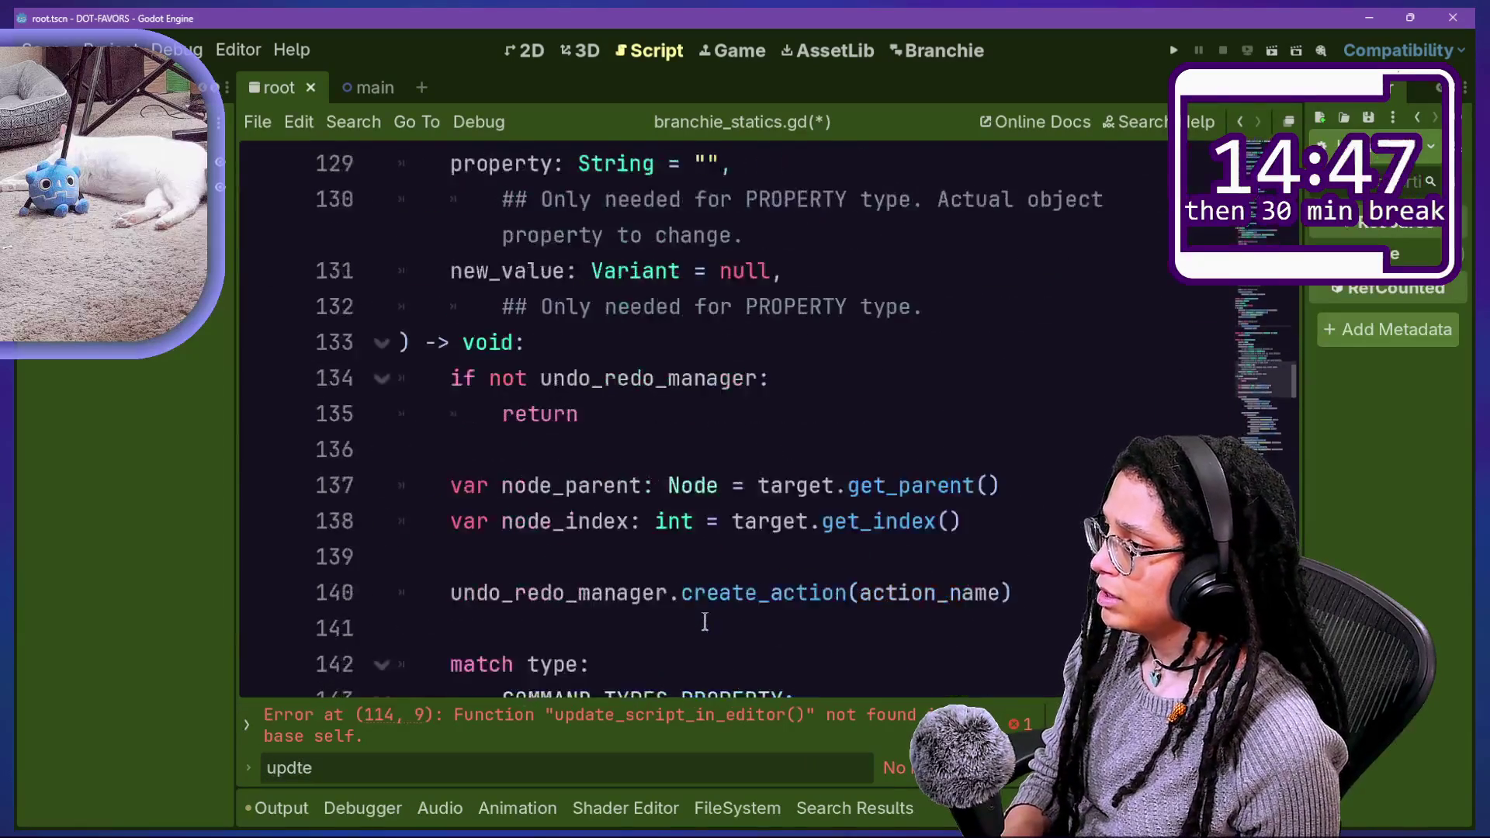
key(ctrl+f)
text(update_sce)
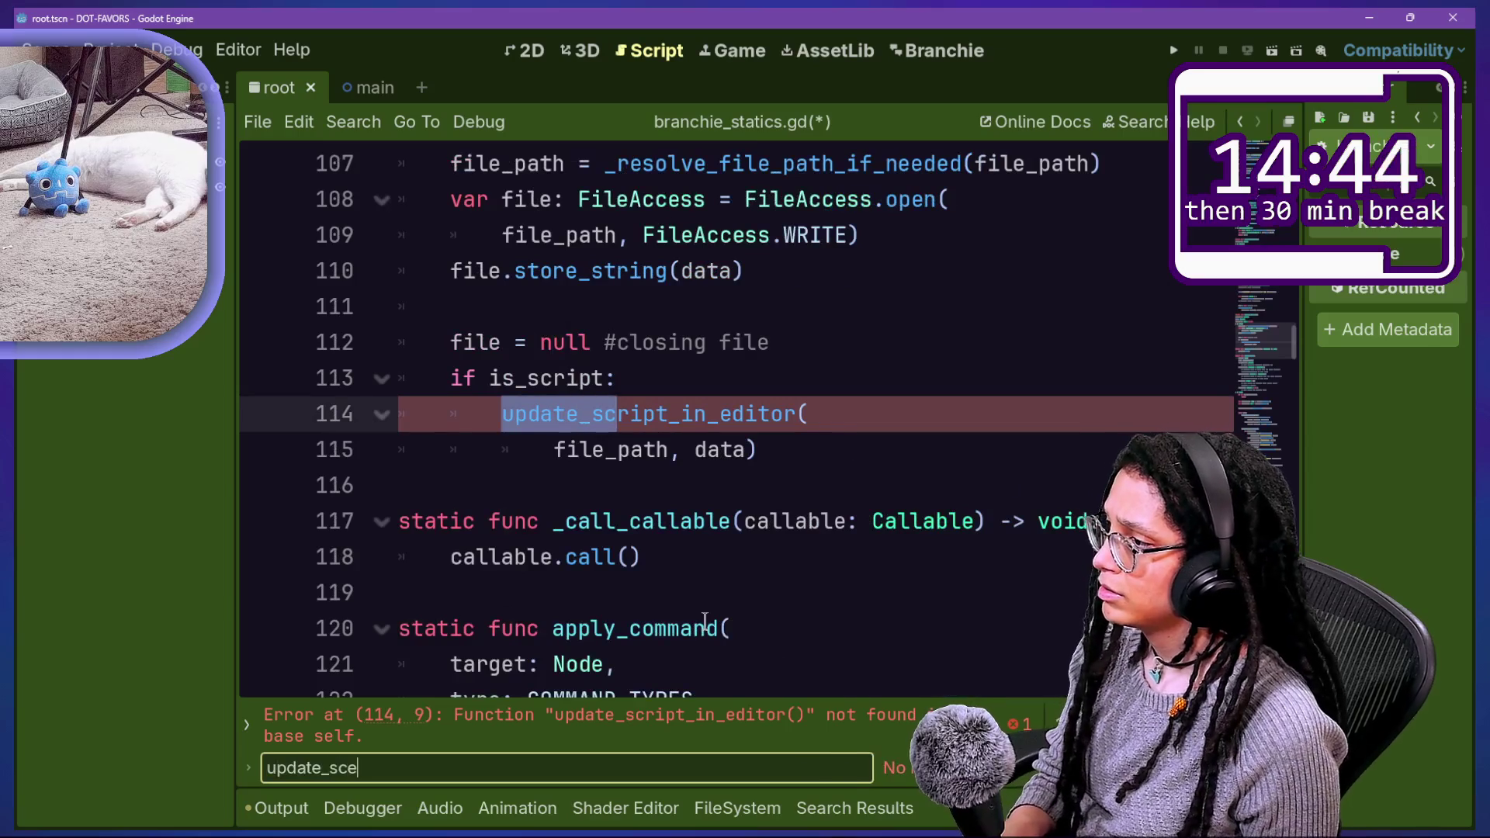
key(BackSpace)
Step: Make the line 168 definition public as update_script_in_editor, without the underscore
text(r)
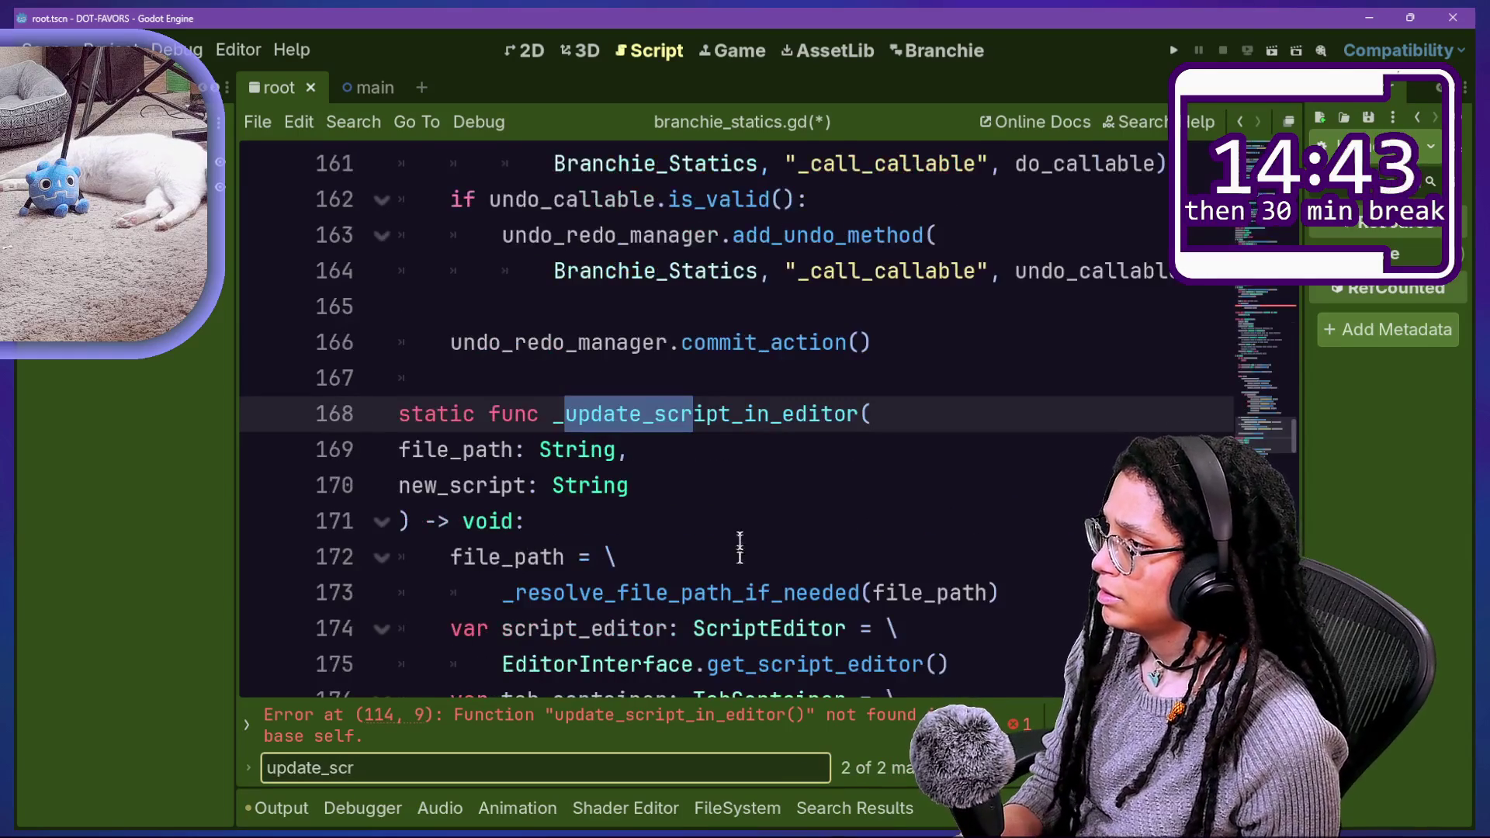
click(589, 414)
click(573, 319)
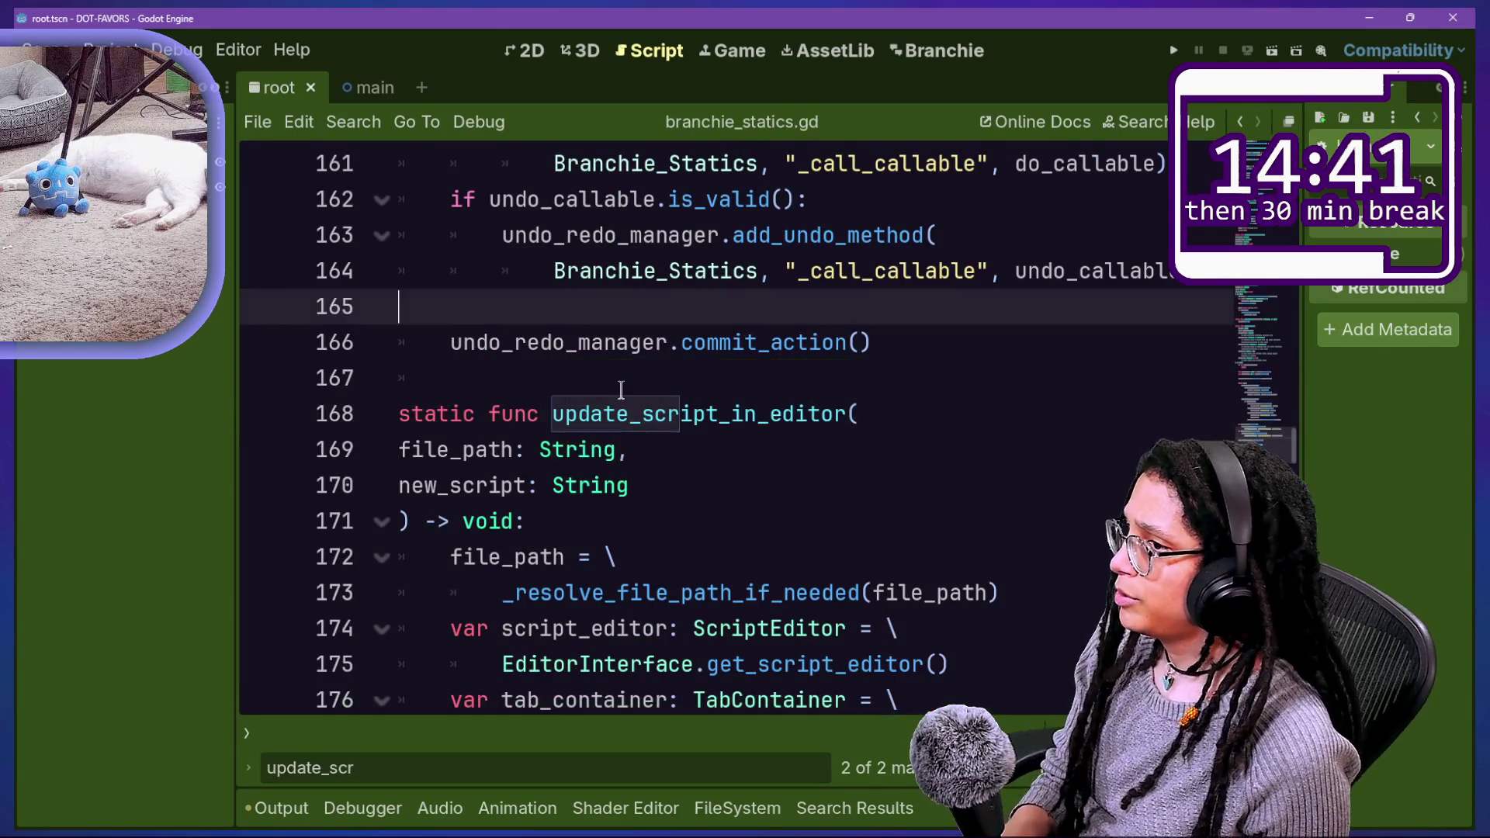
scroll(657, 426, down, 1)
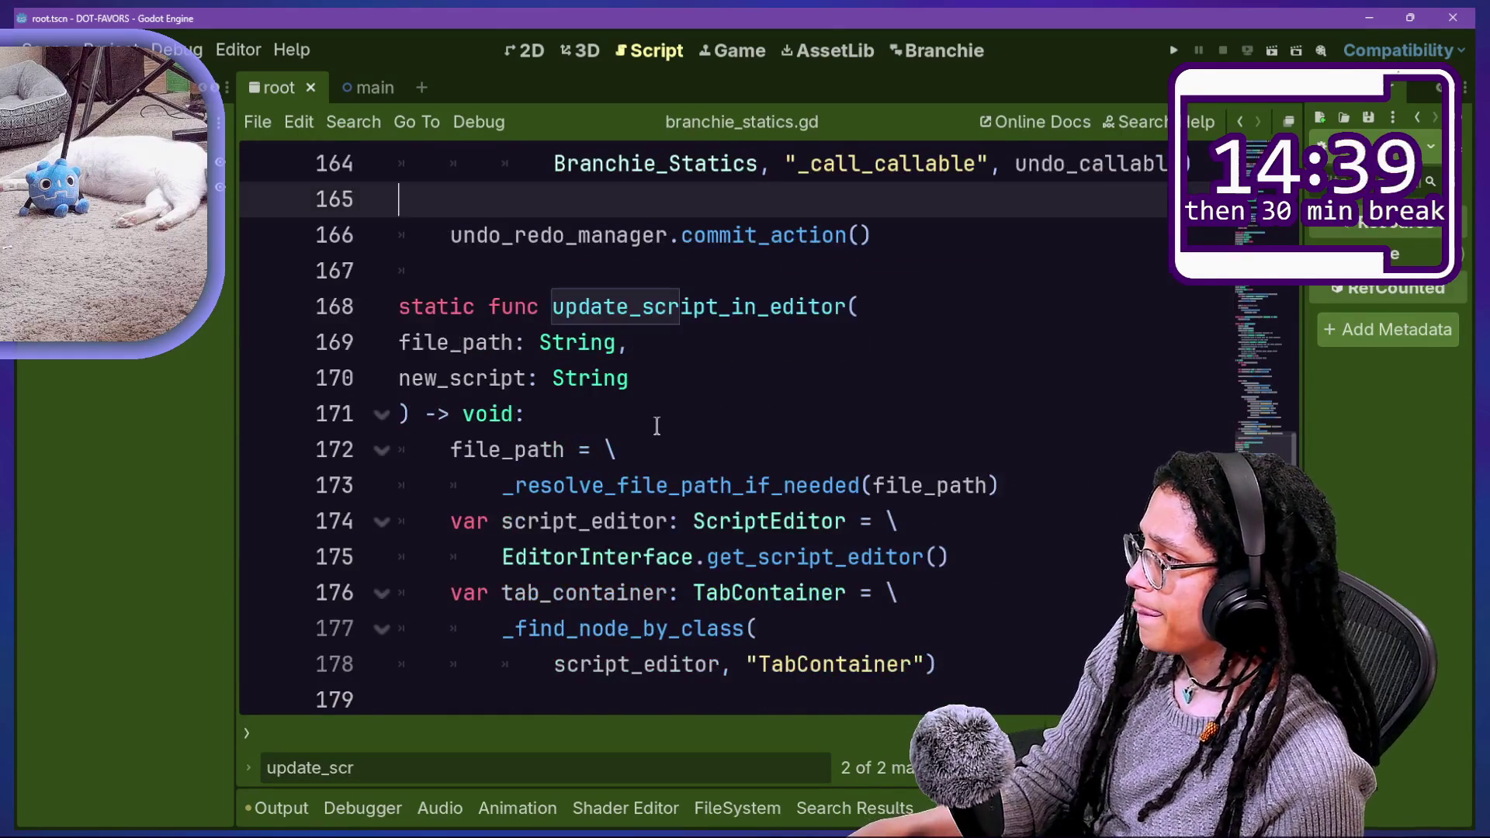
scroll(427, 405, down, 1)
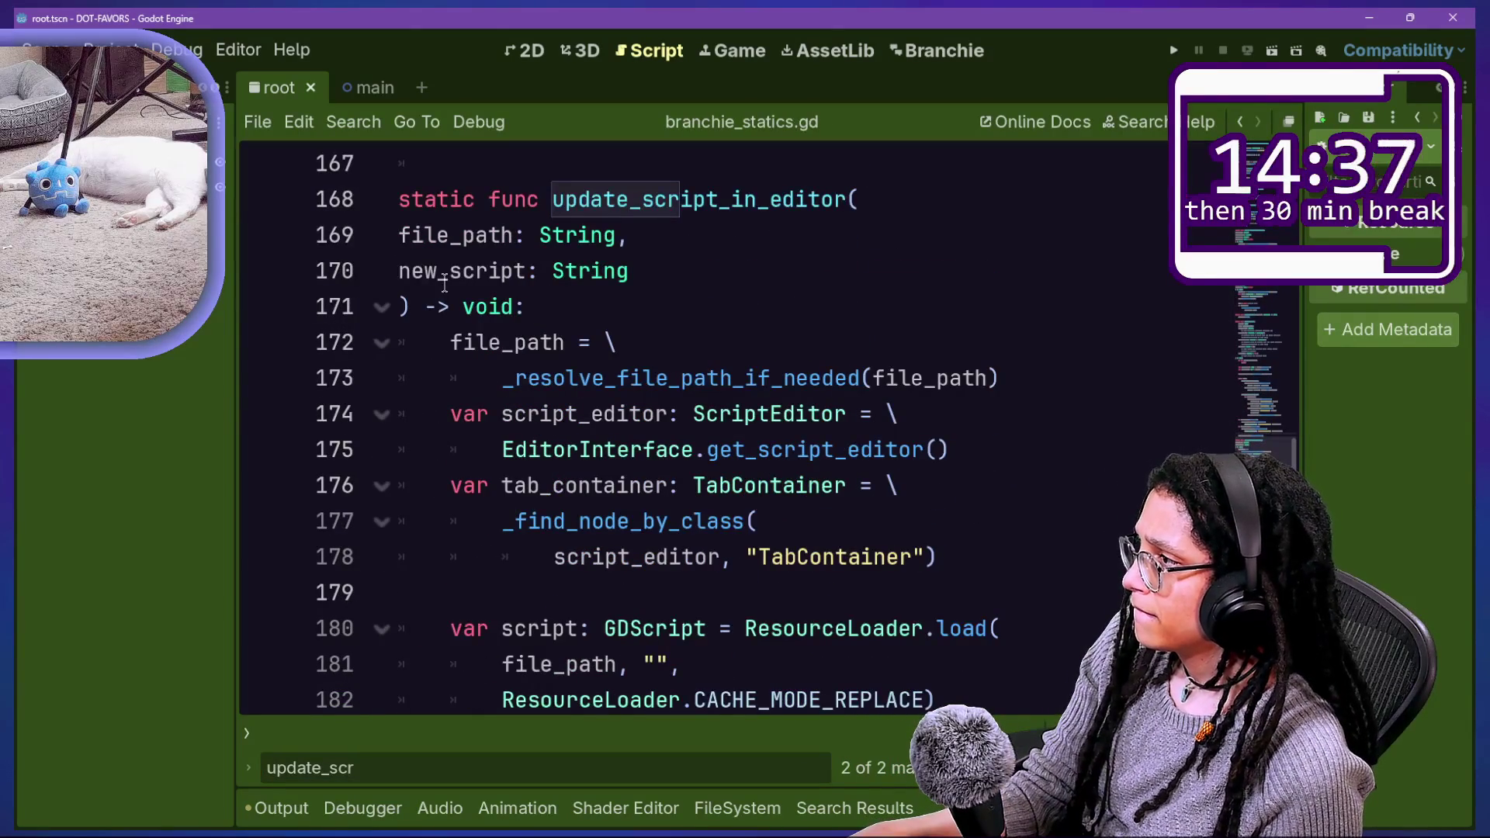
Step: Review the function's parameter lines, including the new_script parameter
click(404, 235)
click(543, 271)
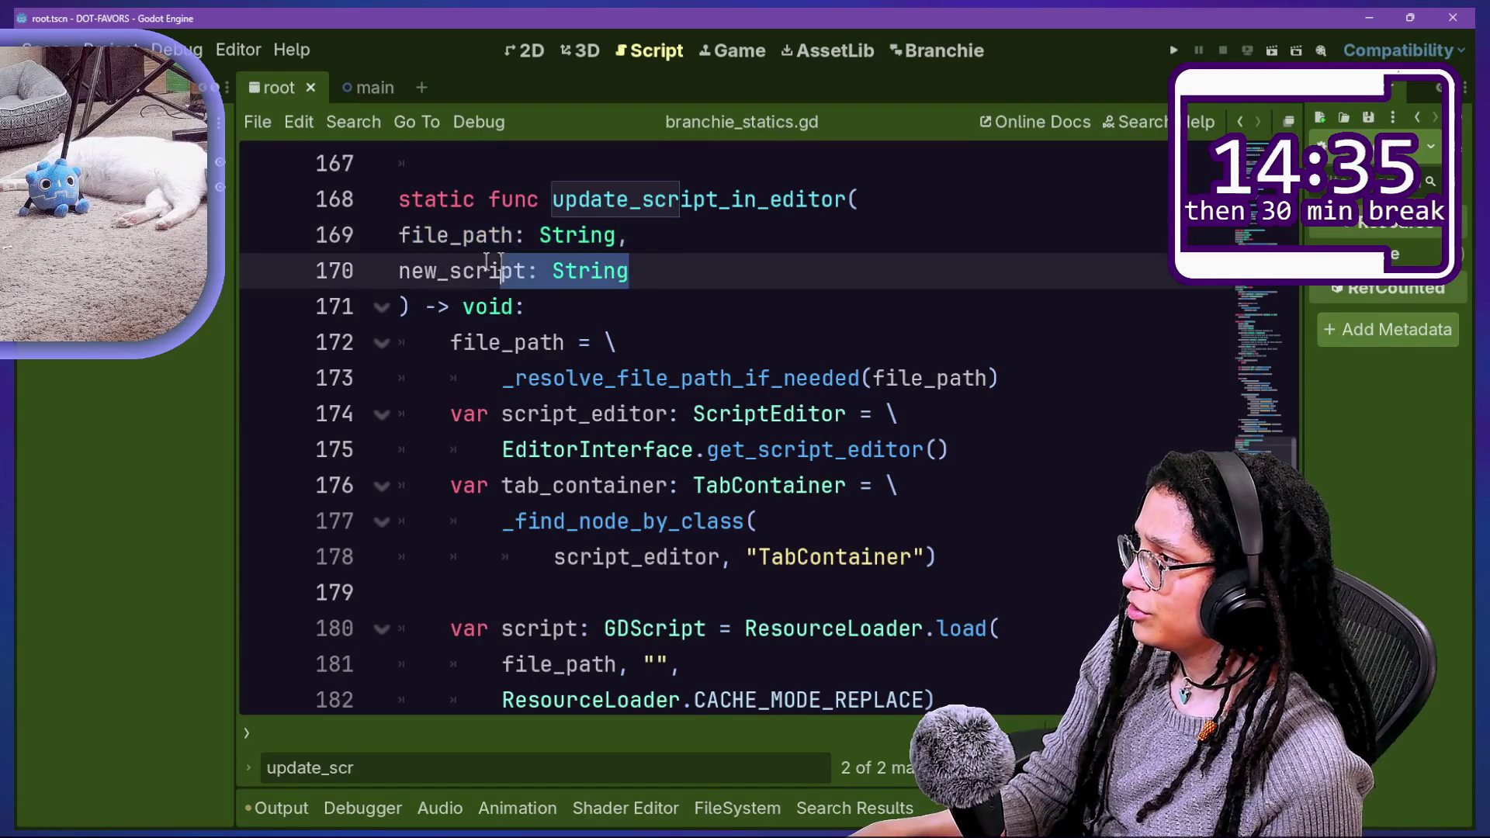
click(669, 317)
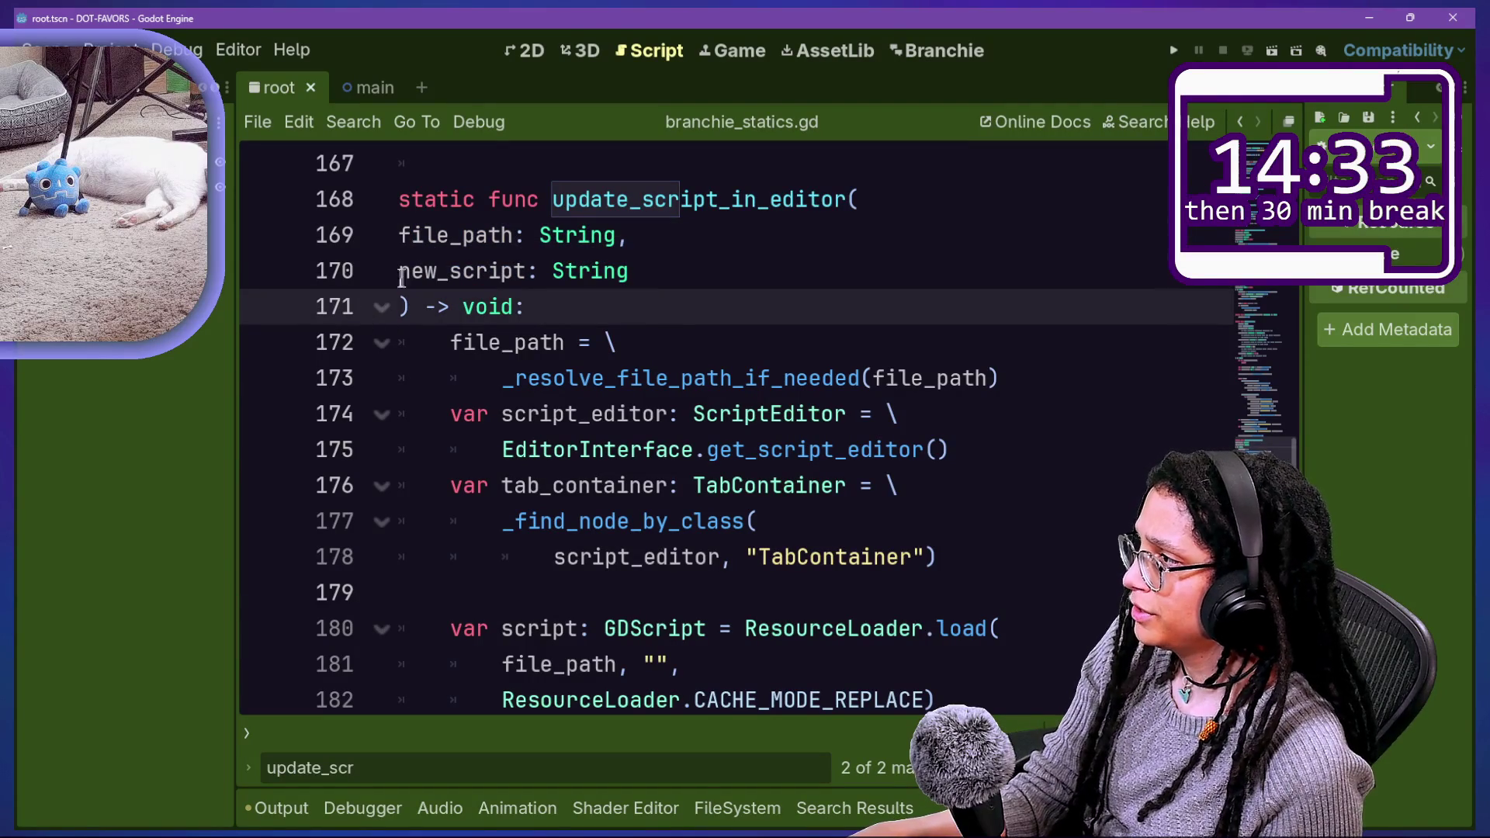
click(527, 273)
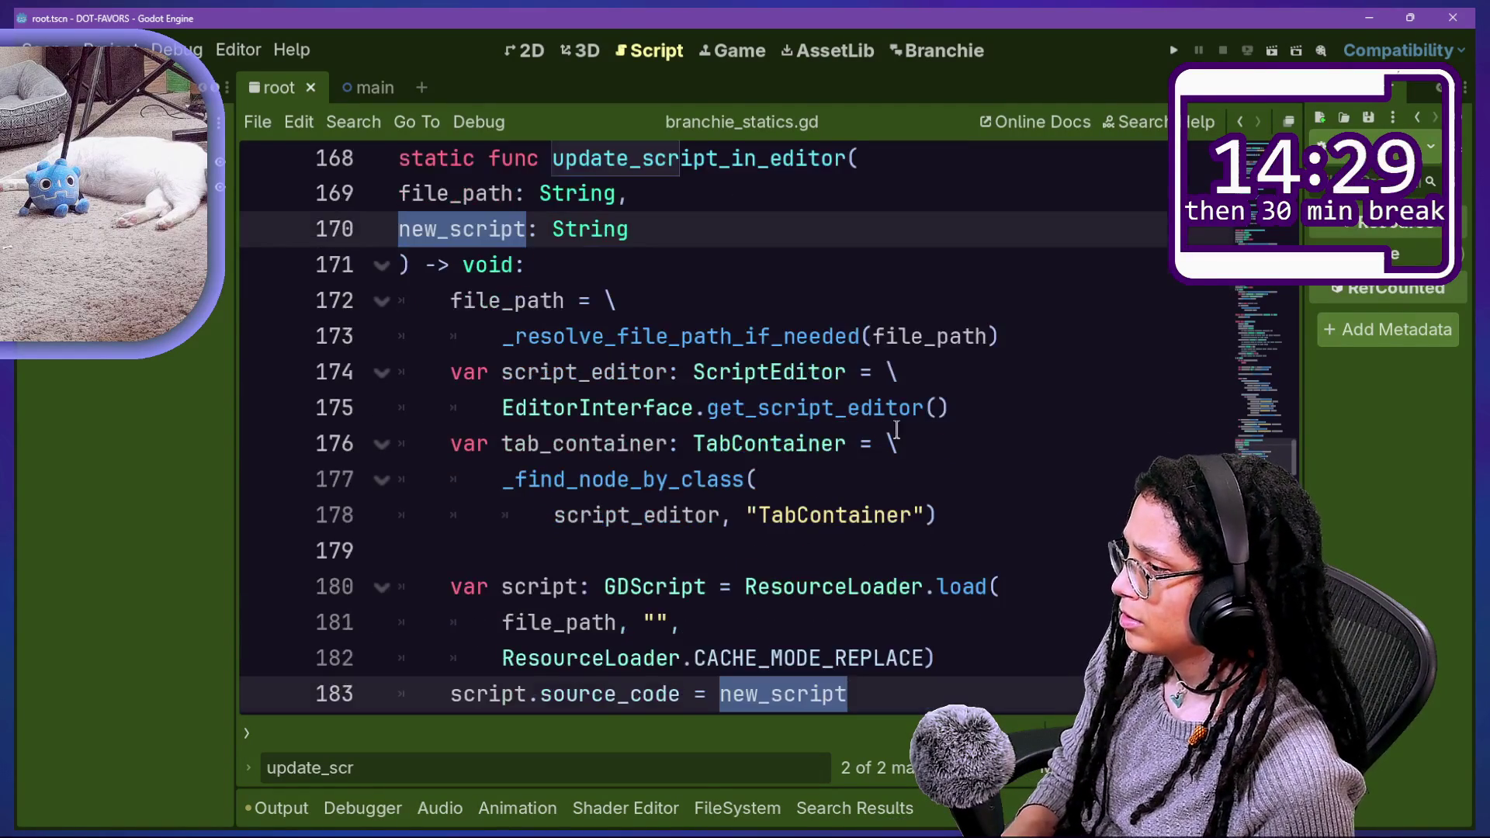
scroll(902, 431, down, 1)
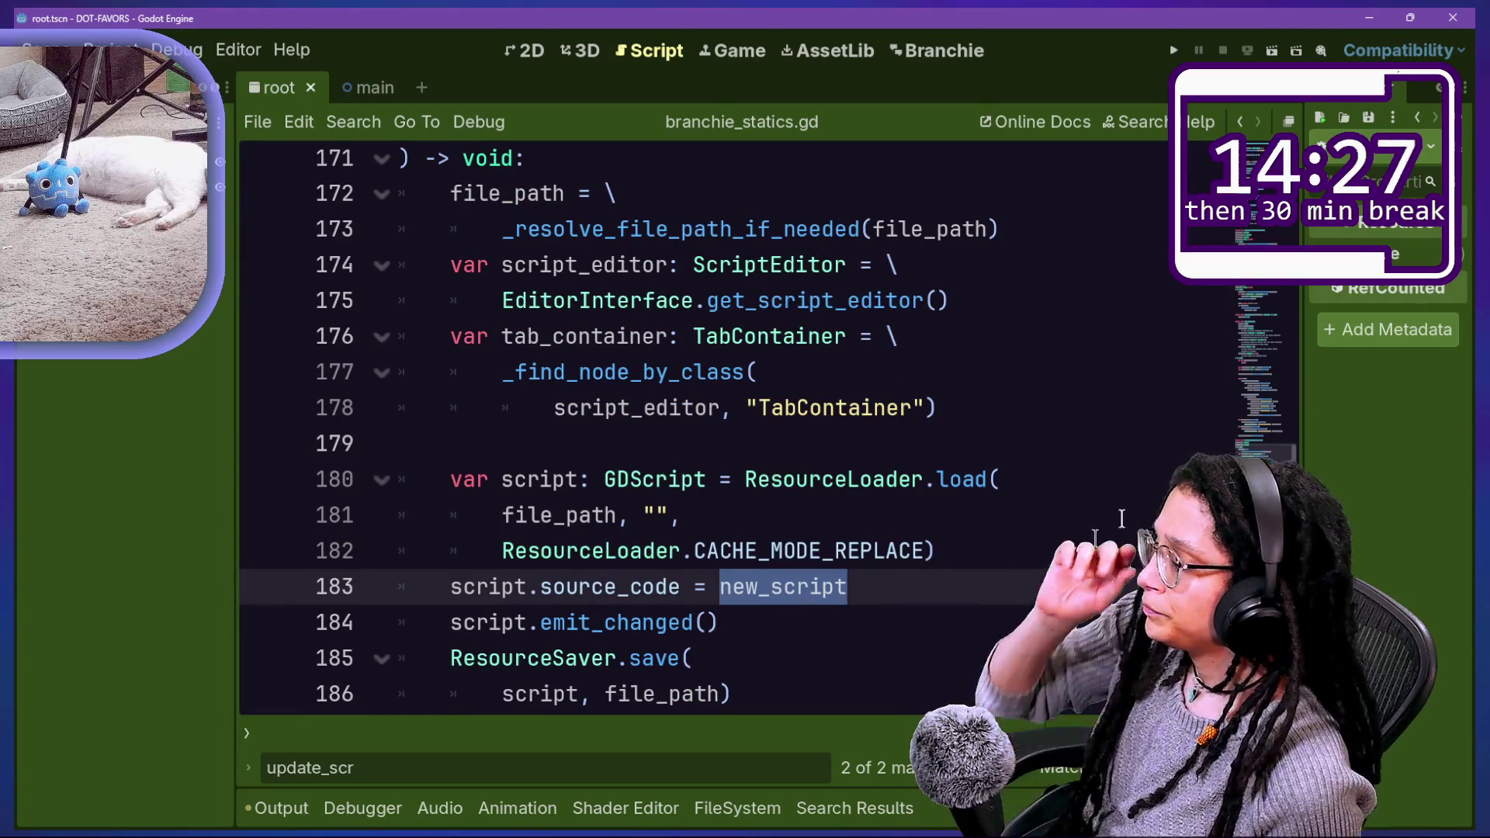
mouse_move(616, 576)
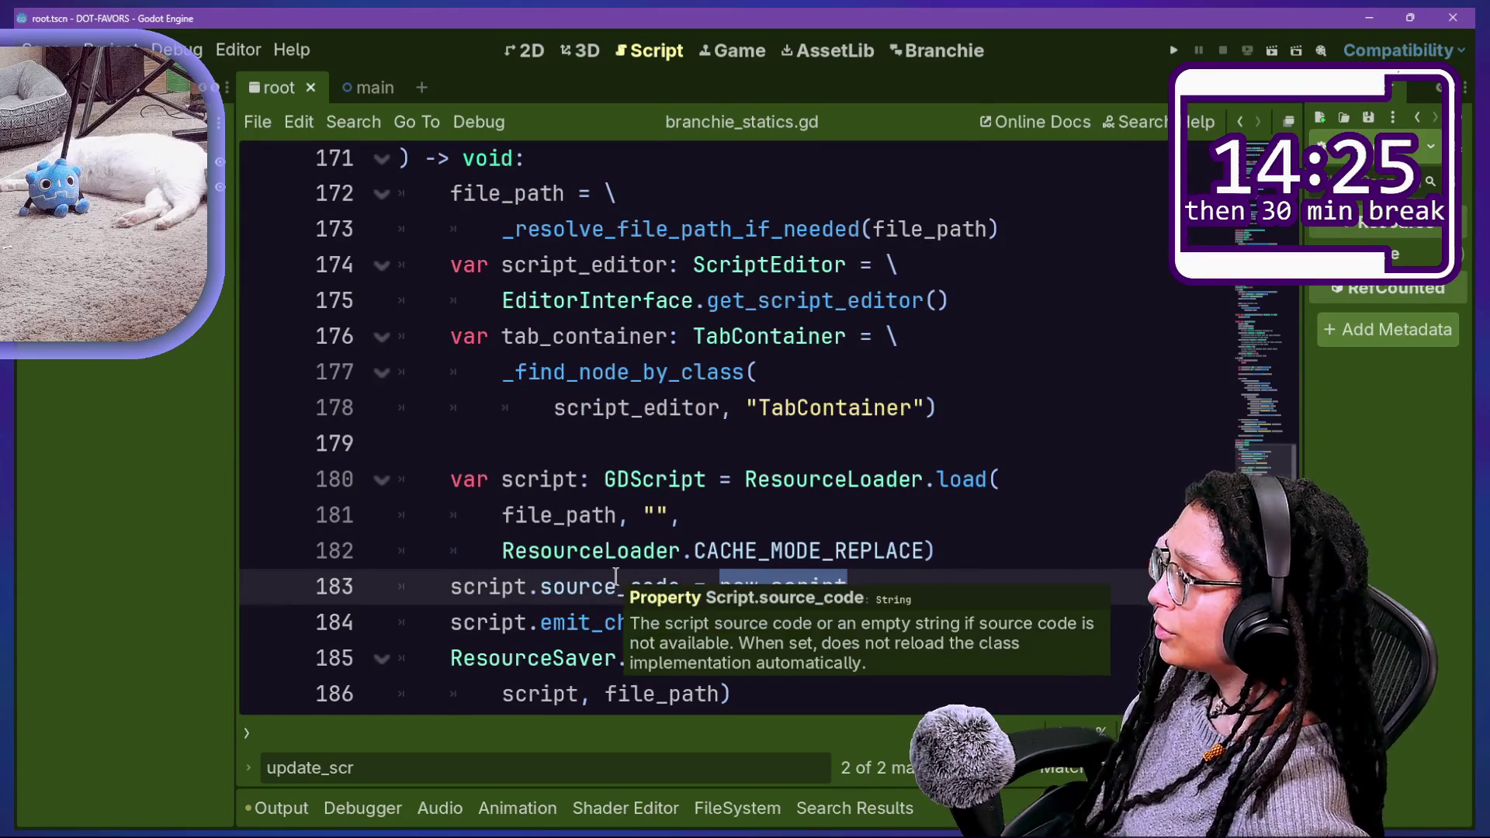
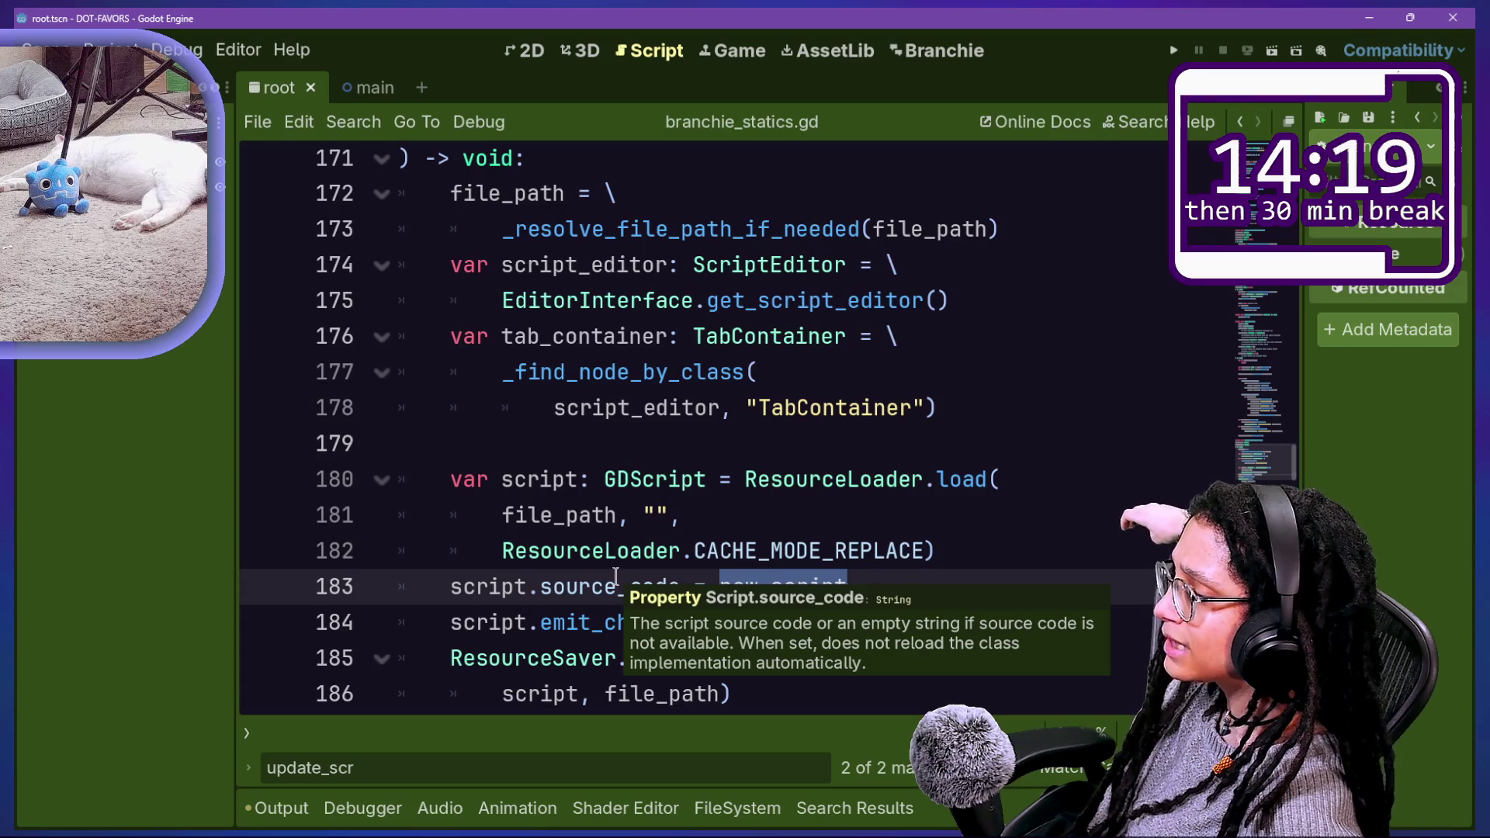
Step: Search the script for uses of new_script and update_s
scroll(615, 576, down, 2)
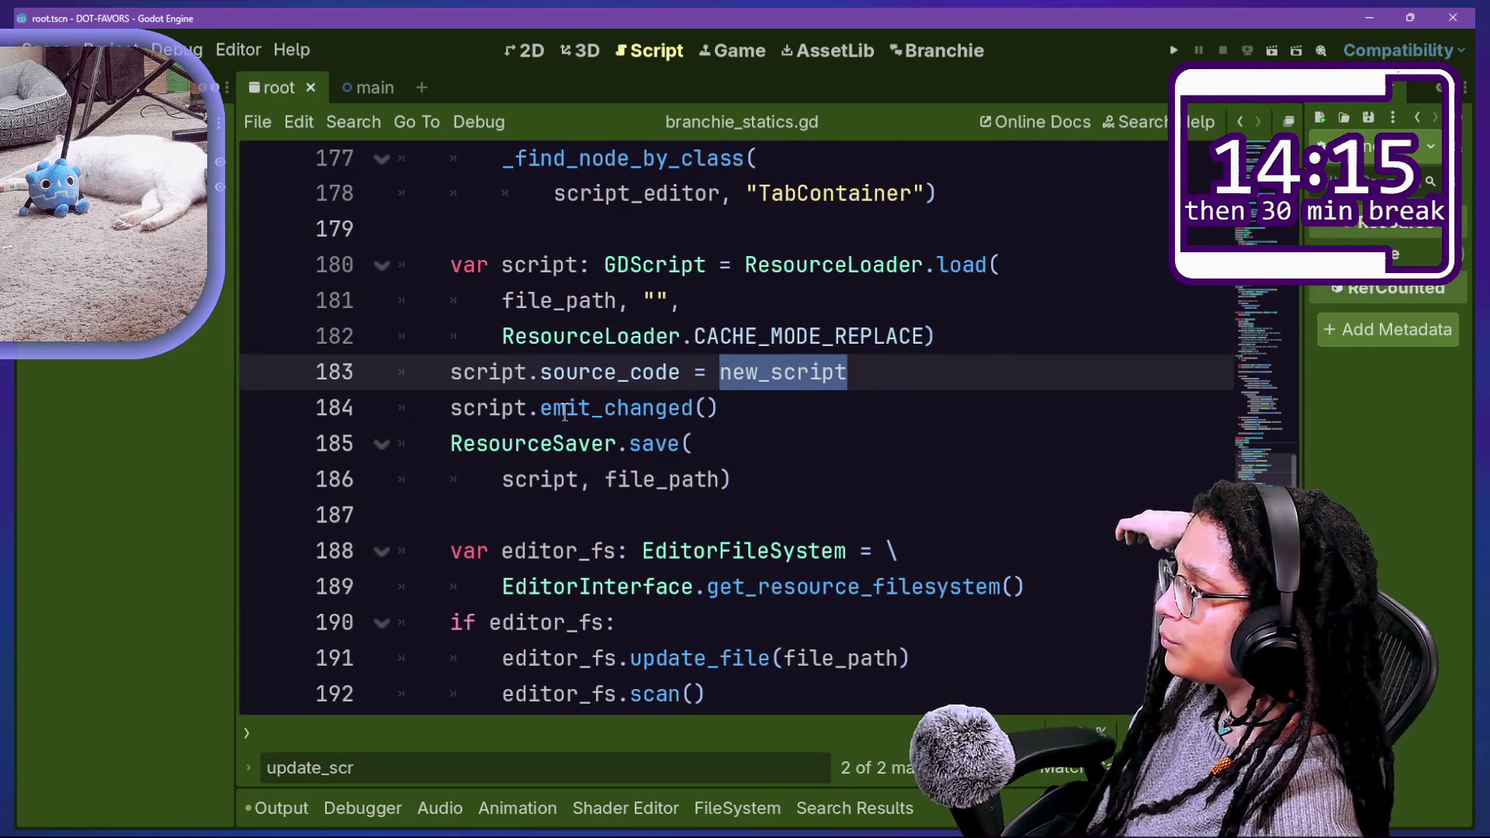
scroll(564, 412, up, 4)
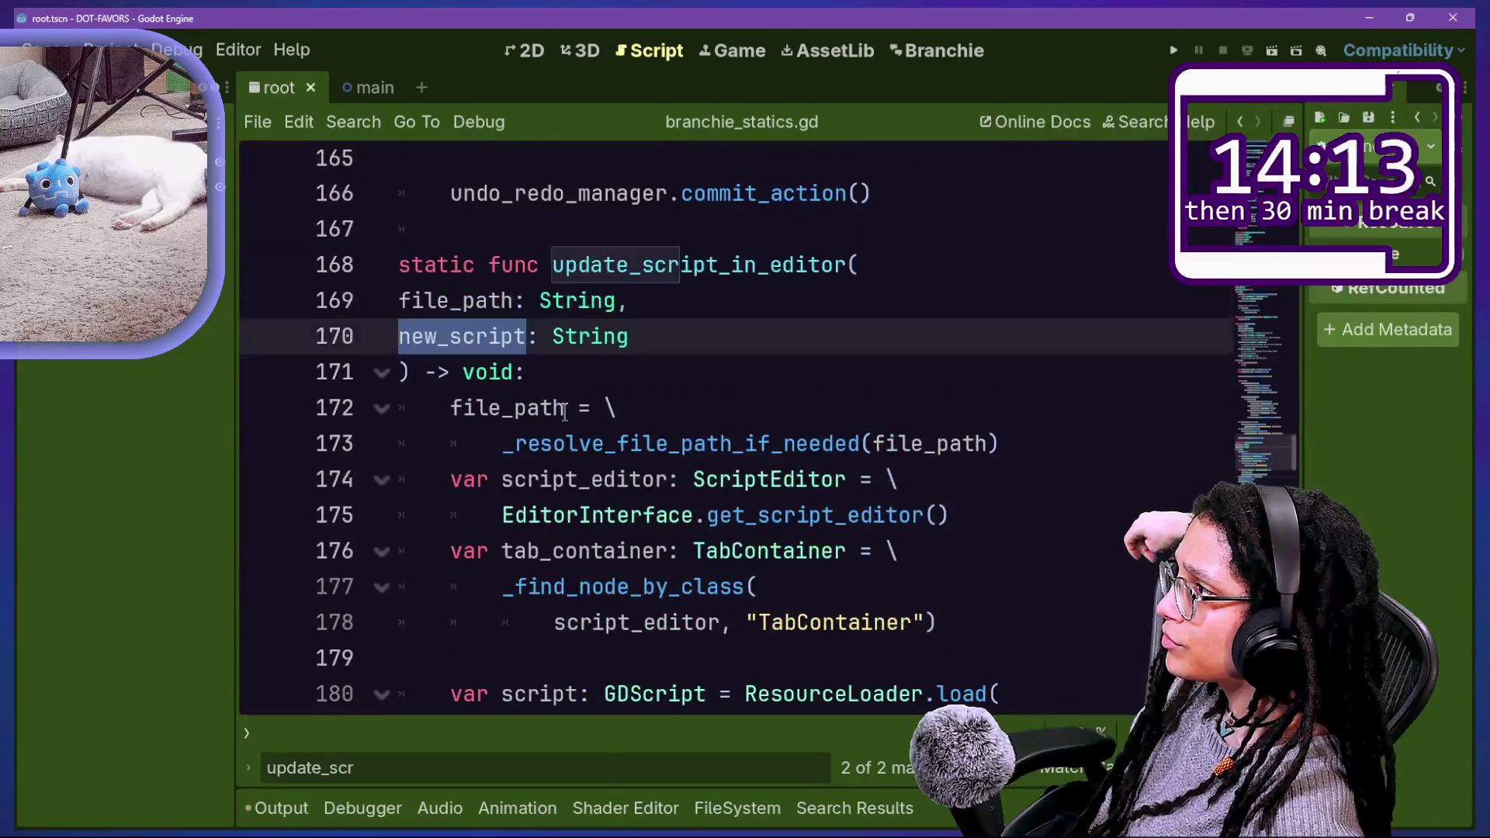
key(ctrl+d)
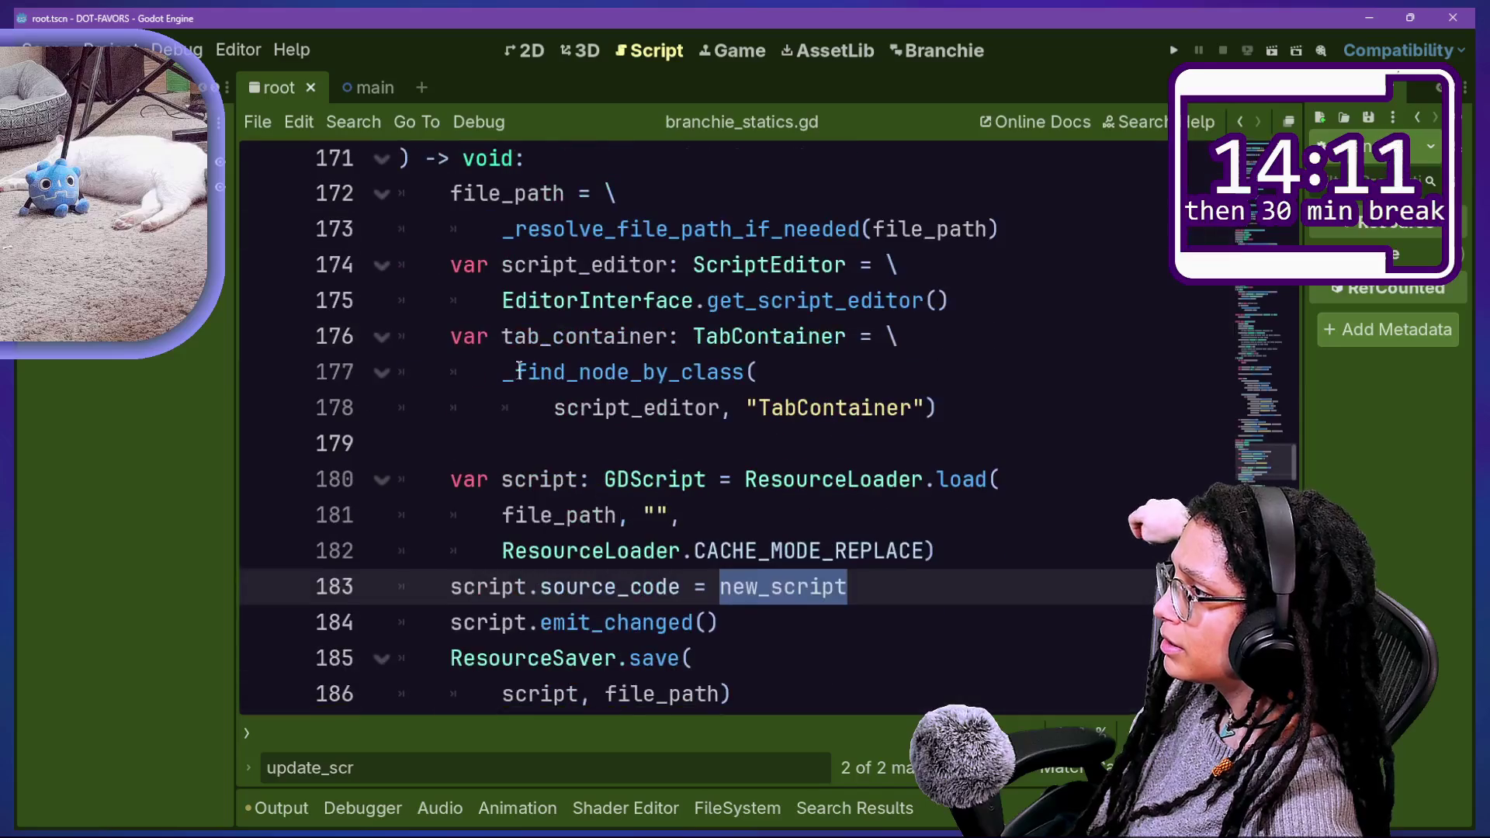
scroll(519, 367, down, 5)
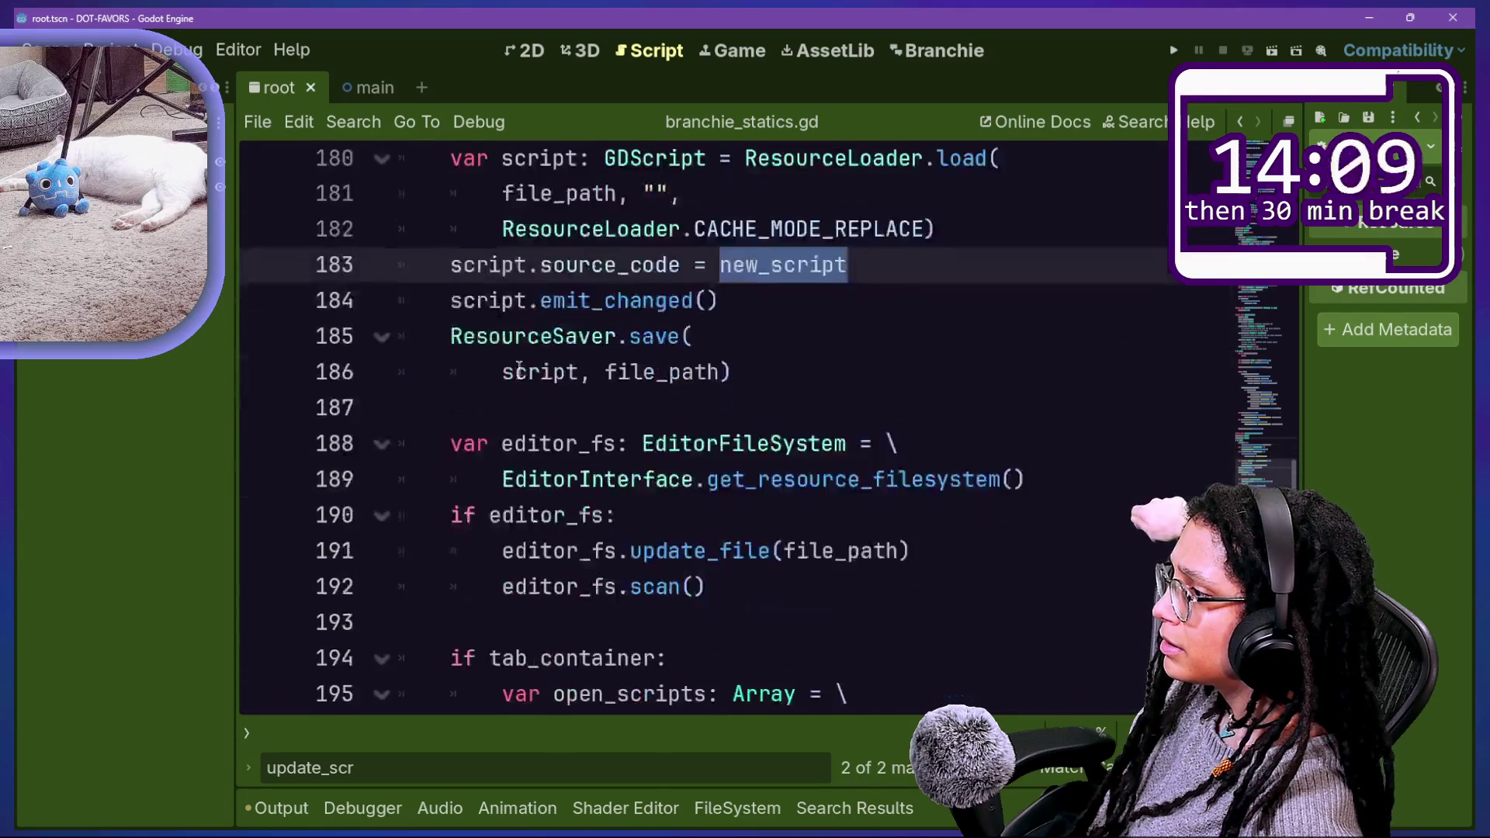
scroll(519, 368, down, 1)
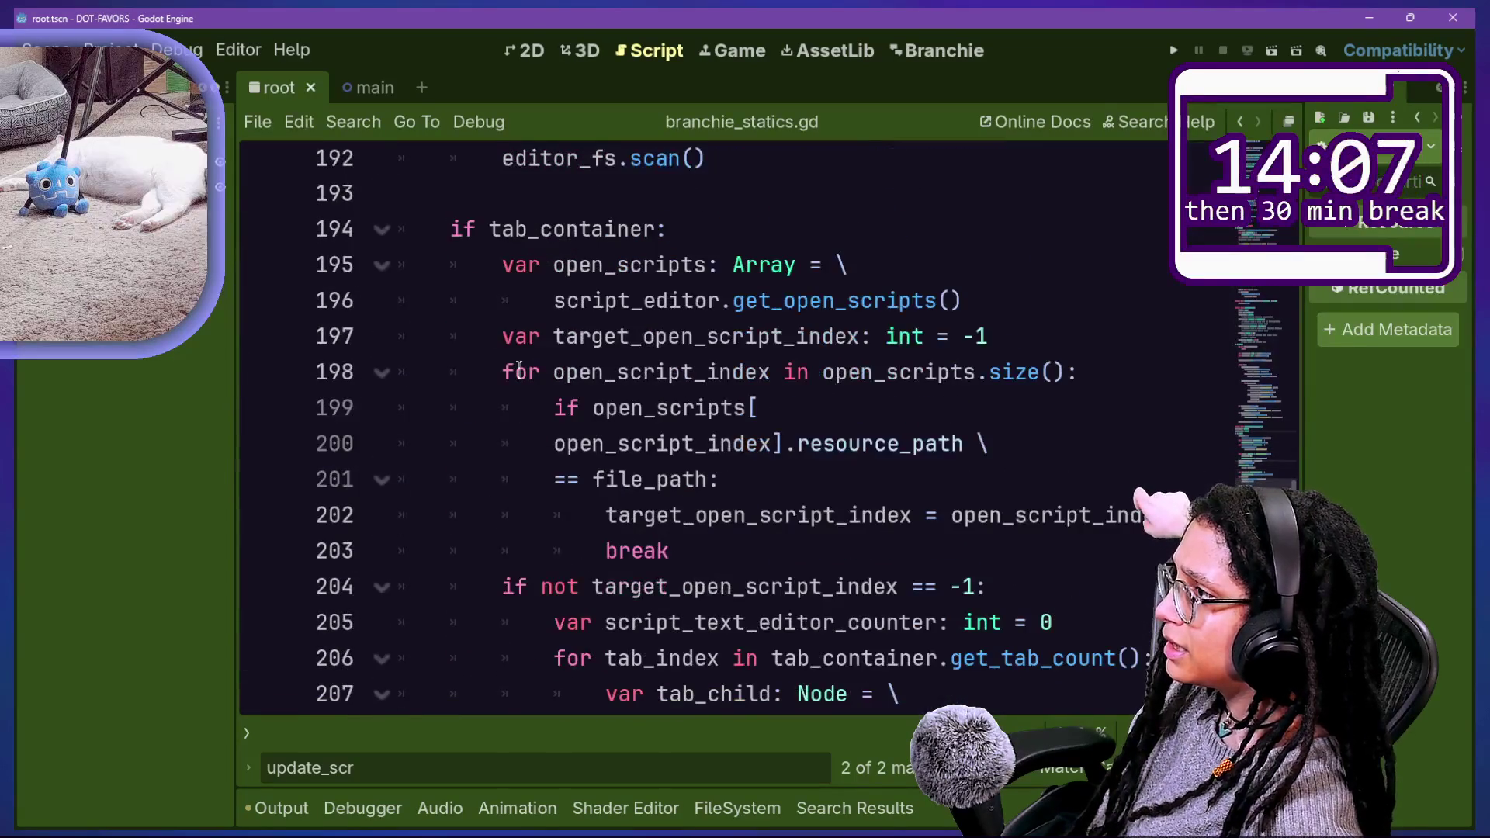
scroll(519, 368, up, 7)
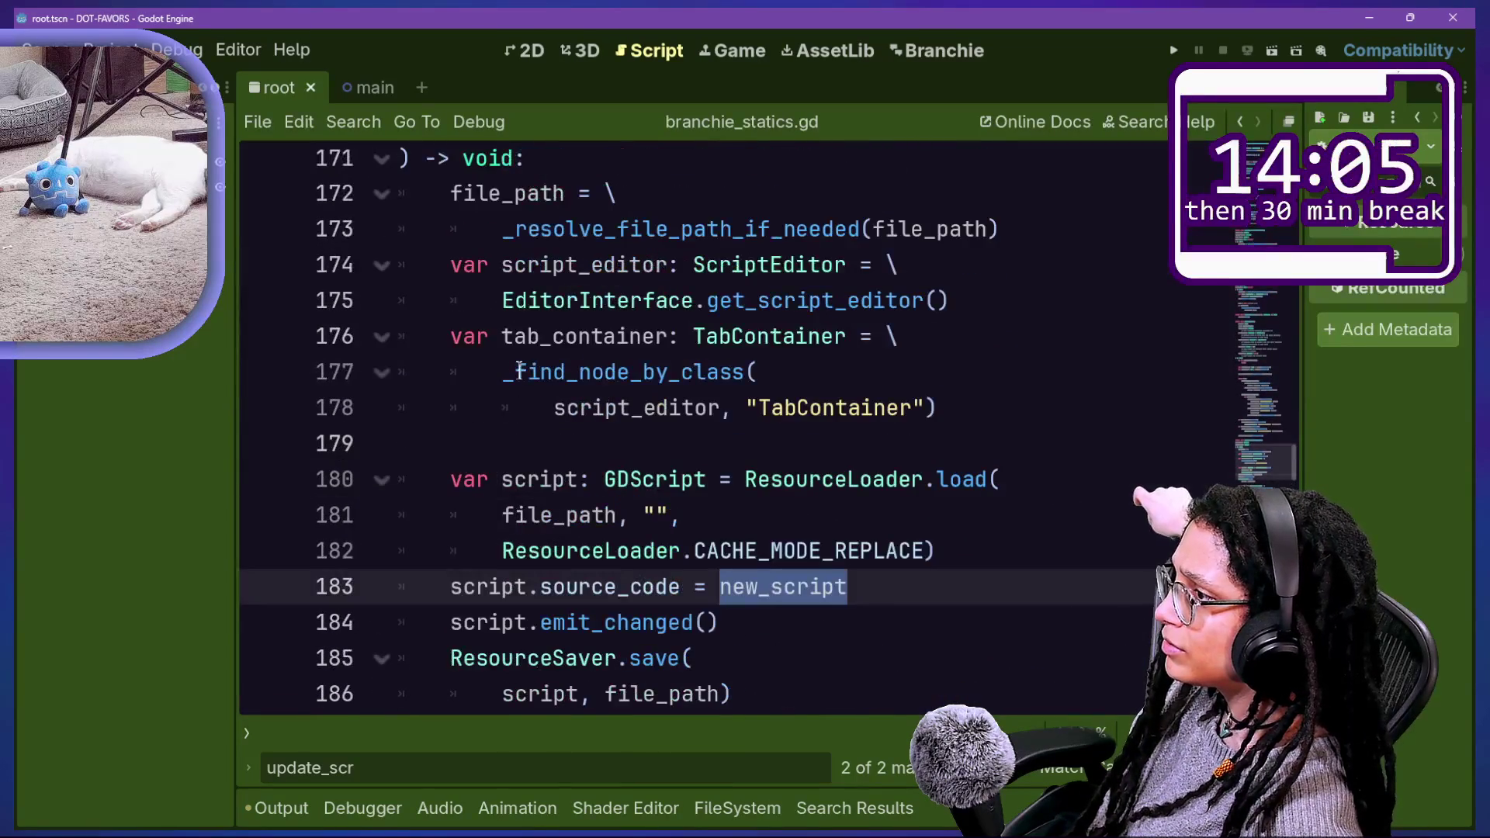
scroll(519, 368, up, 2)
scroll(519, 371, down, 12)
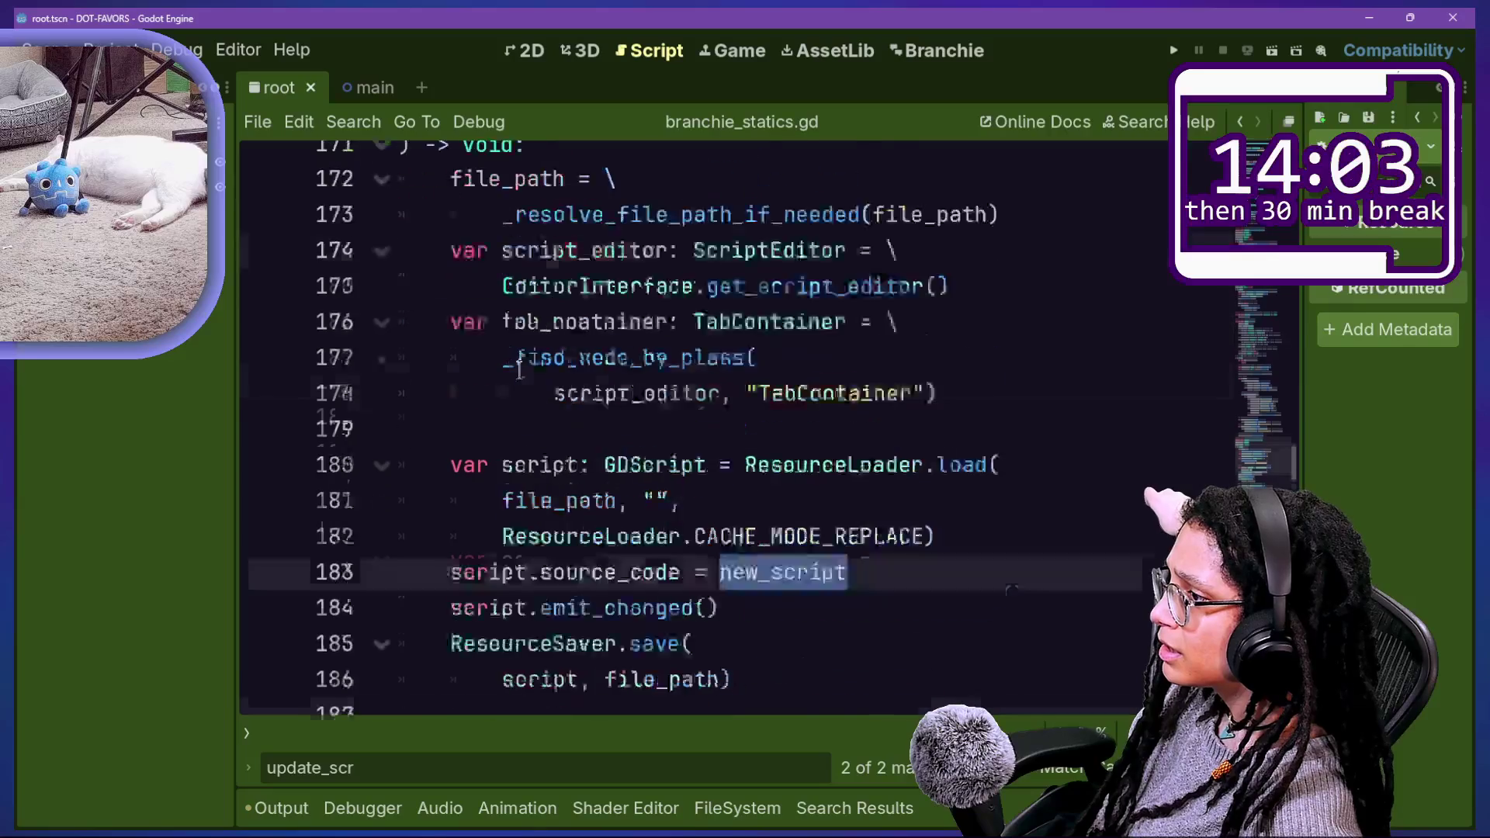
scroll(519, 371, down, 7)
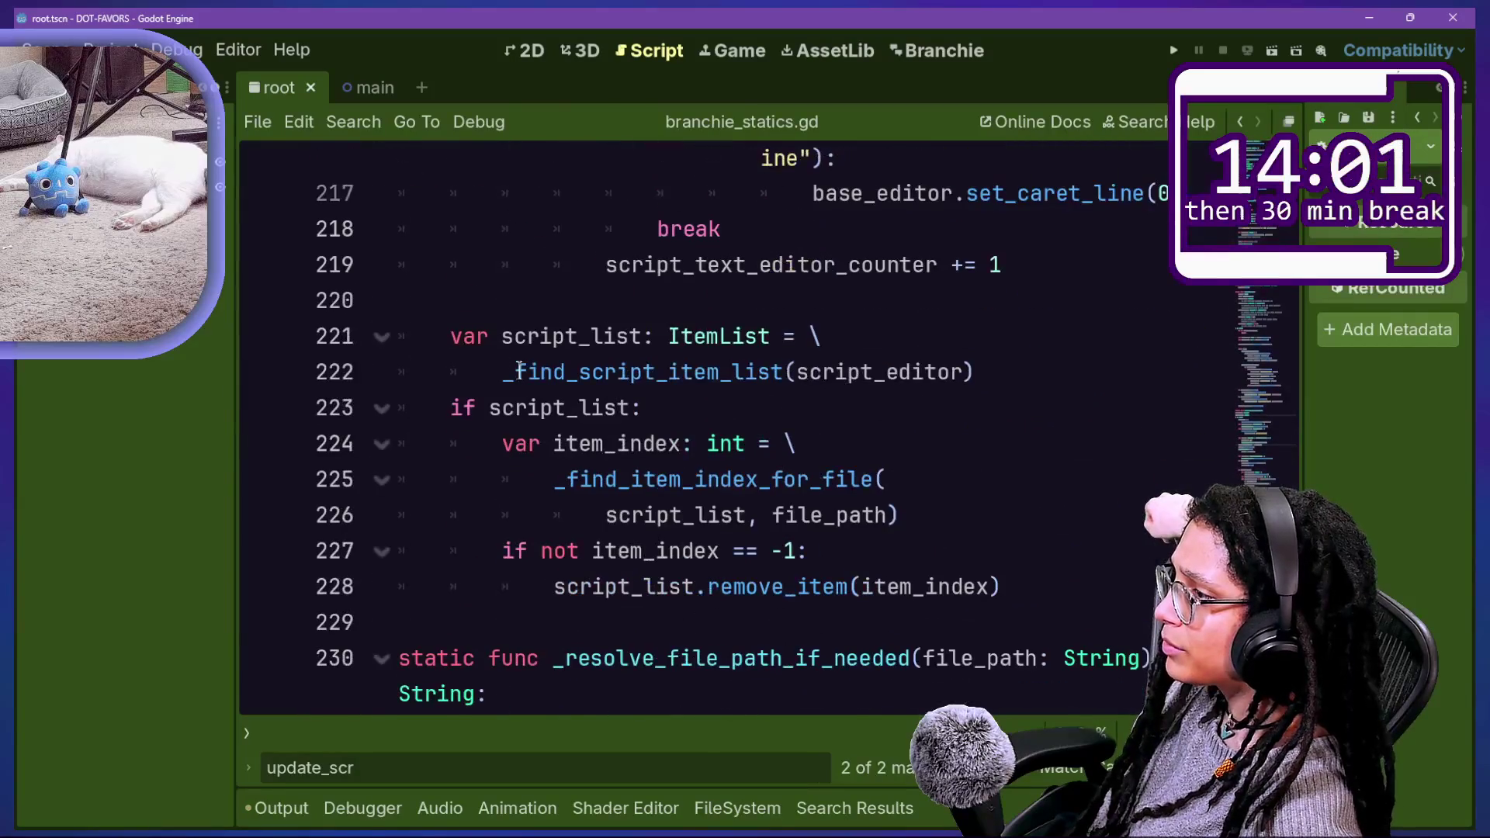
scroll(519, 369, down, 1)
scroll(519, 371, down, 1)
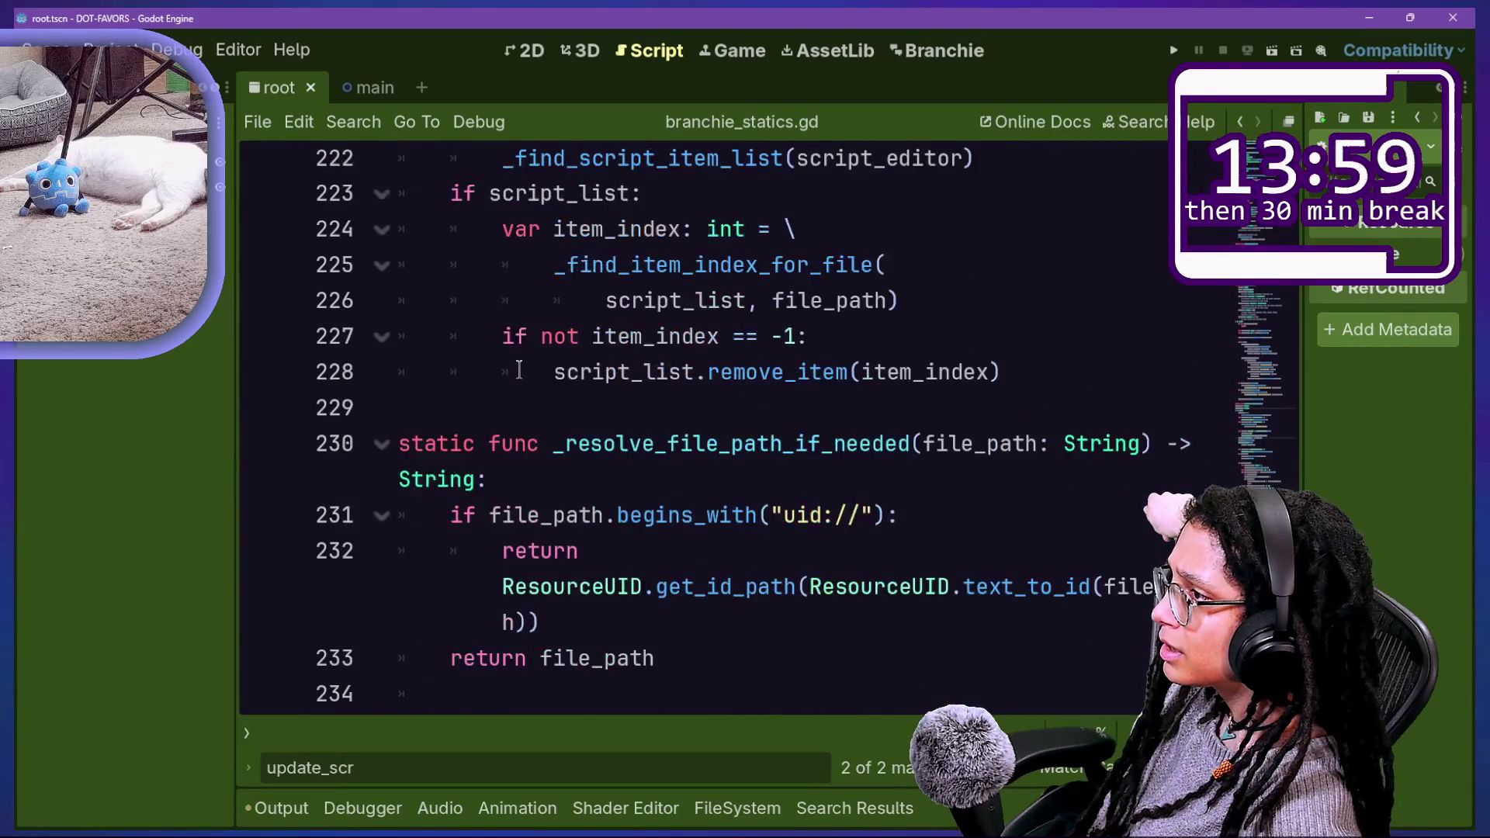
scroll(519, 371, up, 13)
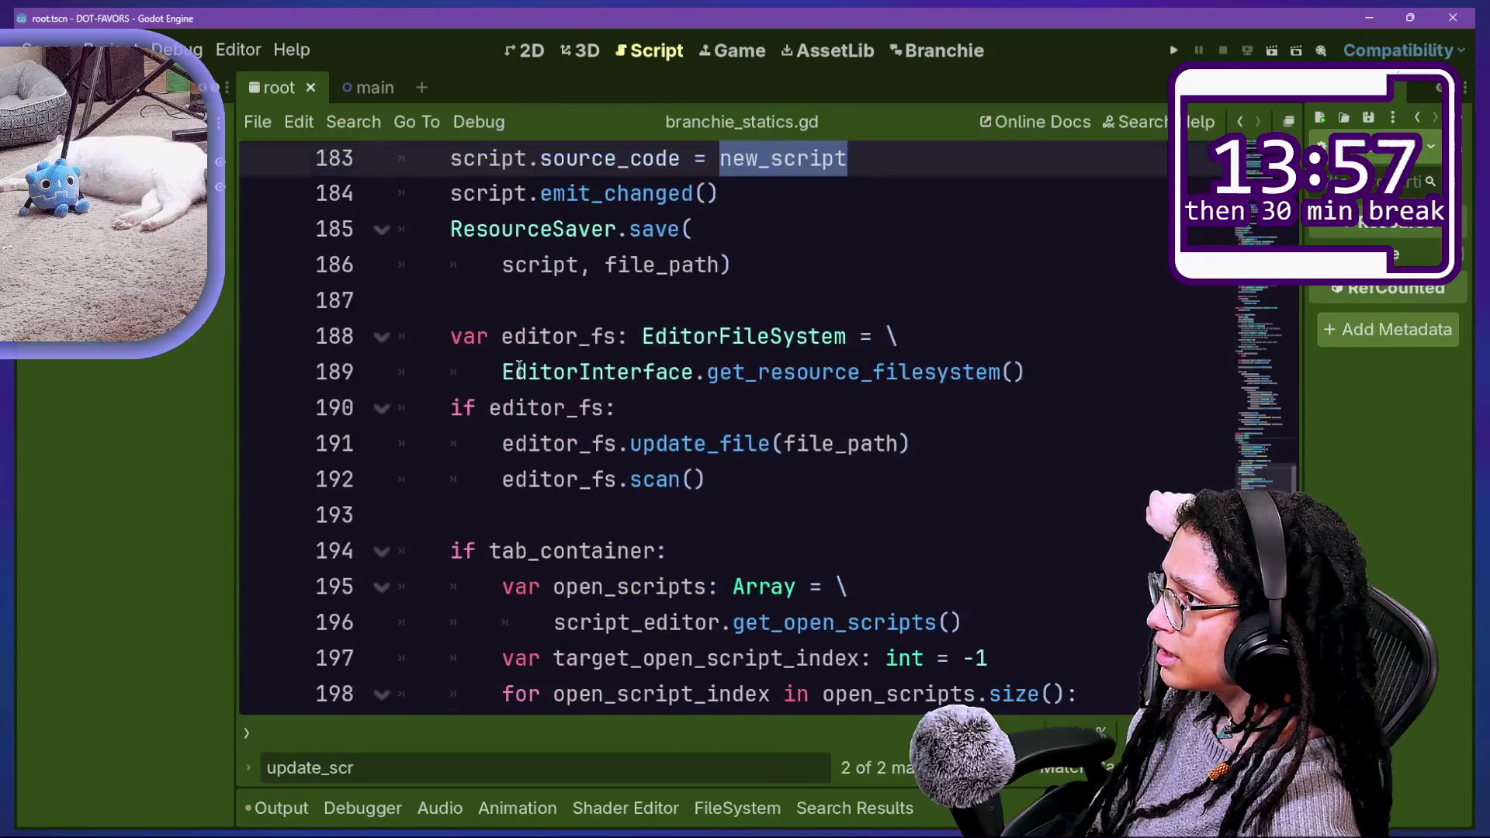
scroll(520, 371, up, 5)
scroll(519, 369, up, 5)
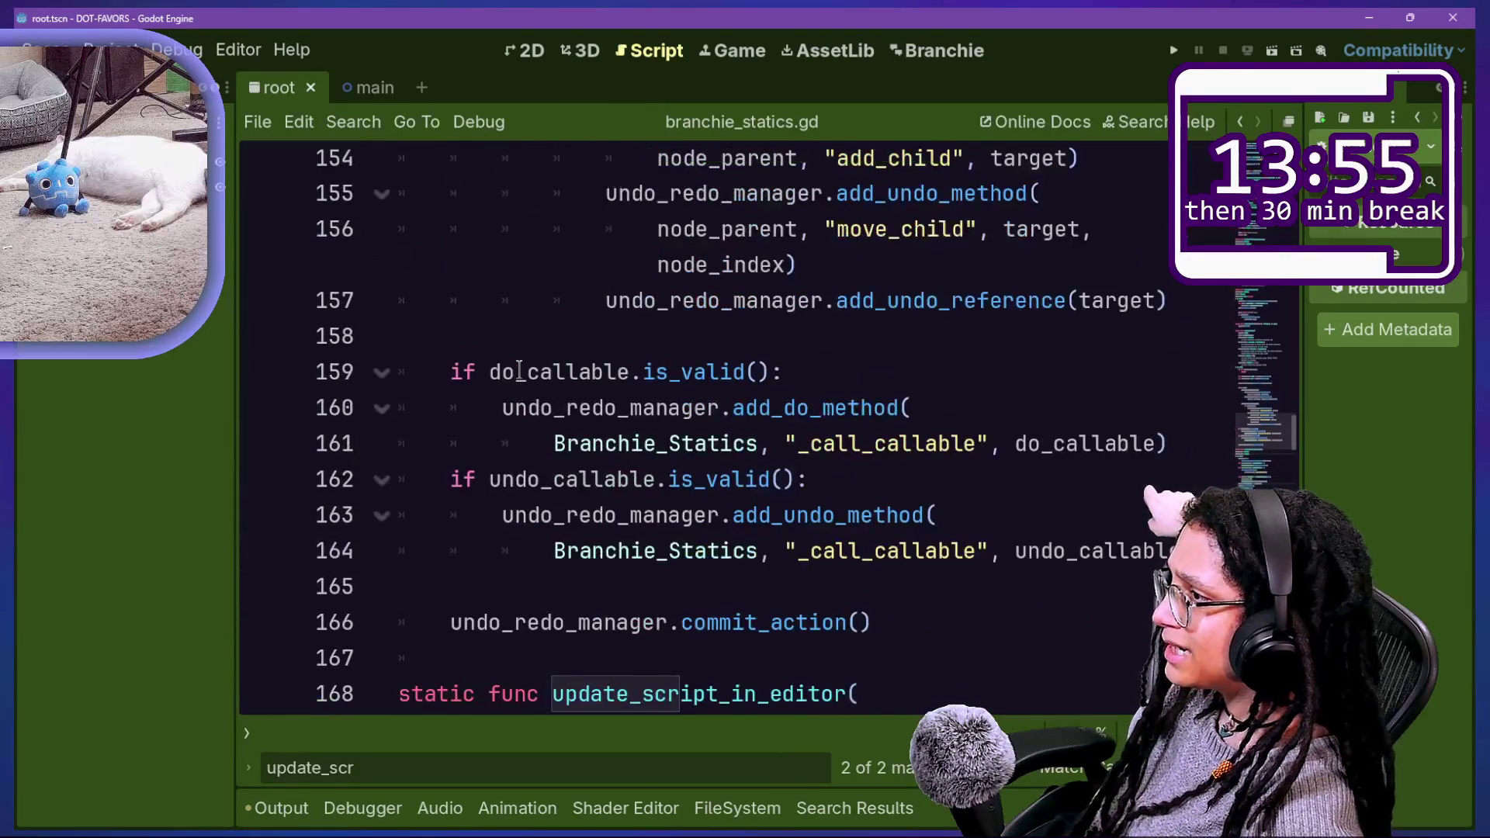
text(new_script)
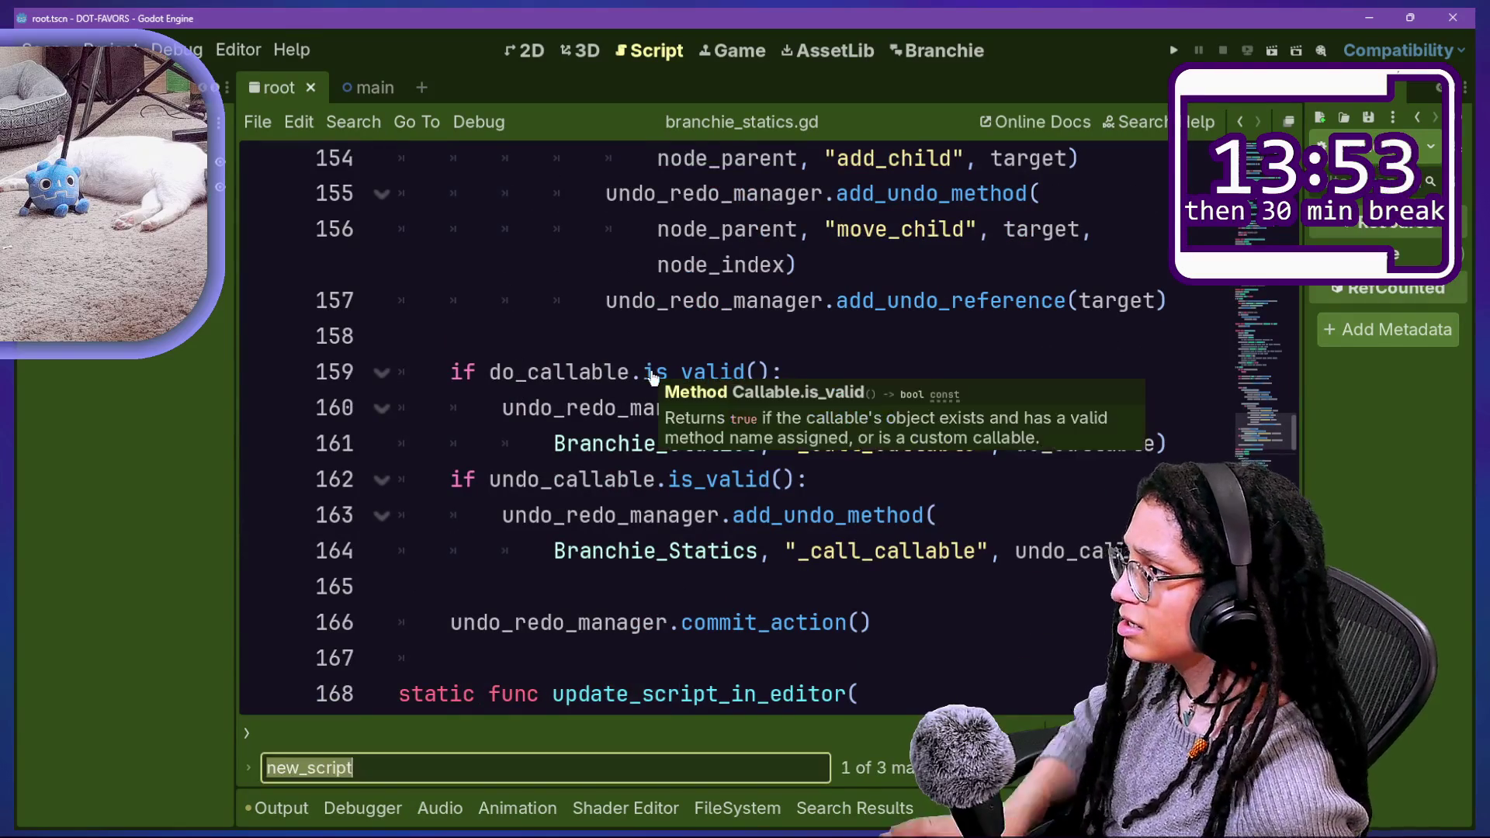
key(Return)
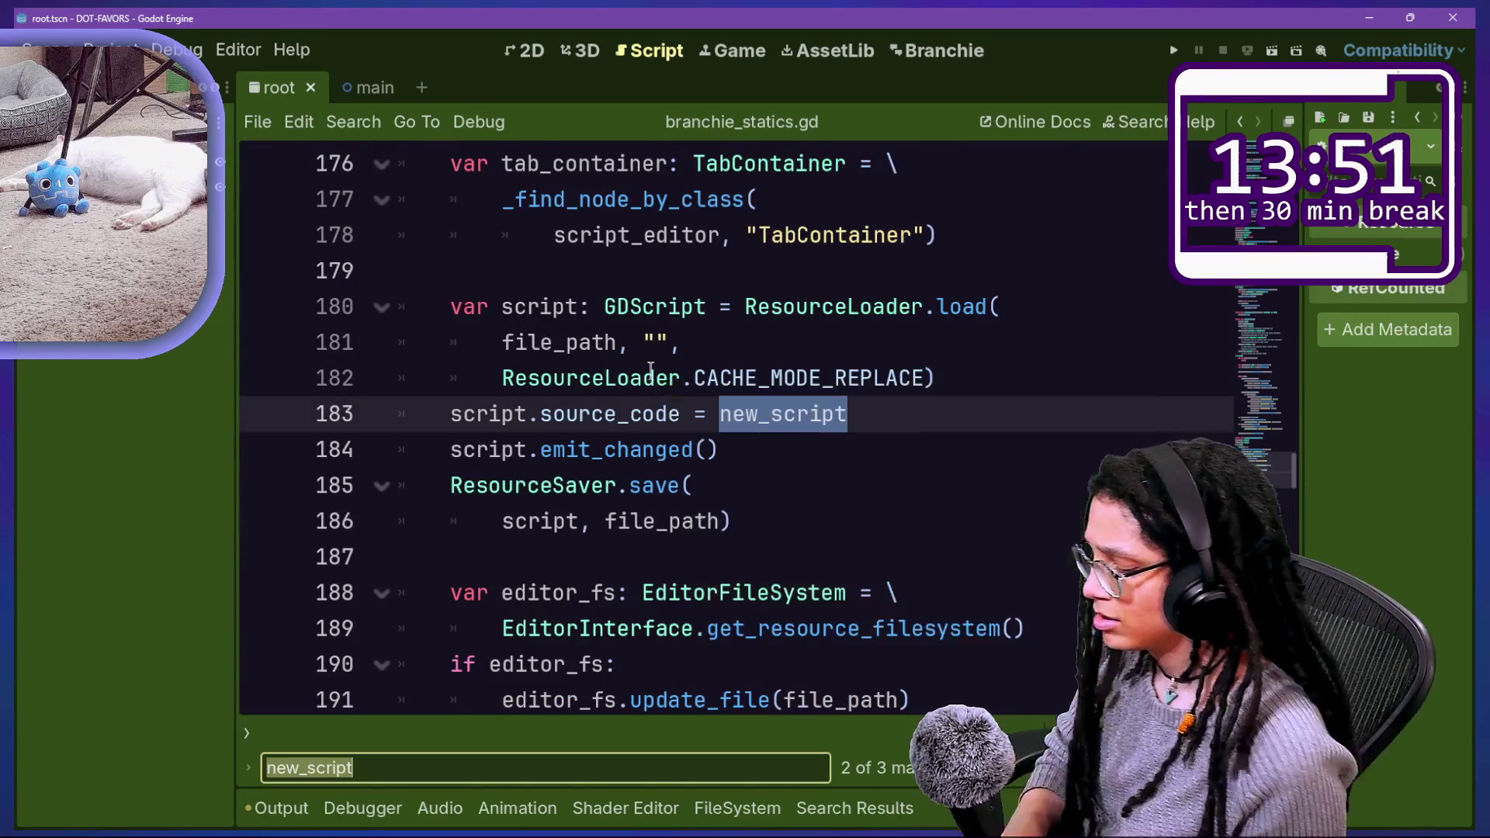
key(BackSpace)
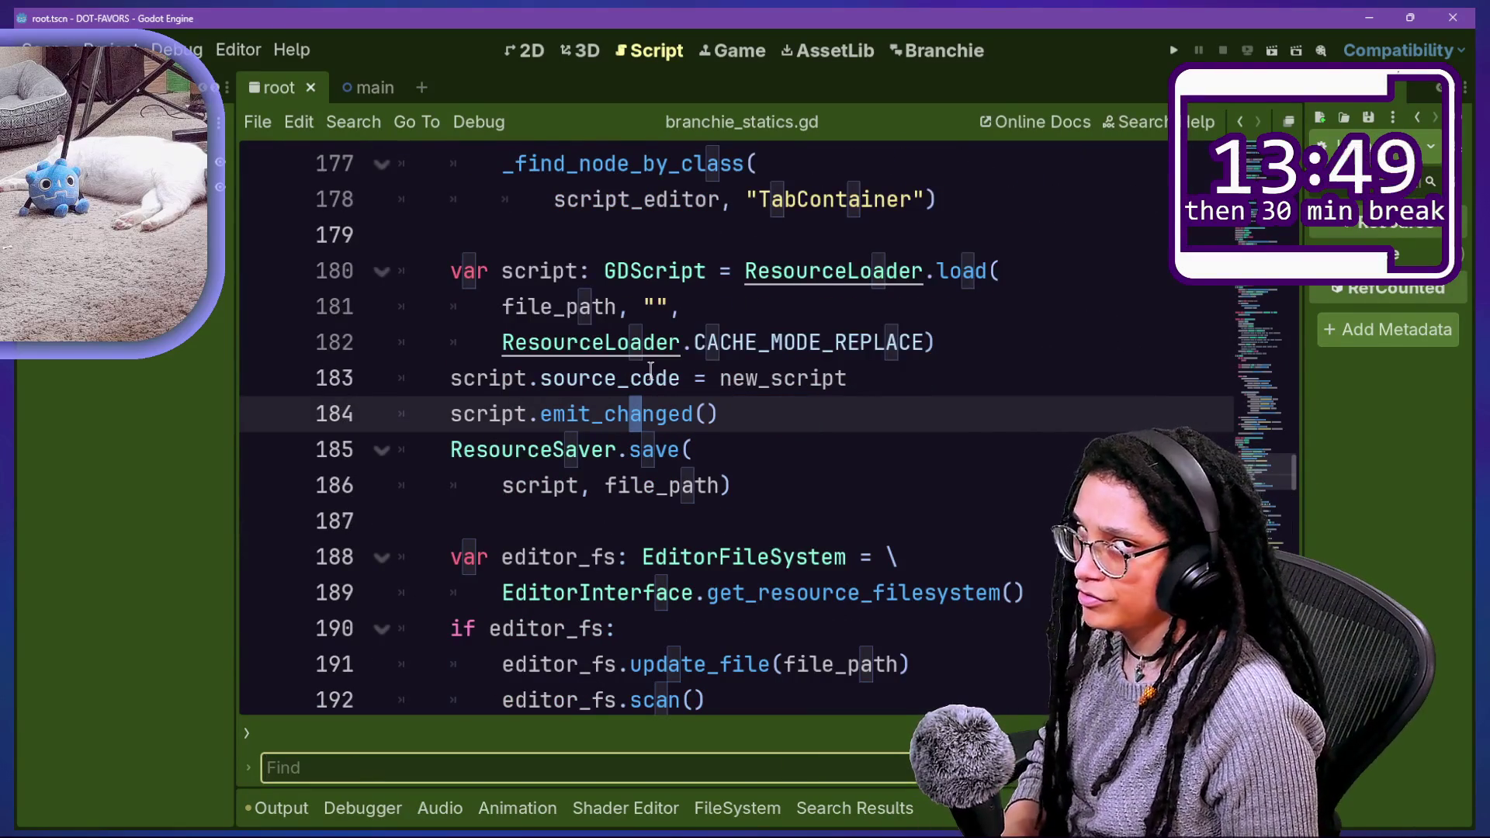
text(upd)
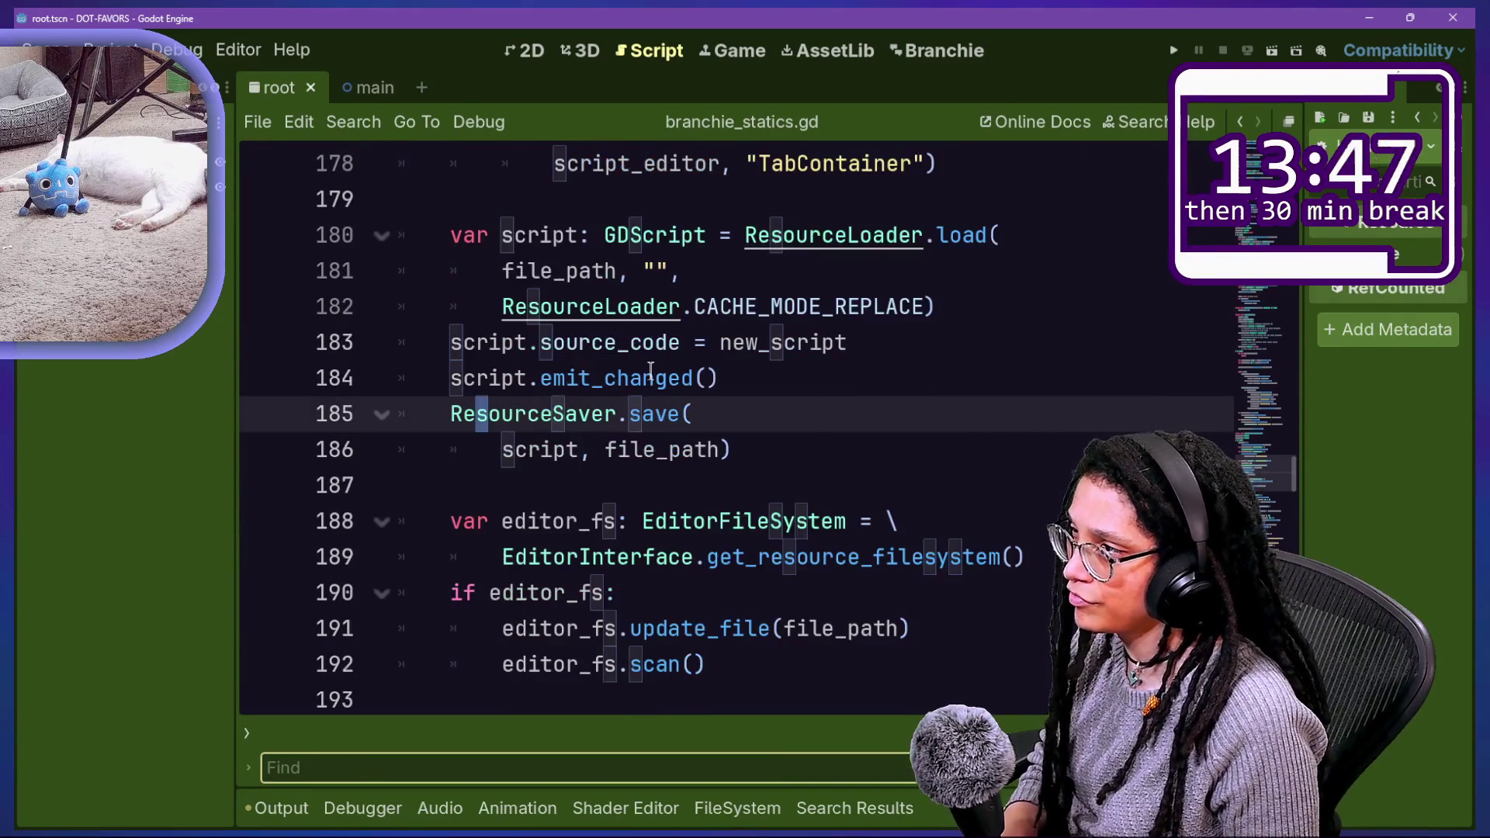
text(ate_s)
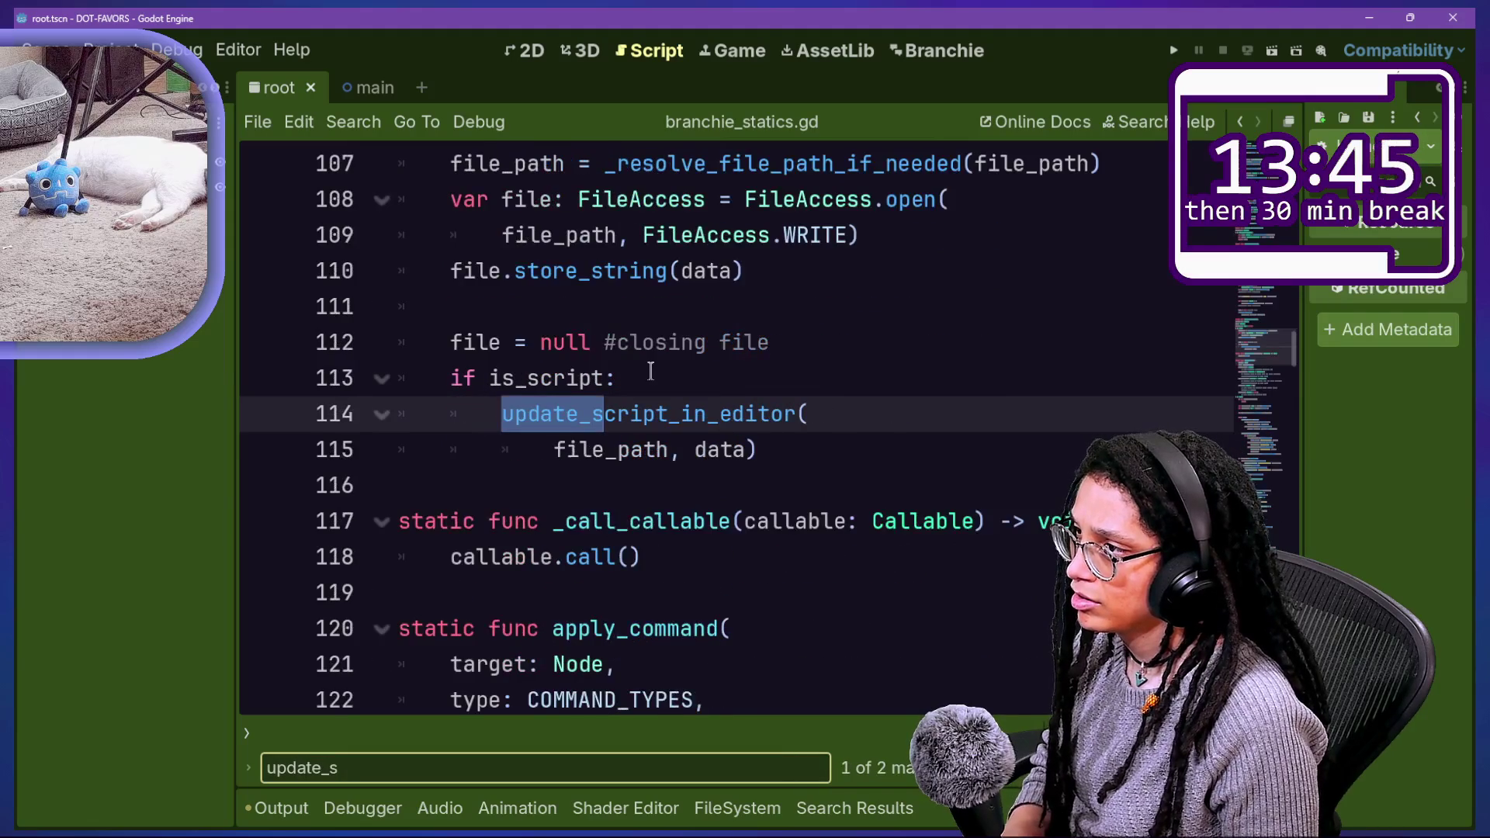
Step: Inspect the file-writing lines 109–112 around store_string in save_data_to_file
drag(694, 449, 691, 475)
scroll(690, 468, up, 1)
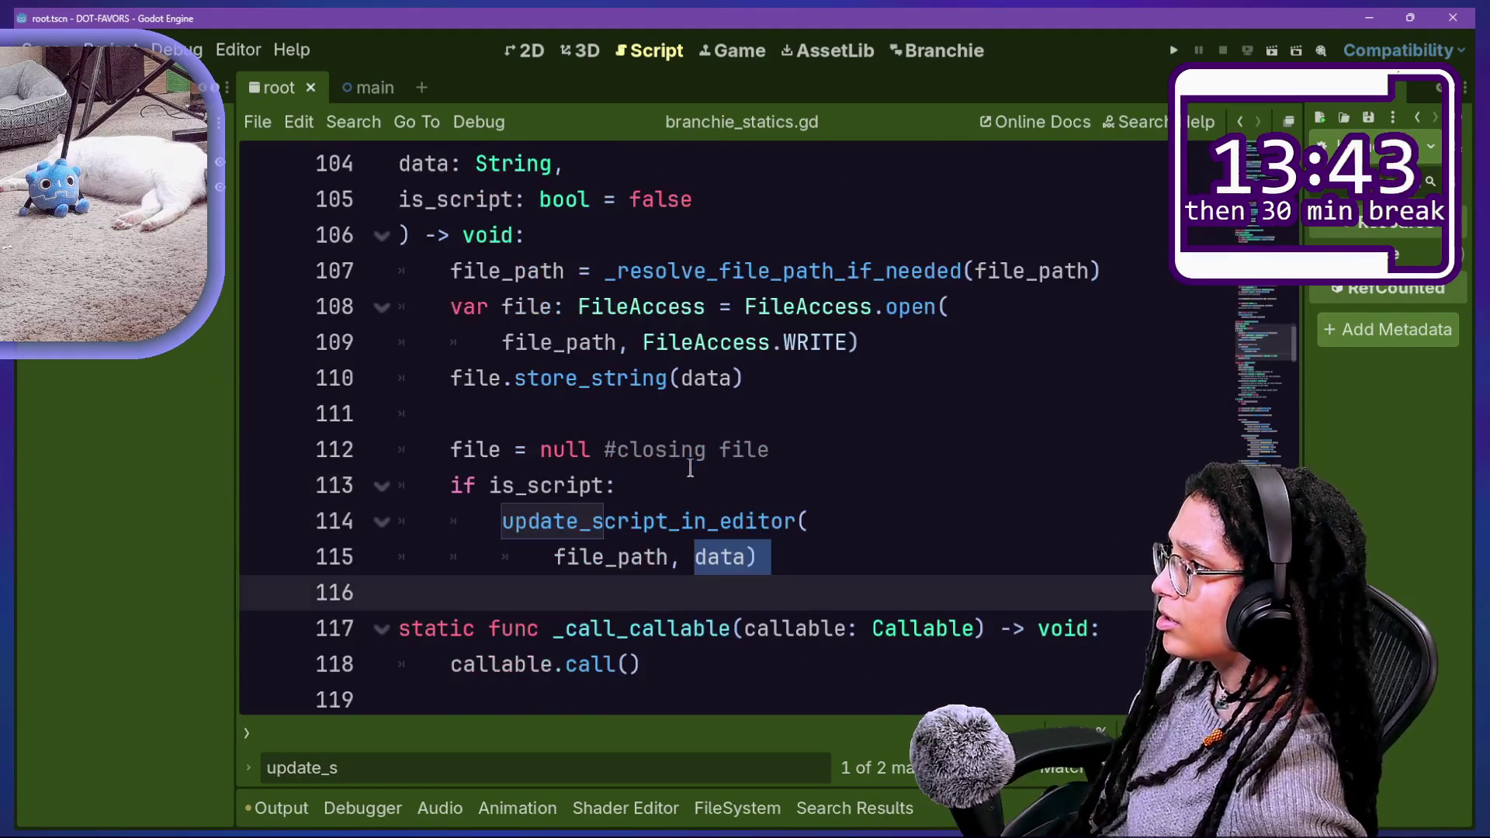
click(783, 384)
key(Up)
key(Up)
key(Up)
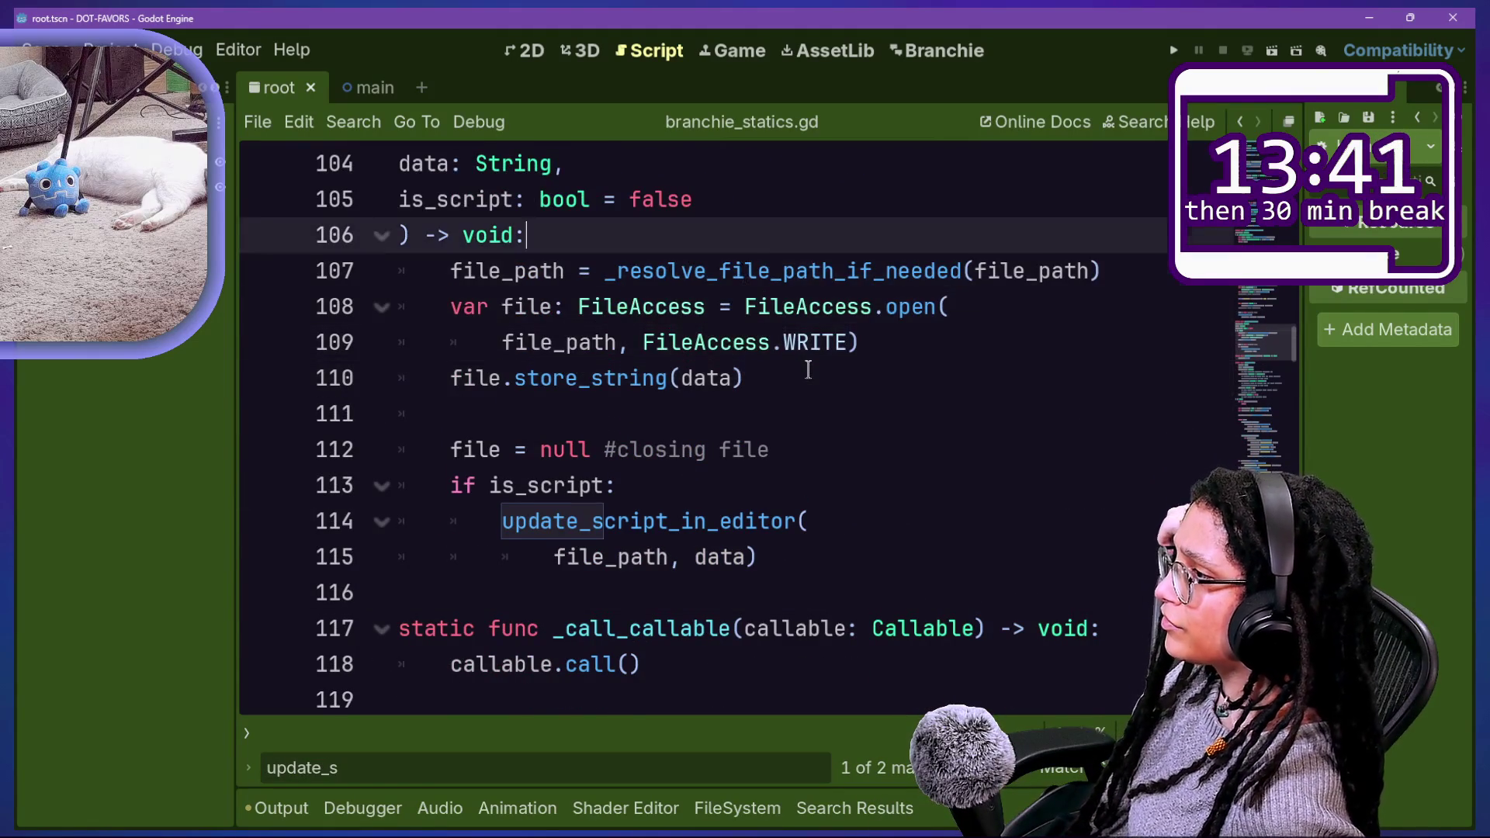
key(Up)
key(Up)
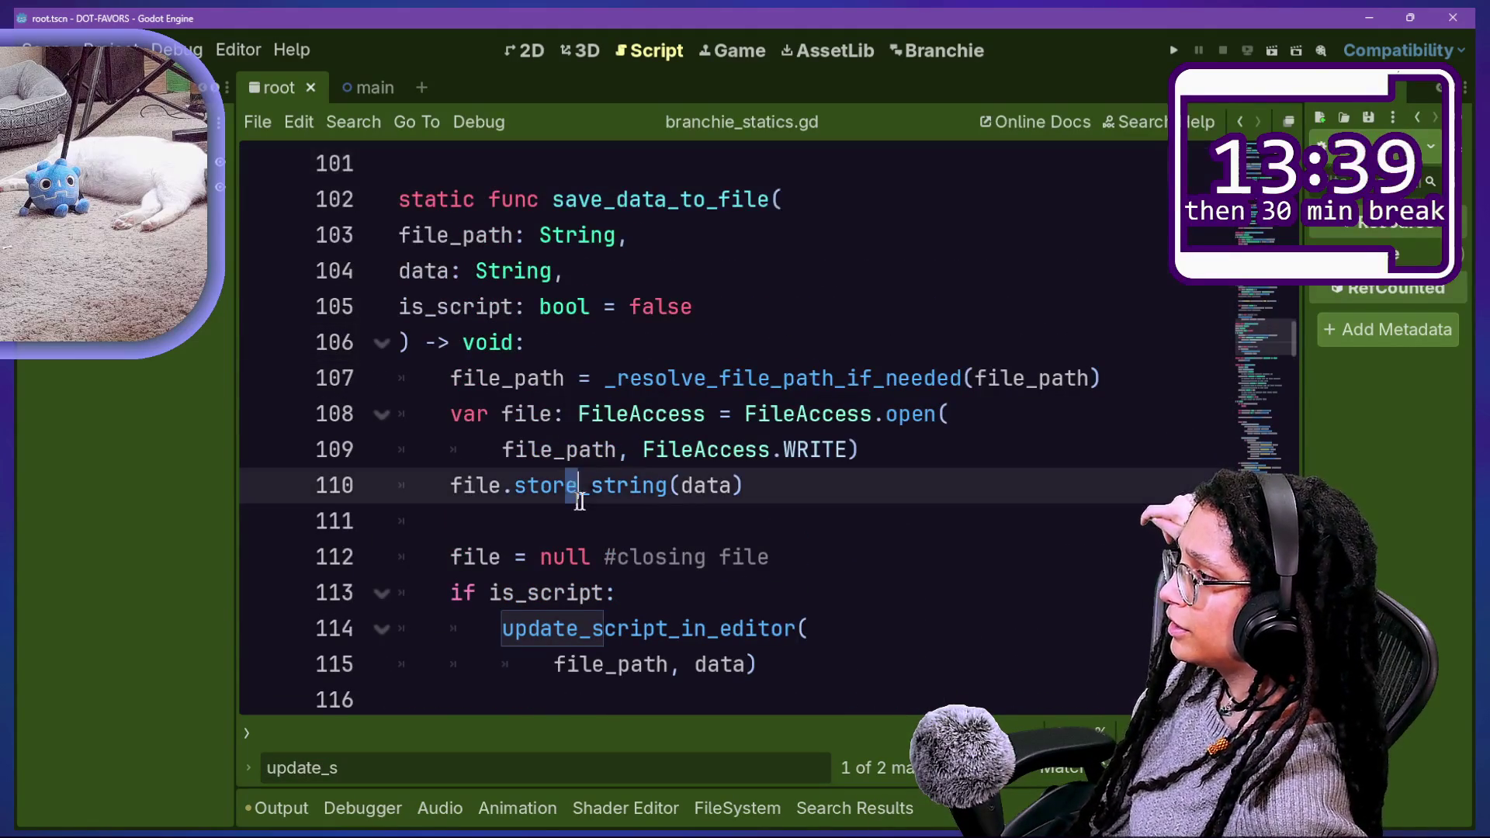
drag(572, 486, 657, 486)
click(656, 485)
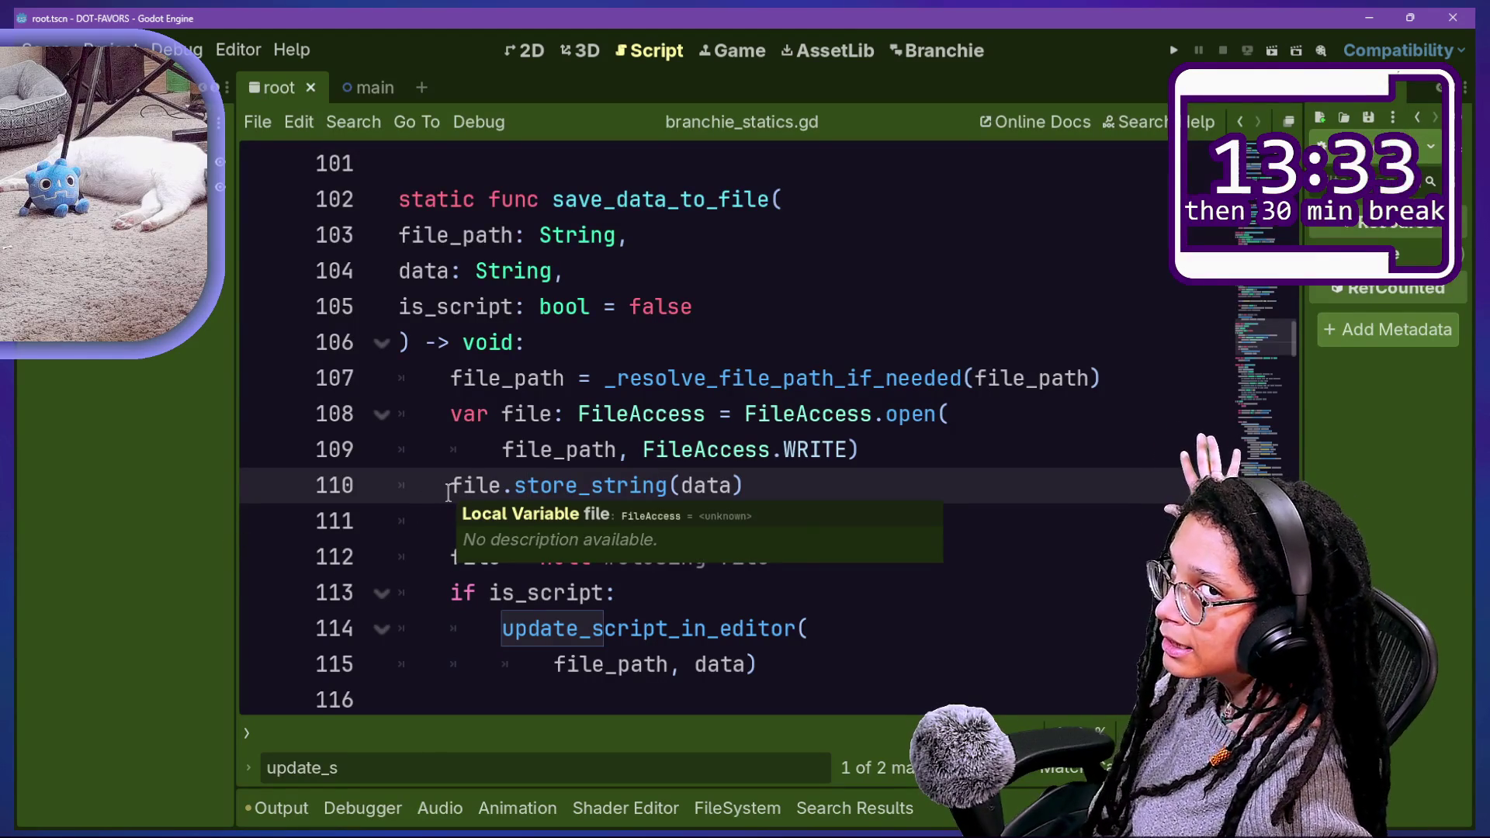
click(476, 466)
key(Down)
key(Down)
key(Down)
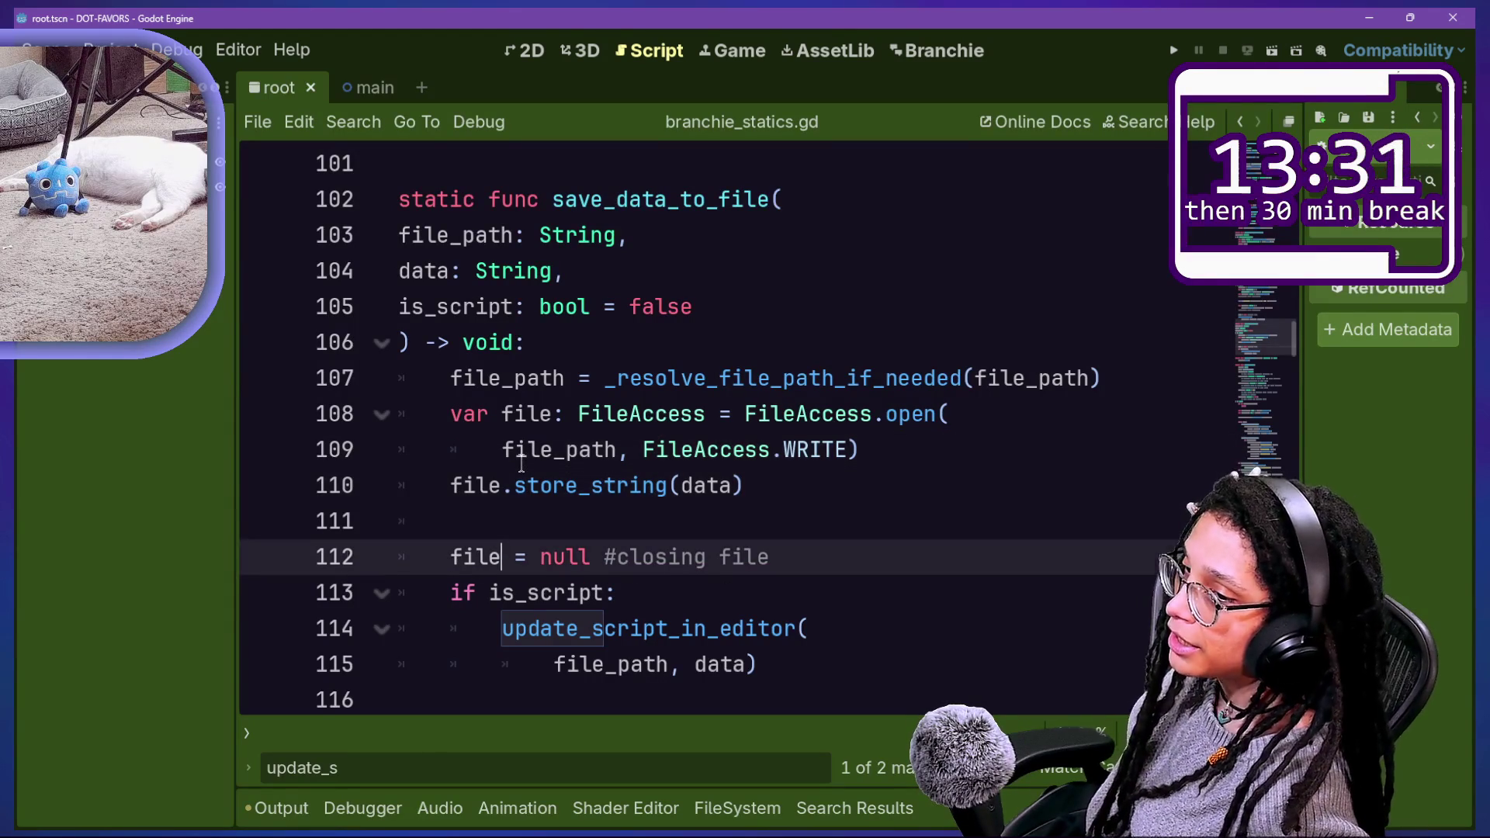
key(Up)
key(Up)
key(Up)
key(Down)
key(Down)
key(Down)
key(Up)
key(Up)
key(Up)
click(689, 481)
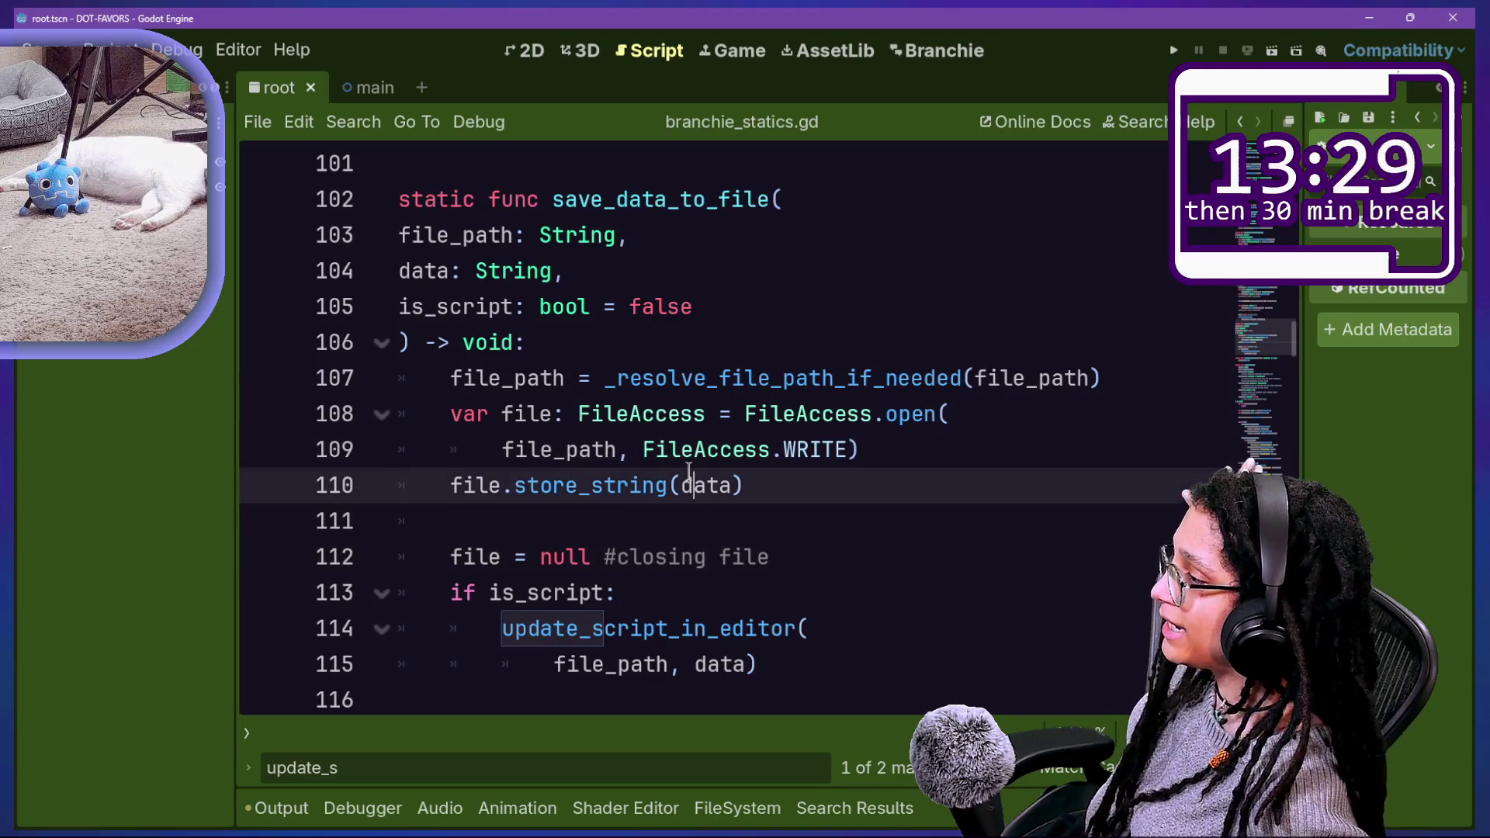
key(Down)
key(Up)
key(Down)
key(Down)
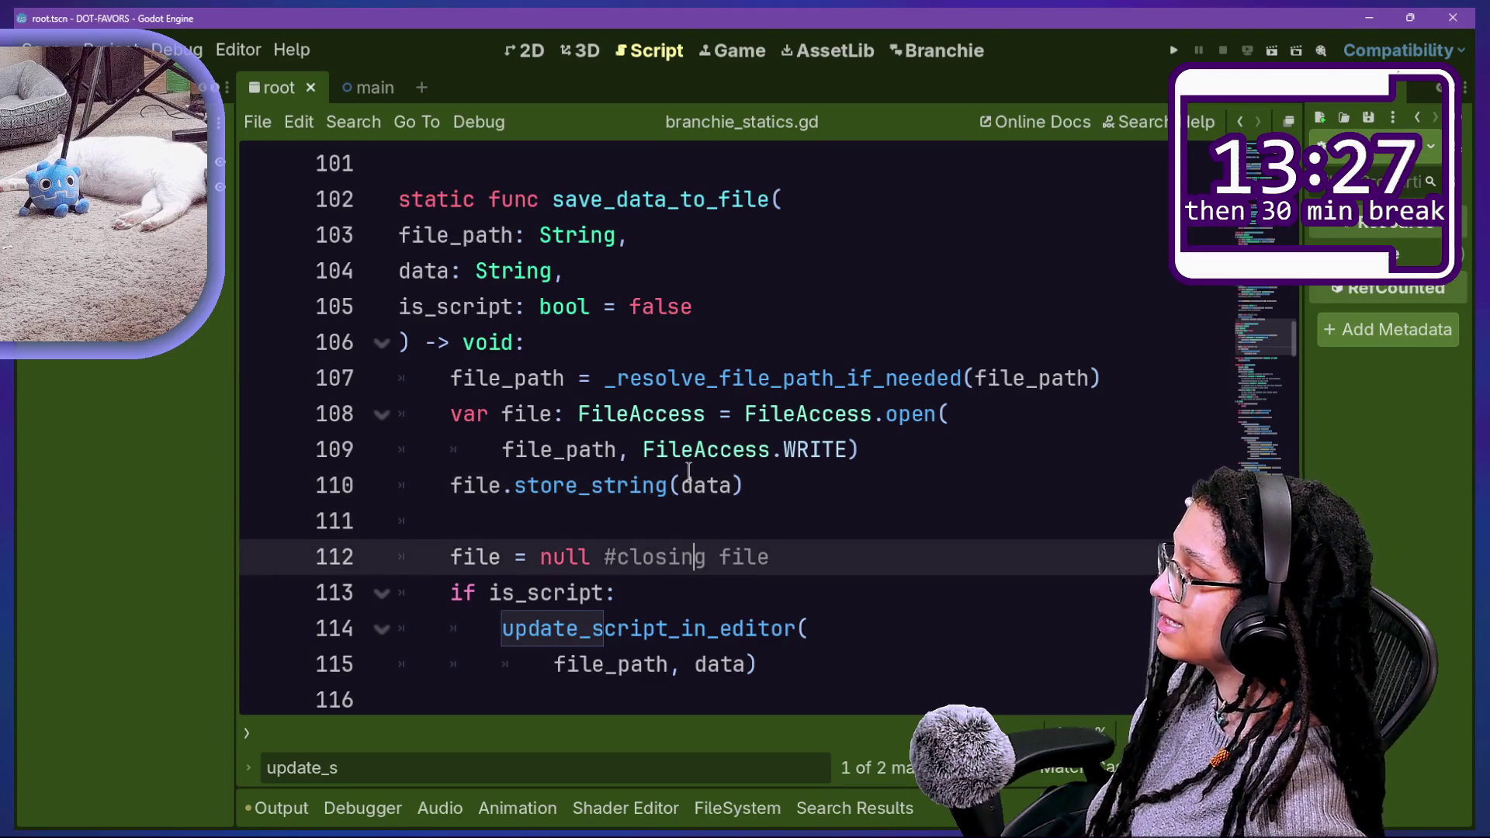
key(Up)
key(Up)
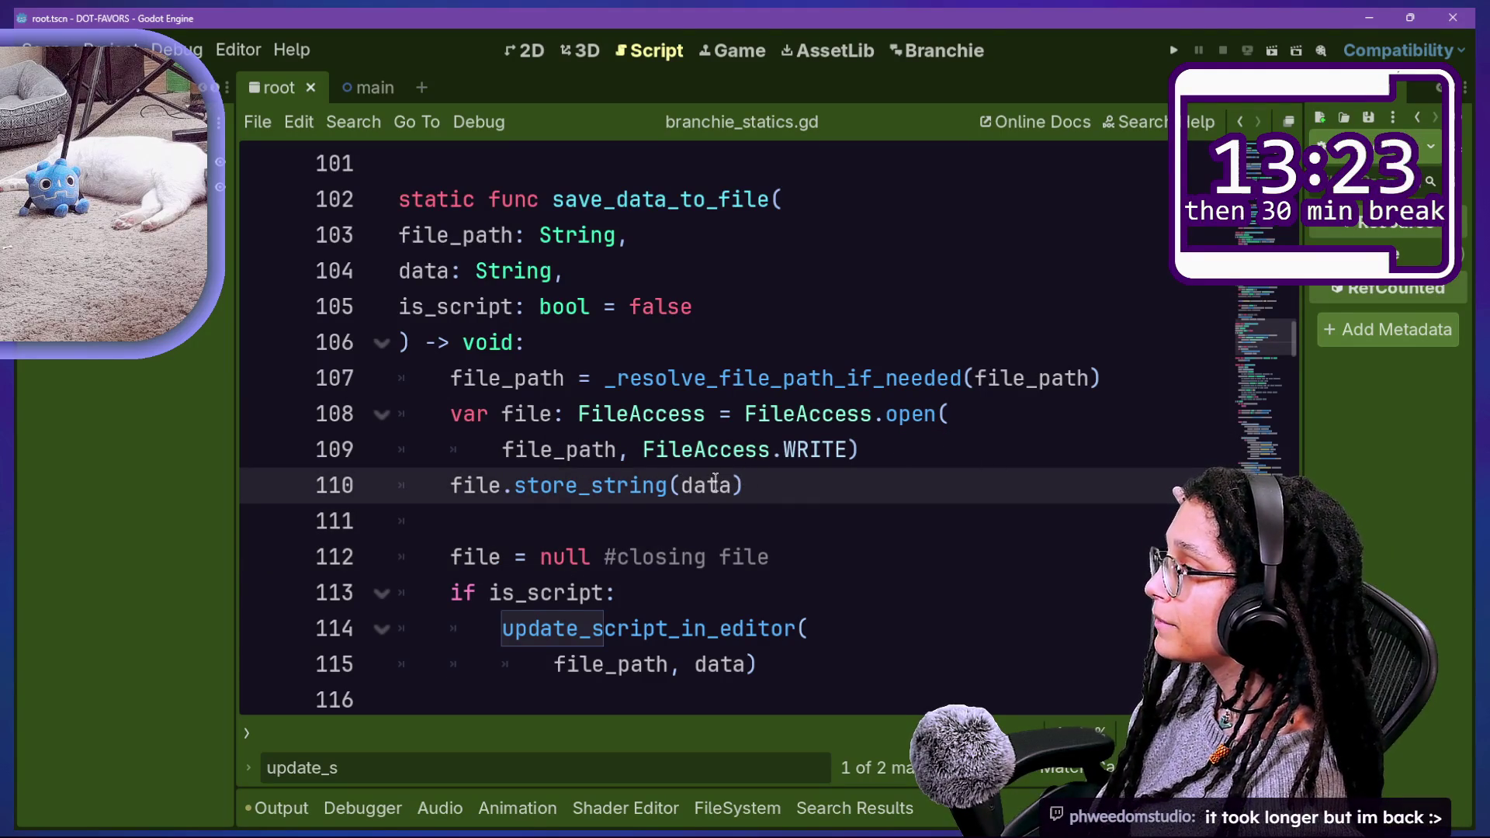
mouse_move(715, 480)
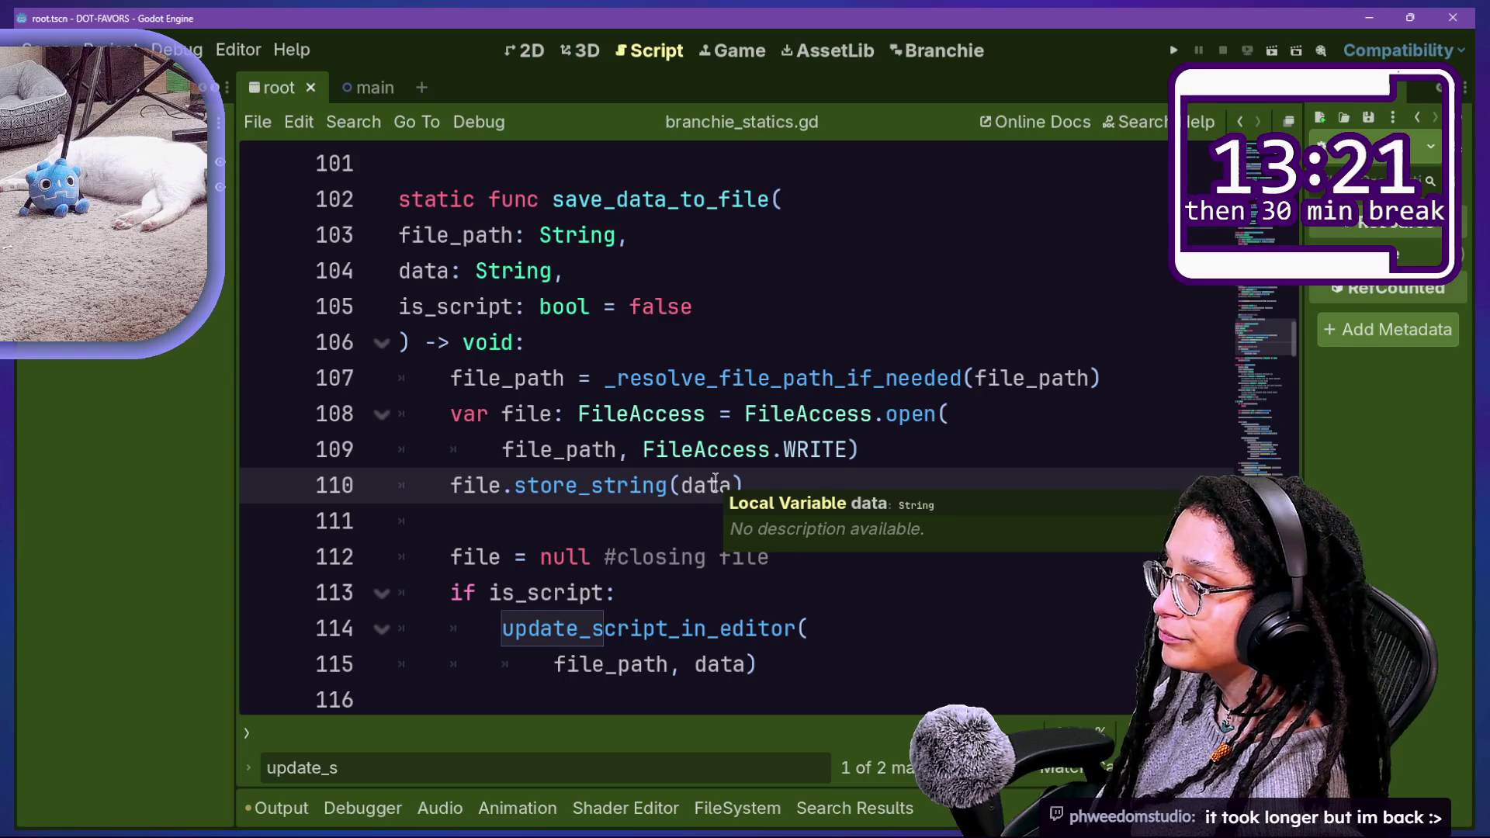
Step: Examine the file = null line 112 and the update_script_in_editor call on lines 114–115
key(Left)
click(495, 545)
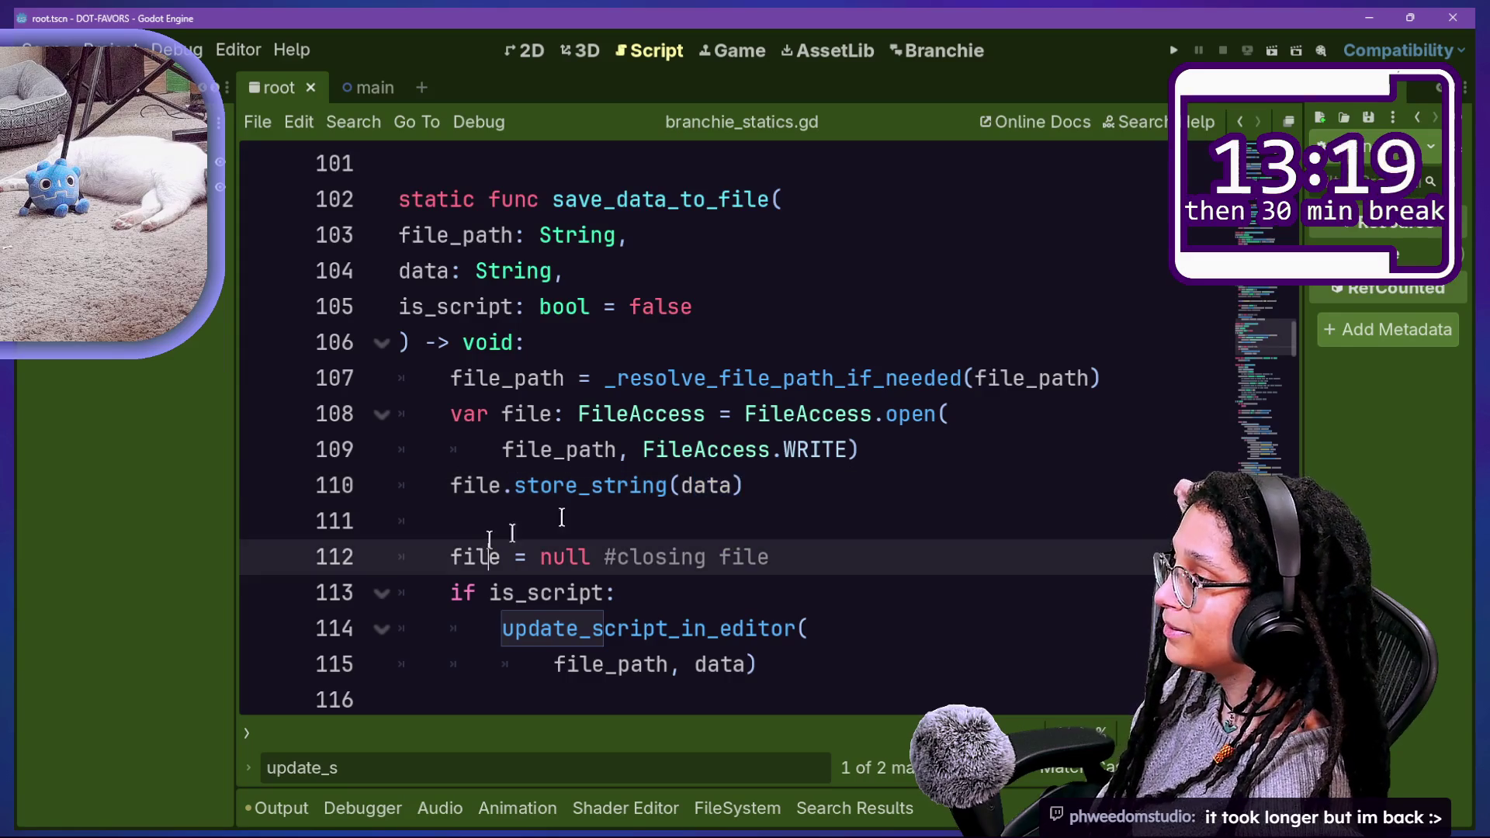
click(709, 490)
mouse_move(706, 495)
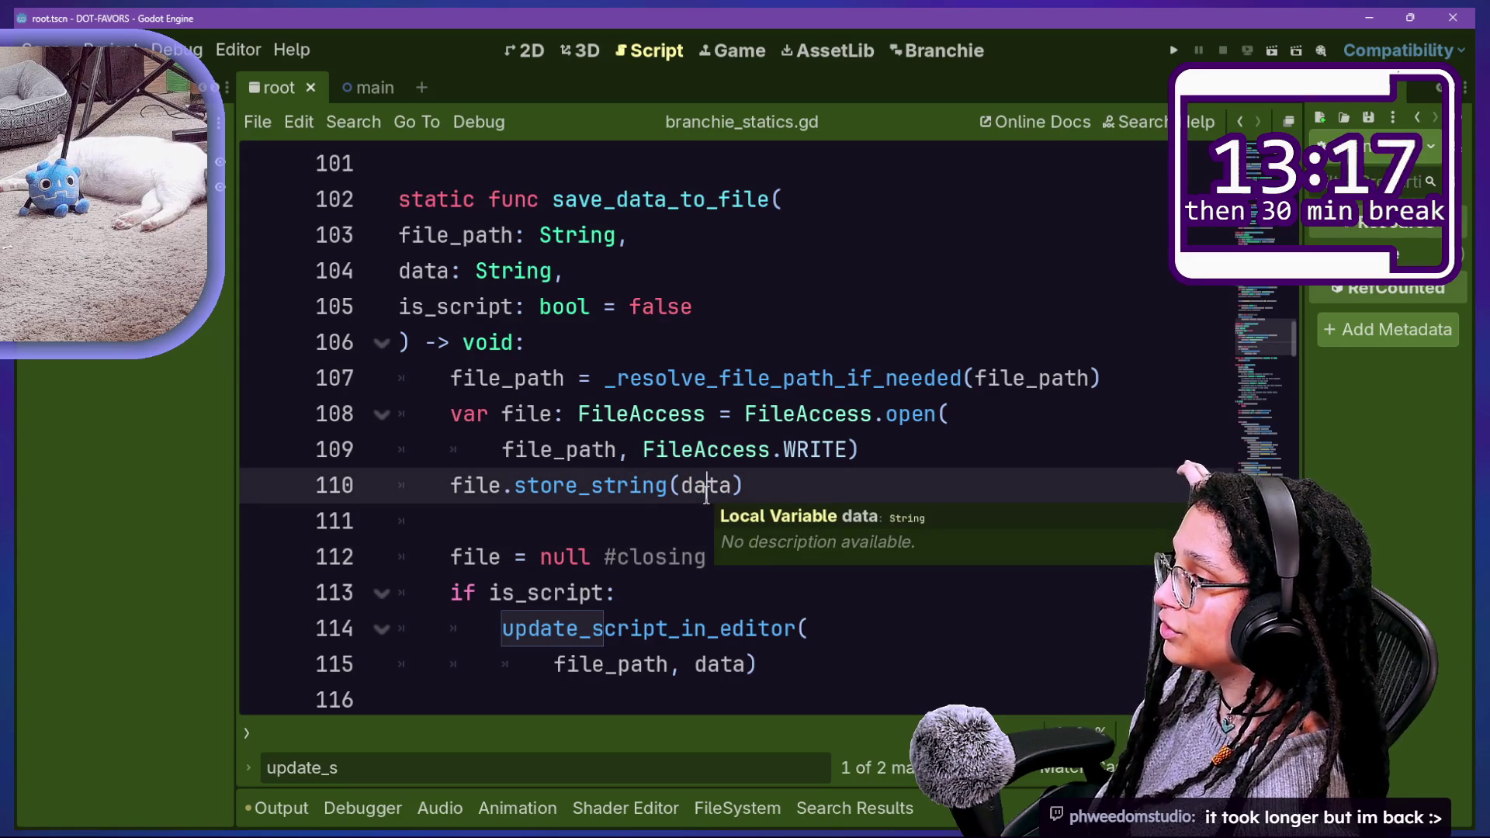
click(680, 458)
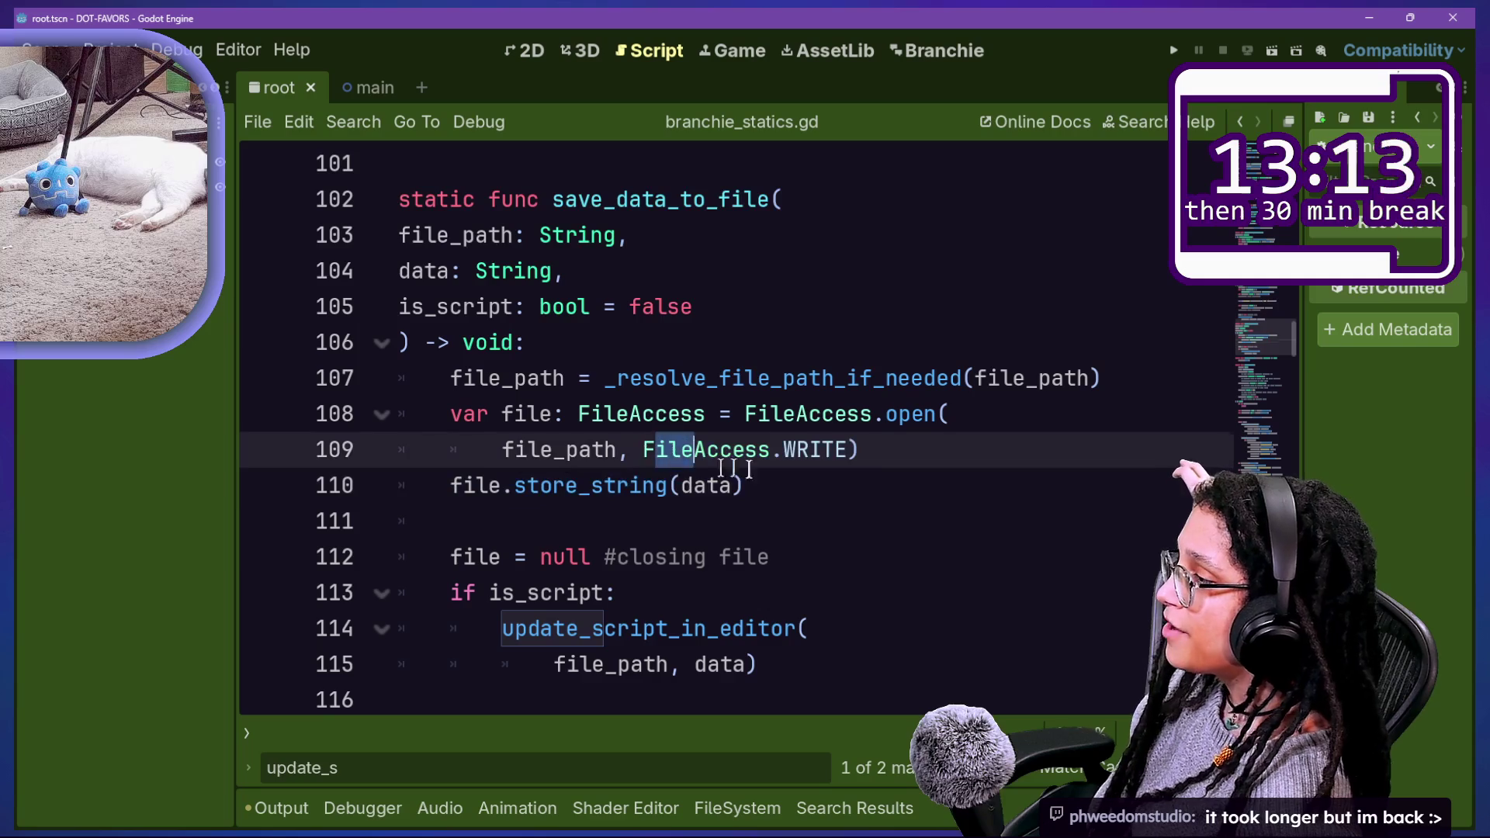
click(864, 475)
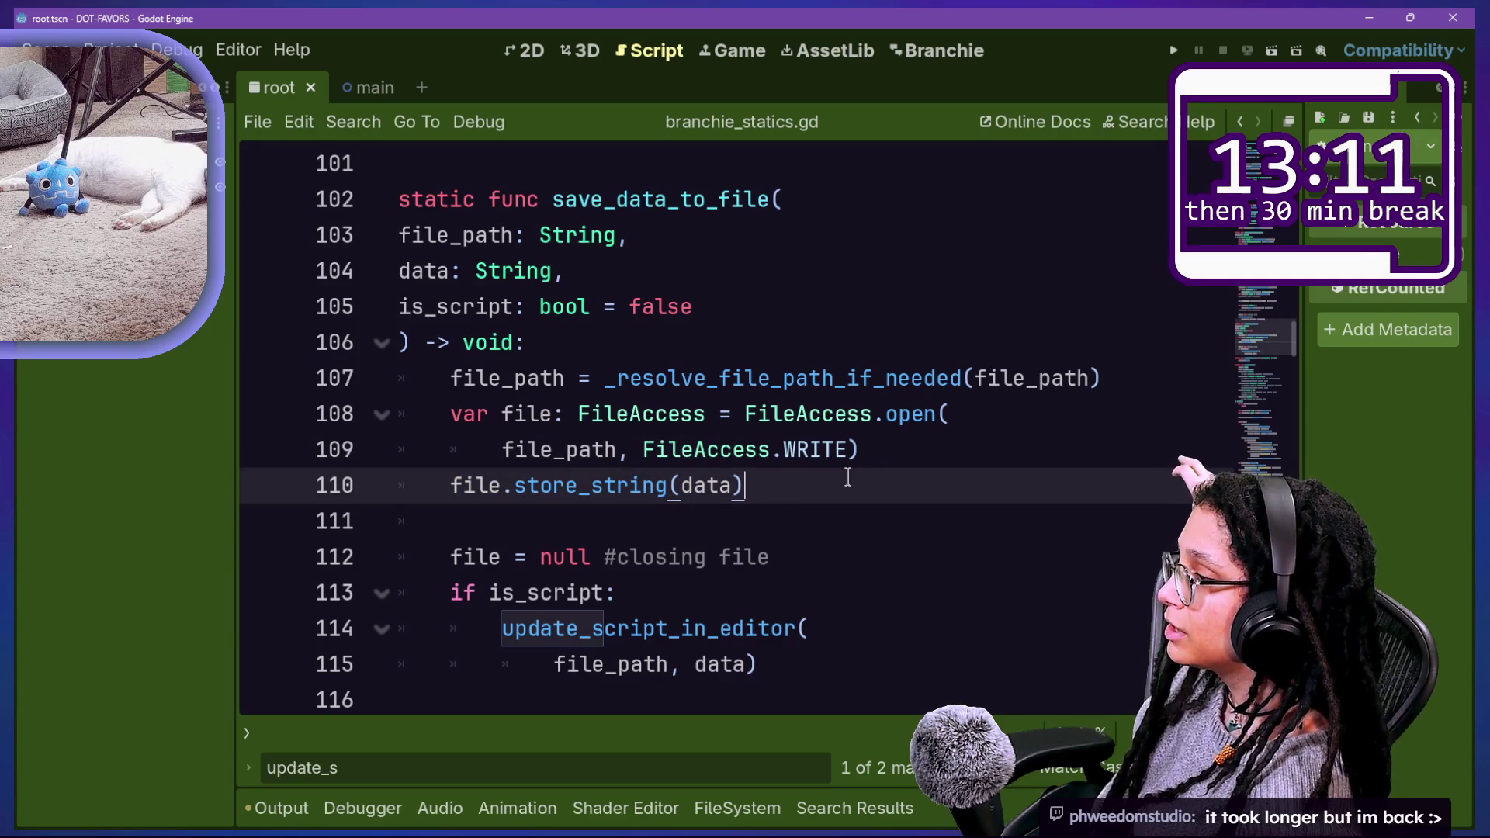
mouse_move(635, 486)
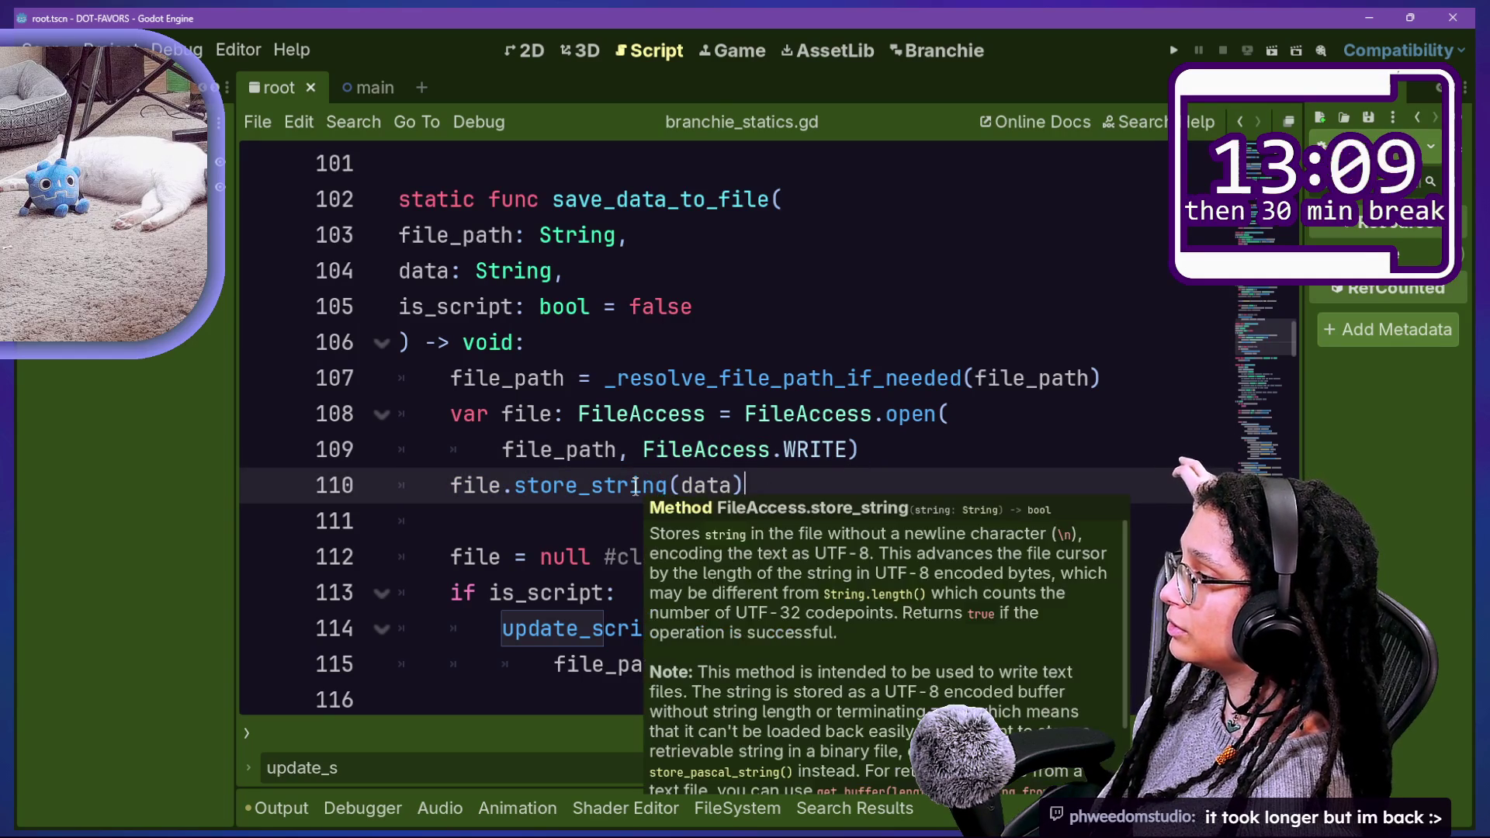
click(566, 450)
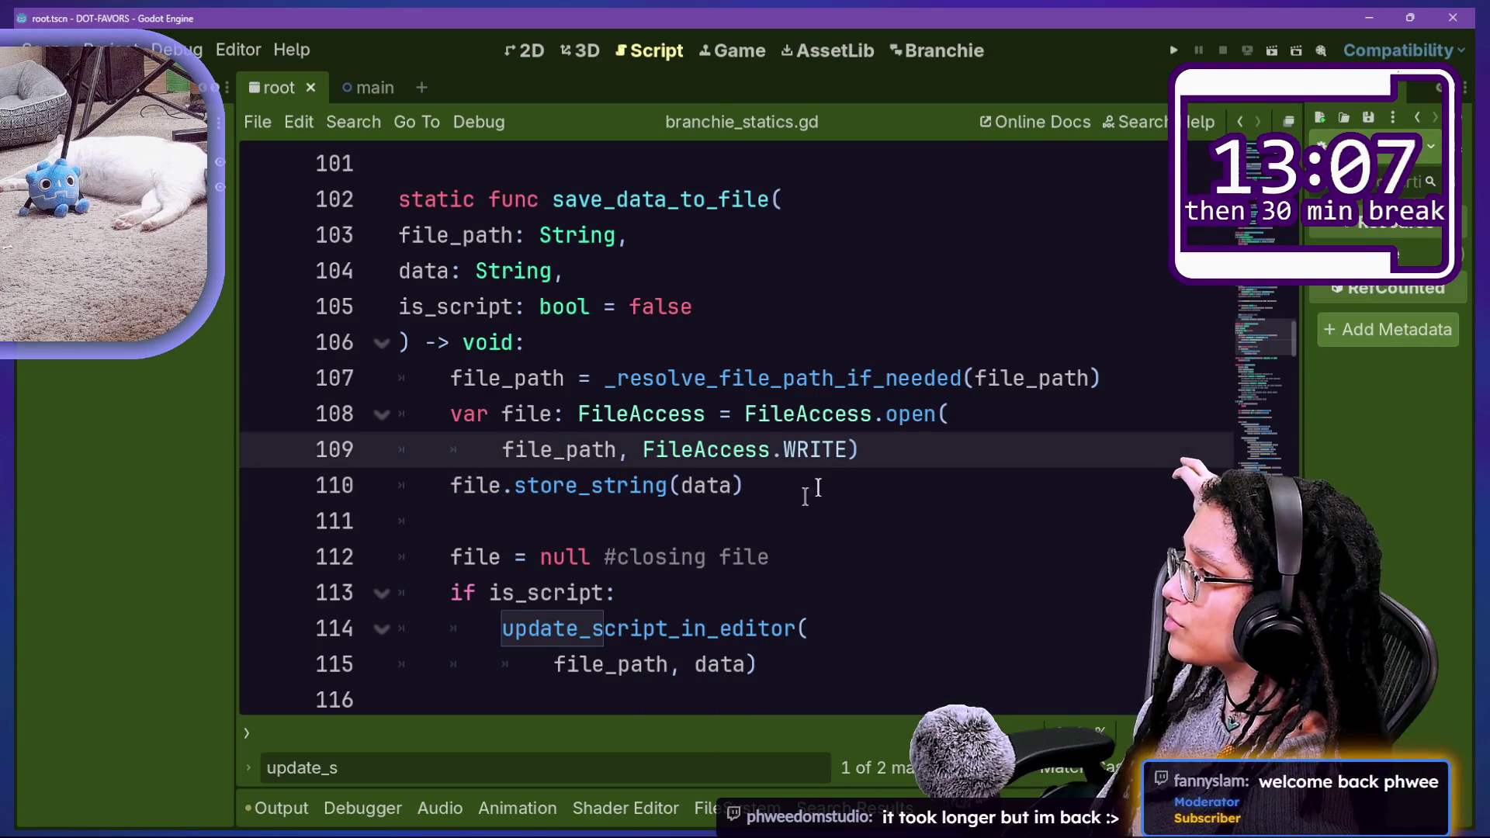
click(747, 556)
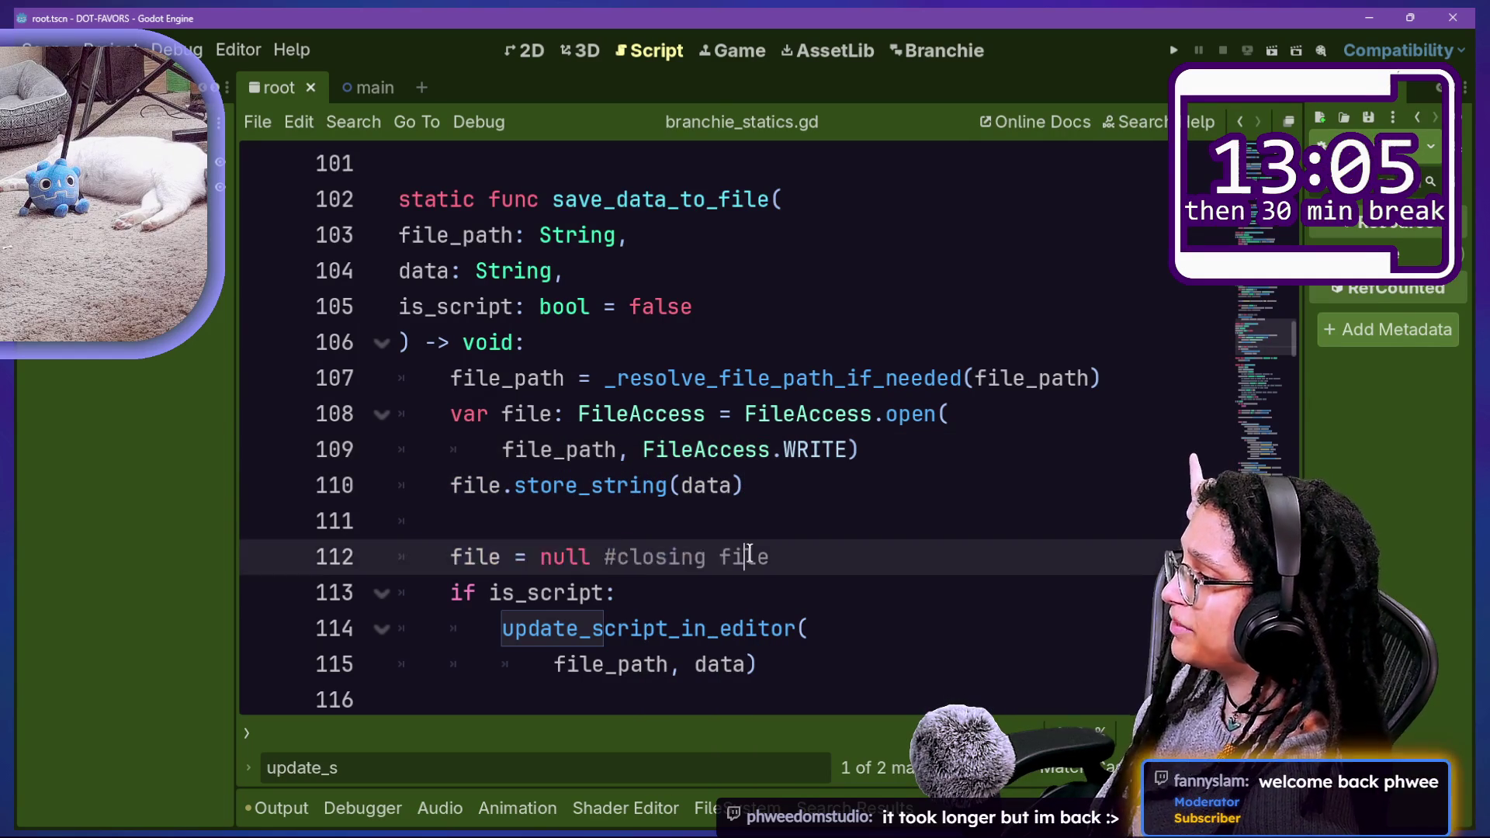
drag(773, 552, 722, 522)
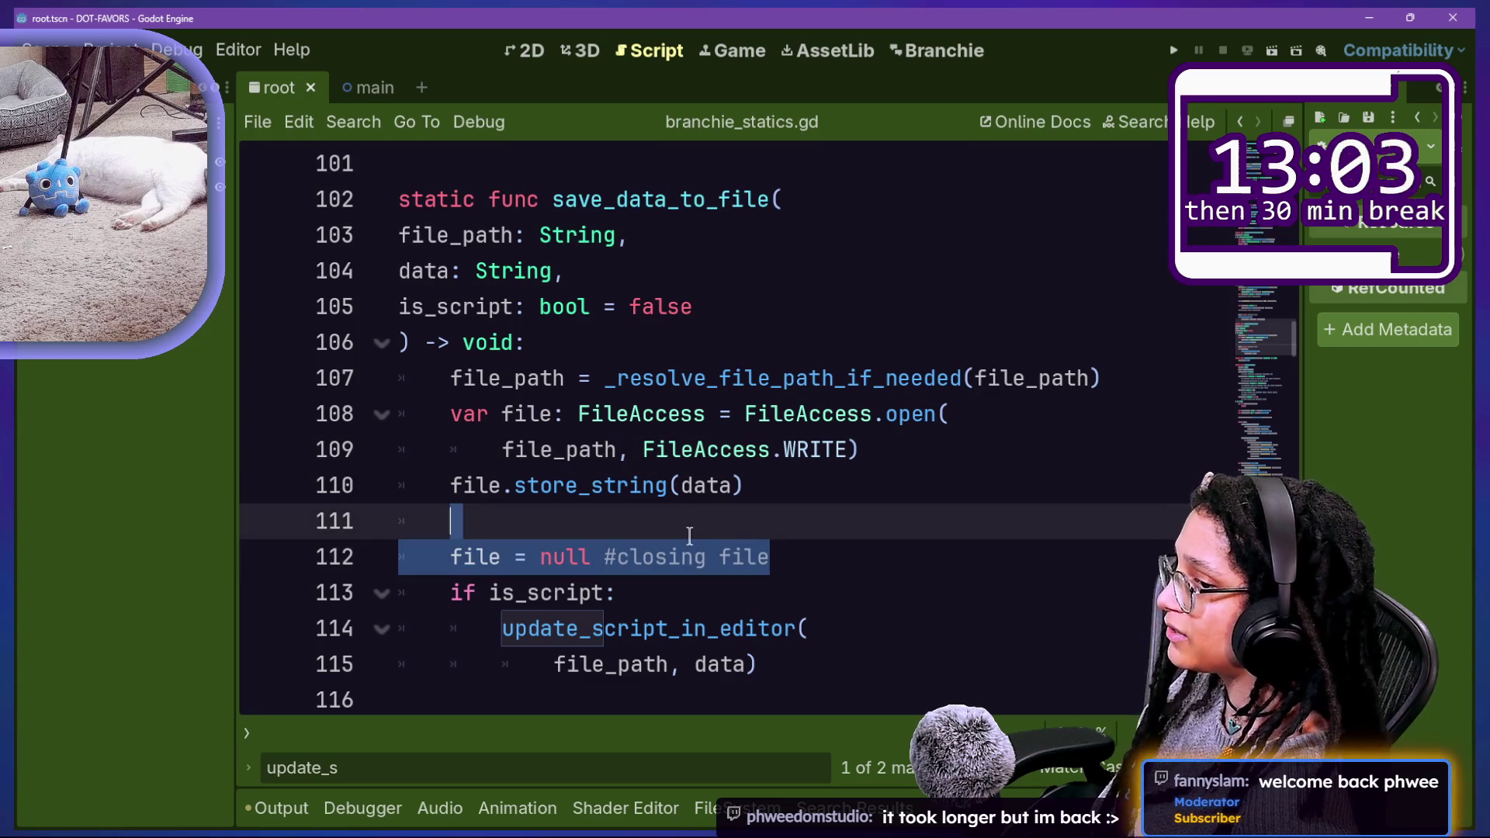
scroll(621, 561, down, 1)
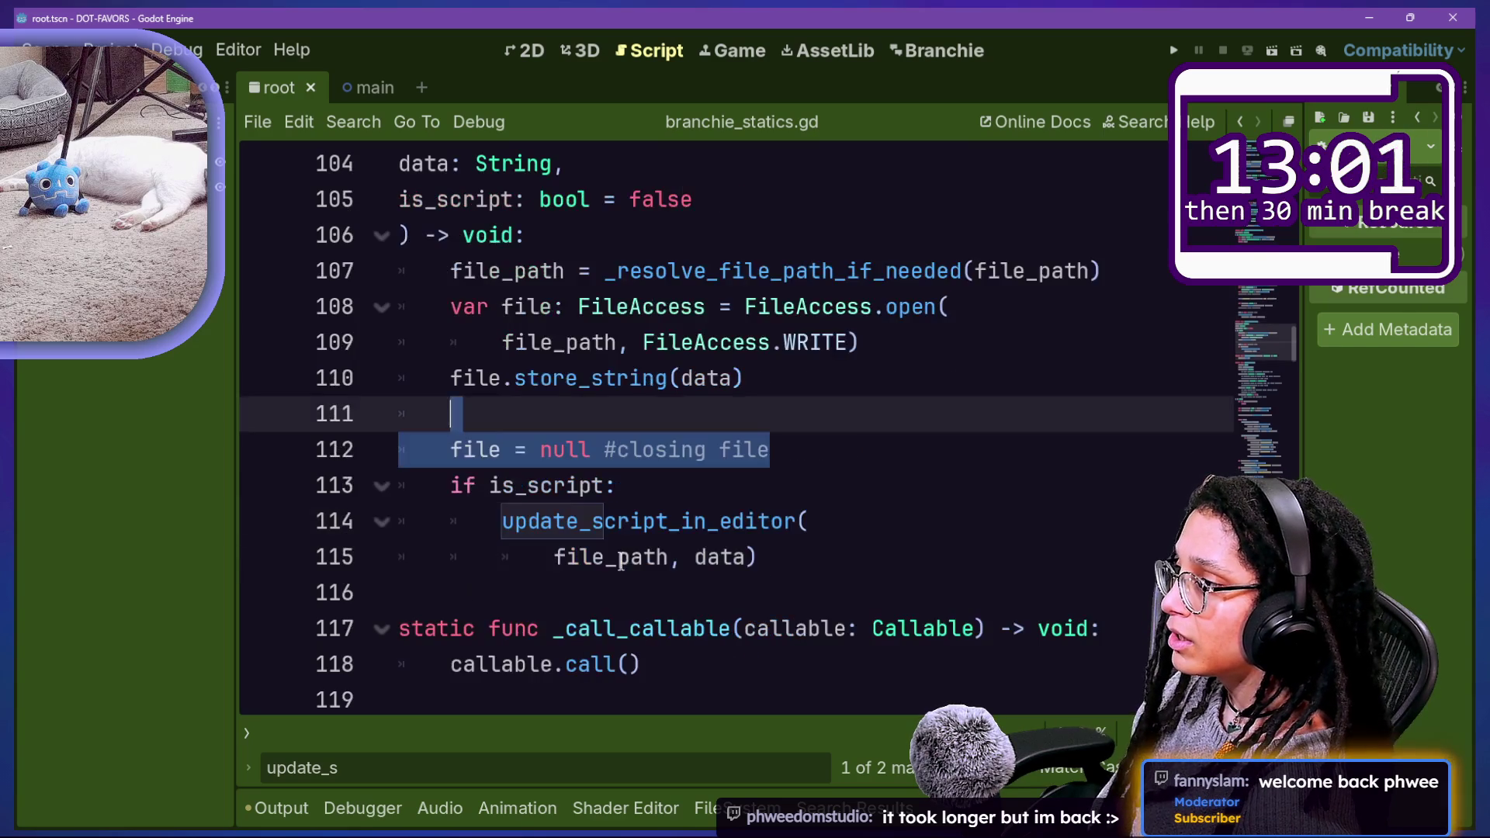
drag(673, 538, 757, 557)
click(492, 528)
drag(489, 487, 604, 524)
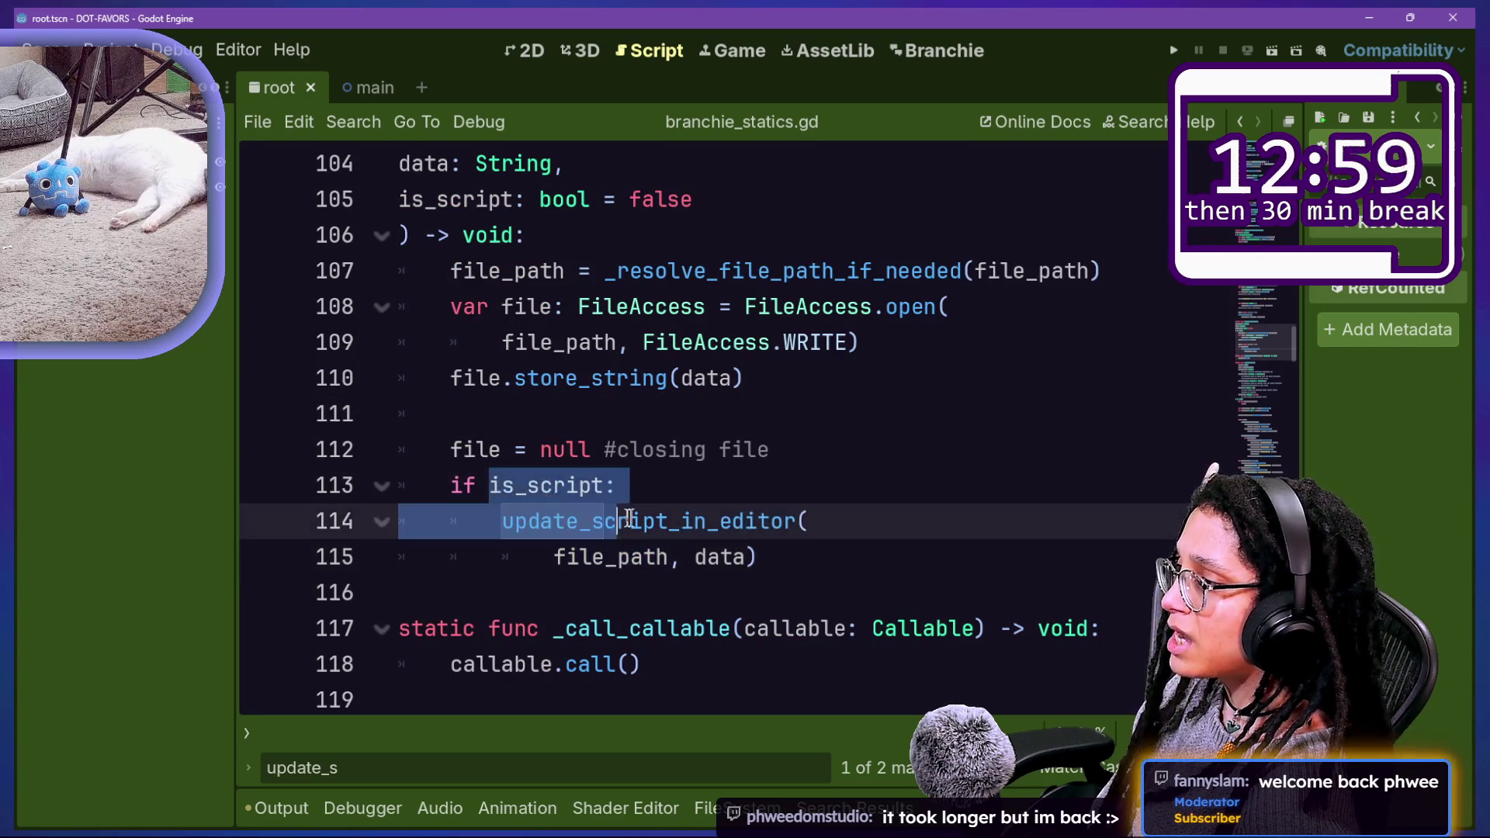
click(656, 524)
drag(698, 557, 755, 558)
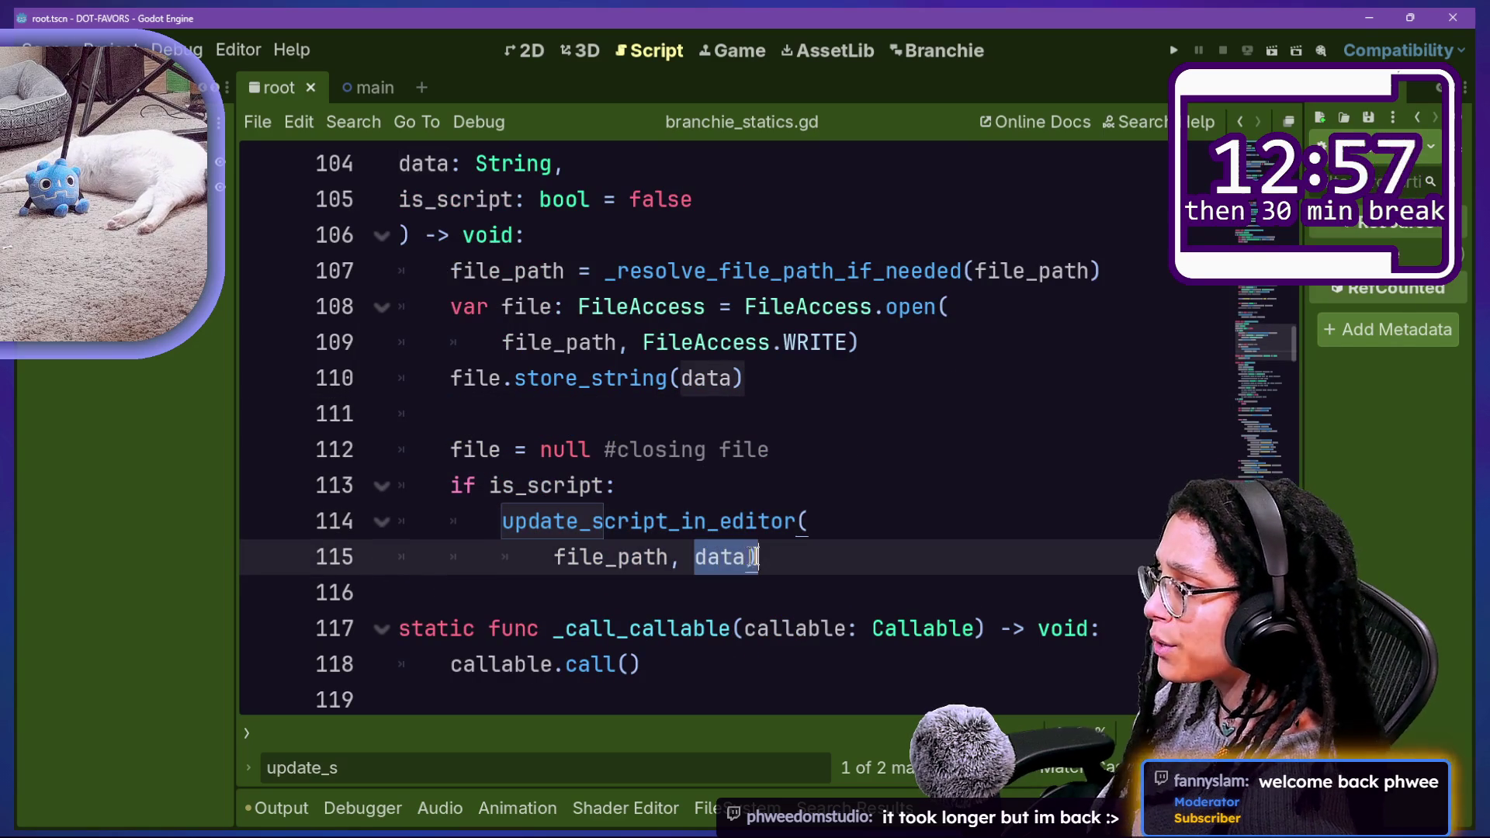
click(745, 556)
double_click(749, 552)
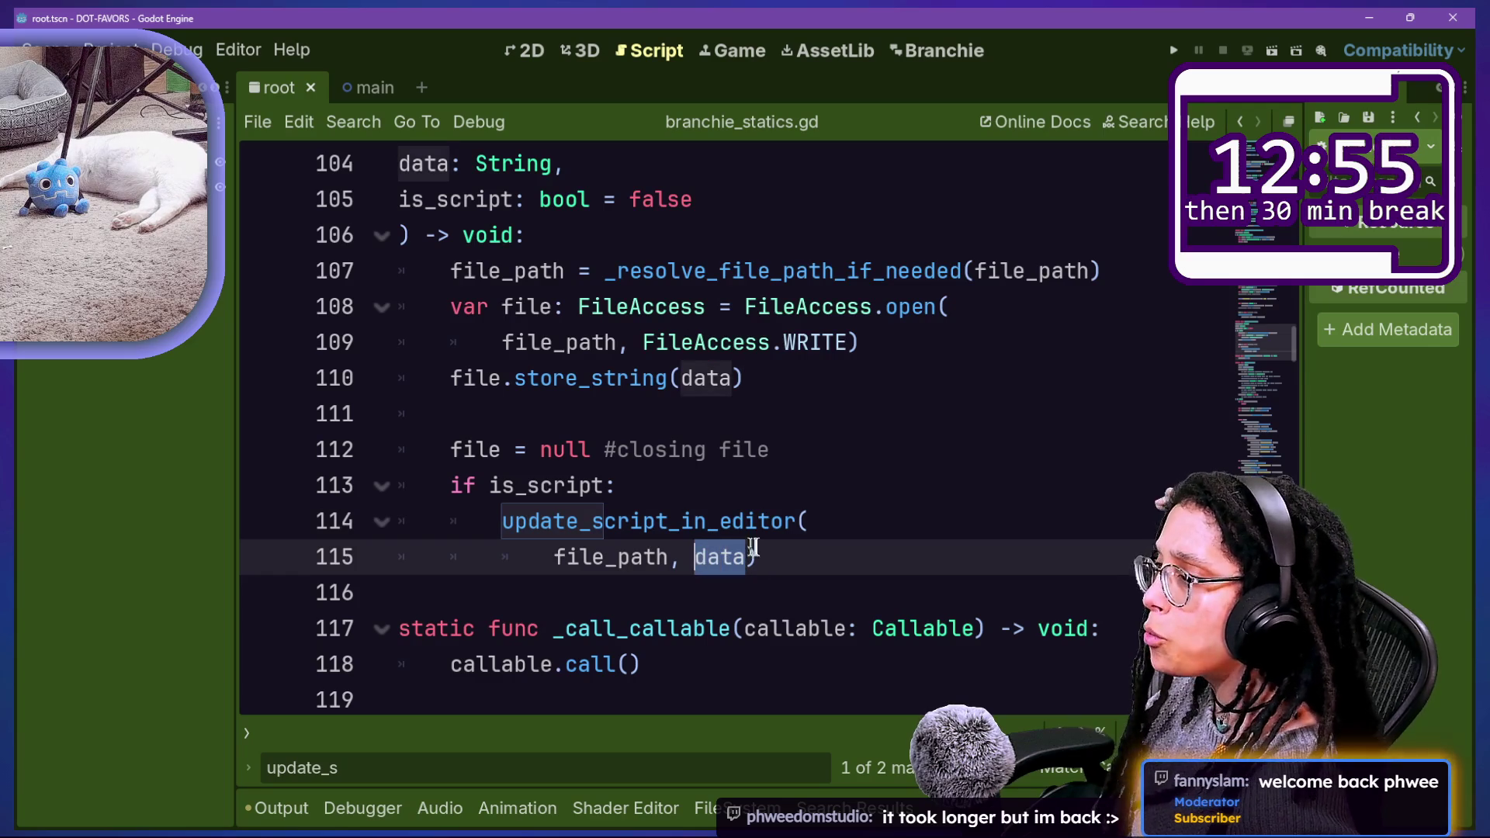
click(801, 547)
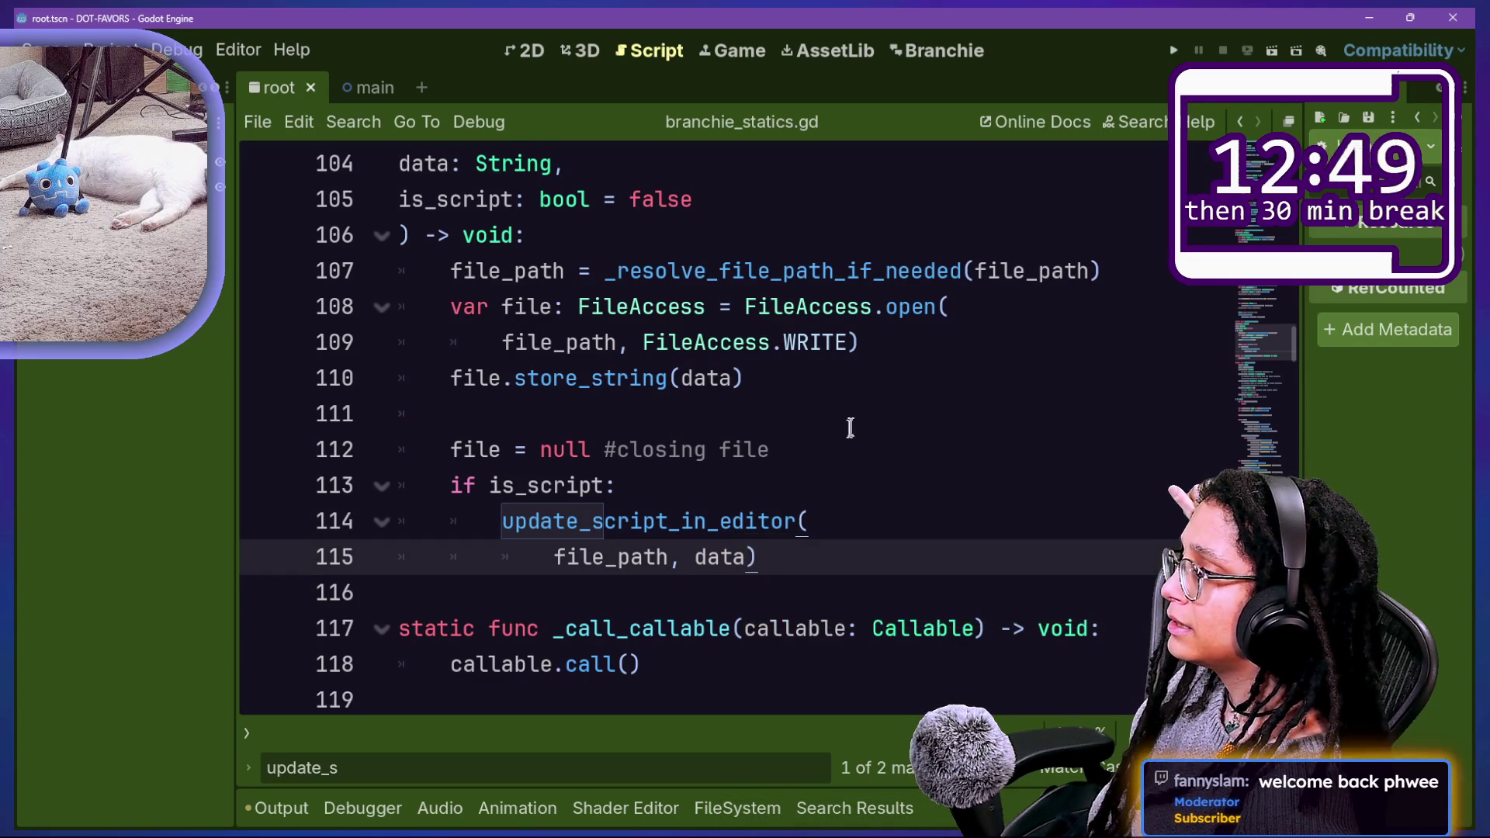
drag(844, 450, 836, 425)
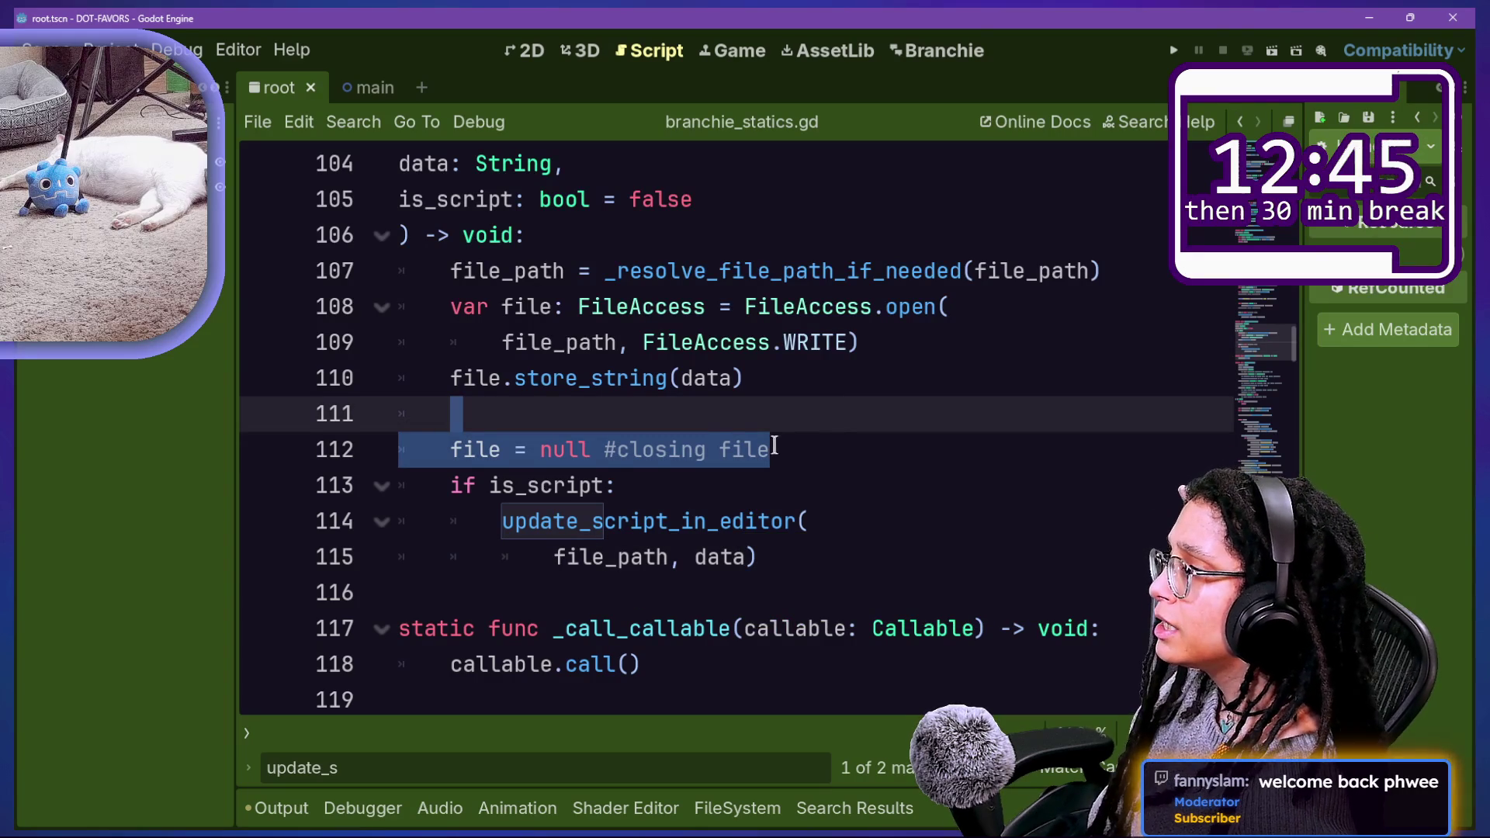
click(809, 459)
click(821, 544)
Step: Add an else: branch after the update call and move file = null, indented, under it
key(Return)
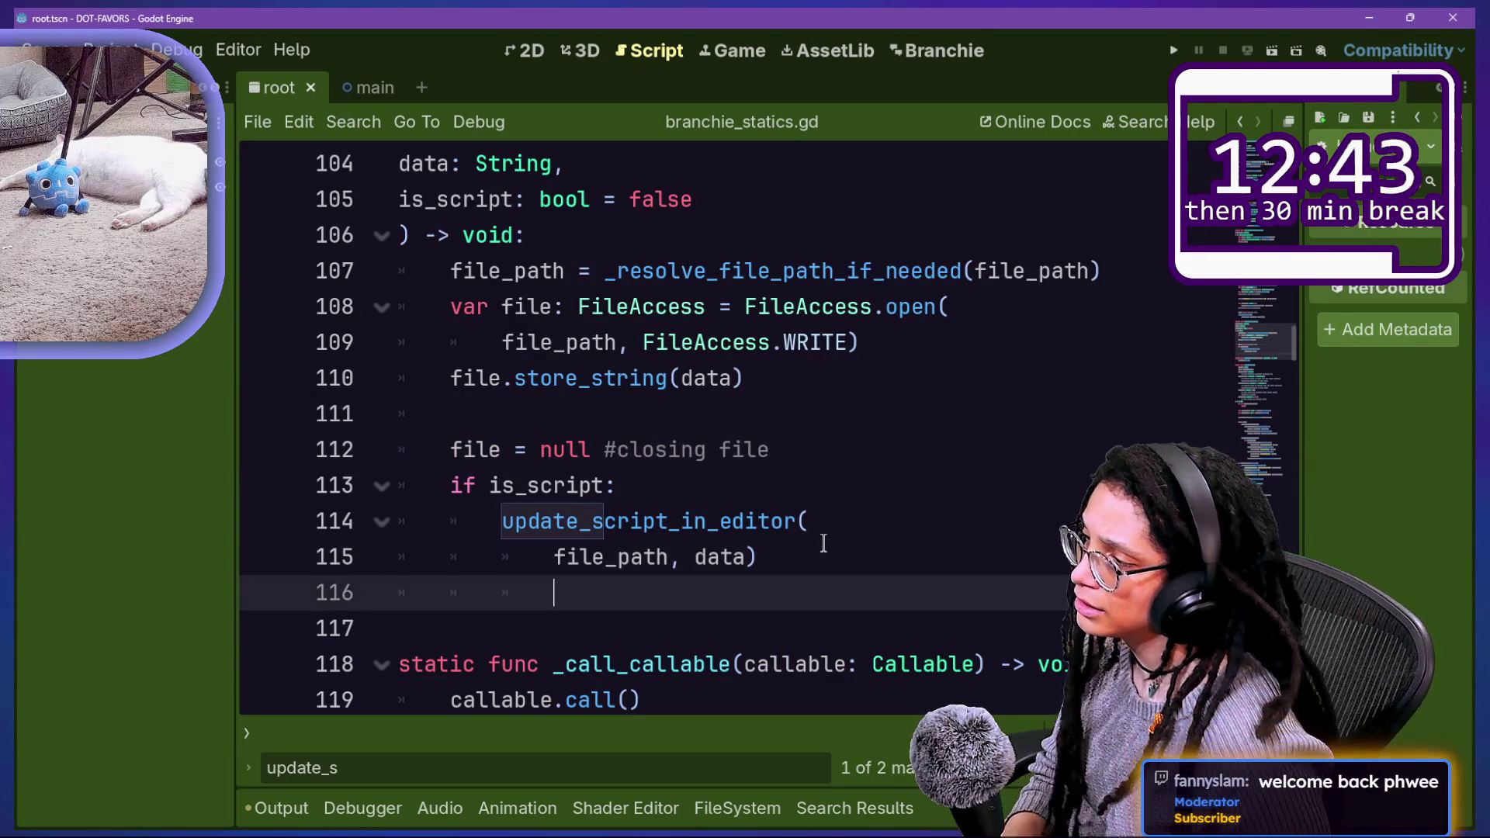
text(e)
key(shift+Tab)
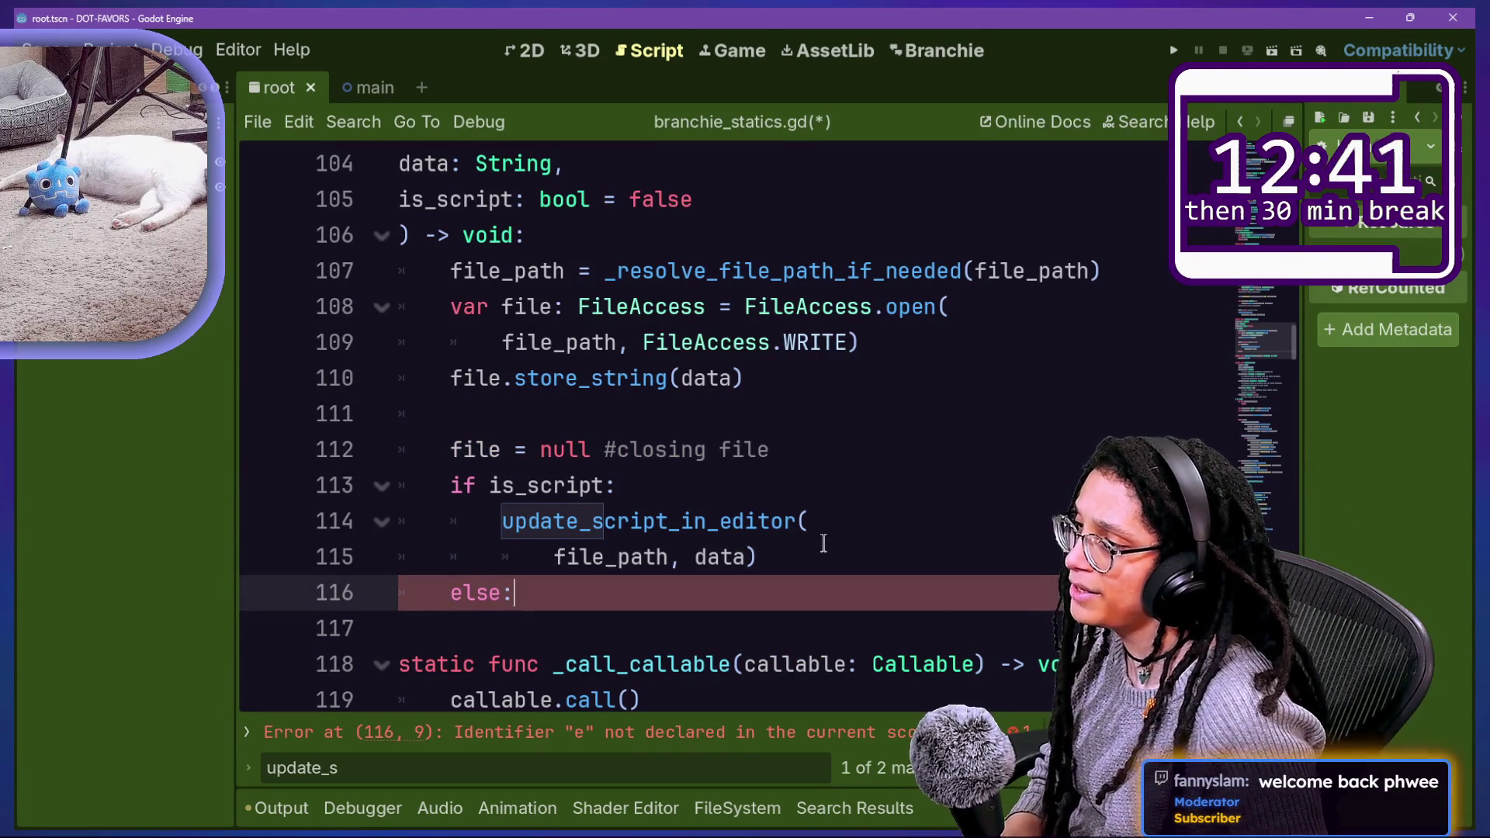
drag(799, 450, 804, 406)
key(ctrl+x)
click(725, 556)
key(ctrl+v)
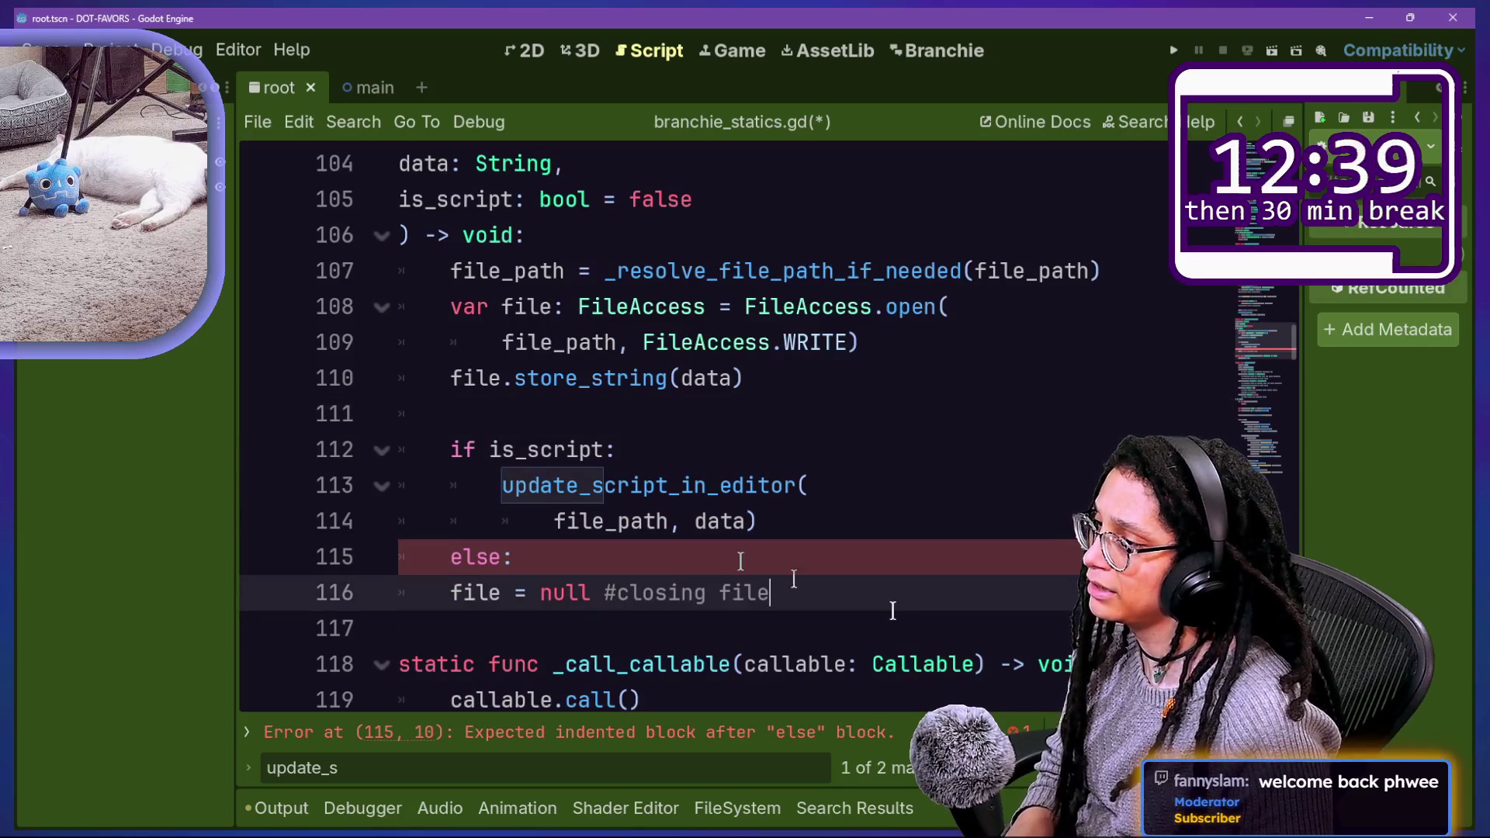
key(ctrl+s)
click(454, 593)
key(Tab)
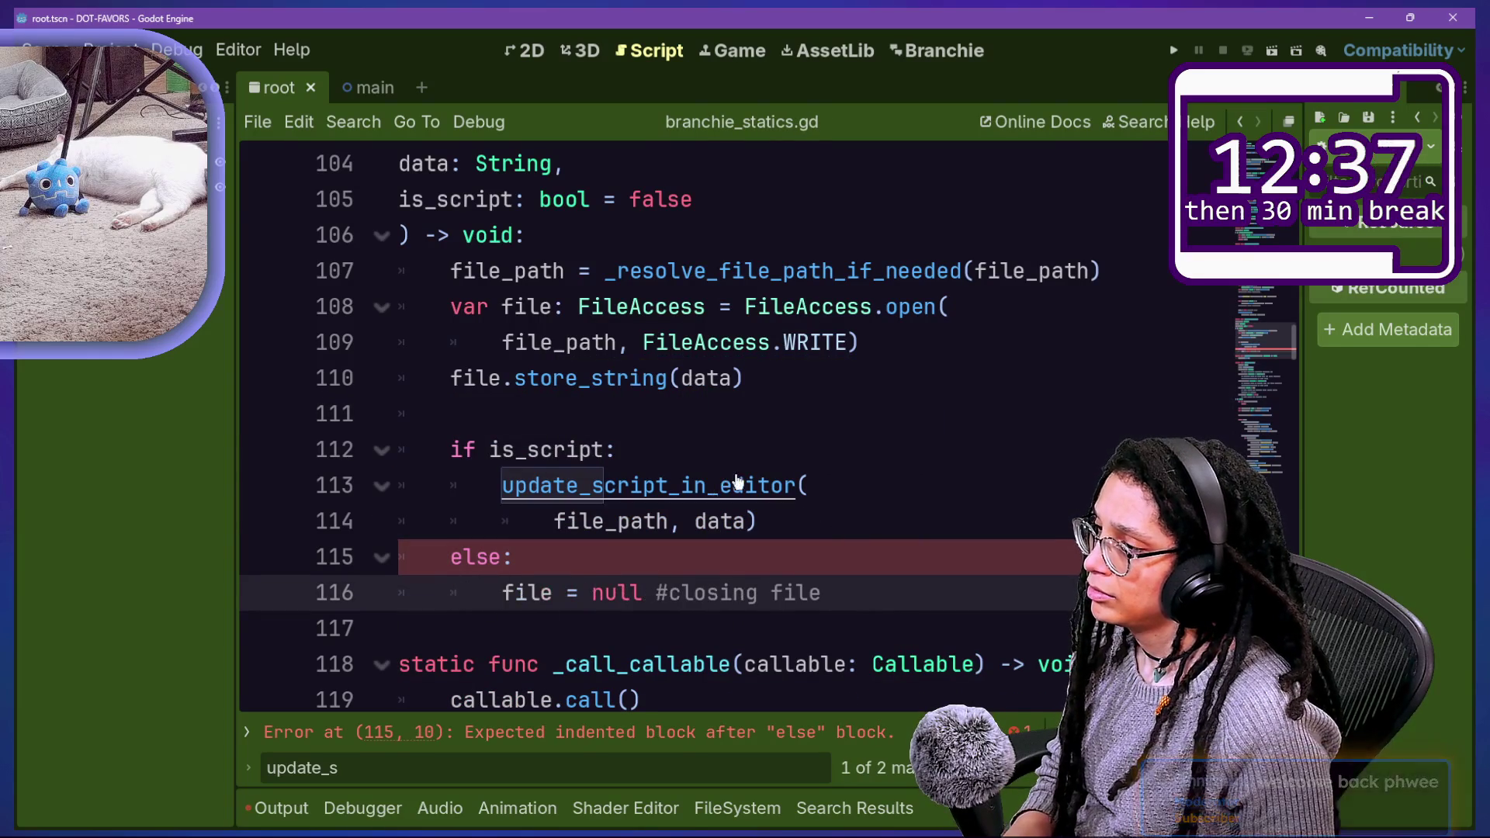
Step: Append 'file = null #closing file' at the end of update_script_in_editor
ctrl+click(729, 487)
scroll(852, 581, down, 17)
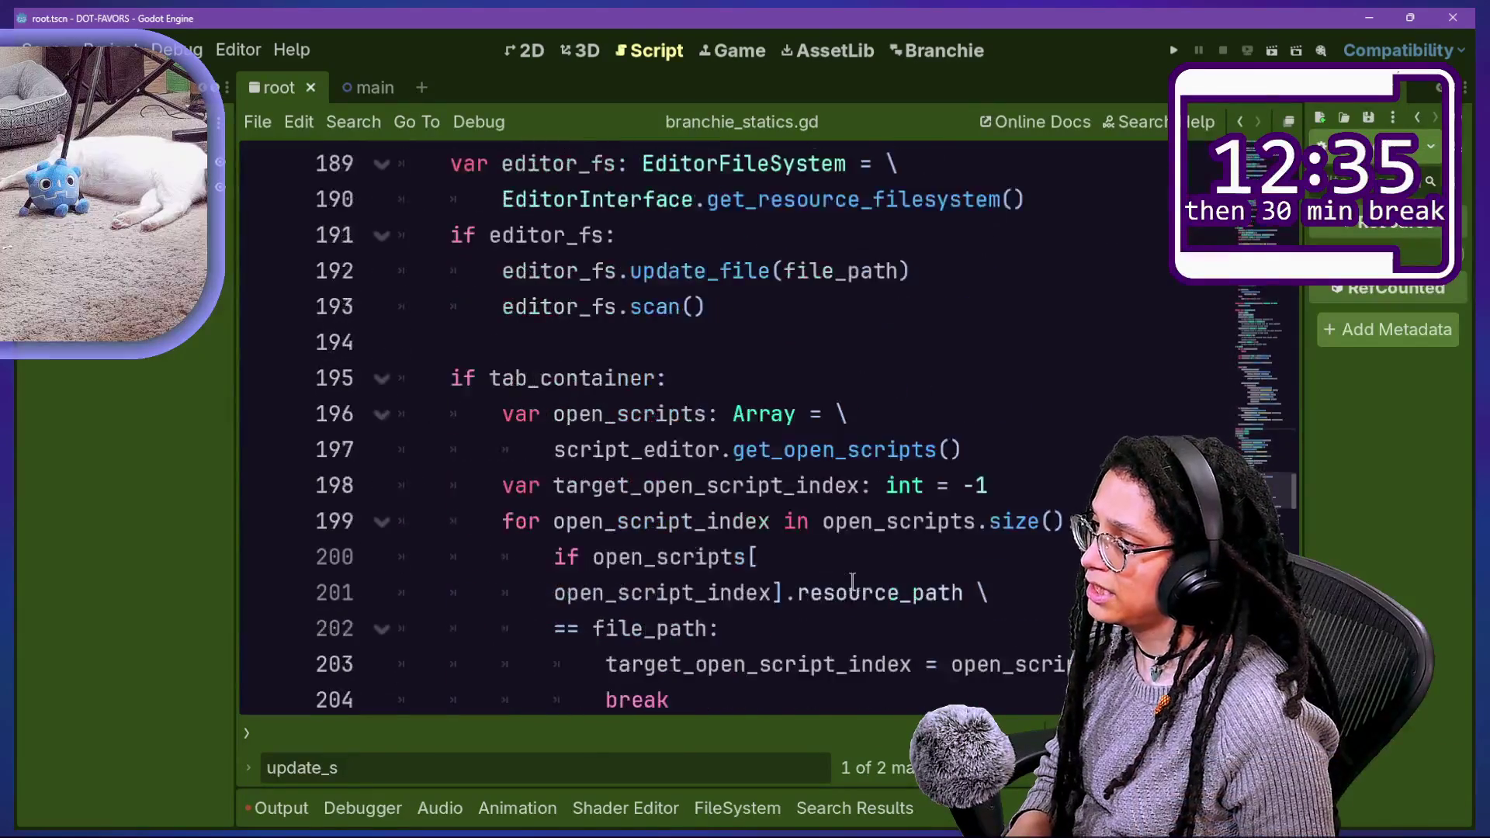
scroll(852, 582, down, 2)
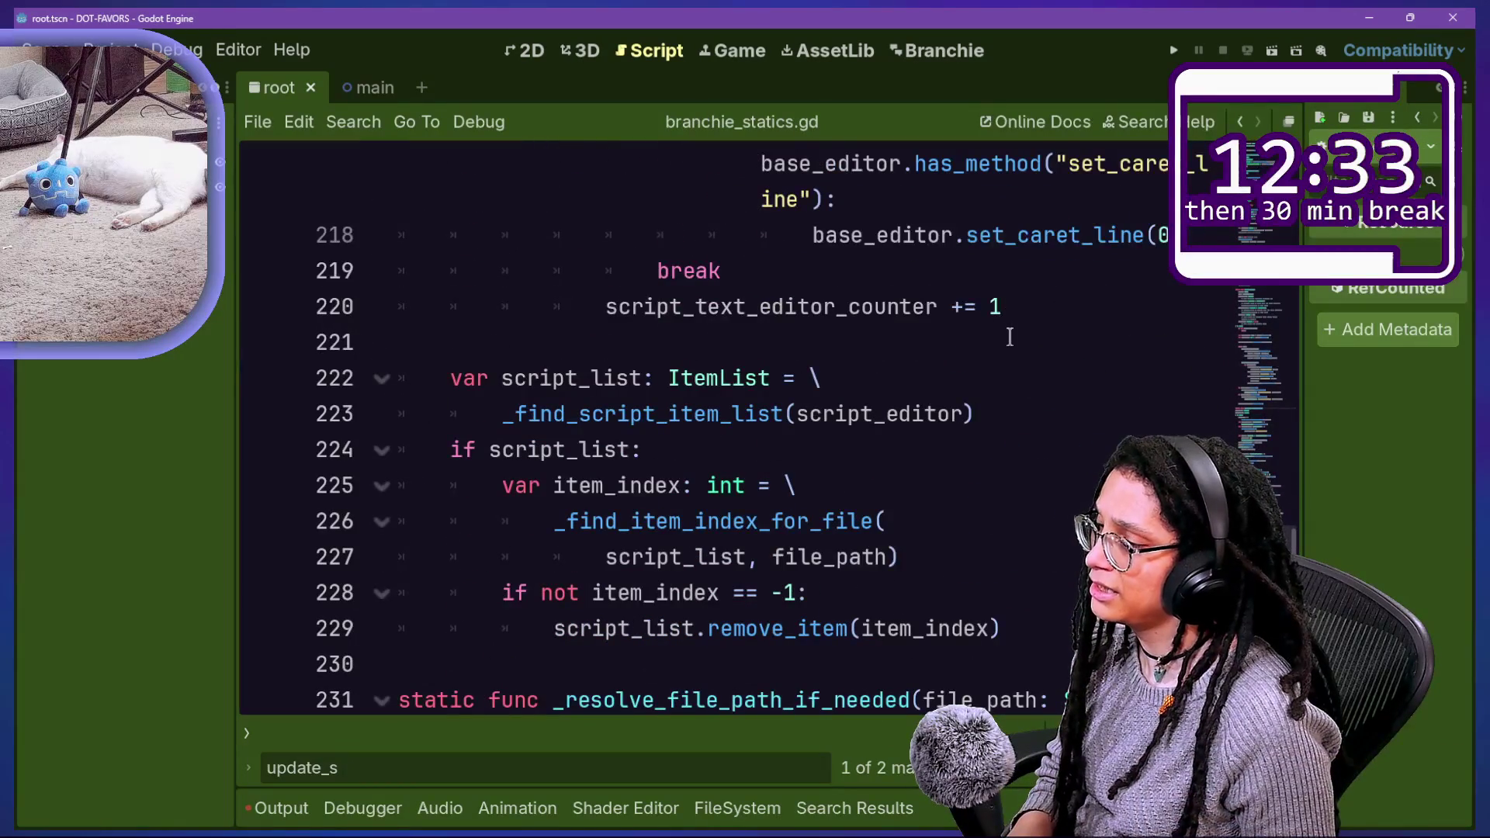
scroll(1010, 337, down, 1)
click(1041, 519)
key(Return)
key(Return)
text(file = null #closing file)
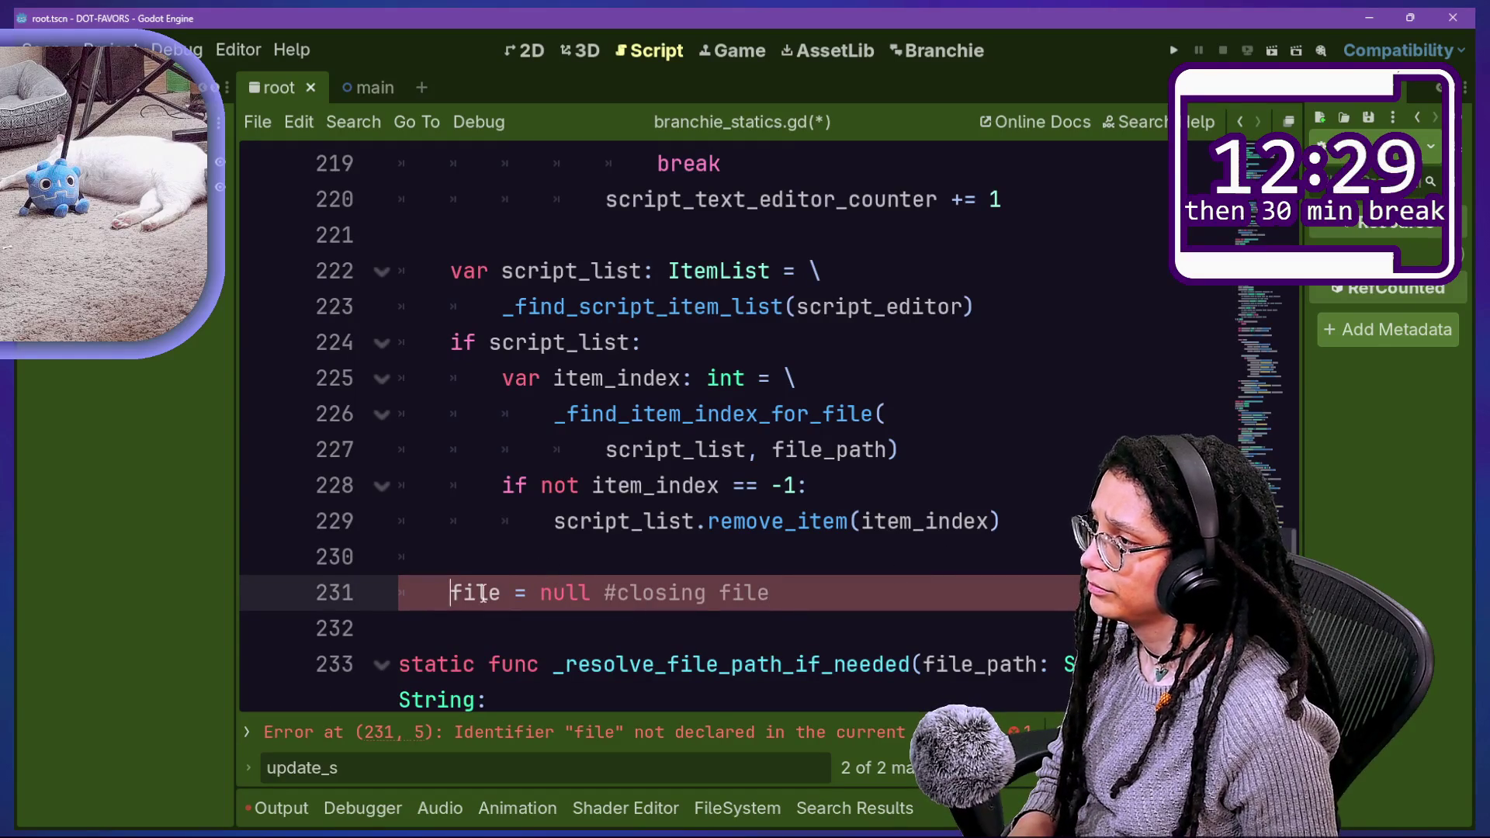
scroll(458, 598, up, 12)
scroll(482, 594, up, 6)
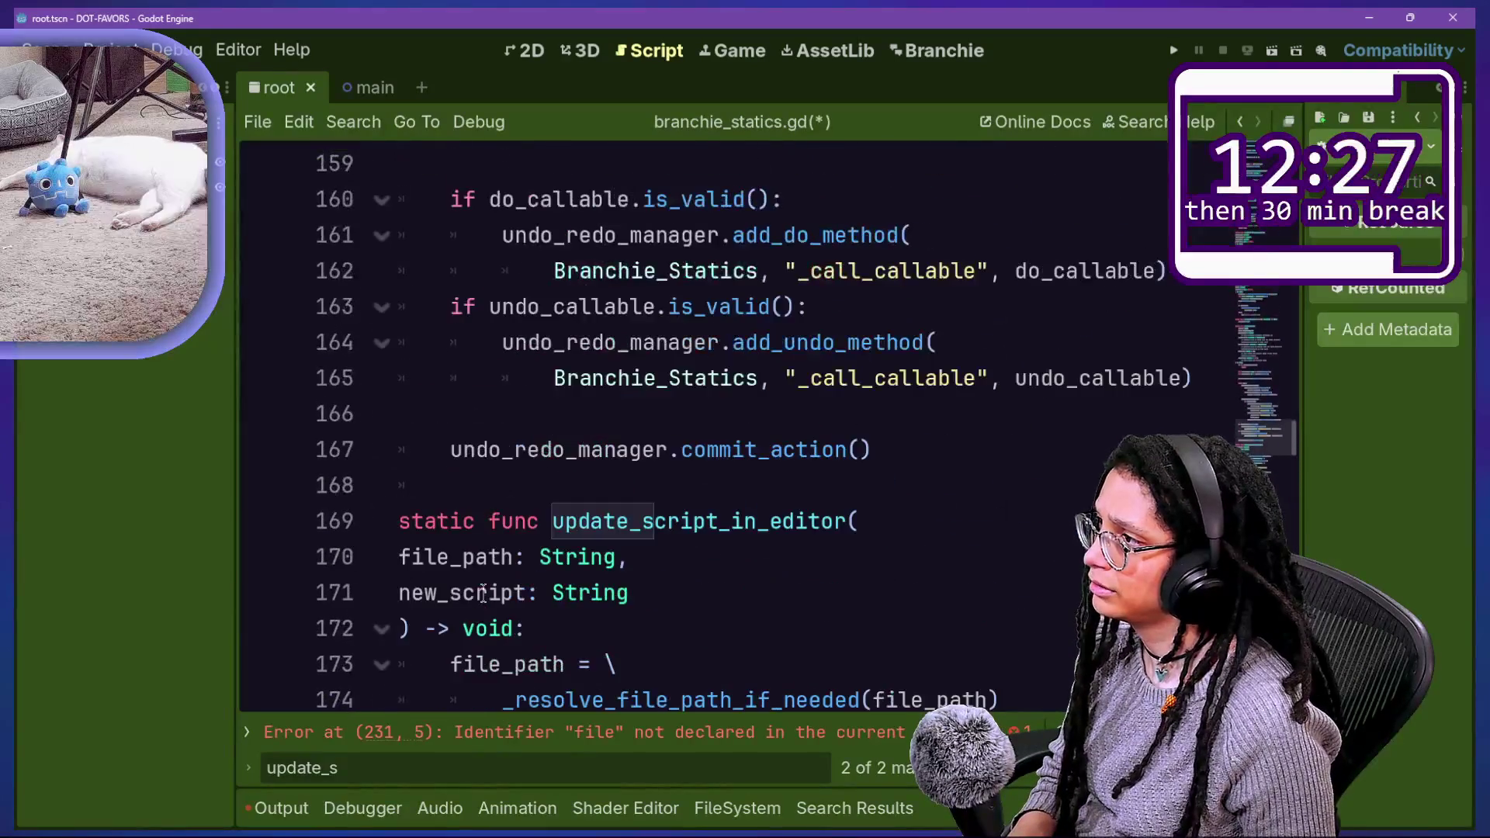
scroll(483, 595, down, 5)
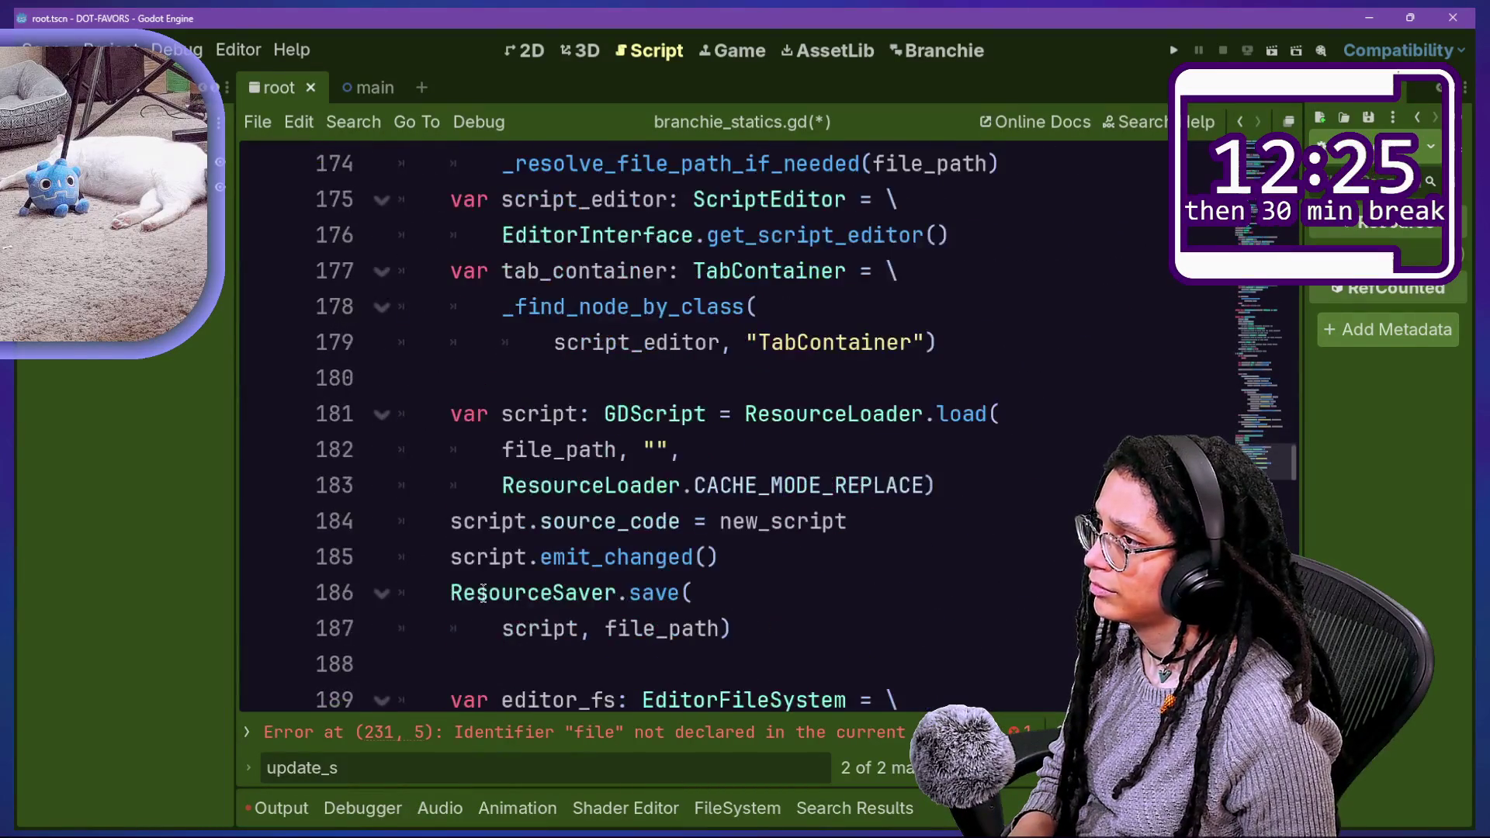
scroll(482, 594, up, 1)
scroll(482, 594, up, 14)
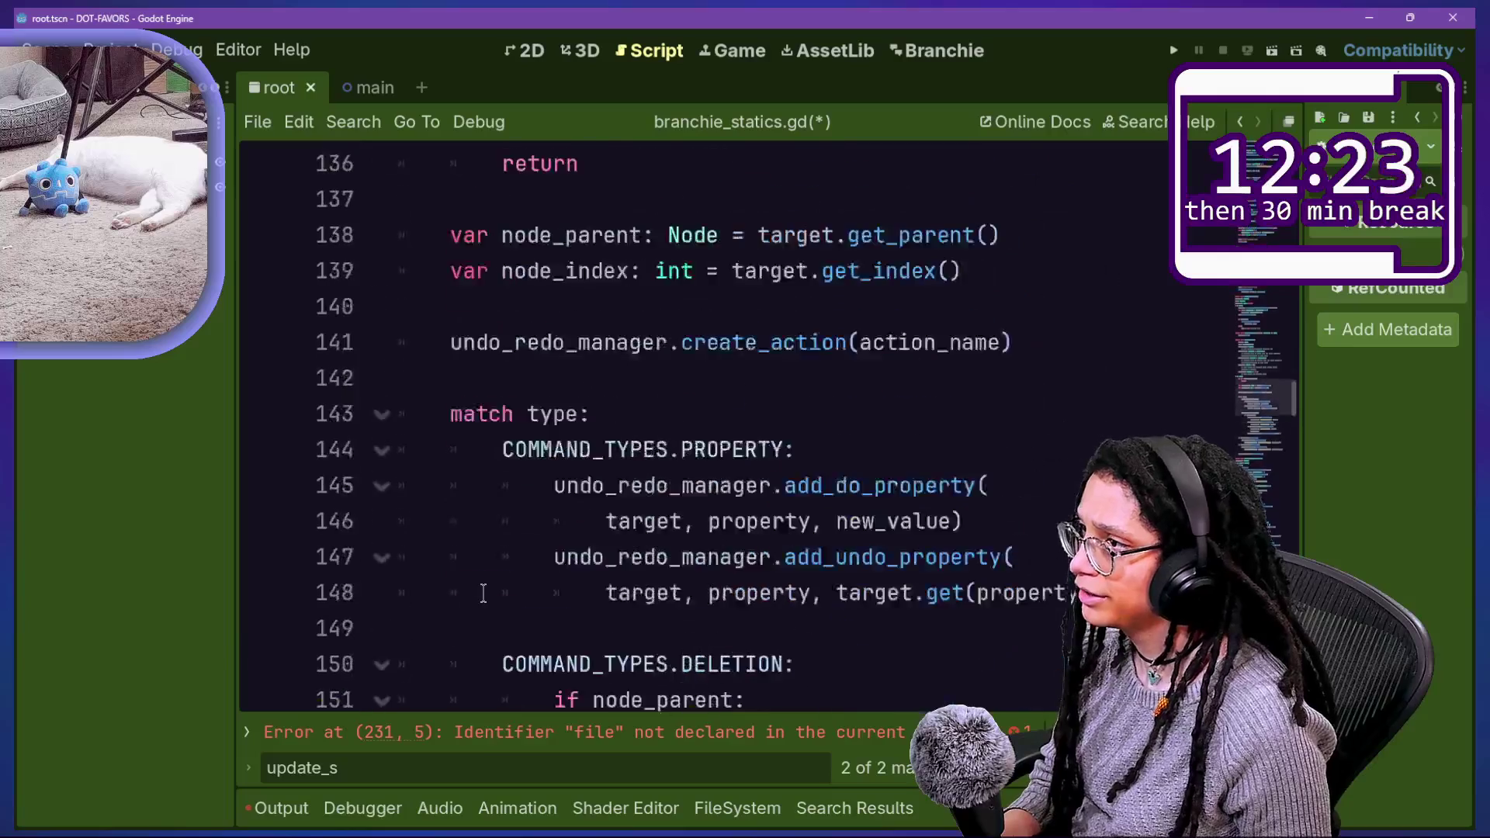
scroll(482, 594, up, 7)
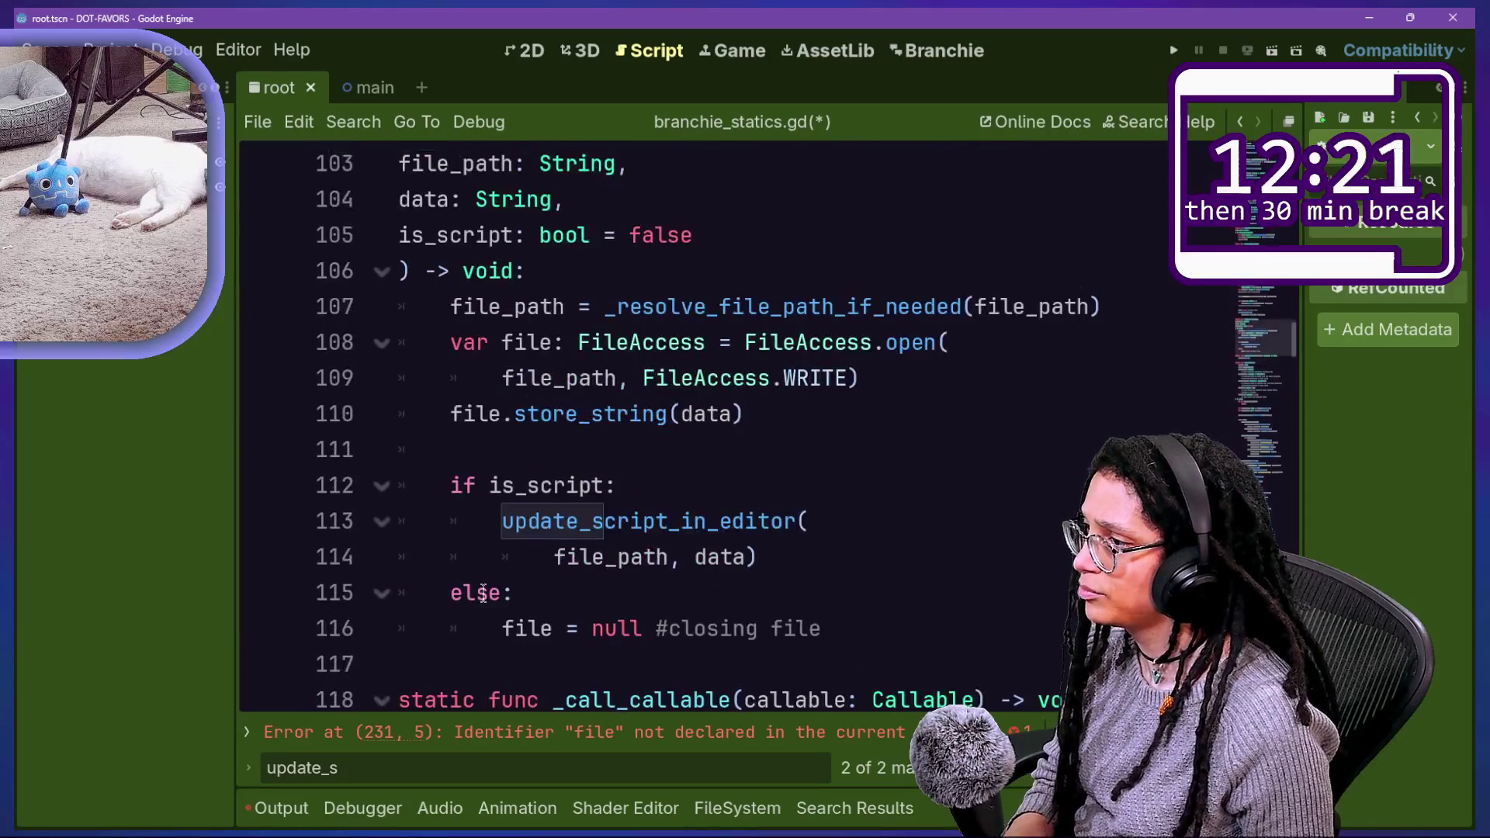
Step: Pass file as the first argument of the update_script_in_editor call on line 114
click(562, 554)
text(fi)
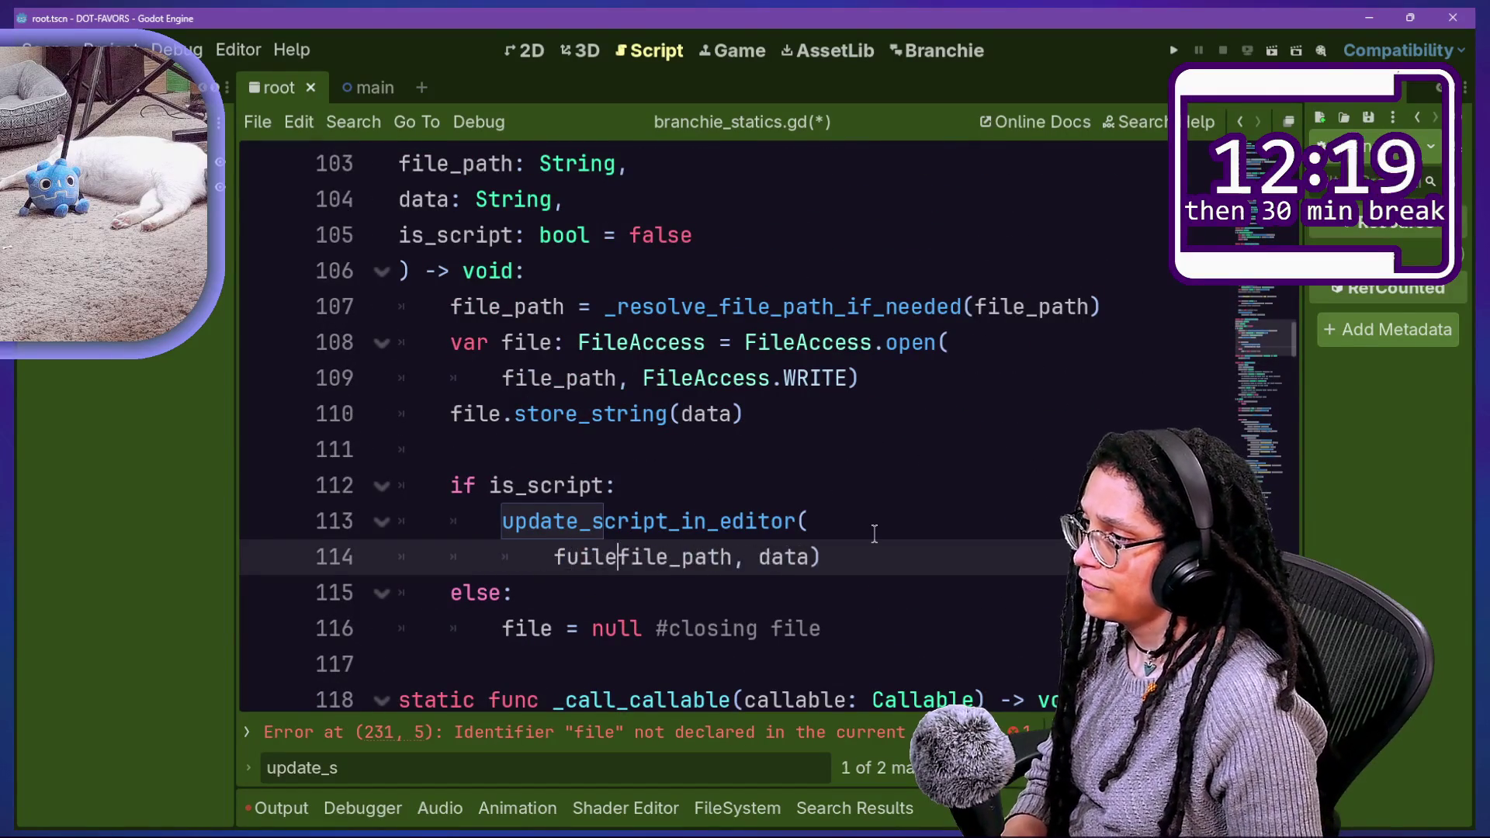
text(le,)
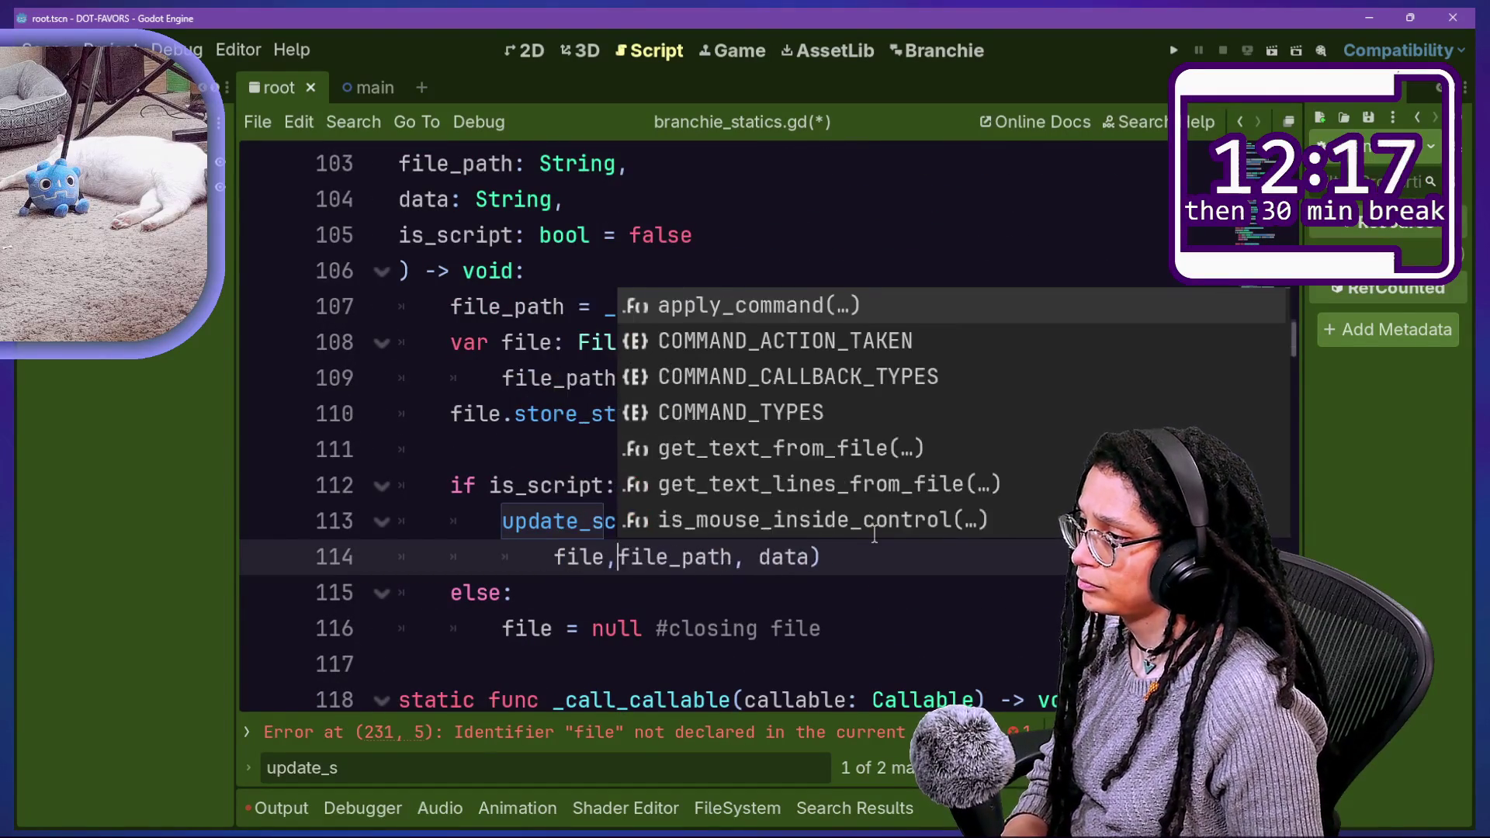
scroll(520, 584, down, 4)
scroll(520, 584, down, 8)
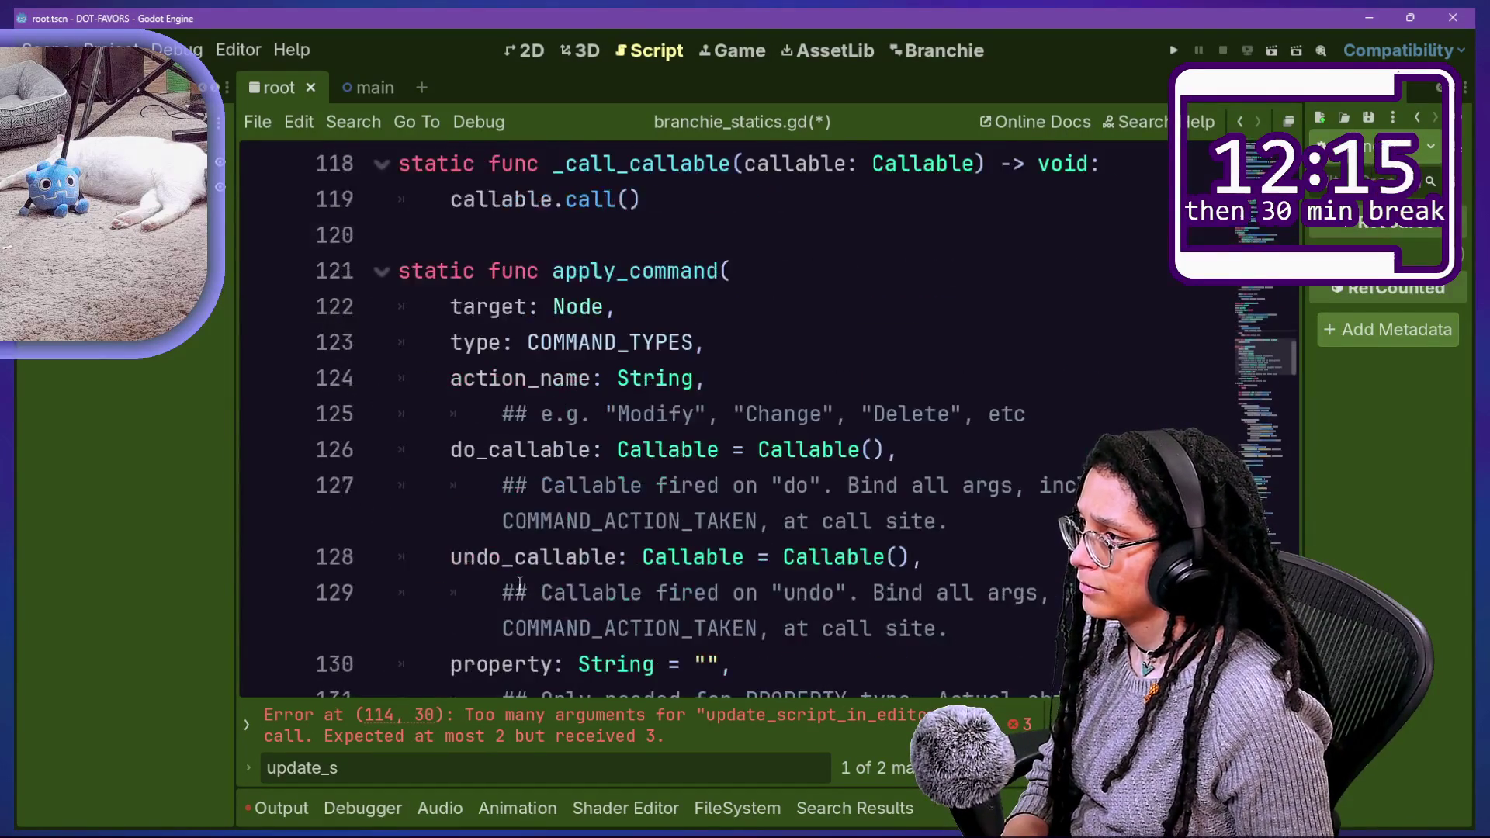
scroll(520, 584, up, 3)
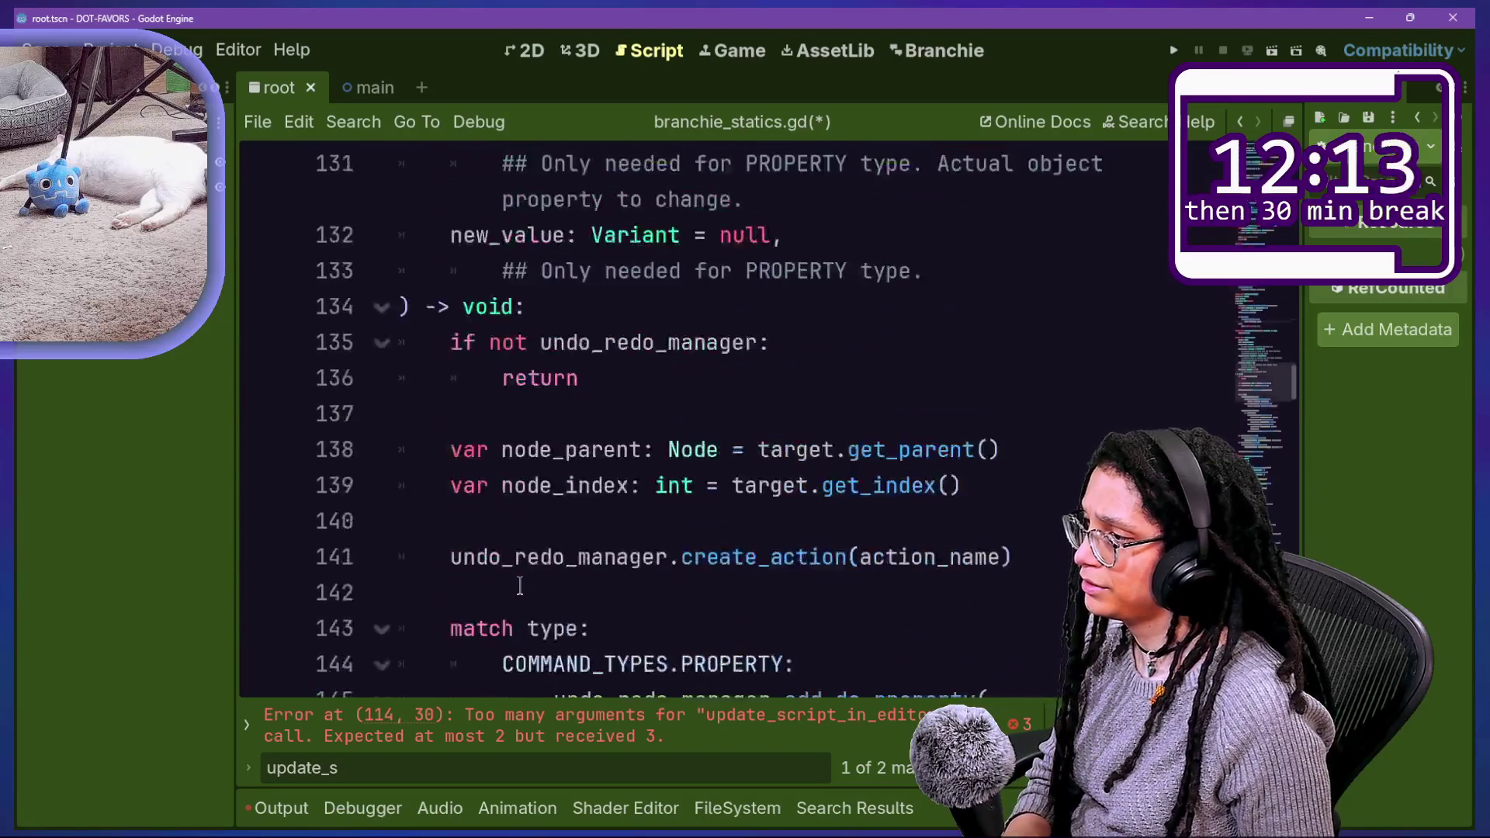
scroll(520, 584, down, 11)
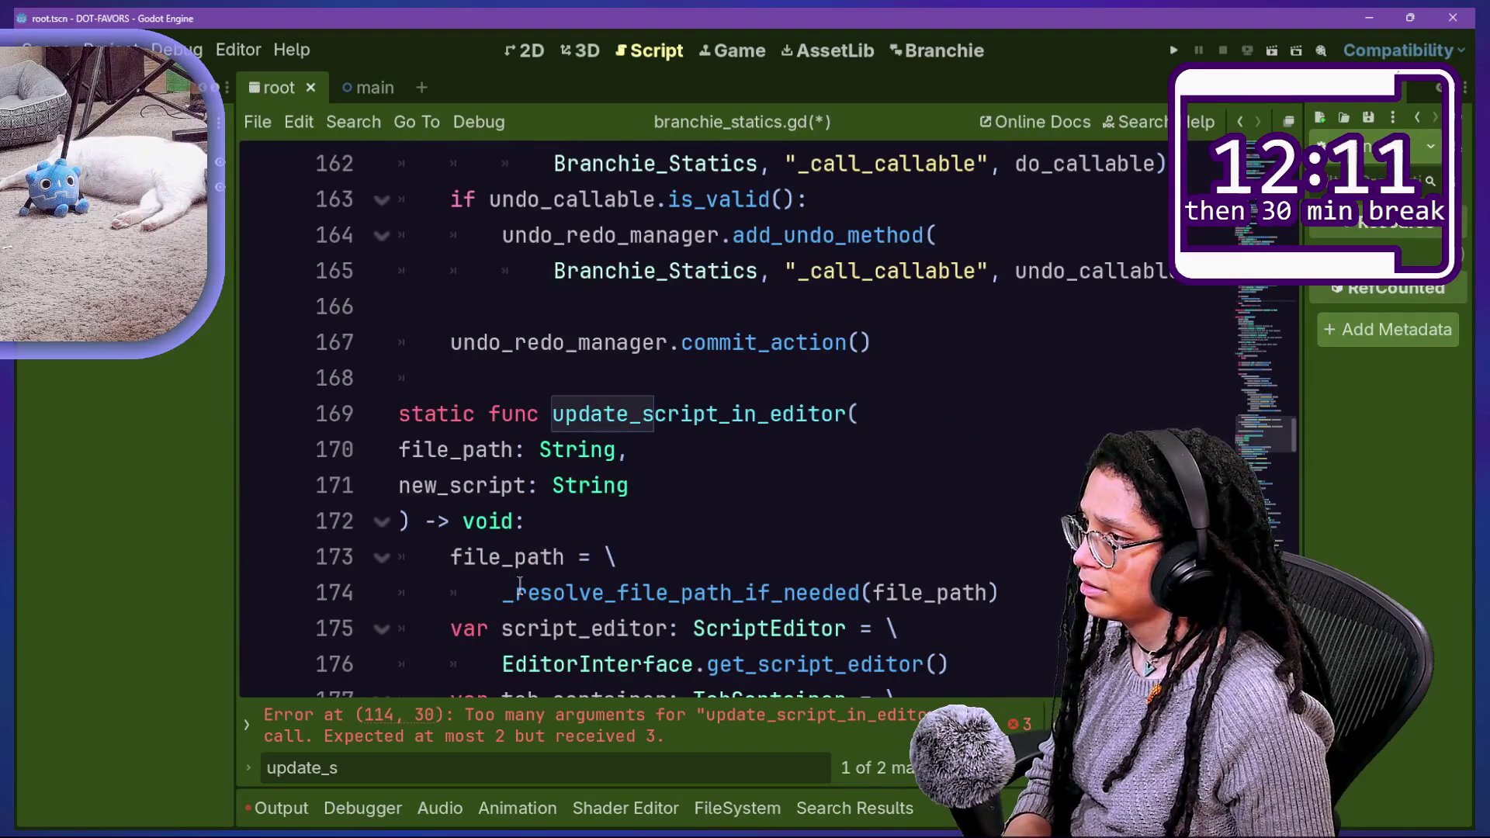
Step: Add a 'file: FileAccess,' parameter line to the update_script_in_editor header
click(1016, 369)
click(975, 416)
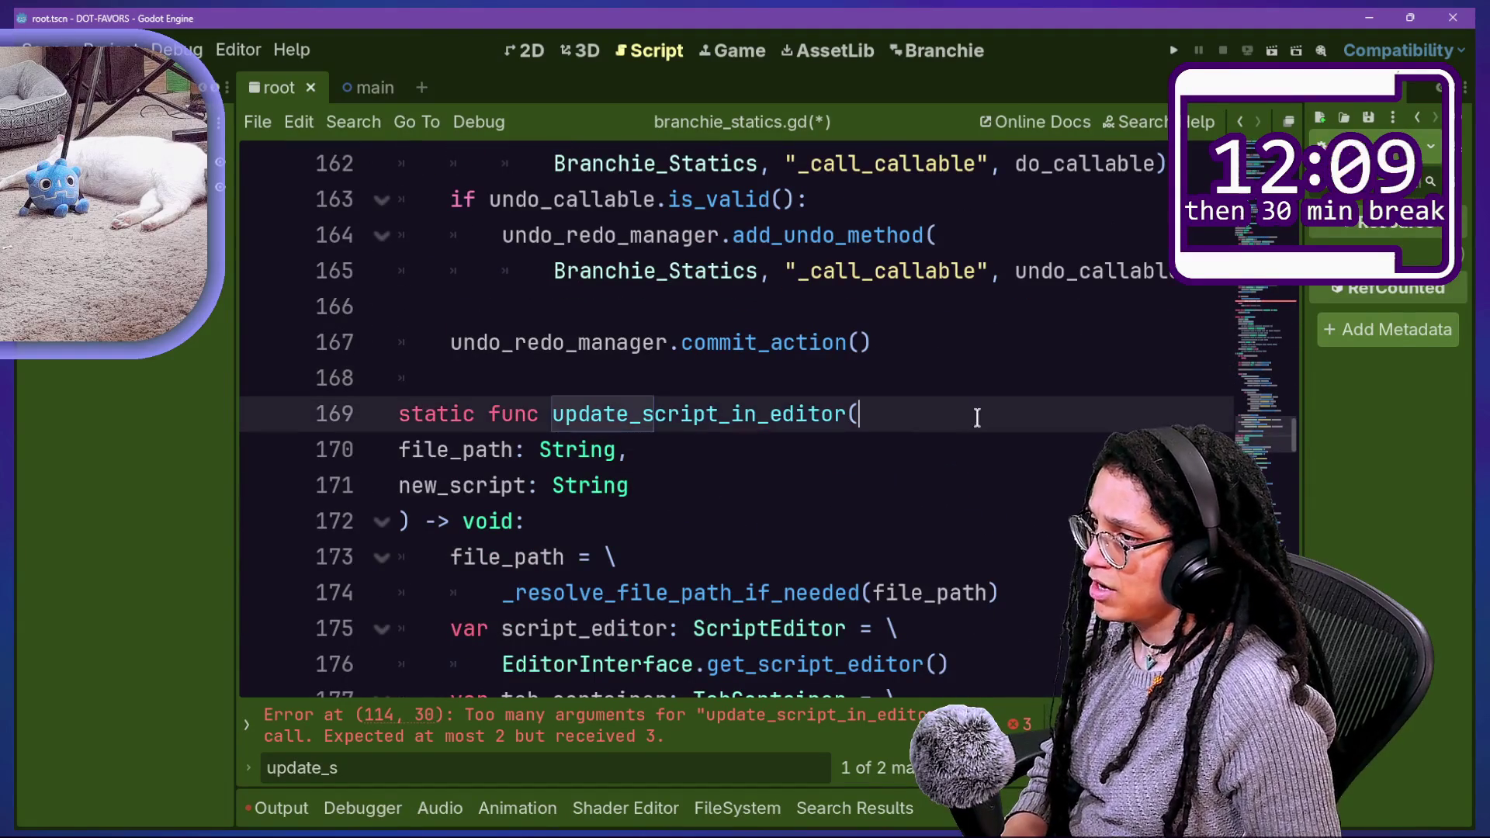
key(Return)
text(file: S)
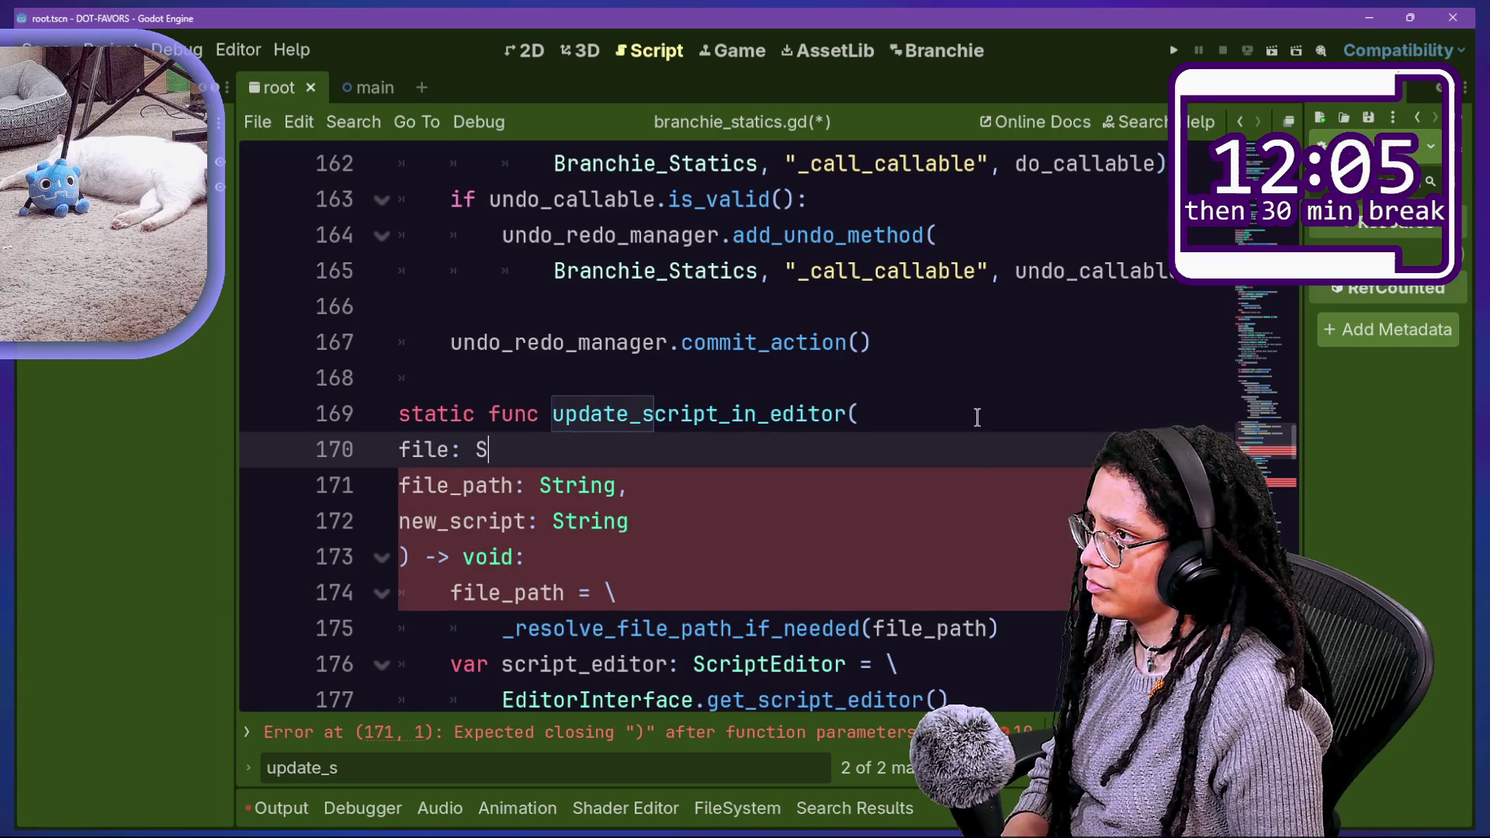
key(BackSpace)
scroll(978, 418, up, 10)
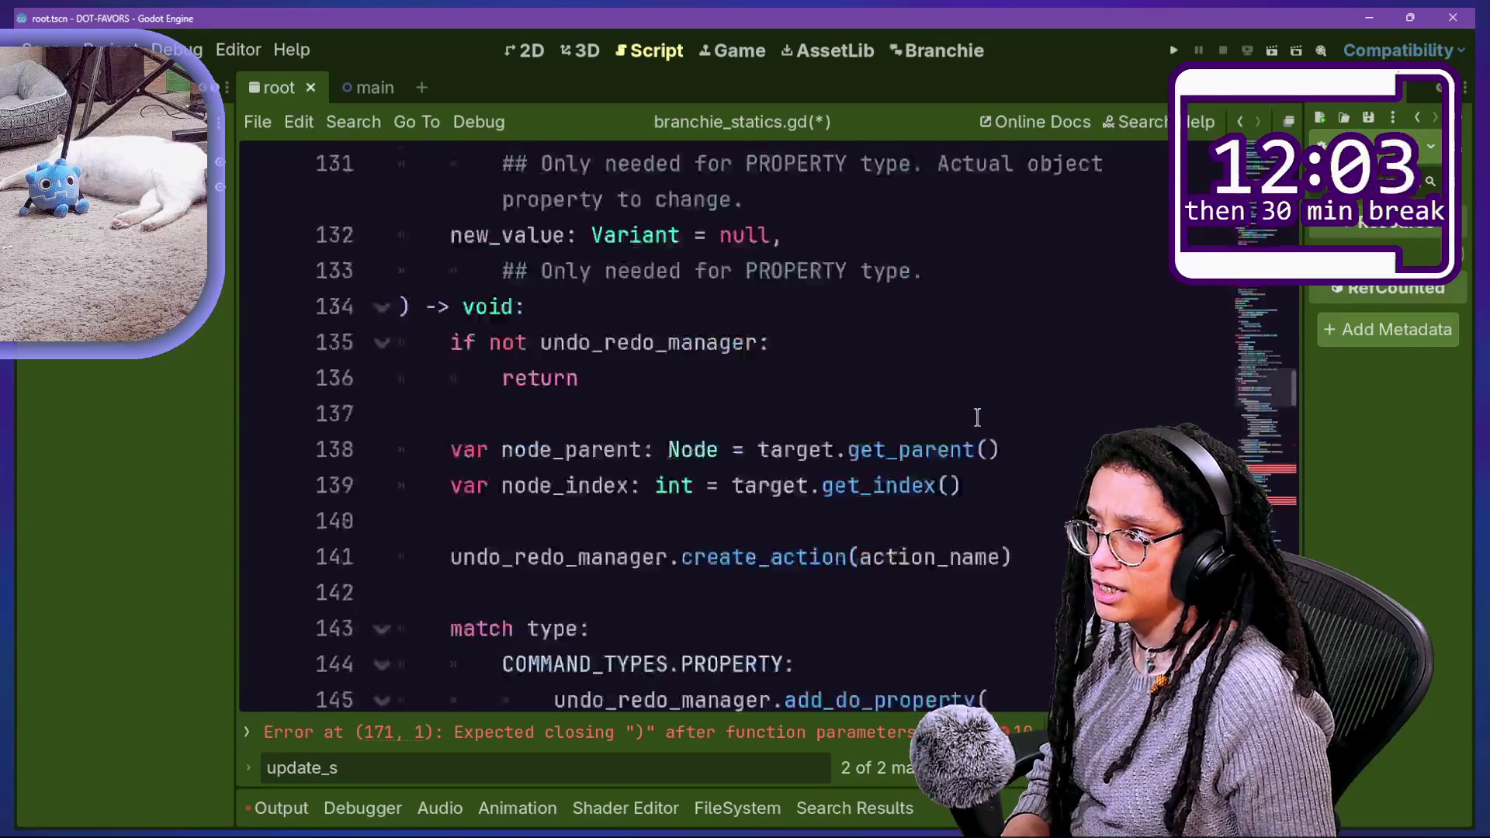
scroll(977, 418, up, 7)
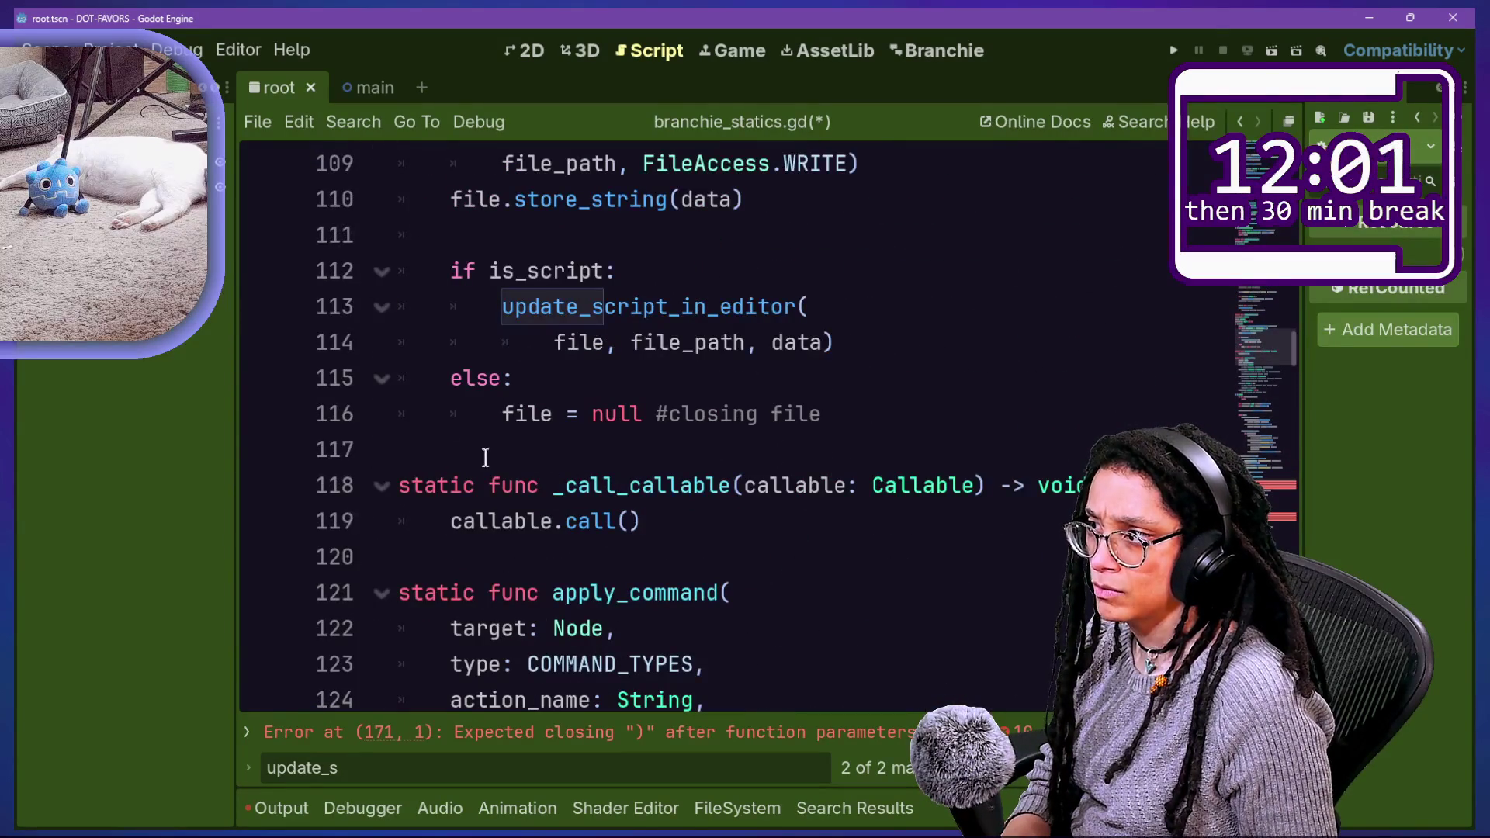
mouse_move(522, 418)
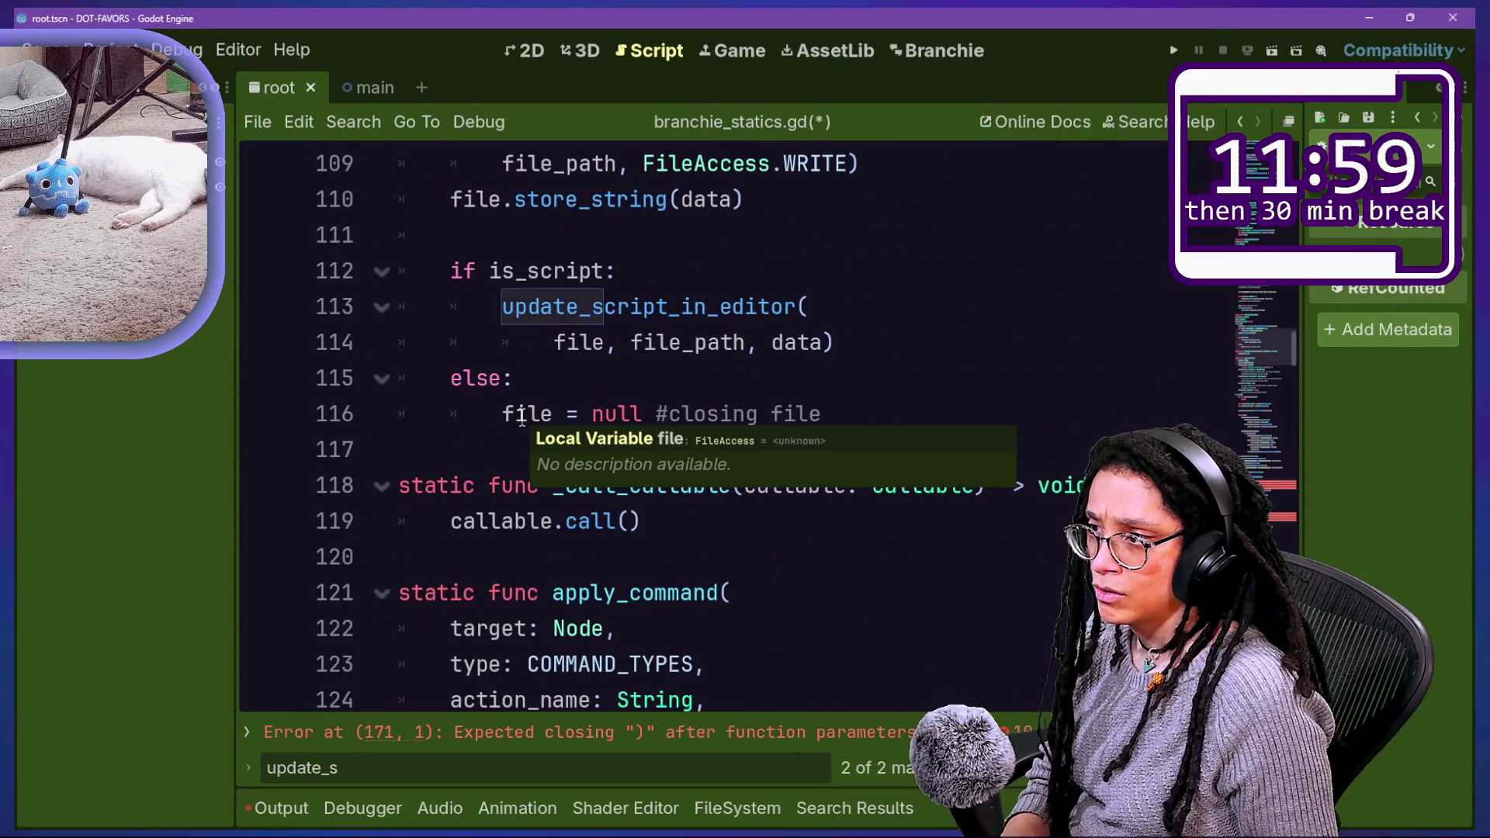
scroll(522, 417, down, 18)
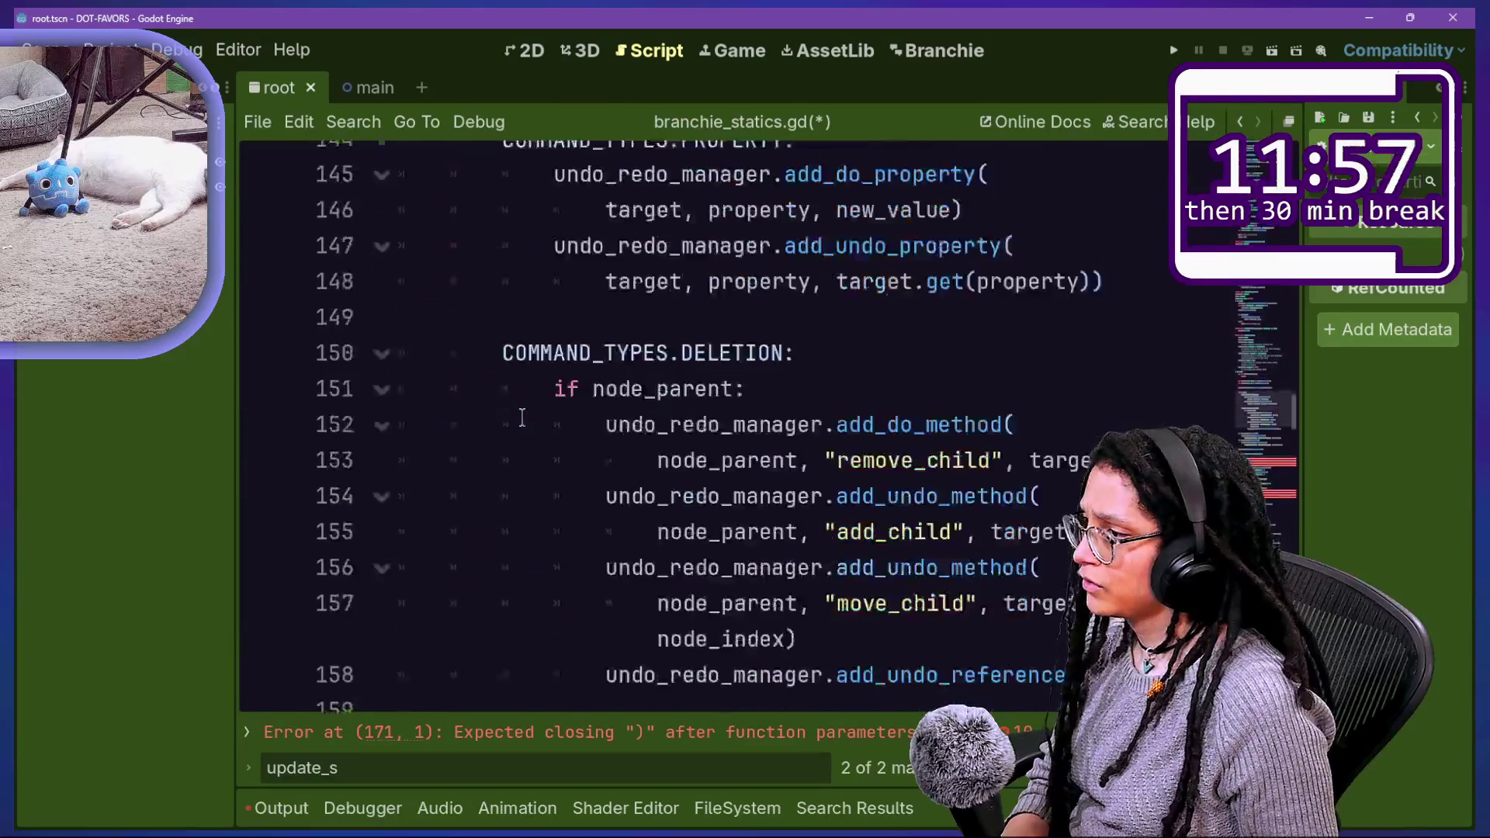
text(ileAccess,)
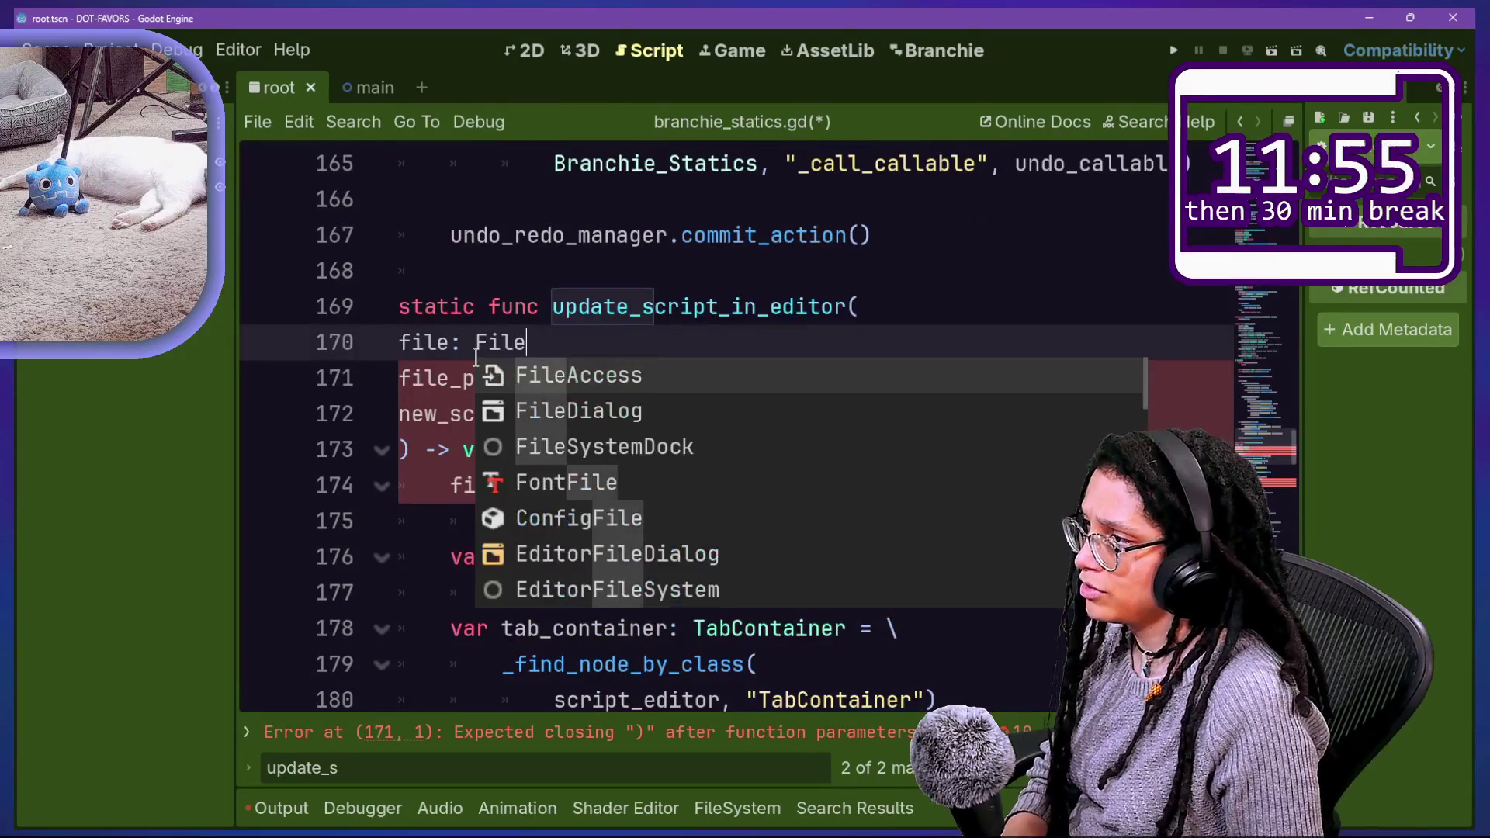
scroll(745, 472, down, 15)
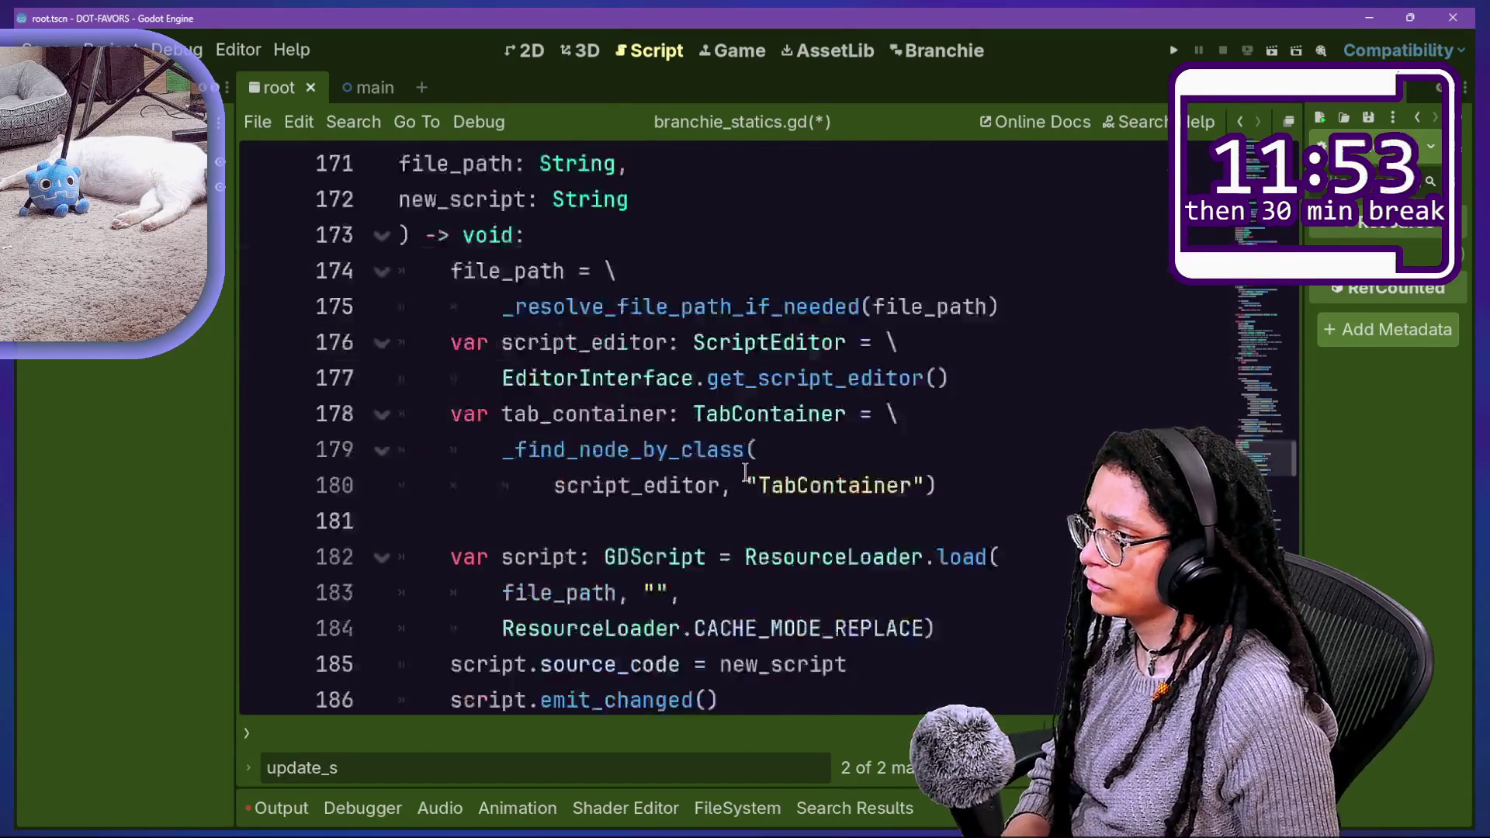
scroll(745, 472, down, 5)
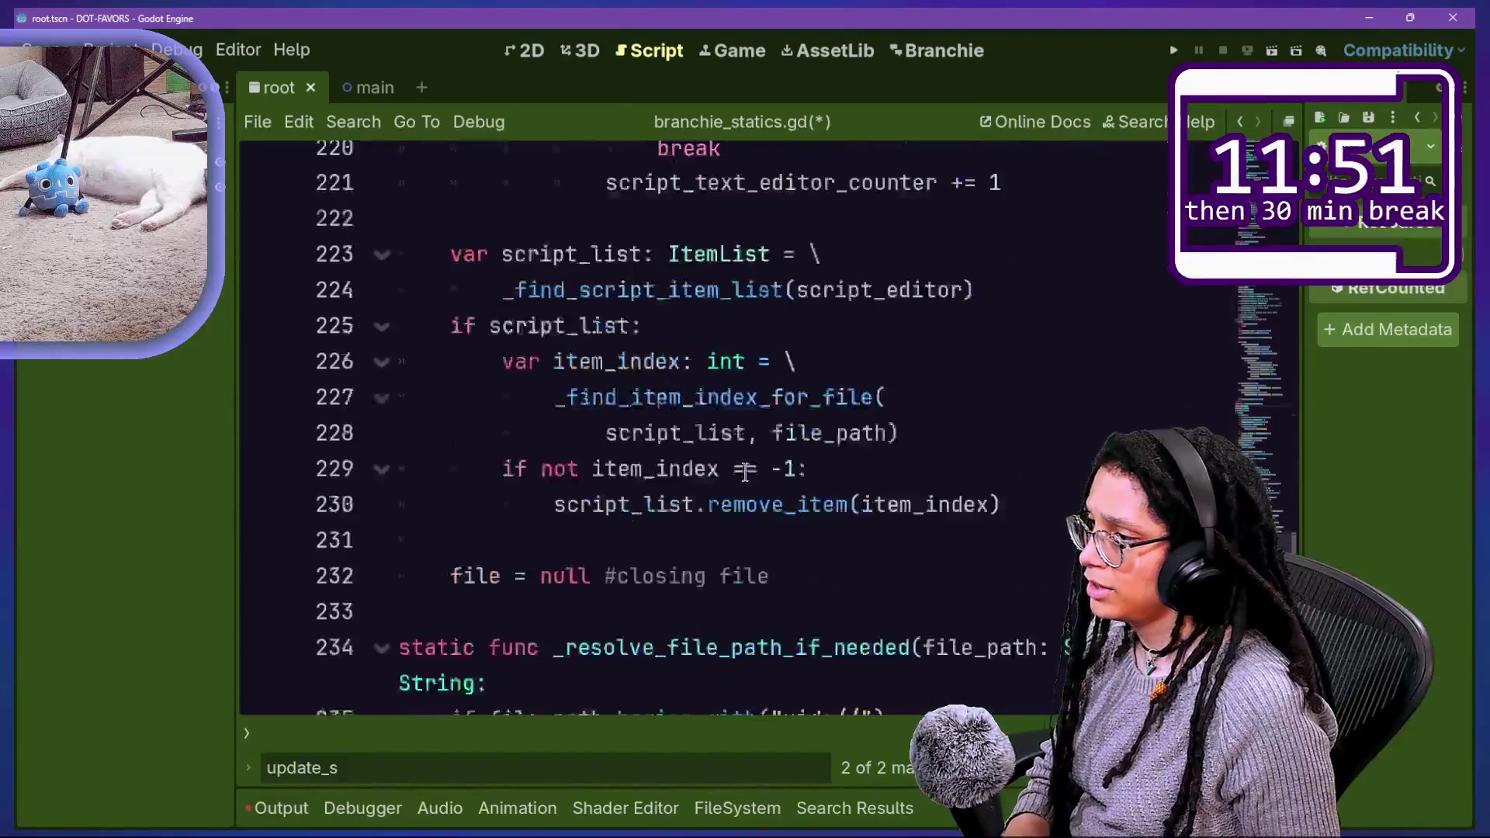
click(499, 406)
click(890, 398)
Step: Save branchie_statics.gd, untick and retick Branchie in Plugins, then close Project Settings
key(ctrl+s)
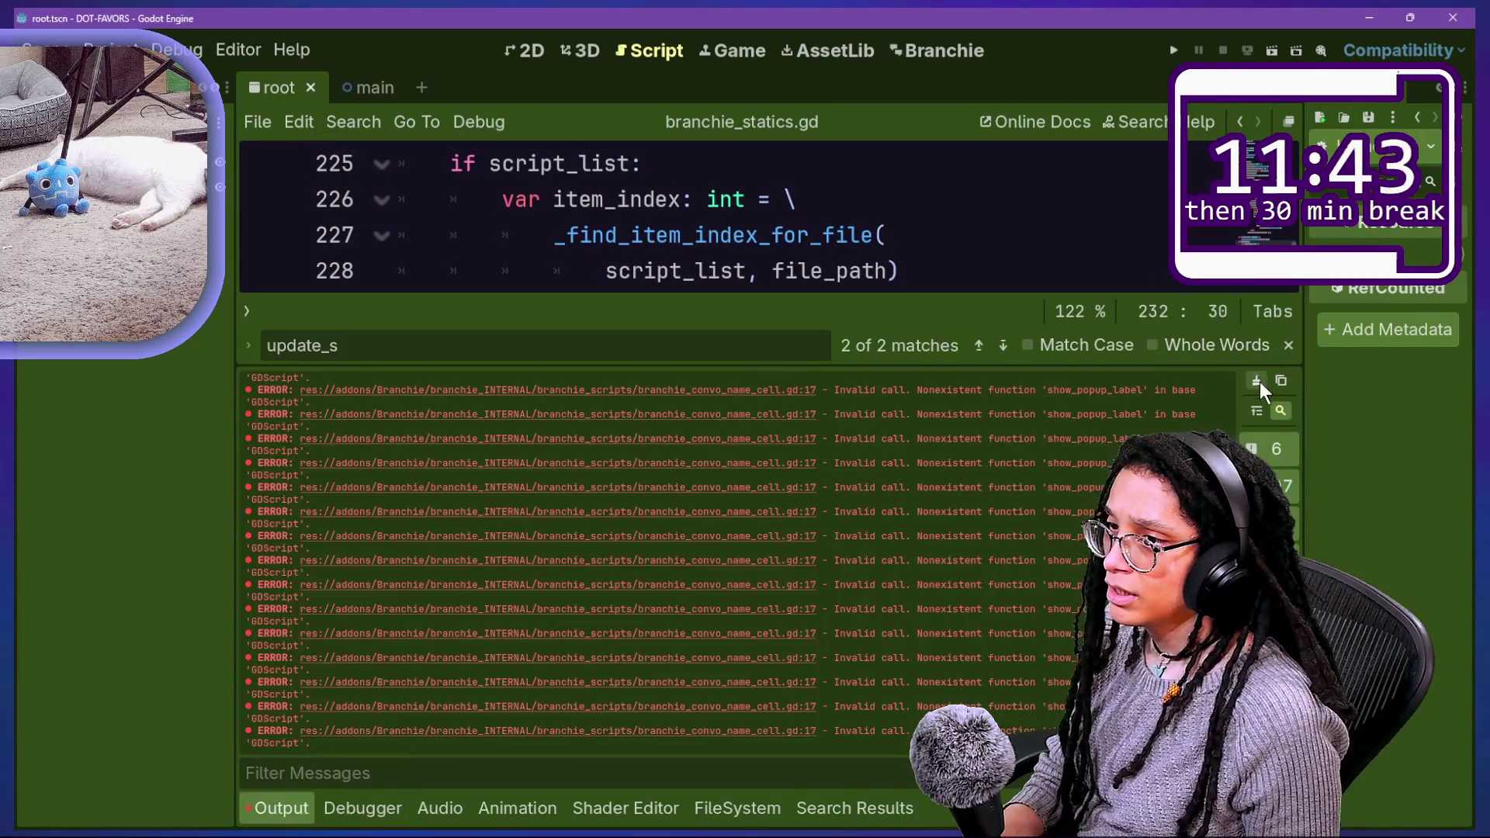
click(1039, 246)
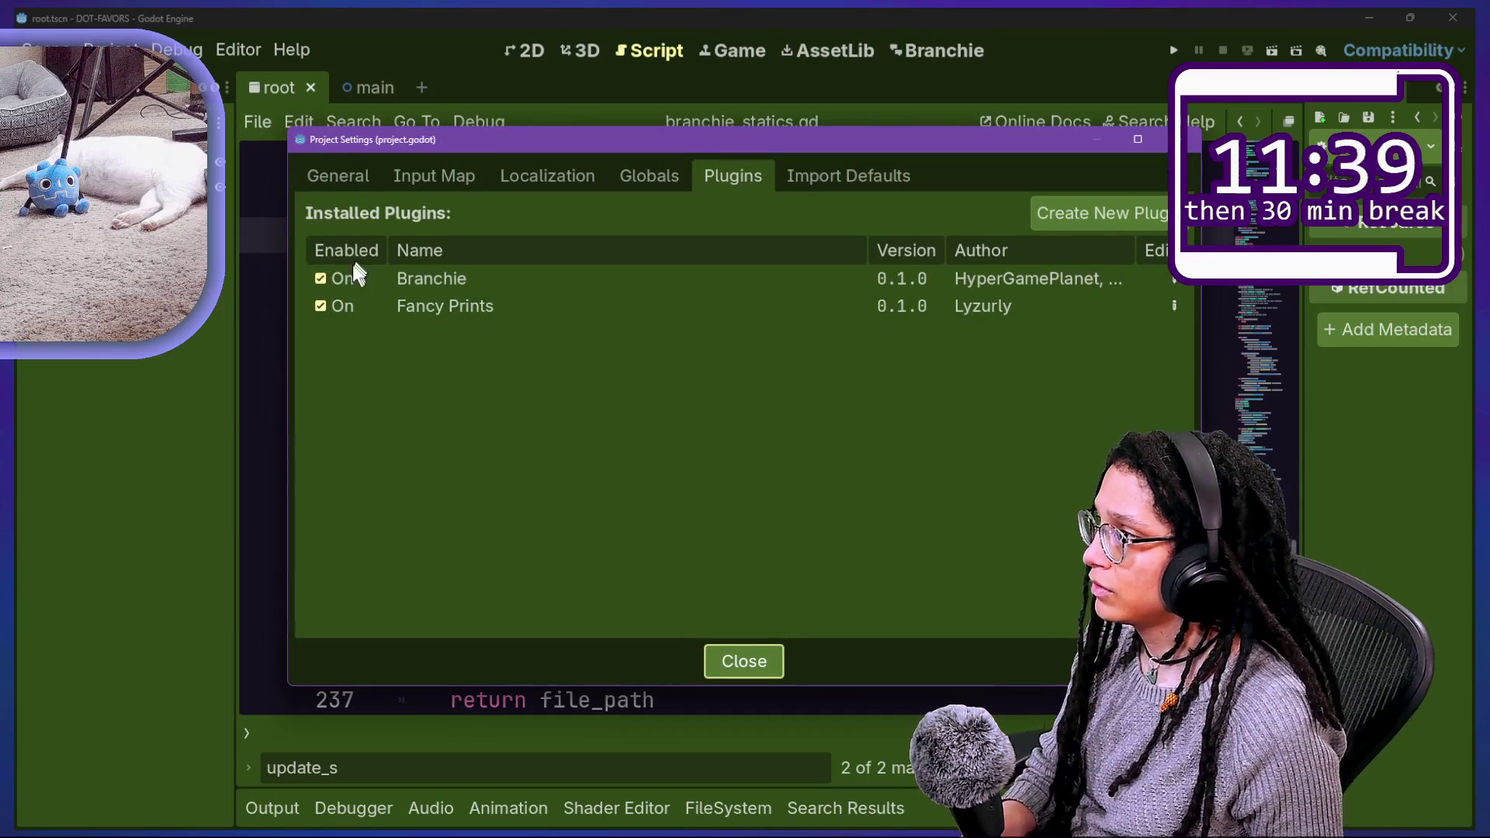
click(342, 281)
click(342, 281)
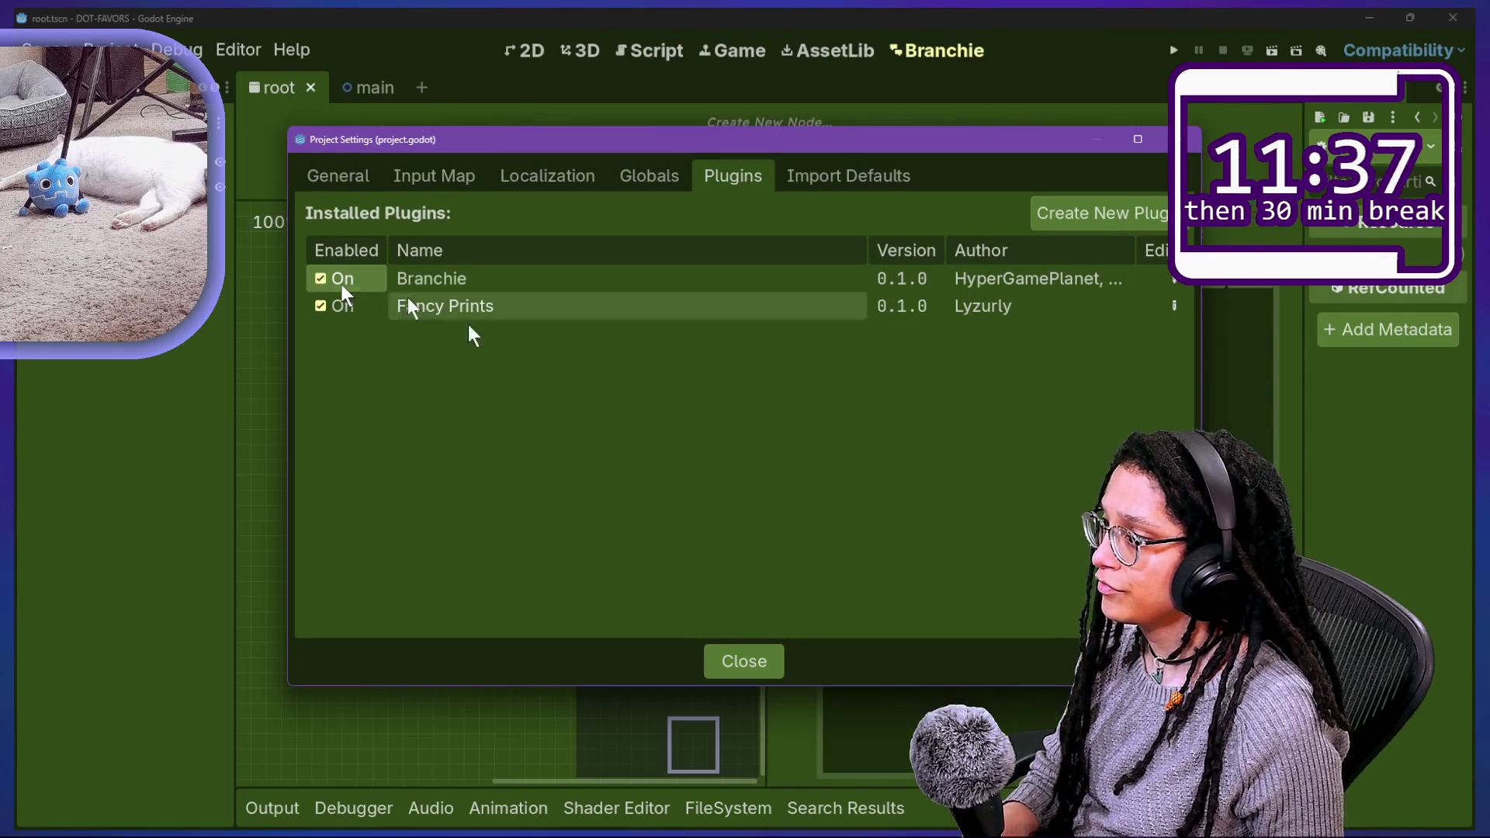
click(759, 668)
Step: Add a conversation named NEW TIME FOR ME, then check the Output log and FileSystem panel
text(NE)
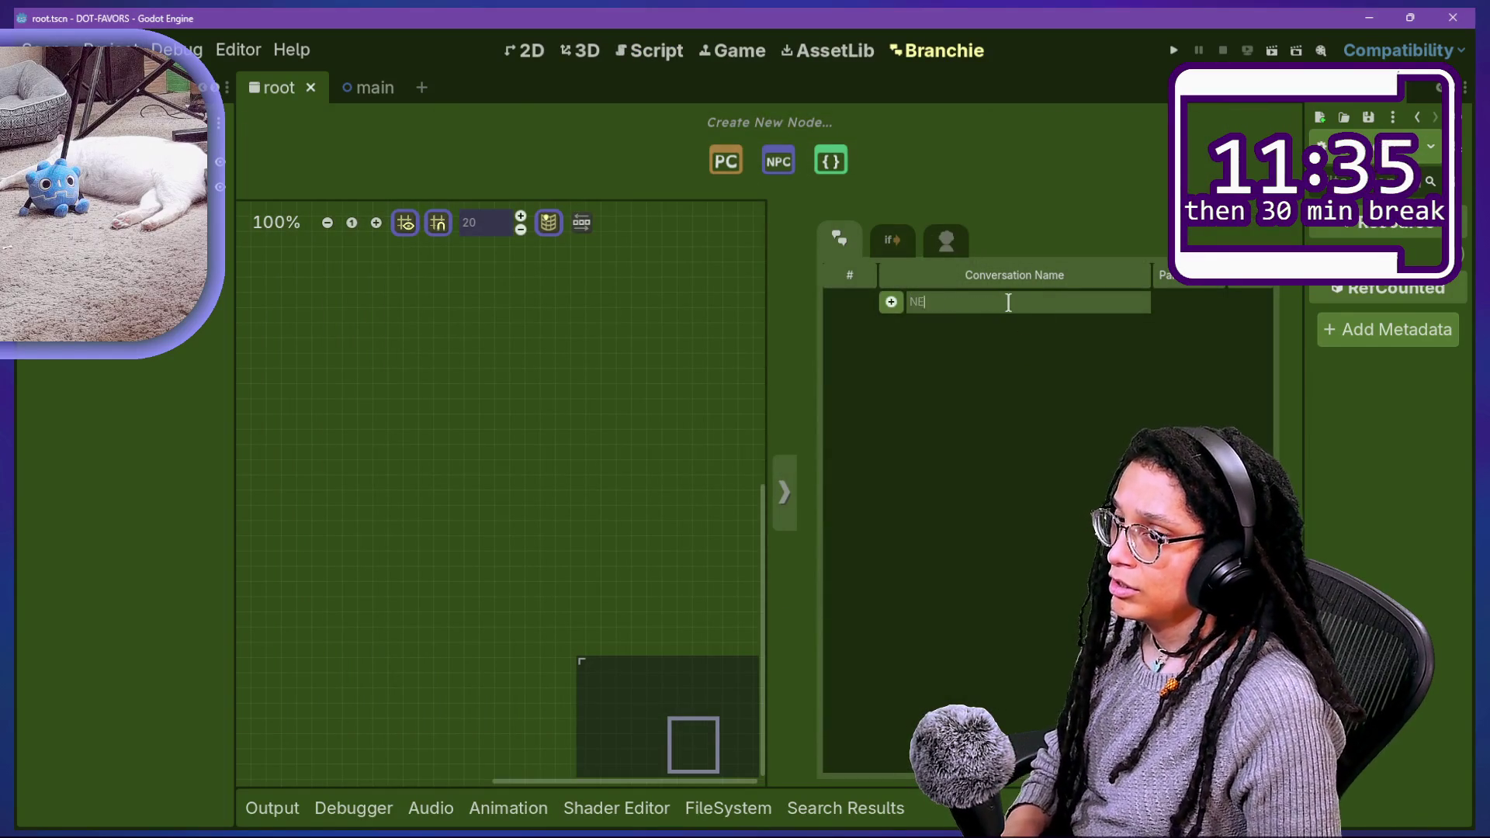
text(W TIME FOR ME)
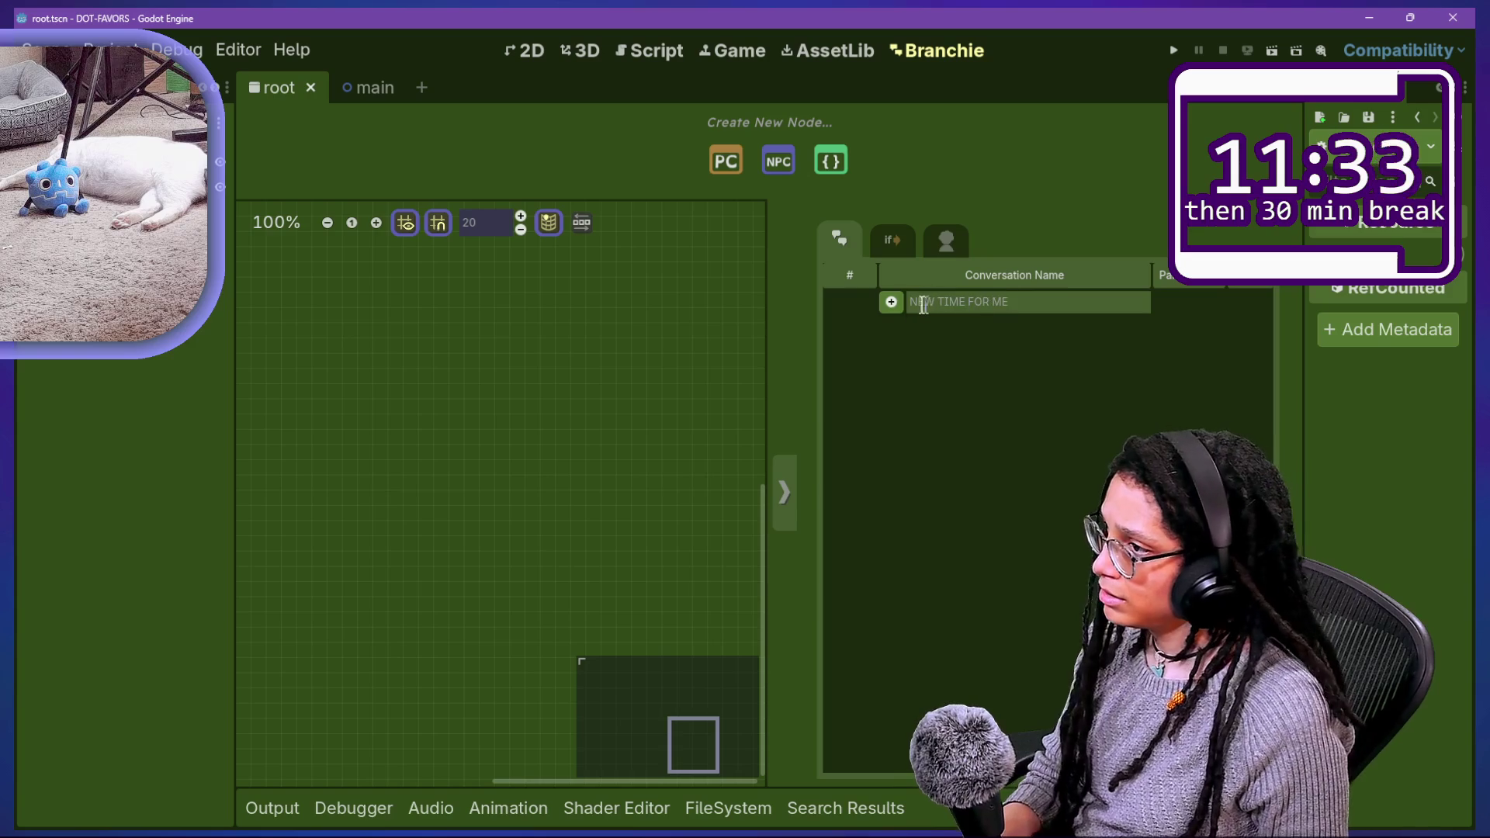
click(893, 302)
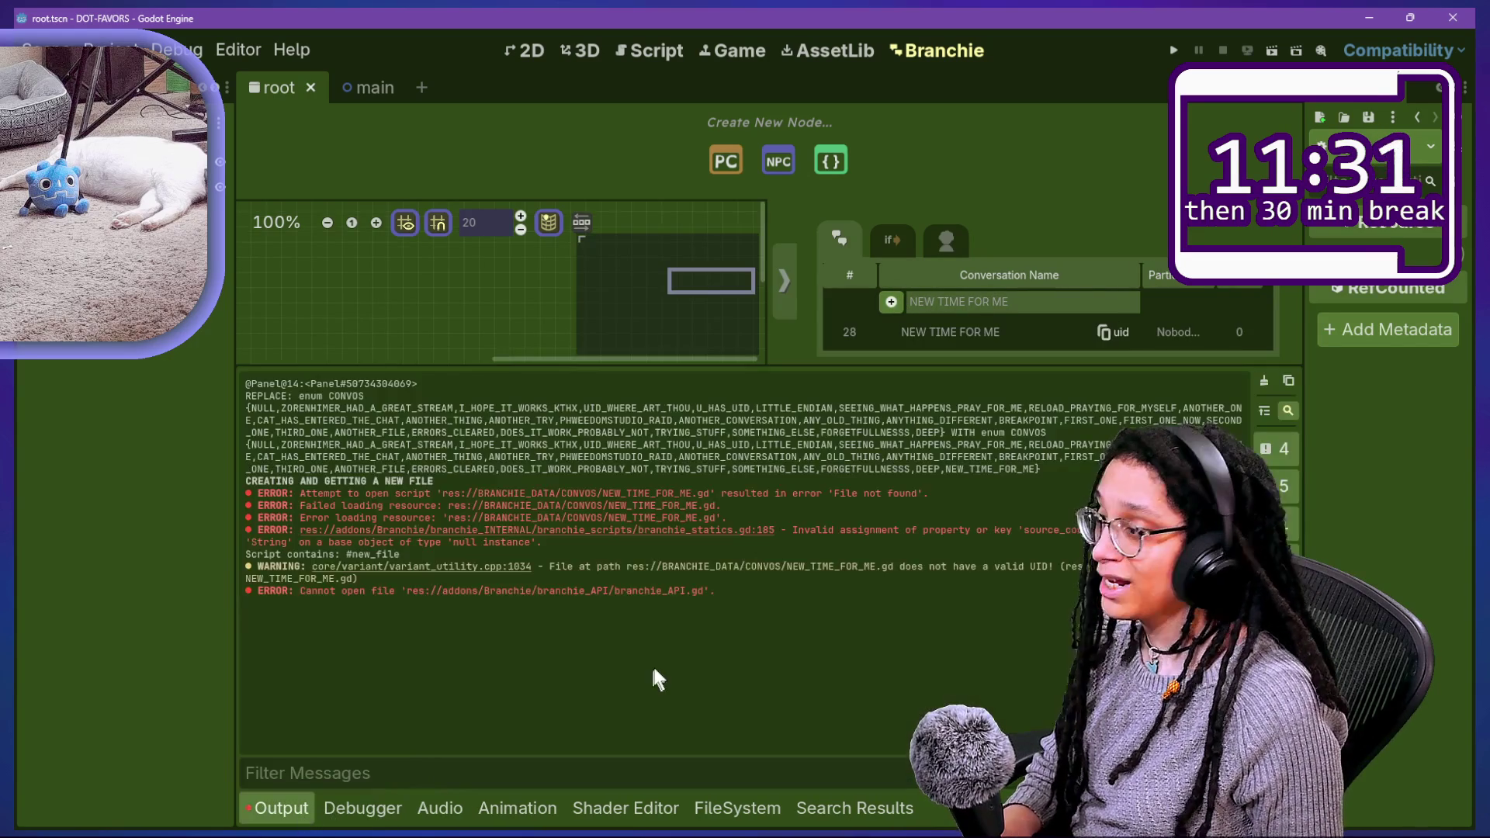
click(303, 815)
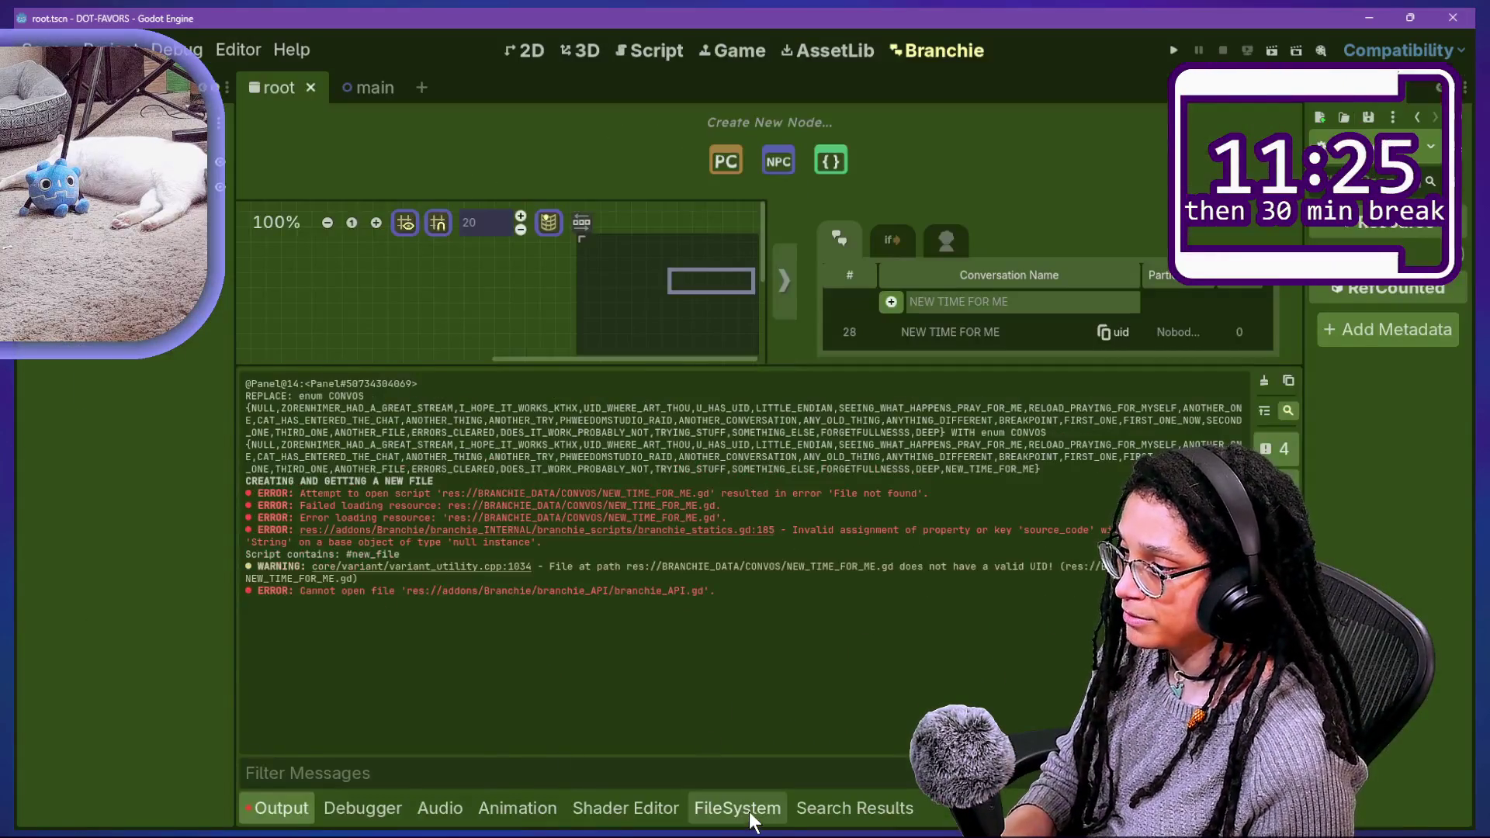
click(750, 813)
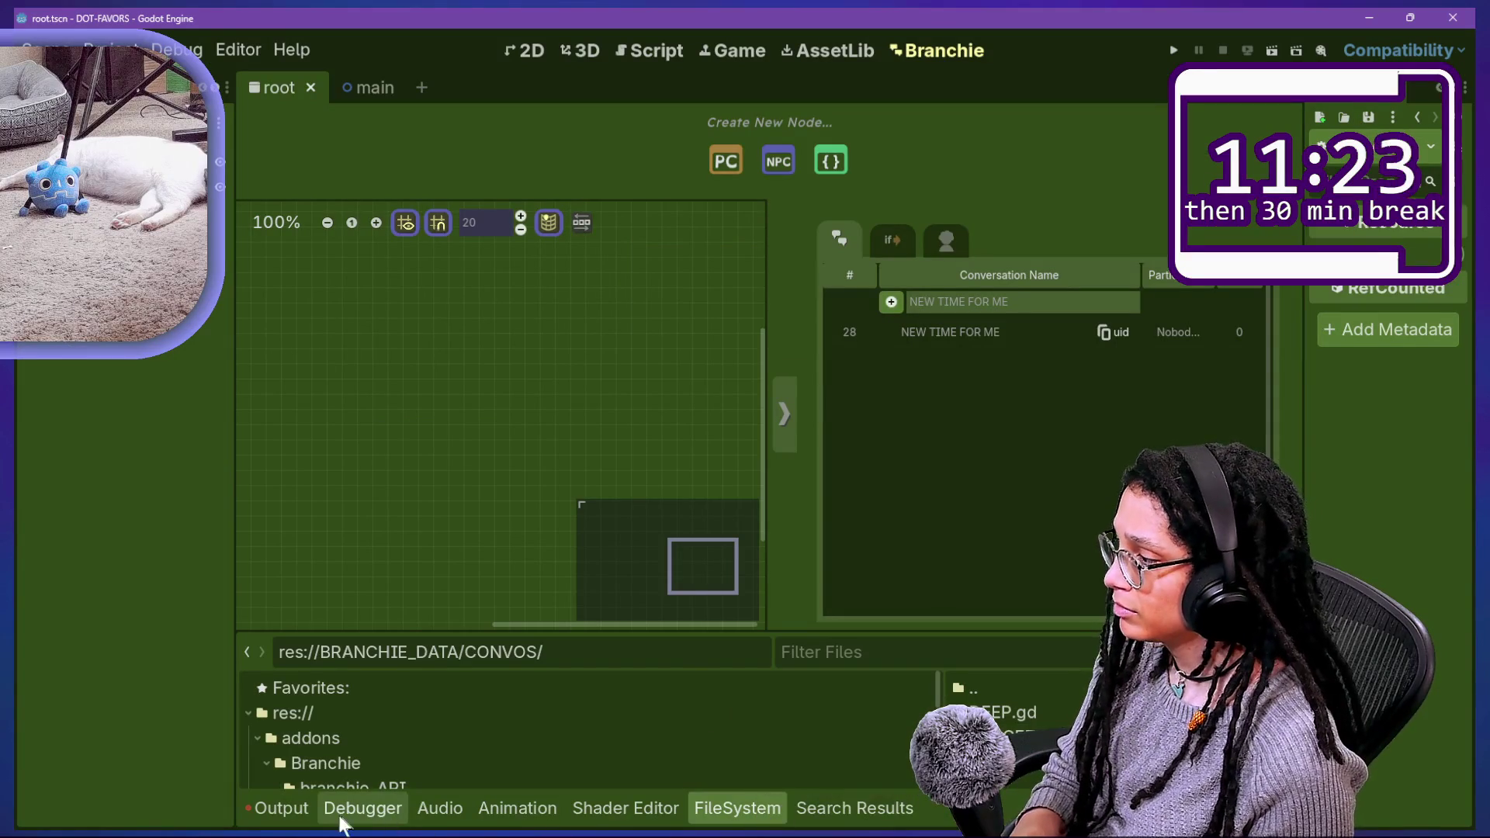
Step: Review the Output errors, then check File Explorer's CONVOS folder for NEW_TIME_FOR_ME.gd
click(295, 807)
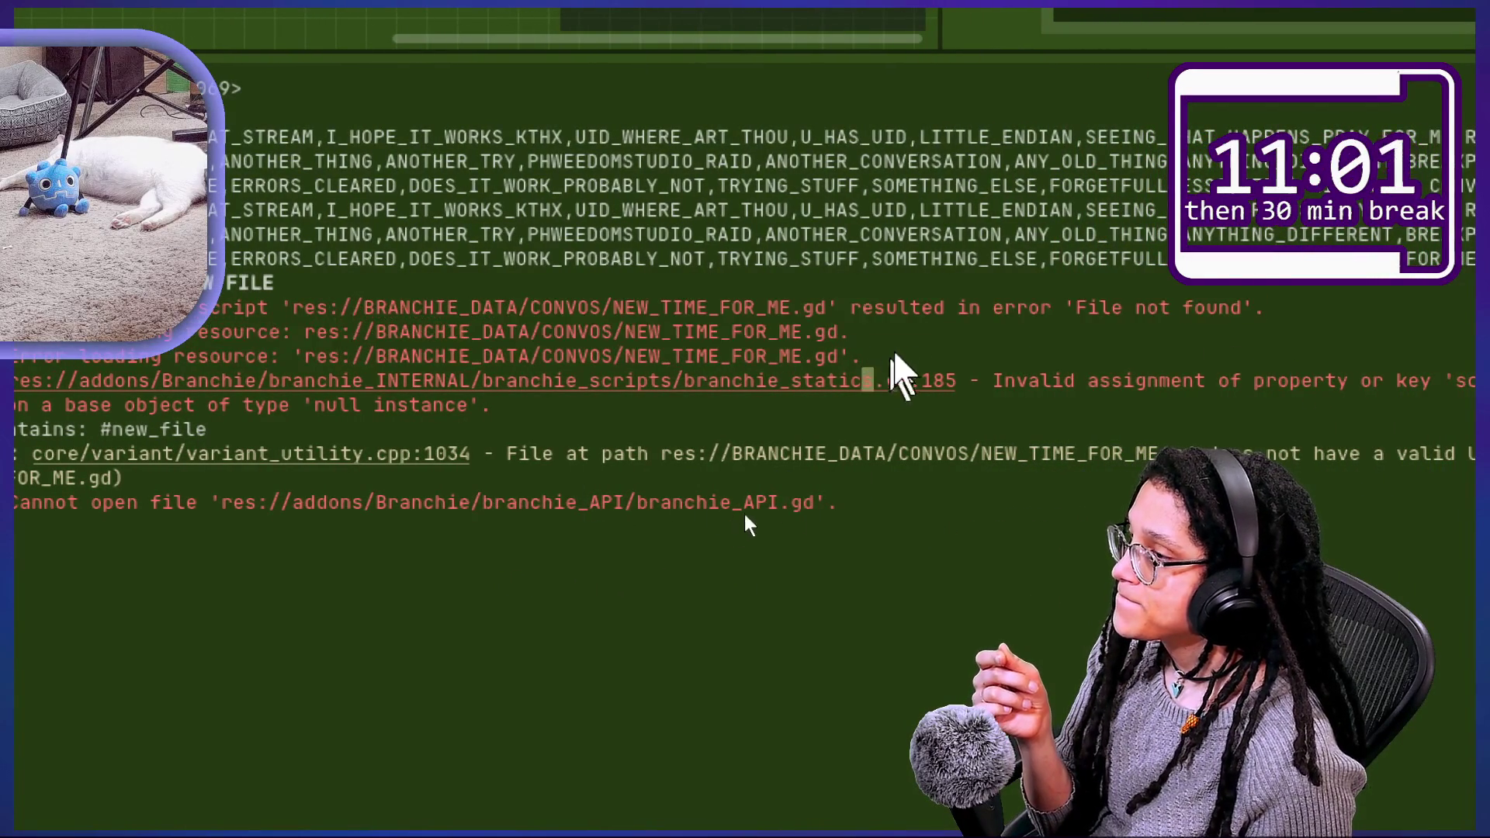
key(alt+Tab)
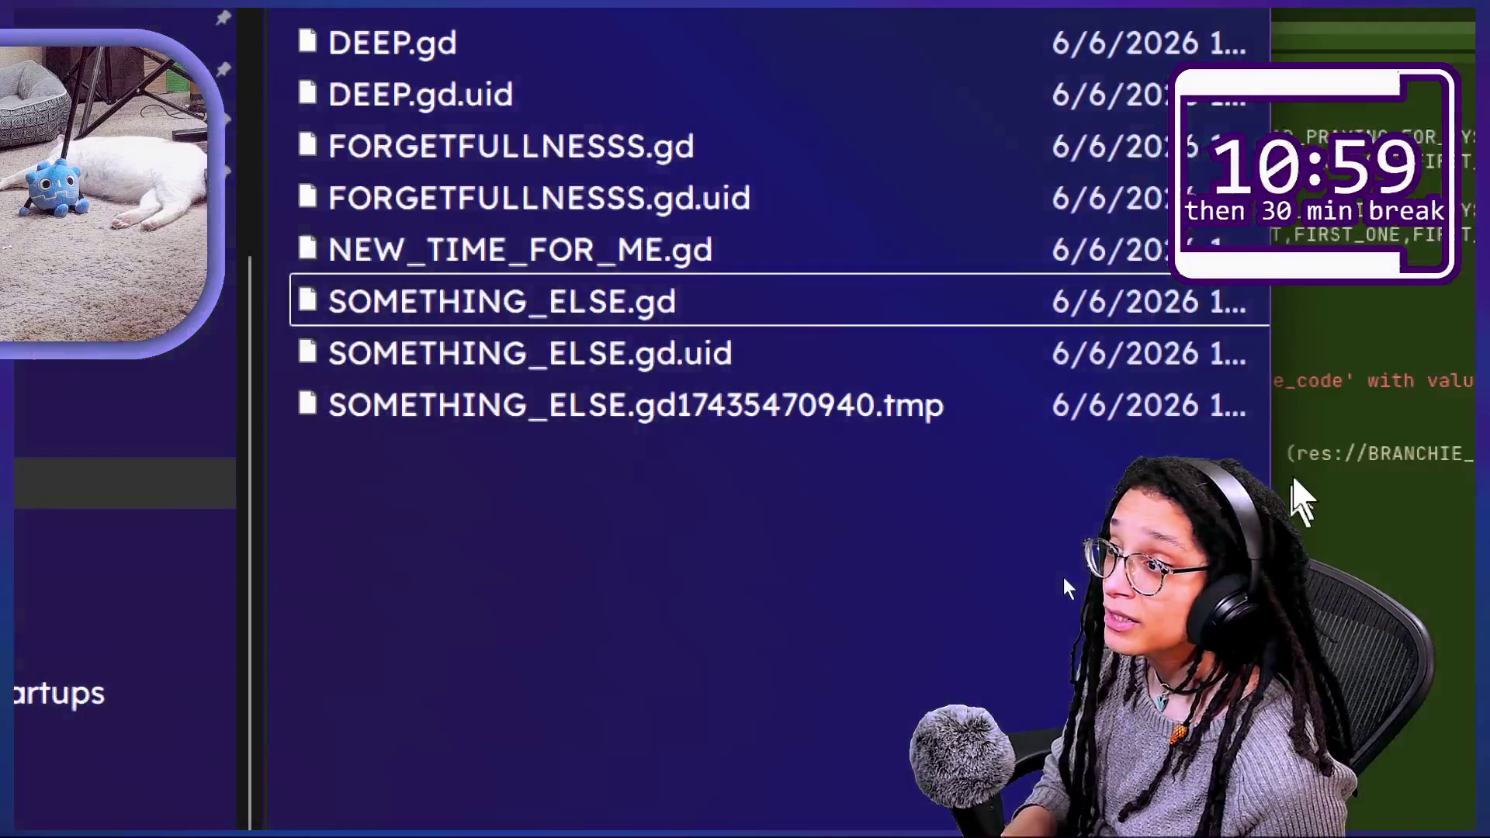
click(566, 429)
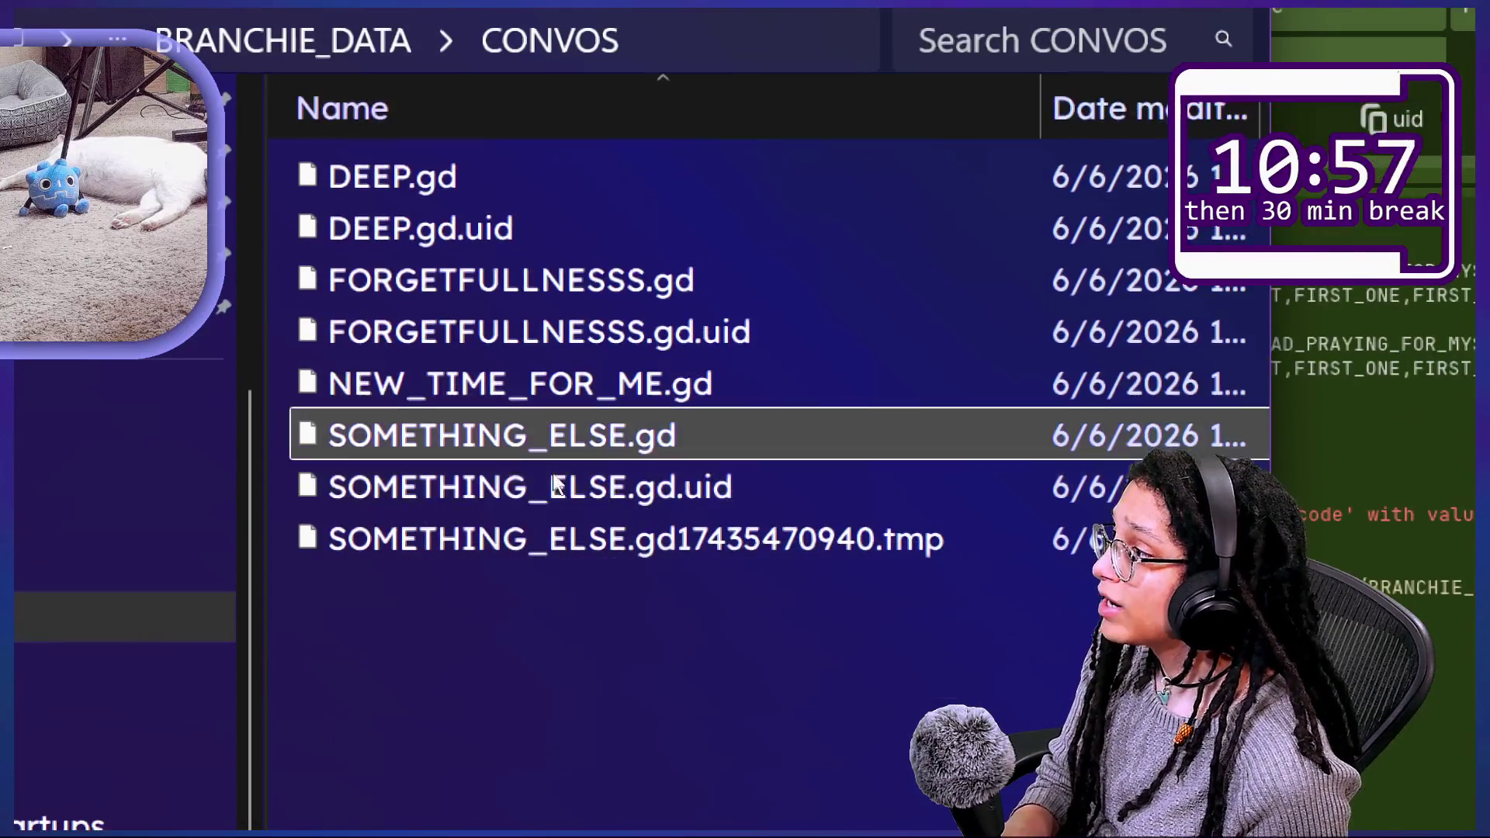
mouse_move(326, 433)
mouse_down()
mouse_move(135, 423)
mouse_move(171, 403)
mouse_move(854, 439)
mouse_move(62, 433)
mouse_up()
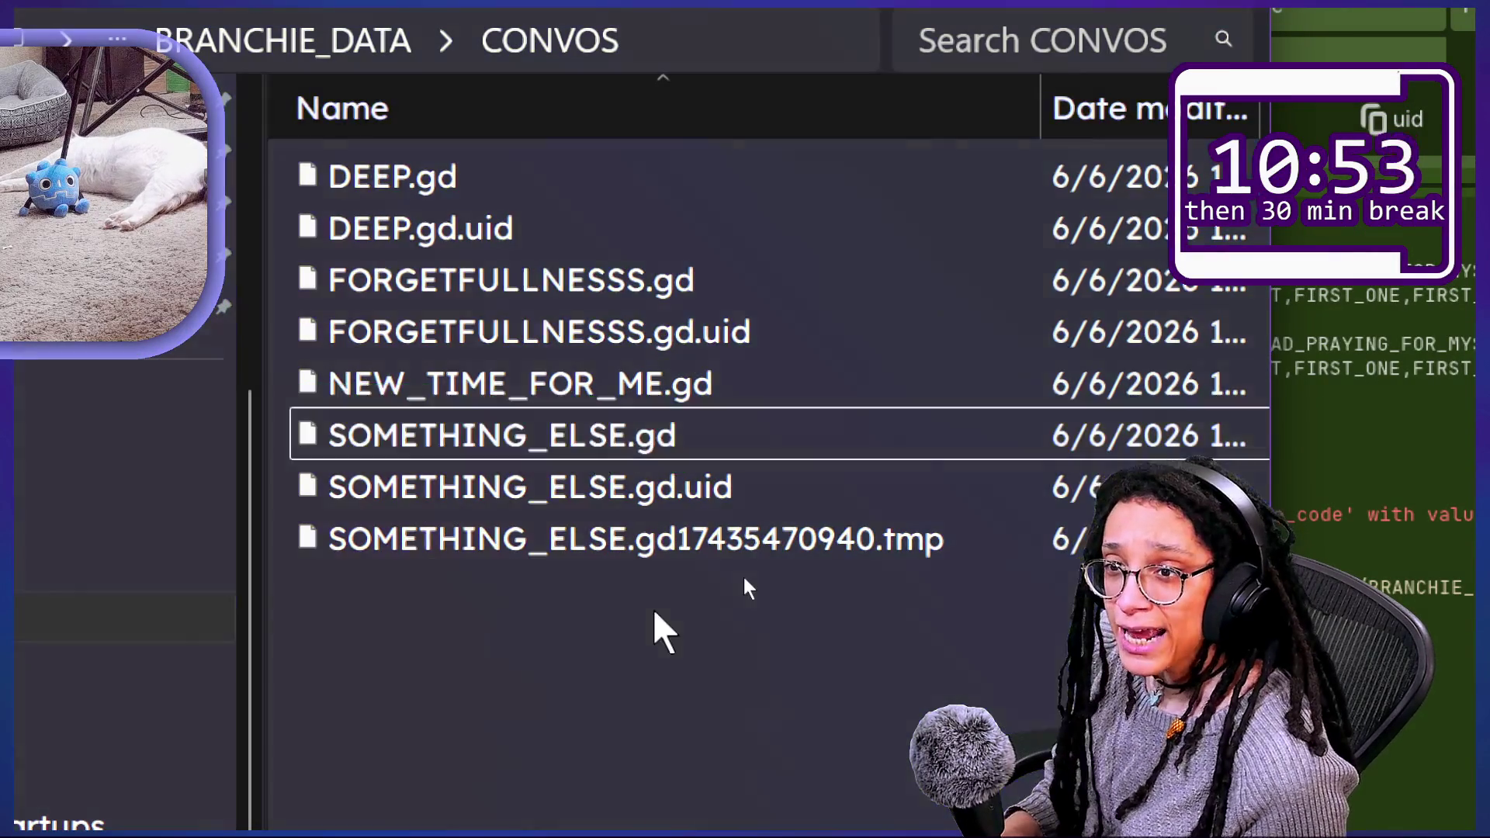
Step: Reload branchie_API.gd from disk and switch to editing branchie_statics.gd
key(alt+Tab)
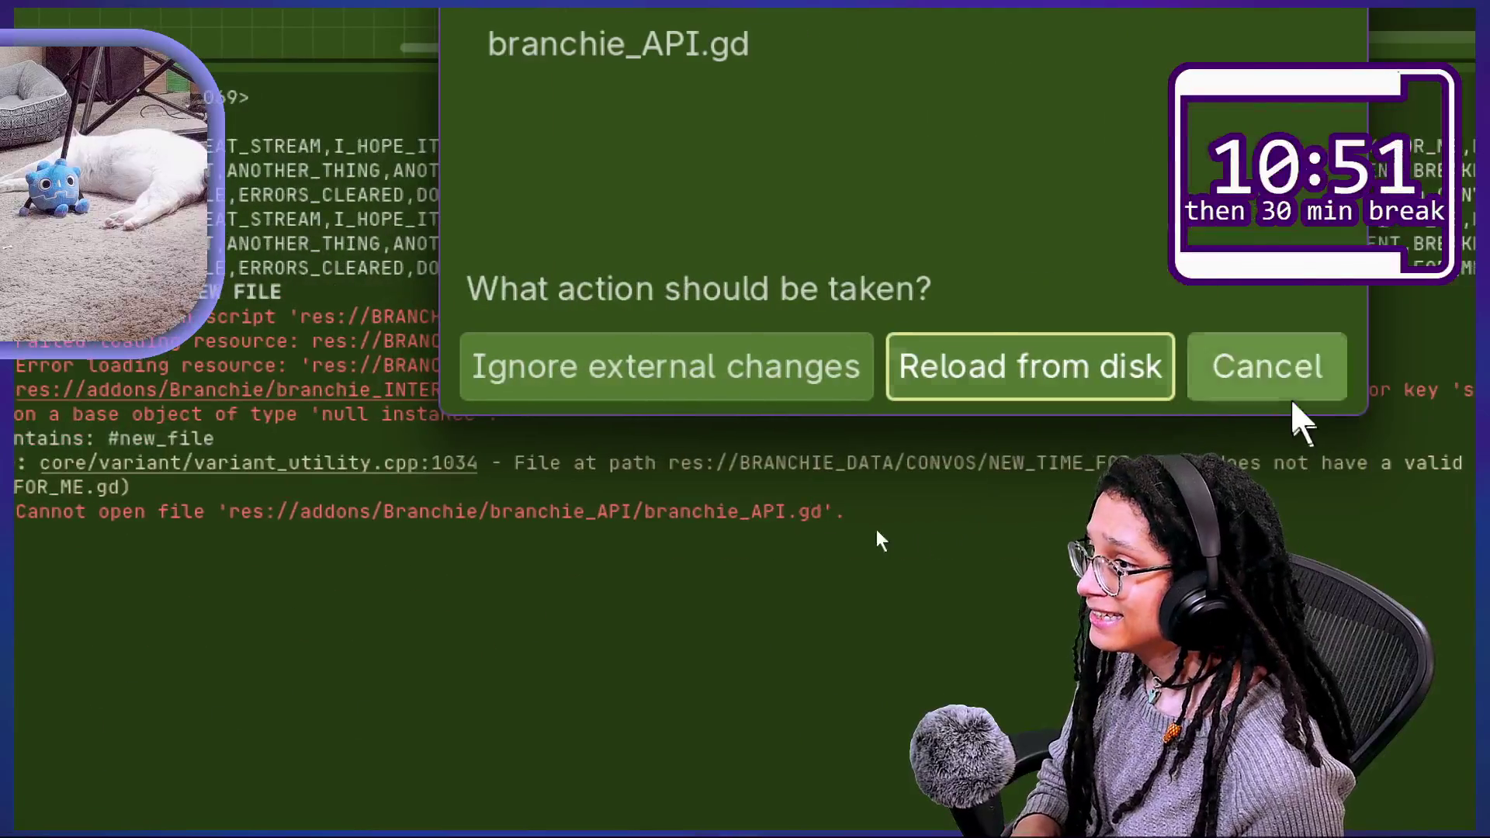
click(1044, 392)
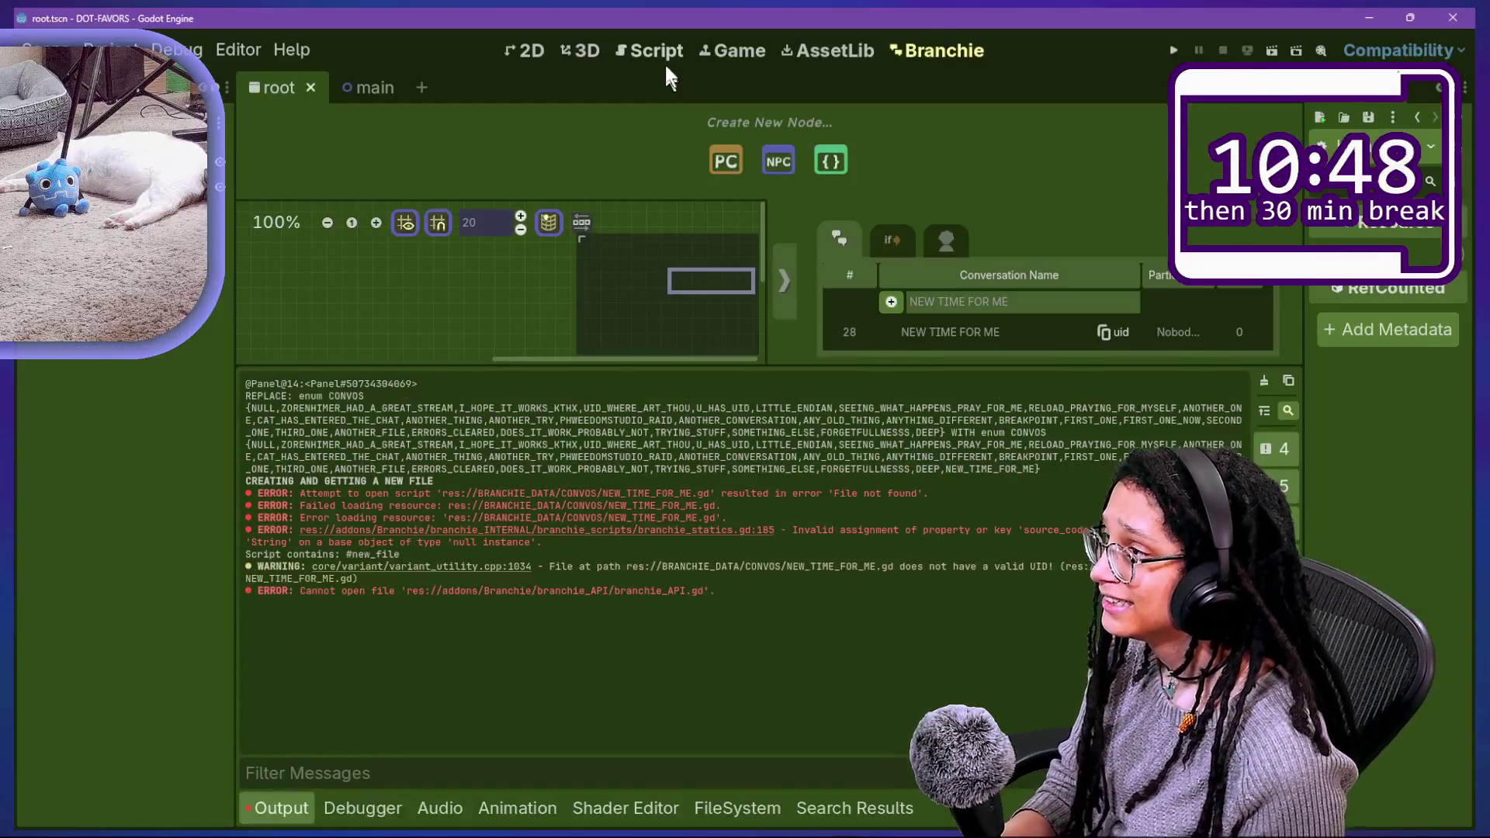
click(664, 59)
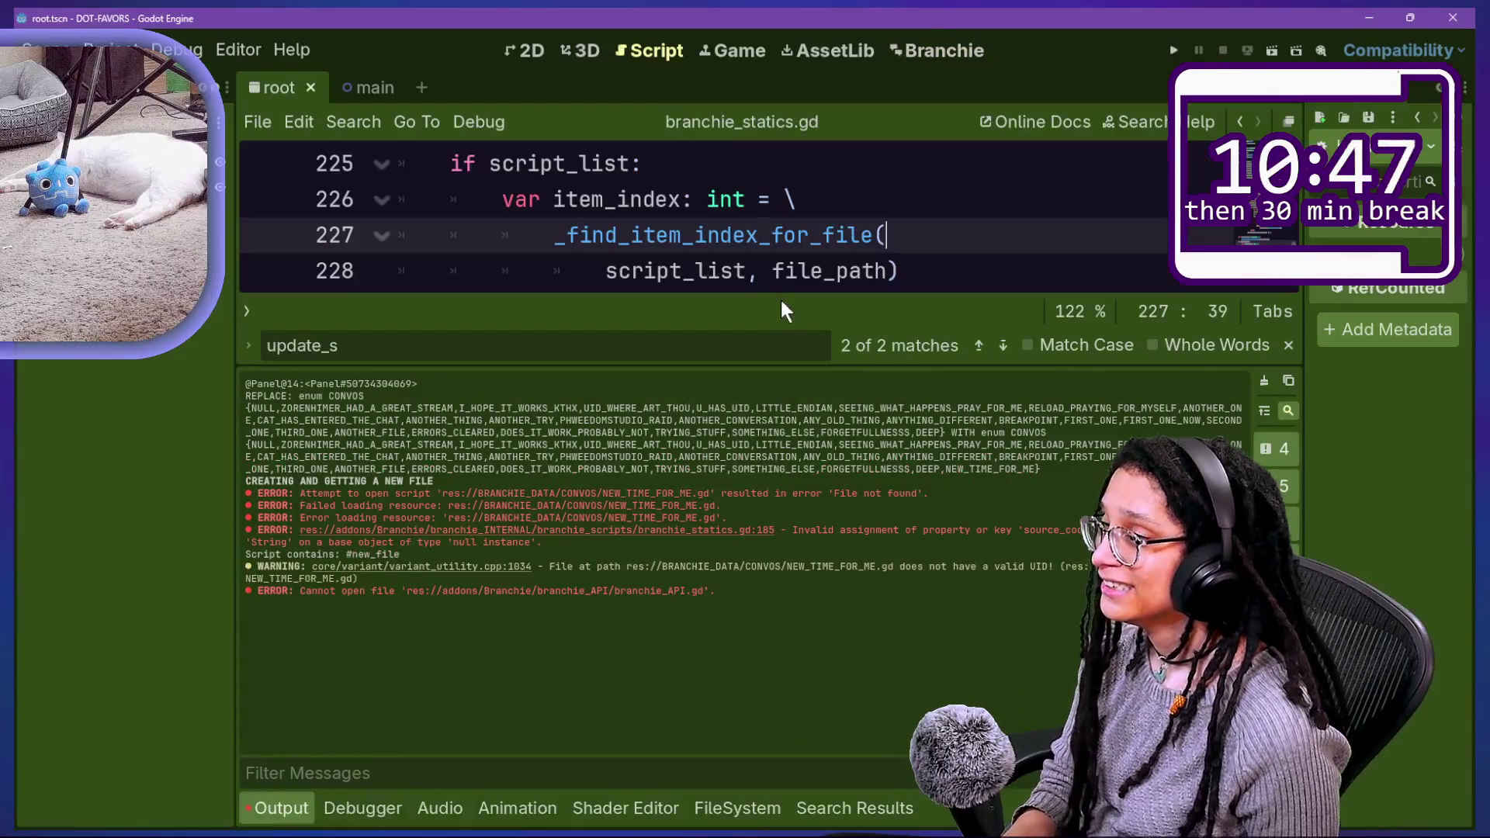
key(ctrl+j)
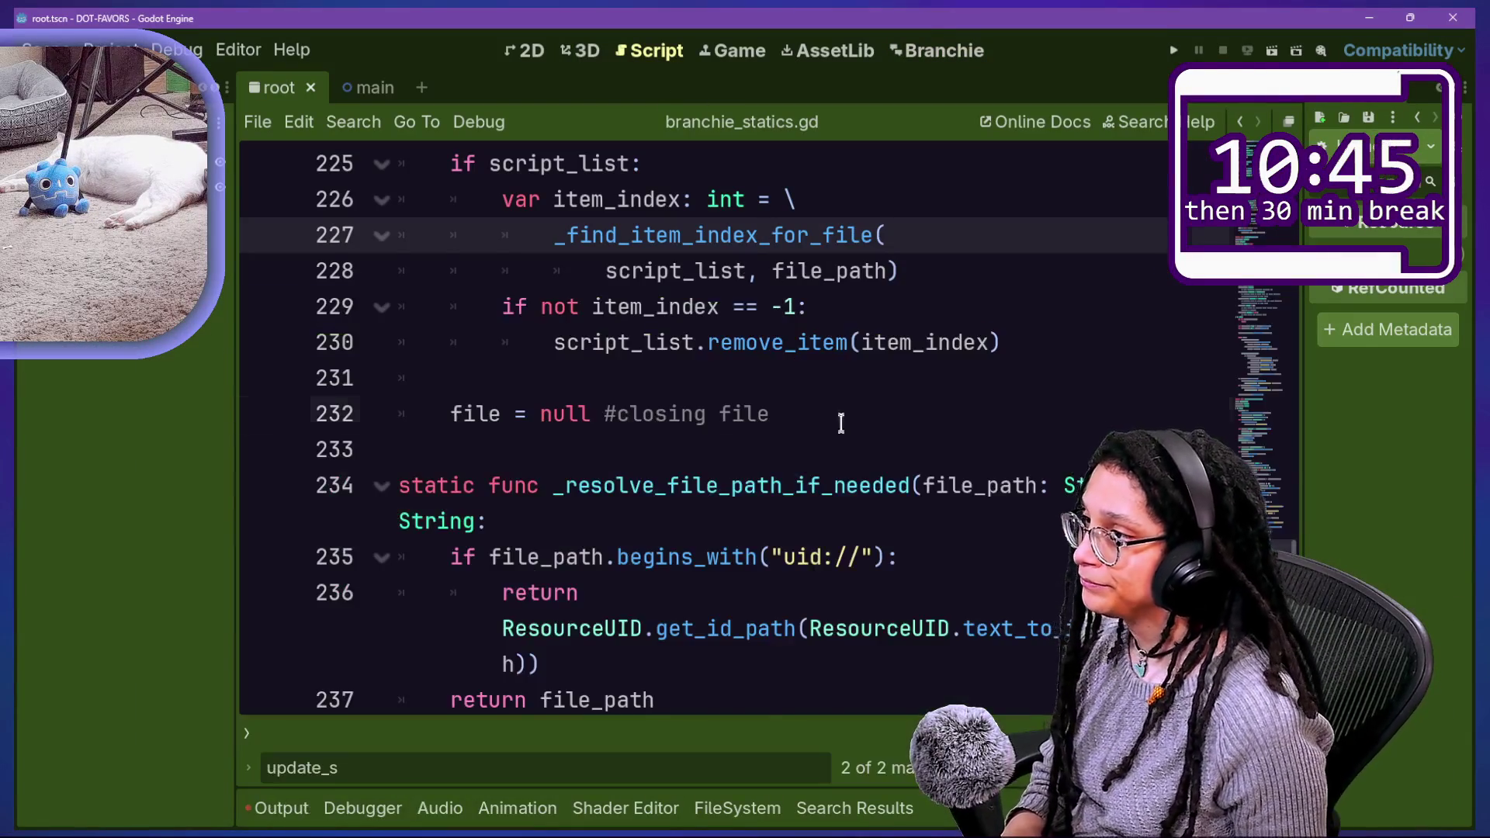
Step: Move file = null above the if is_script: check and delete the else line
key(alt+Left)
key(alt+Left)
text(fie)
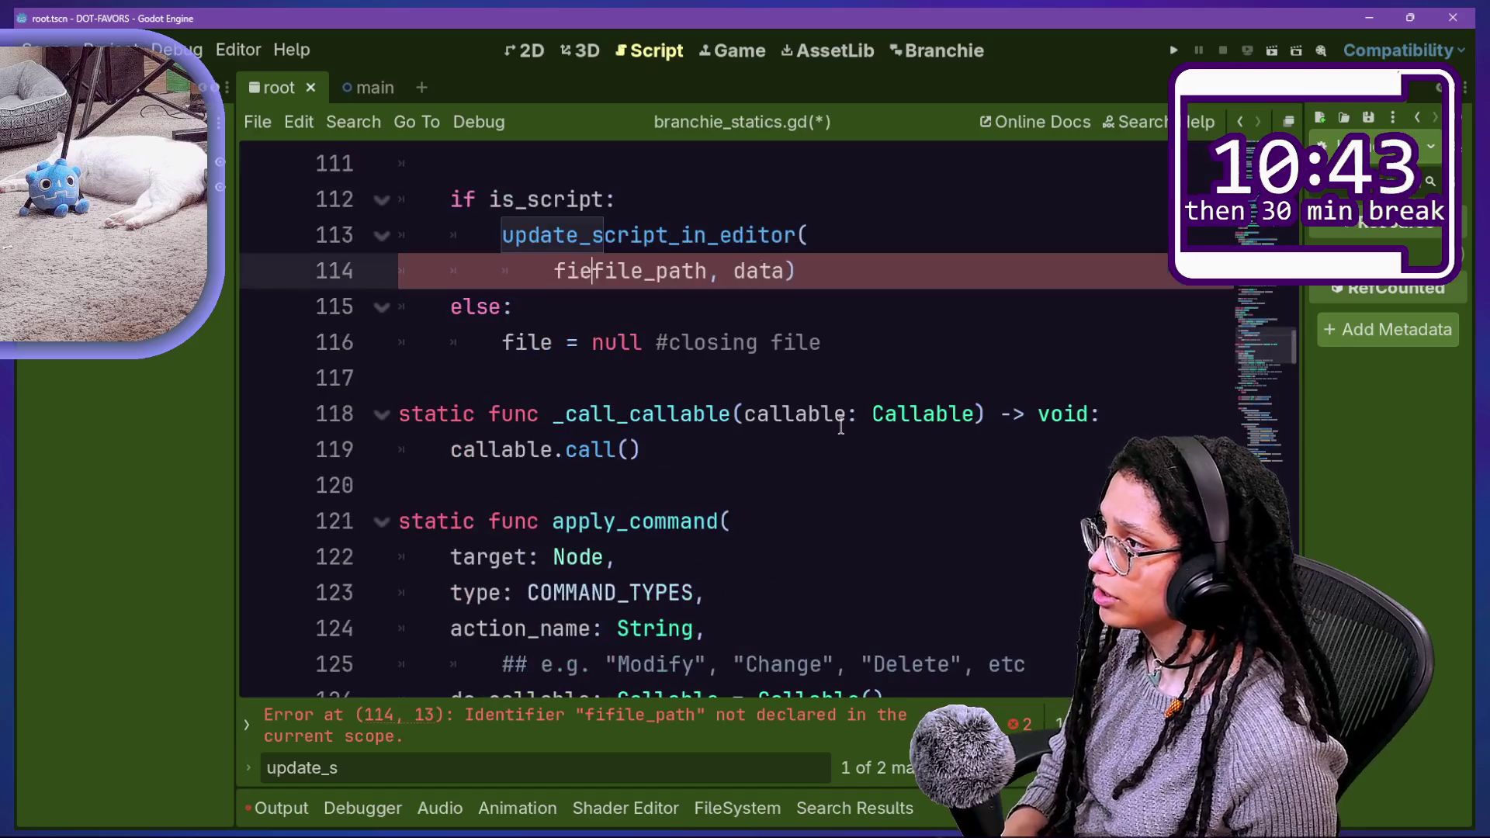
key(alt+Right)
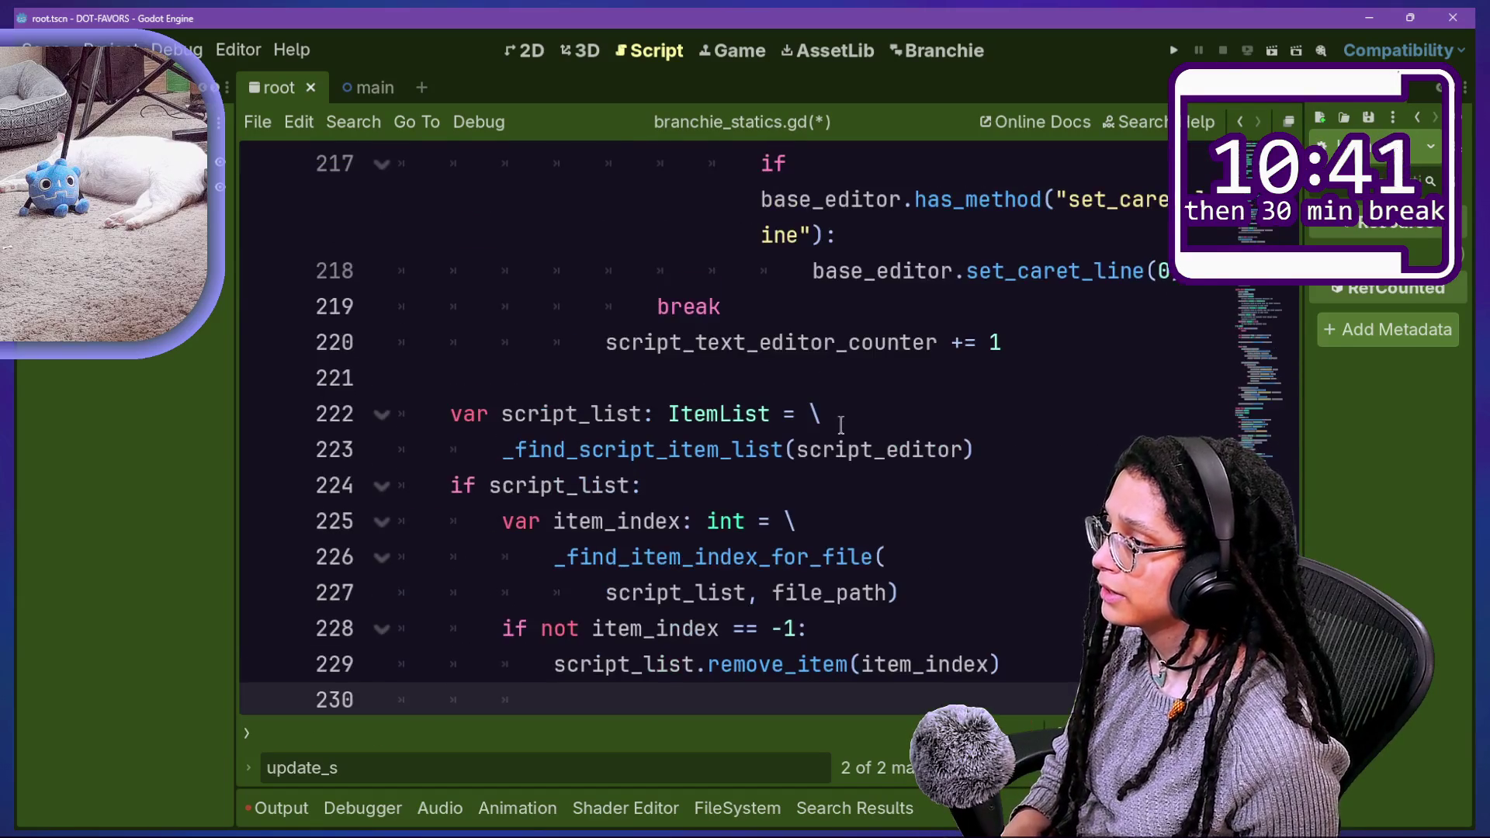
key(BackSpace)
scroll(840, 425, up, 1)
key(alt+Left)
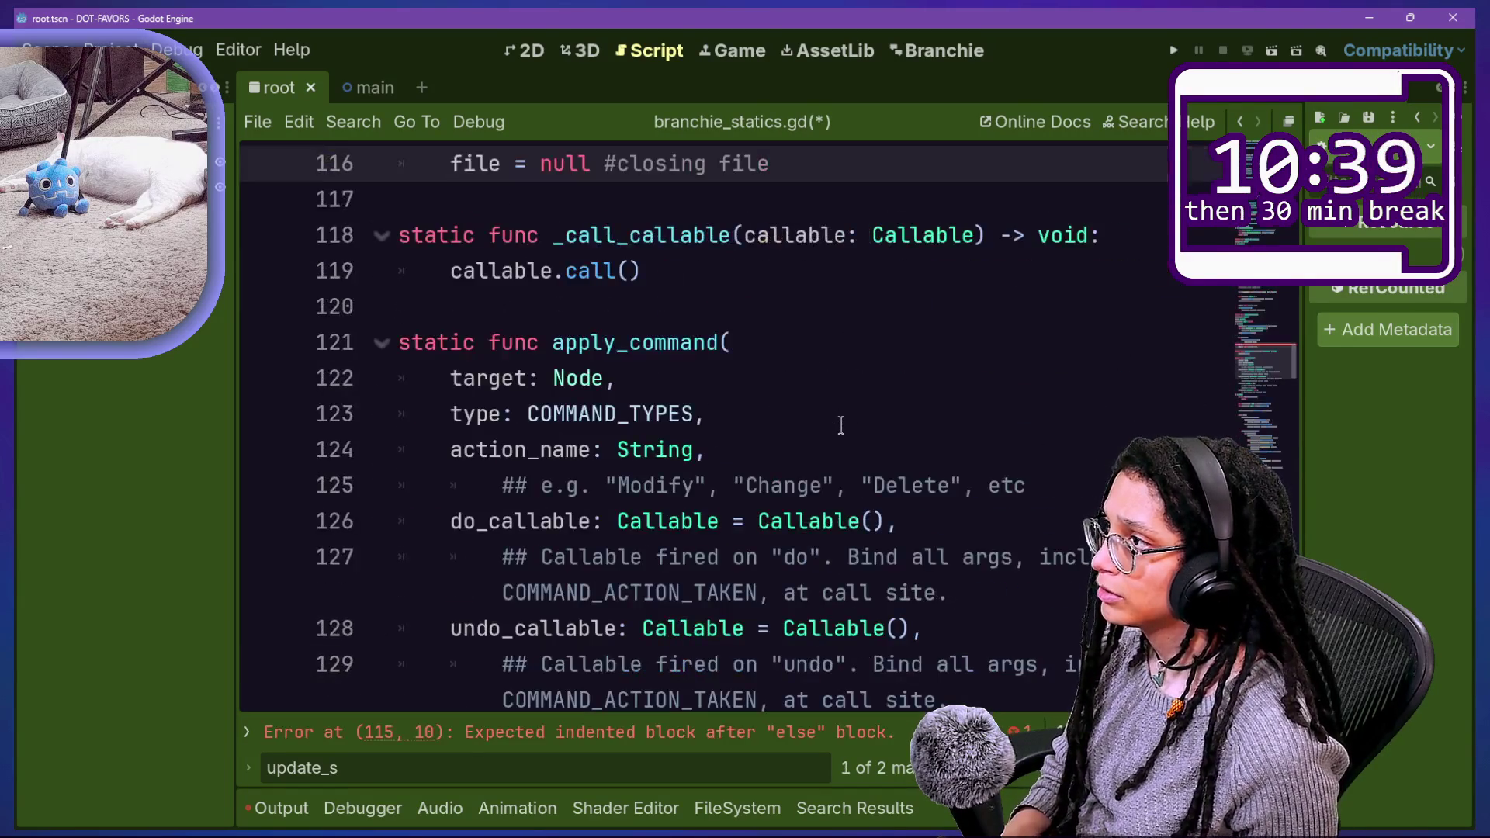
key(alt+Up)
key(alt+Up)
key(alt+Up)
click(841, 425)
key(BackSpace)
key(BackSpace)
key(BackSpace)
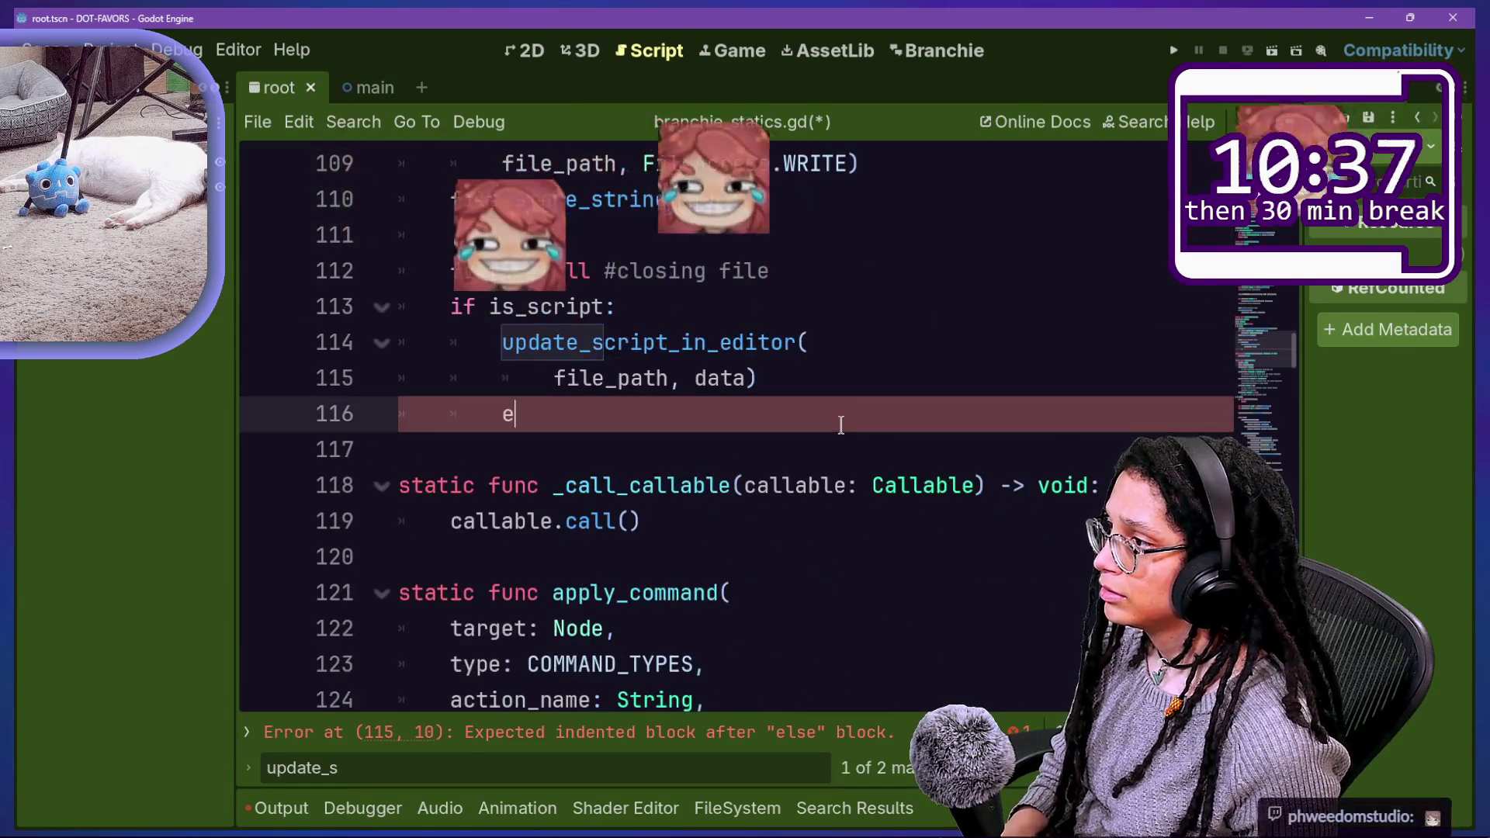
key(F3)
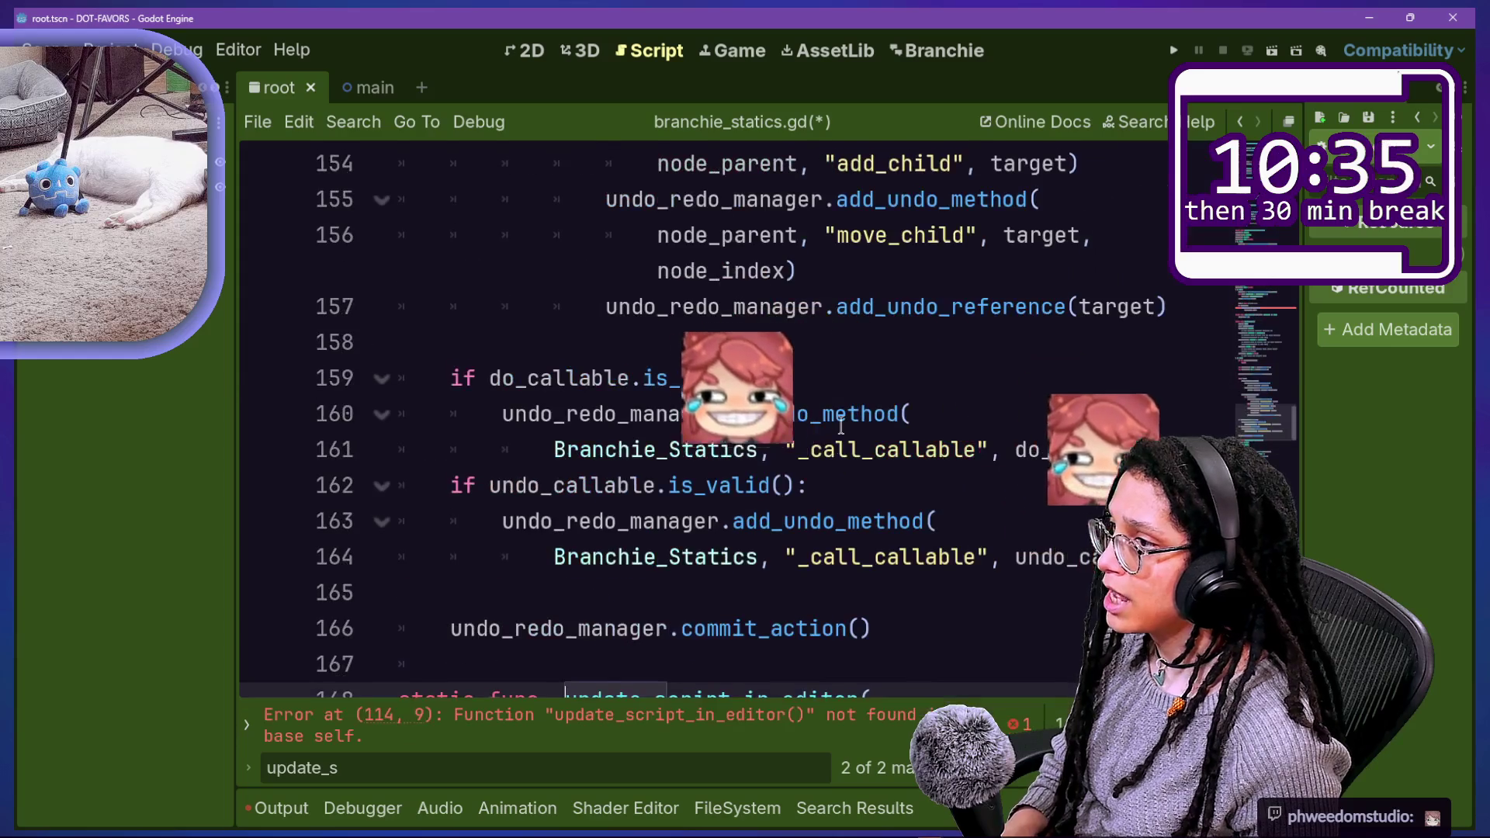
scroll(841, 425, down, 1)
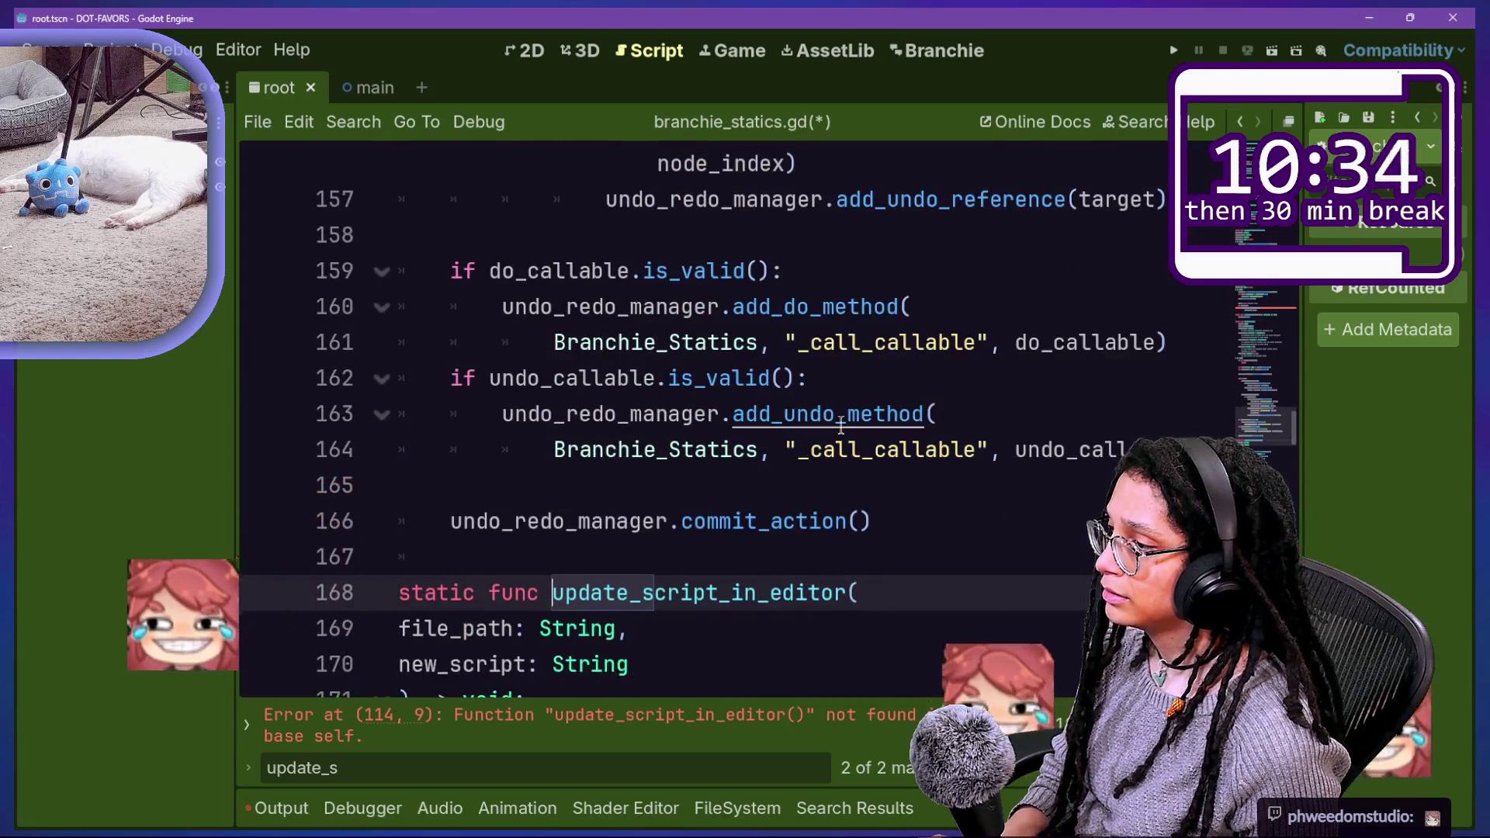
Step: Save the edited branchie_statics.gd script
scroll(840, 425, down, 2)
click(838, 485)
key(ctrl+s)
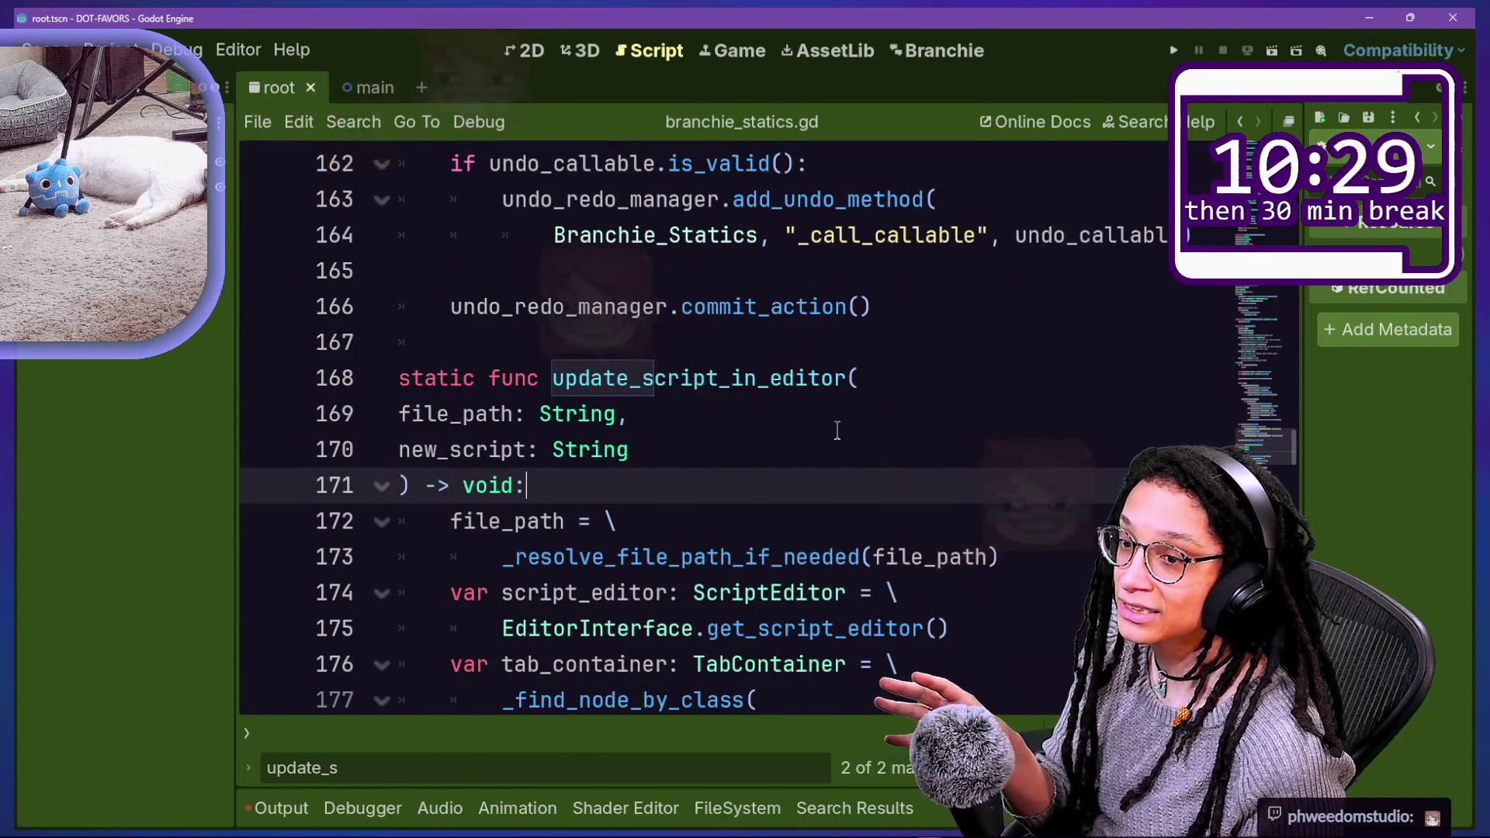
Step: Insert new blank lines below the commit_action() call on line 166
scroll(837, 425, down, 1)
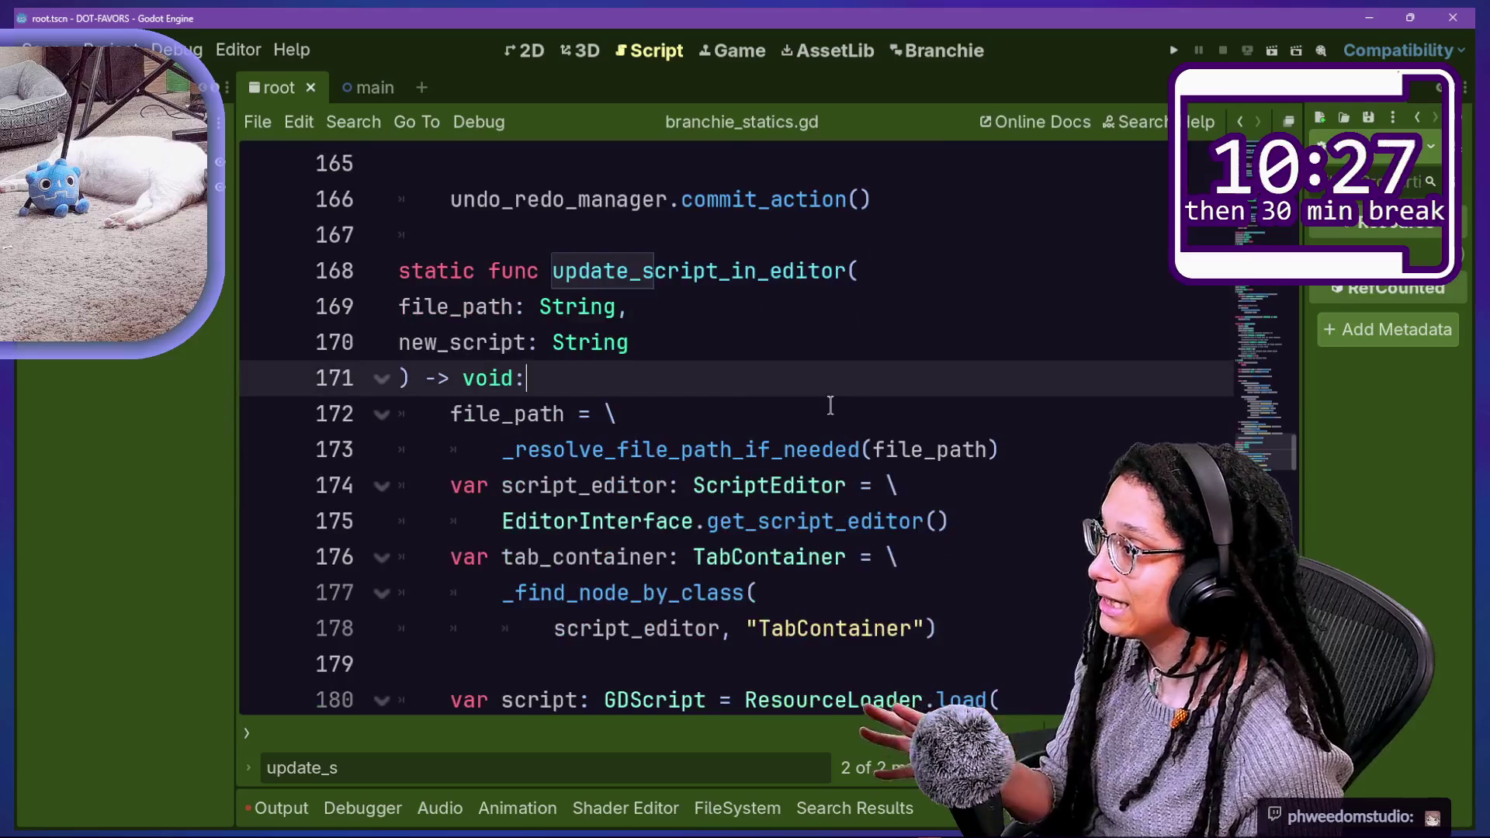
scroll(831, 405, down, 6)
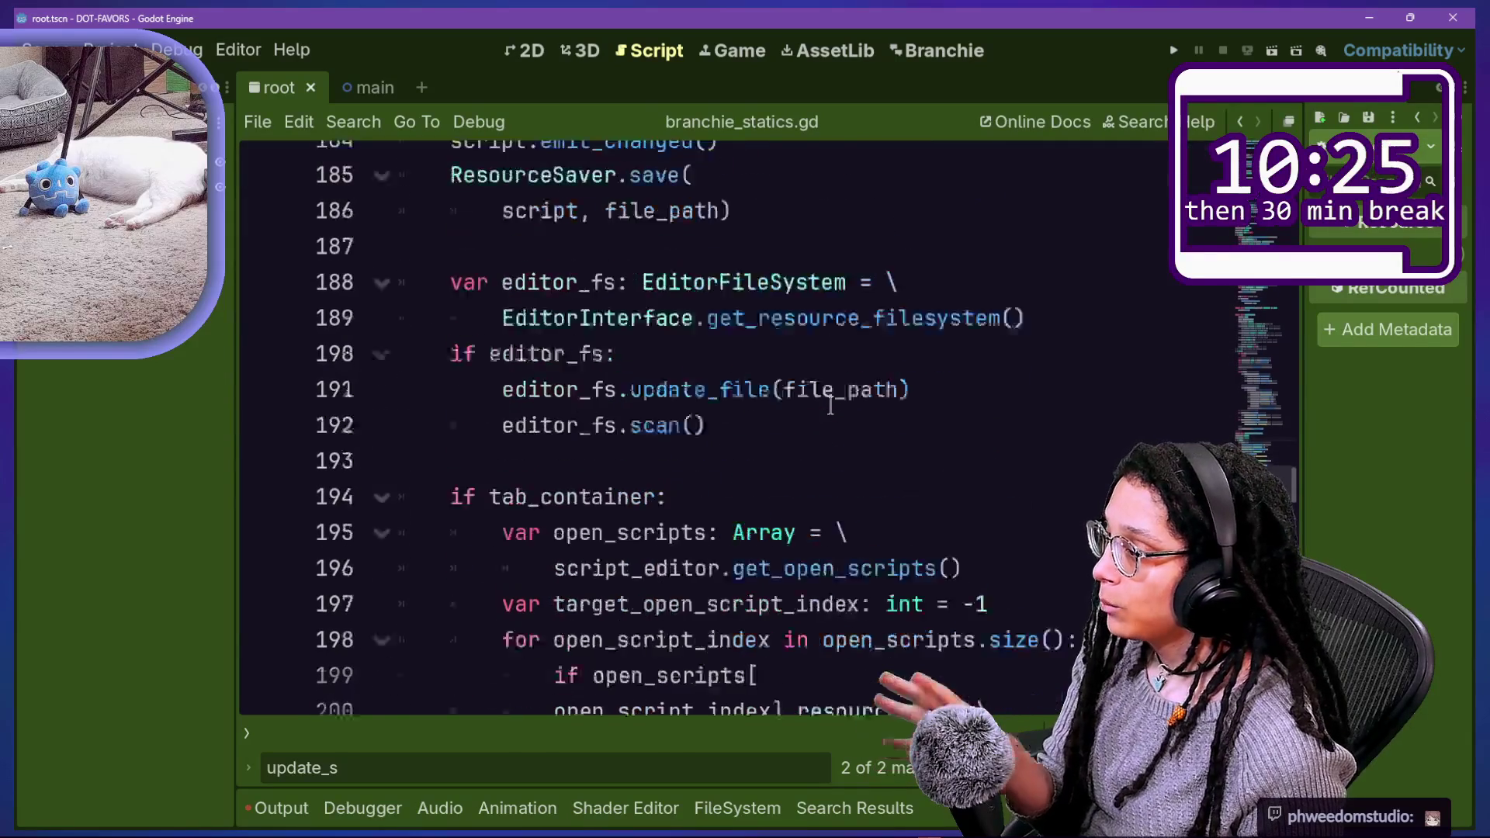
scroll(830, 405, down, 2)
drag(964, 412, 524, 346)
click(789, 626)
scroll(792, 628, up, 3)
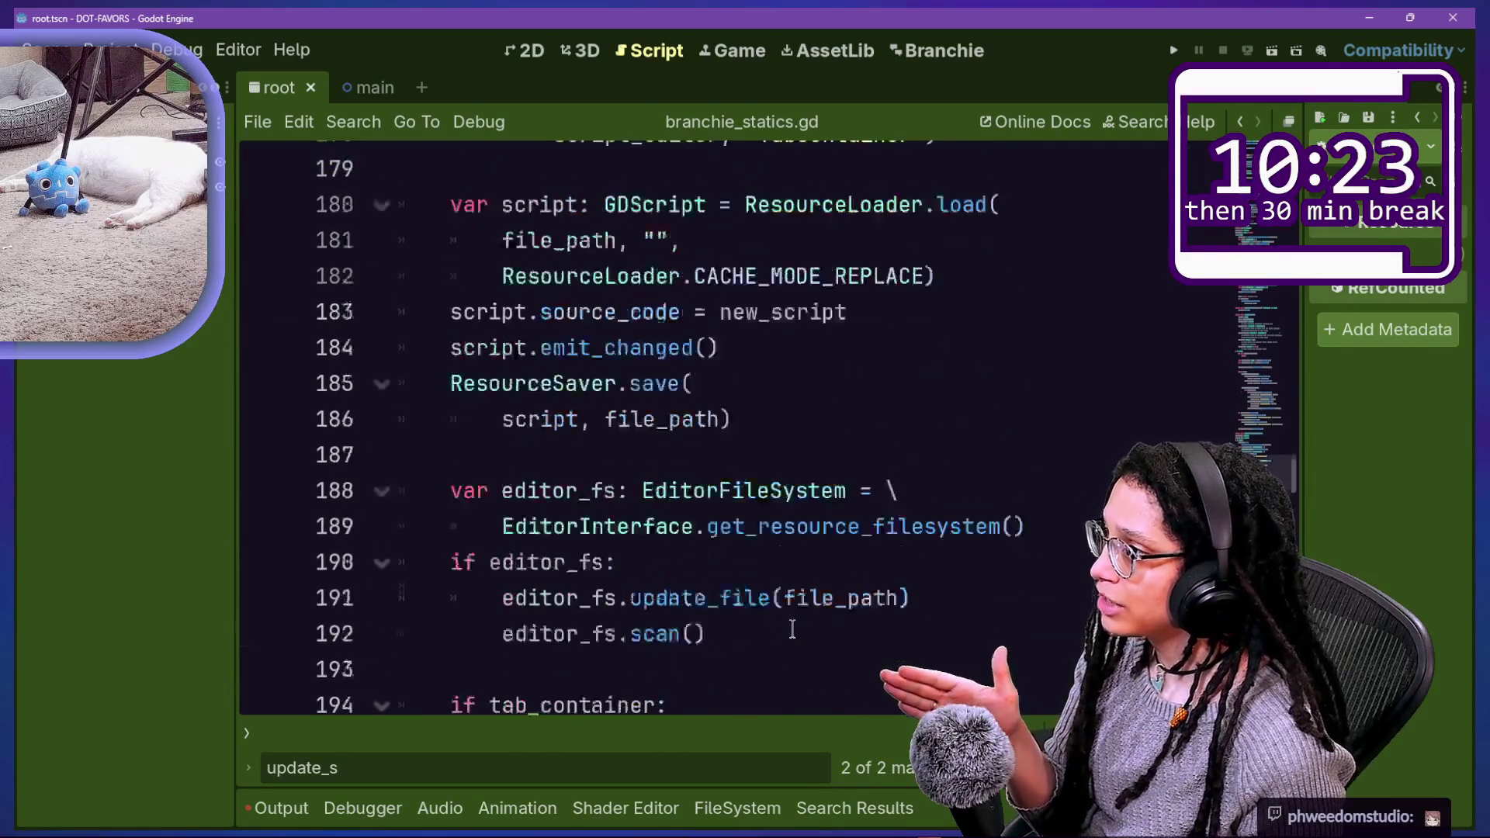
scroll(793, 629, up, 7)
click(919, 423)
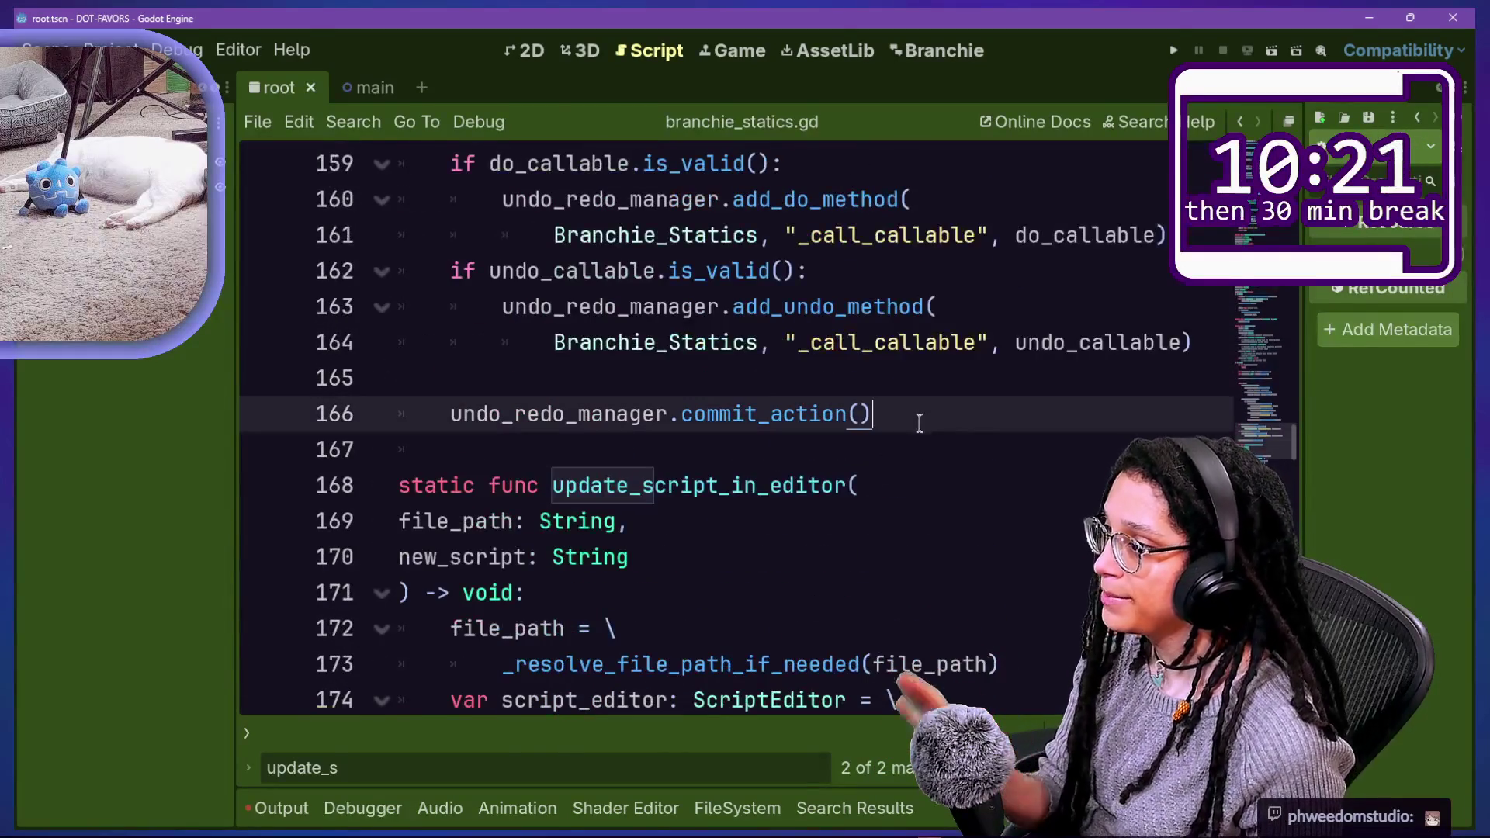
key(Return)
key(Return)
text(static)
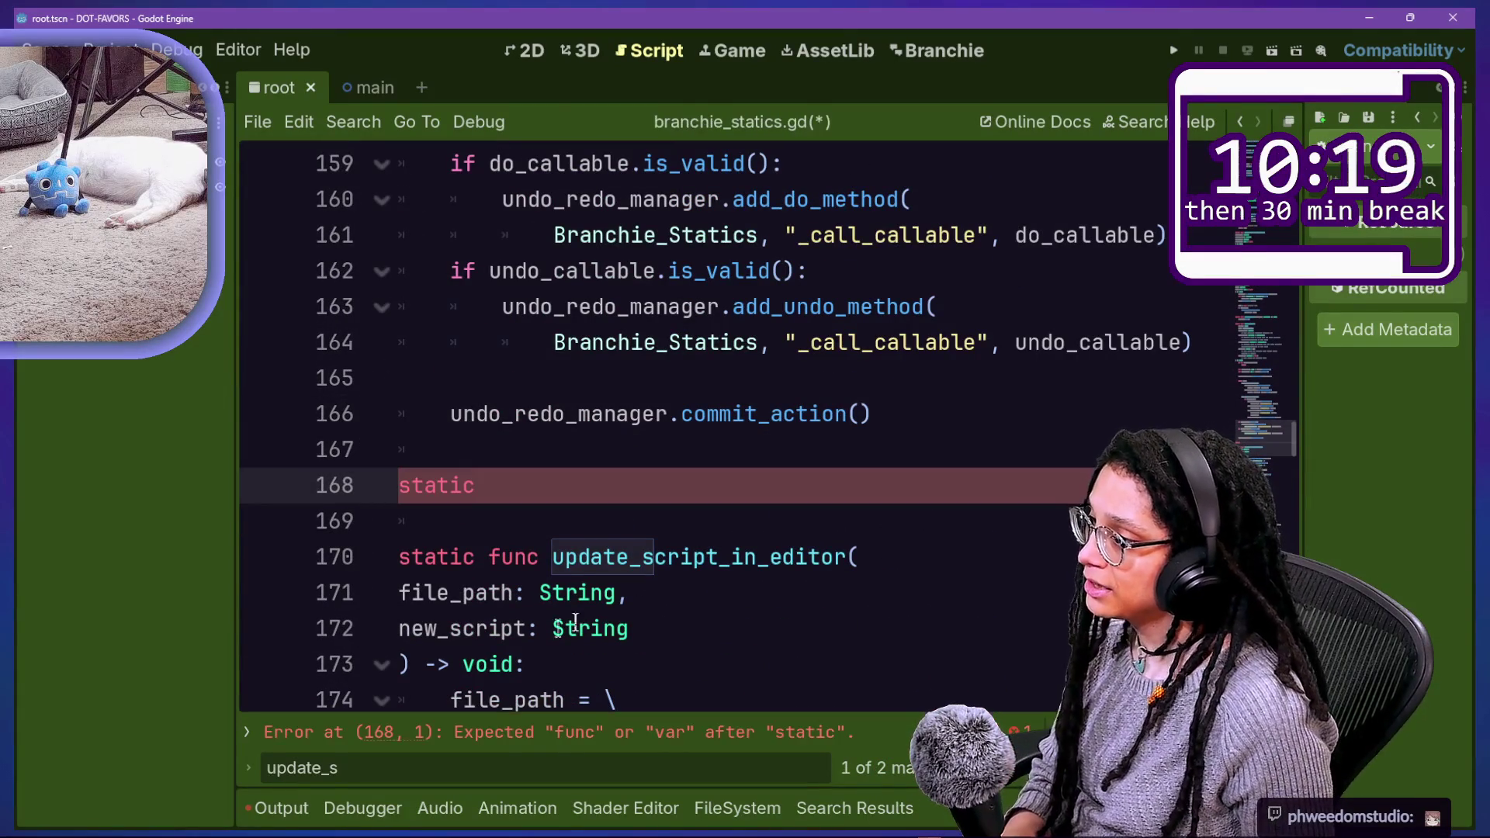
Step: Rename update_script_in_editor to _update_script_in_editor on line 170
click(543, 559)
drag(599, 567, 848, 559)
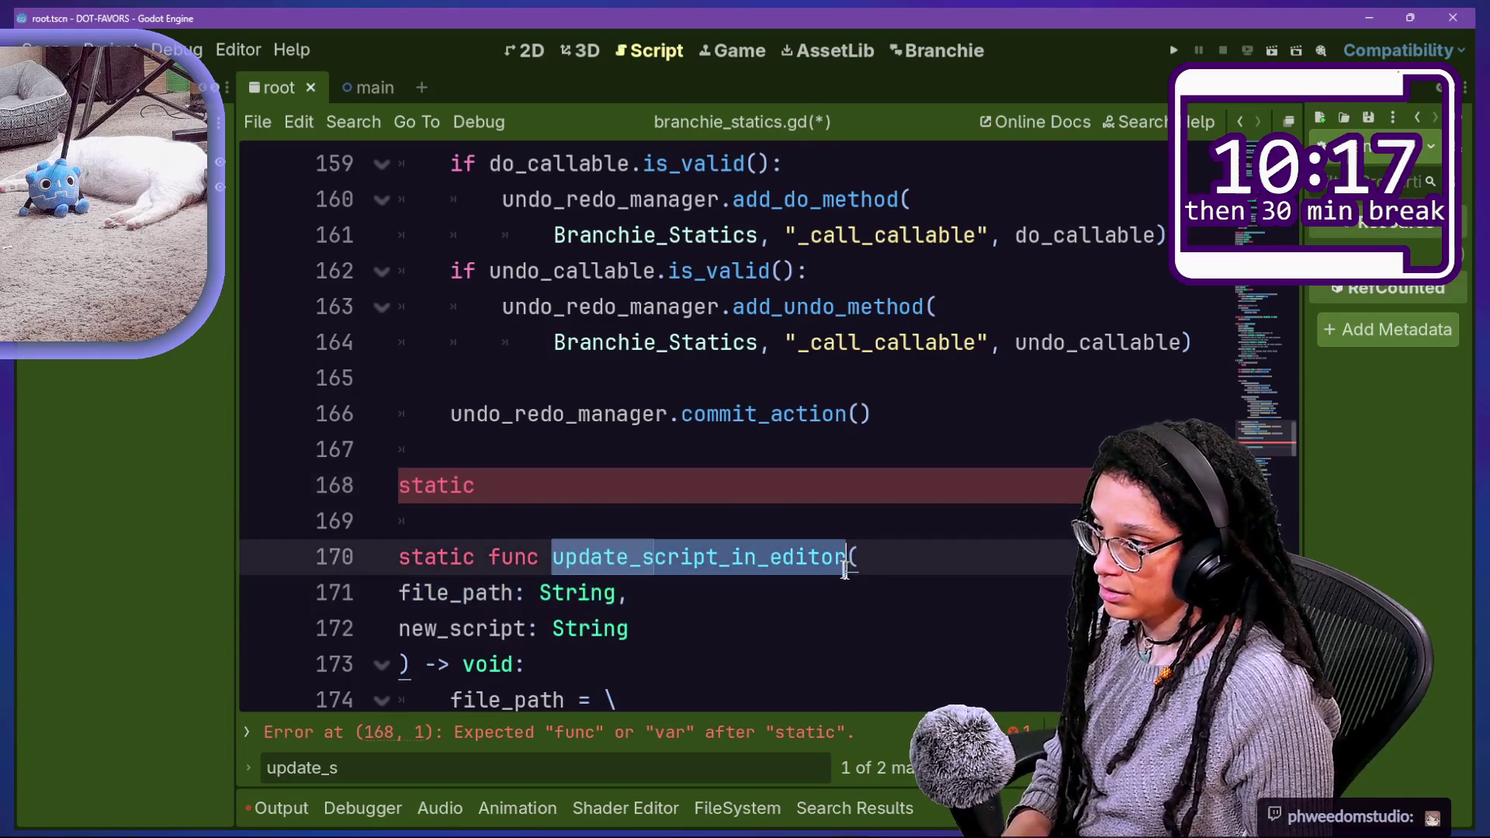
key(ctrl+d)
key(Escape)
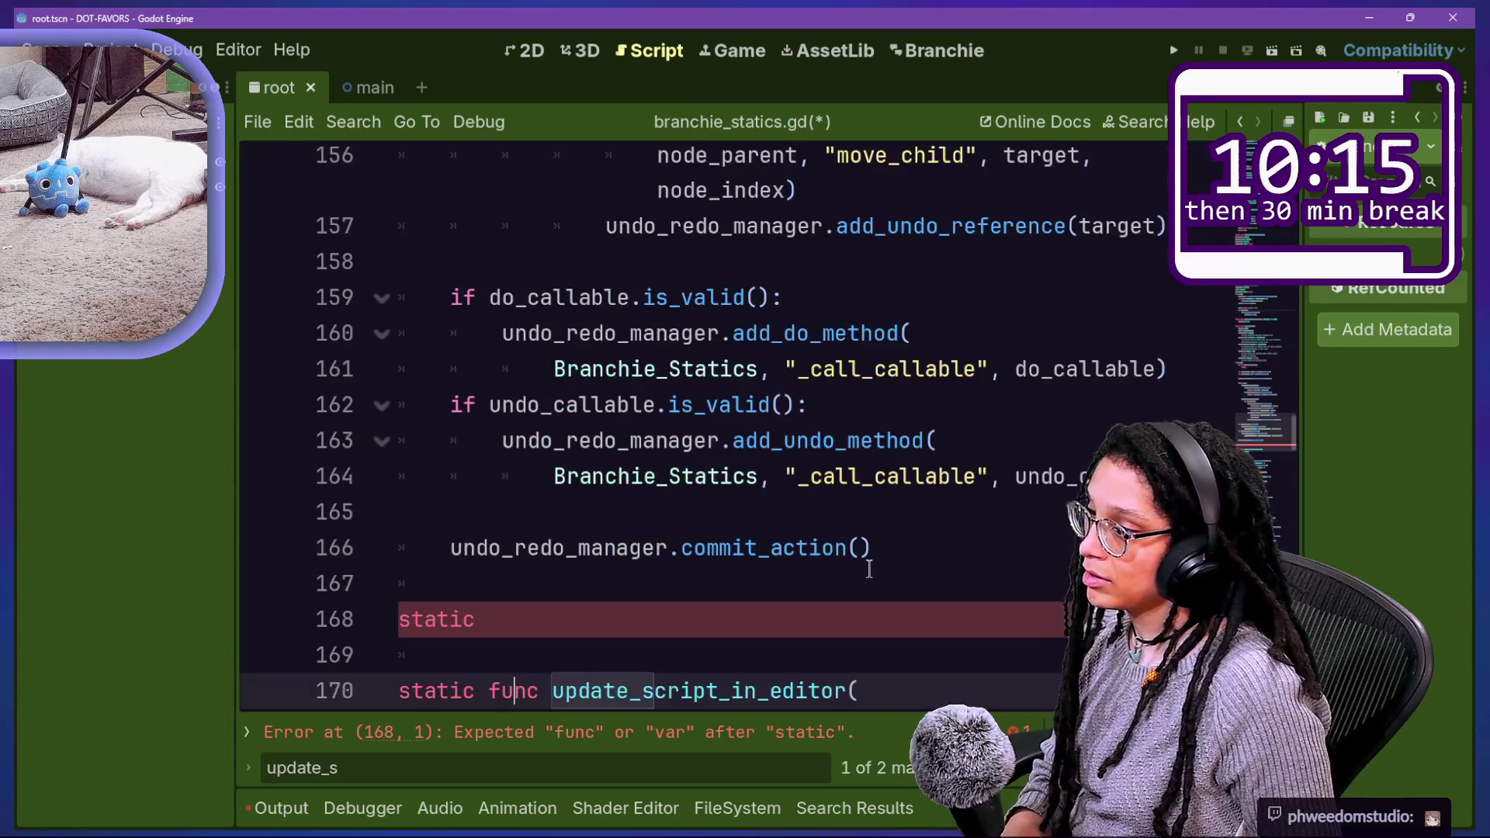
text(_)
click(450, 476)
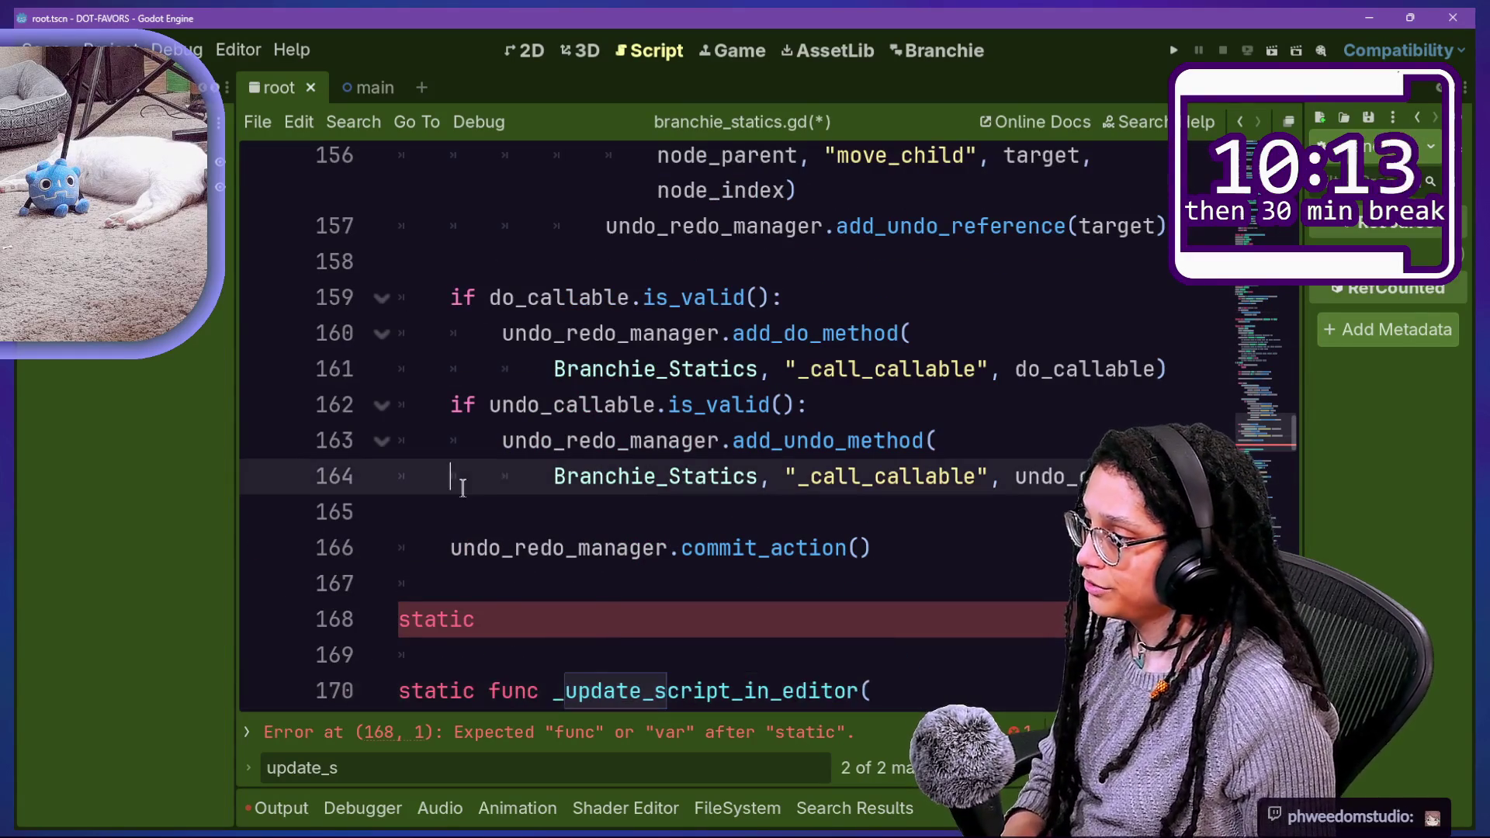
scroll(530, 479, down, 2)
click(560, 476)
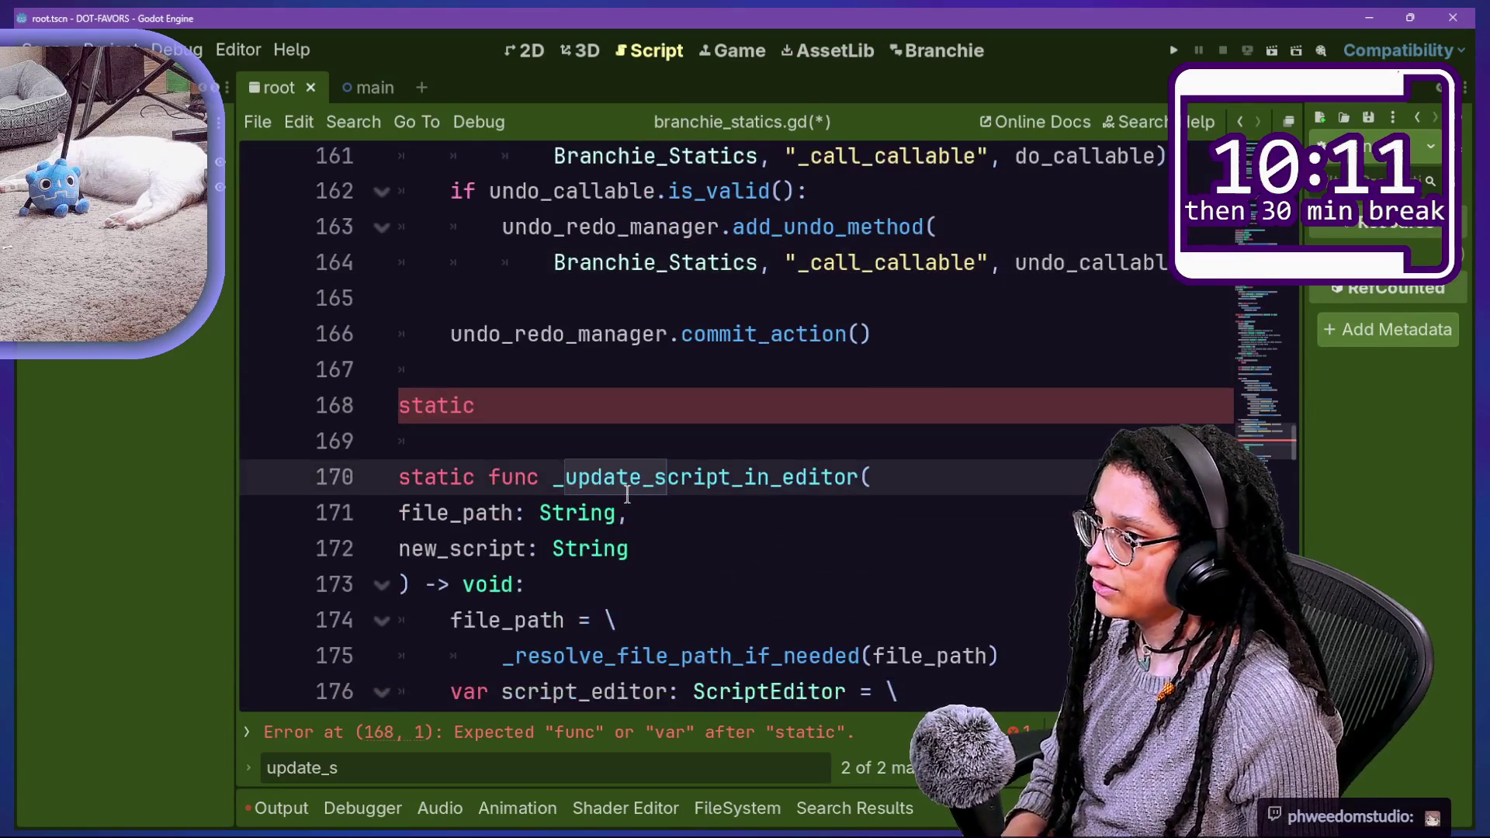
Step: Complete line 168 as static func update_cache() -> void: and start its body
click(611, 398)
text(func)
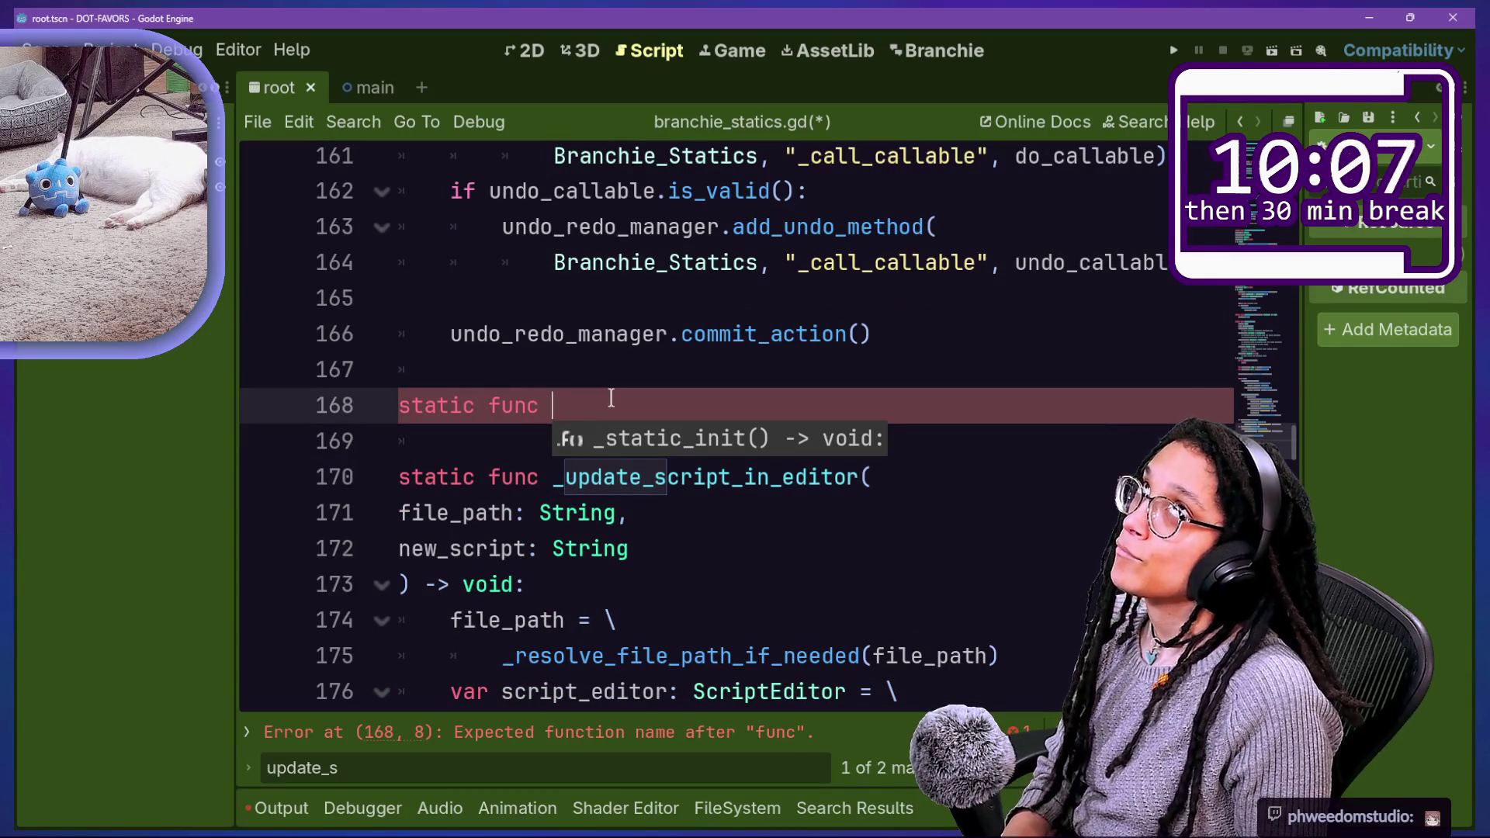
text(upd)
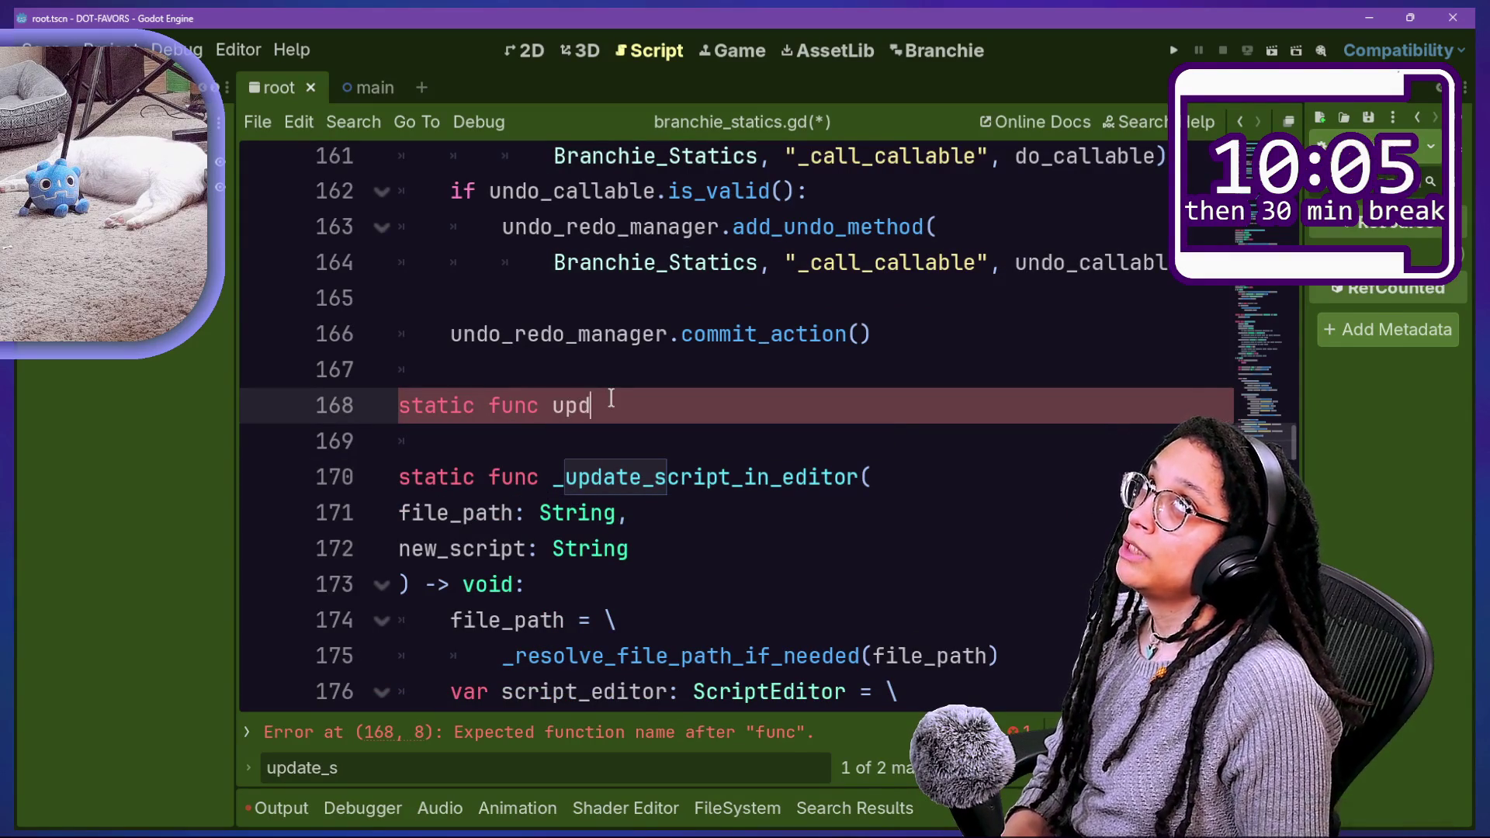
text(ate_cache)
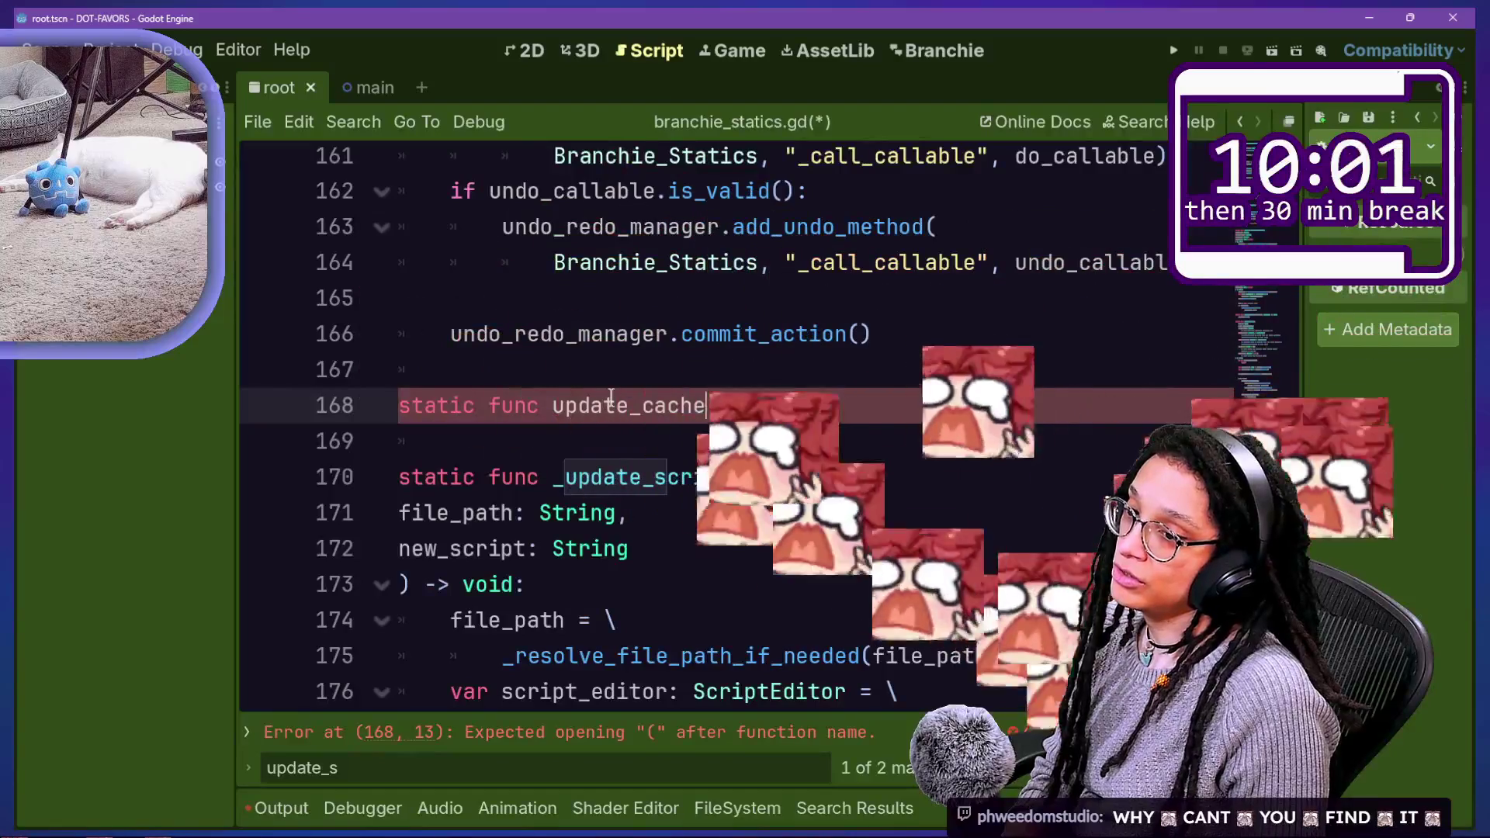
text(()
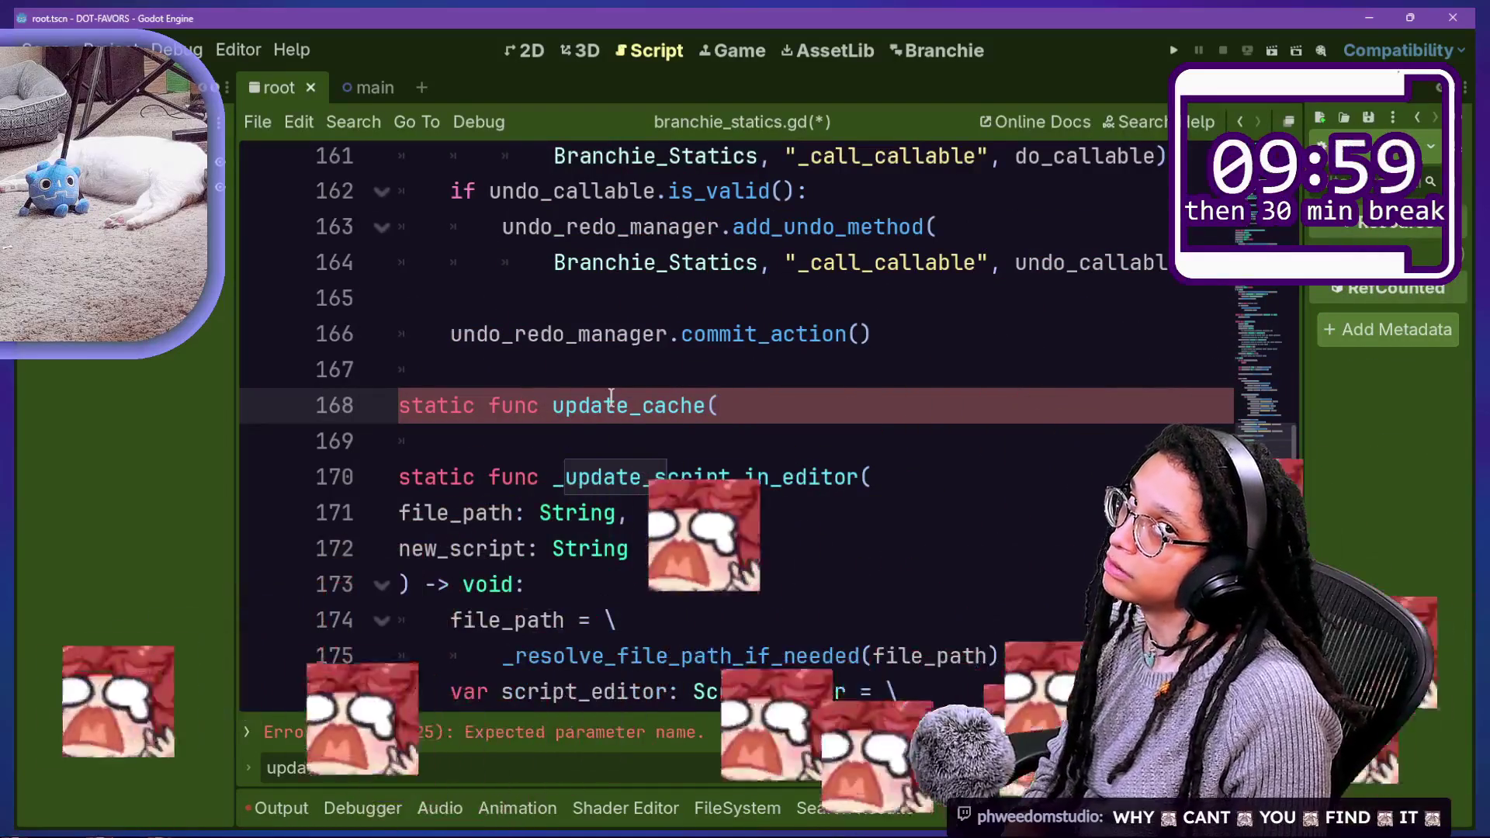
key(BackSpace)
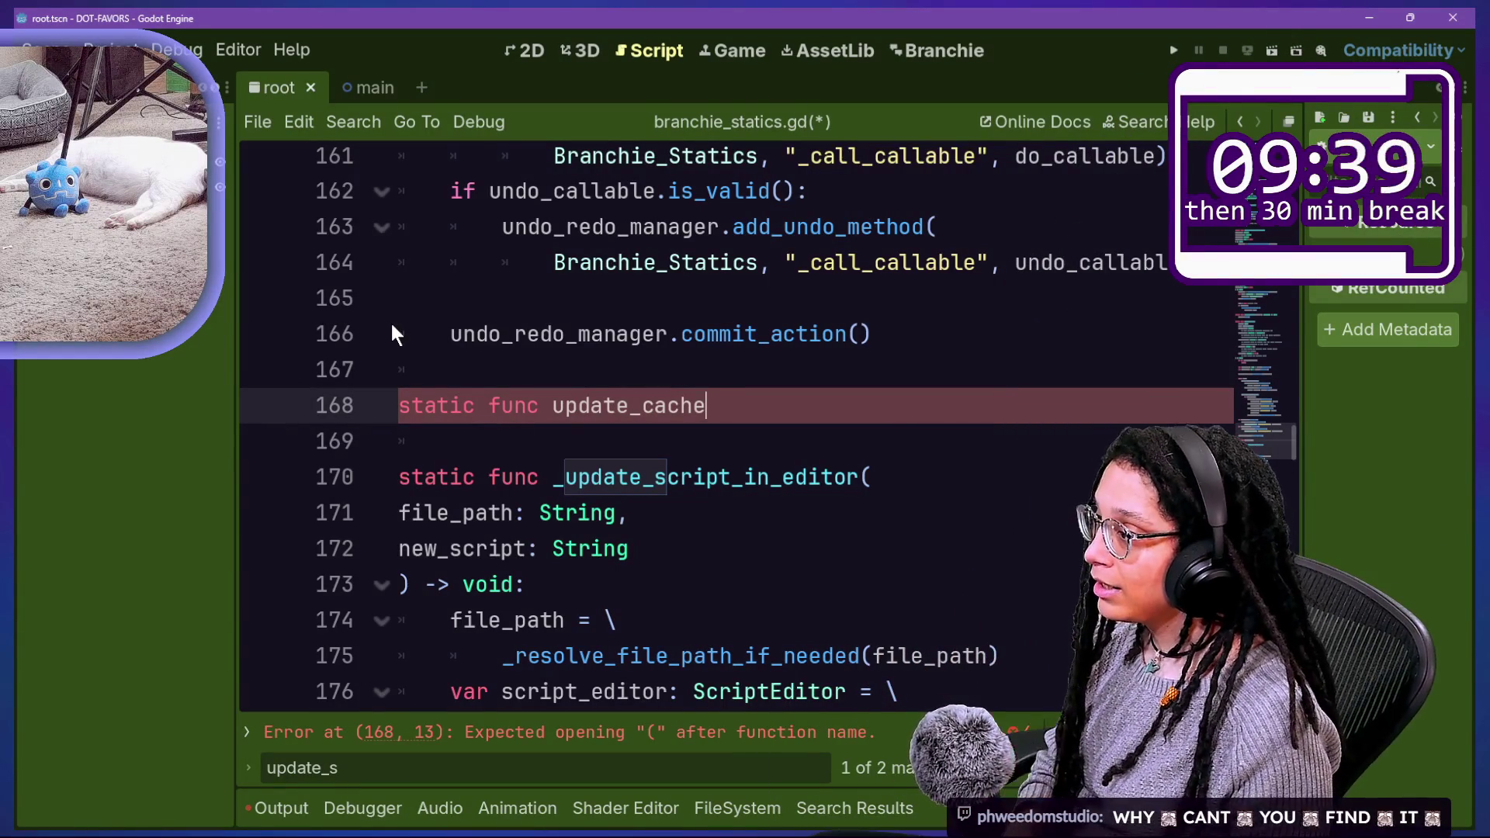
text() -> v)
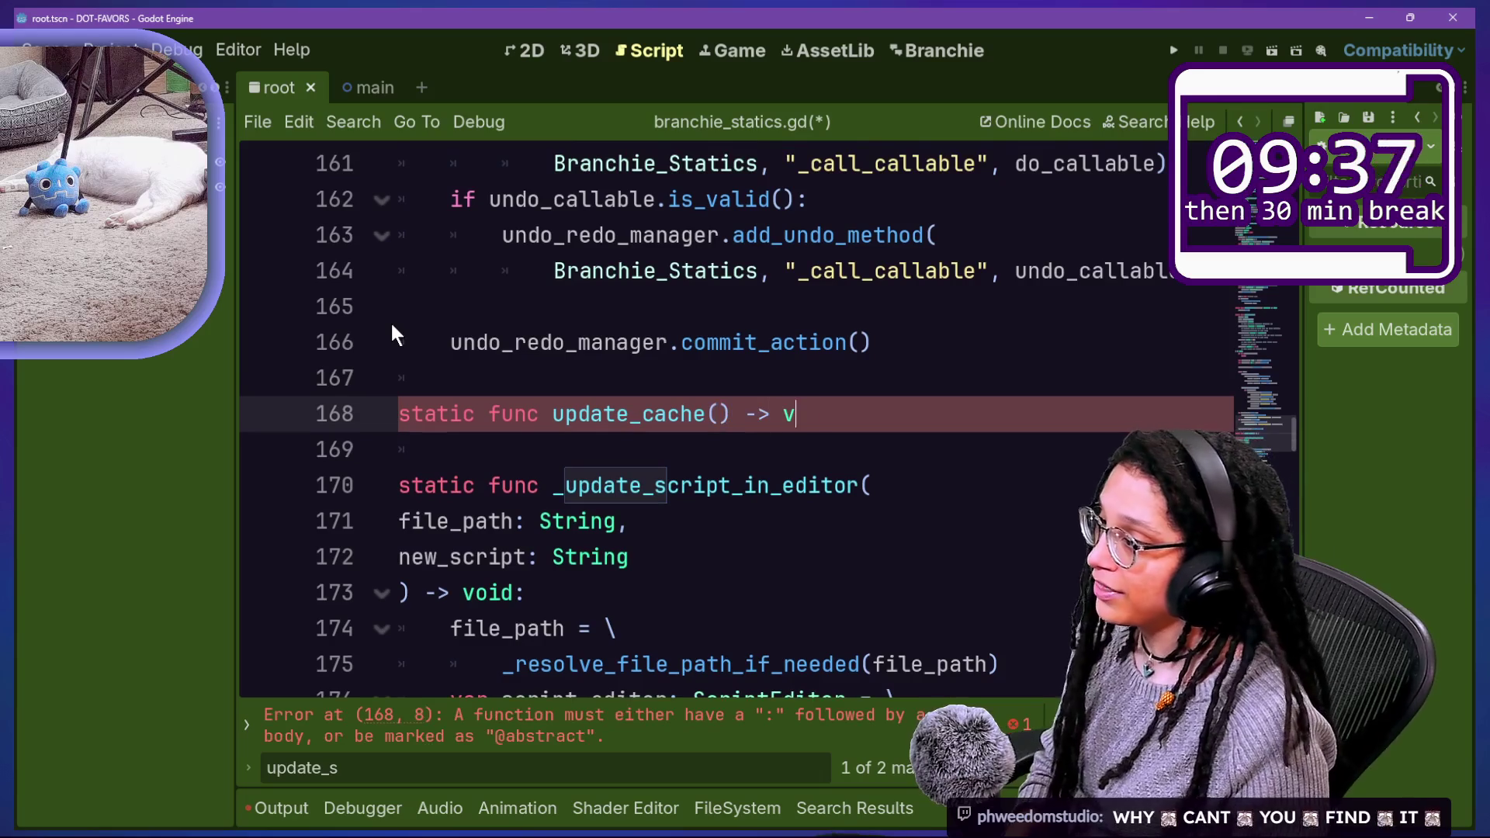
text(oid:)
key(Return)
scroll(583, 398, down, 3)
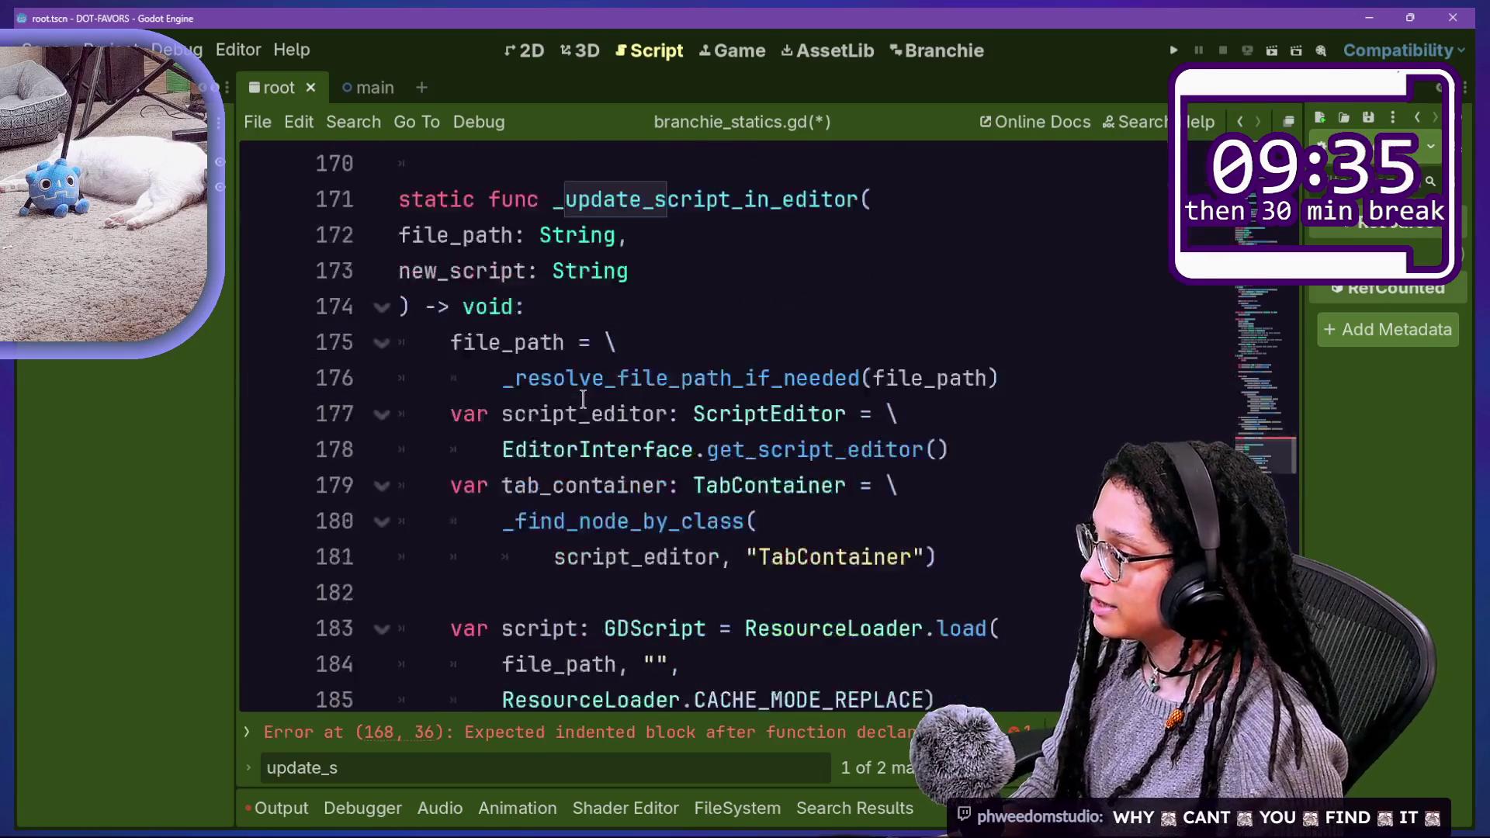
scroll(582, 398, down, 4)
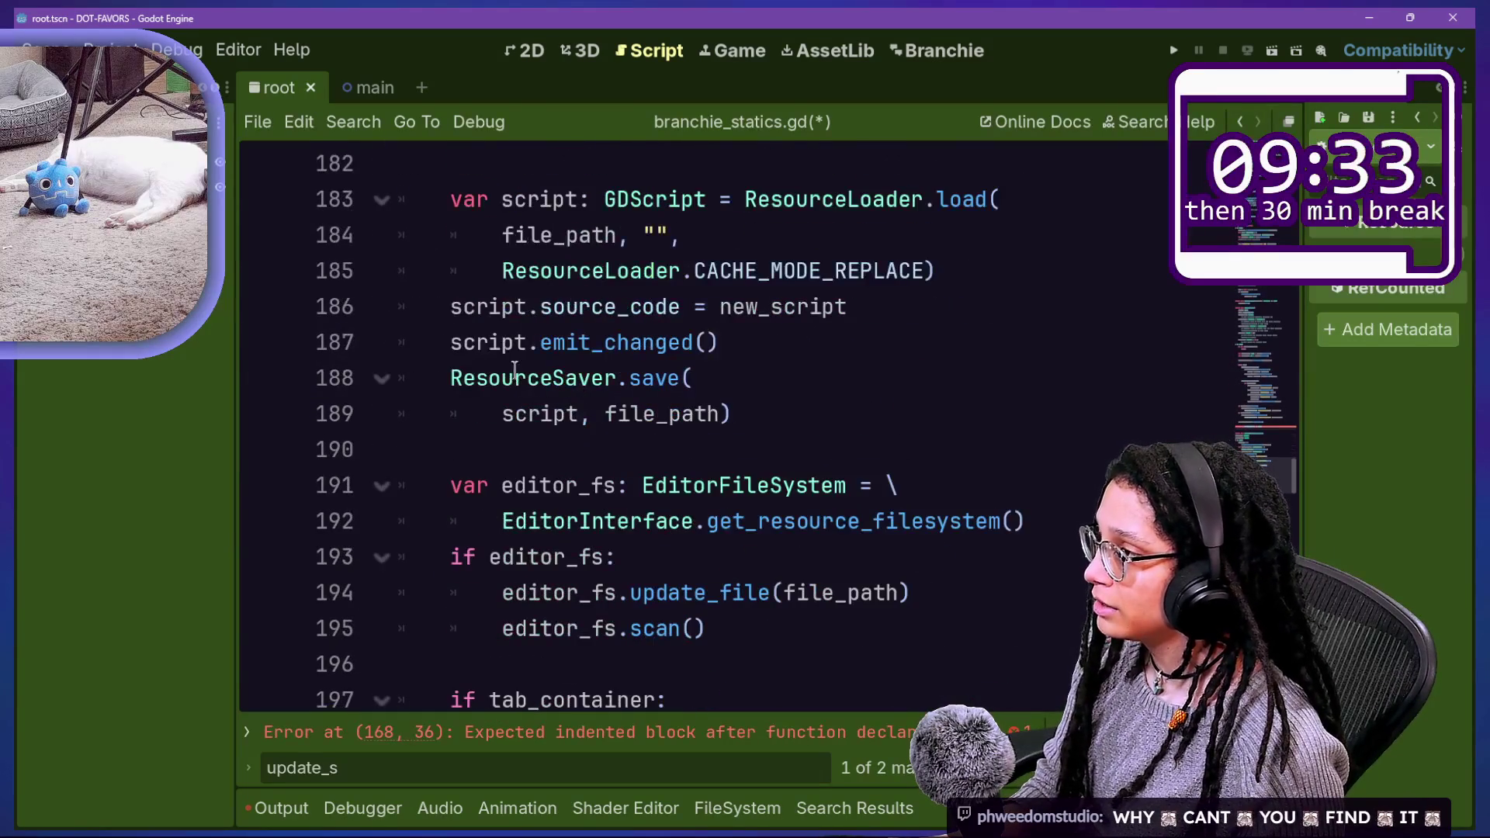
drag(450, 342, 594, 344)
mouse_move(650, 347)
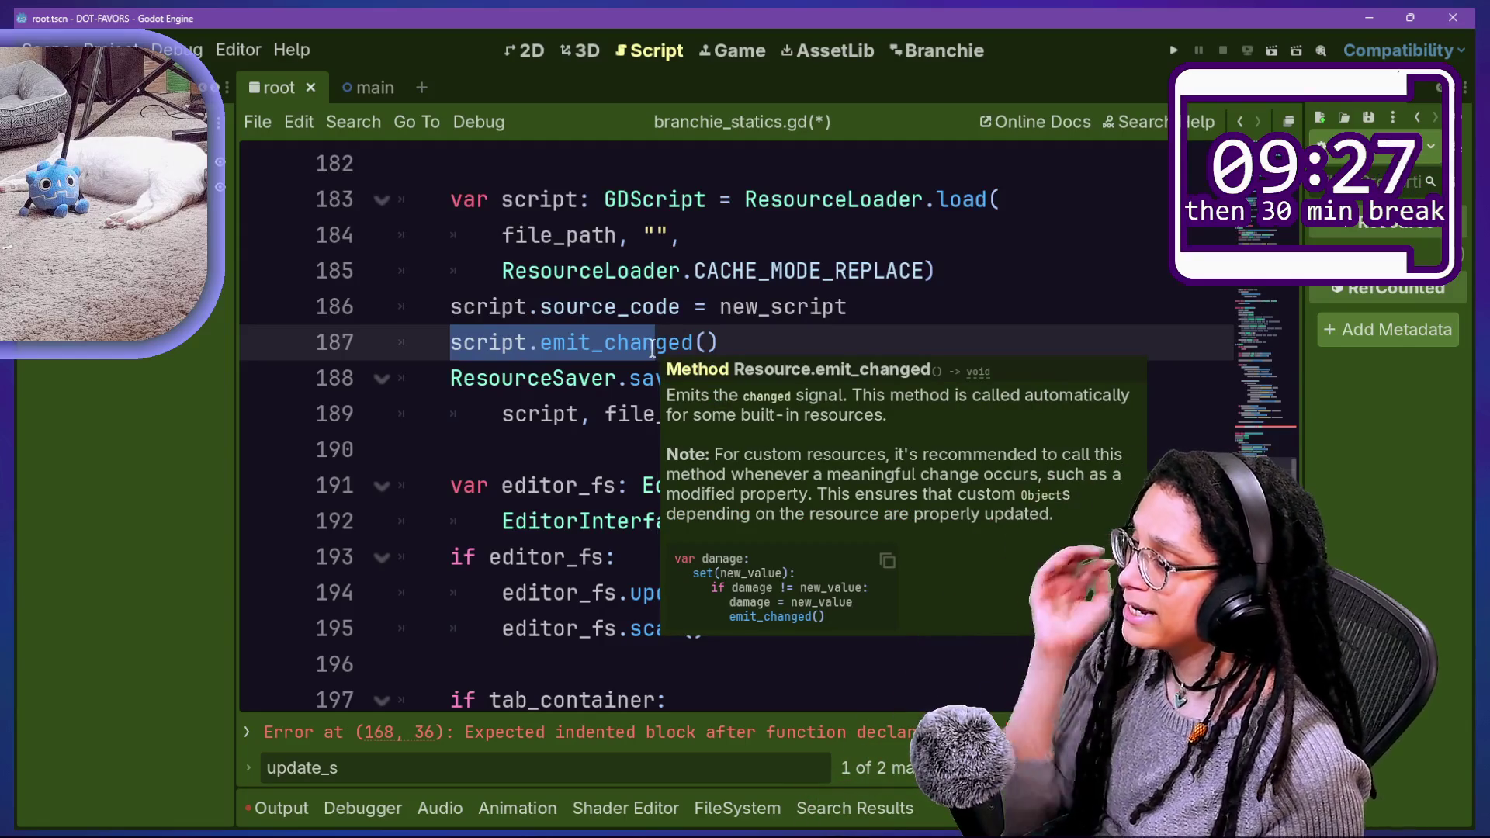
ctrl+click(650, 347)
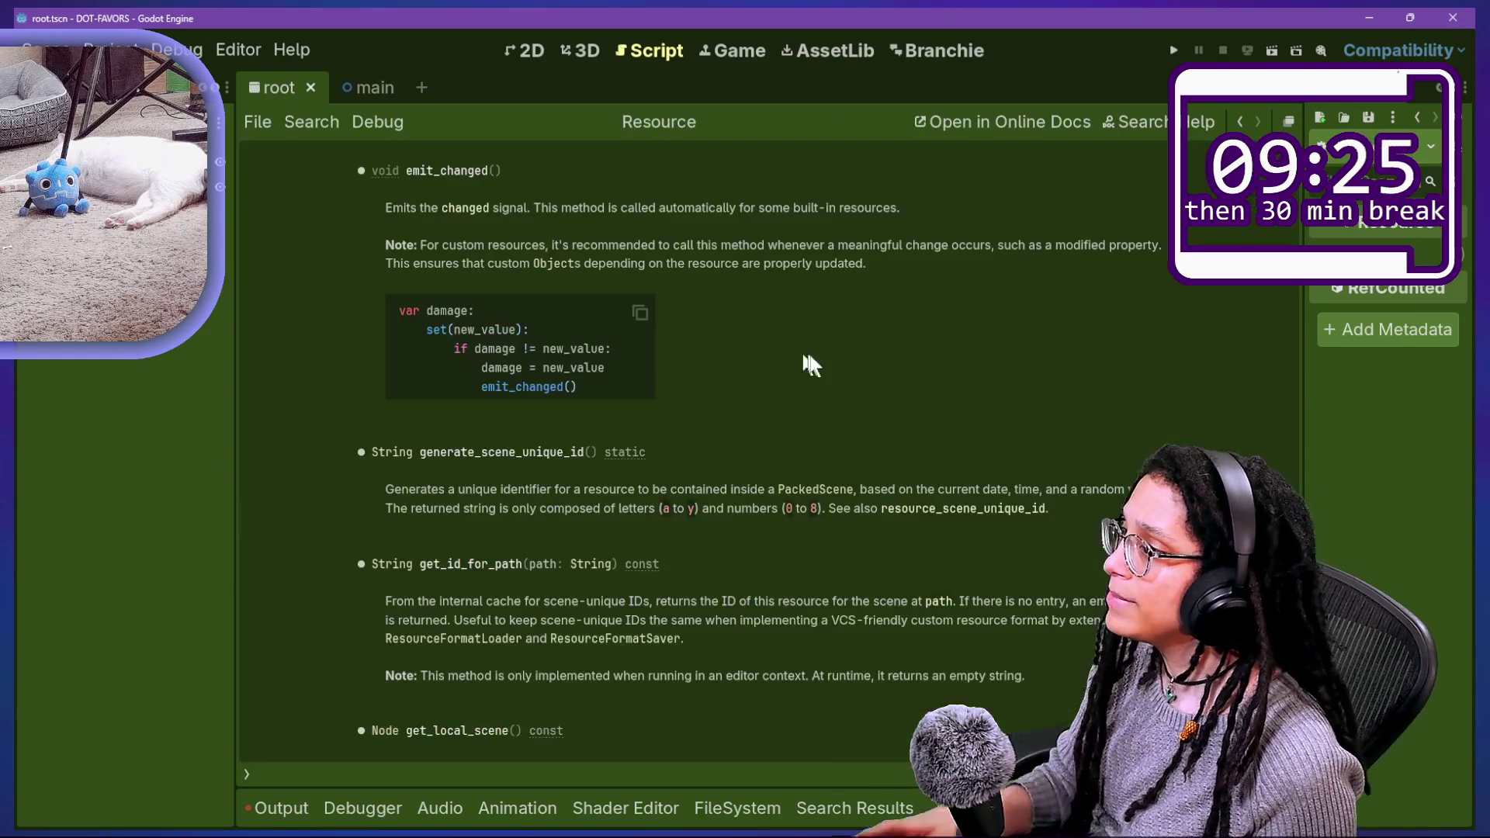
scroll(677, 390, up, 20)
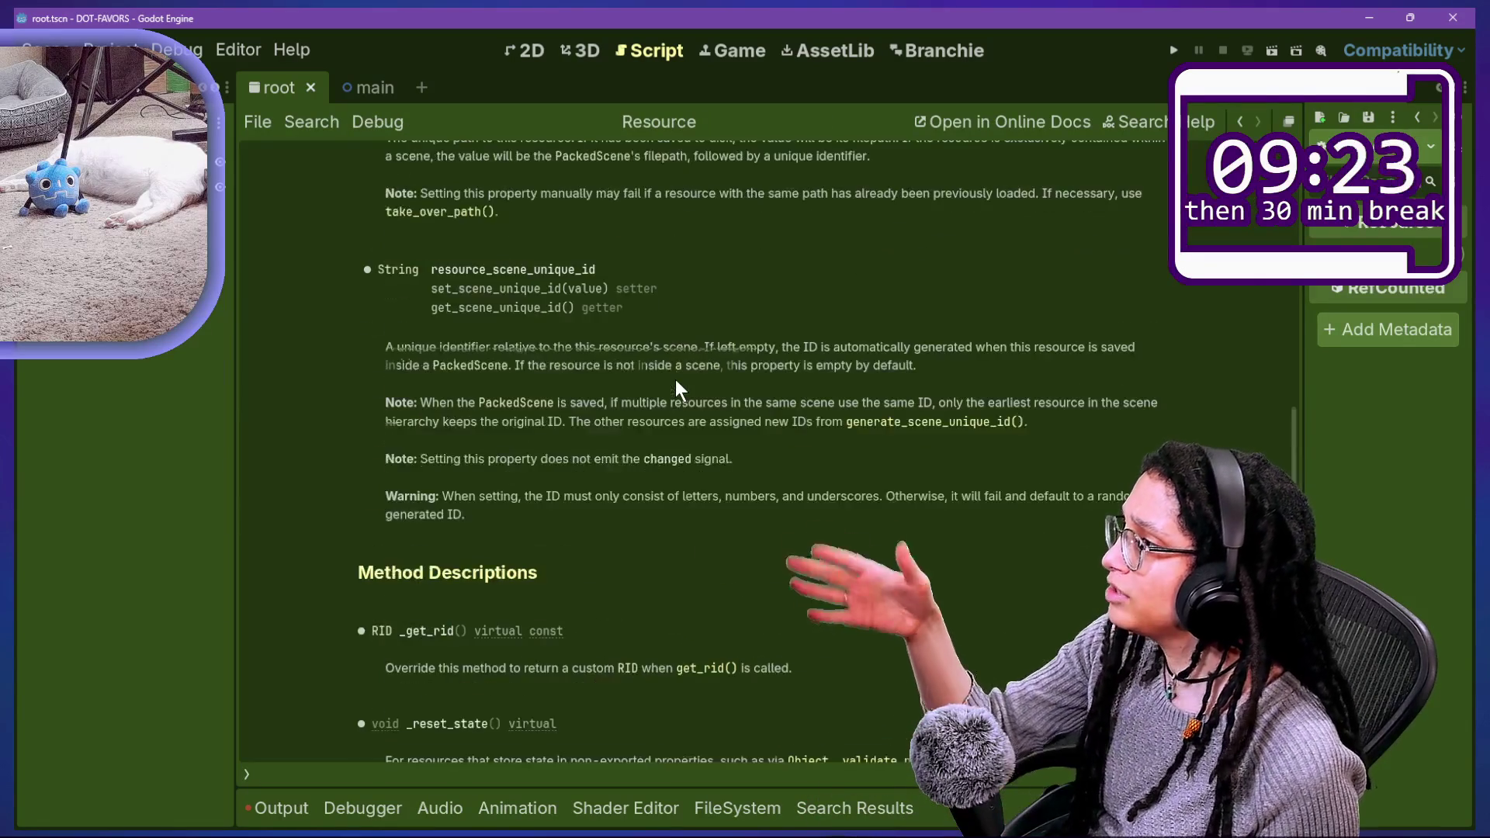
scroll(677, 390, down, 2)
scroll(677, 390, down, 5)
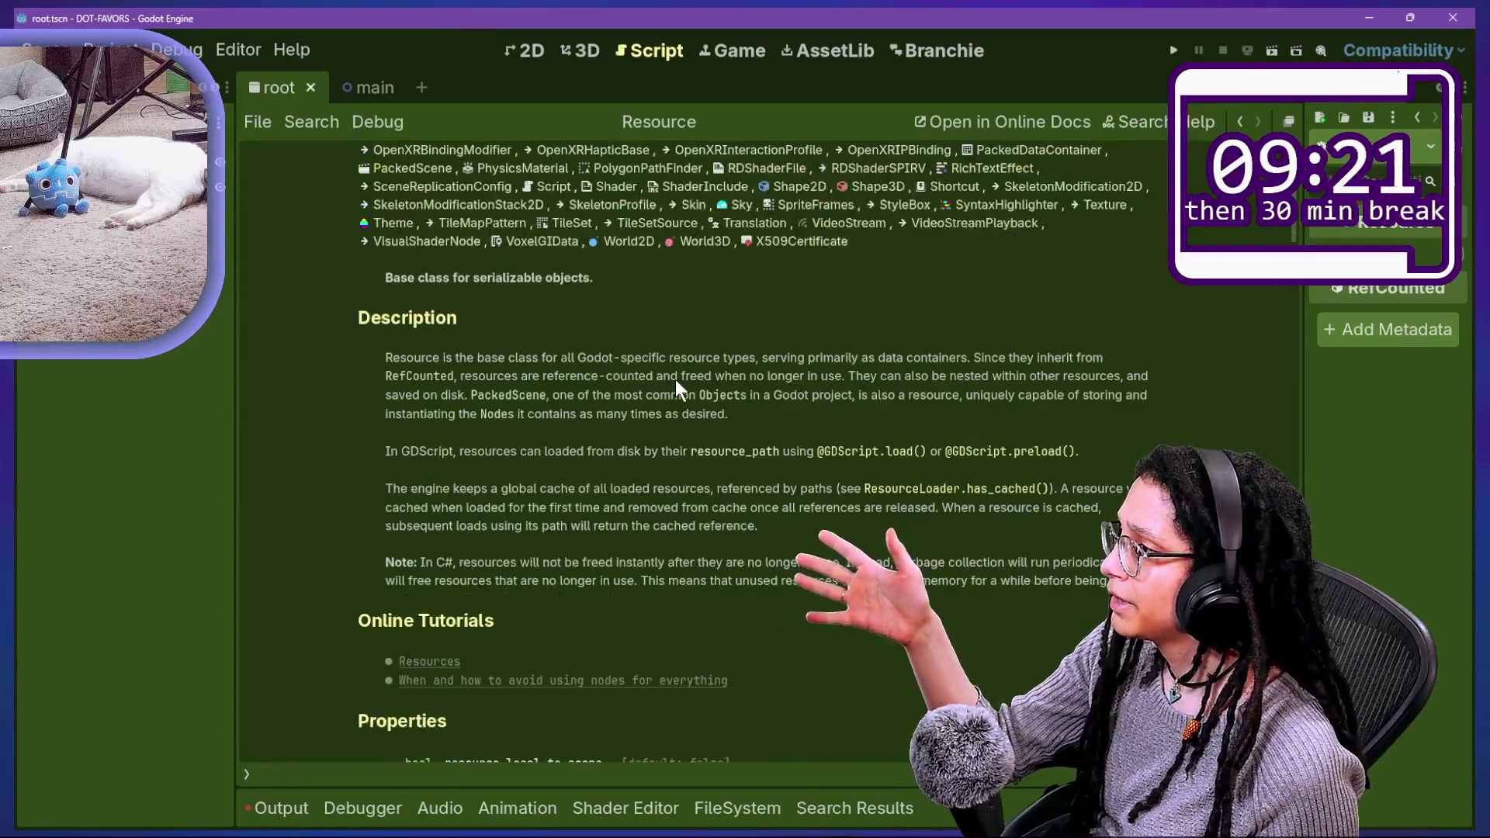
scroll(675, 380, down, 2)
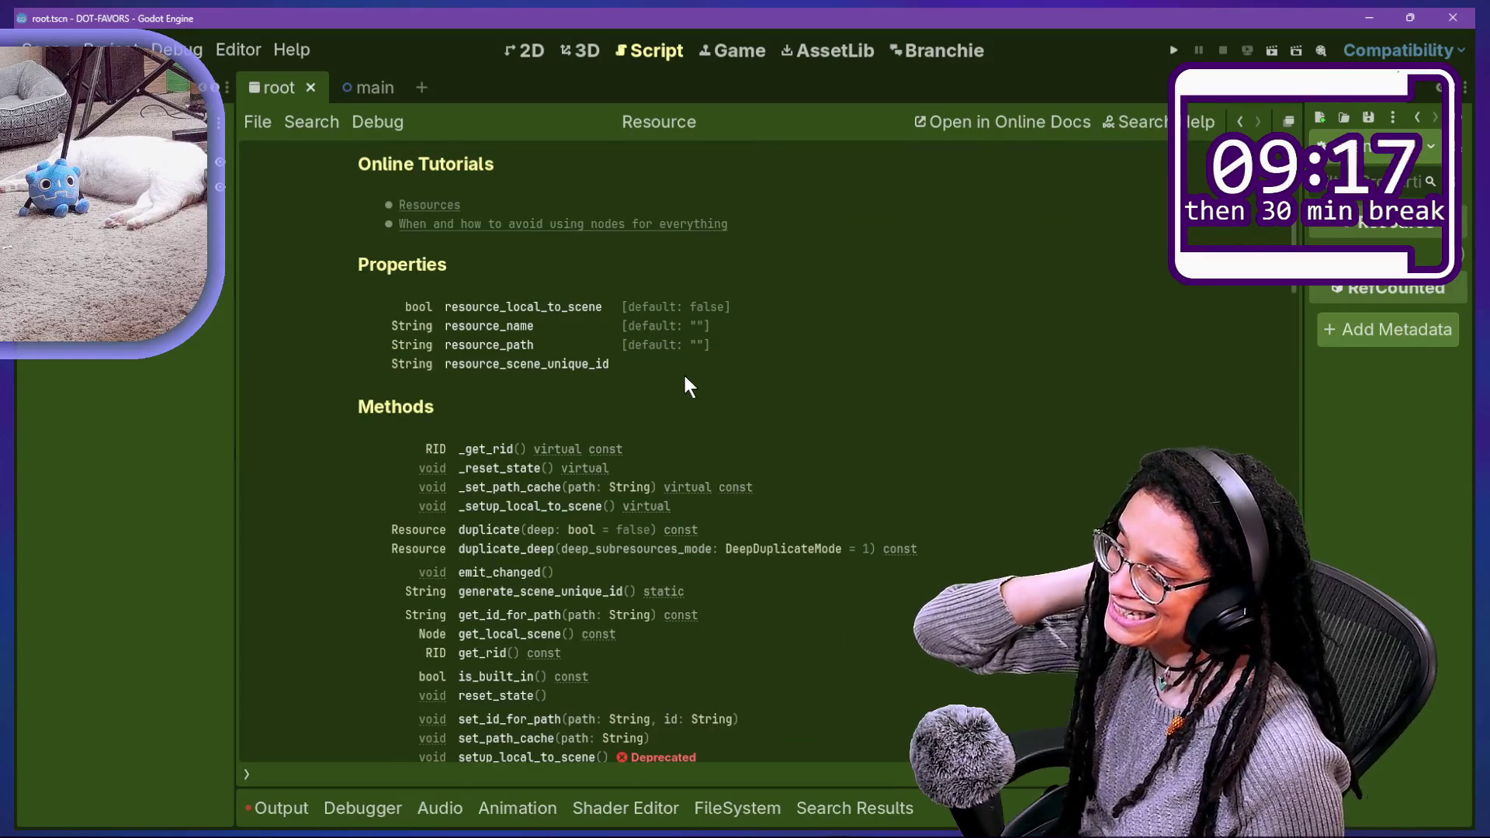
scroll(883, 583, down, 10)
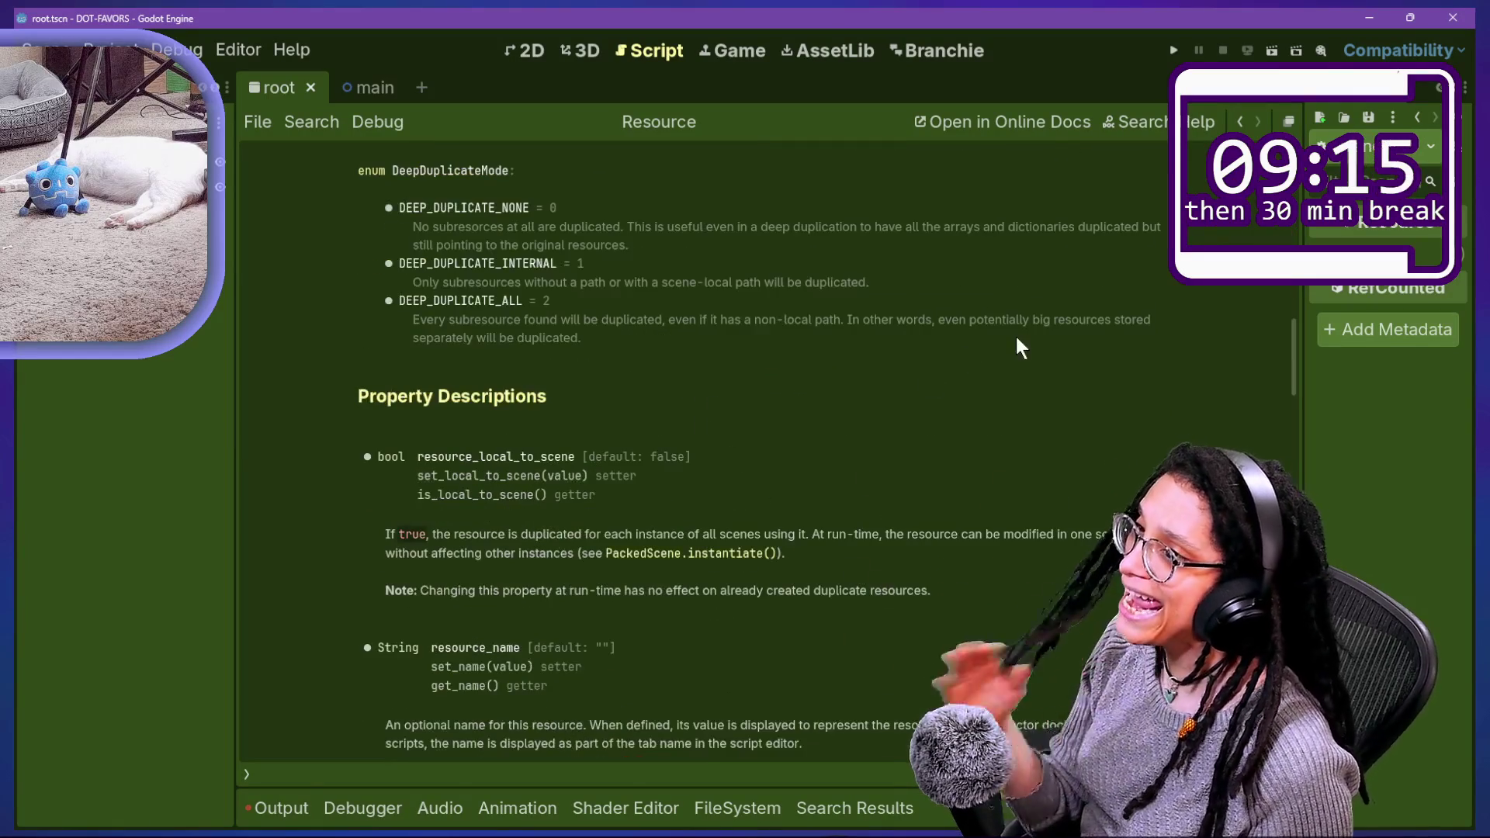
click(1240, 122)
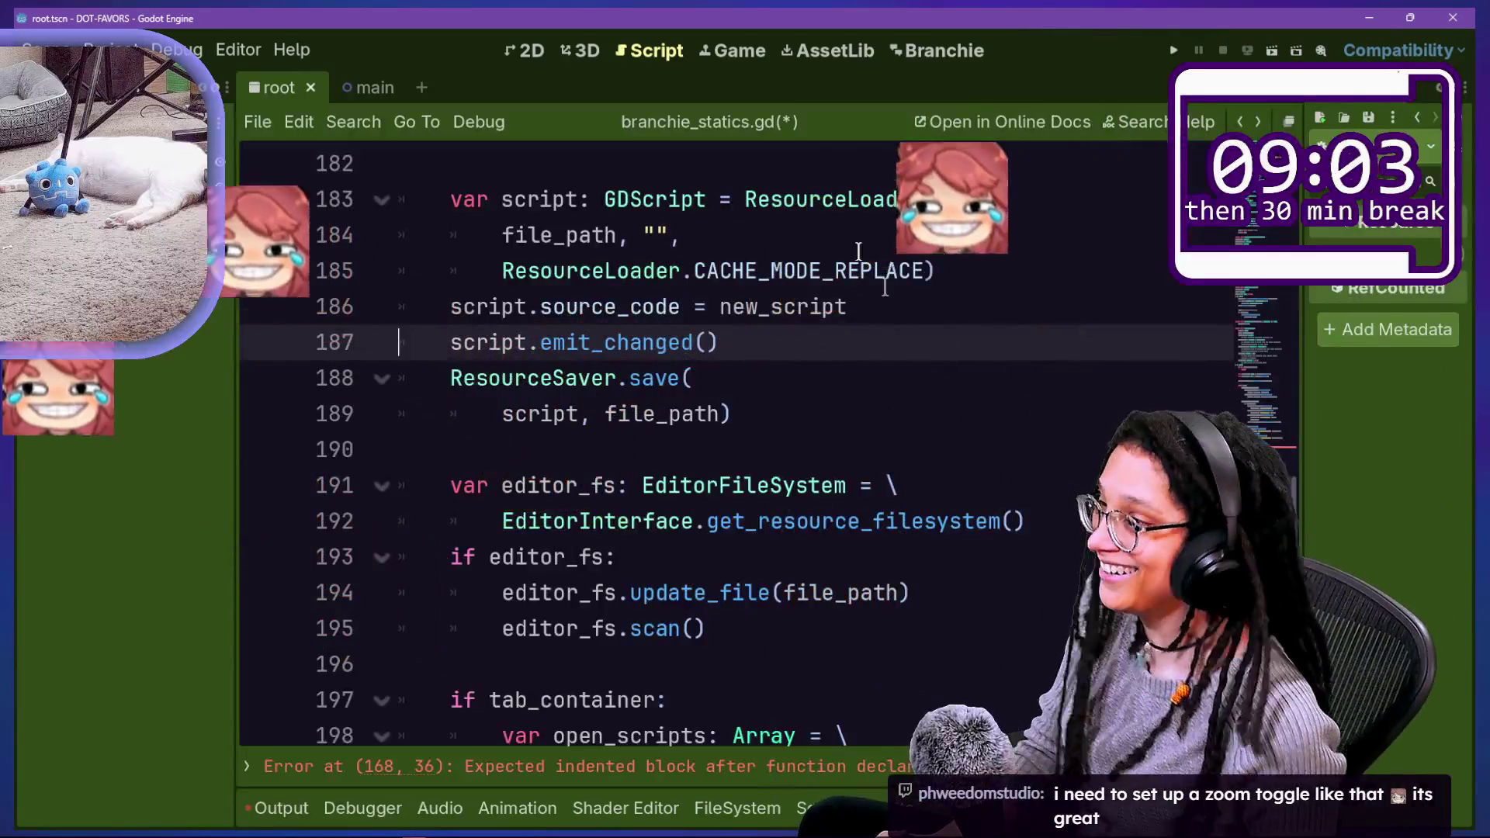
drag(885, 287, 1032, 522)
key(Down)
key(Down)
key(Up)
key(Up)
key(Up)
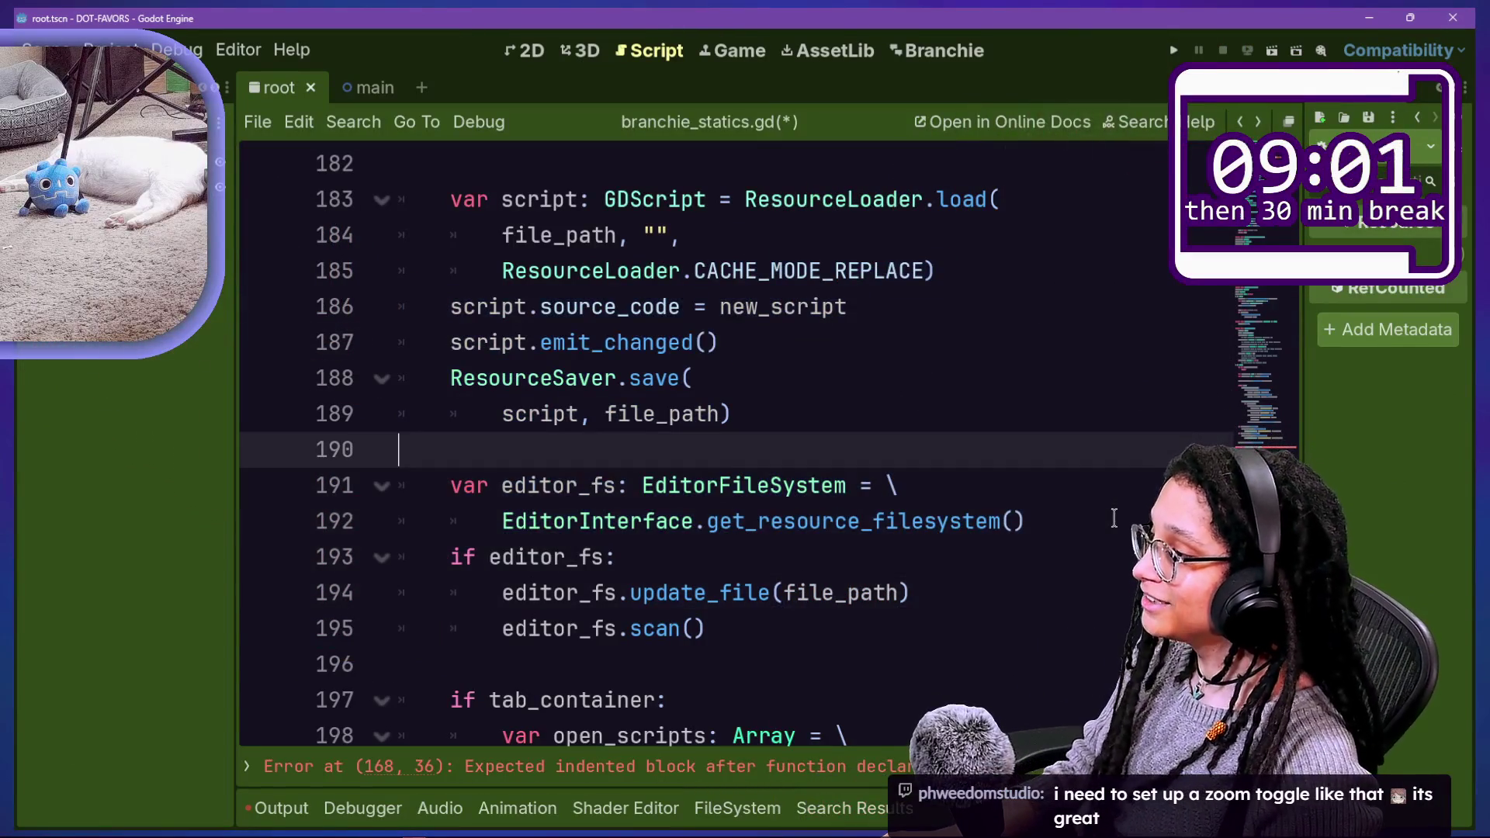
key(Down)
key(Down)
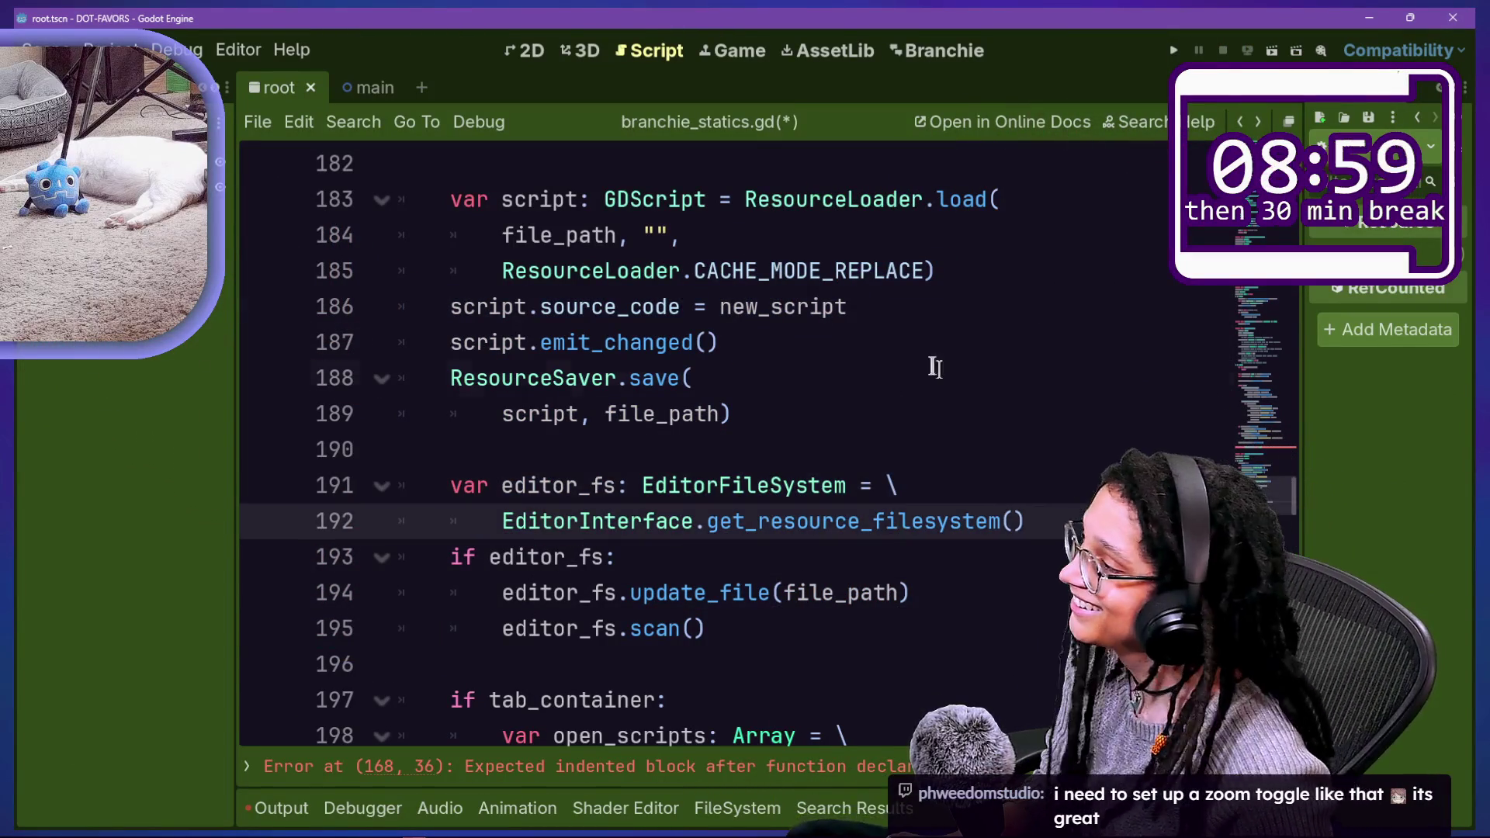
key(Down)
key(Down)
key(Down)
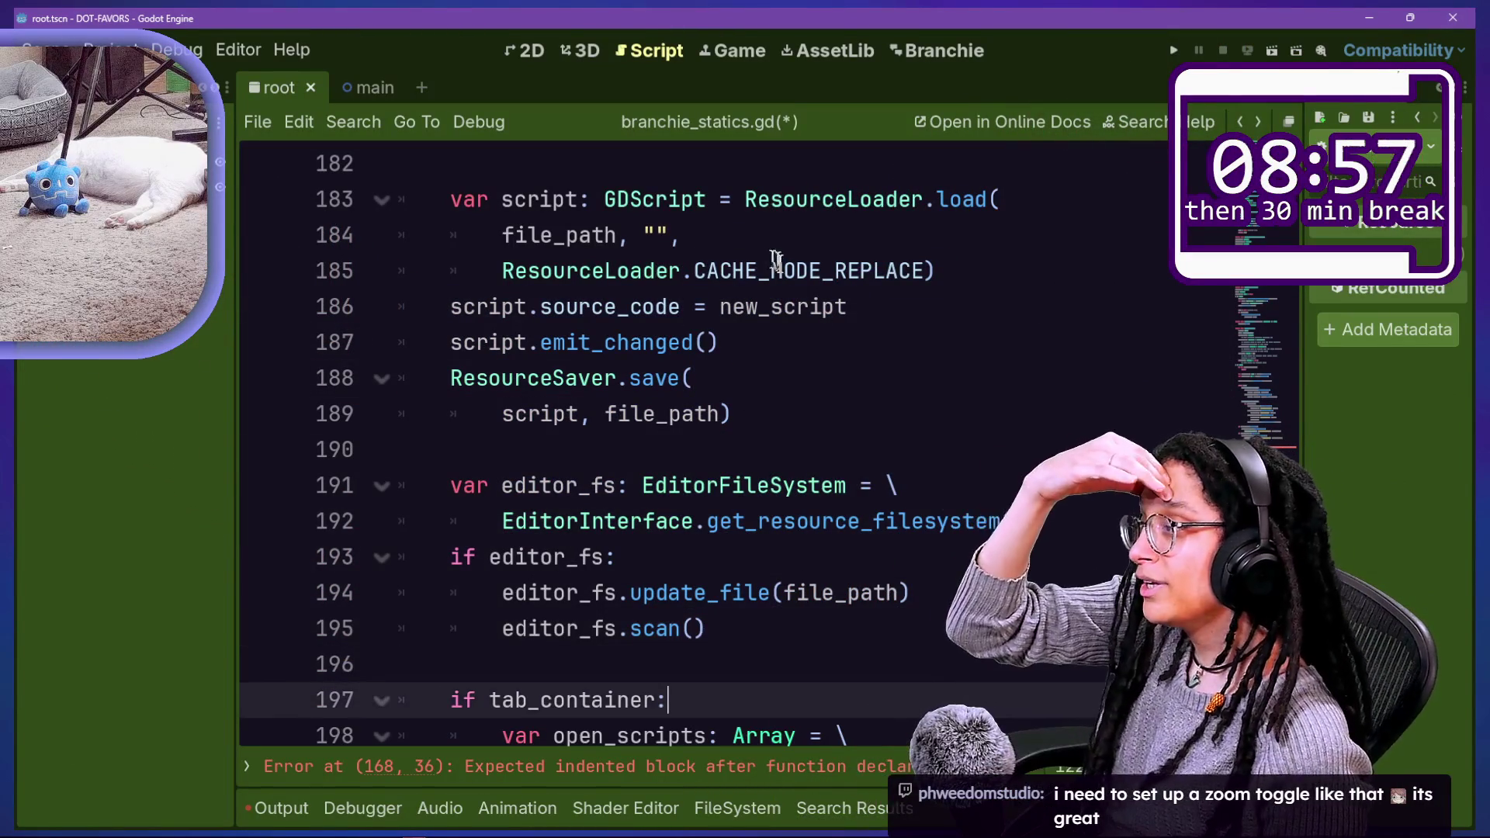
key(Down)
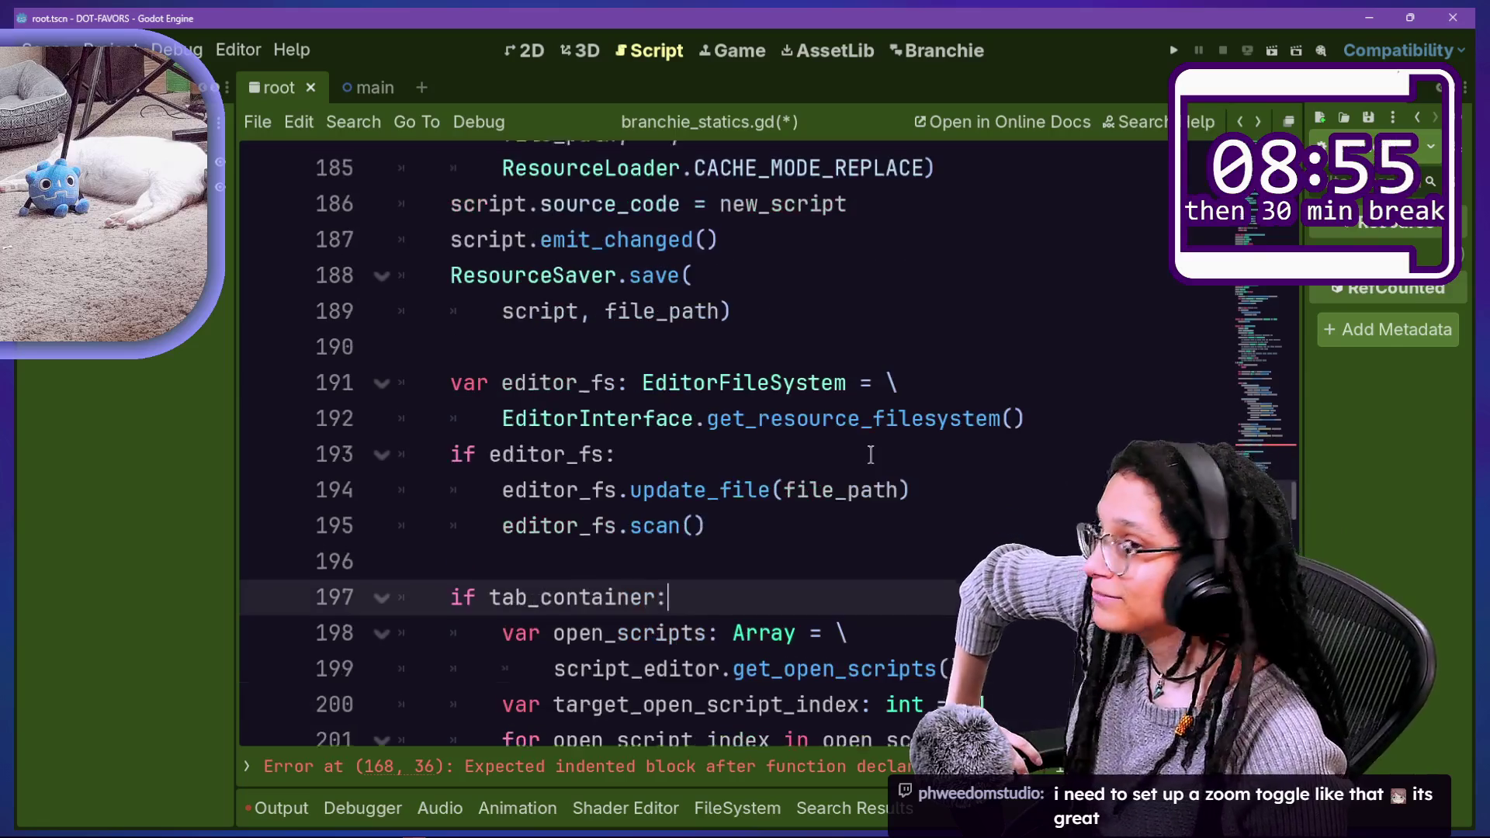
key(Down)
key(Up)
key(Up)
key(Up)
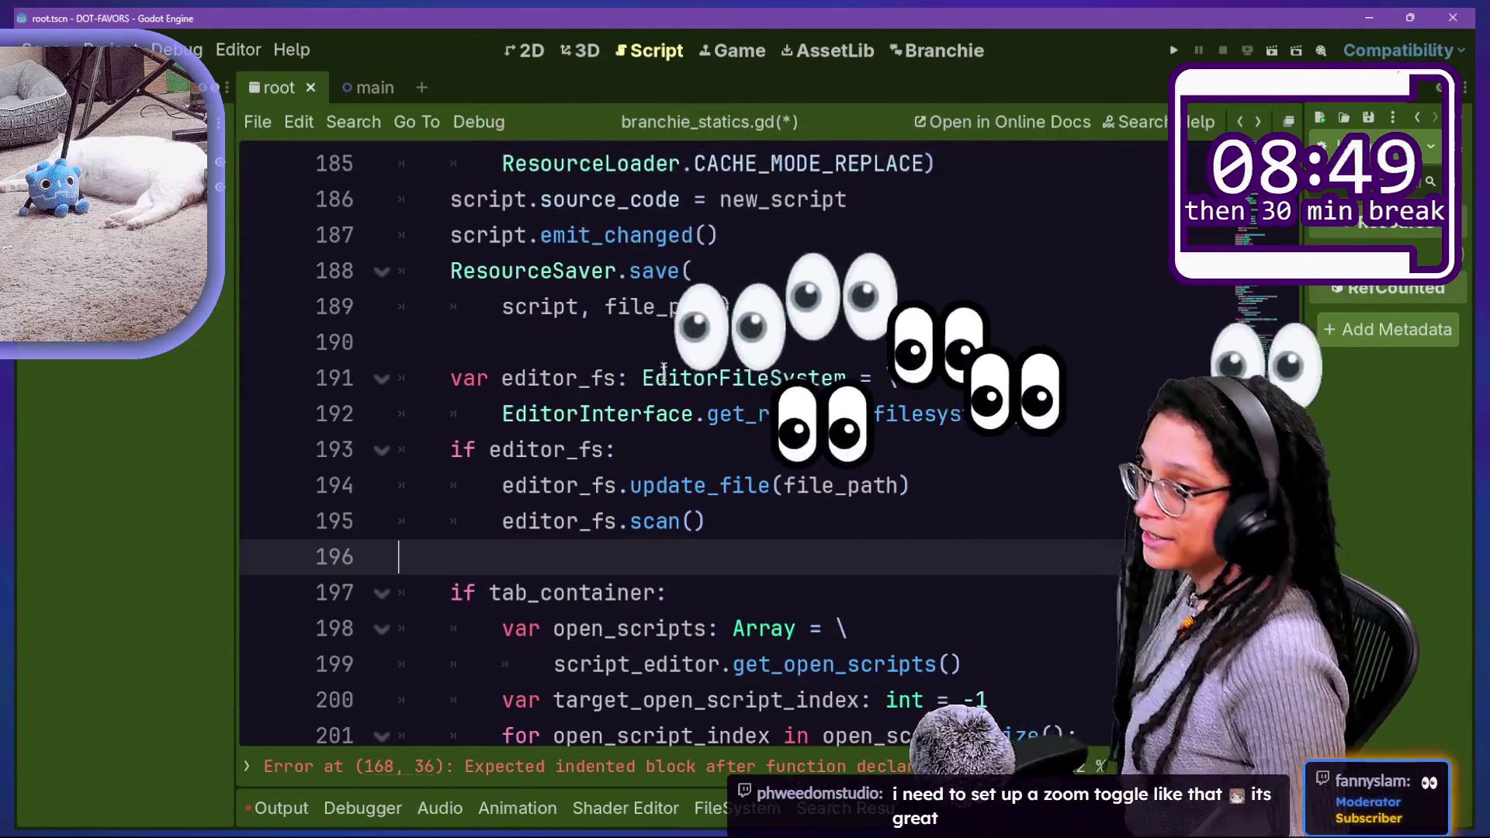
mouse_move(578, 450)
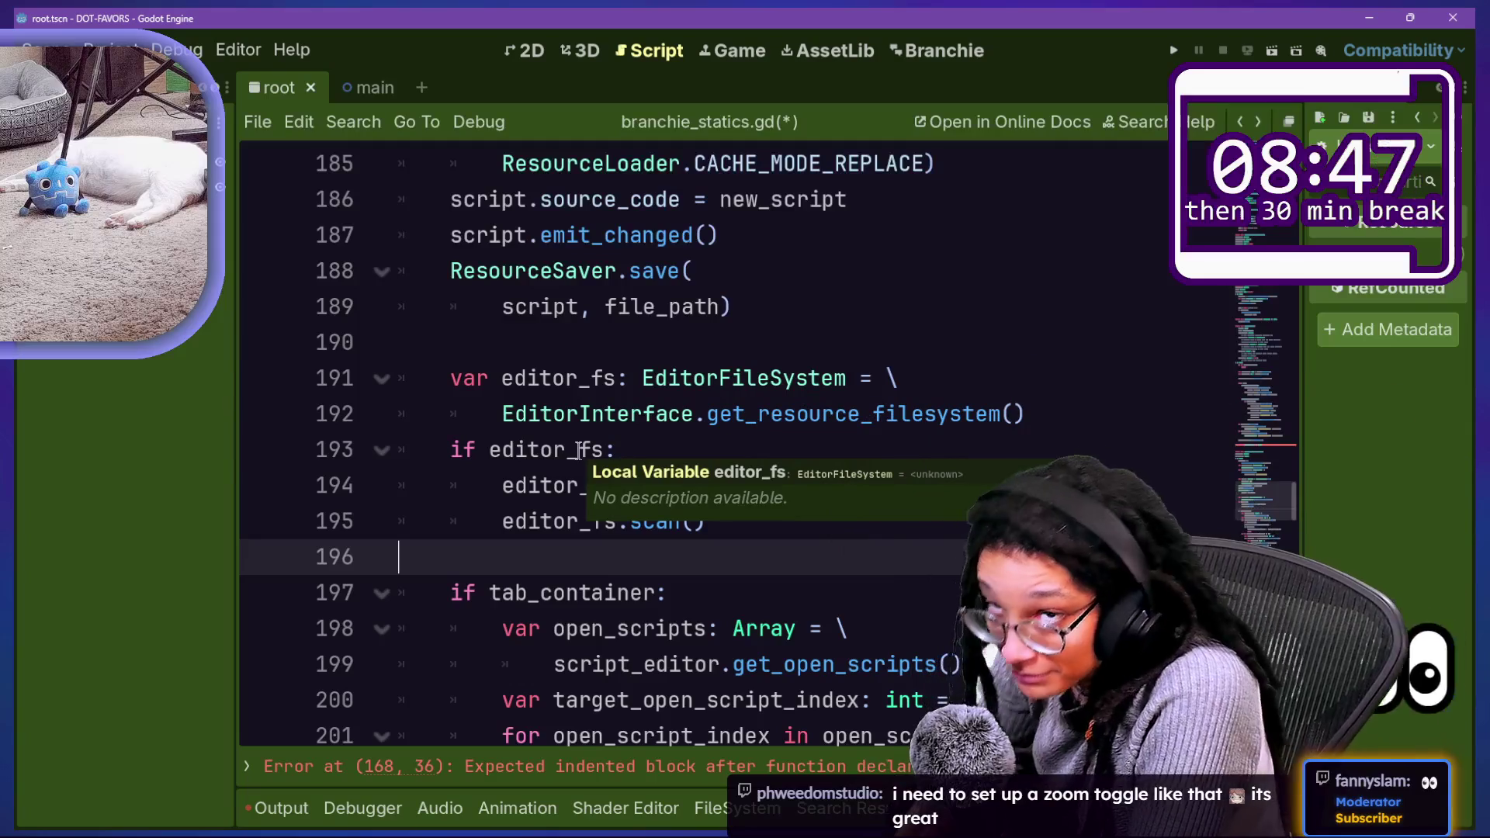
click(690, 314)
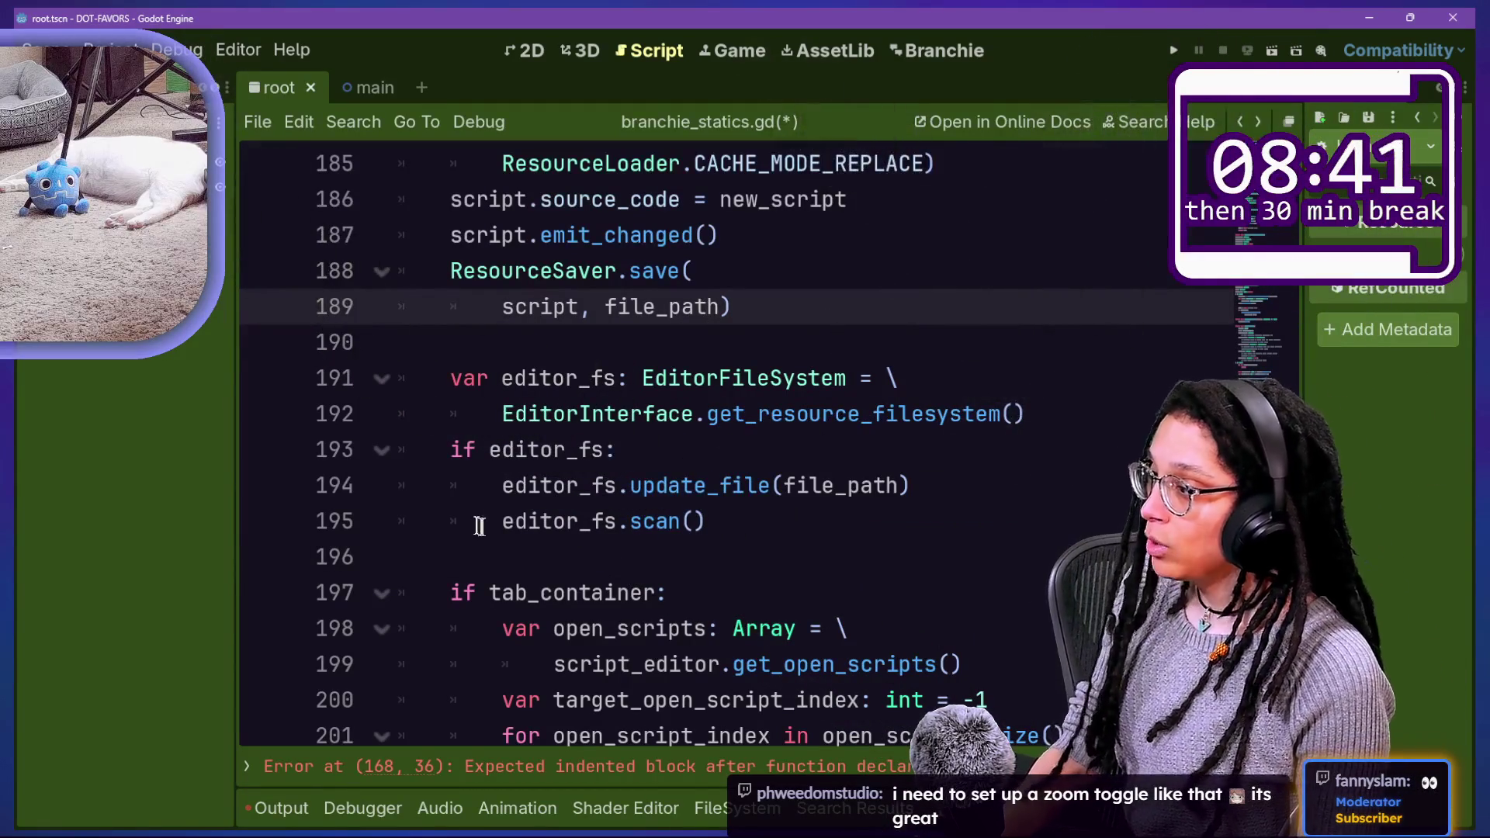
click(665, 485)
drag(466, 342, 793, 488)
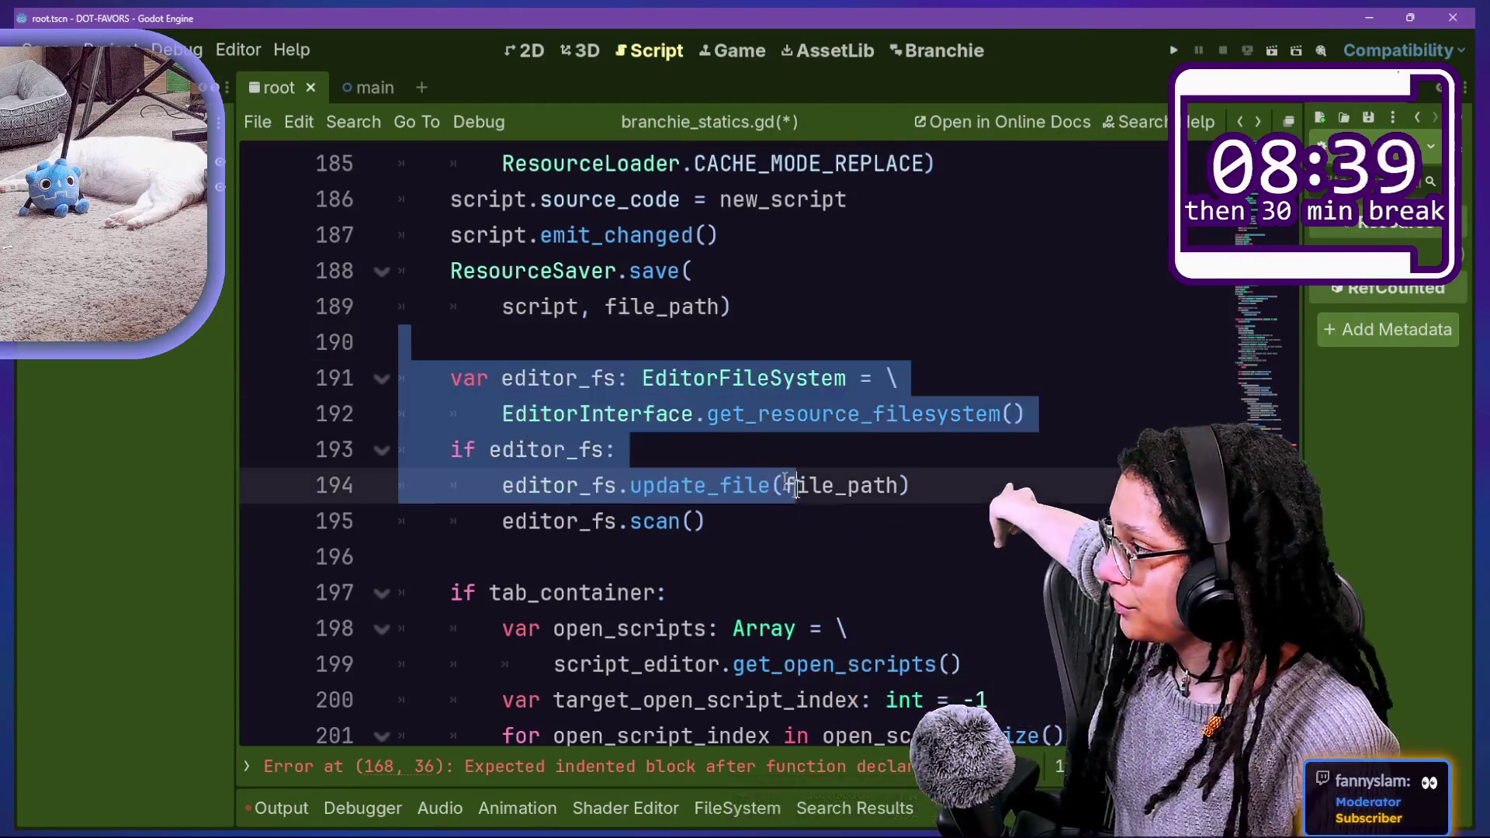
scroll(814, 489, down, 1)
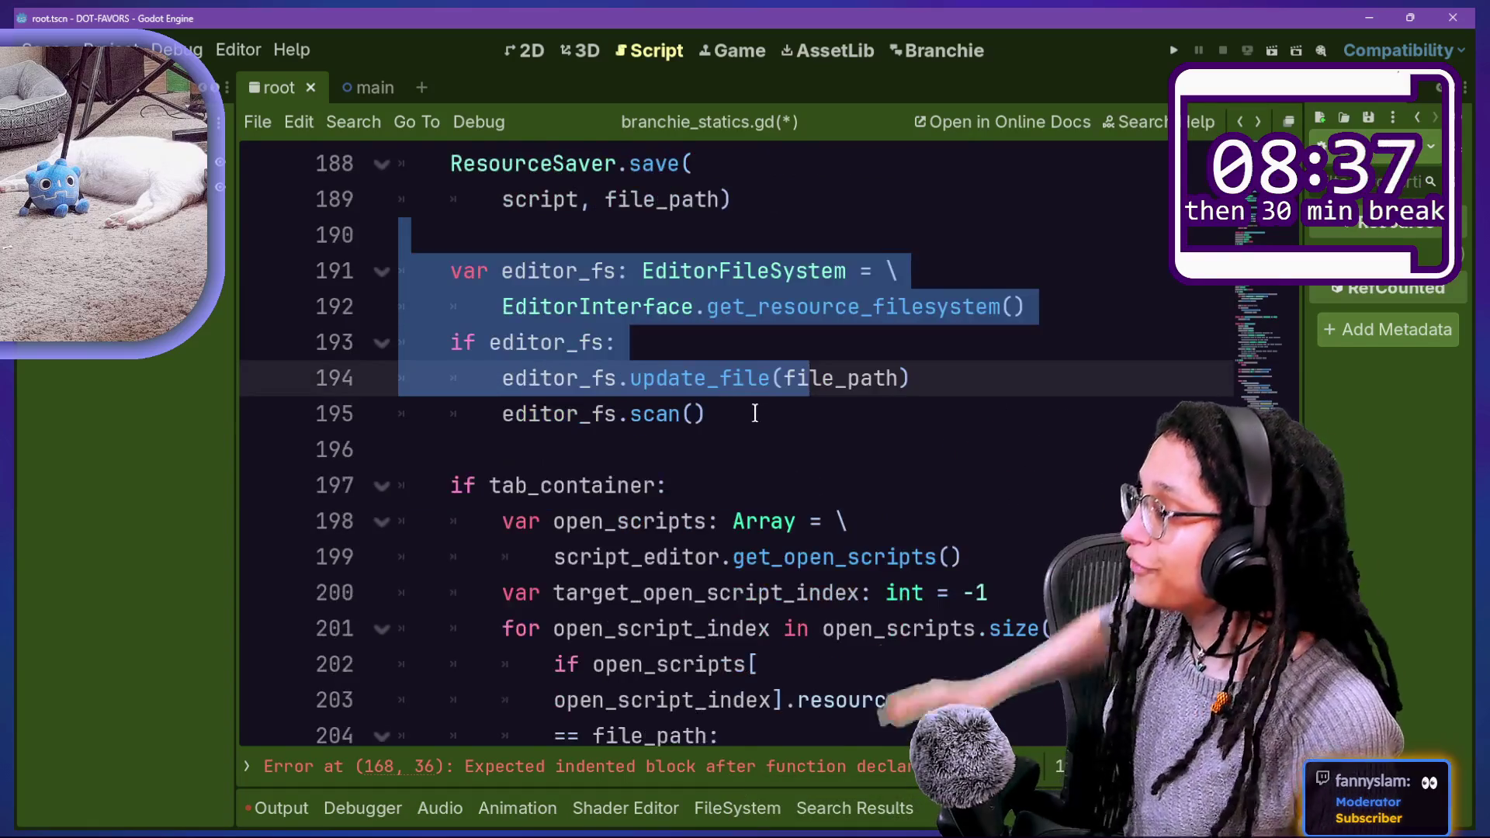
drag(755, 413, 755, 414)
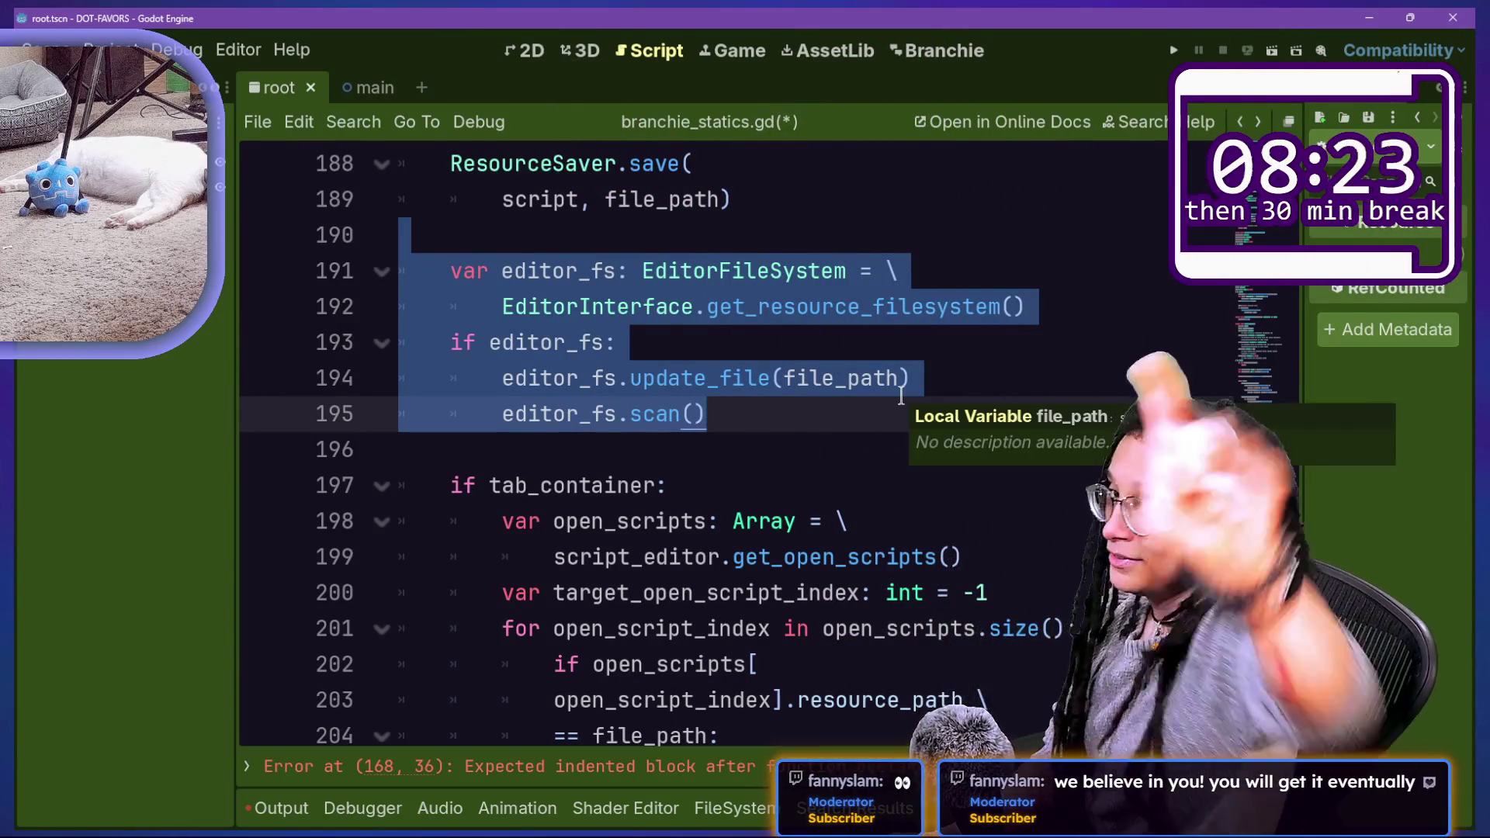
scroll(648, 446, down, 1)
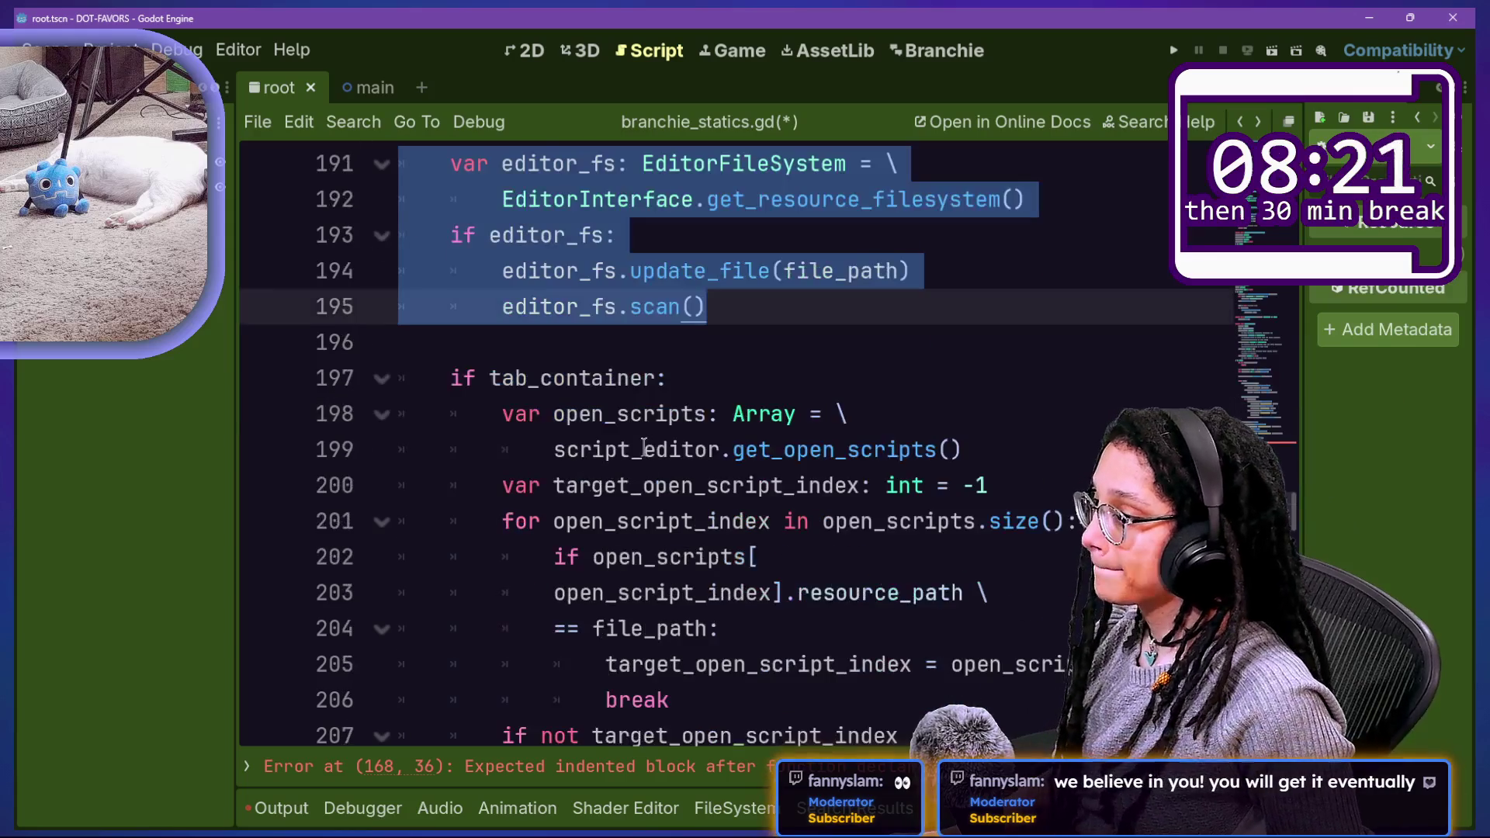
scroll(491, 644, up, 4)
scroll(821, 516, down, 1)
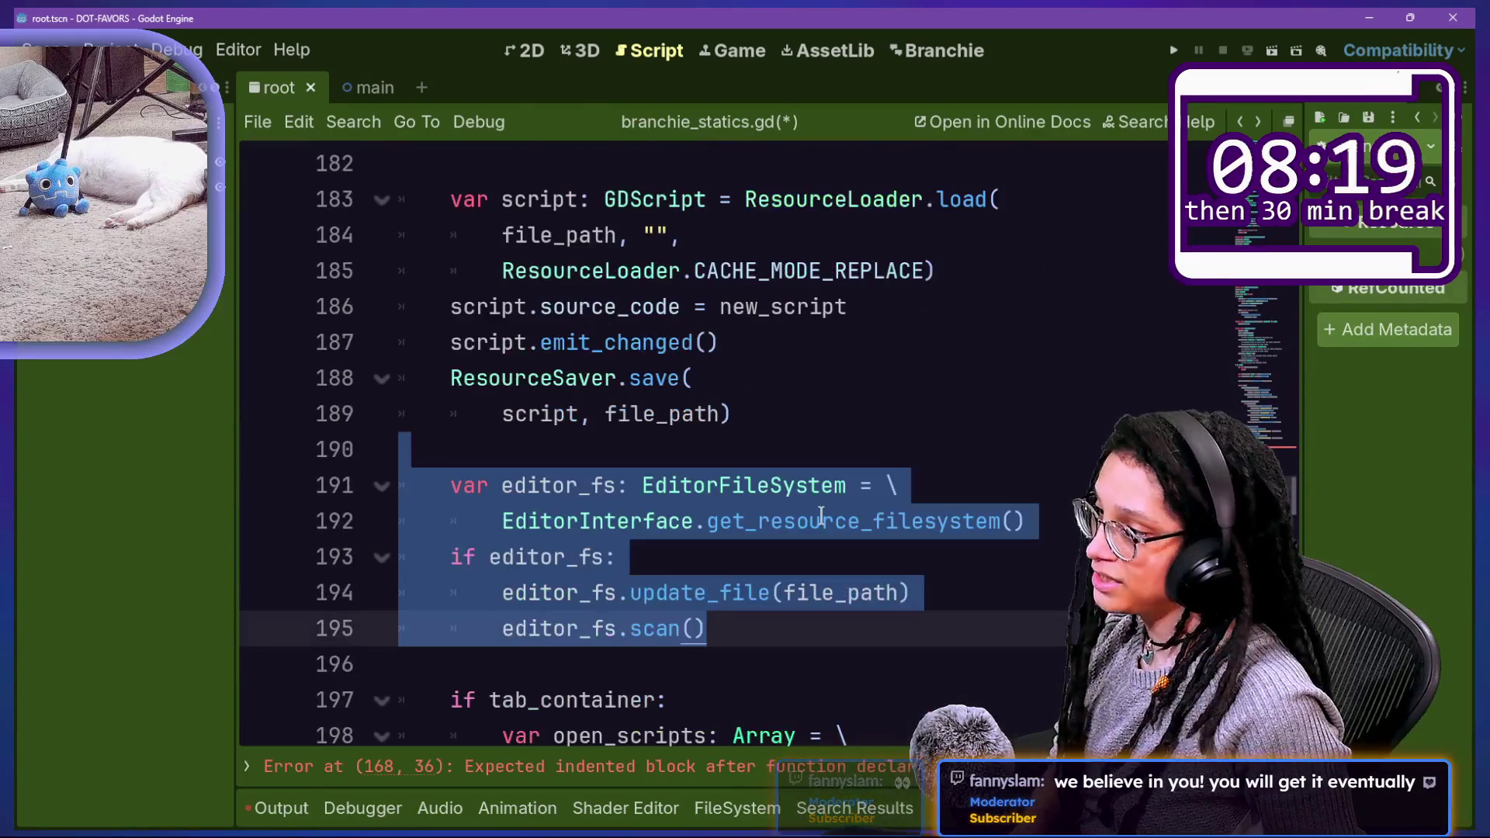
mouse_move(857, 450)
mouse_down()
mouse_move(333, 567)
mouse_move(543, 667)
mouse_move(797, 666)
mouse_move(757, 780)
mouse_up()
key(Escape)
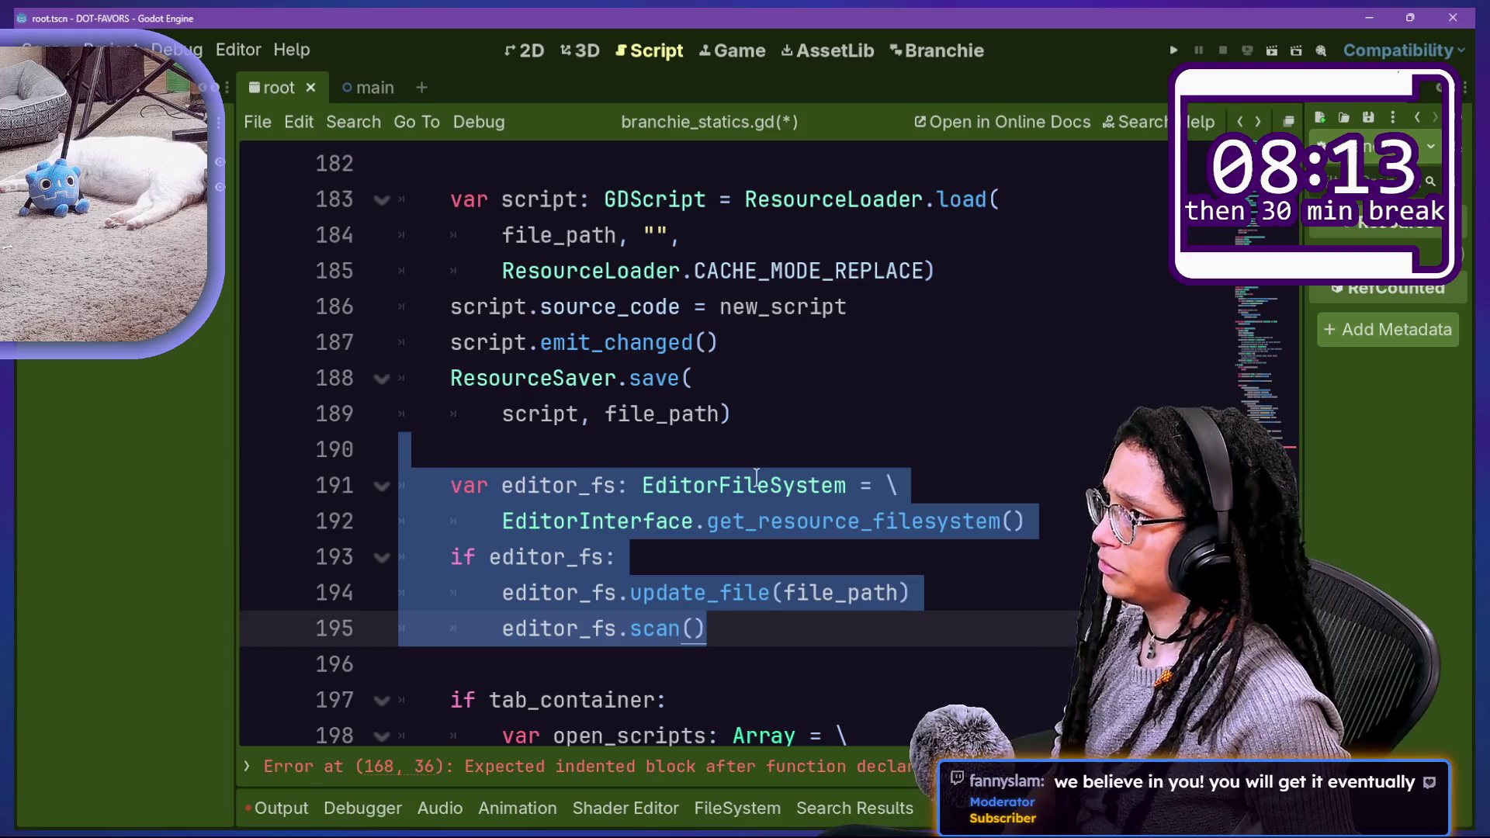
scroll(757, 478, up, 1)
scroll(756, 478, up, 1)
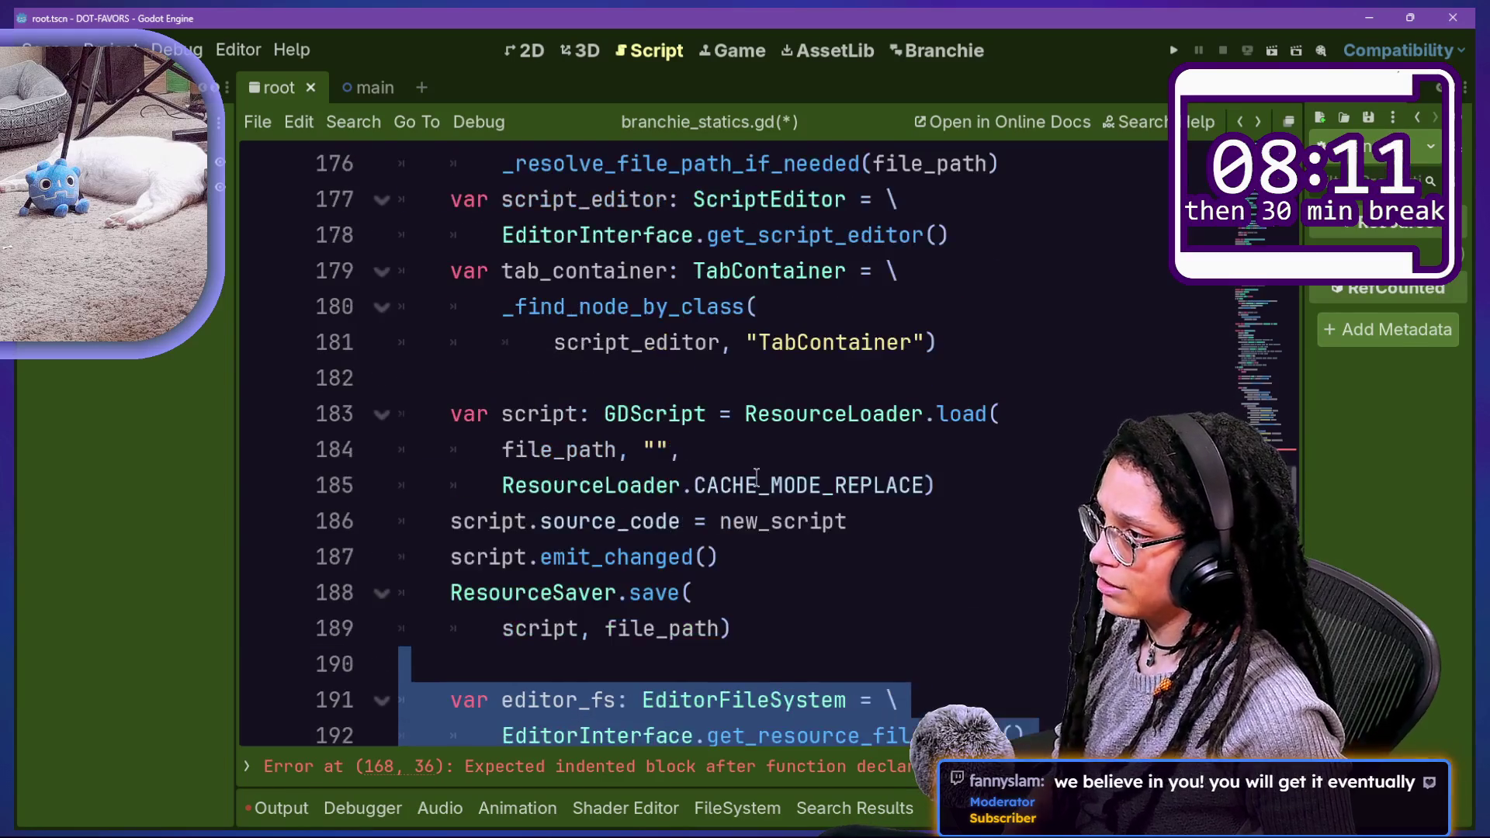
scroll(757, 477, up, 1)
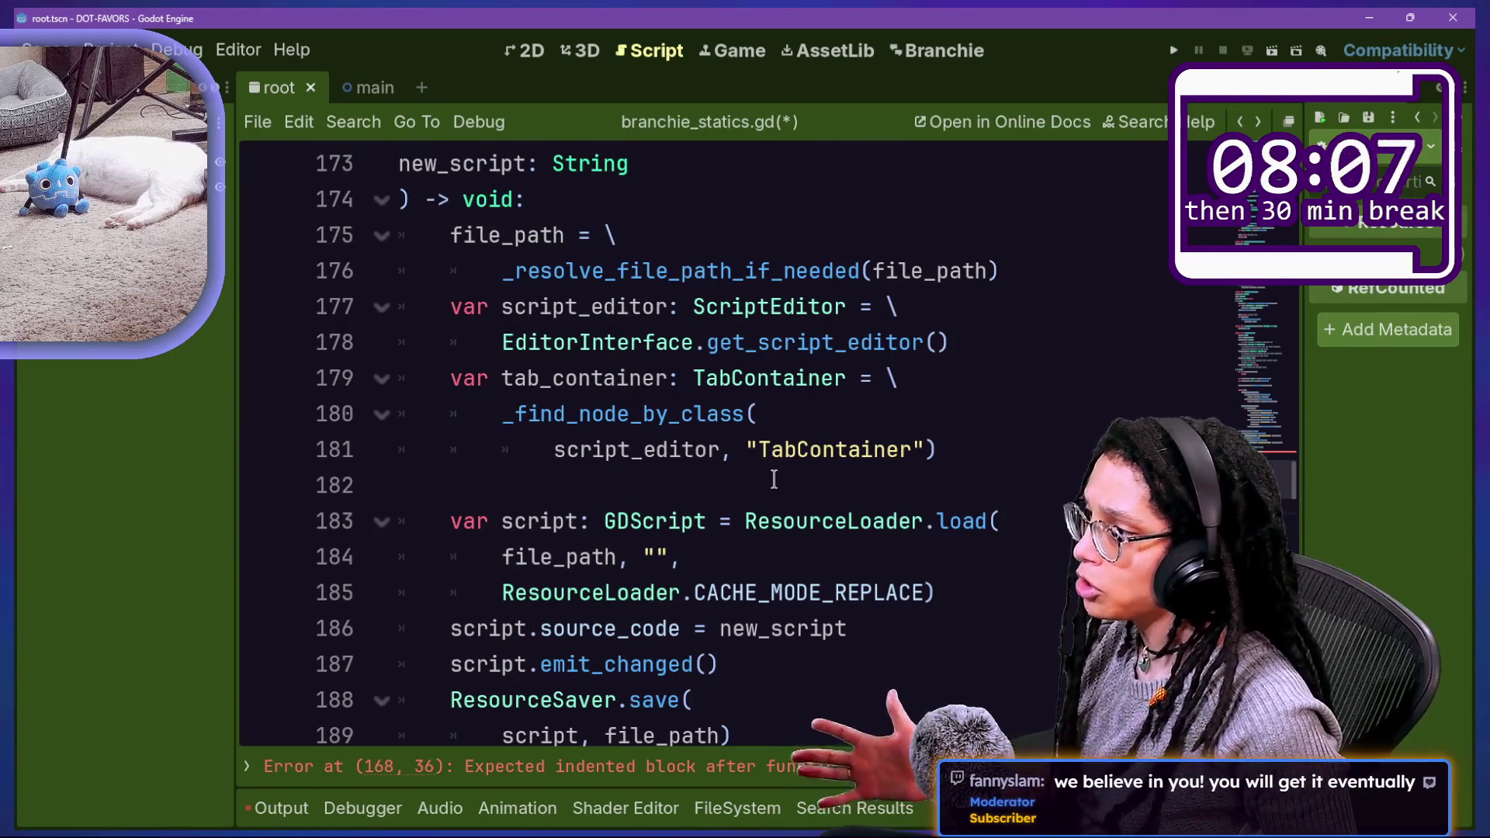
scroll(774, 479, down, 2)
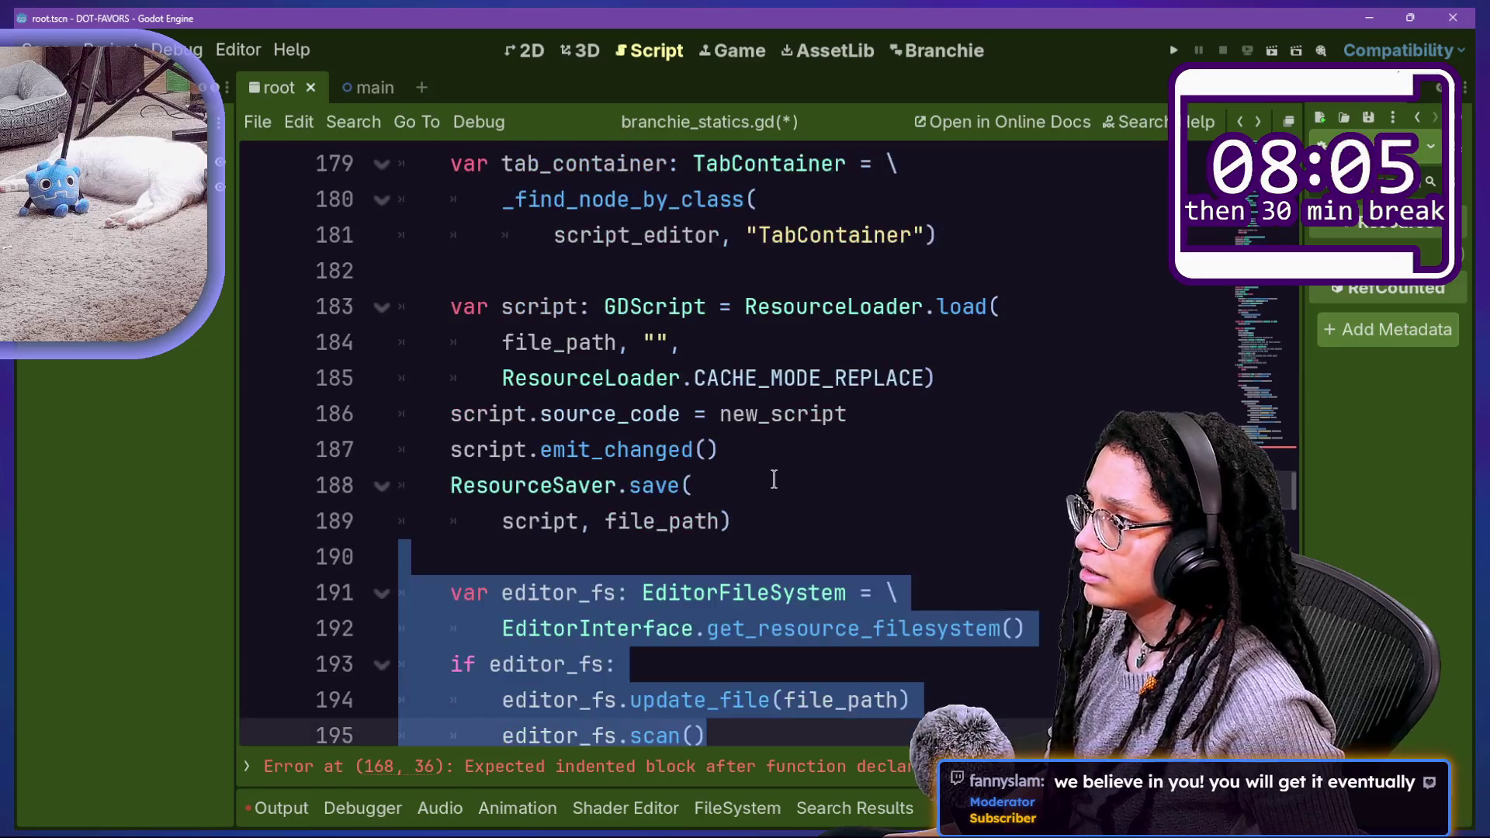
drag(653, 281, 829, 513)
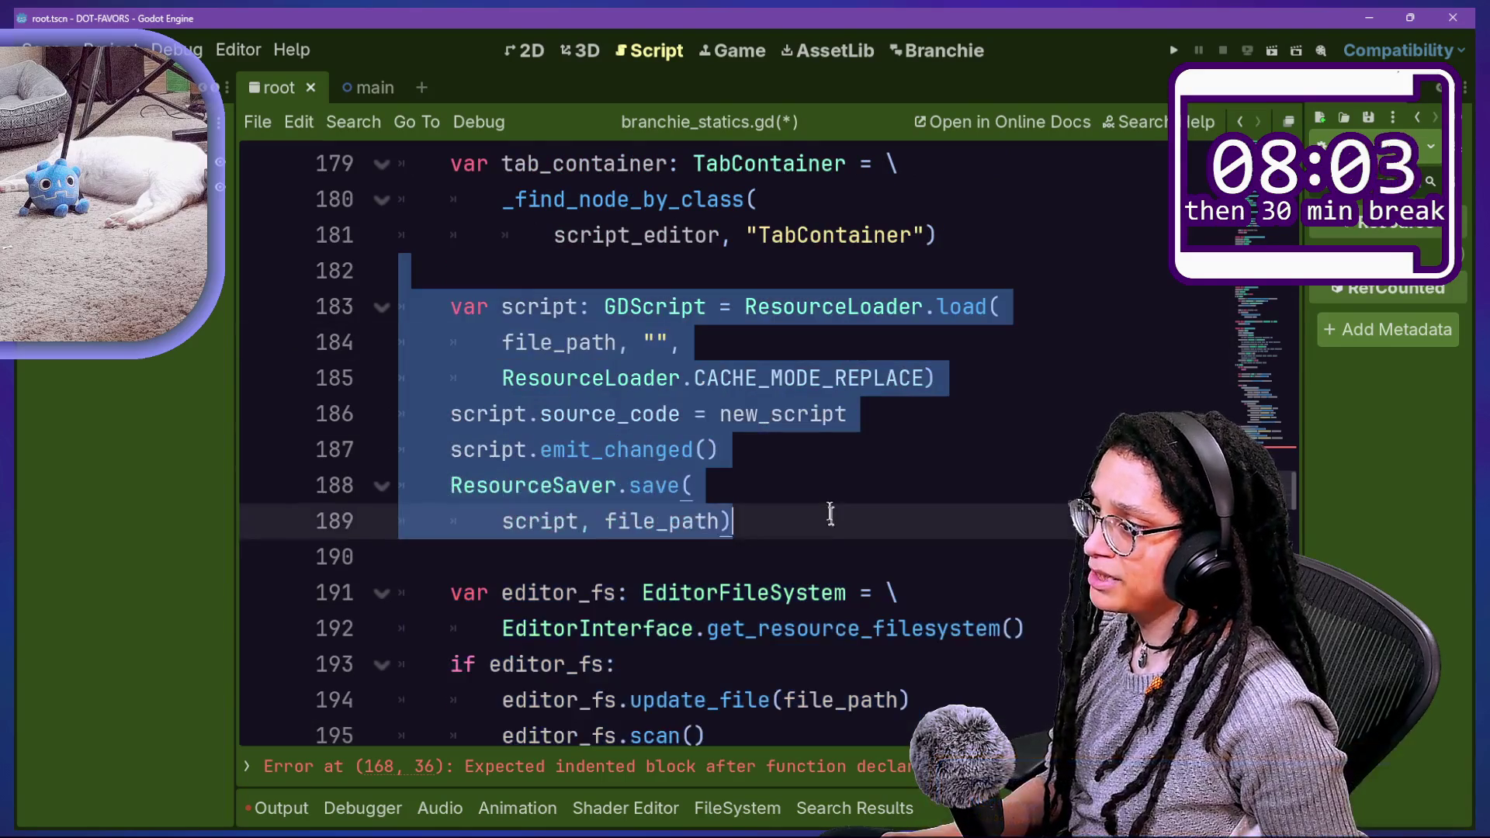
scroll(835, 525, up, 2)
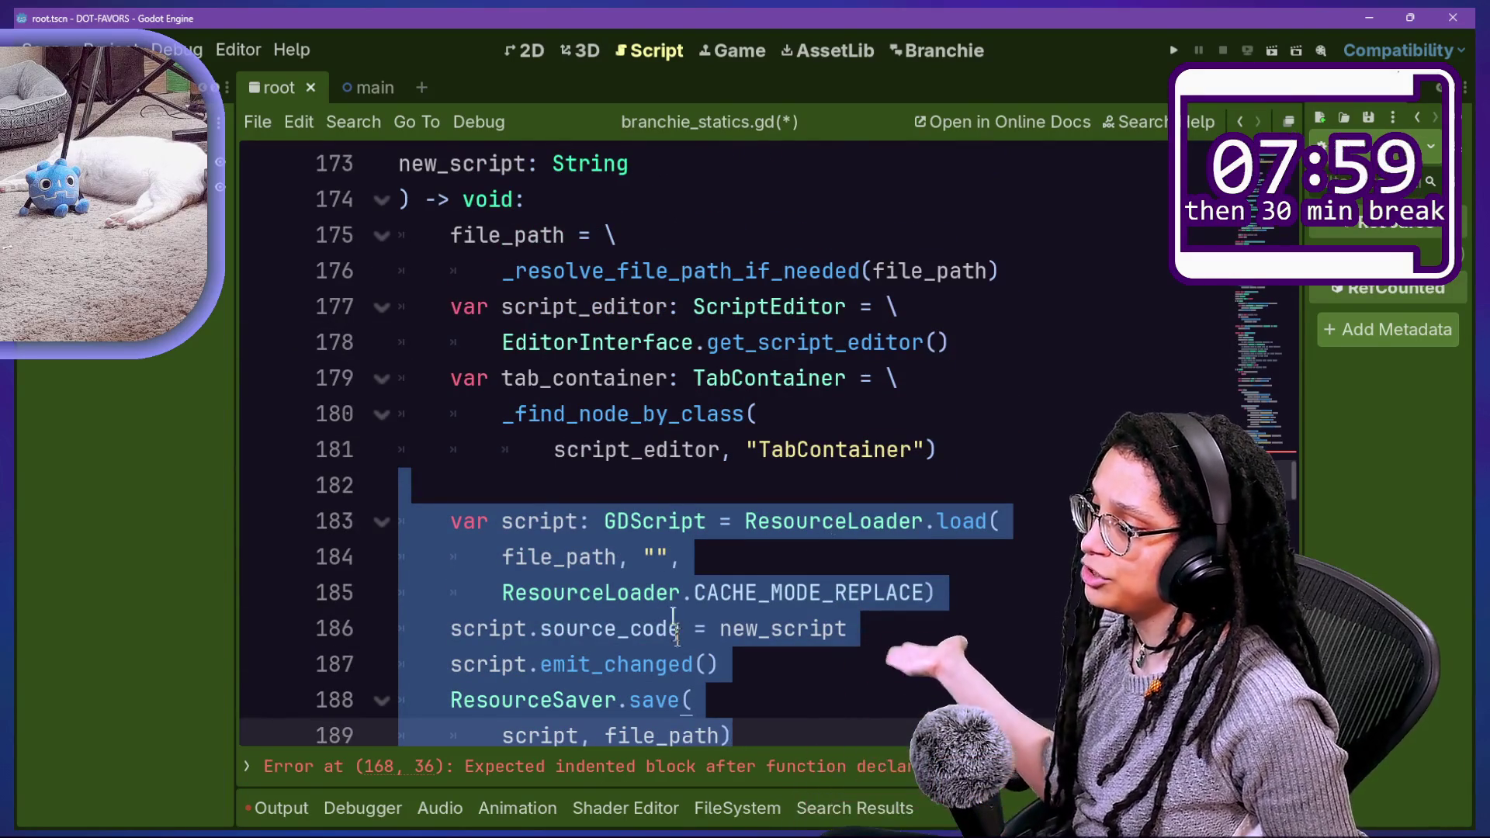
scroll(697, 664, down, 1)
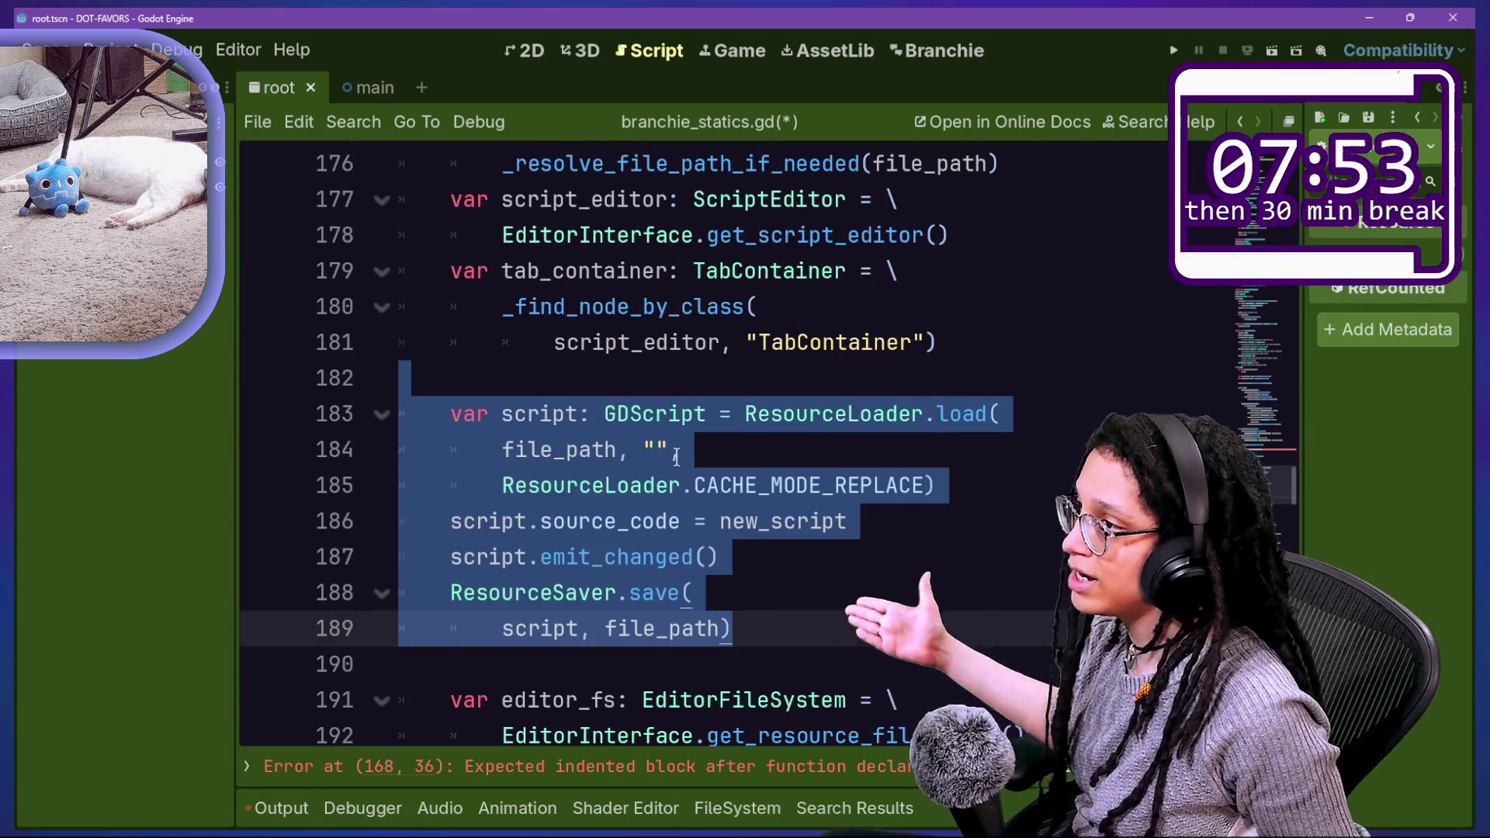
scroll(677, 458, up, 1)
scroll(683, 427, down, 4)
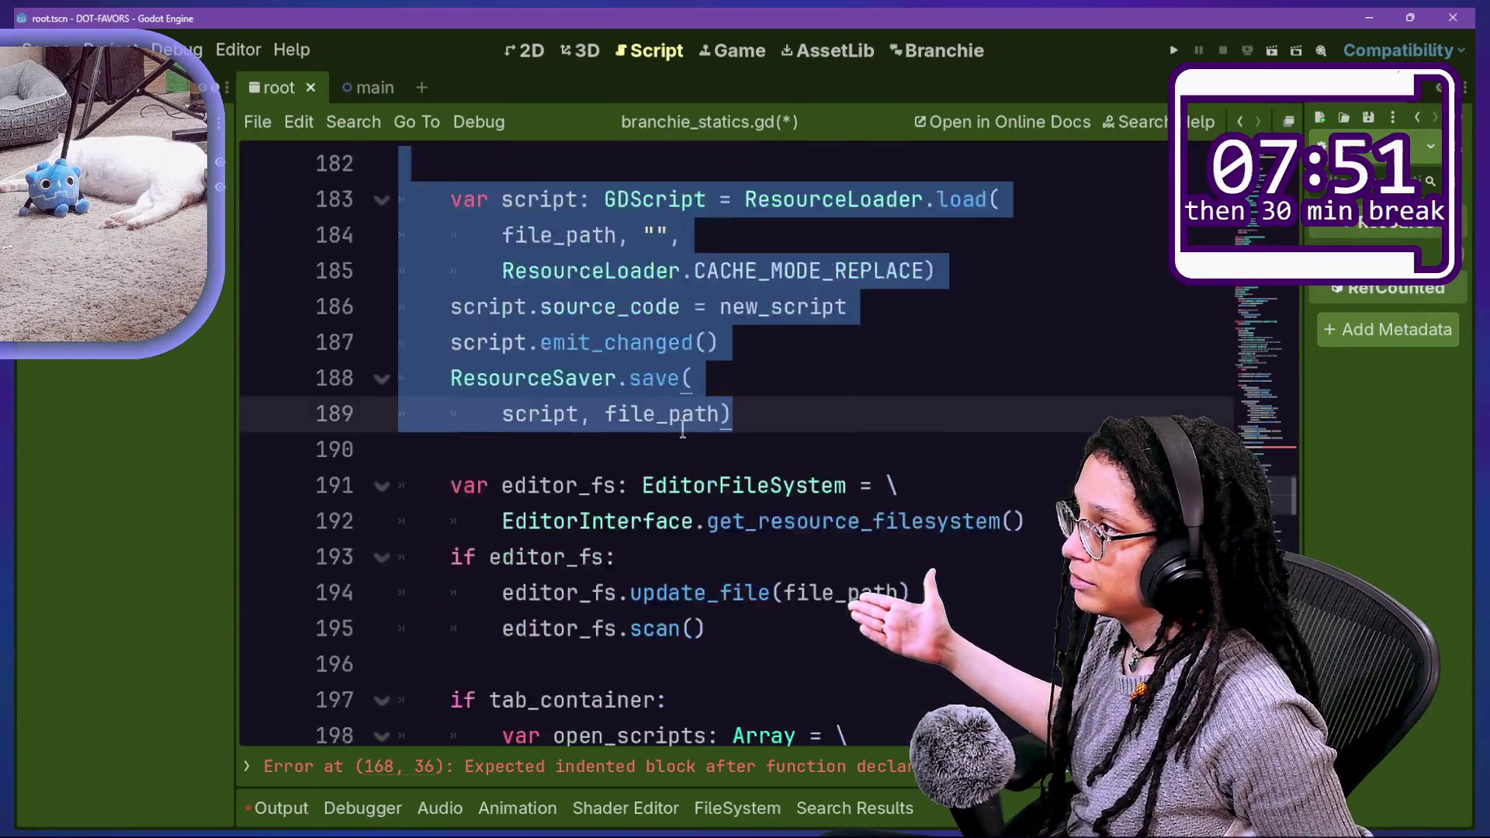
drag(706, 521, 609, 356)
key(ctrl+c)
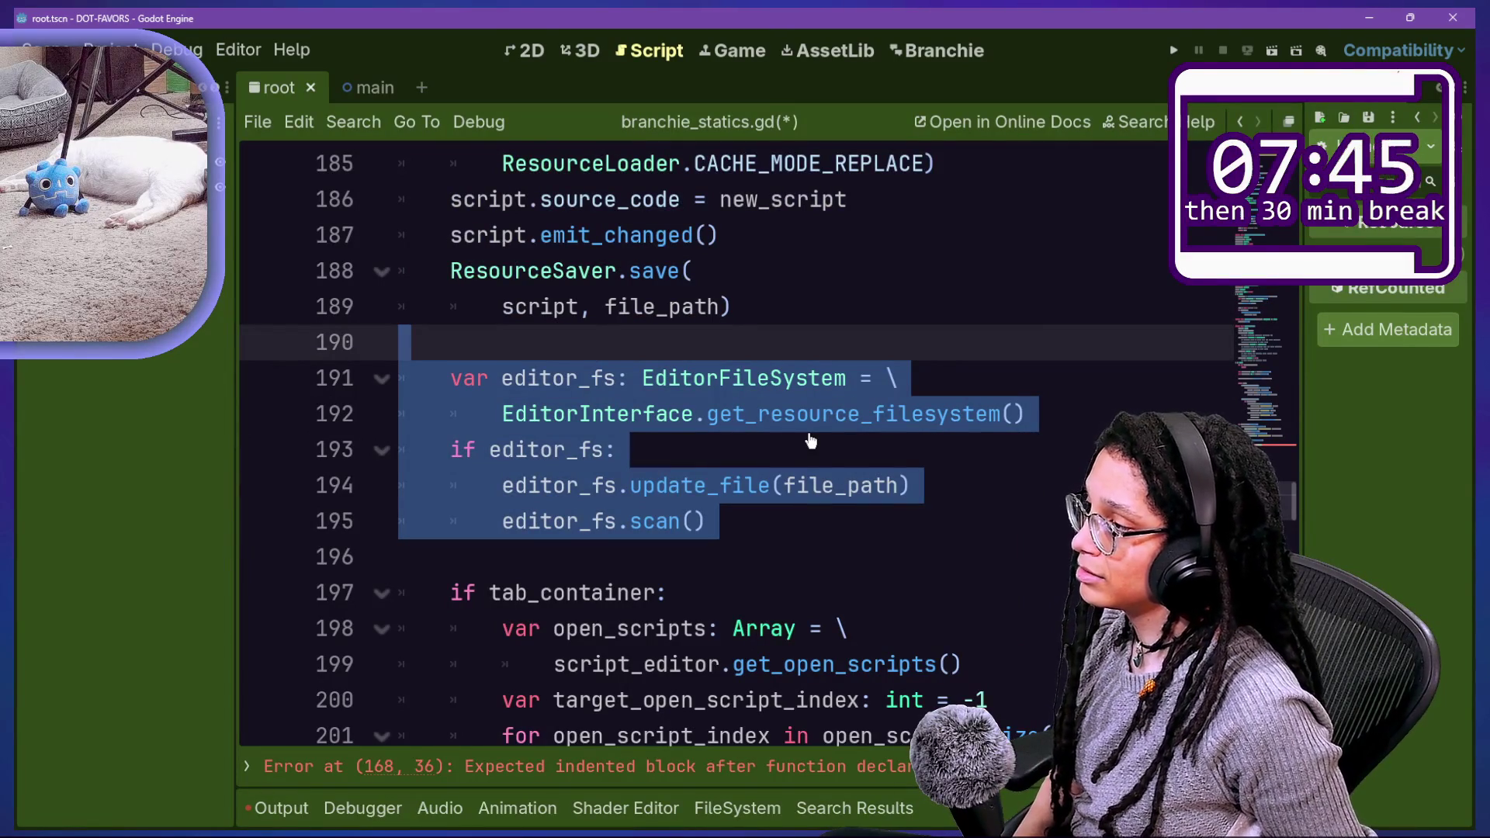
scroll(811, 441, up, 7)
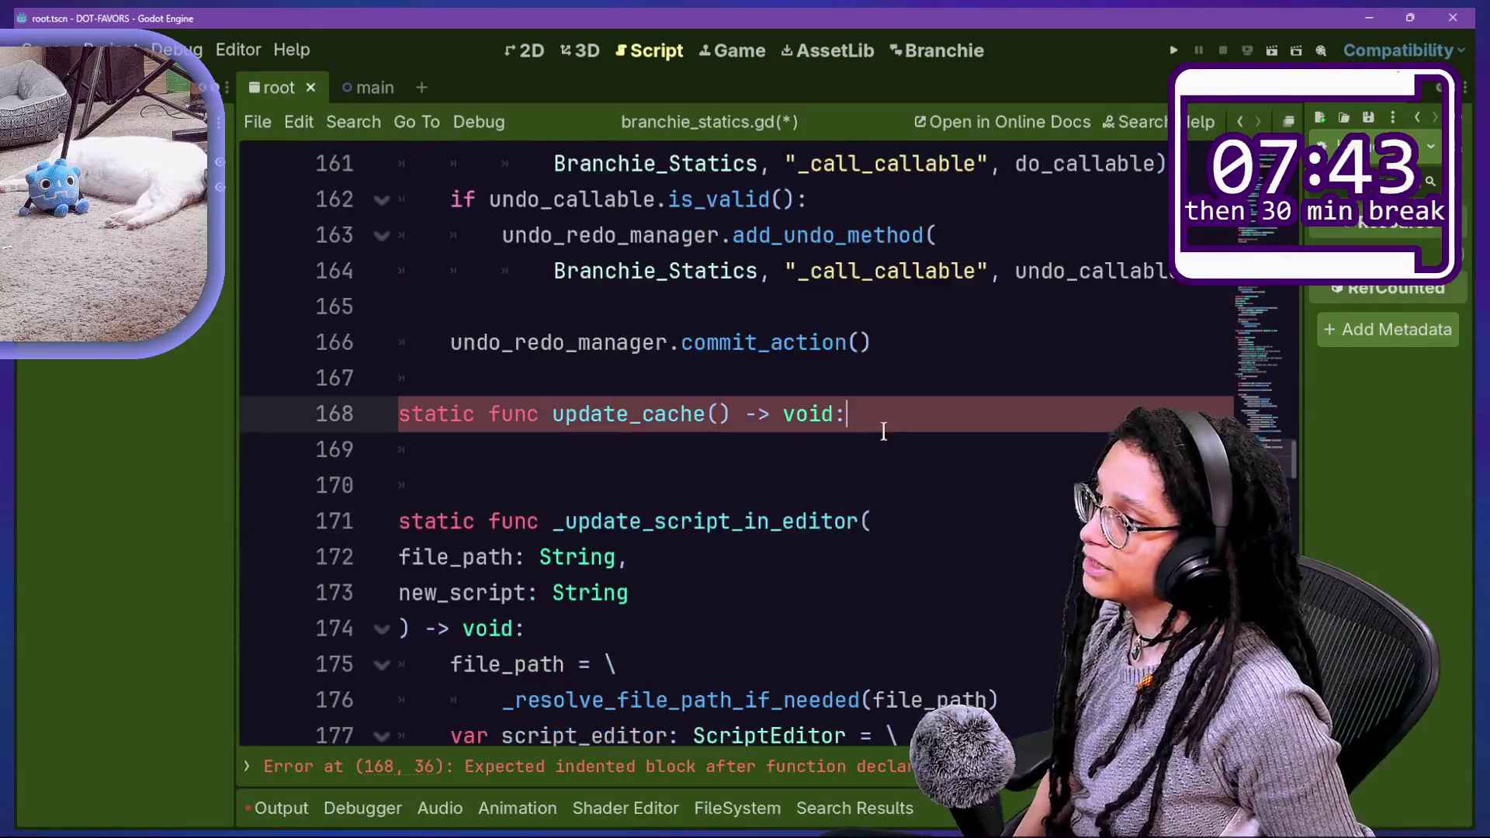
Step: Paste the editor_fs refresh code into the update_cache function
key(ctrl+v)
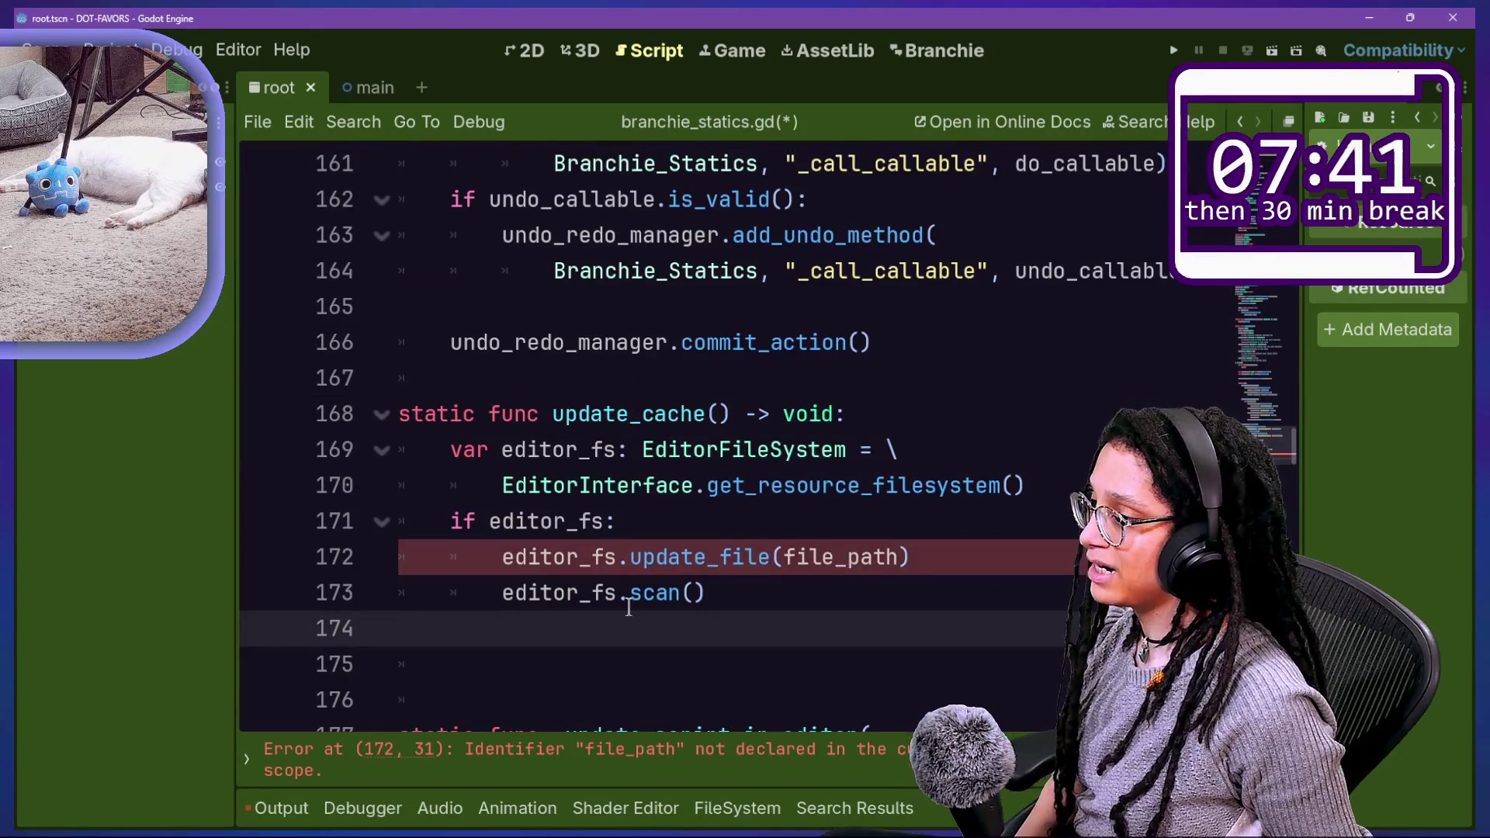
scroll(680, 549, down, 1)
click(569, 449)
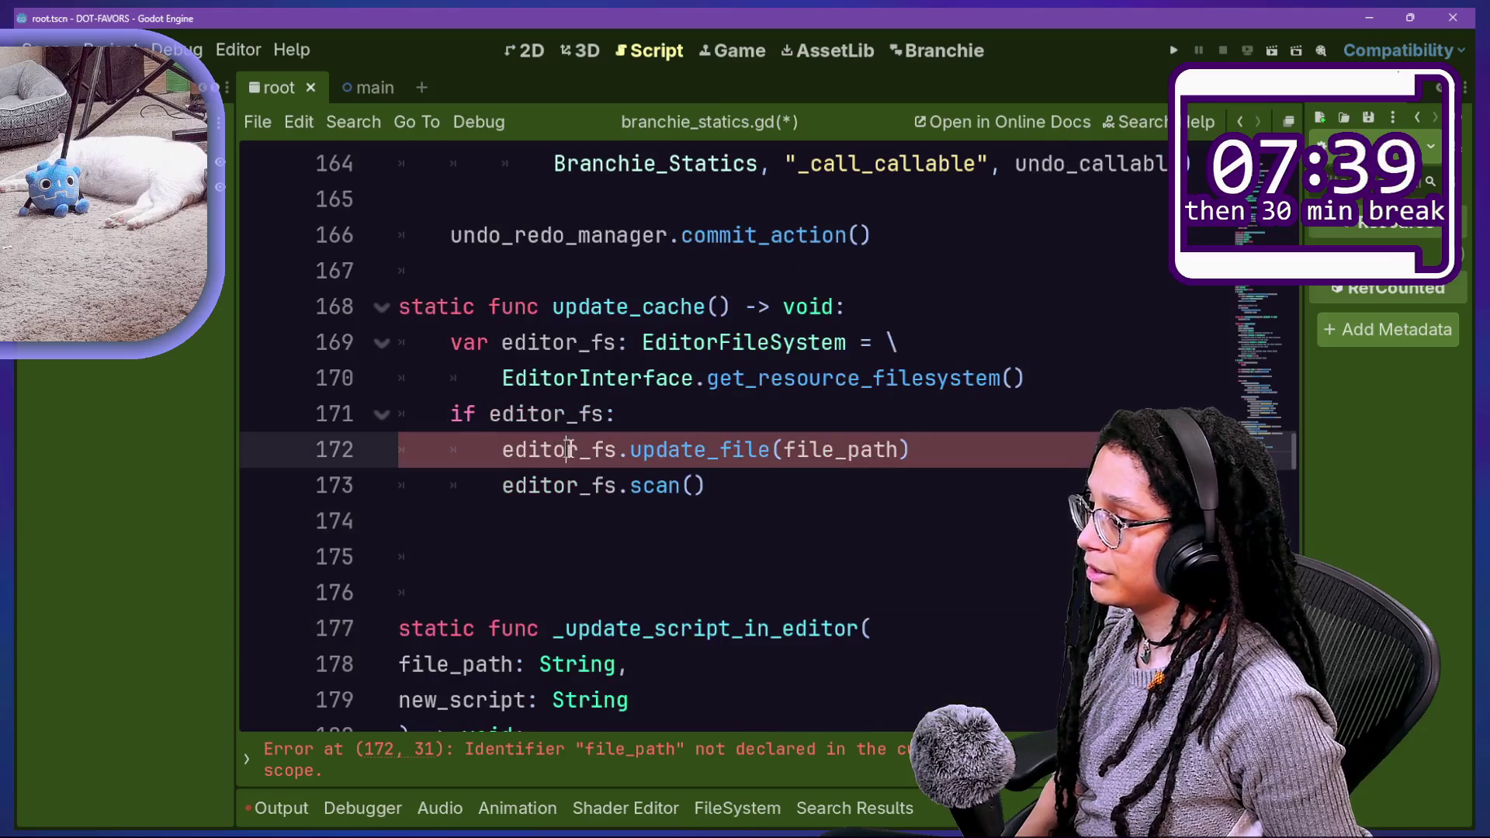
scroll(868, 461, down, 1)
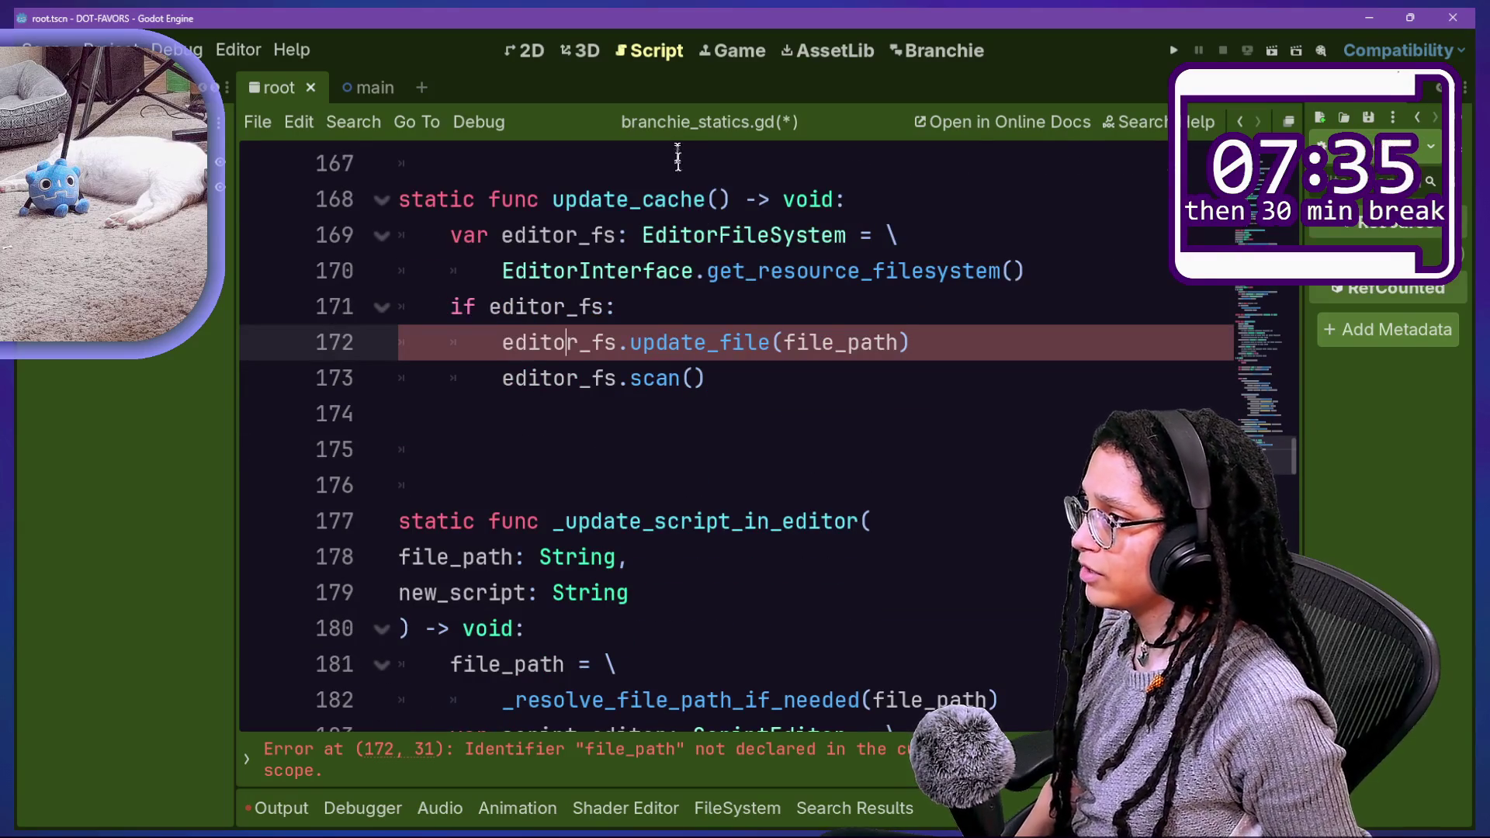
Step: Rename the function to update_cache_for_file_path with a file_path:String parameter and save
drag(643, 200, 683, 199)
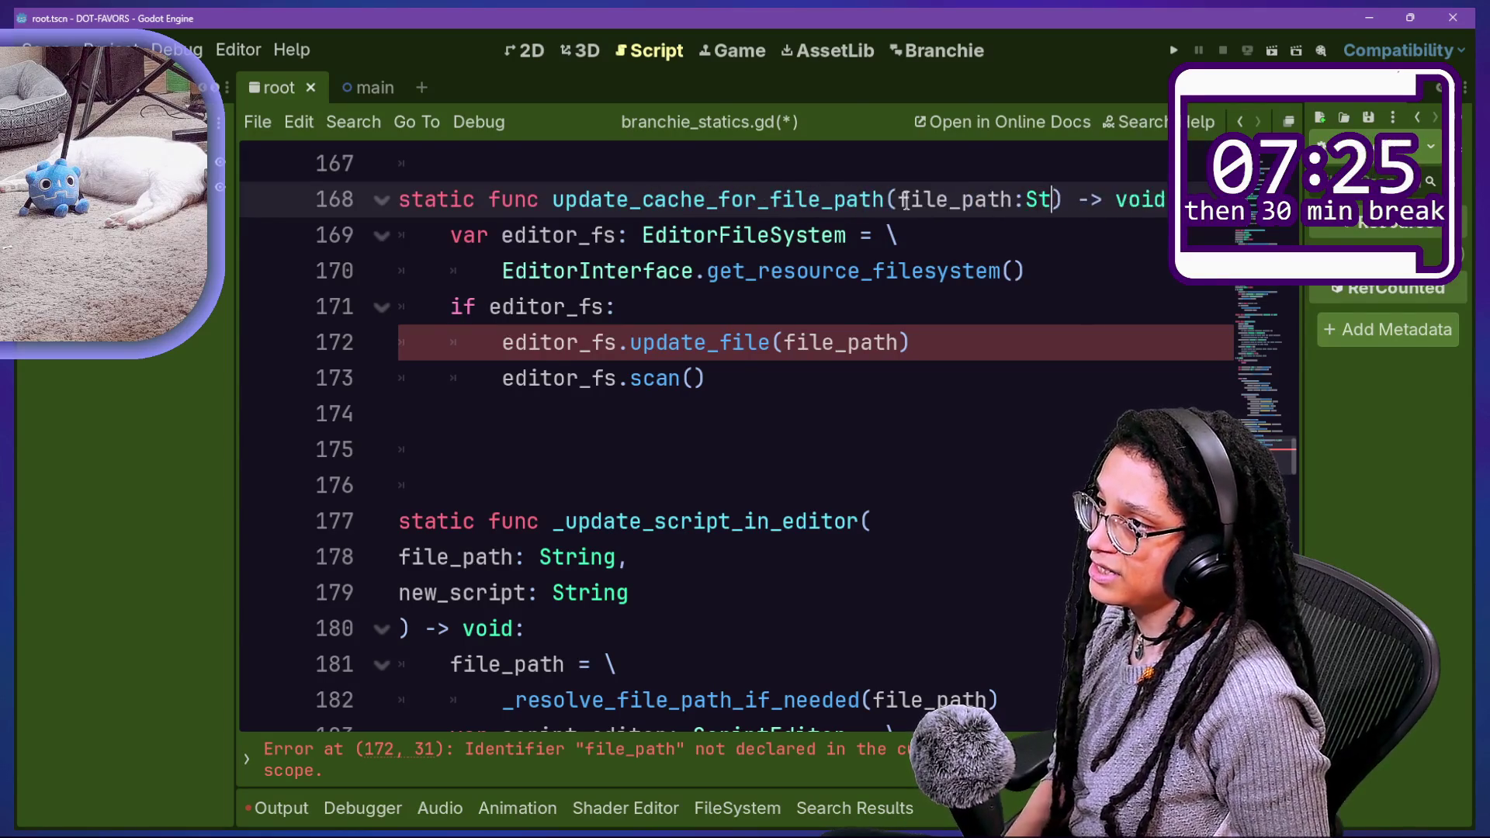
text(ring)
click(894, 201)
key(Return)
key(ctrl+s)
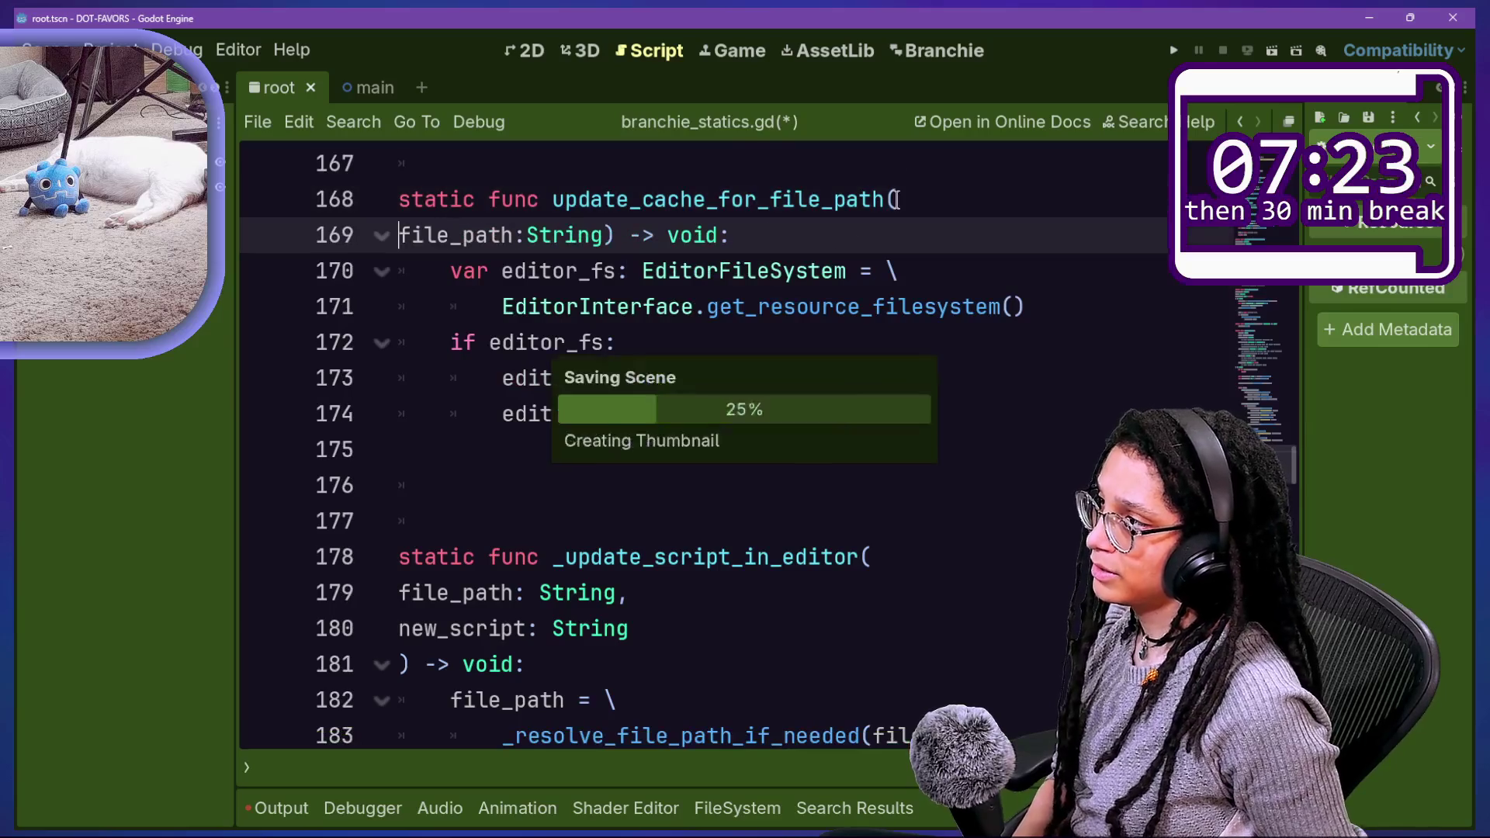
Step: Remove the extra blank line after the function and save branchie_statics.gd
click(825, 273)
click(686, 377)
click(728, 454)
key(Delete)
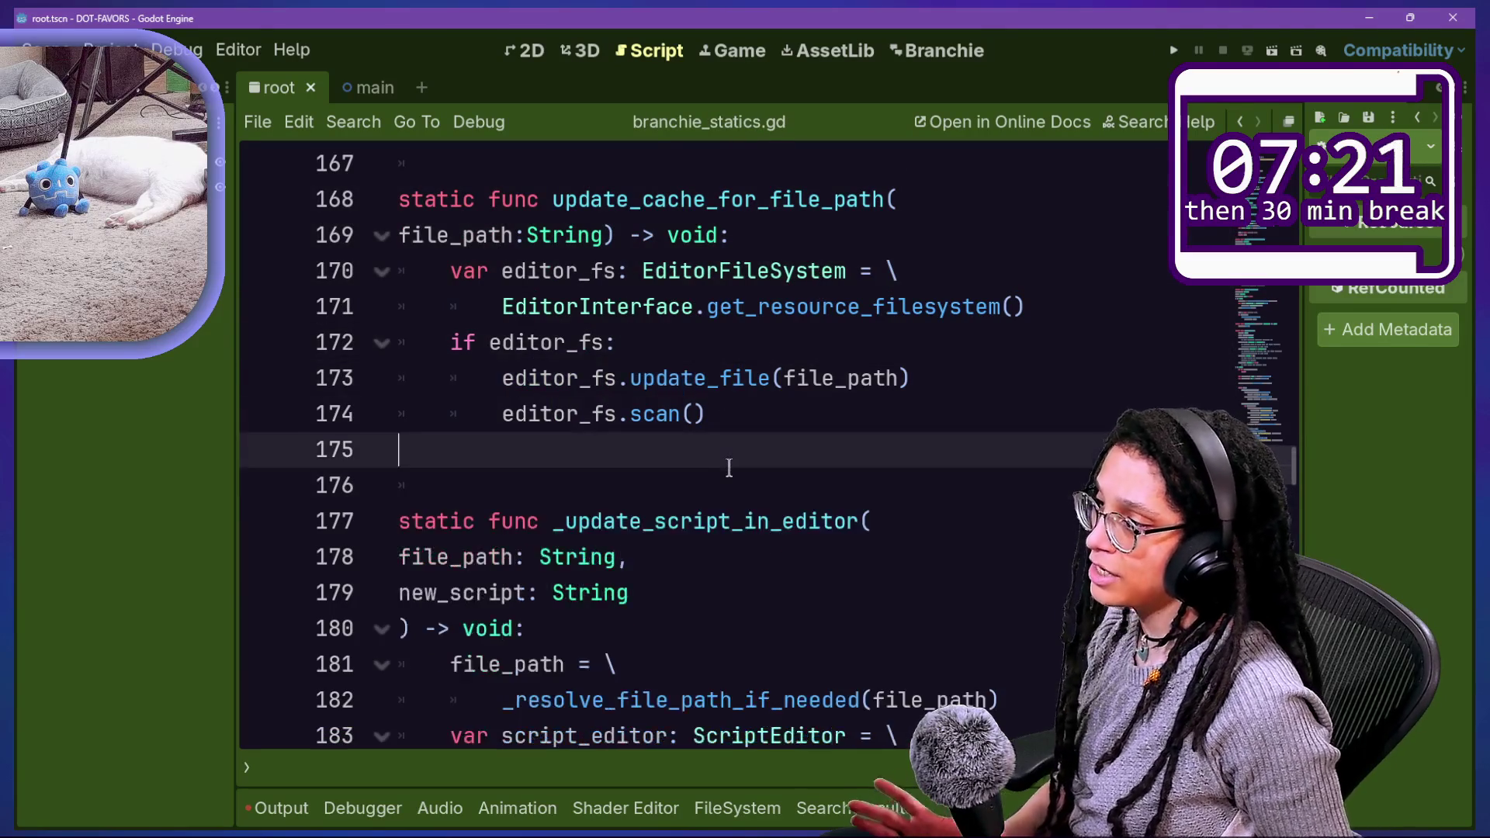
key(BackSpace)
scroll(728, 466, down, 1)
drag(398, 378, 846, 629)
click(846, 629)
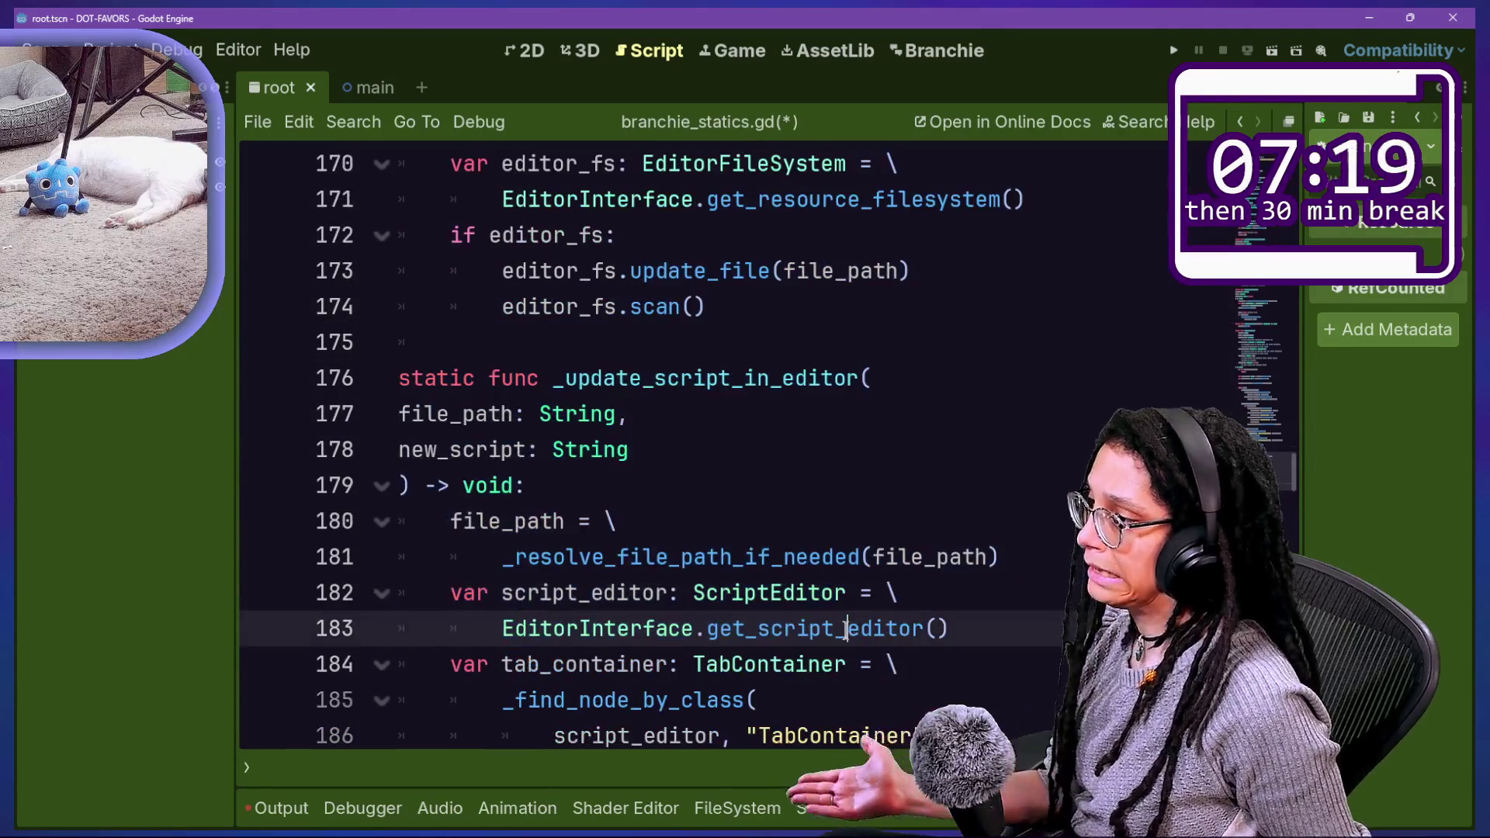
scroll(846, 628, up, 3)
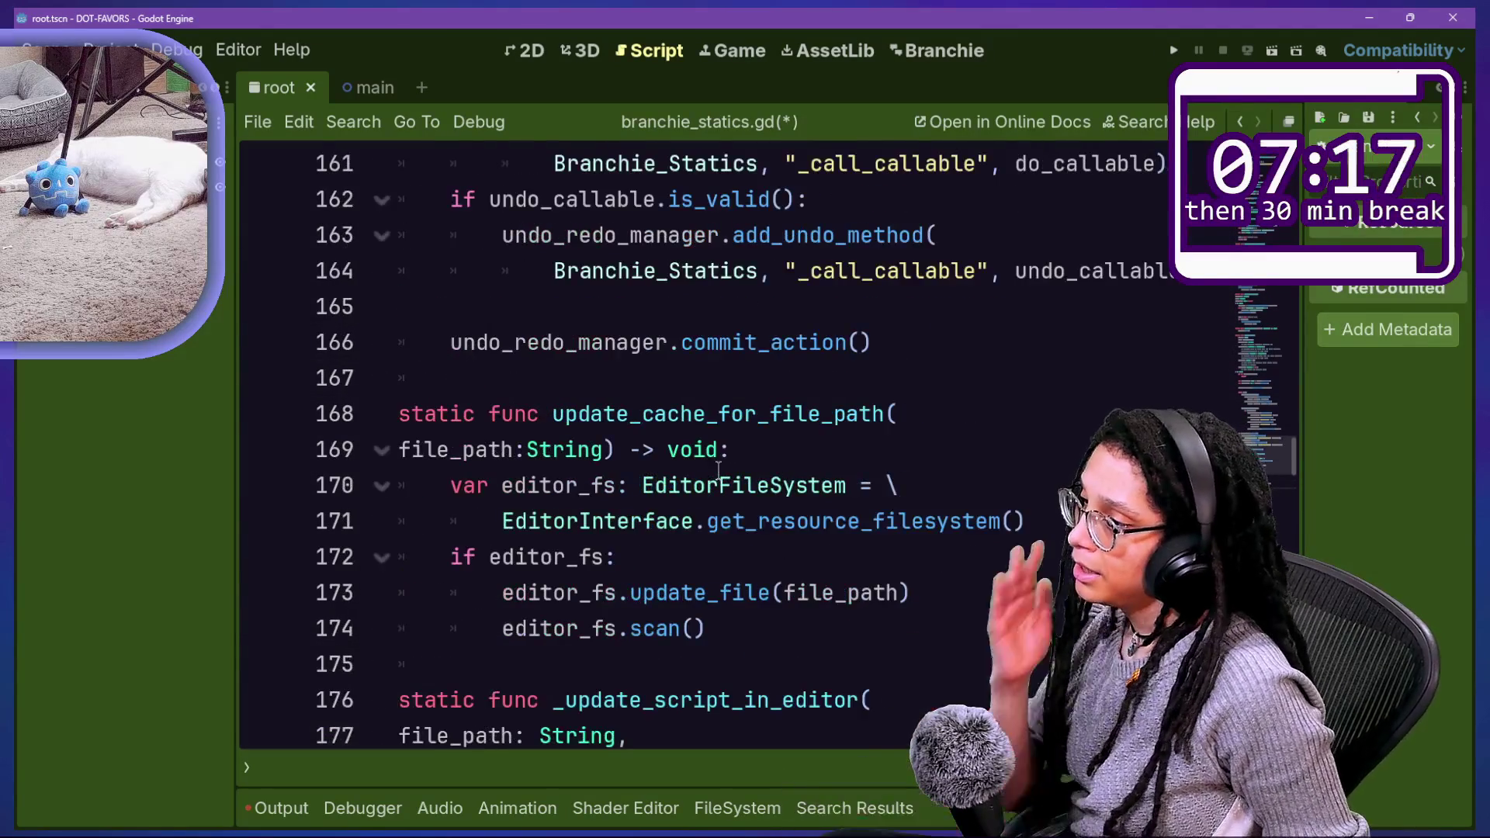
click(758, 592)
click(791, 627)
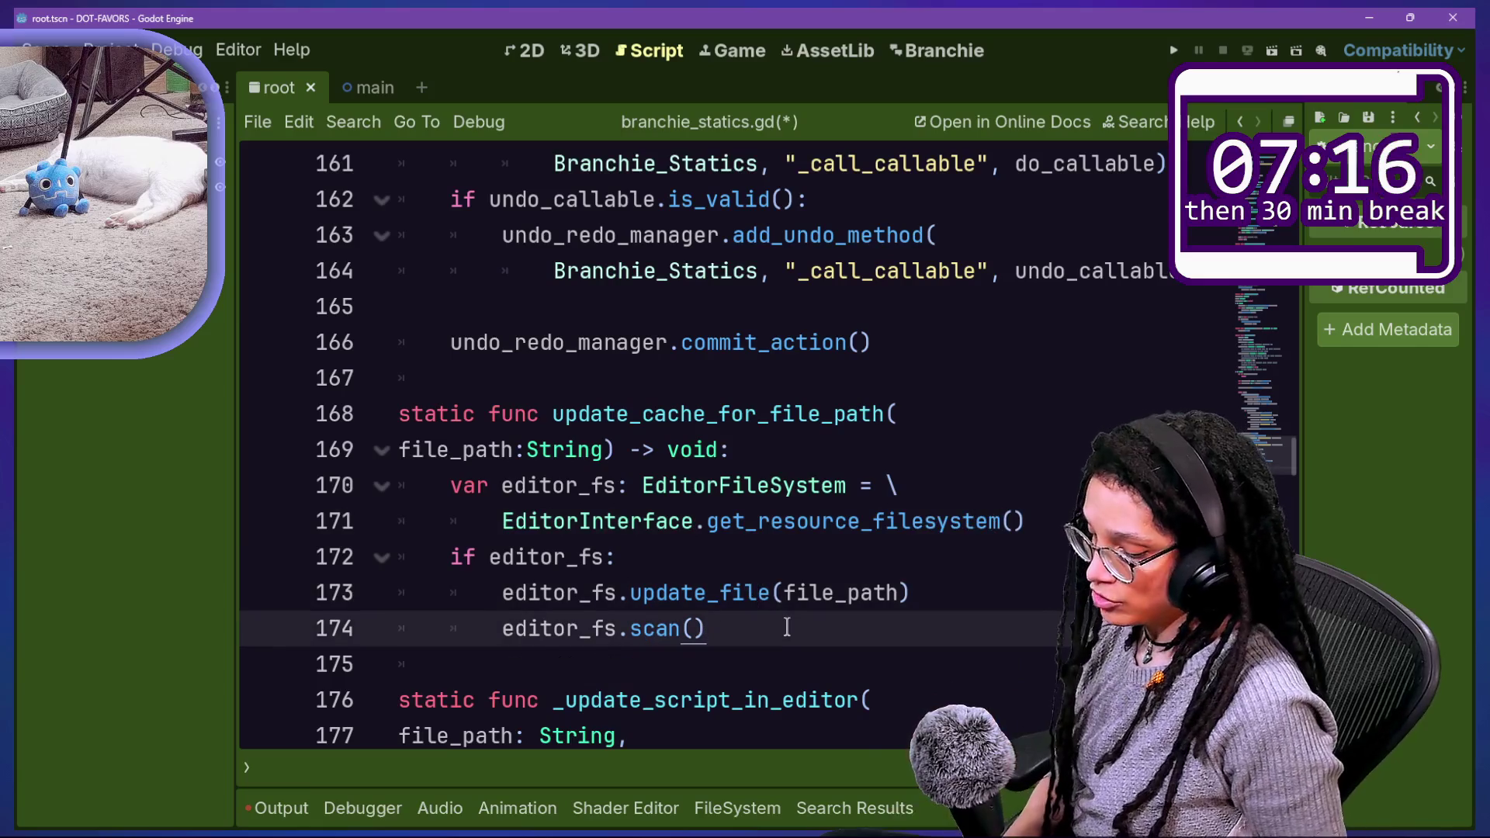
key(ctrl+s)
Step: Open branchie_gdscript_creator.gd through the quick file search
key(shift+alt+o)
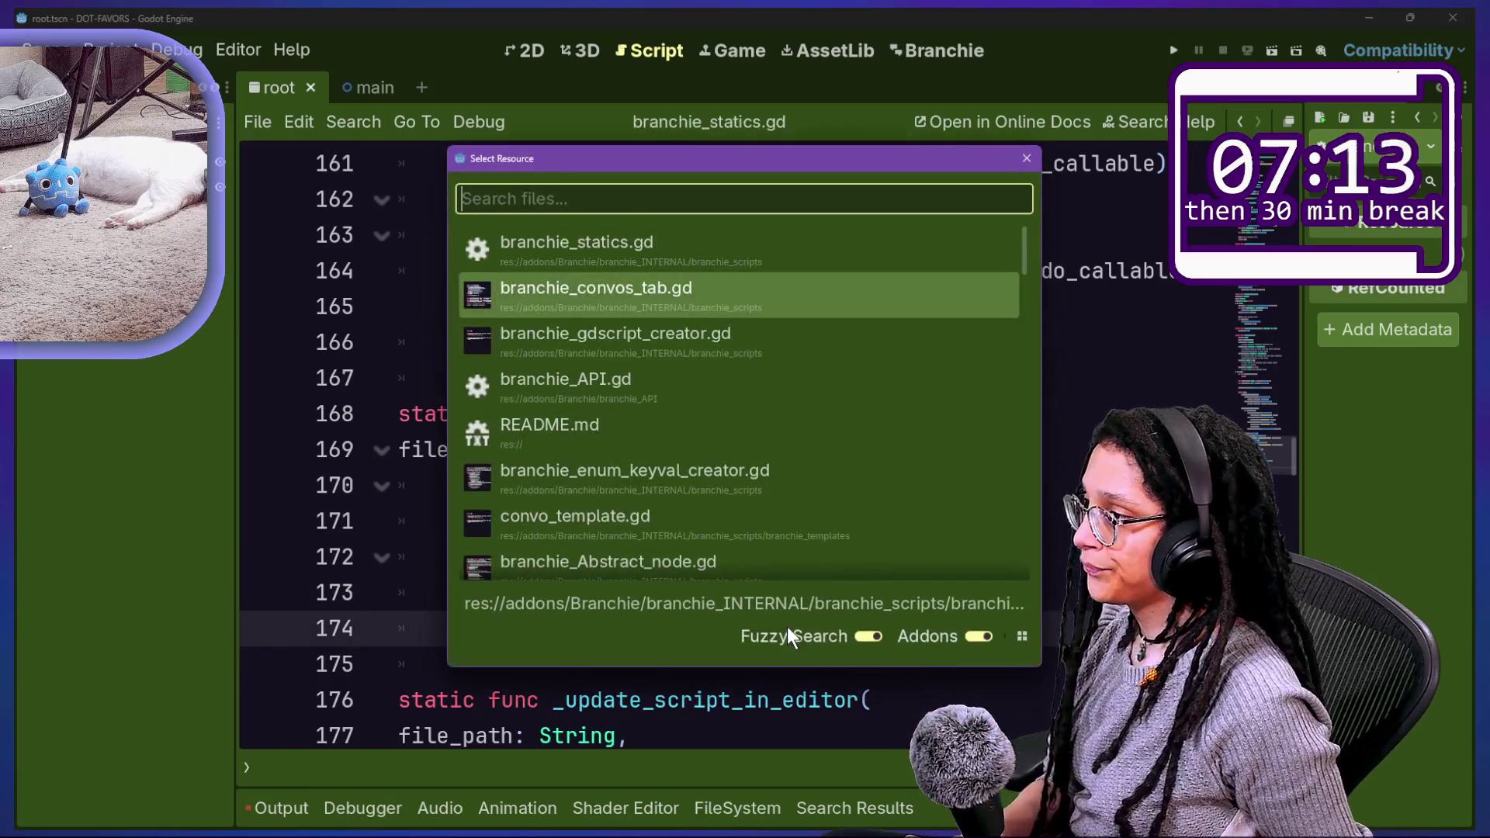
key(Down)
key(Up)
key(Down)
key(Return)
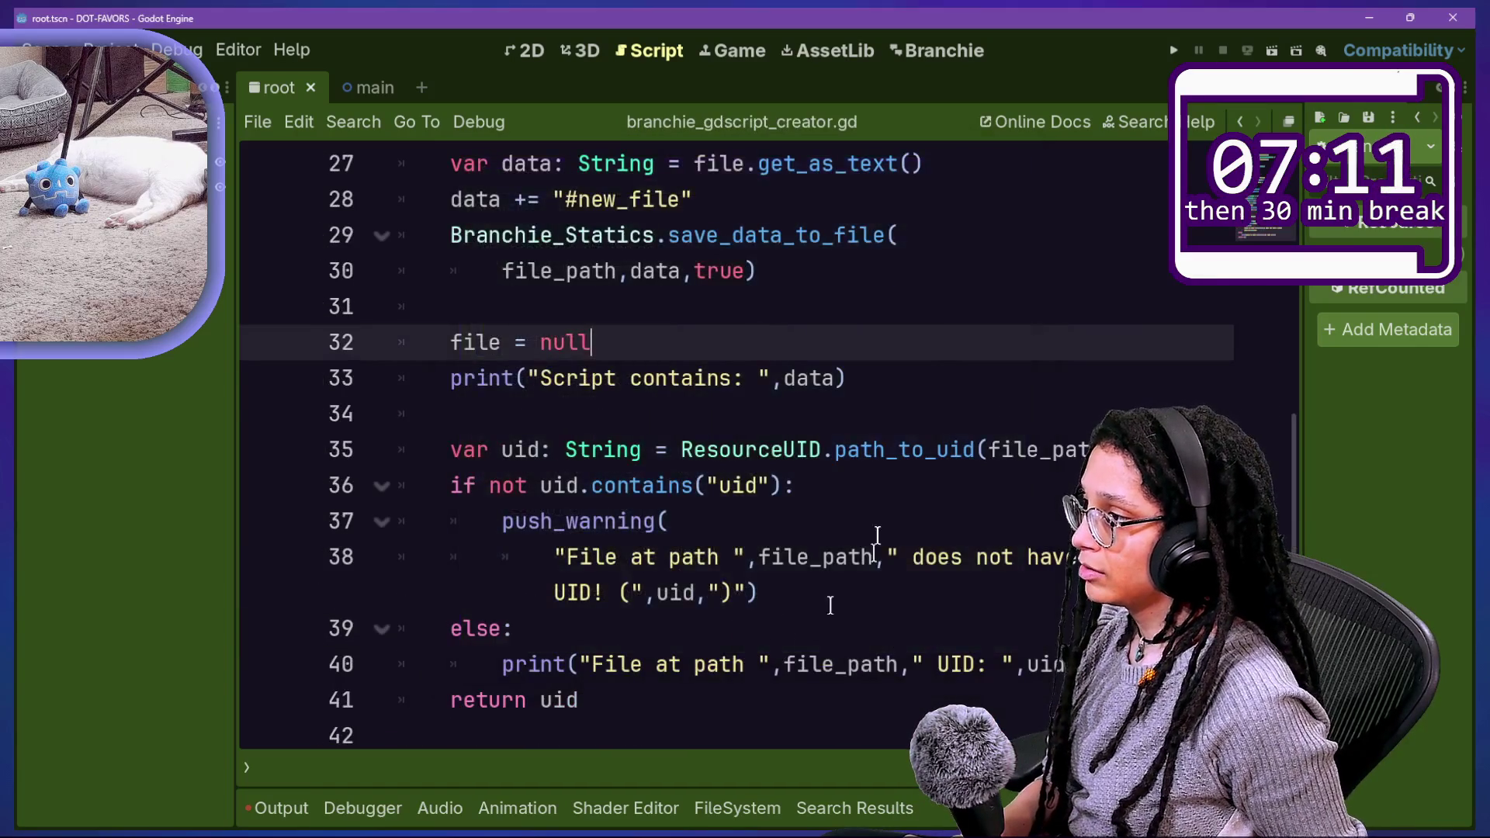
Step: Place the caret after the 'Script contains' print statement on line 33
scroll(785, 388, up, 2)
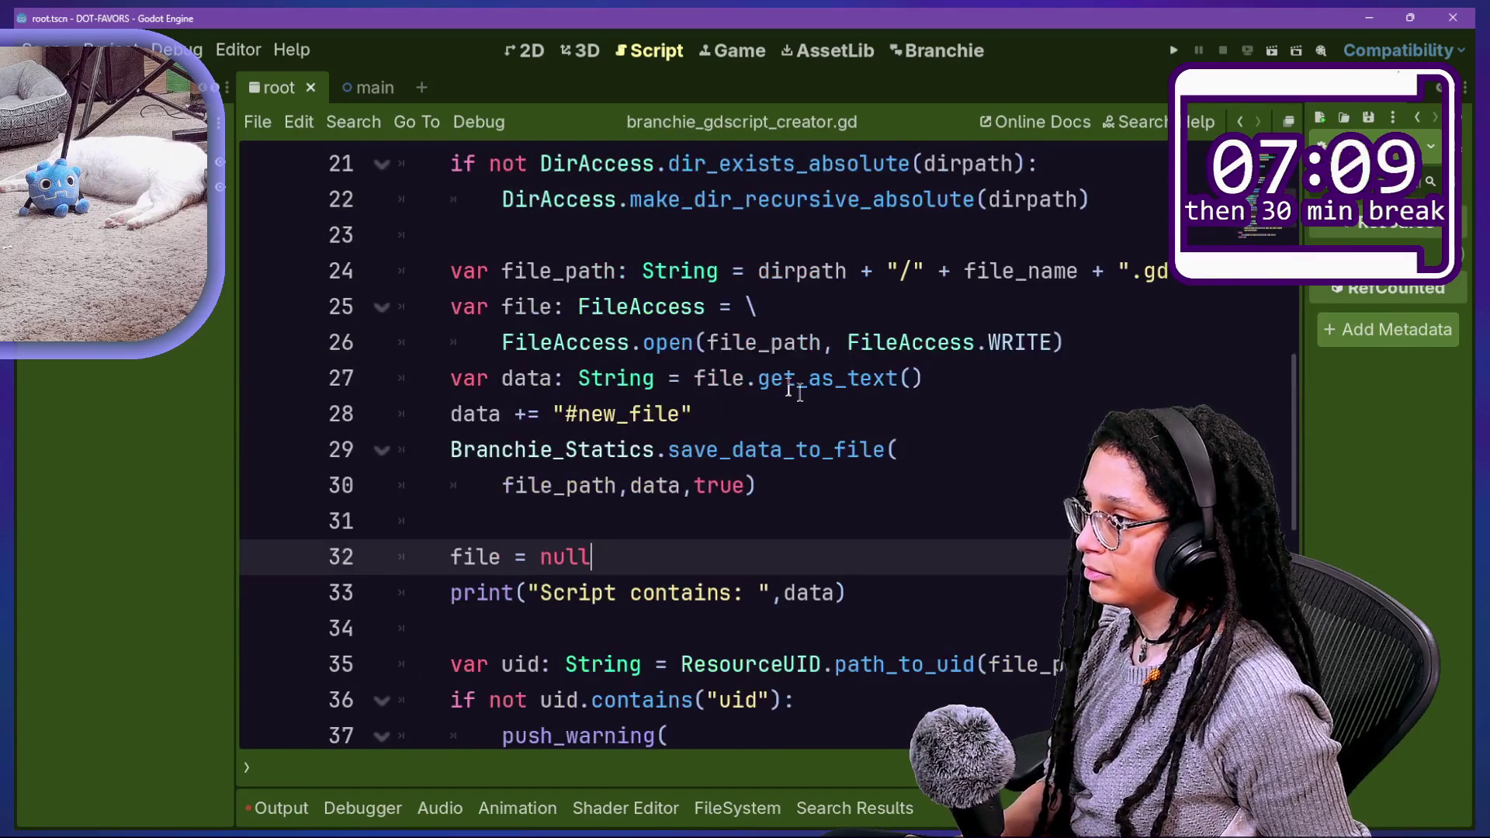
scroll(838, 403, down, 2)
scroll(838, 404, up, 2)
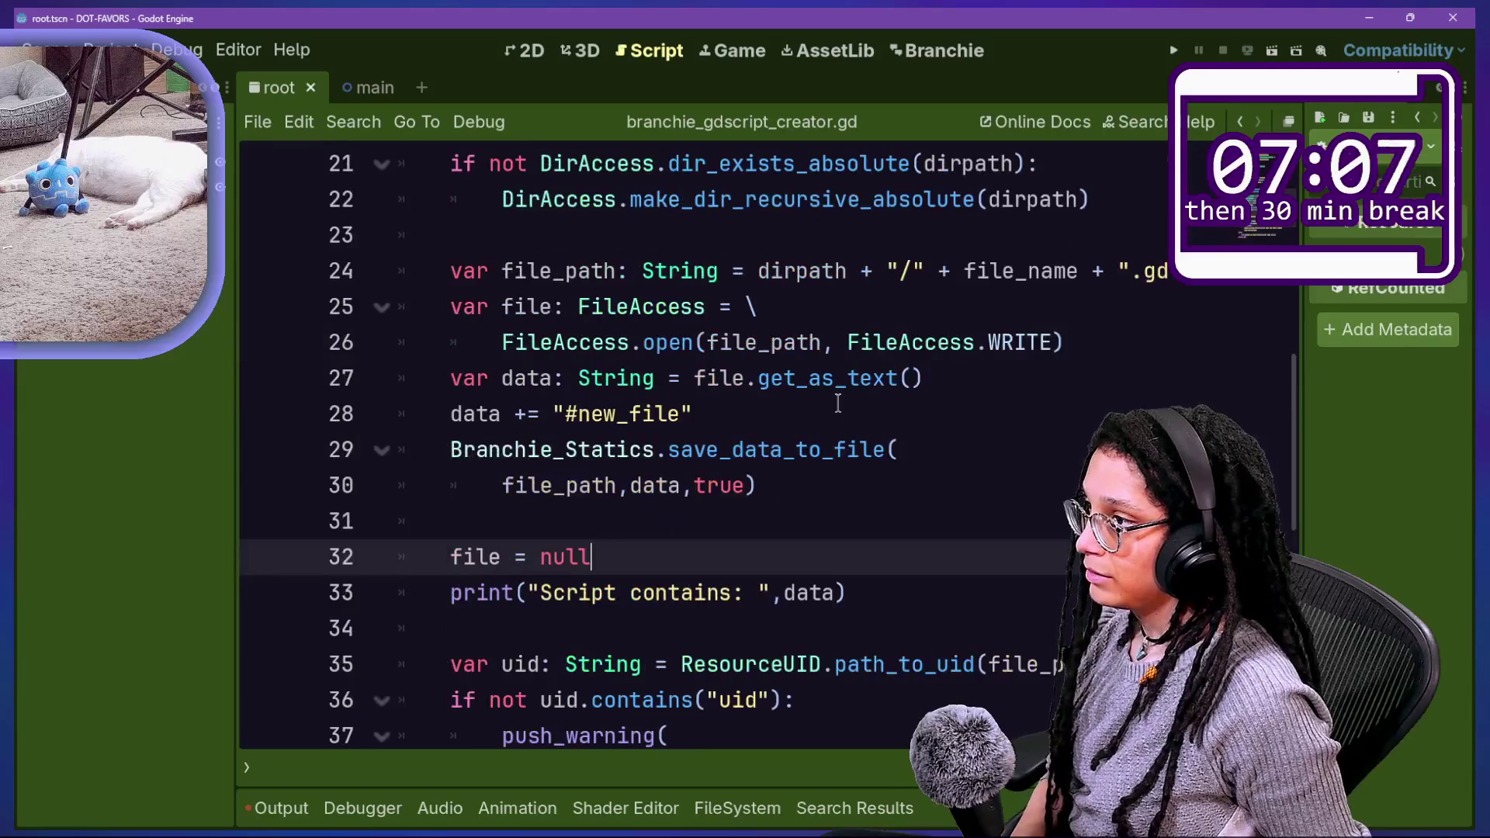
ctrl+scroll(838, 404, down, 3)
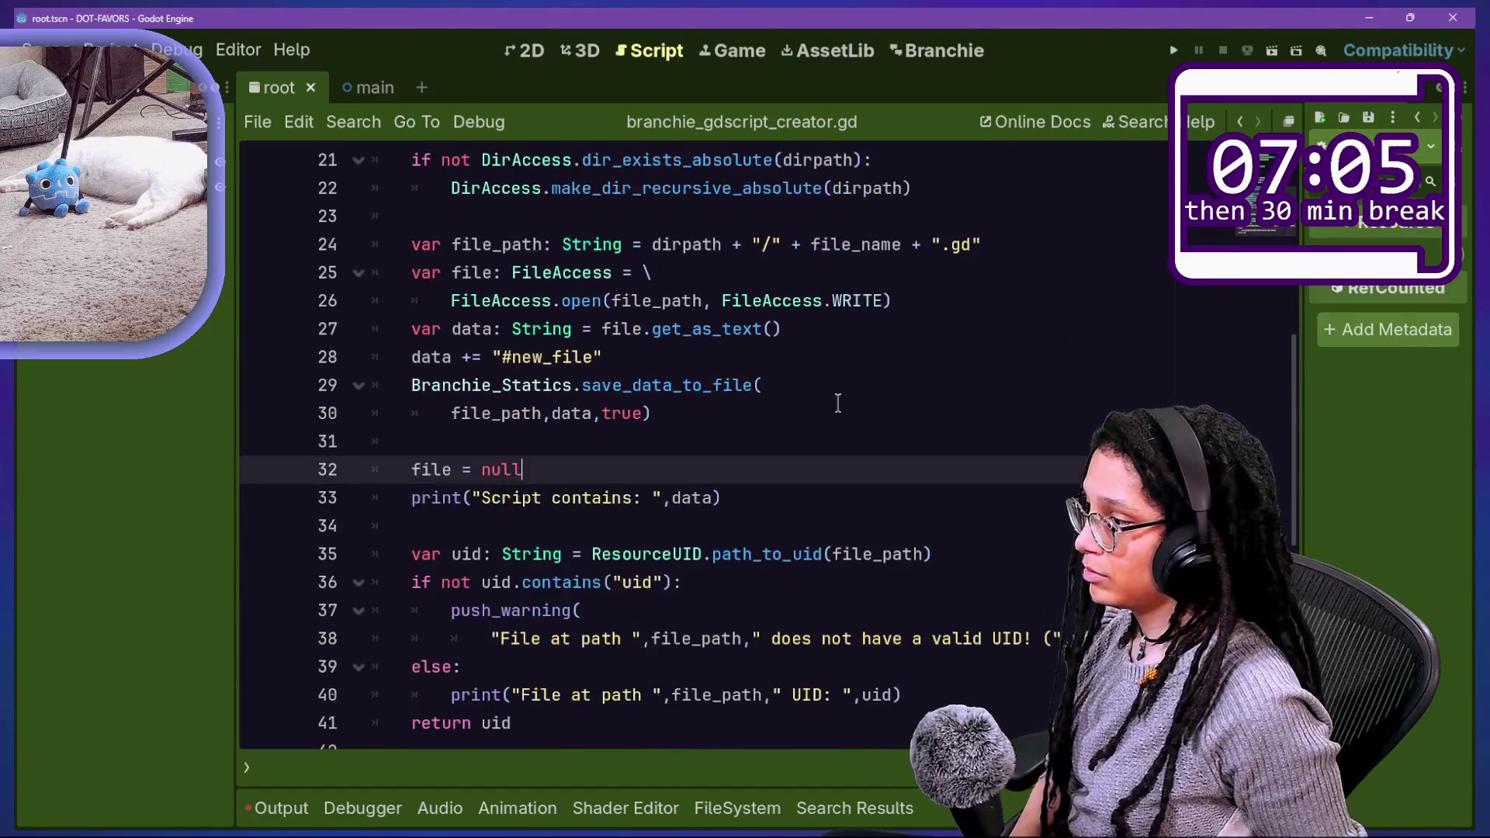
drag(471, 386, 796, 426)
click(795, 426)
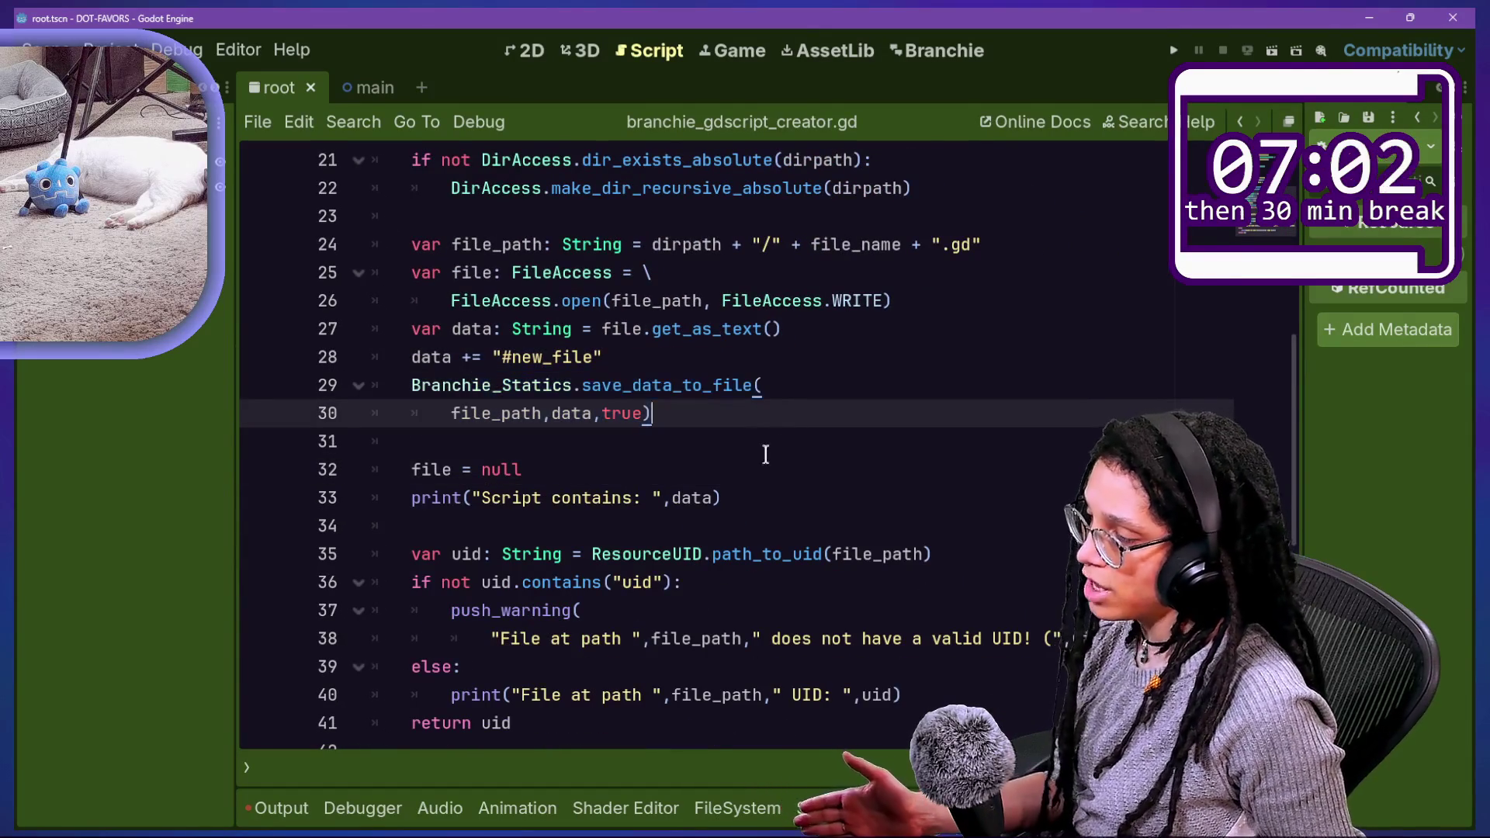
click(755, 495)
Step: Add Branchie_Statics.update_cache_for_file_path(file_path) on line 35, then show the Output log
key(Return)
key(Return)
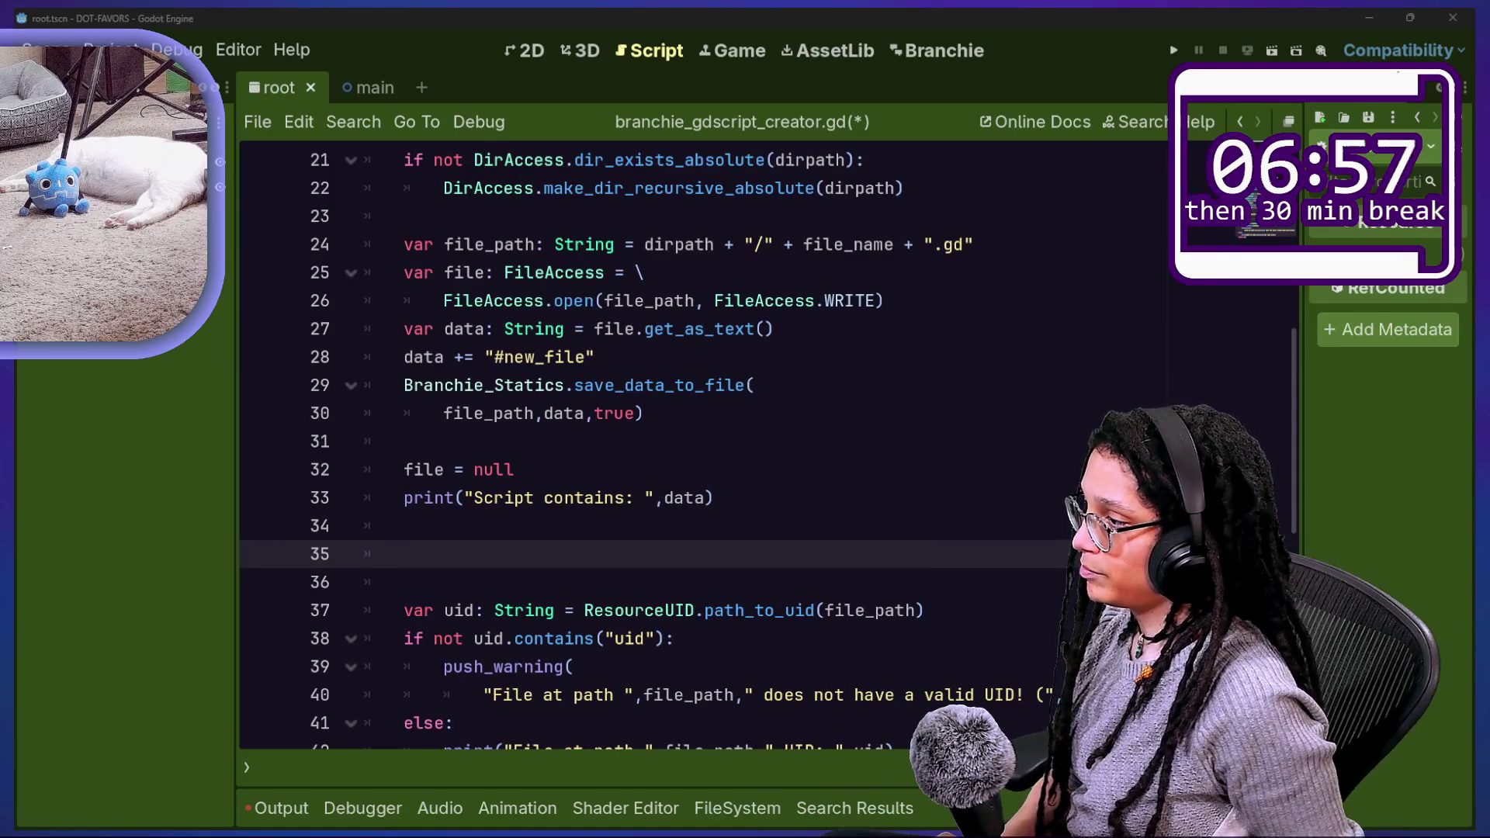
text(Branchie_Statics.s)
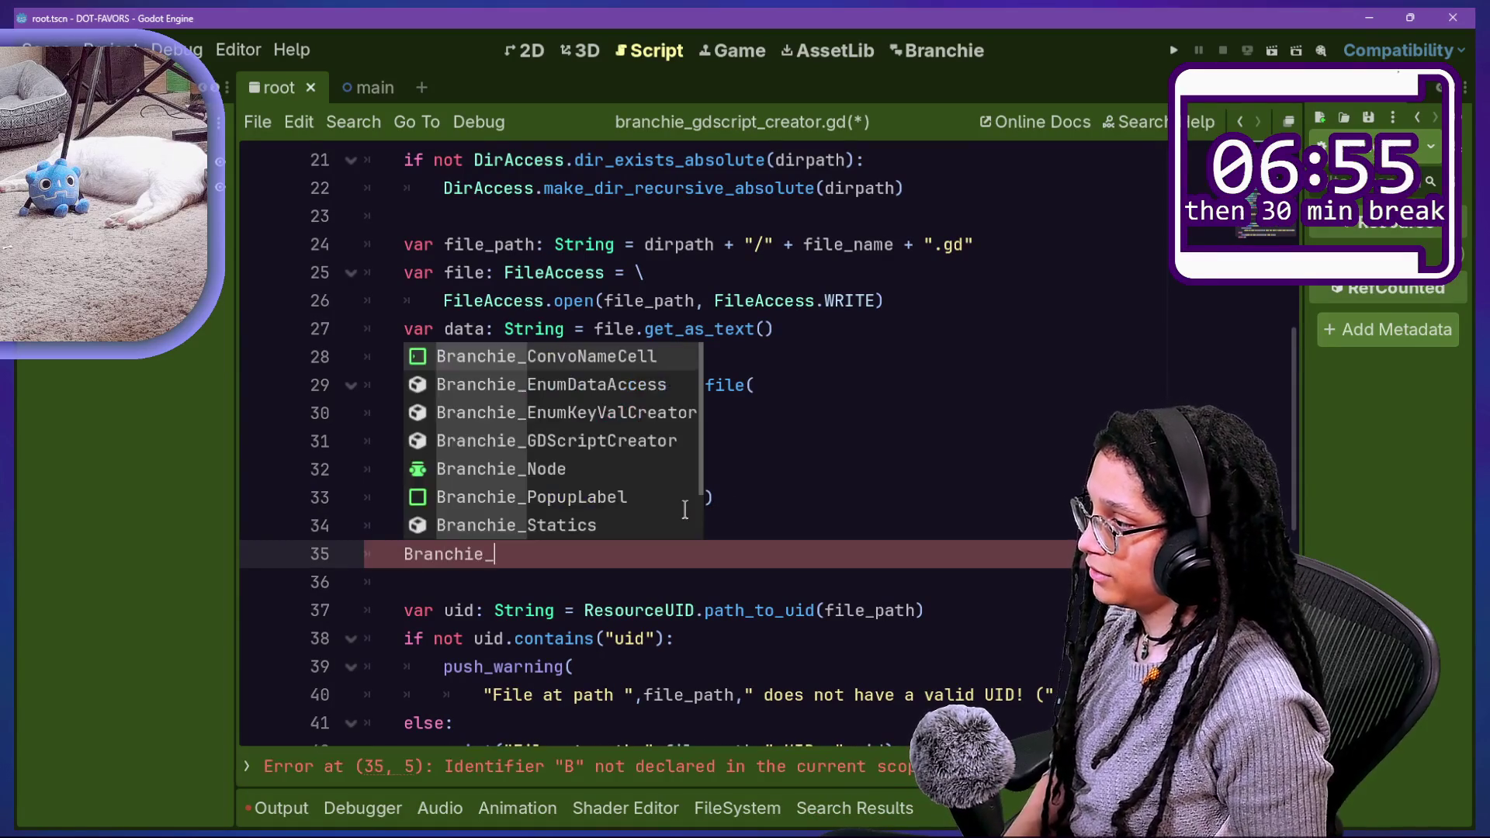
text(ave)
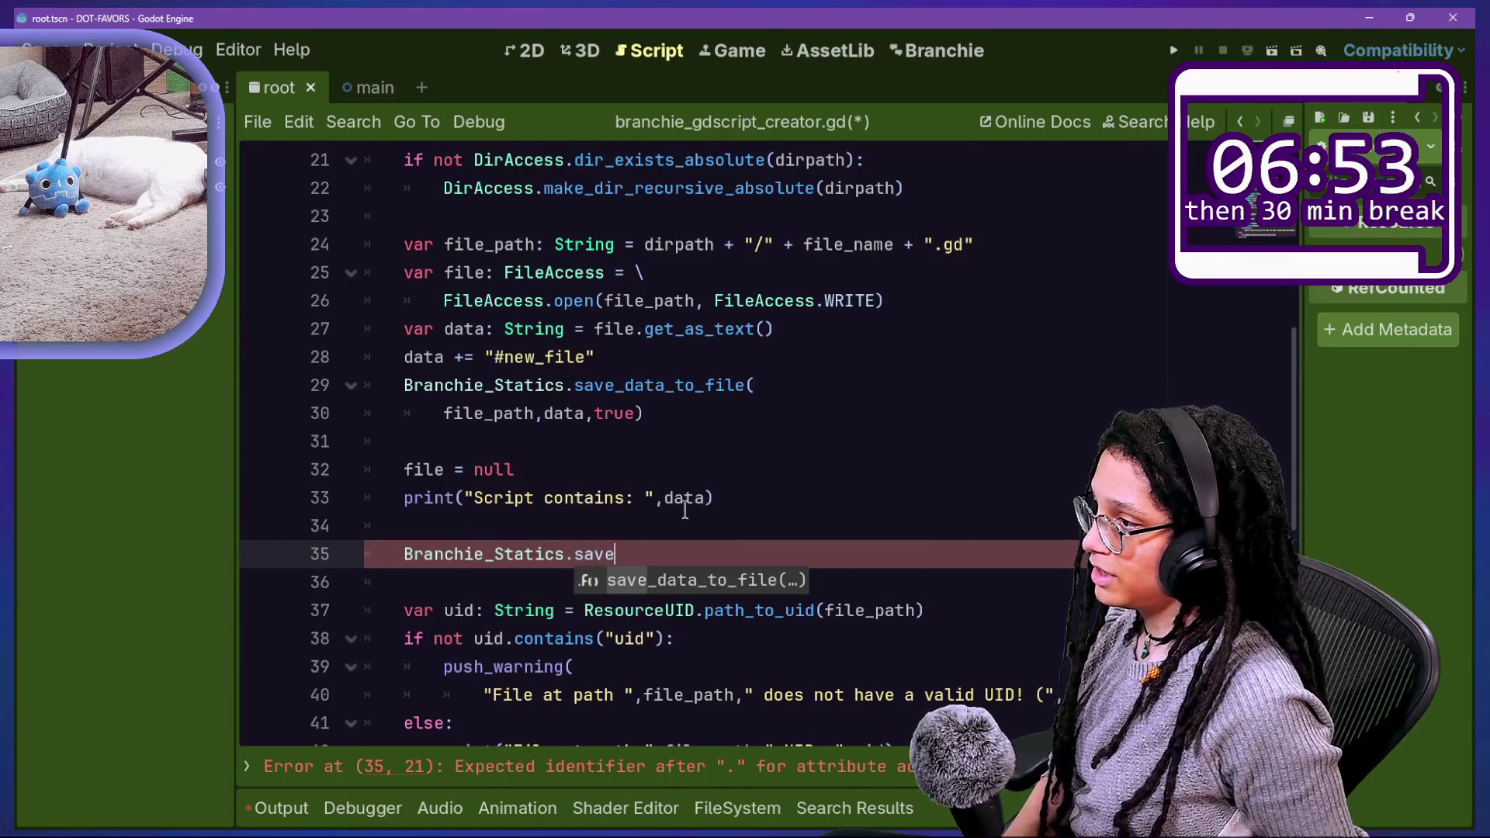
key(BackSpace)
key(BackSpace)
key(BackSpace)
key(BackSpace)
text(upd)
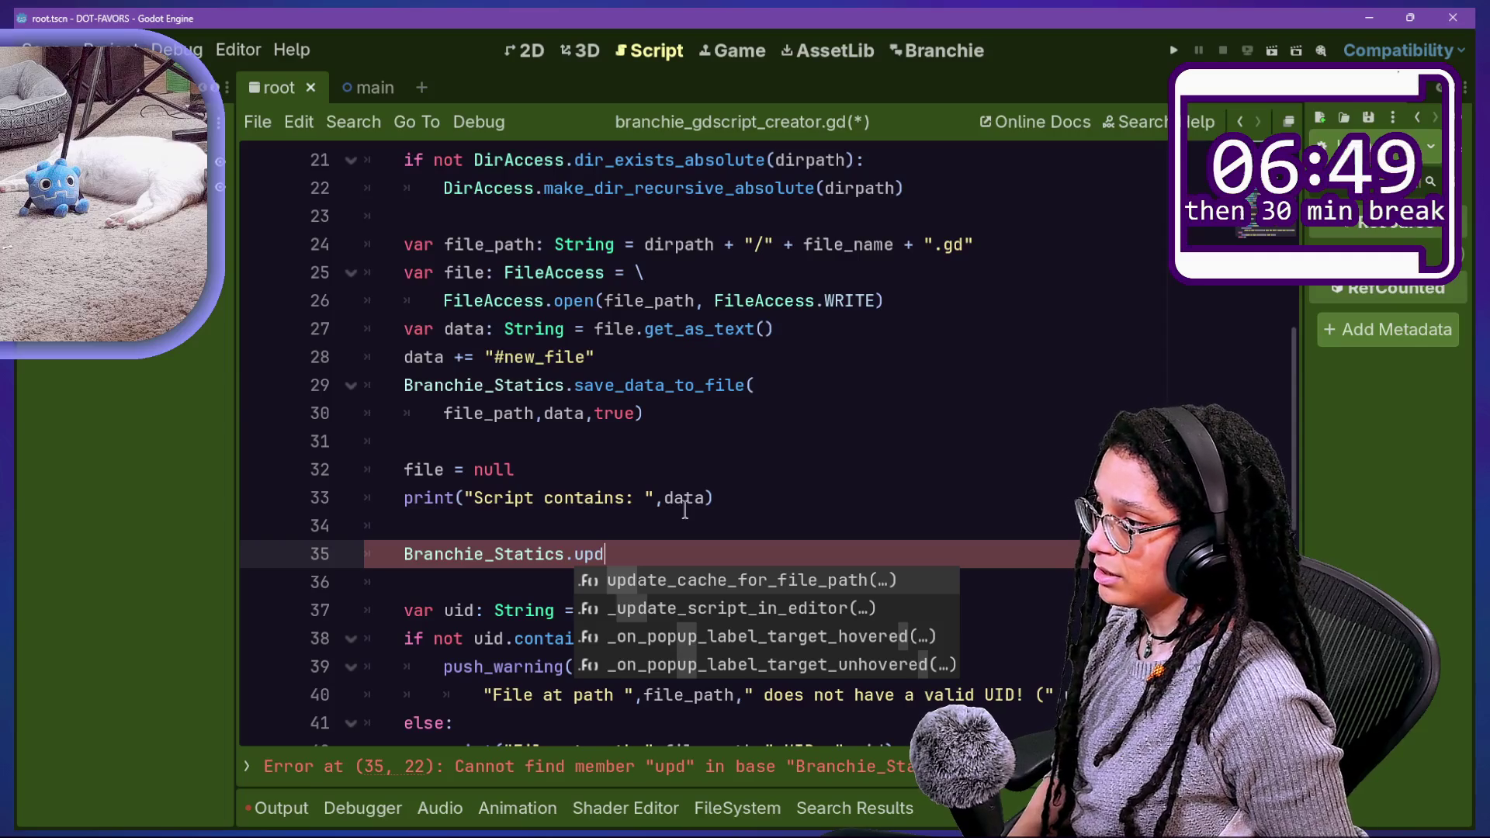
key(Return)
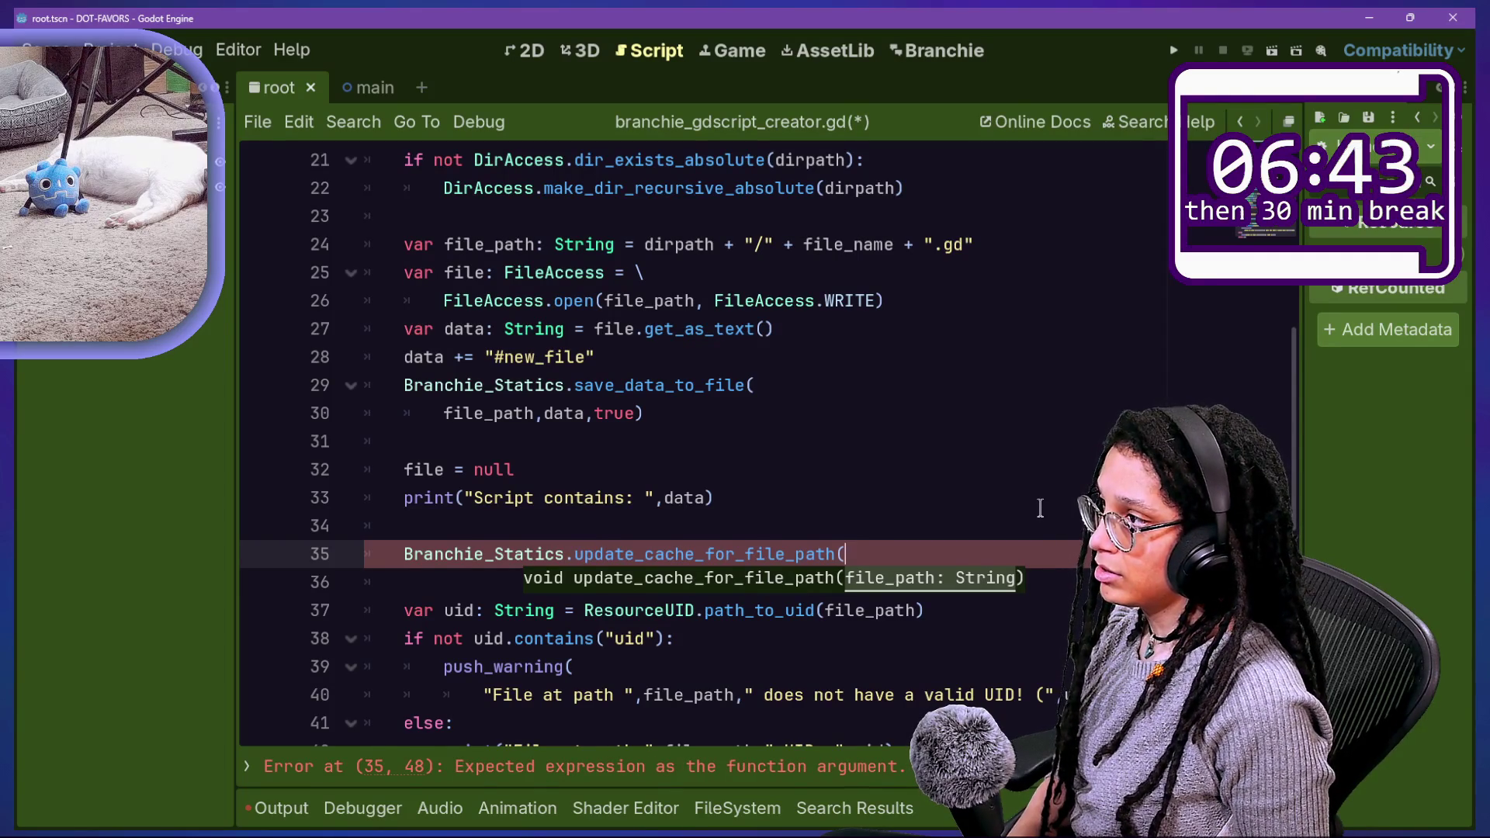
text(file_path))
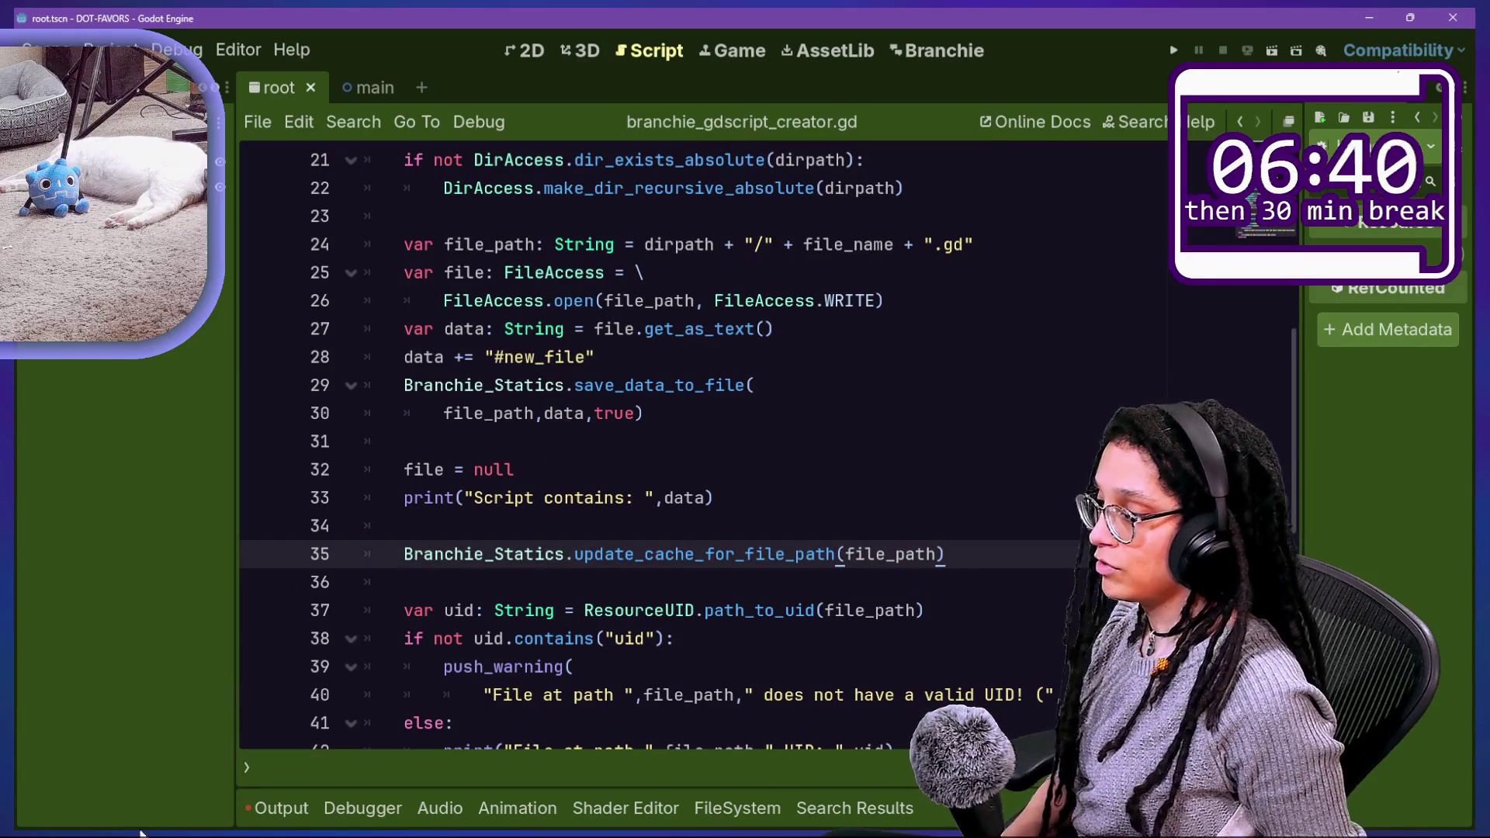
click(281, 810)
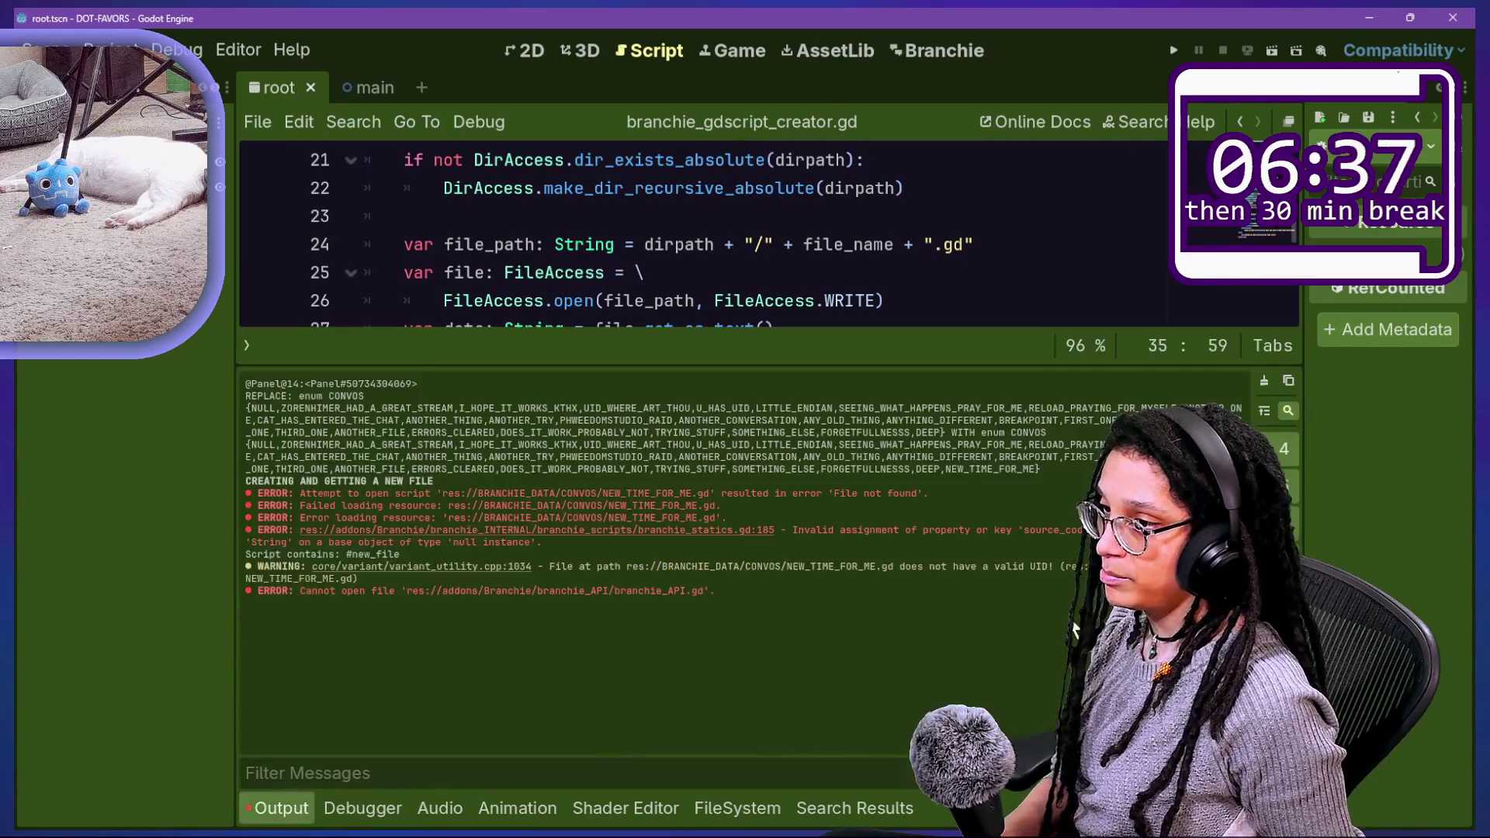
Step: Clear the Output log and toggle the Branchie plugin off and on in Project Settings
click(1287, 382)
click(988, 265)
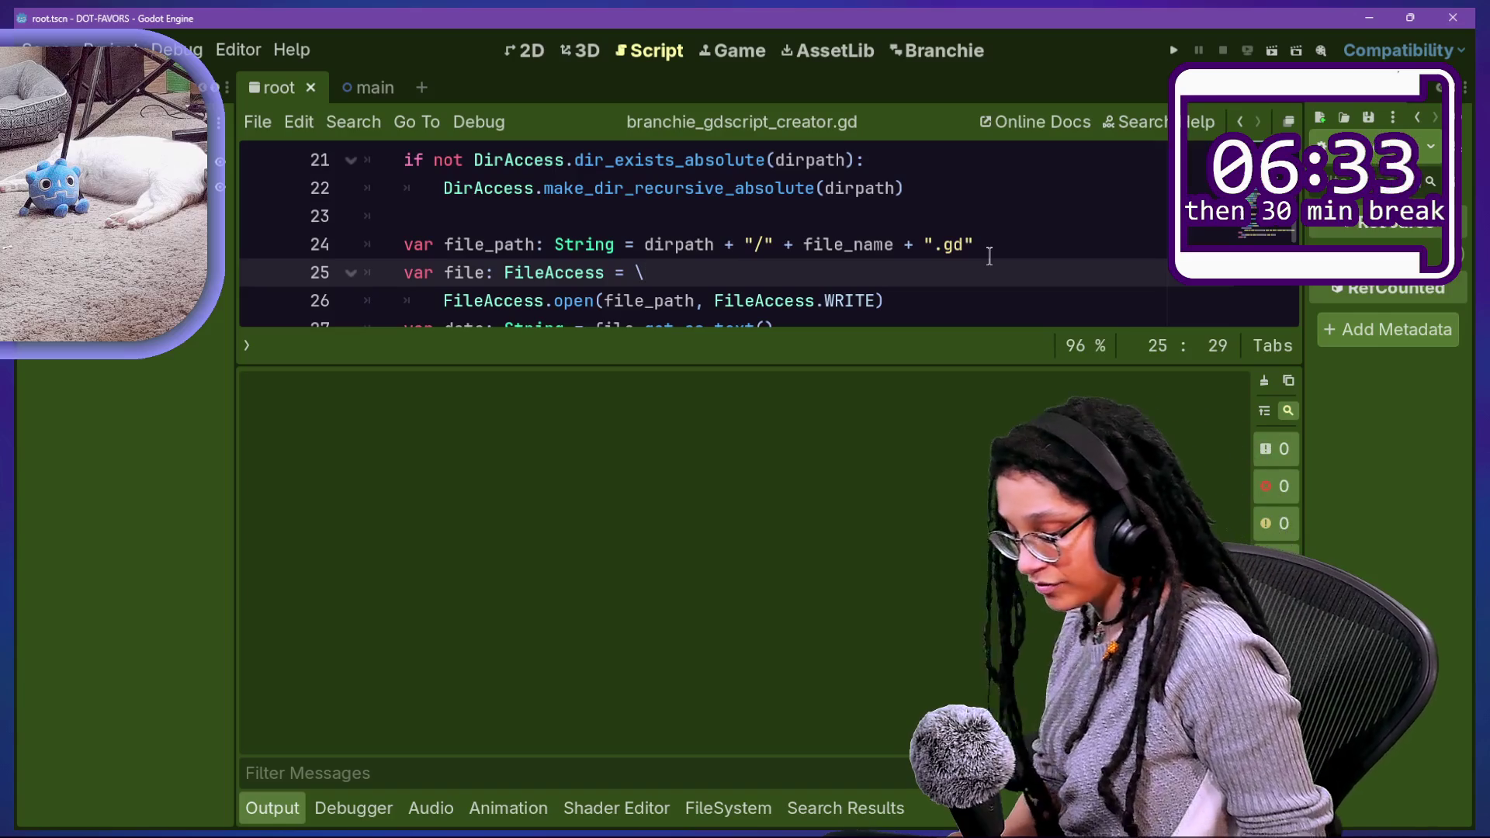
key(alt+p)
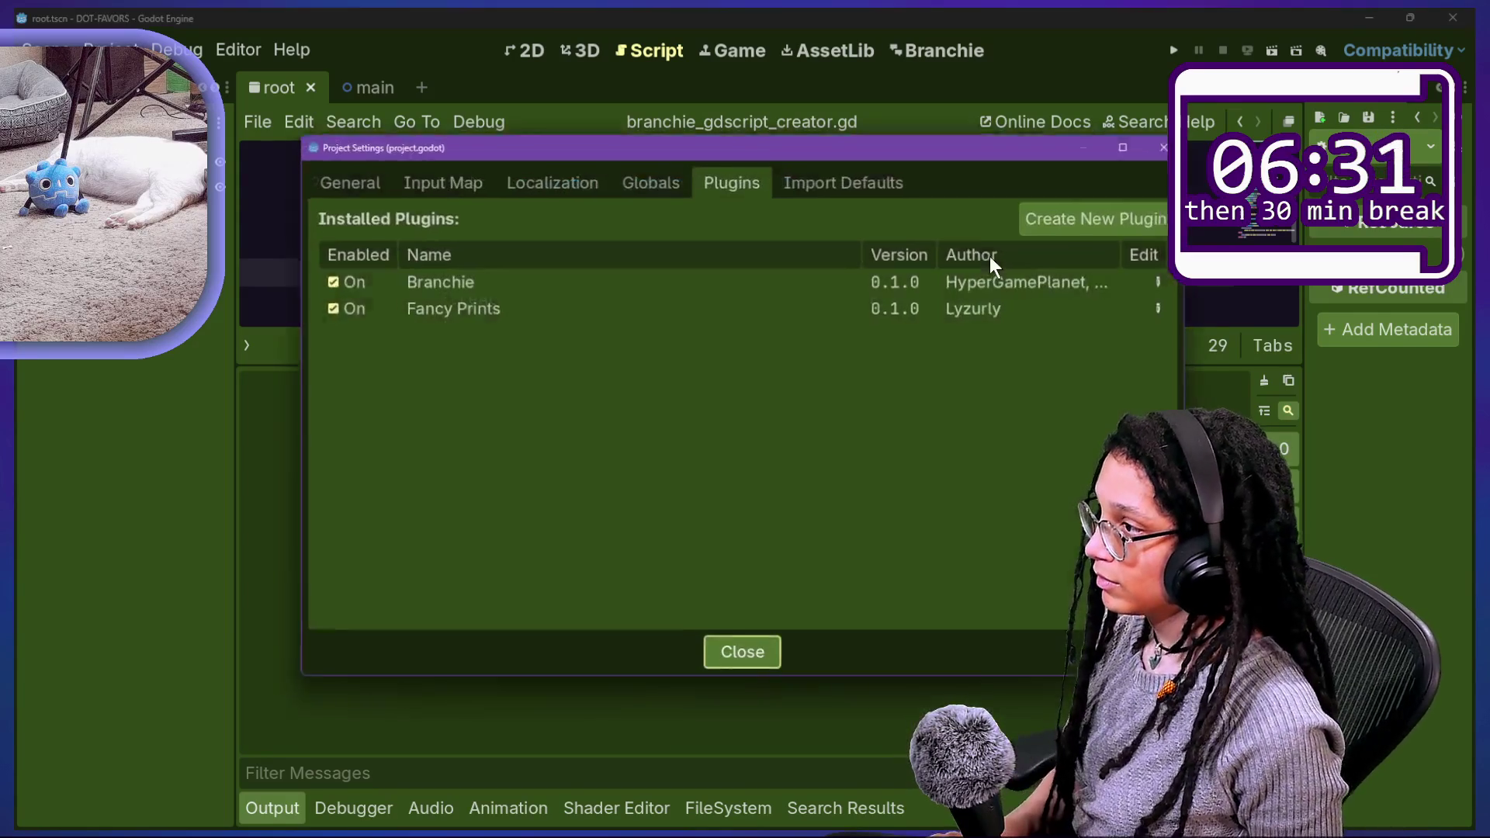
click(321, 278)
click(320, 278)
key(Escape)
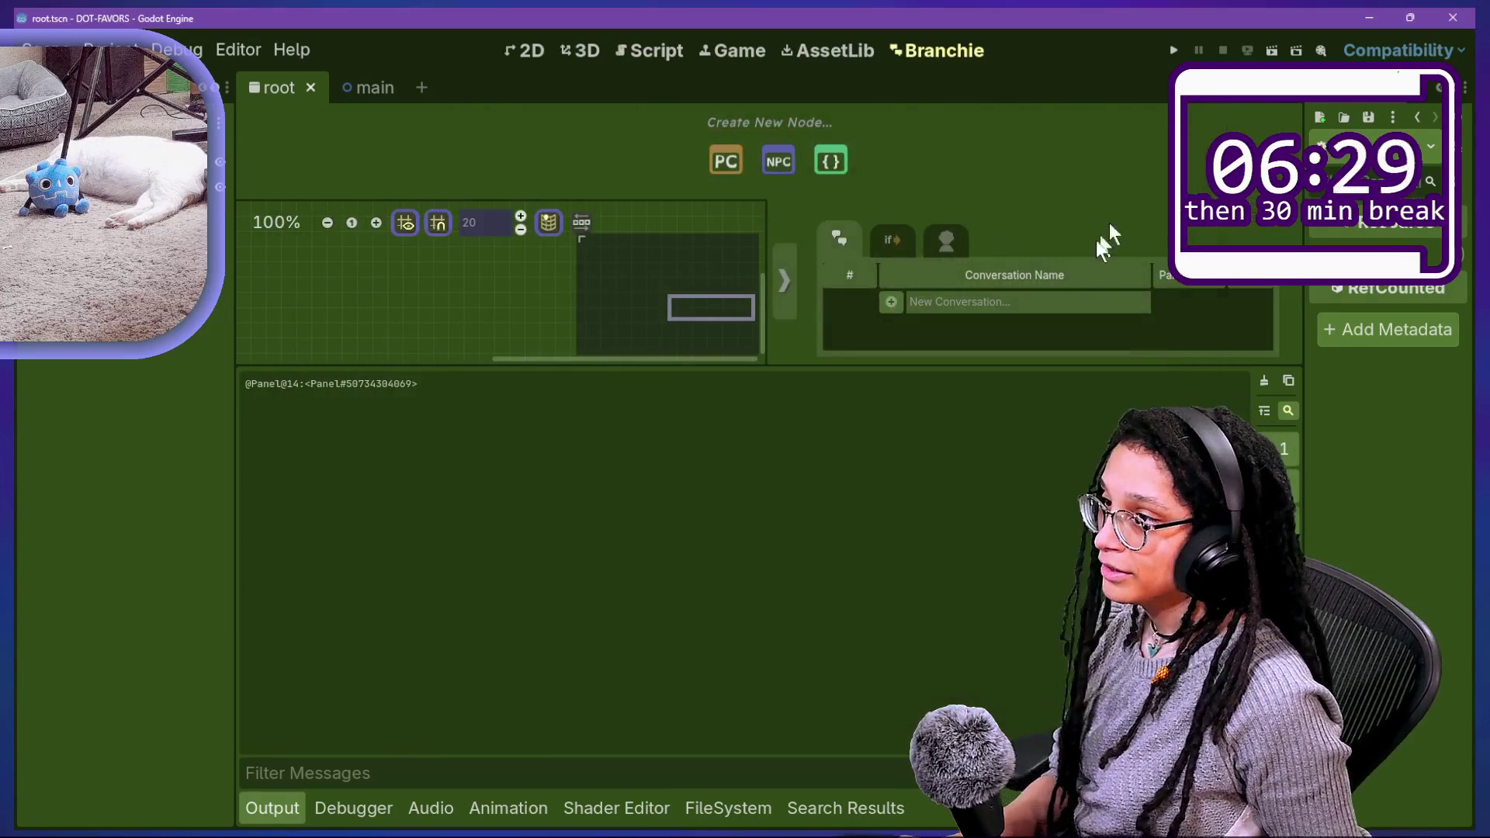
Step: Empty the CONVOS folder, add conversation NEW FILE NEW ME, and reload changed files from disk
text(E)
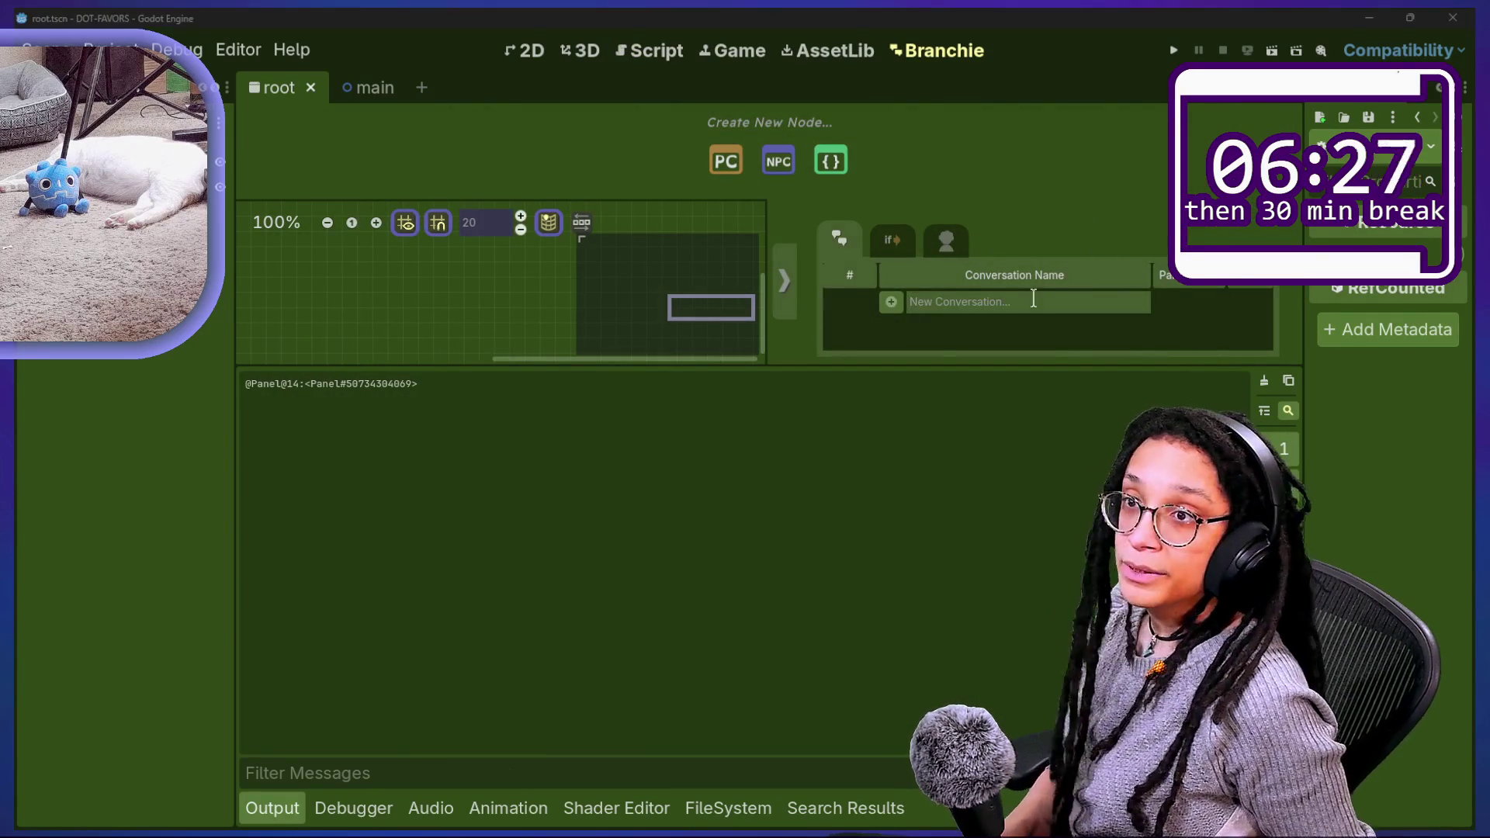
key(alt+Tab)
key(ctrl+a)
key(Delete)
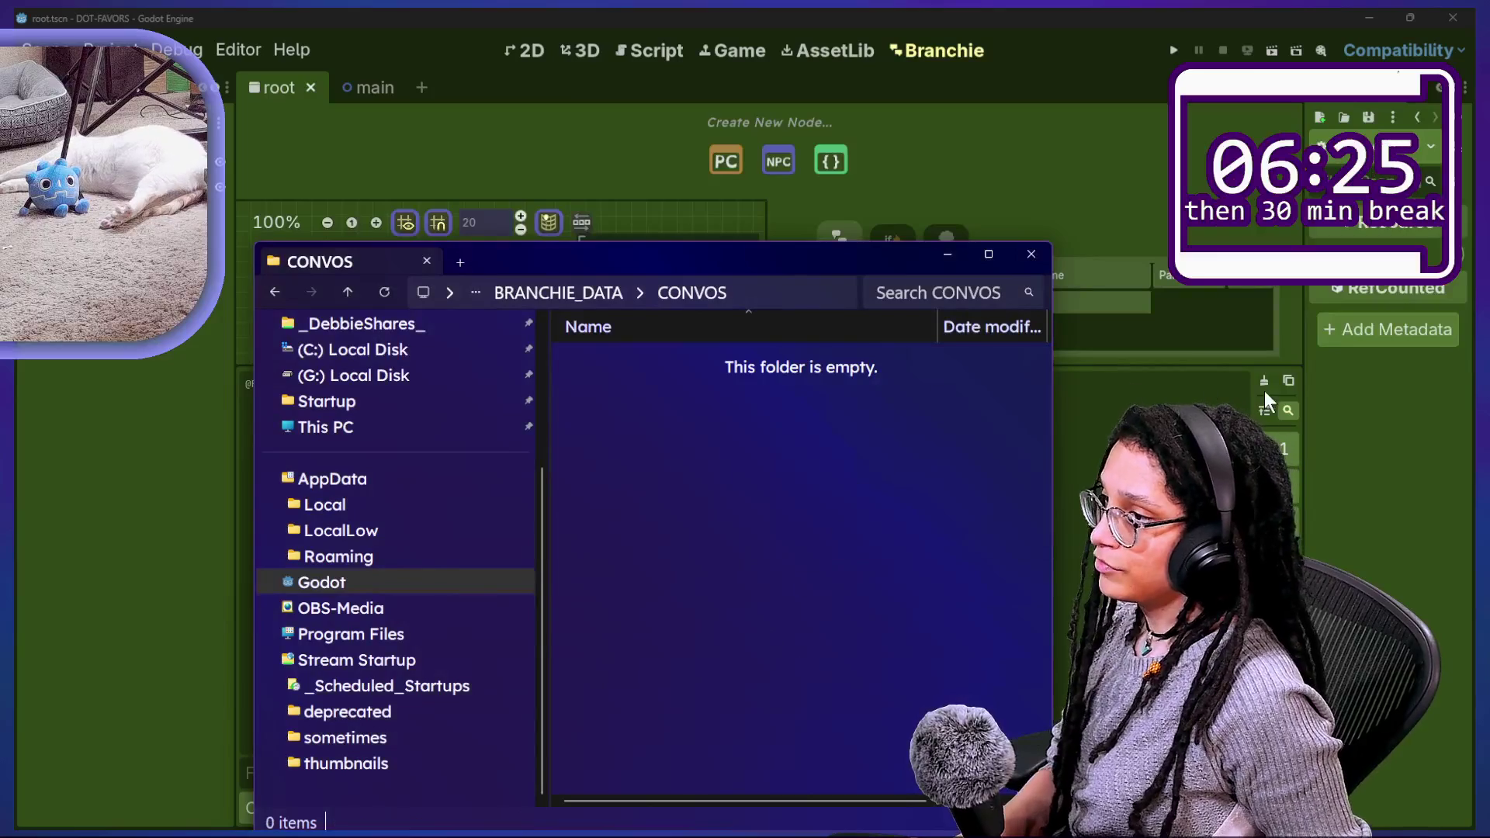
key(alt+Tab)
text(NEW FI)
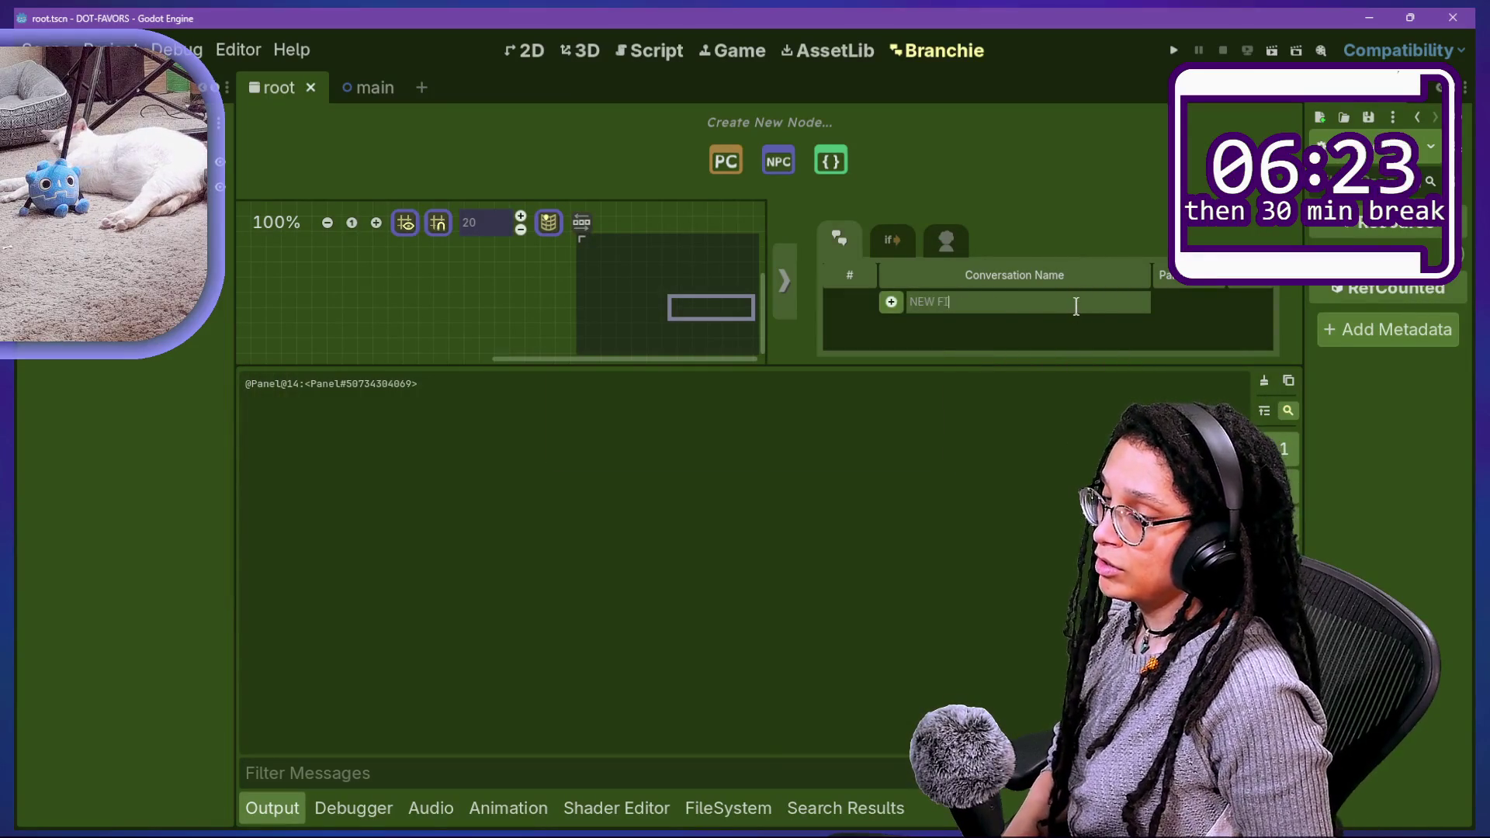
click(892, 303)
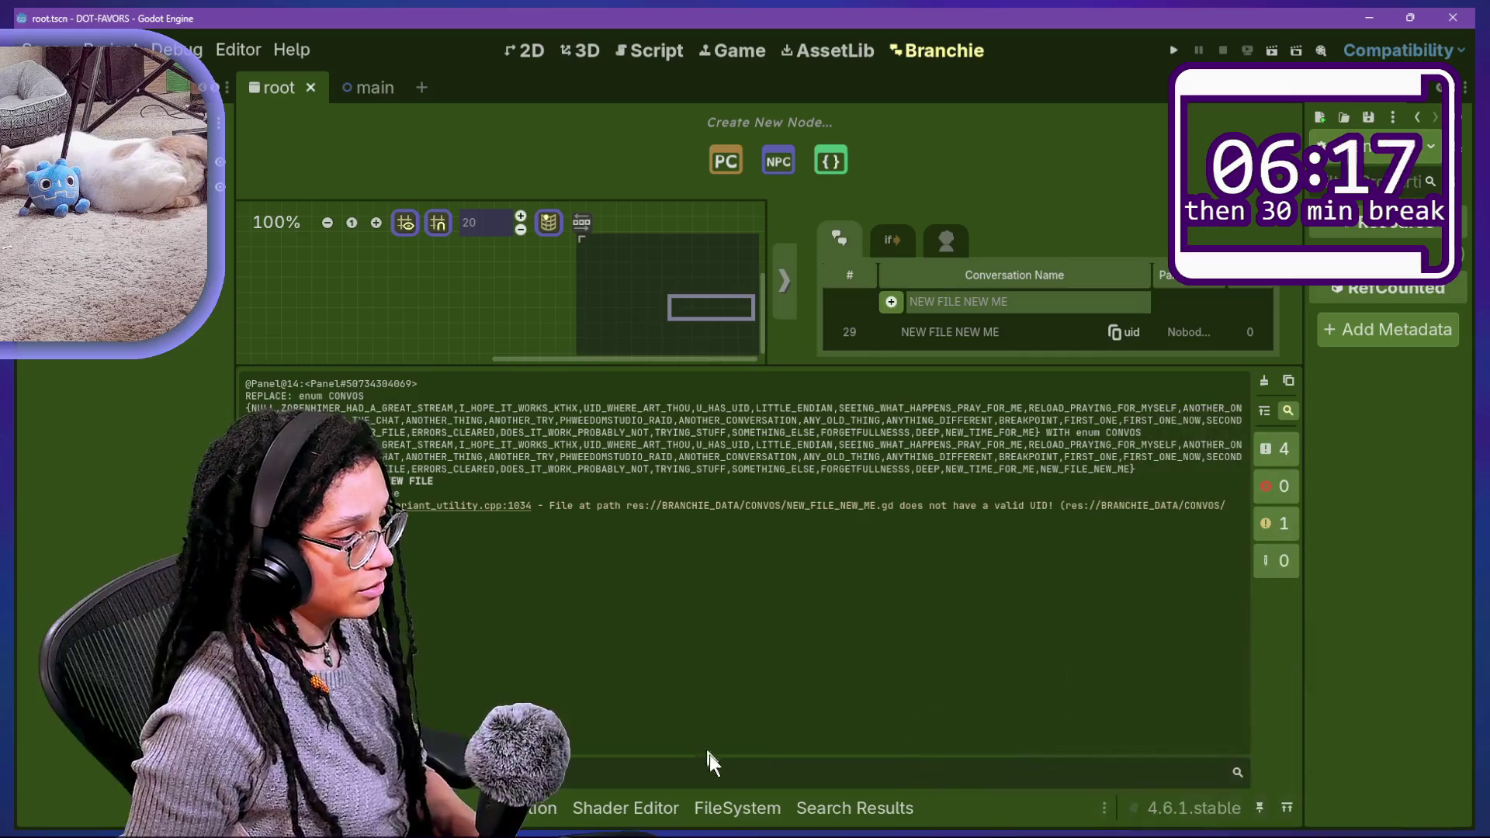
click(736, 811)
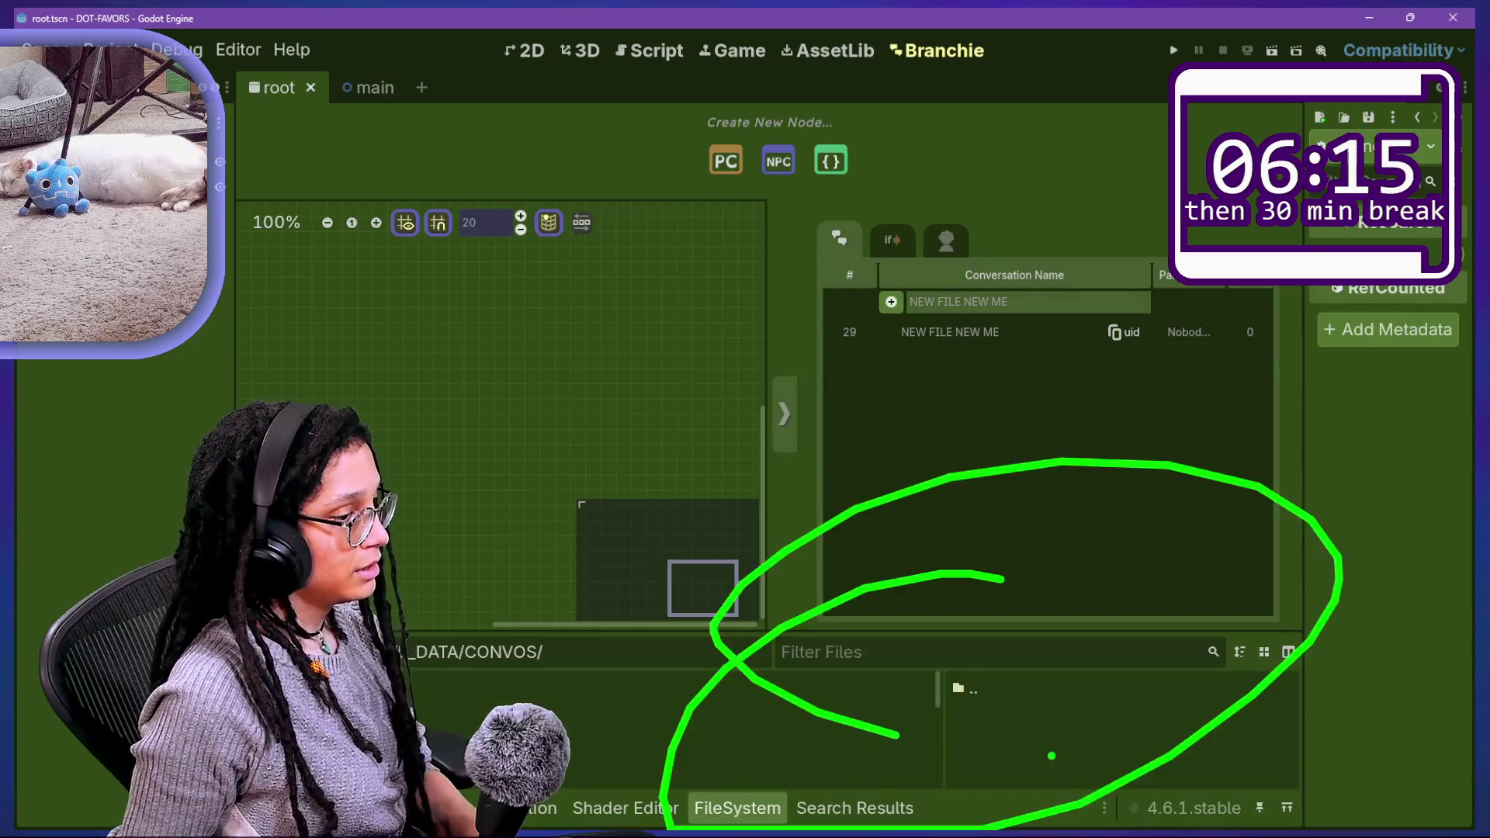
click(807, 519)
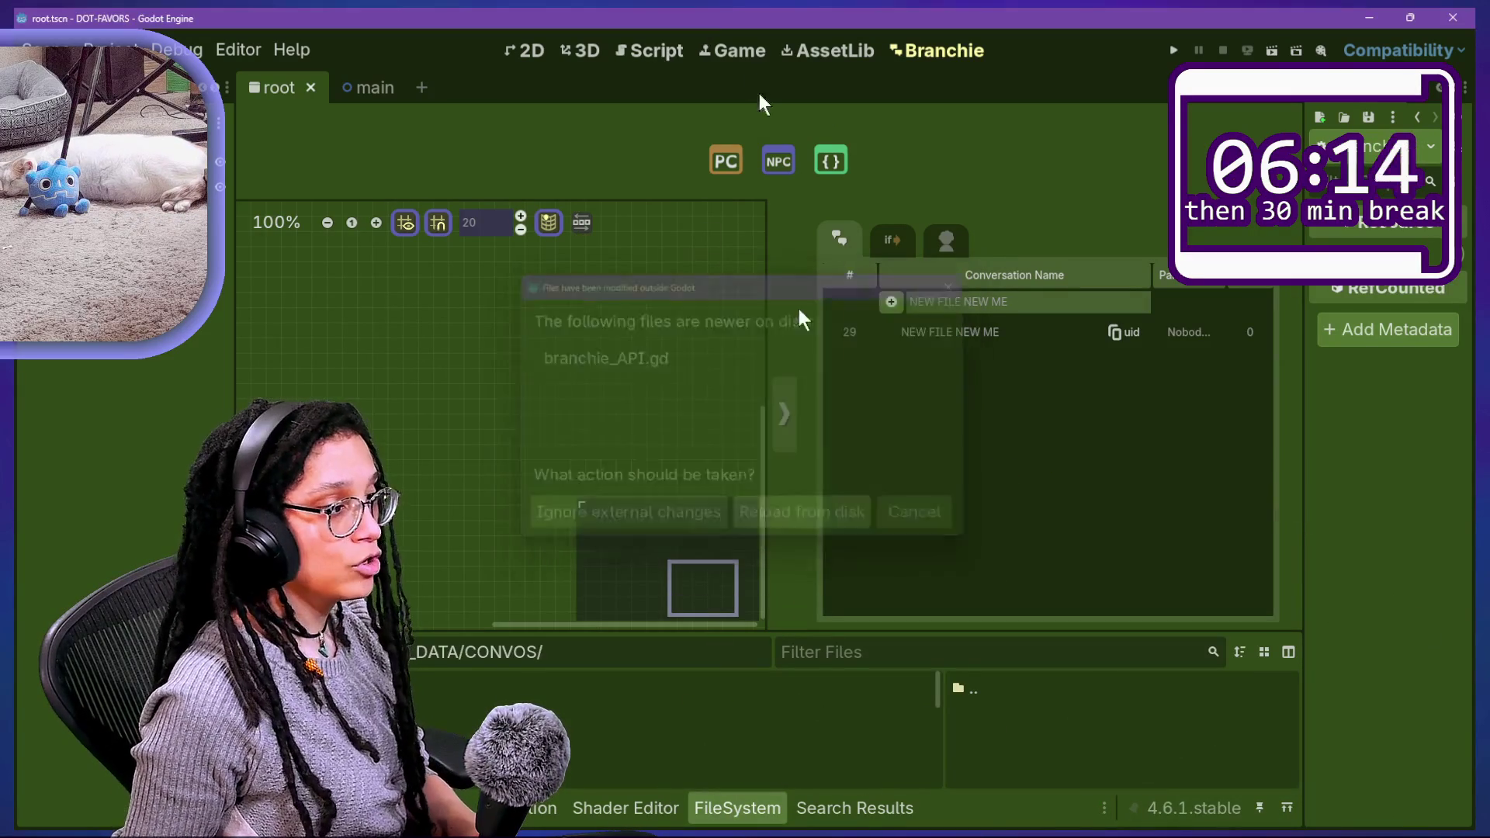
Step: Jump from update_cache_for_file_path in branchie_statics.gd to the EditorFileSystem class documentation
click(663, 53)
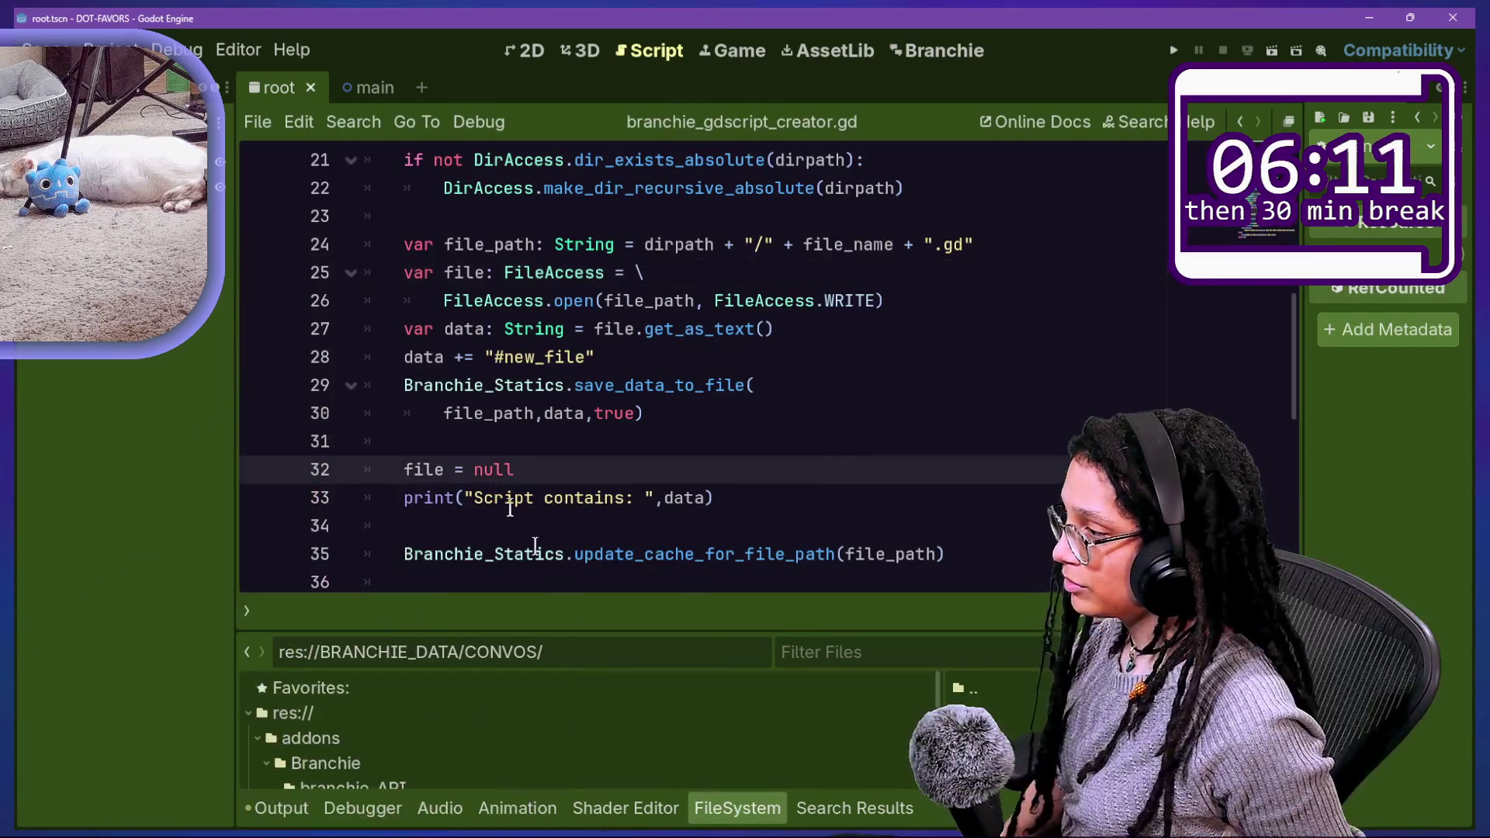
scroll(498, 485, down, 1)
ctrl+click(608, 475)
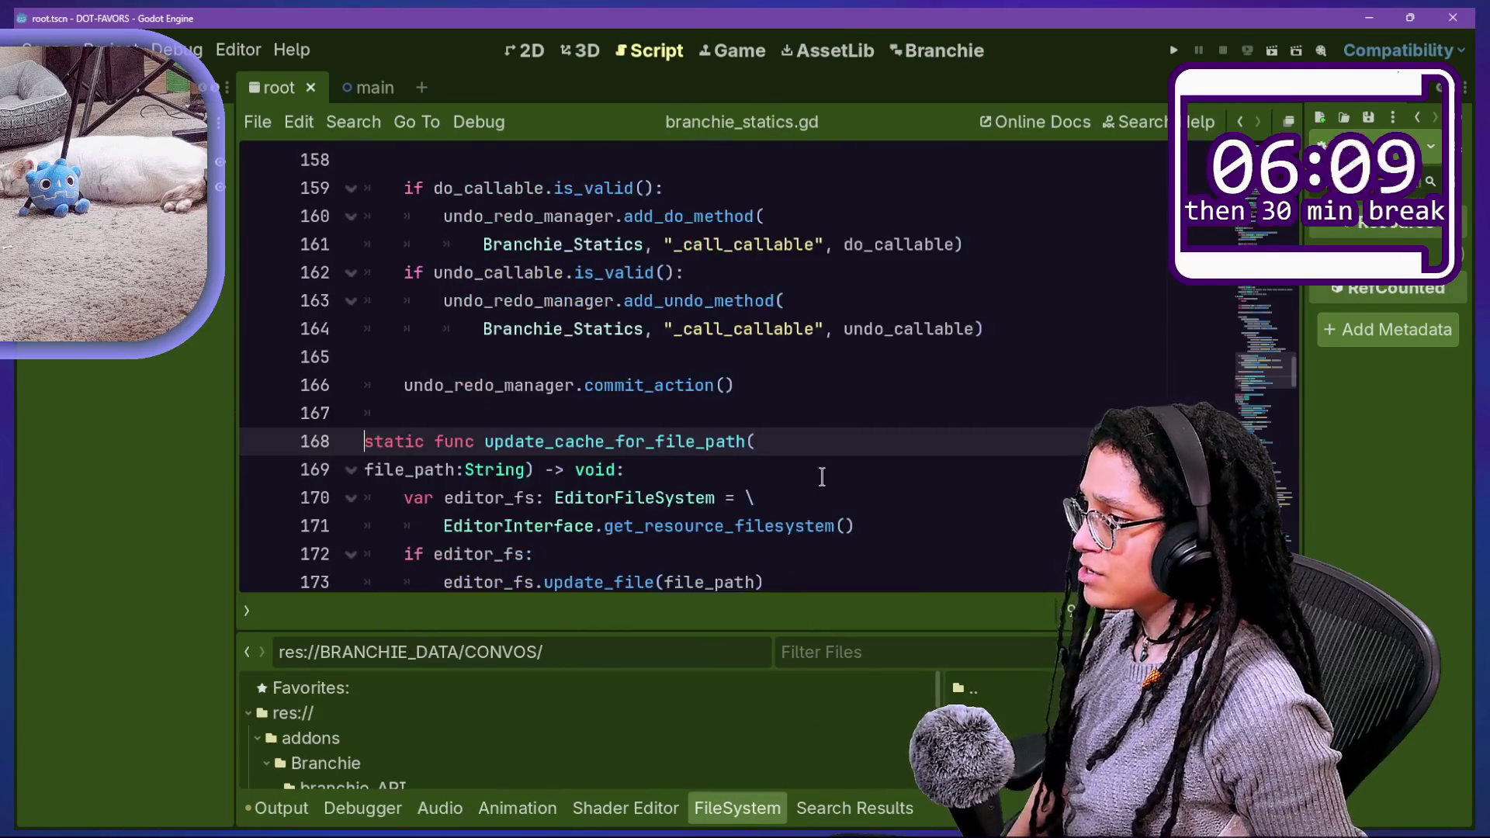
text(editor_fs.scan())
click(651, 432)
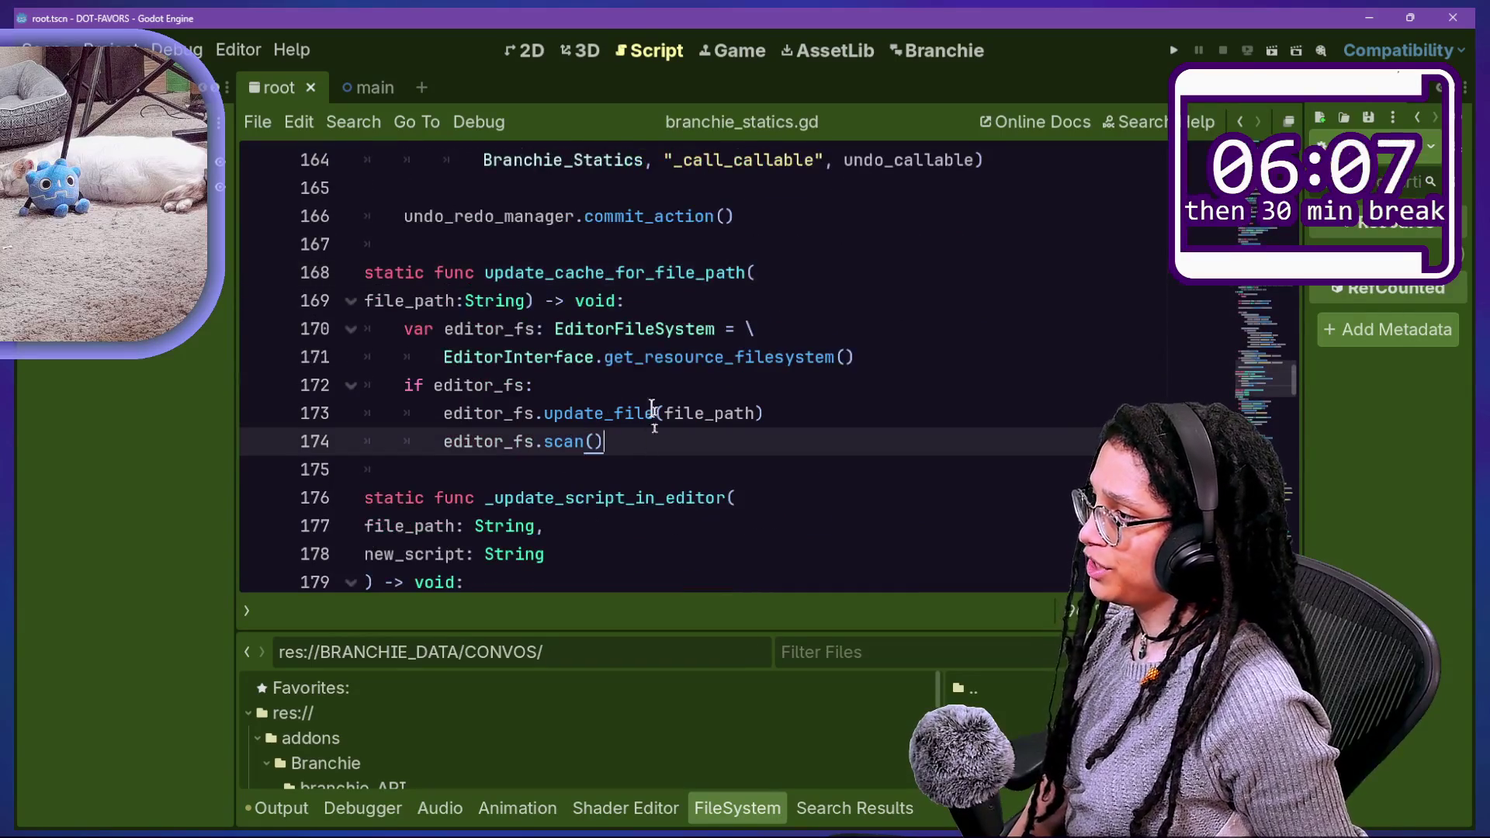
click(609, 328)
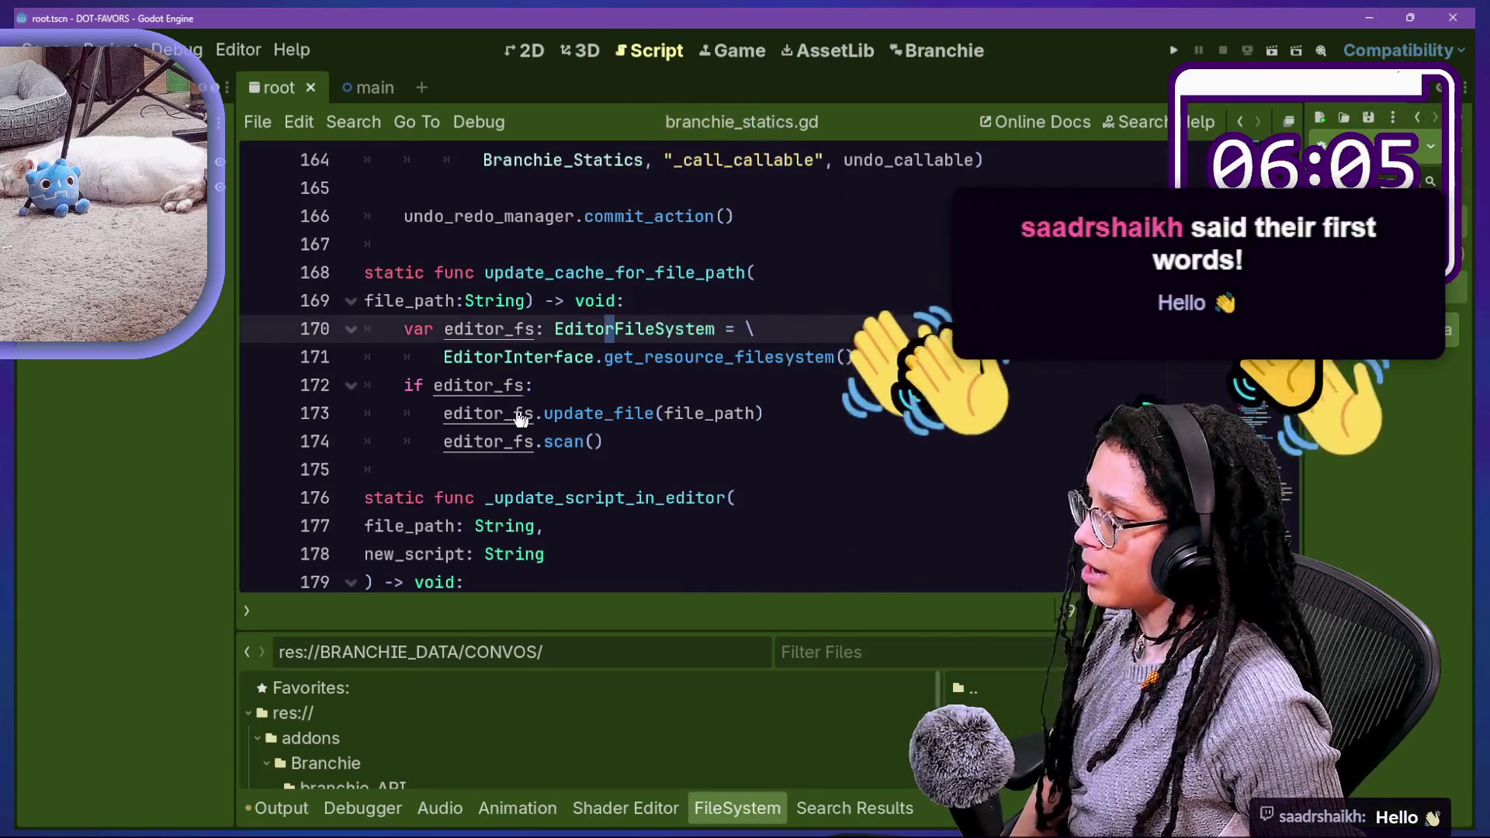
ctrl+click(565, 329)
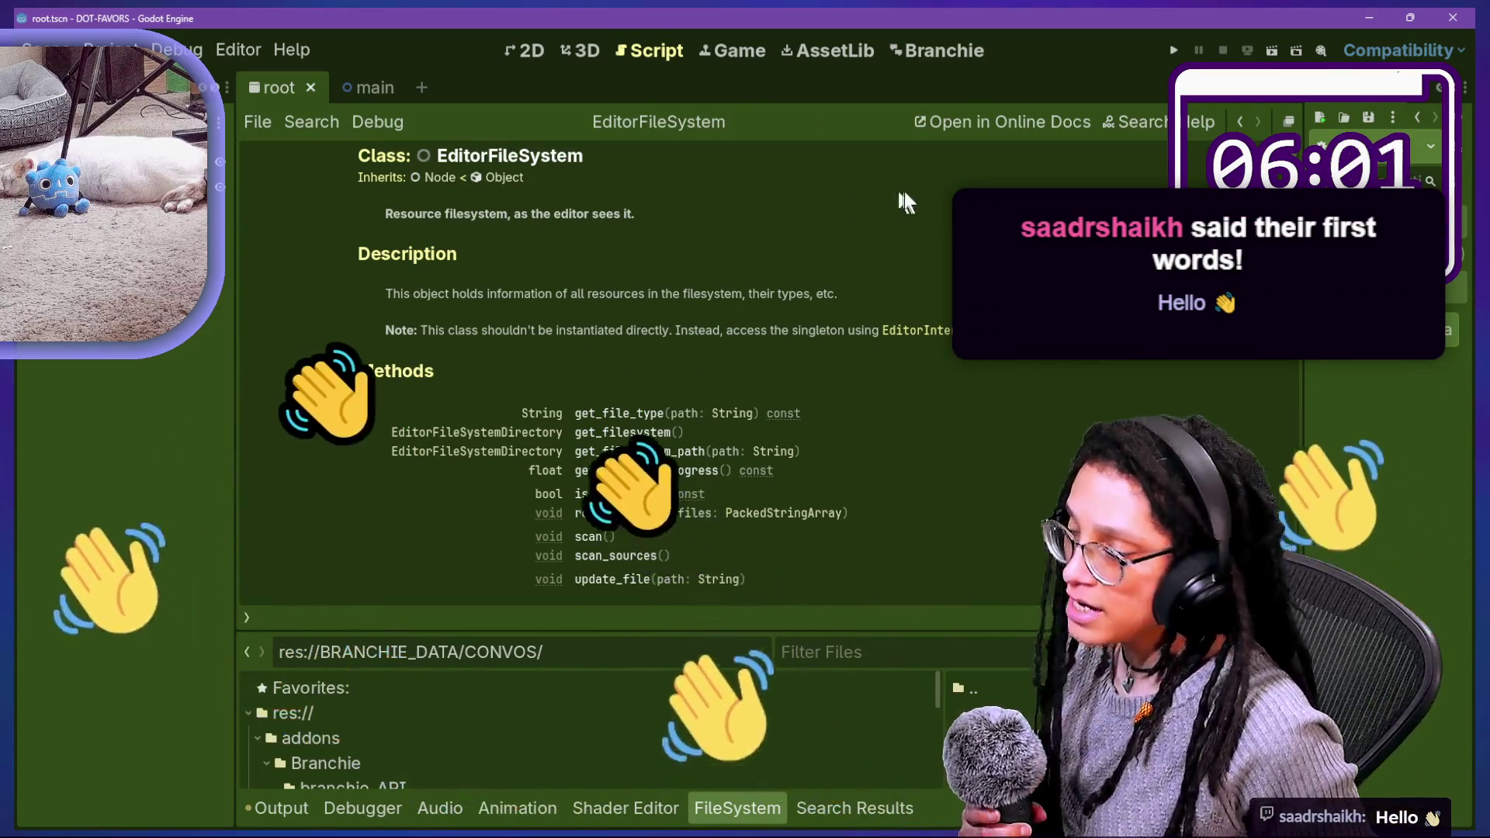
Step: Read the scan_sources() method description in the EditorFileSystem reference
scroll(892, 192, down, 1)
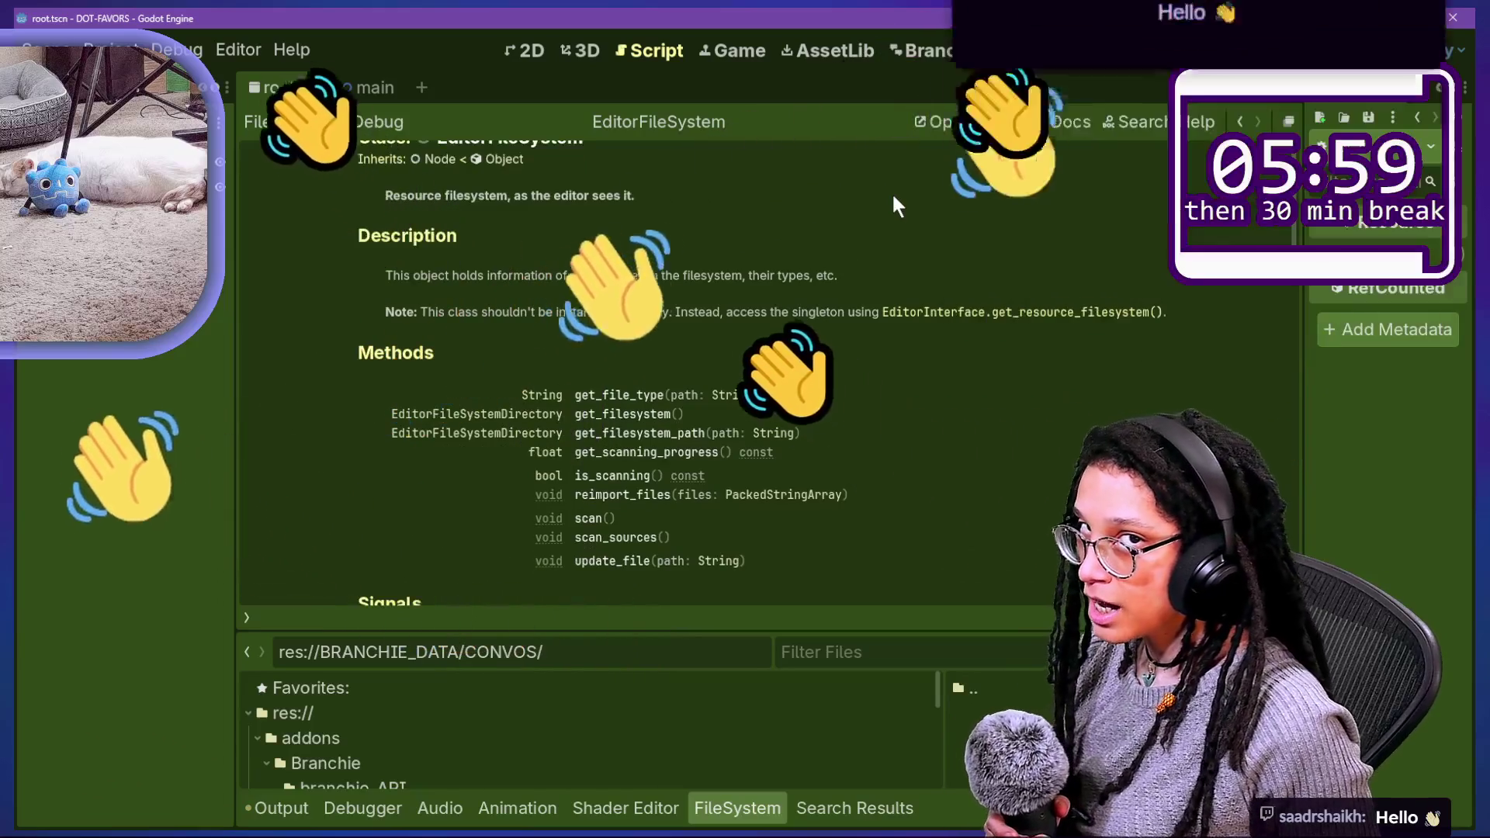
scroll(889, 211, down, 1)
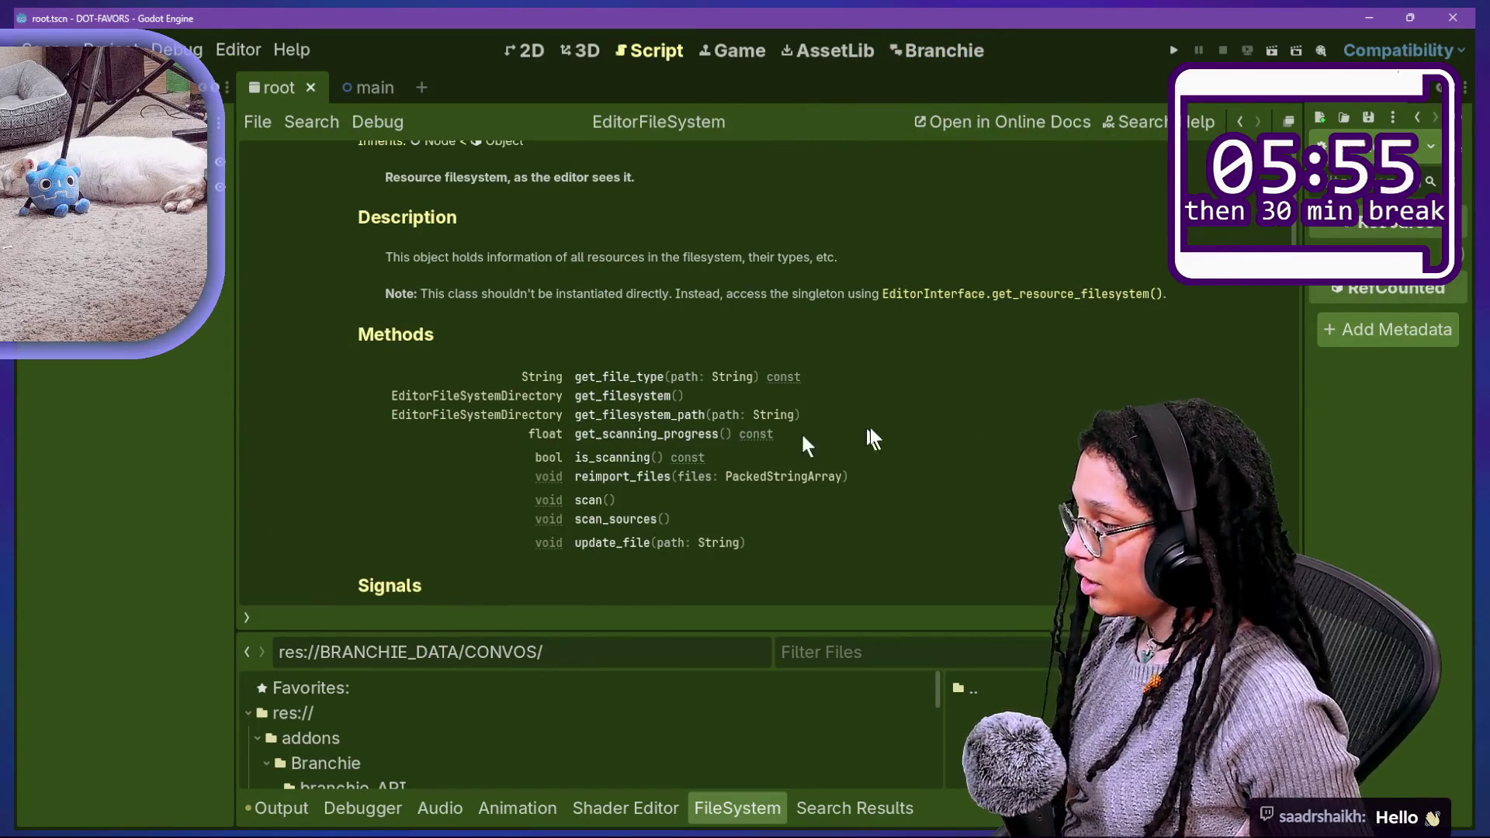
mouse_move(741, 260)
mouse_down()
mouse_move(1056, 706)
mouse_move(496, 435)
mouse_move(501, 564)
mouse_up()
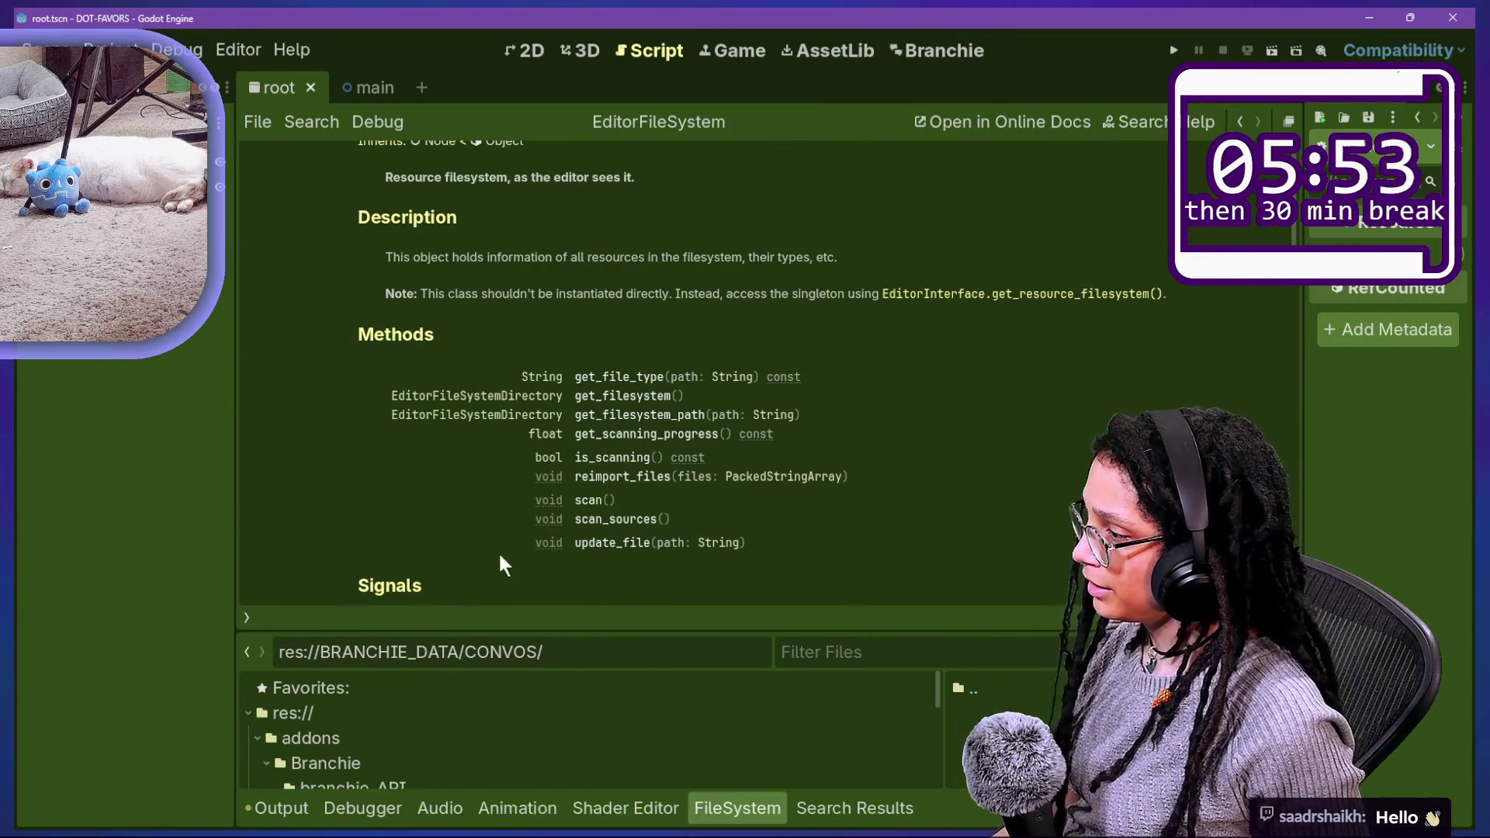
click(633, 519)
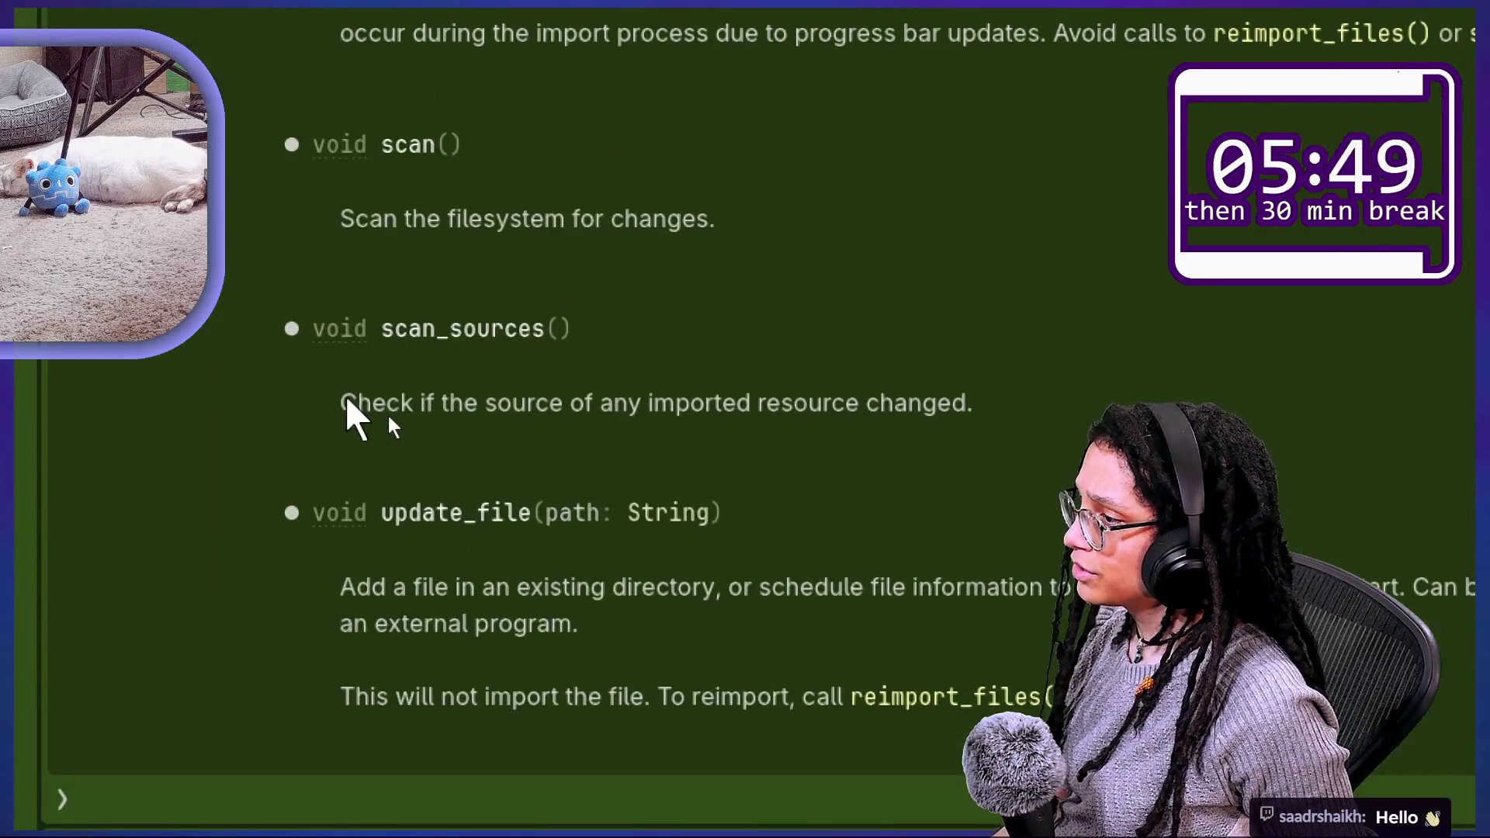
drag(386, 420, 617, 419)
click(752, 423)
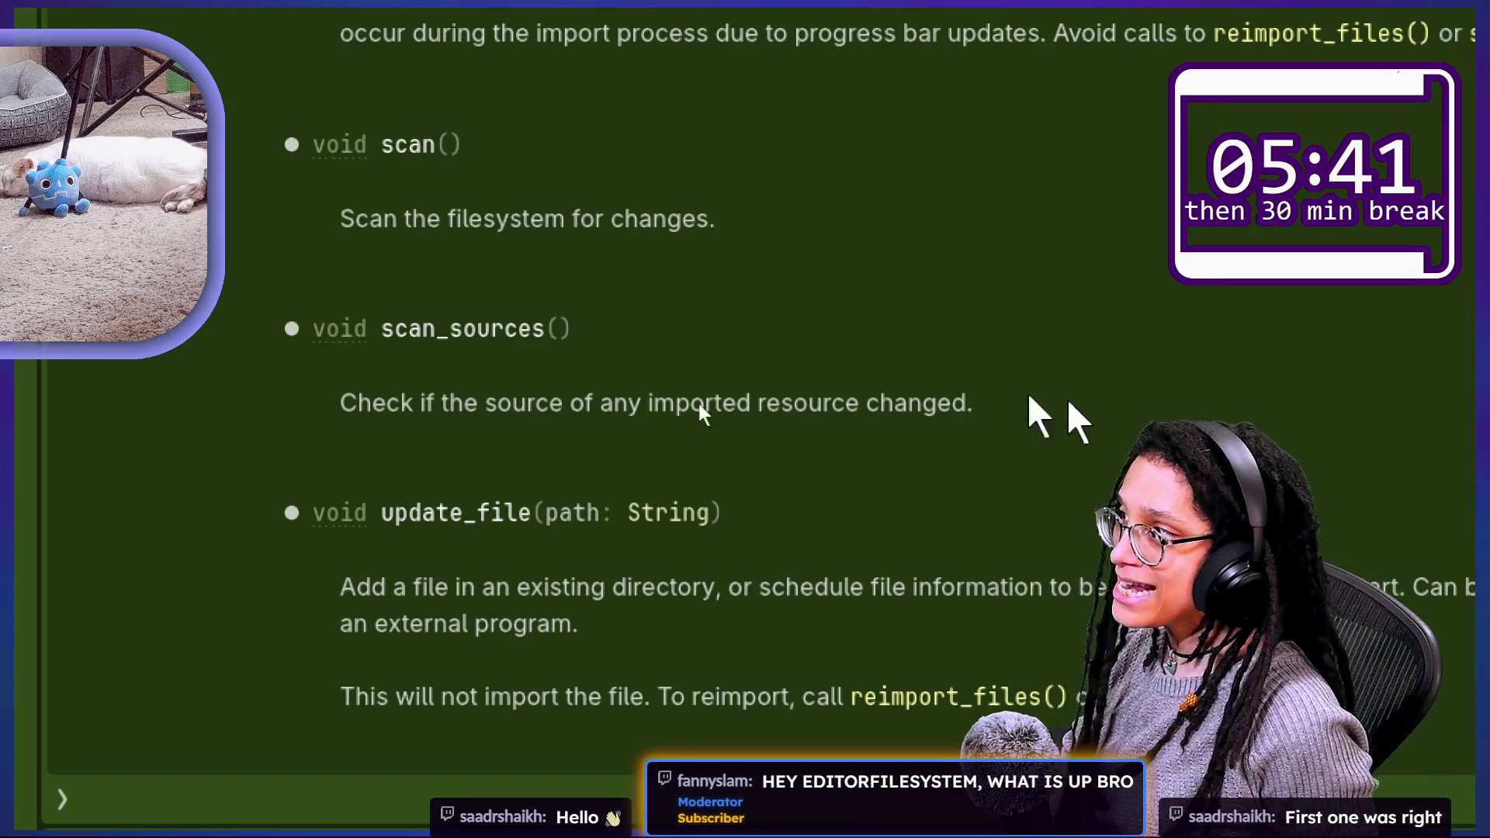
Step: Read the update_file() note that it doesn't import; reimport_files() or scan() does
mouse_move(557, 141)
mouse_down()
mouse_move(388, 194)
mouse_move(267, 262)
mouse_up()
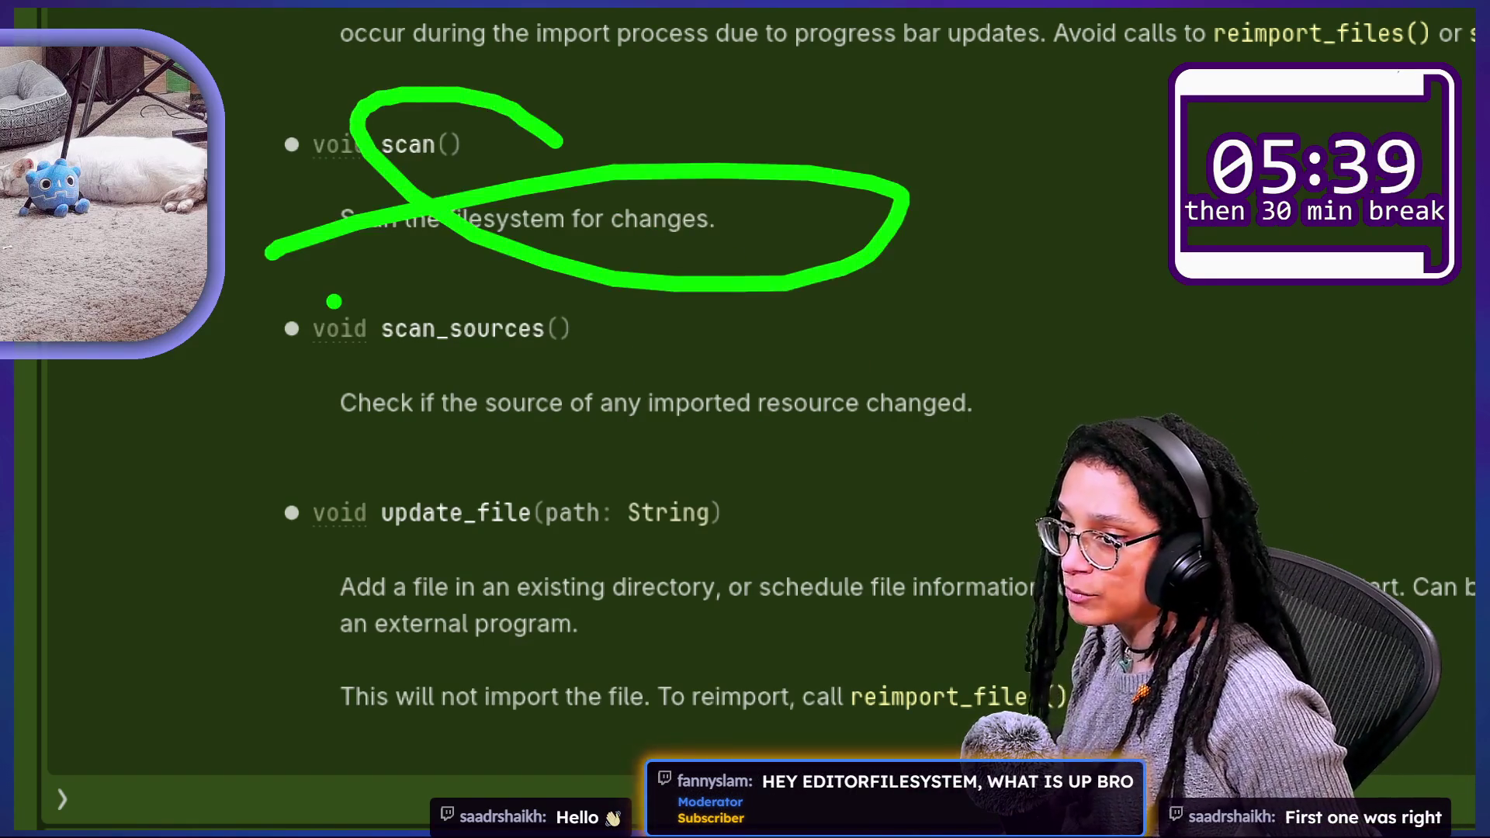
key(Escape)
mouse_move(645, 94)
mouse_down()
mouse_move(316, 150)
mouse_move(683, 70)
mouse_up()
key(Escape)
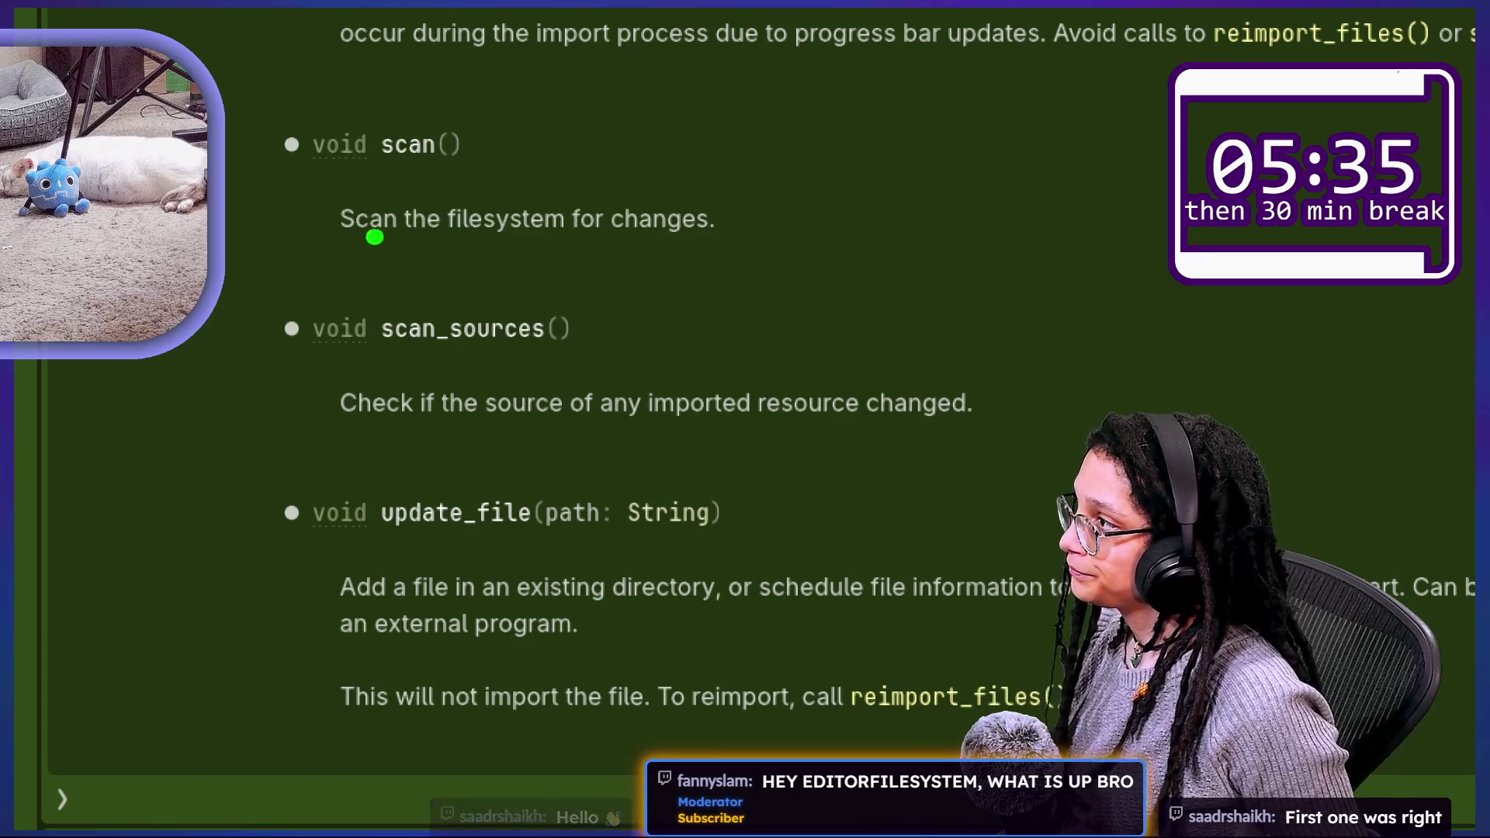
mouse_move(376, 233)
mouse_down()
mouse_move(206, 95)
mouse_move(233, 334)
mouse_move(822, 248)
mouse_up()
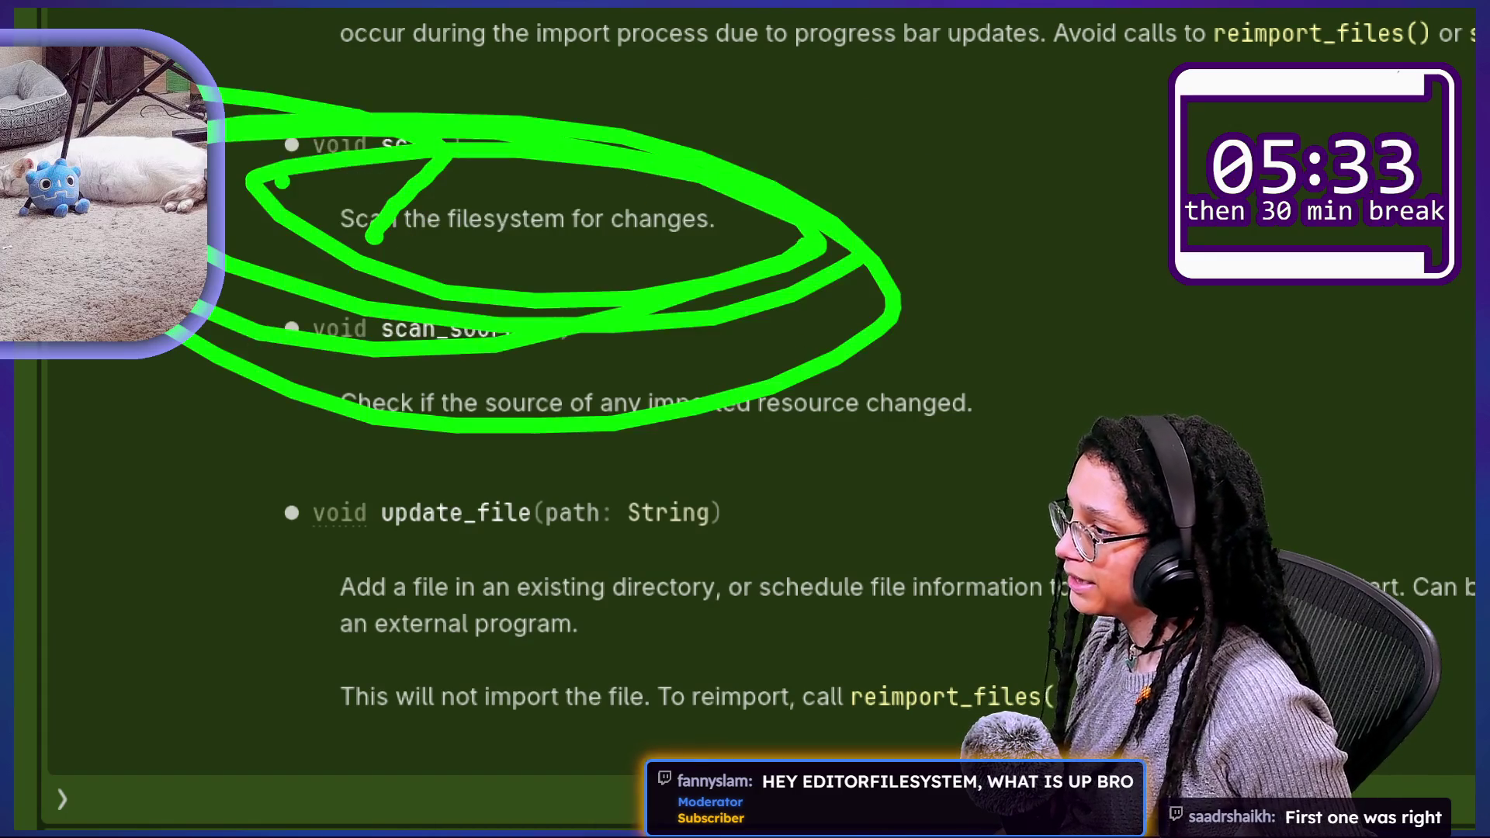
key(Escape)
scroll(673, 618, down, 3)
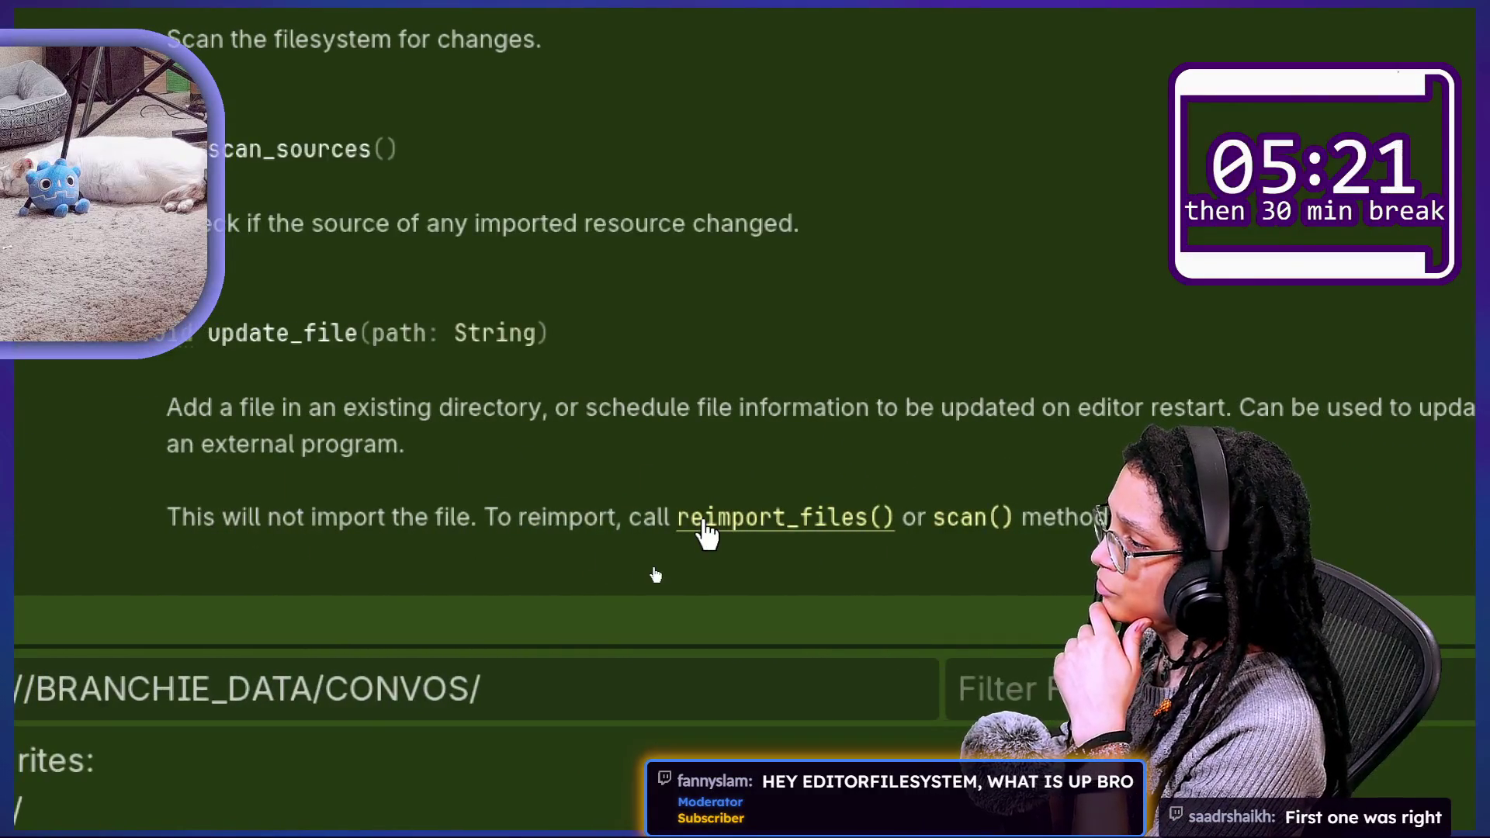
drag(366, 518, 543, 535)
click(598, 573)
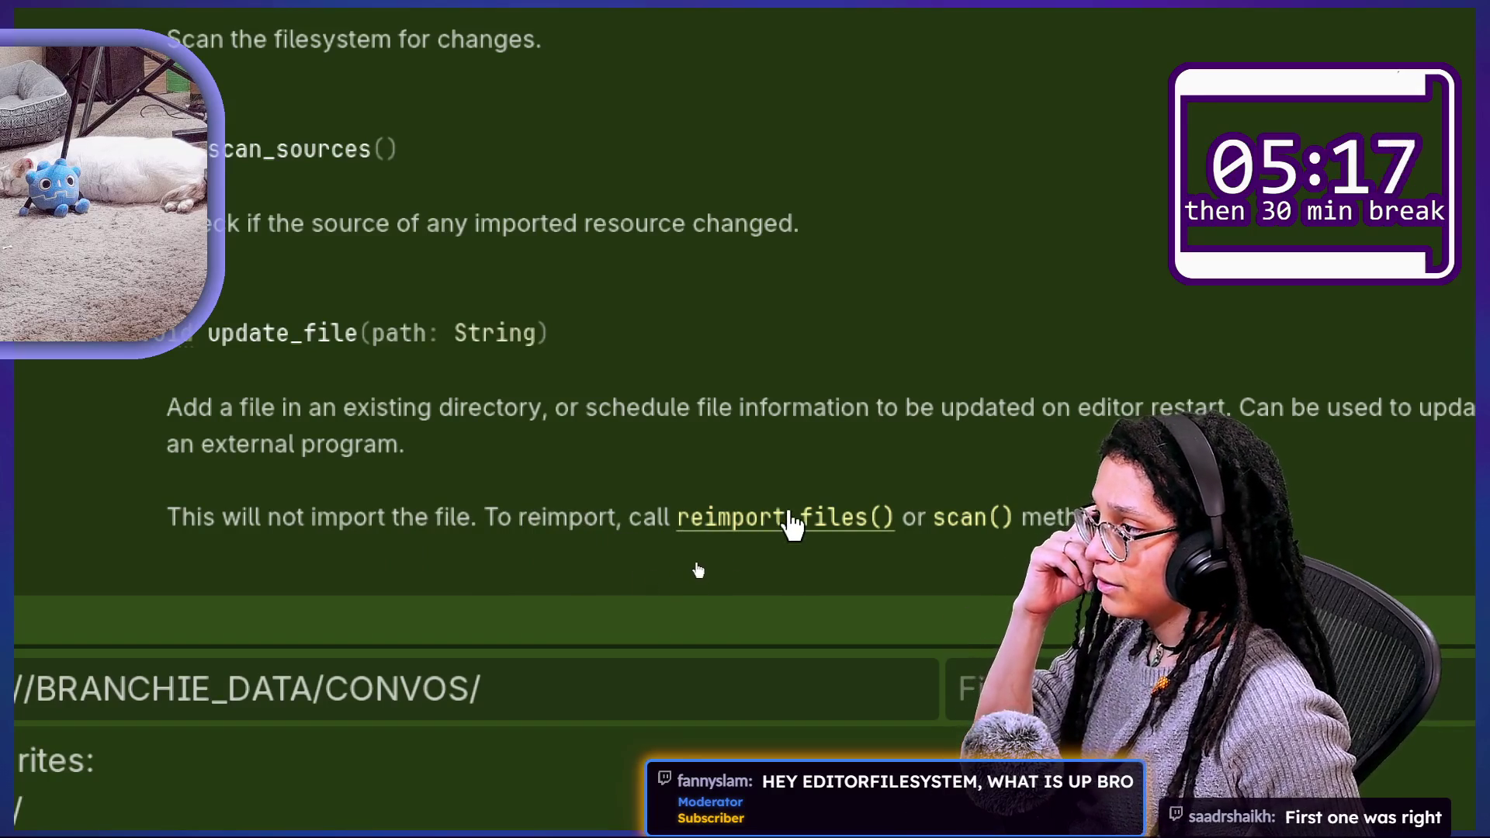
scroll(784, 522, up, 3)
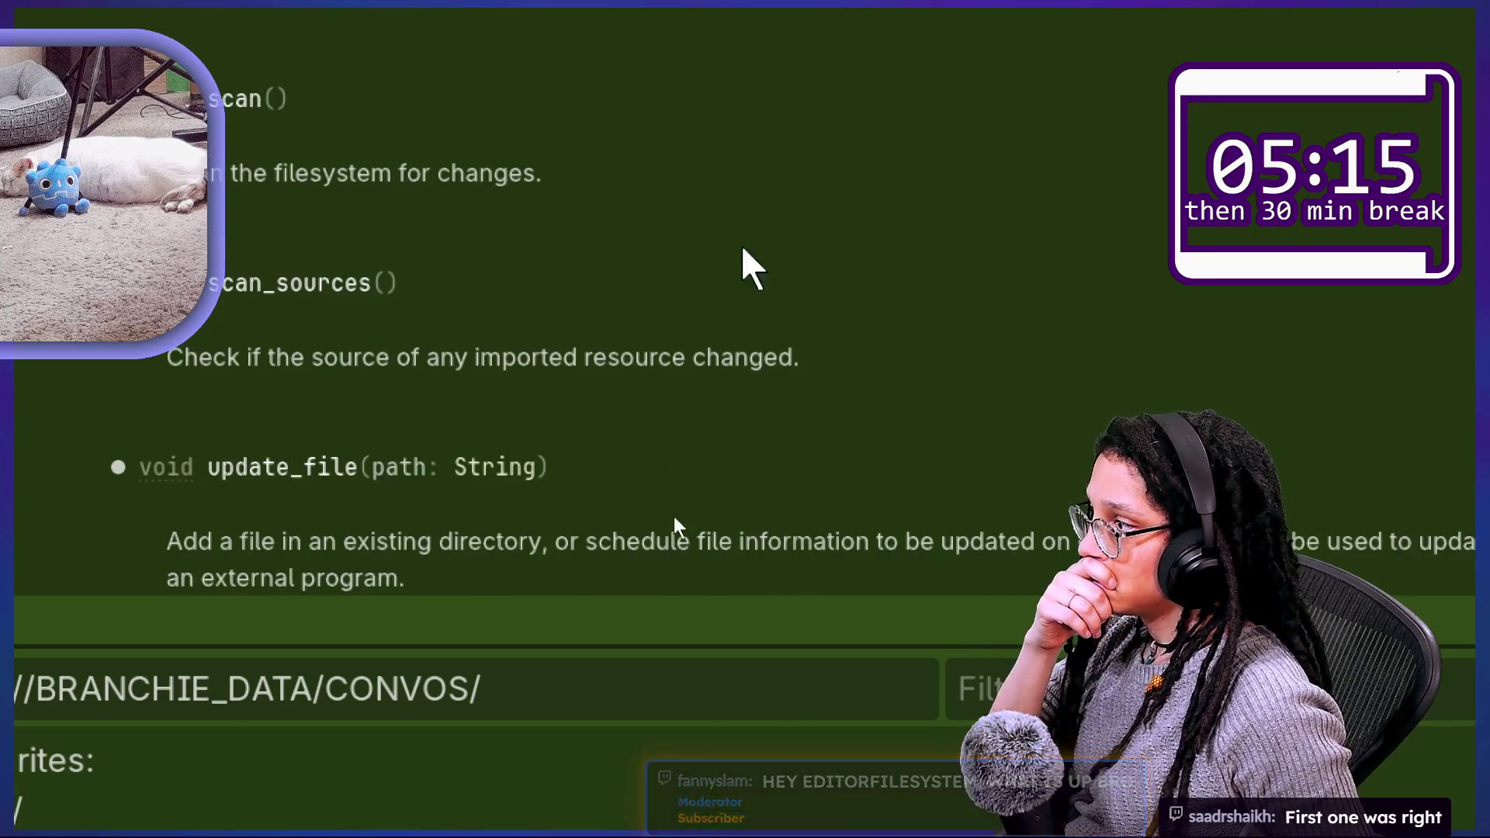
scroll(759, 560, down, 3)
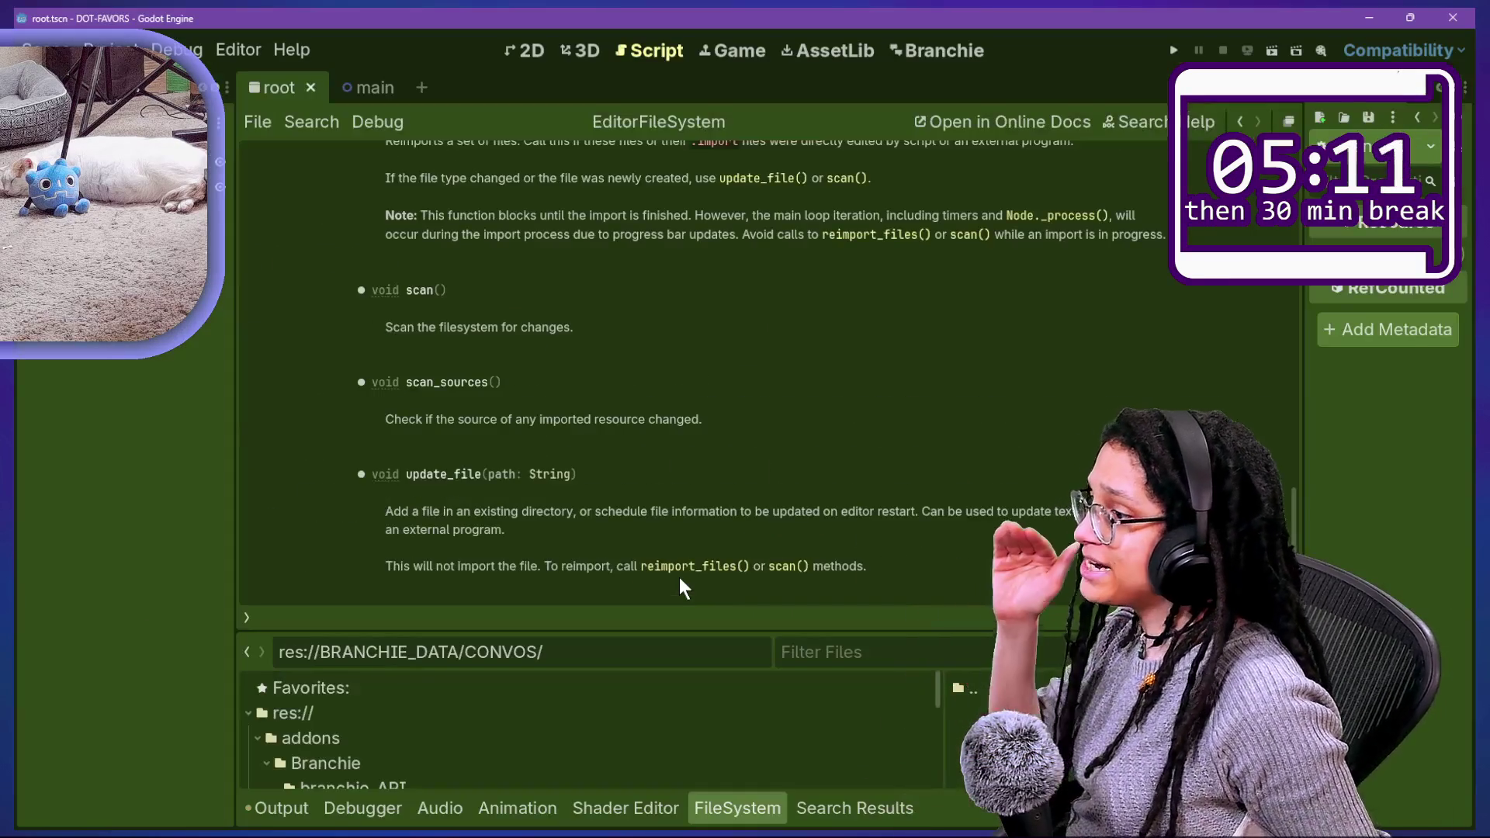
Step: Read the reimport_files() notes on changed file types and newly created files
scroll(683, 543, up, 2)
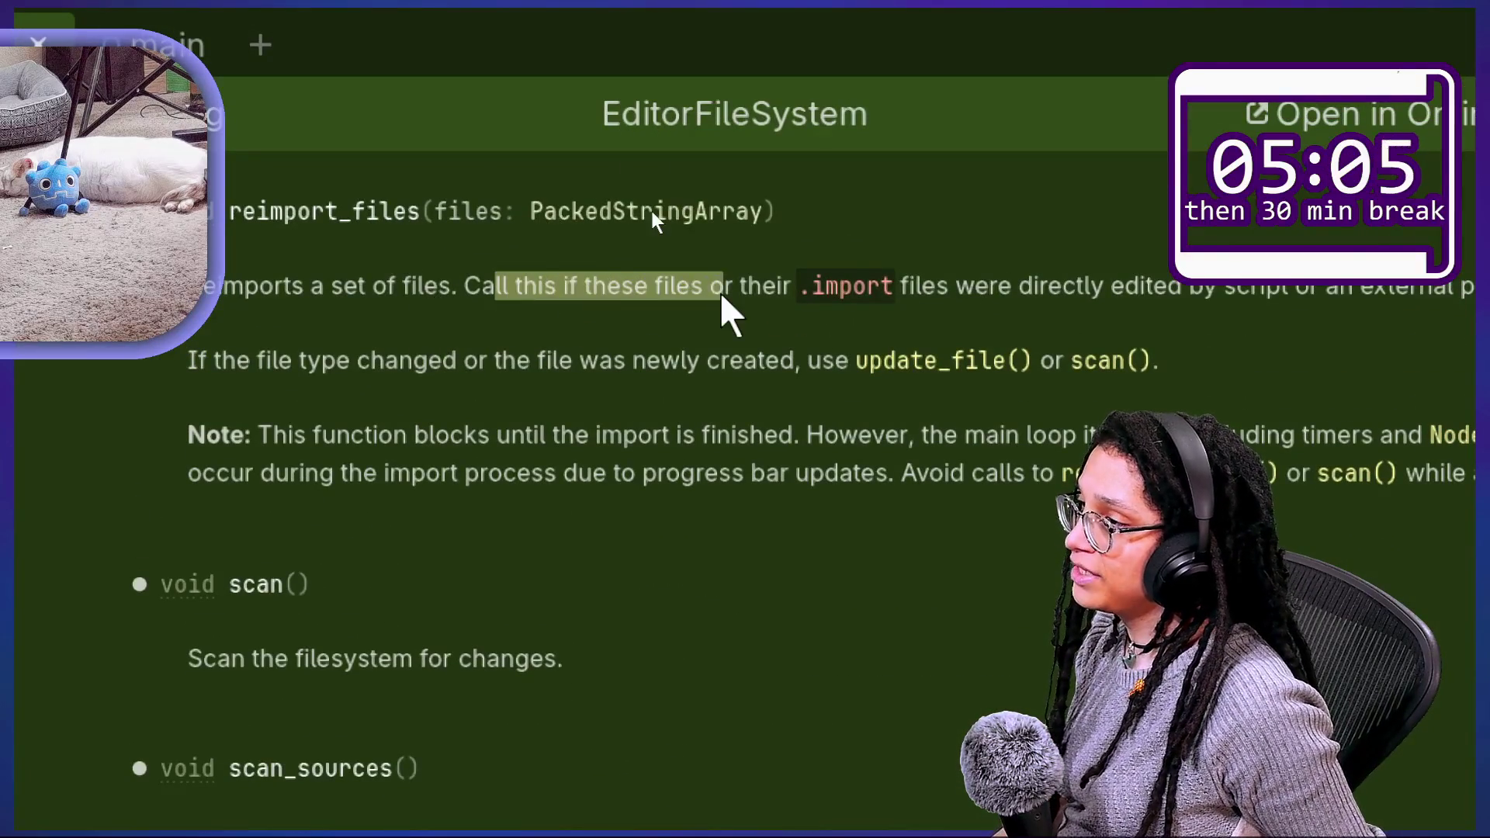
click(720, 292)
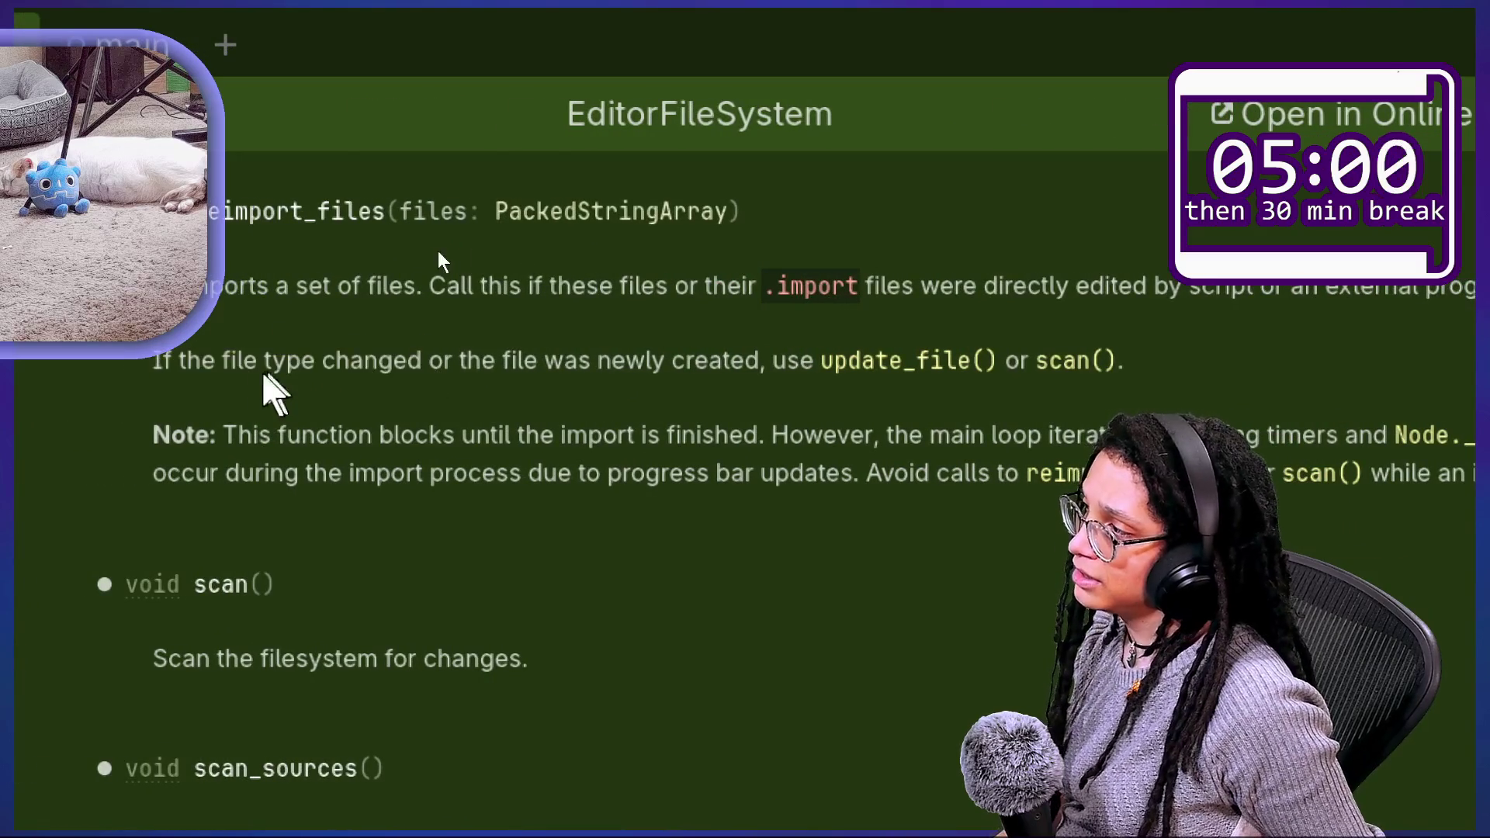
drag(263, 368, 422, 368)
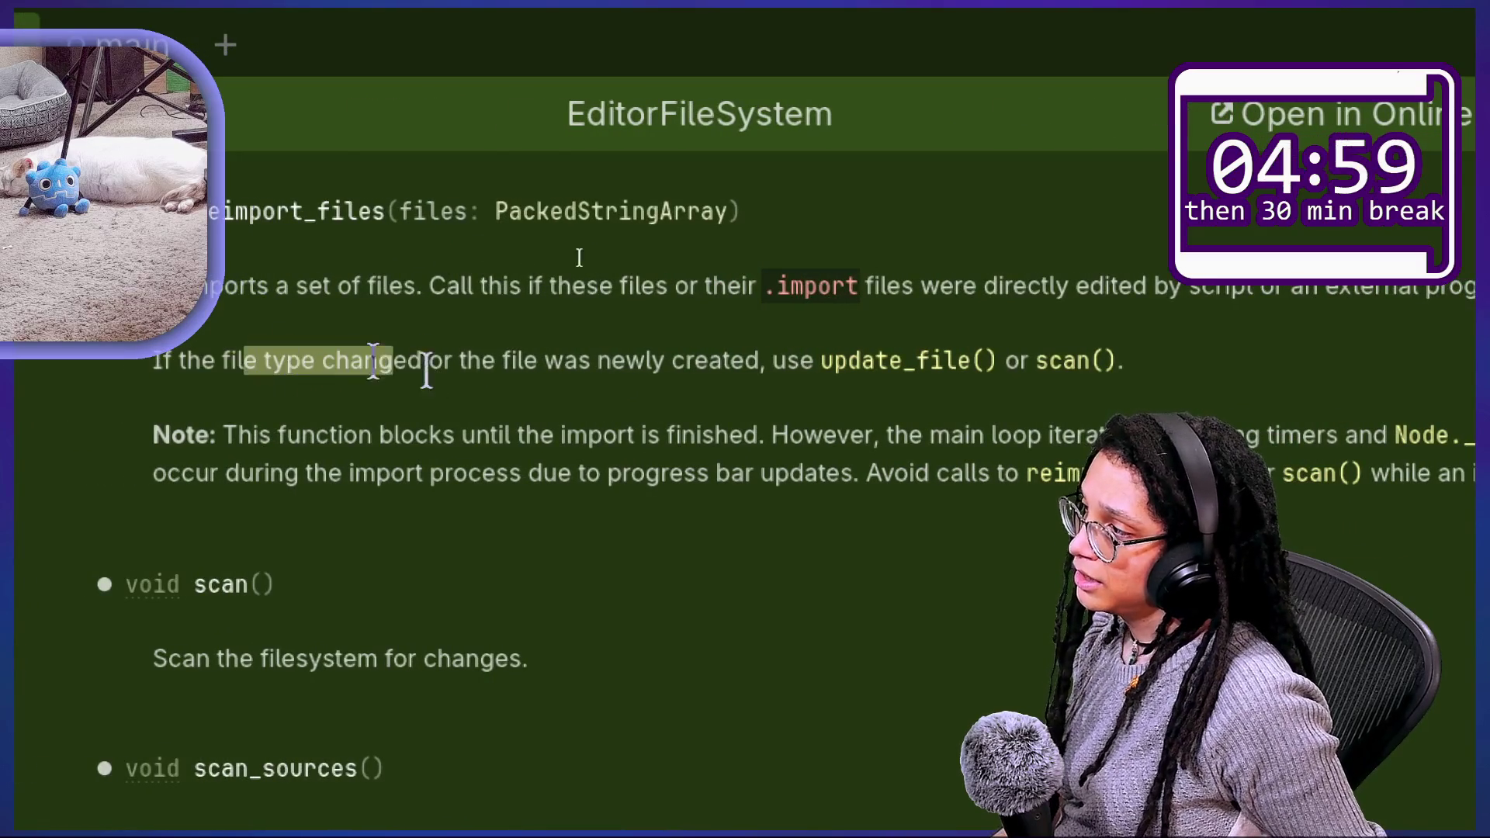
click(683, 400)
drag(646, 361, 788, 384)
click(788, 384)
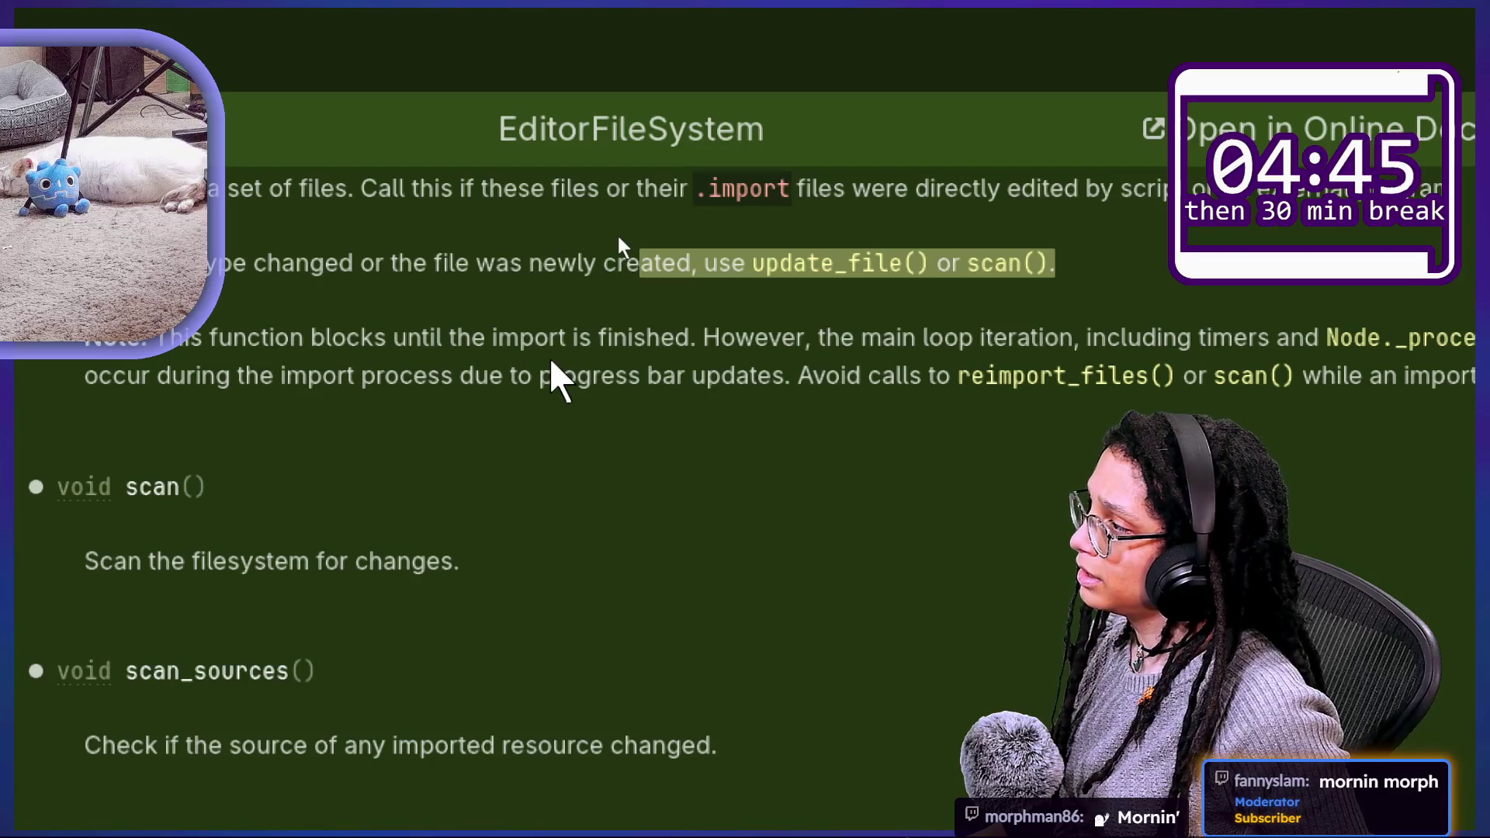
Step: Read the reimport_files() note that importing blocks the main loop except progress bar updates
mouse_move(819, 341)
mouse_down()
mouse_move(533, 365)
mouse_move(591, 365)
mouse_up()
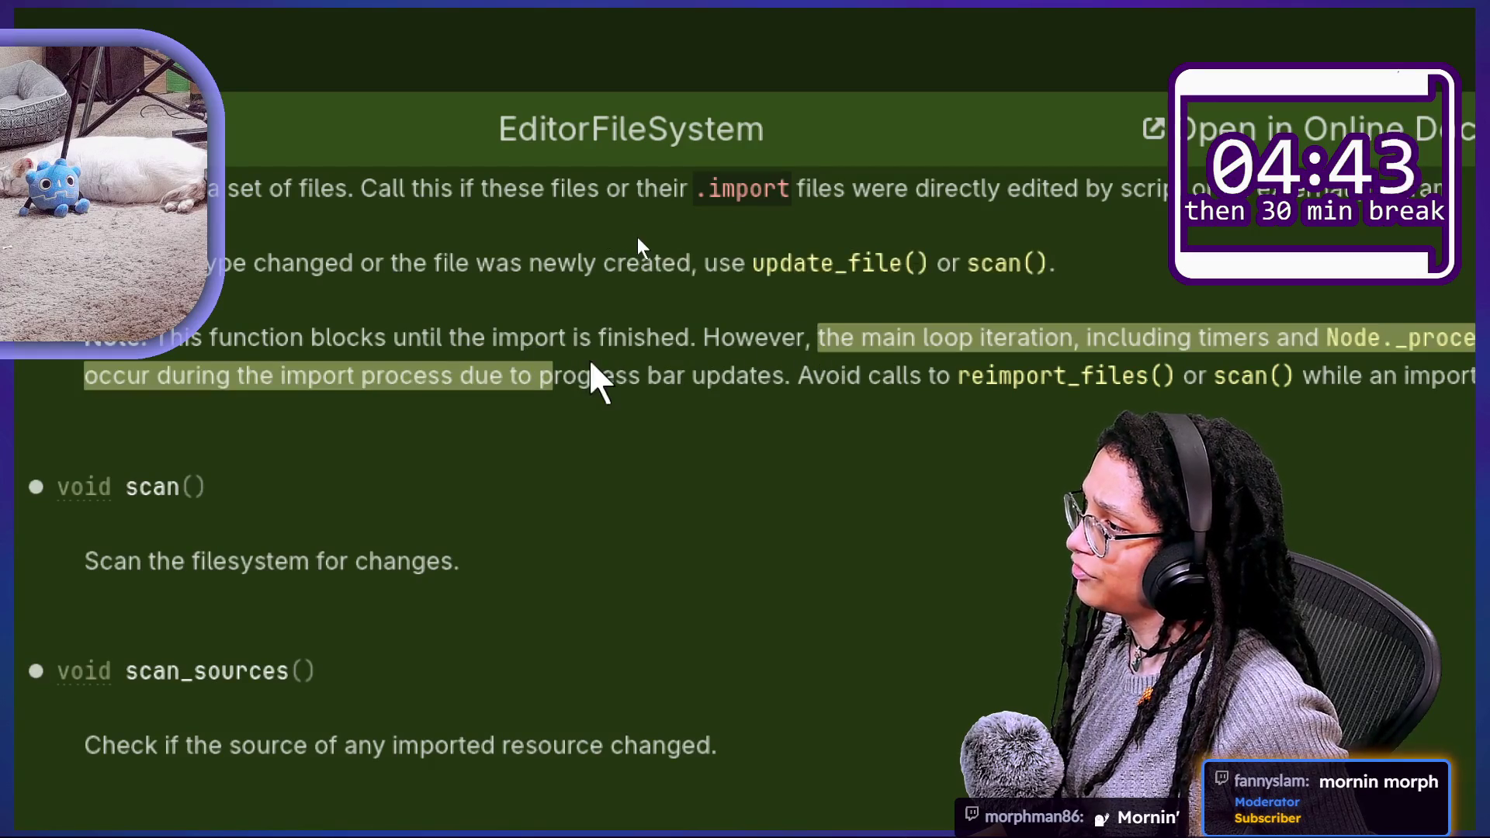
click(888, 340)
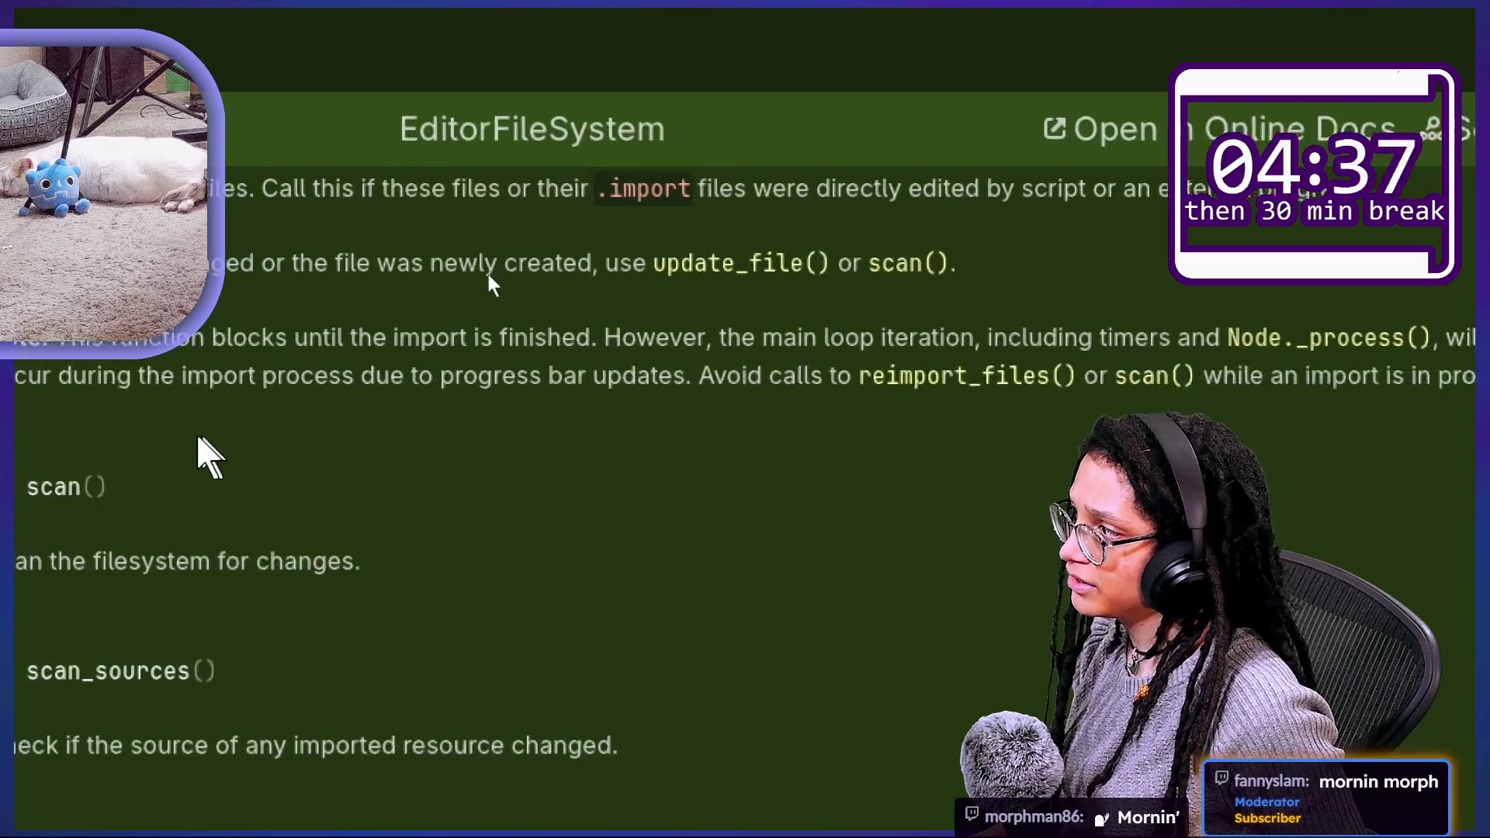
mouse_move(206, 392)
mouse_down()
mouse_move(399, 386)
mouse_move(572, 422)
mouse_up()
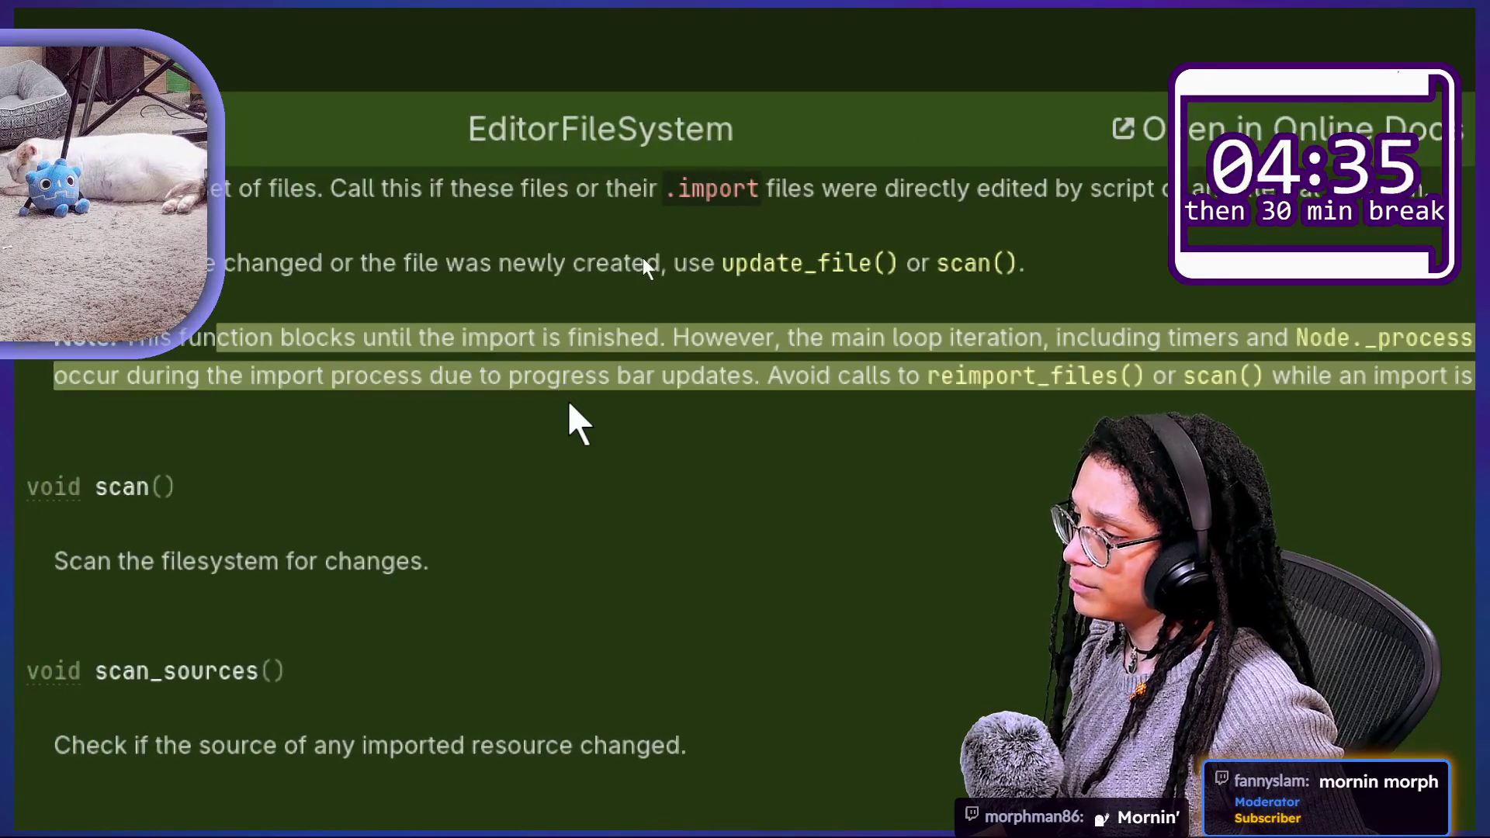
click(595, 380)
drag(665, 381, 746, 380)
click(757, 380)
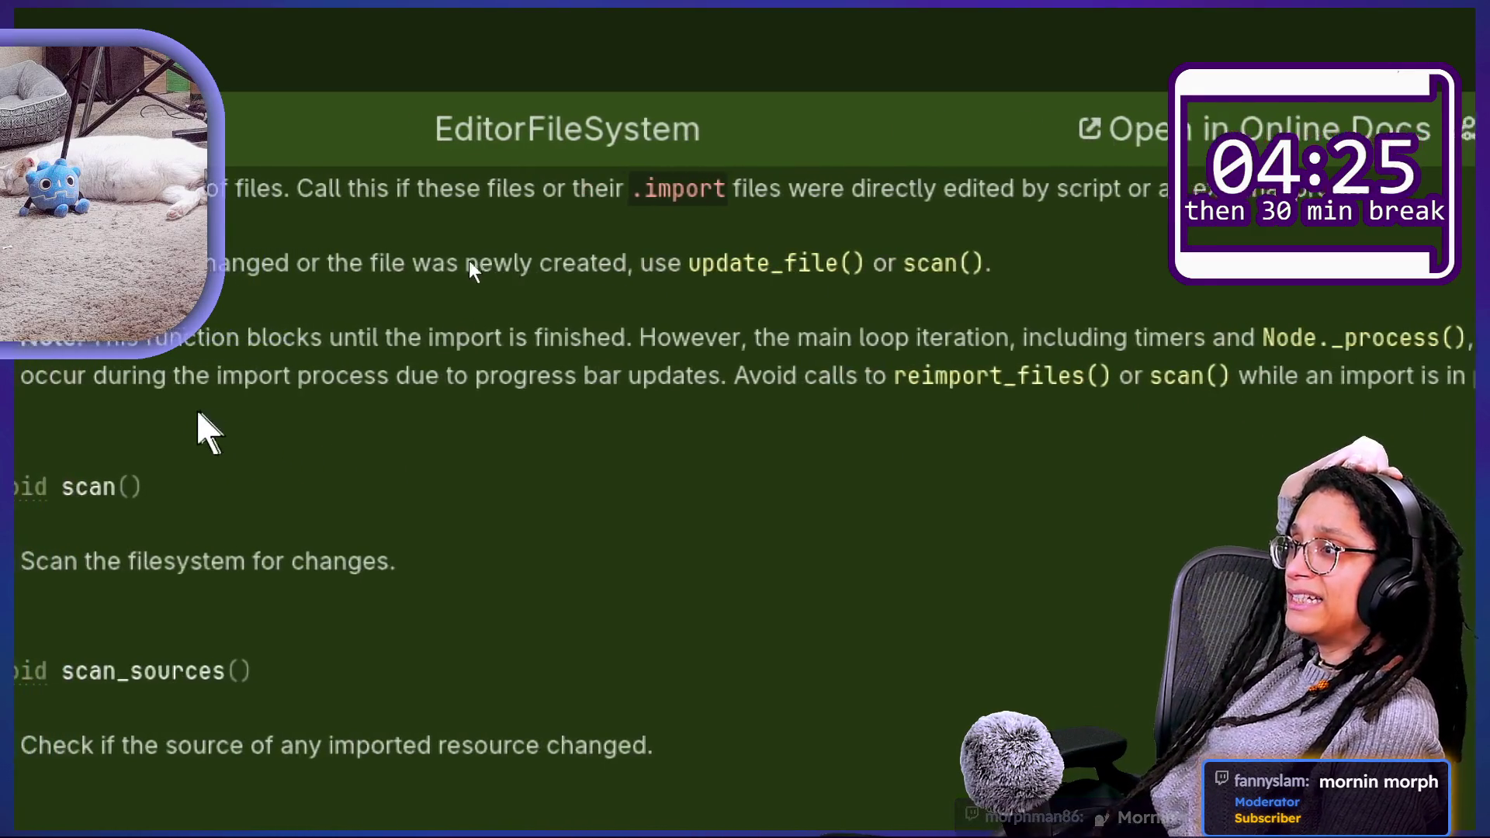
scroll(444, 184, up, 3)
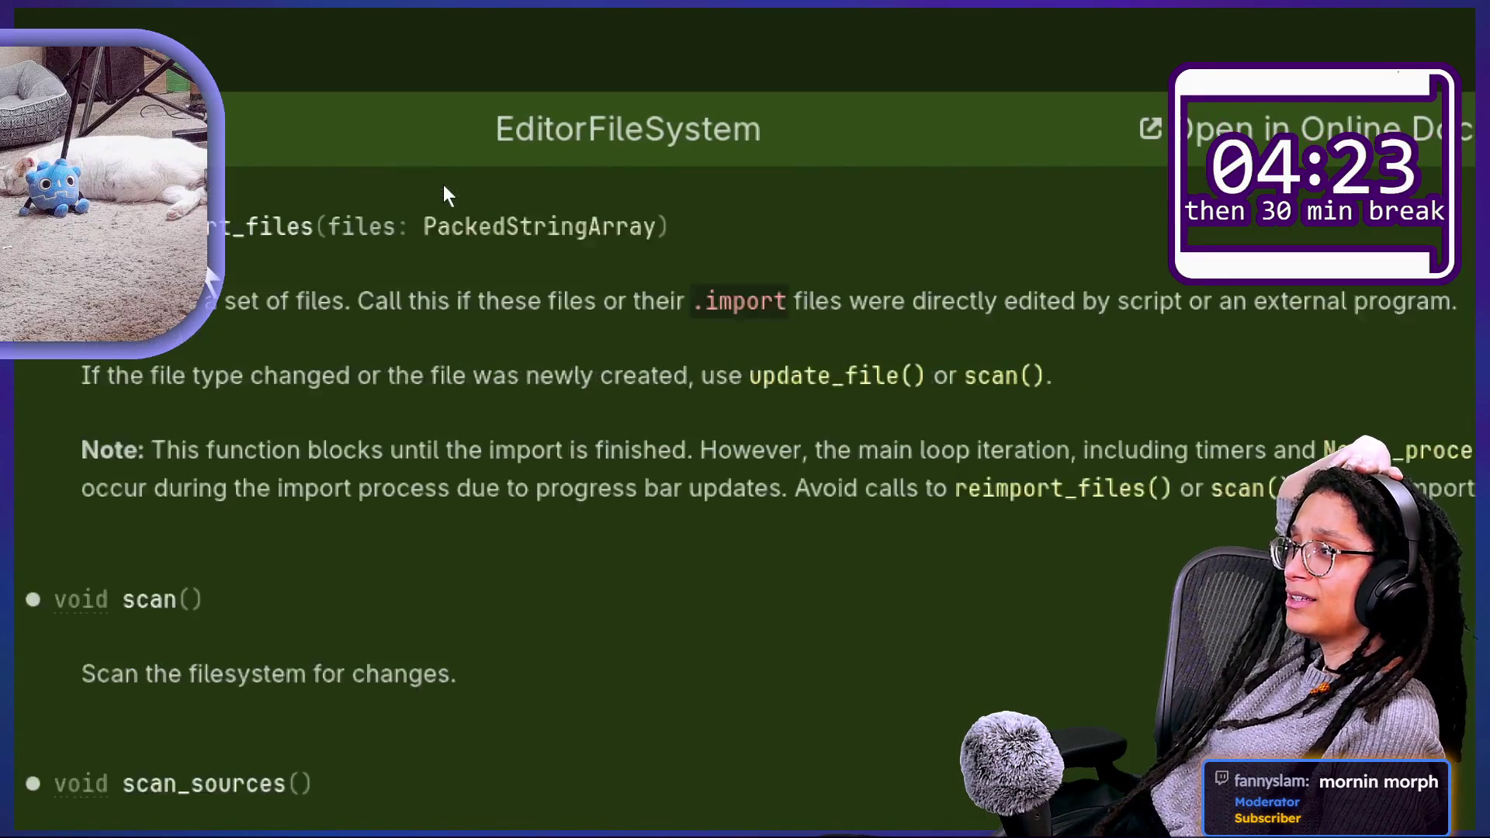
scroll(477, 240, down, 2)
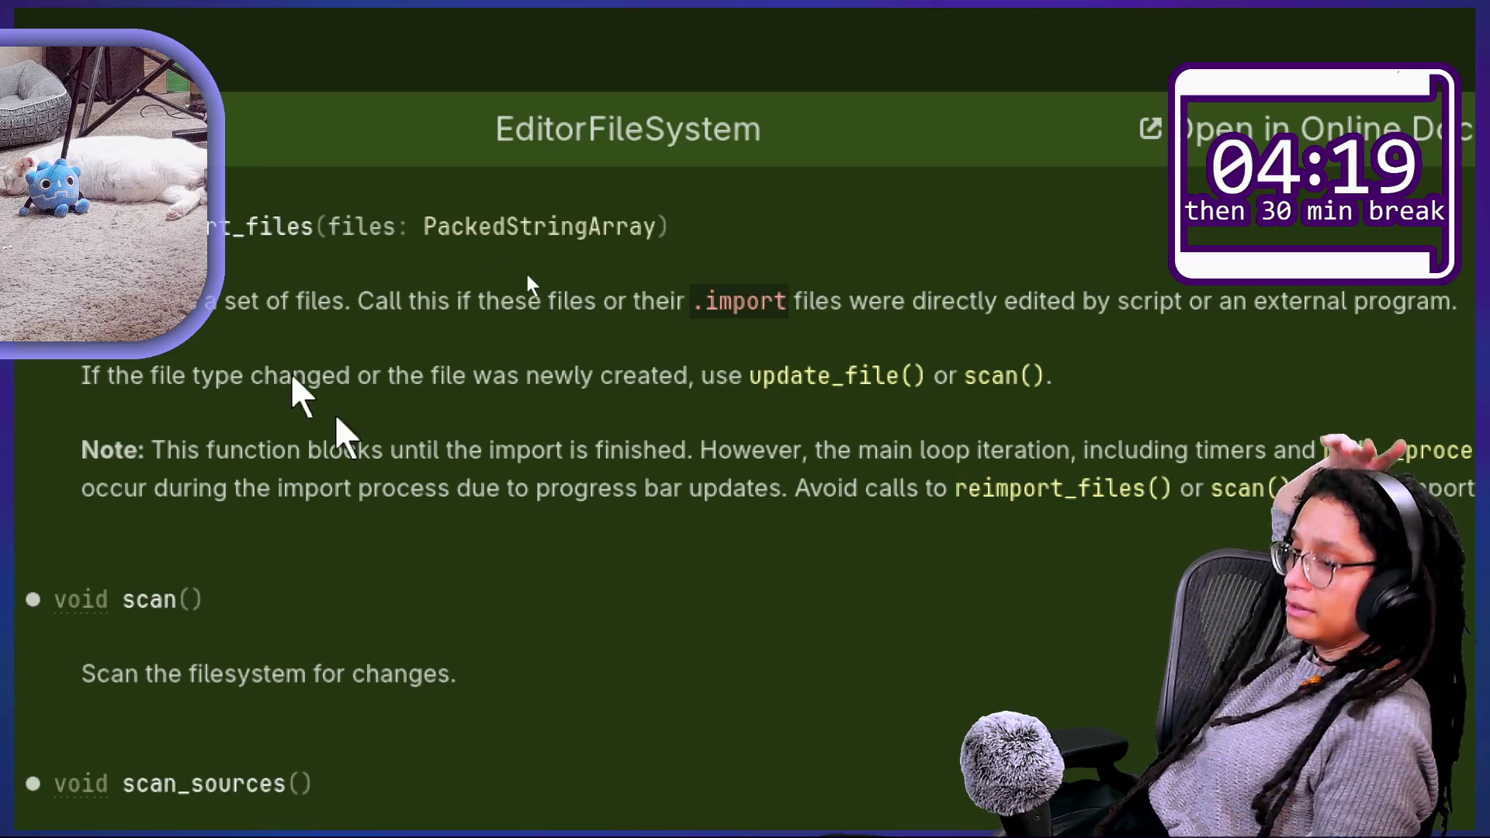
Step: Open branchie_statics.gd and add a new line after editor_fs.scan() in update_cache_for_file_path
key(shift+alt+o)
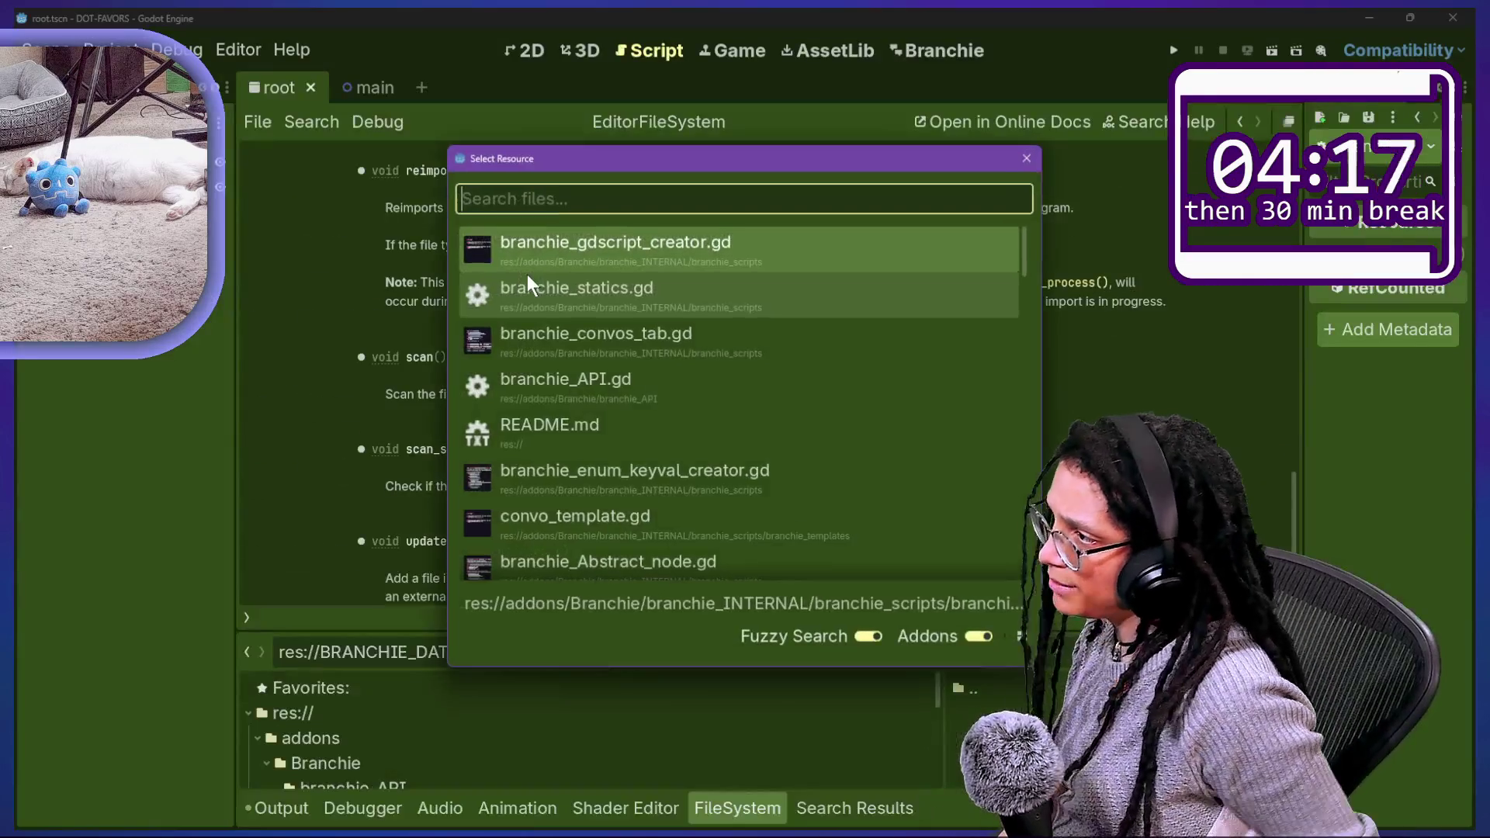
click(527, 284)
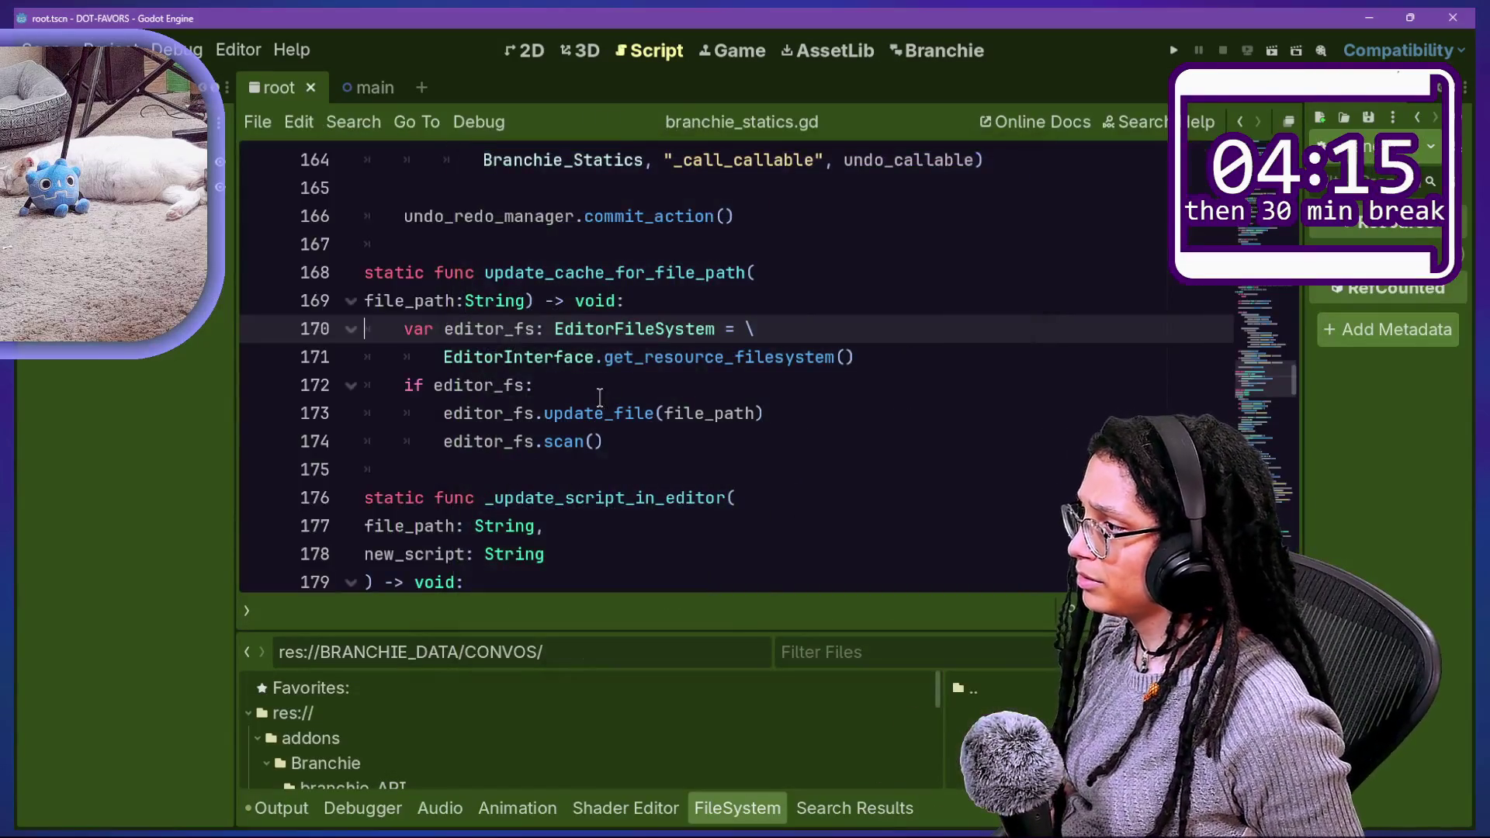
click(661, 413)
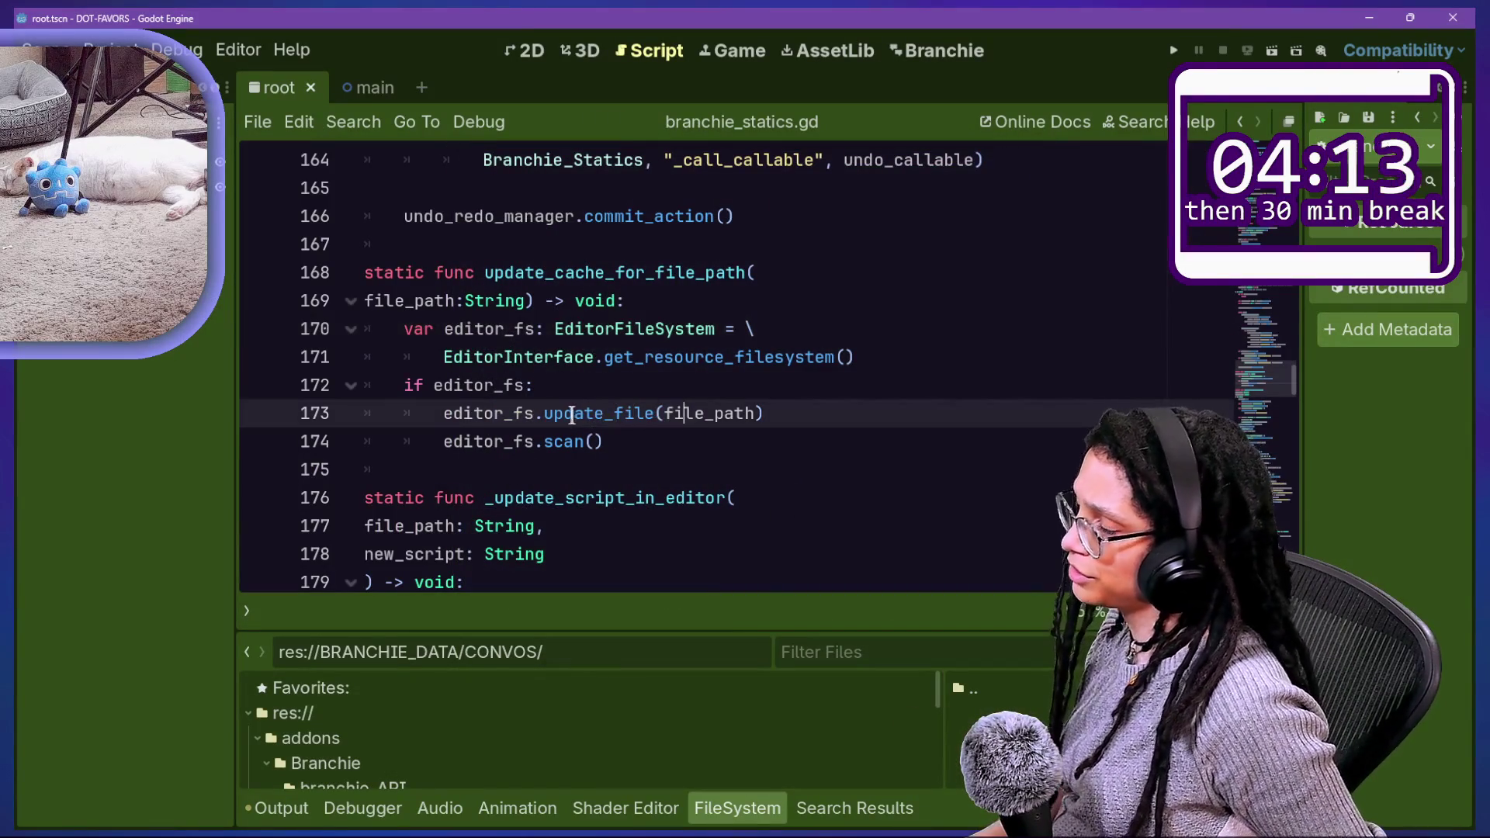
drag(572, 417, 829, 395)
click(819, 413)
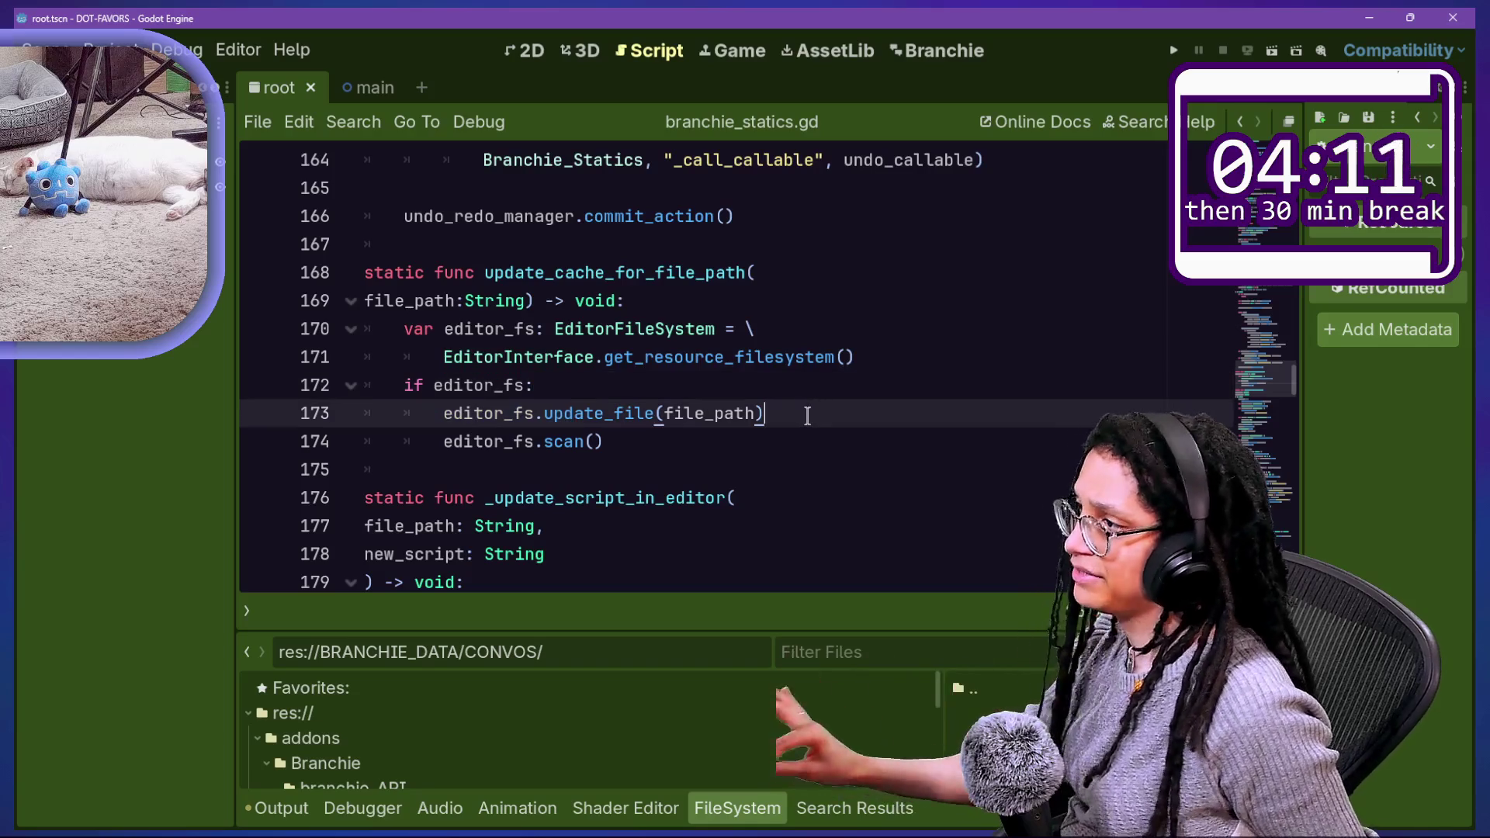
click(771, 458)
click(761, 439)
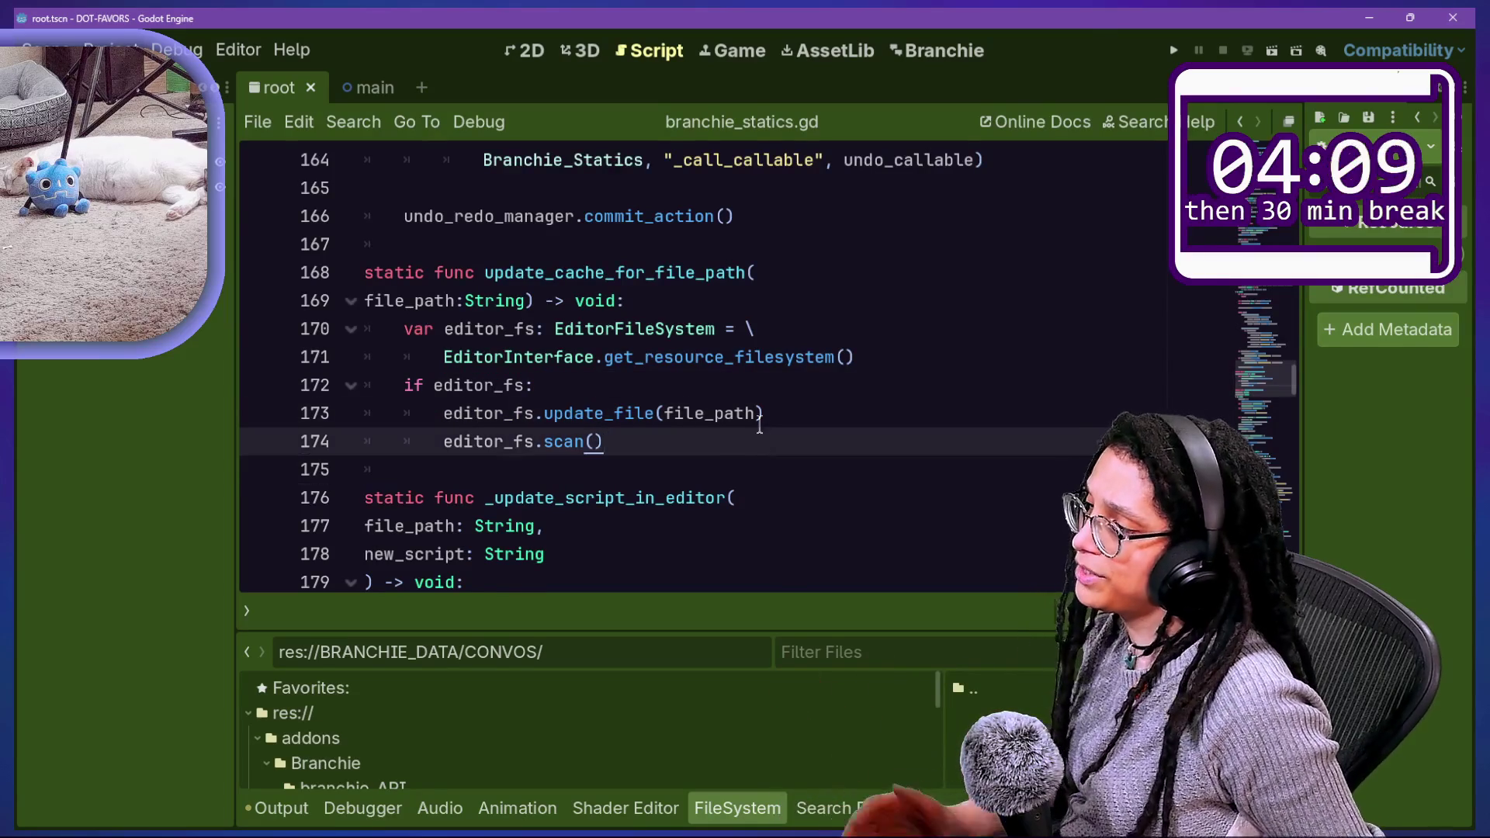
key(Return)
Step: Type an editor_fs.reimport_files() call on line 175, then delete that call text again
text(tor)
key(BackSpace)
key(BackSpace)
key(BackSpace)
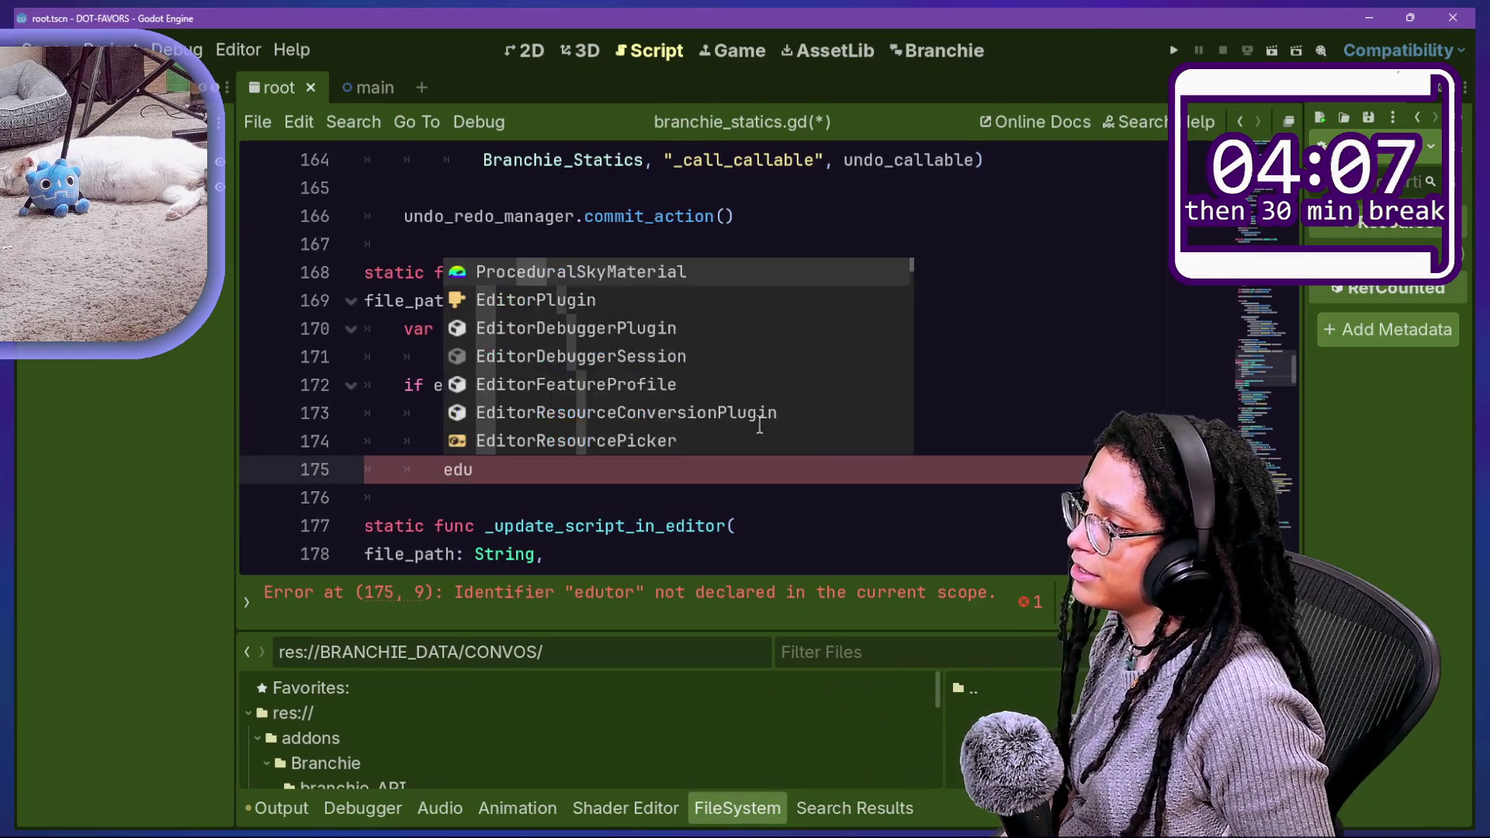
text(i)
key(BackSpace)
key(BackSpace)
text(itor_)
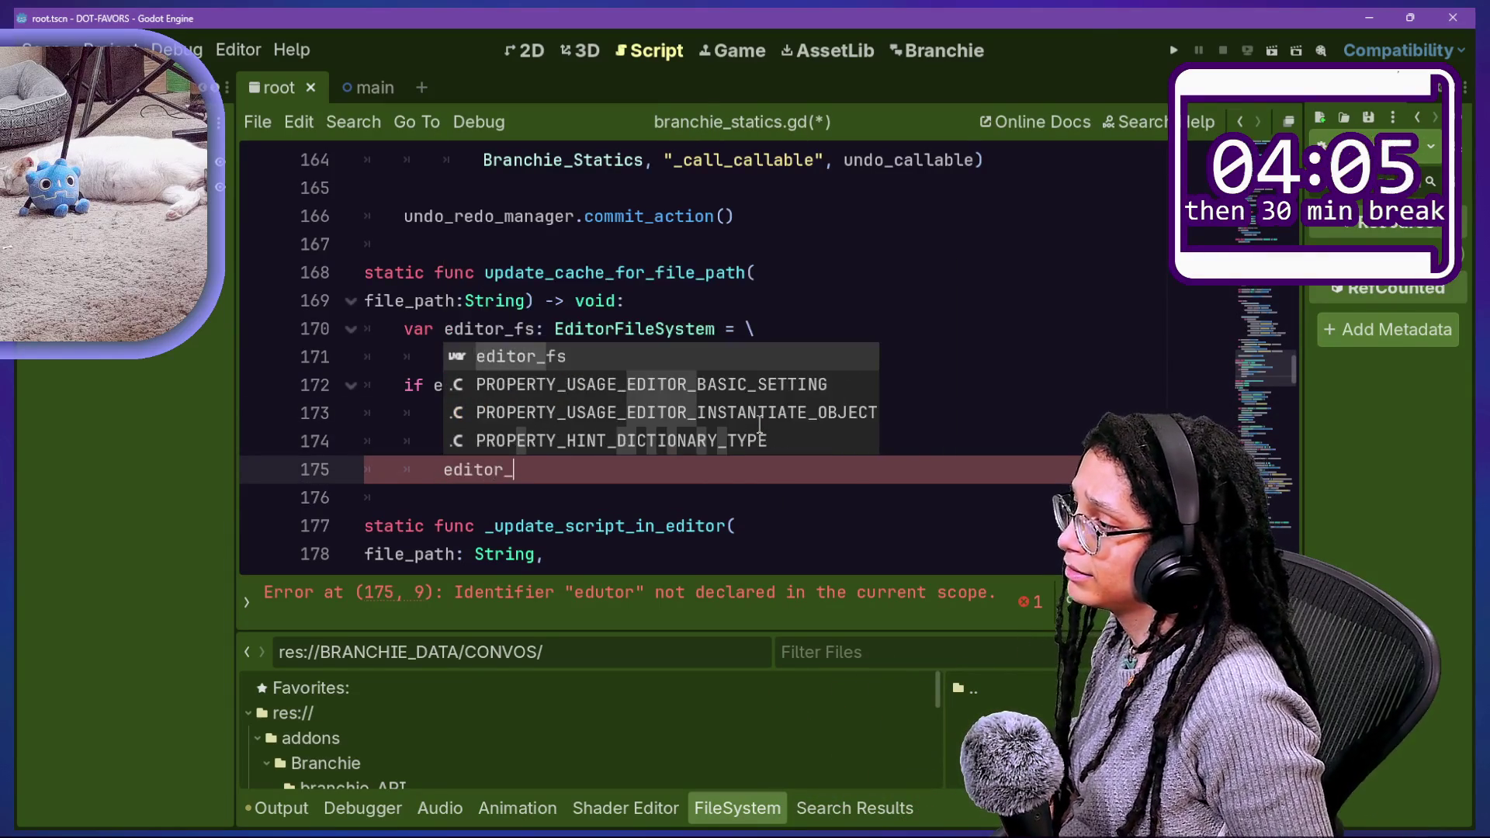
text(fs.reu)
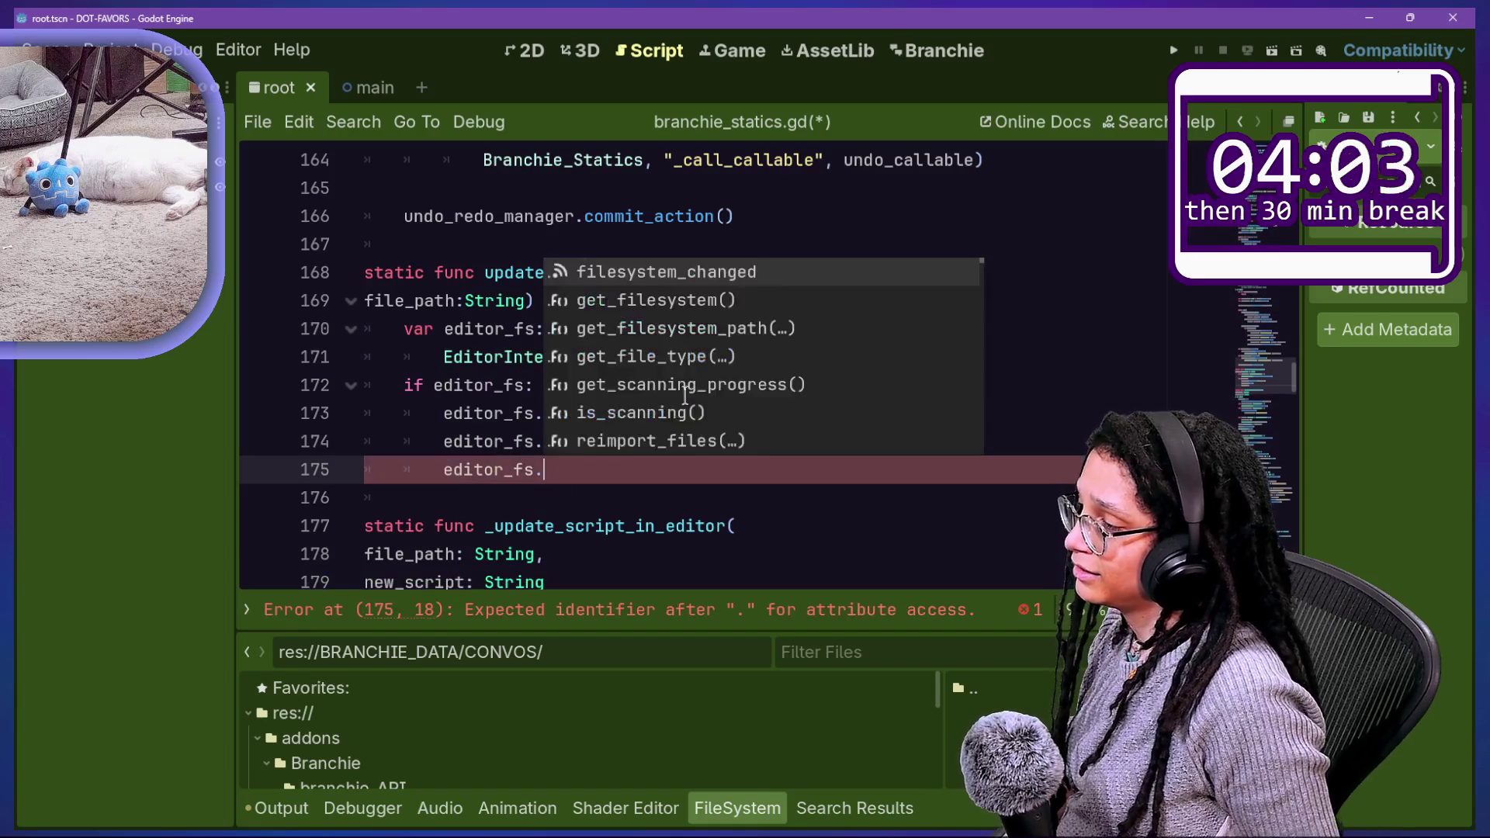
key(BackSpace)
text(imp)
key(Return)
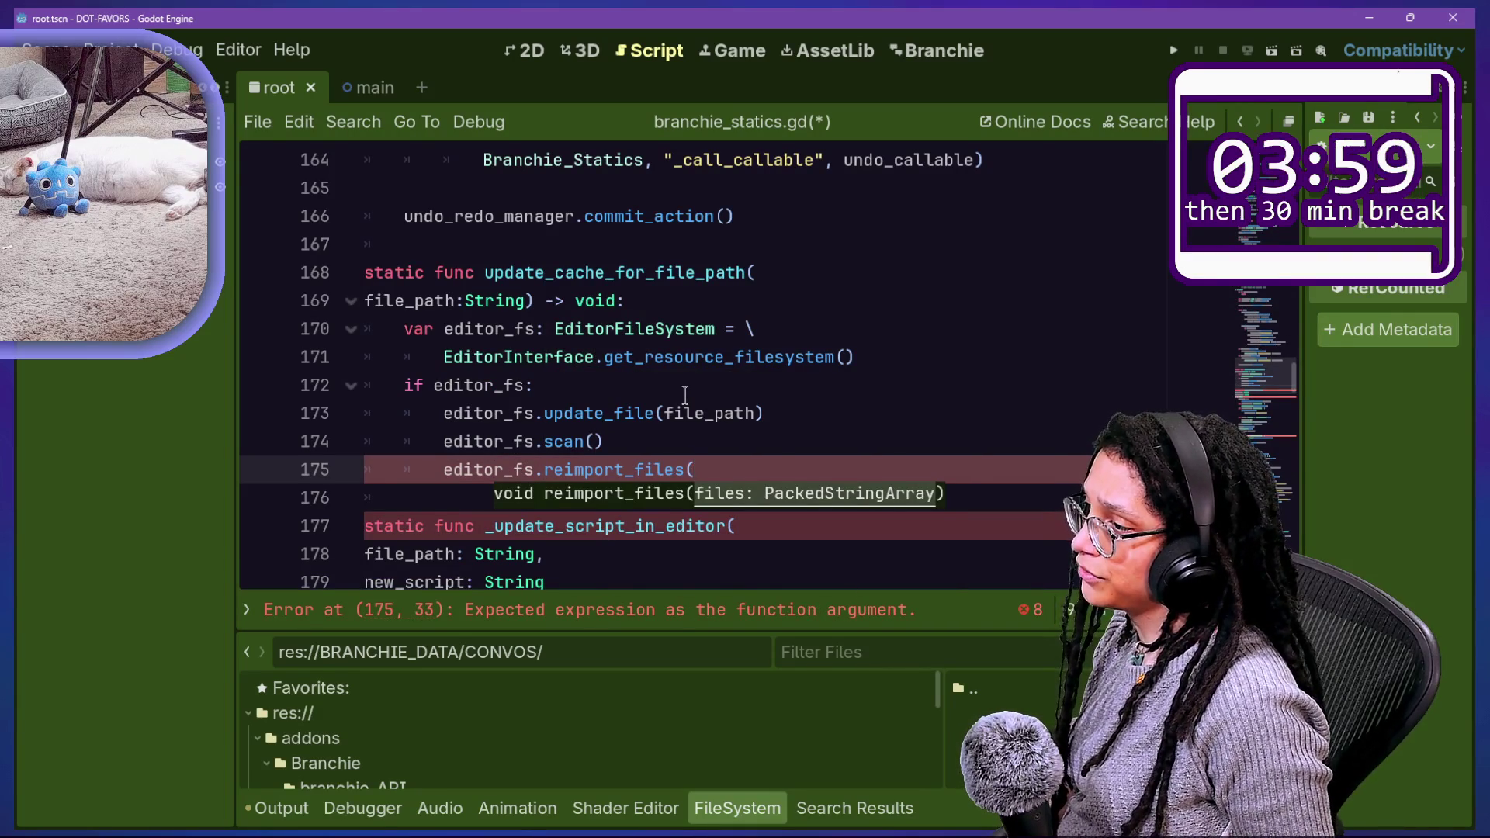
key(BackSpace)
key(BackSpace)
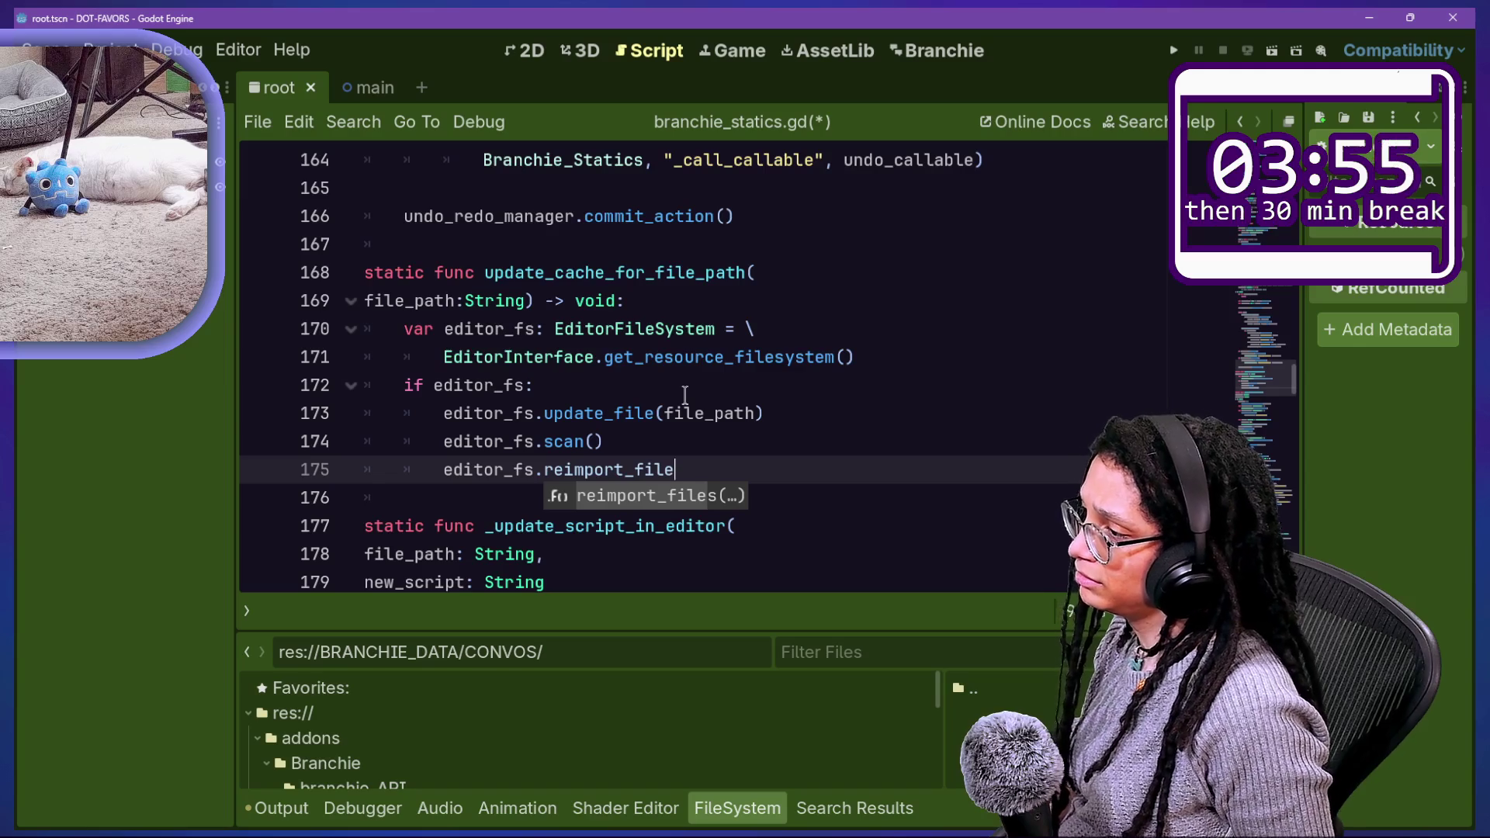
text(()
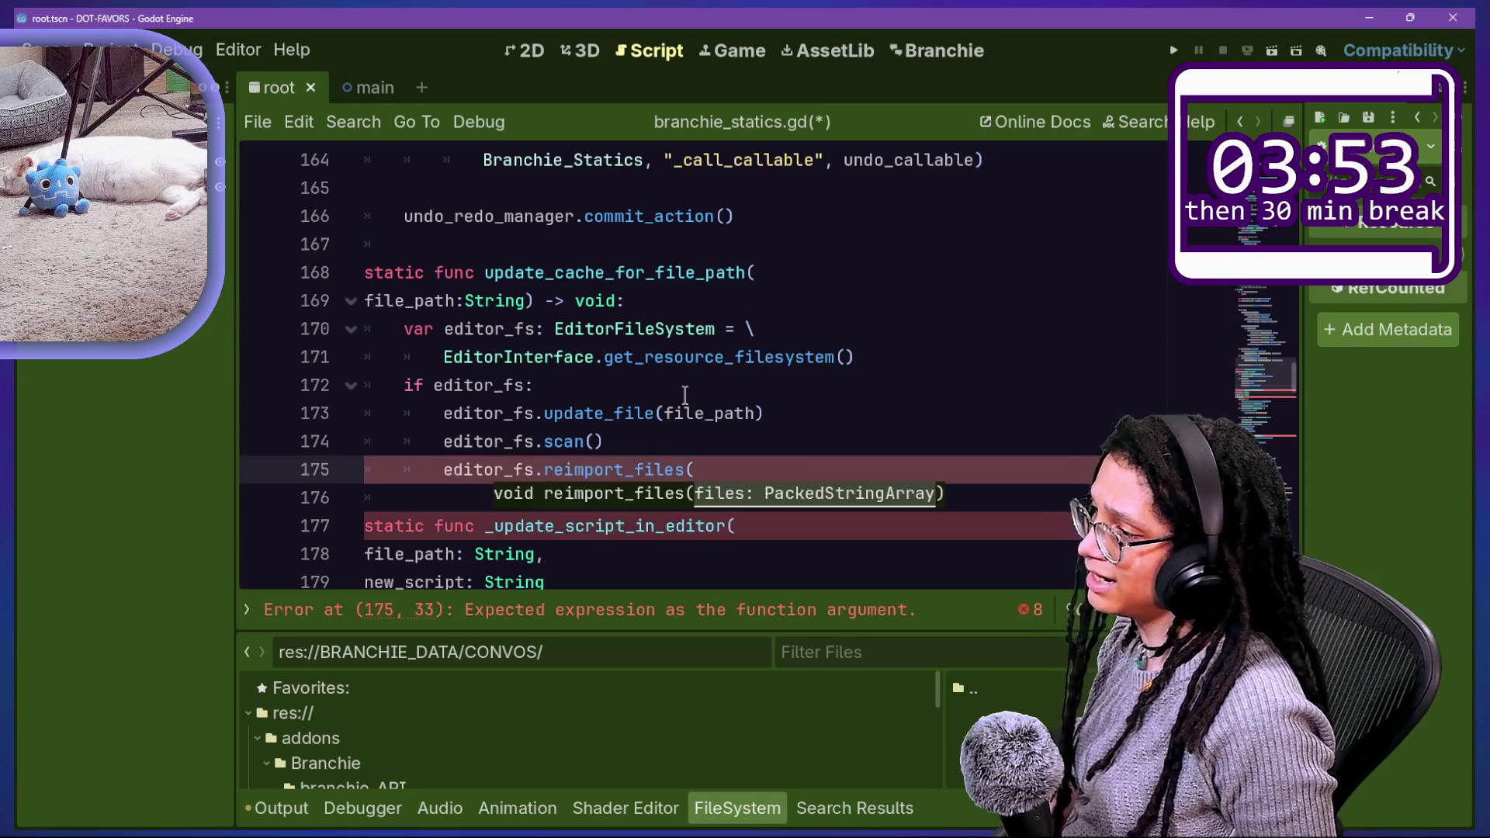
text())
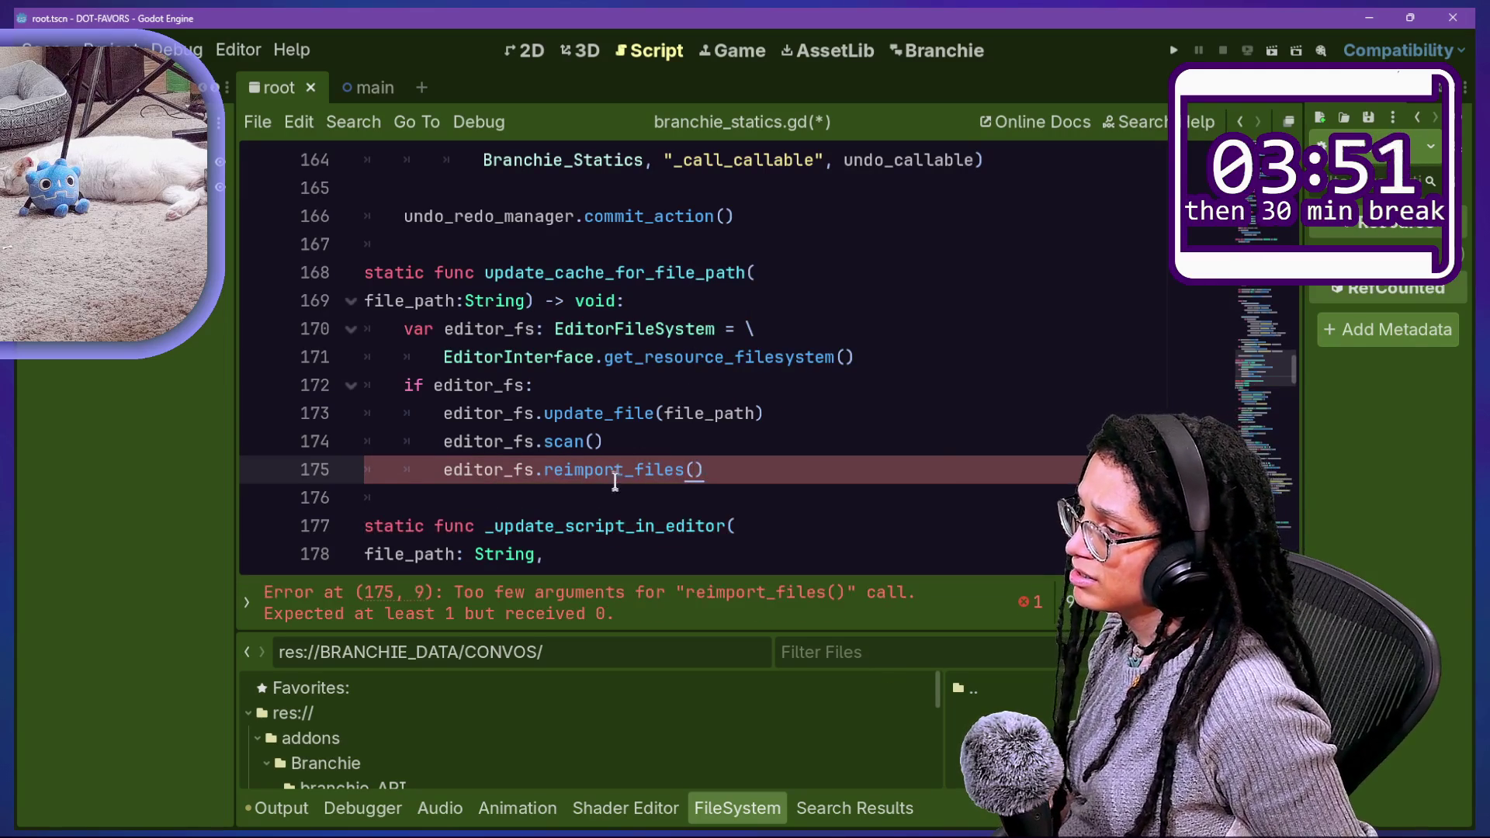
mouse_move(611, 470)
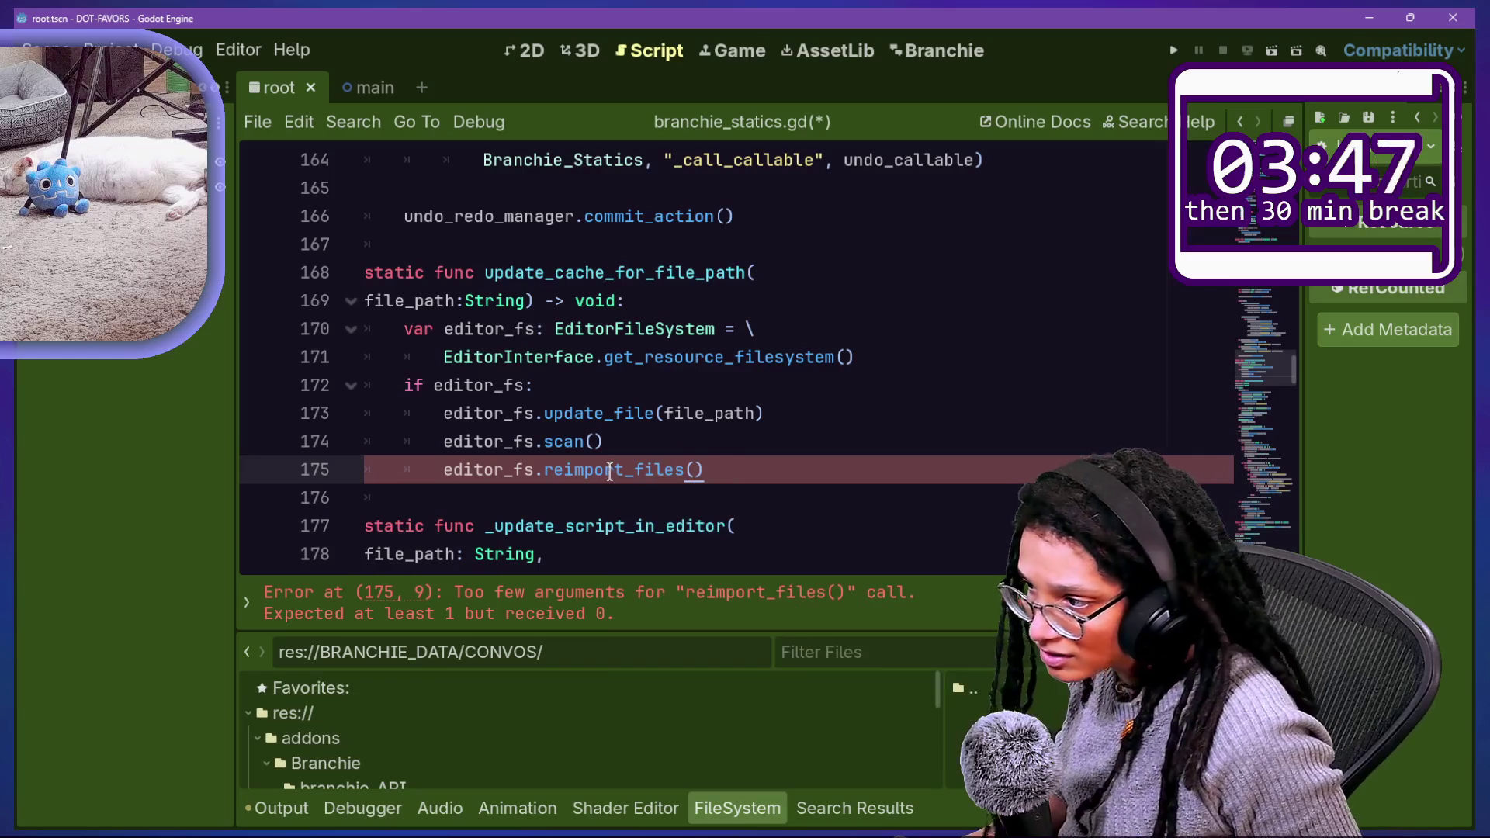
drag(708, 470, 434, 473)
key(End)
key(BackSpace)
key(BackSpace)
key(BackSpace)
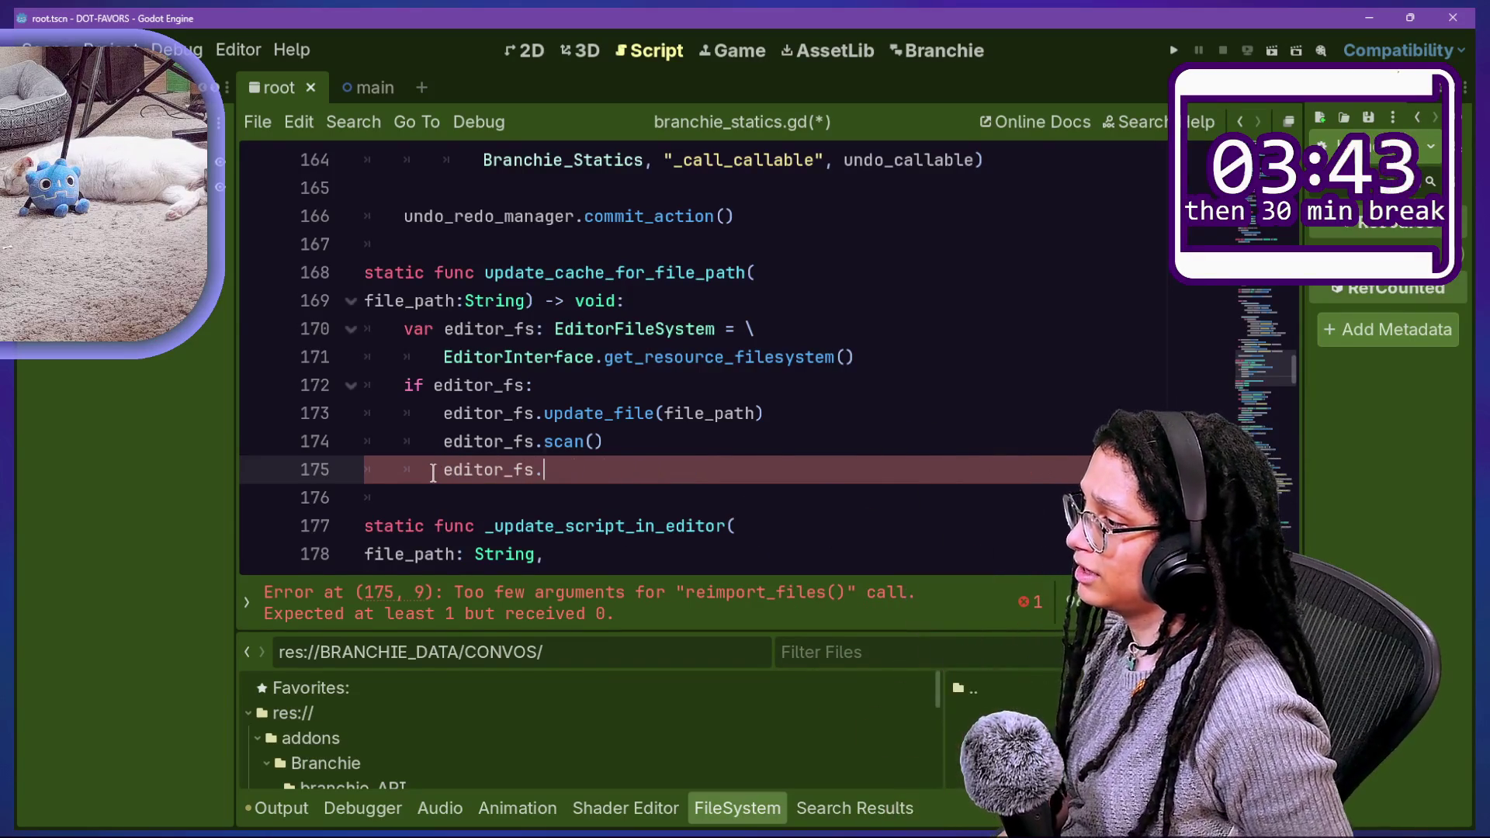
Step: Insert filesystem_changed after editor_fs on line 175 from the autocomplete list
key(Up)
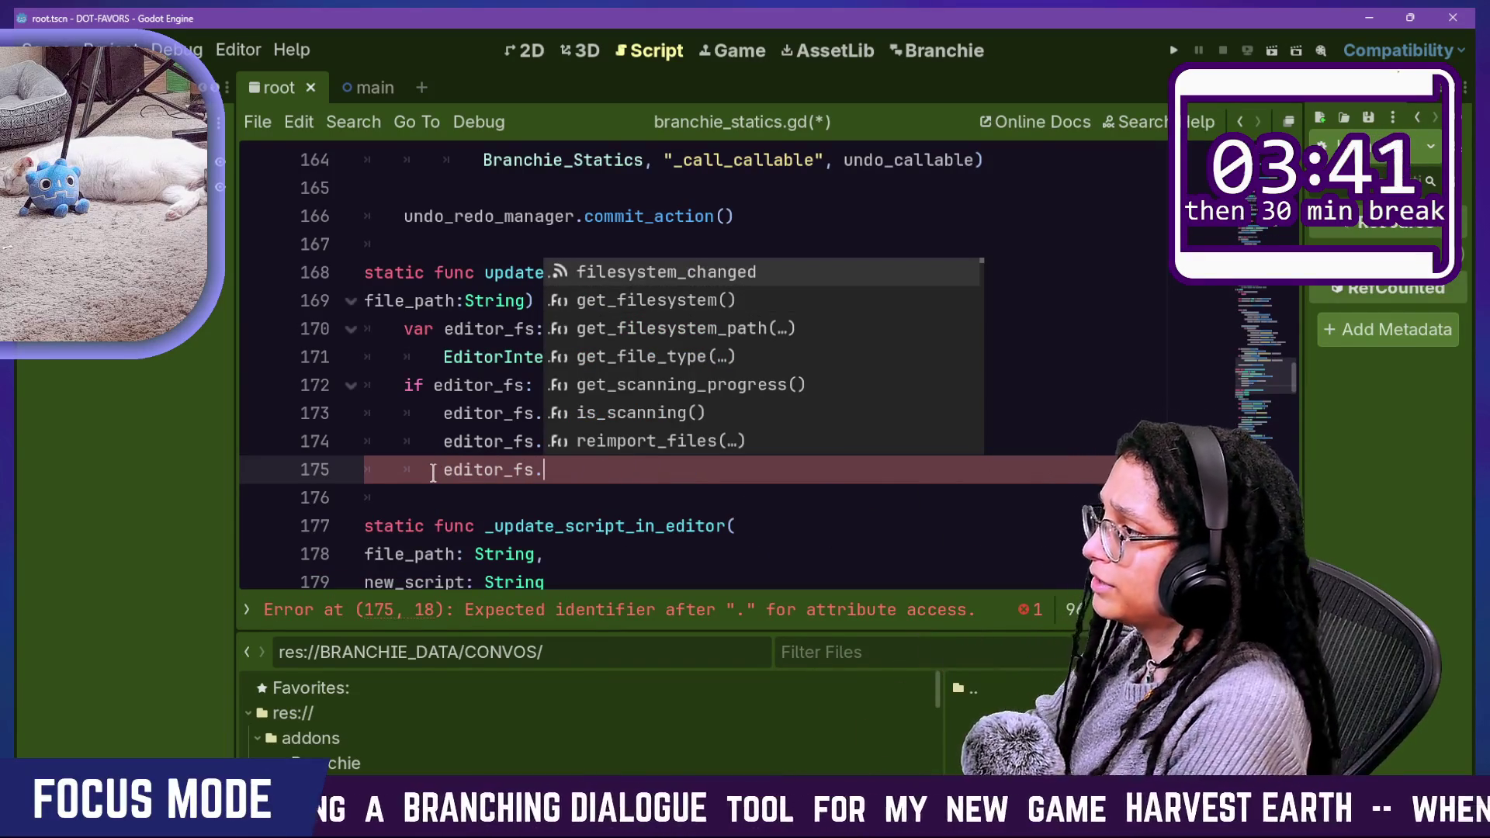
key(Return)
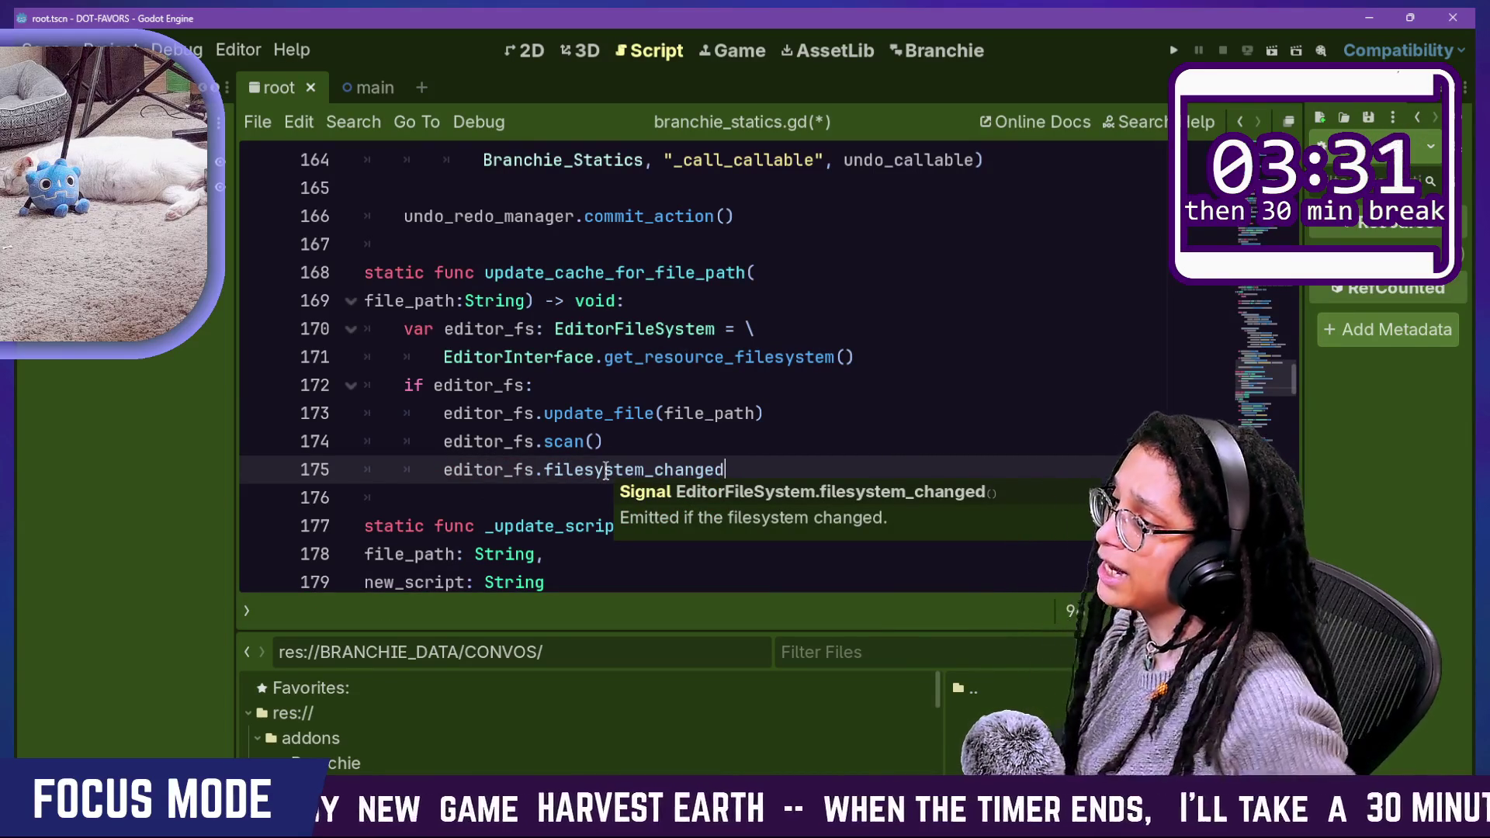
click(510, 474)
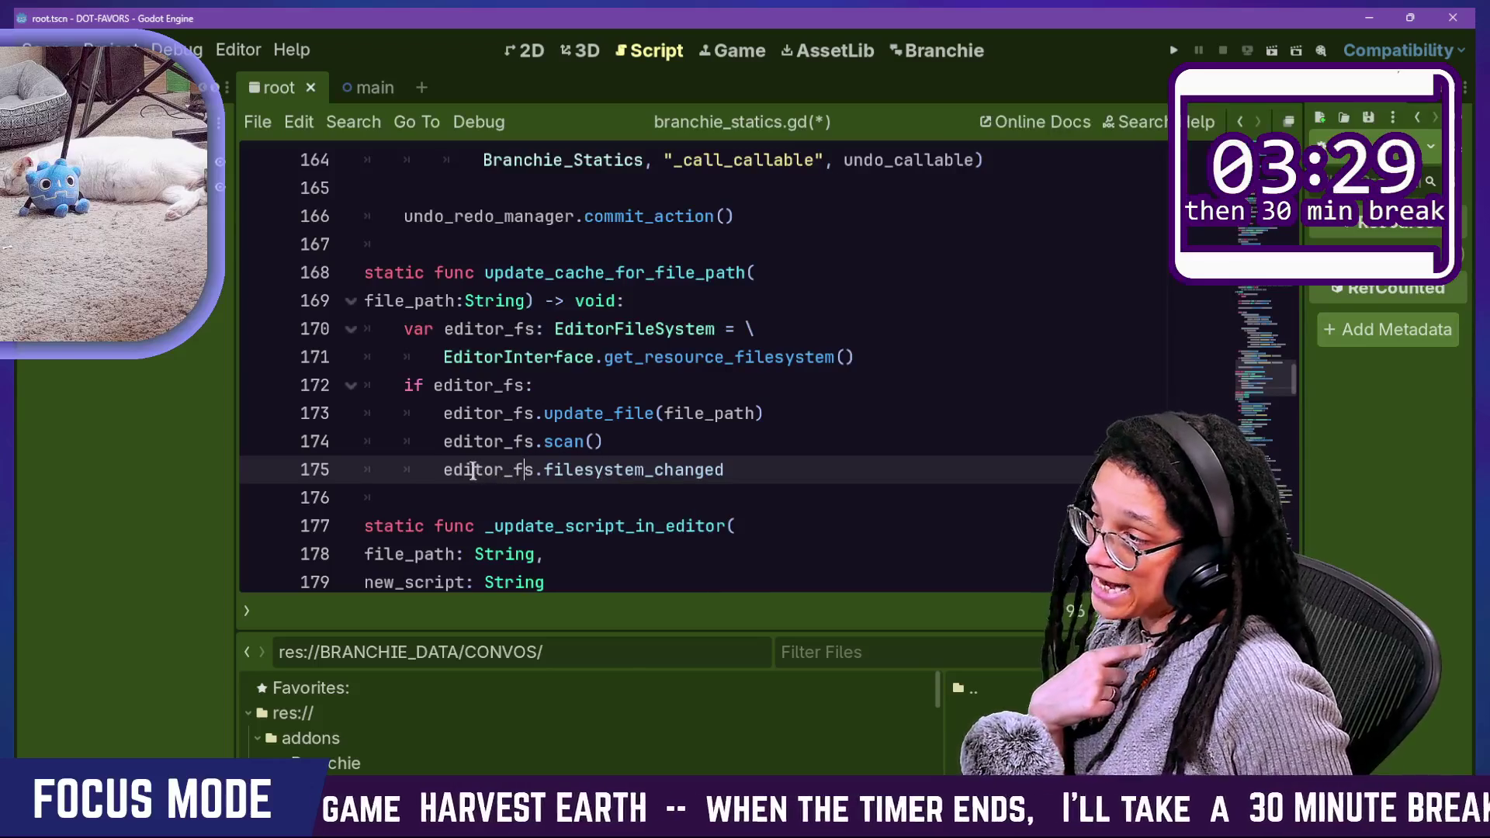
scroll(464, 475, down, 8)
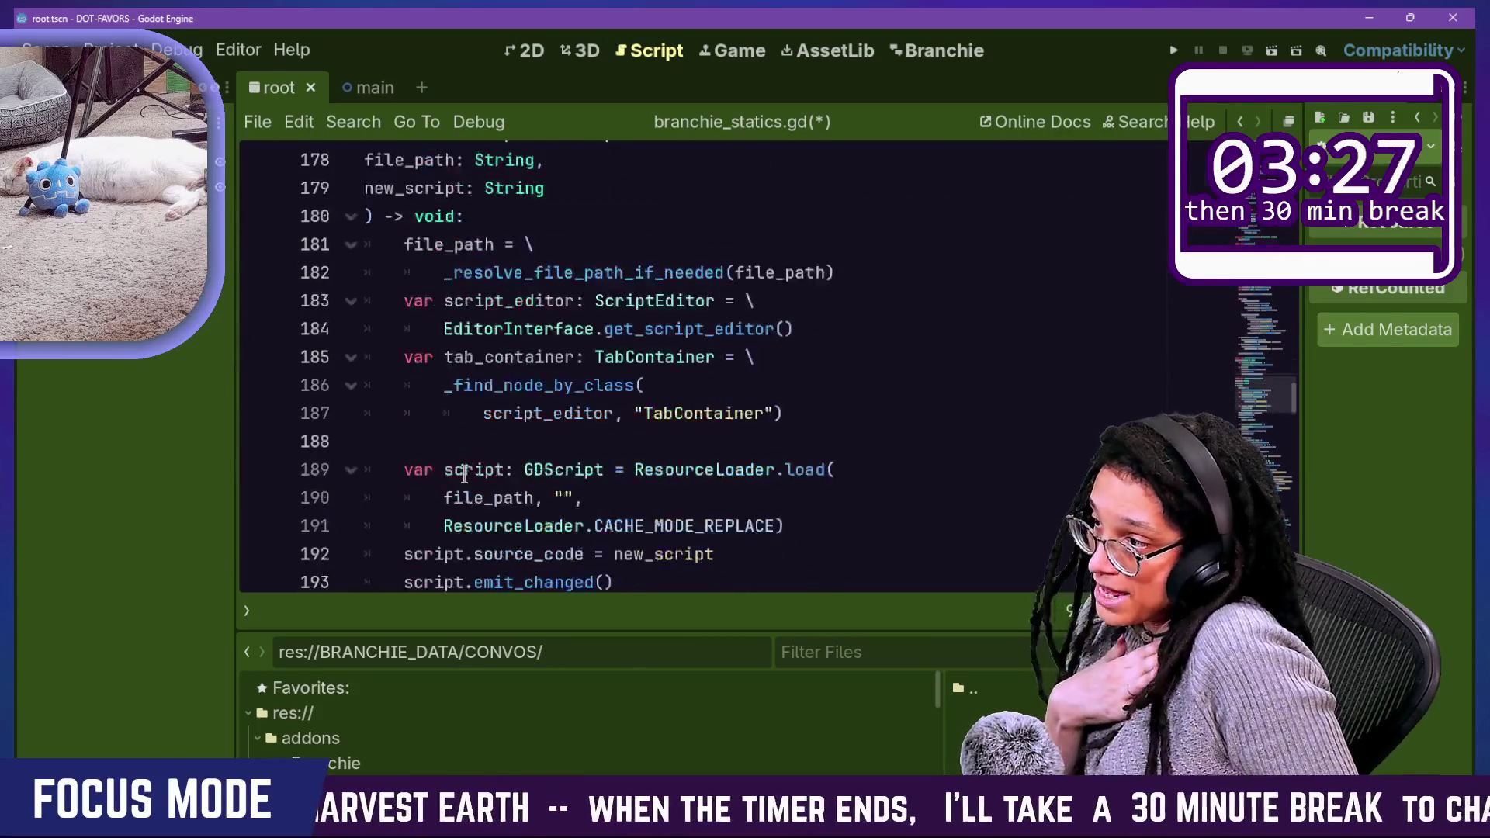
scroll(464, 475, up, 7)
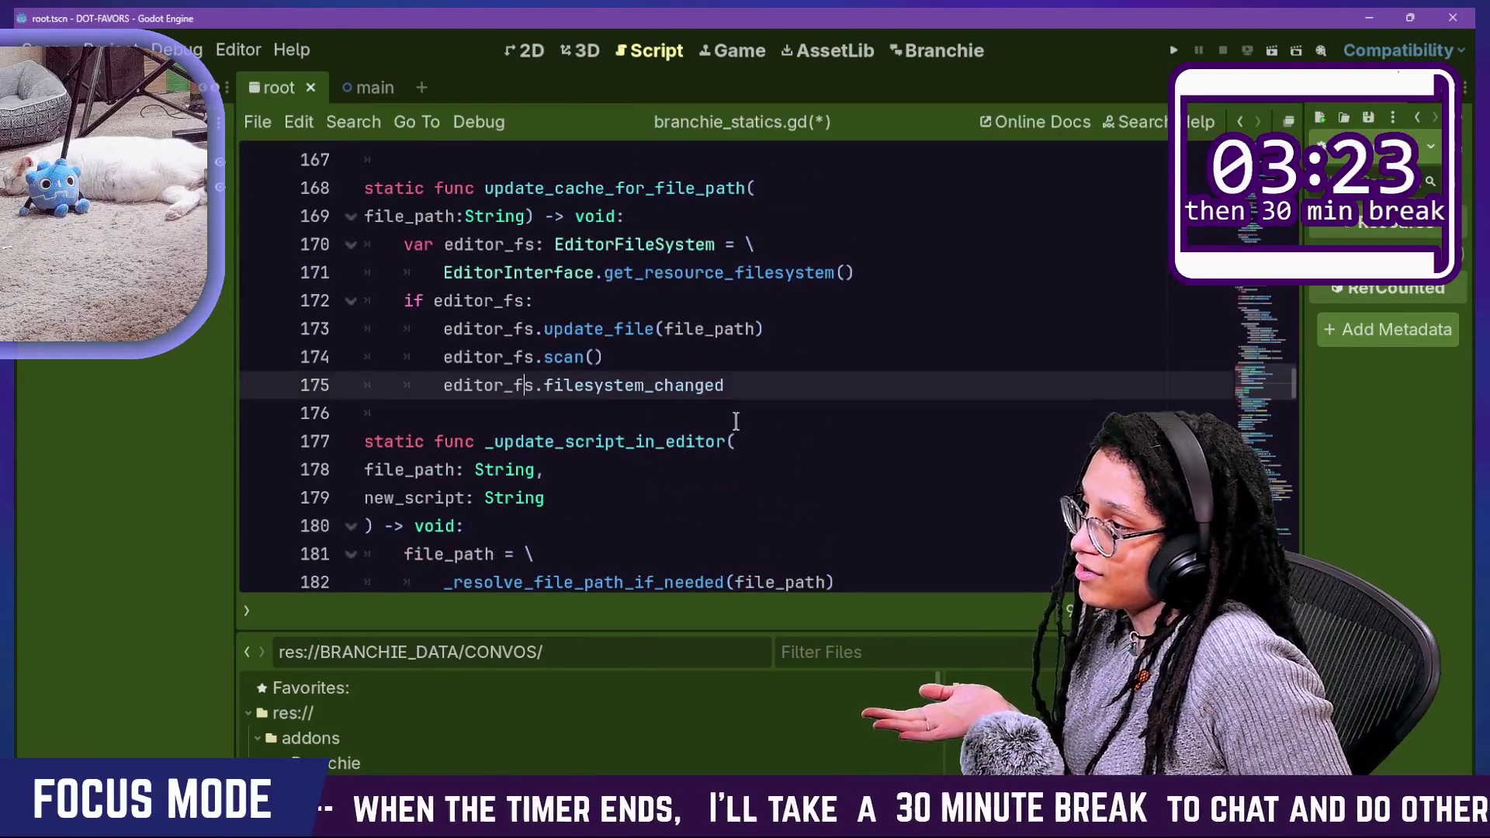
scroll(738, 435, down, 5)
scroll(736, 423, up, 5)
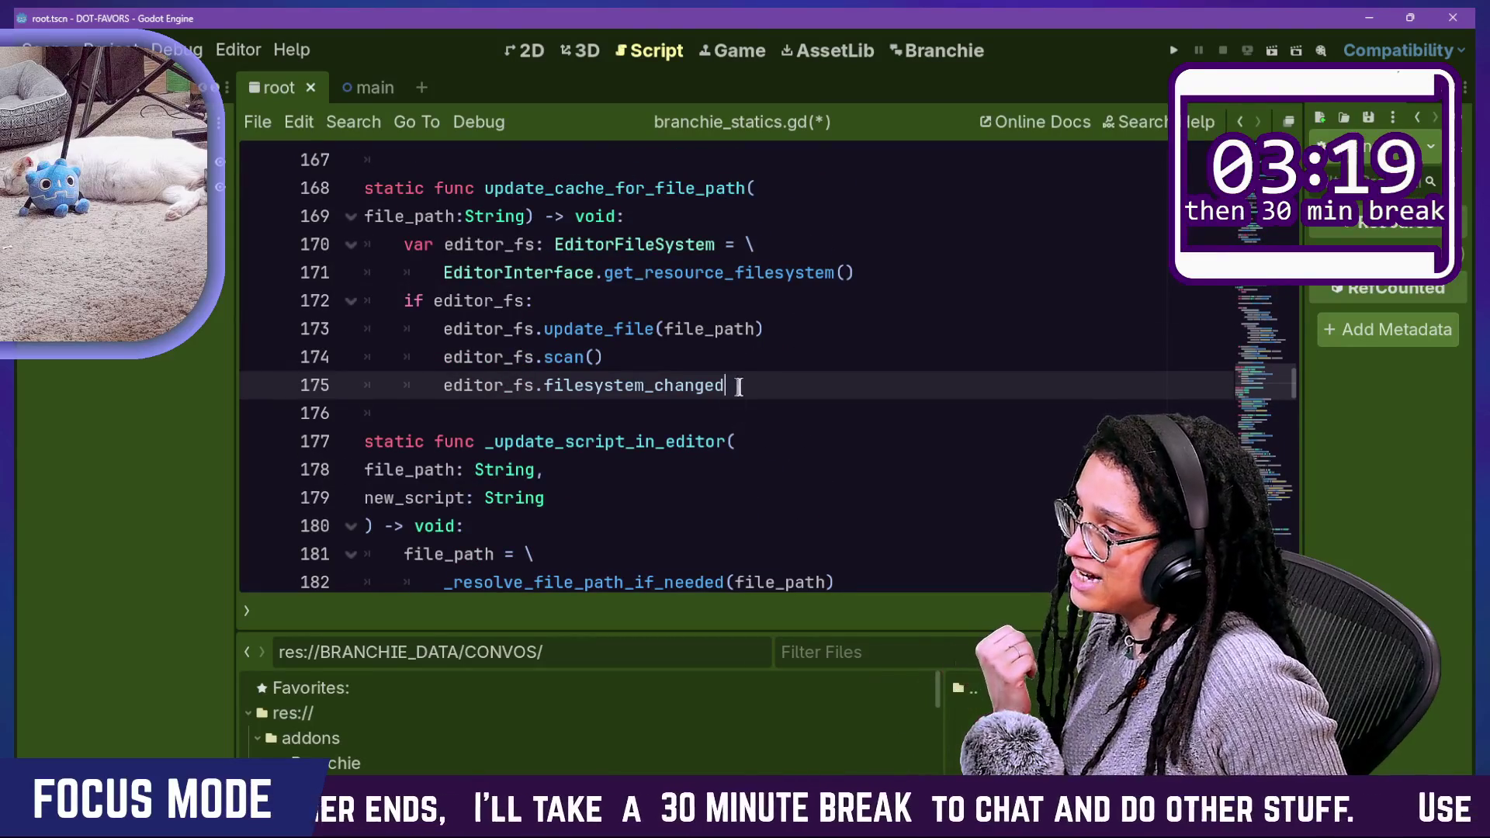
Step: Complete the filesystem_changed.emit() call and select the whole emit line
text(,)
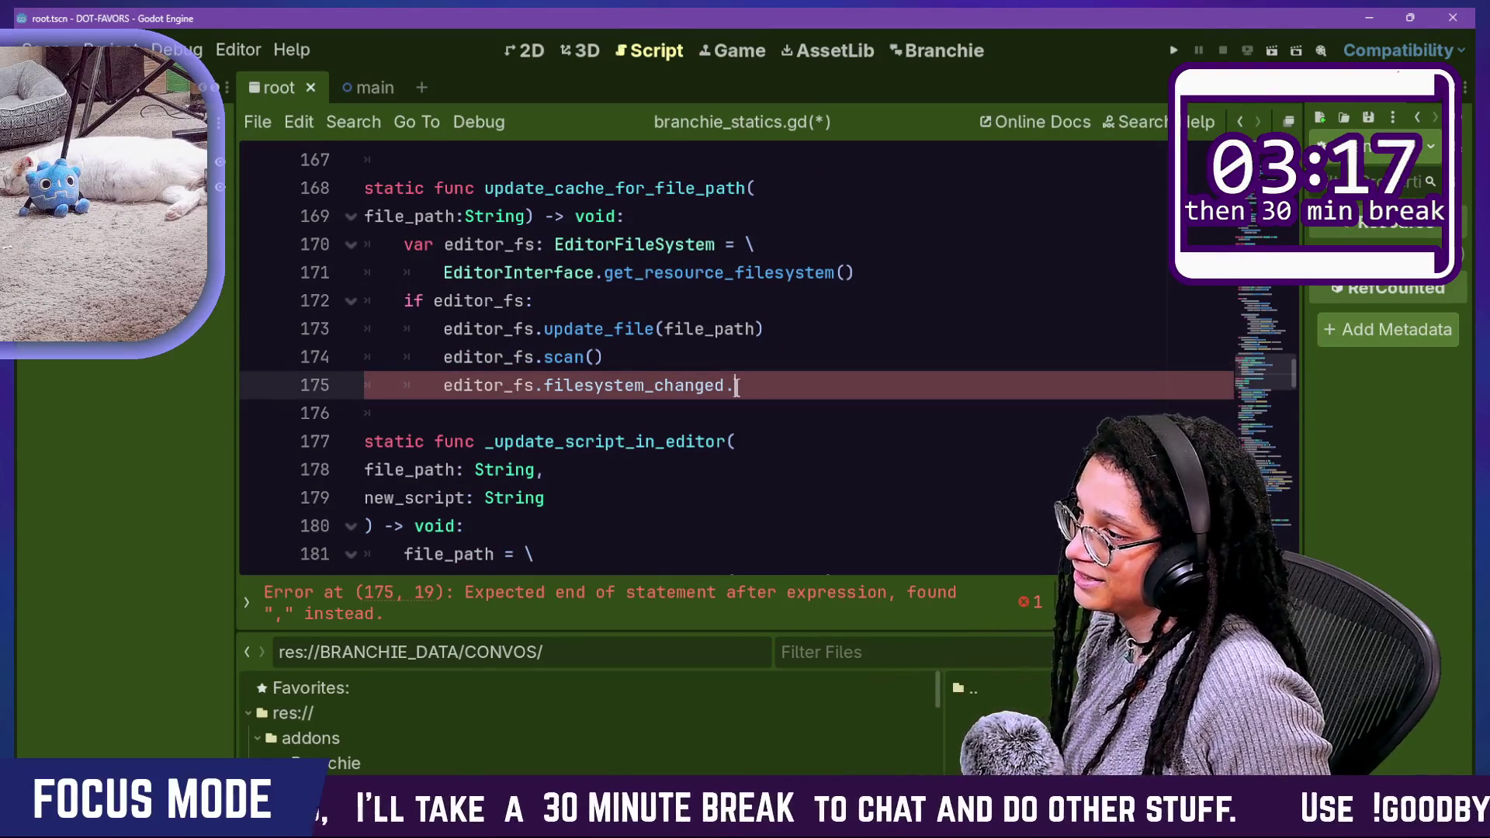
text(e)
key(Return)
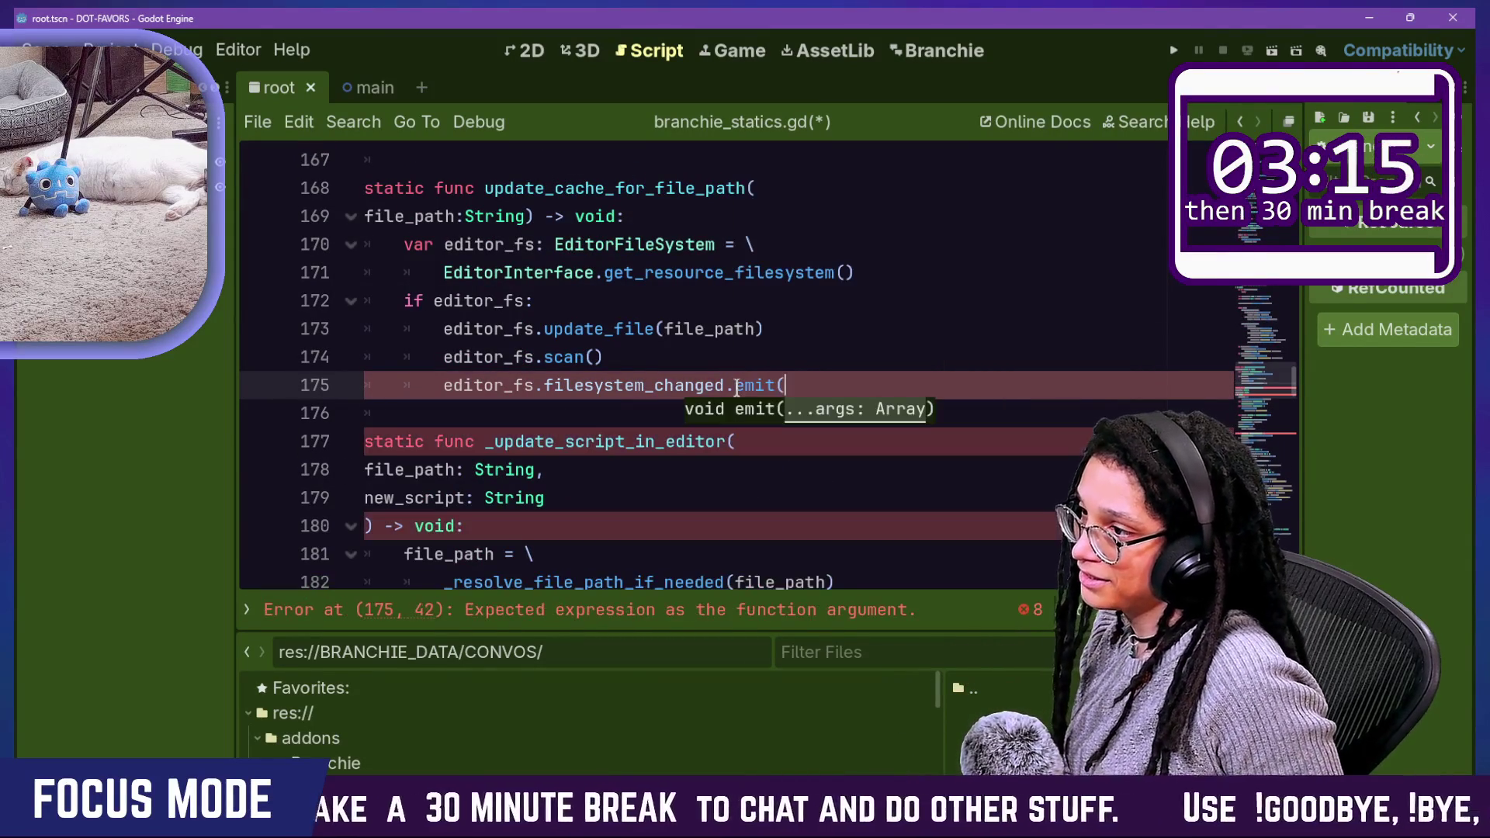
text())
drag(553, 386, 495, 388)
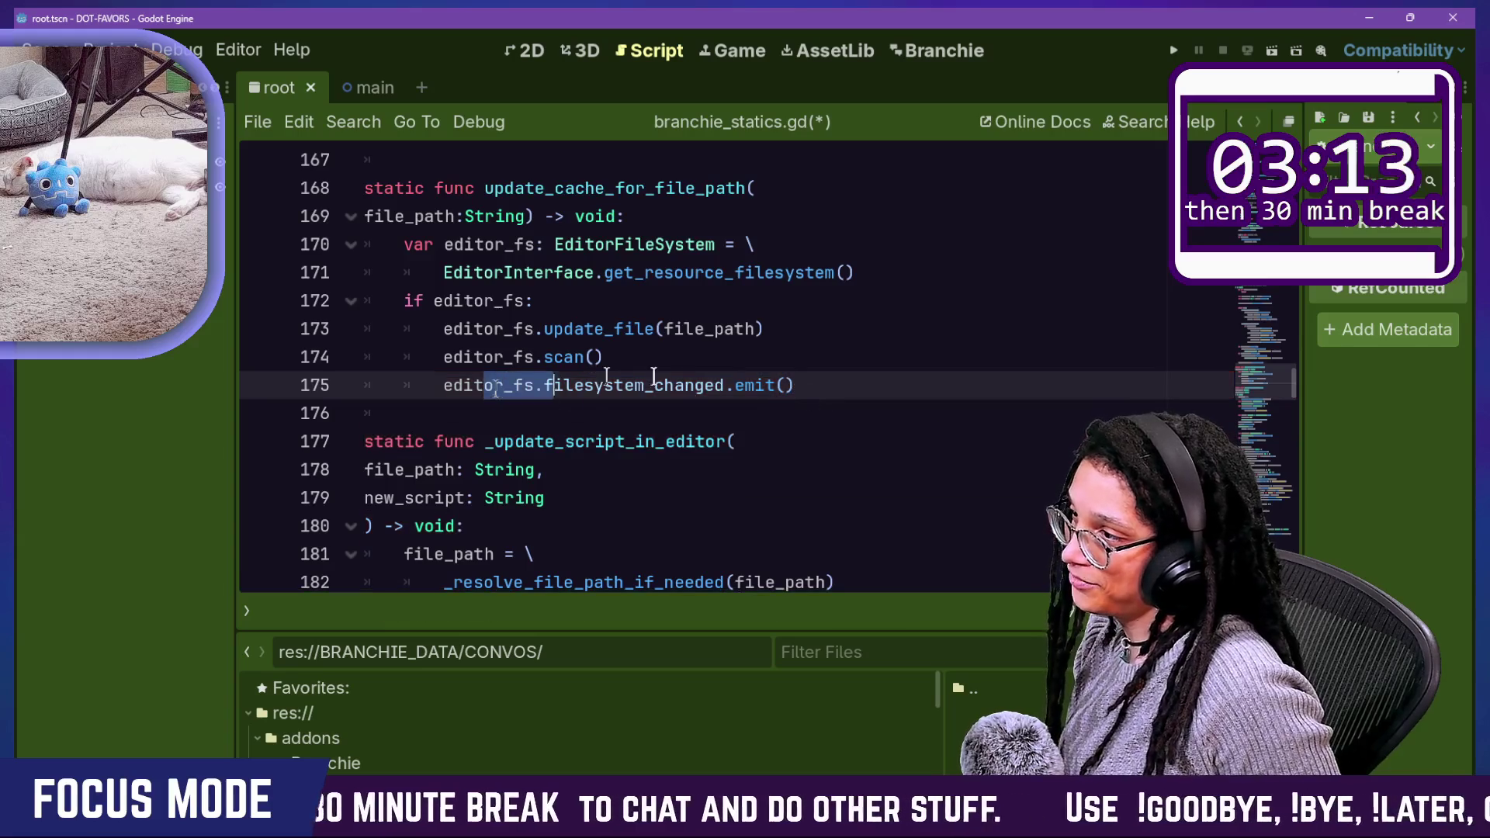
triple_click(826, 382)
key(ctrl+c)
Step: Move the emit line under 'if editor_fs:', add print("FILESYSTEM IS THERE YUP") before it, and save
key(BackSpace)
click(810, 297)
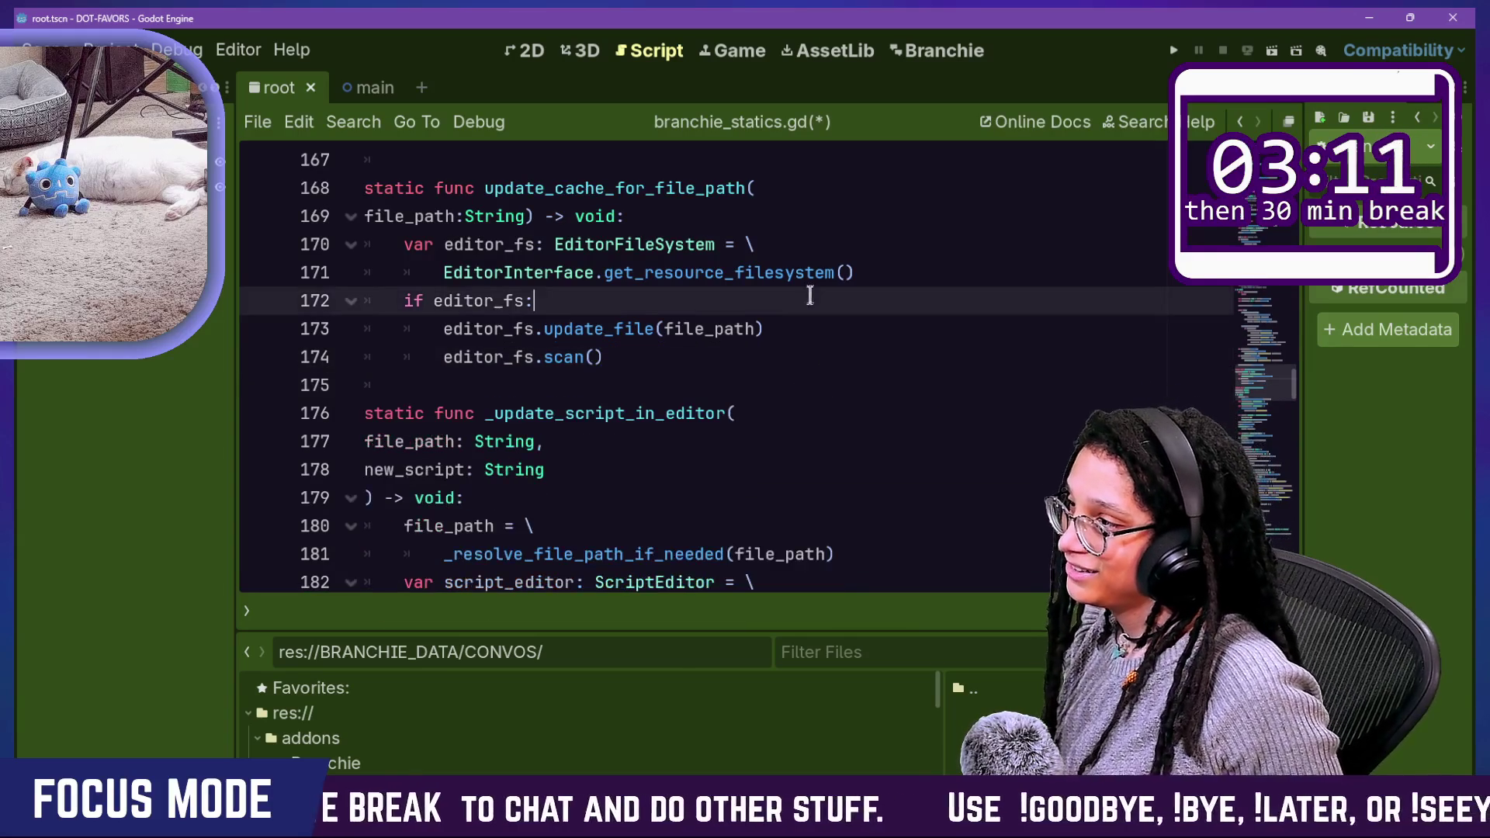
key(ctrl+v)
key(ctrl+s)
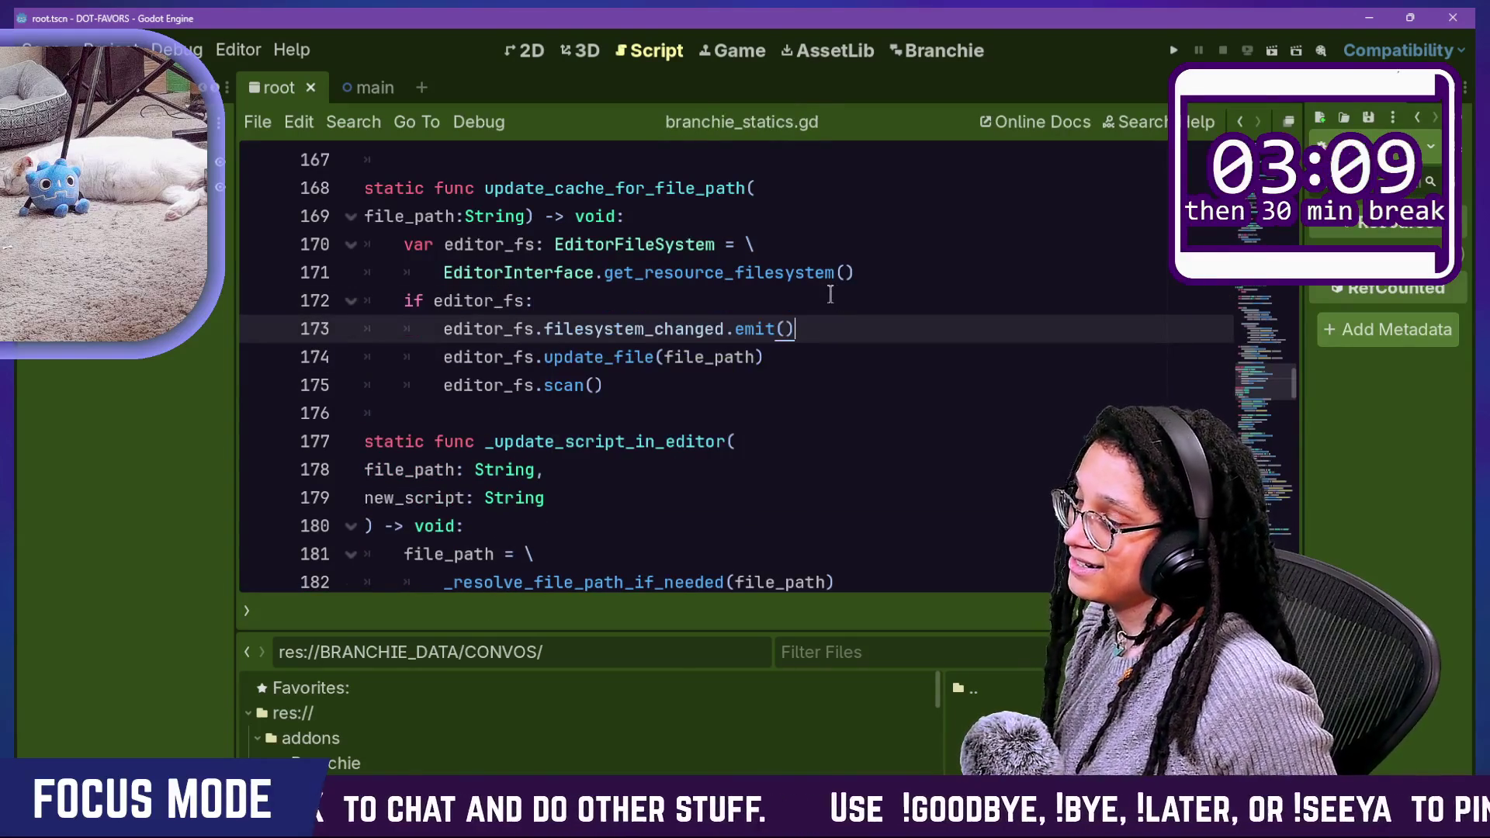
key(Return)
text(prin)
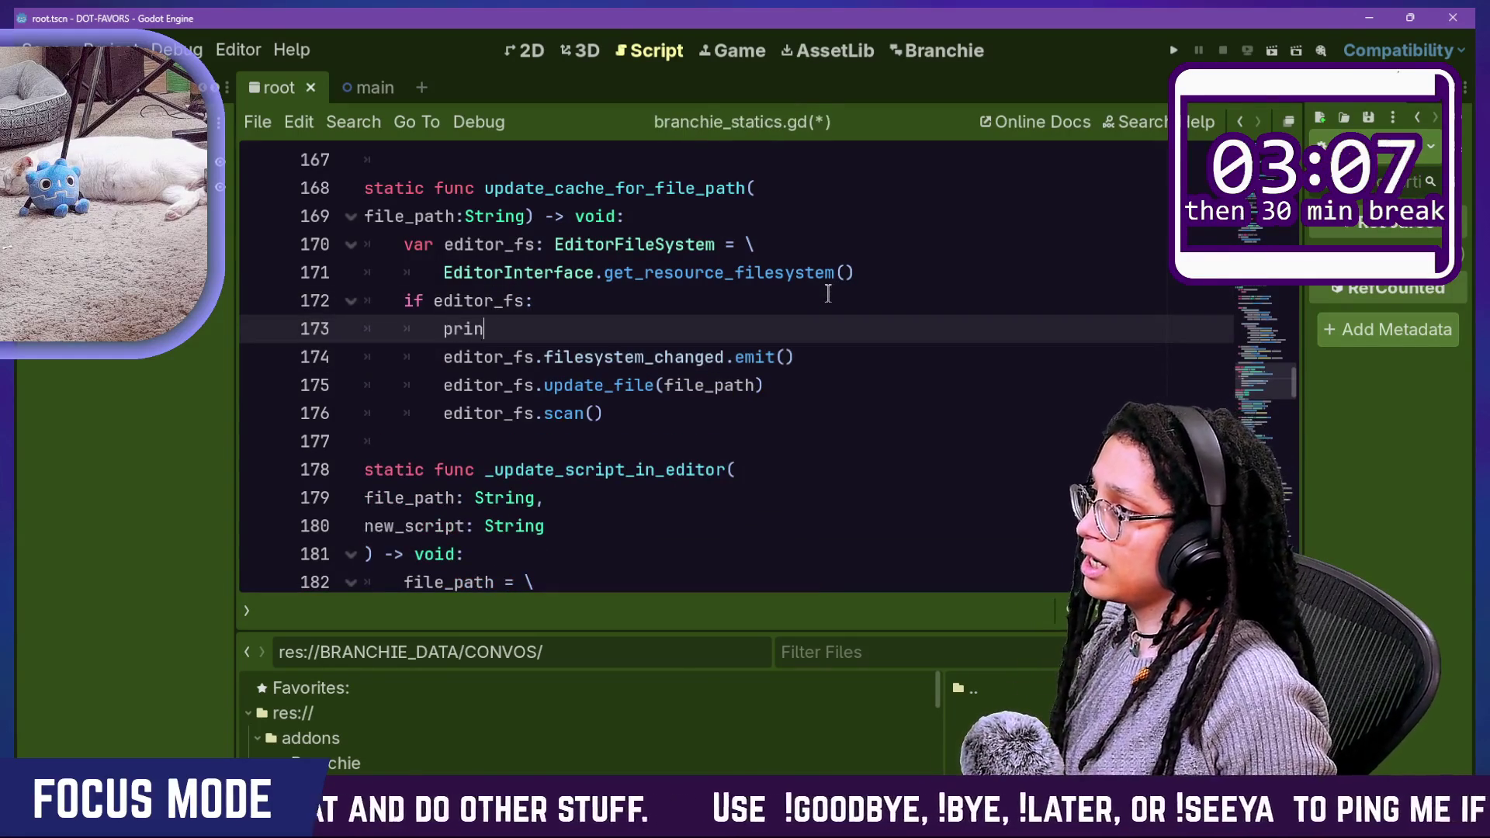
text(t)
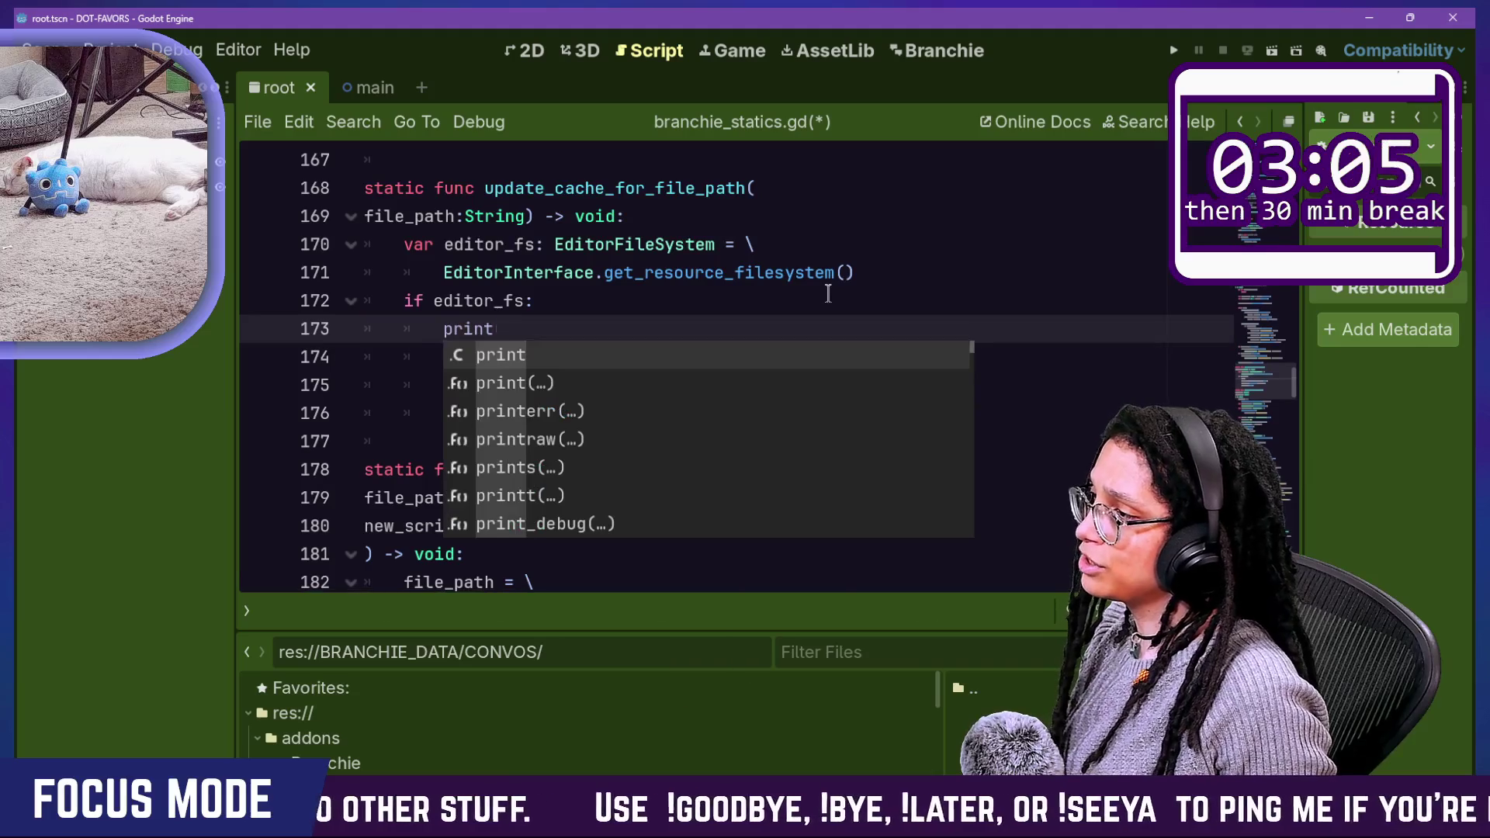
text(("FILESYS)
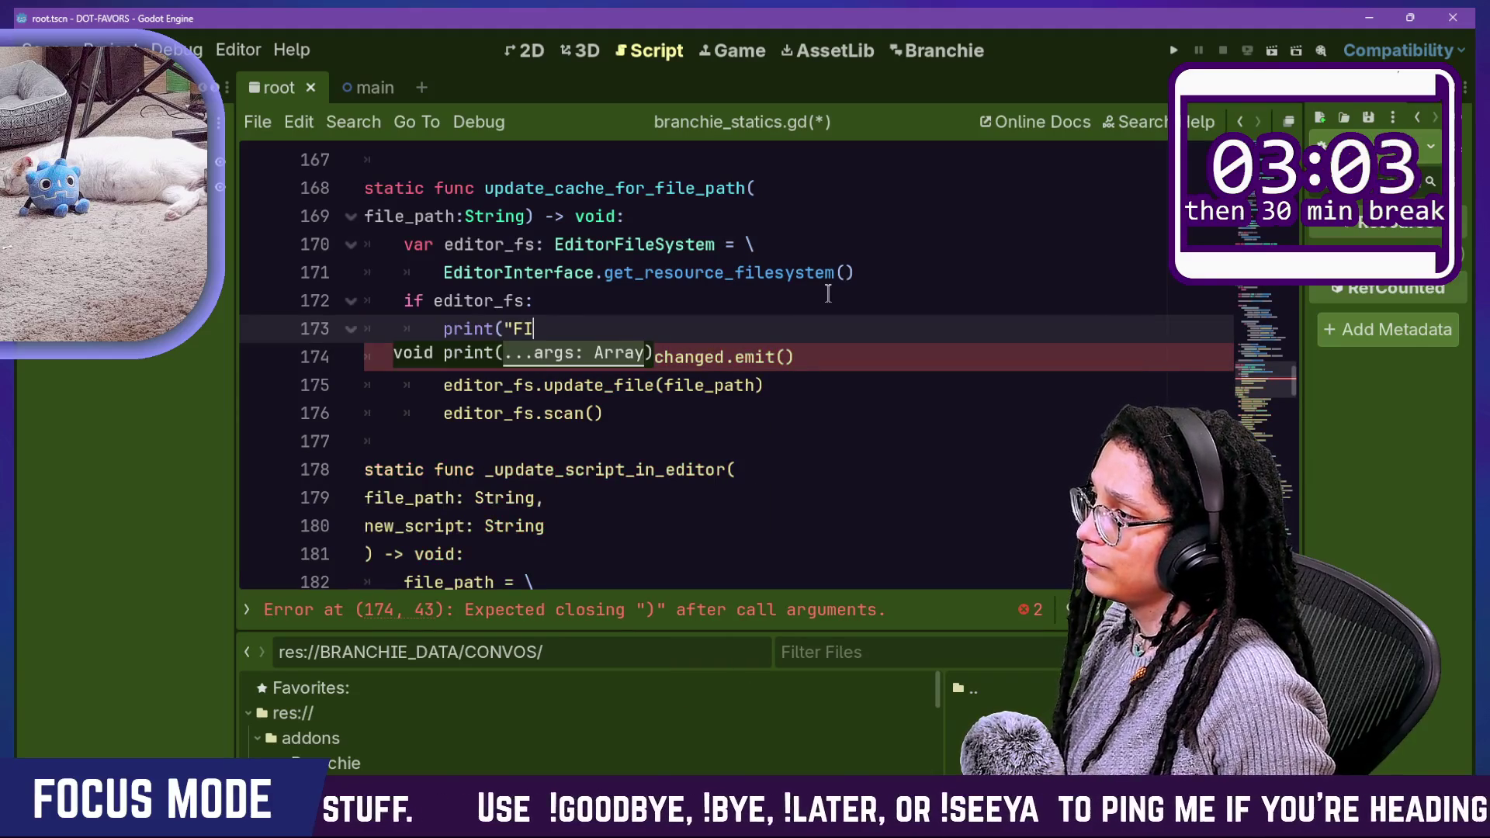
text(T)
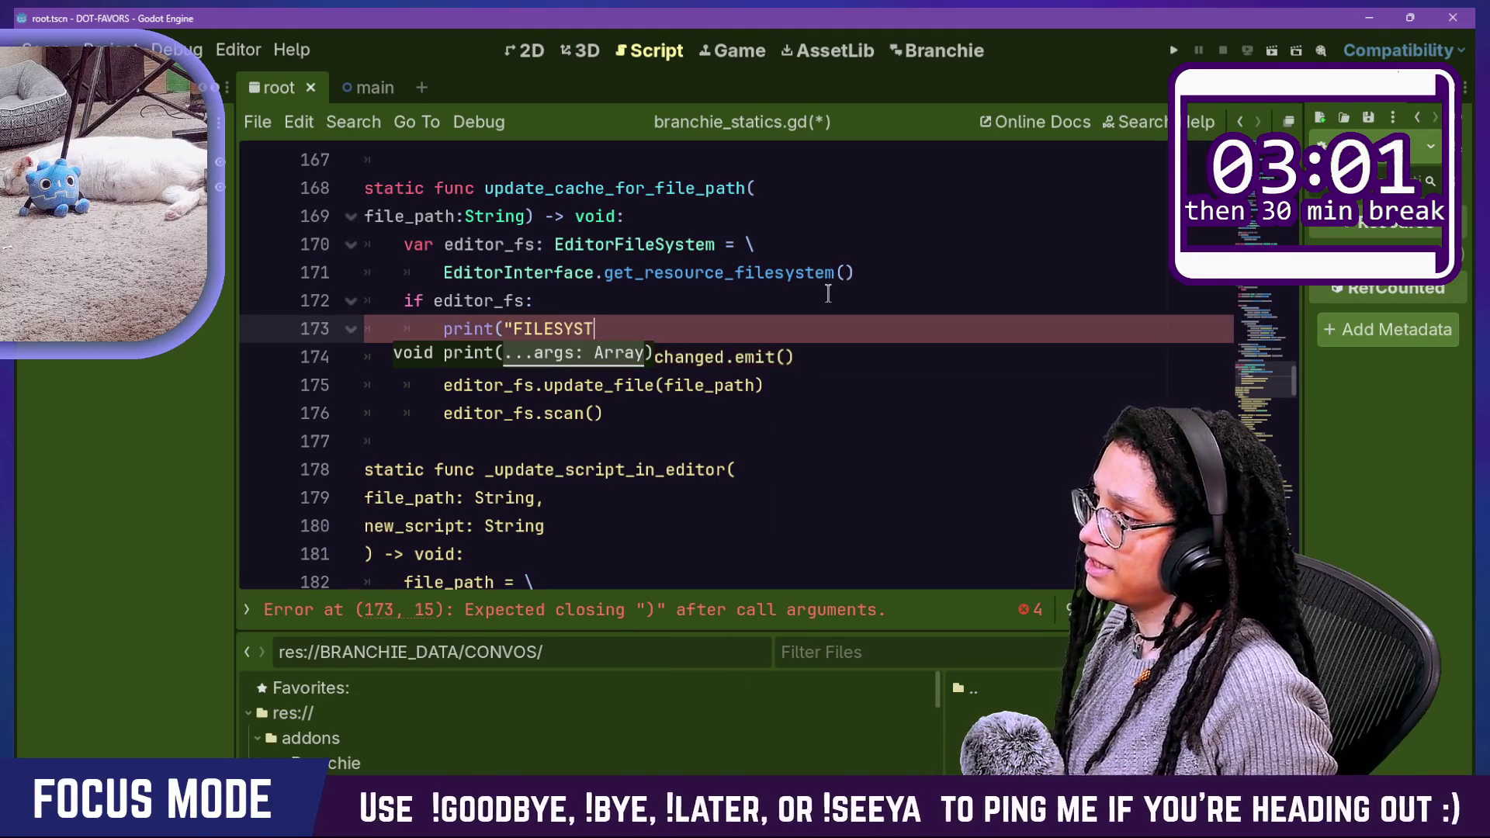
text(EM IS THERE)
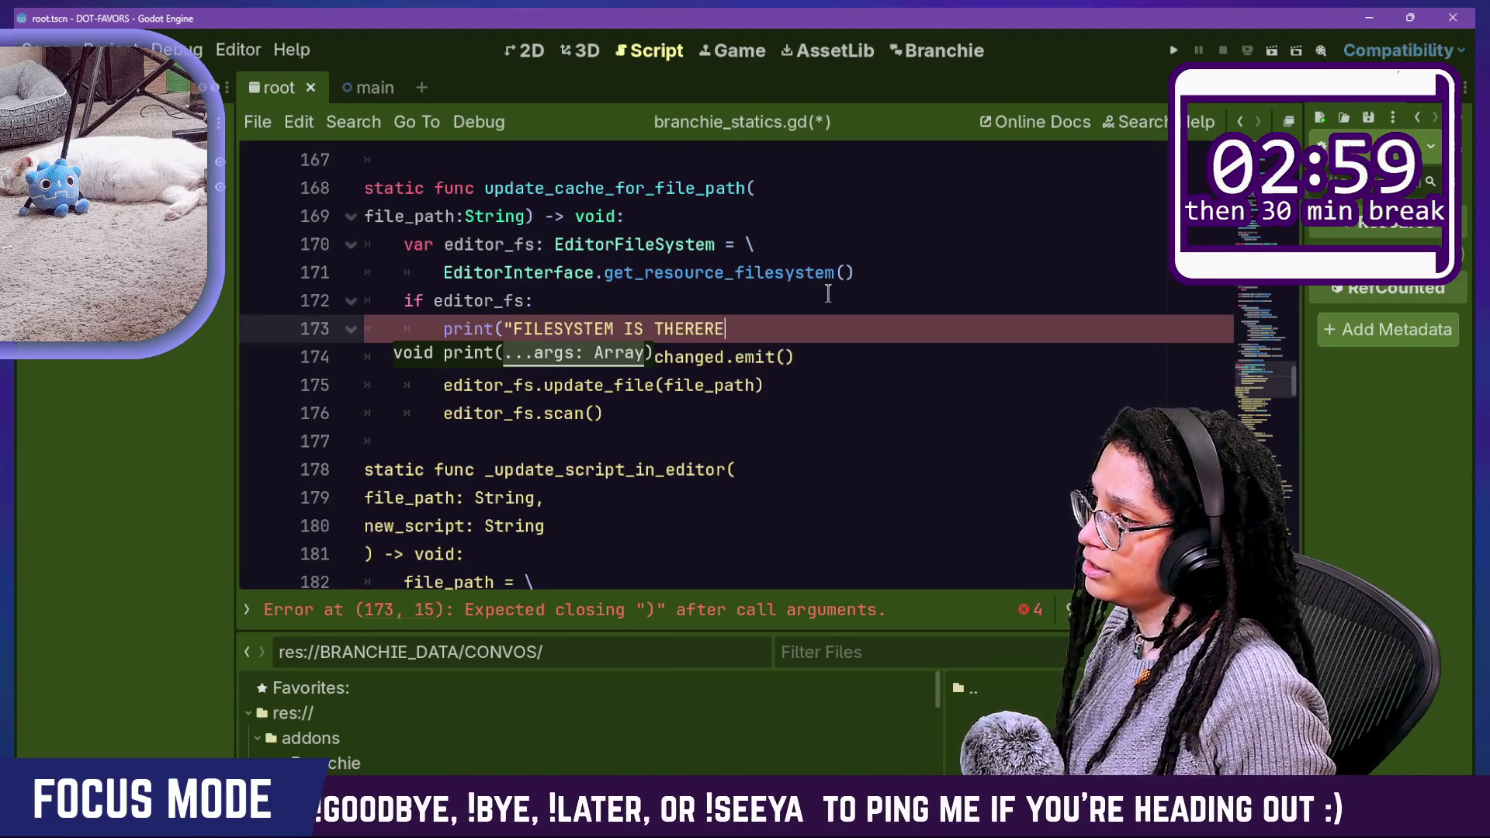
text( YUP"))
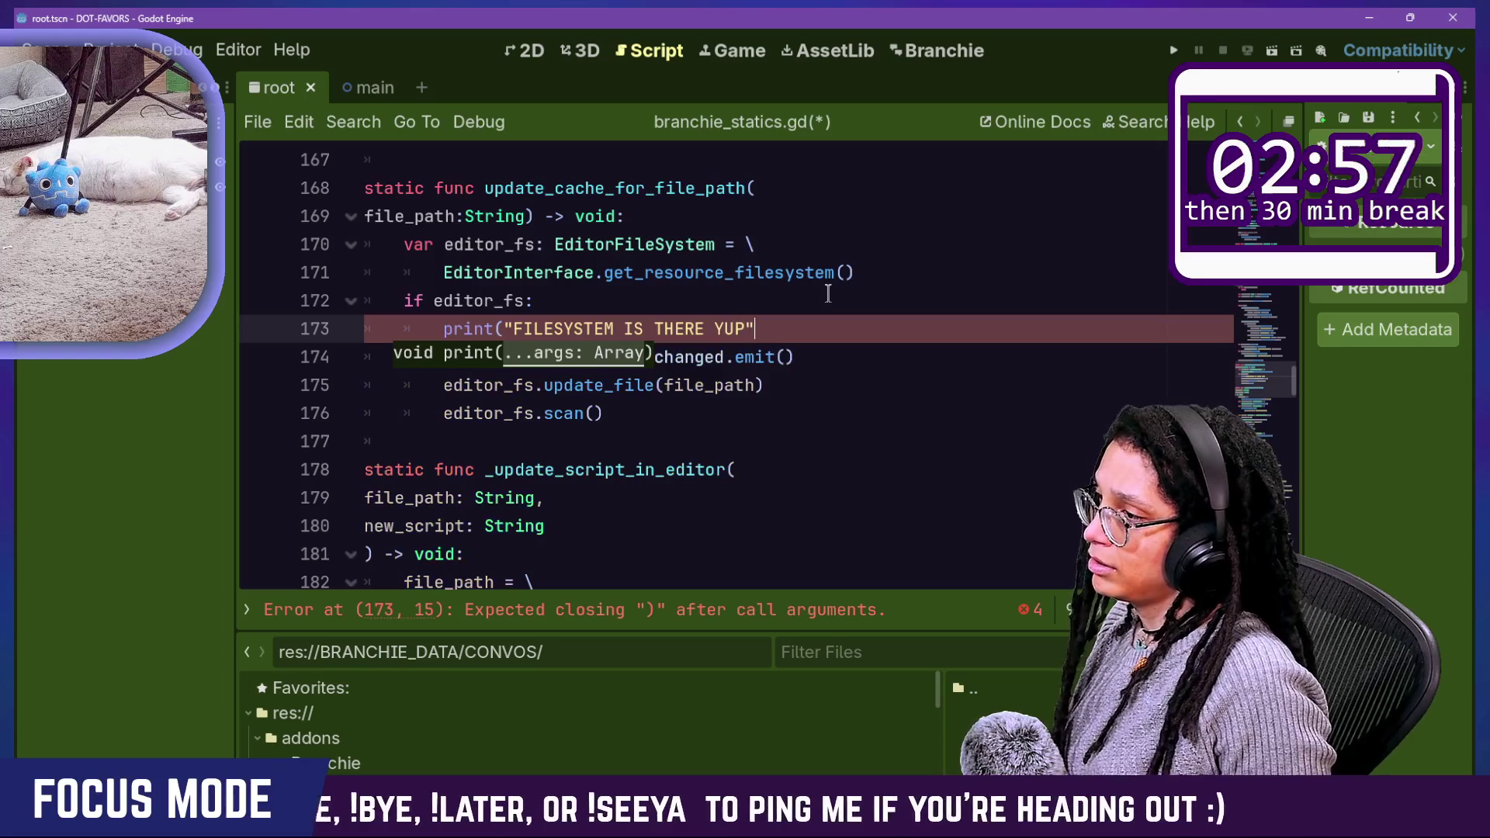
key(ctrl+s)
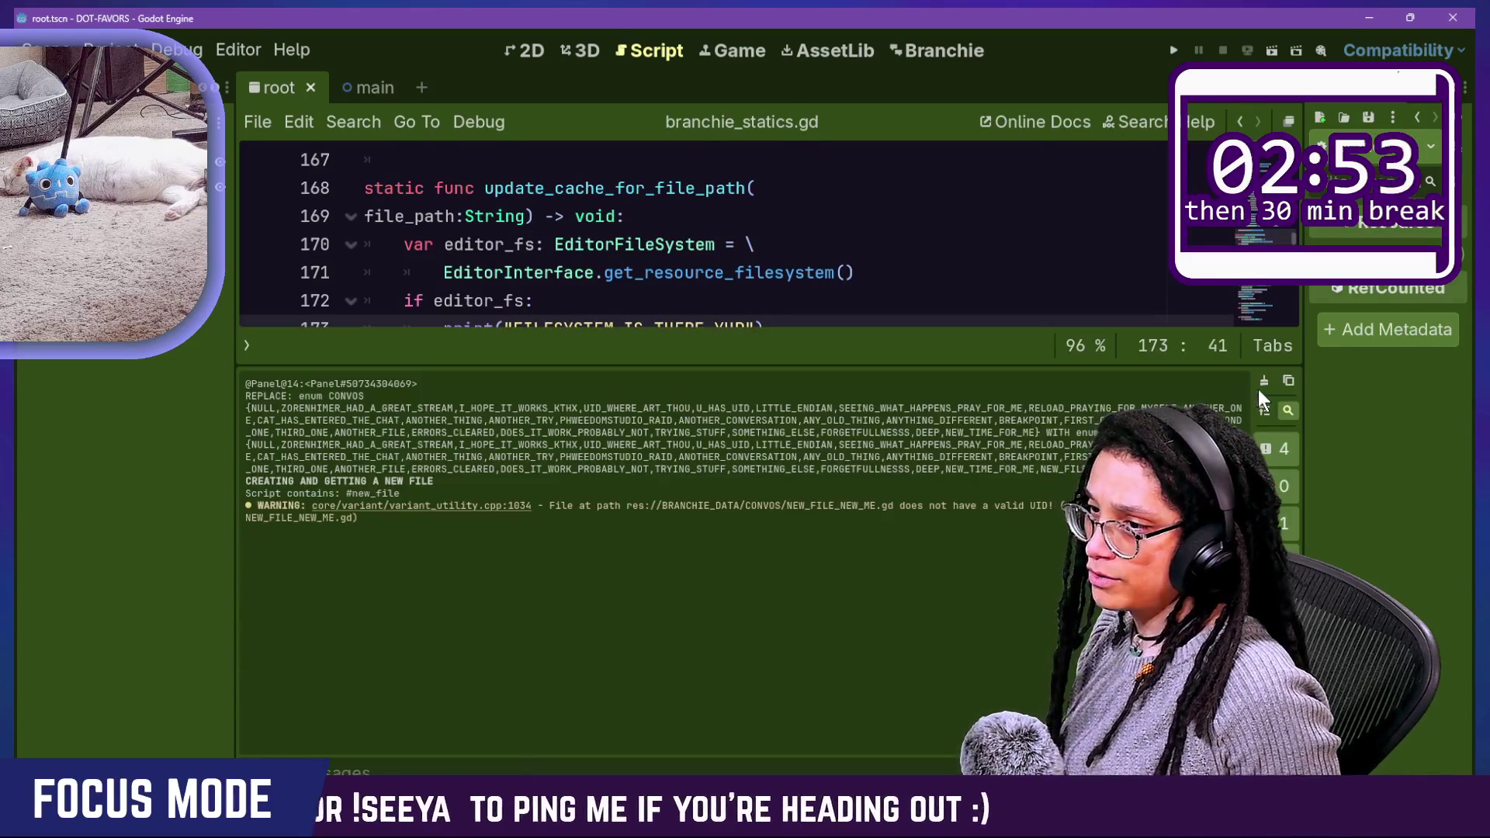
Step: Clear the Output log and hide the bottom panel to show more code
click(1264, 380)
click(1000, 246)
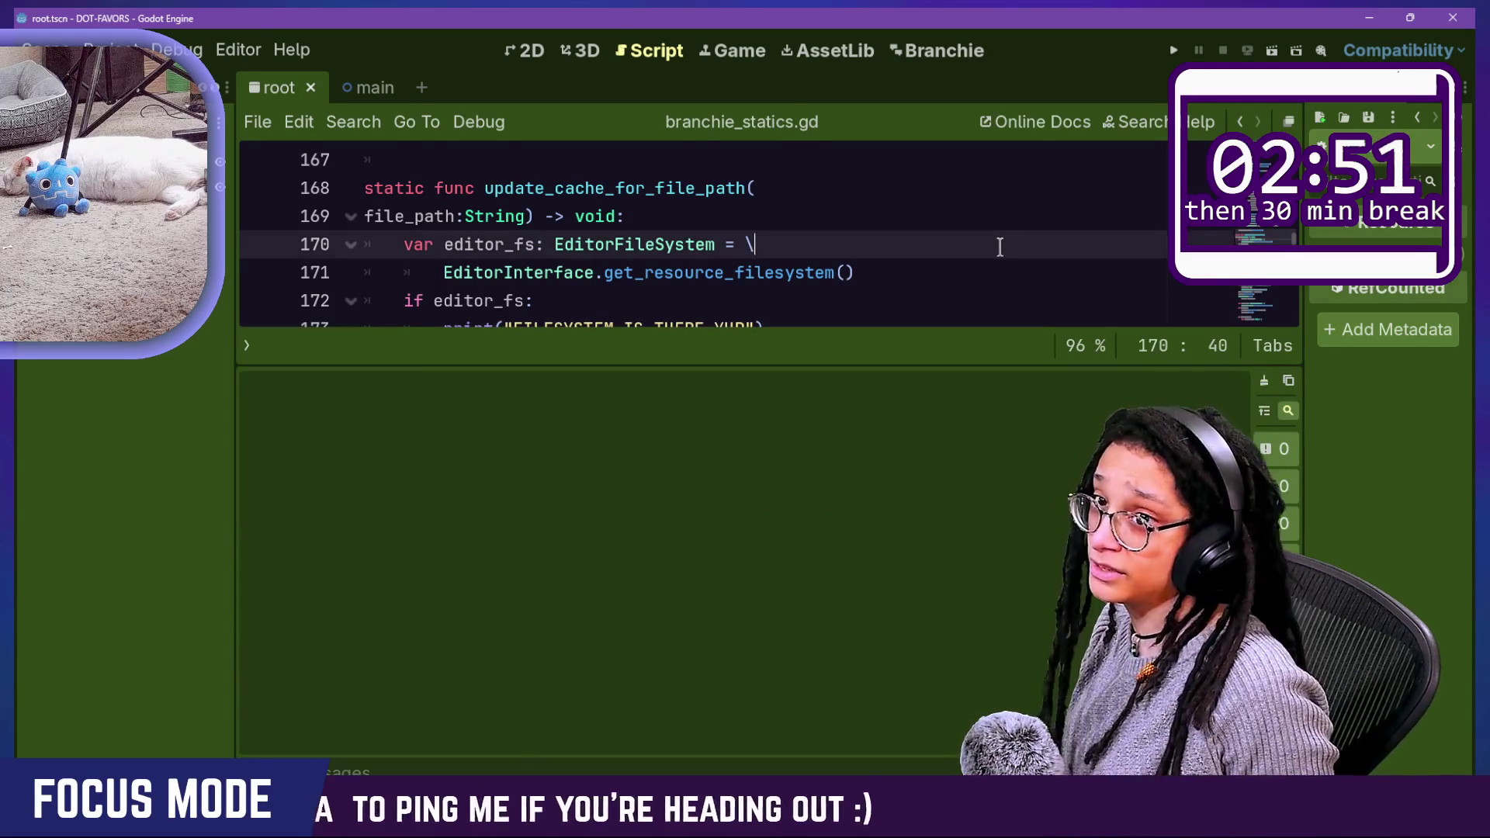
key(Up)
key(ctrl+j)
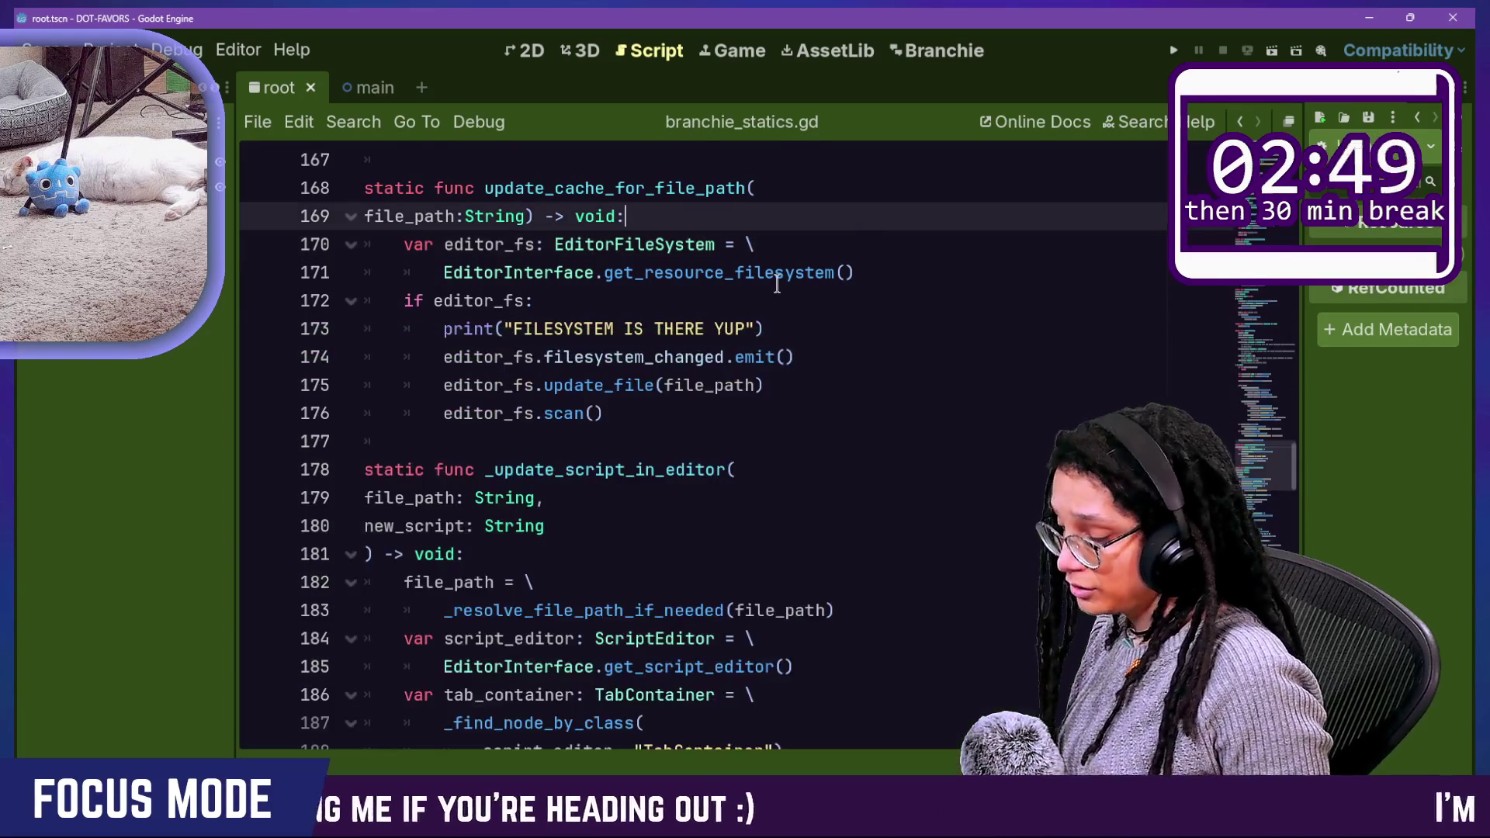
Step: Toggle the Branchie plugin off and back on in Project Settings > Plugins
key(ctrl+alt+p)
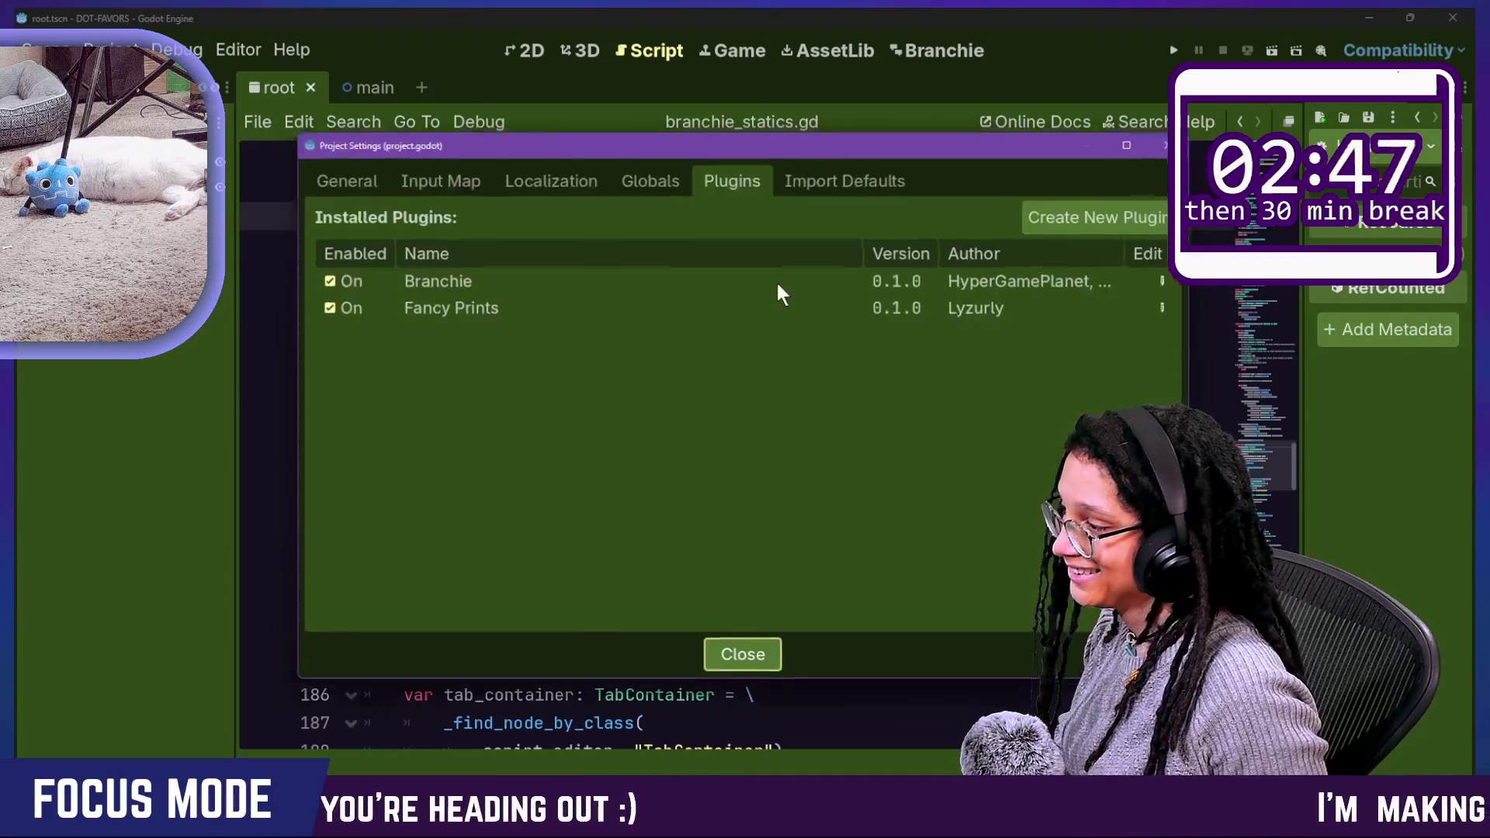
click(338, 284)
click(338, 284)
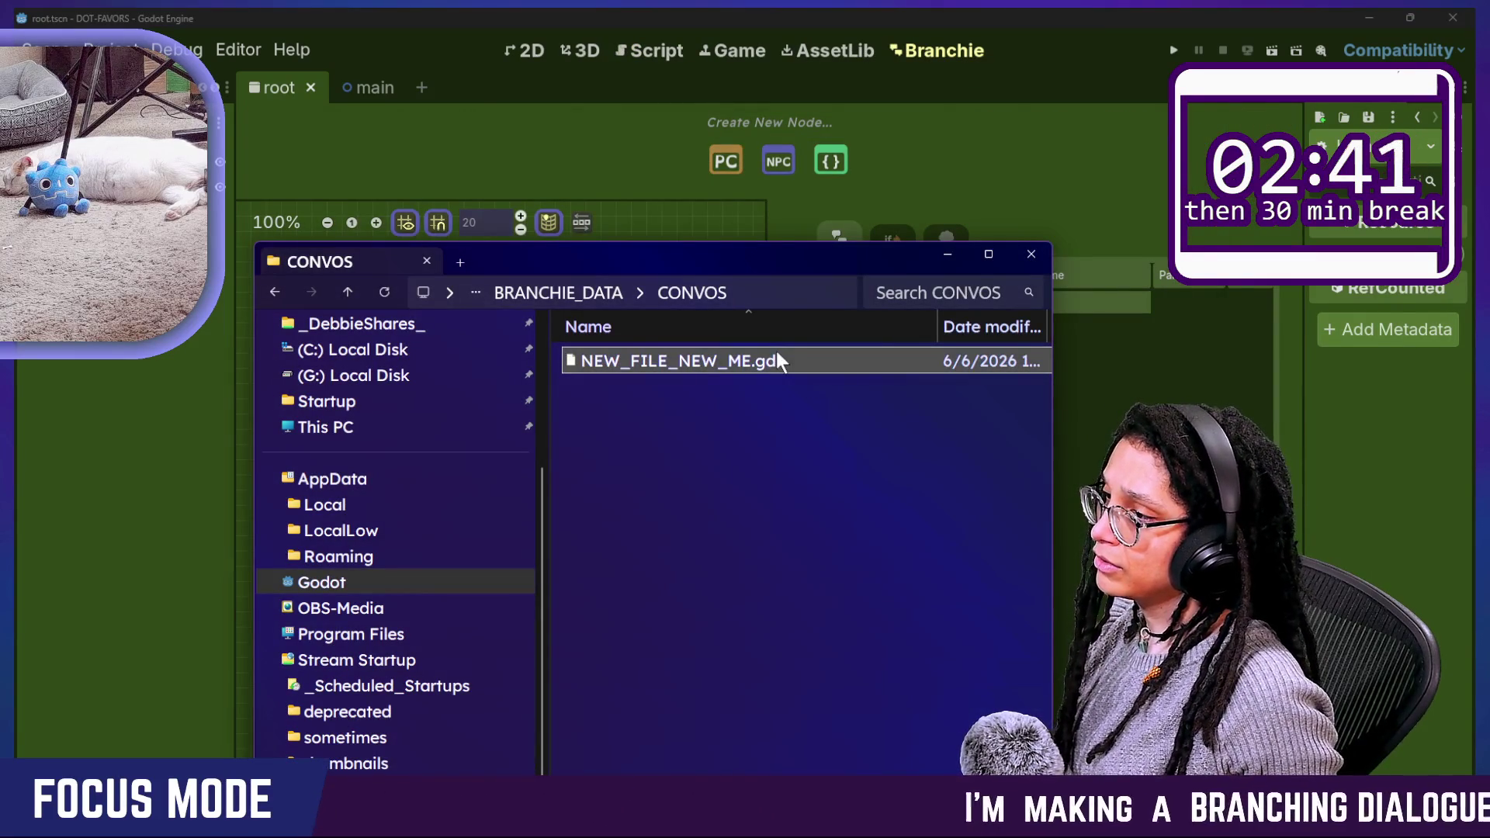
Step: Switch from File Explorer back to Godot's Branchie conversation list
key(alt+F4)
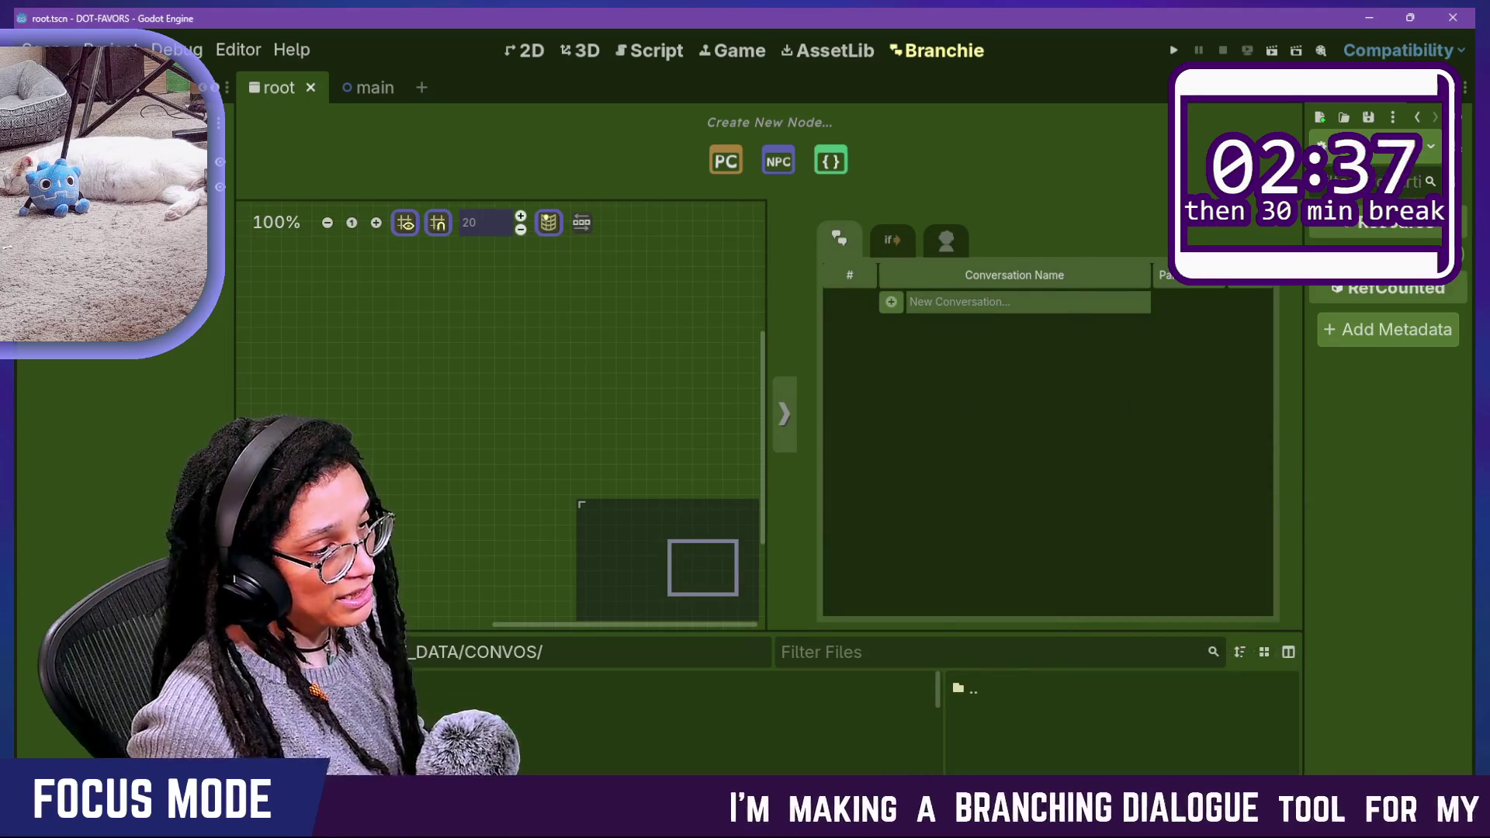
key(alt+Tab)
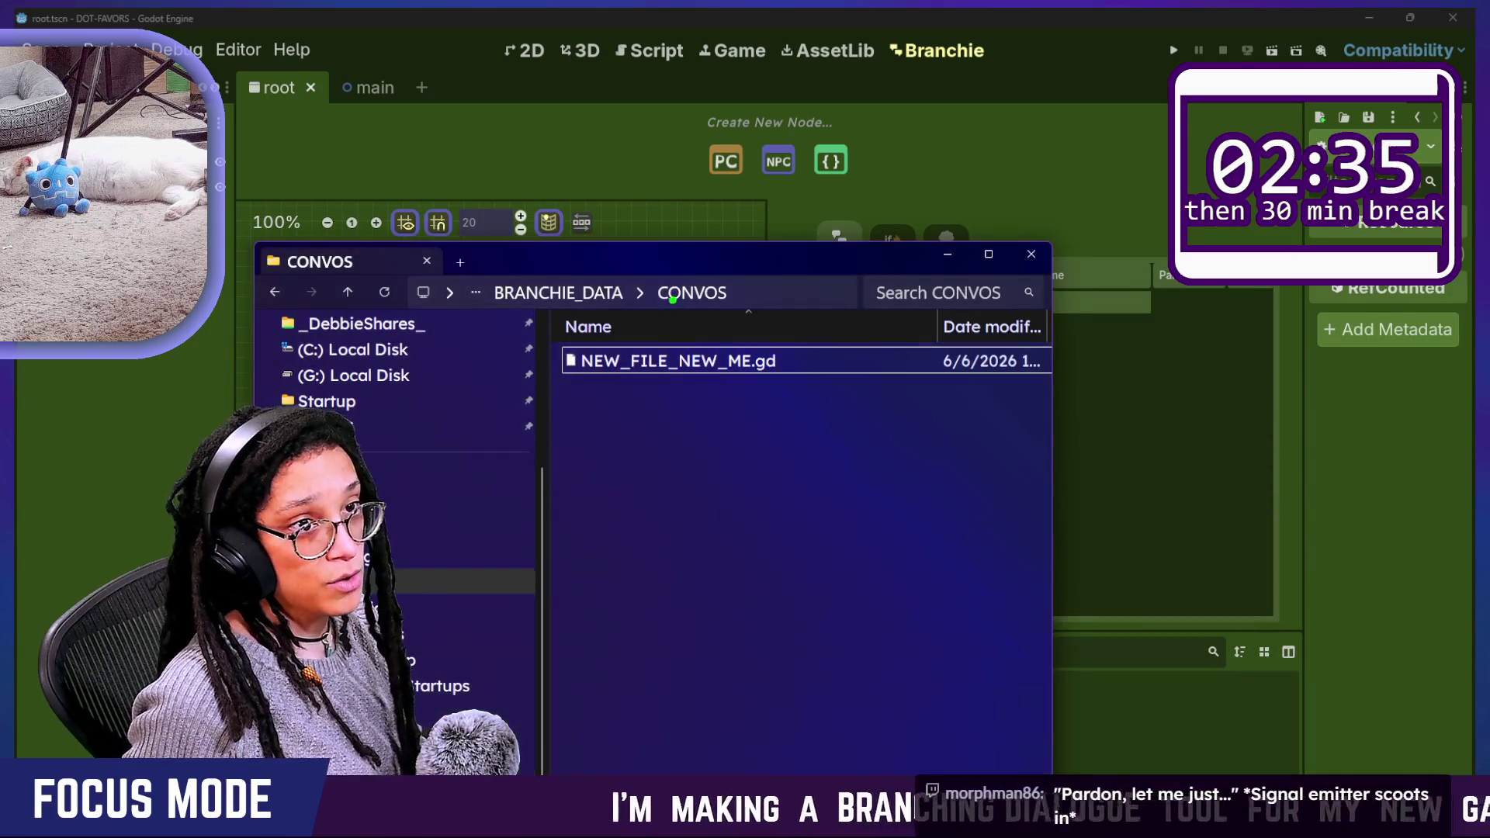
drag(656, 293, 1044, 333)
click(1118, 542)
text(PARD)
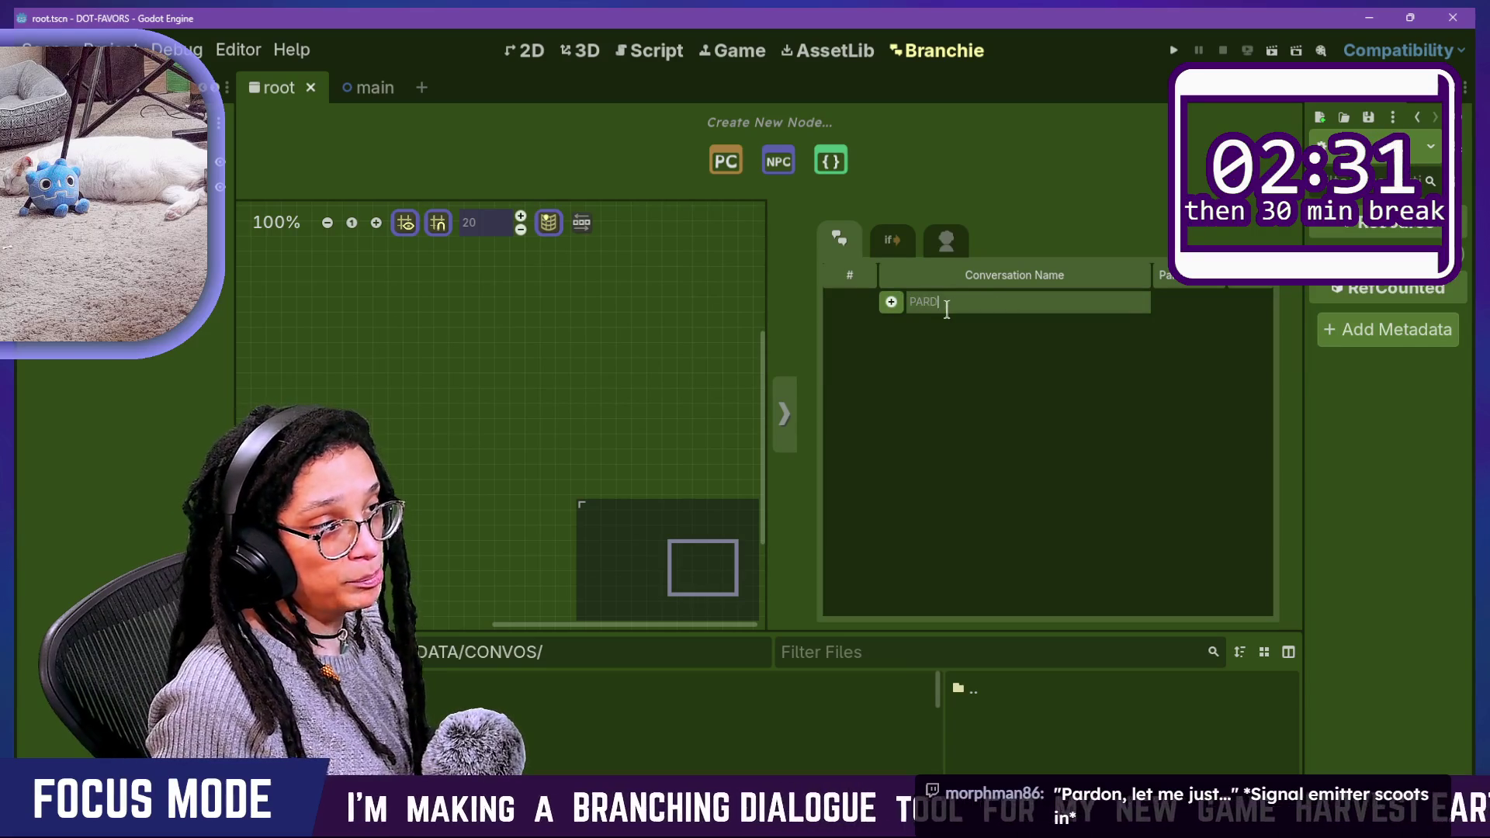
Step: Add the PARDON LET ME JUST conversation and reload branchie_API.gd from disk
text(ON LET ME JUST)
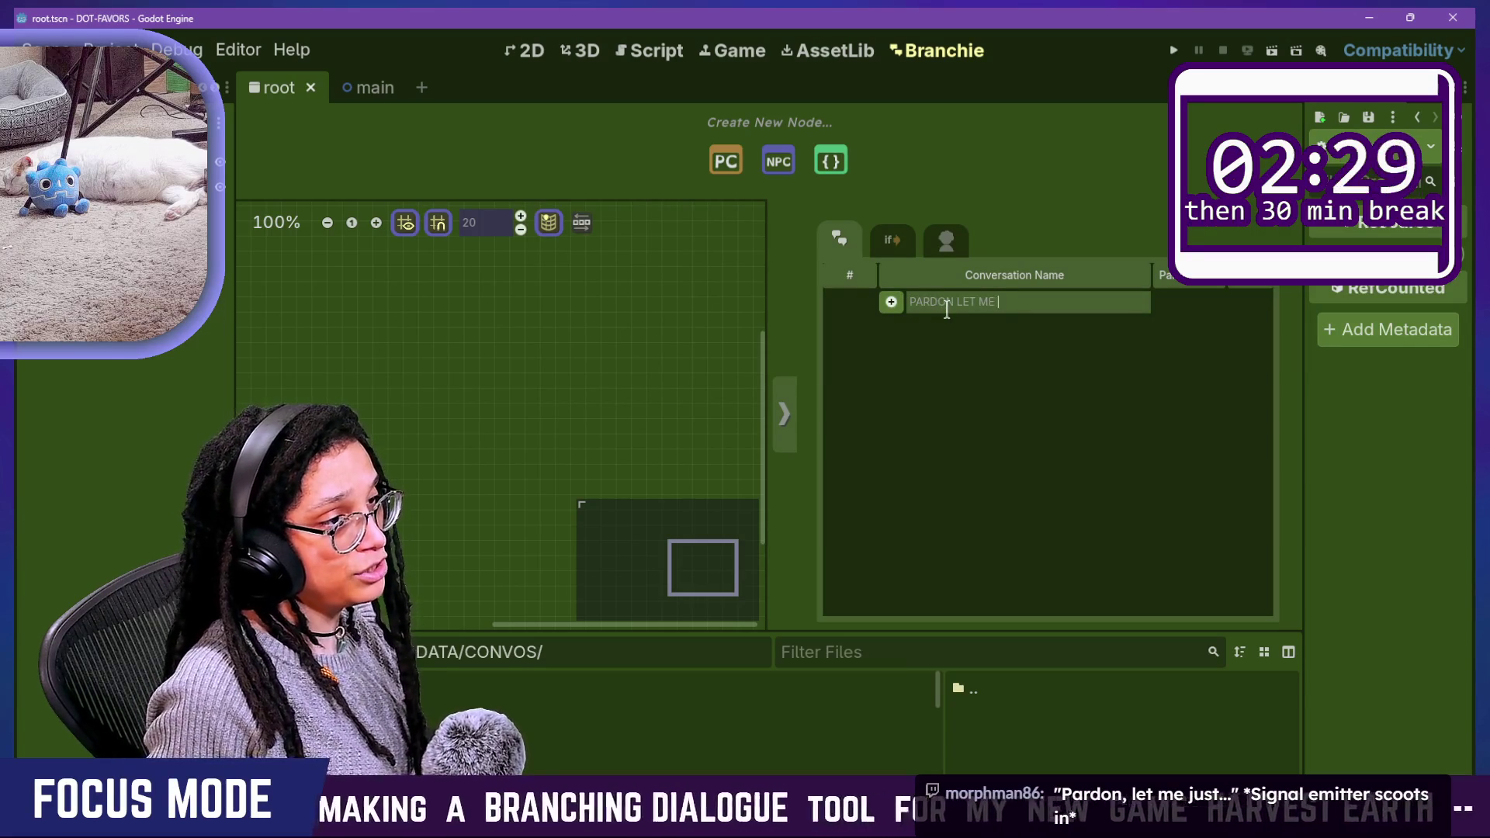
click(897, 305)
mouse_move(1055, 658)
mouse_down()
mouse_move(1389, 745)
mouse_move(1273, 749)
mouse_move(1160, 686)
mouse_up()
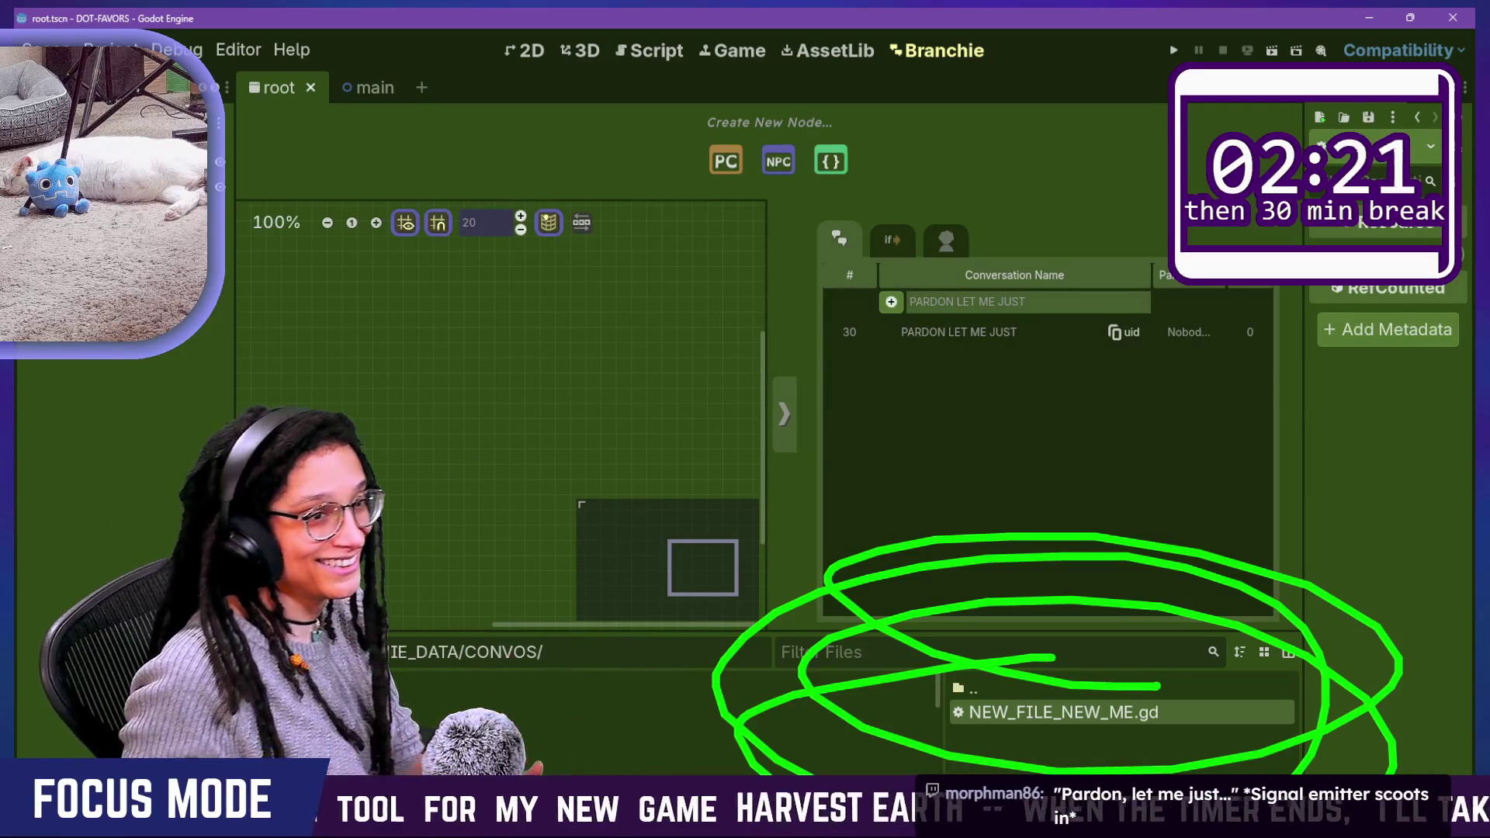
key(Escape)
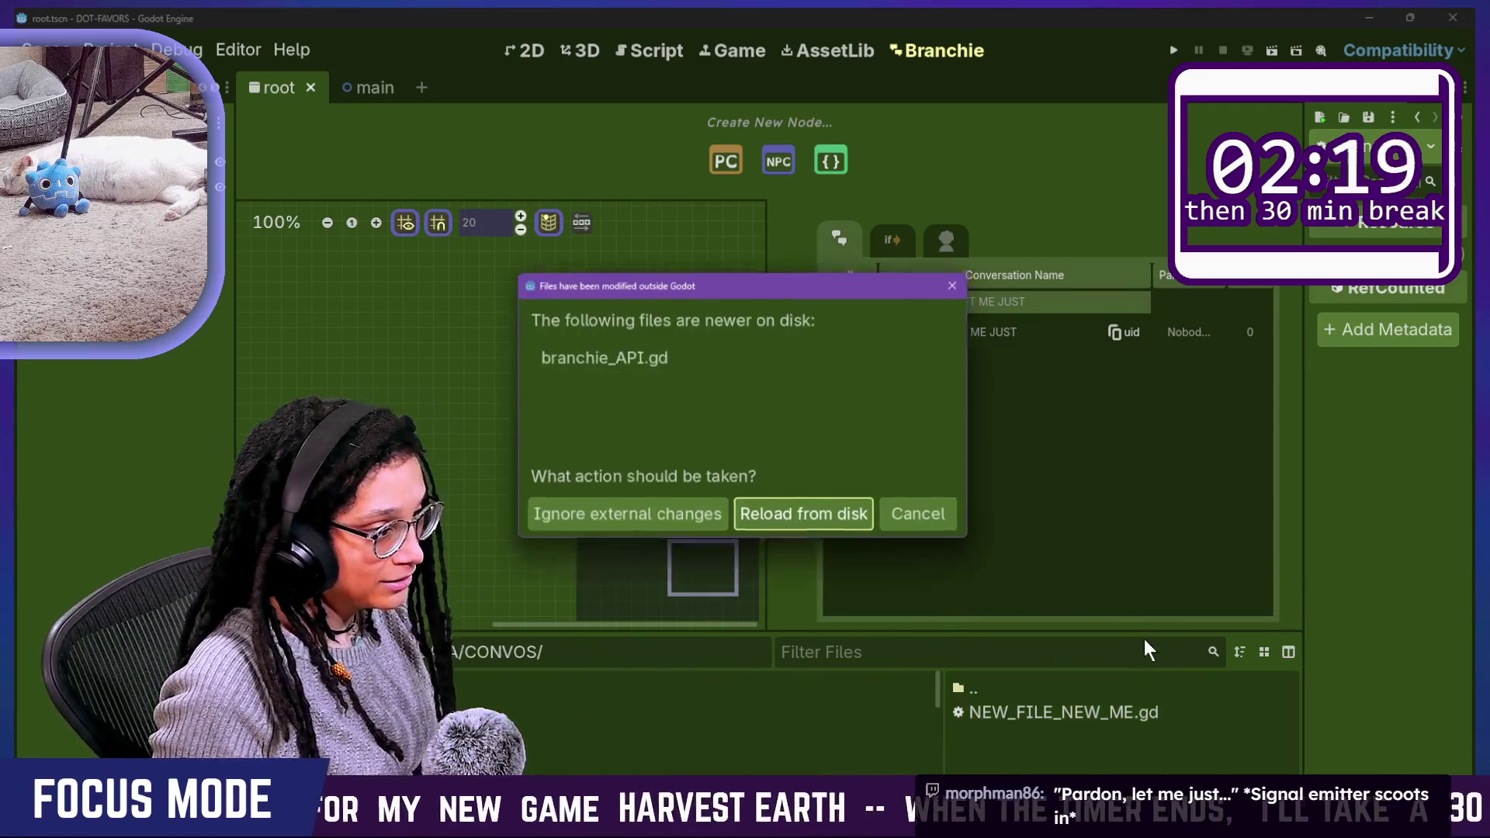
click(808, 519)
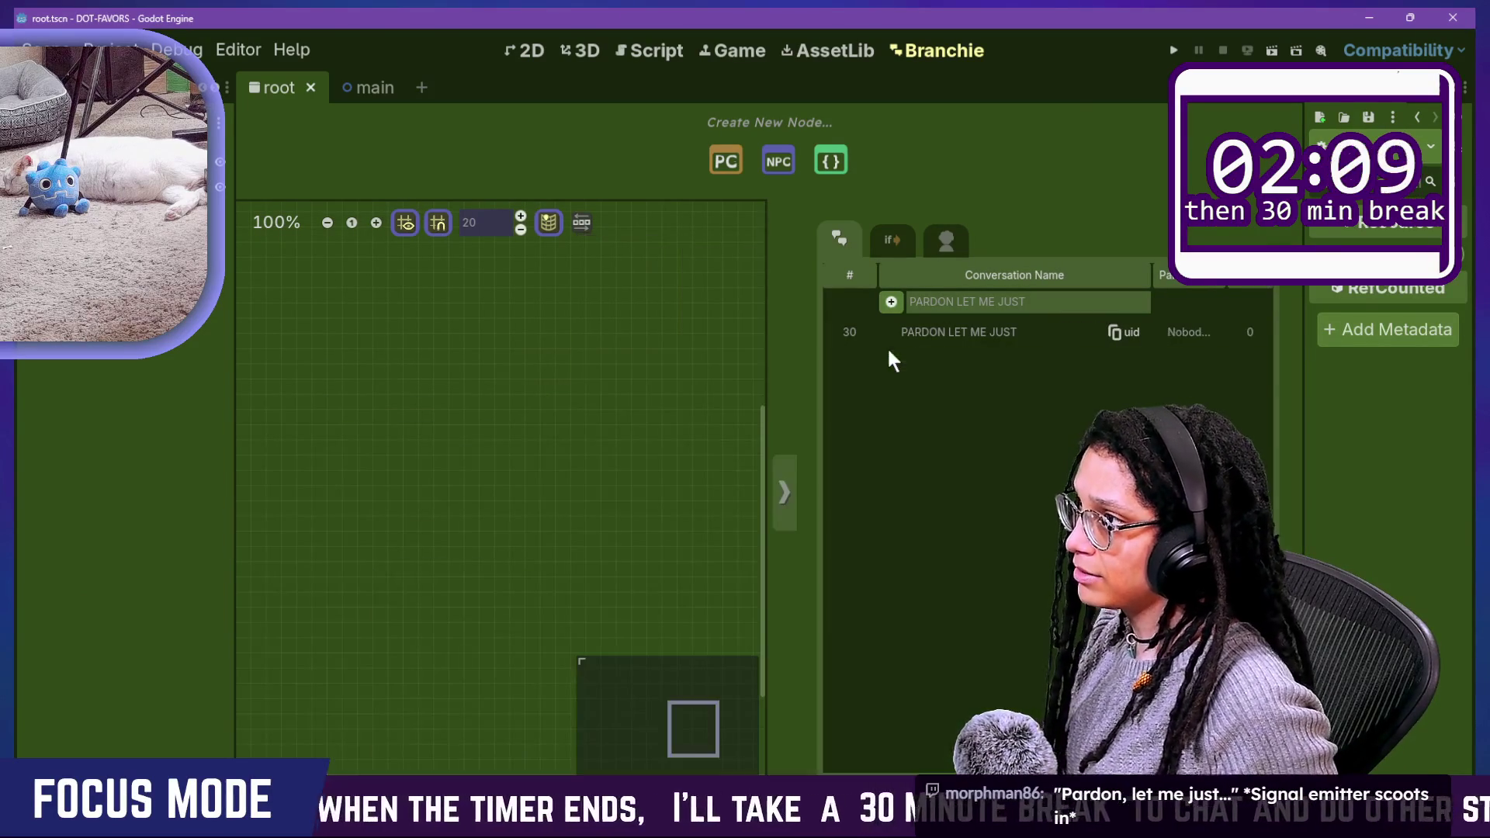
Step: Back in branchie_statics.gd, cut and re-paste the filesystem_changed emit line under the if check
click(630, 46)
mouse_move(443, 357)
mouse_down()
mouse_move(776, 385)
mouse_move(870, 357)
mouse_up()
key(ctrl+x)
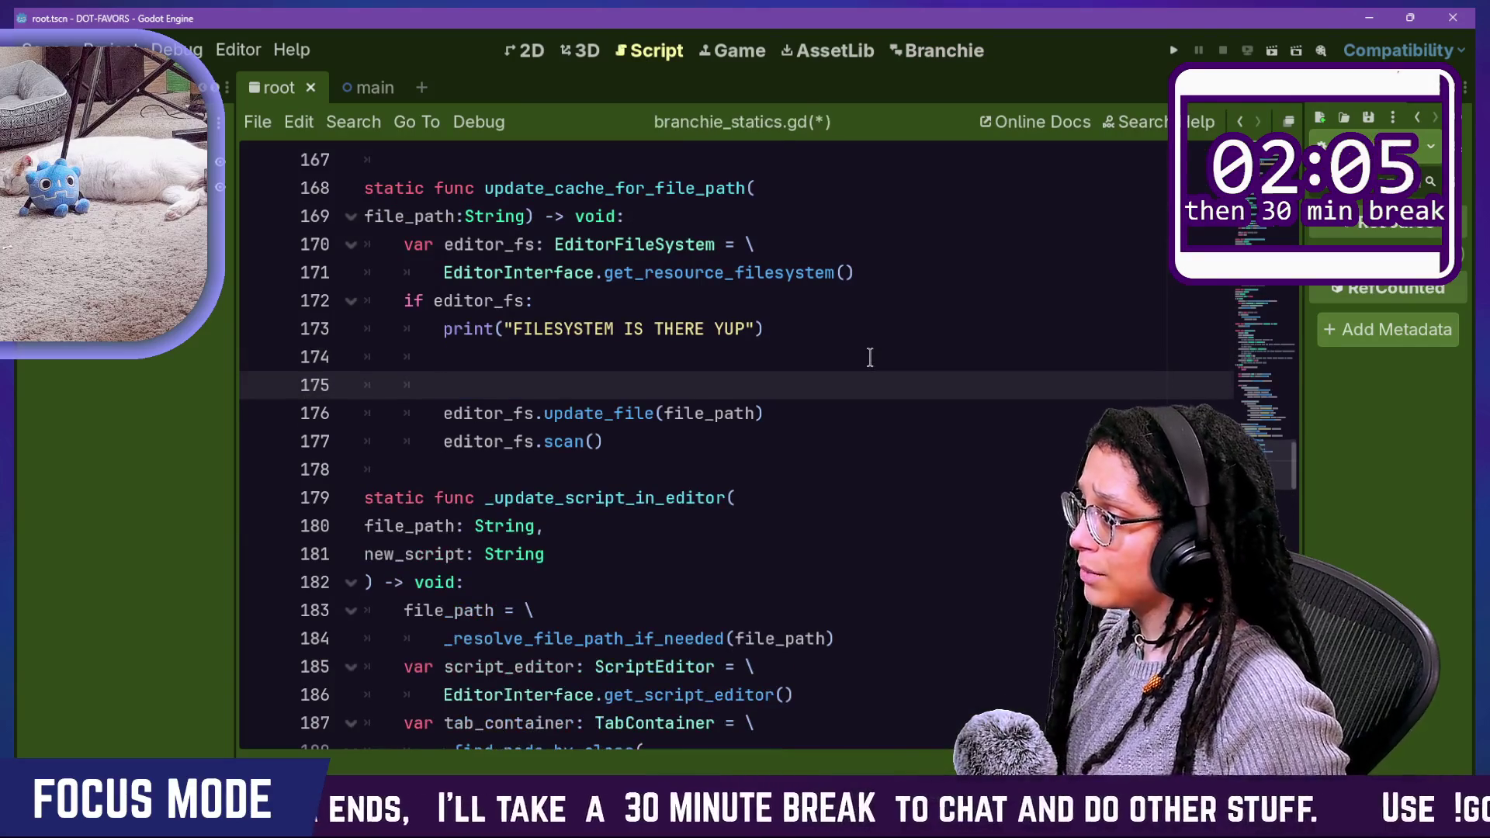
key(ctrl+v)
key(Return)
text(r_fs)
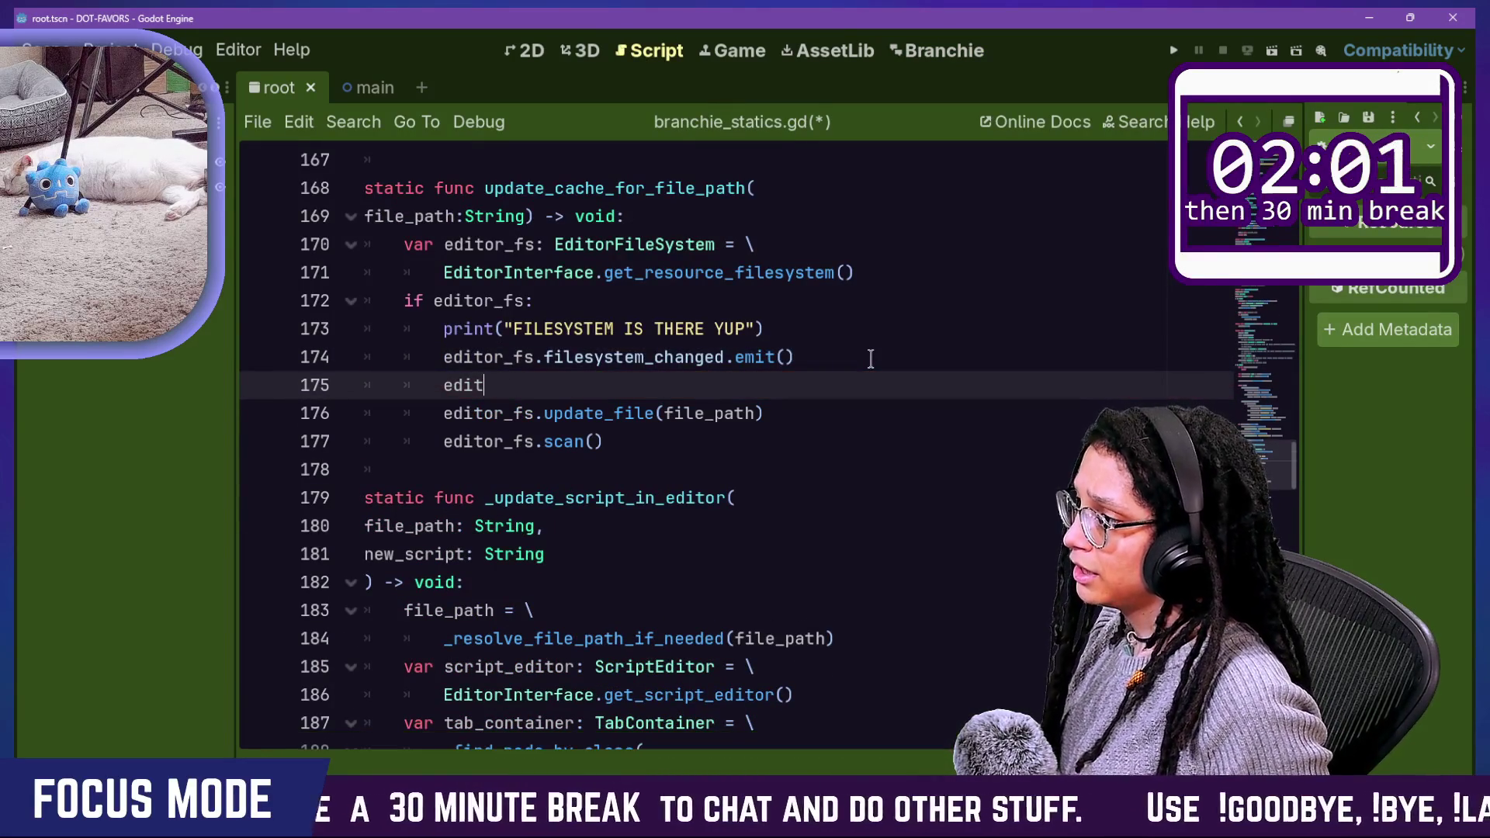
key(BackSpace)
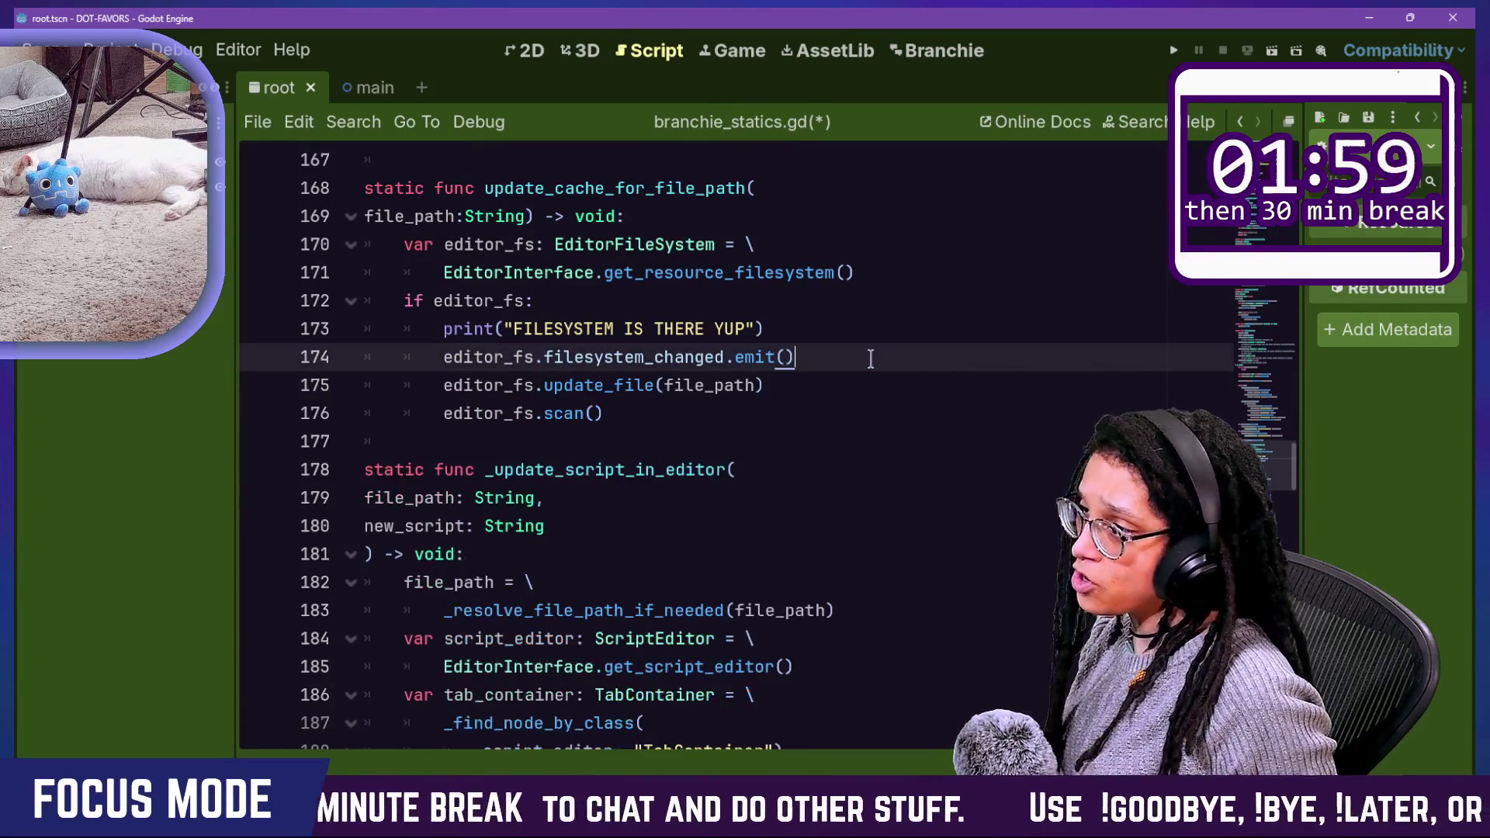
Step: Copy the emit line, paste it after editor_fs.scan(), and save the script
drag(870, 357, 867, 333)
key(ctrl+c)
click(841, 417)
key(ctrl+v)
key(ctrl+s)
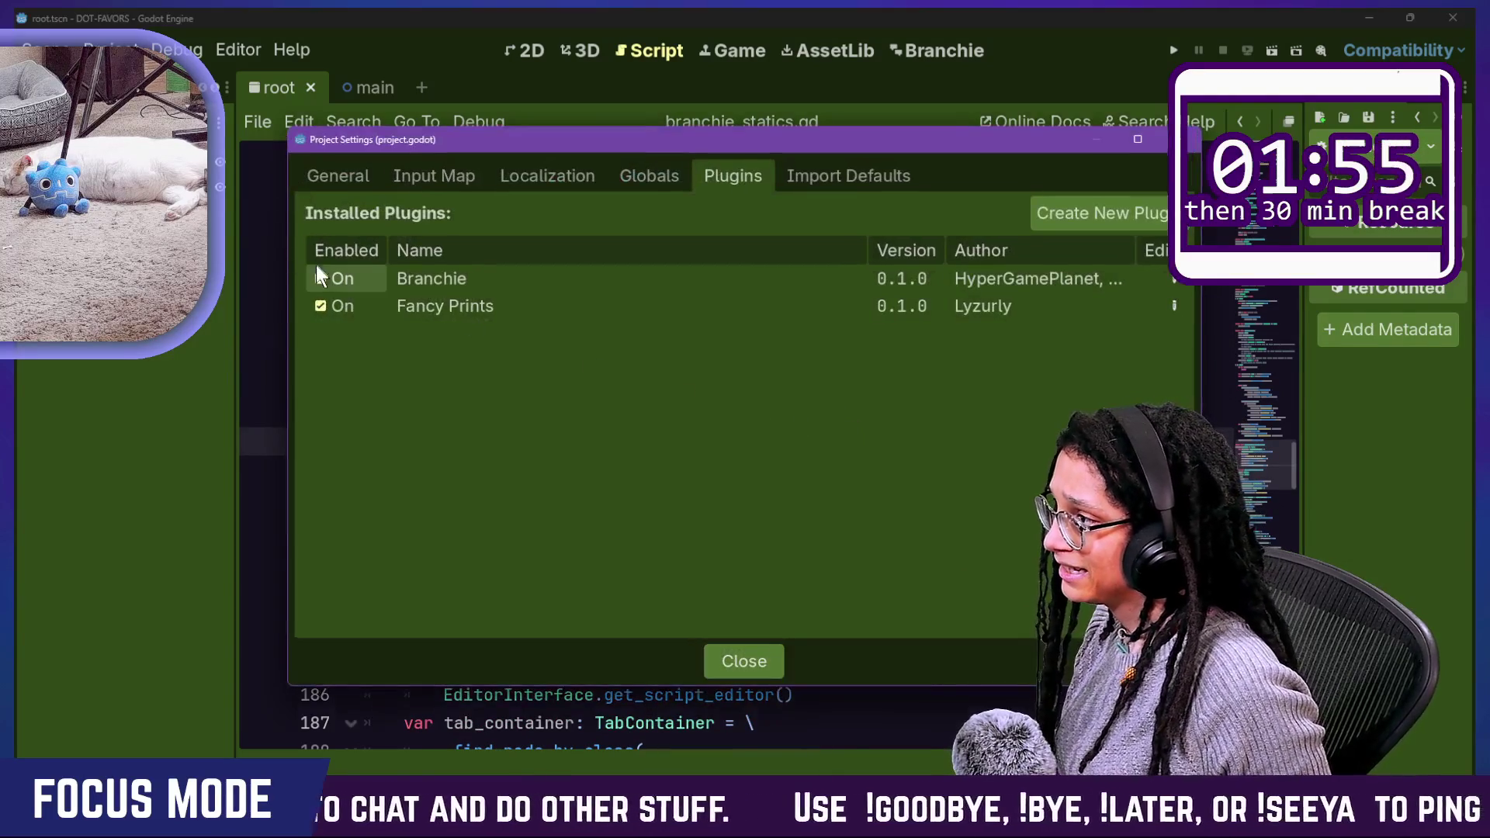
Step: Toggle the Branchie plugin off and on, then close Project Settings
click(321, 278)
click(321, 277)
key(Escape)
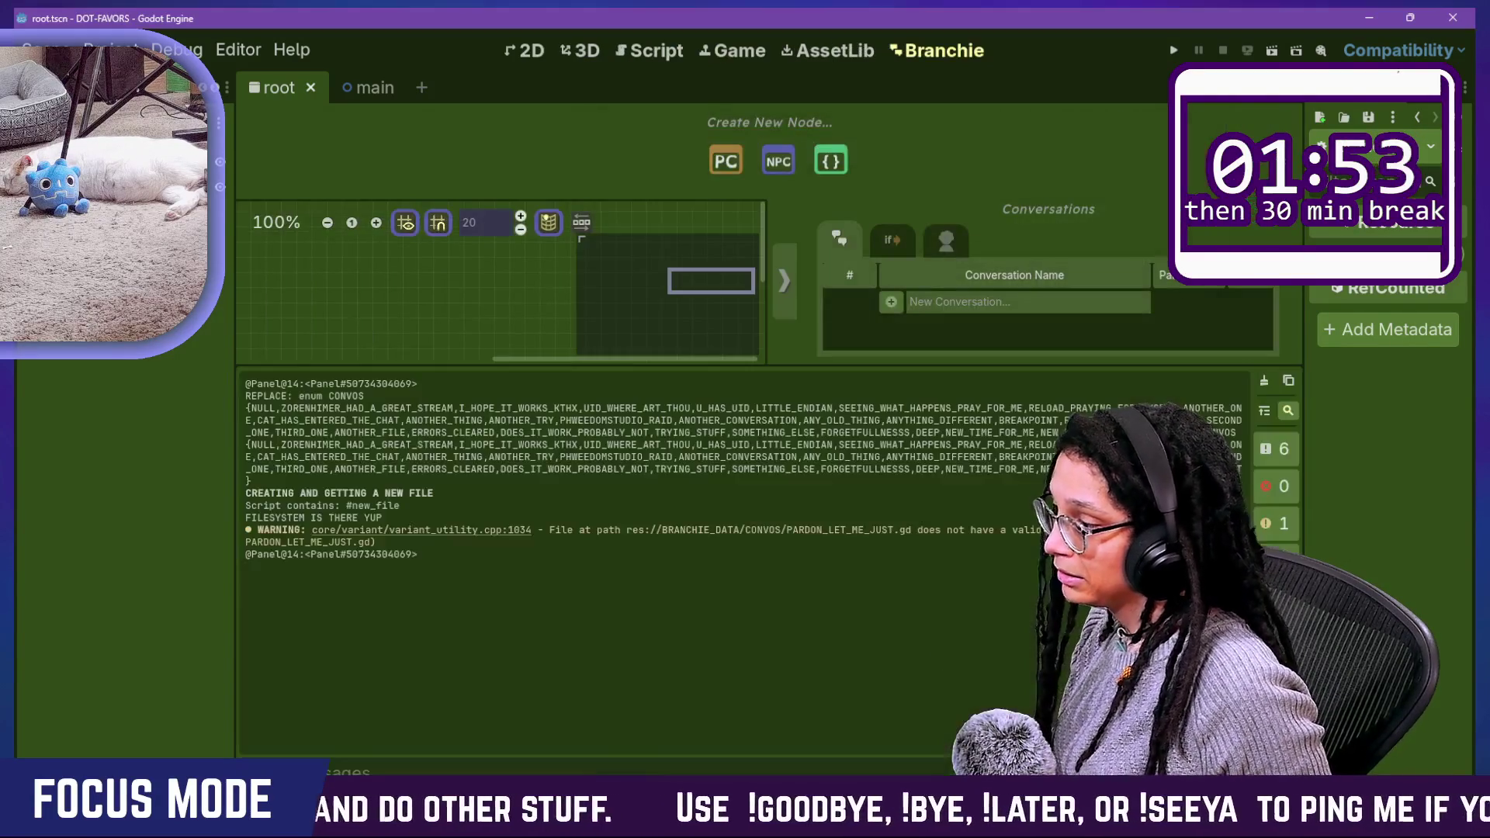
Step: Clear the Output log and add the PRETY PLEASE conversation, then return to the script
click(1263, 382)
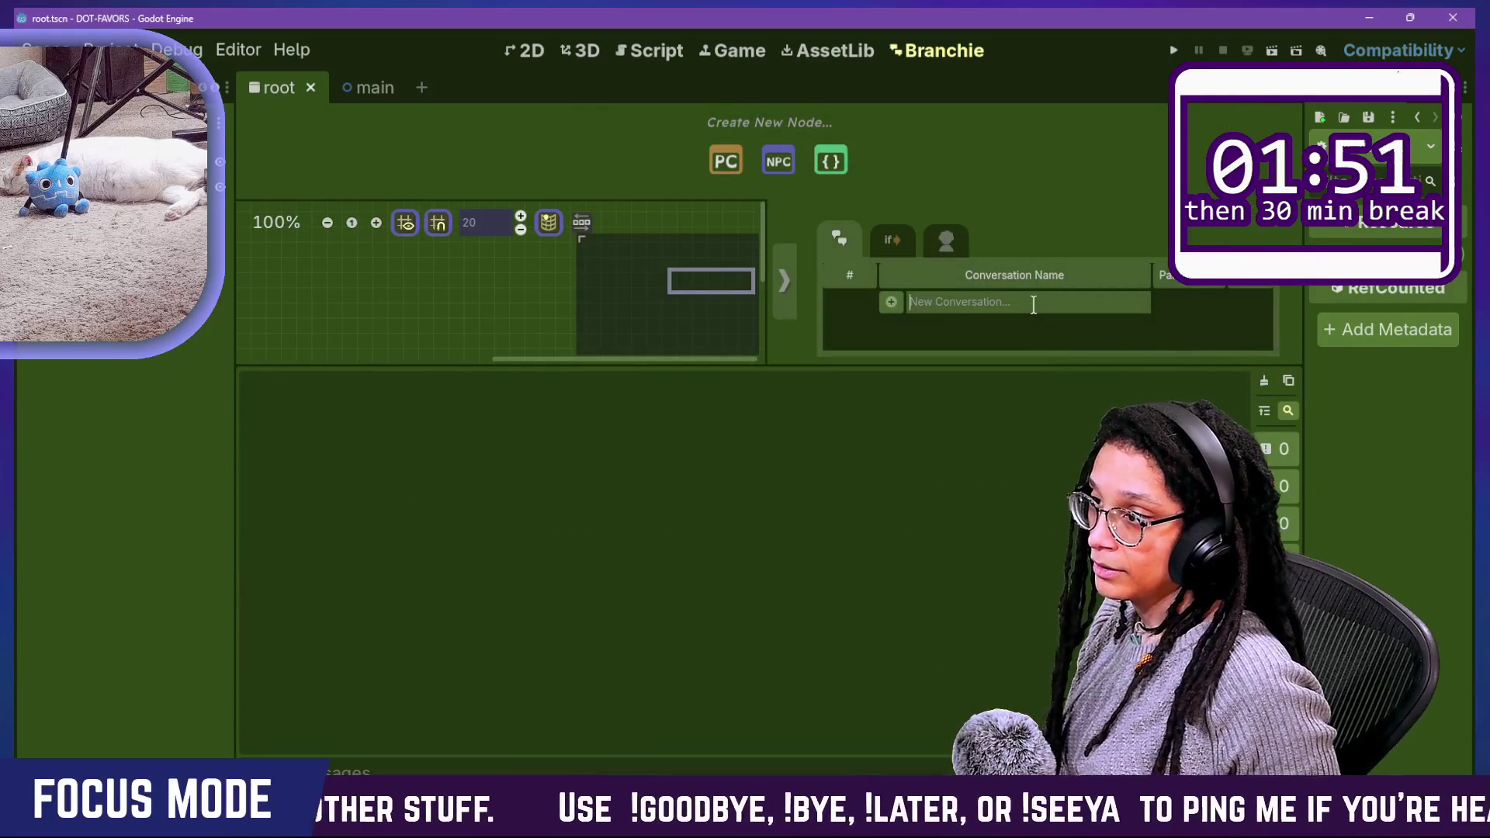
text(PRETYPLEASE)
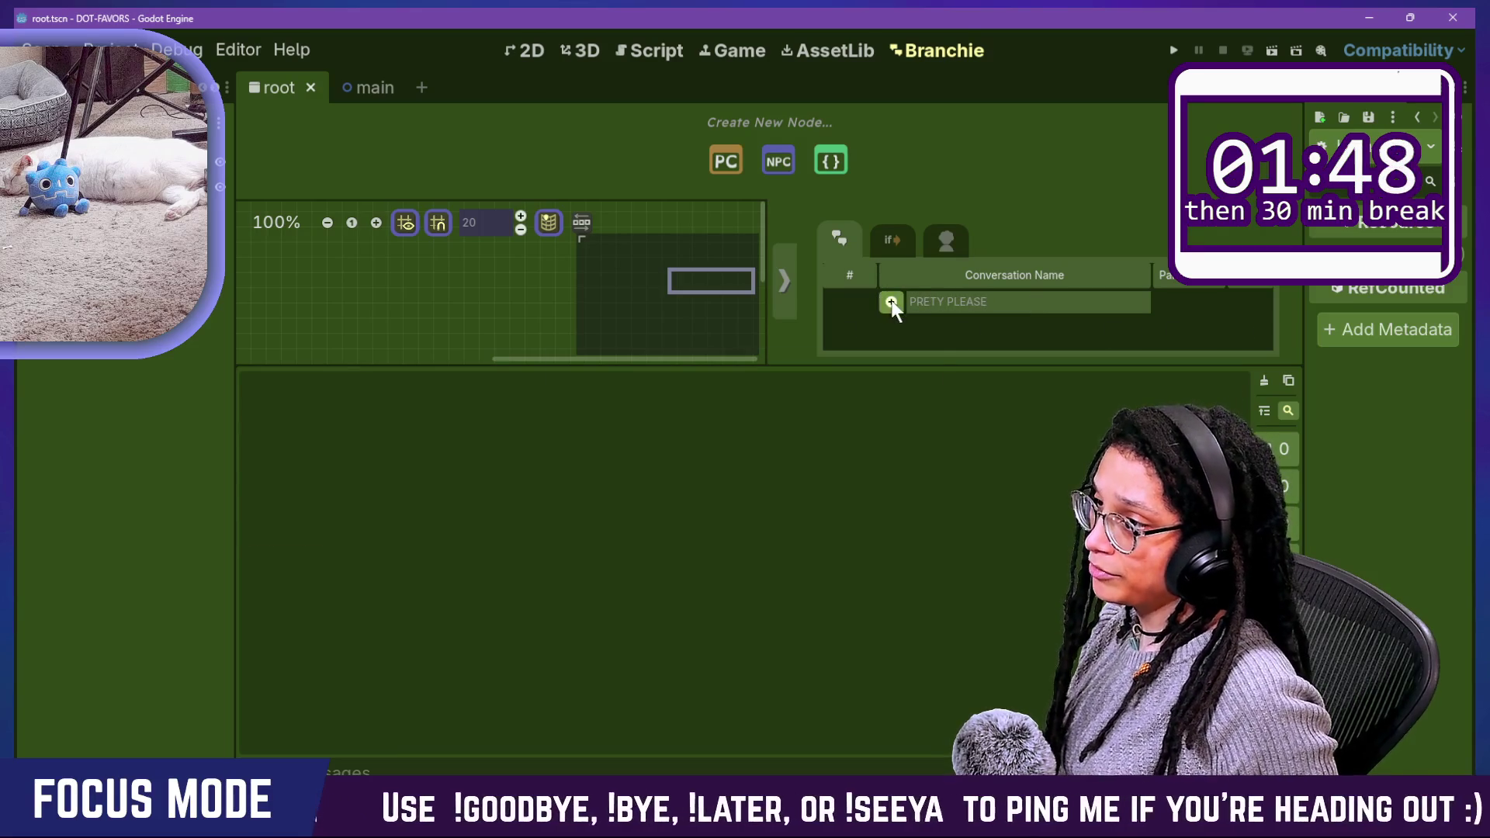
click(891, 302)
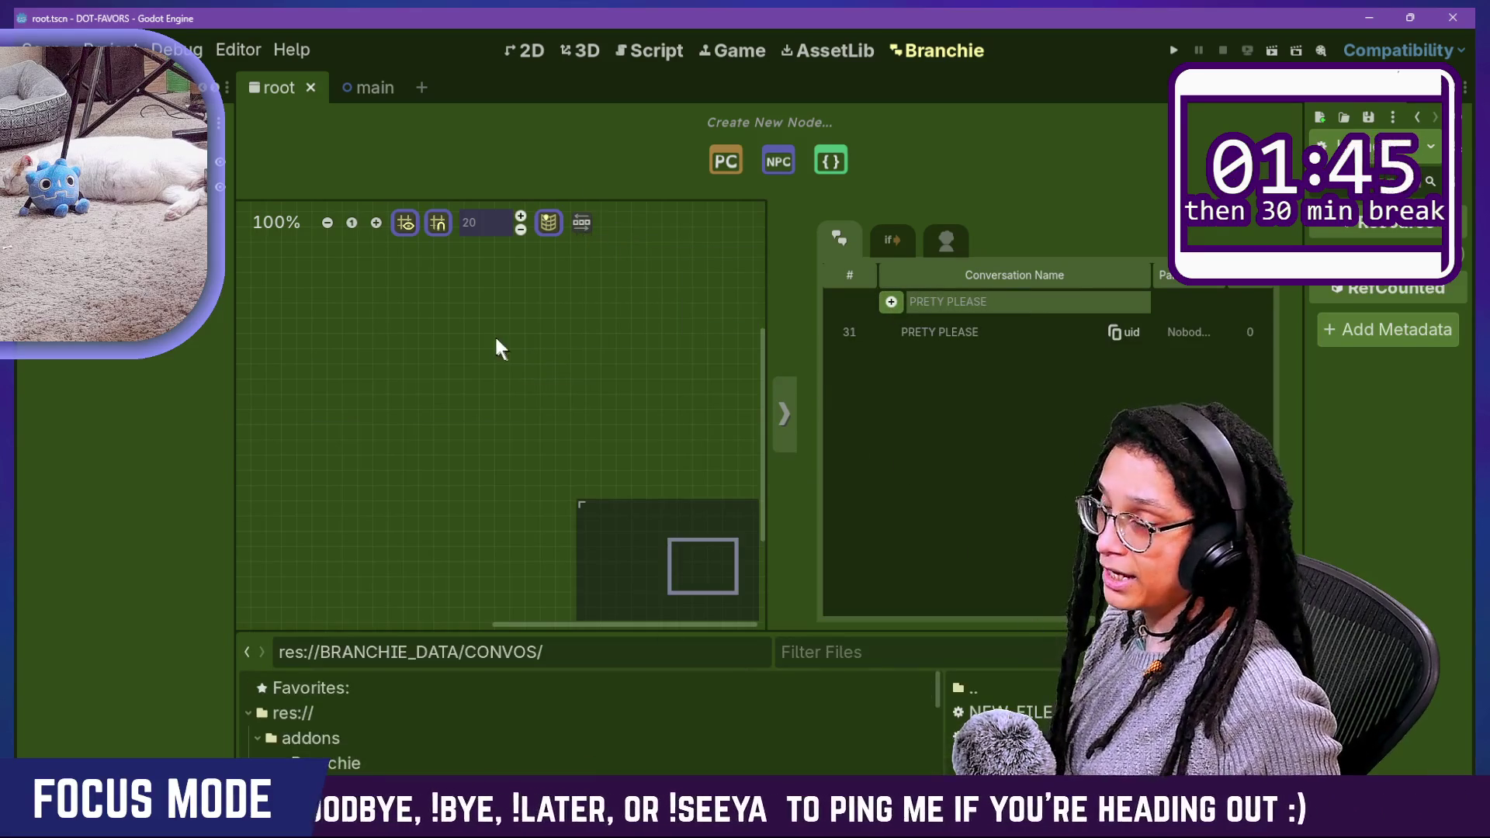
click(665, 50)
Step: Insert an editor_fs.get_scanning_progress() line after the emit call, then delete it
click(645, 374)
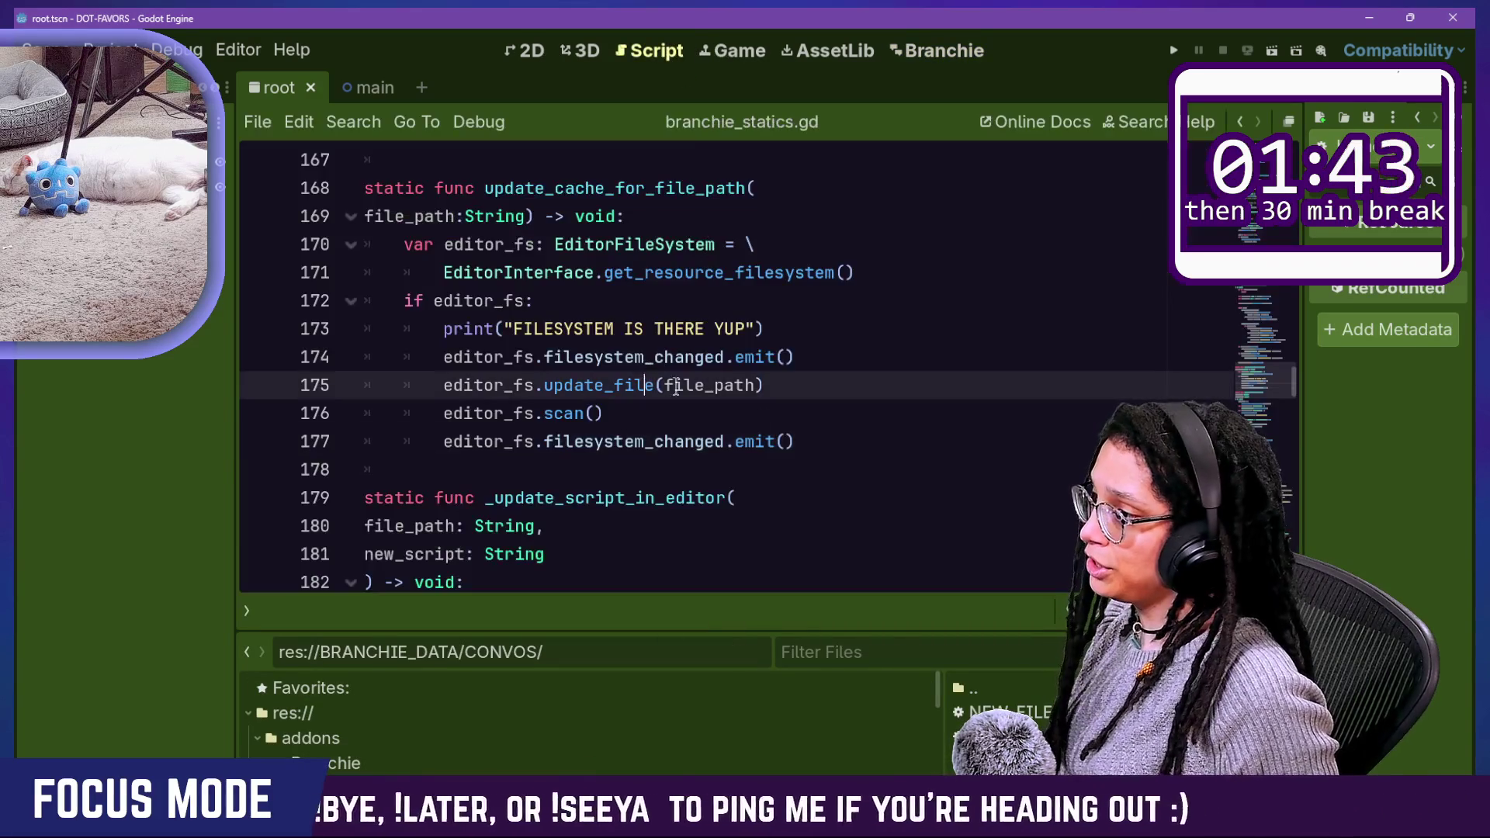
click(788, 439)
key(Return)
text(editor_)
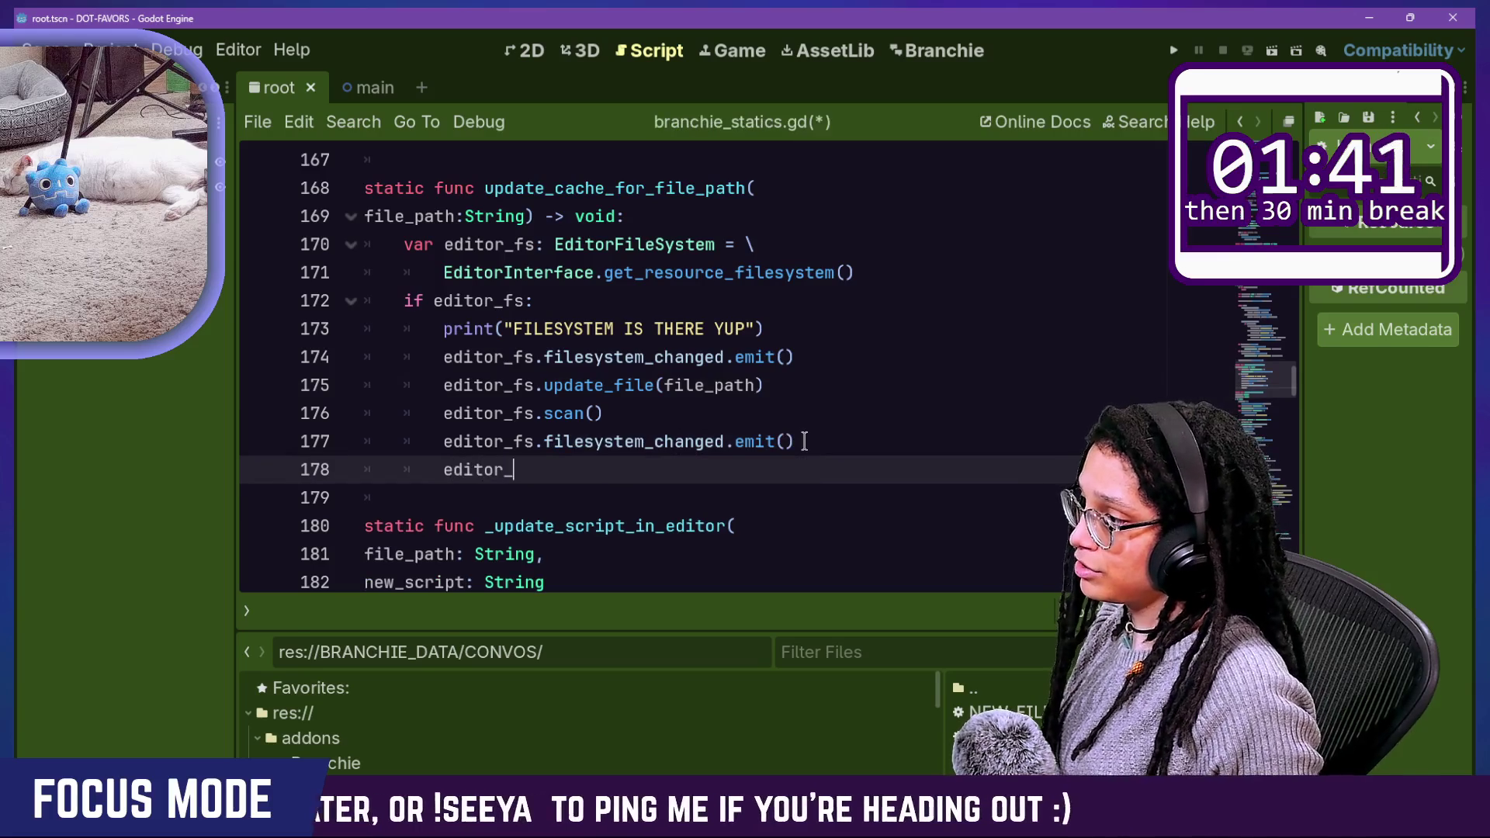
text(fs.)
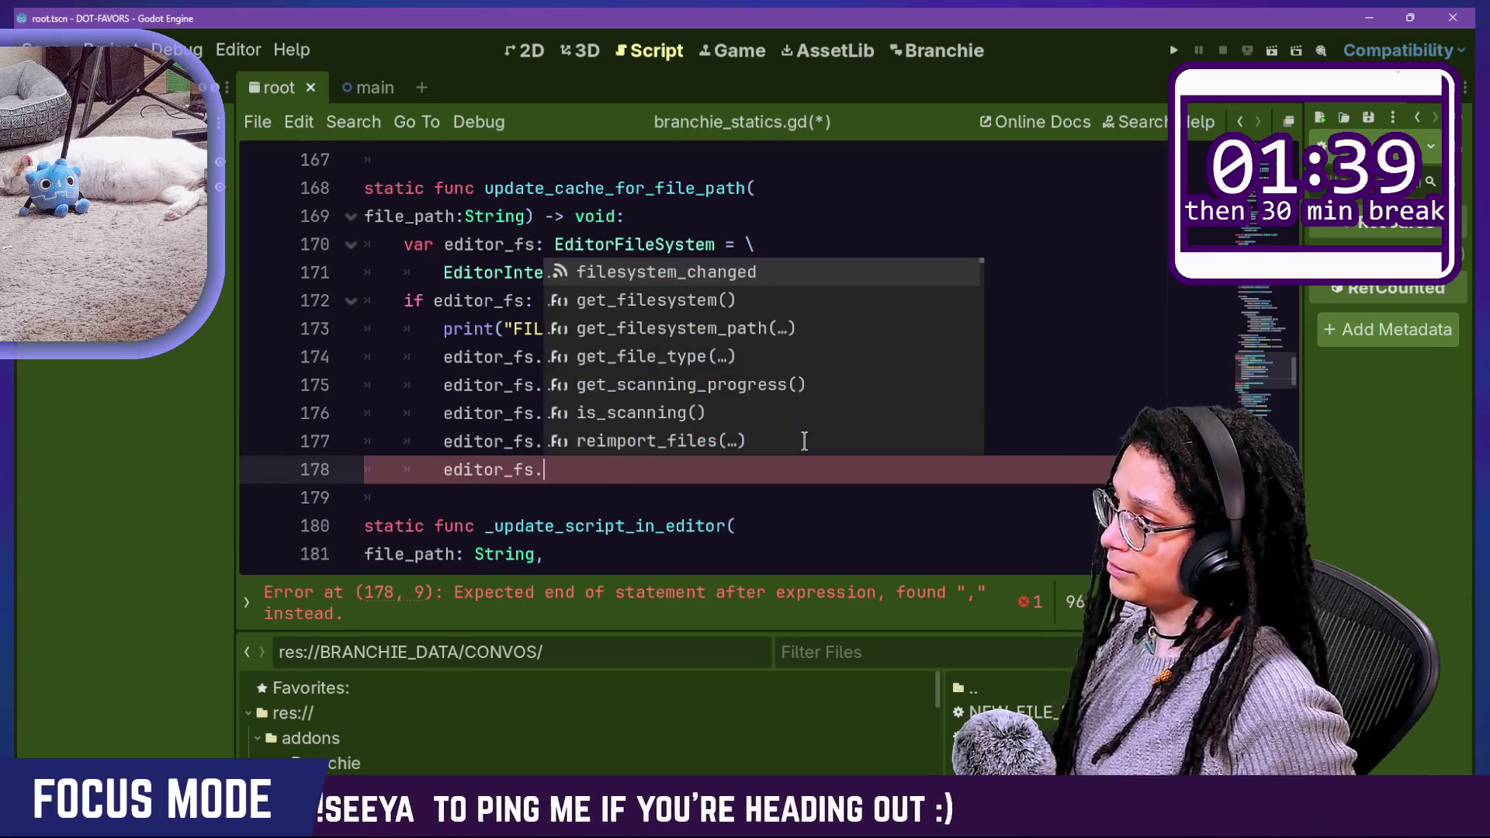
key(Down)
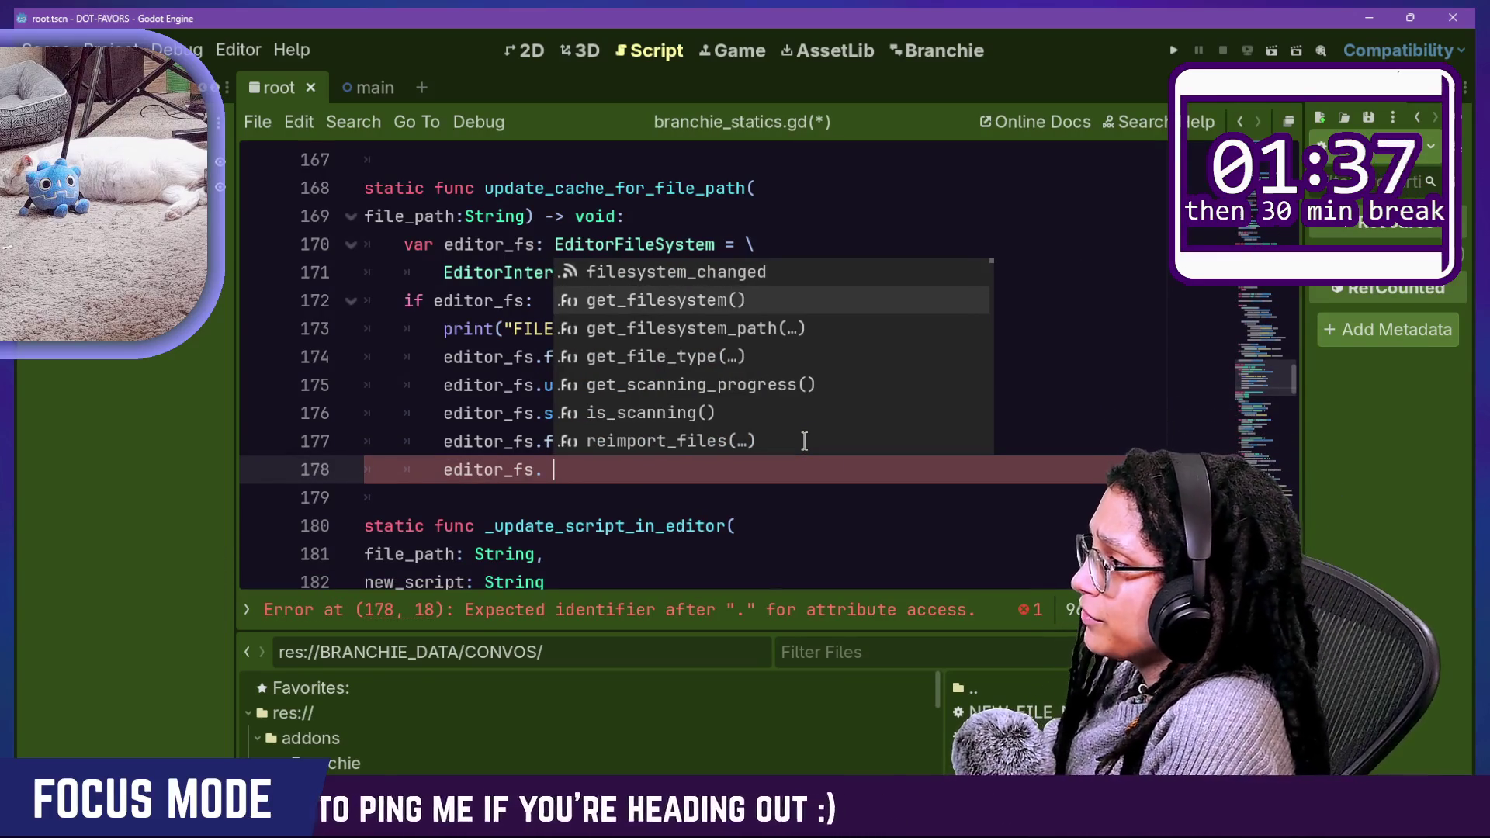
key(BackSpace)
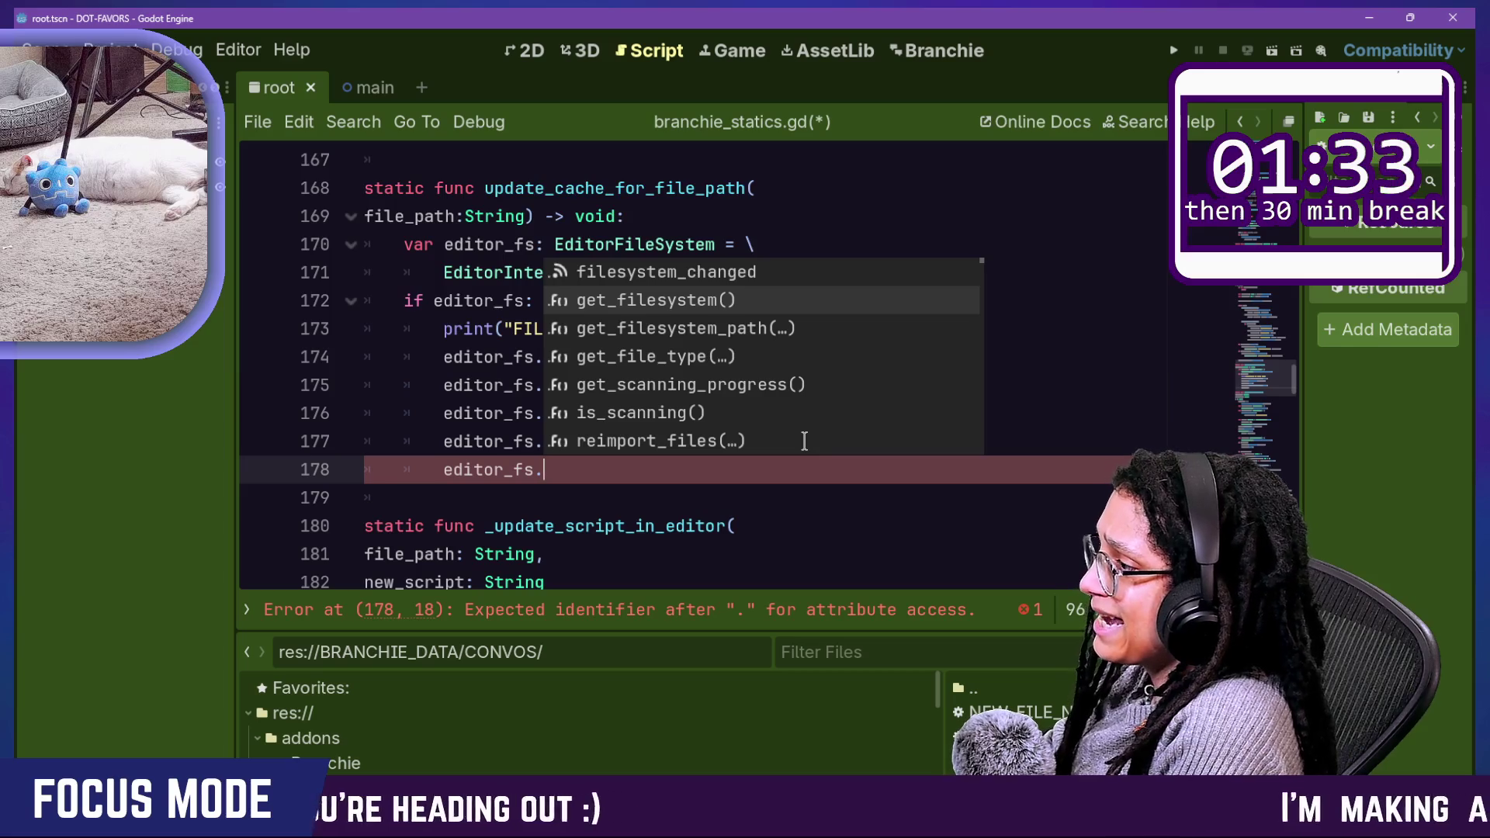
key(Down)
key(Down)
key(Down)
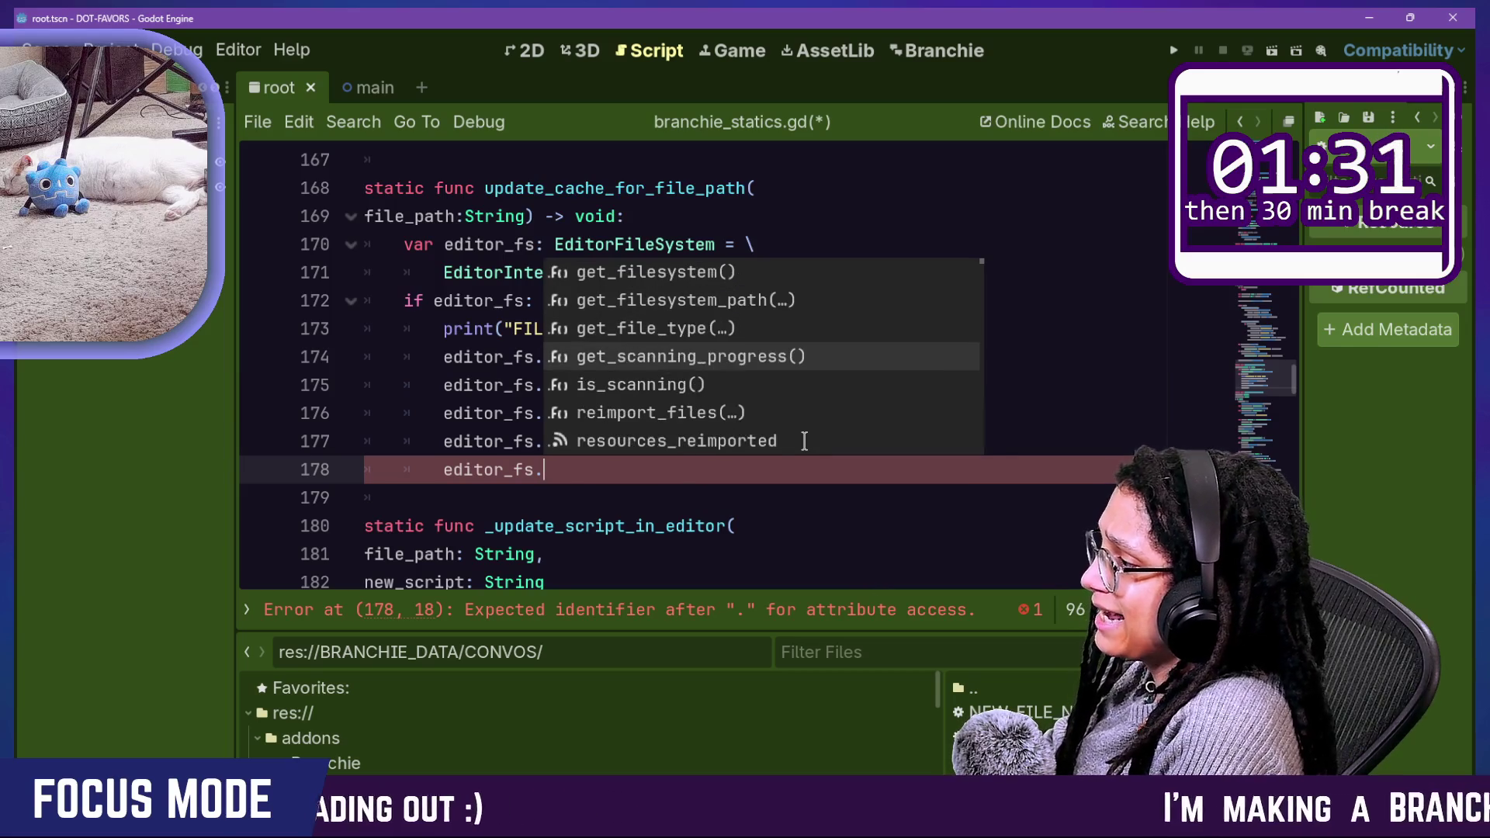
key(Return)
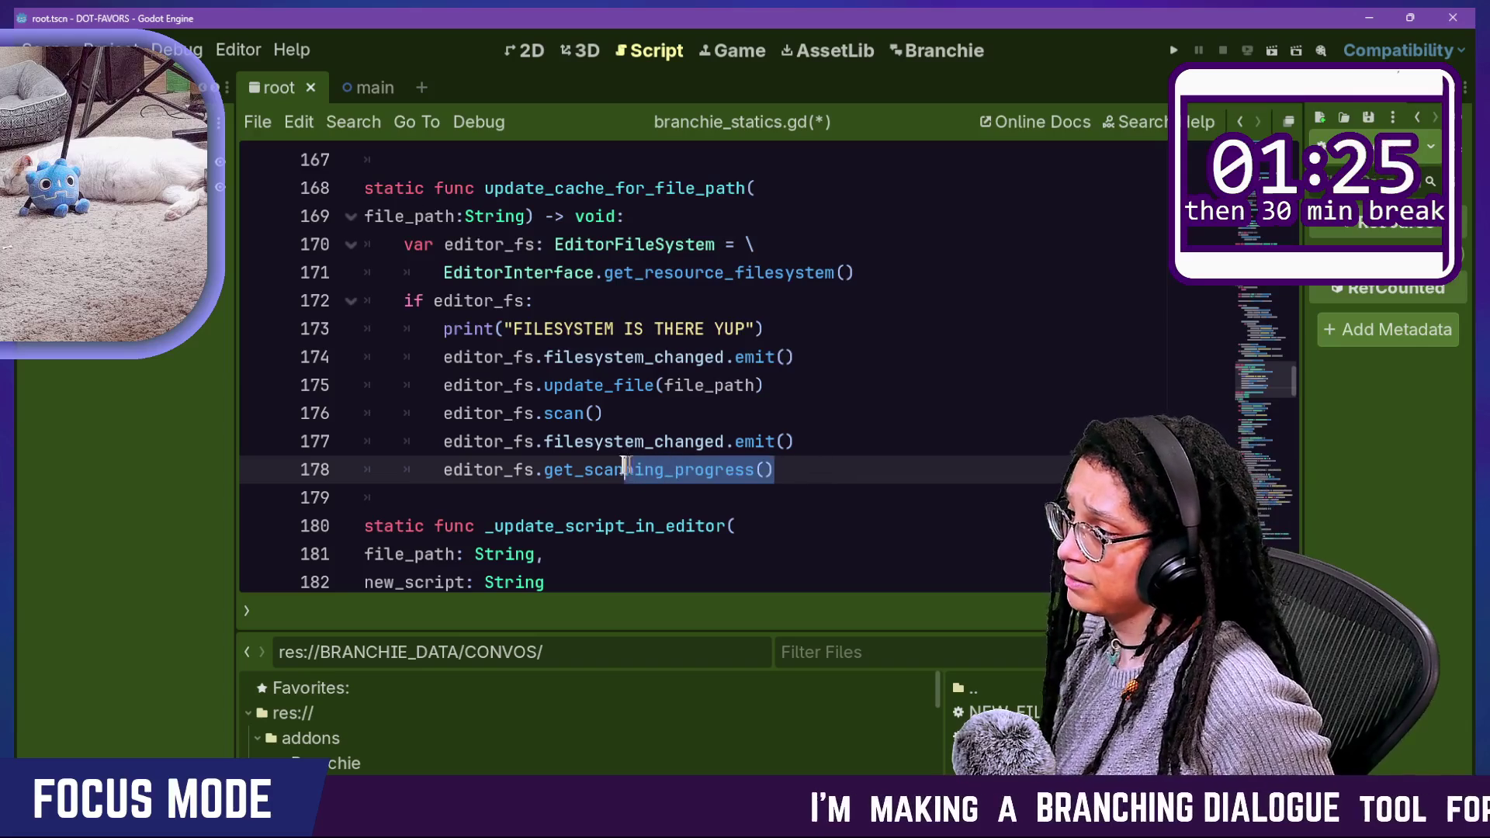
drag(543, 470, 806, 482)
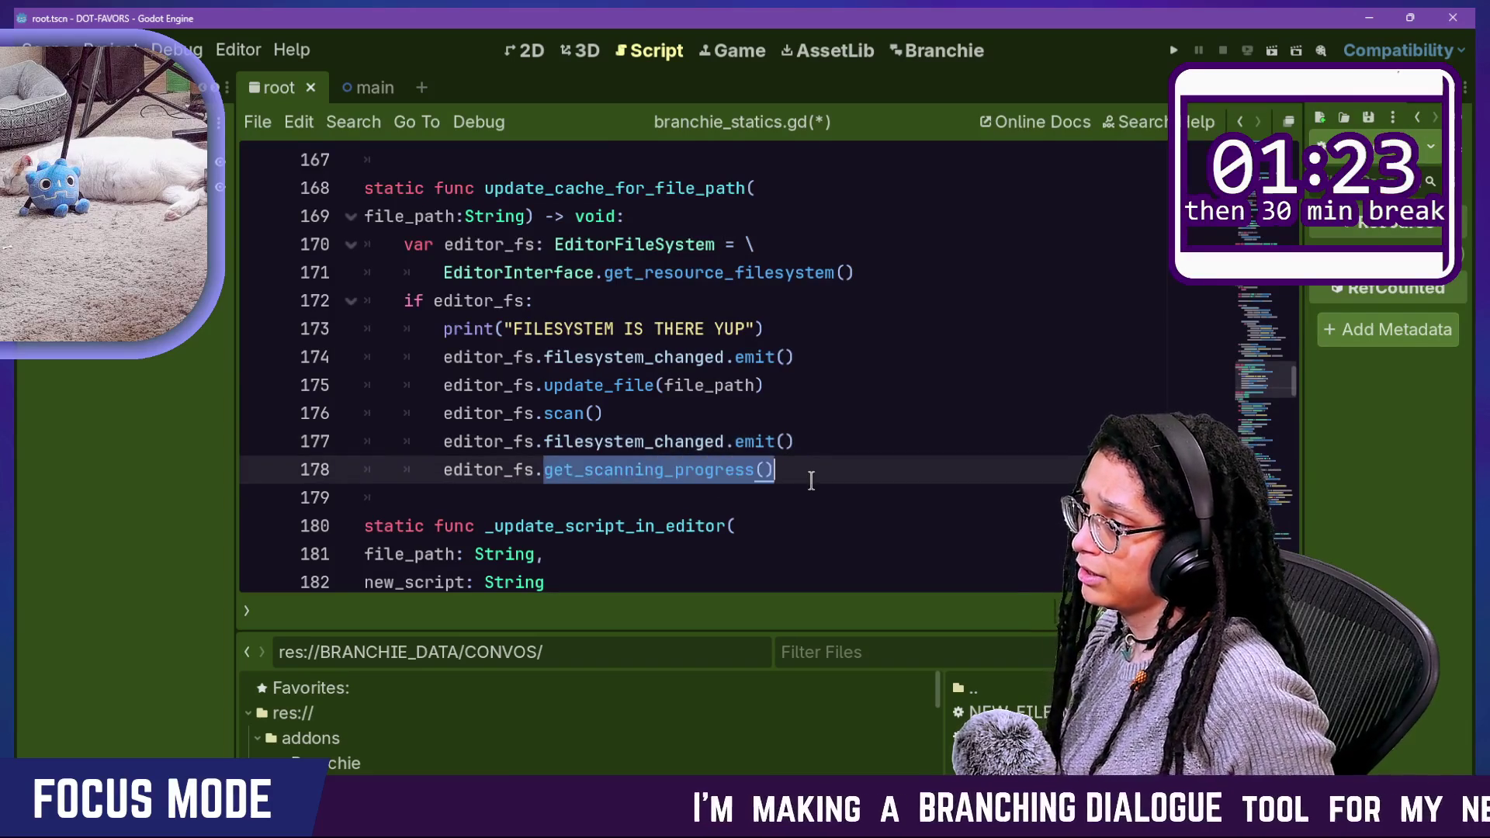
key(BackSpace)
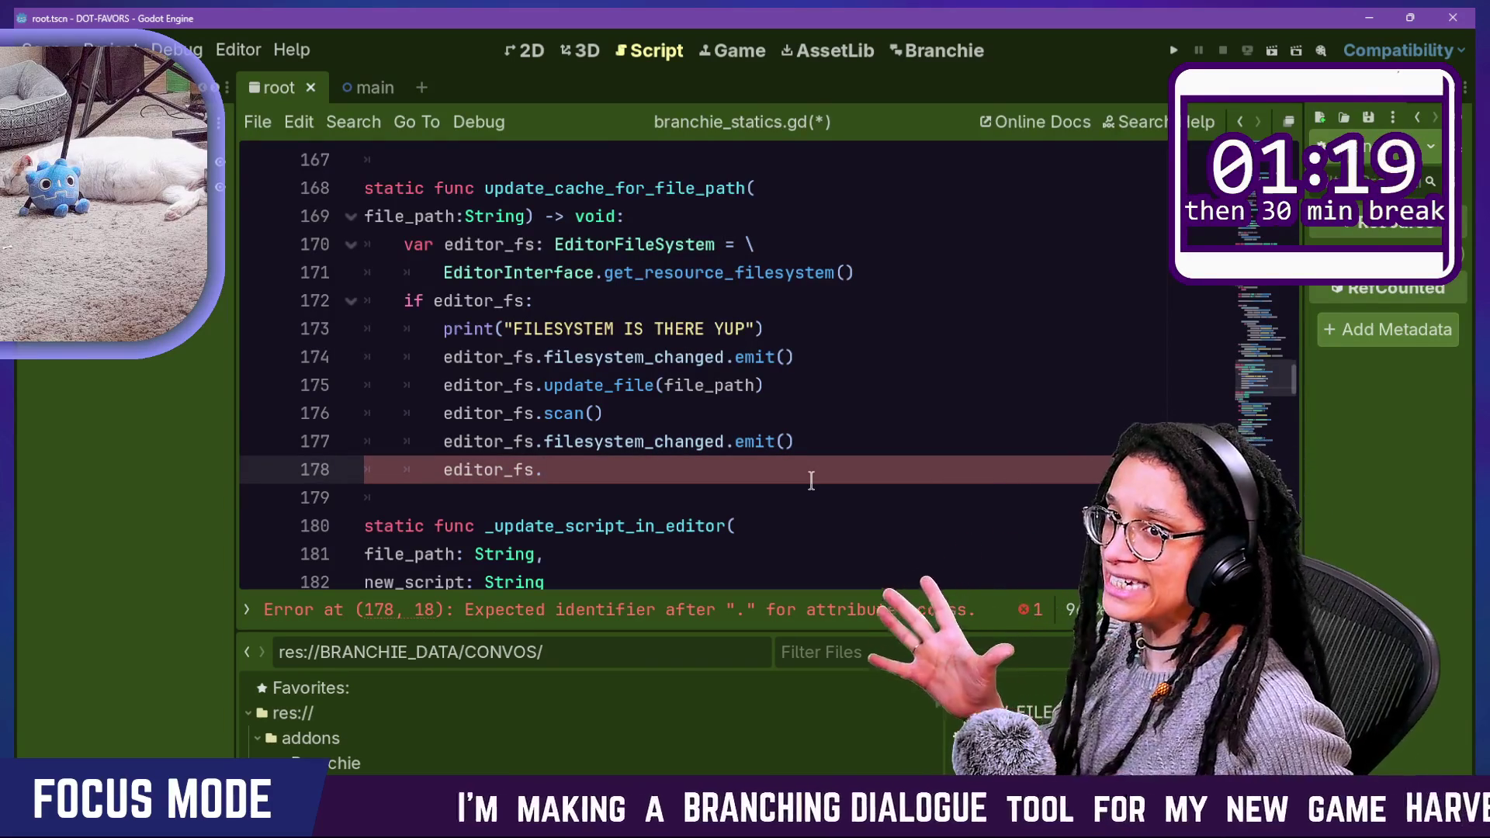
Step: Select the leftover emit and editor_fs lines 177–178 after scan()
mouse_move(808, 475)
mouse_down()
mouse_move(848, 416)
mouse_move(865, 319)
mouse_move(871, 430)
mouse_up()
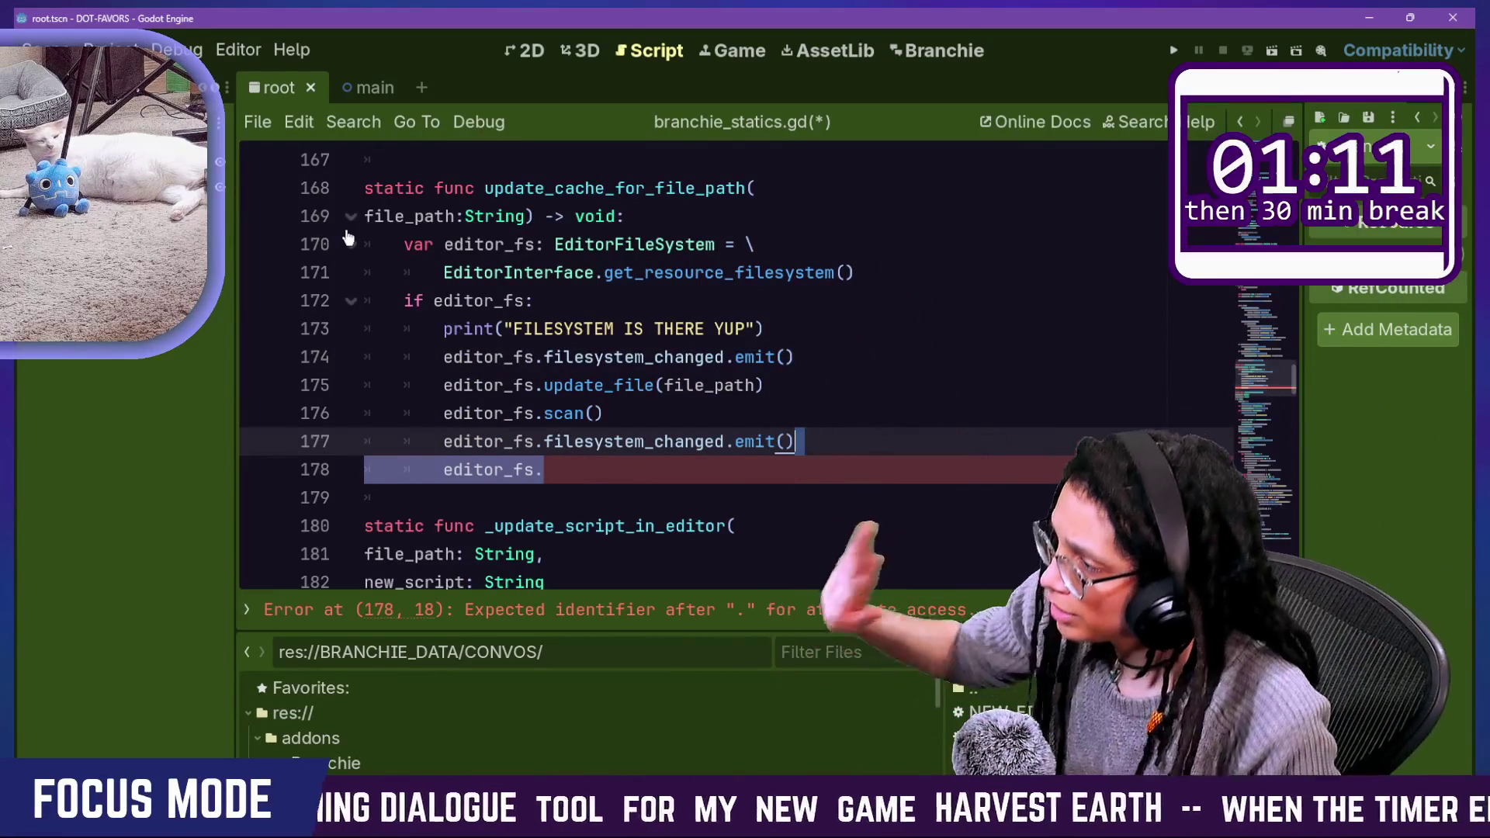
key(shift+Up)
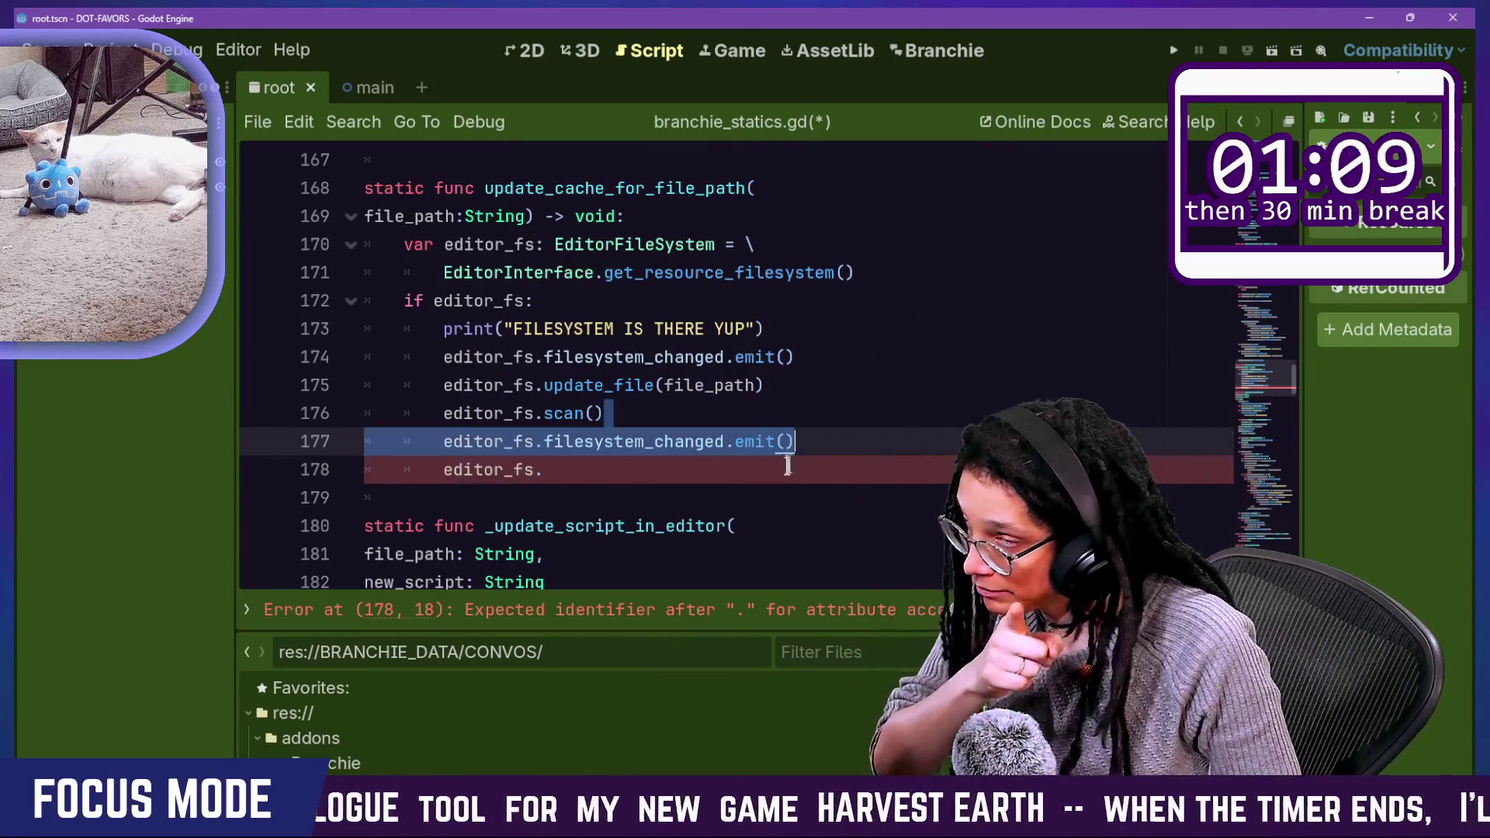
key(shift+Down)
click(765, 417)
drag(764, 416, 787, 462)
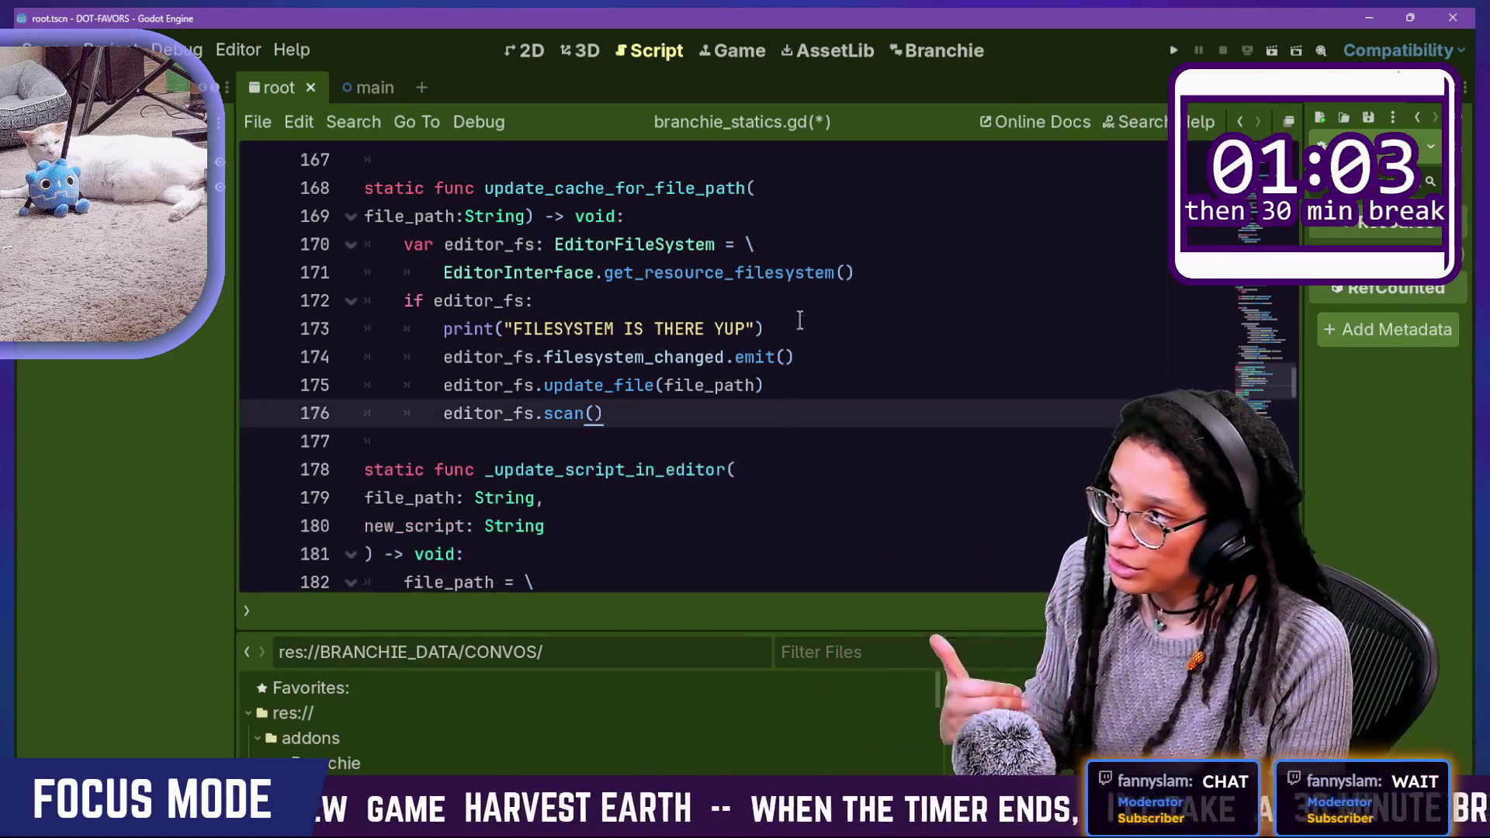
Step: Delete the FILESYSTEM IS THERE YUP print line and the first emit line, saving the script
drag(799, 322, 799, 306)
key(BackSpace)
key(ctrl+s)
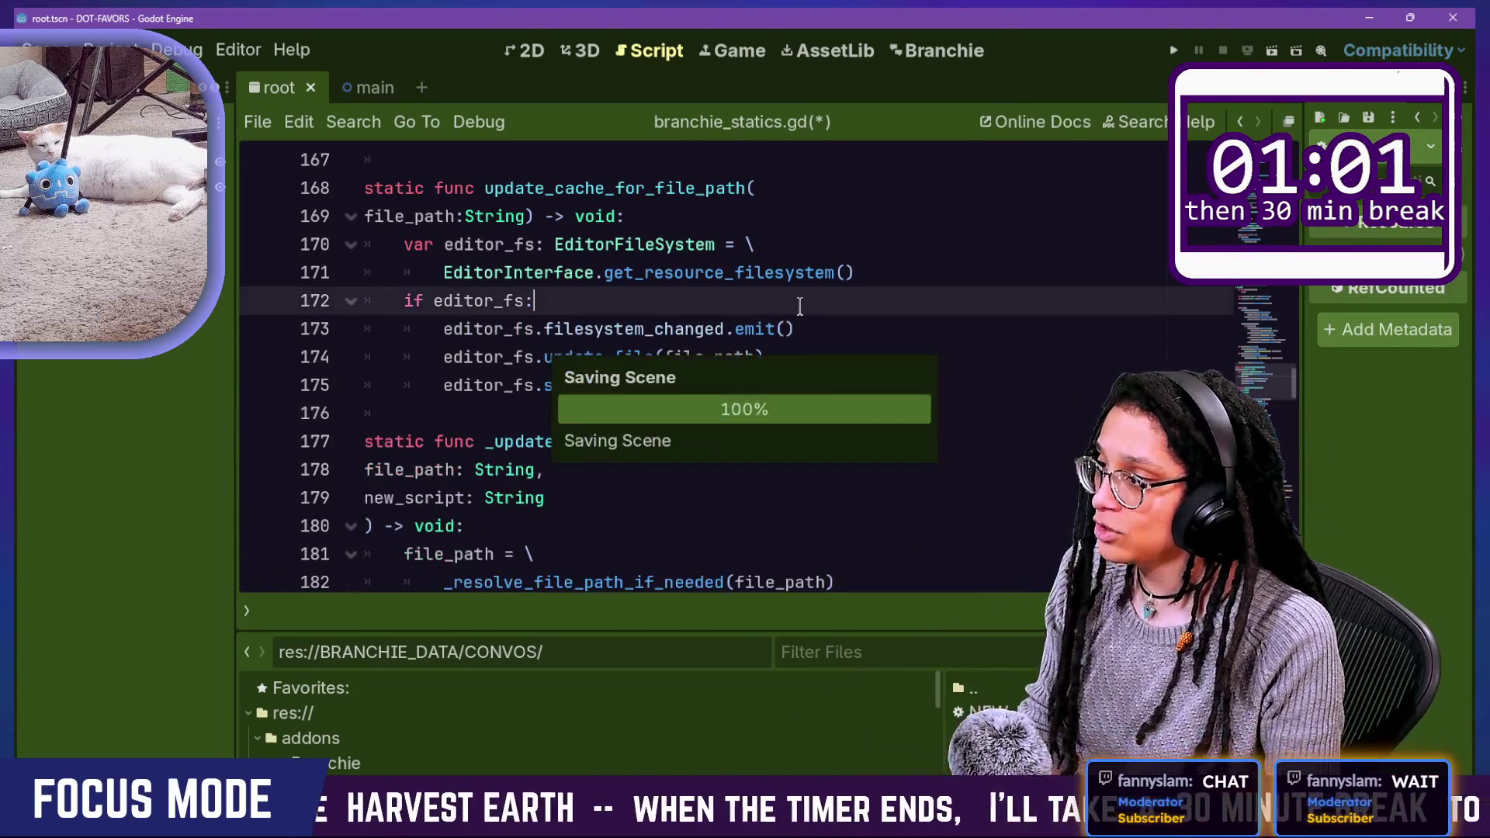
click(806, 322)
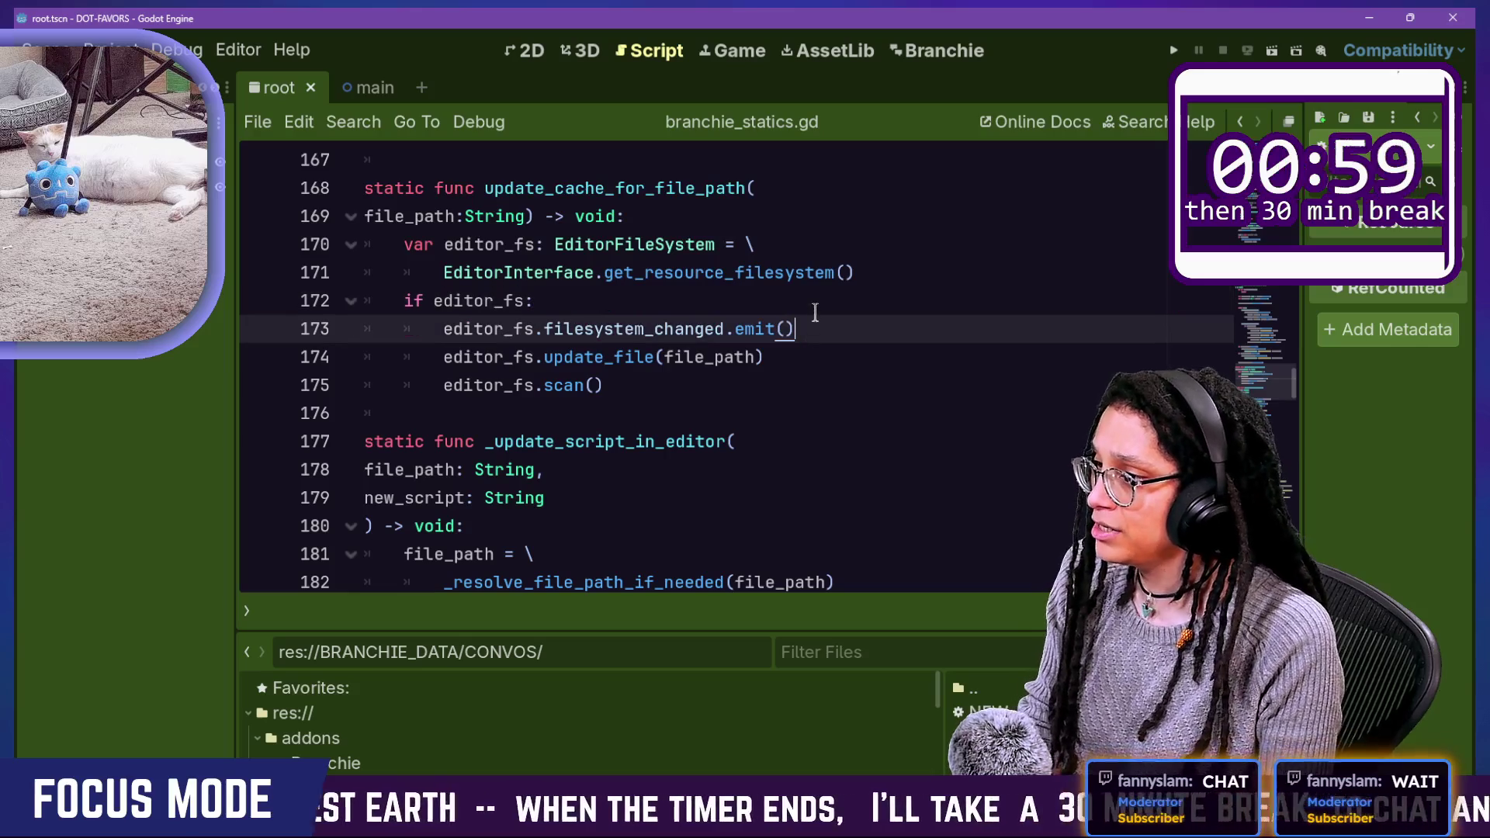
drag(814, 312, 818, 329)
key(BackSpace)
key(ctrl+s)
Step: Open branchie_API.gd through Quick Open
key(shift+alt+o)
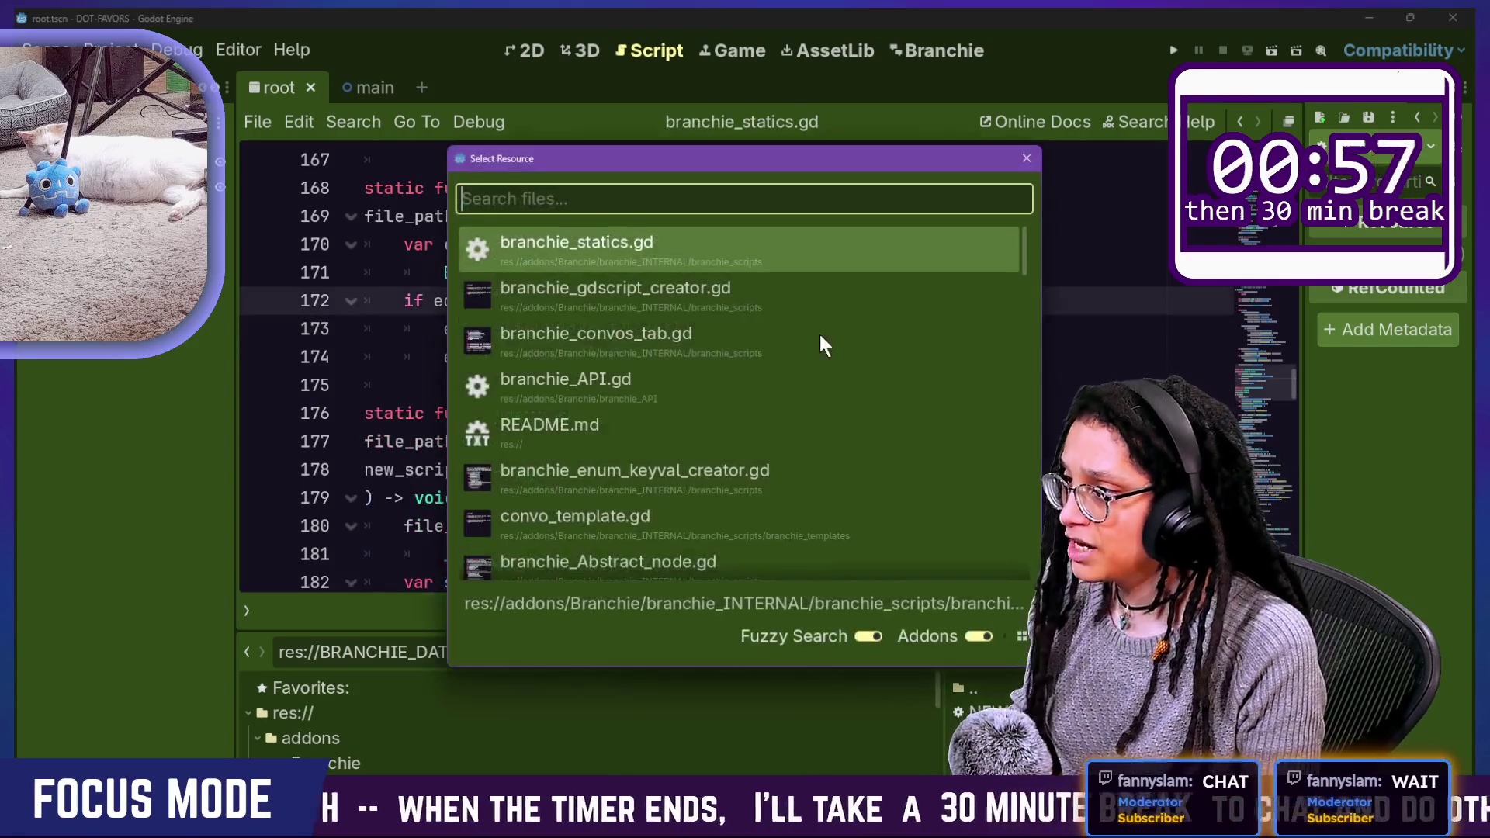
key(Down)
key(Down)
key(Down)
key(Return)
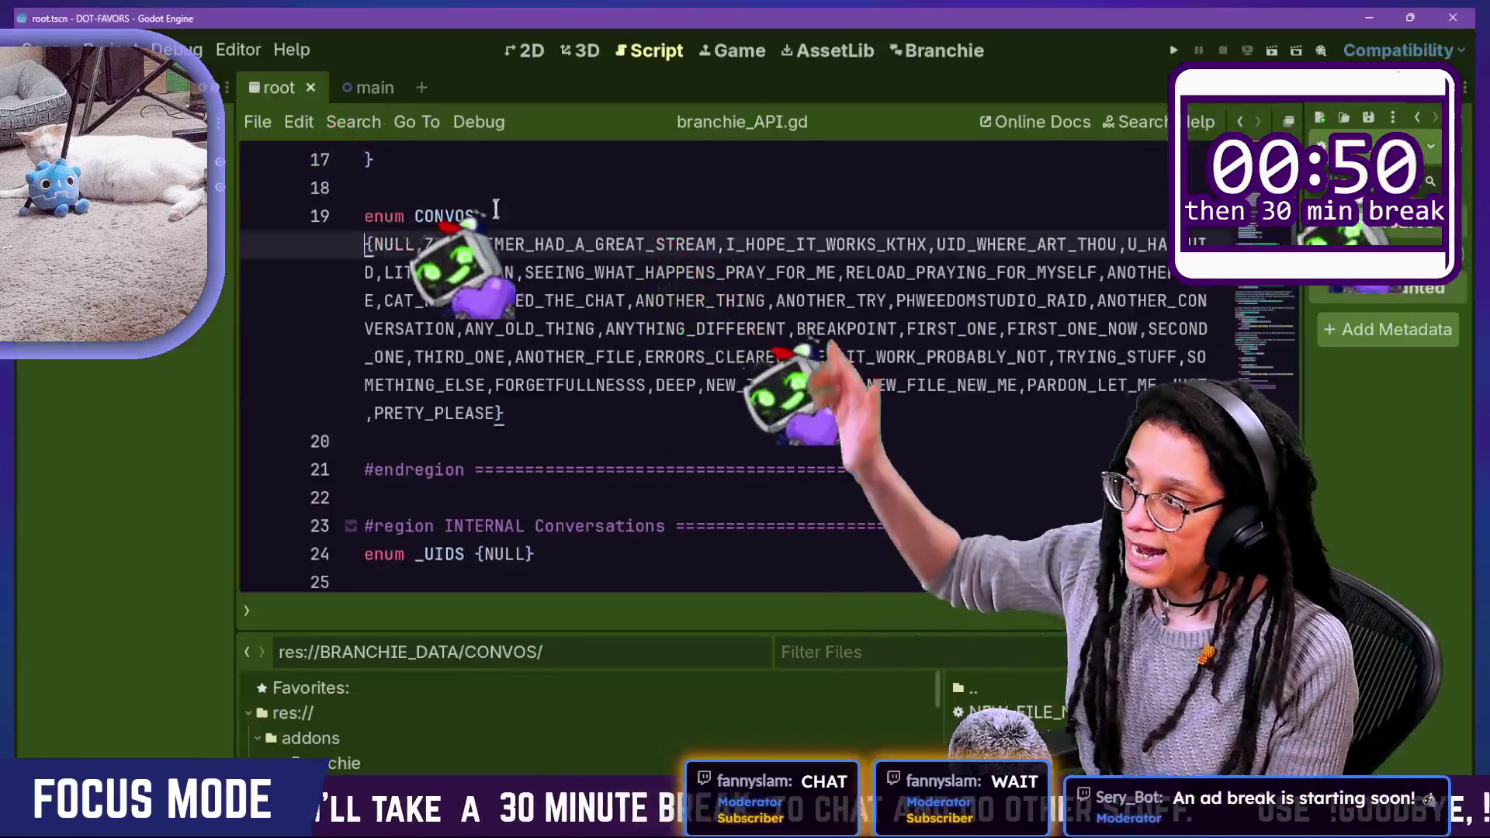
Step: Inspect the CONVOS enum ending in PRETY_PLEASE, then go back to the Branchie screen
drag(492, 209, 586, 400)
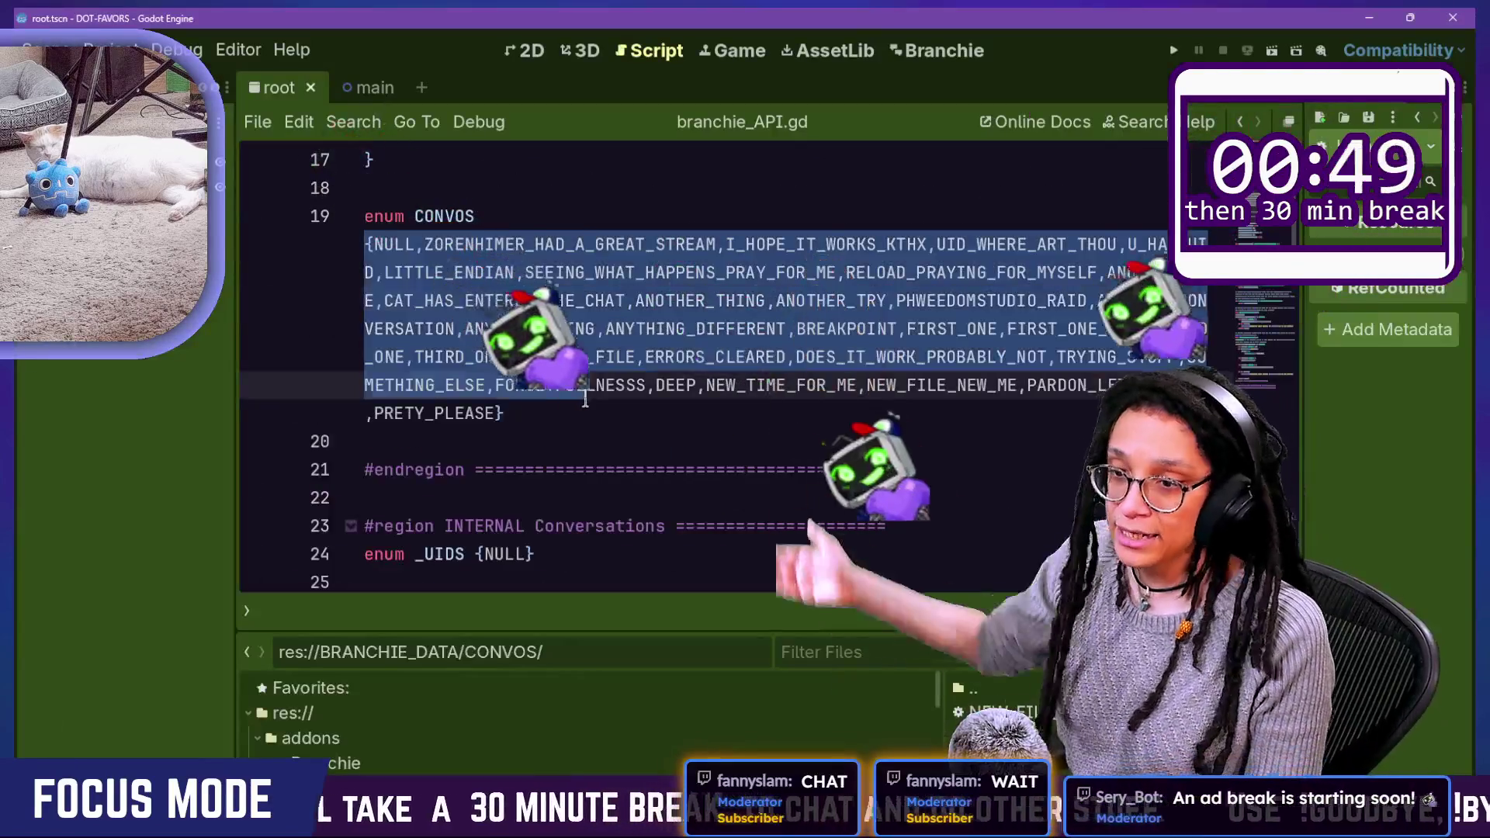
click(585, 400)
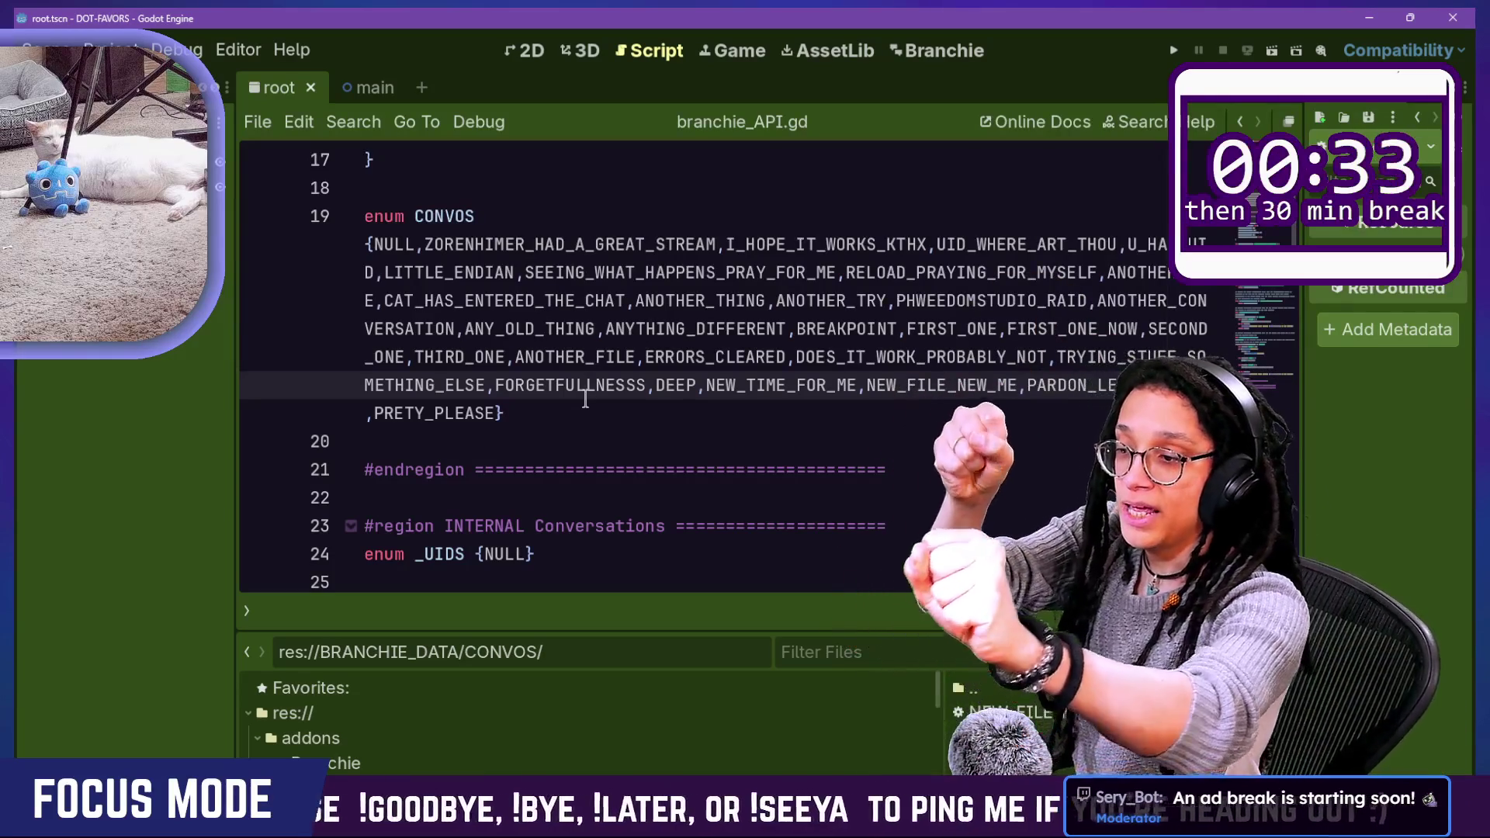
click(922, 56)
text(ONECE AGAIN)
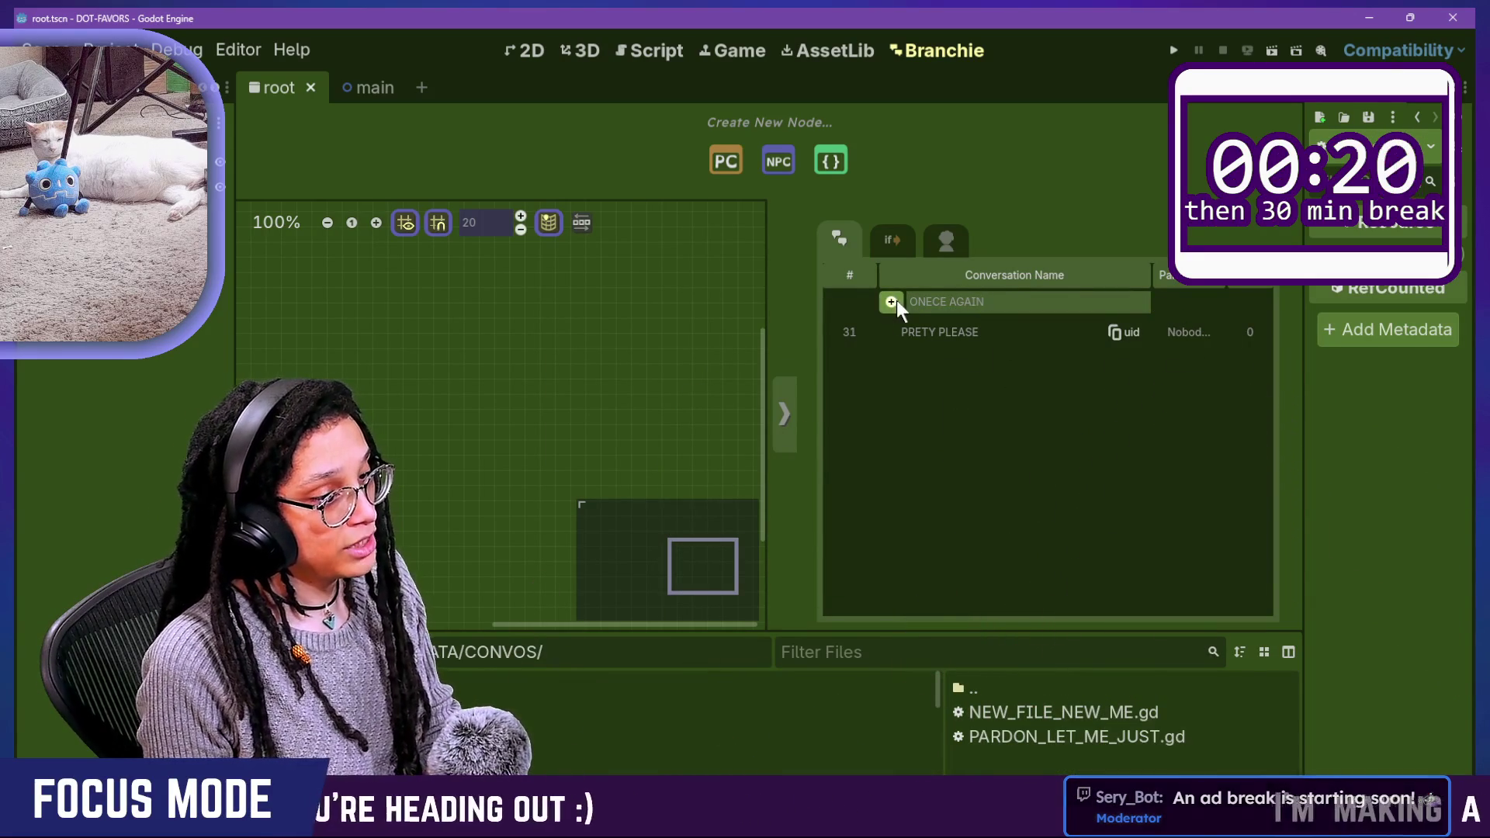
Step: Add ONECE AGAIN as conversation 32, reload branchie_API.gd from disk, and return to its CONVOS enum
click(893, 302)
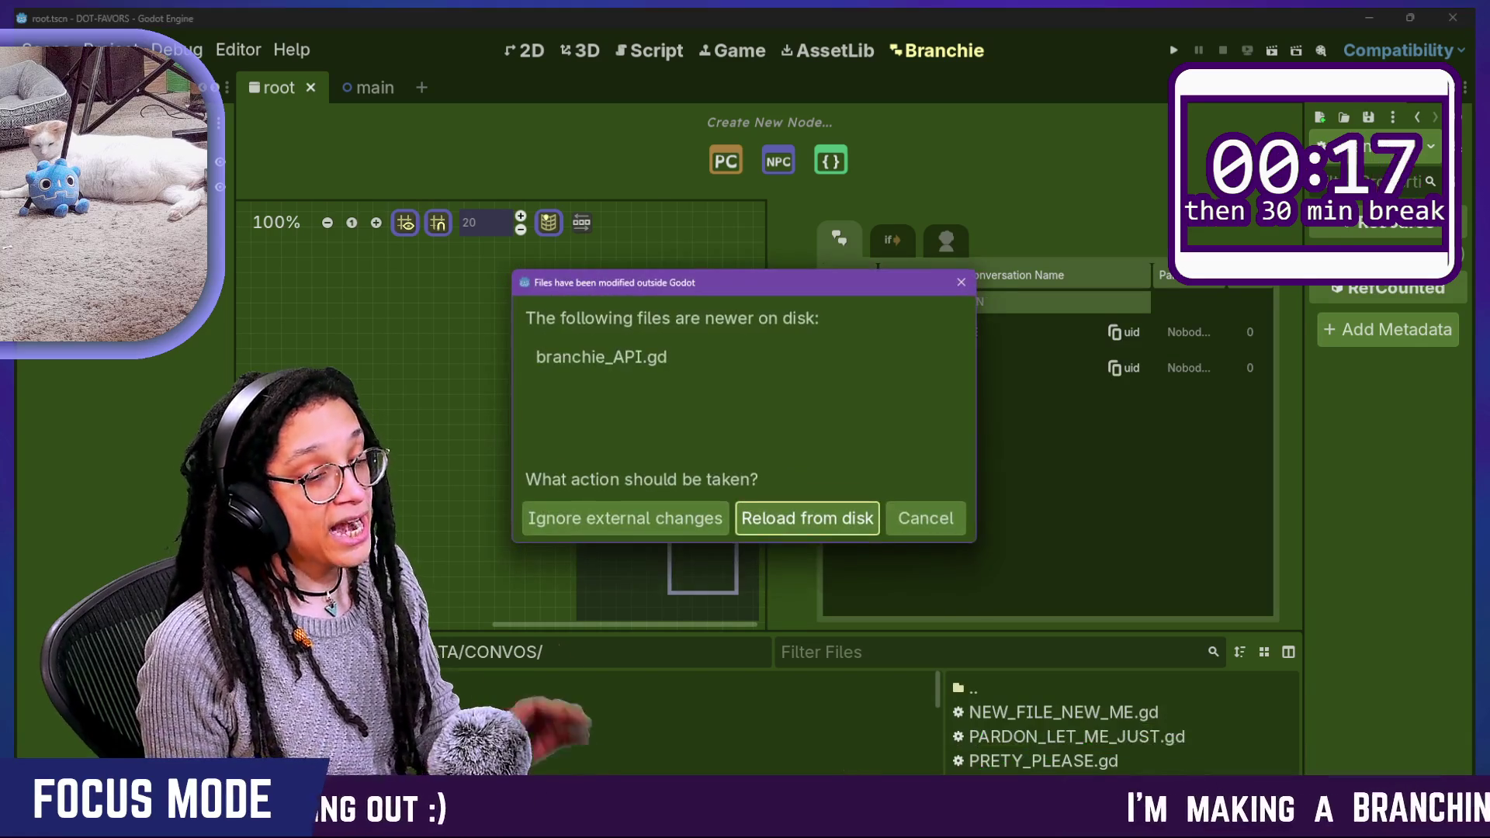
click(814, 520)
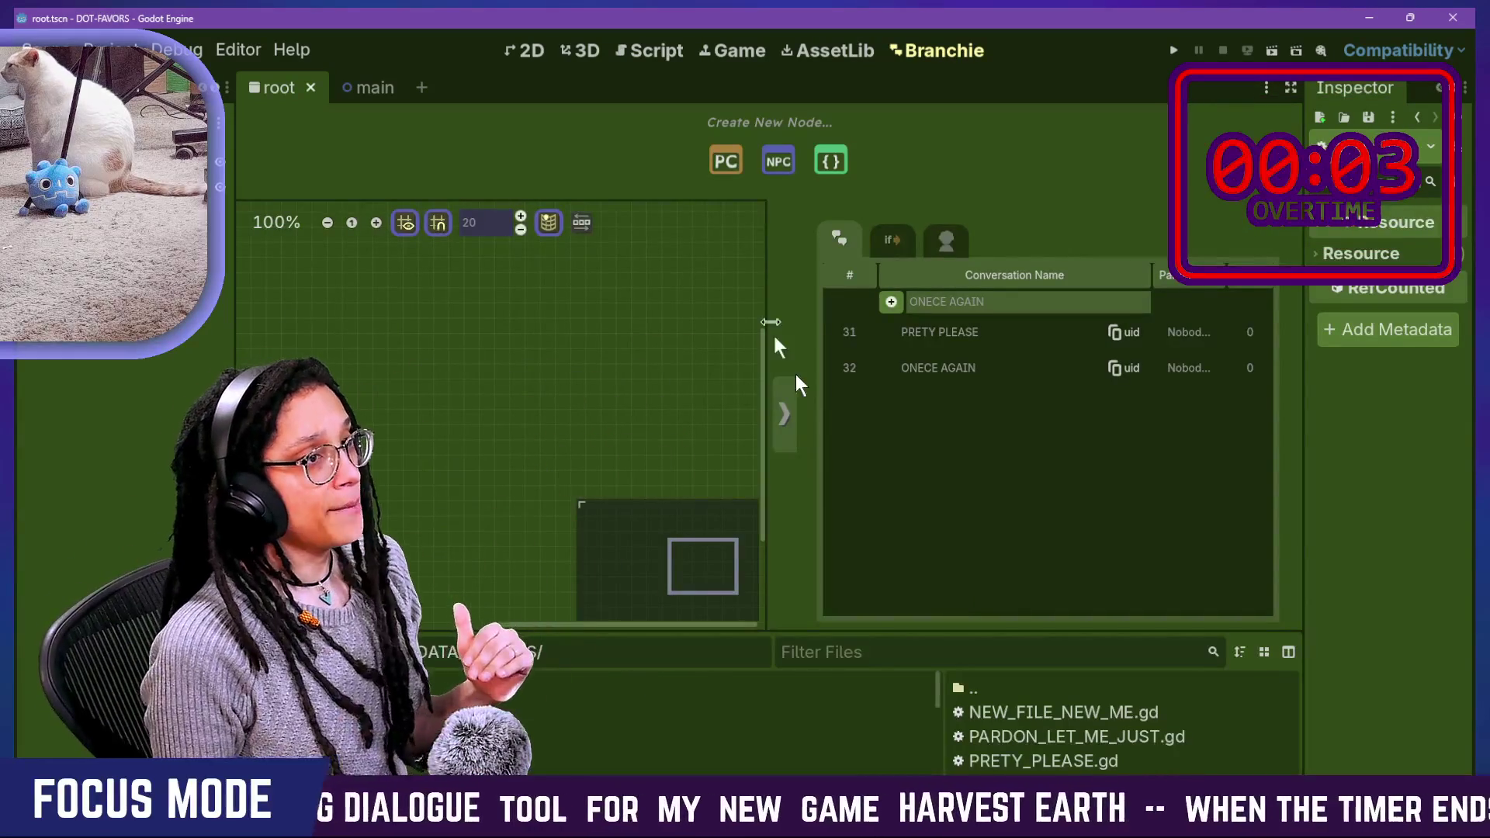
click(630, 54)
click(820, 303)
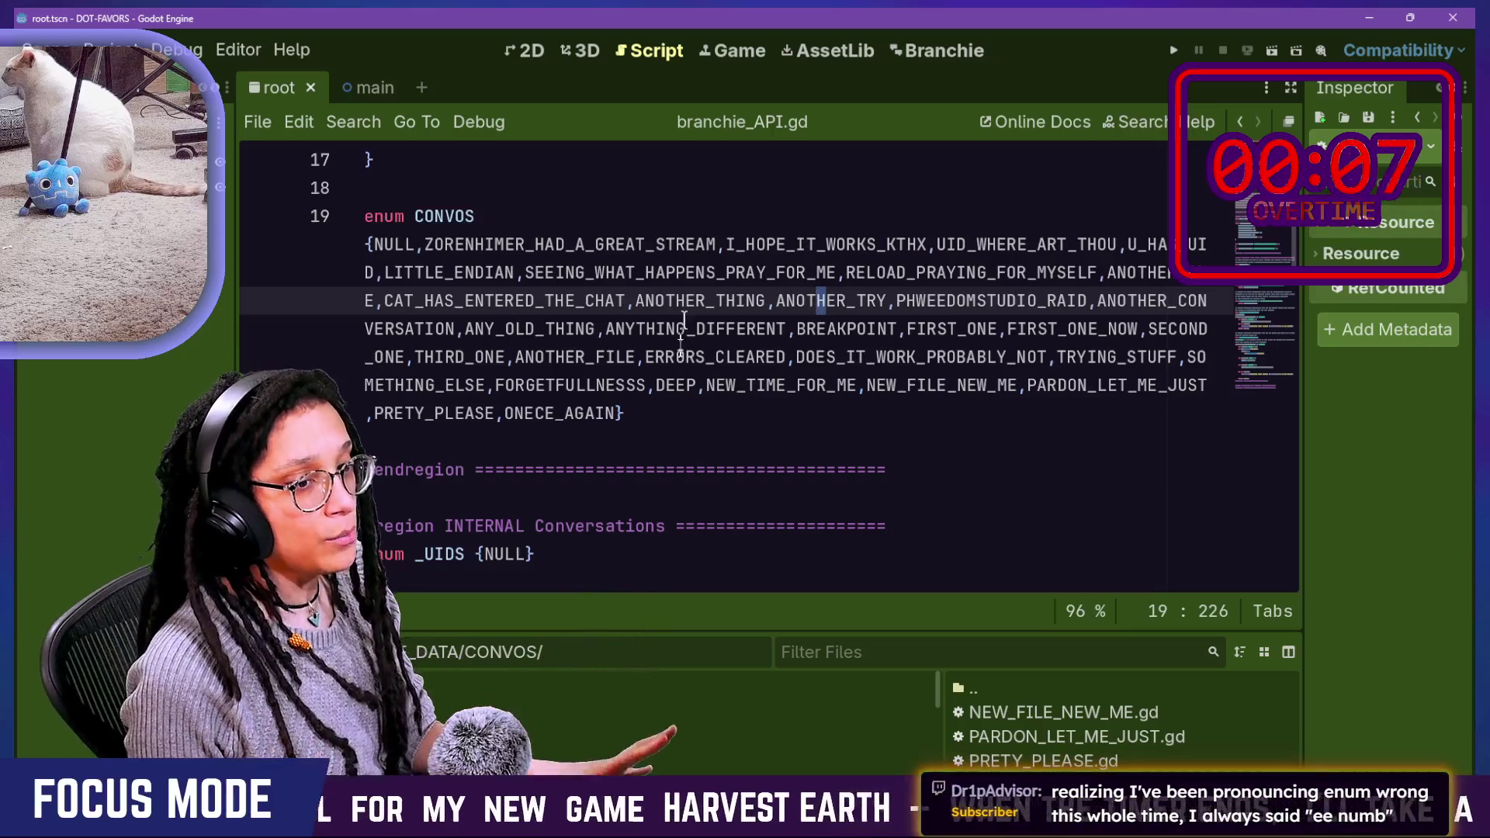
Step: Inspect the end of the CONVOS enum, where ONECE_AGAIN now follows PRETY_PLEASE
click(795, 332)
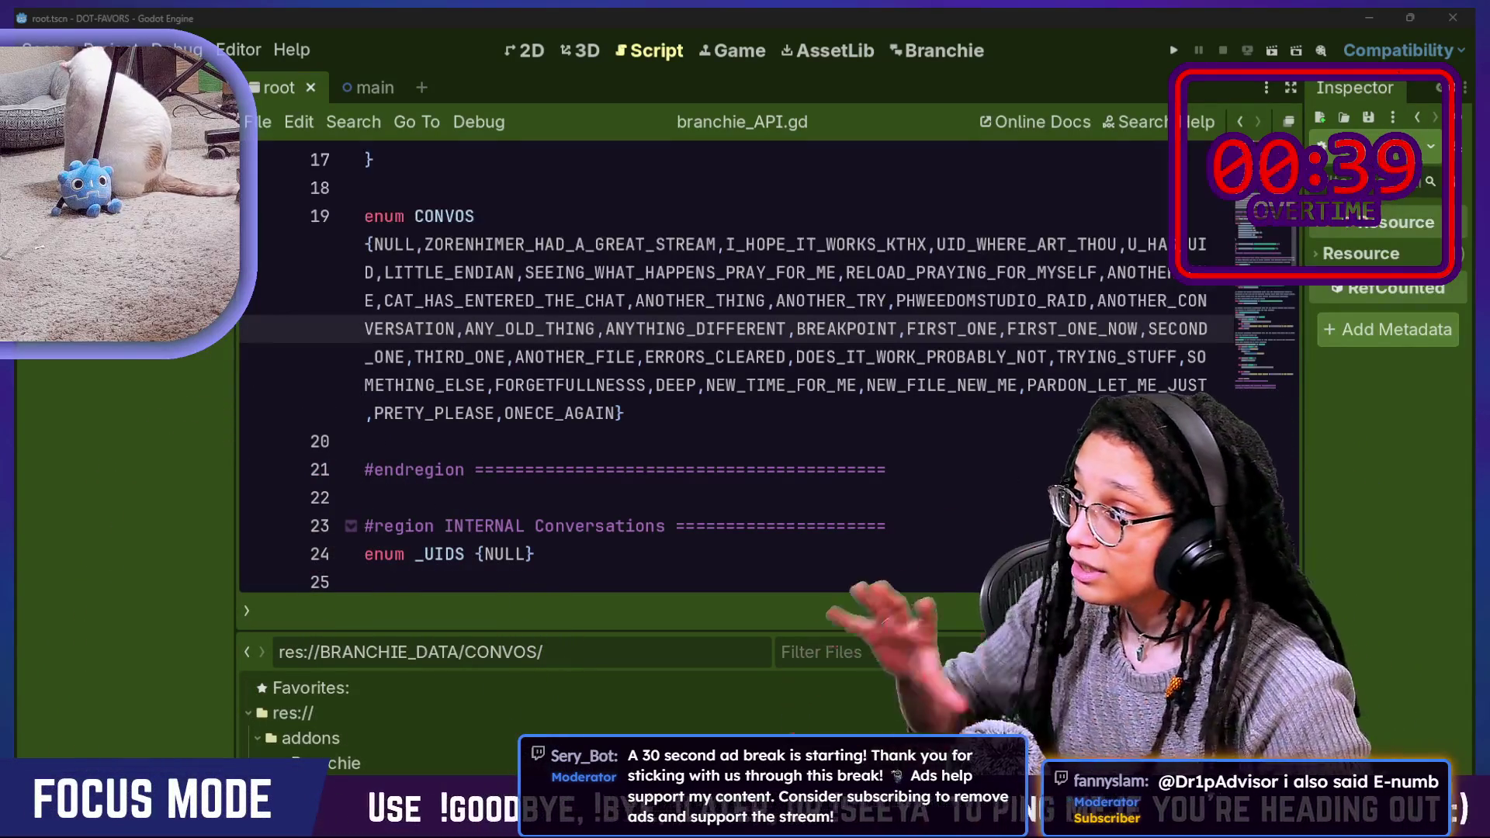
click(905, 471)
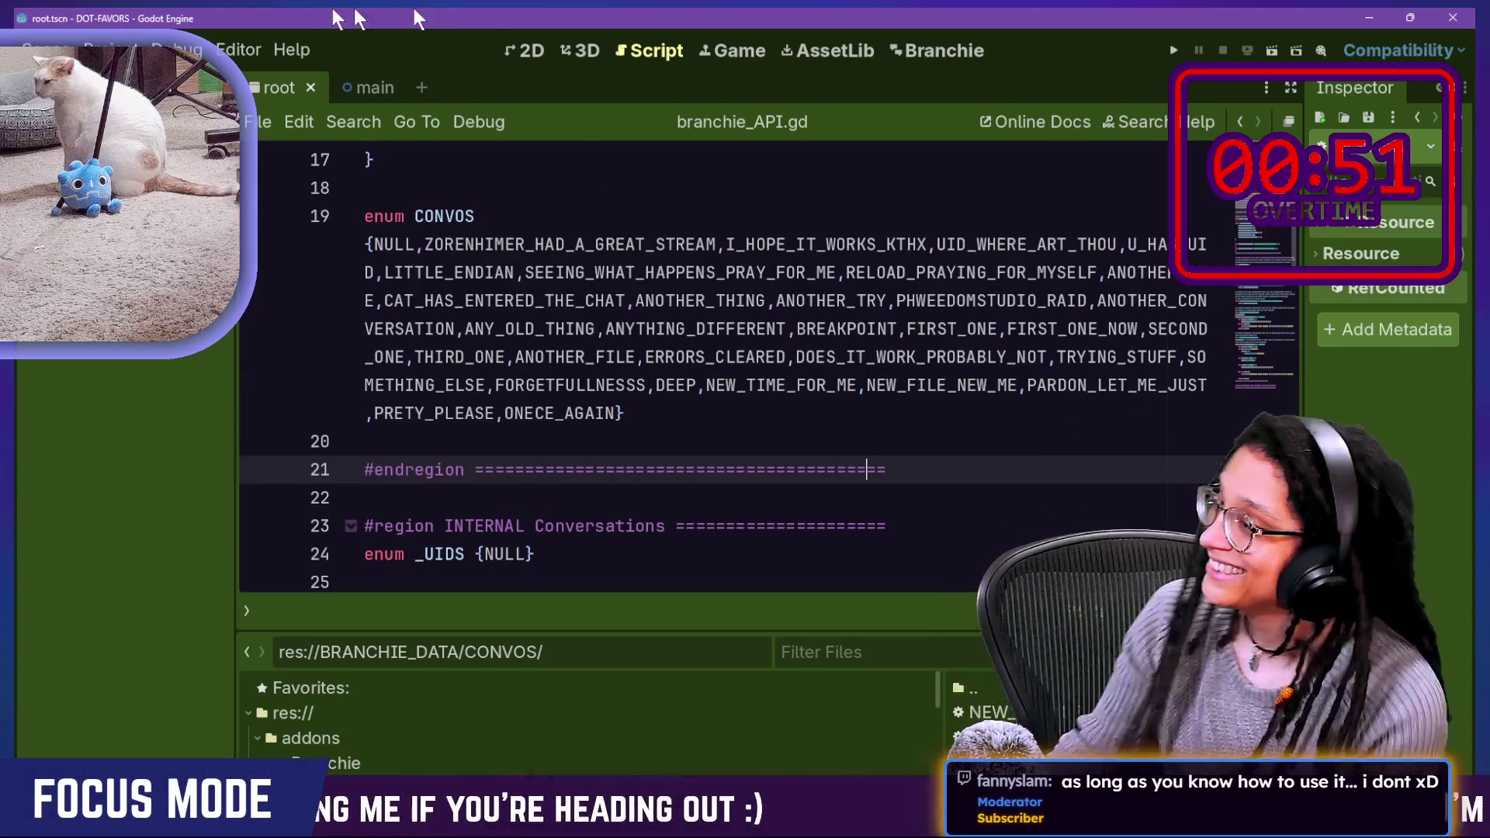
Step: Open branchie_convos_tab.gd through the quick file finder
click(625, 193)
key(ctrl+alt+o)
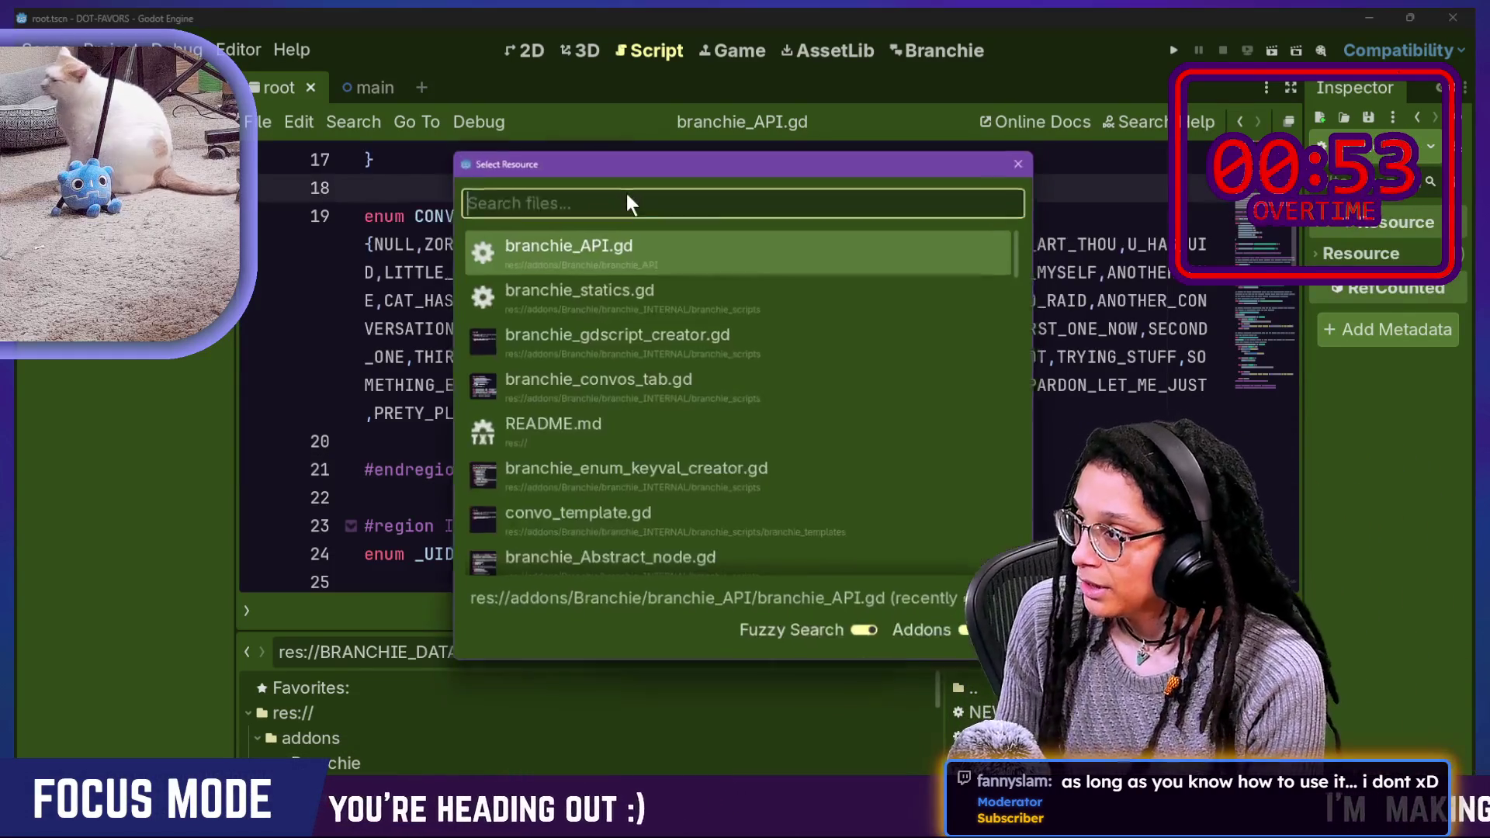
key(Down)
key(Down)
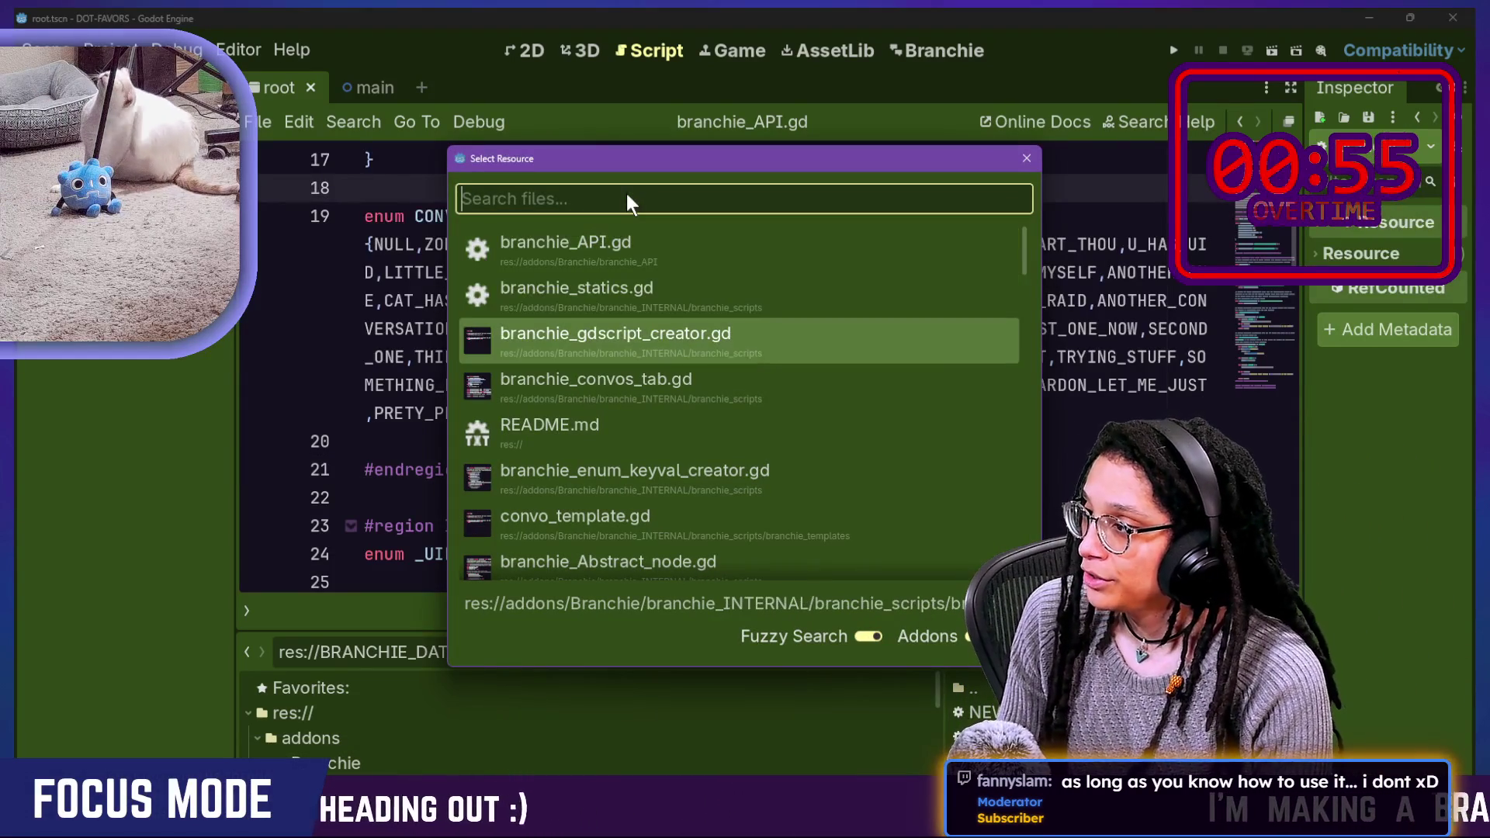
key(Down)
key(Up)
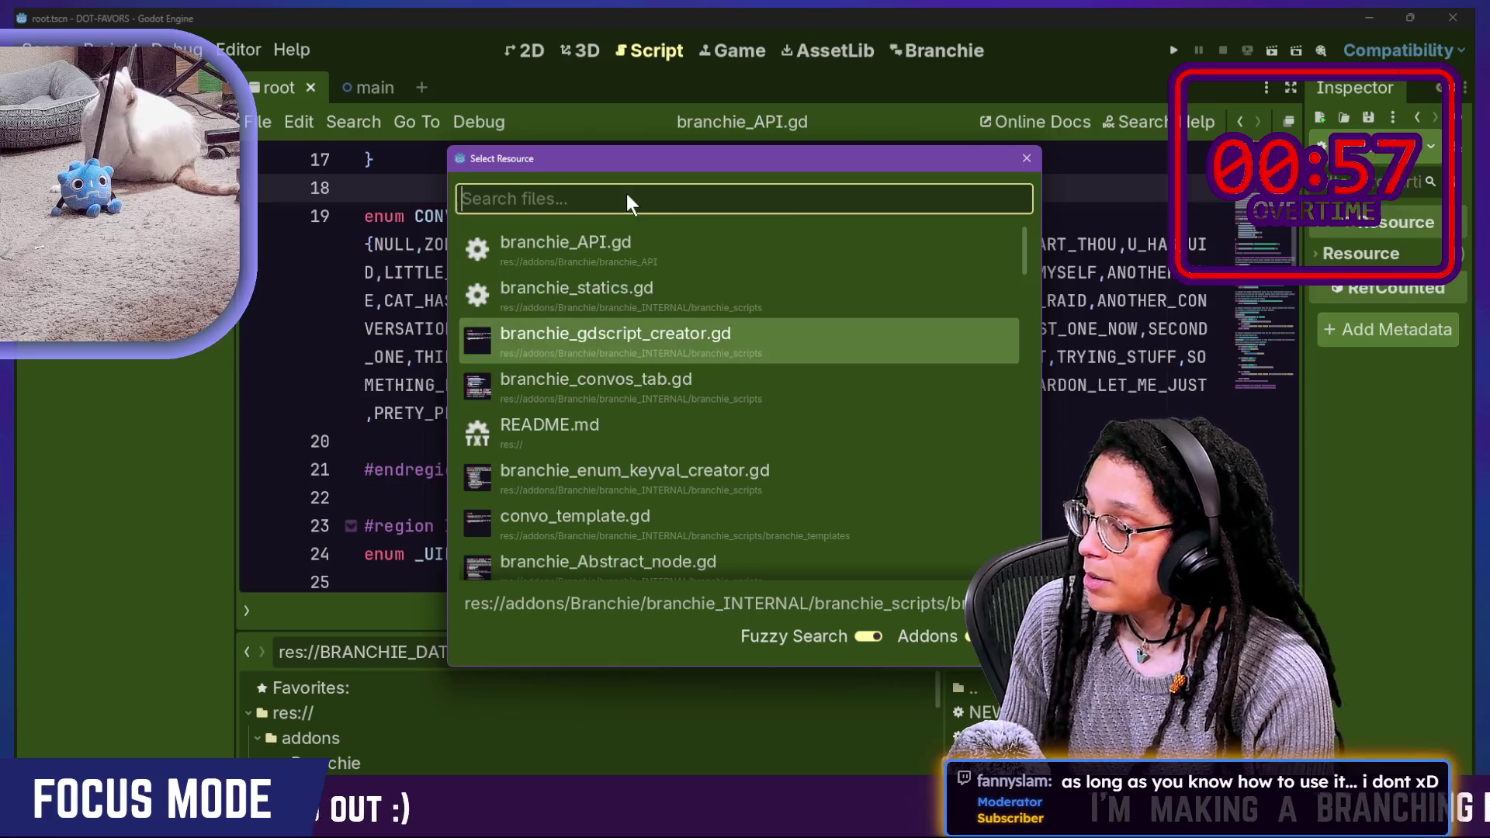
key(Down)
key(Return)
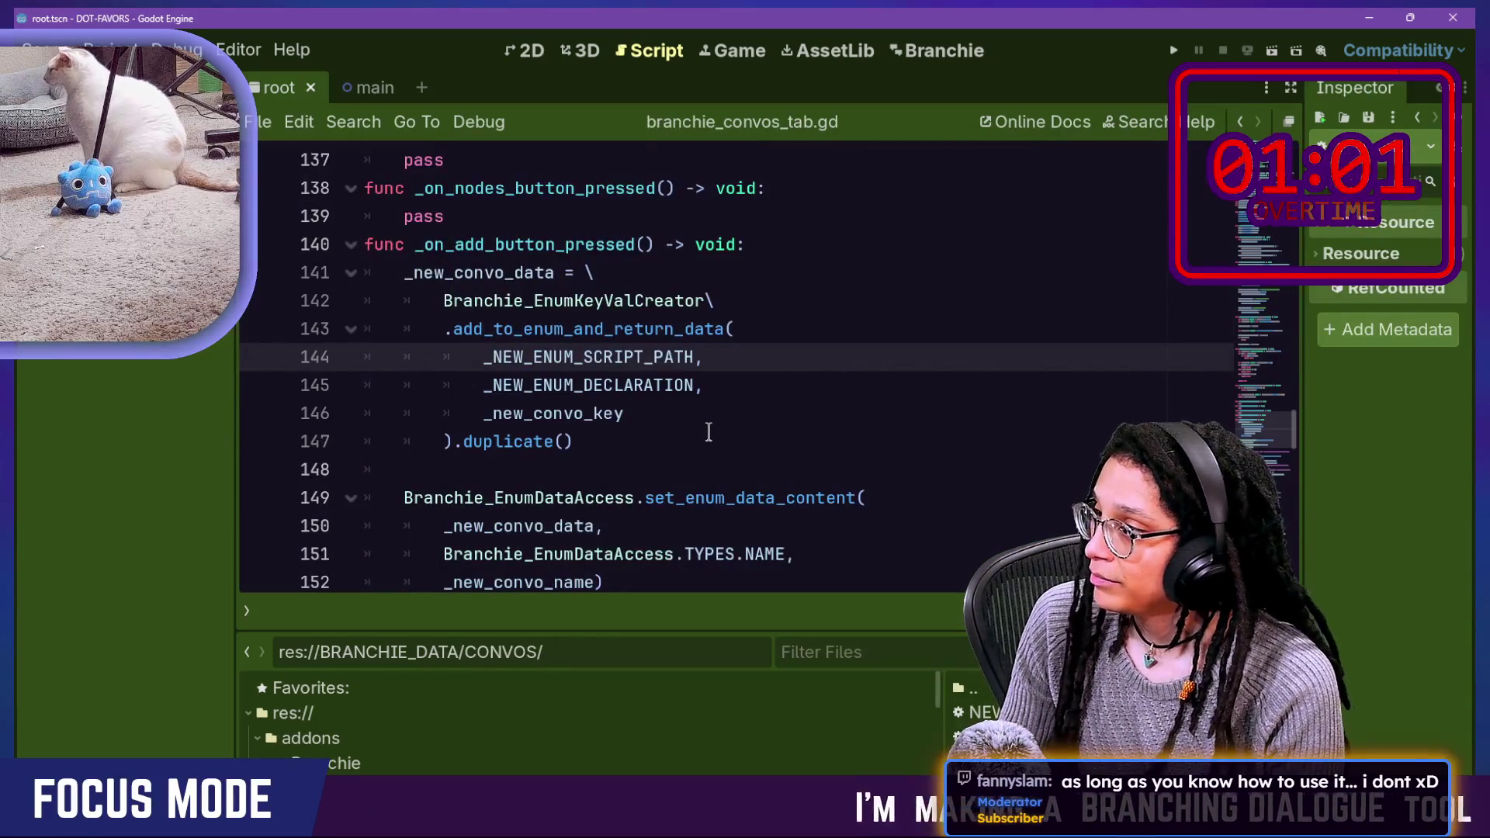
Step: Cut the add_to_enum/set_enum_data_content block out of the handler
mouse_move(642, 443)
mouse_down()
mouse_move(832, 268)
mouse_move(787, 244)
mouse_up()
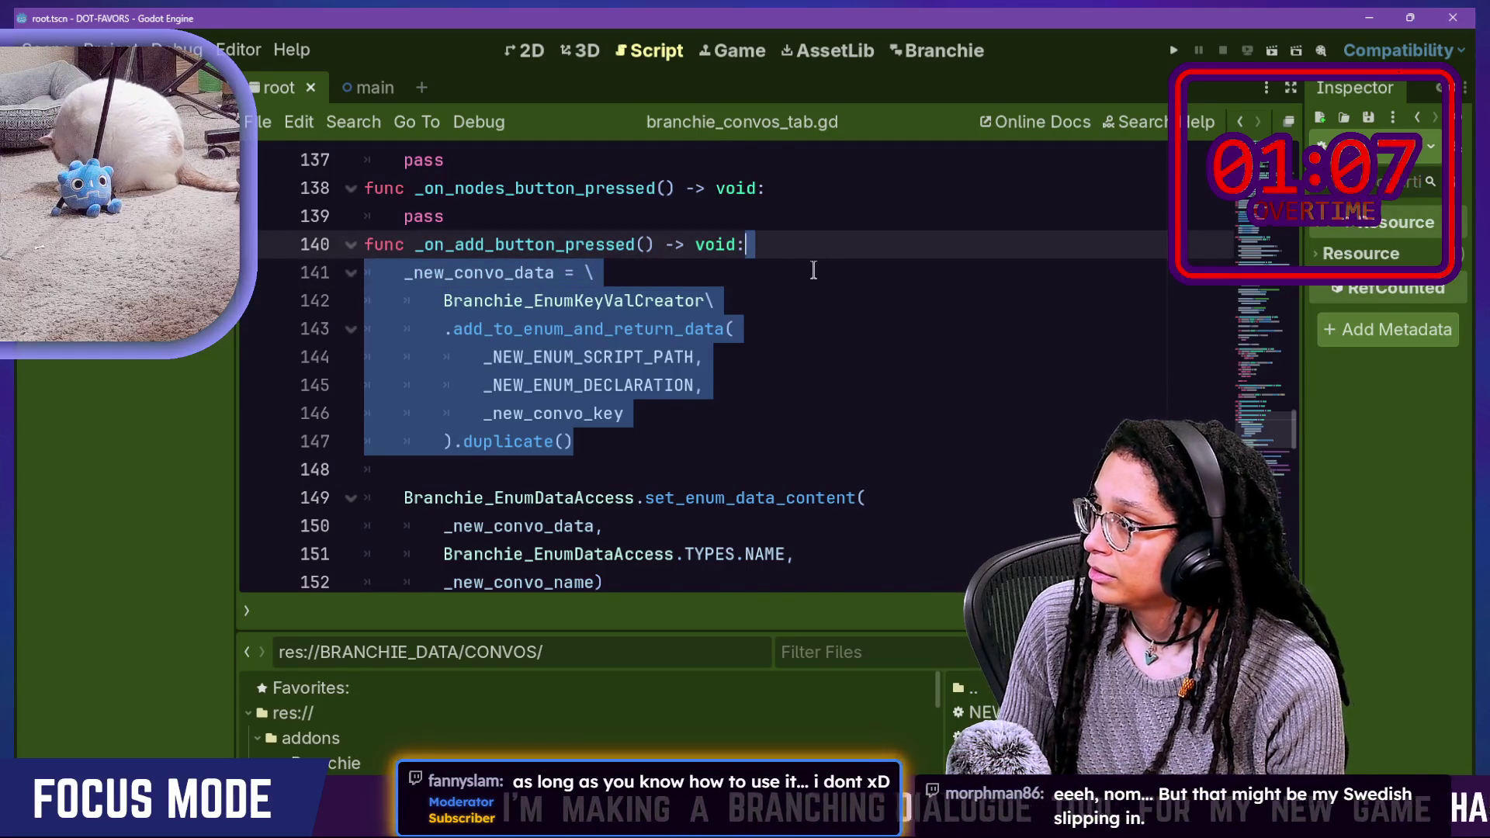
key(Delete)
key(ctrl+z)
key(ctrl+z)
key(ctrl+z)
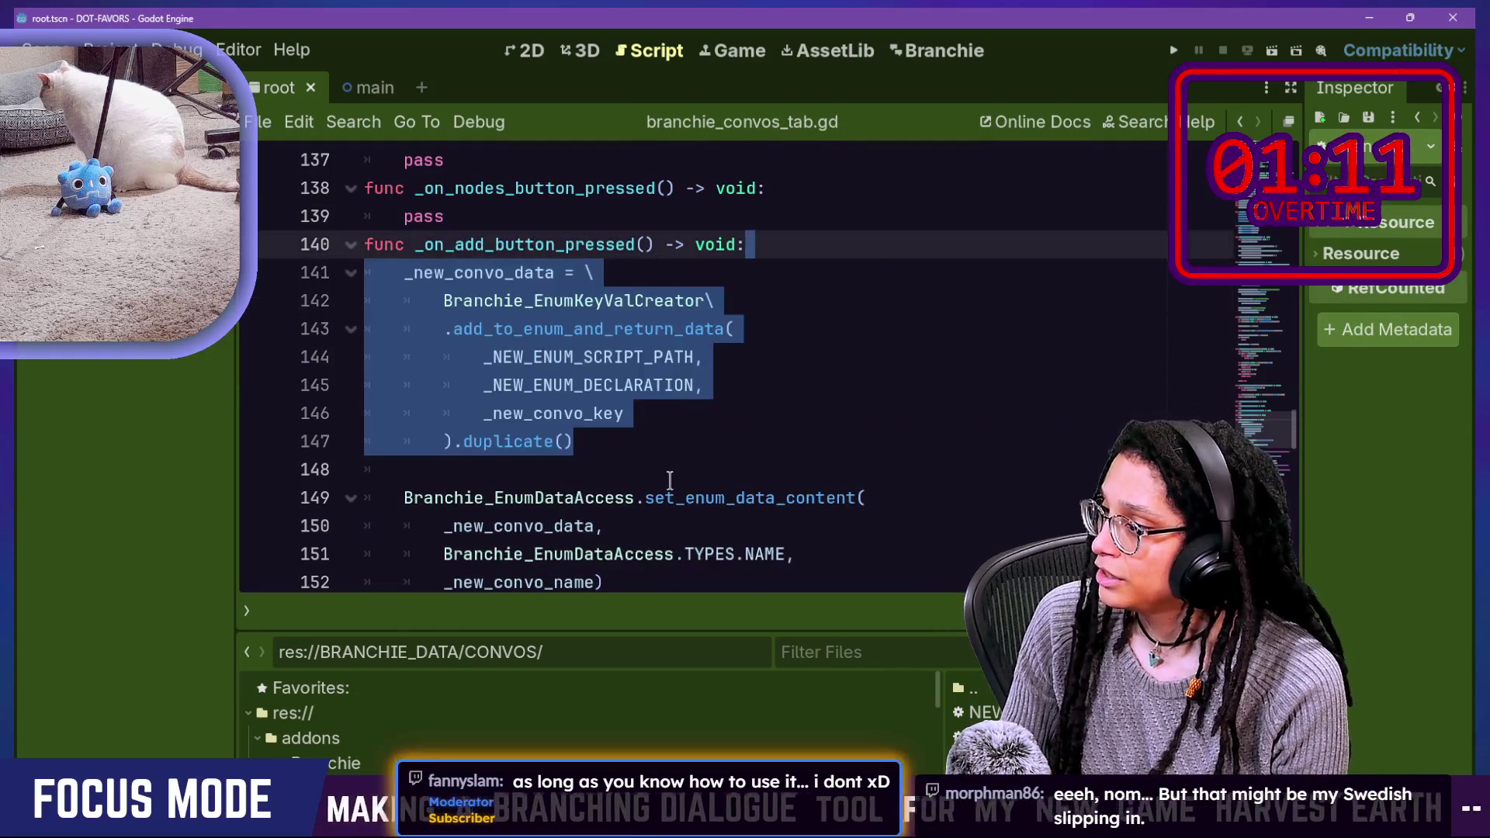
scroll(670, 480, down, 1)
mouse_move(645, 504)
mouse_down()
mouse_move(668, 497)
mouse_move(854, 256)
mouse_up()
key(ctrl+c)
scroll(839, 276, up, 1)
key(Delete)
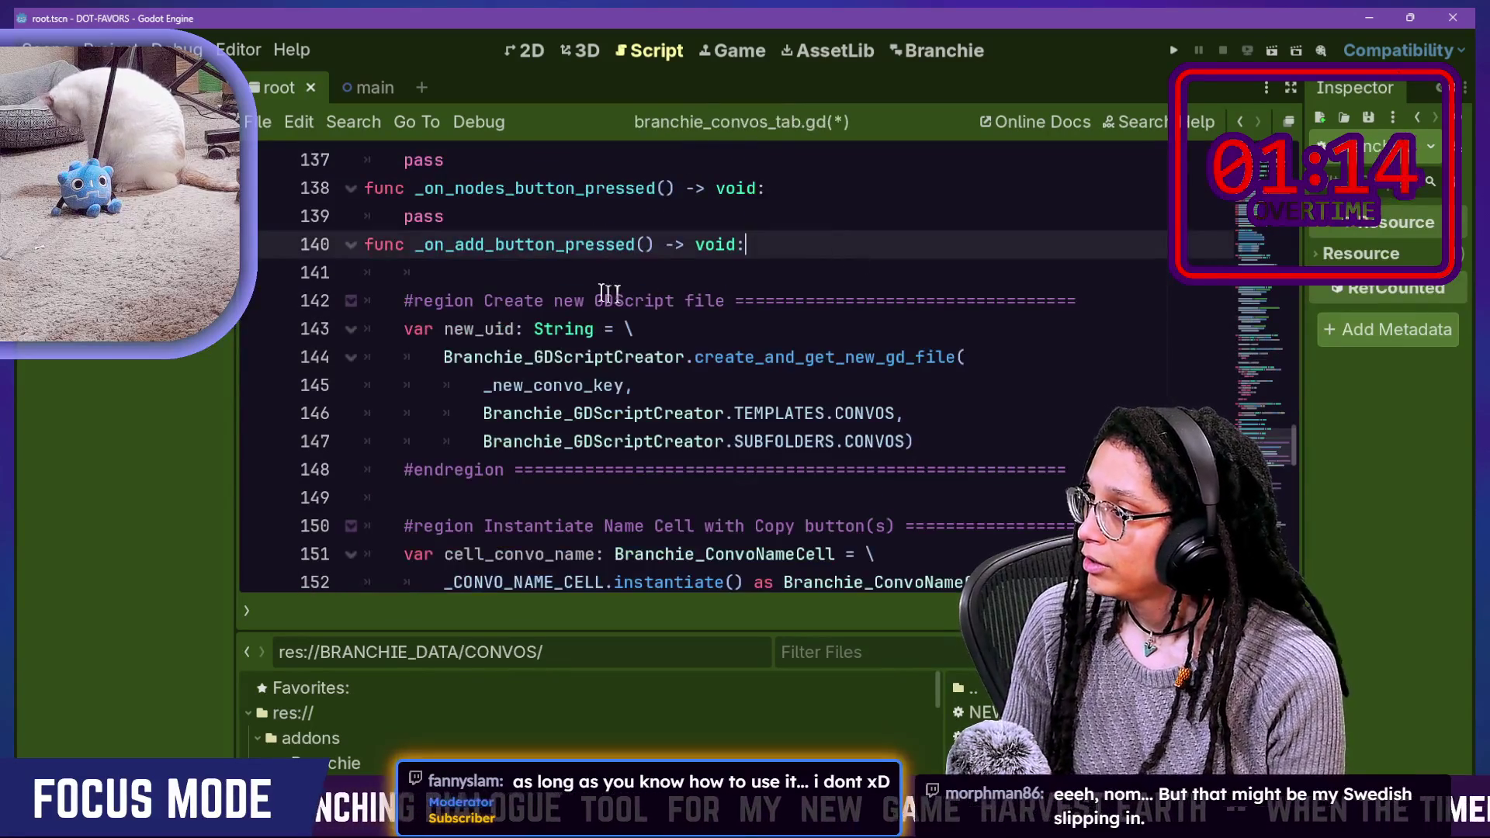
Step: Insert blank lines just after the new GDScript file-creation #endregion
drag(434, 311, 1043, 446)
click(1042, 446)
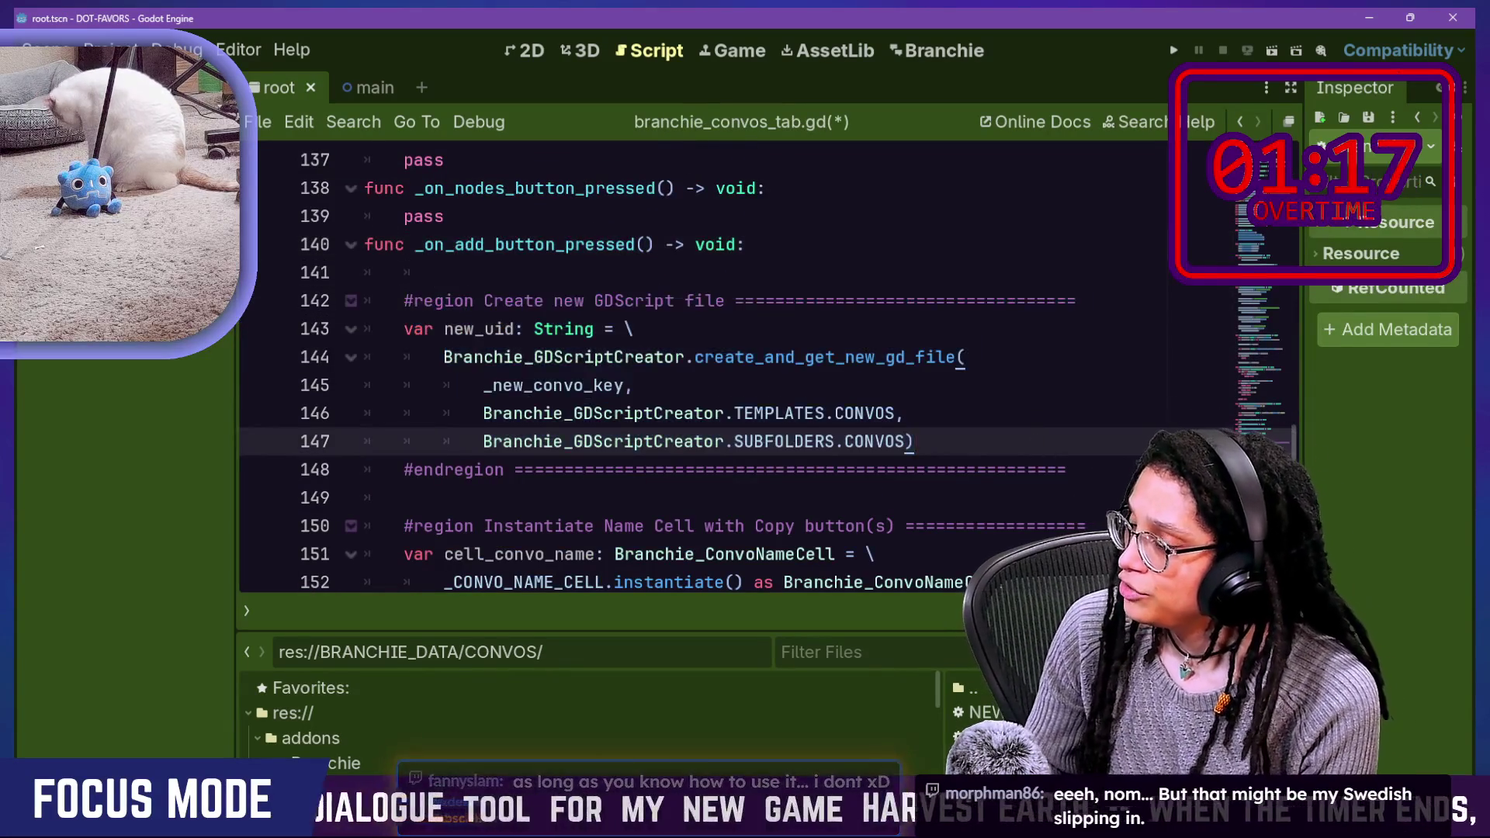
scroll(1102, 383, down, 1)
click(1101, 383)
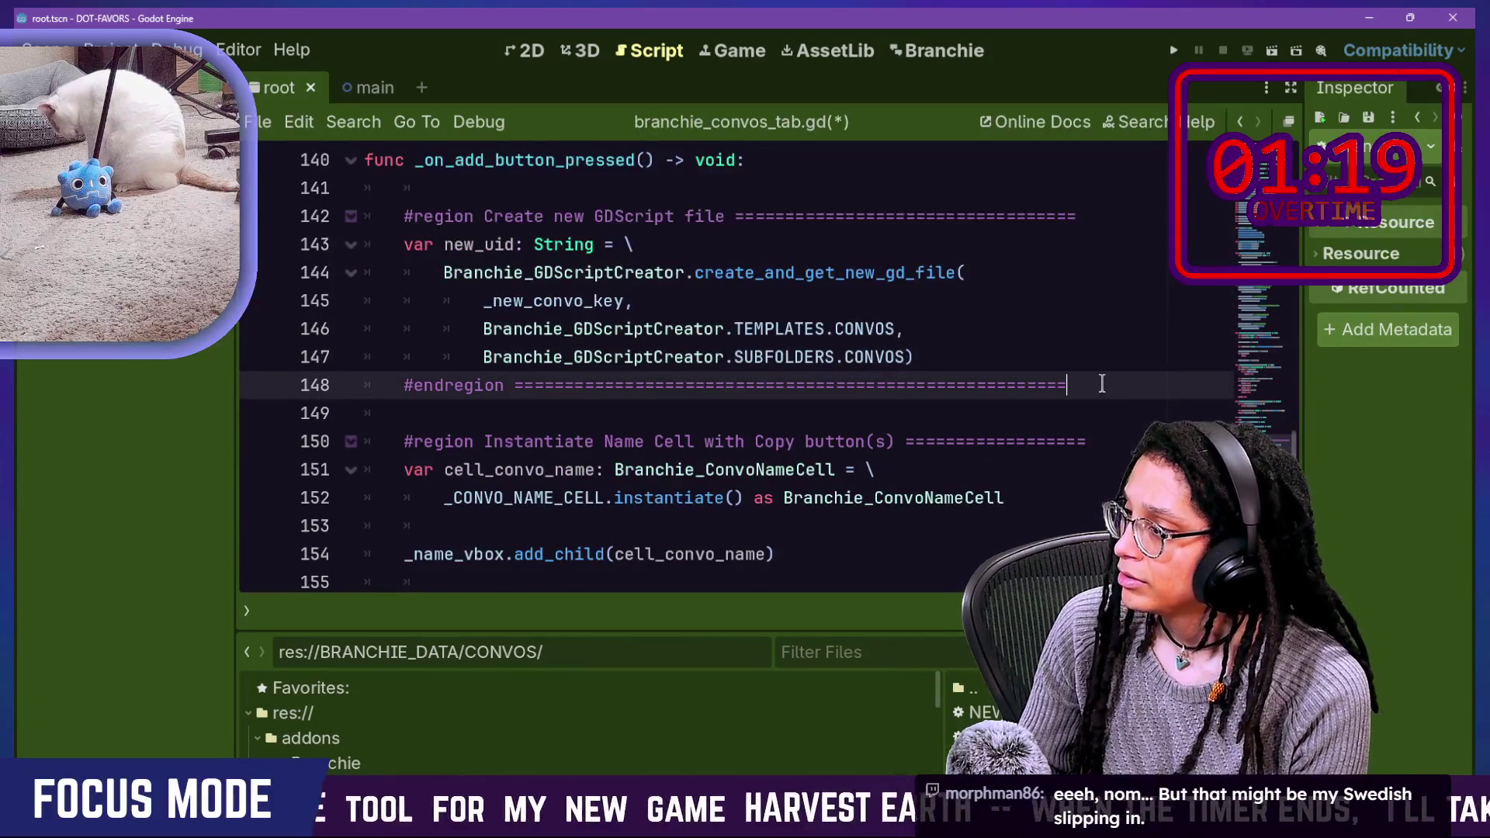
click(607, 483)
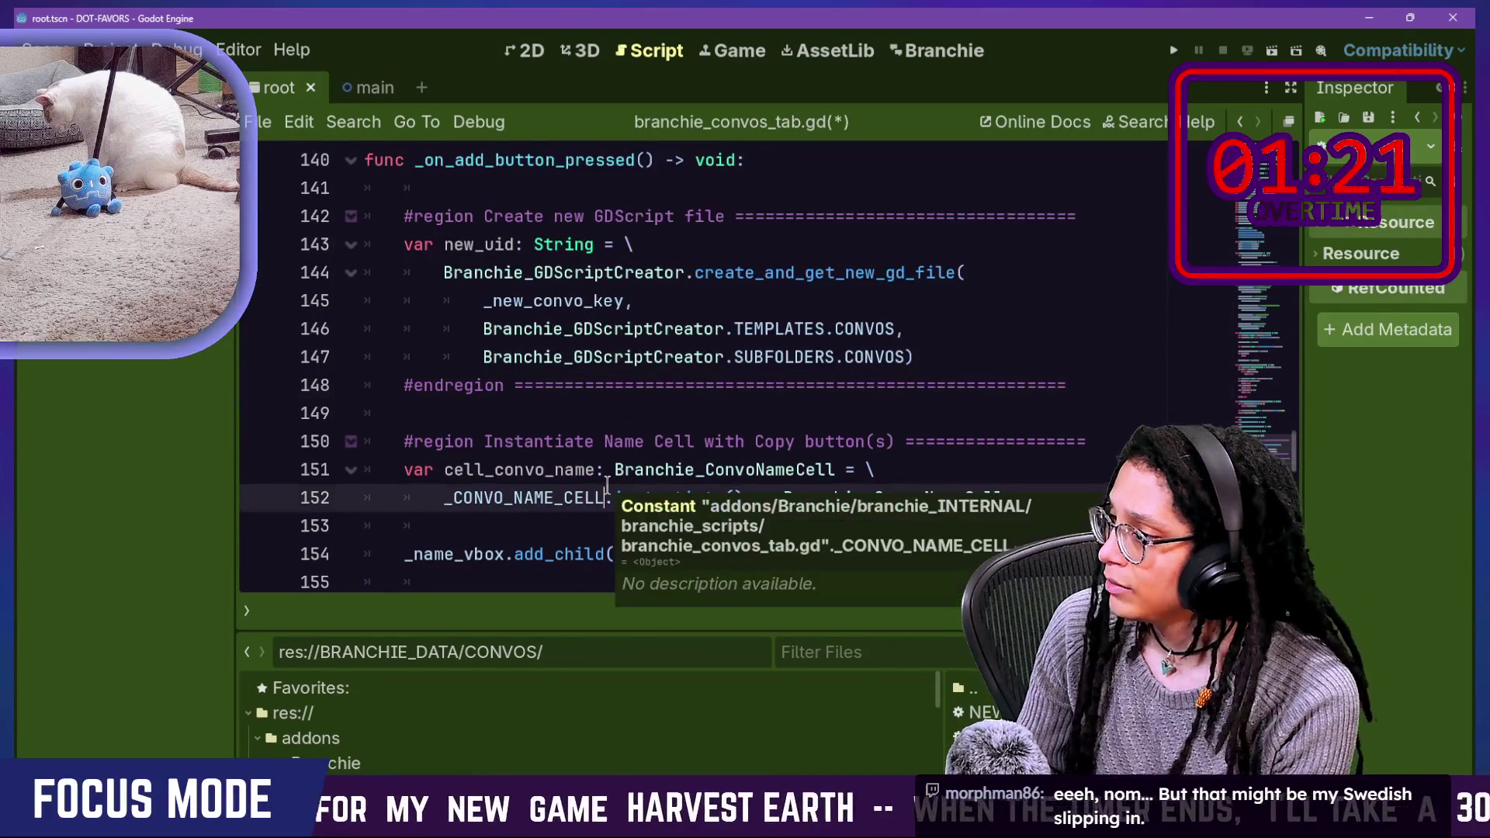
scroll(607, 483, down, 1)
scroll(610, 418, down, 2)
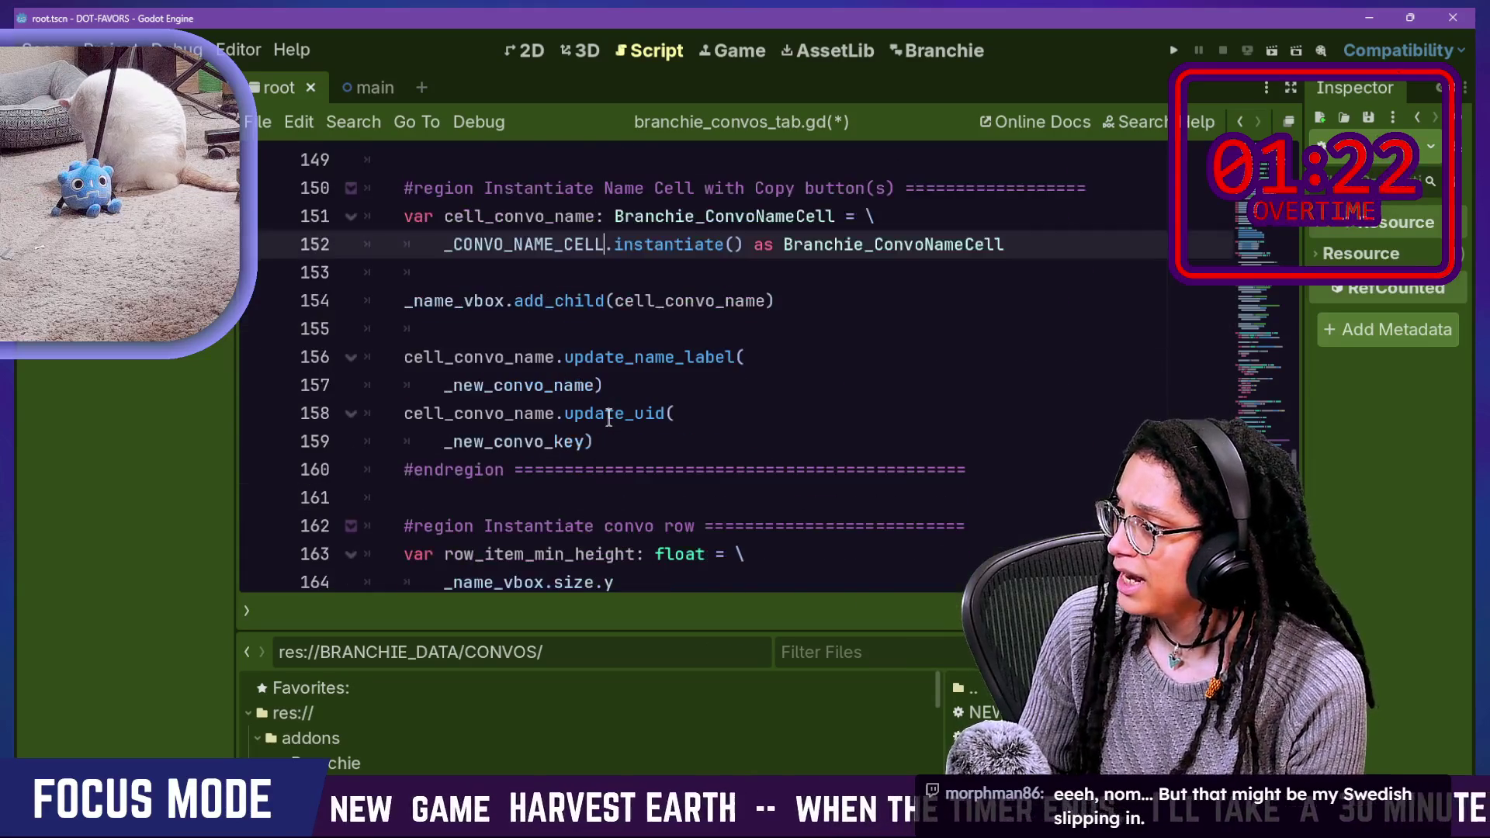
scroll(610, 418, down, 1)
scroll(610, 417, down, 1)
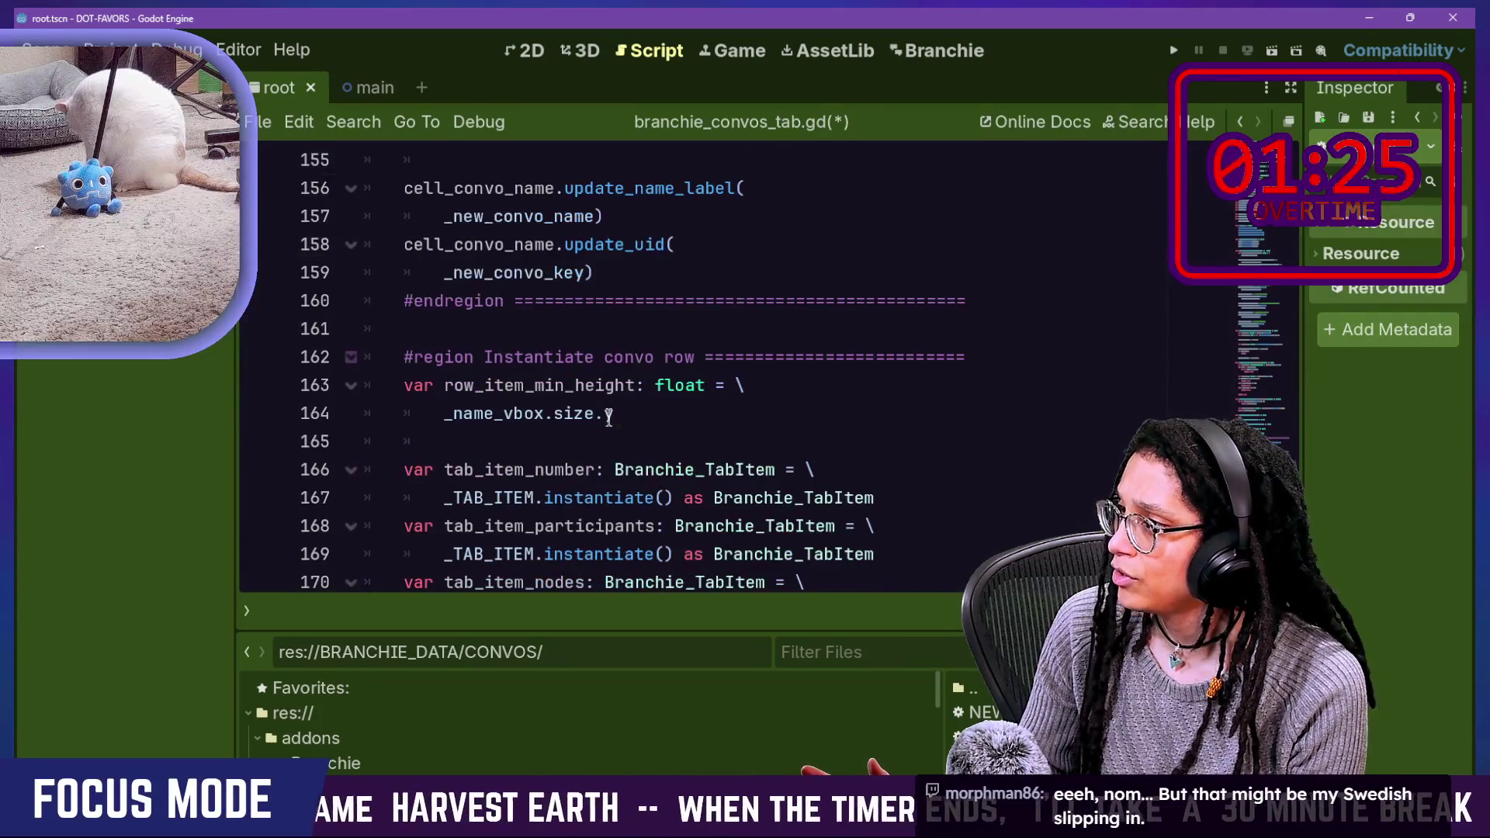
scroll(602, 378, up, 2)
mouse_move(597, 332)
mouse_down()
mouse_move(621, 446)
mouse_move(543, 471)
mouse_up()
scroll(776, 388, up, 2)
click(1094, 306)
key(Return)
key(Return)
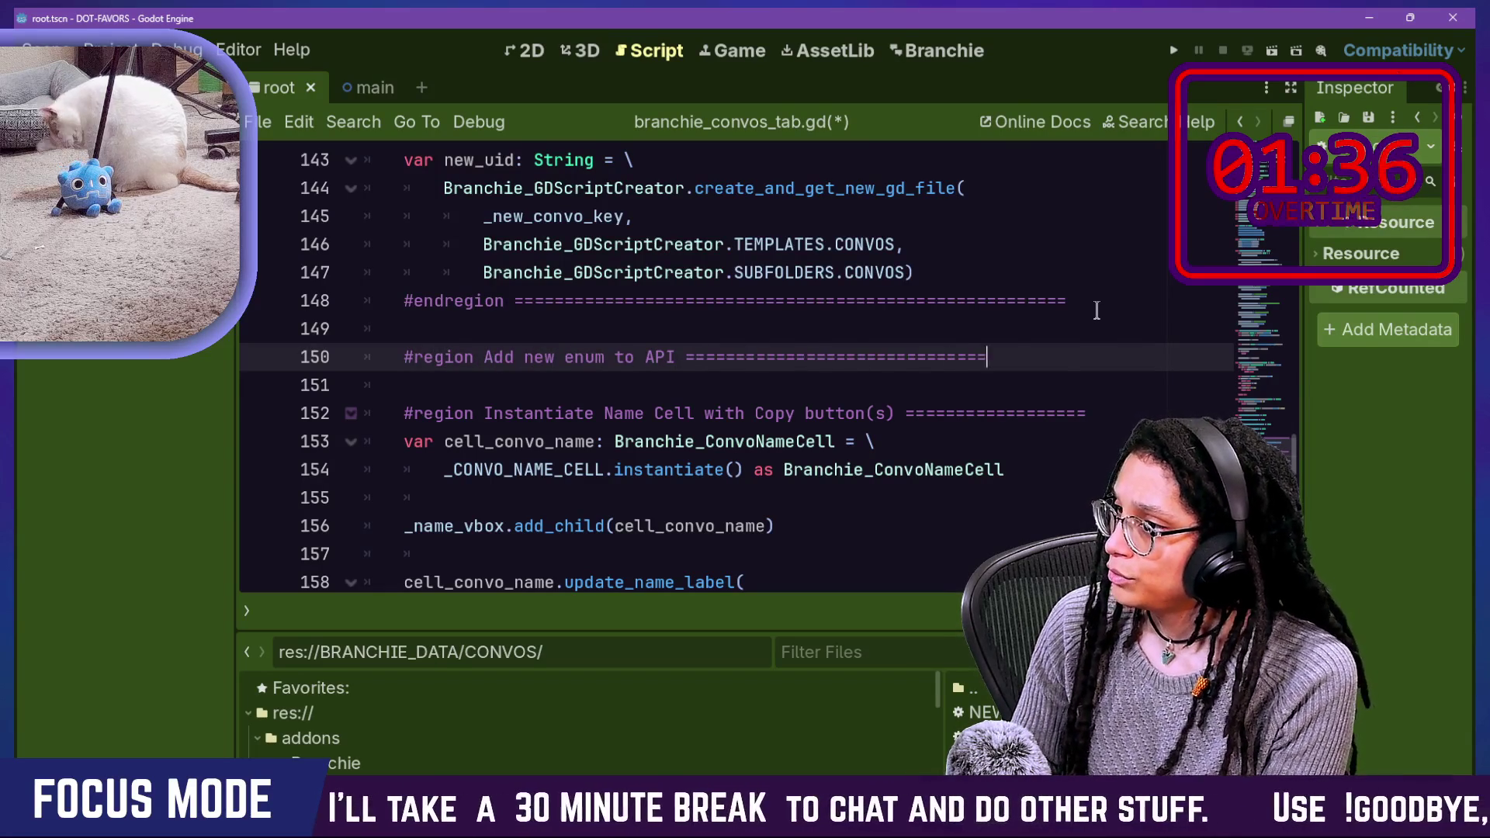
Step: Paste the enum-appending code into the 'Add new enum to API' region, tidy it, and save
key(ctrl+v)
key(Return)
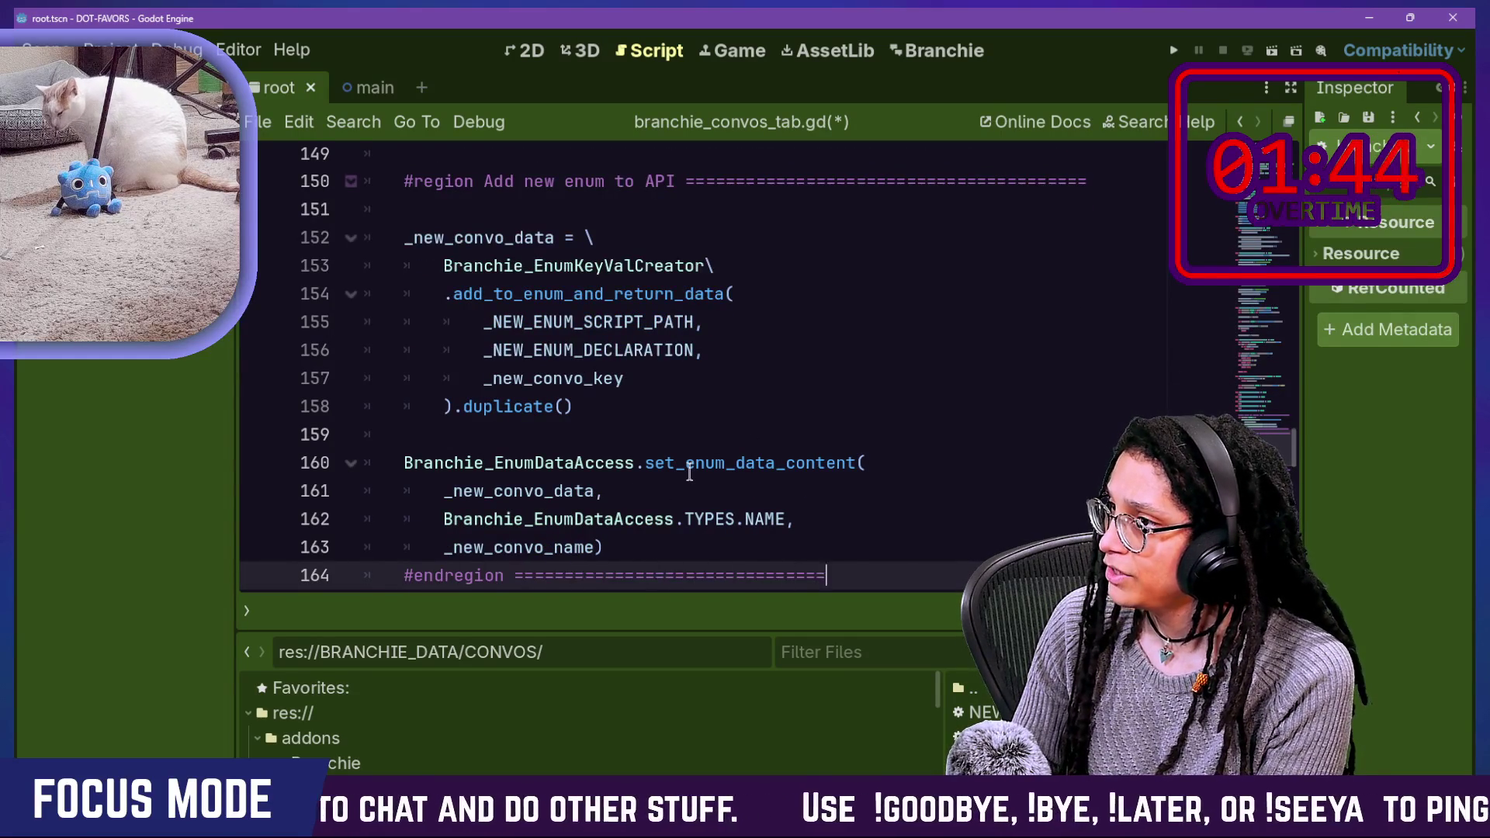
click(477, 208)
key(BackSpace)
key(ctrl+s)
Step: Review the saved script, then show and clear the output log
scroll(790, 497, down, 1)
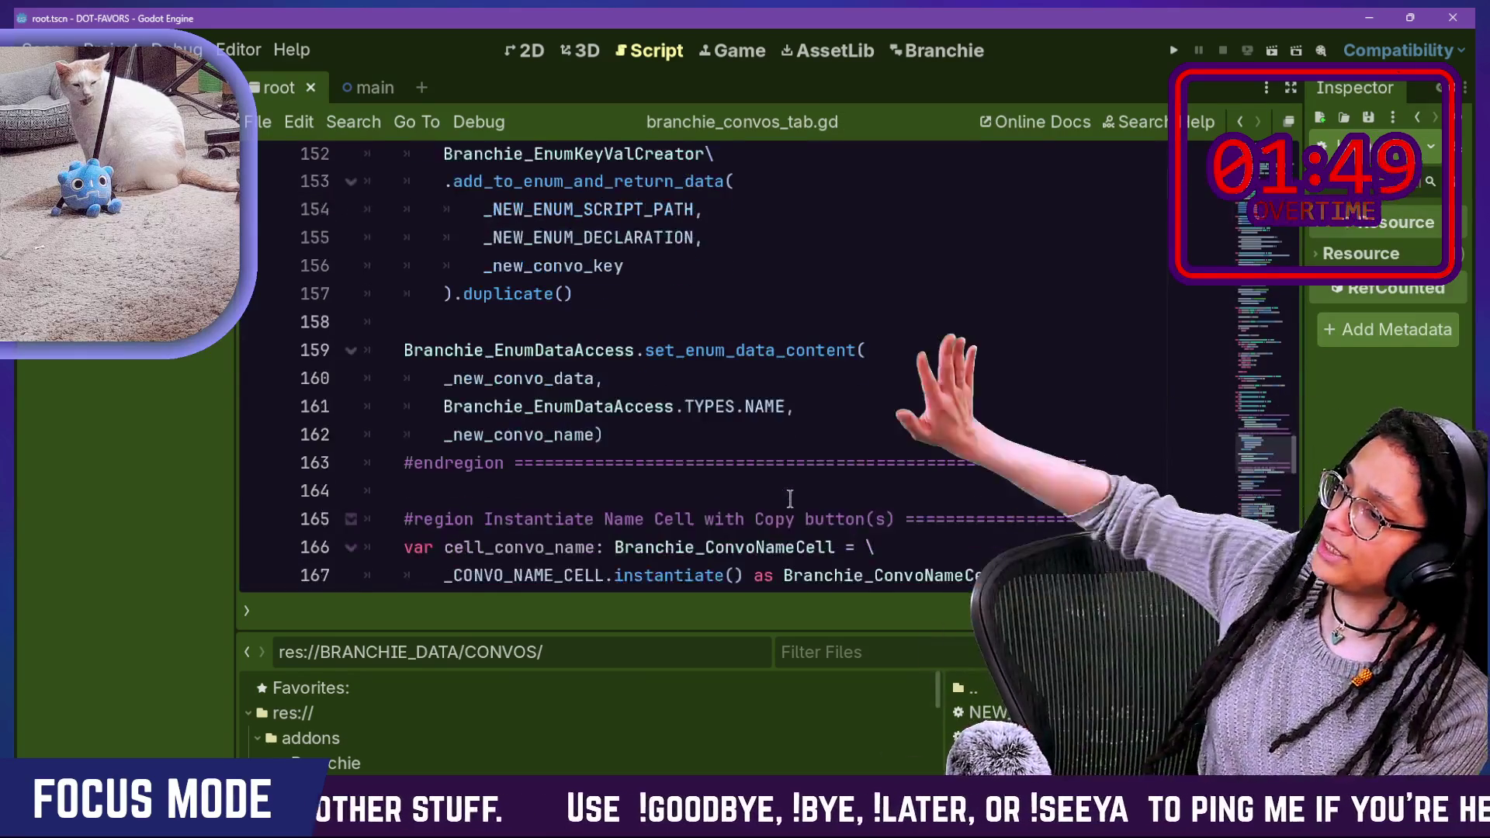
scroll(790, 497, up, 3)
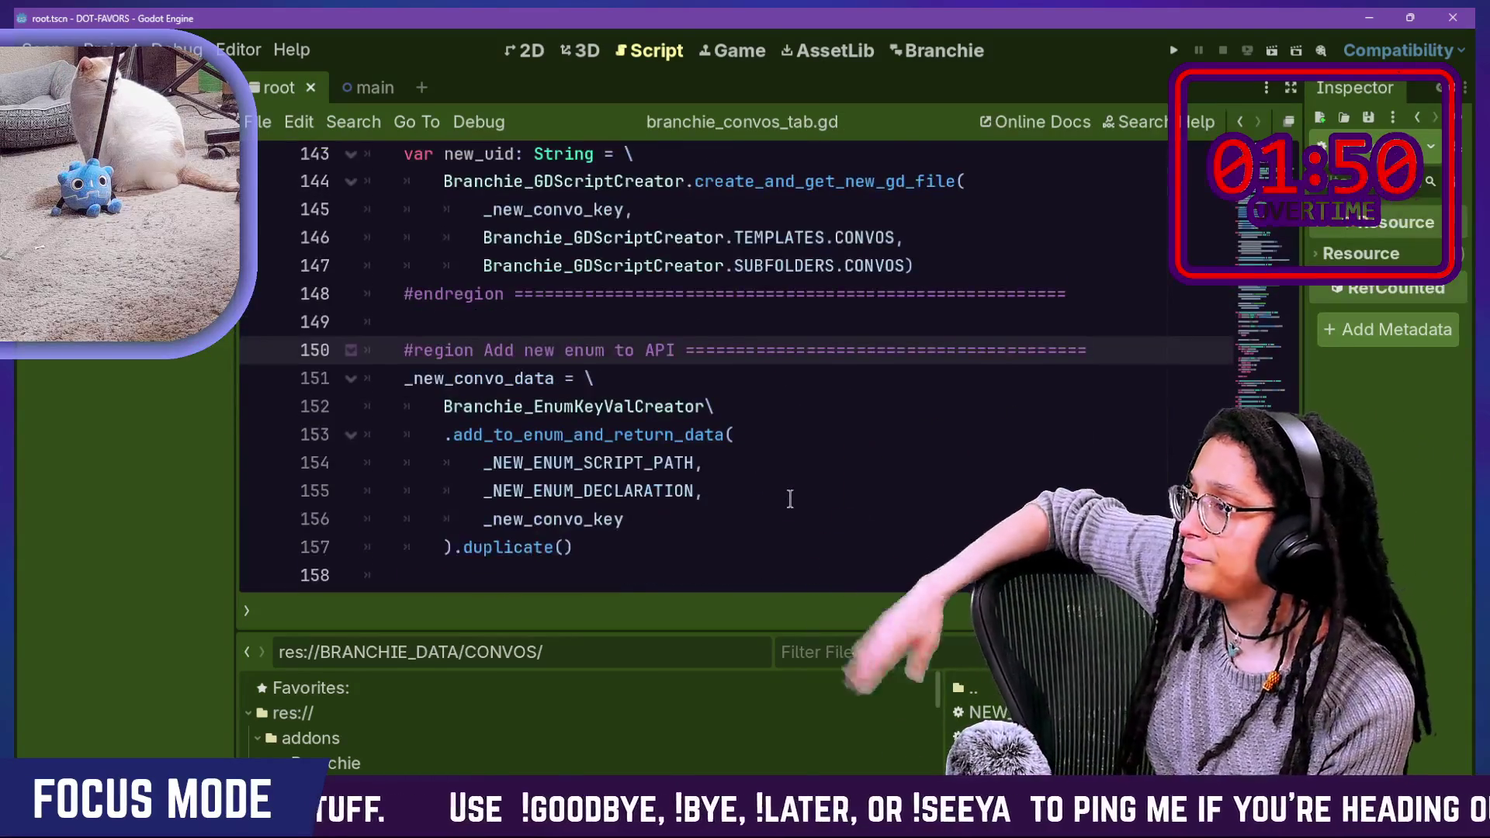
scroll(790, 497, down, 3)
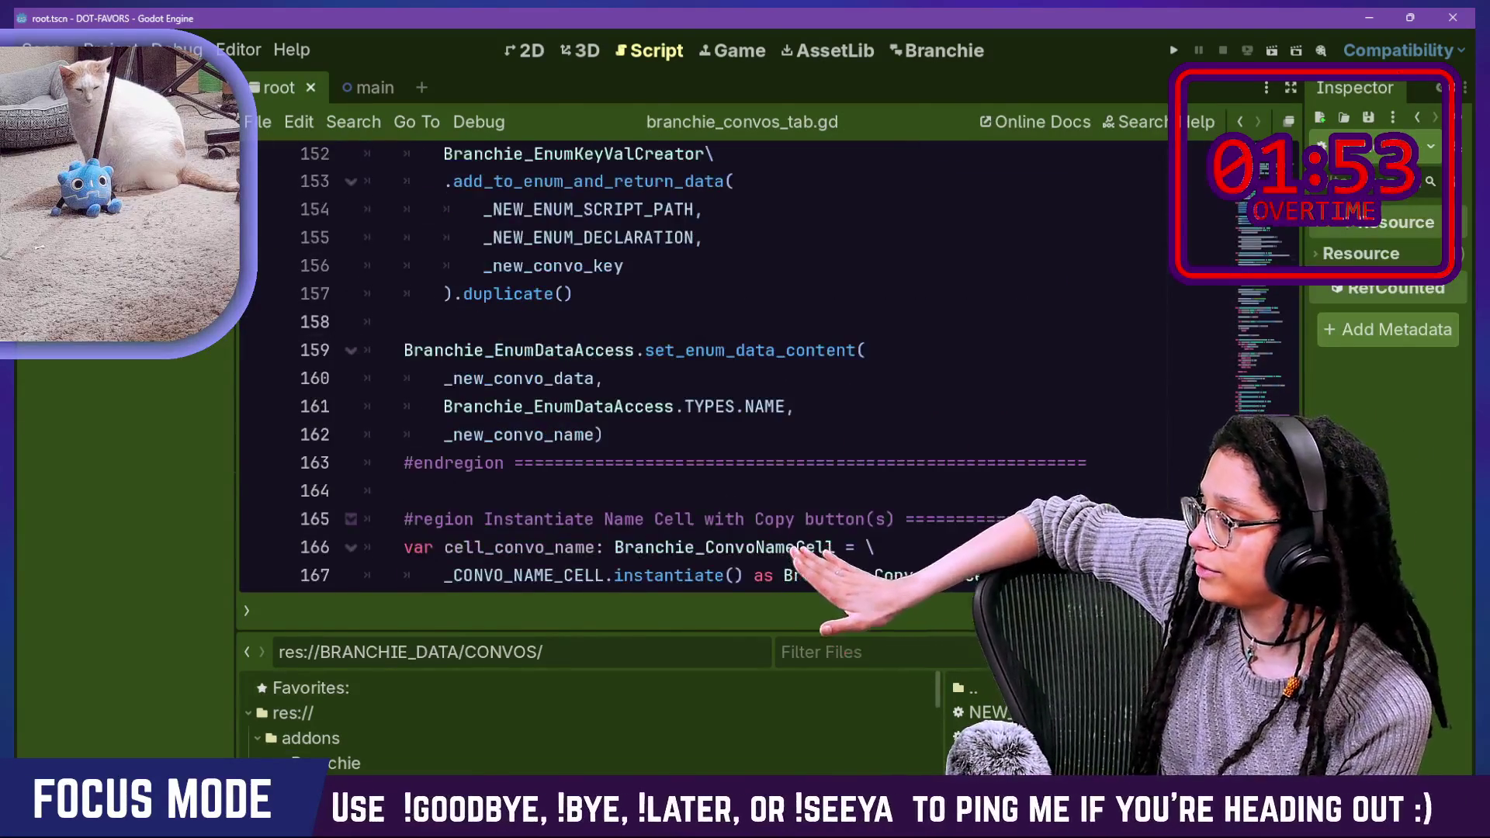
key(alt+o)
click(1265, 380)
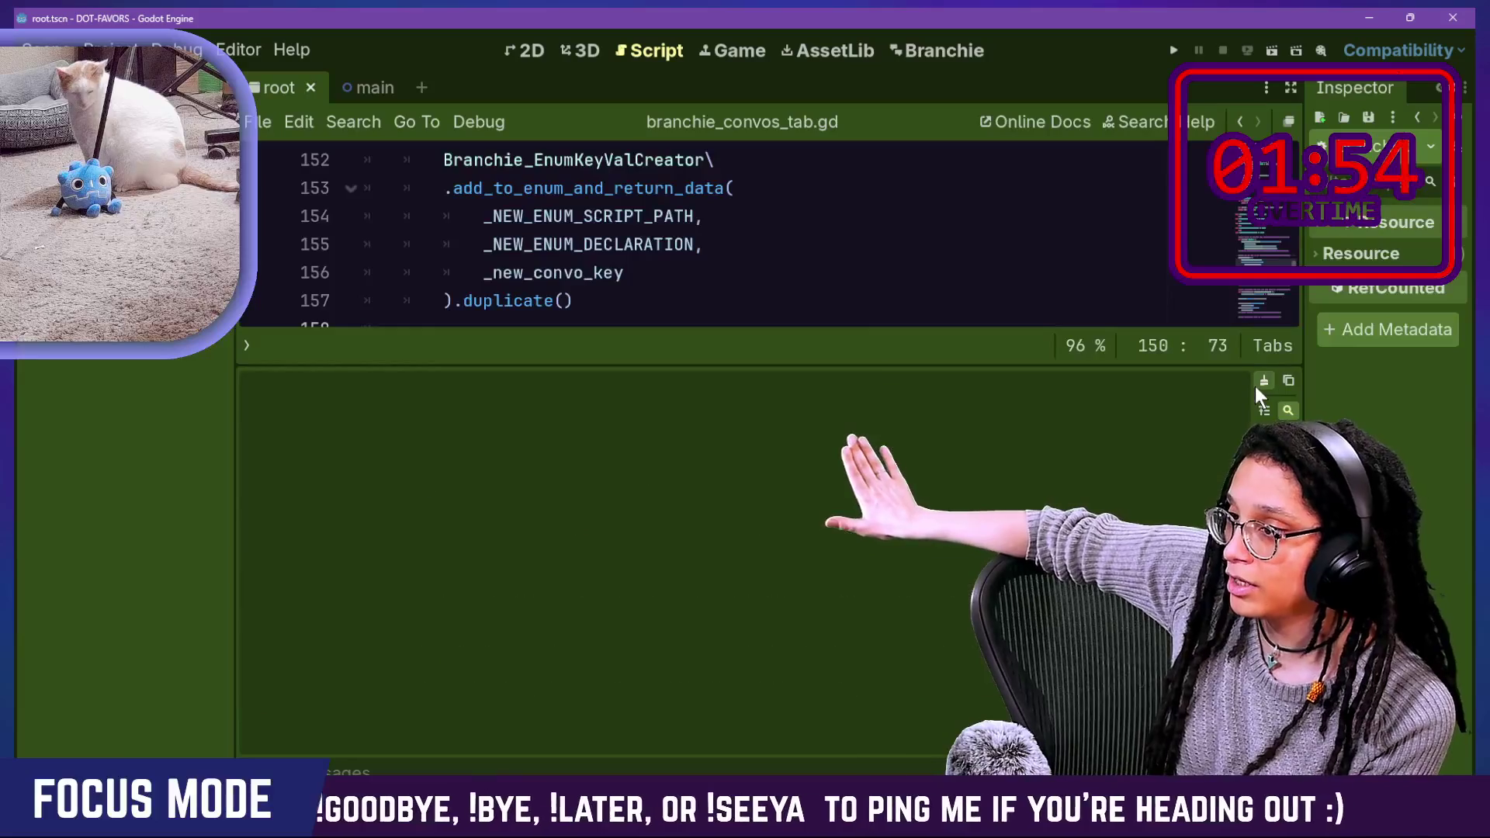
Step: Hide the output log and dismiss the Project menu without choosing a command
click(1071, 301)
key(alt+o)
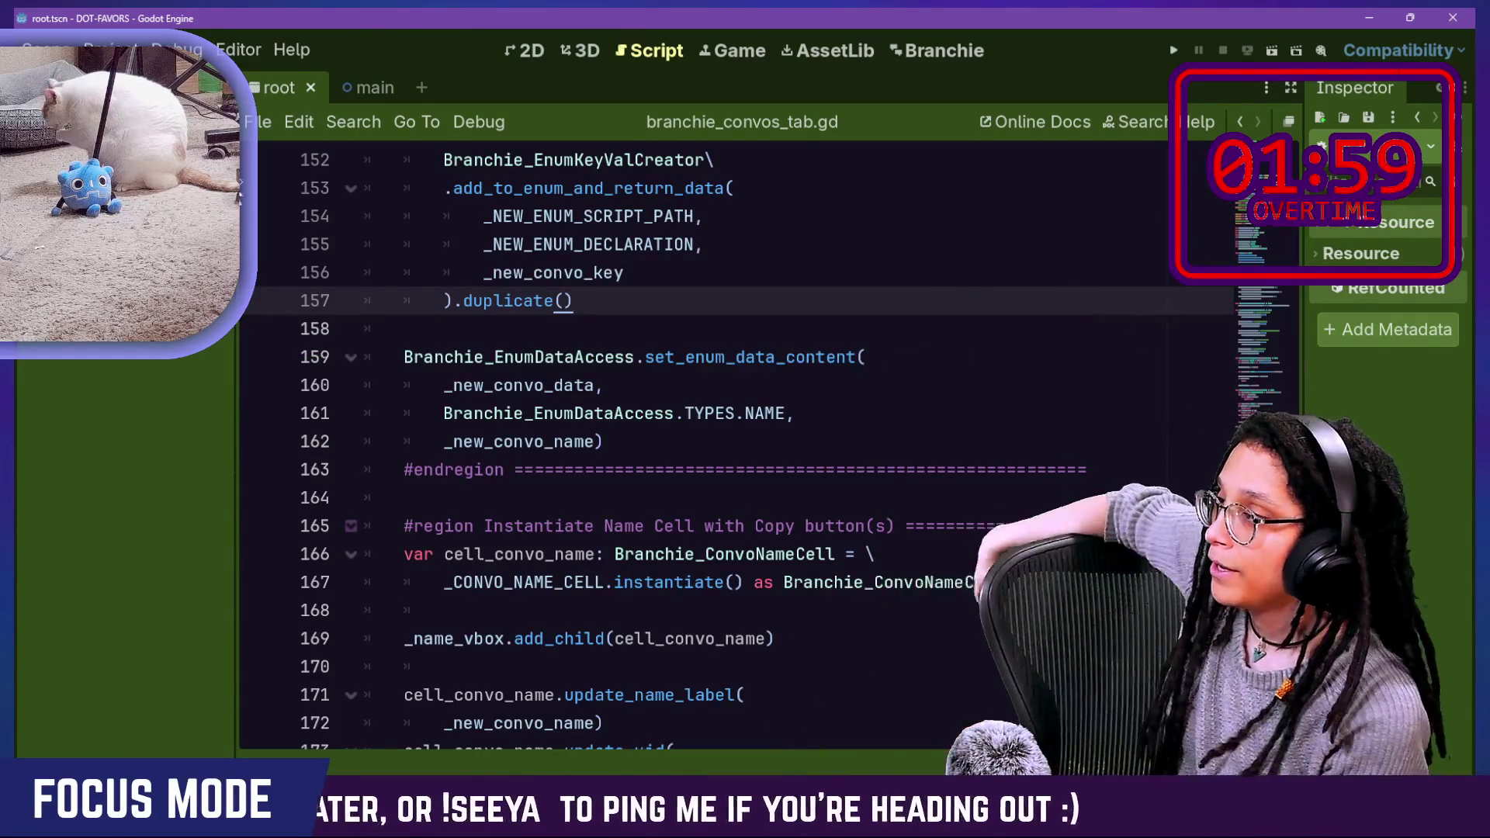
click(108, 48)
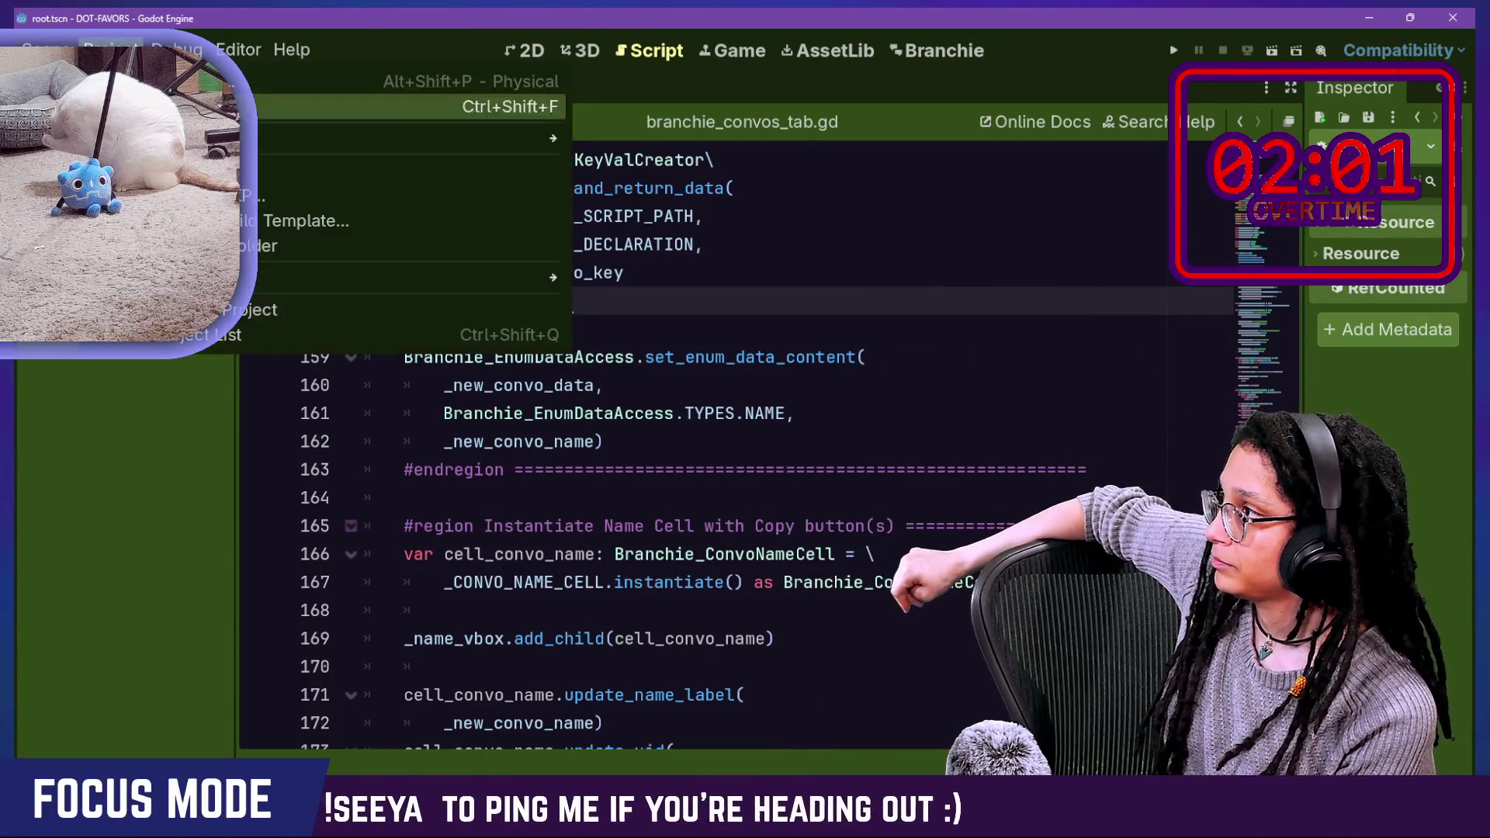
click(869, 32)
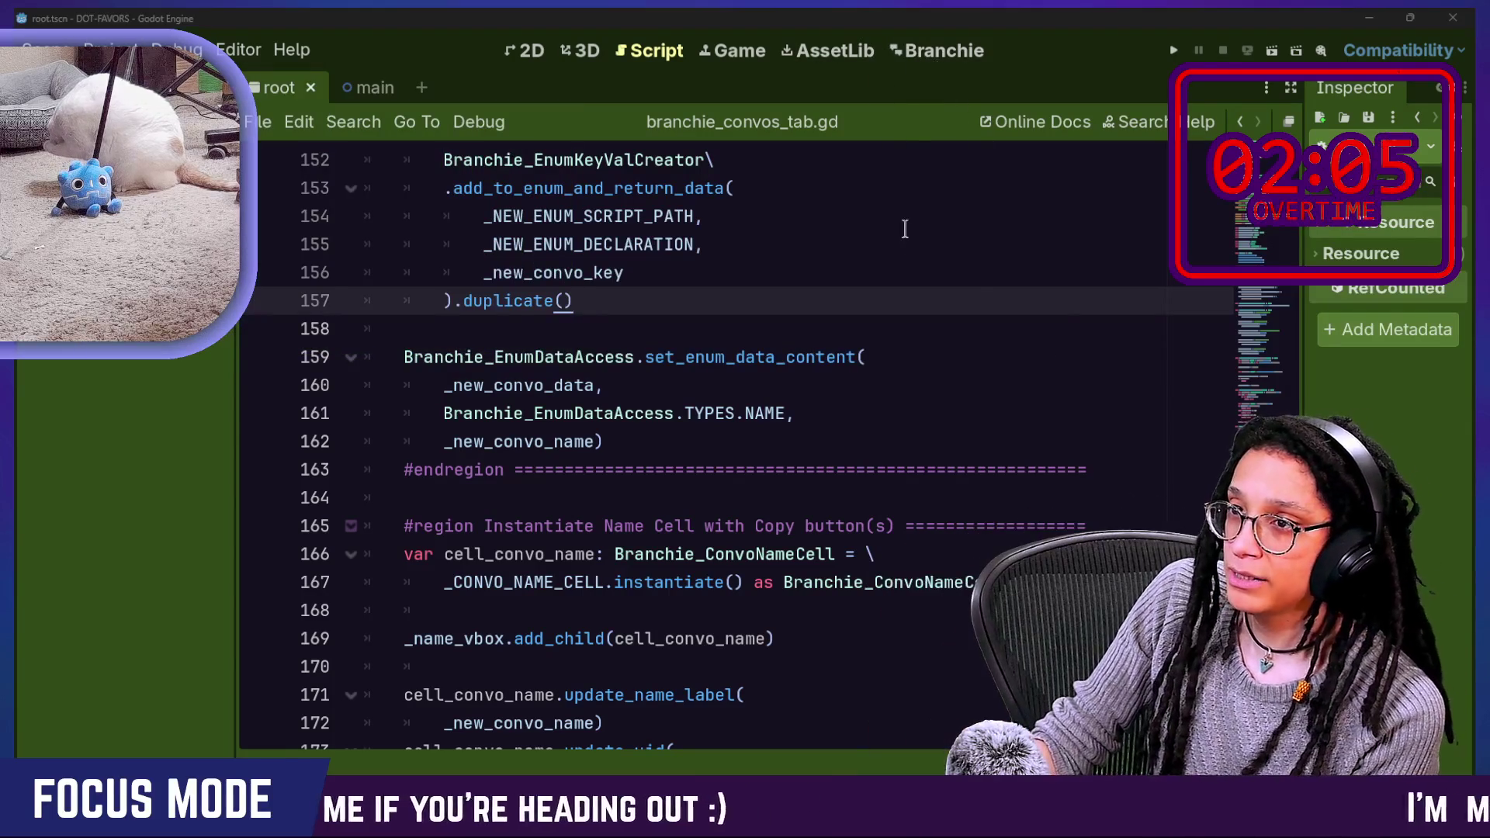
Step: Delete all files in BRANCHIE_DATA/CONVOS and toggle the Branchie plugin off and on
key(ctrl+a)
key(Delete)
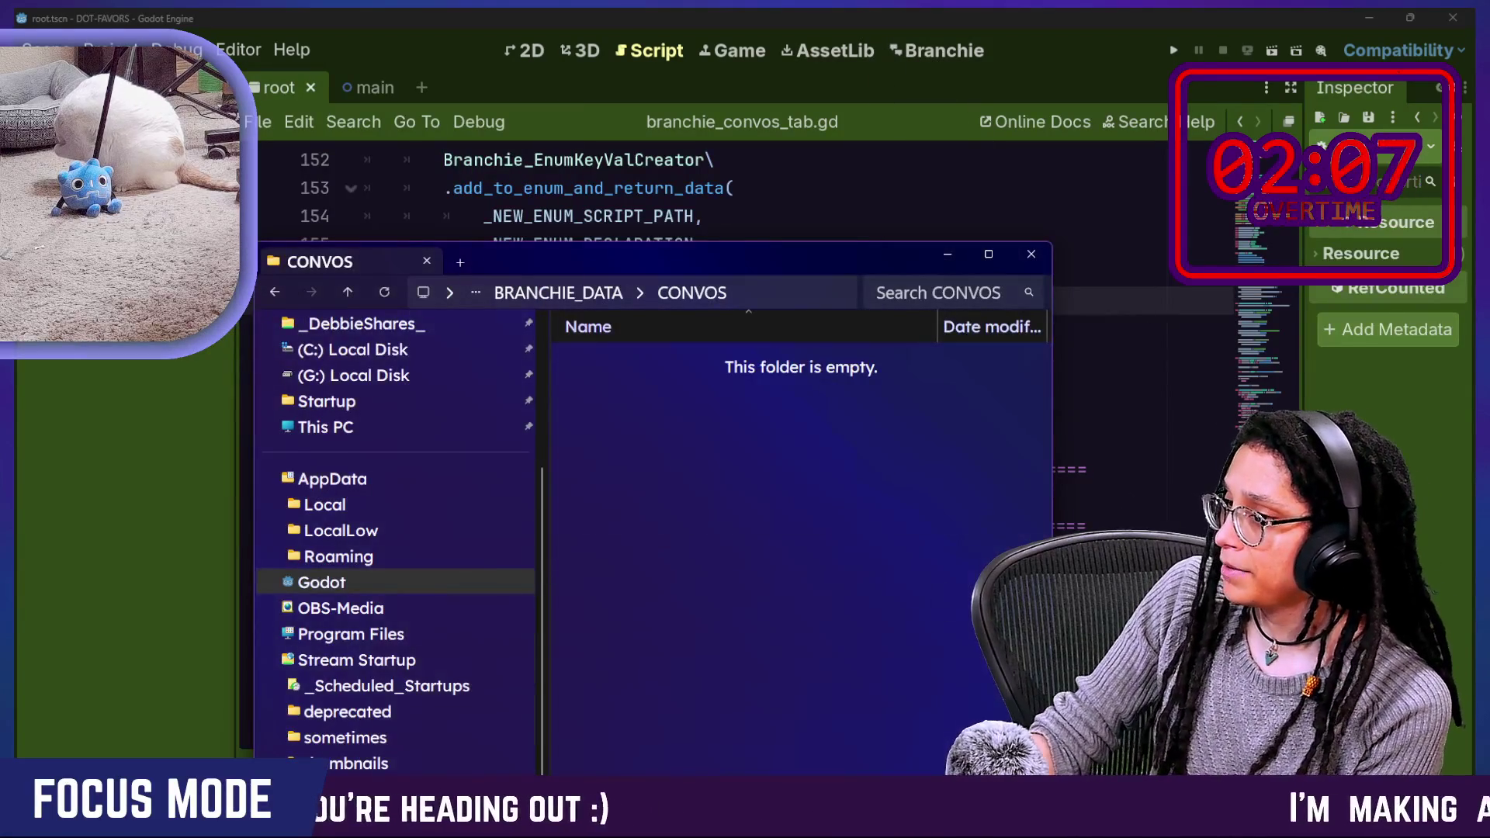
key(ctrl+w)
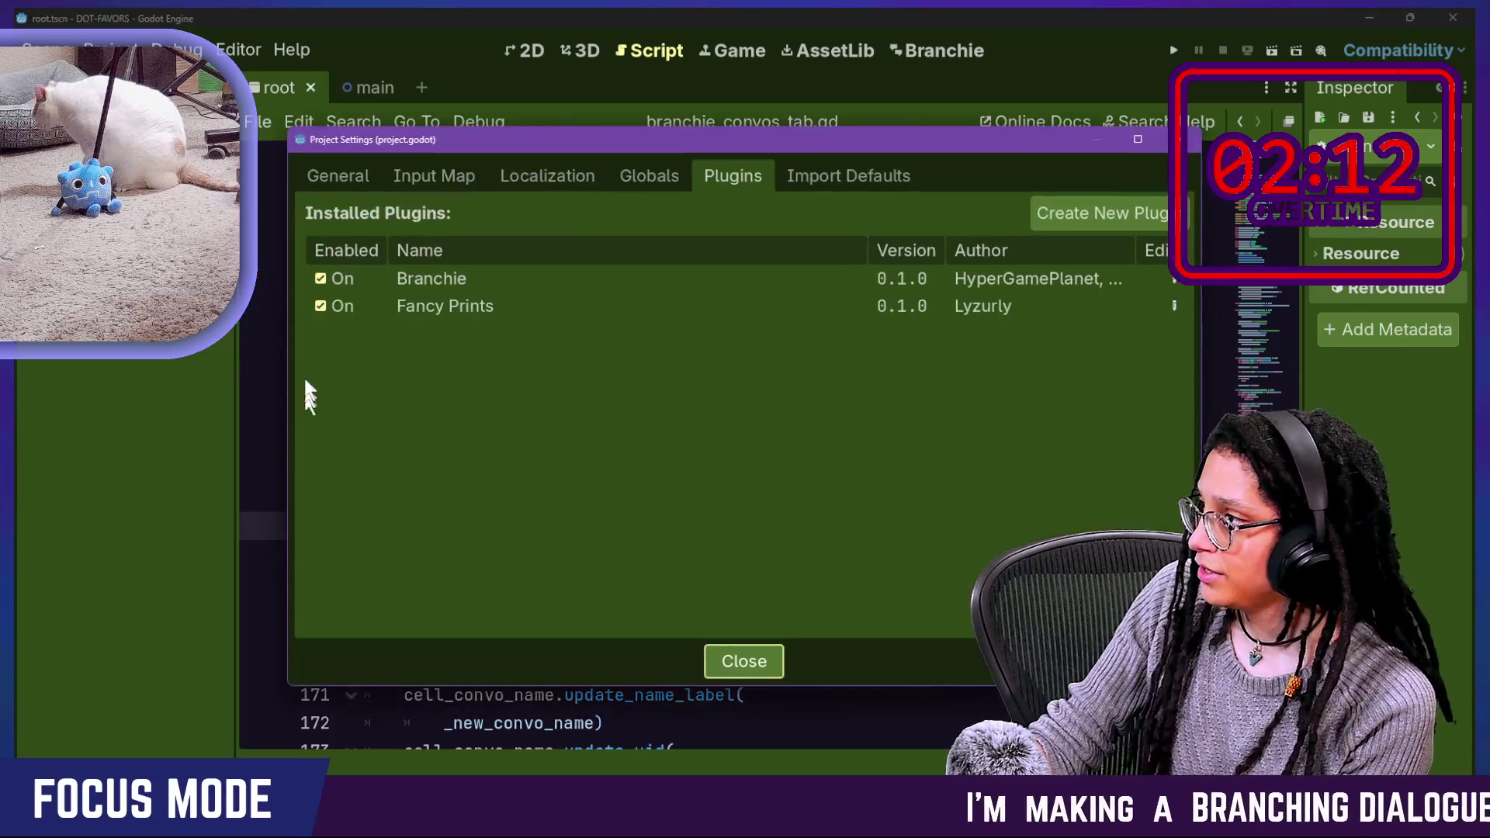
click(332, 272)
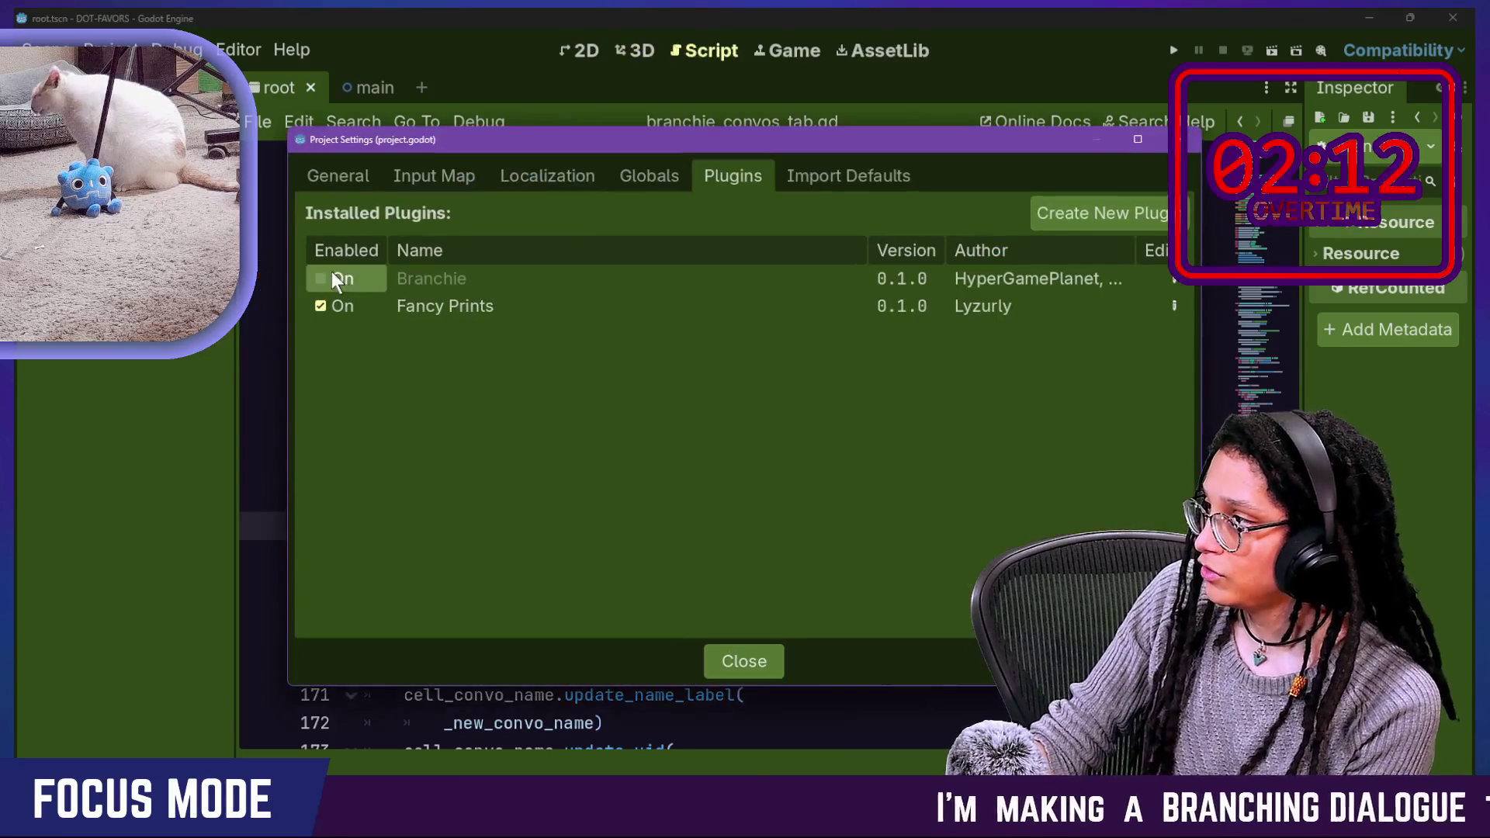
click(333, 271)
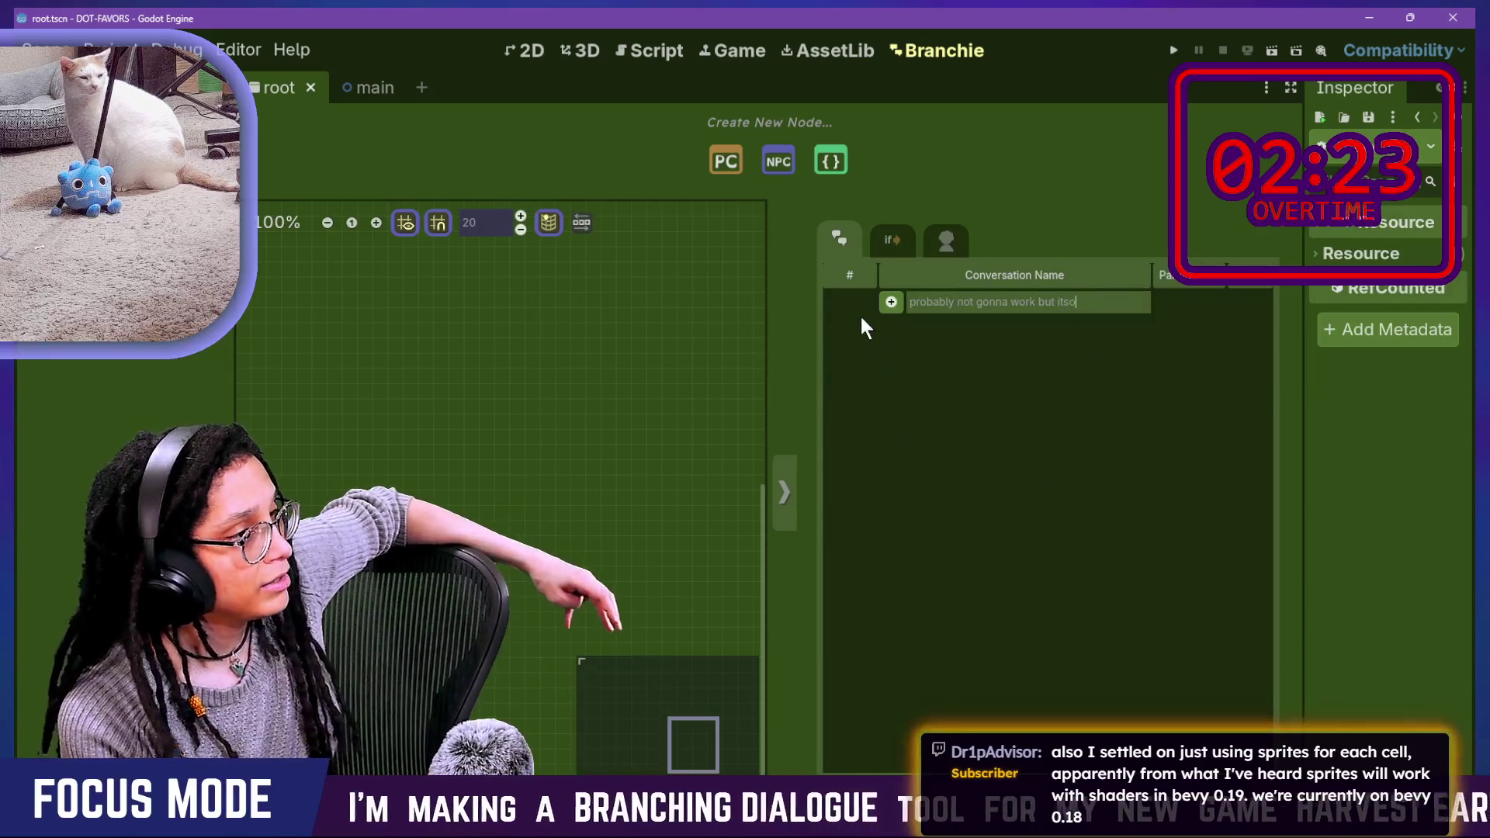
Step: Add 'probably not gonna work but itso' as entry 33, reload branchie_API.gd, and show Output
click(890, 307)
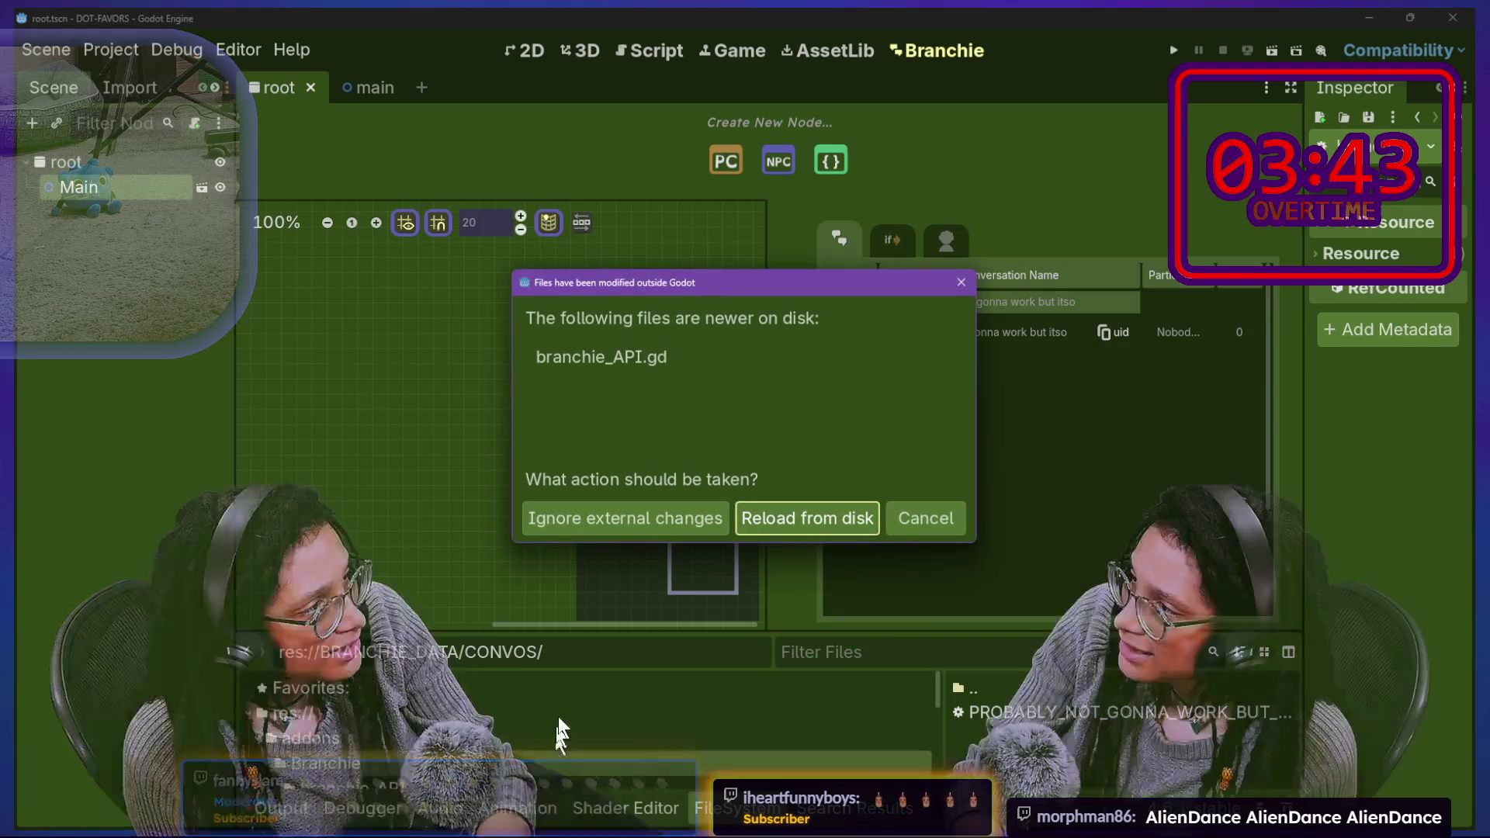
click(803, 518)
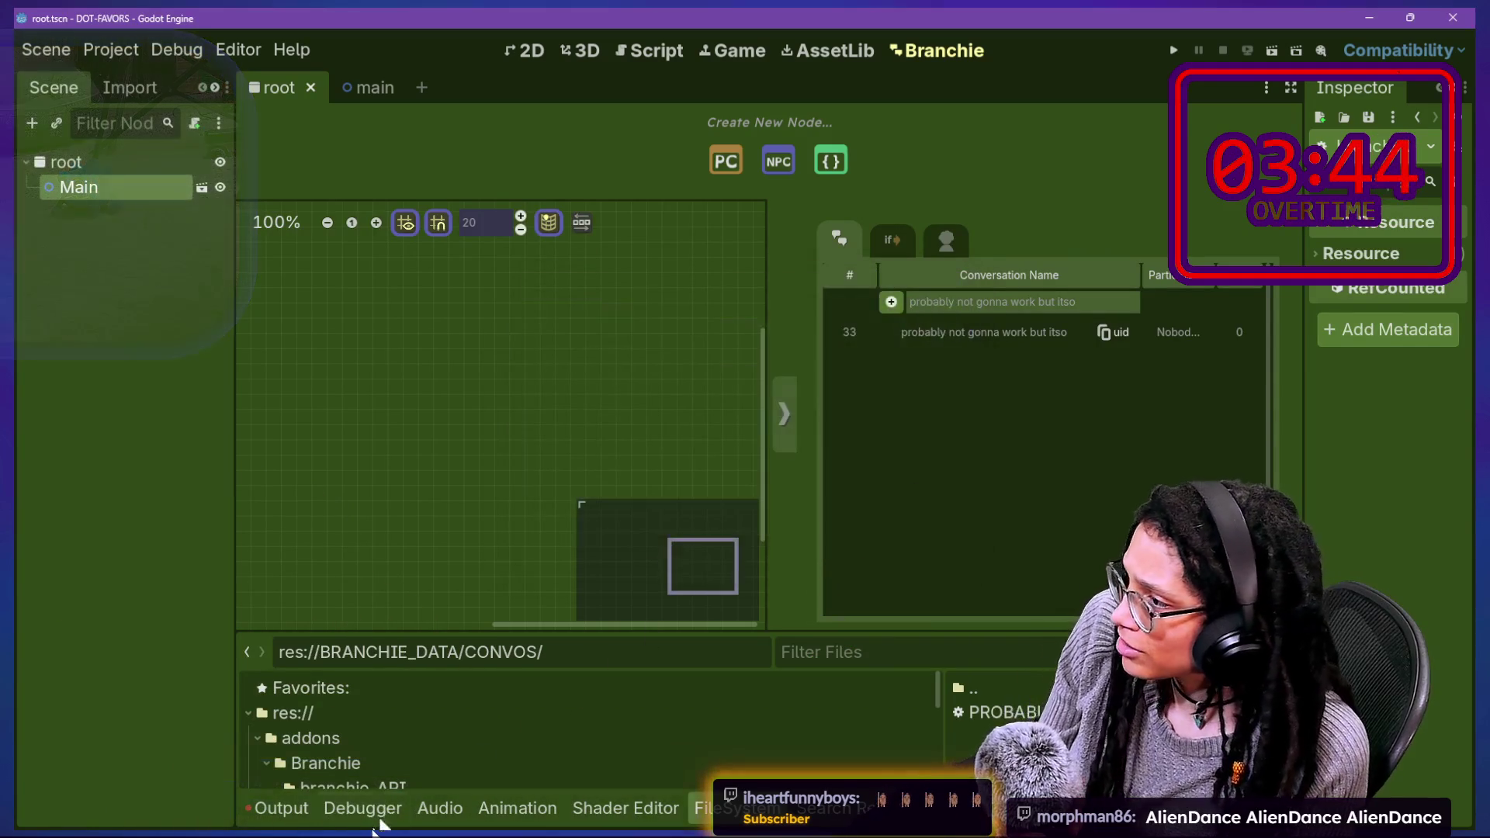
click(251, 819)
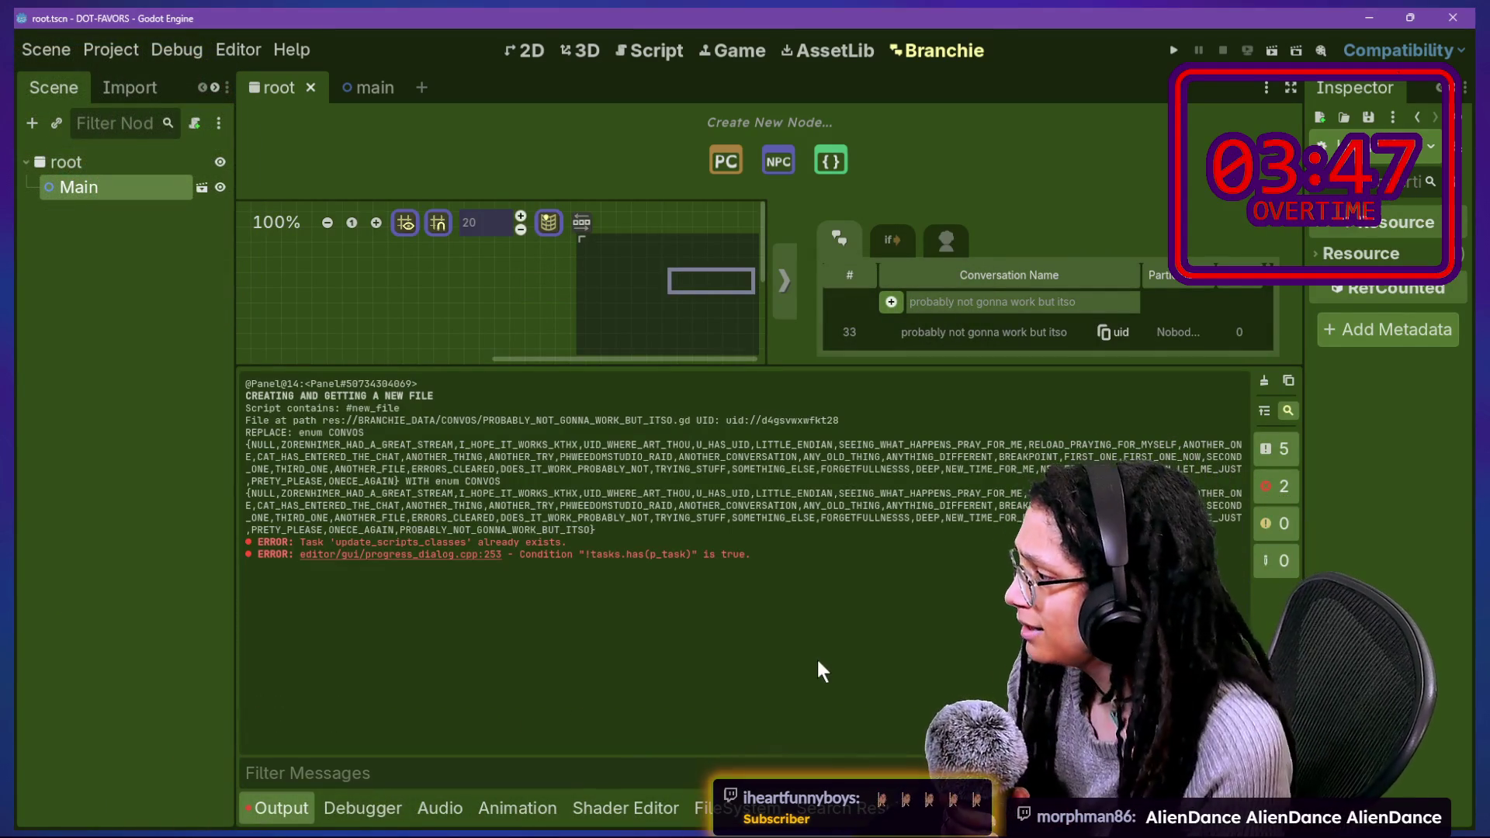